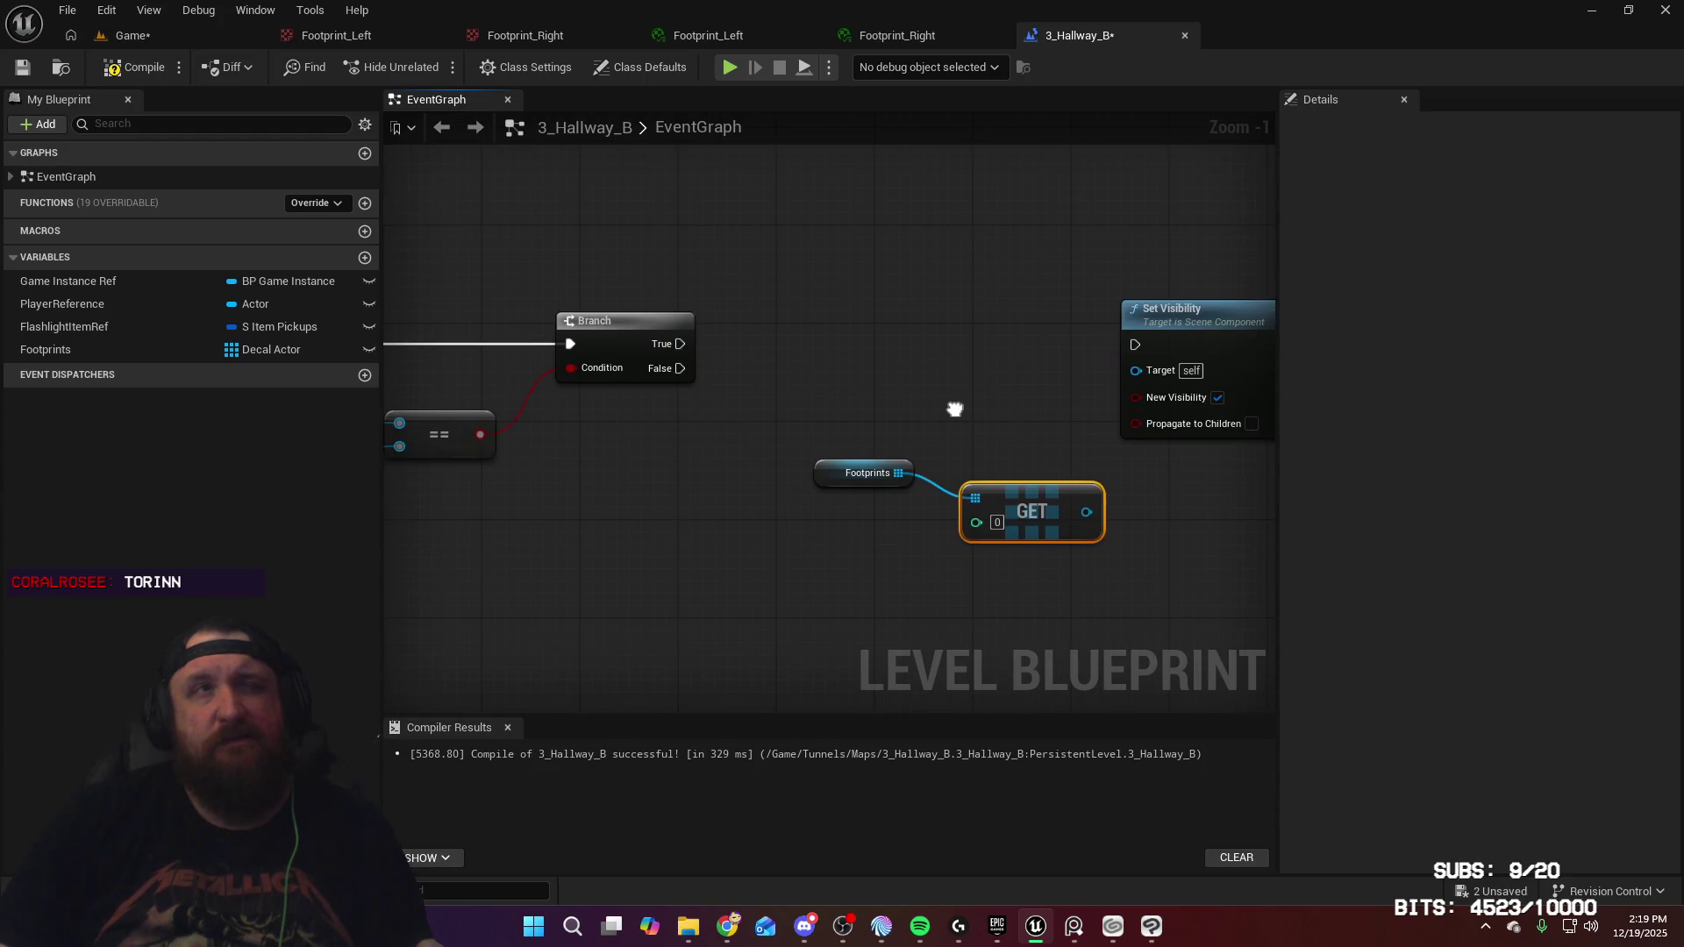
Add a FootprintIndex variable, make it a single (non-array) Integer, and compile the blueprint
click(364, 259)
text(Footprint)
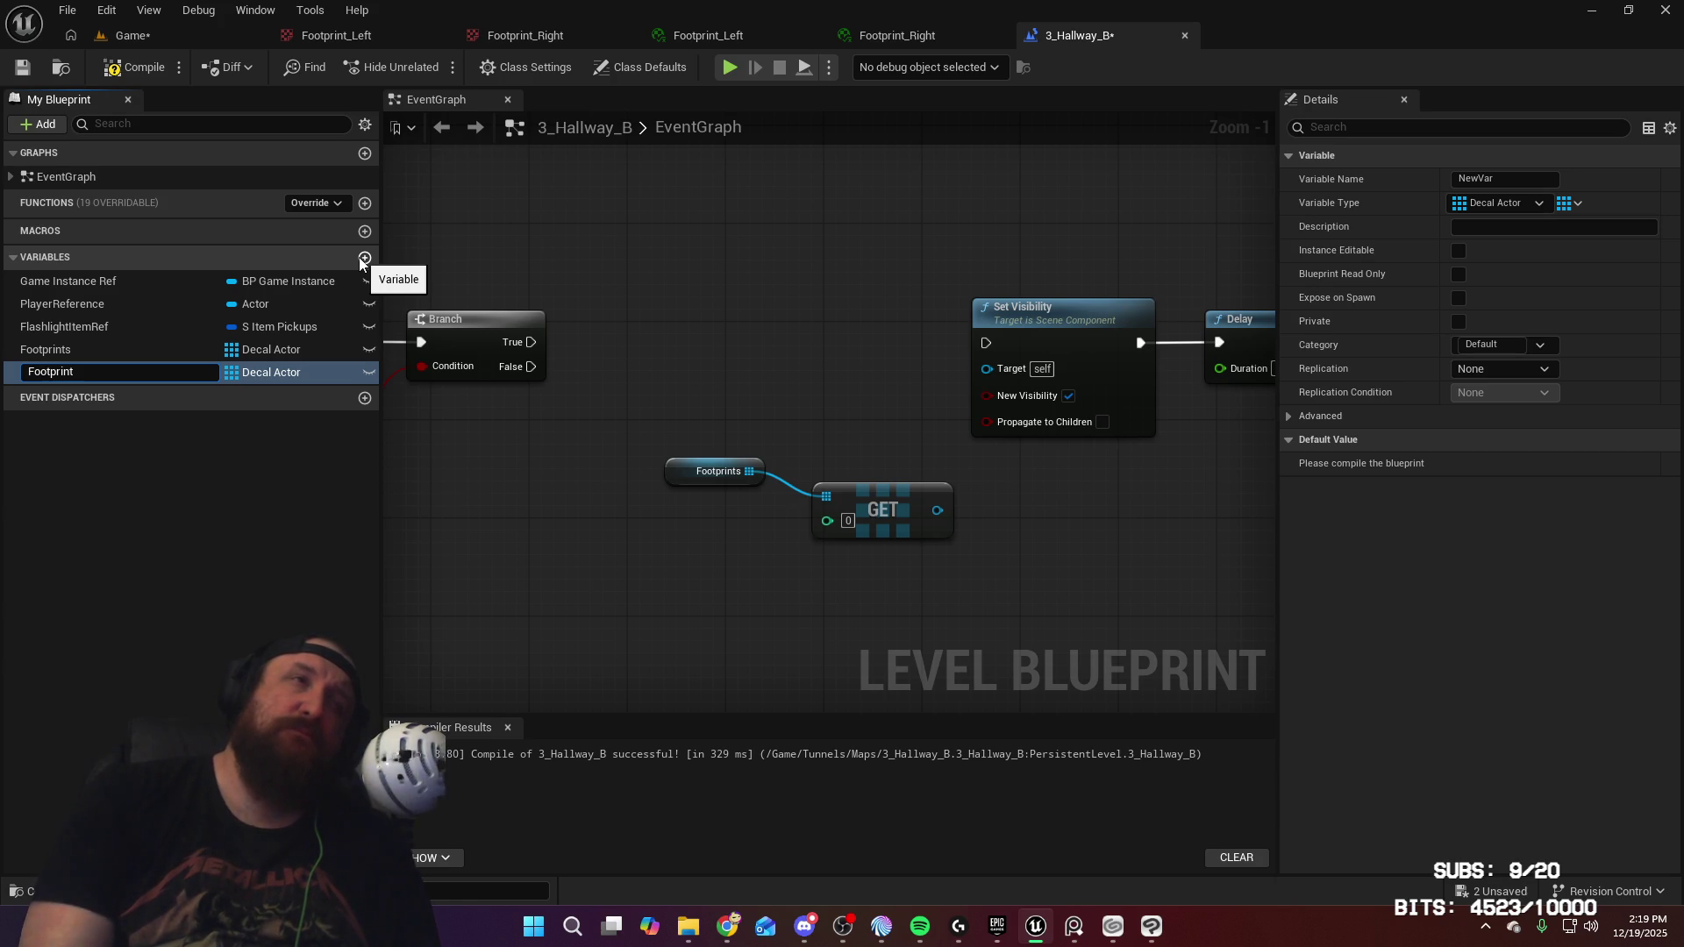
text(x)
key(Return)
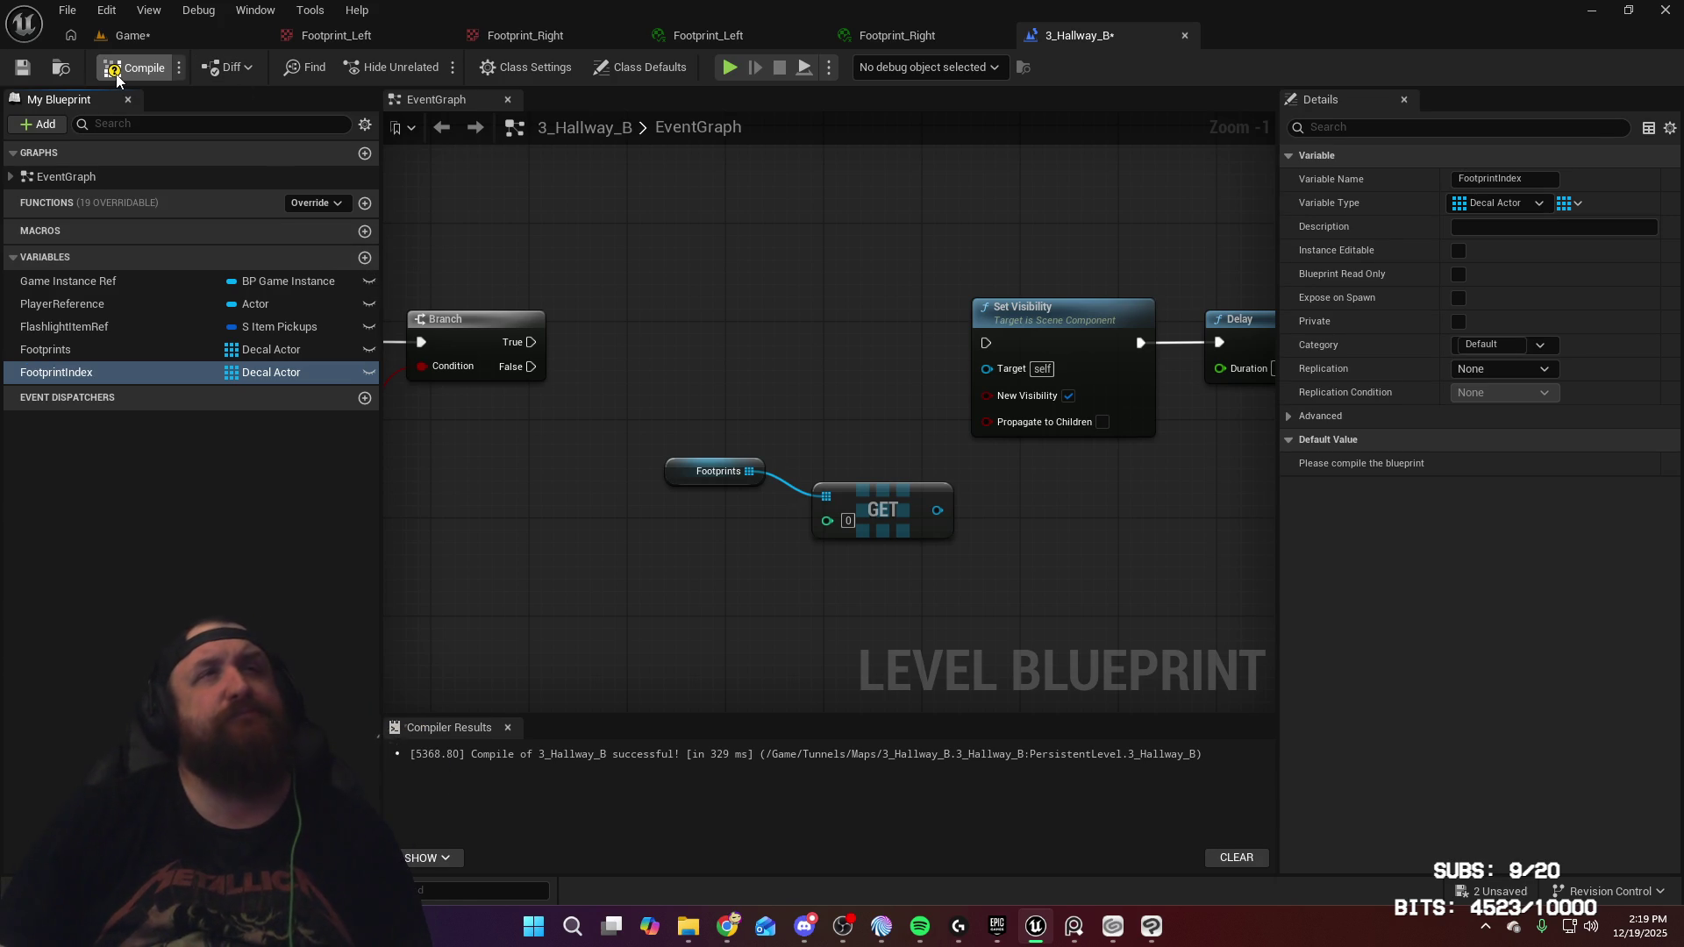
click(275, 376)
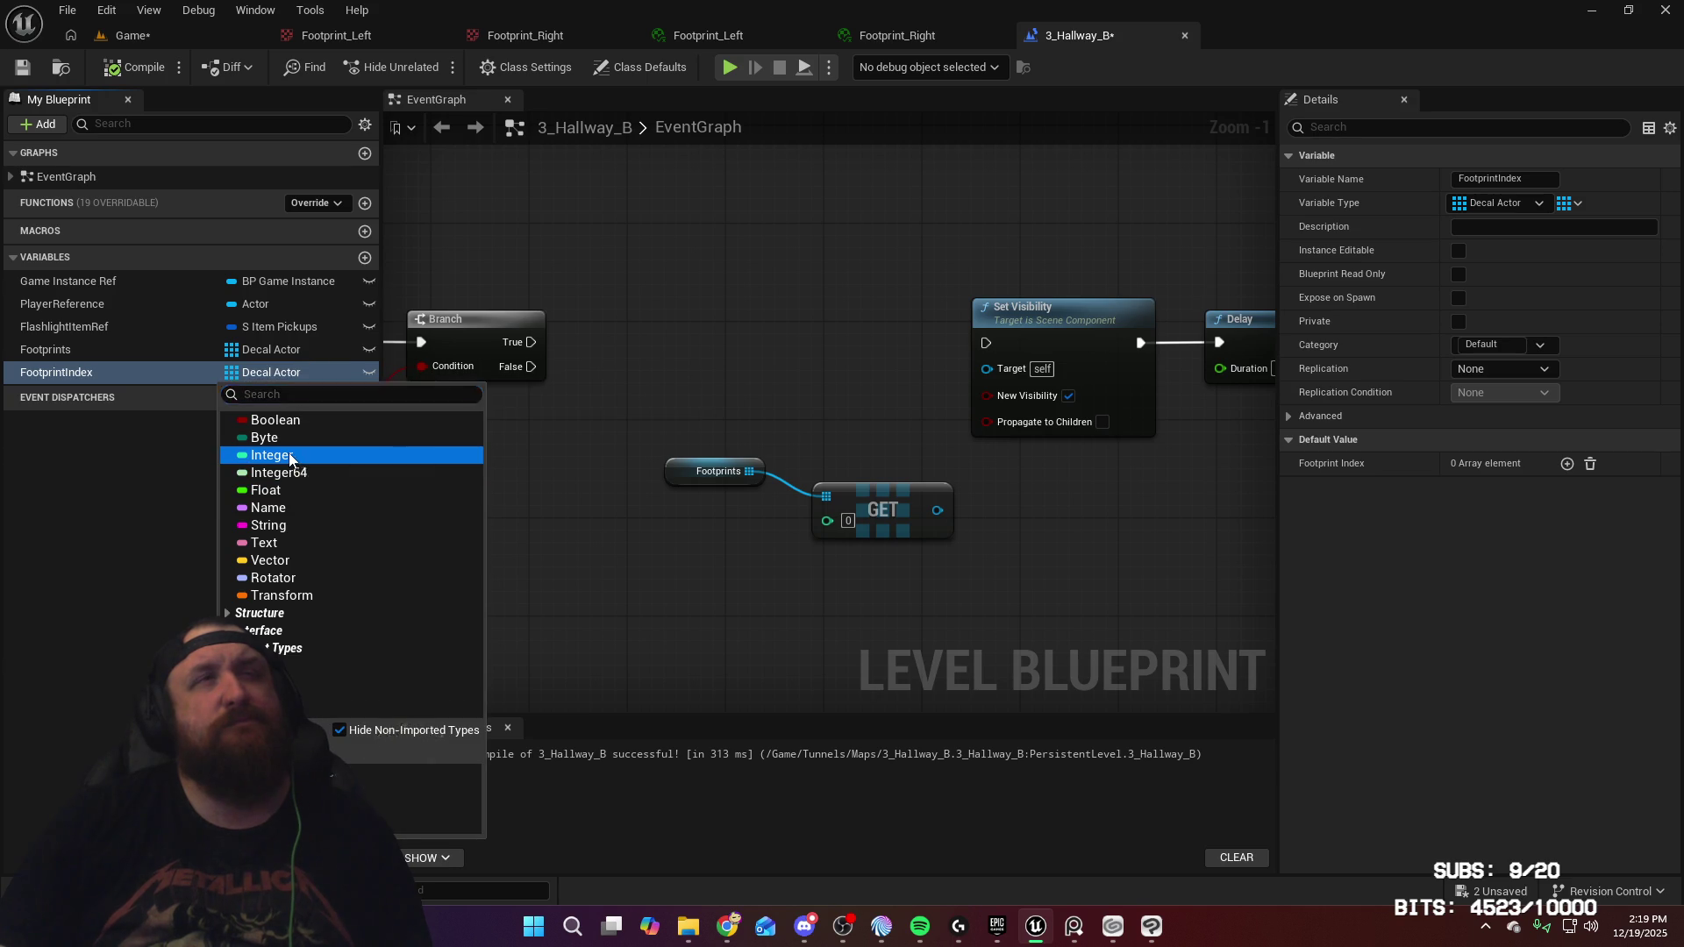
click(267, 455)
right_click(233, 376)
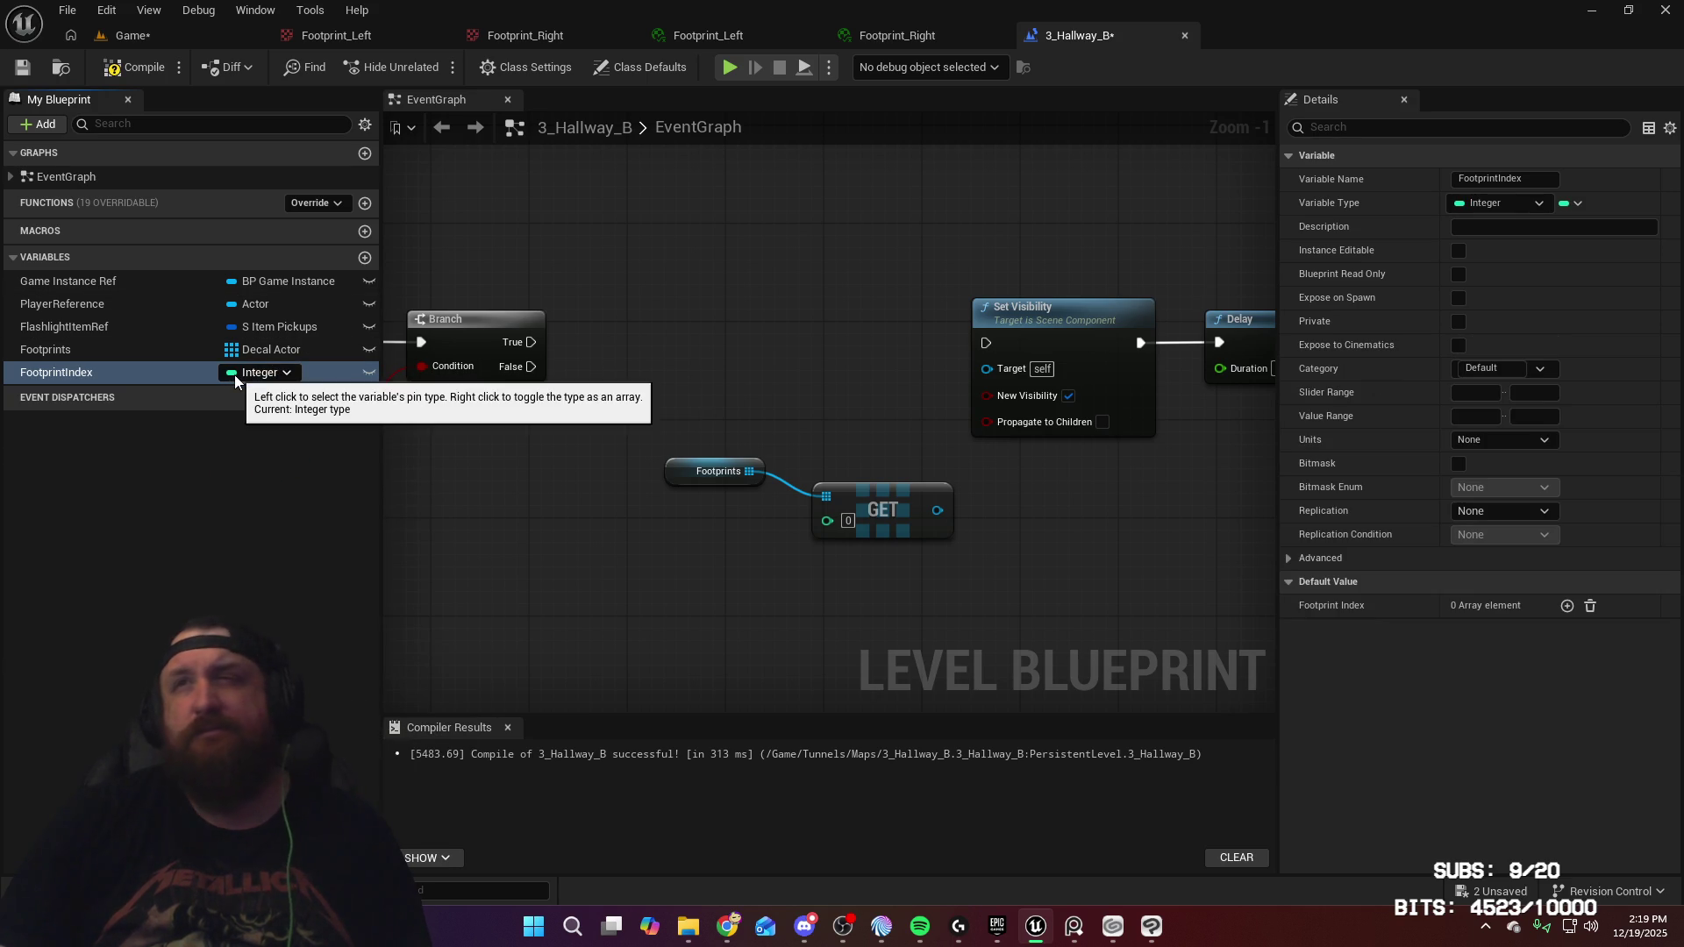
click(163, 465)
click(136, 70)
click(77, 376)
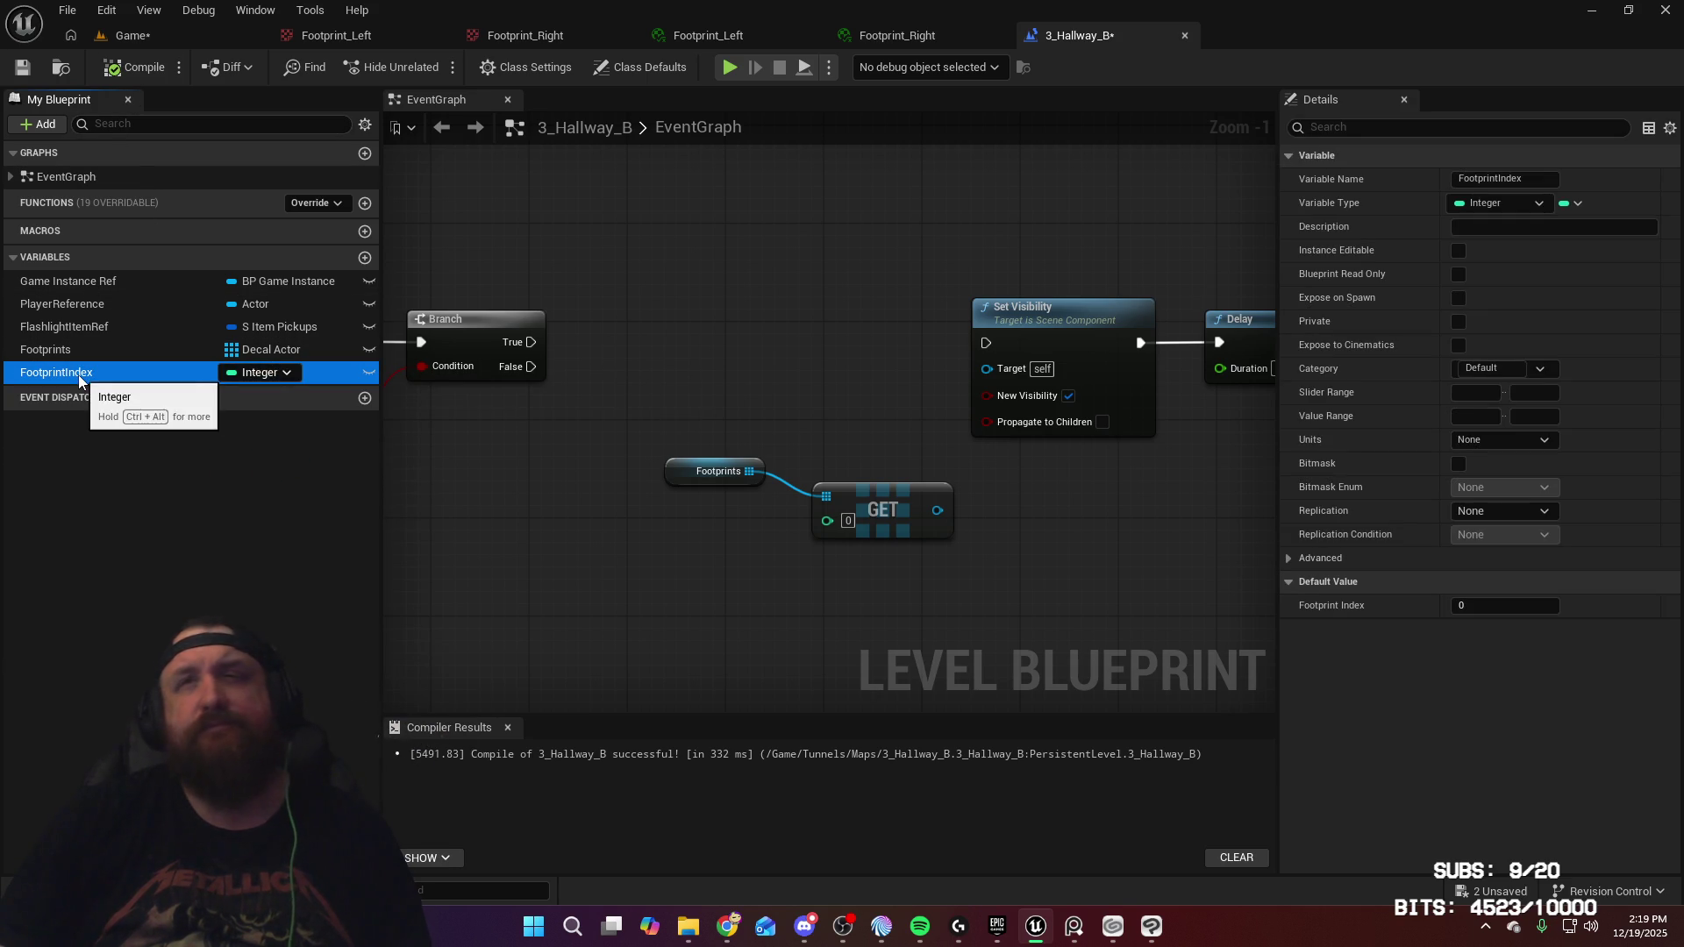
Place a FootprintIndex getter and wire it into the Footprints GET node's index pin
drag(681, 476, 682, 523)
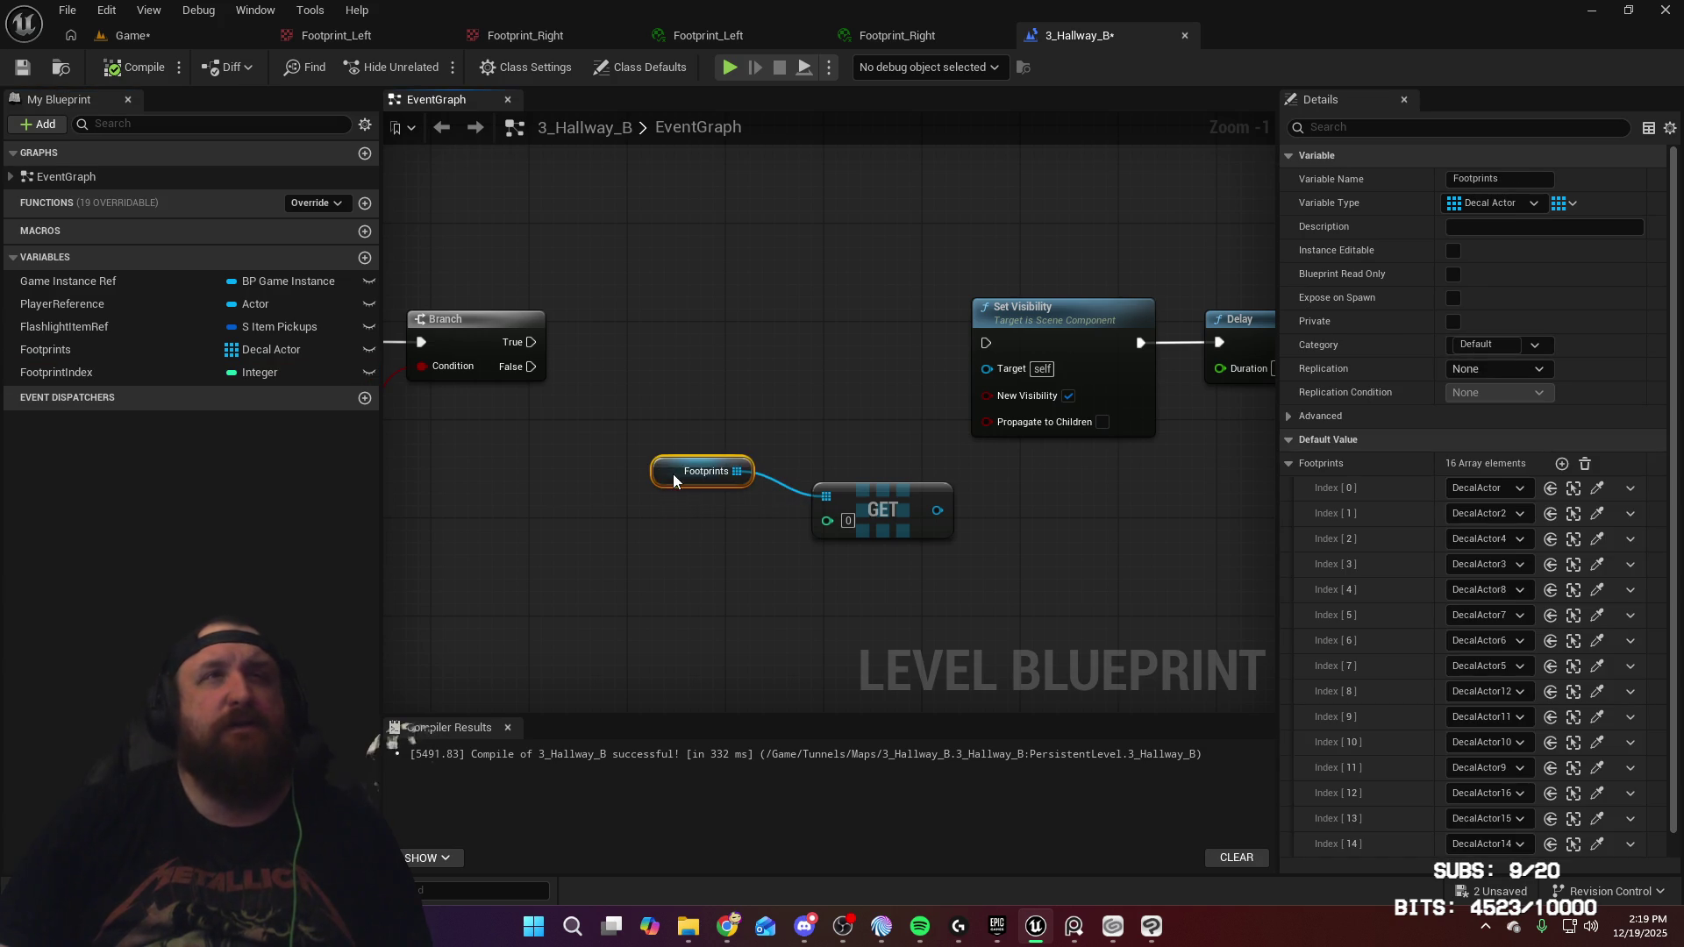
mouse_move(92, 367)
mouse_down()
mouse_move(214, 421)
mouse_move(626, 537)
mouse_move(838, 531)
mouse_up()
click(712, 573)
drag(640, 556, 665, 533)
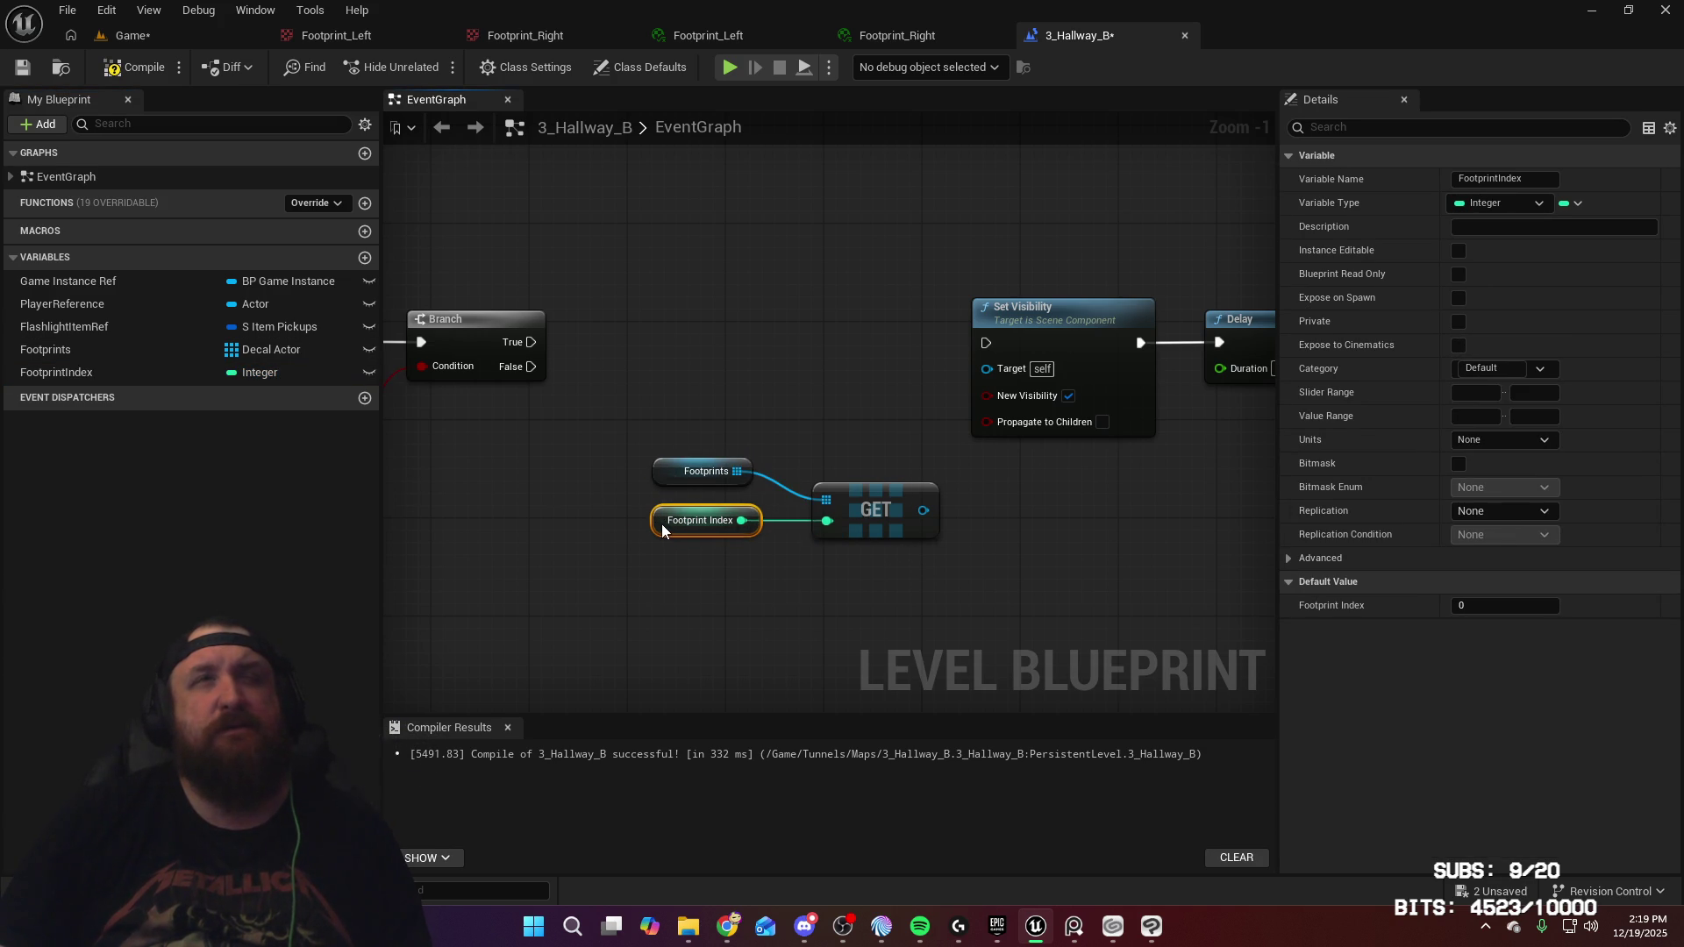
Search the action list for 'loop' and add a For Loop node
right_click(654, 317)
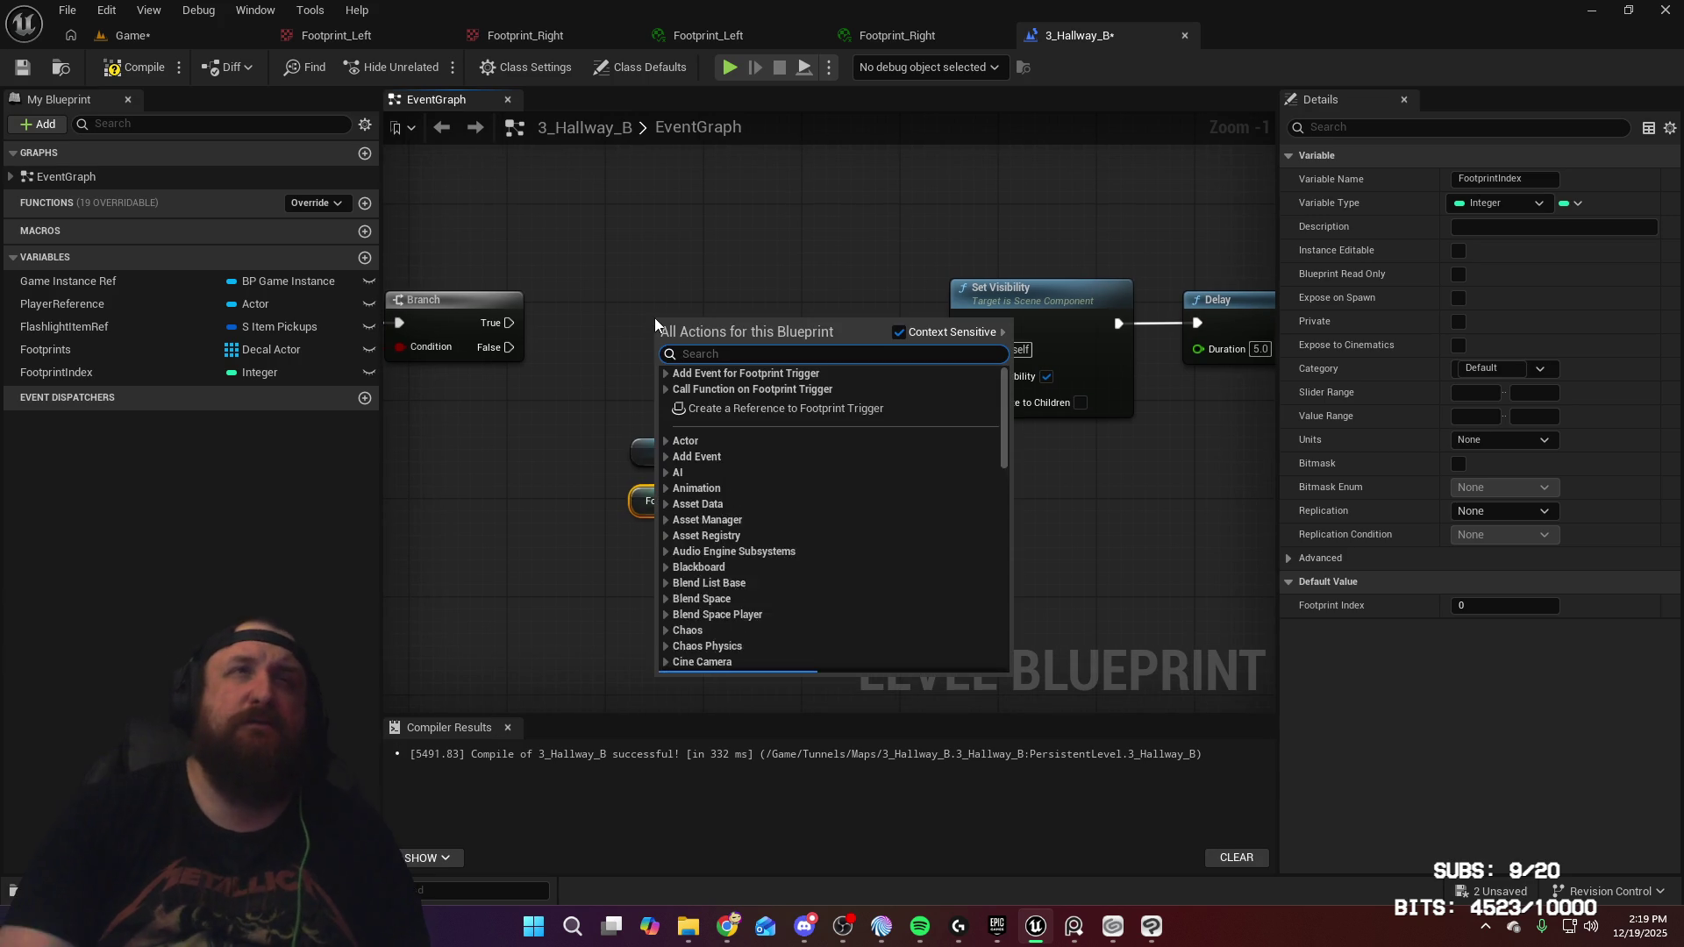
text(loop)
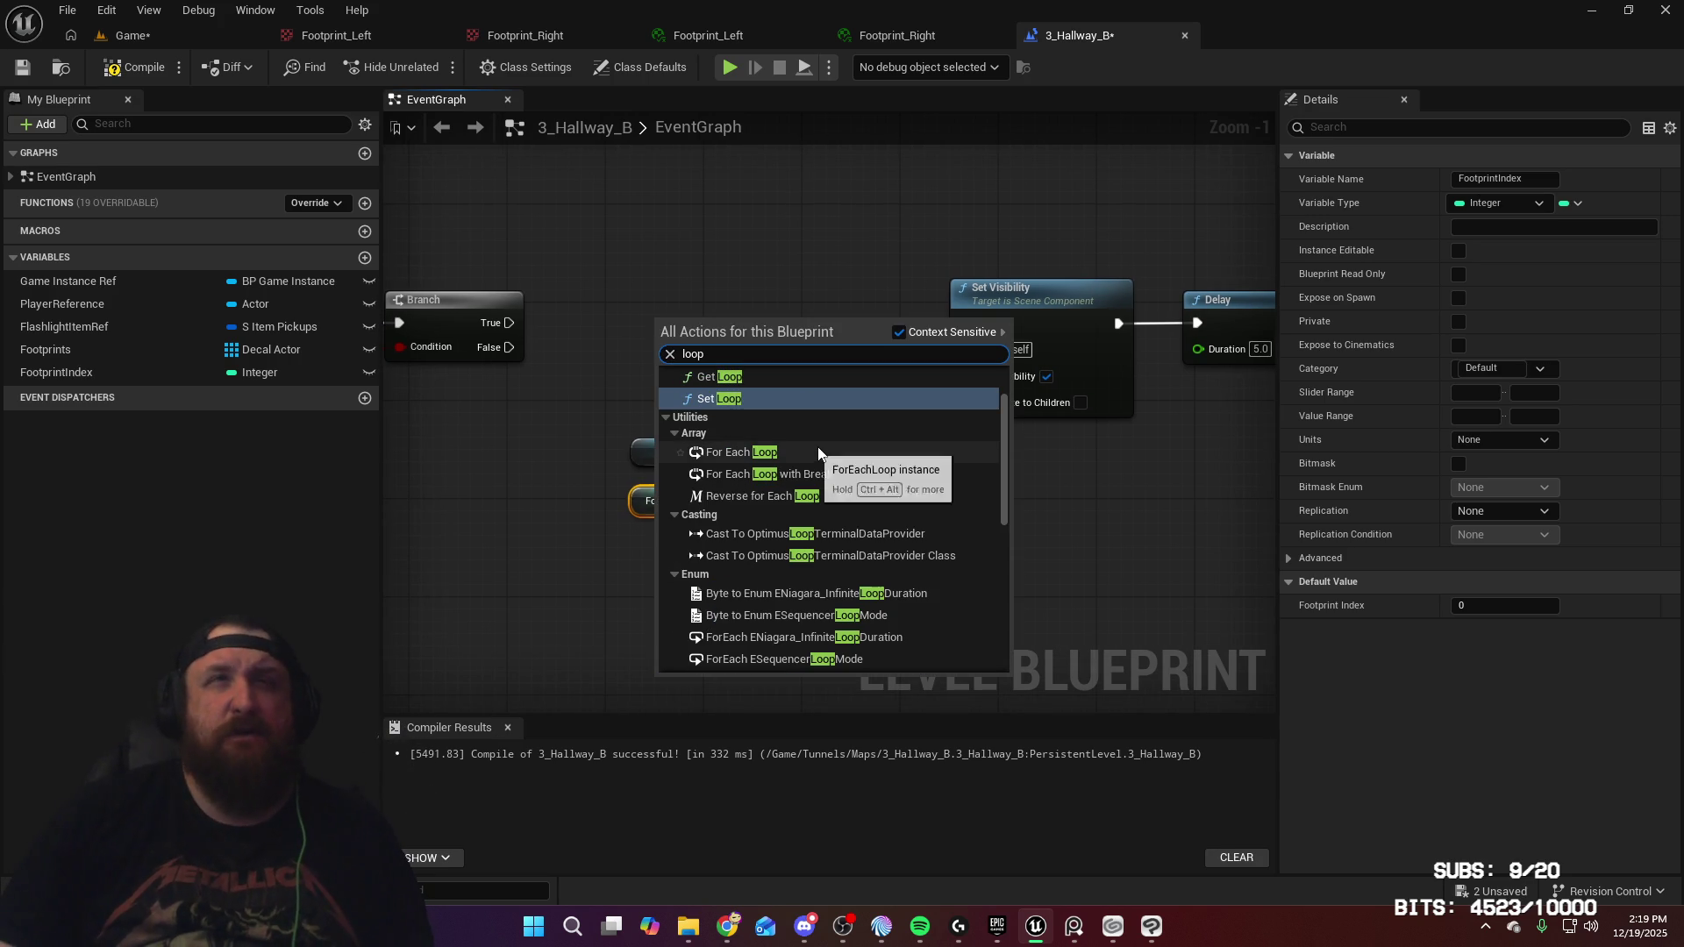
scroll(818, 445, up, 2)
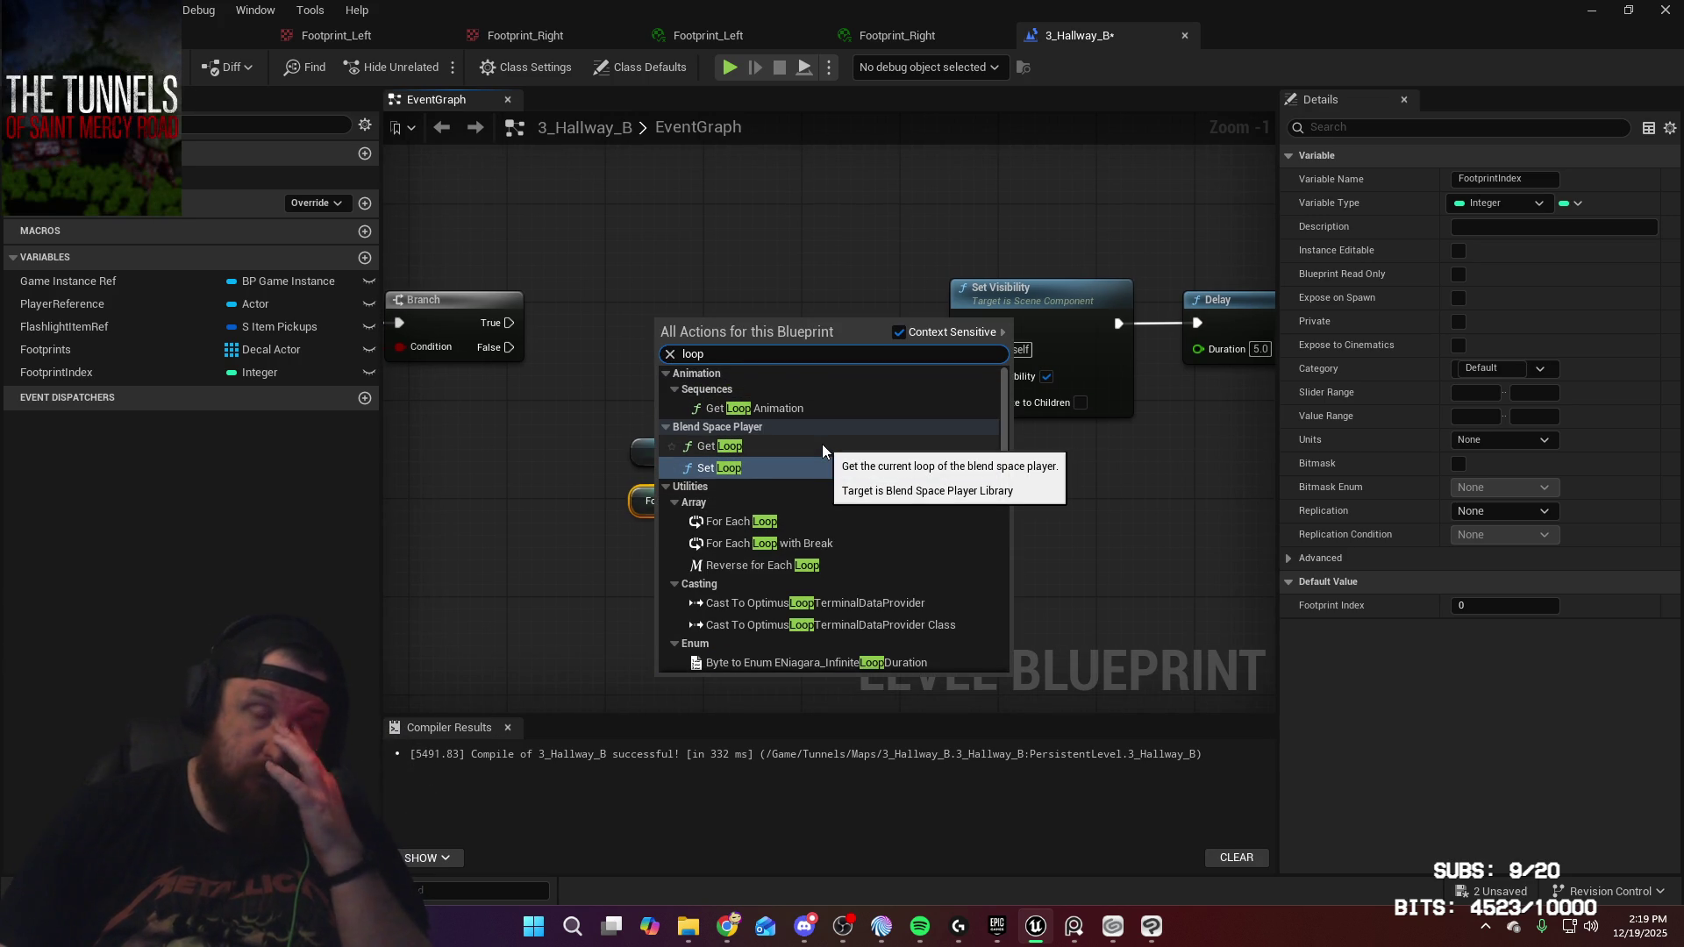
scroll(823, 446, down, 3)
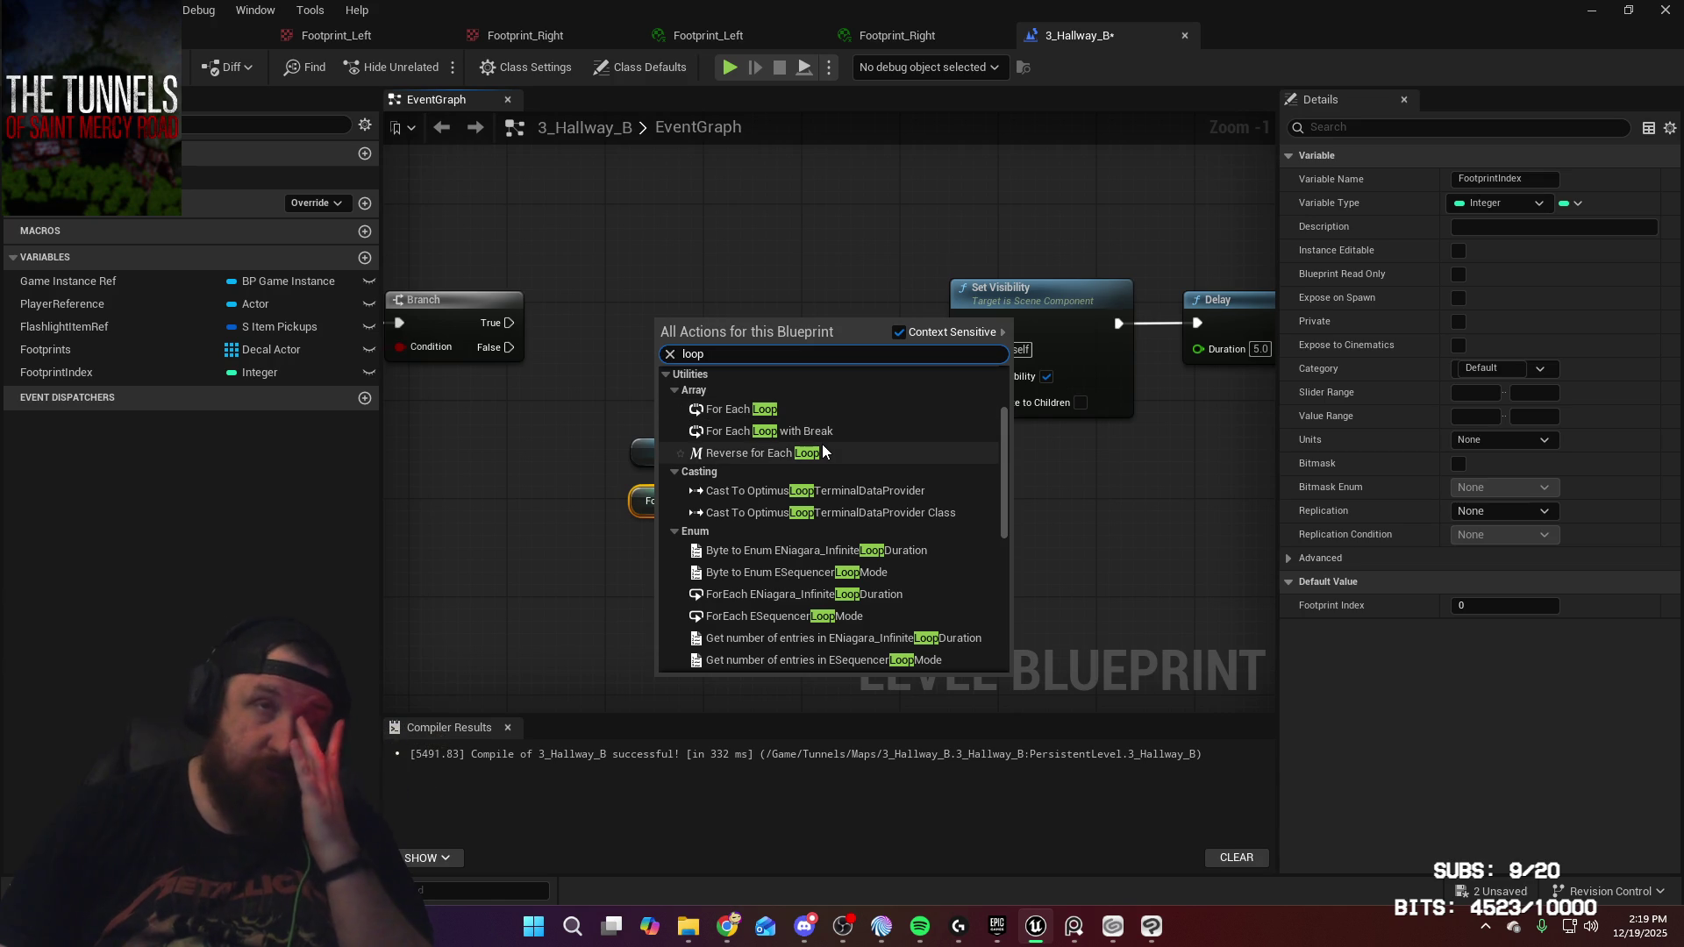
scroll(823, 452, down, 3)
scroll(823, 451, down, 3)
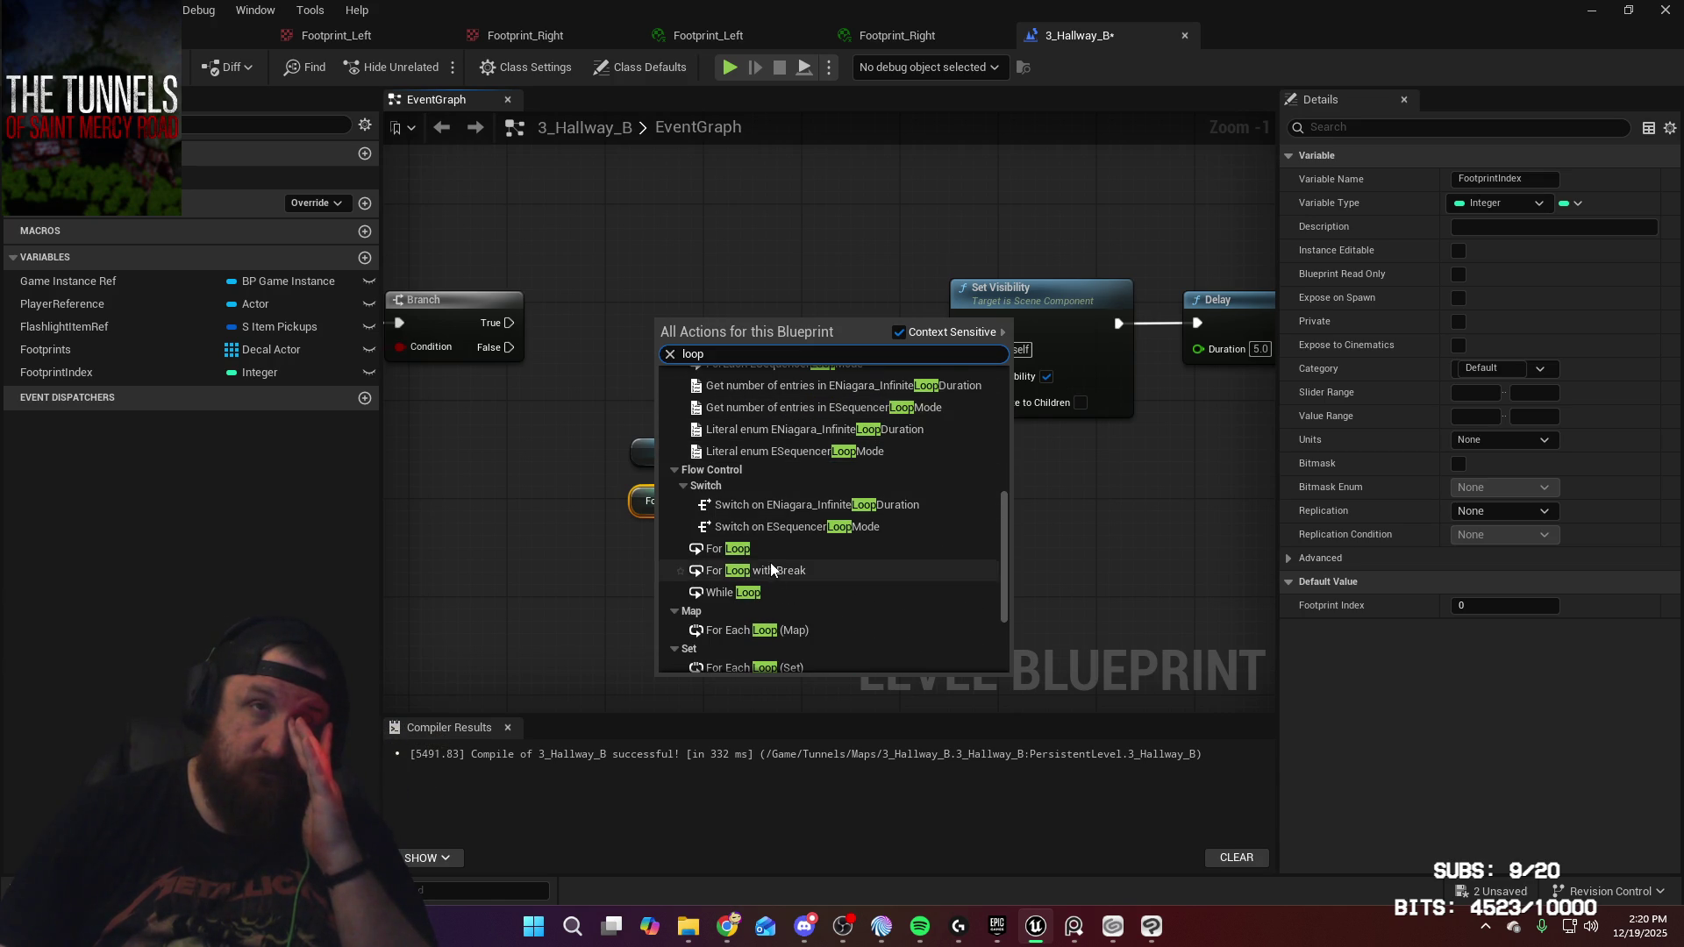
click(737, 549)
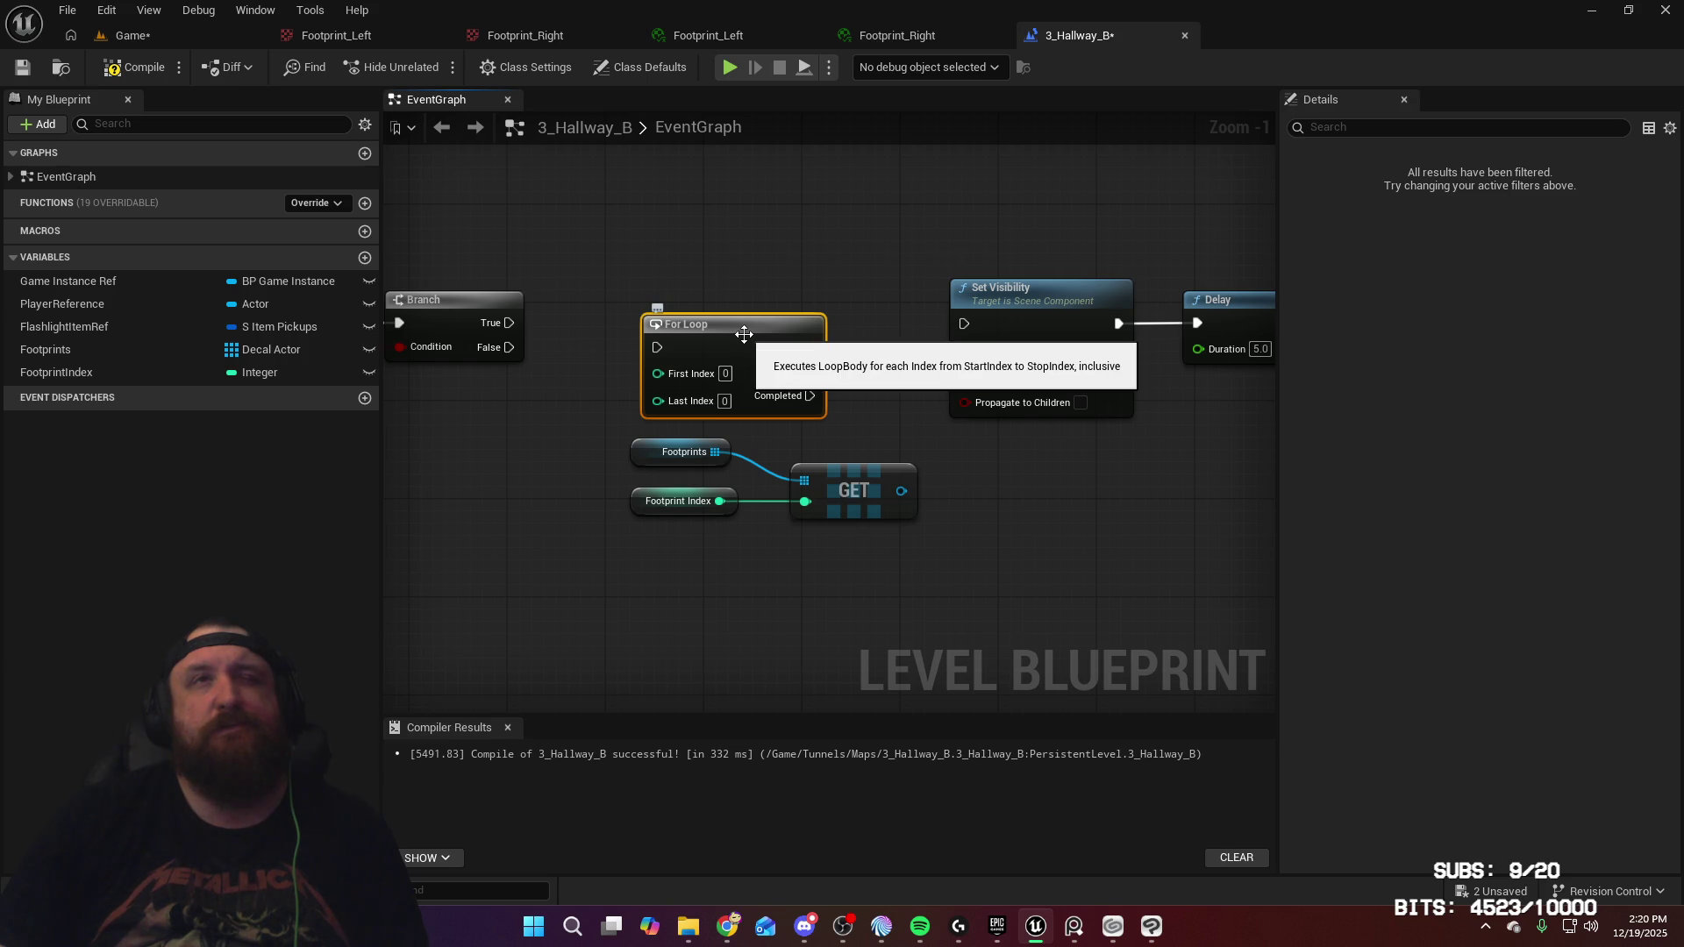
Wire the Branch's True output into the For Loop and drop in another FootprintIndex getter
mouse_move(864, 439)
mouse_down()
mouse_move(951, 425)
mouse_move(905, 430)
mouse_up()
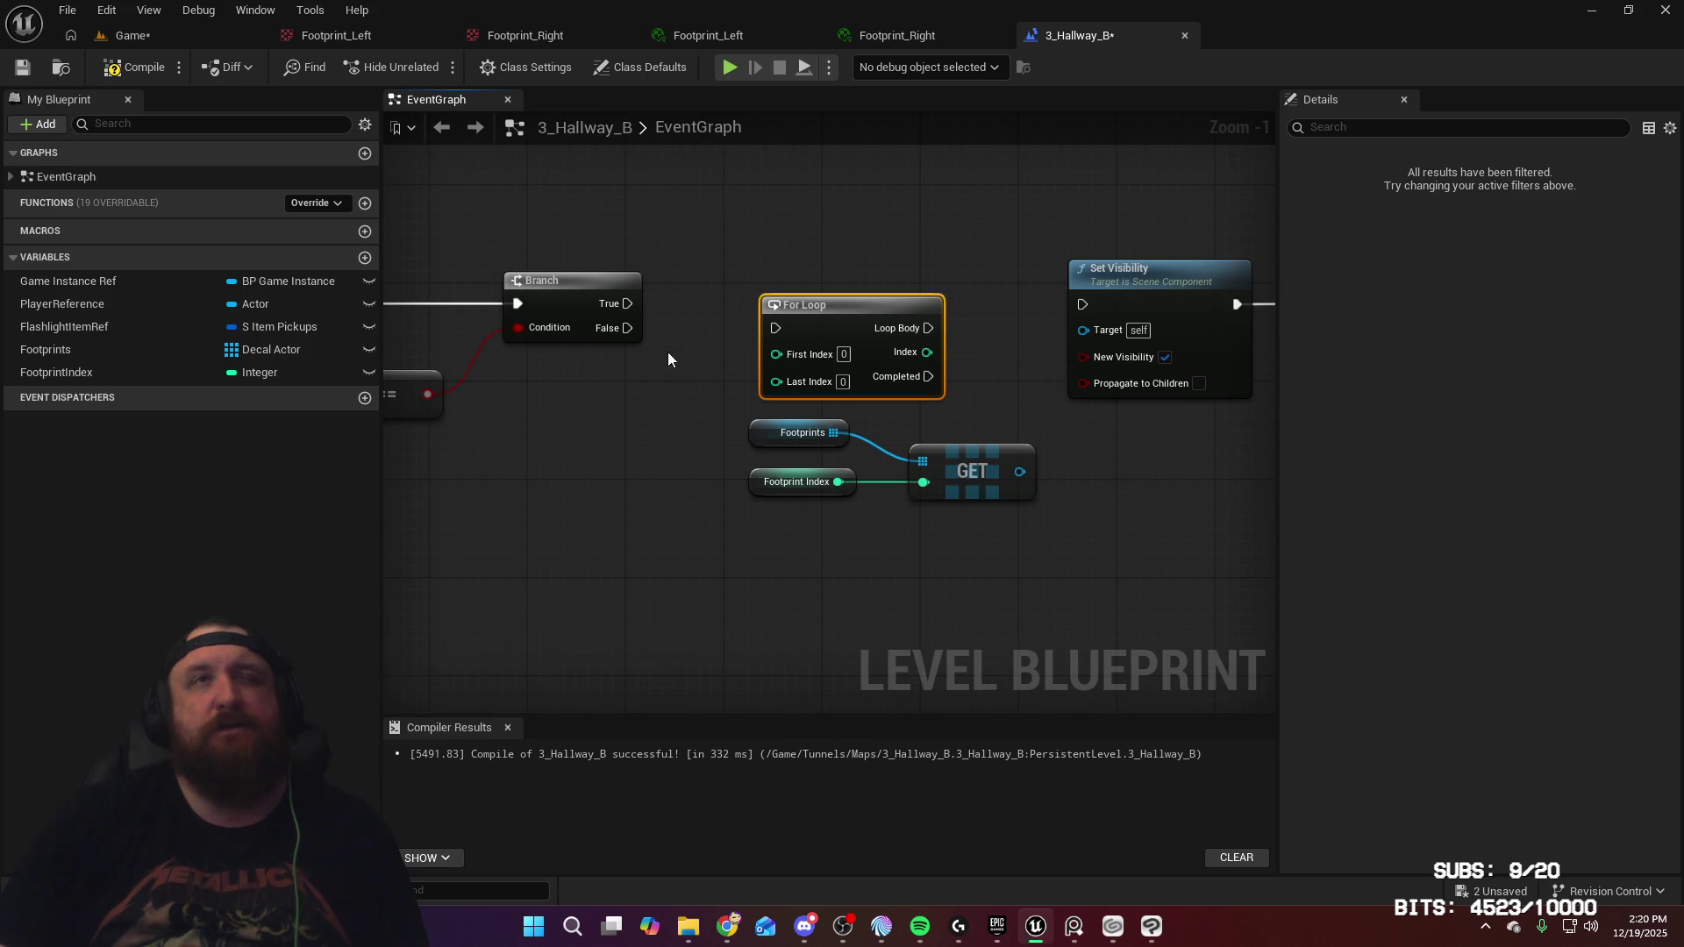
drag(787, 331, 828, 288)
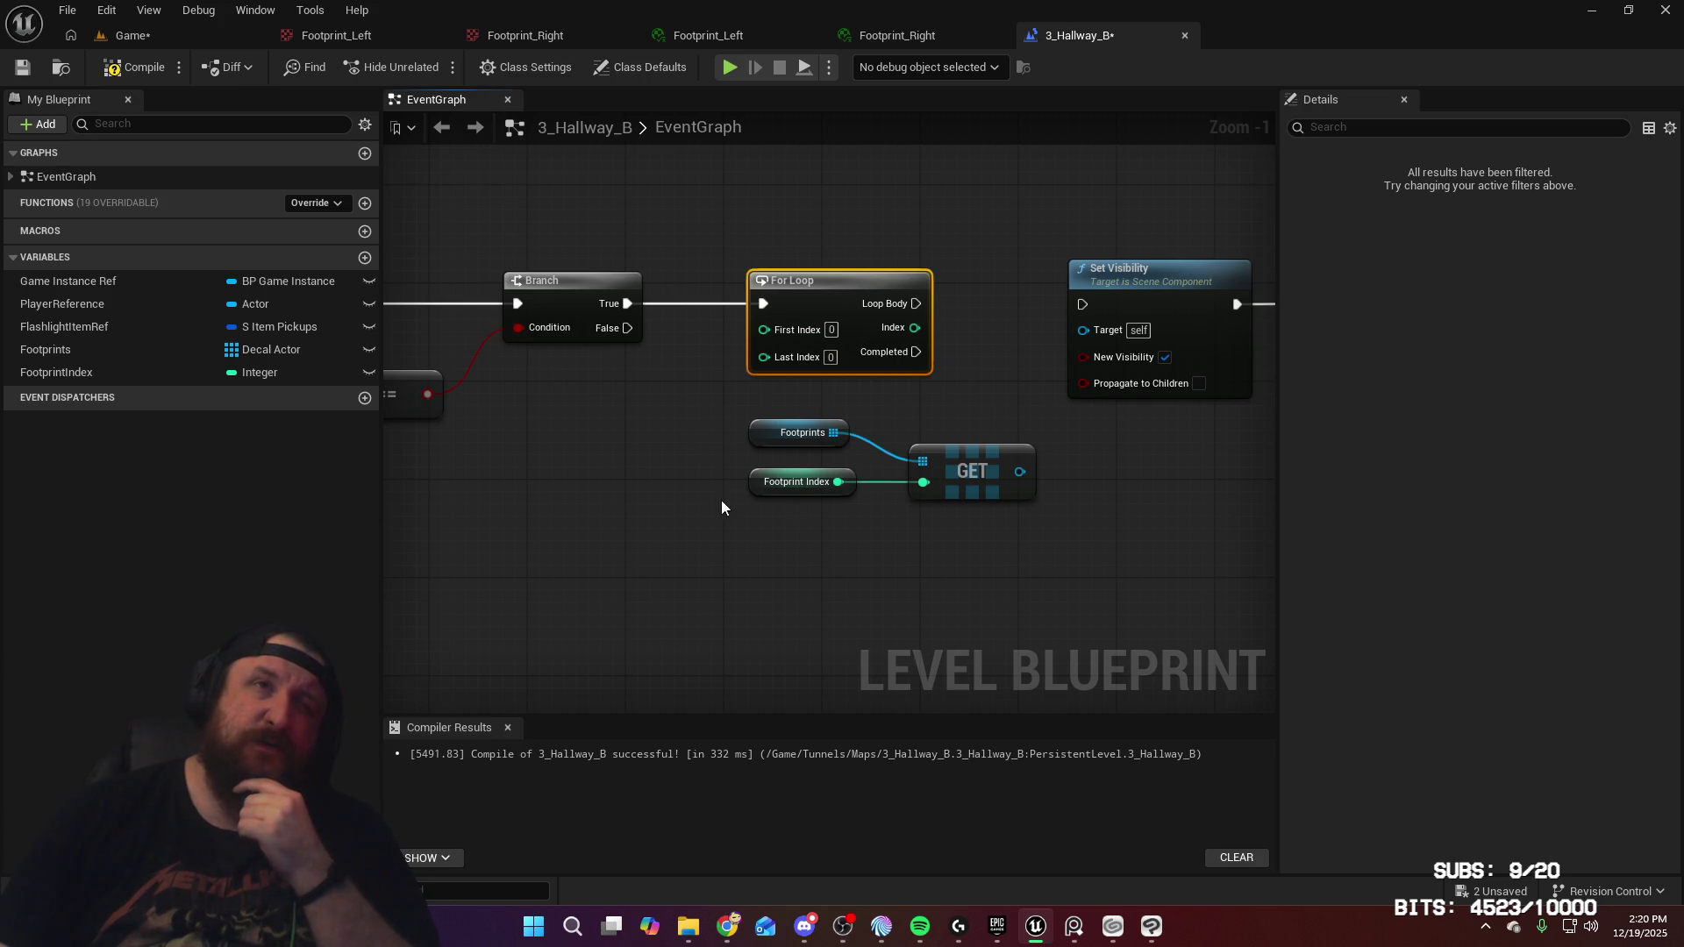
mouse_move(61, 375)
mouse_down()
mouse_move(566, 395)
mouse_move(553, 443)
mouse_move(601, 506)
mouse_up()
click(561, 437)
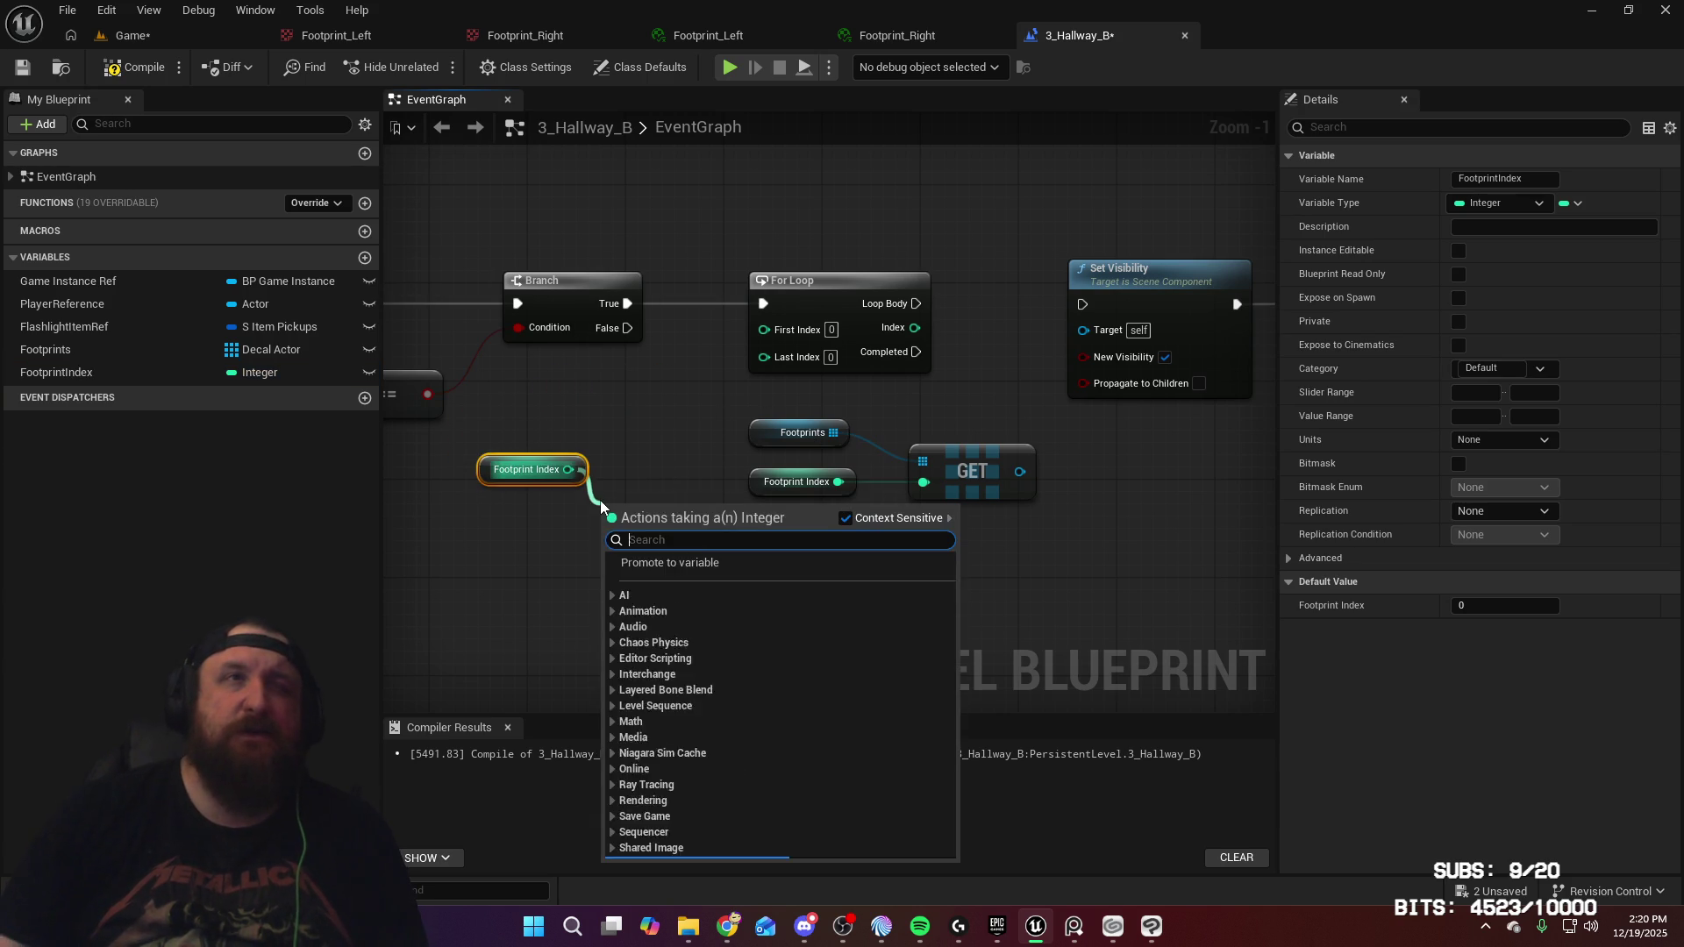
Cancel the 'leng' search, delete the extra Footprint Index getter, and restore the Footprints getter
text(leng)
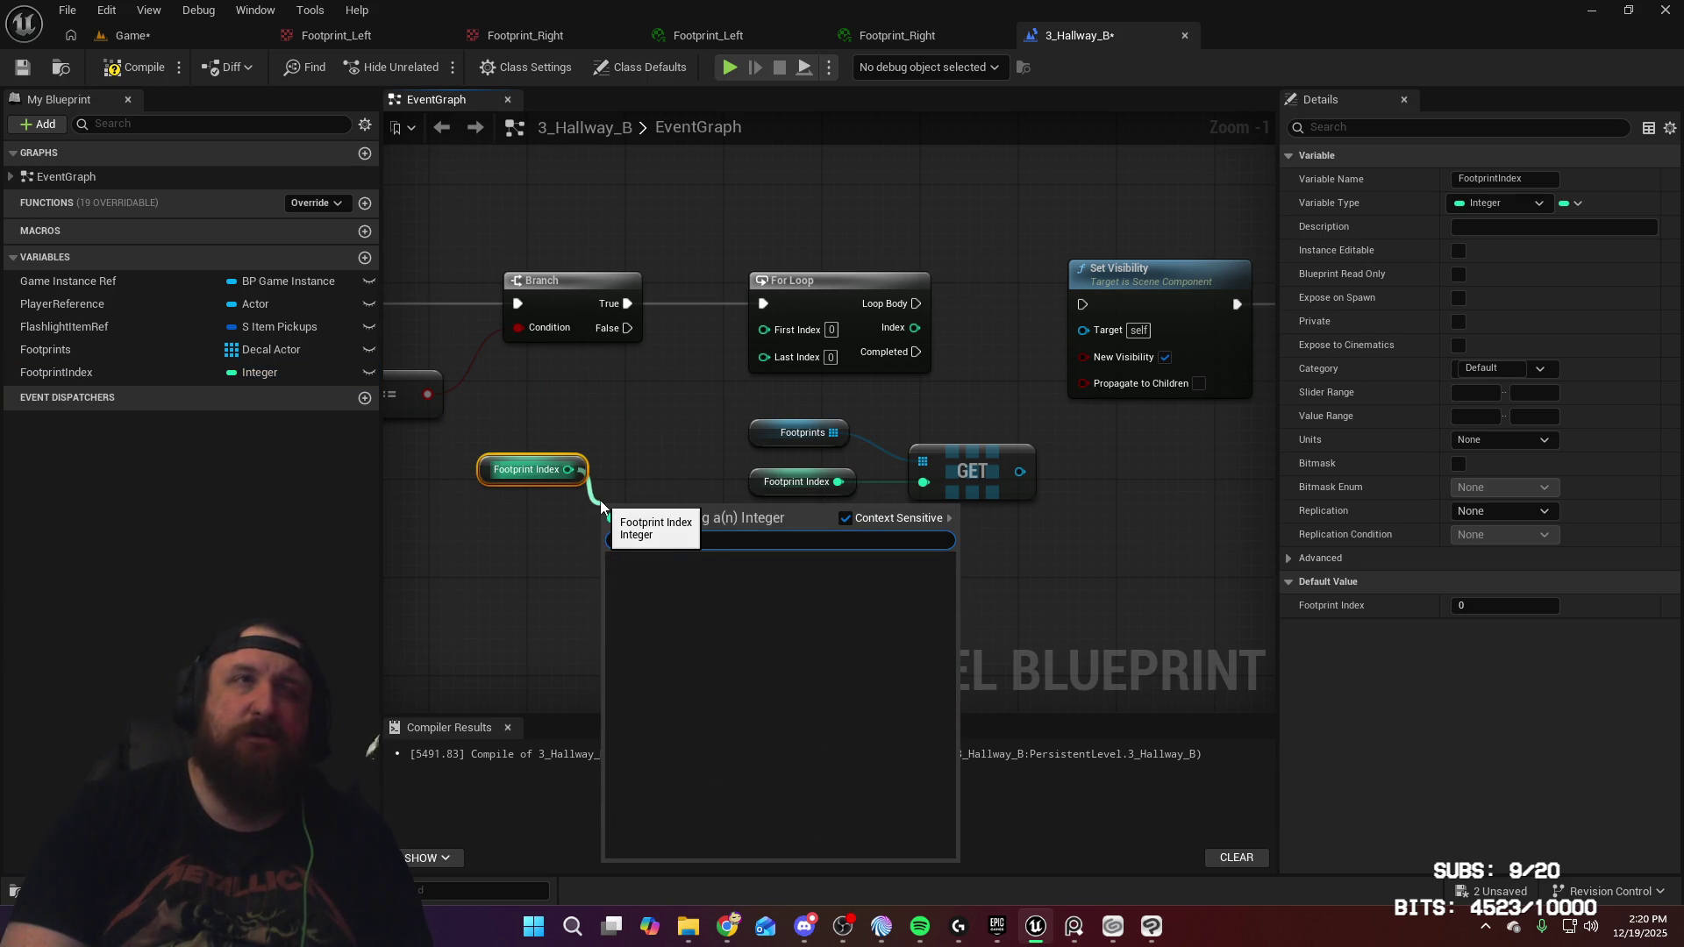
key(BackSpace)
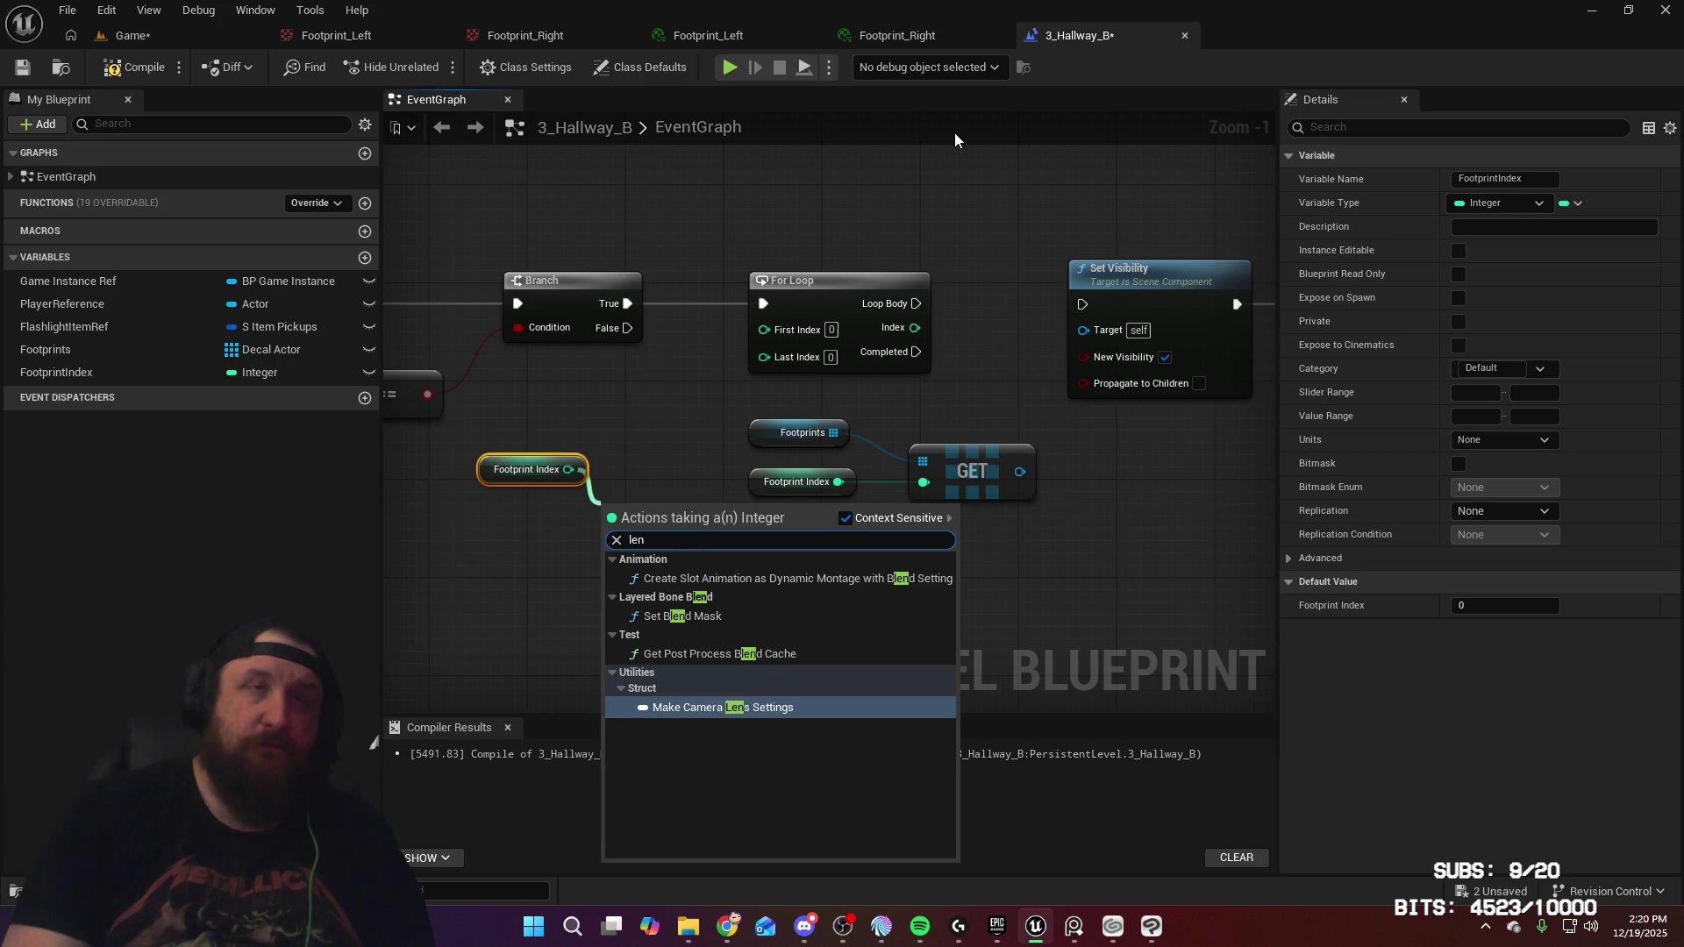
key(BackSpace)
key(BackSpace)
key(BackSpace)
key(Escape)
click(498, 505)
click(493, 470)
key(Delete)
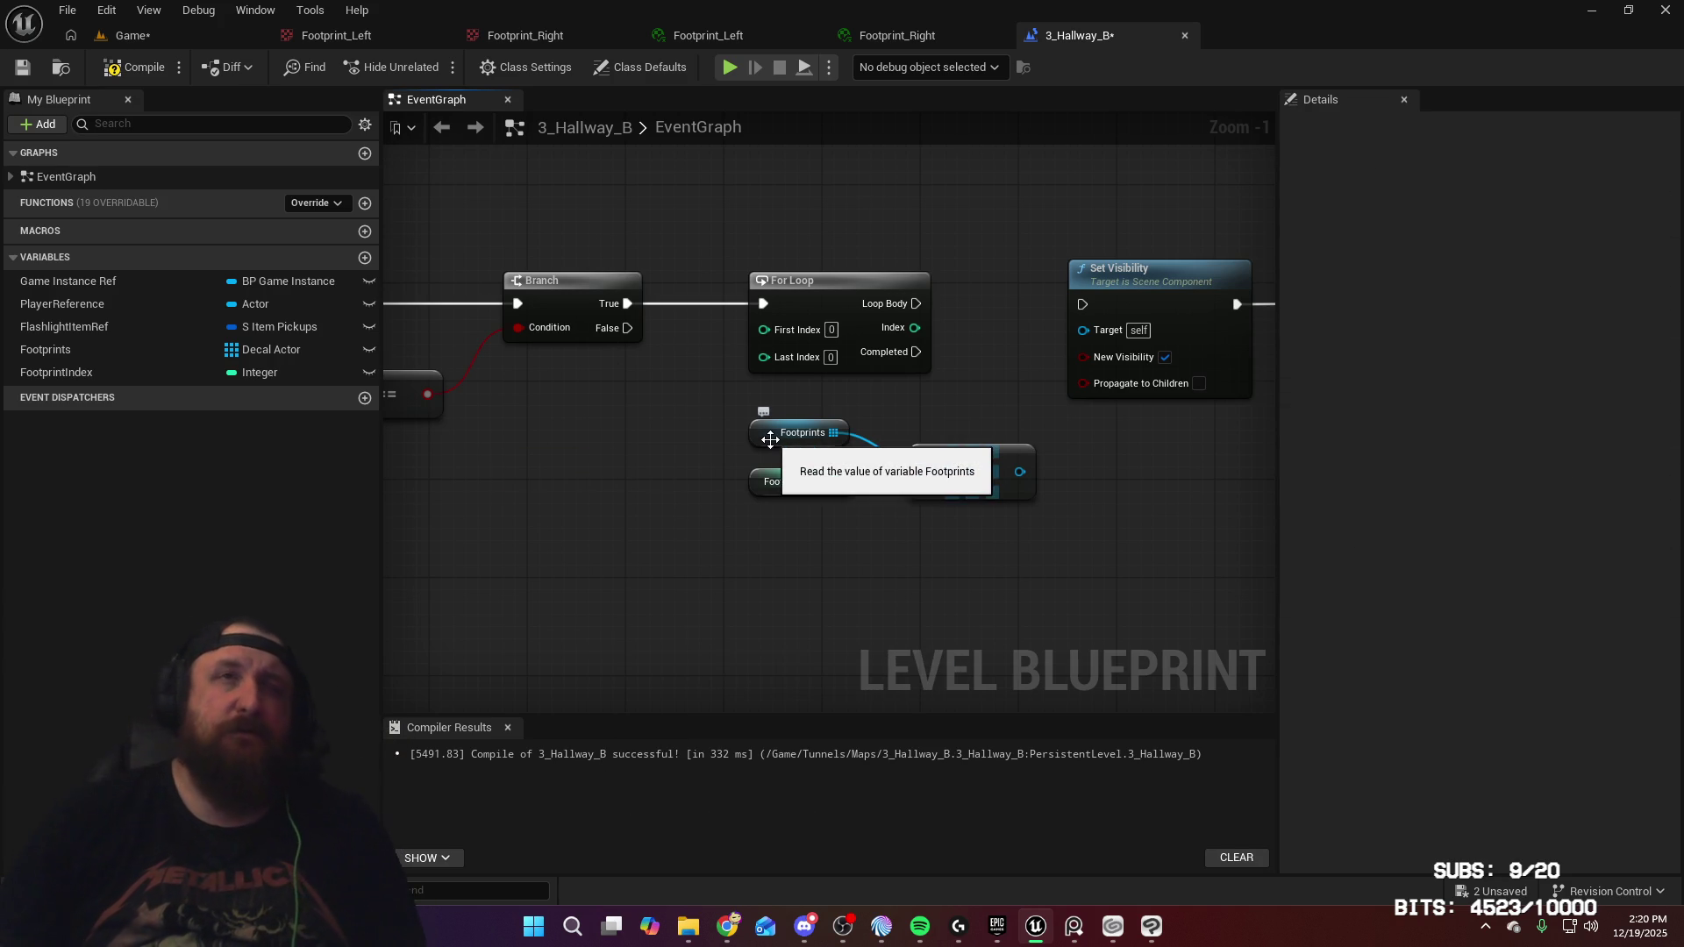
click(770, 439)
key(Delete)
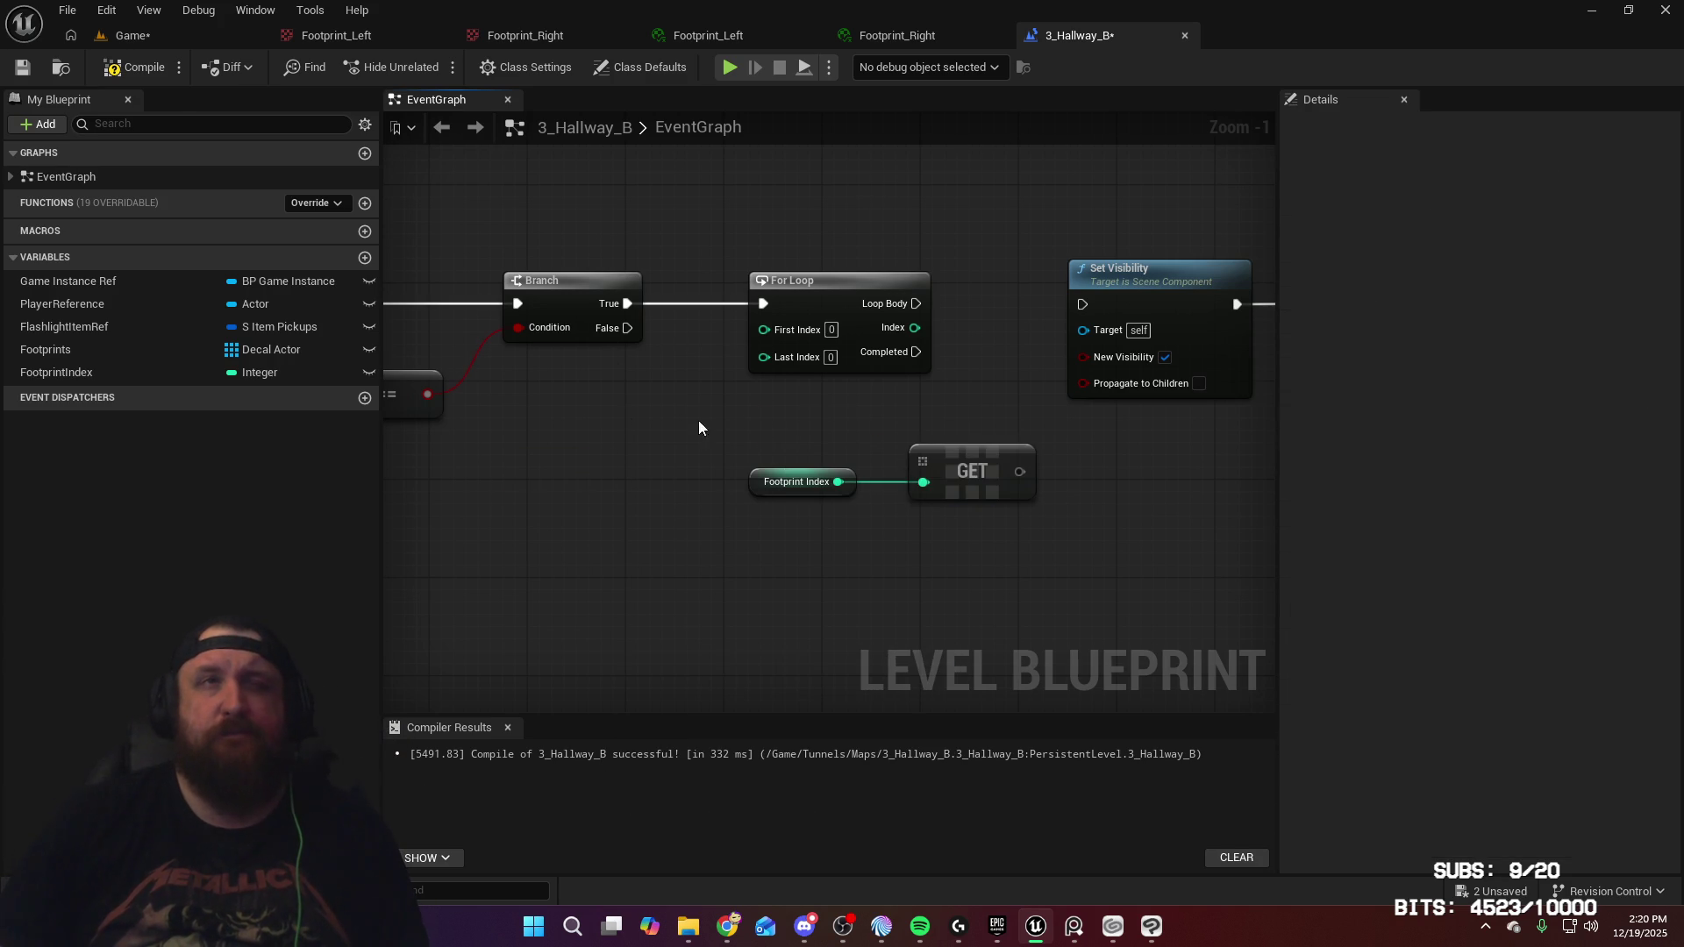
key(ctrl+z)
Add a Length node from the Footprints array and rearrange the nearby nodes
drag(599, 409, 639, 444)
text(length)
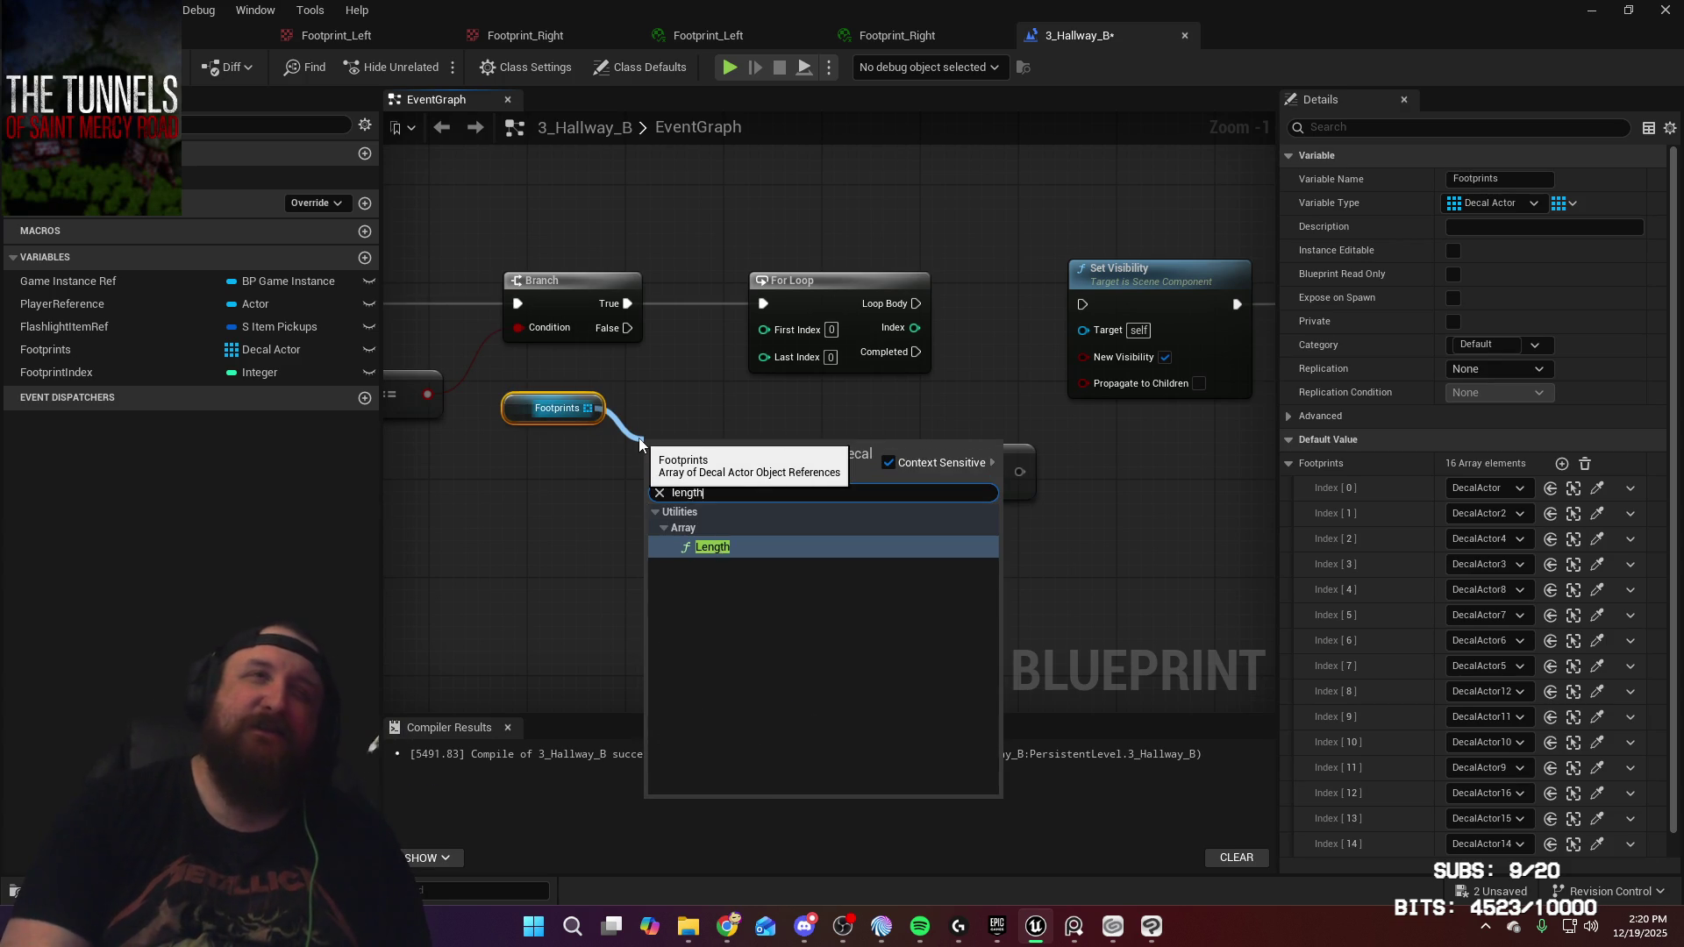
key(Return)
drag(744, 445, 733, 423)
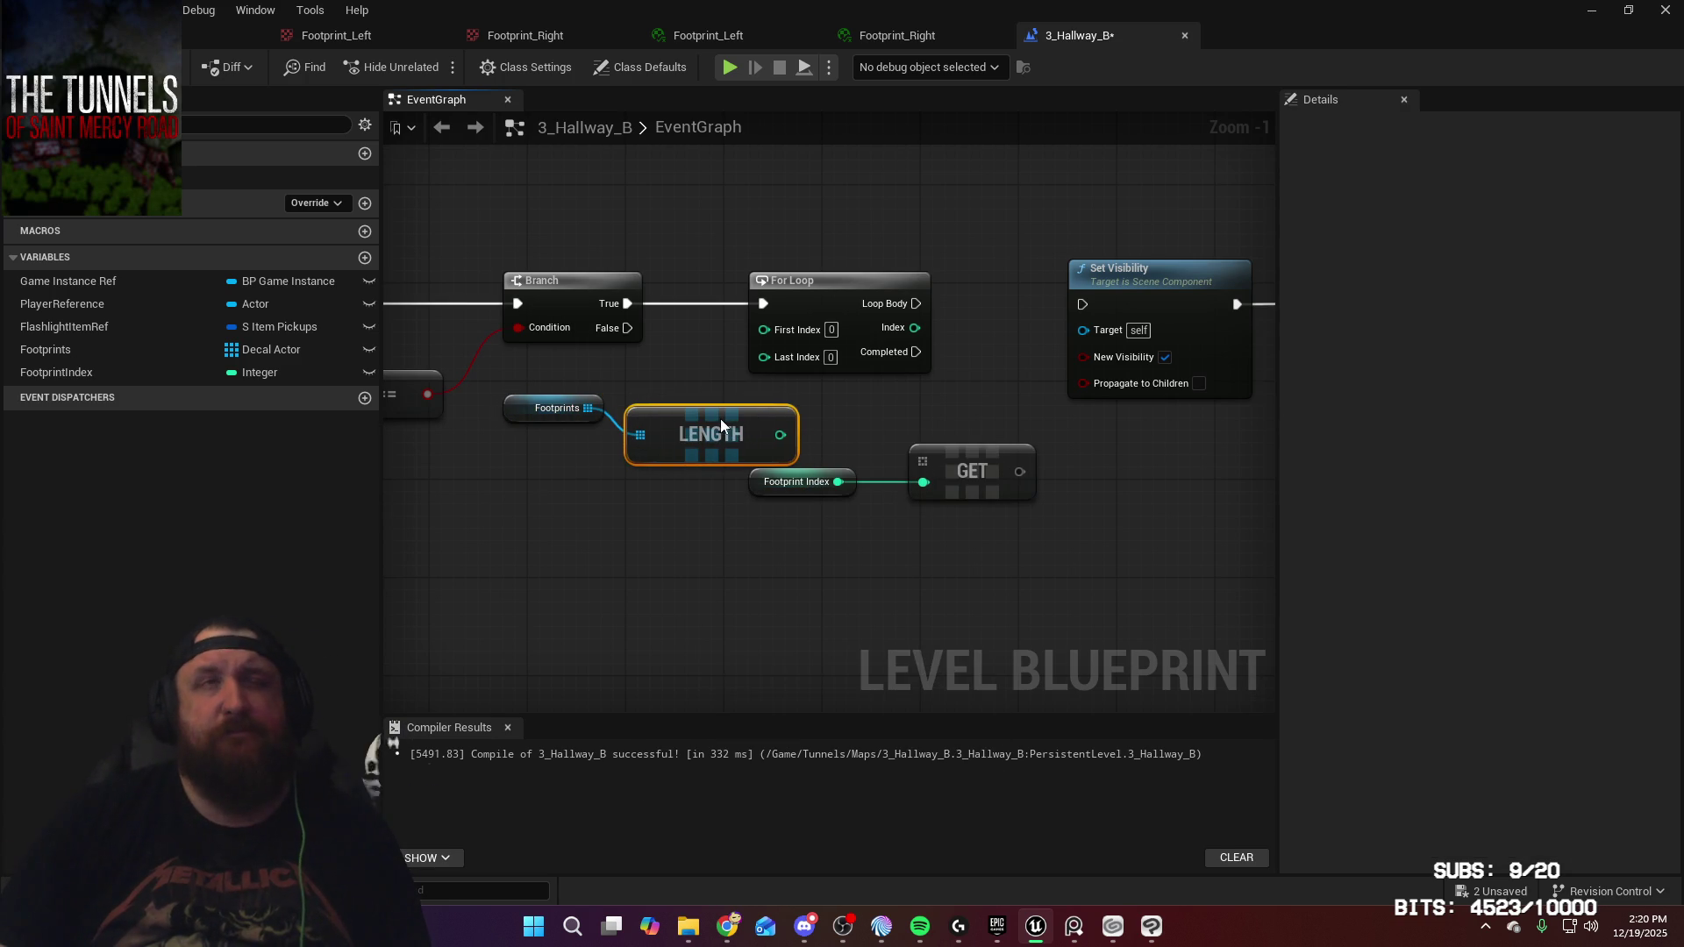
click(845, 446)
mouse_move(845, 445)
mouse_down()
mouse_move(1268, 581)
mouse_move(1016, 488)
mouse_up()
Subtract 1 from LENGTH and wire the result into the For Loop's Last Index
drag(644, 434, 696, 503)
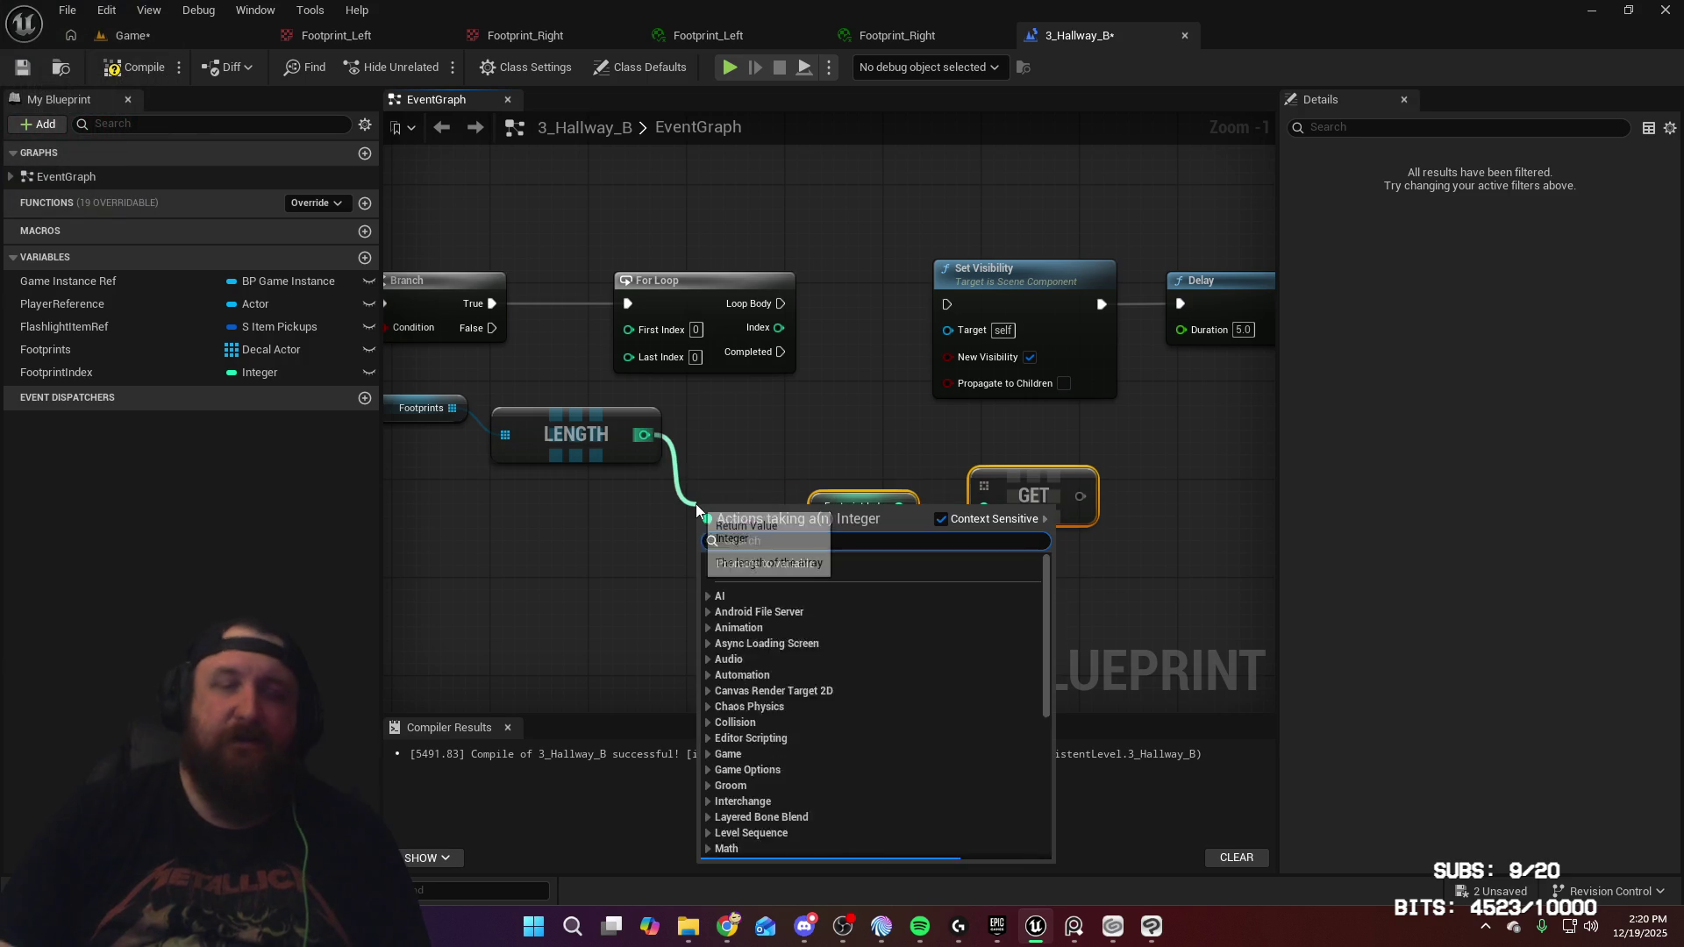
key(Return)
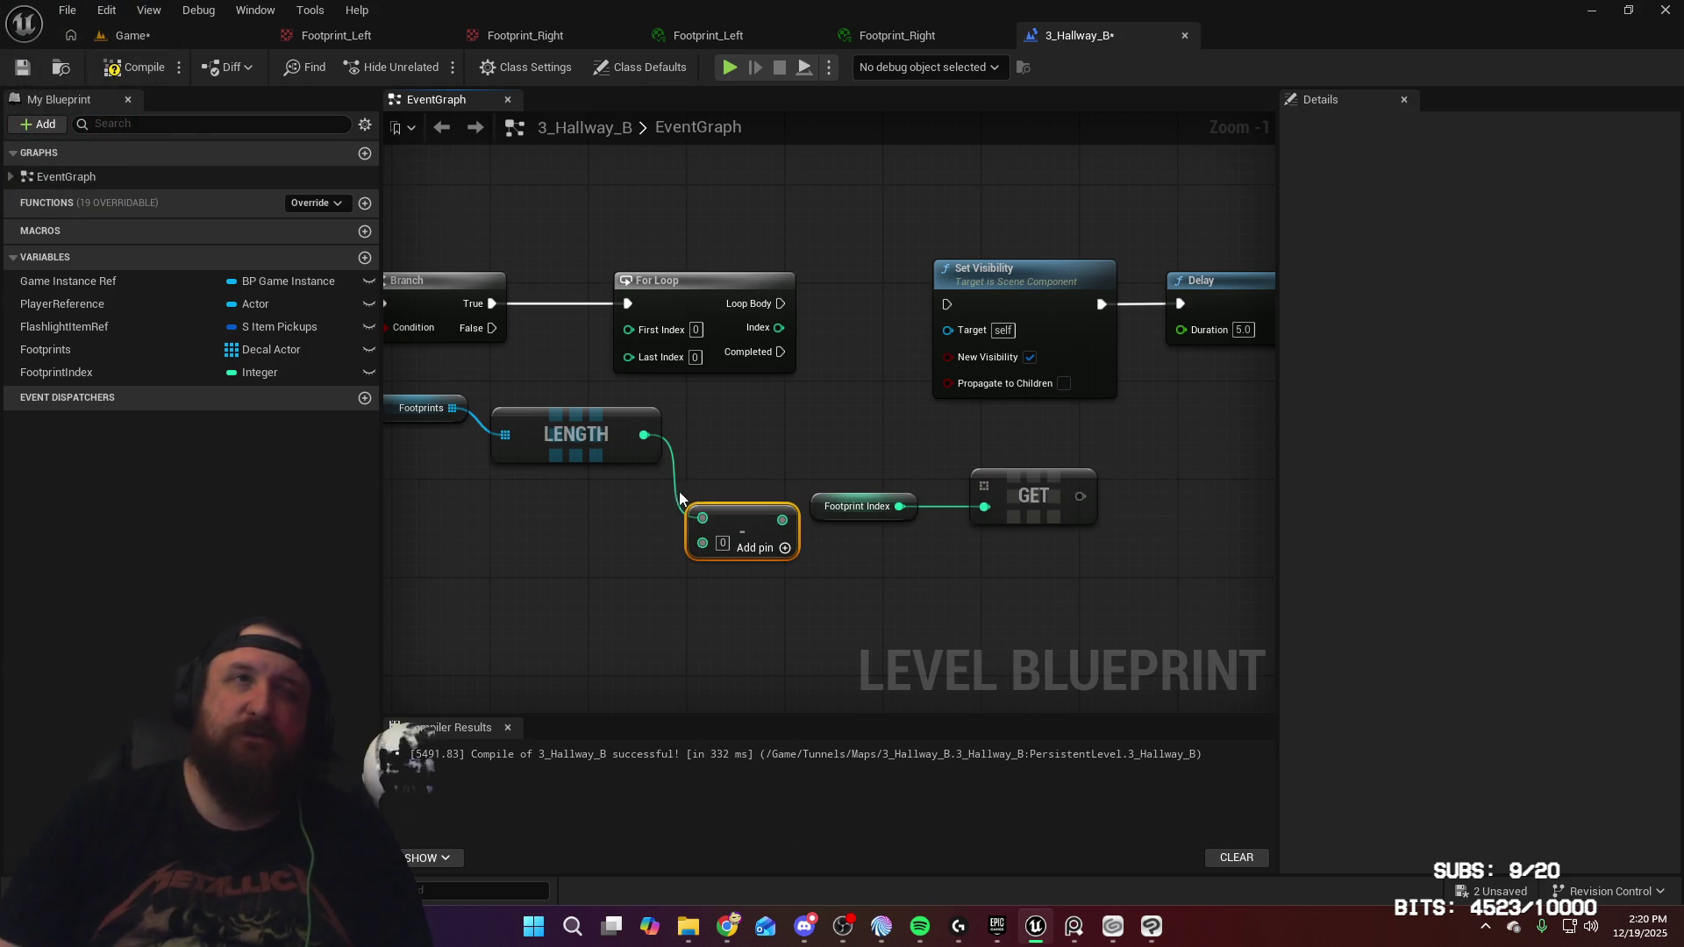
text(1)
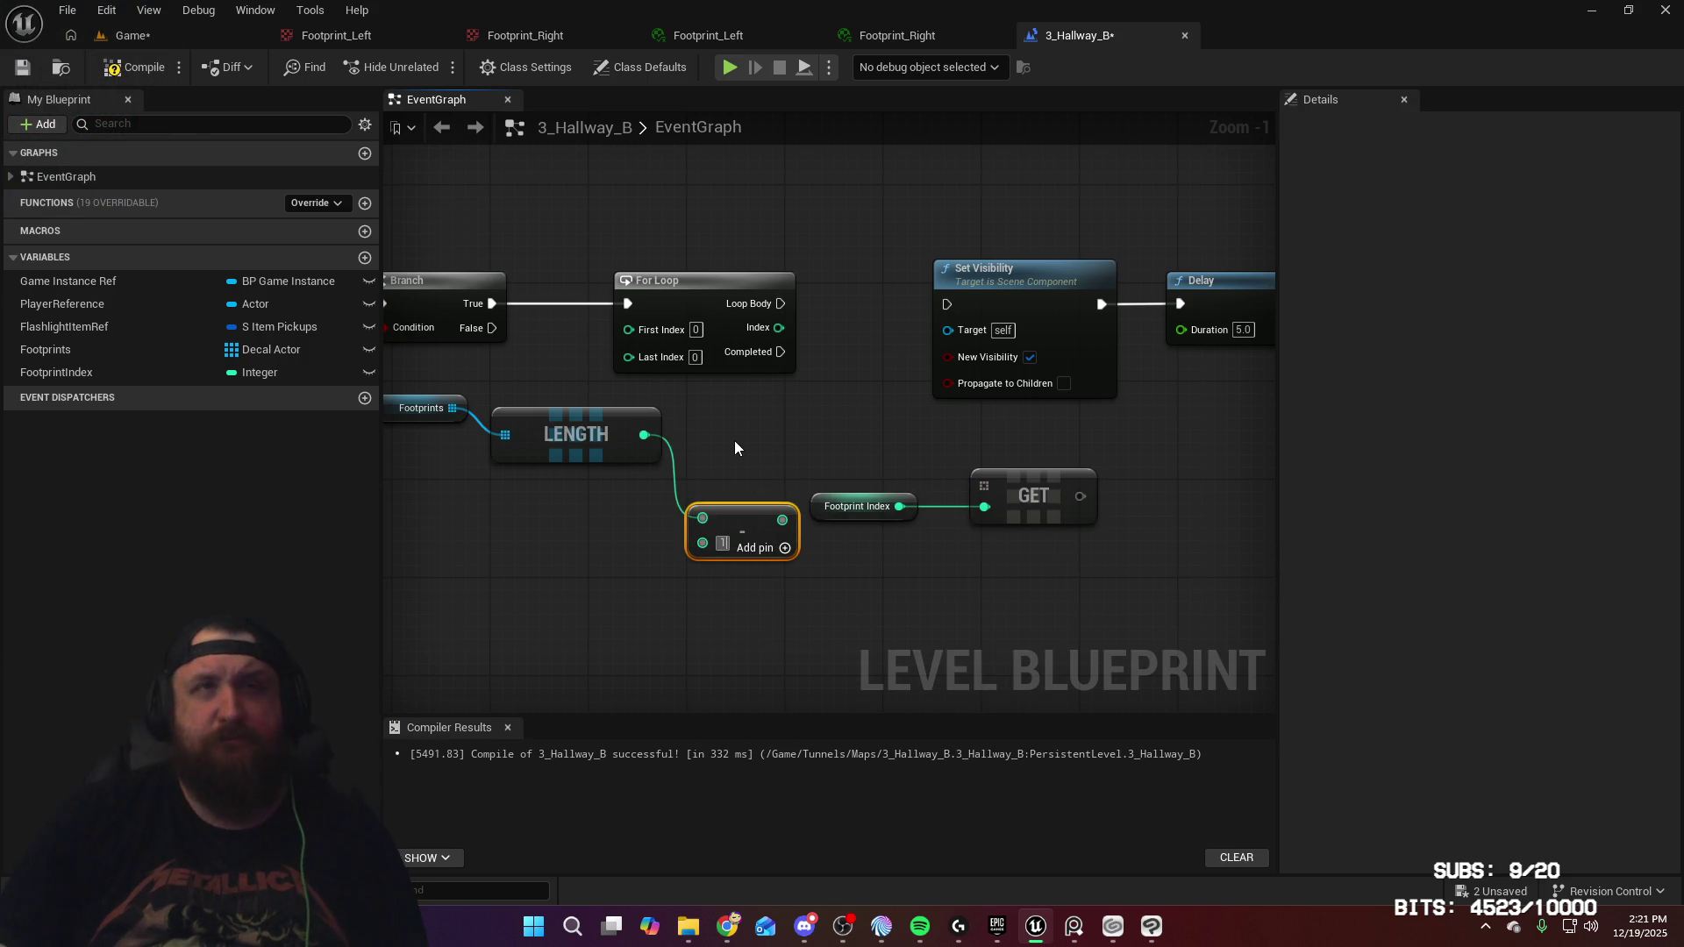
mouse_move(815, 383)
mouse_down()
mouse_move(1036, 349)
mouse_move(630, 407)
mouse_up()
mouse_move(959, 485)
mouse_down()
mouse_move(750, 411)
mouse_move(860, 325)
mouse_up()
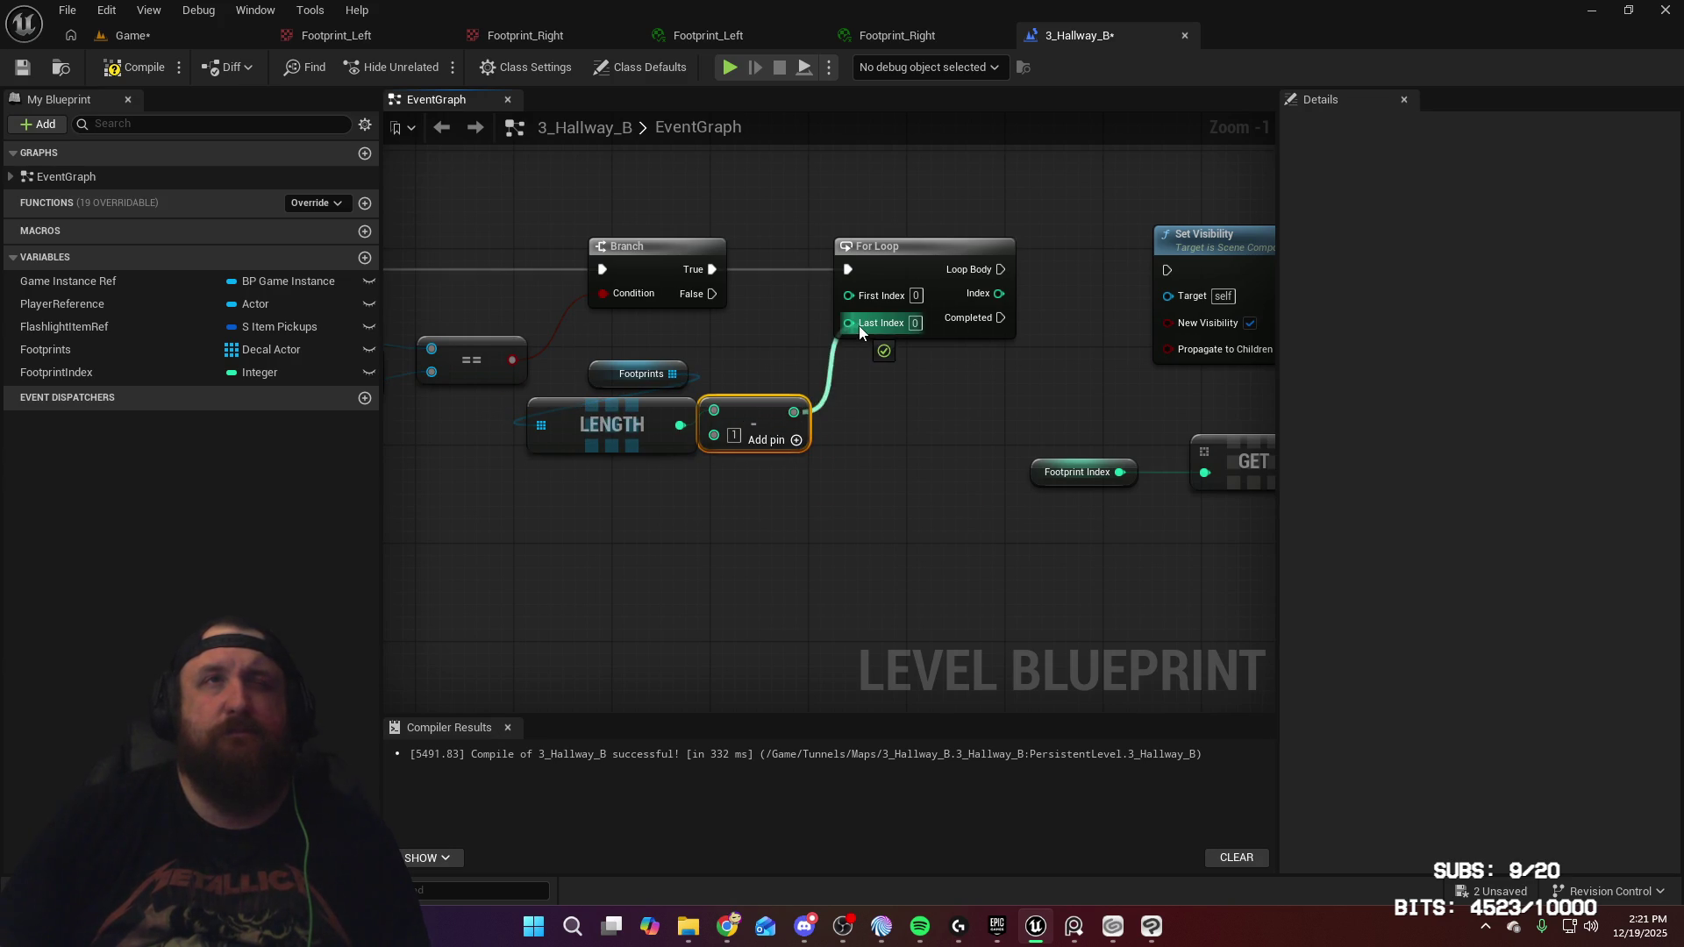
mouse_move(781, 411)
mouse_down()
mouse_move(752, 463)
mouse_move(651, 477)
mouse_move(666, 474)
mouse_up()
drag(592, 357, 703, 365)
drag(1012, 392, 828, 398)
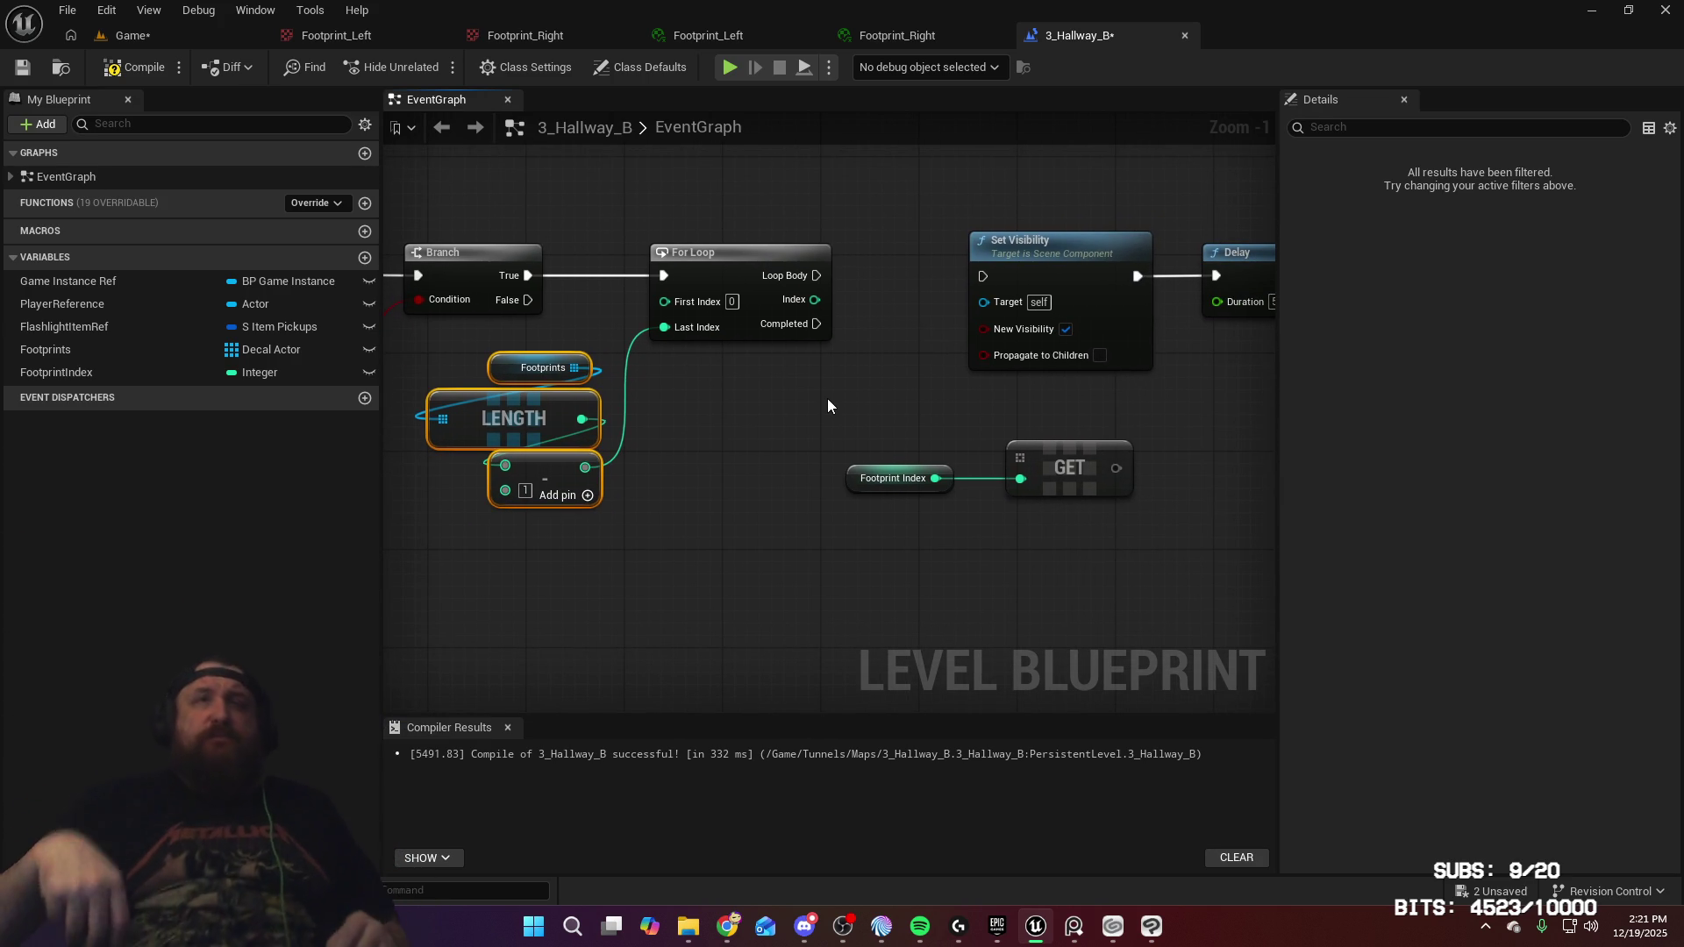
Delete the unused Footprint Index getter and feed Footprints and the loop Index into GET
drag(870, 370, 931, 351)
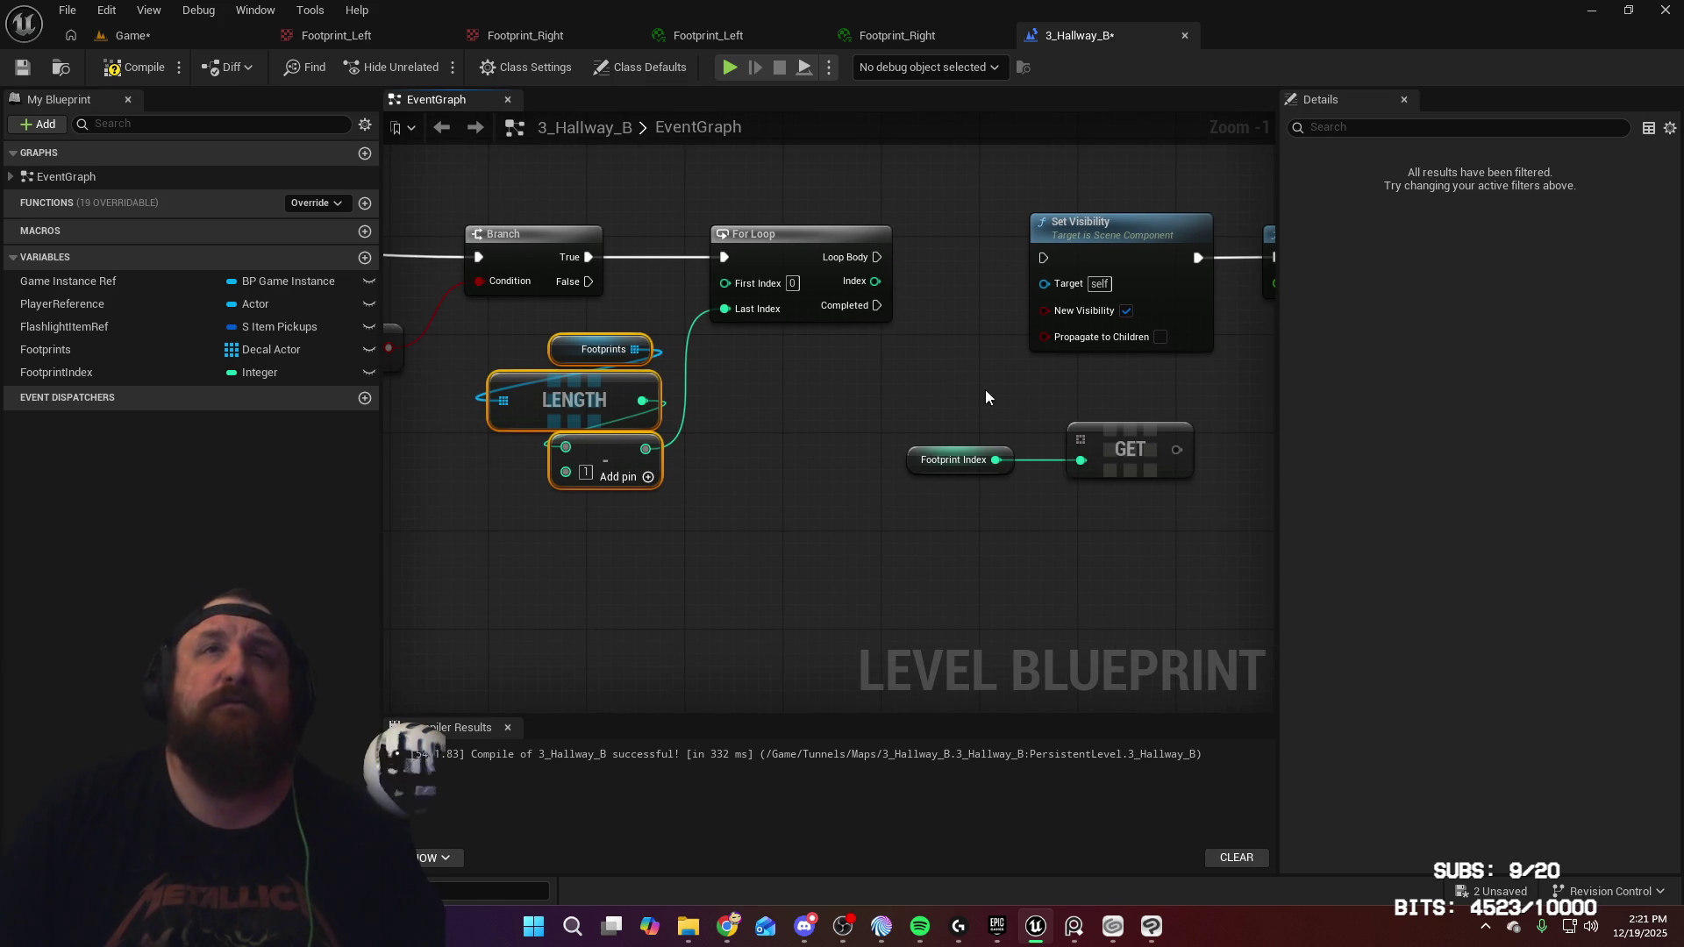
click(916, 459)
key(Delete)
drag(1072, 439, 968, 393)
drag(641, 349, 913, 387)
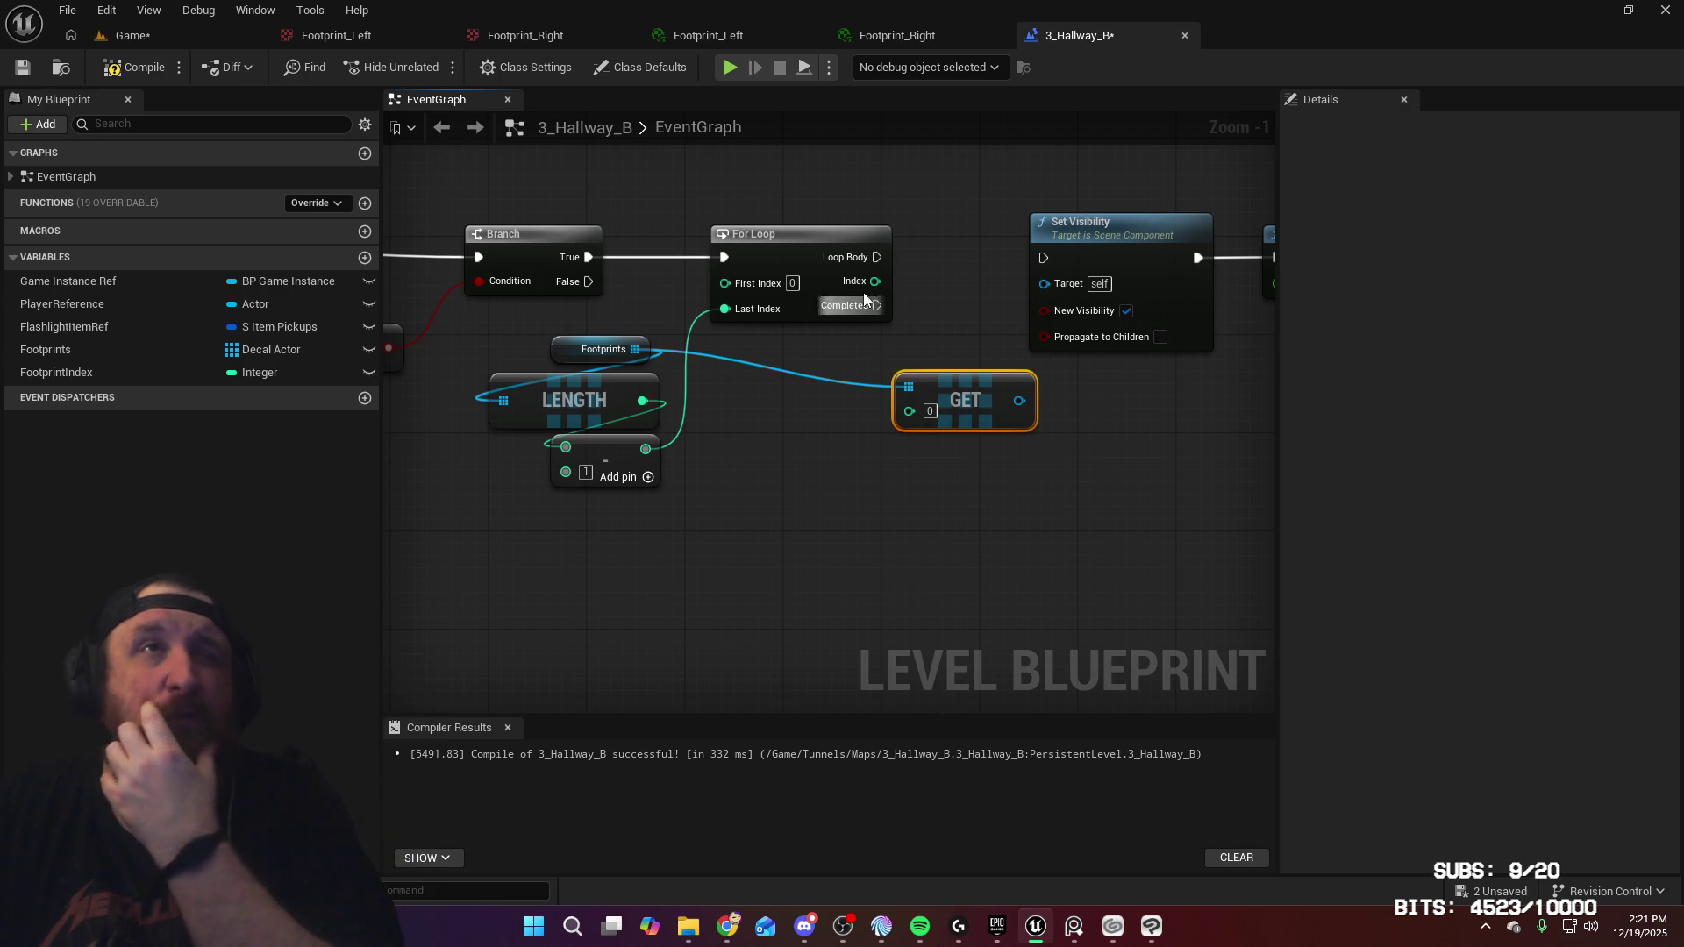
drag(876, 281, 880, 328)
mouse_move(914, 412)
mouse_down()
mouse_move(1042, 291)
mouse_move(967, 493)
mouse_move(919, 477)
mouse_up()
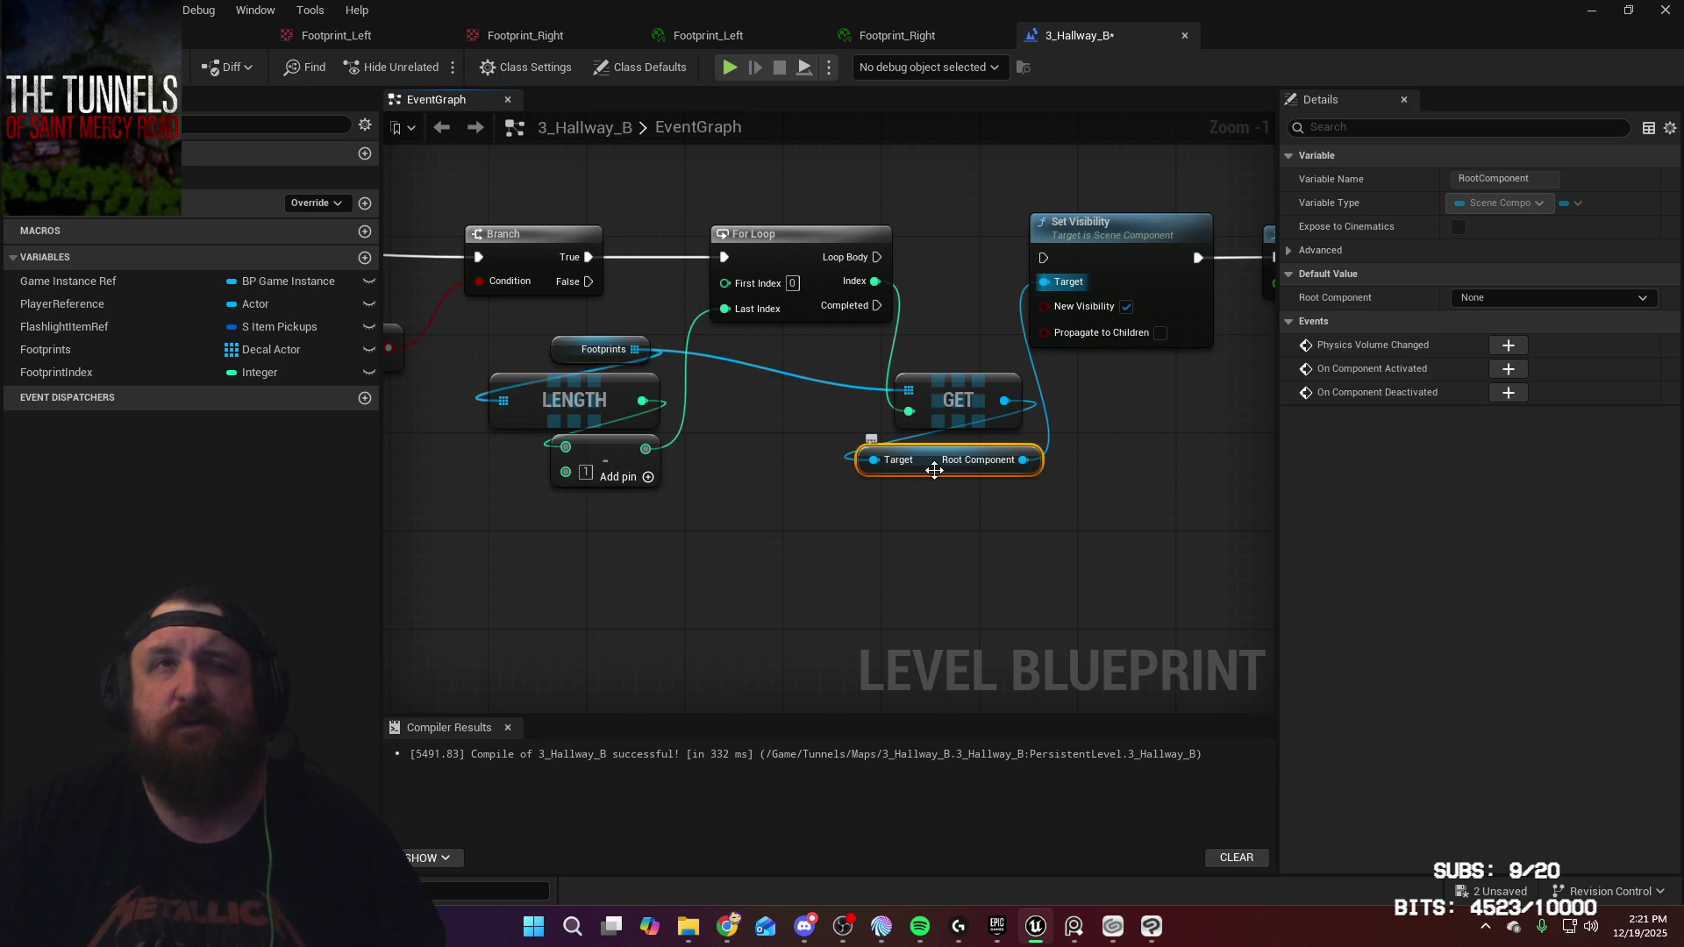
Connect the GET result to Set Visibility's target and run it from the Loop Body
key(Delete)
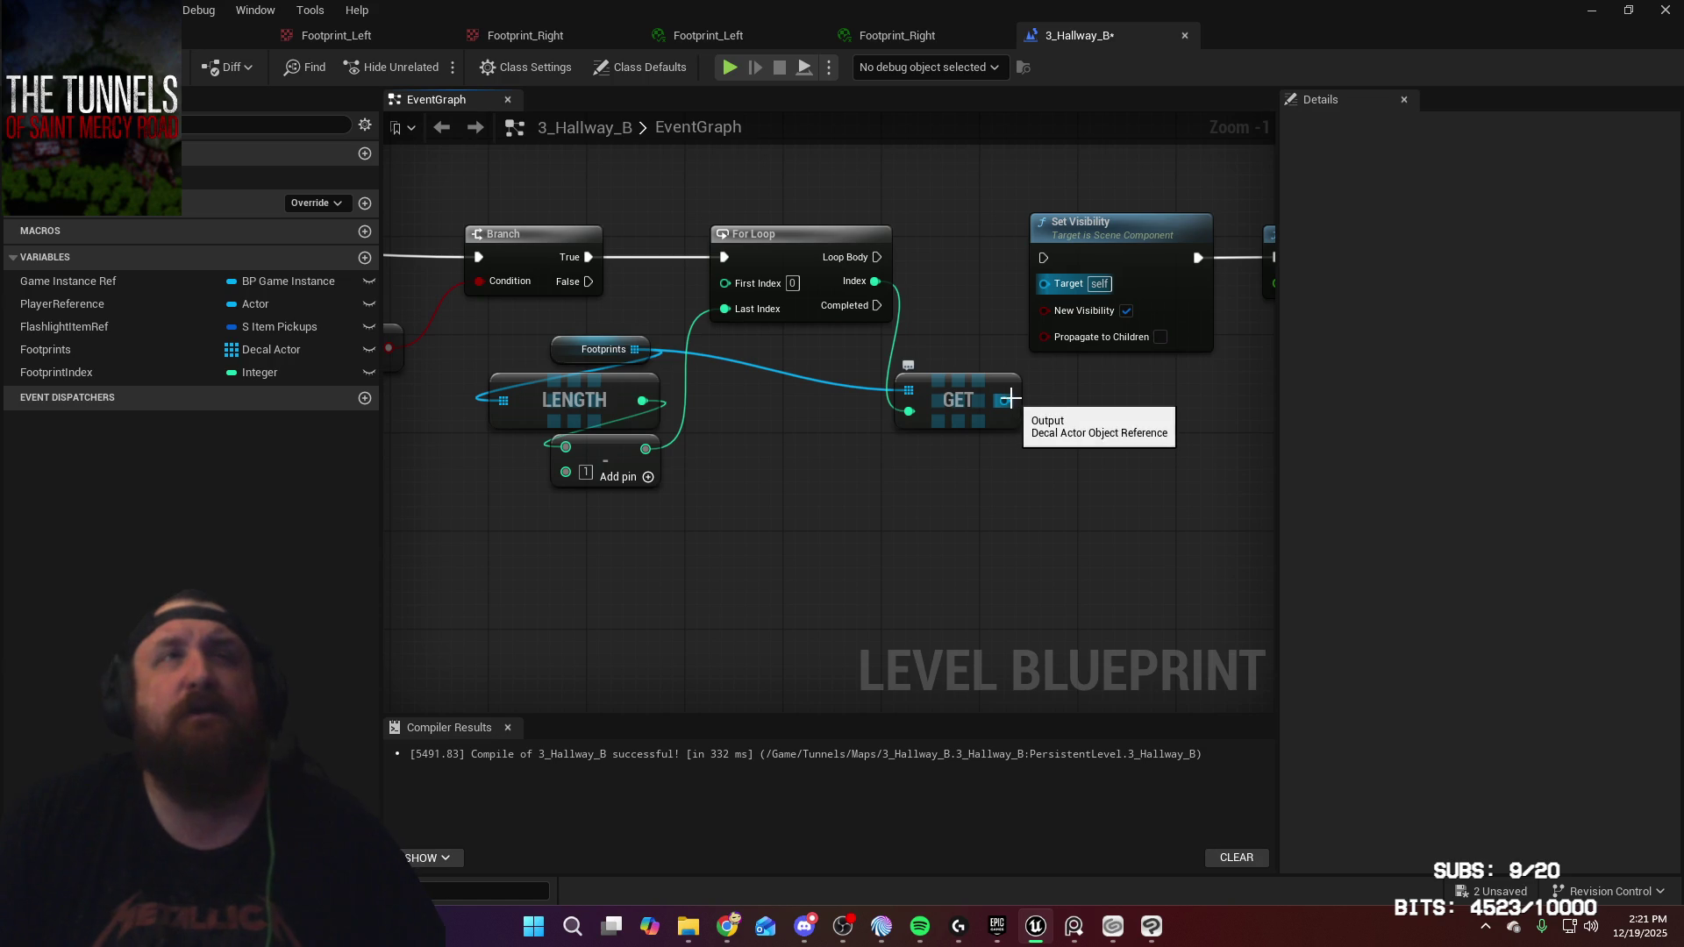
click(983, 389)
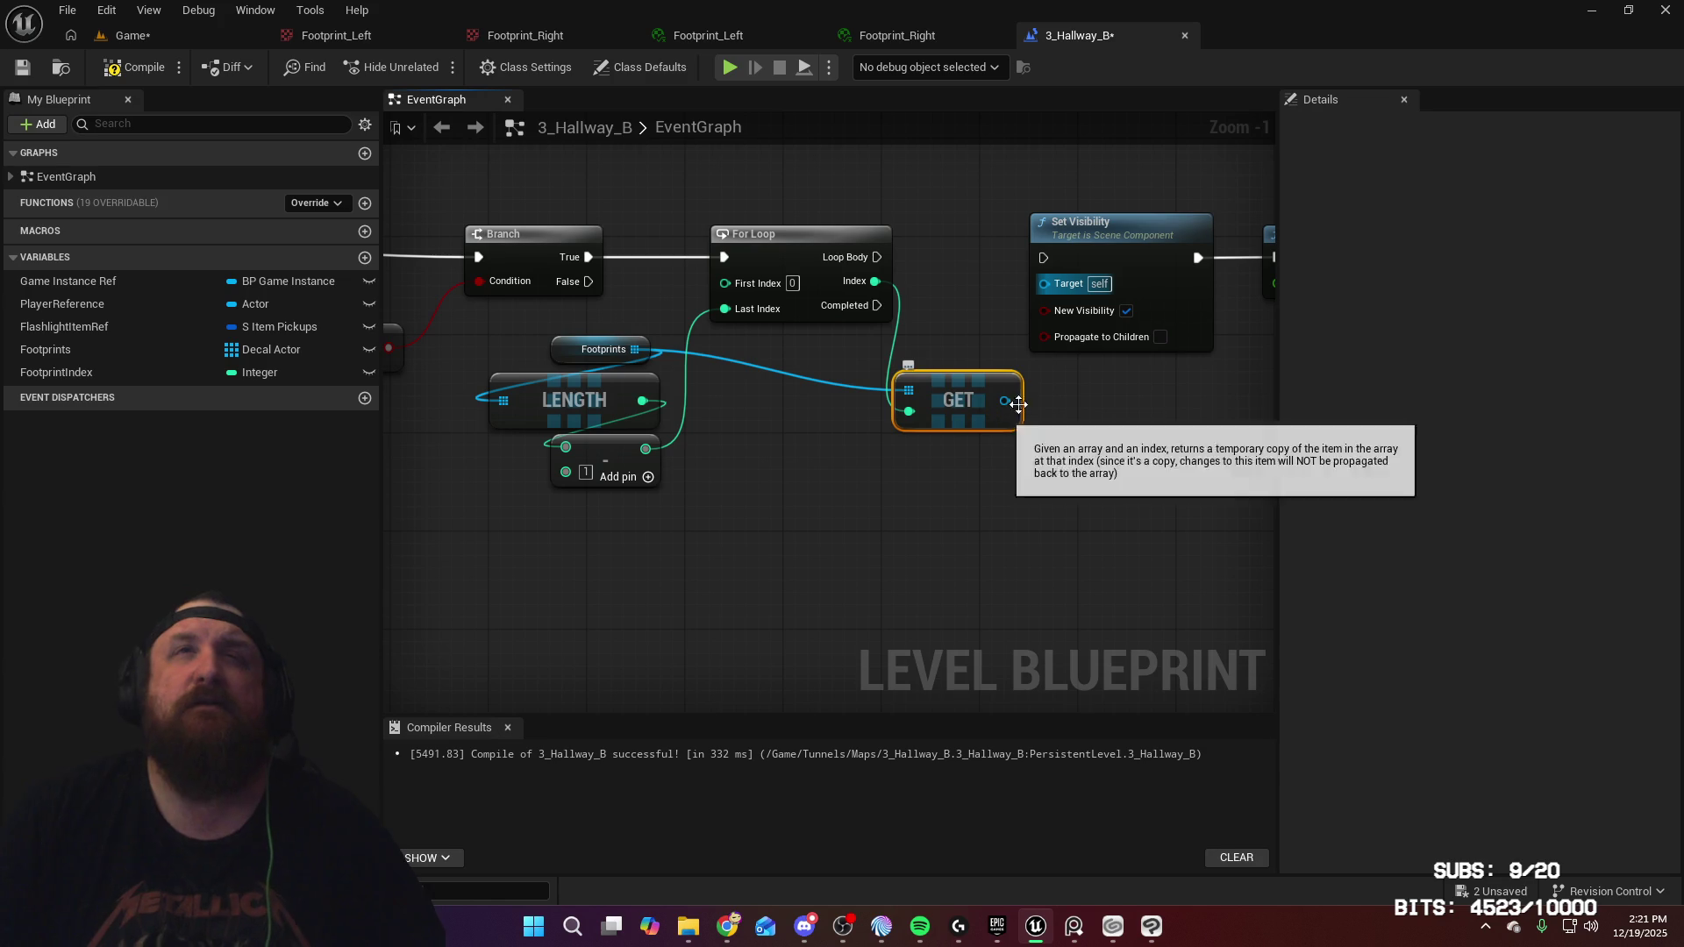
mouse_move(1009, 400)
mouse_down()
mouse_move(1048, 405)
mouse_move(1046, 284)
mouse_up()
mouse_move(877, 259)
mouse_down()
mouse_move(1044, 258)
mouse_move(948, 494)
mouse_move(908, 453)
mouse_up()
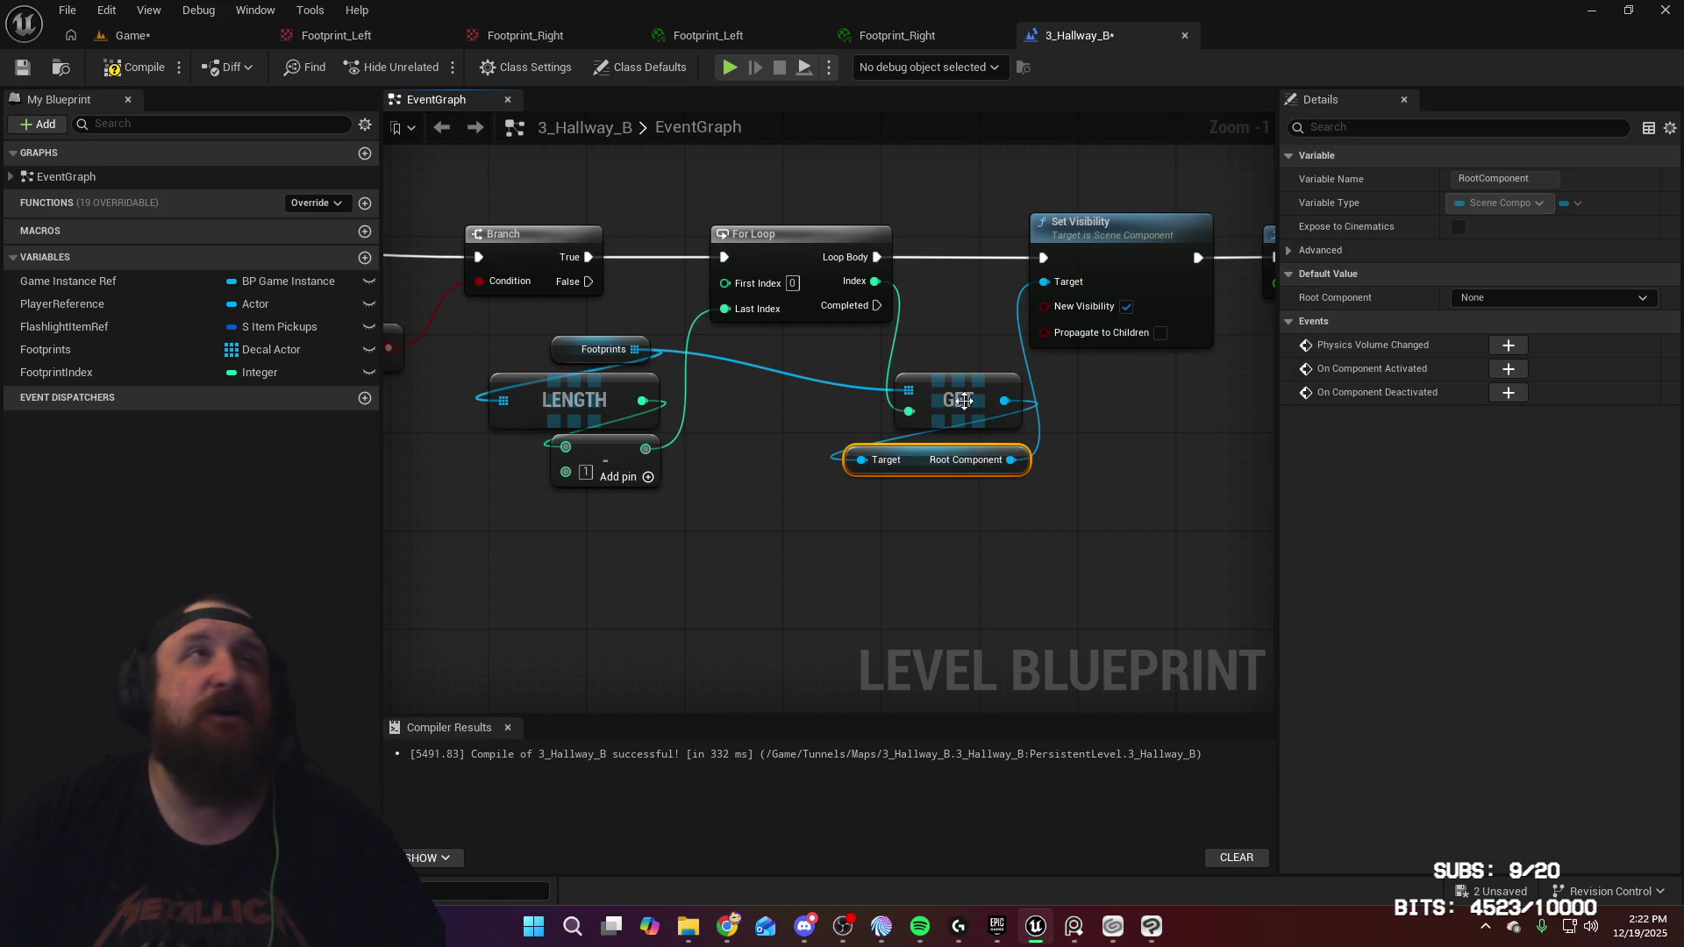
Compile and save the level blueprint, then check the node chain up to the Delay
click(127, 70)
click(22, 68)
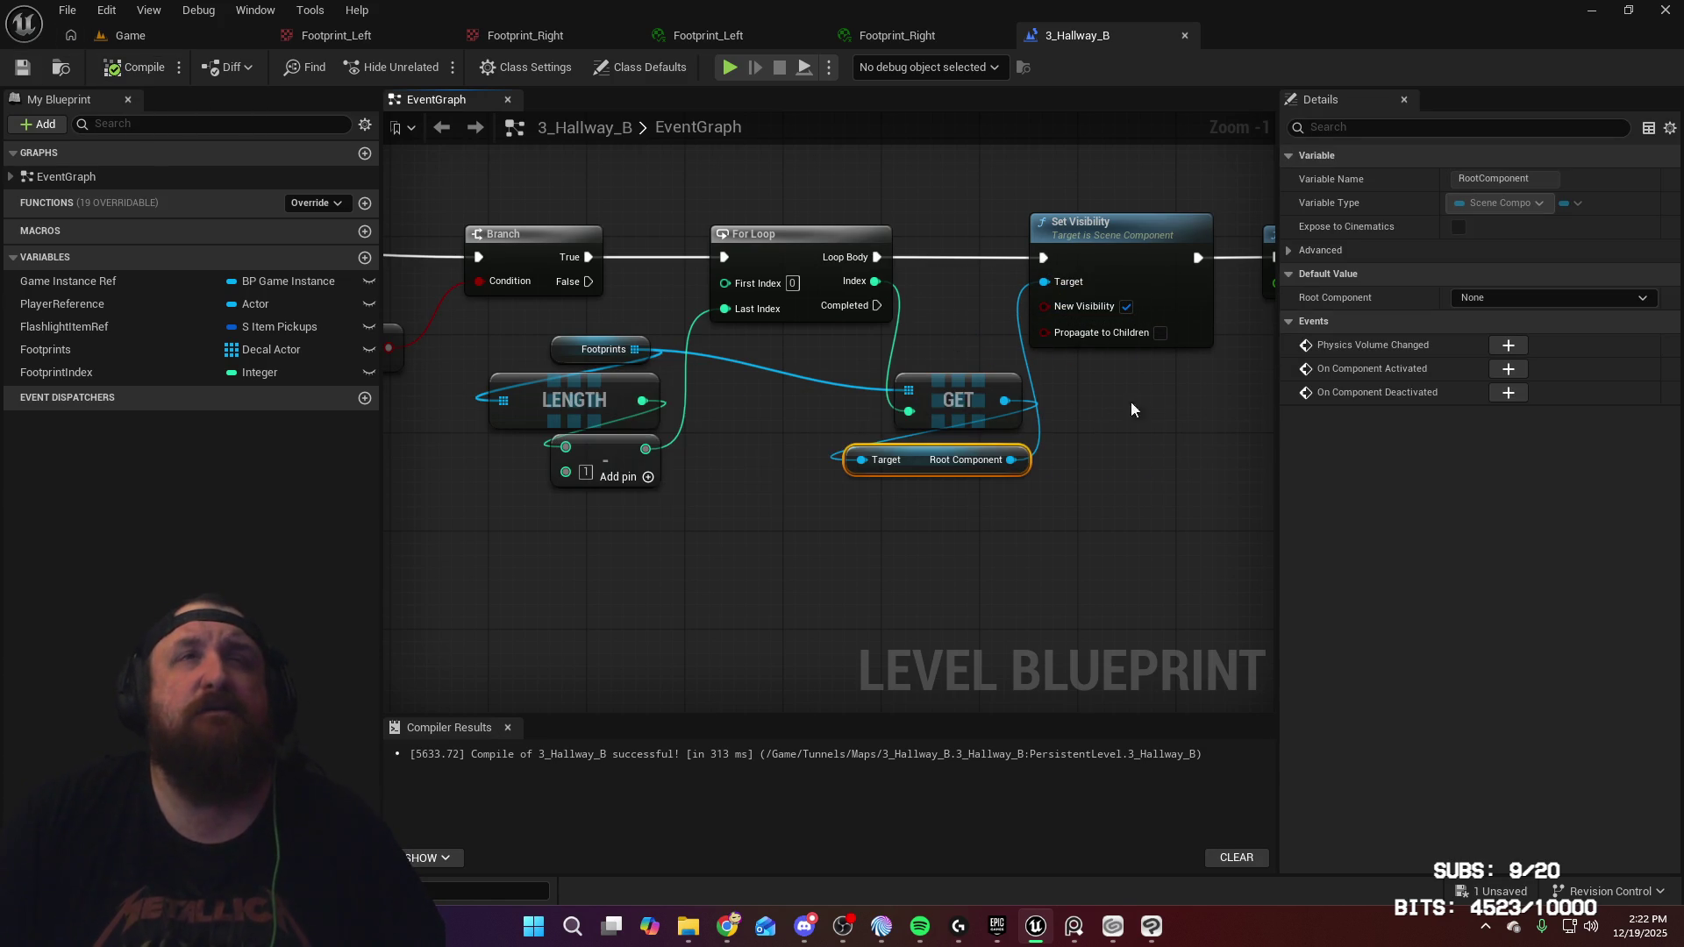
mouse_move(1153, 409)
mouse_down()
mouse_move(1132, 438)
mouse_move(1053, 435)
mouse_move(893, 387)
mouse_up()
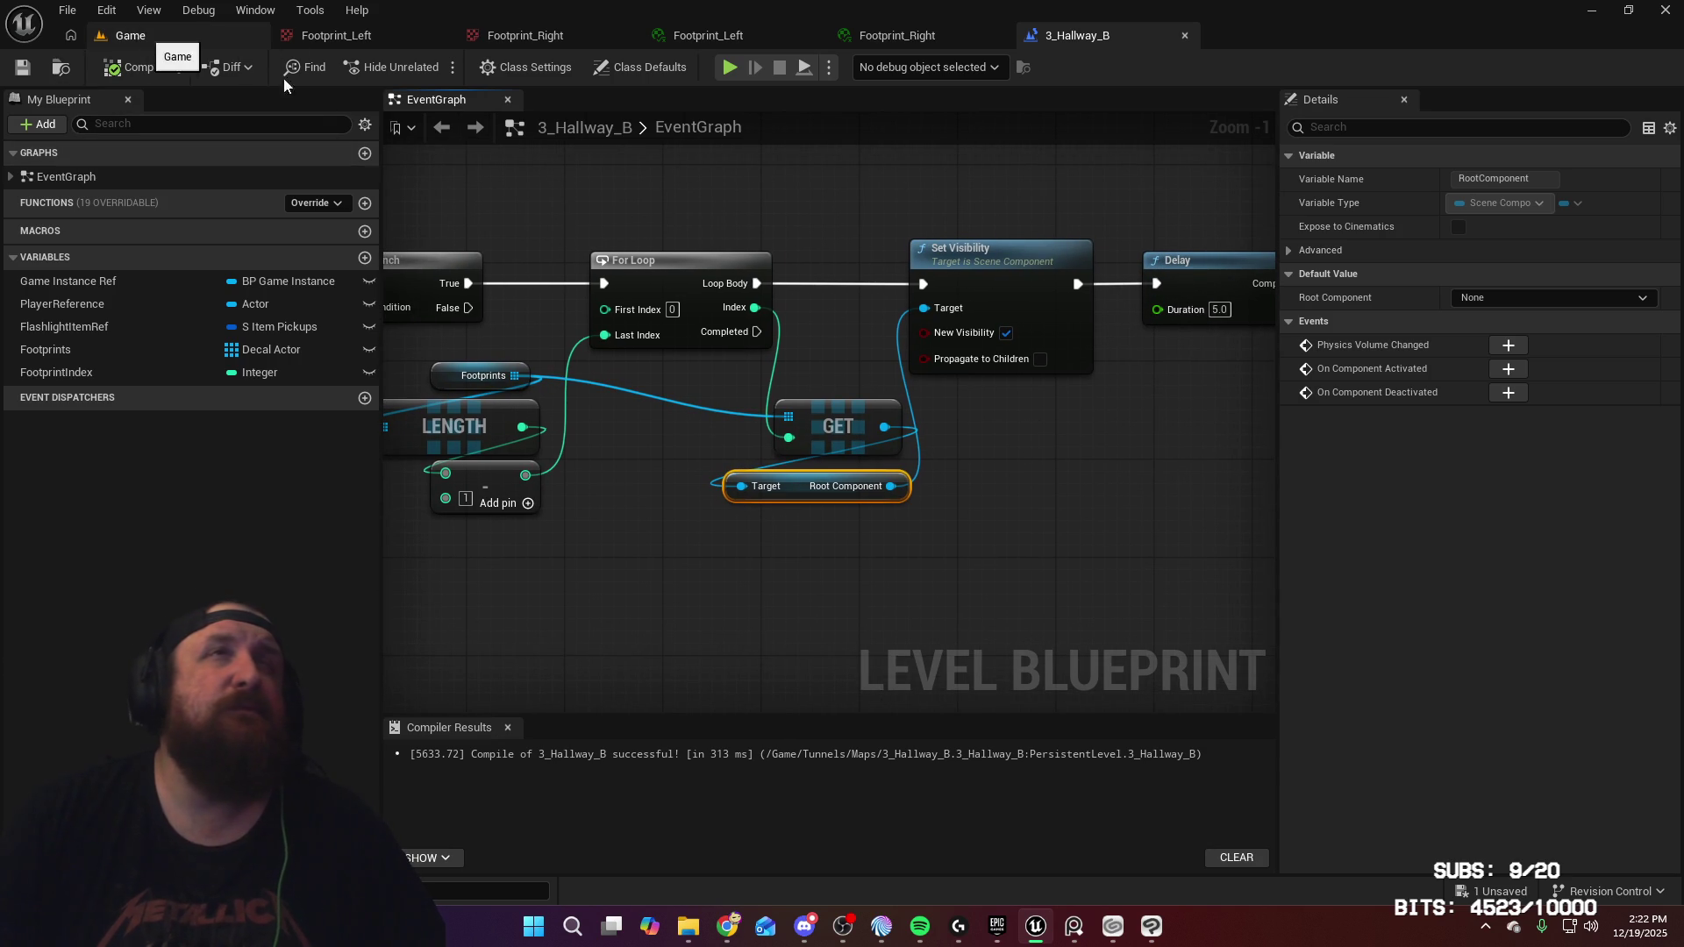
drag(1128, 477, 1089, 480)
click(198, 39)
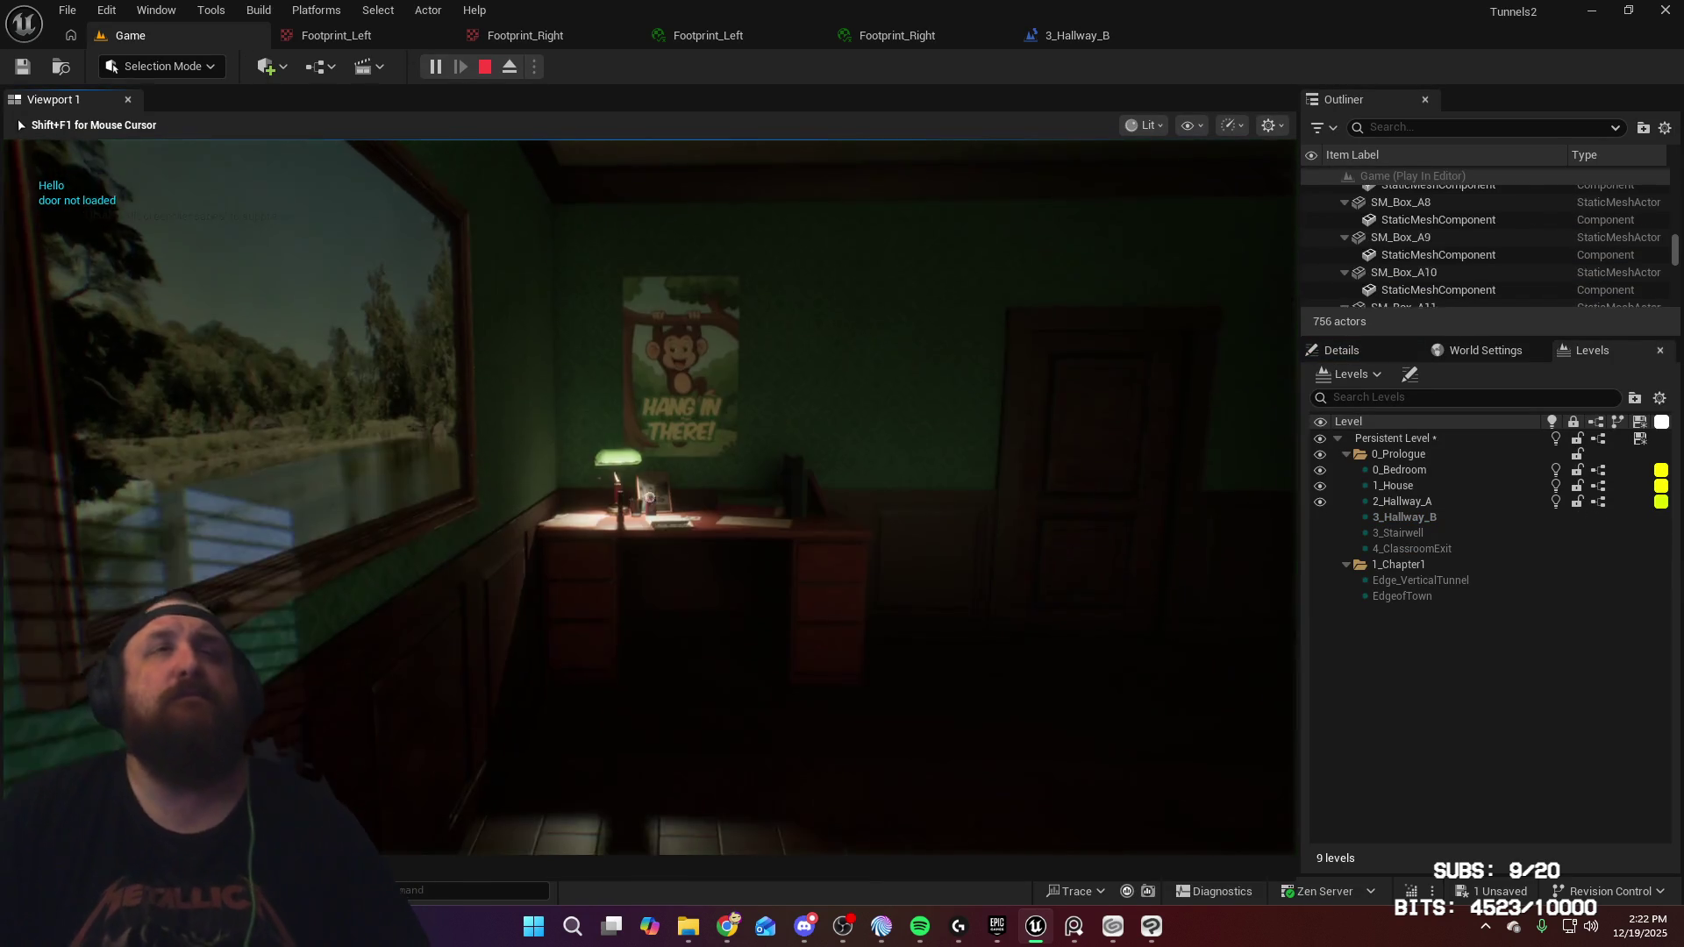
Walk out of the bedroom through two doors into the dark hallway
key(w)
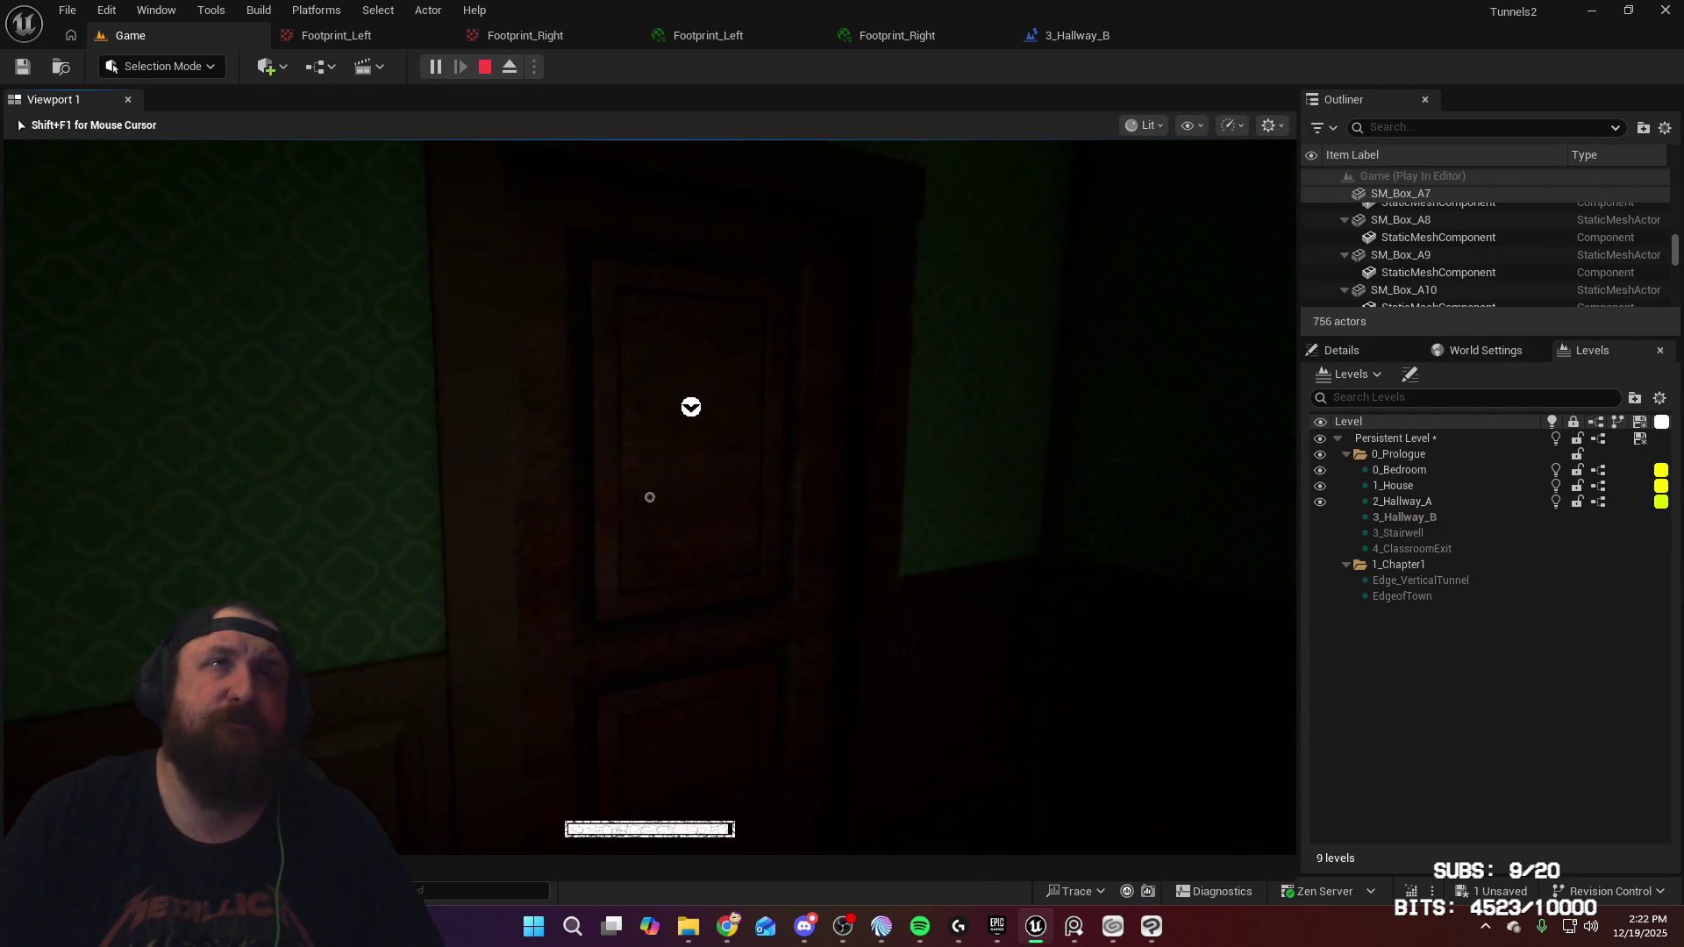
key(e)
key(w)
key(w)
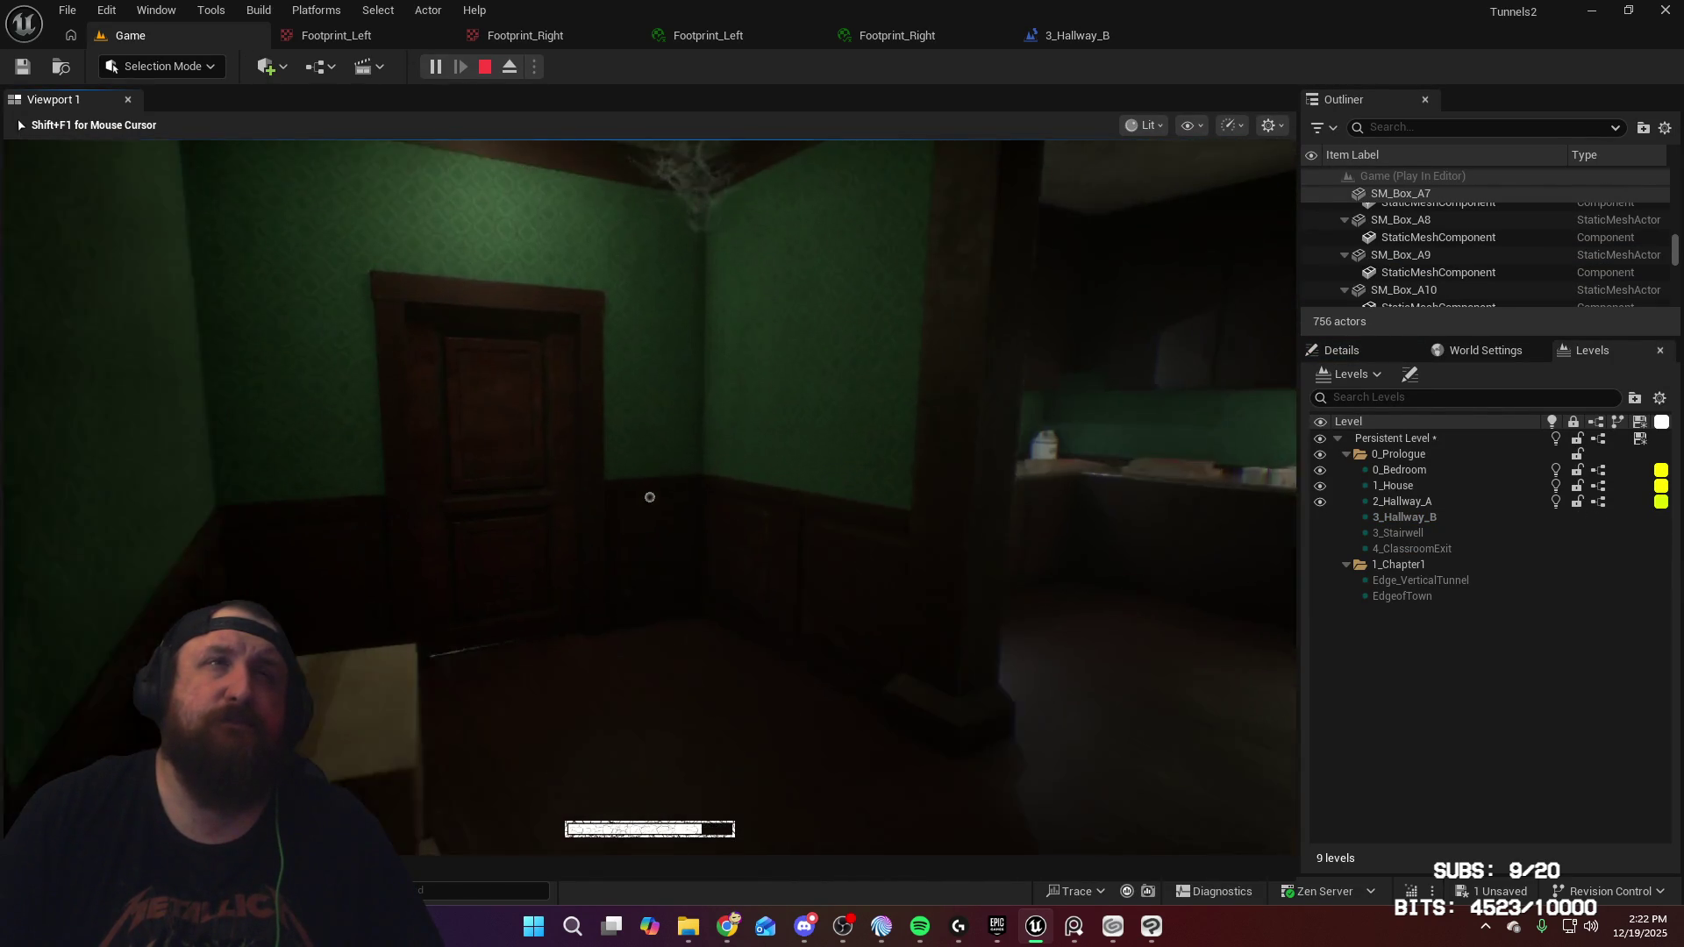
key(e)
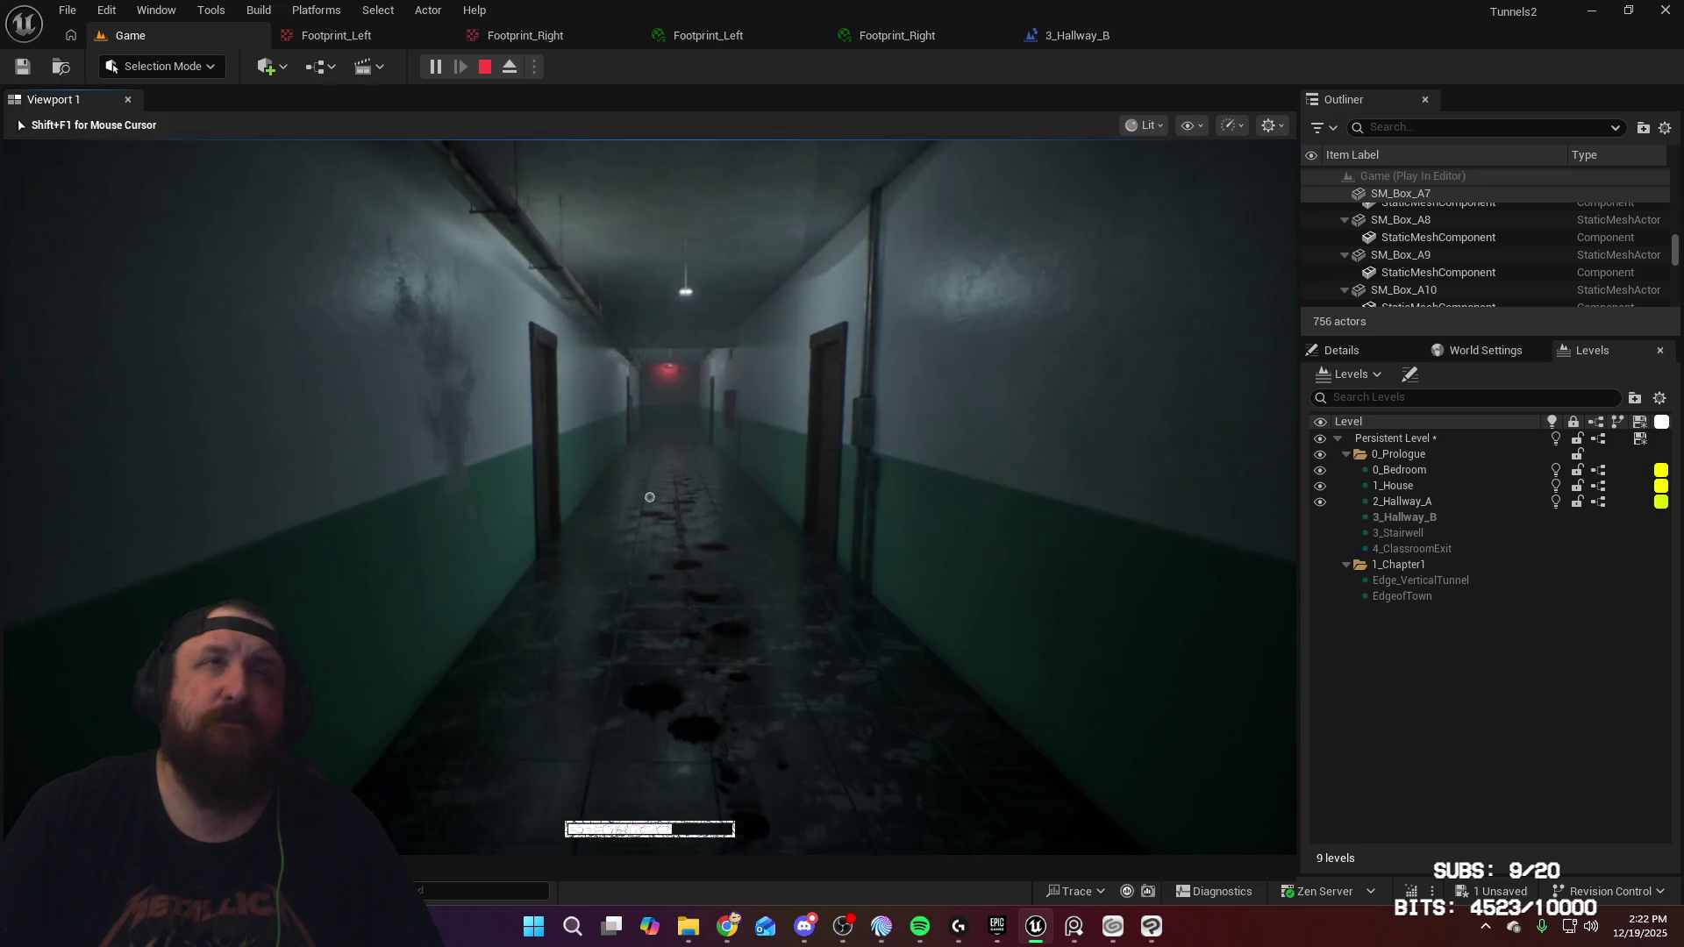
key(w)
key(w)
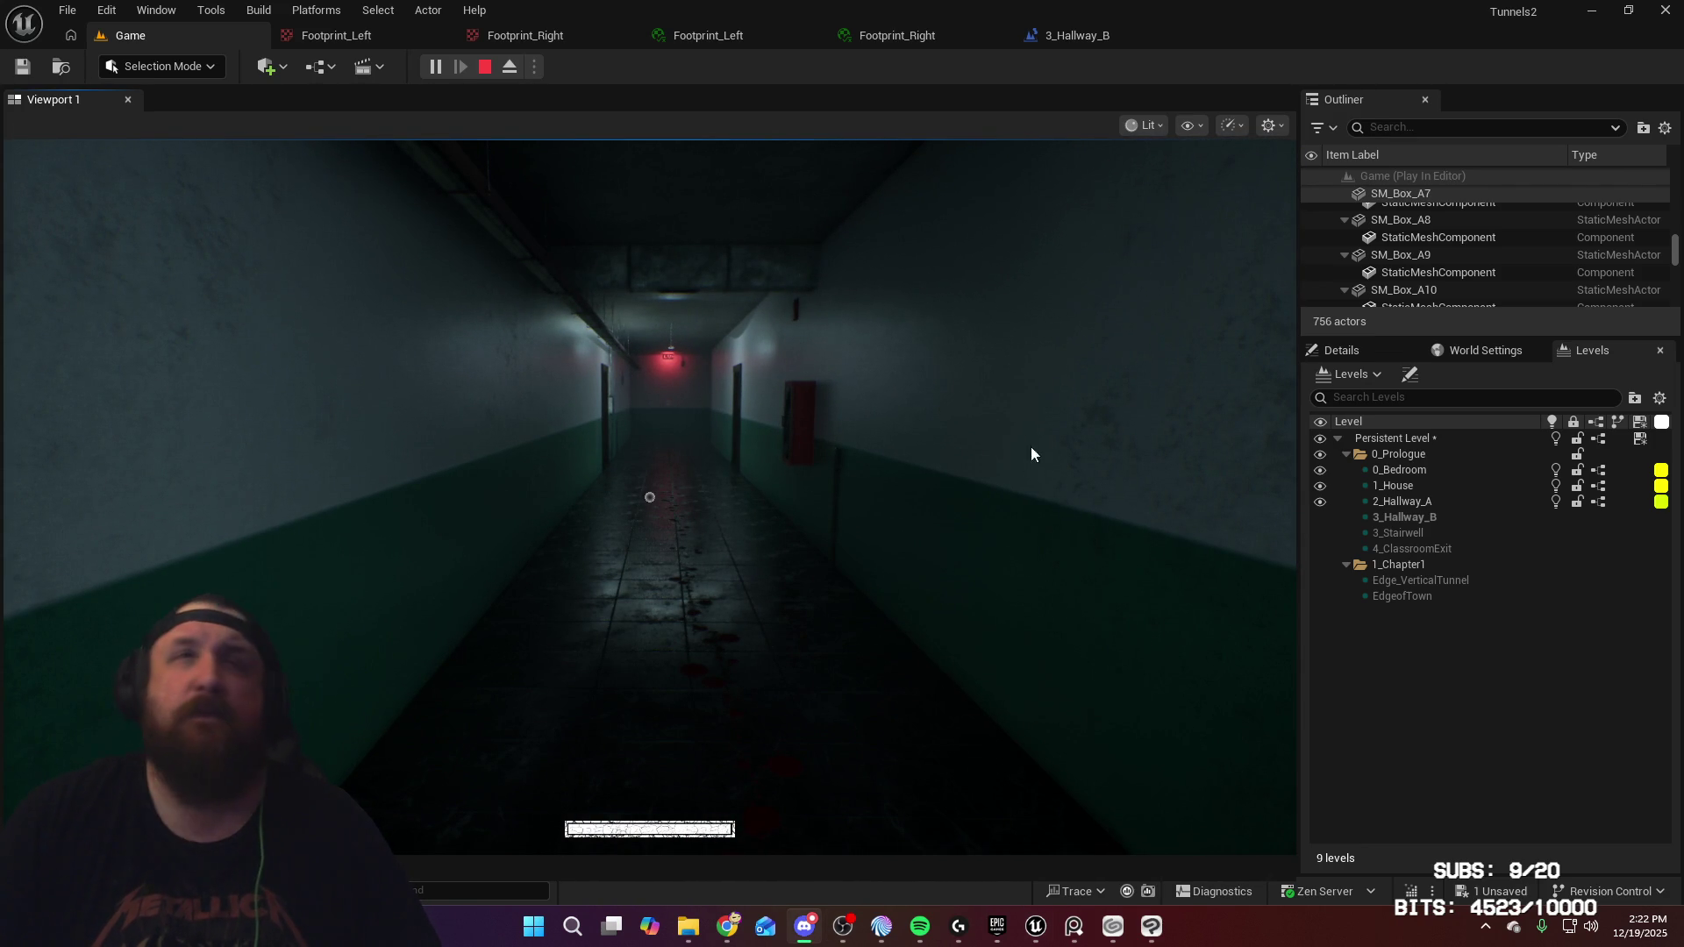
Walk down the hallway to the EXIT door and go through to the stairwell
click(1062, 504)
key(w)
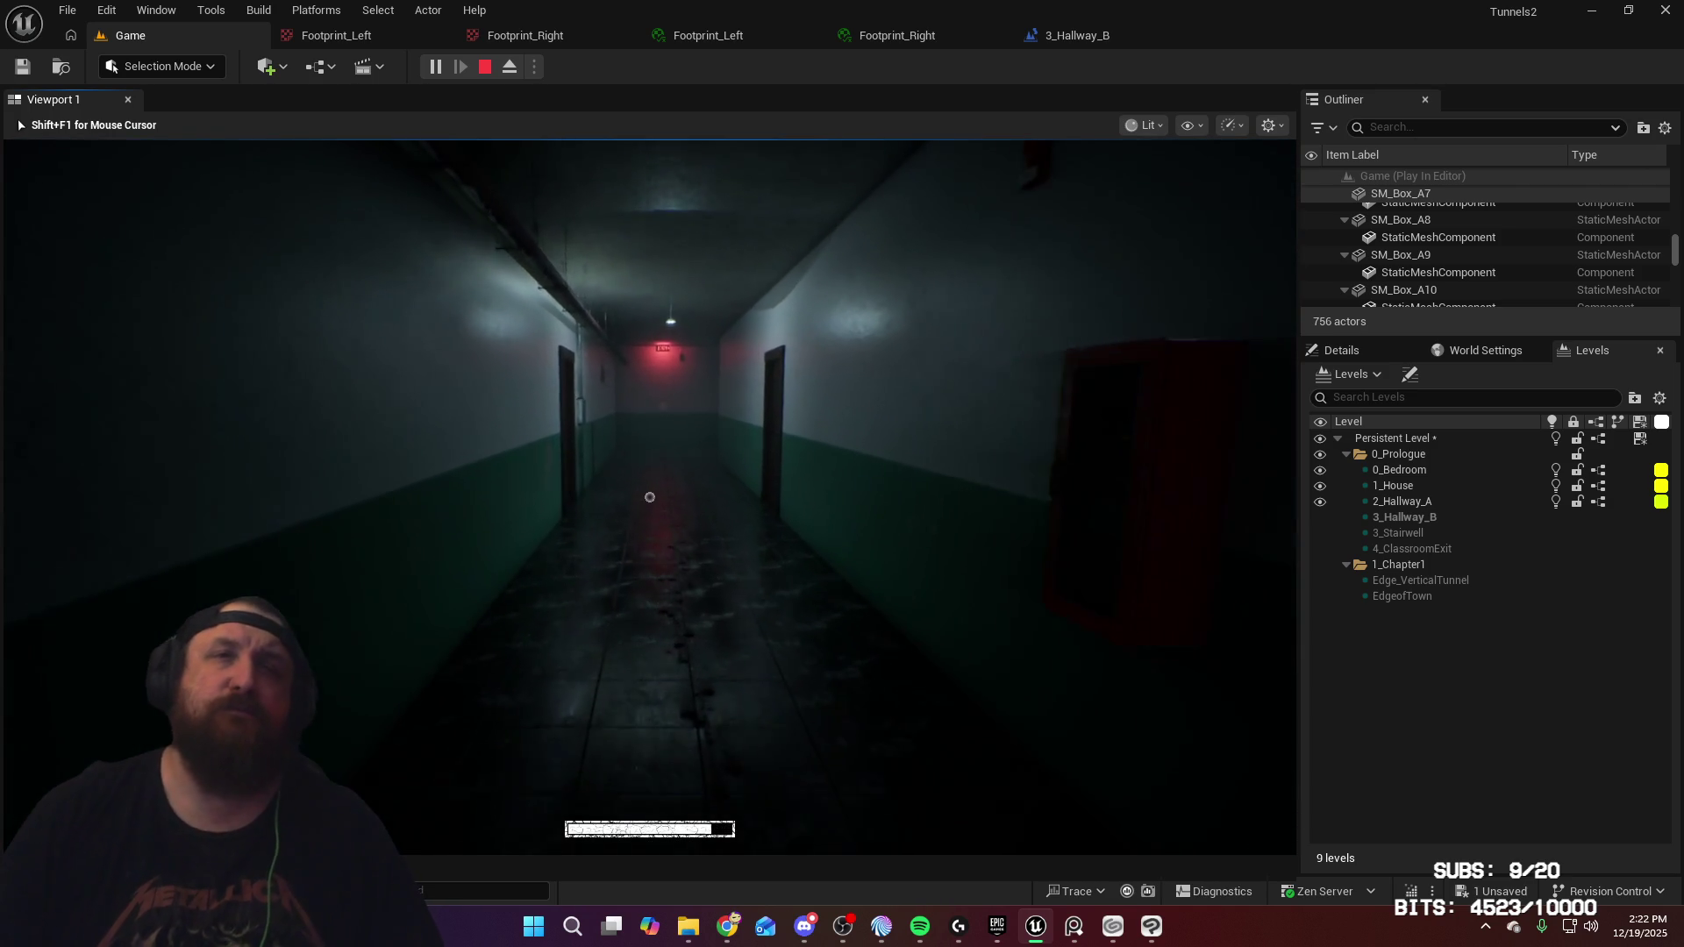
key(w)
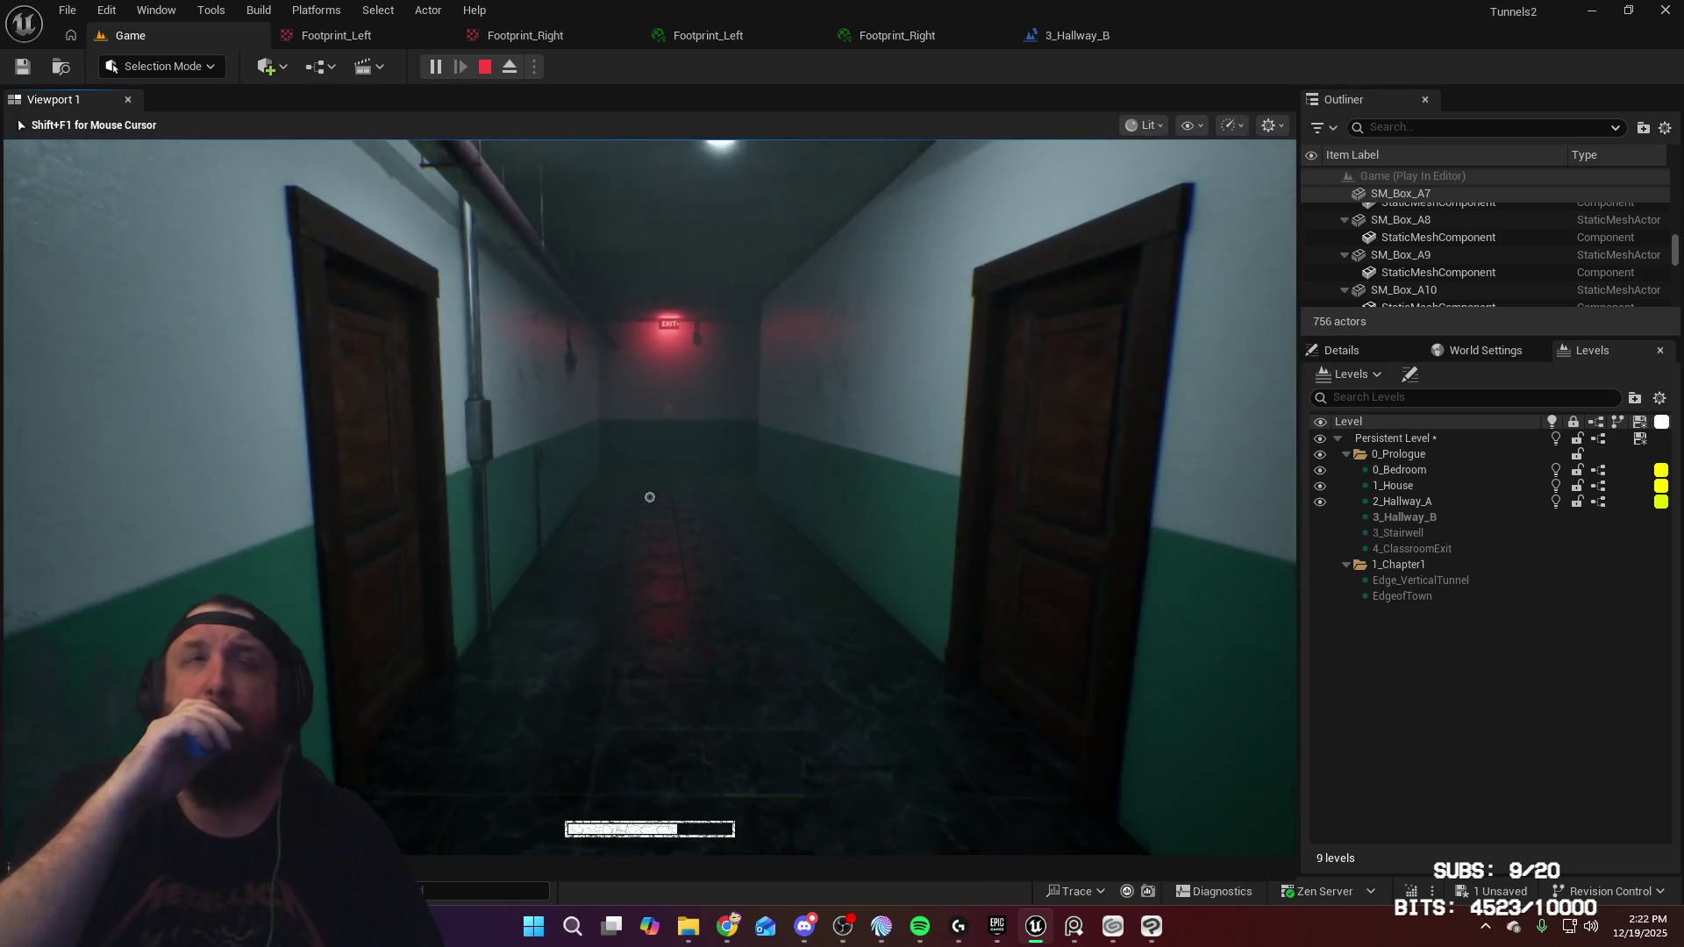
key(w)
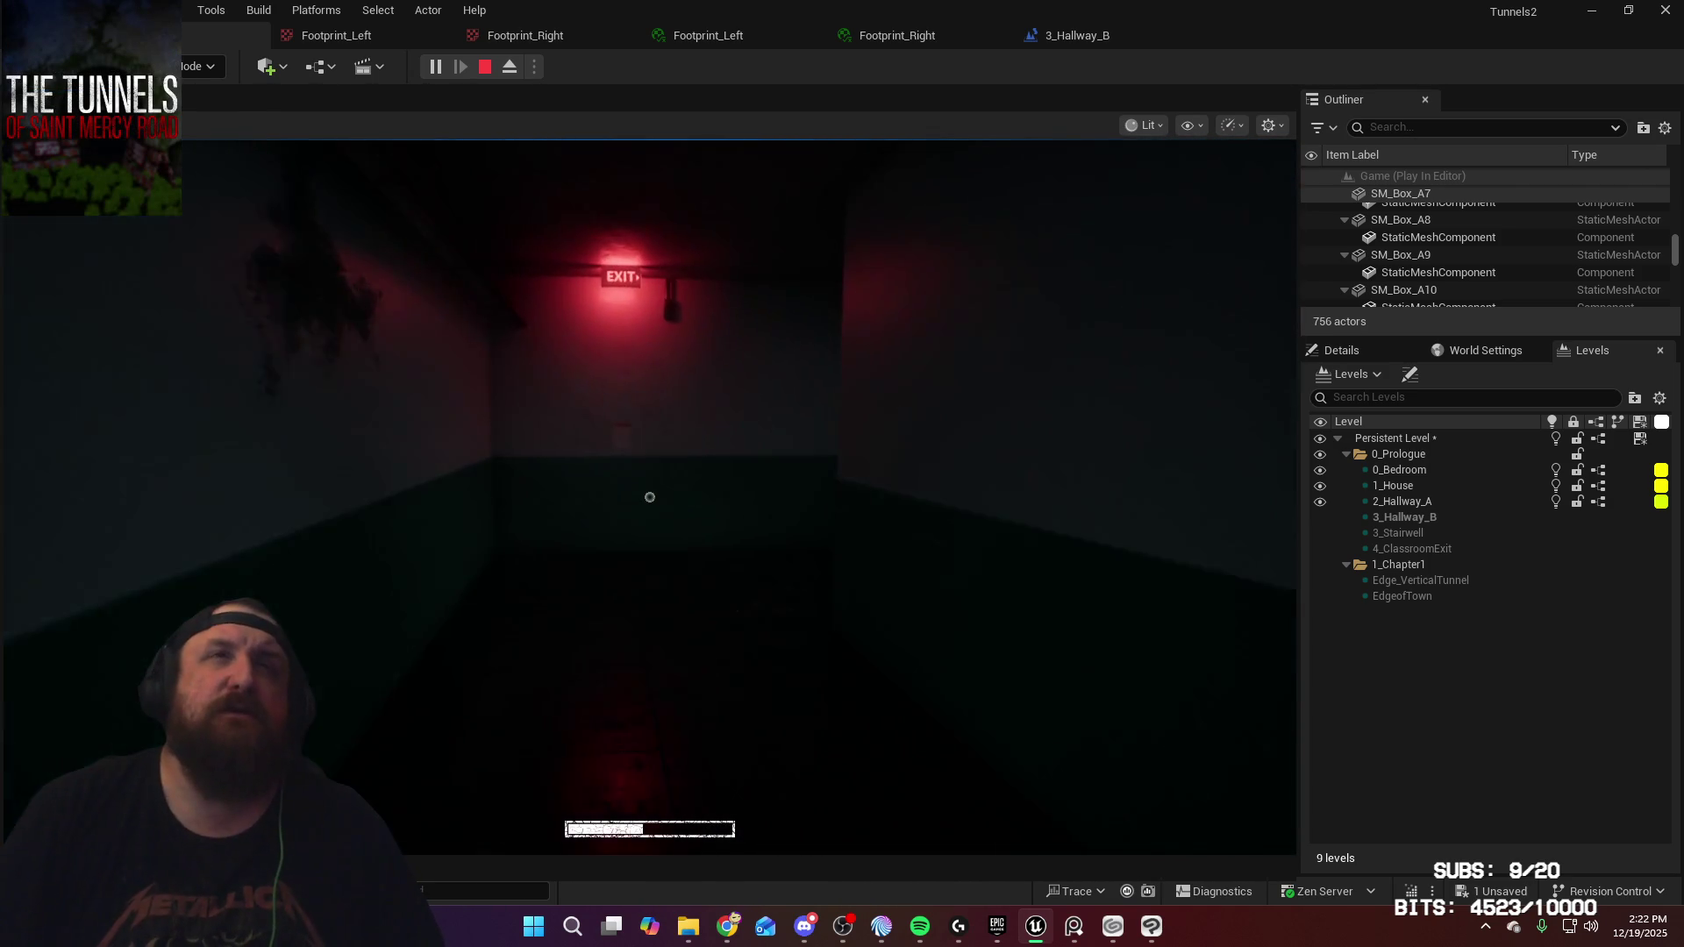
mouse_move(650, 497)
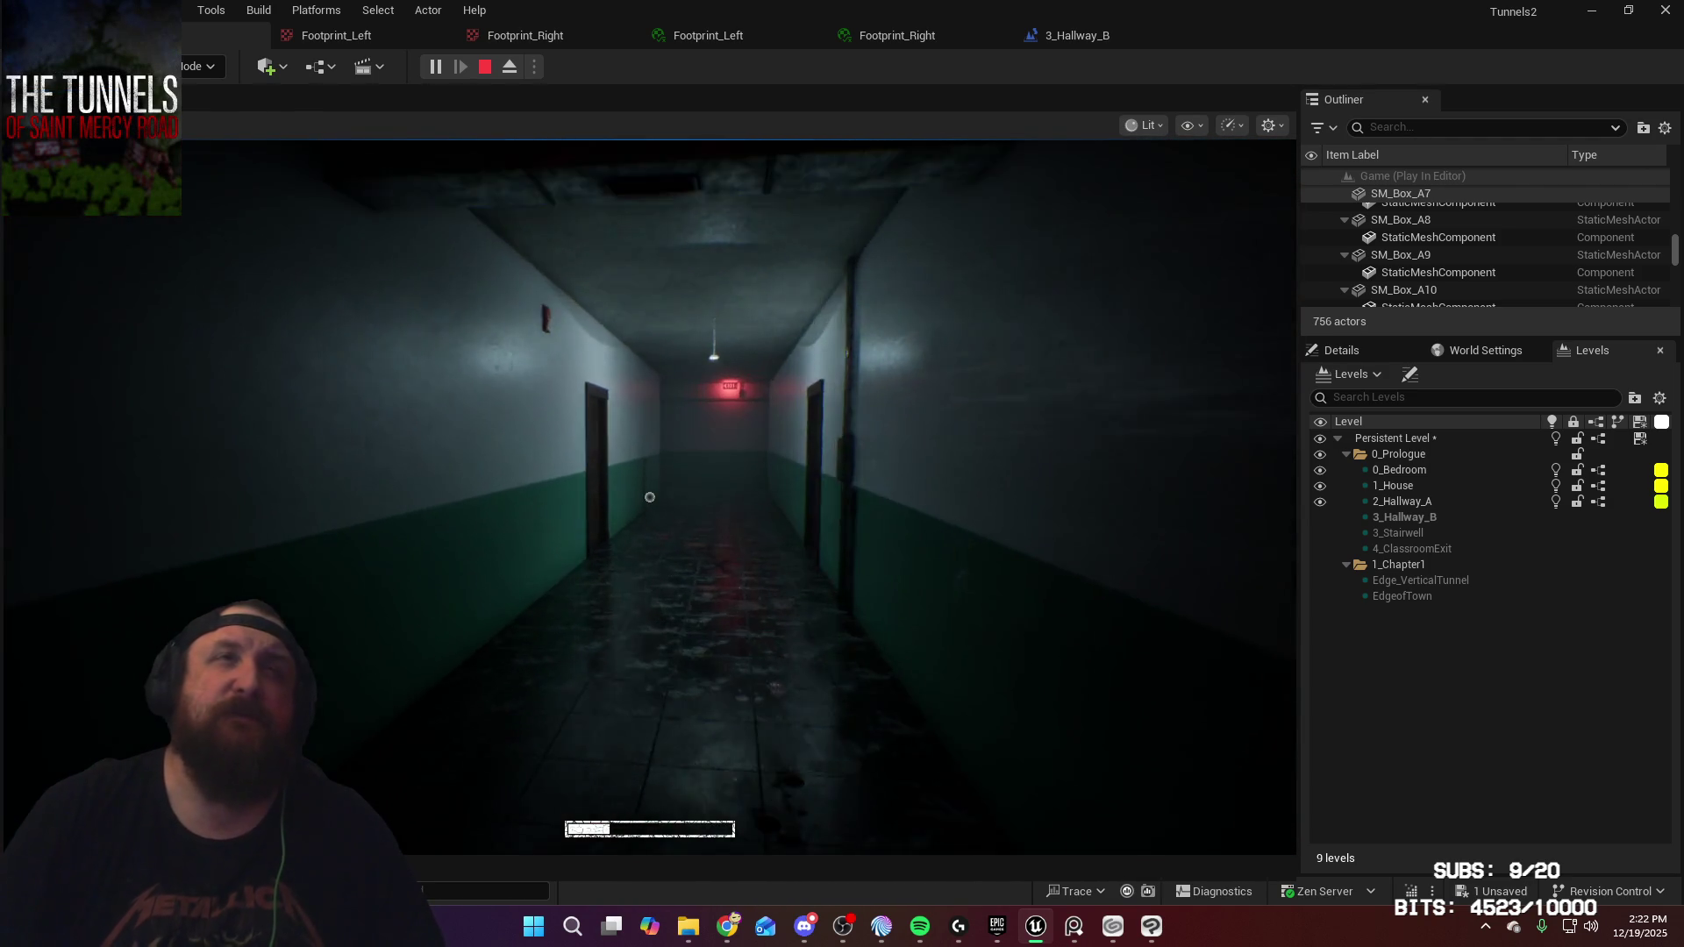
key(w)
key(w)
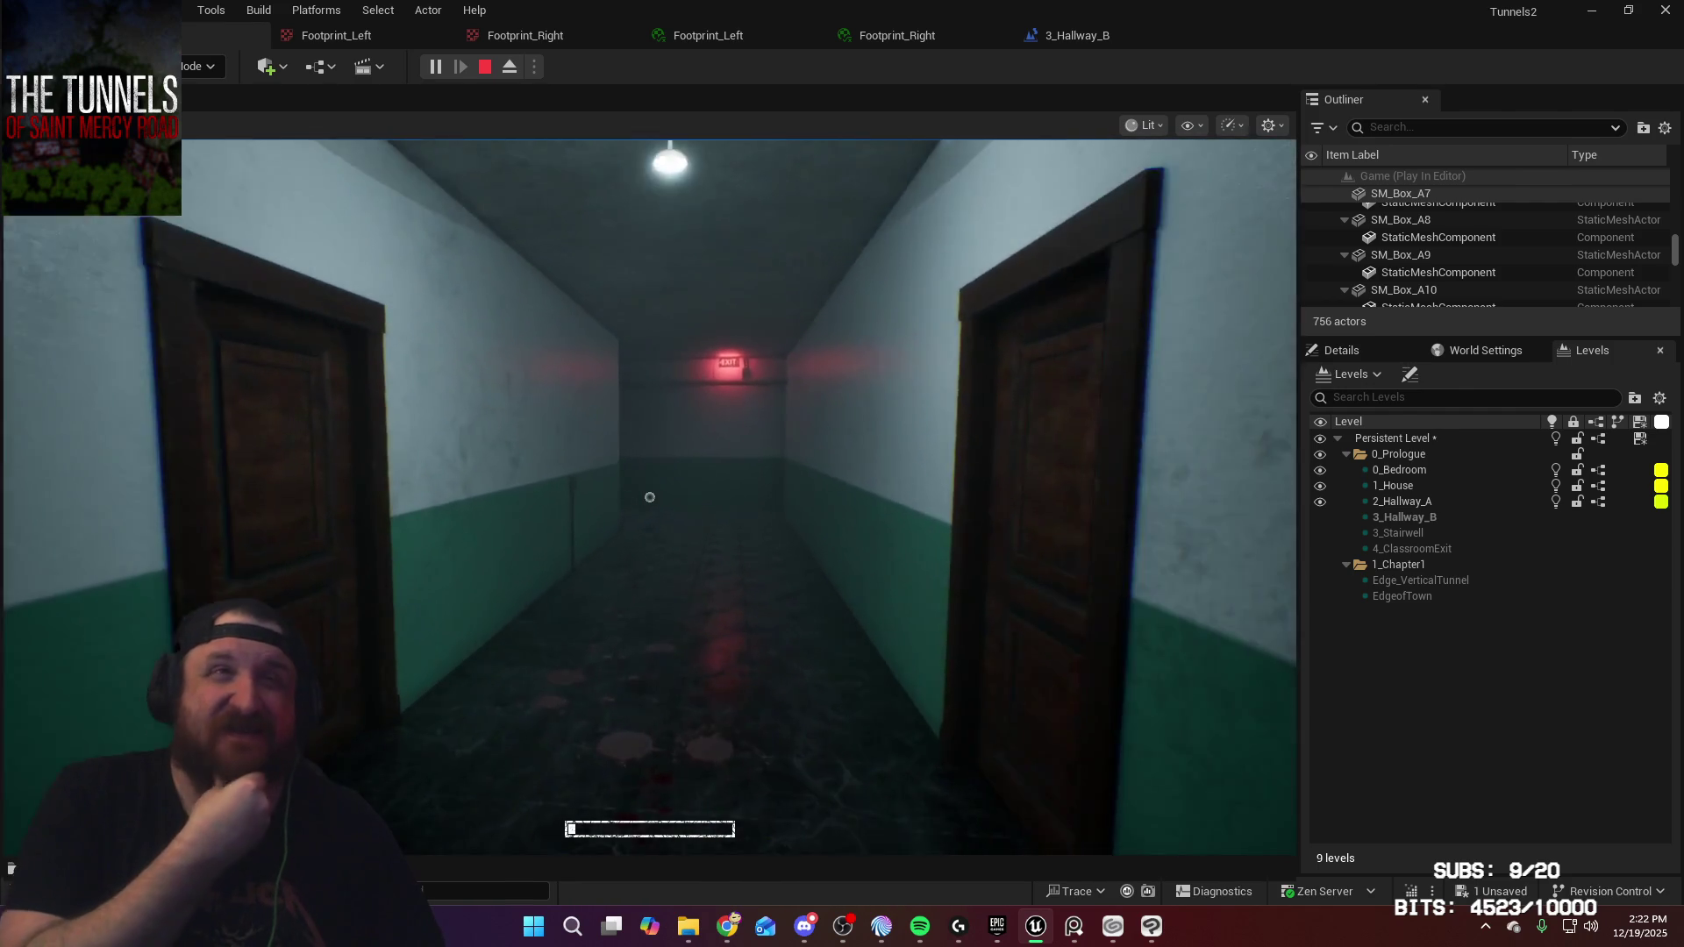
key(w)
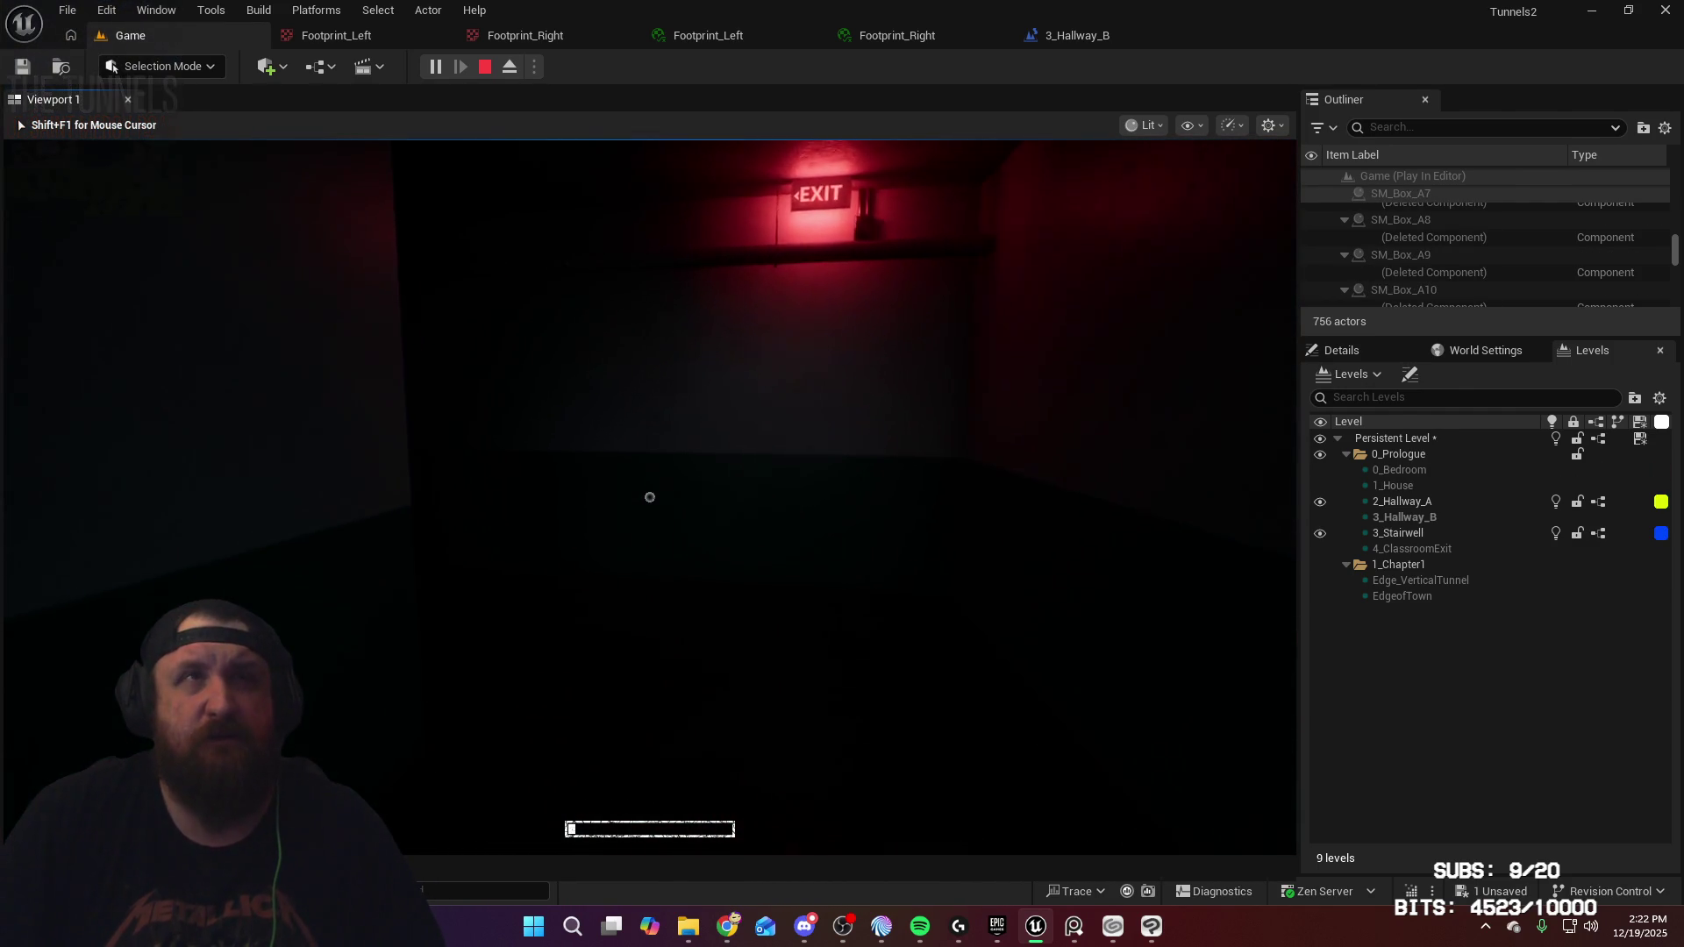
mouse_move(650, 497)
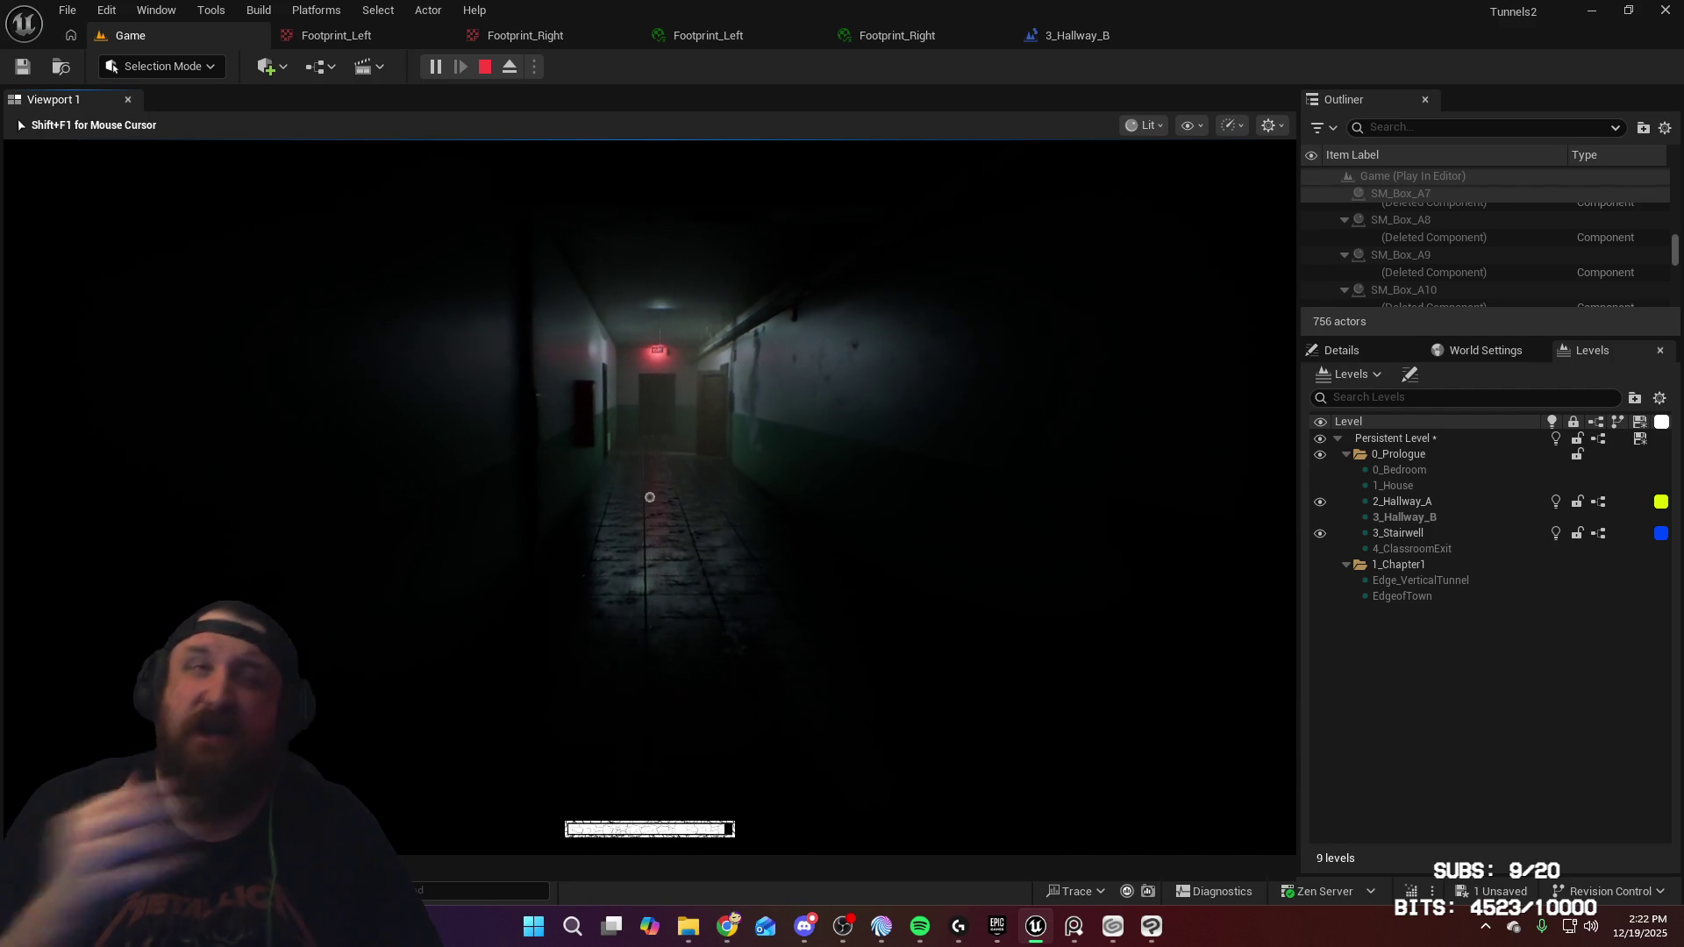
key(w)
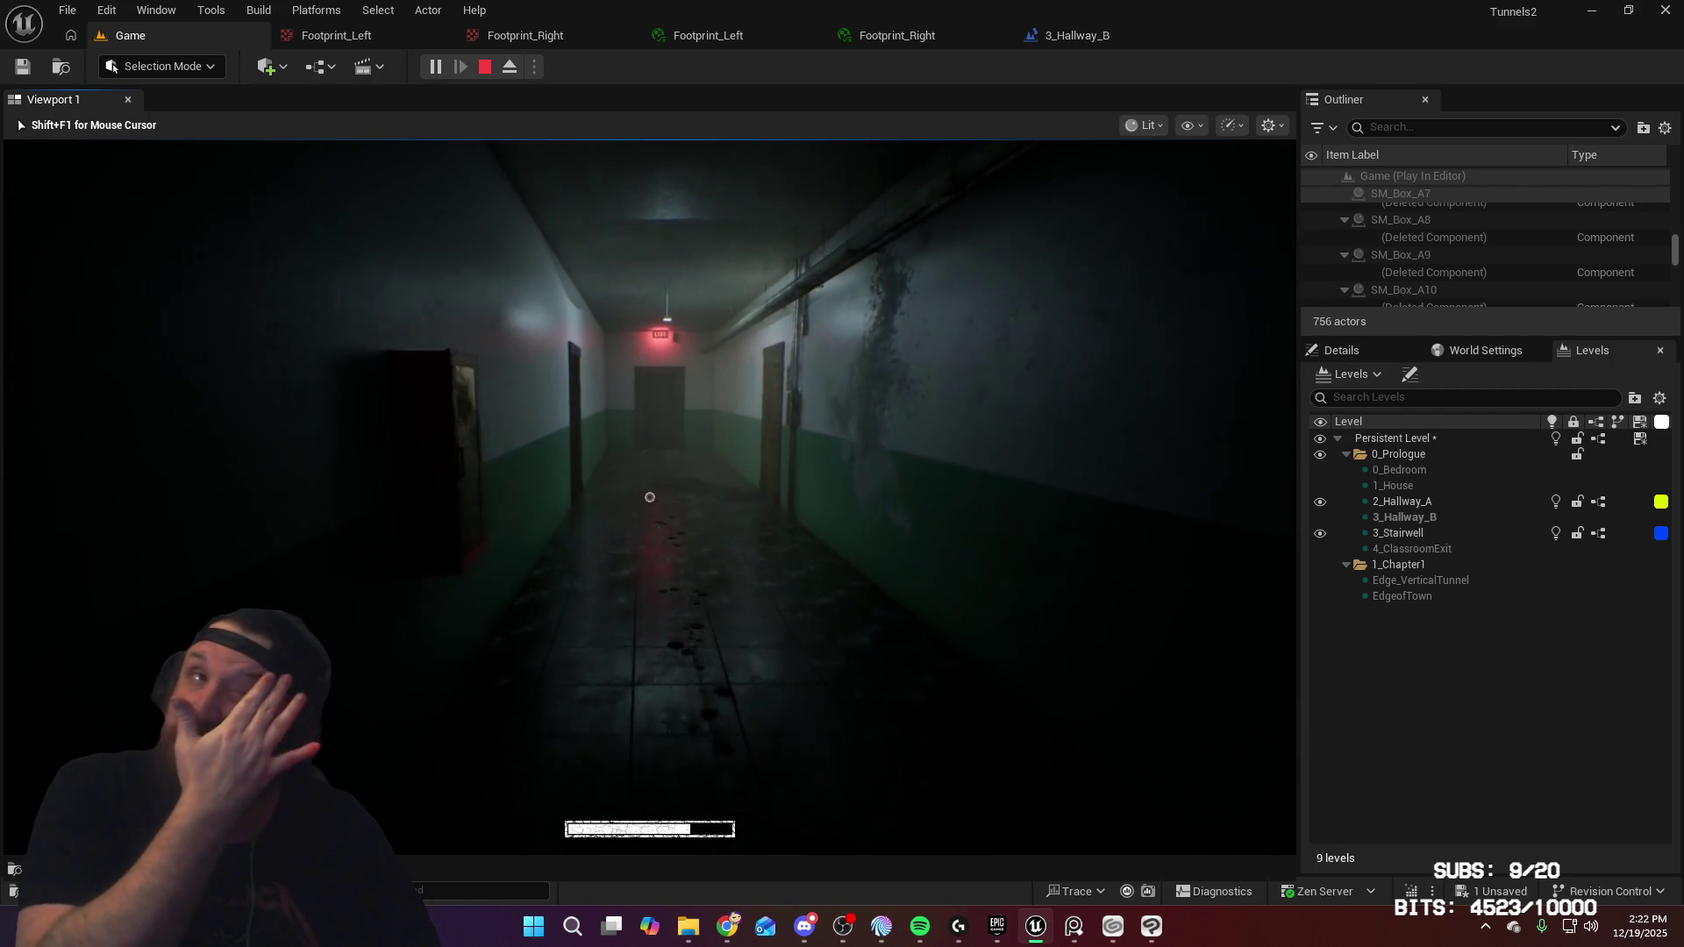
key(w)
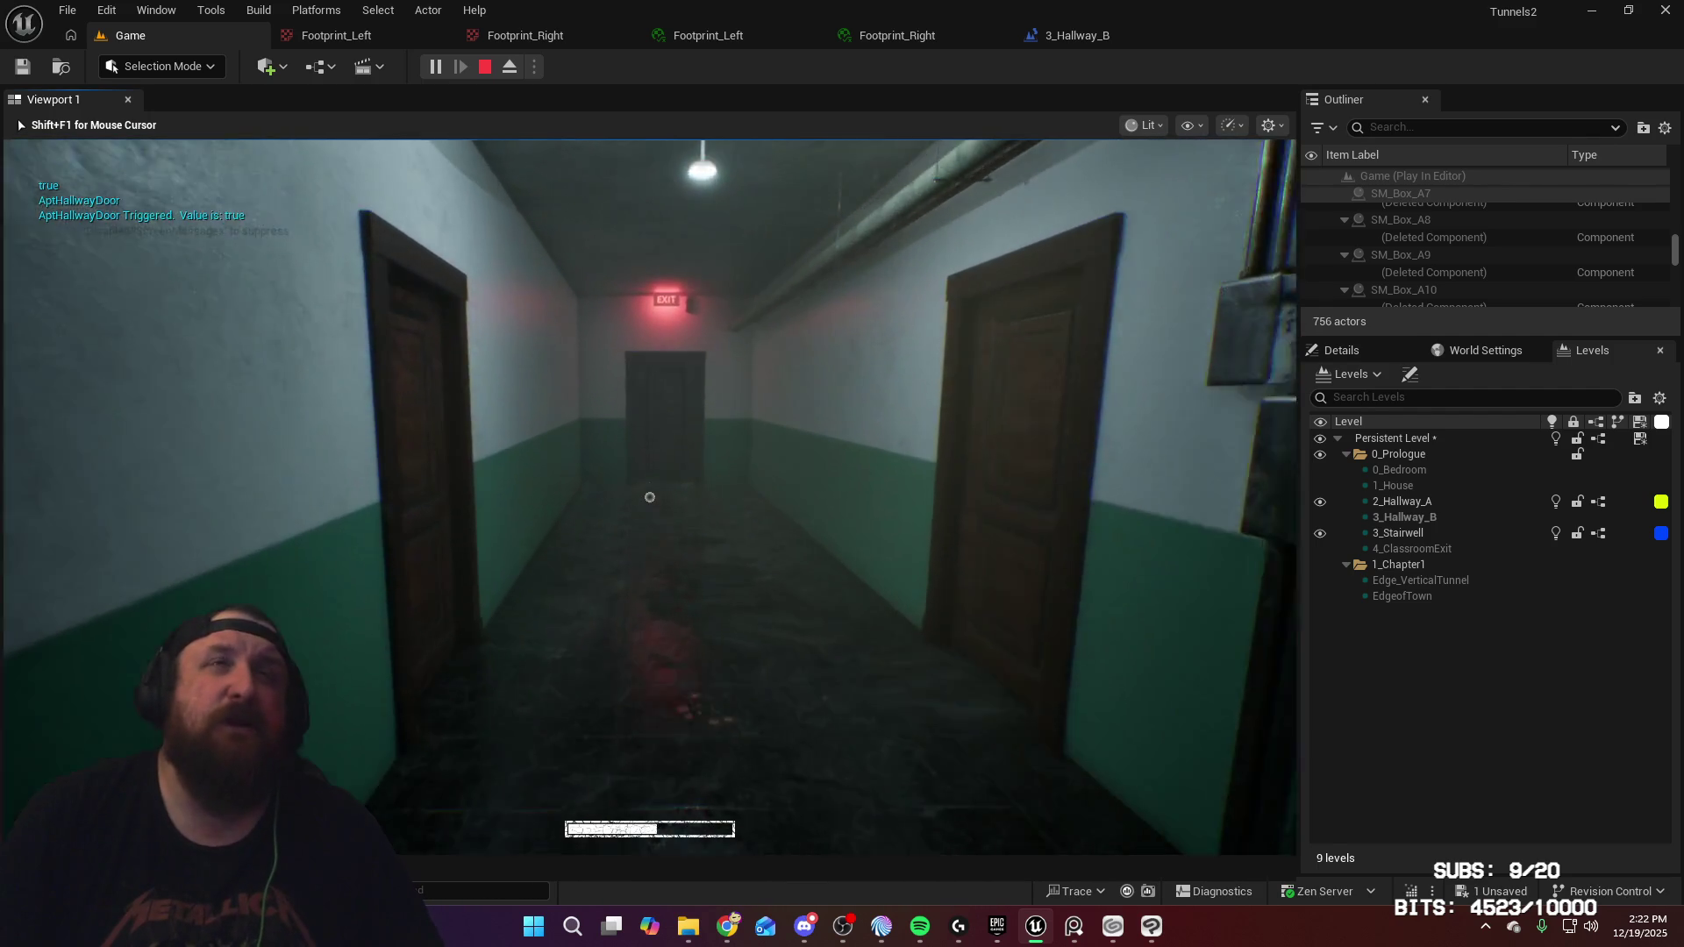
key(w)
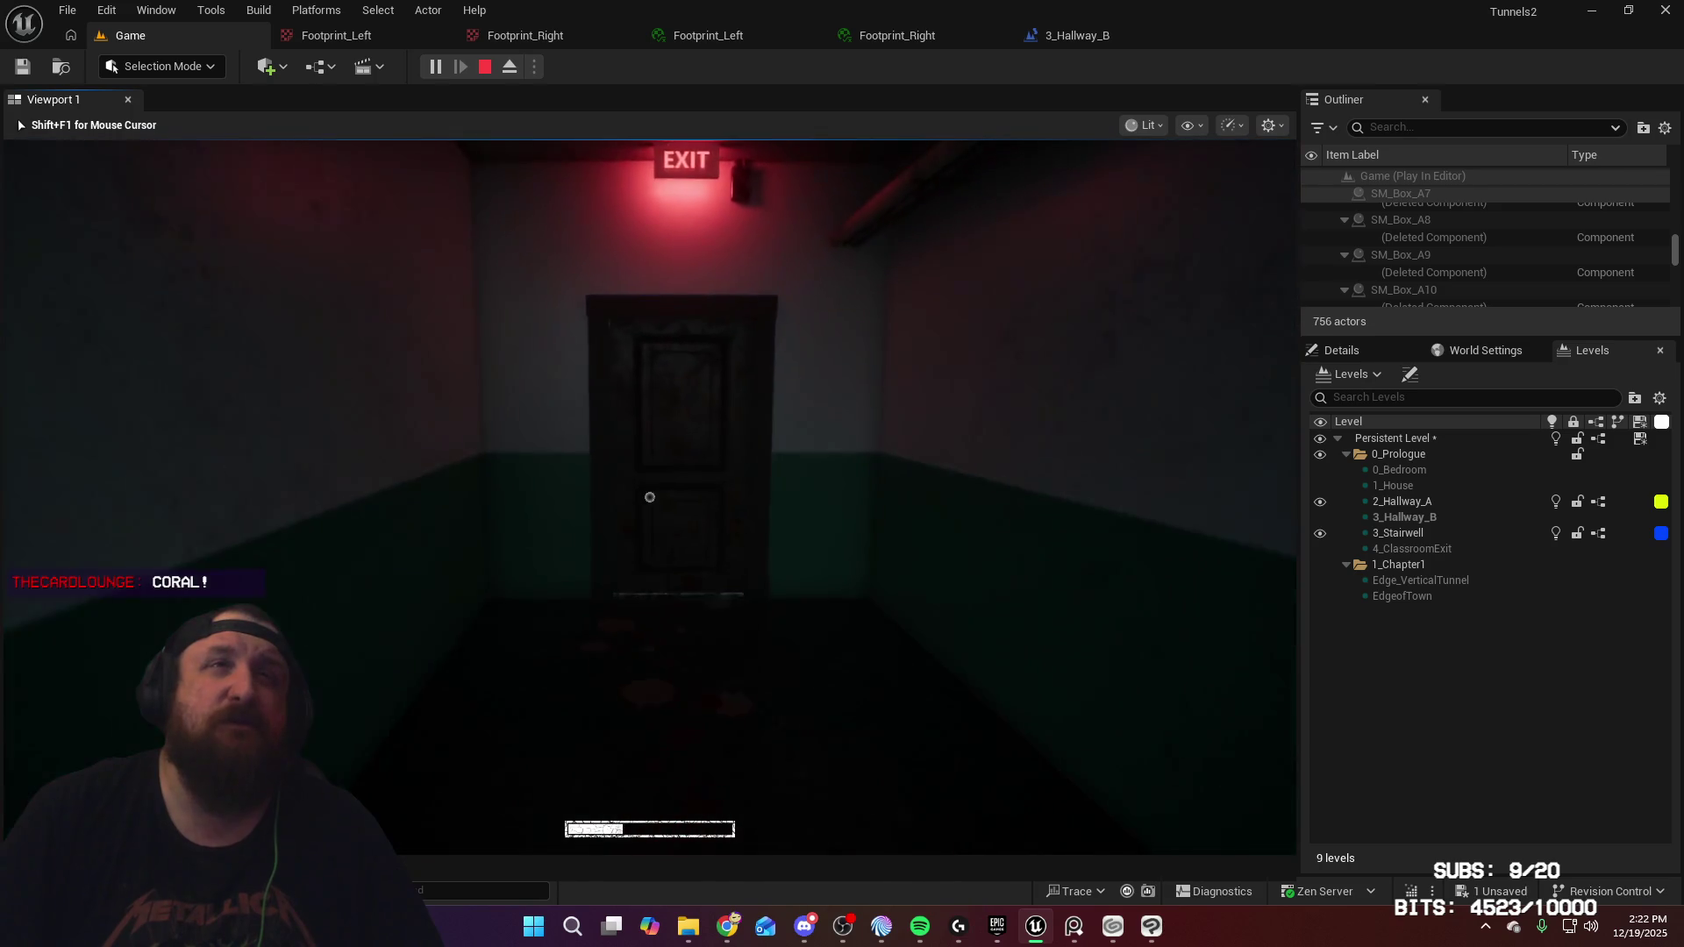
key(e)
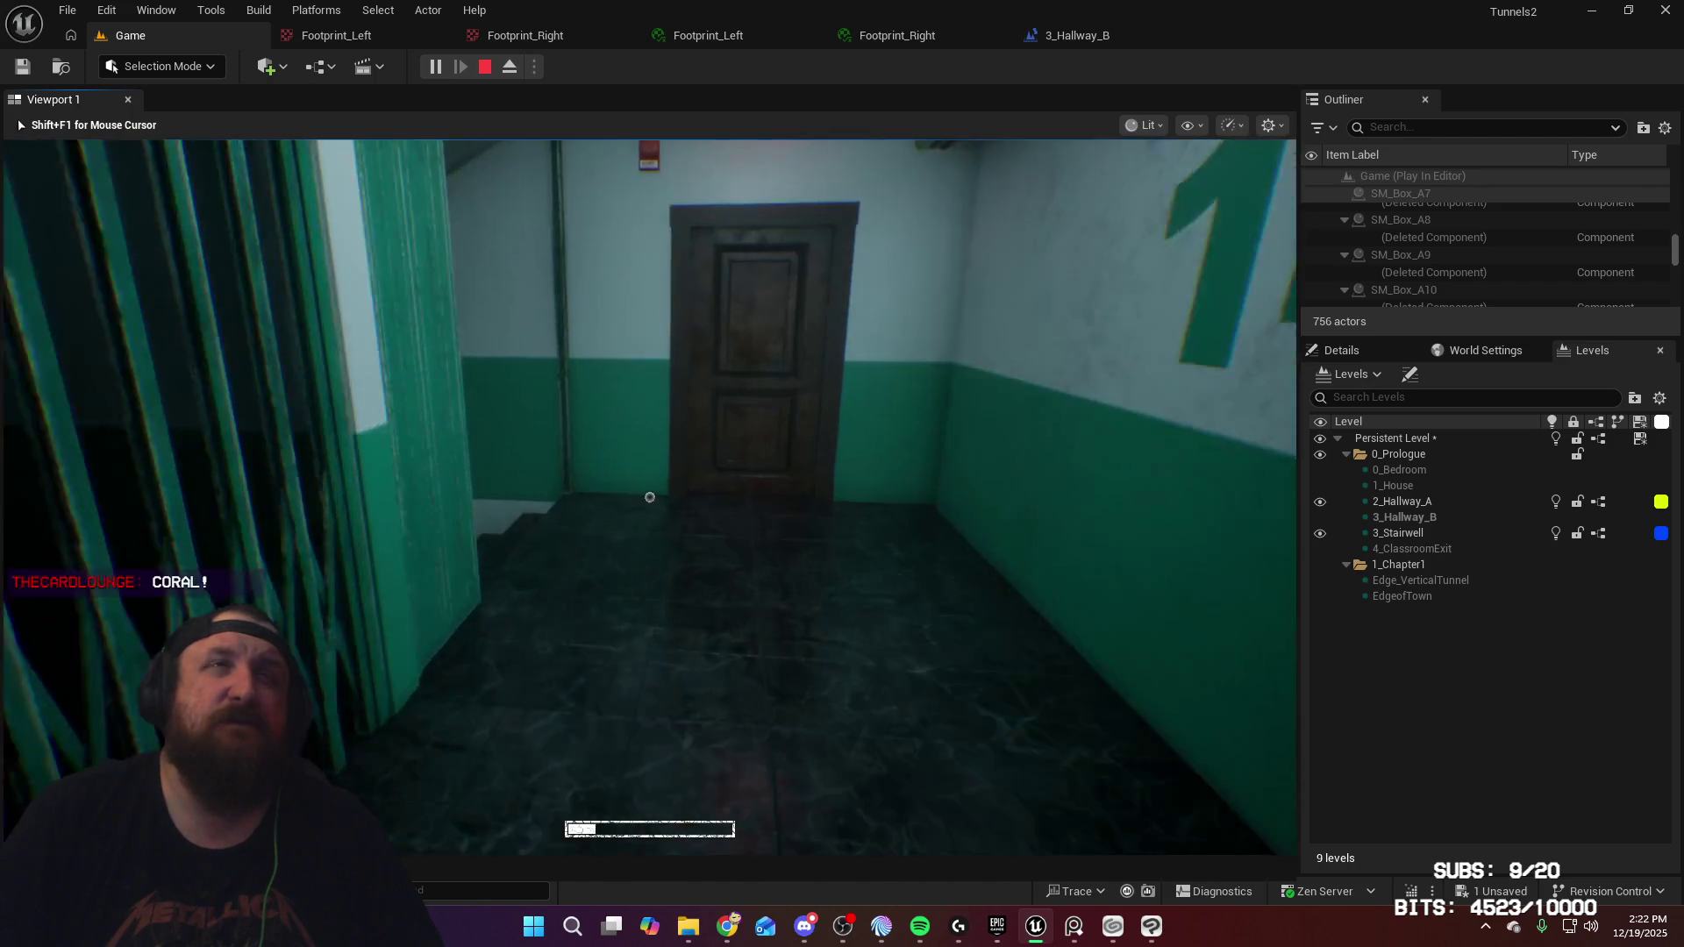
Enter Hallway B, watch the red footprints appear, then stop the play session
key(w)
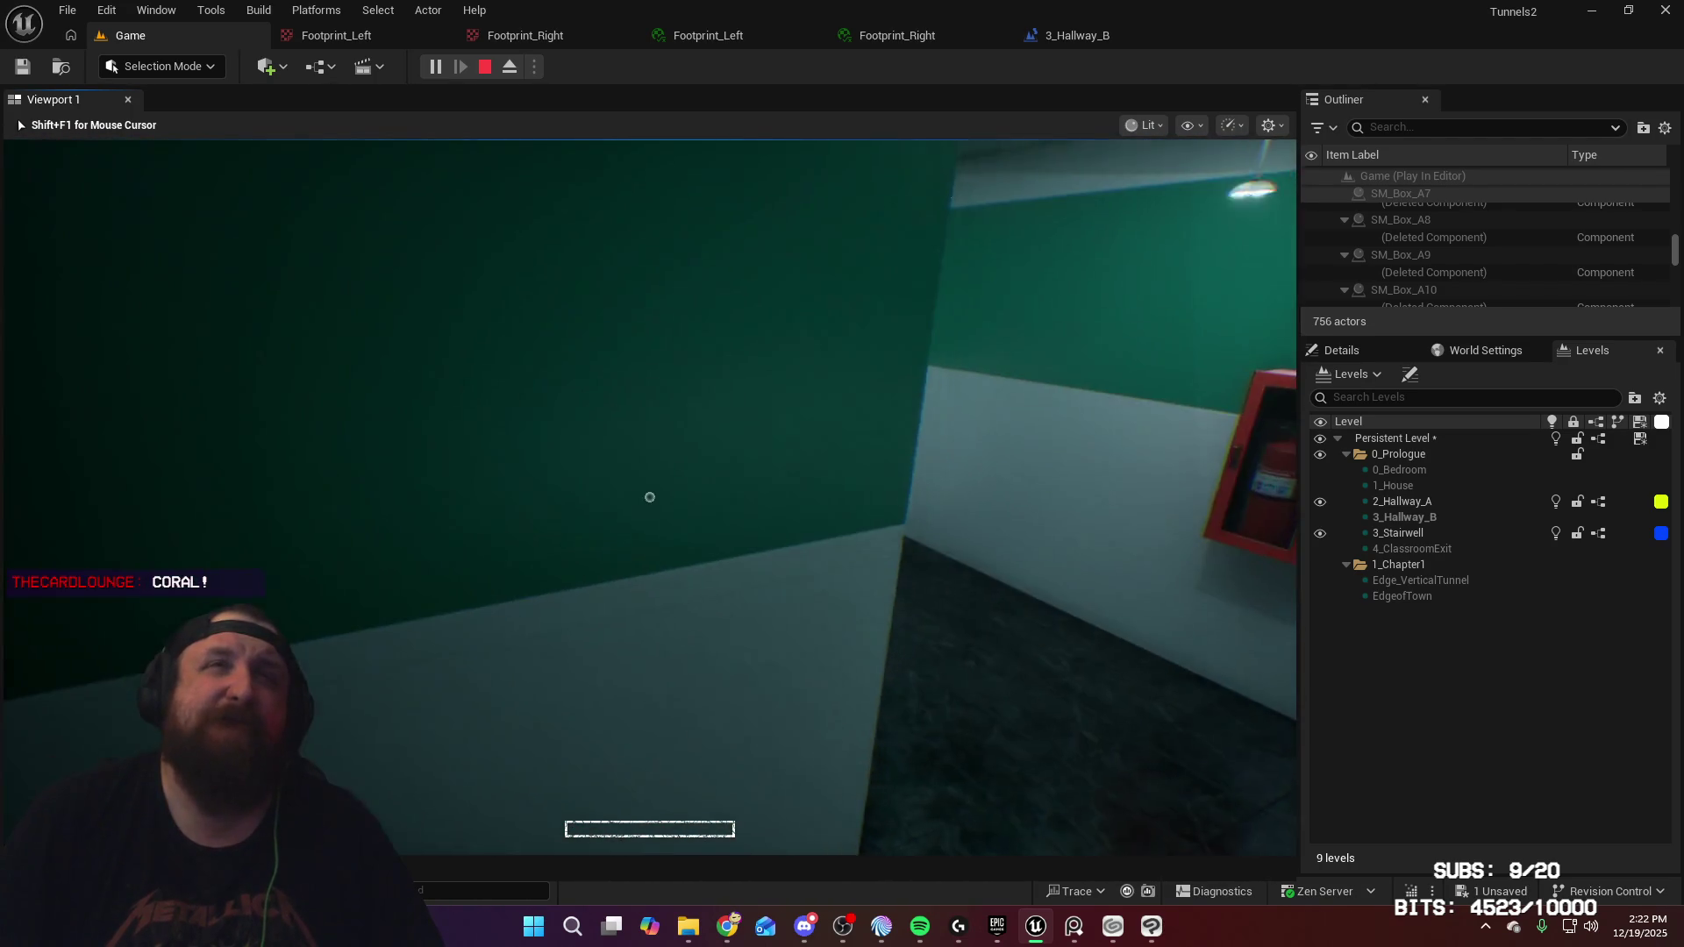
key(w)
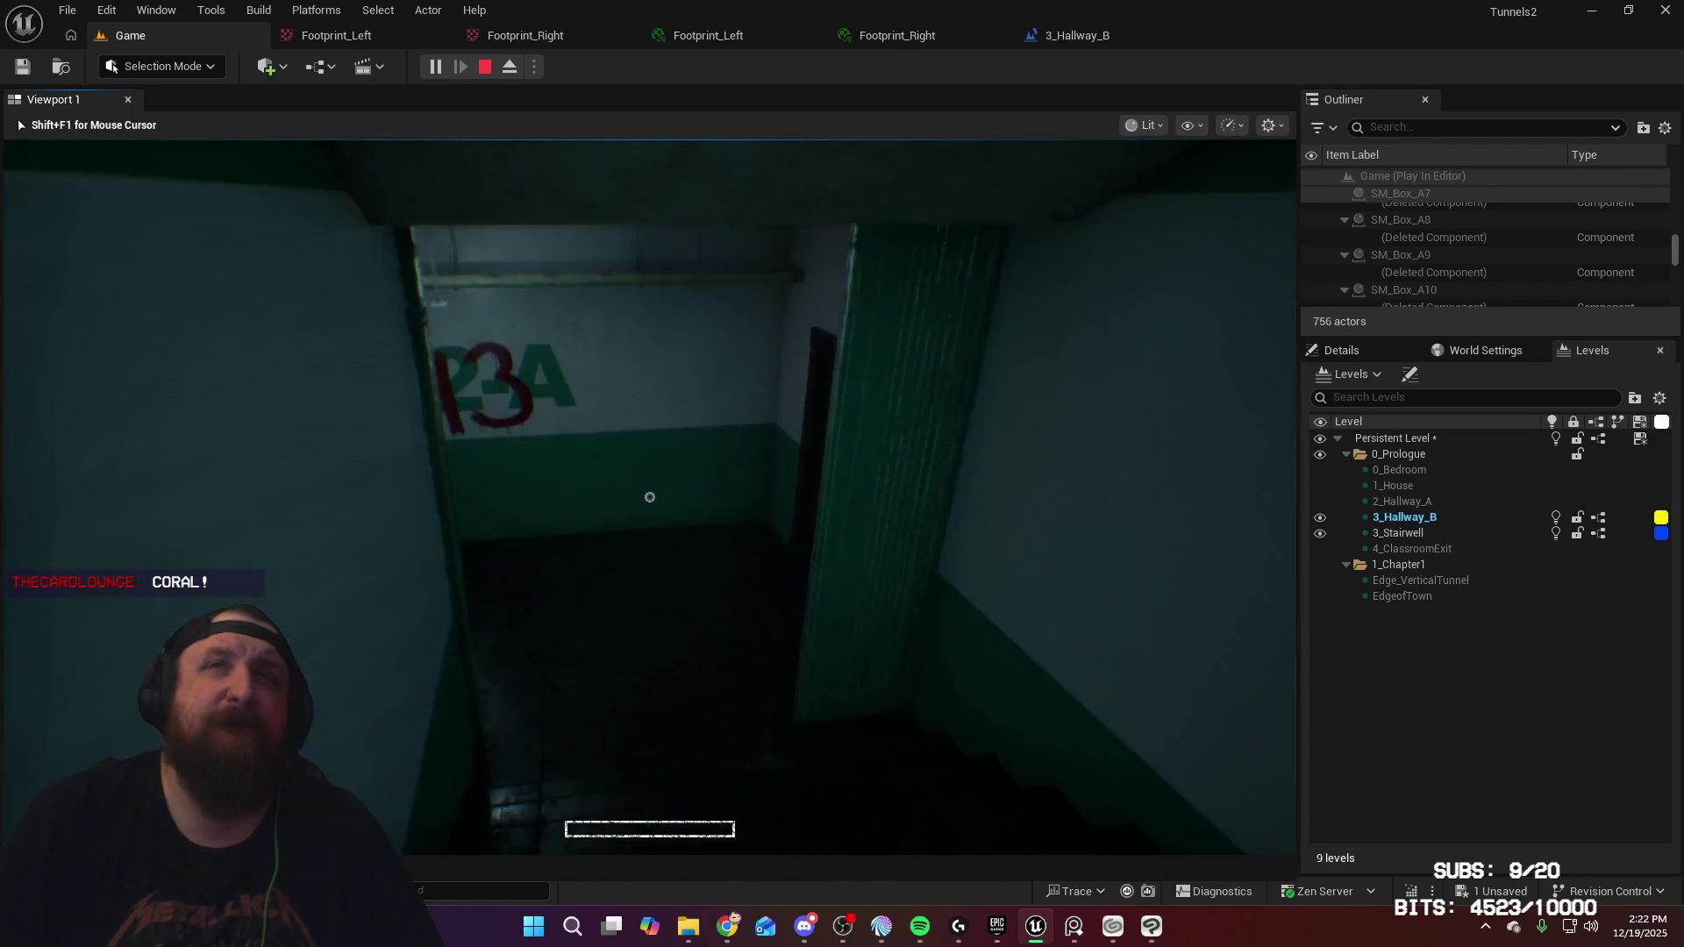
key(w)
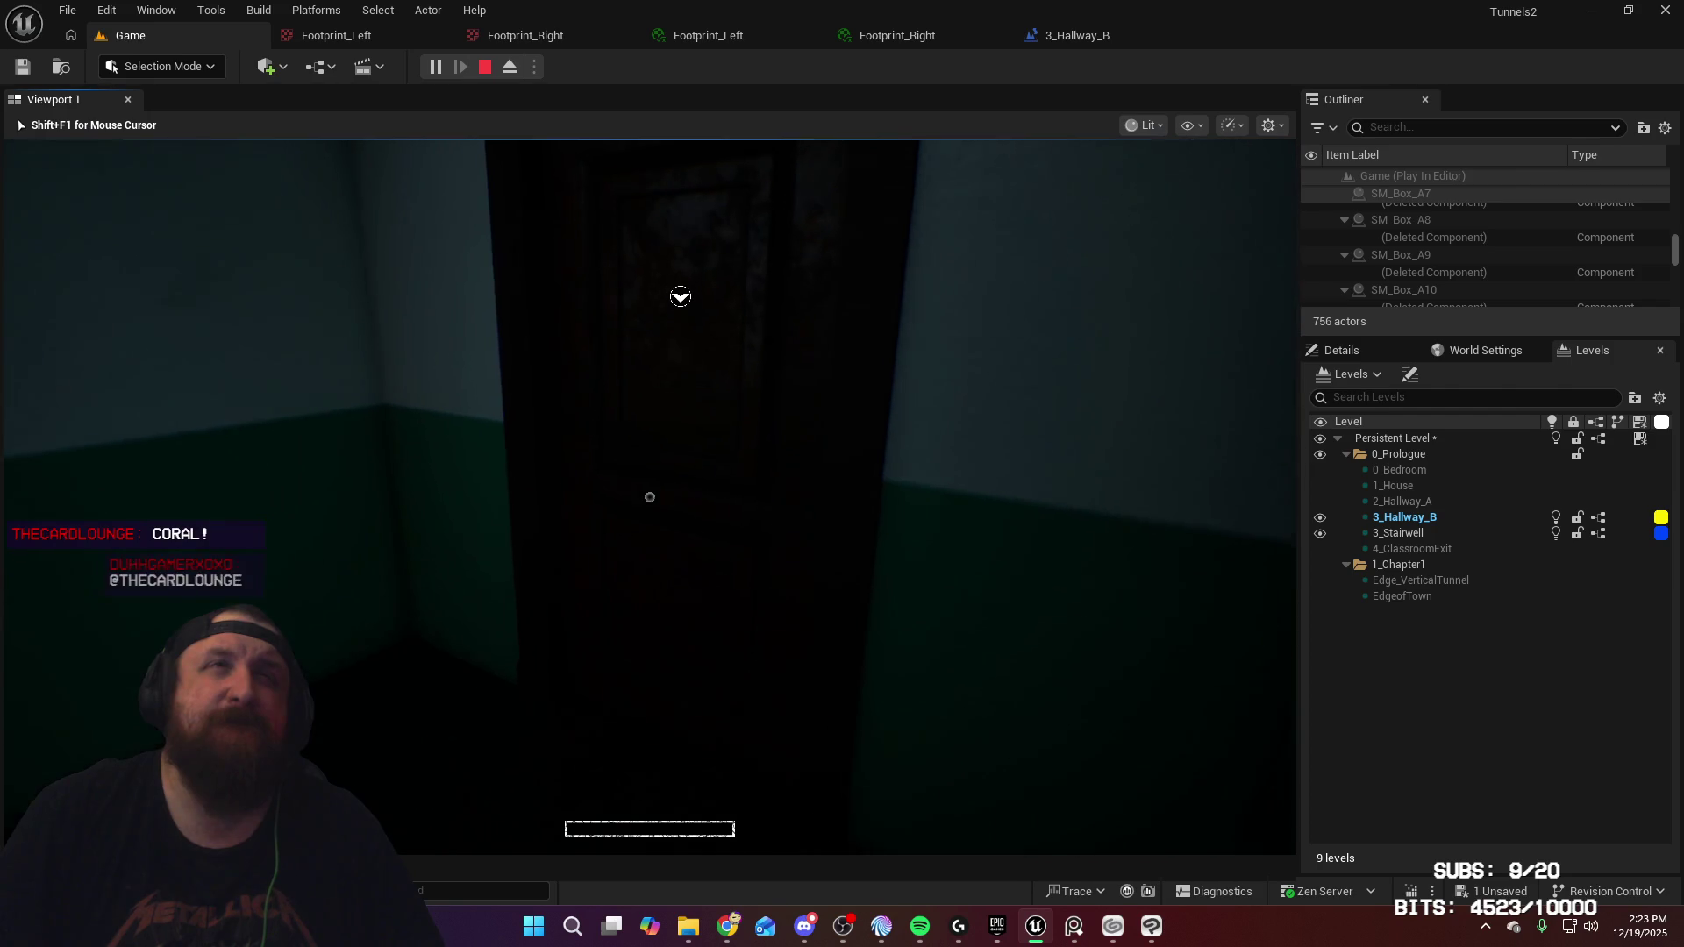
key(e)
key(w)
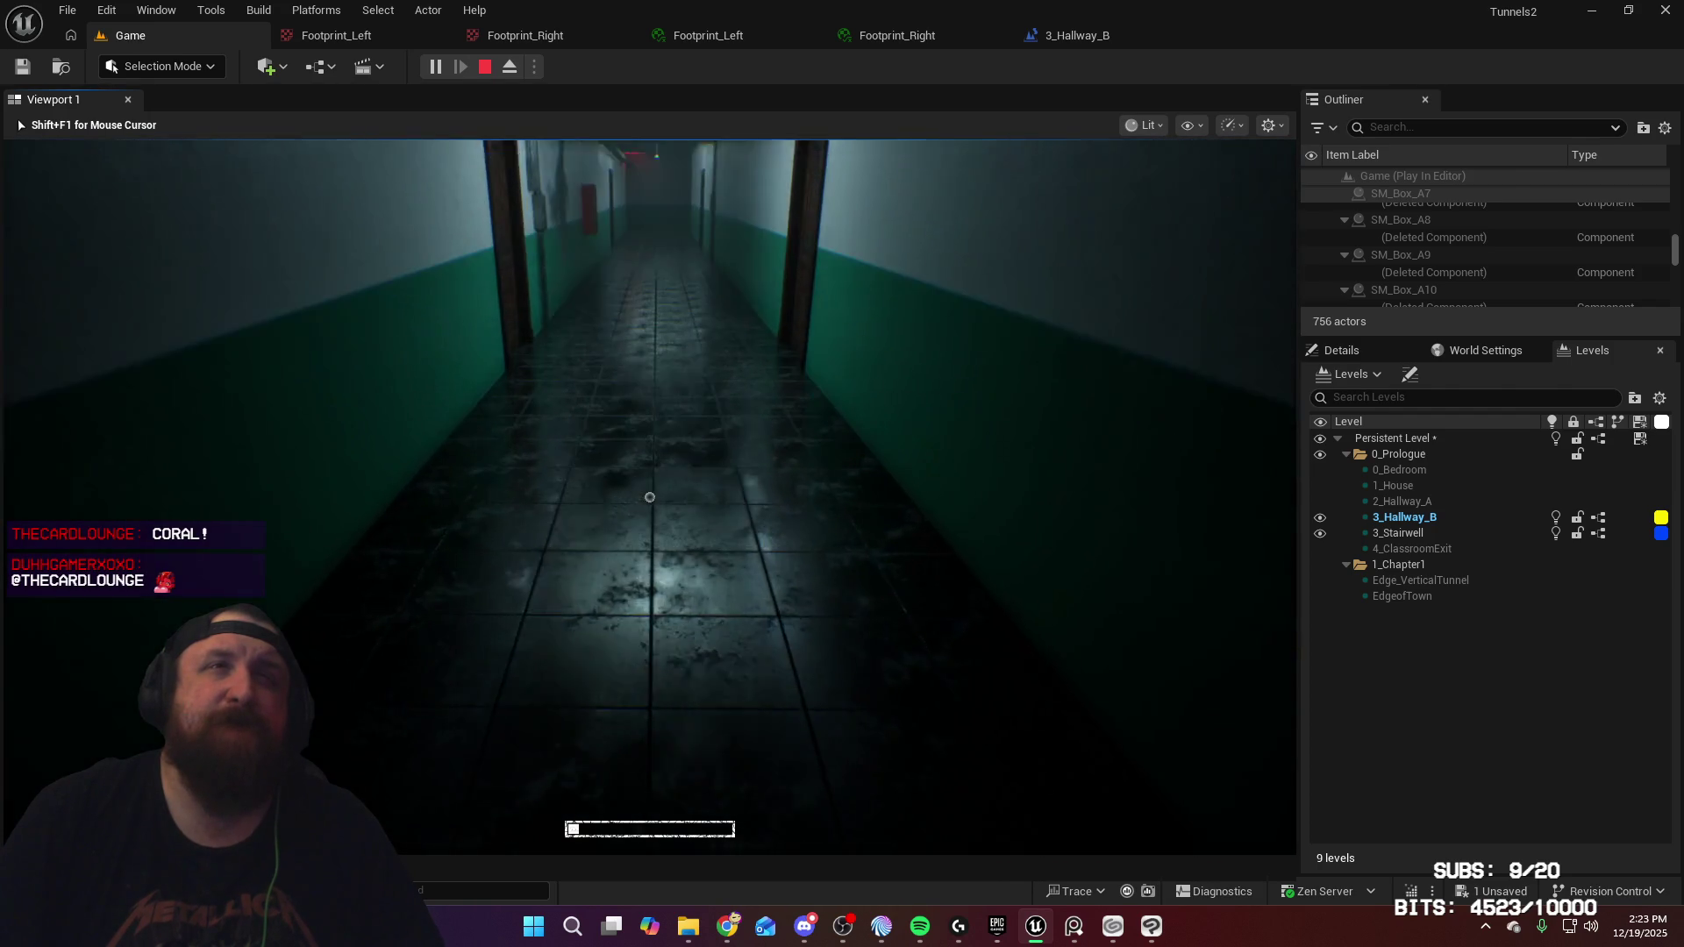
key(w)
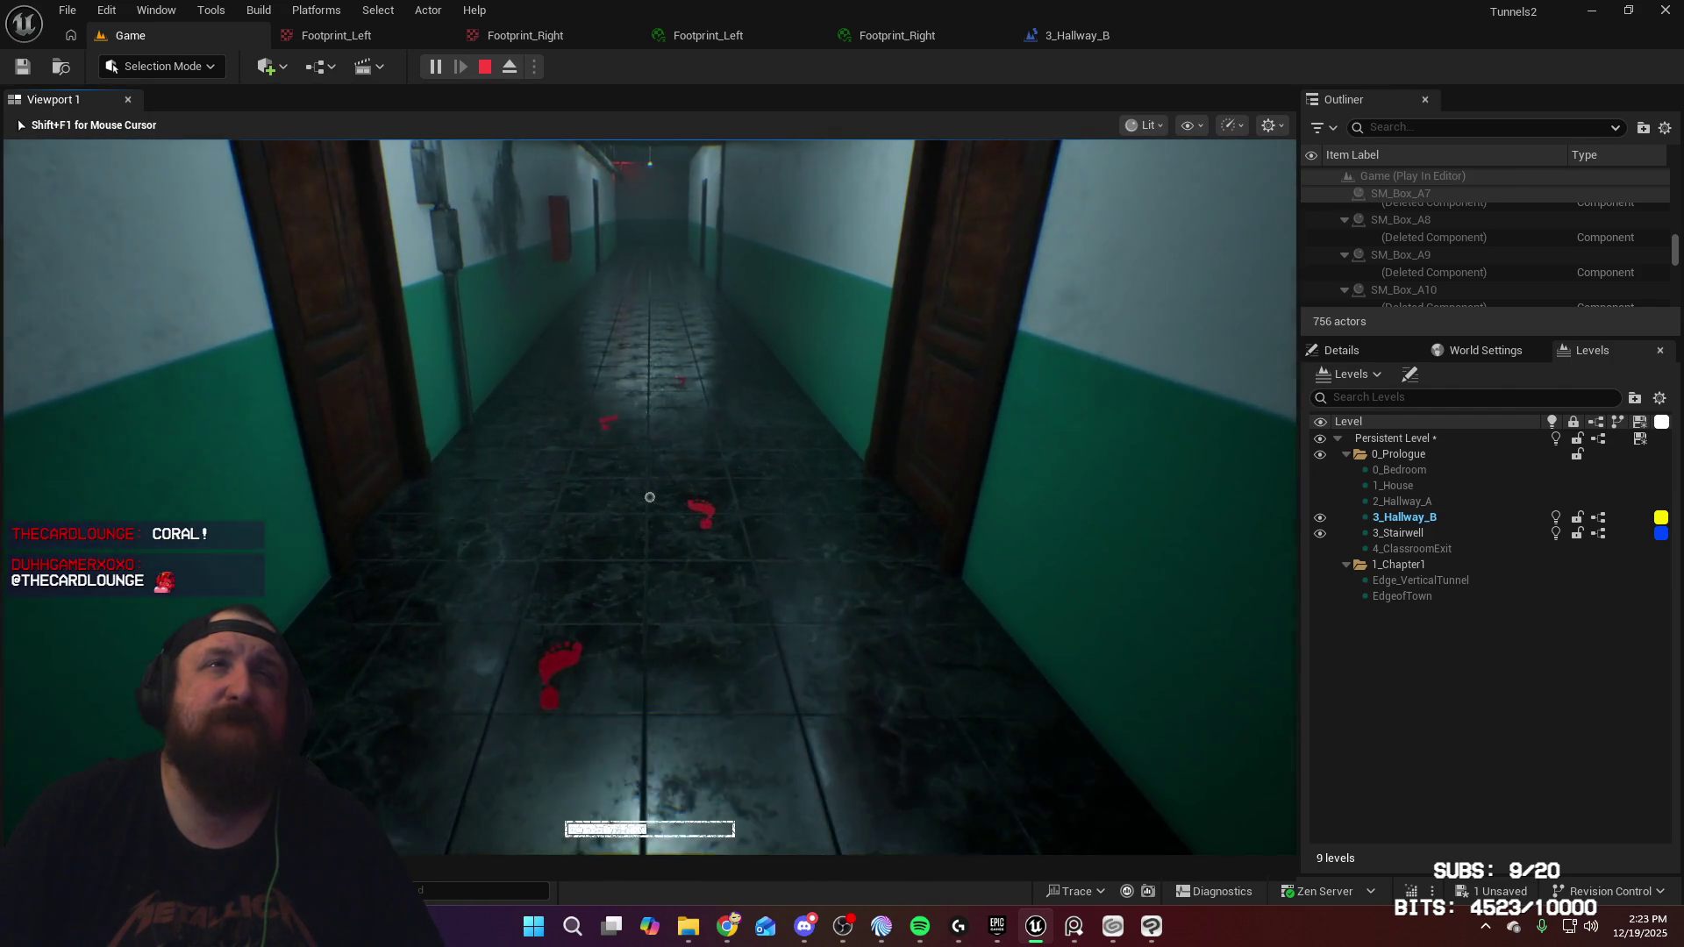
key(Escape)
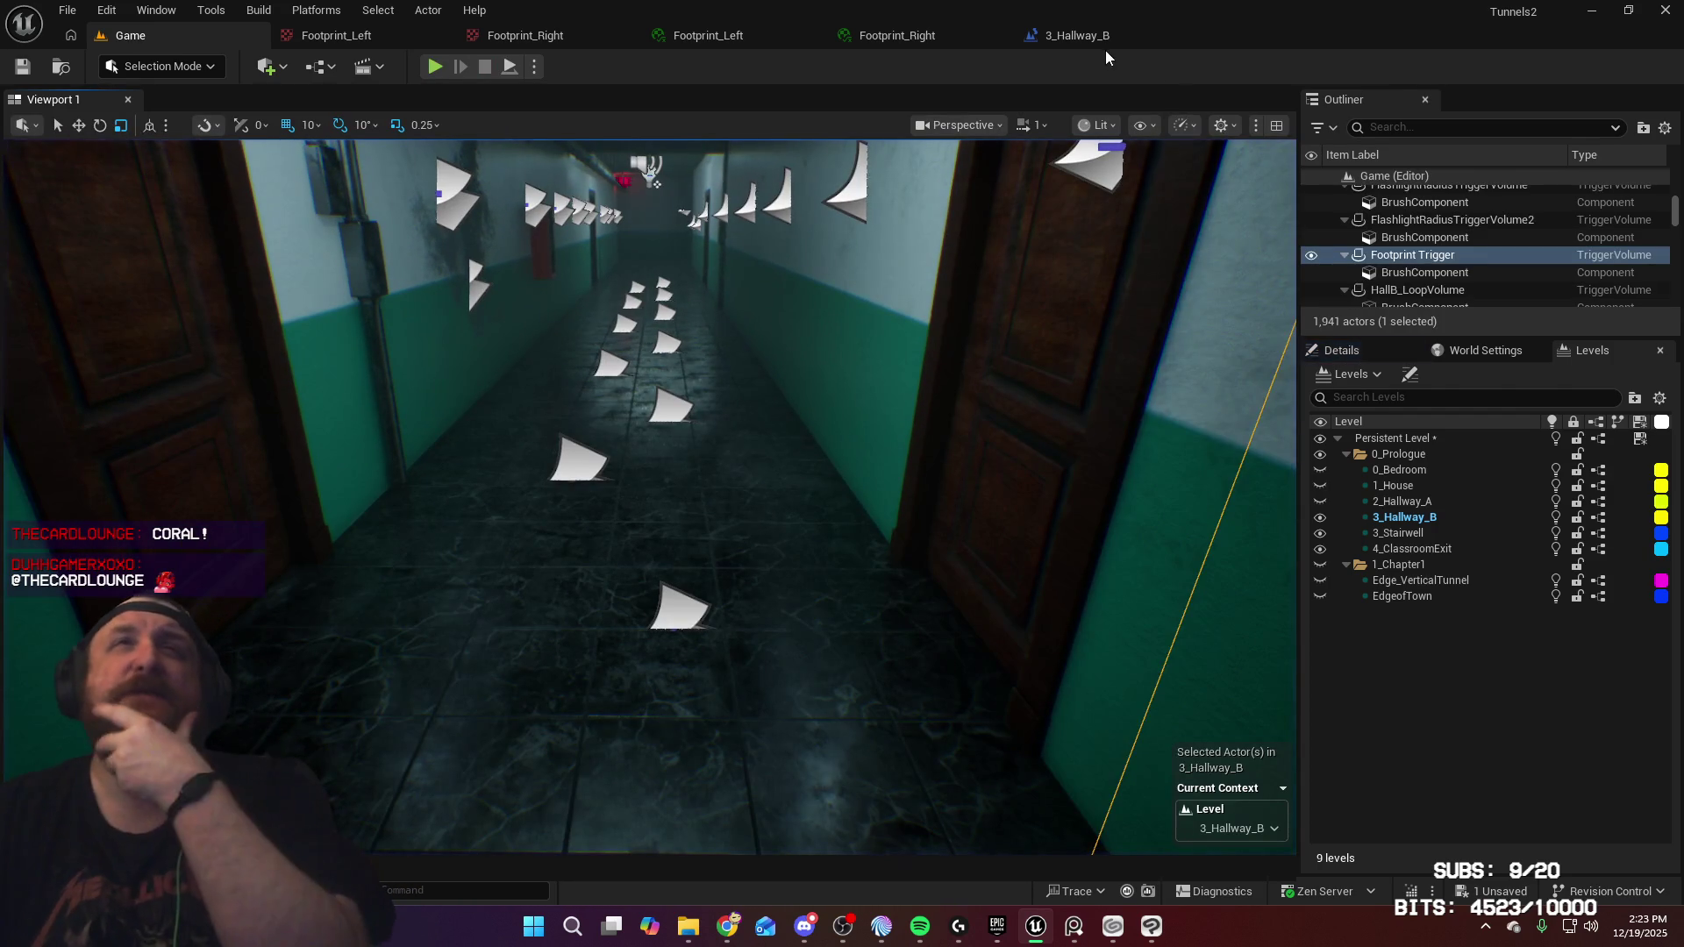
Switch to the 3_Hallway_B blueprint and pan across the Branch and LENGTH nodes
click(1102, 40)
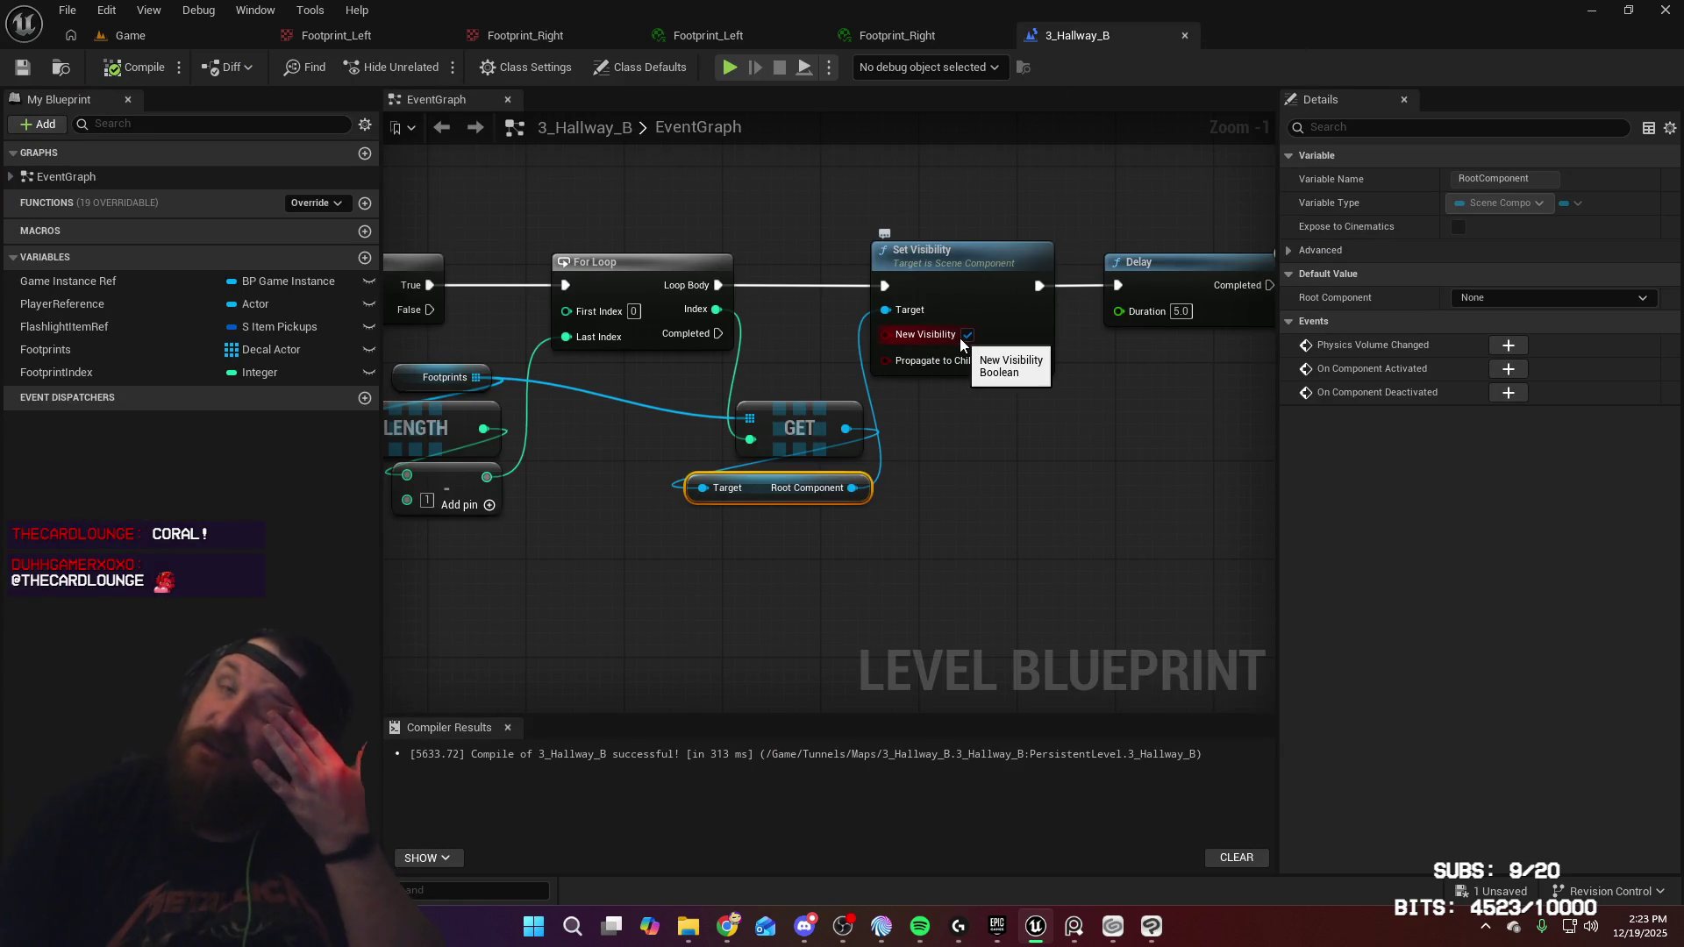
mouse_move(997, 444)
mouse_down()
mouse_move(1177, 440)
mouse_move(916, 453)
mouse_move(1072, 462)
mouse_up()
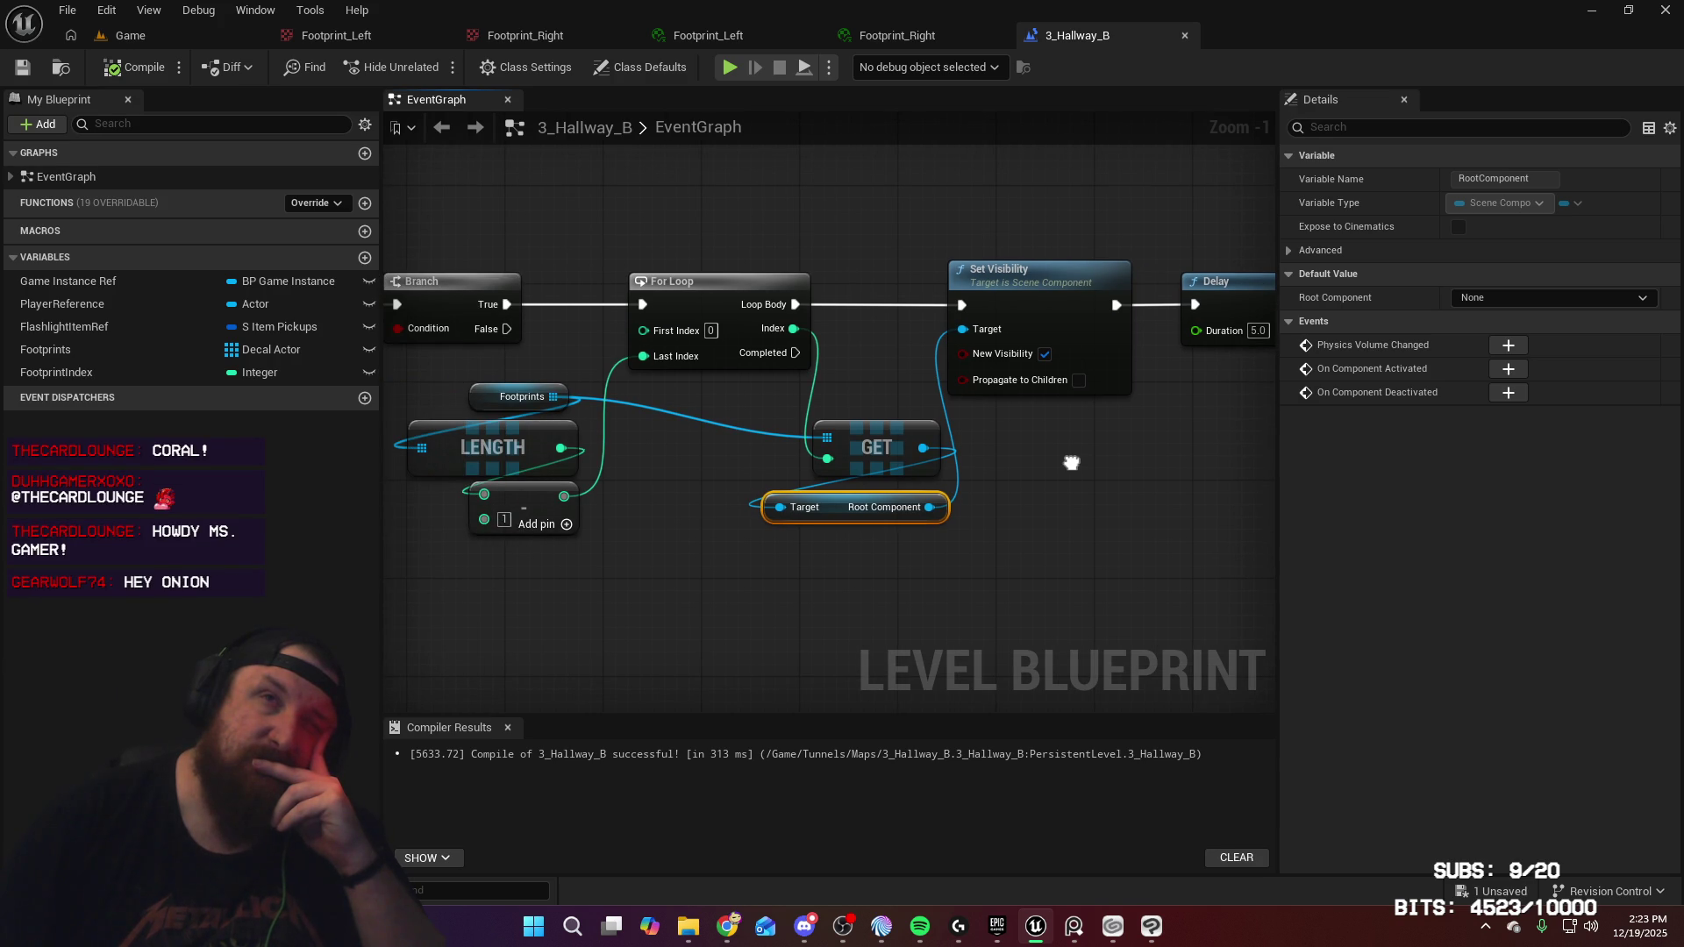
mouse_move(1072, 462)
mouse_down()
mouse_move(1274, 478)
mouse_move(1140, 474)
mouse_up()
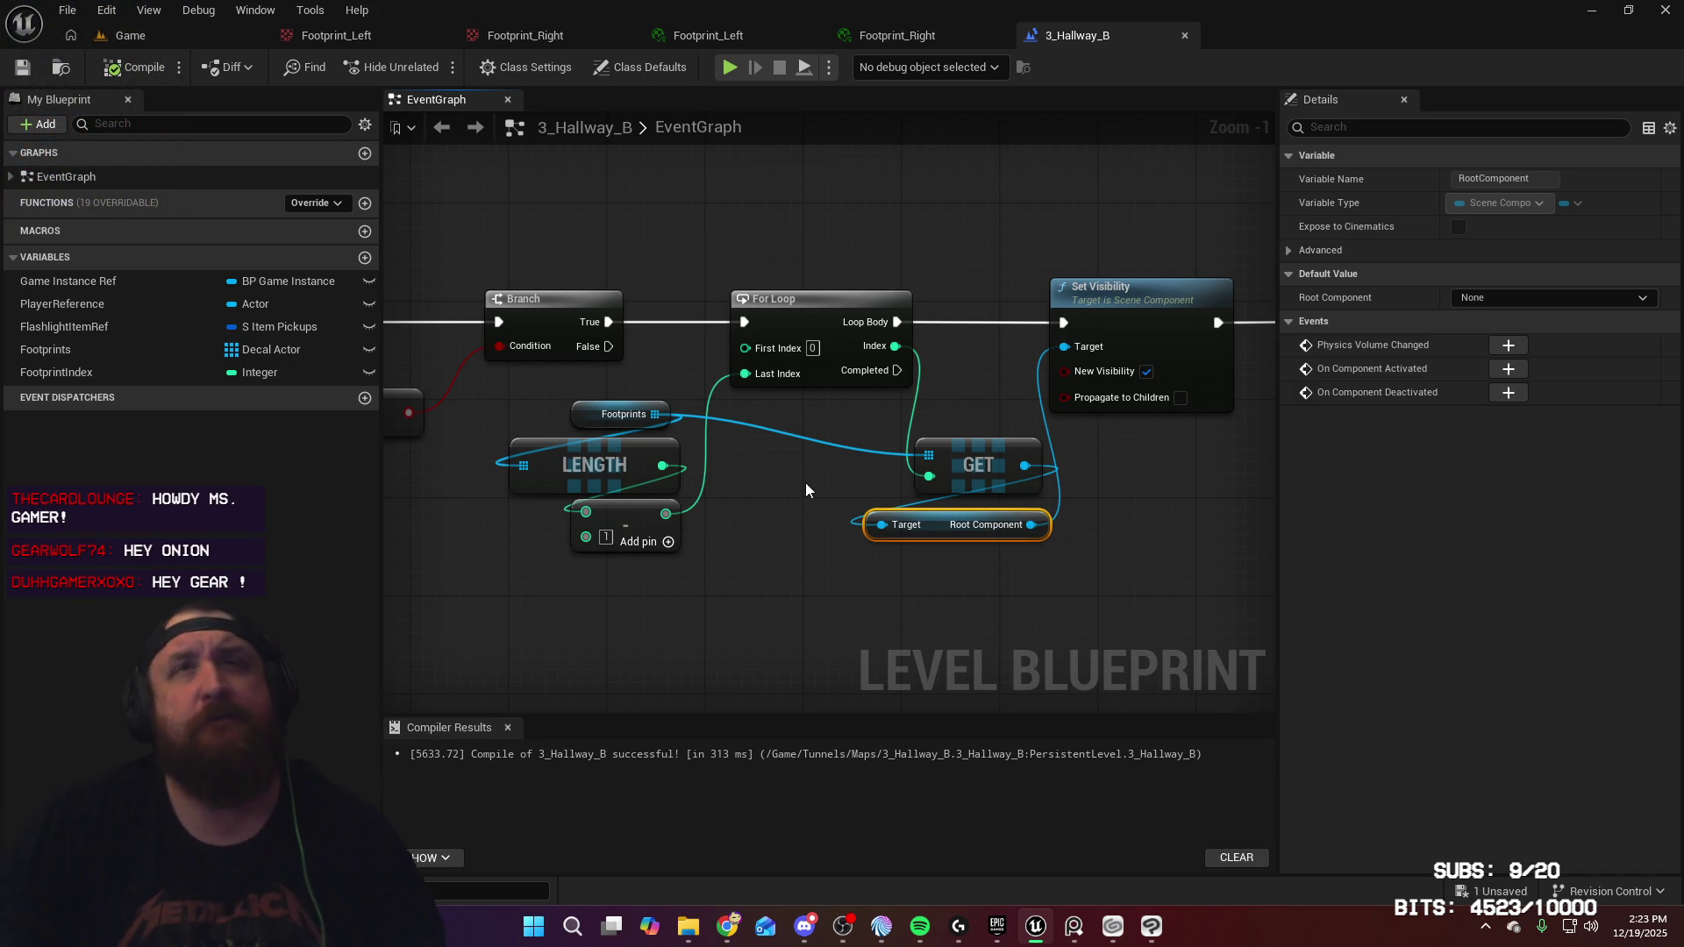
drag(792, 505, 770, 518)
right_click(770, 518)
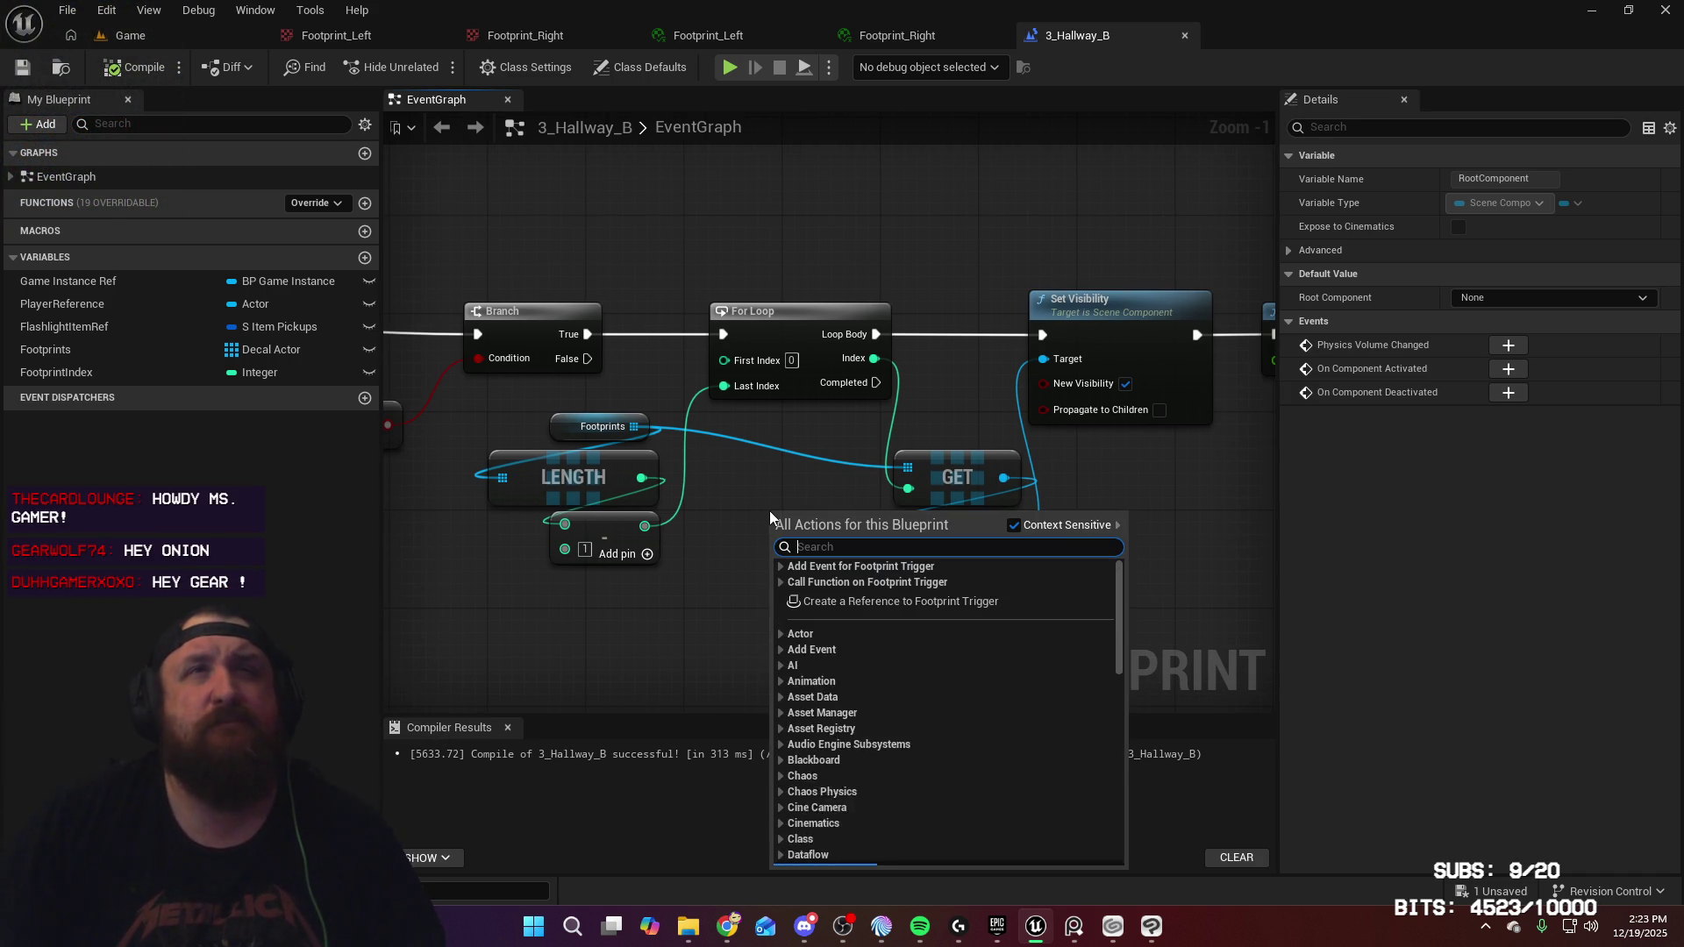
Search 'while', add a While Loop node, and move it clear of the other nodes
text(while)
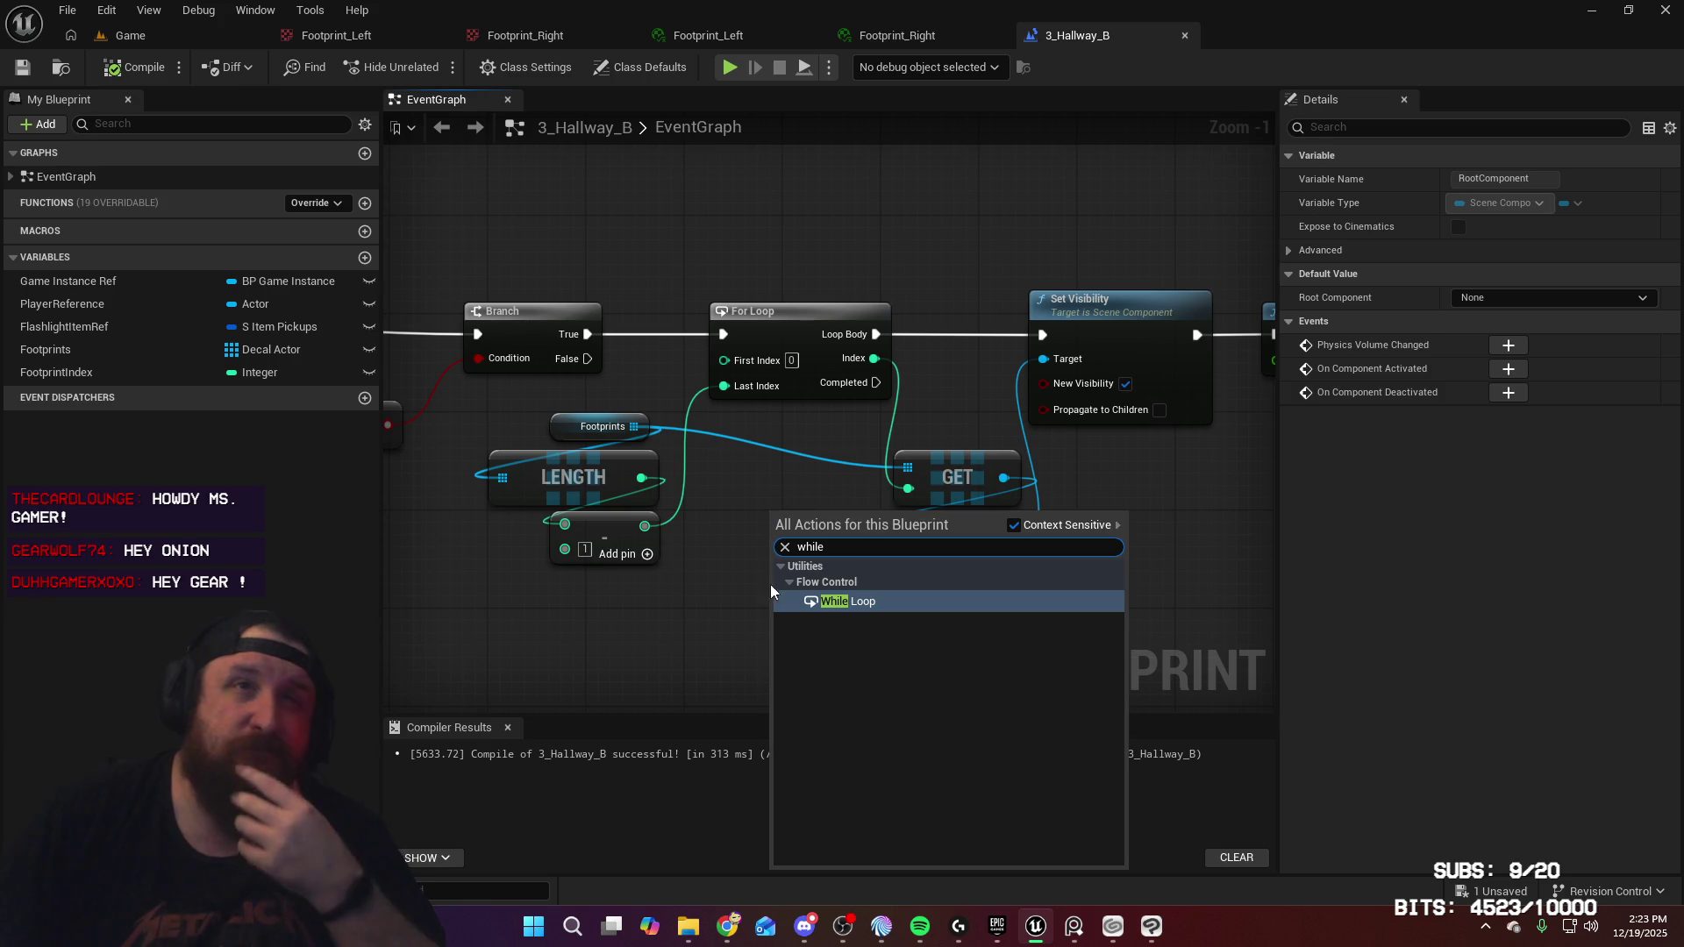
click(846, 602)
drag(847, 518, 785, 579)
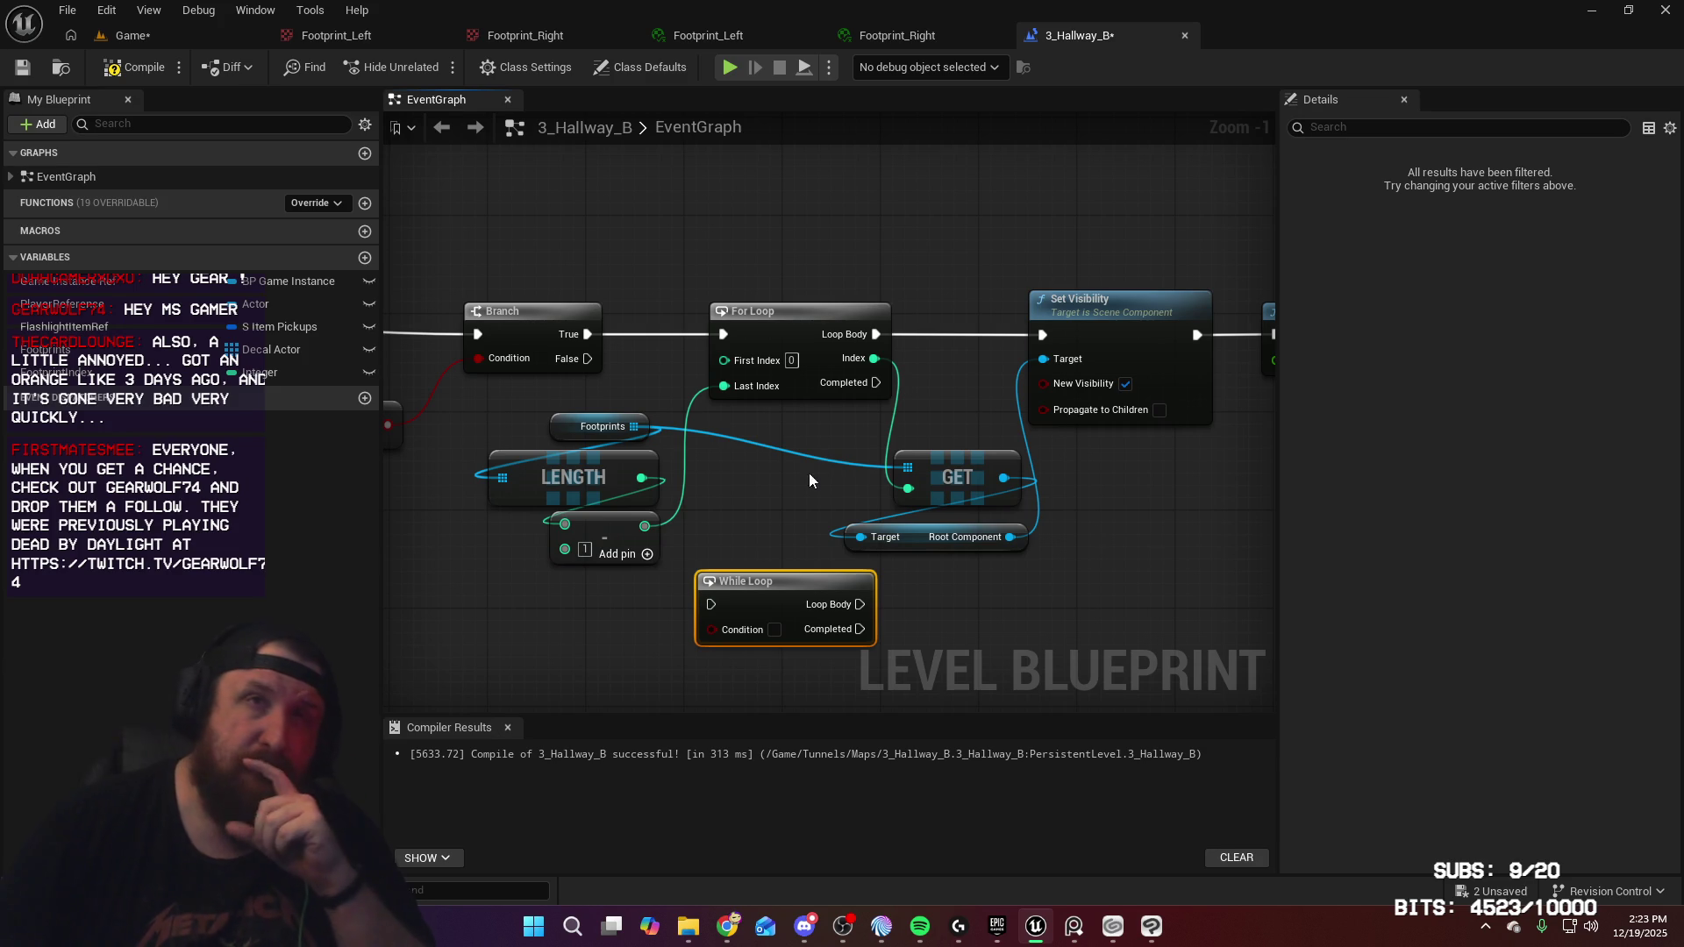
mouse_move(796, 482)
mouse_down()
mouse_move(750, 450)
mouse_move(612, 460)
mouse_move(896, 452)
mouse_move(868, 447)
mouse_up()
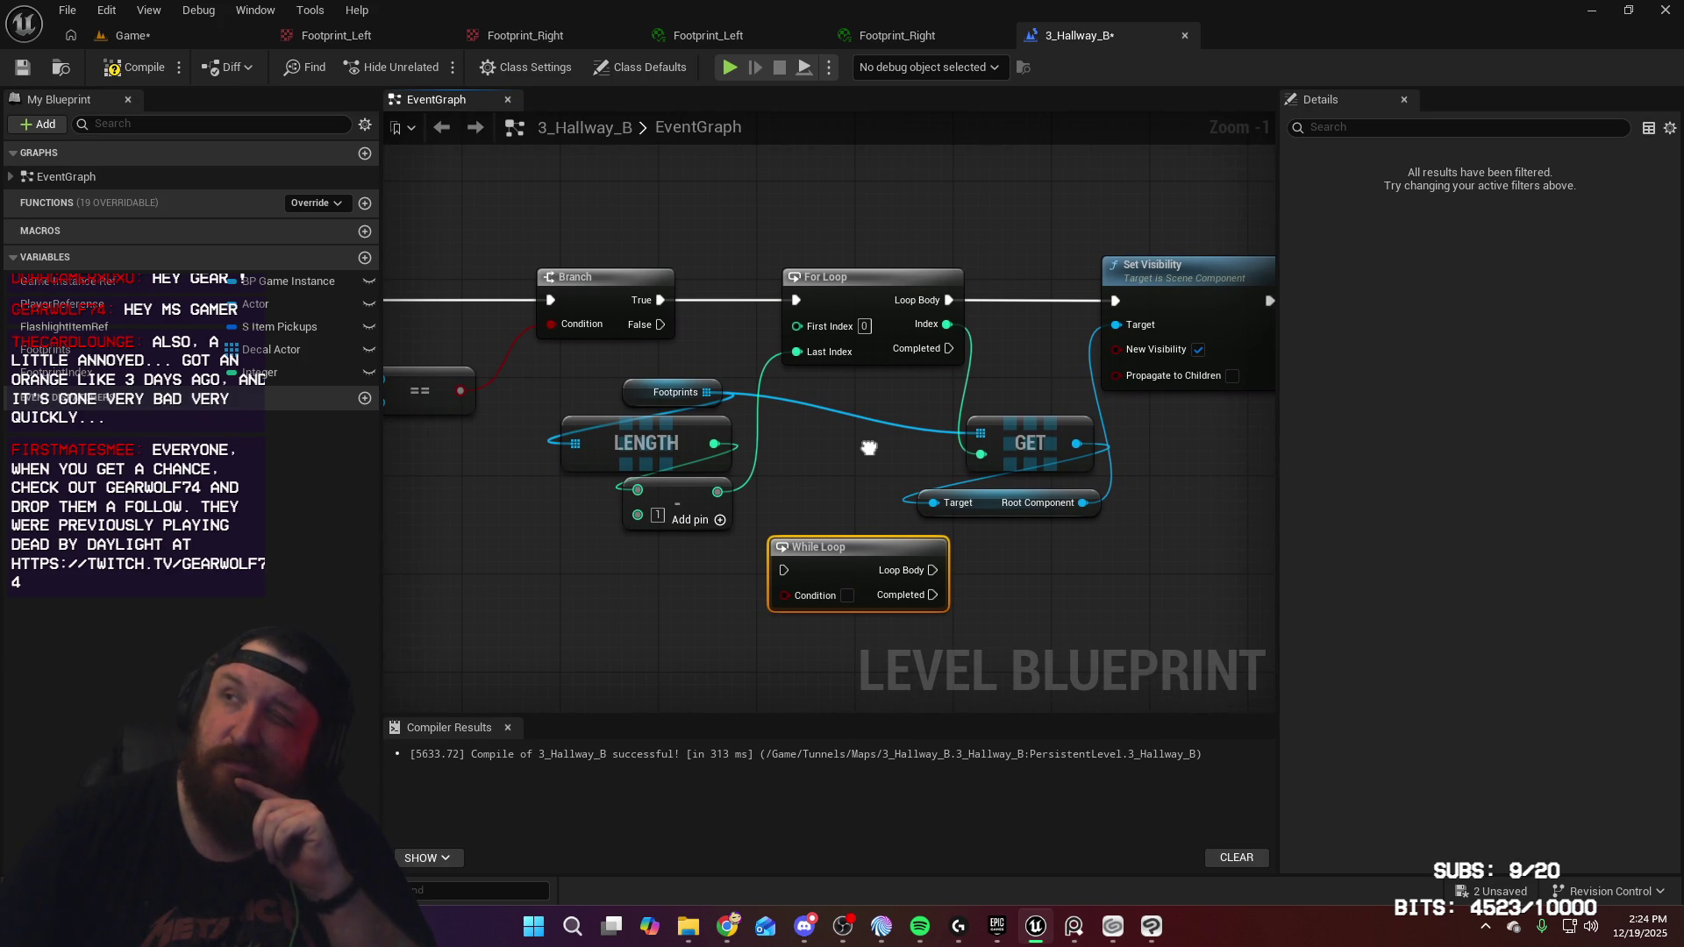
drag(869, 448, 832, 446)
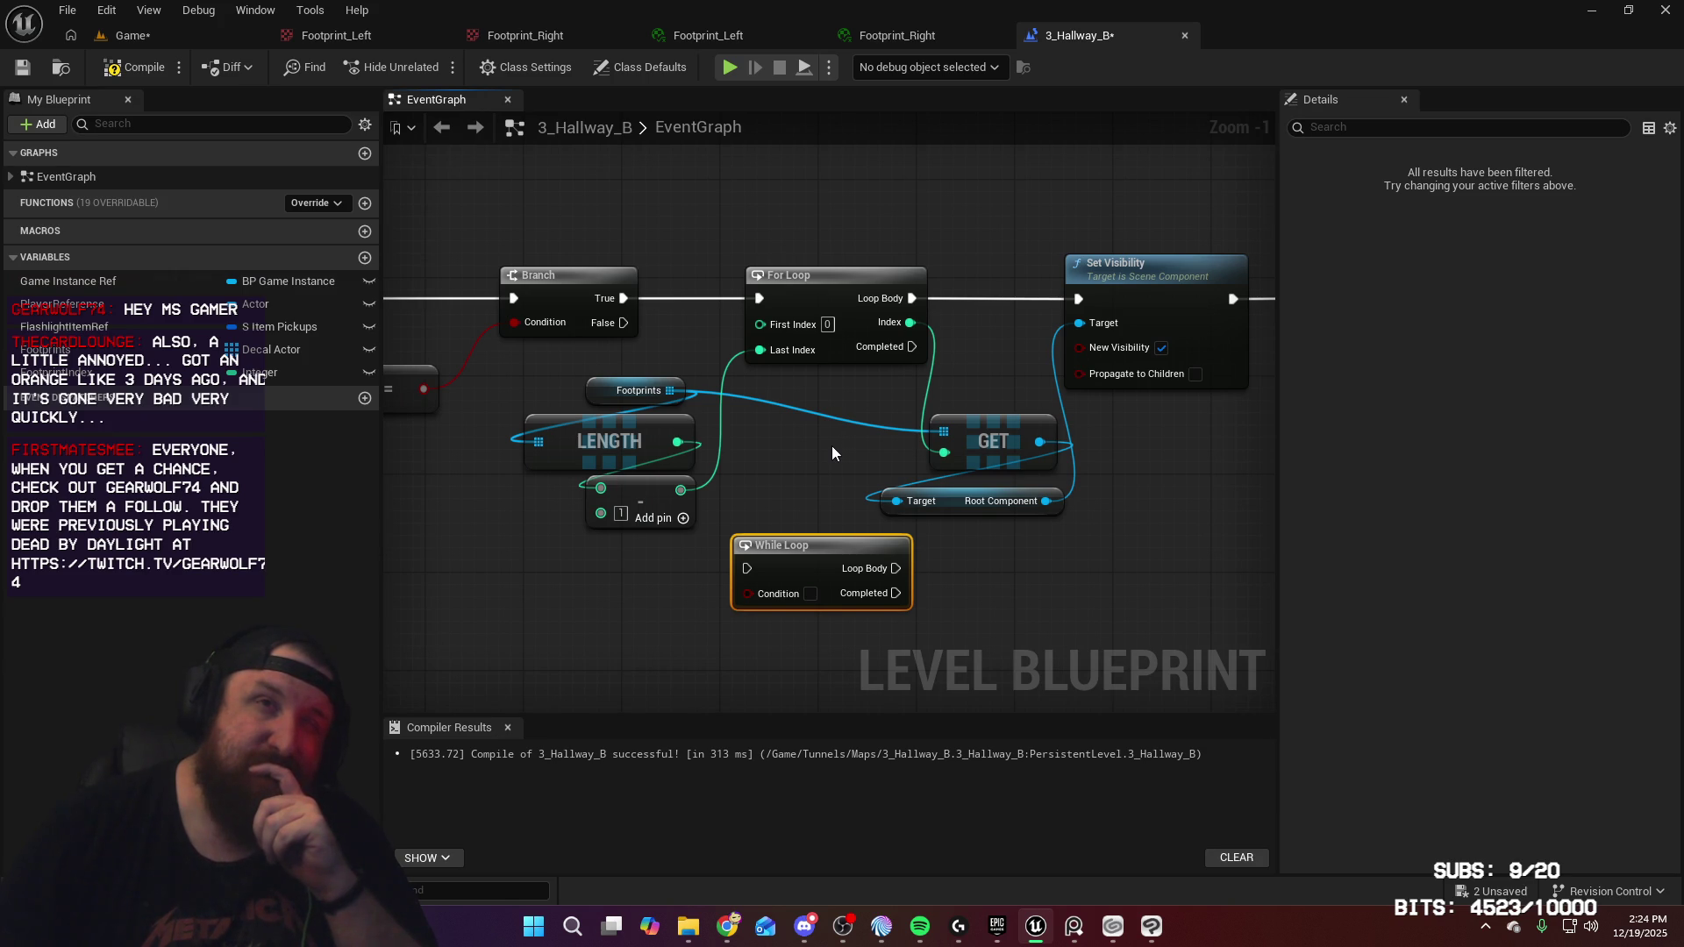
drag(831, 449, 820, 448)
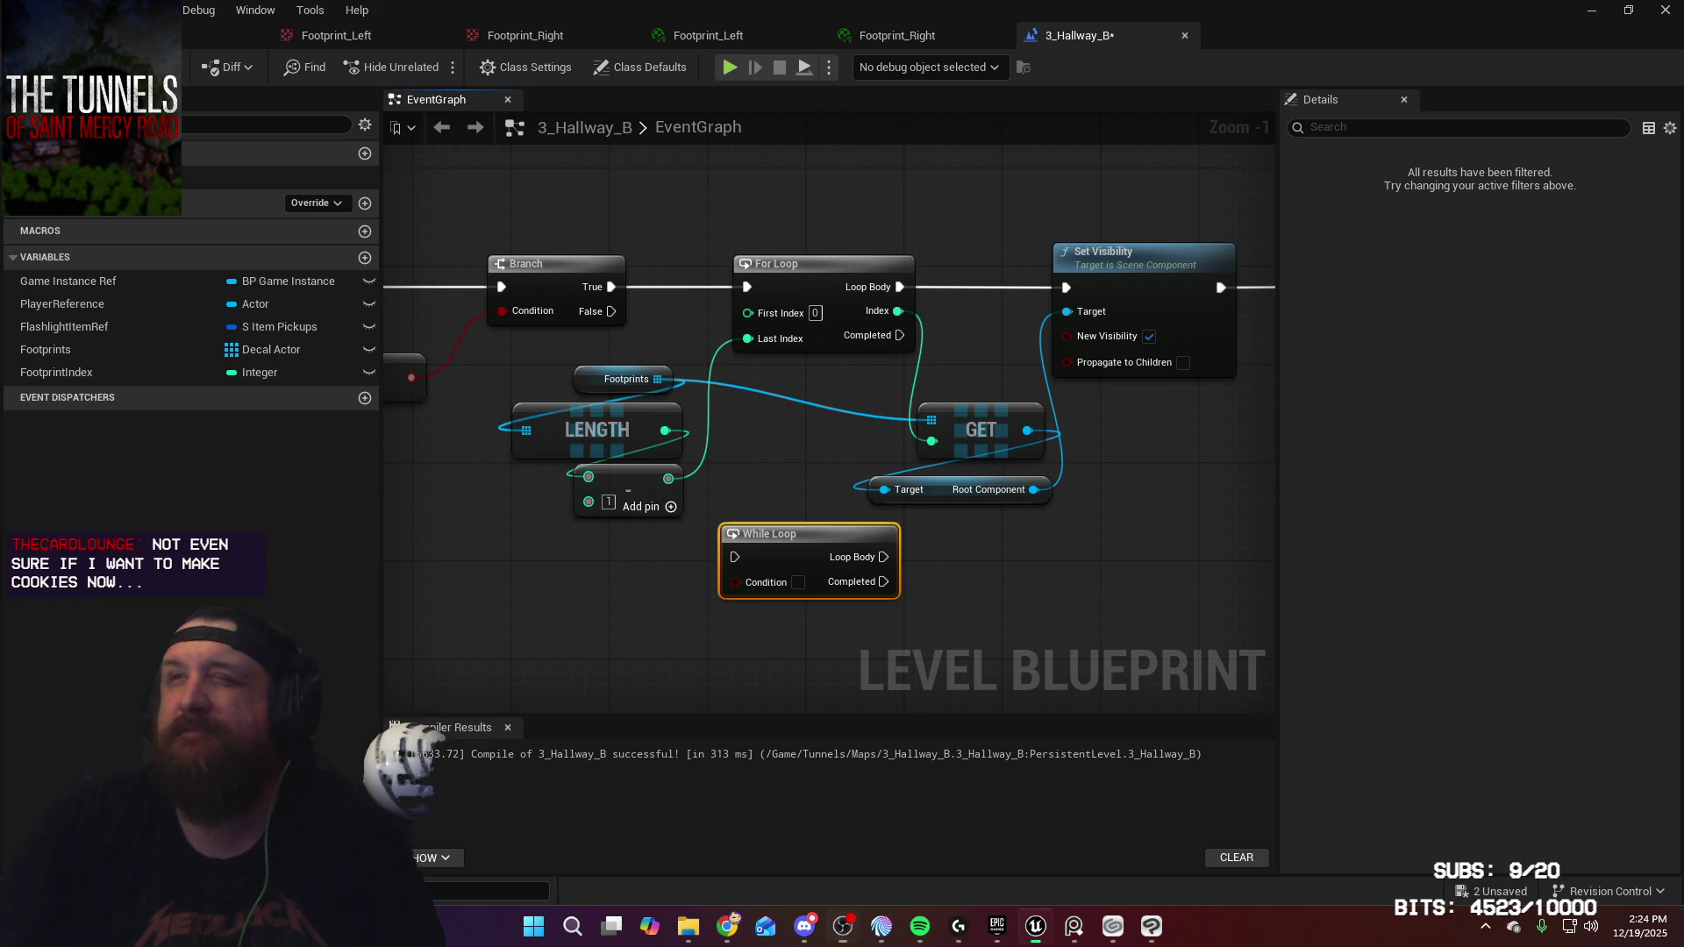
key(alt+Tab)
key(alt+Tab)
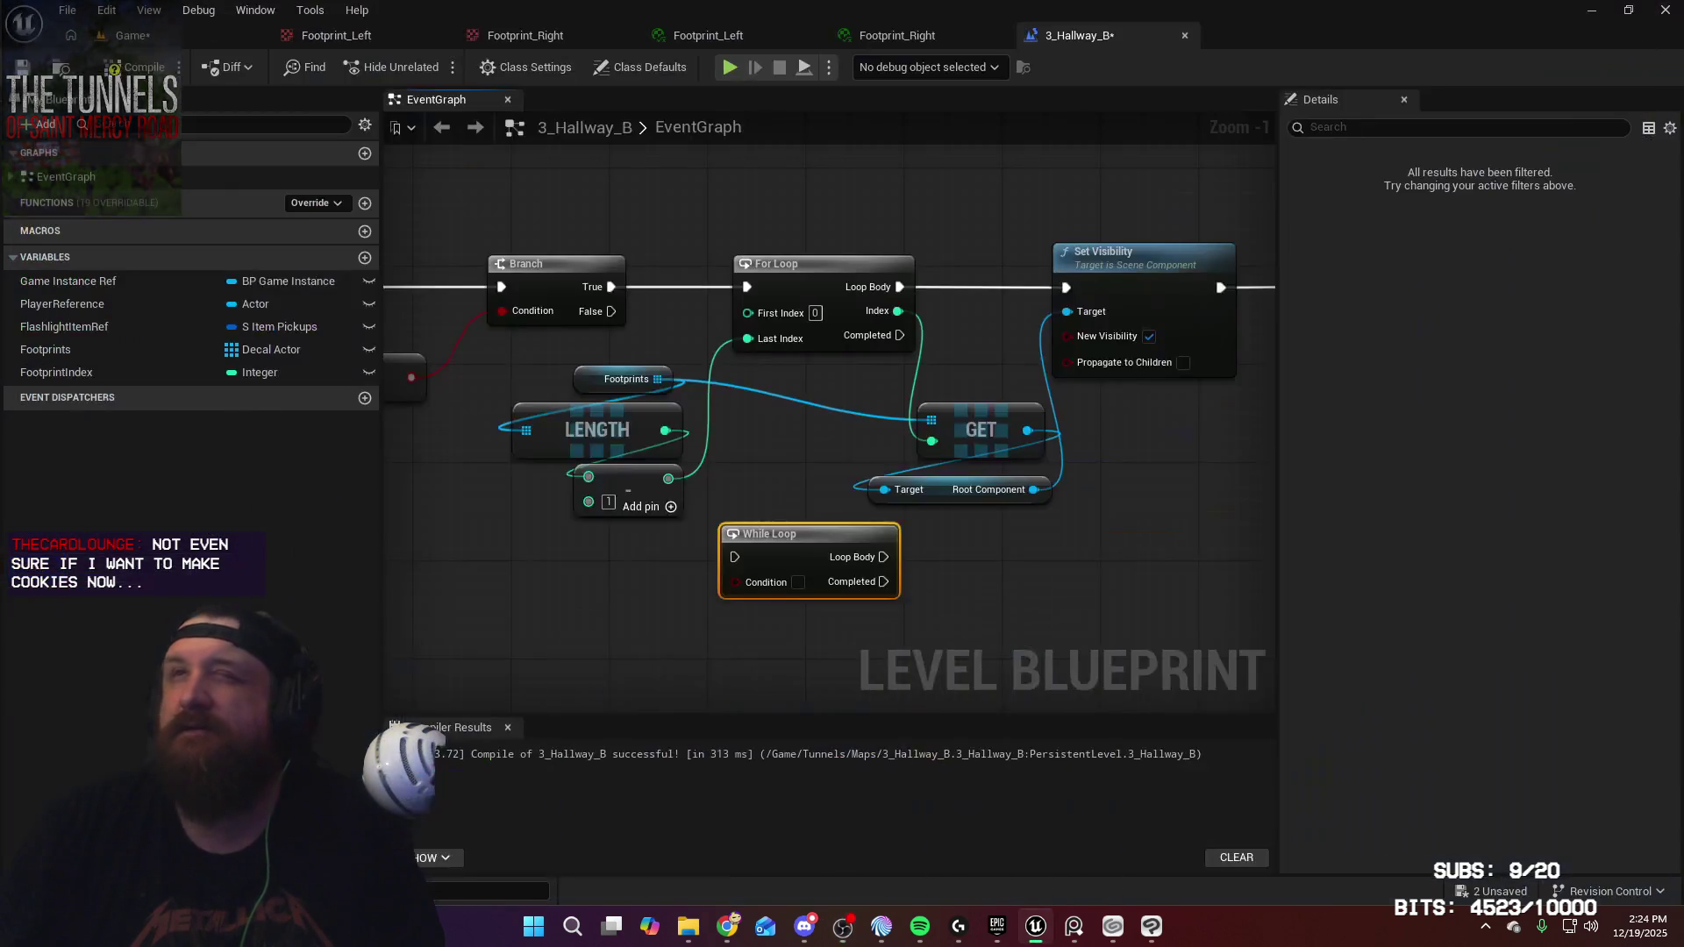
key(alt+Tab)
key(alt+Tab)
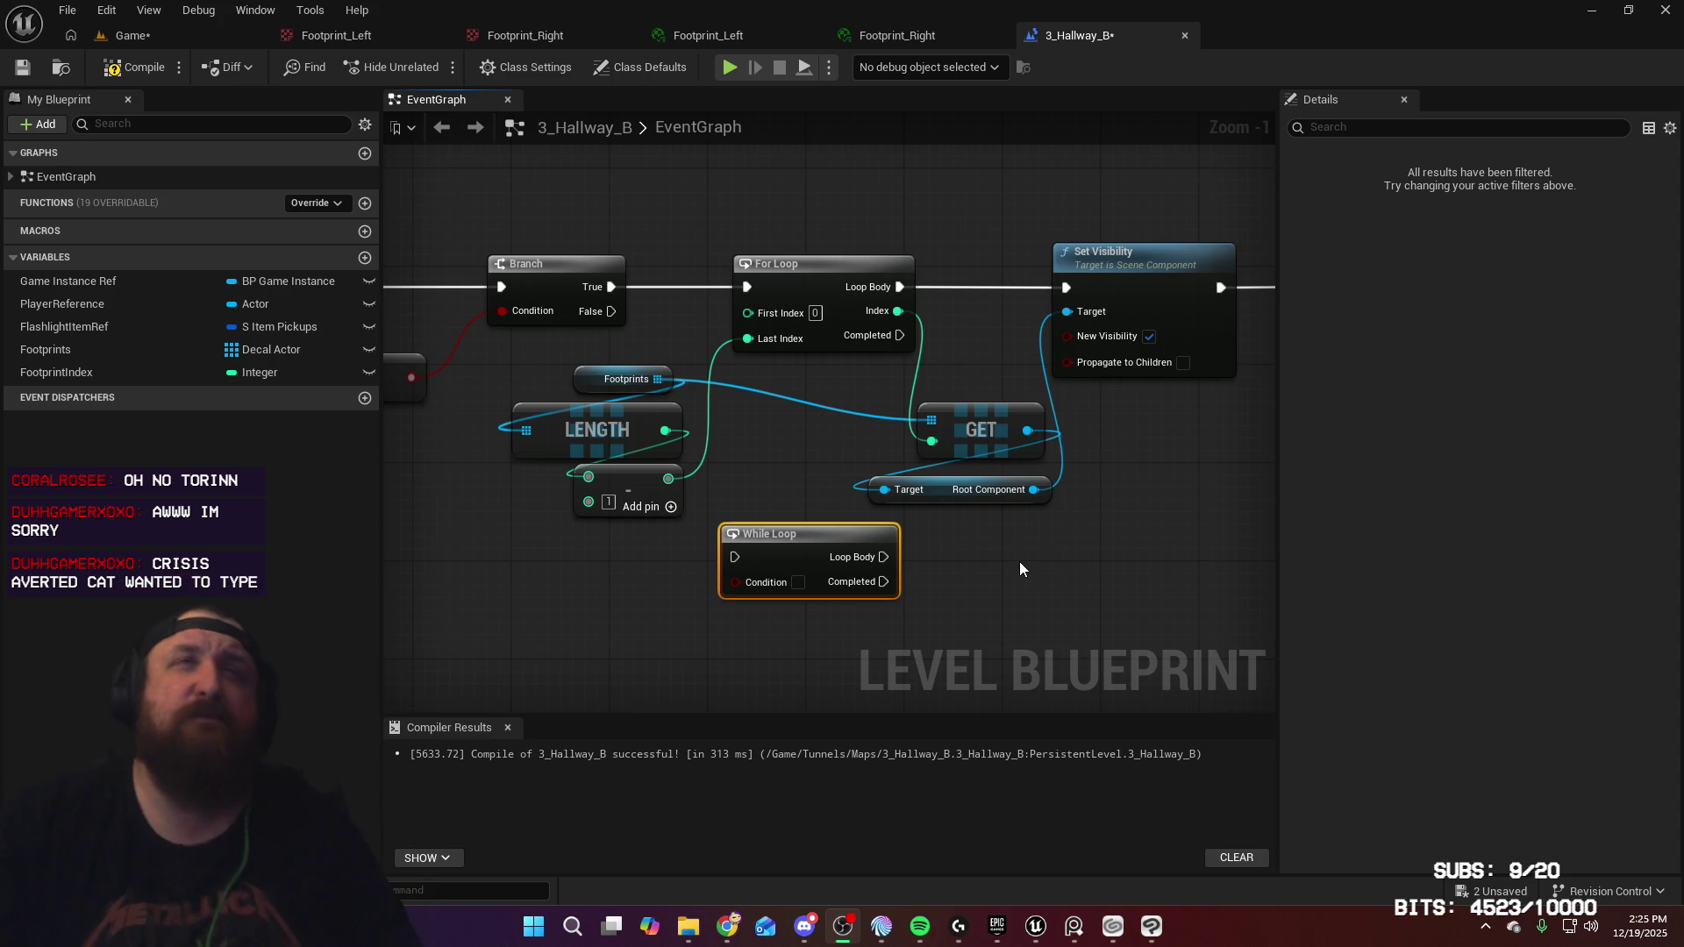
drag(1026, 553, 1052, 528)
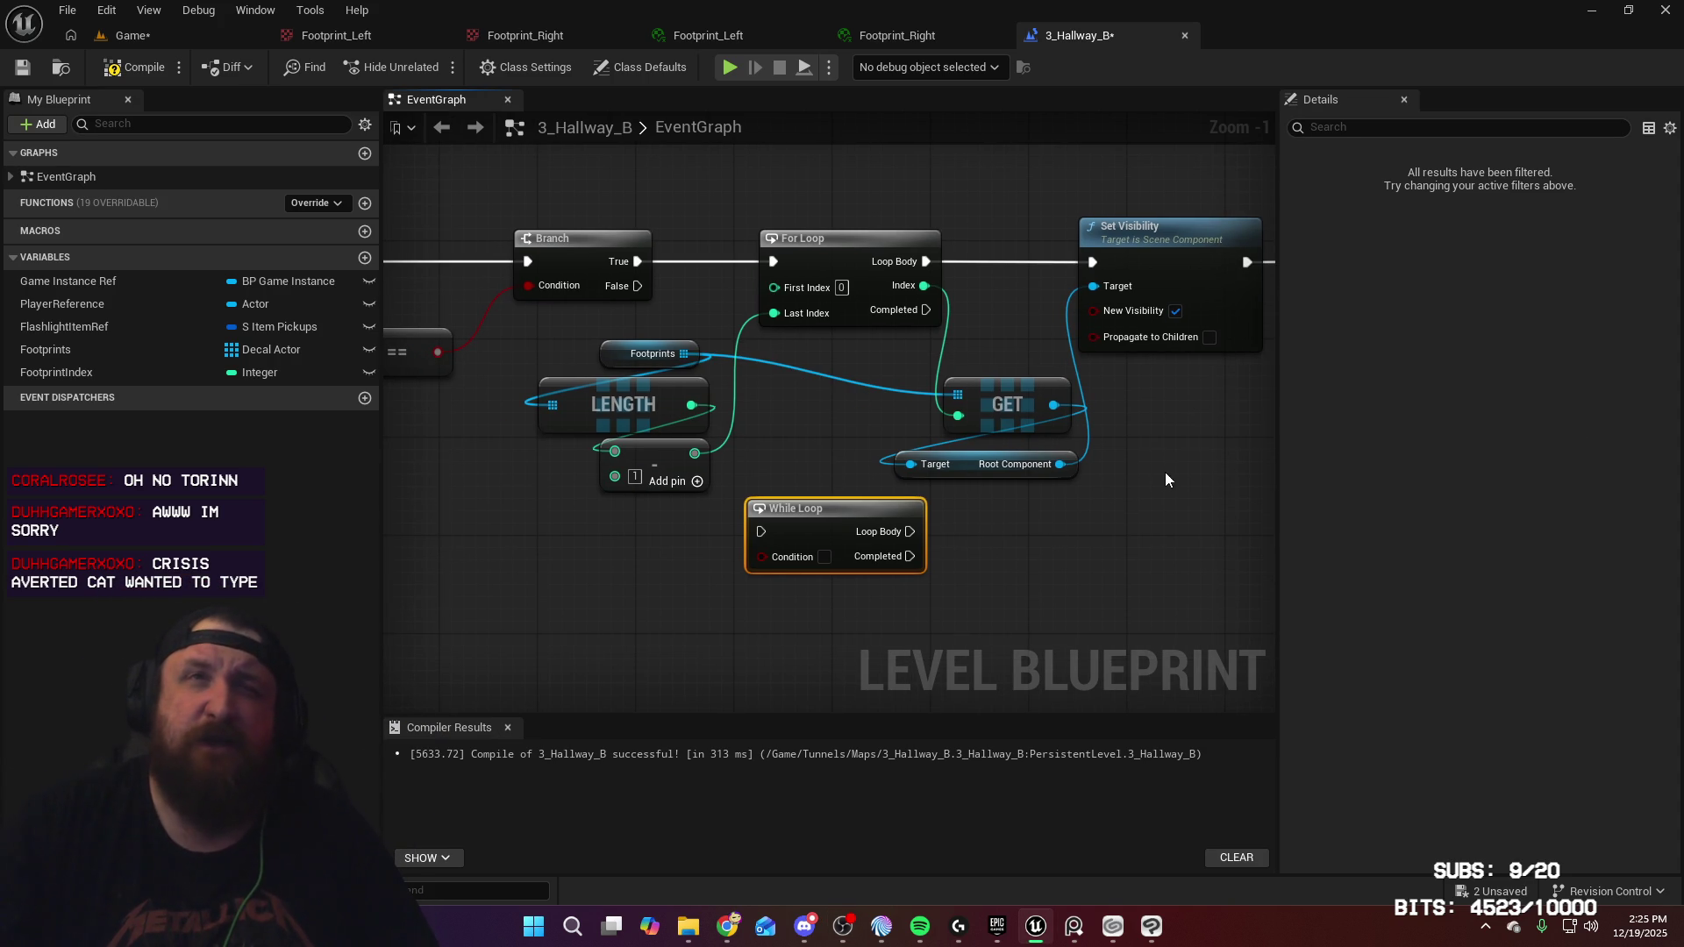
Delete the Footprints, LENGTH, subtract and GET nodes, then the For Loop node
mouse_move(541, 339)
mouse_down()
mouse_move(865, 470)
mouse_move(1009, 481)
mouse_up()
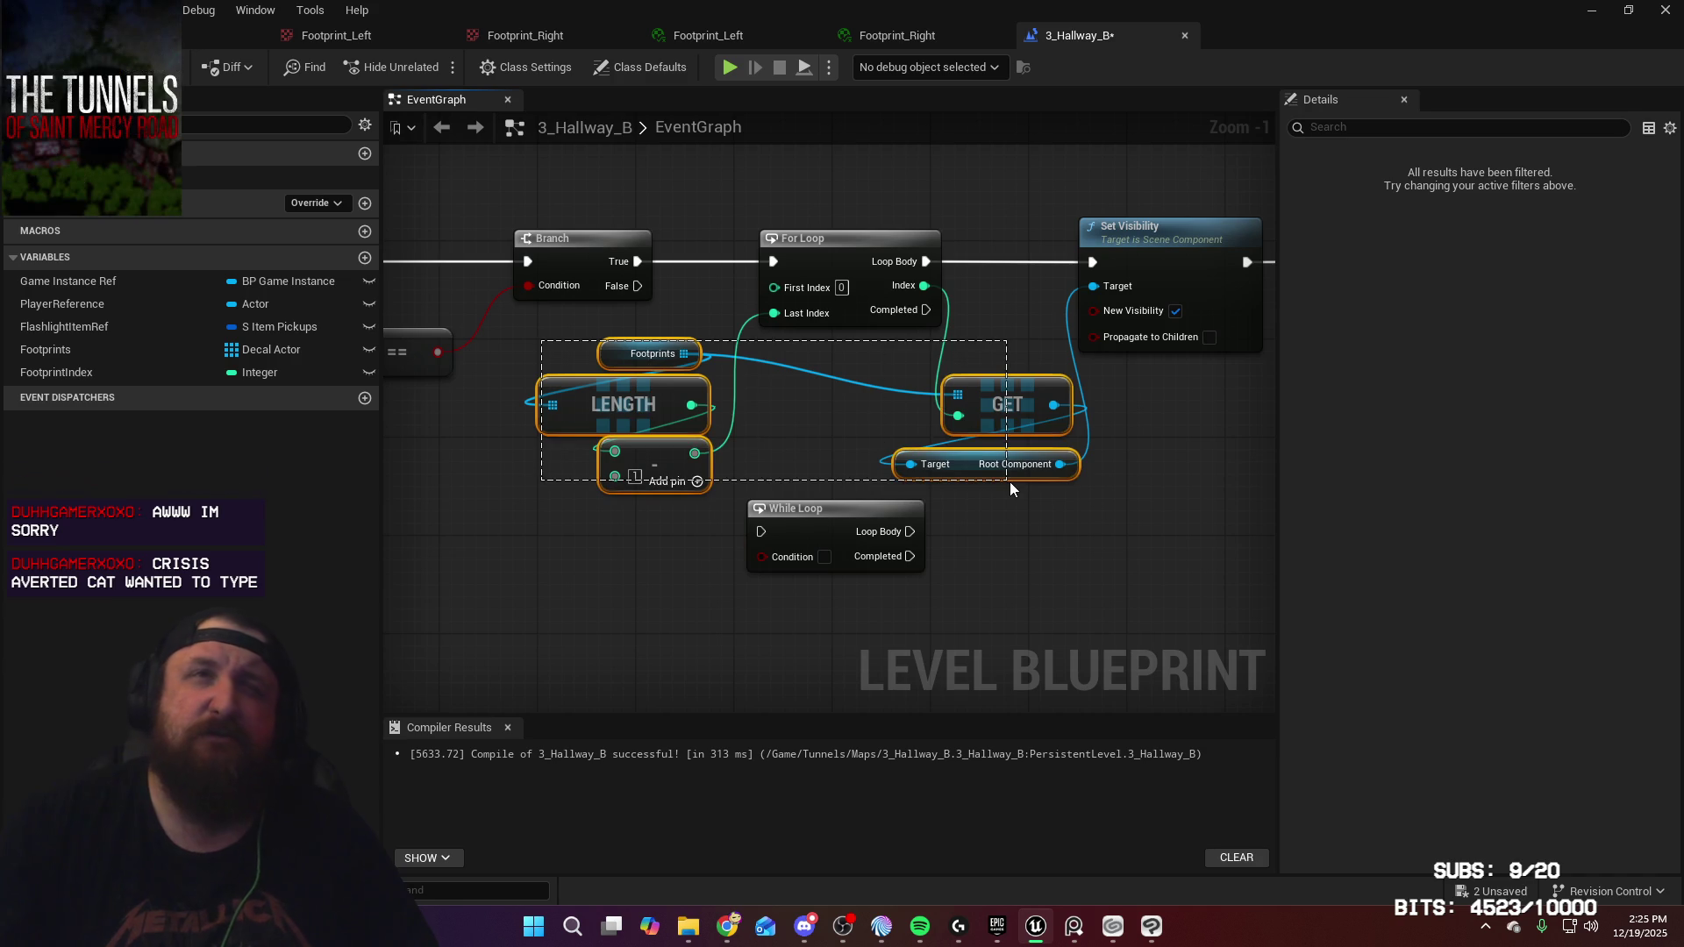
key(Delete)
click(860, 254)
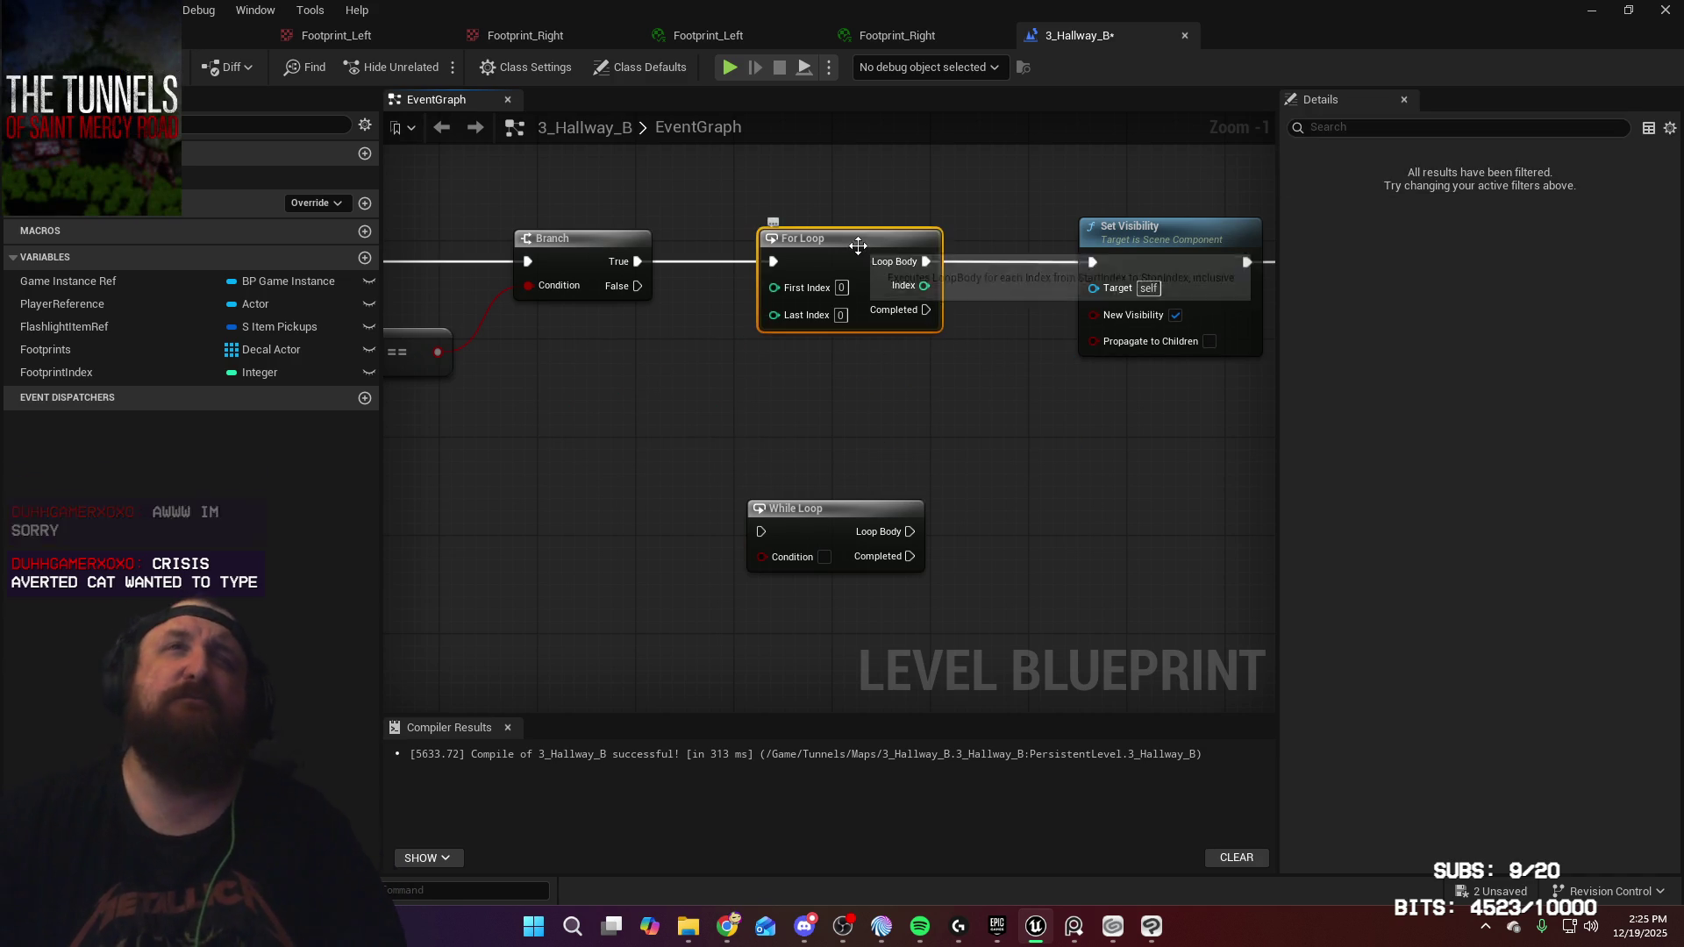
key(Delete)
mouse_move(997, 379)
mouse_down()
mouse_move(804, 419)
mouse_move(564, 406)
mouse_move(886, 462)
mouse_move(1096, 444)
mouse_up()
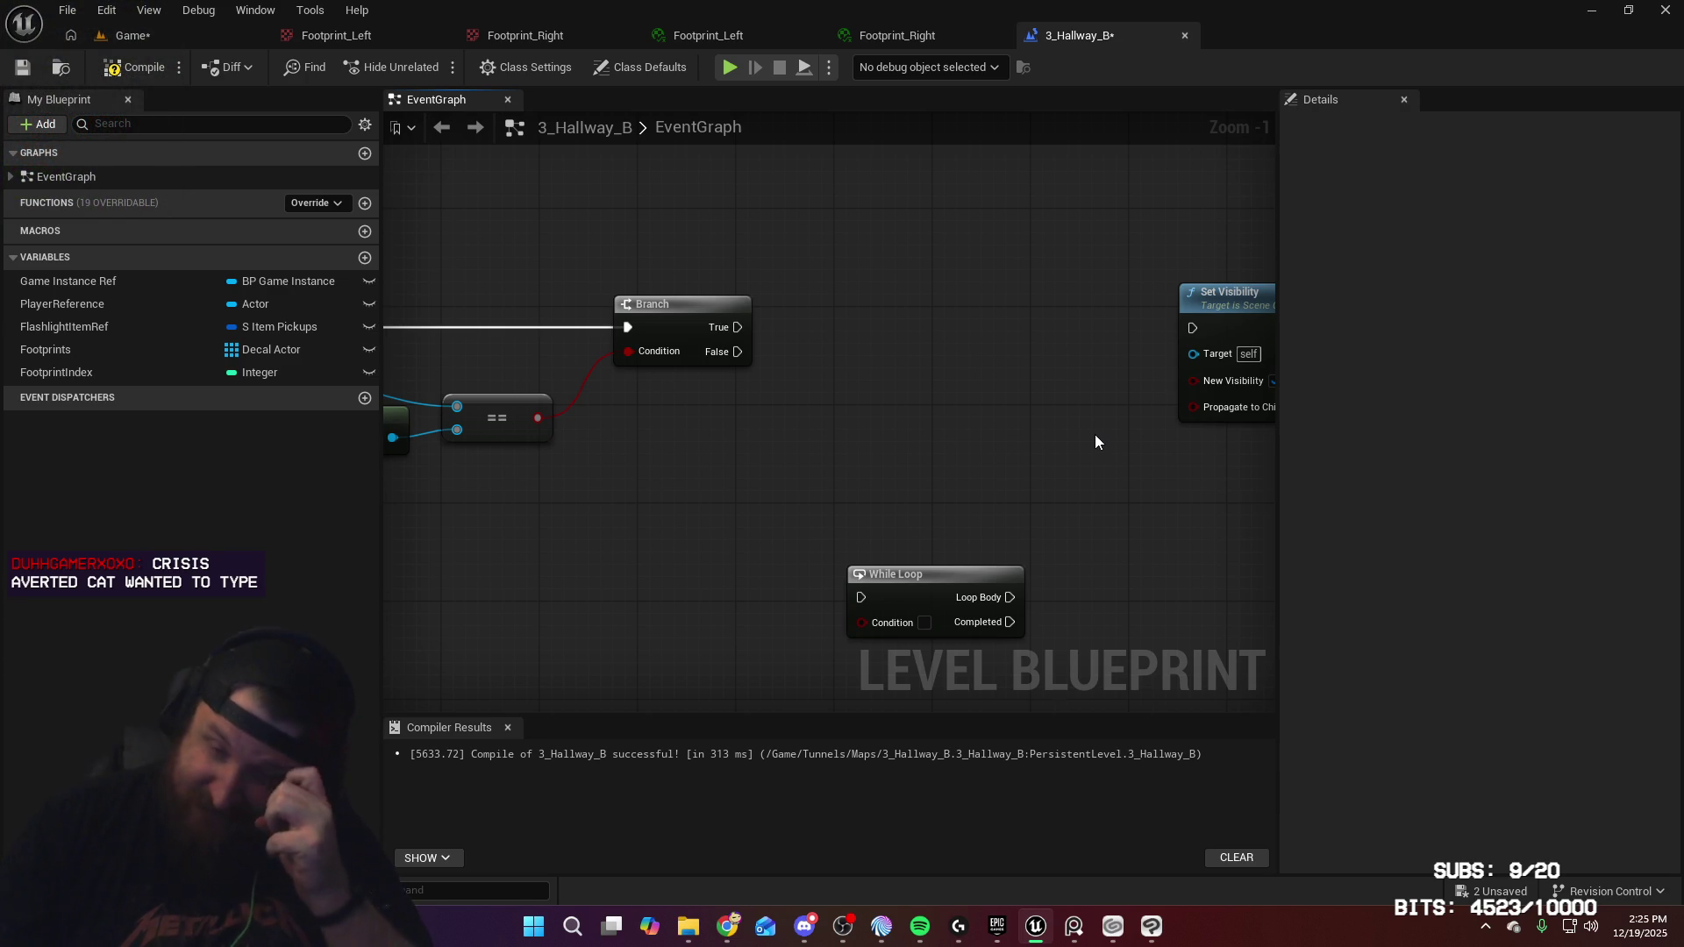
mouse_move(1088, 440)
mouse_down()
mouse_move(856, 430)
mouse_move(952, 431)
mouse_up()
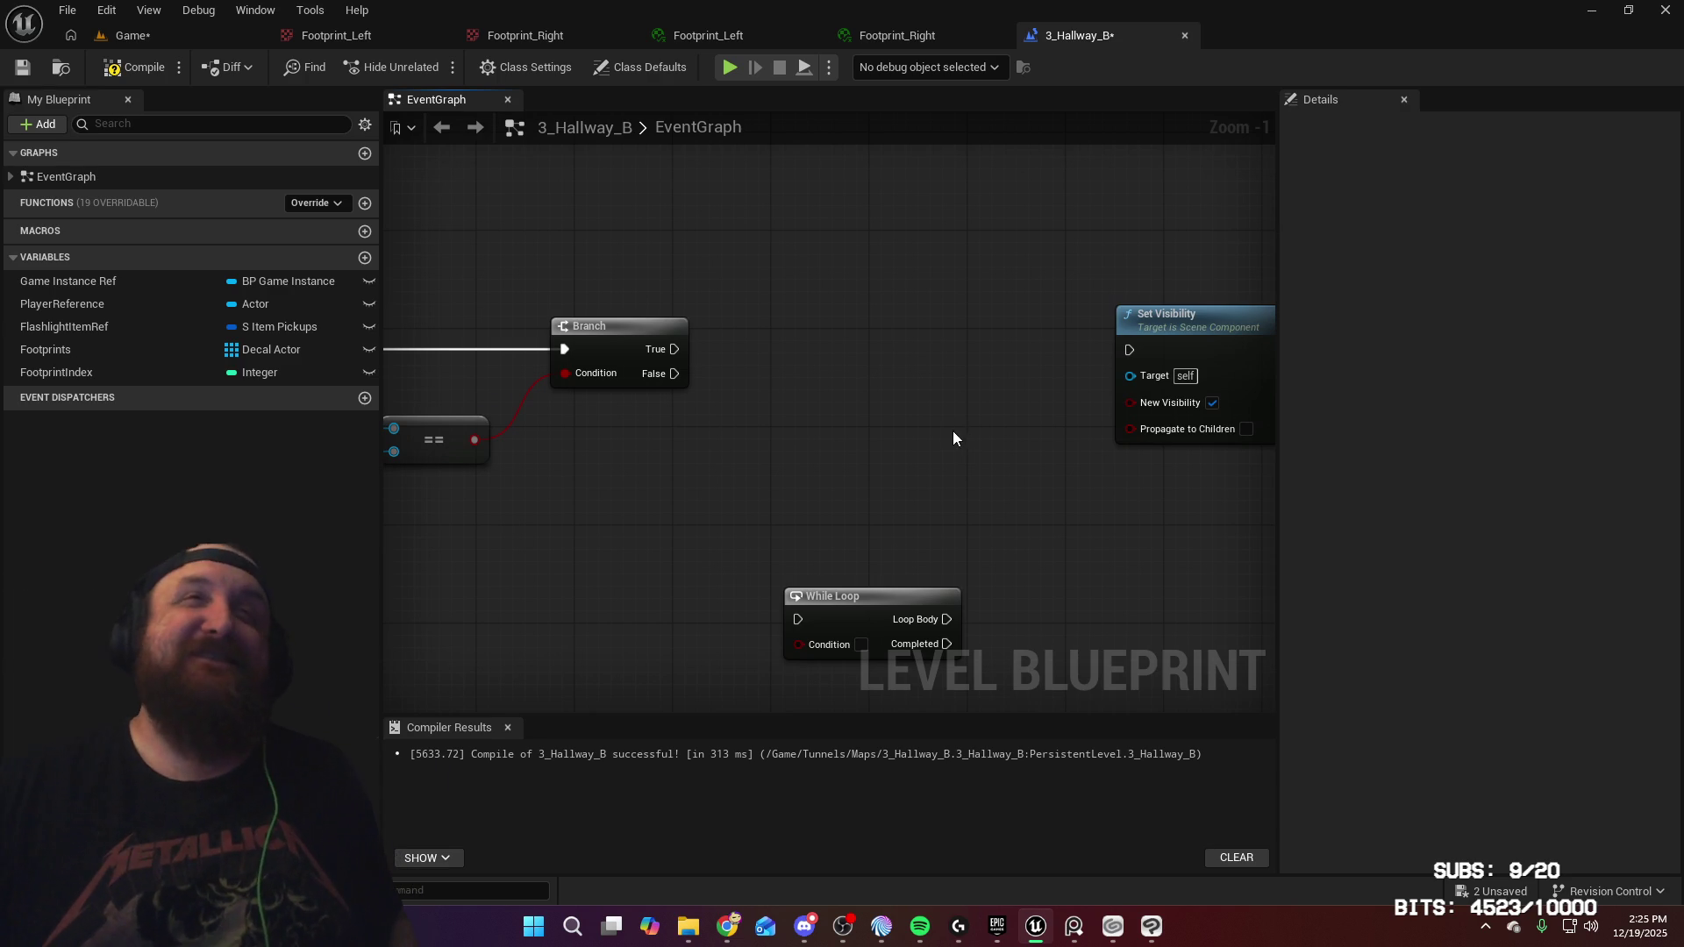
Add a FootprintIndex getter feeding a less-than (<) comparison node
right_click(956, 432)
click(865, 370)
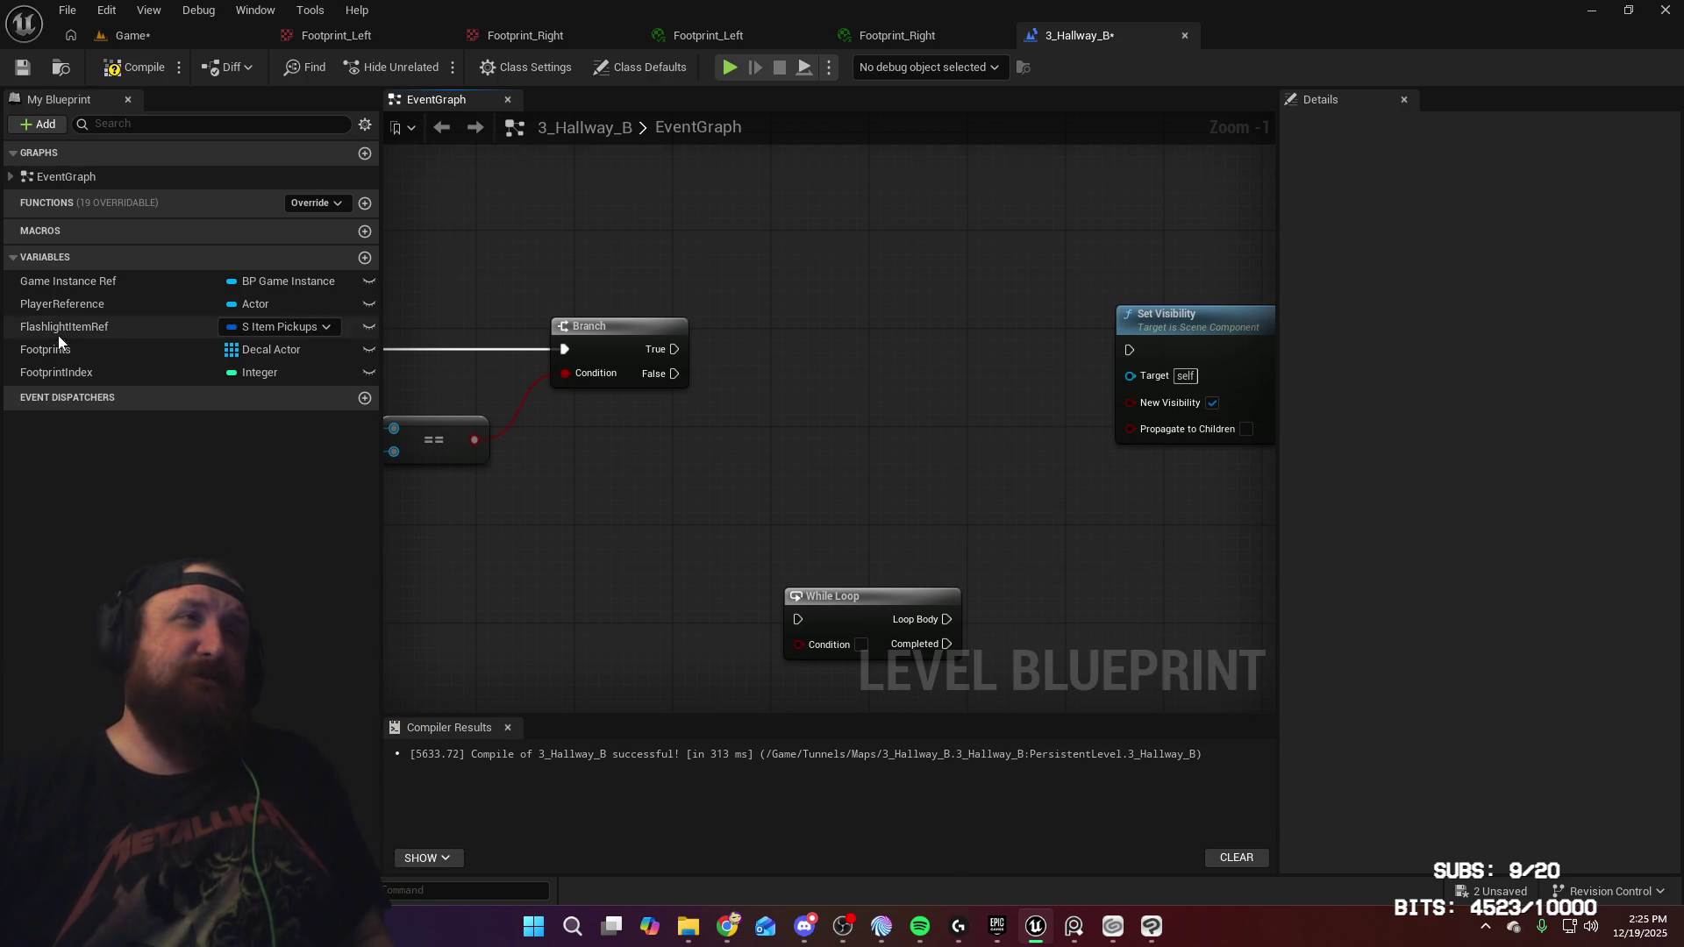
mouse_move(83, 376)
mouse_down()
mouse_move(288, 370)
mouse_move(728, 418)
mouse_up()
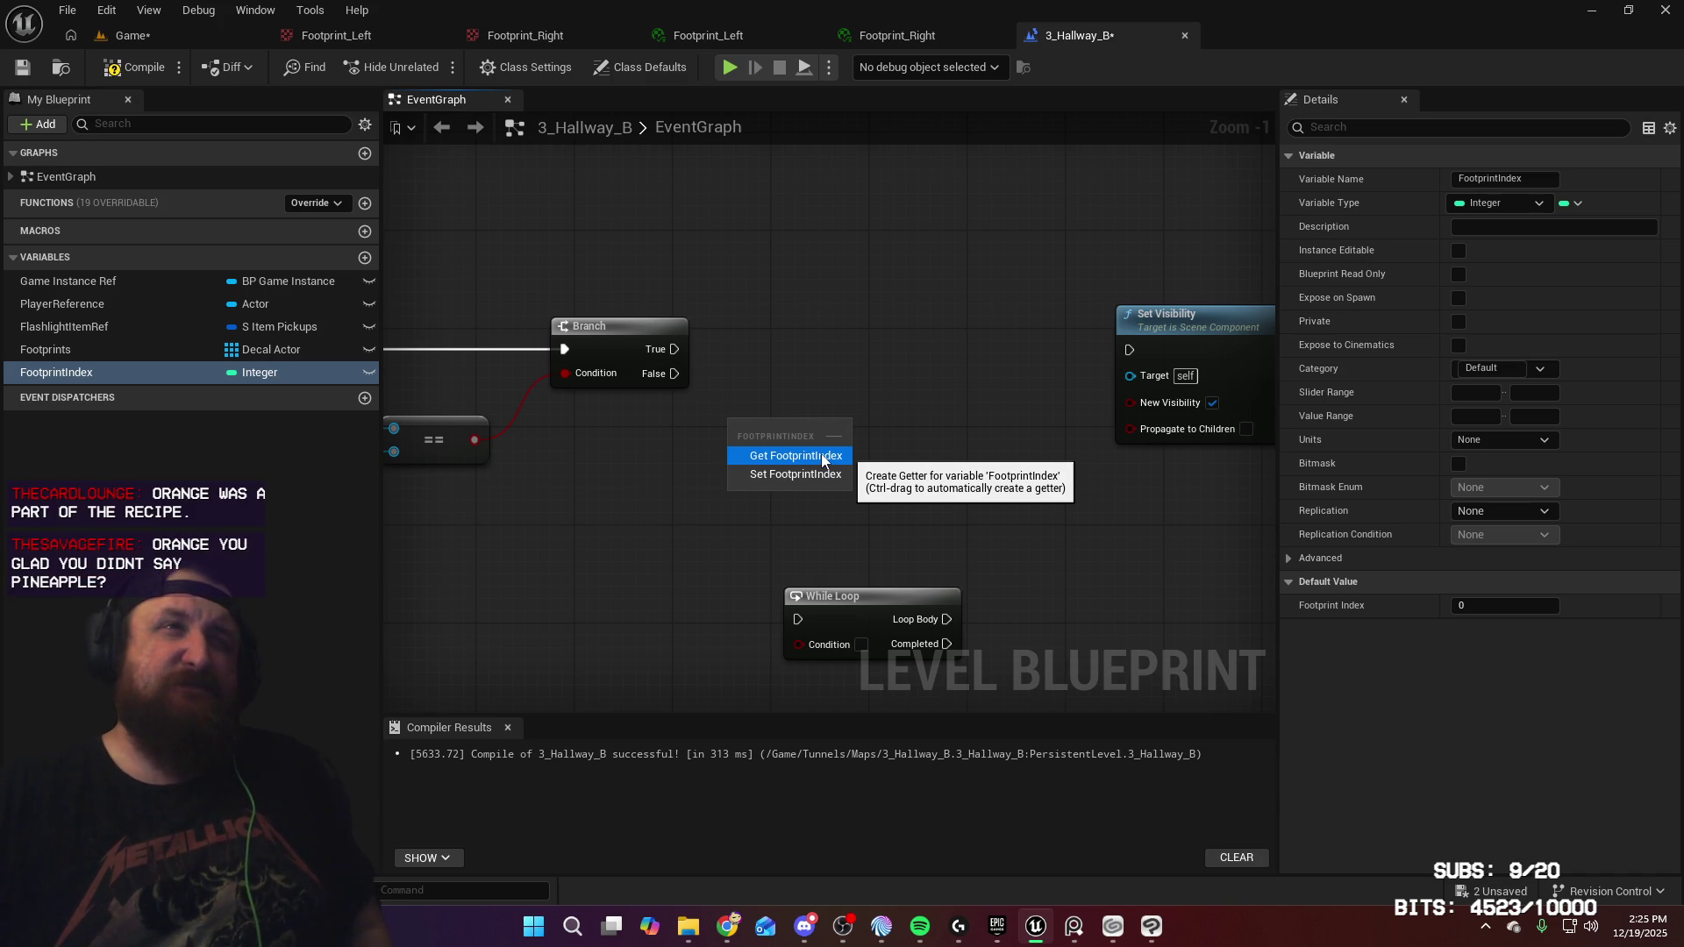
click(823, 456)
mouse_move(730, 433)
mouse_down()
mouse_move(638, 473)
mouse_move(805, 481)
mouse_up()
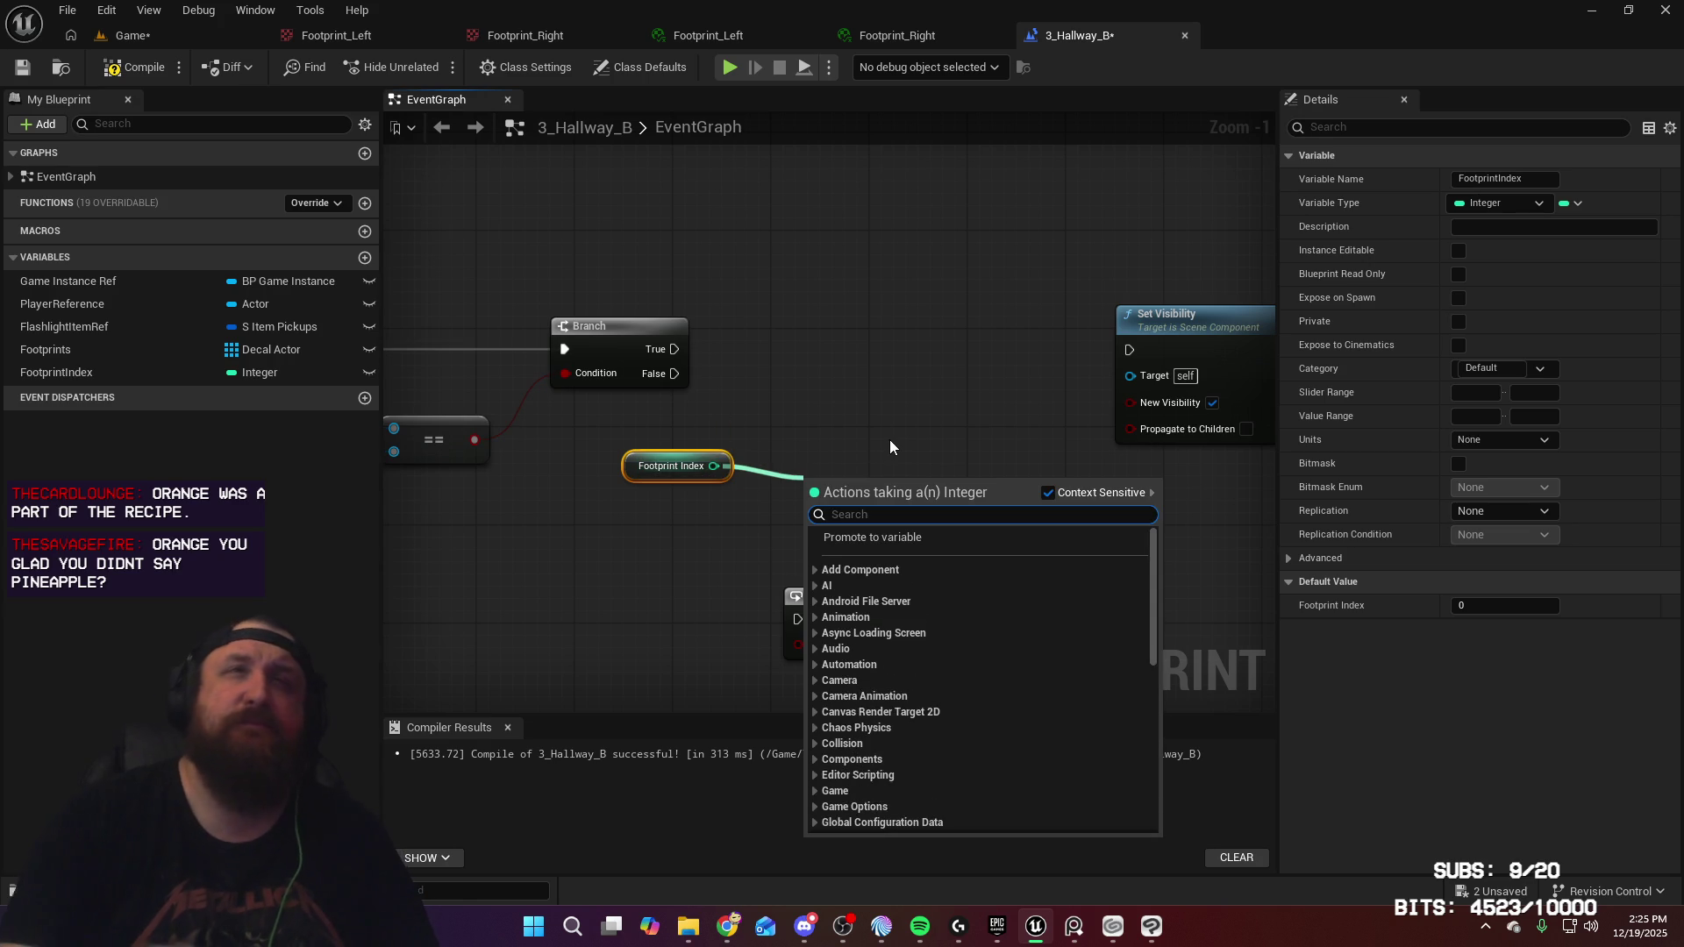
text(>)
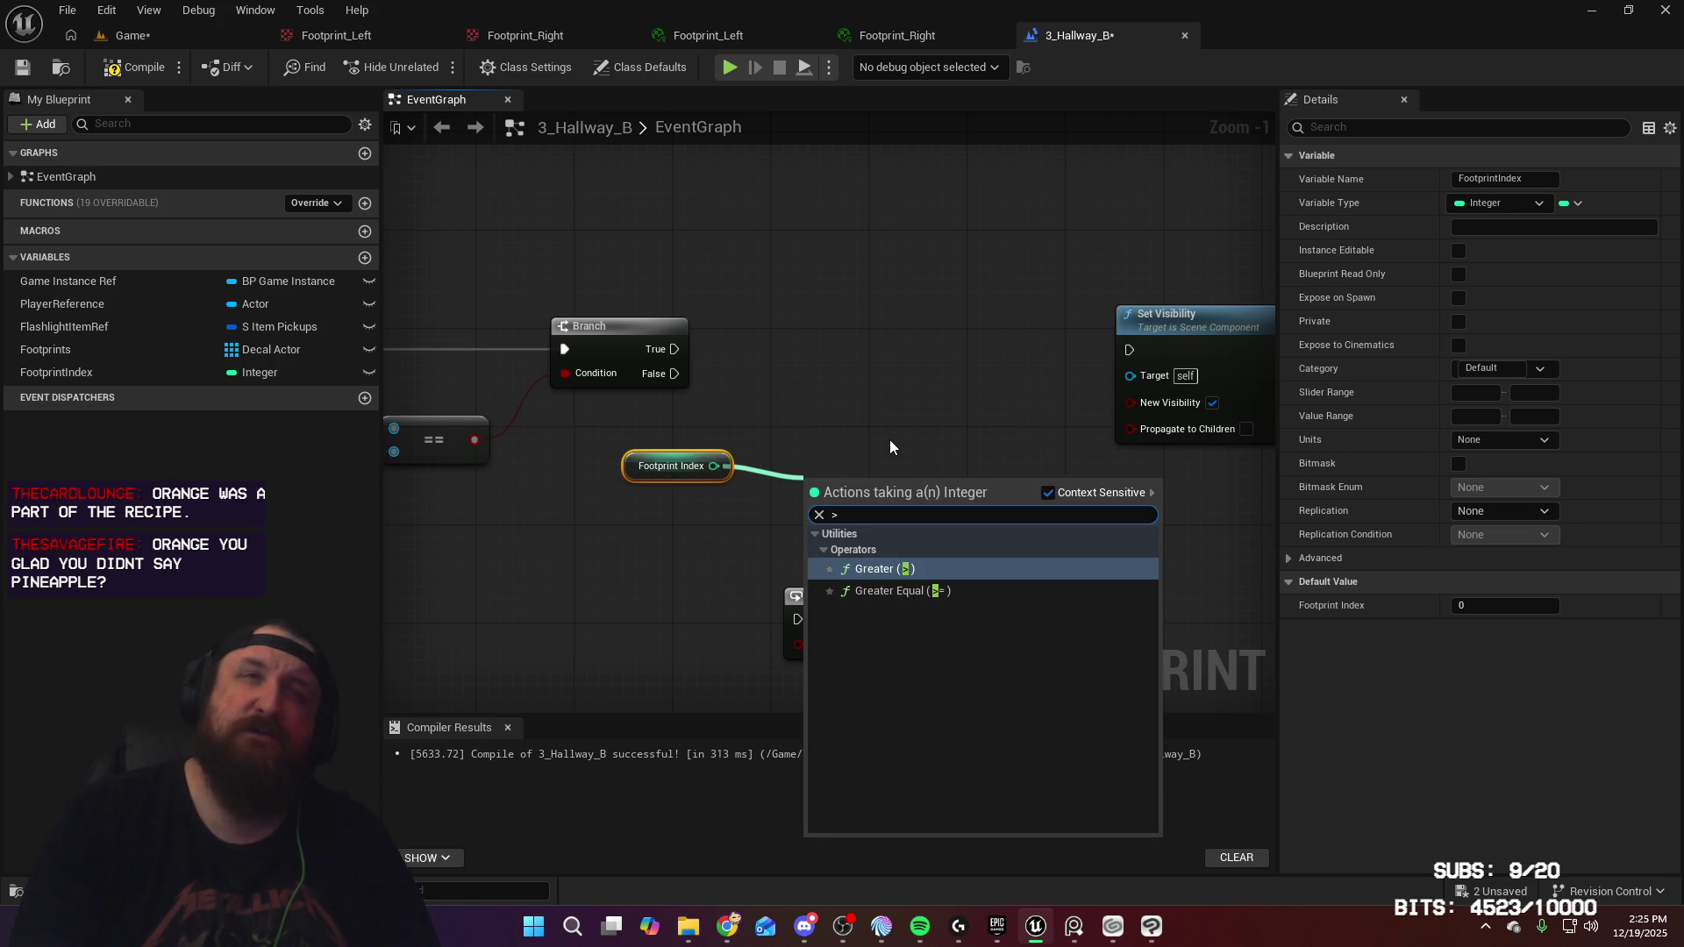
key(BackSpace)
text(<)
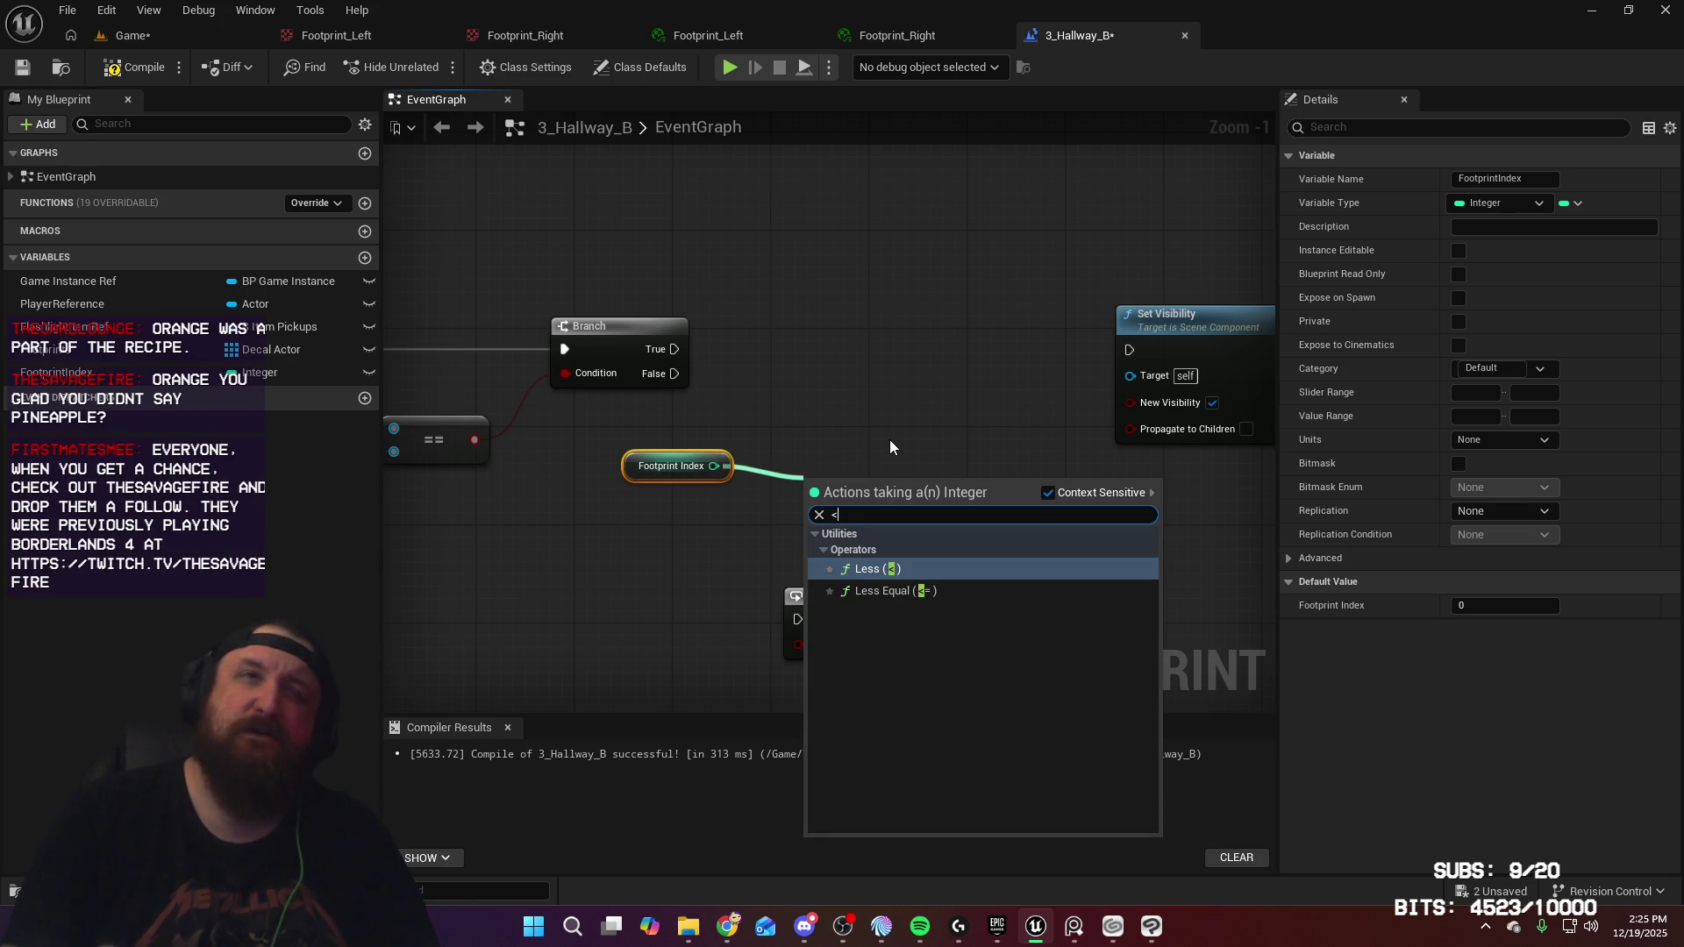
key(Return)
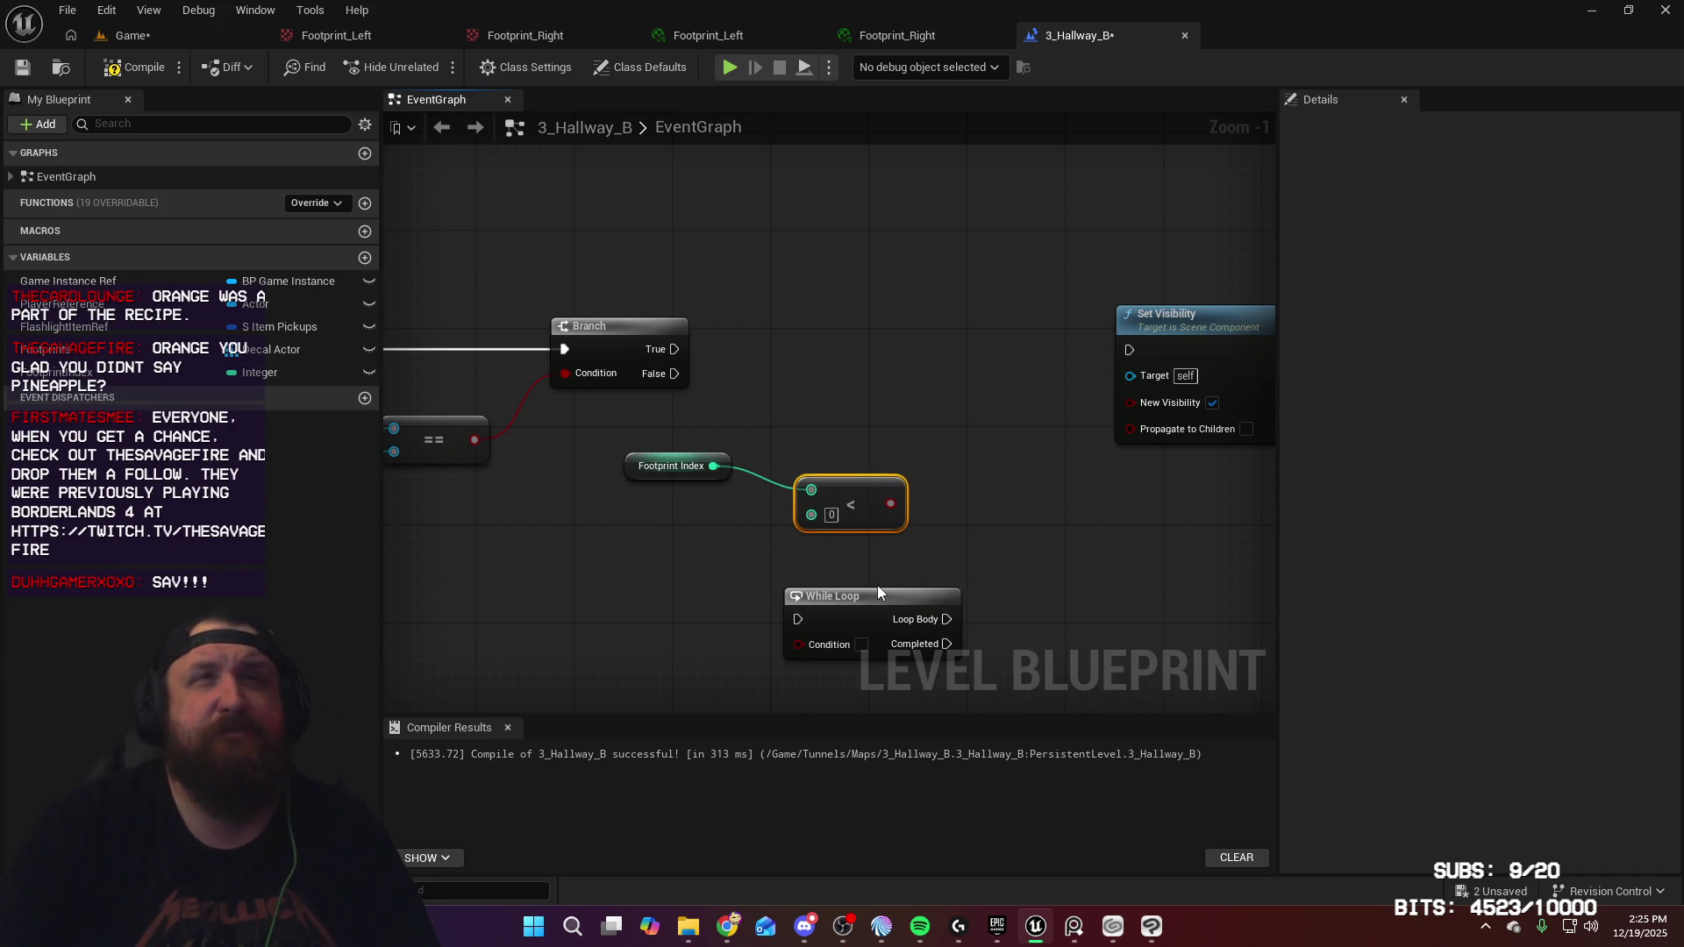
Add a Footprints getter with a LENGTH node feeding a subtract node
mouse_move(52, 349)
mouse_down()
mouse_move(409, 522)
mouse_move(456, 528)
mouse_up()
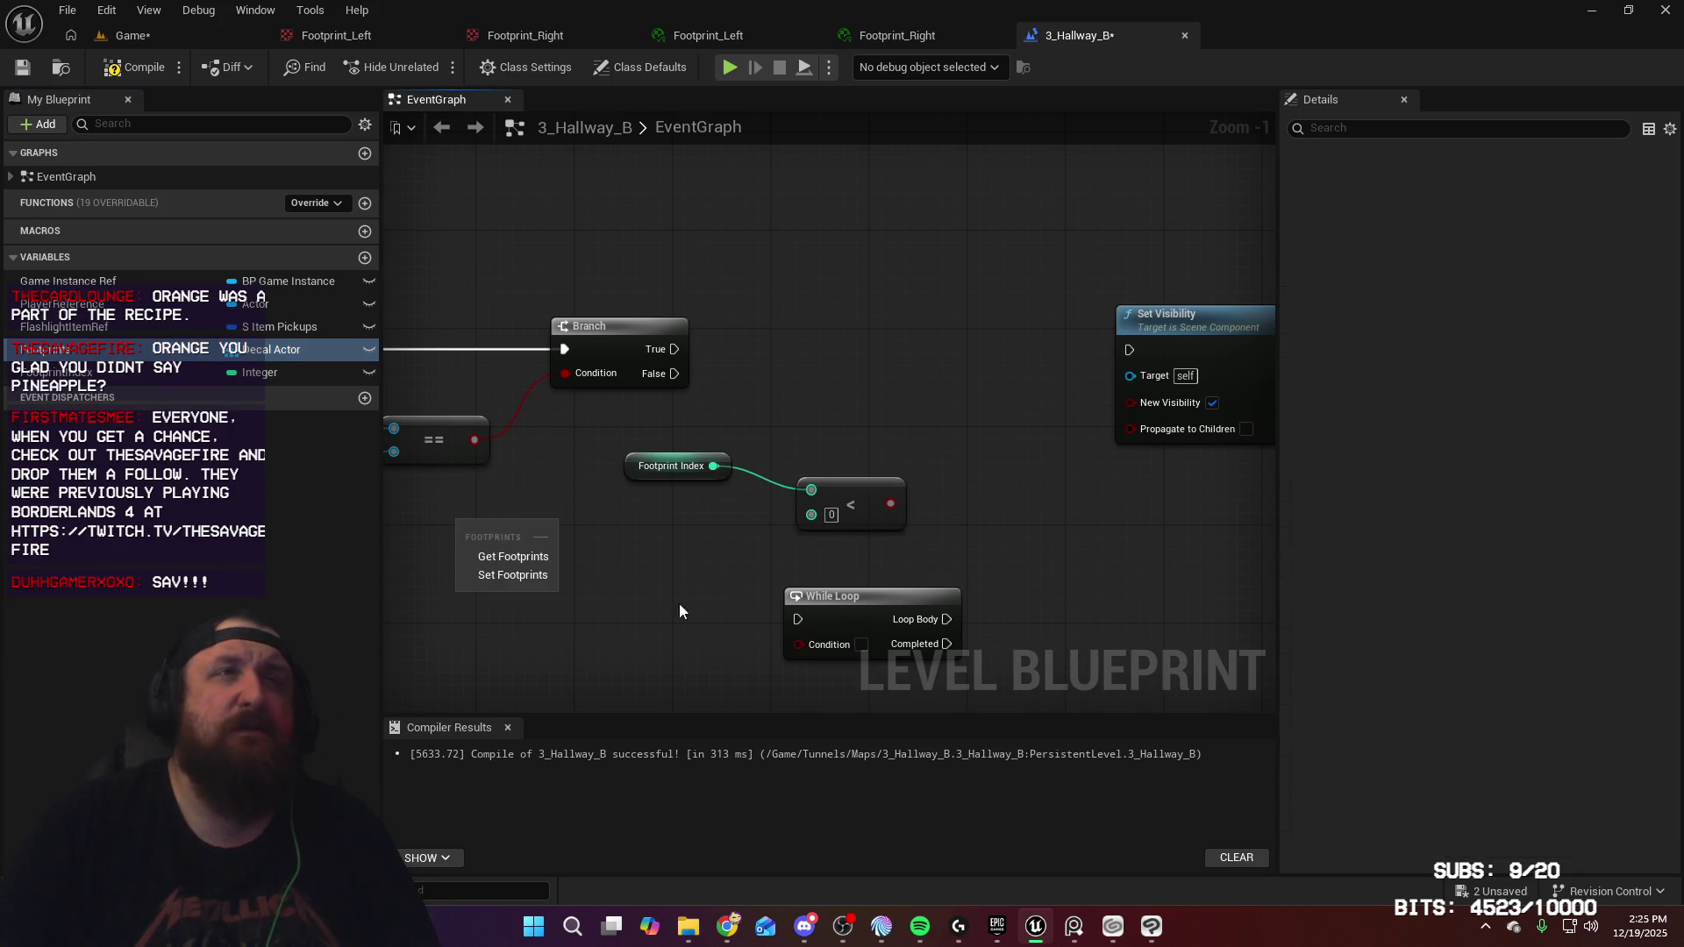
click(496, 556)
drag(539, 527, 572, 548)
key(Escape)
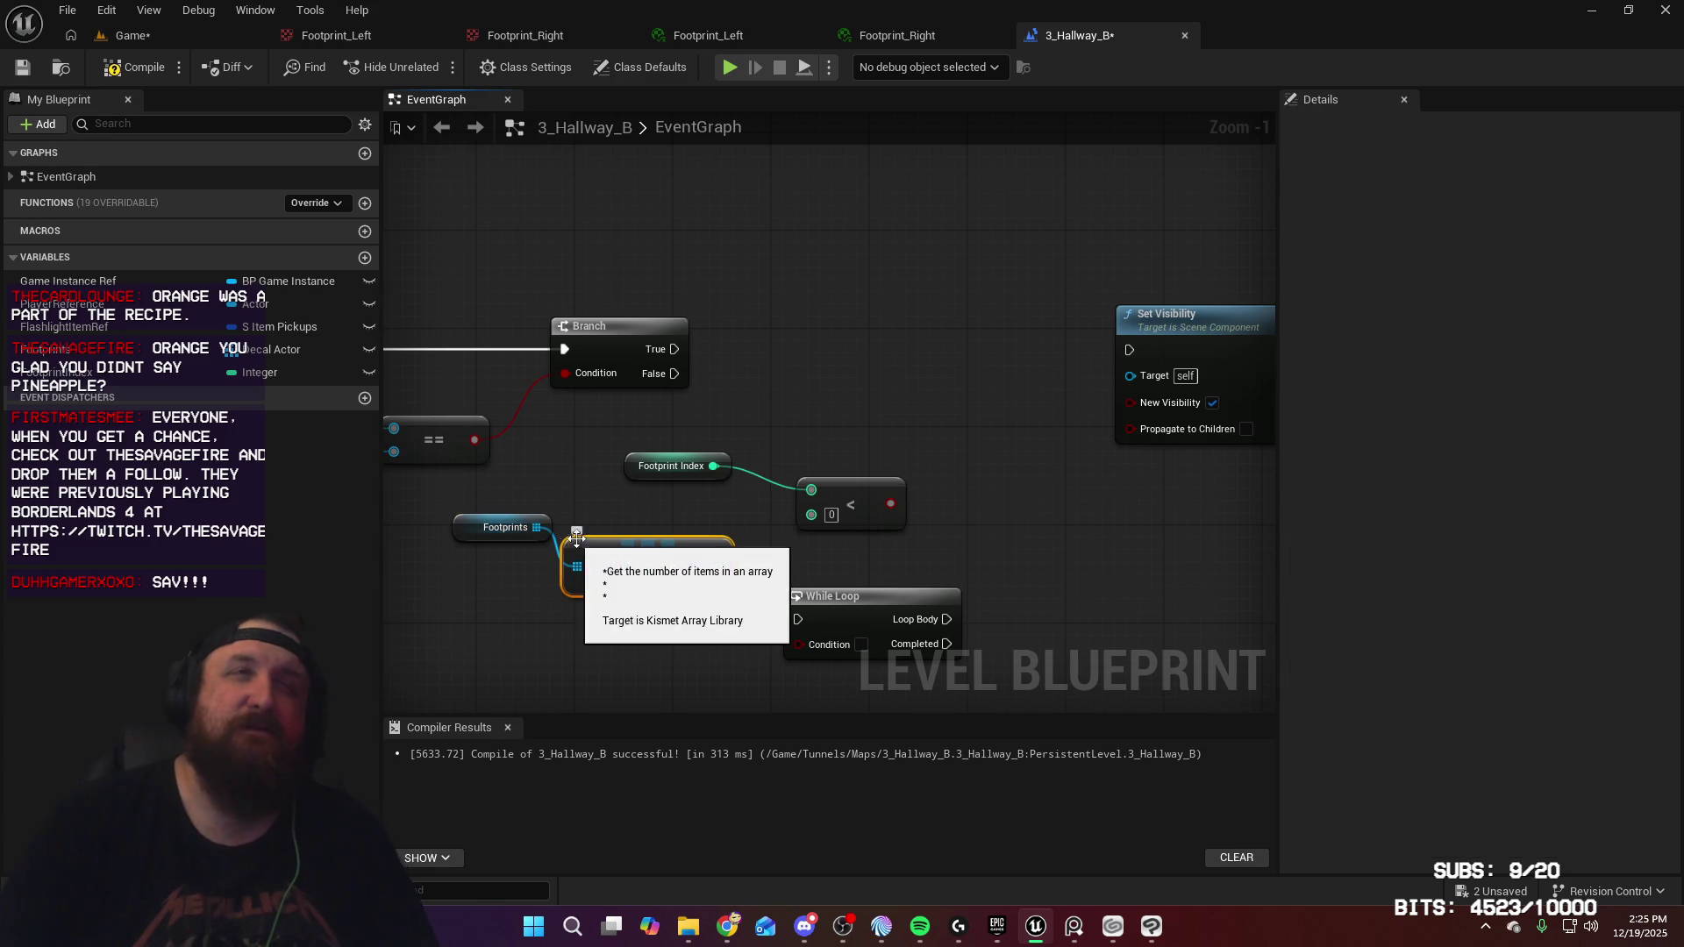
click(648, 563)
drag(718, 566, 744, 630)
text(-)
click(823, 434)
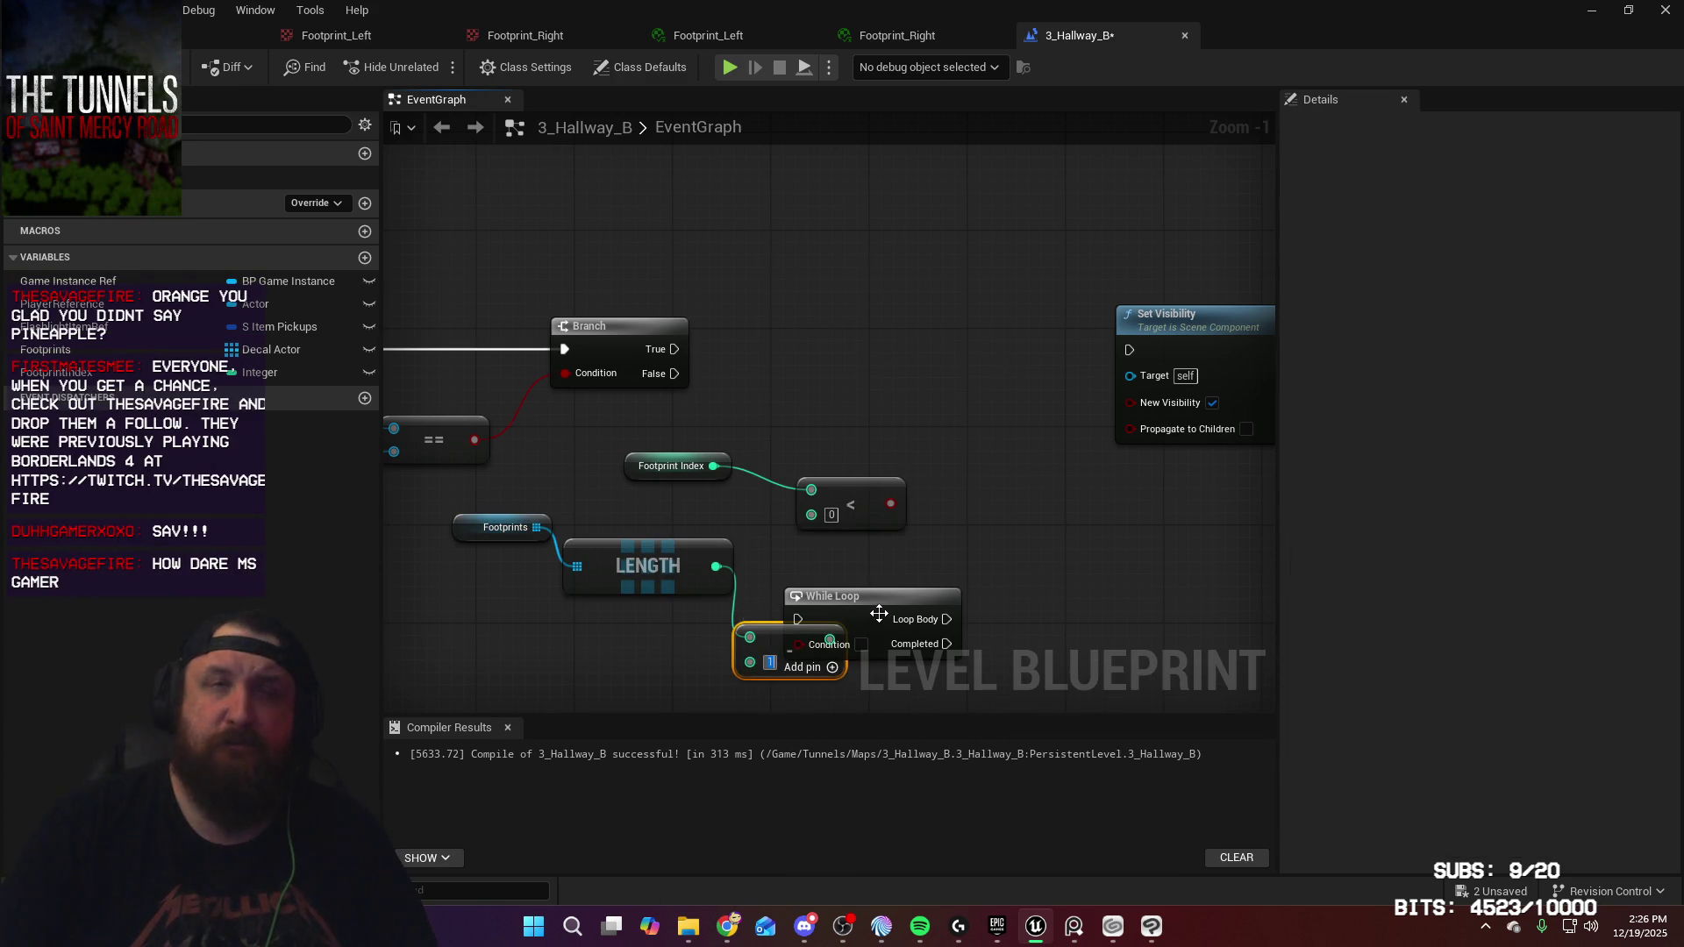
drag(880, 613, 1147, 588)
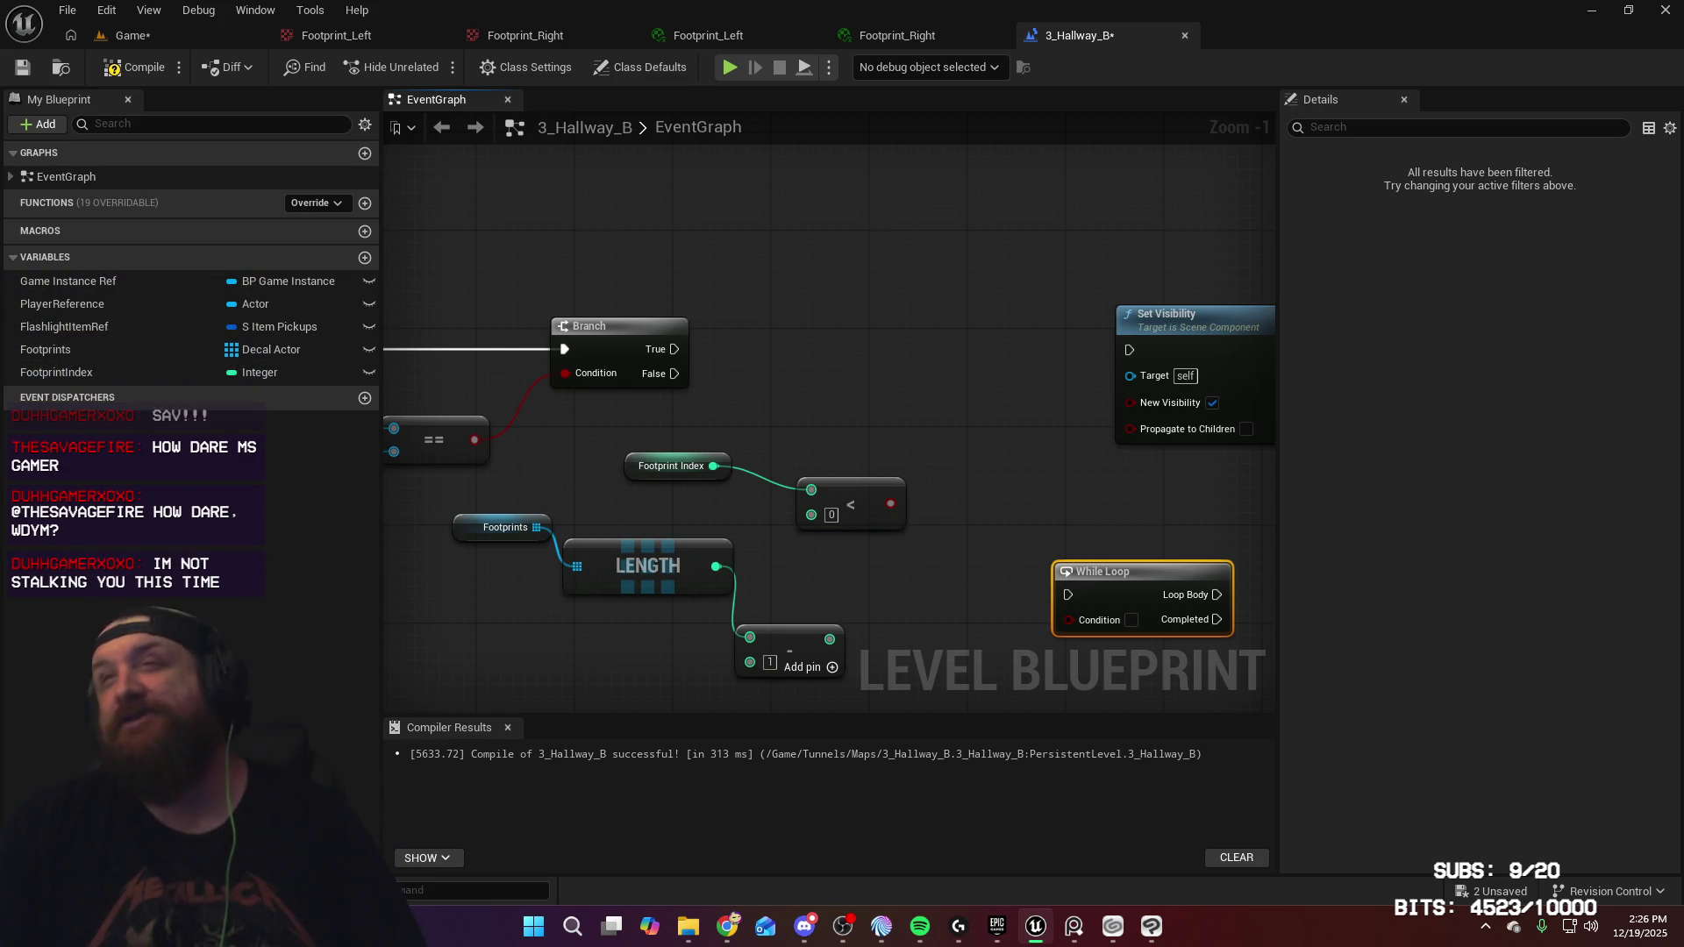
Feed the Subtract result into the < node's B pin and place the While Loop between Branch and Set Visibility
mouse_move(832, 641)
mouse_down()
mouse_move(849, 597)
mouse_move(812, 514)
mouse_up()
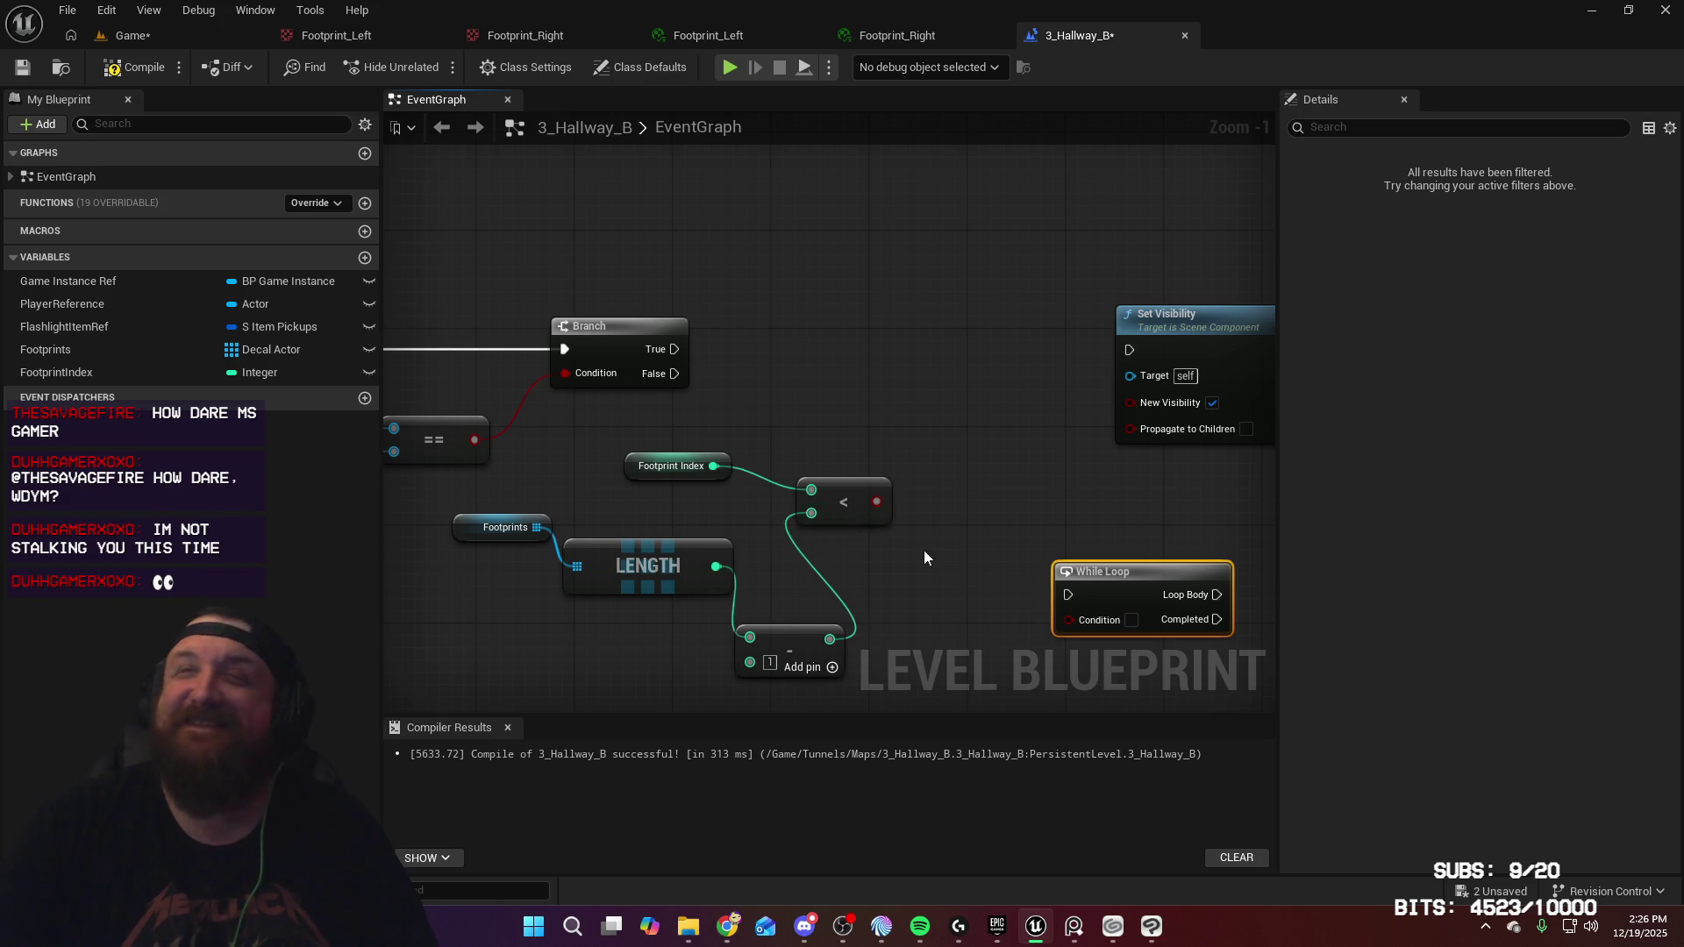
mouse_move(732, 582)
mouse_down()
mouse_move(965, 518)
mouse_move(718, 513)
mouse_up()
mouse_move(1050, 585)
mouse_down()
mouse_move(817, 604)
mouse_move(736, 573)
mouse_up()
mouse_move(882, 608)
mouse_down()
mouse_move(724, 451)
mouse_move(877, 501)
mouse_move(913, 490)
mouse_up()
mouse_move(1092, 535)
mouse_down()
mouse_move(755, 614)
mouse_move(868, 582)
mouse_up()
mouse_move(538, 439)
mouse_down()
mouse_move(848, 687)
mouse_move(825, 652)
mouse_up()
drag(804, 495, 737, 507)
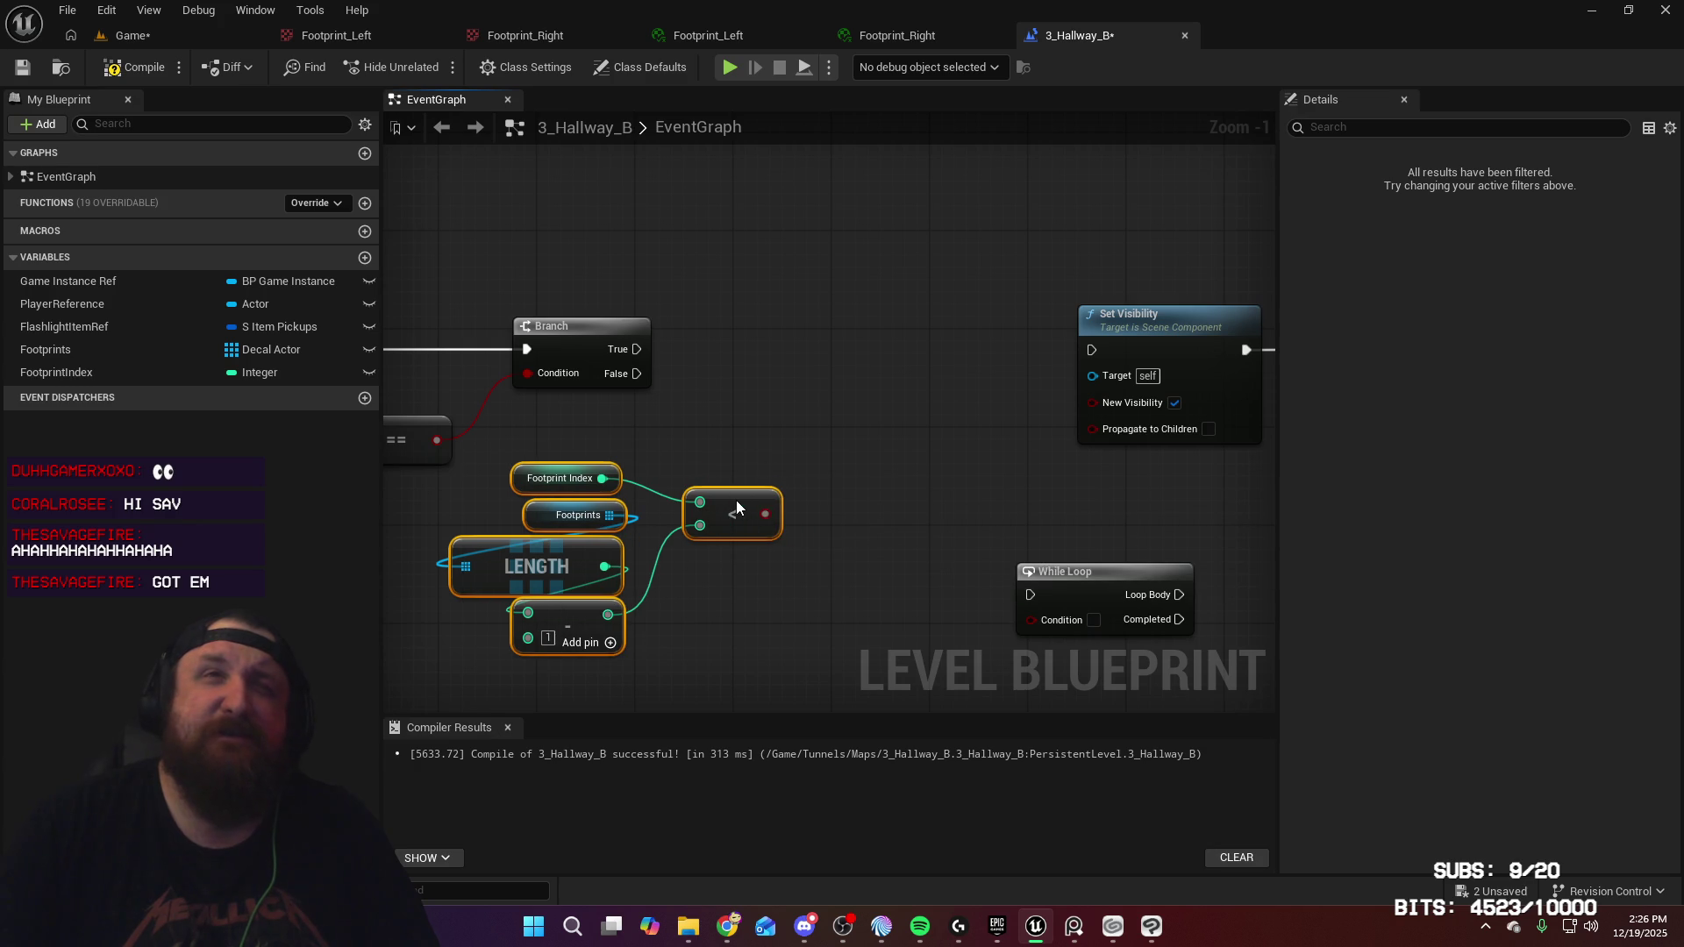
mouse_move(1099, 577)
mouse_down()
mouse_move(860, 437)
mouse_move(890, 329)
mouse_up()
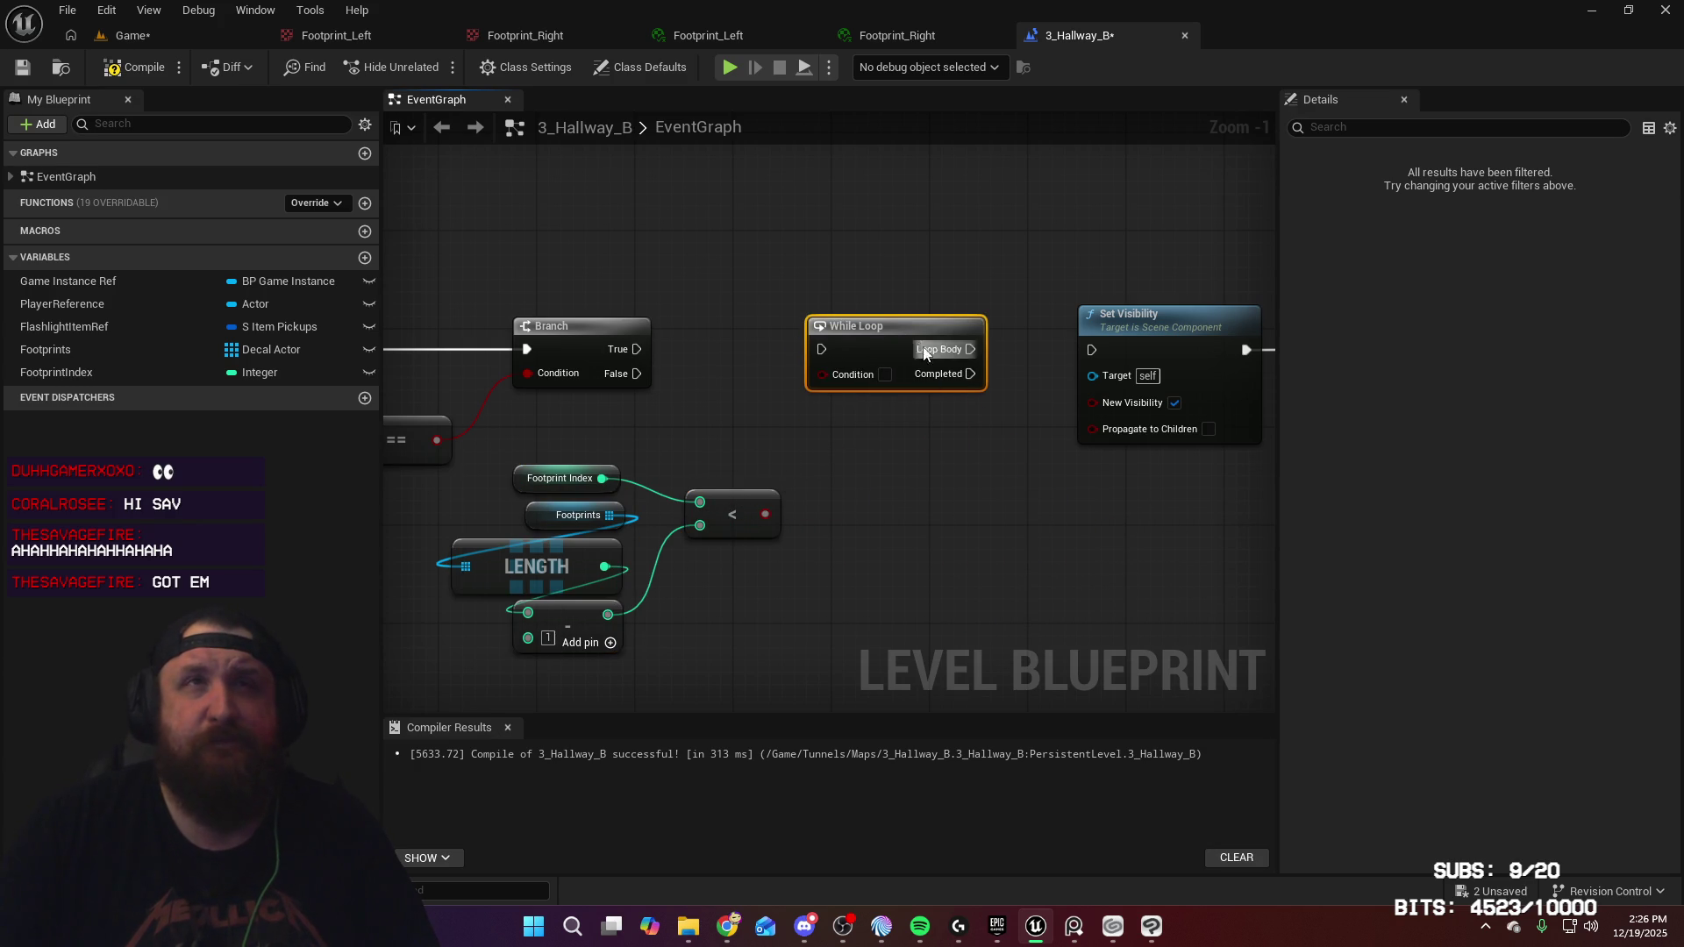
mouse_move(983, 457)
mouse_down()
mouse_move(755, 480)
mouse_move(938, 479)
mouse_up()
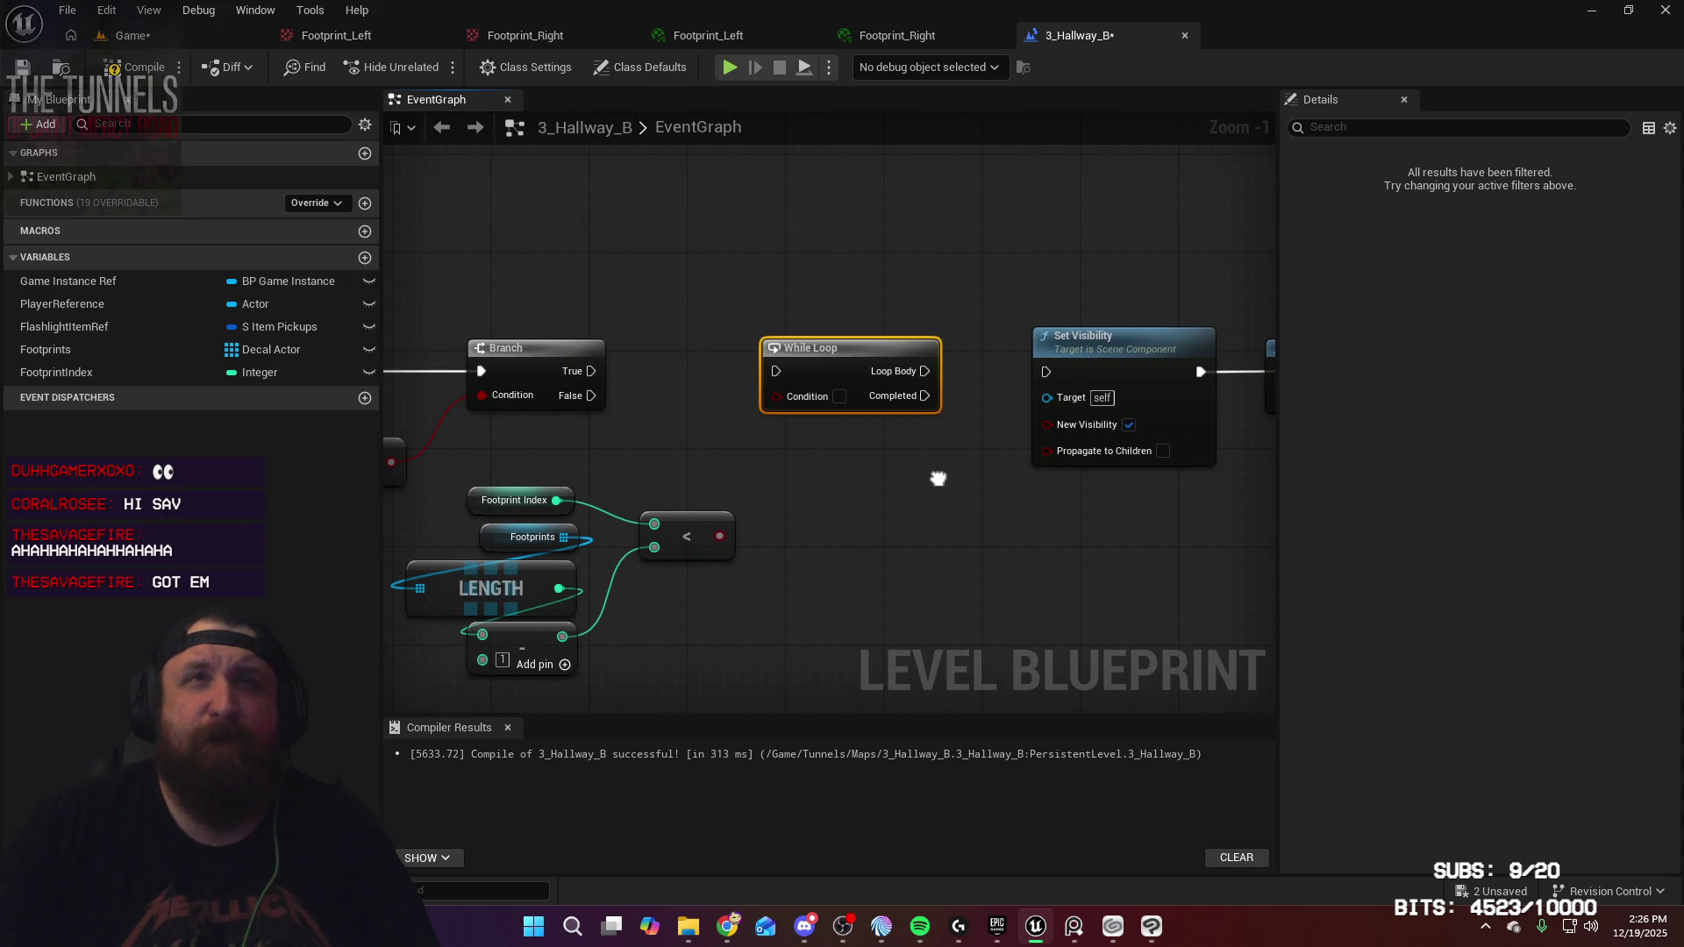
Wire Loop Body to Set Visibility, the < result to Condition, and Branch True into the While Loop, then tidy the nodes
drag(926, 372, 1043, 372)
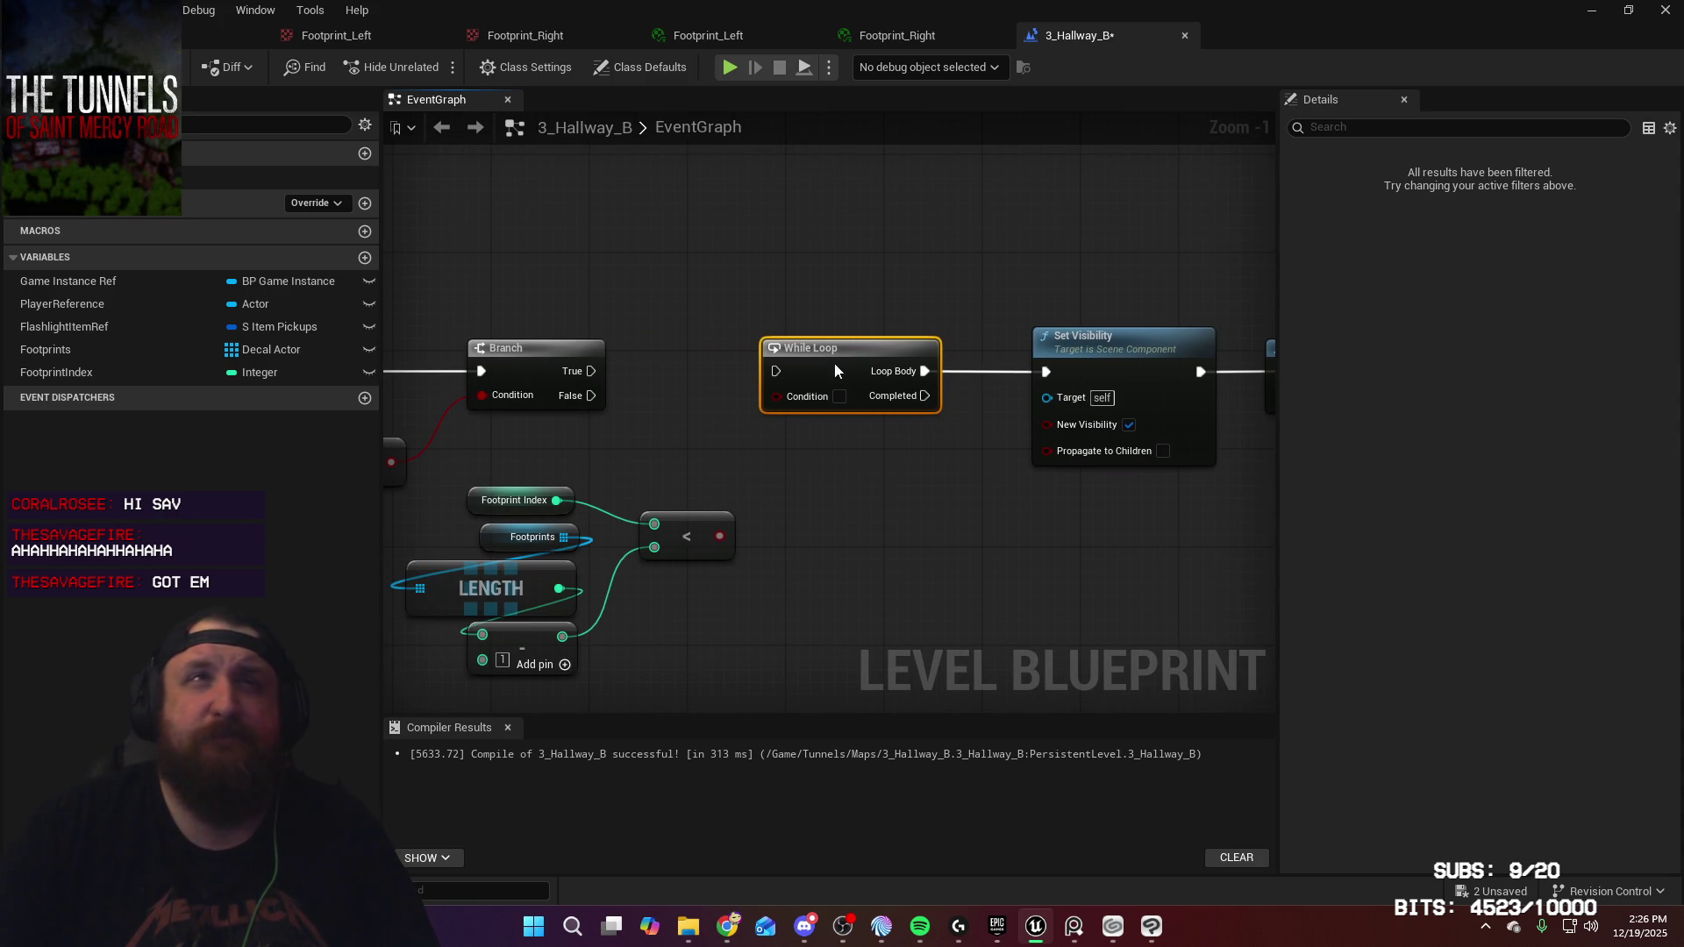
drag(719, 536, 782, 393)
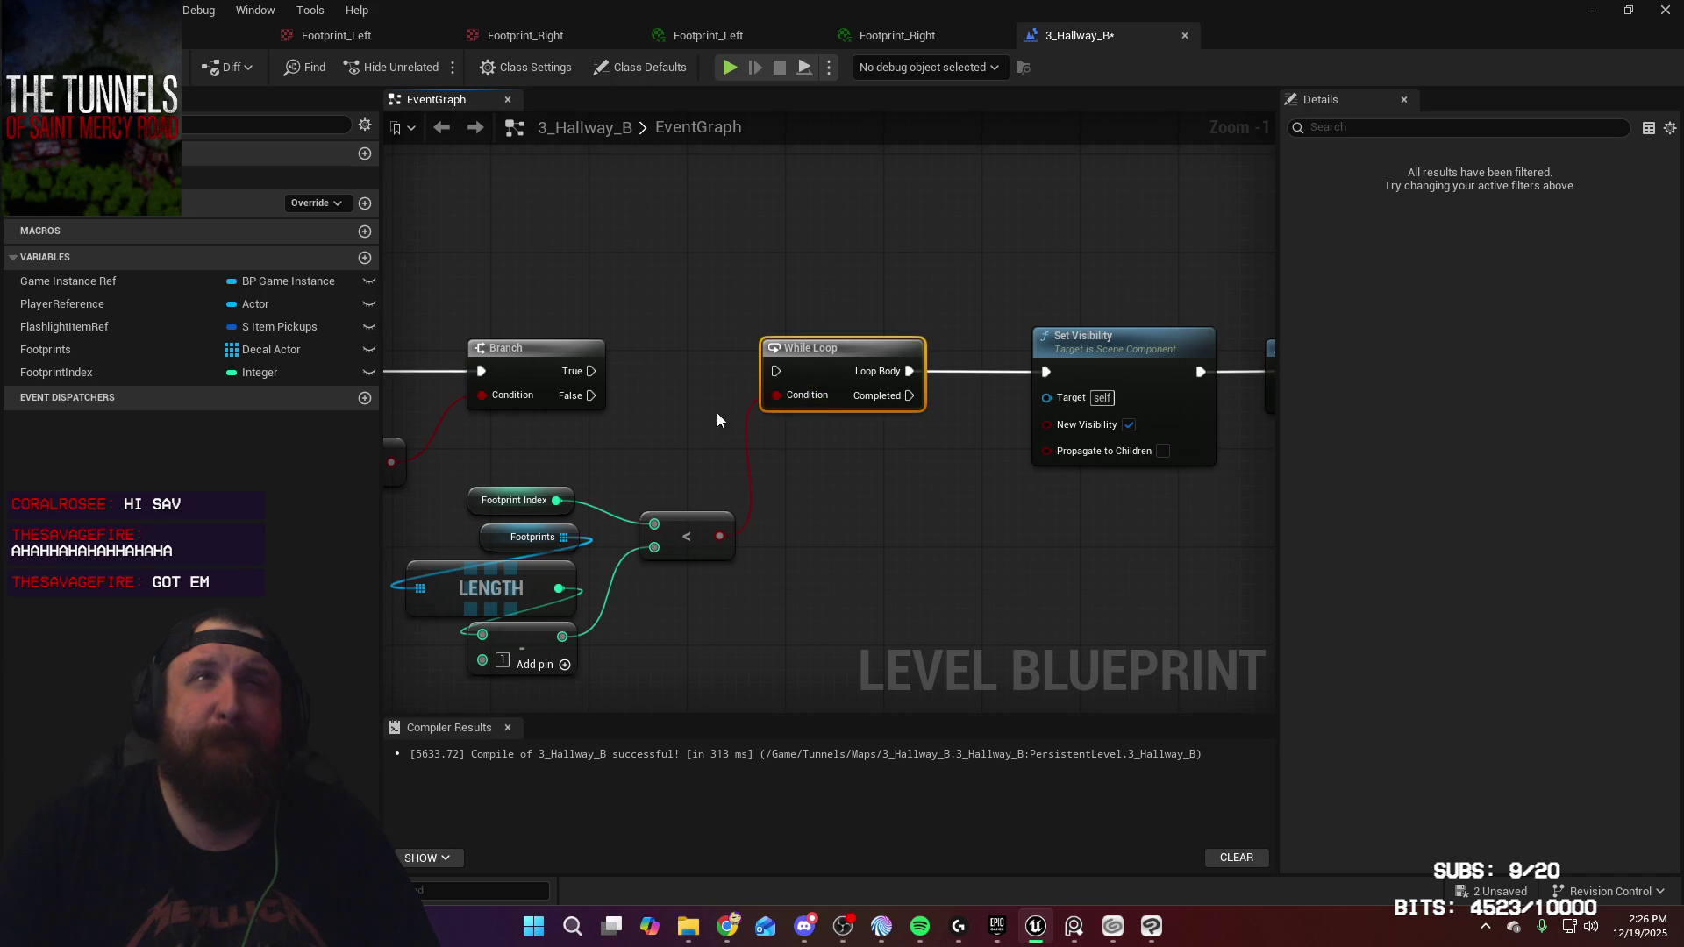
drag(592, 372, 779, 372)
drag(819, 474, 1041, 455)
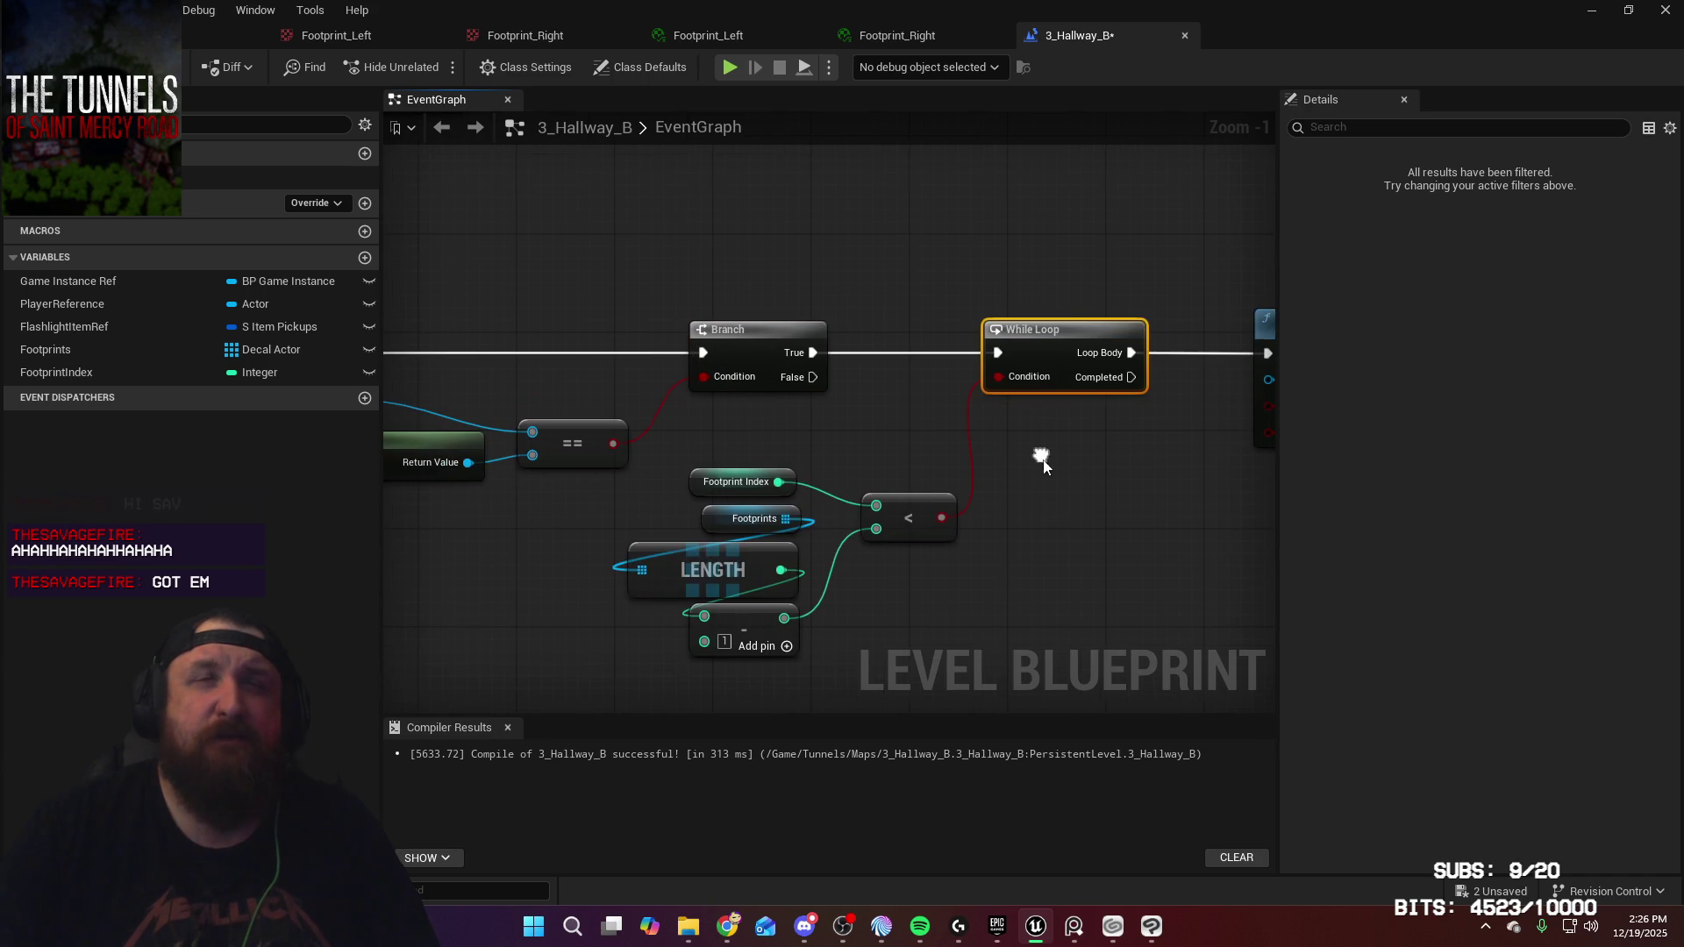
drag(923, 669, 707, 521)
drag(864, 509, 889, 447)
drag(1129, 548, 775, 521)
scroll(856, 519, down, 1)
drag(619, 301, 983, 386)
drag(806, 346, 869, 345)
mouse_move(948, 555)
mouse_down()
mouse_move(845, 564)
mouse_move(1094, 537)
mouse_move(786, 522)
mouse_move(1161, 534)
mouse_move(1015, 525)
mouse_move(1075, 523)
mouse_move(1143, 530)
mouse_move(695, 547)
mouse_up()
Add a SET Footprint Index node after the Delay and position it
mouse_move(83, 375)
mouse_down()
mouse_move(961, 456)
mouse_move(981, 402)
mouse_up()
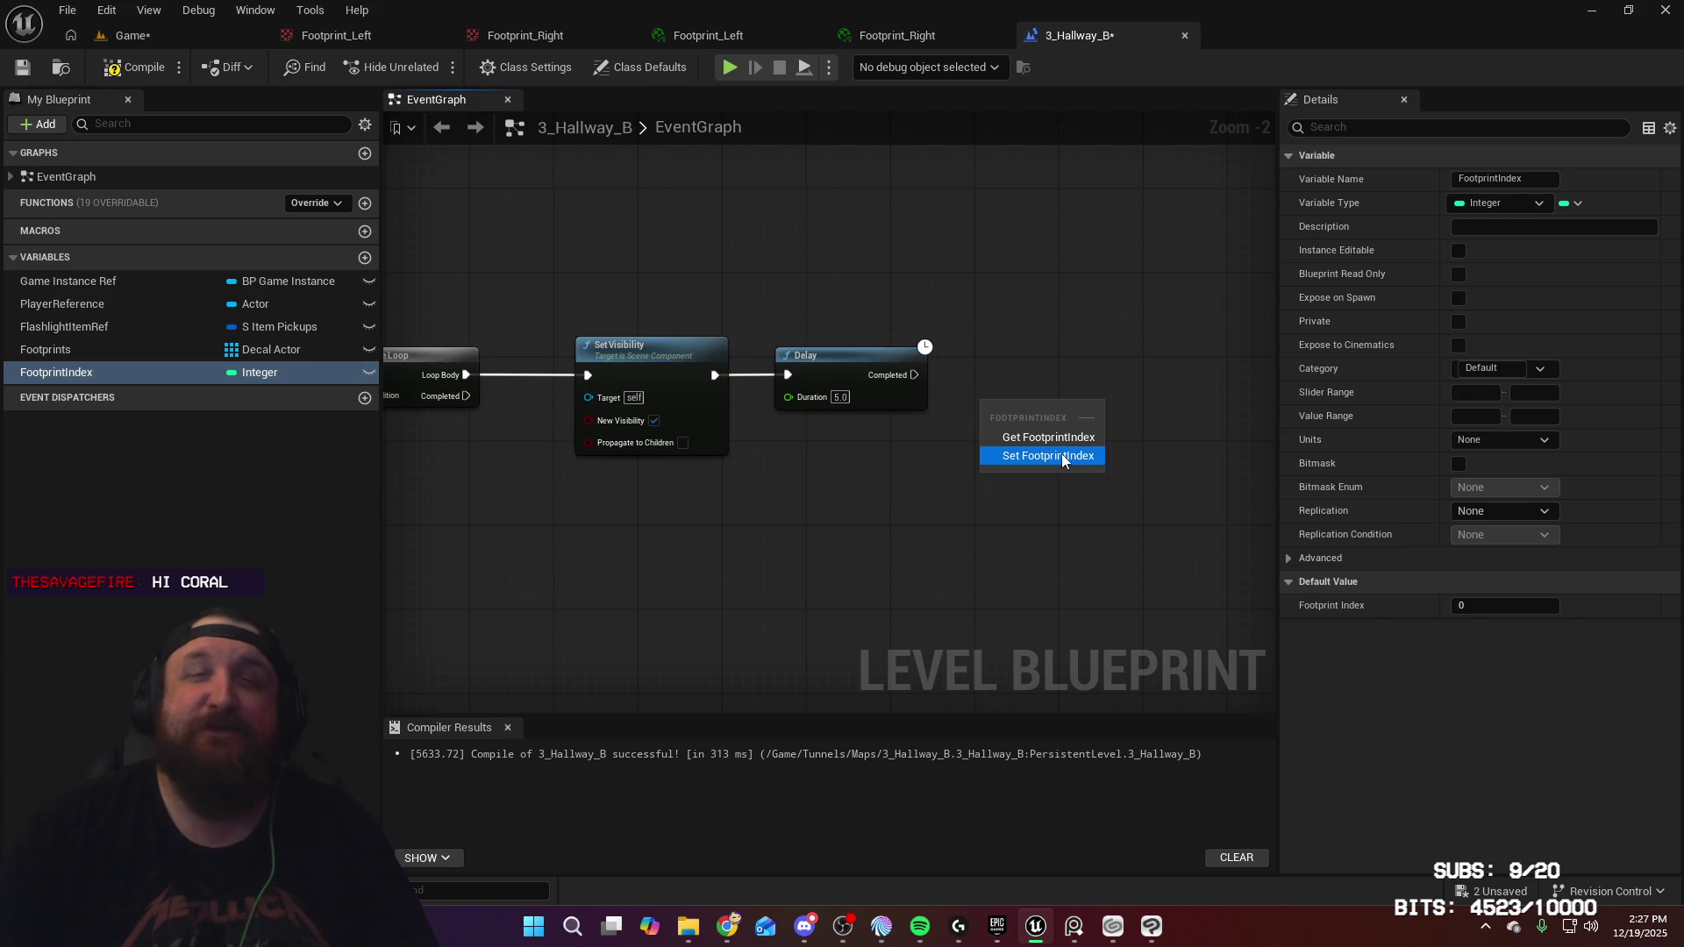
click(1064, 457)
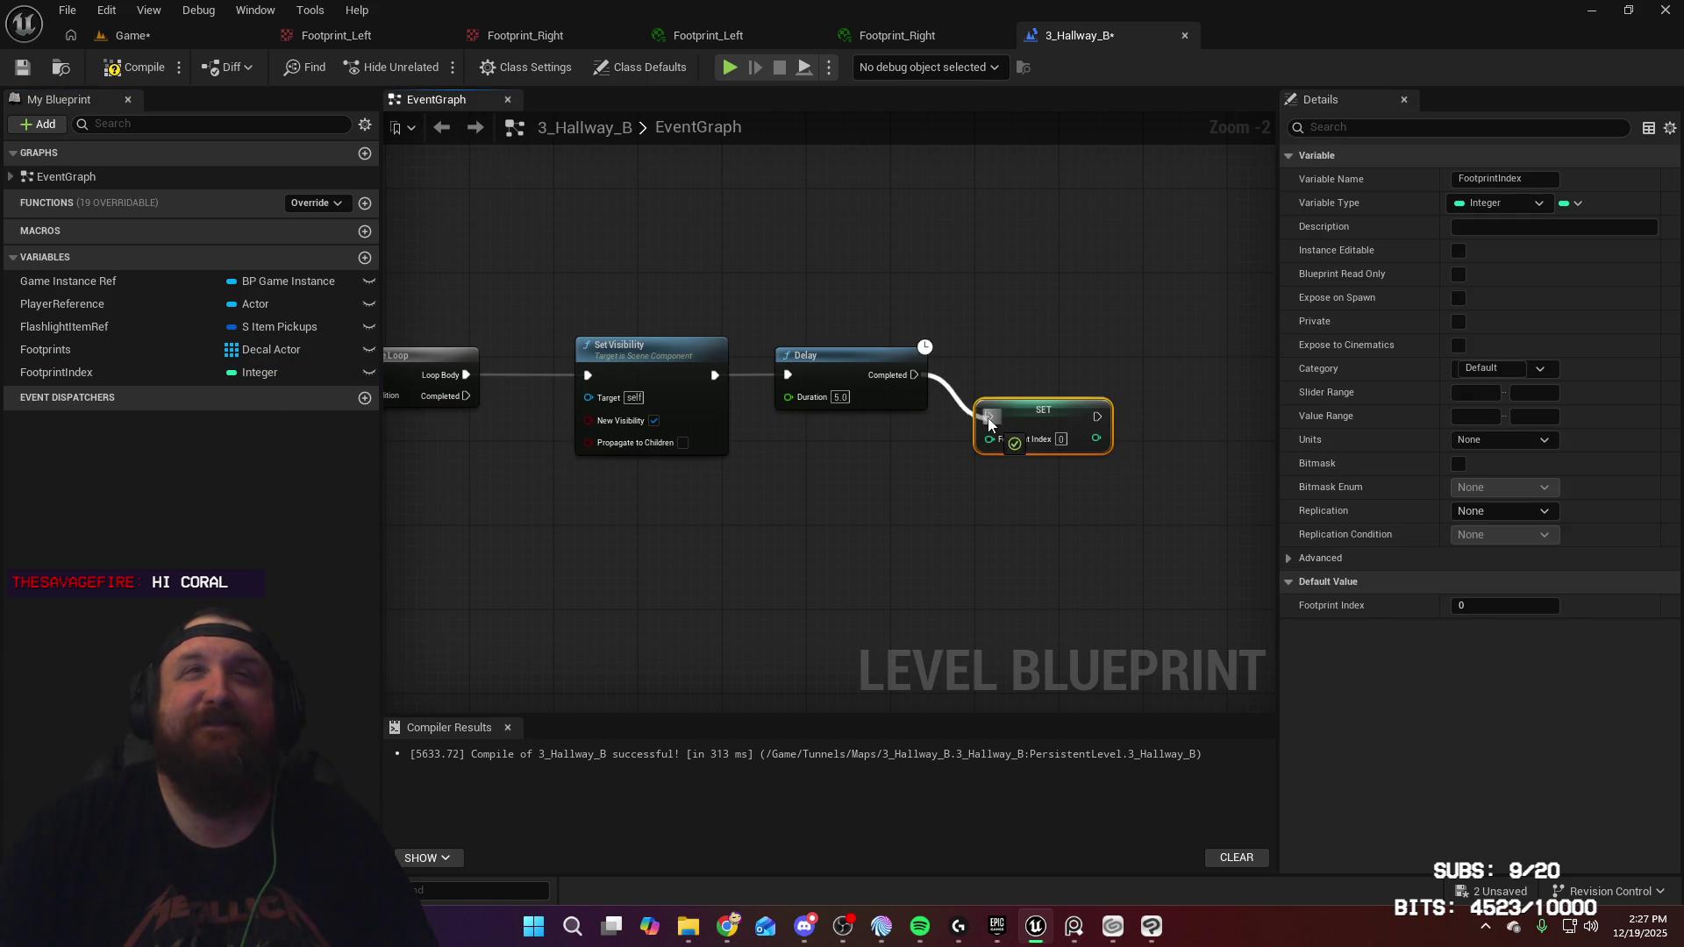
mouse_move(915, 375)
mouse_down()
mouse_move(975, 314)
mouse_move(972, 346)
mouse_up()
click(950, 254)
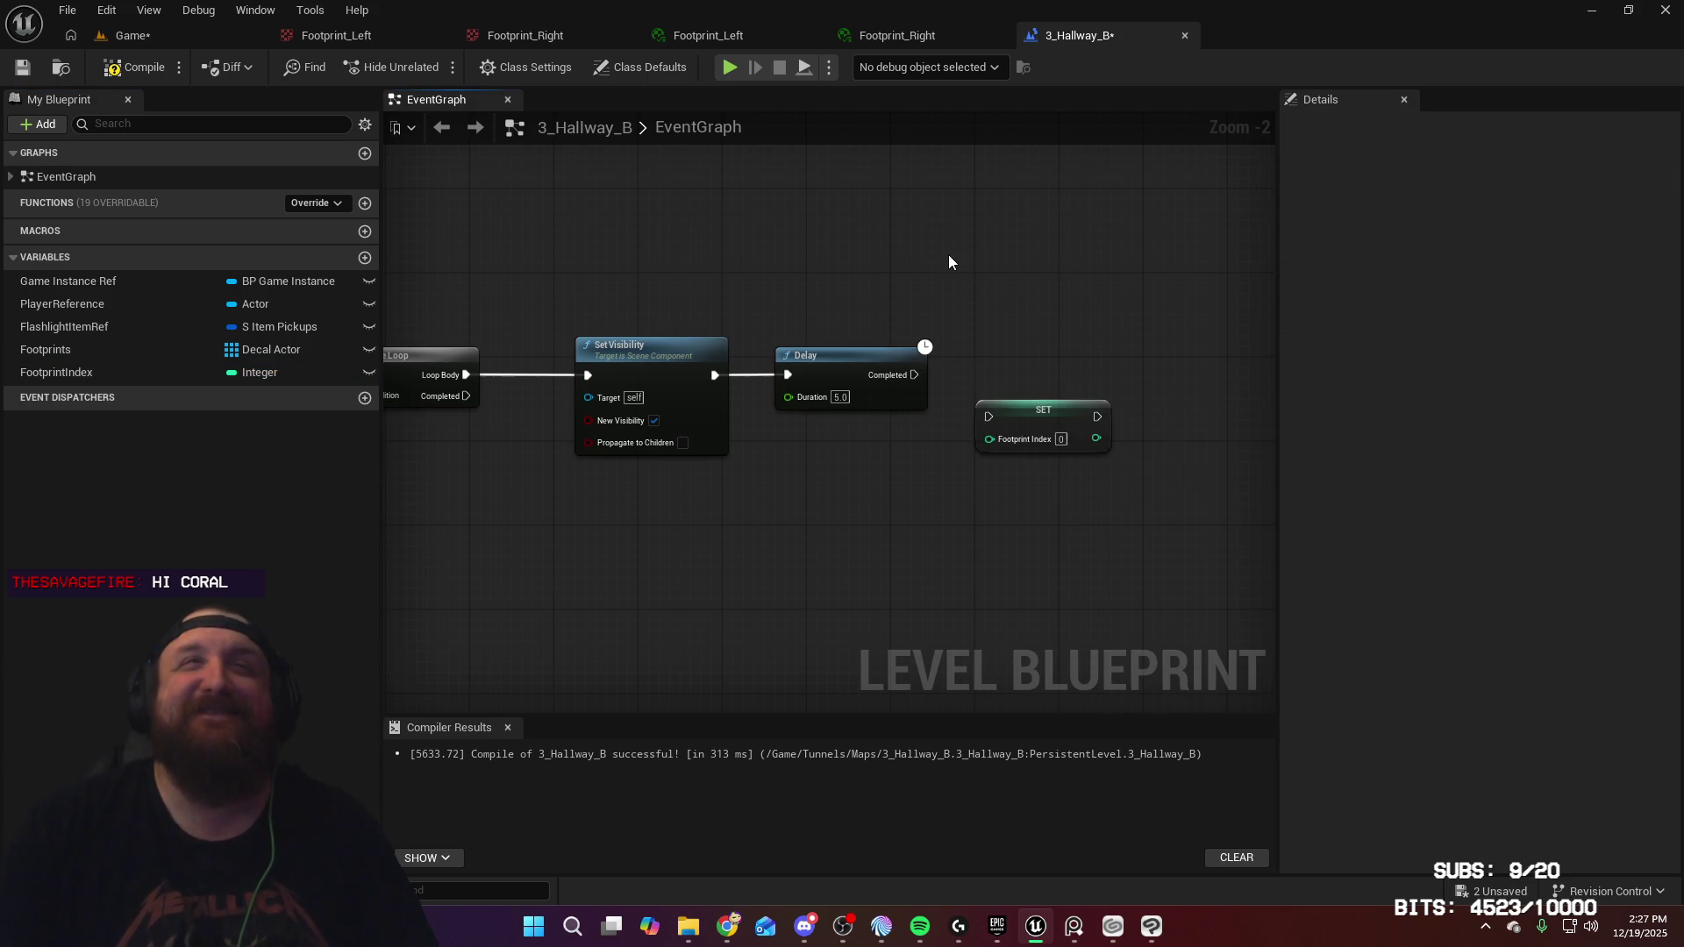
mouse_move(1026, 419)
mouse_down()
mouse_move(1021, 362)
mouse_move(1059, 379)
mouse_up()
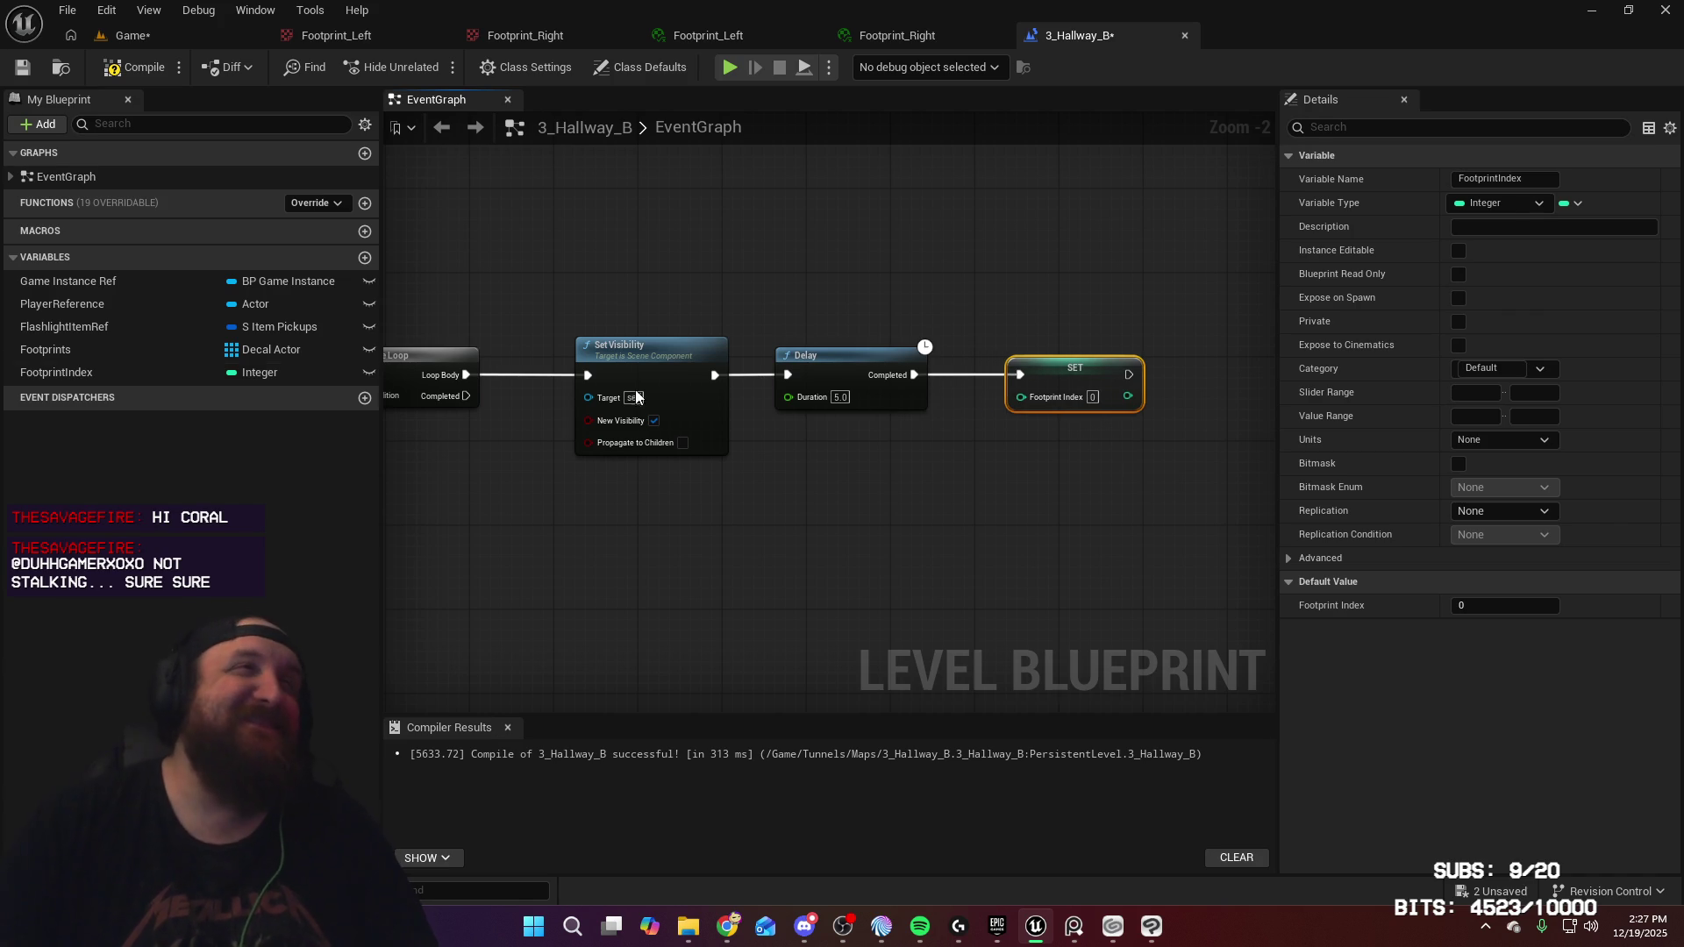
Place a Footprint Index getter, then delete the stray Add node and the old SET node
drag(105, 372, 935, 493)
click(889, 506)
text(+)
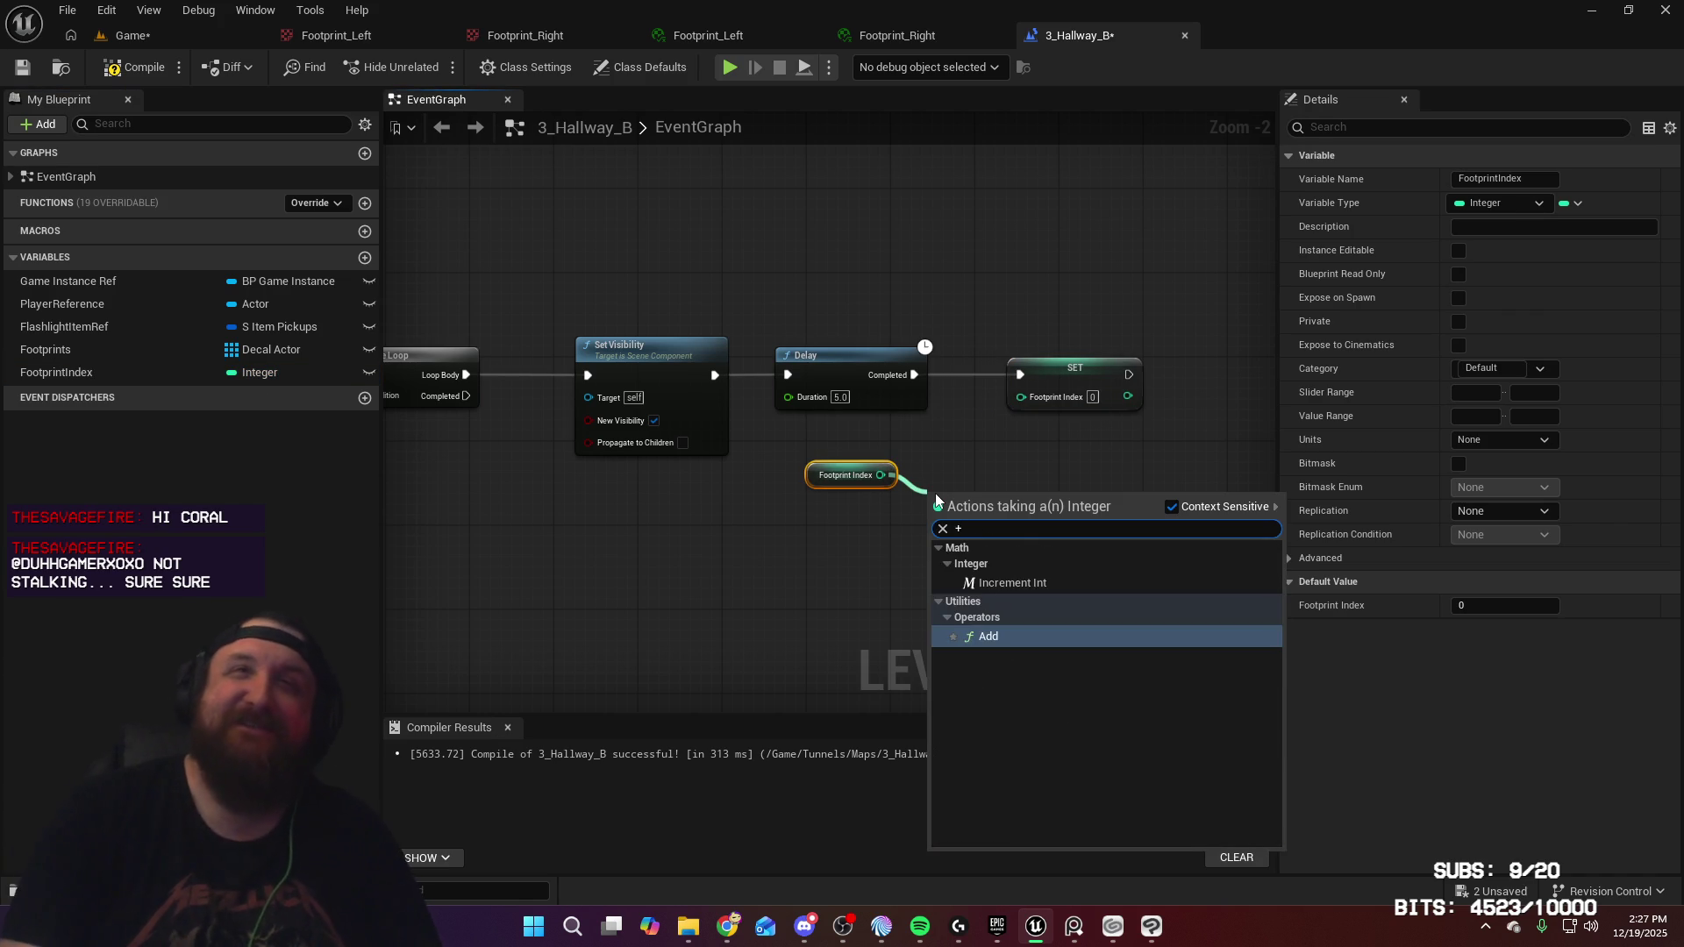
key(Return)
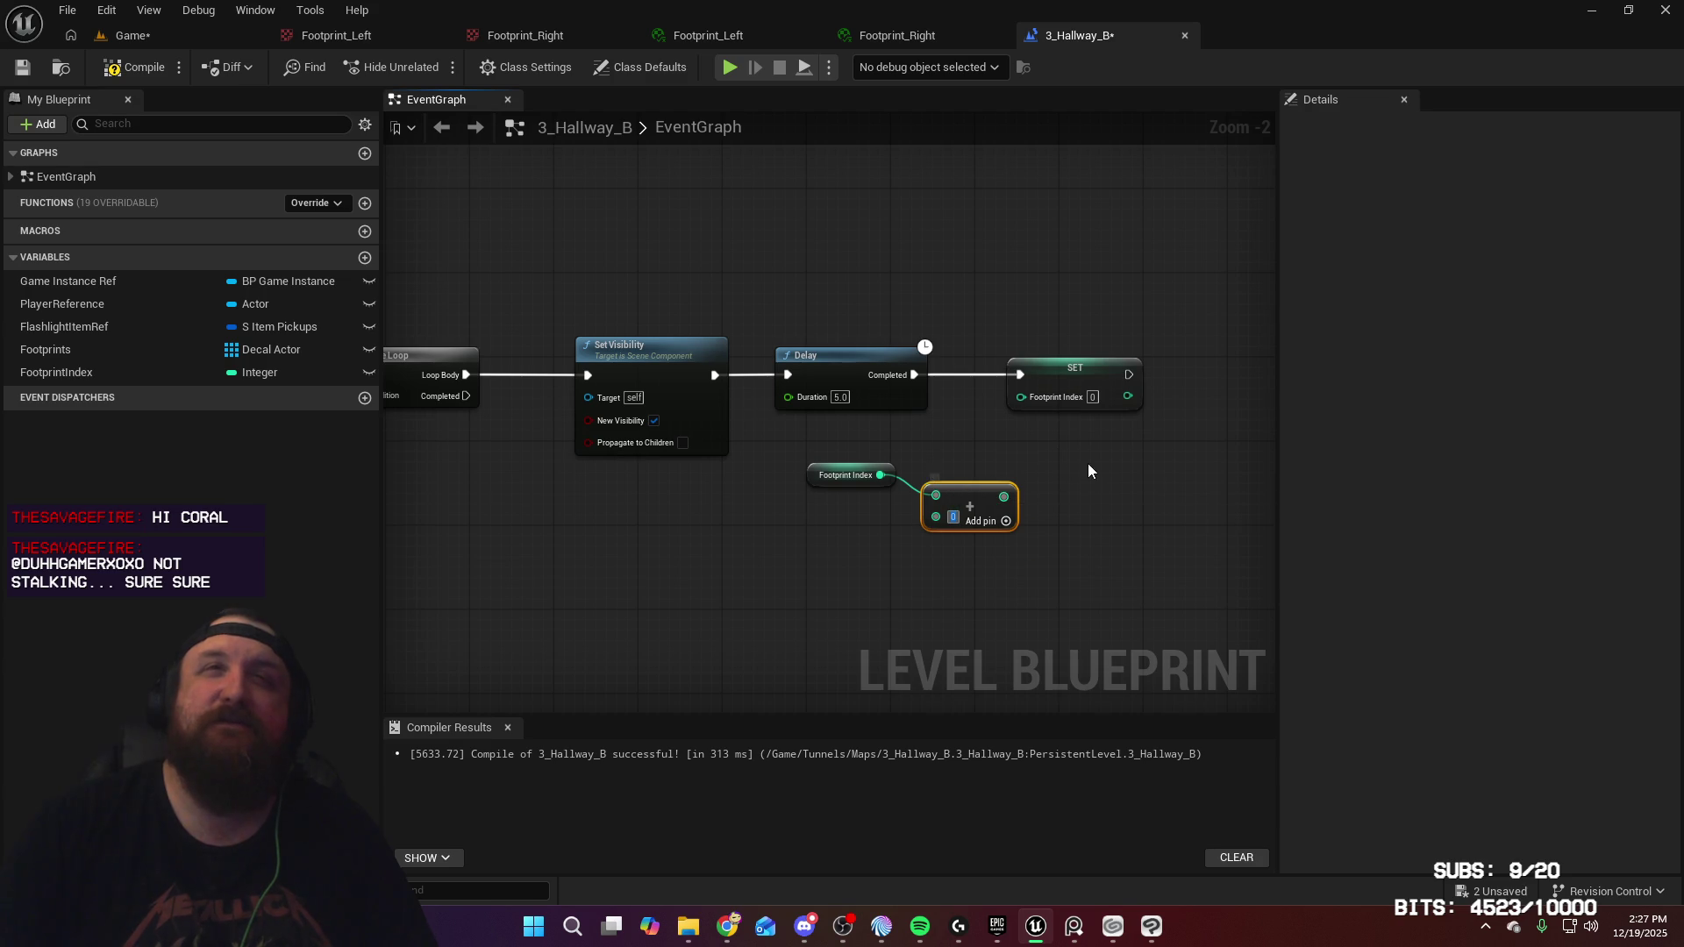
key(Delete)
click(1075, 377)
key(Delete)
Run an Increment Int on Footprint Index from the Delay's Completed pin, then compile
drag(878, 476, 971, 435)
text(incre)
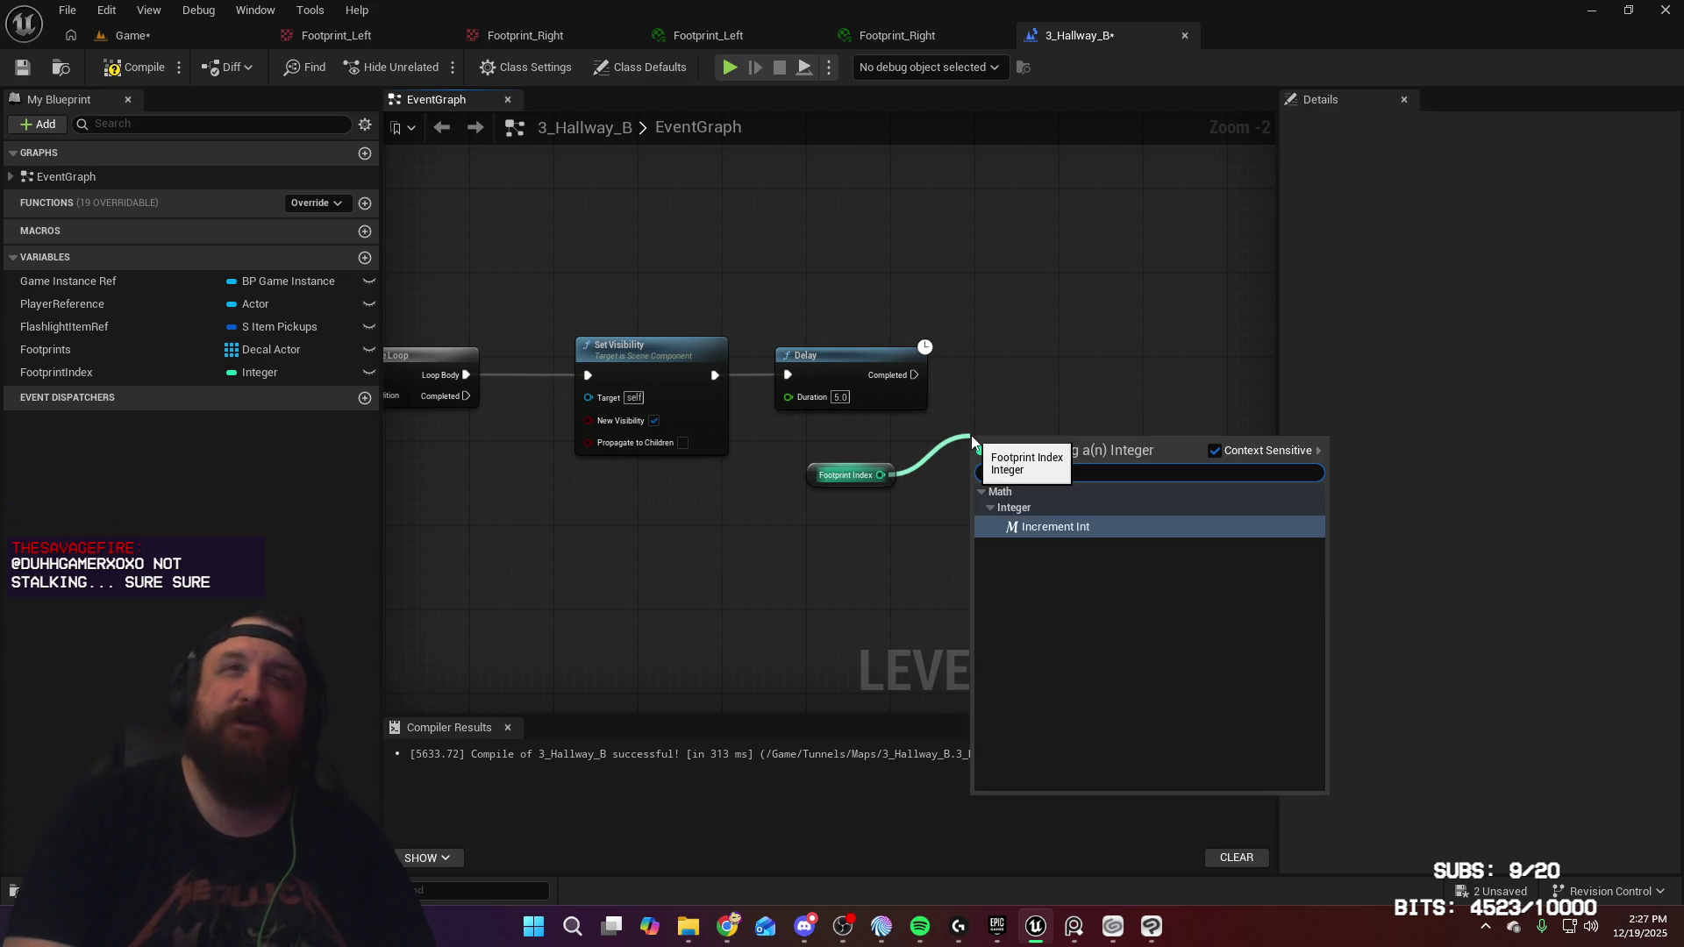
key(Return)
mouse_move(909, 379)
mouse_down()
mouse_move(977, 445)
mouse_move(1016, 374)
mouse_up()
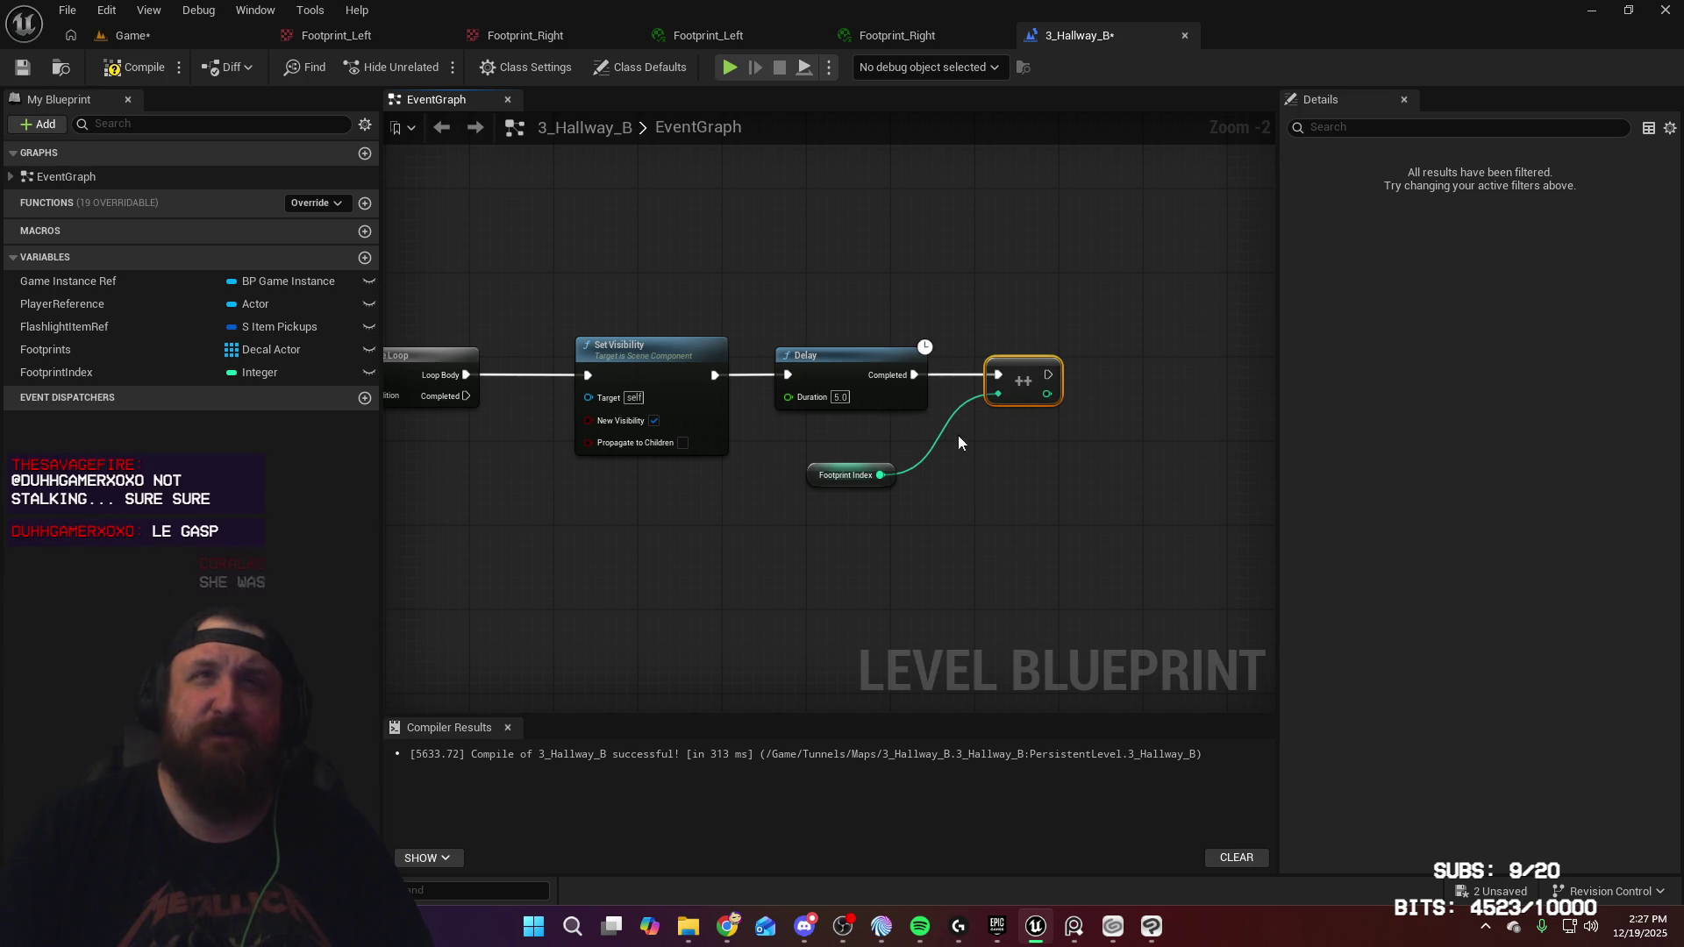
mouse_move(813, 485)
mouse_down()
mouse_move(912, 432)
mouse_move(954, 433)
mouse_up()
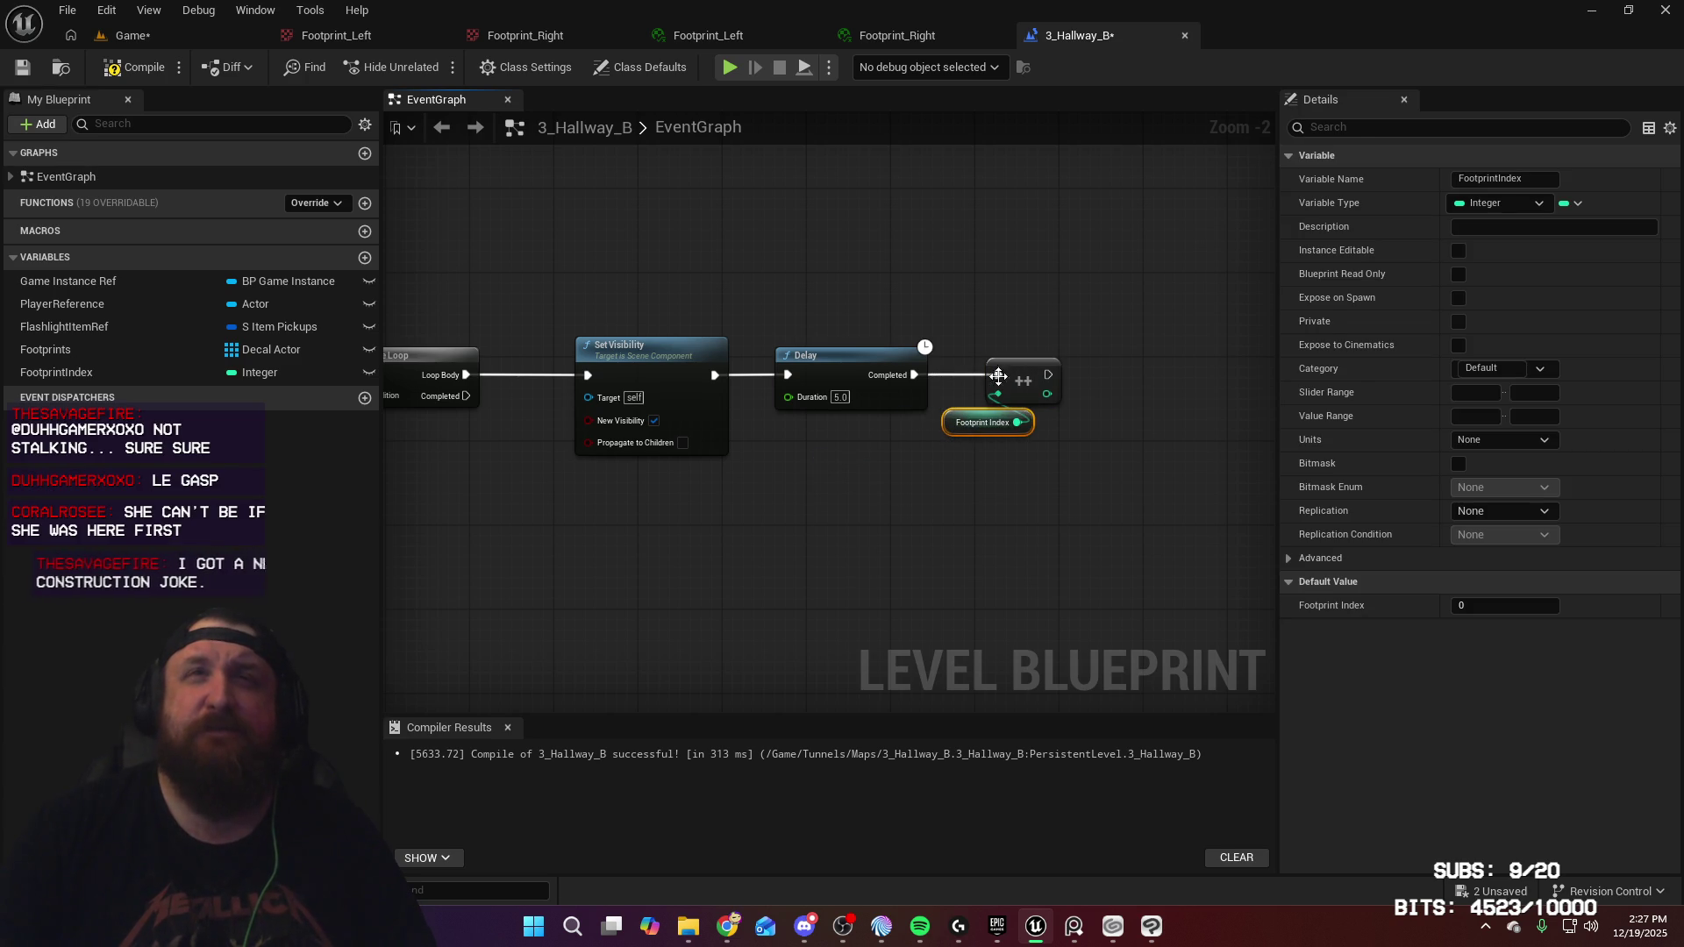
mouse_move(1024, 377)
mouse_down()
mouse_move(1108, 364)
mouse_move(1097, 377)
mouse_up()
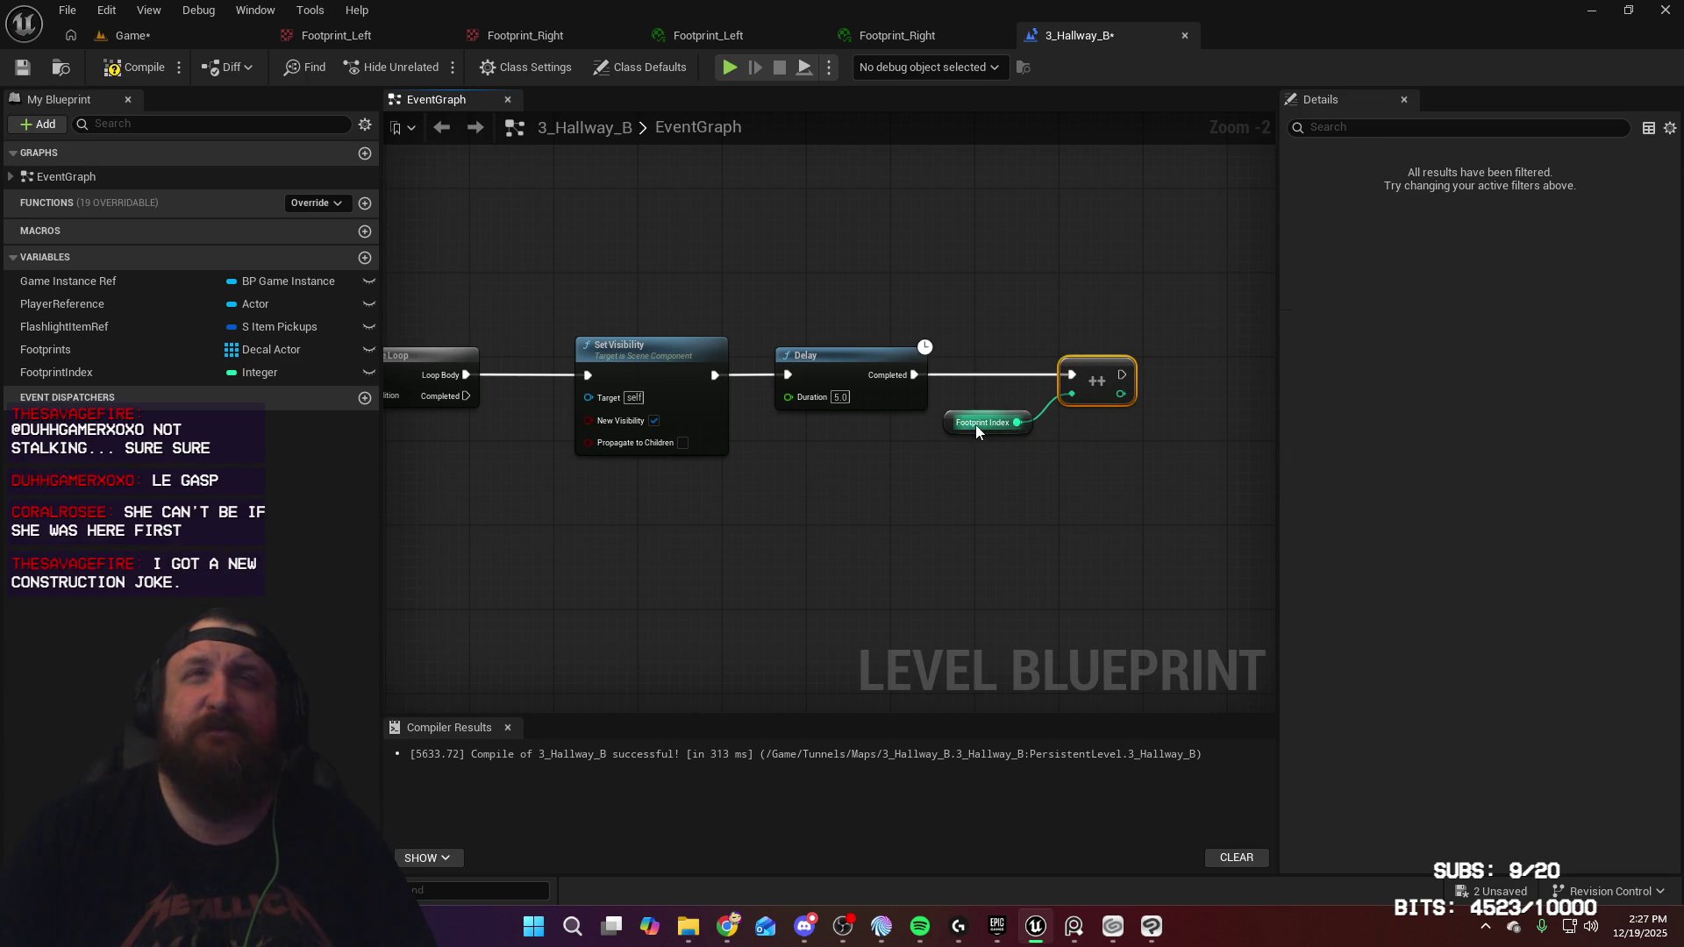
drag(947, 426, 952, 405)
mouse_move(894, 507)
mouse_down()
mouse_move(1264, 496)
mouse_move(985, 485)
mouse_move(1287, 485)
mouse_up()
drag(842, 526, 928, 524)
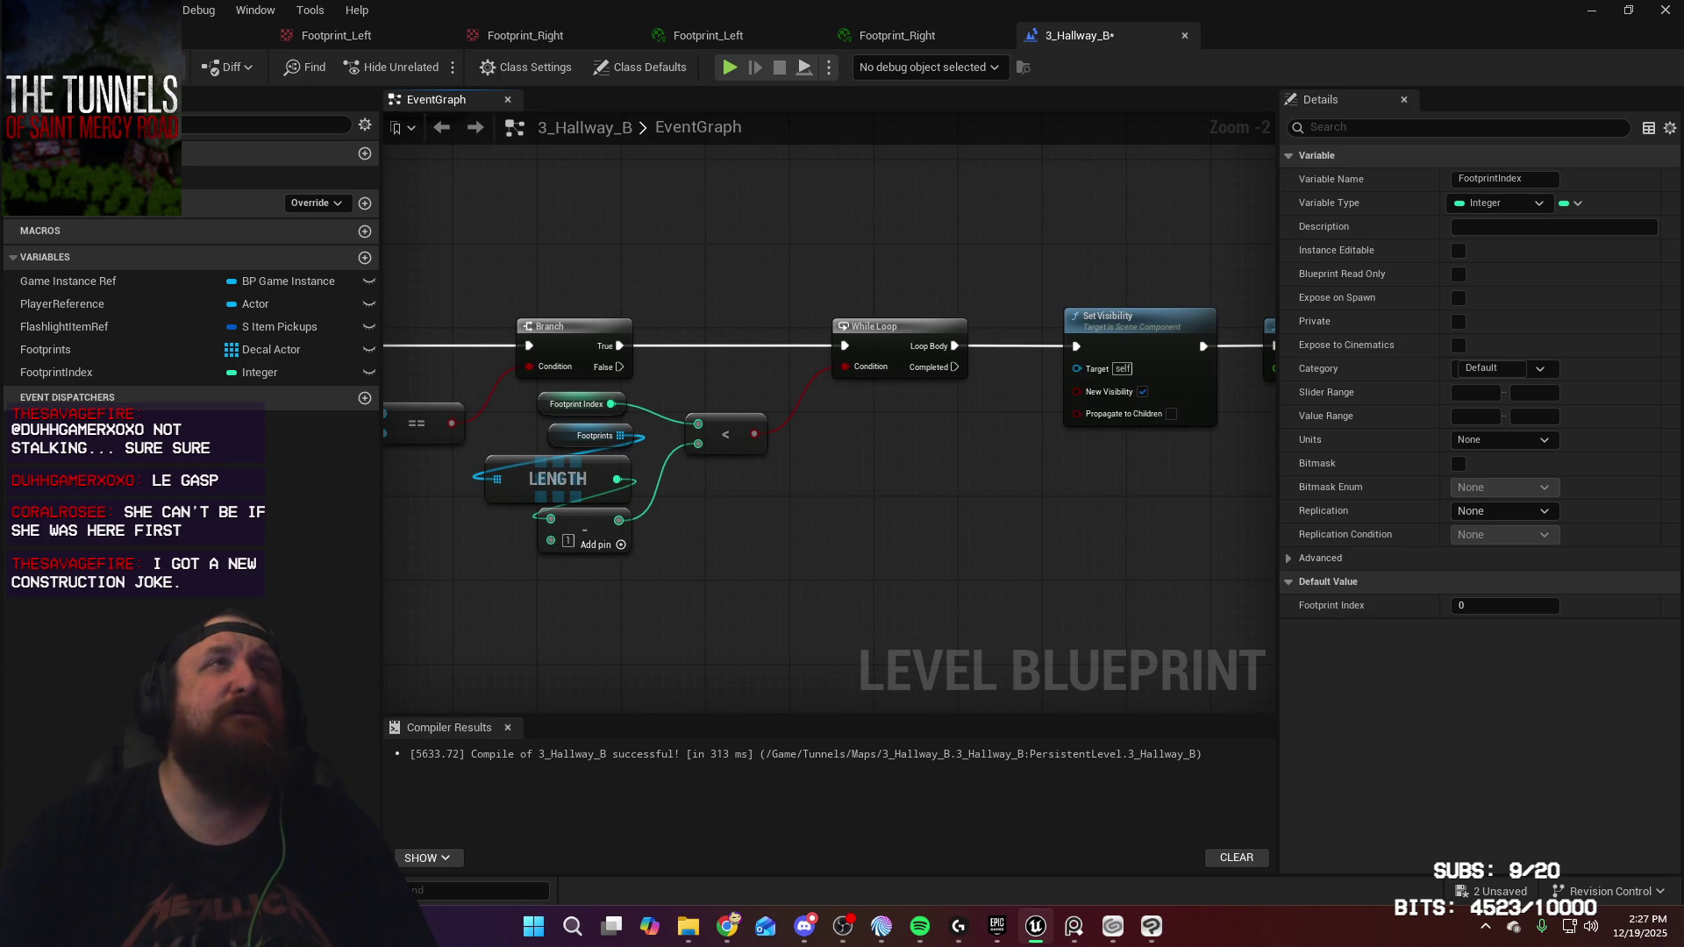
key(F7)
Add a Footprints GET (a copy) node indexed by a Footprint Index getter
mouse_move(1117, 519)
mouse_down()
mouse_move(918, 521)
mouse_move(1109, 492)
mouse_up()
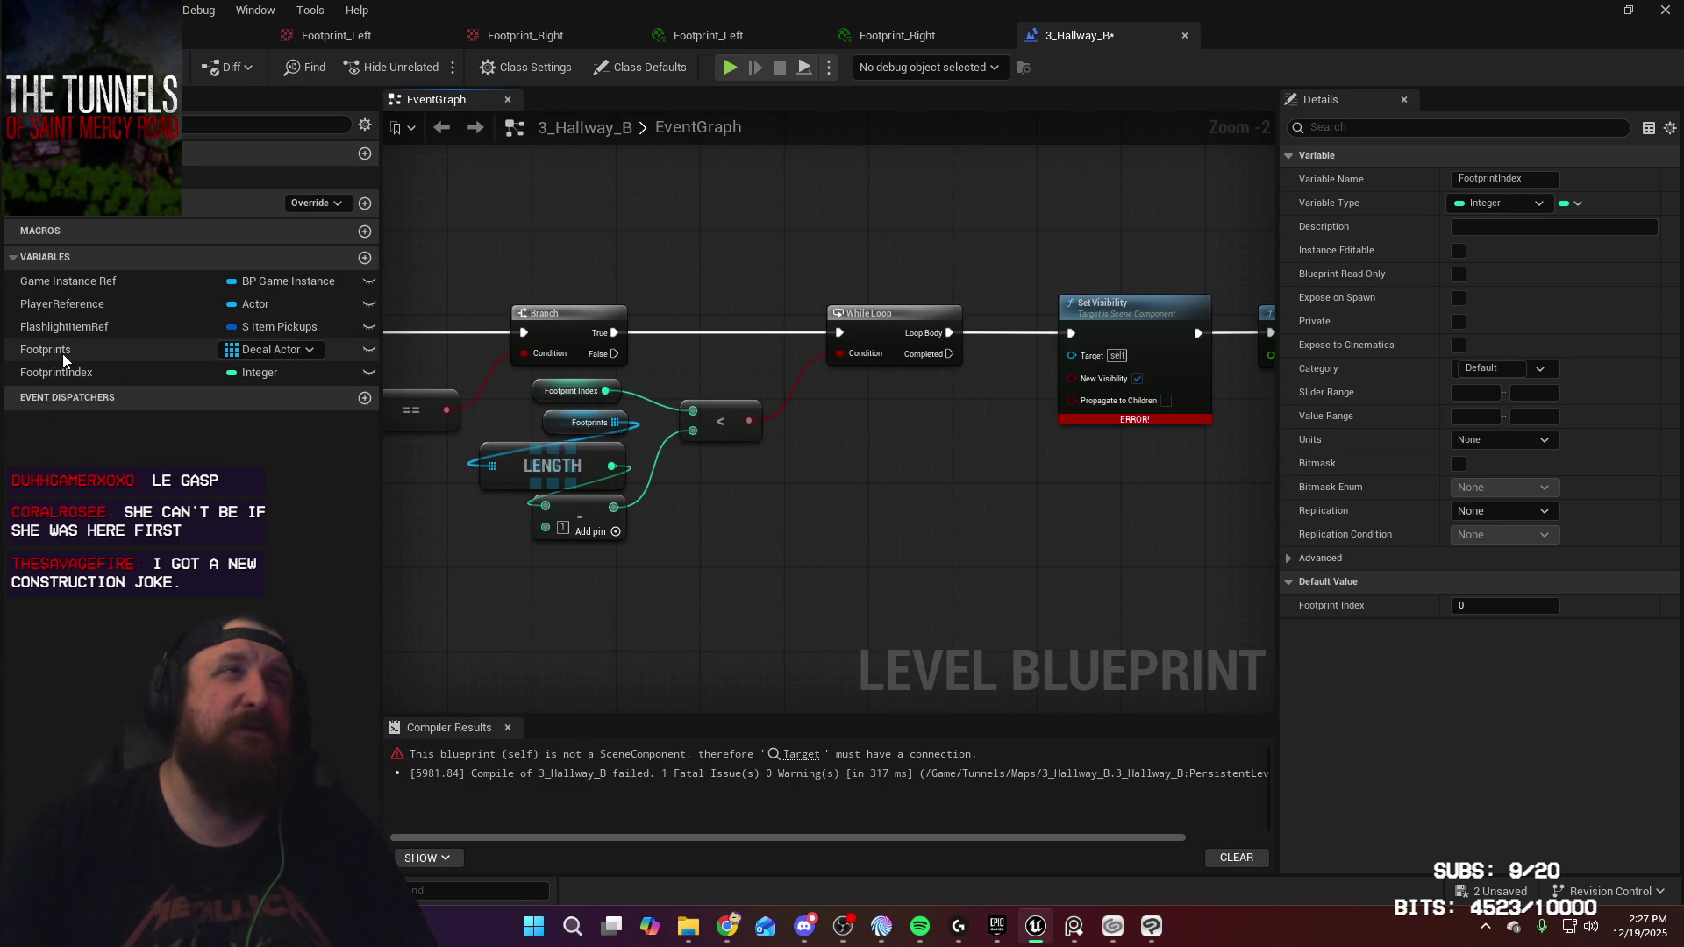
drag(52, 350, 914, 500)
click(845, 502)
text(get)
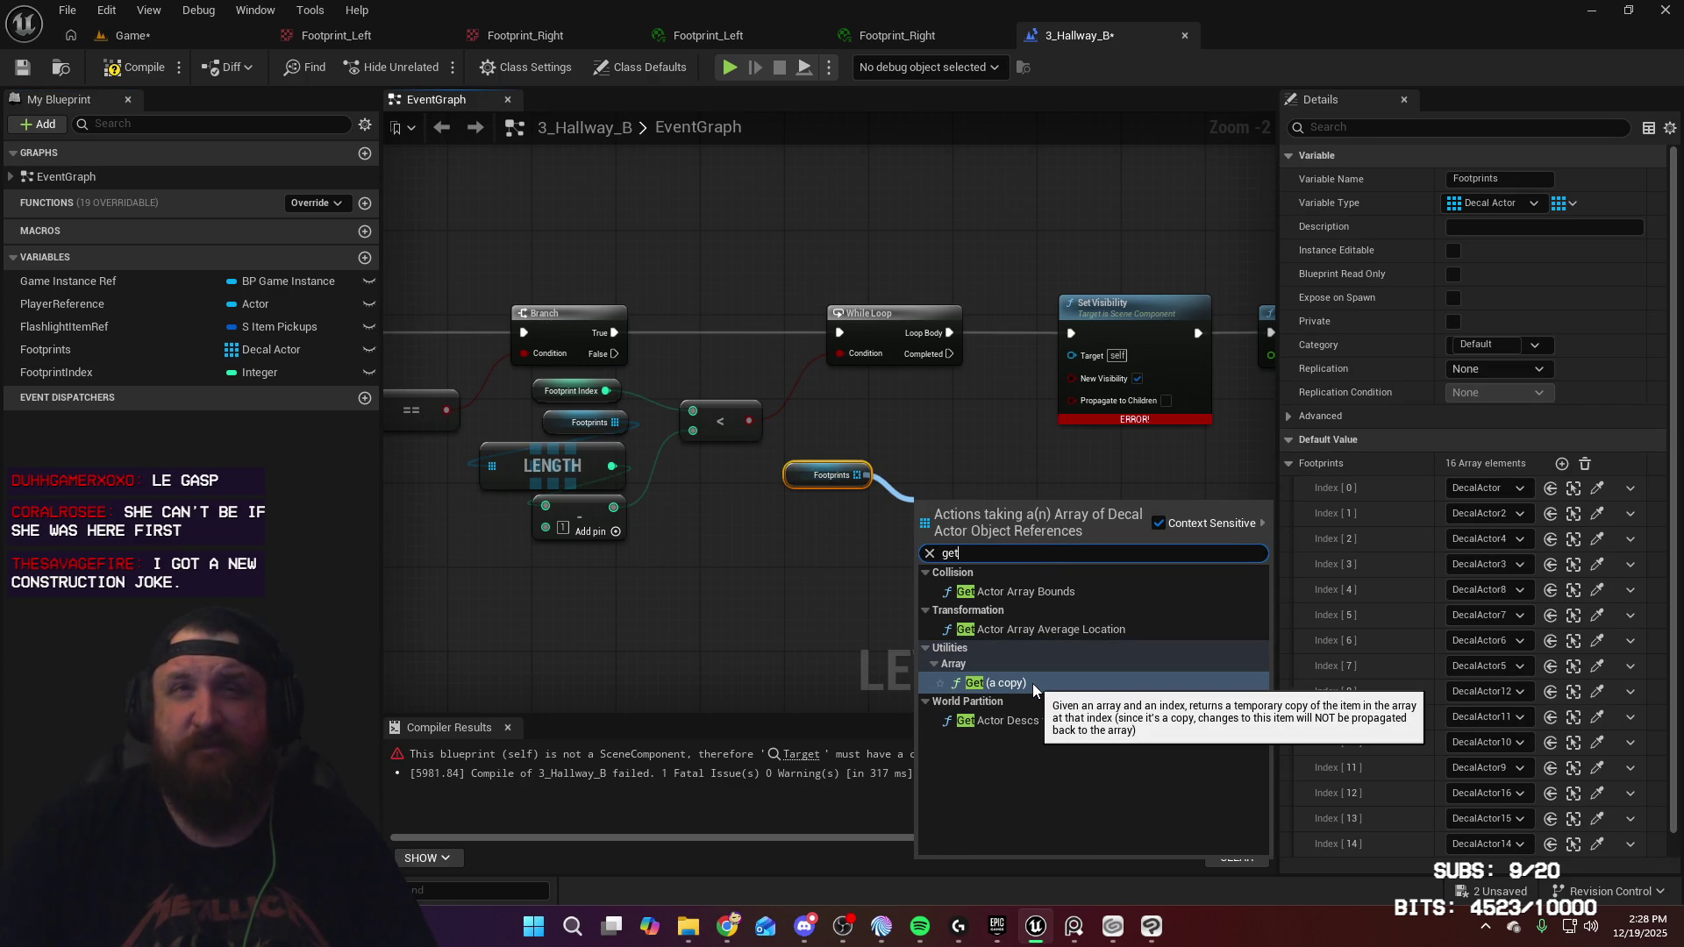
click(1034, 685)
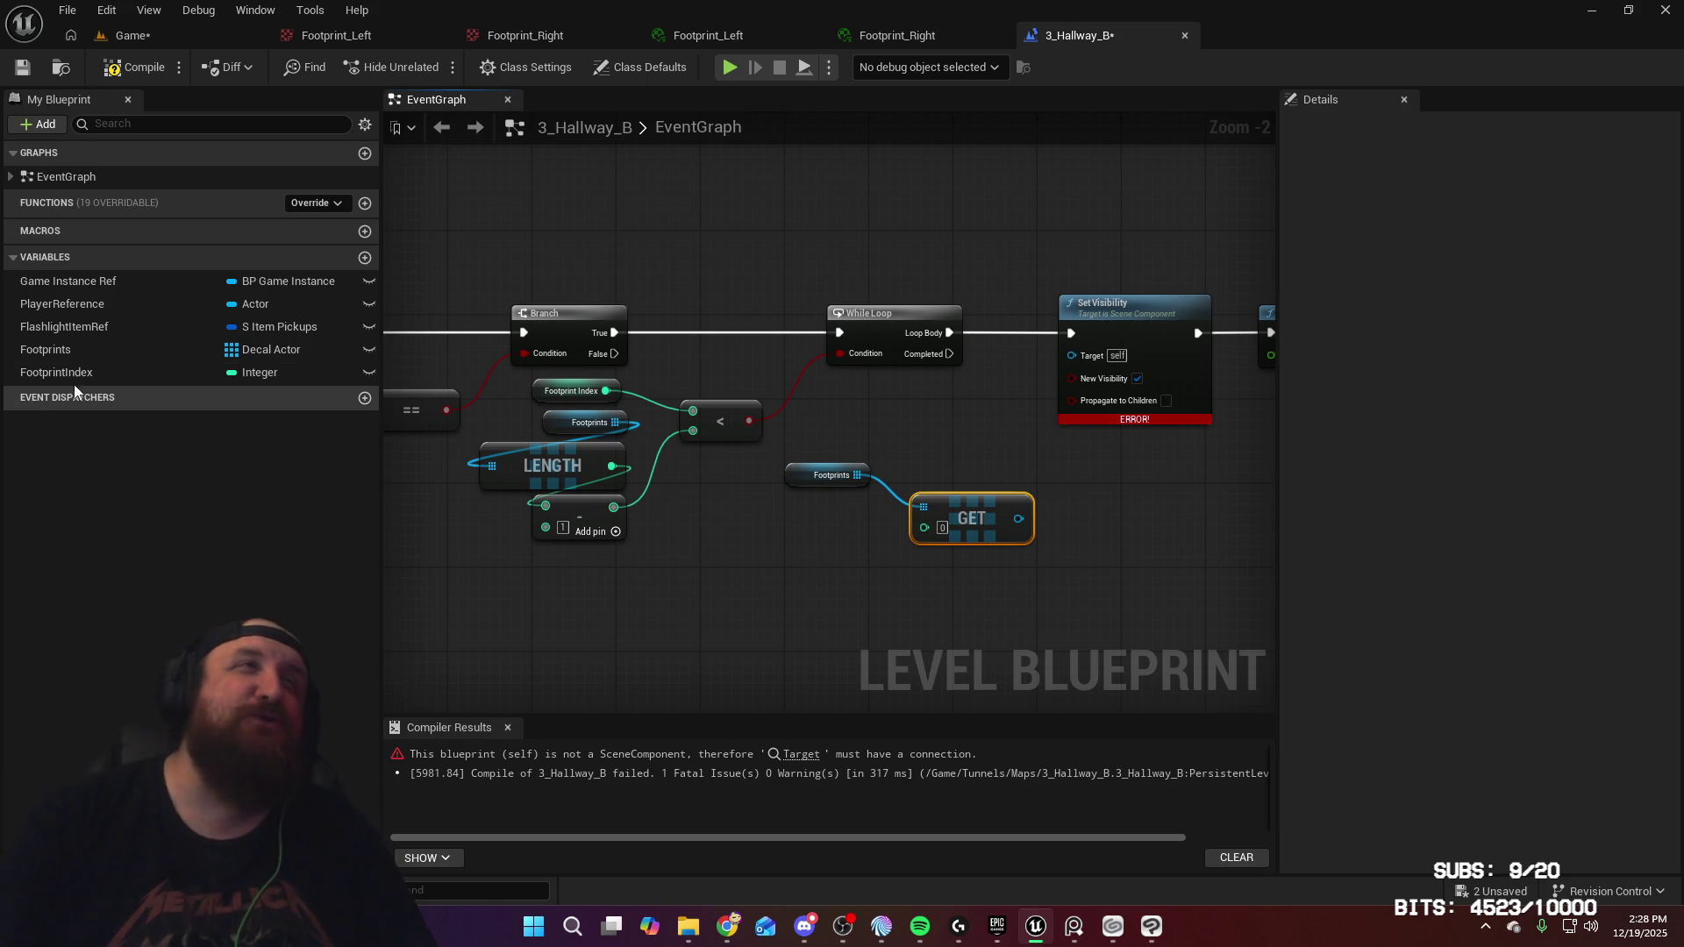
mouse_move(84, 376)
mouse_down()
mouse_move(771, 559)
mouse_move(796, 544)
mouse_move(891, 566)
mouse_move(927, 529)
mouse_up()
click(864, 580)
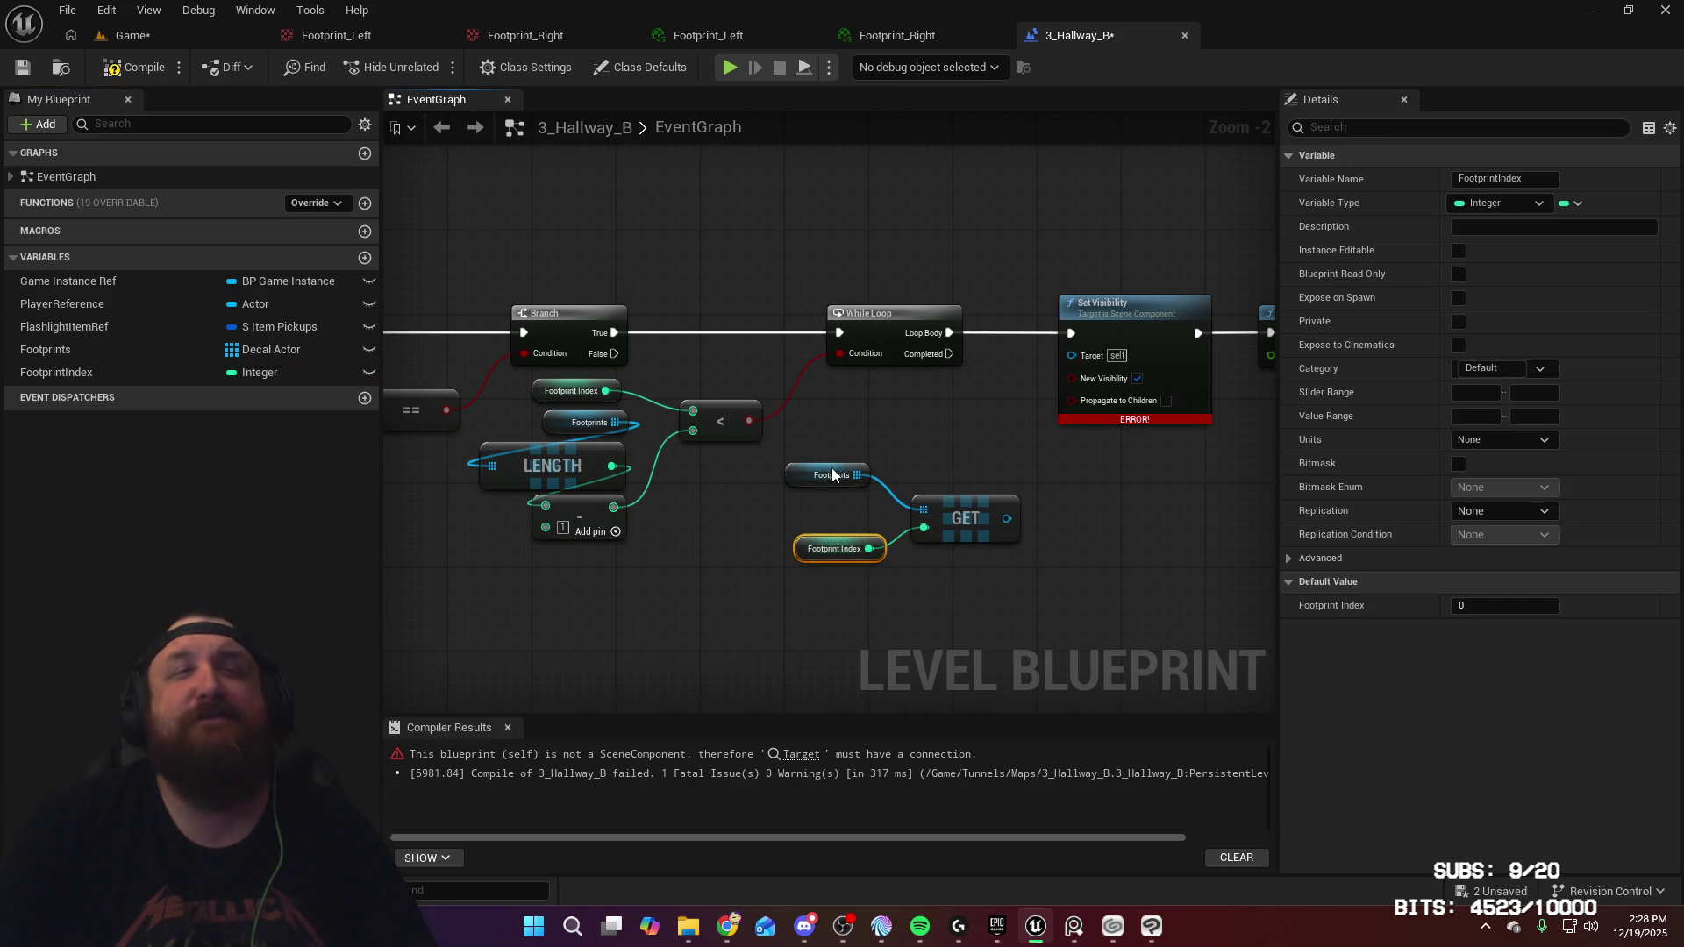
drag(814, 443, 1031, 558)
key(q)
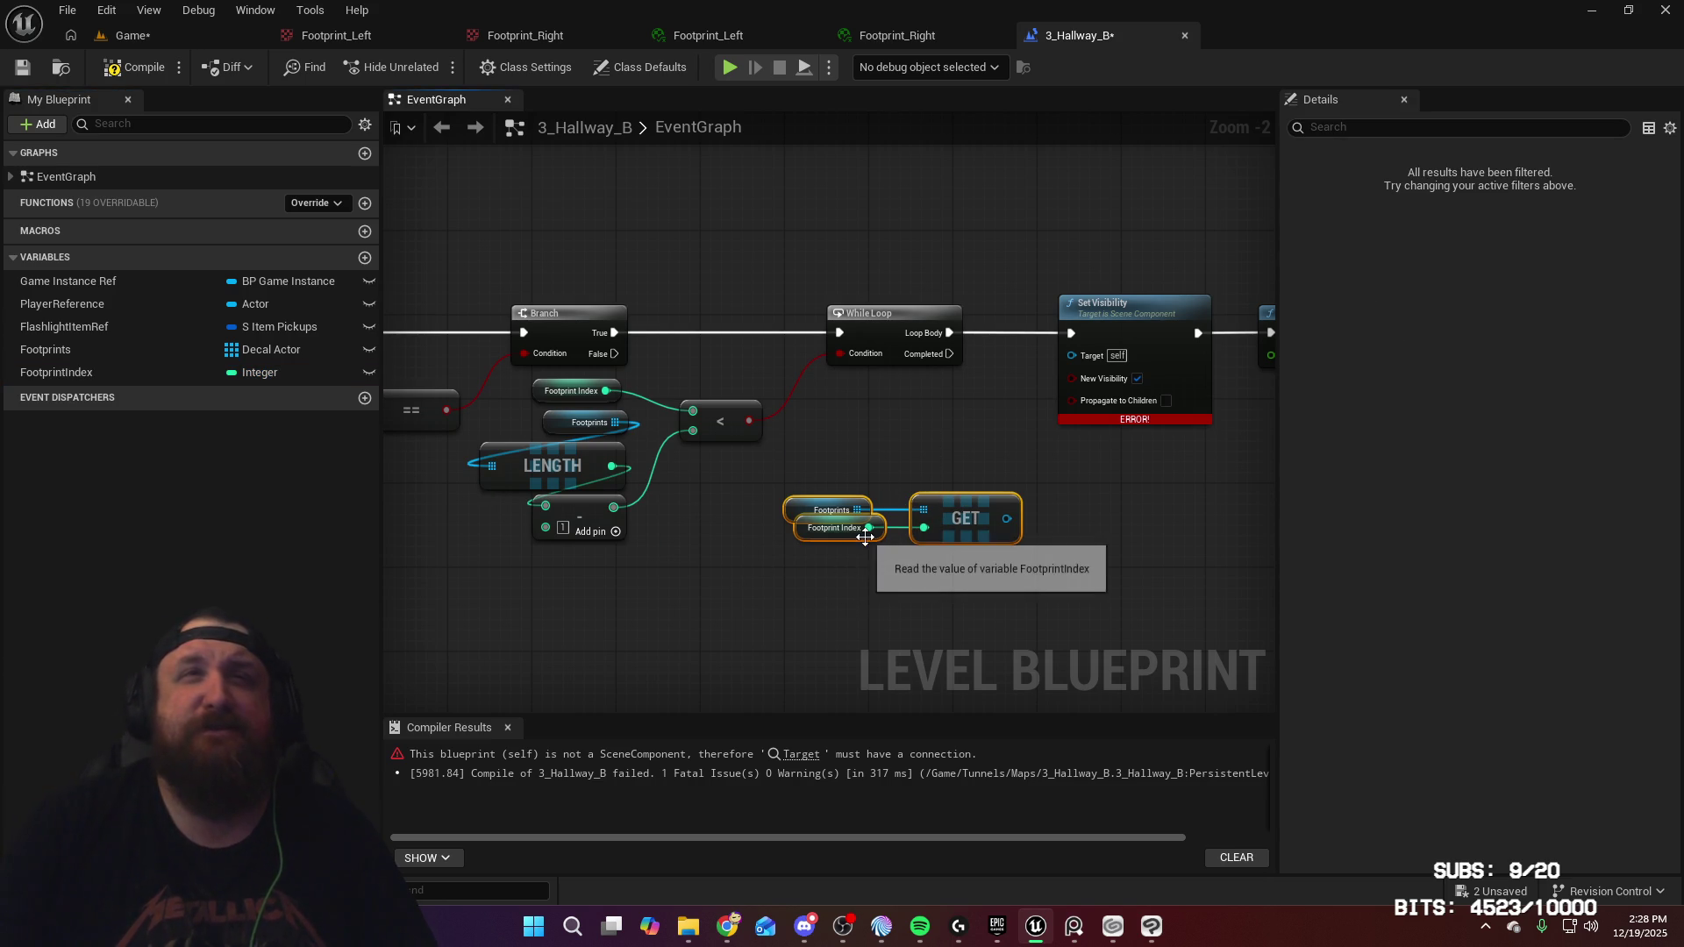
drag(861, 536, 861, 537)
click(872, 573)
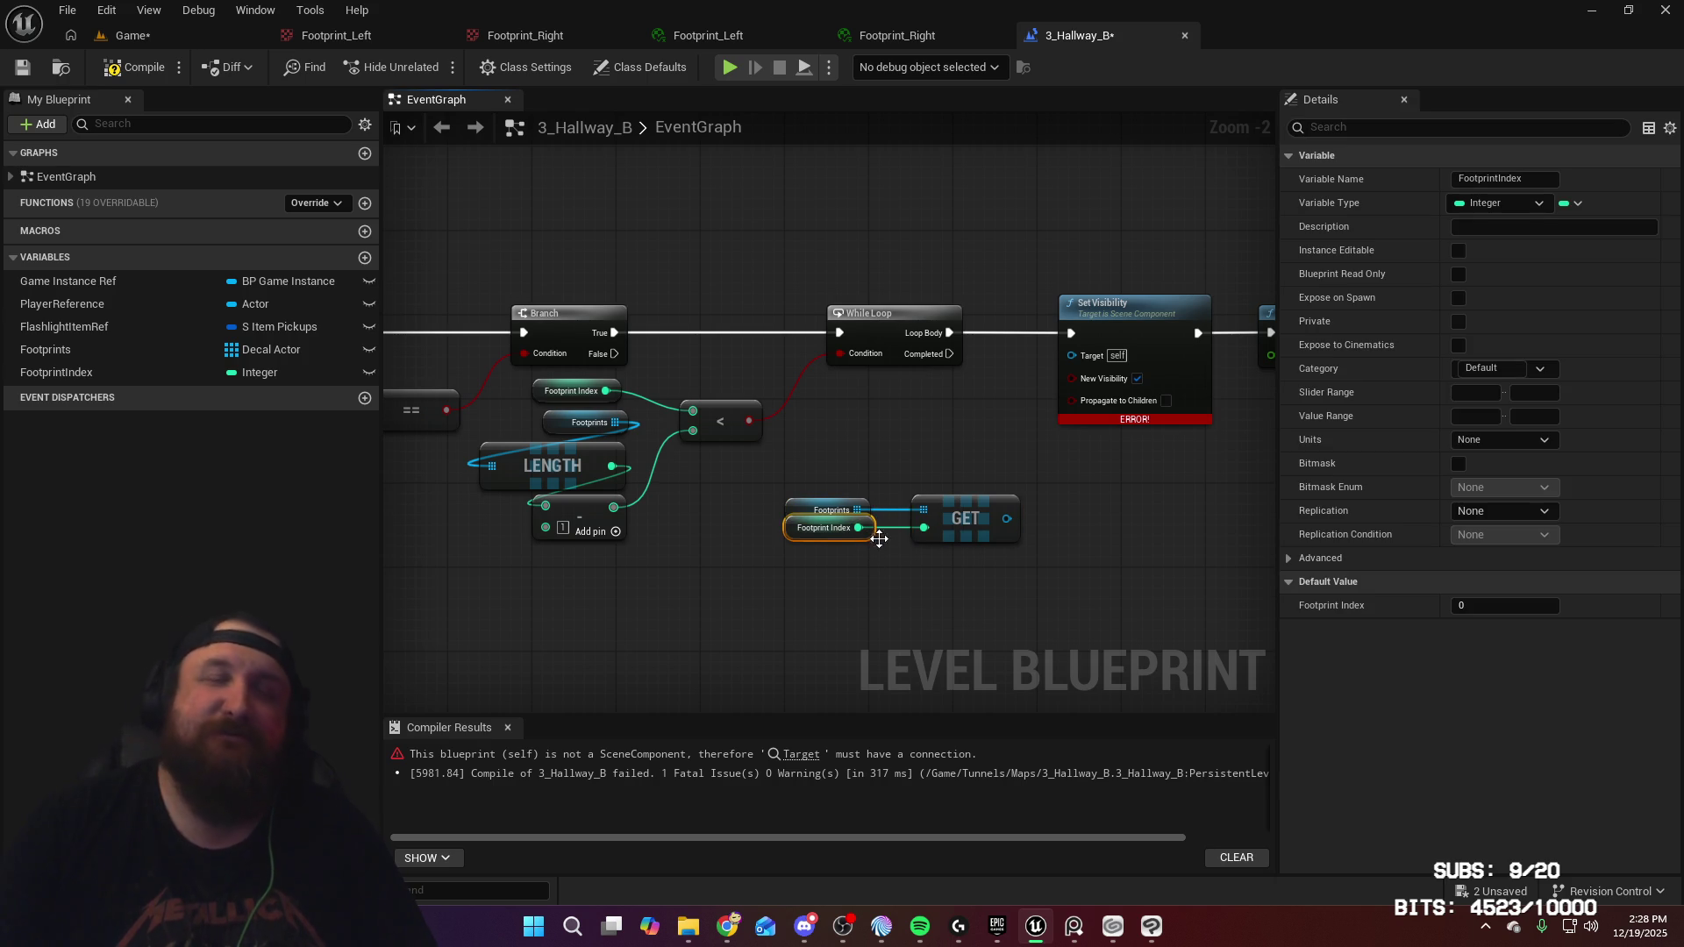
Feed the element's Root Component into Set Visibility's Target and recompile successfully
mouse_move(1006, 518)
mouse_down()
mouse_move(1077, 355)
mouse_move(924, 573)
mouse_move(924, 558)
mouse_up()
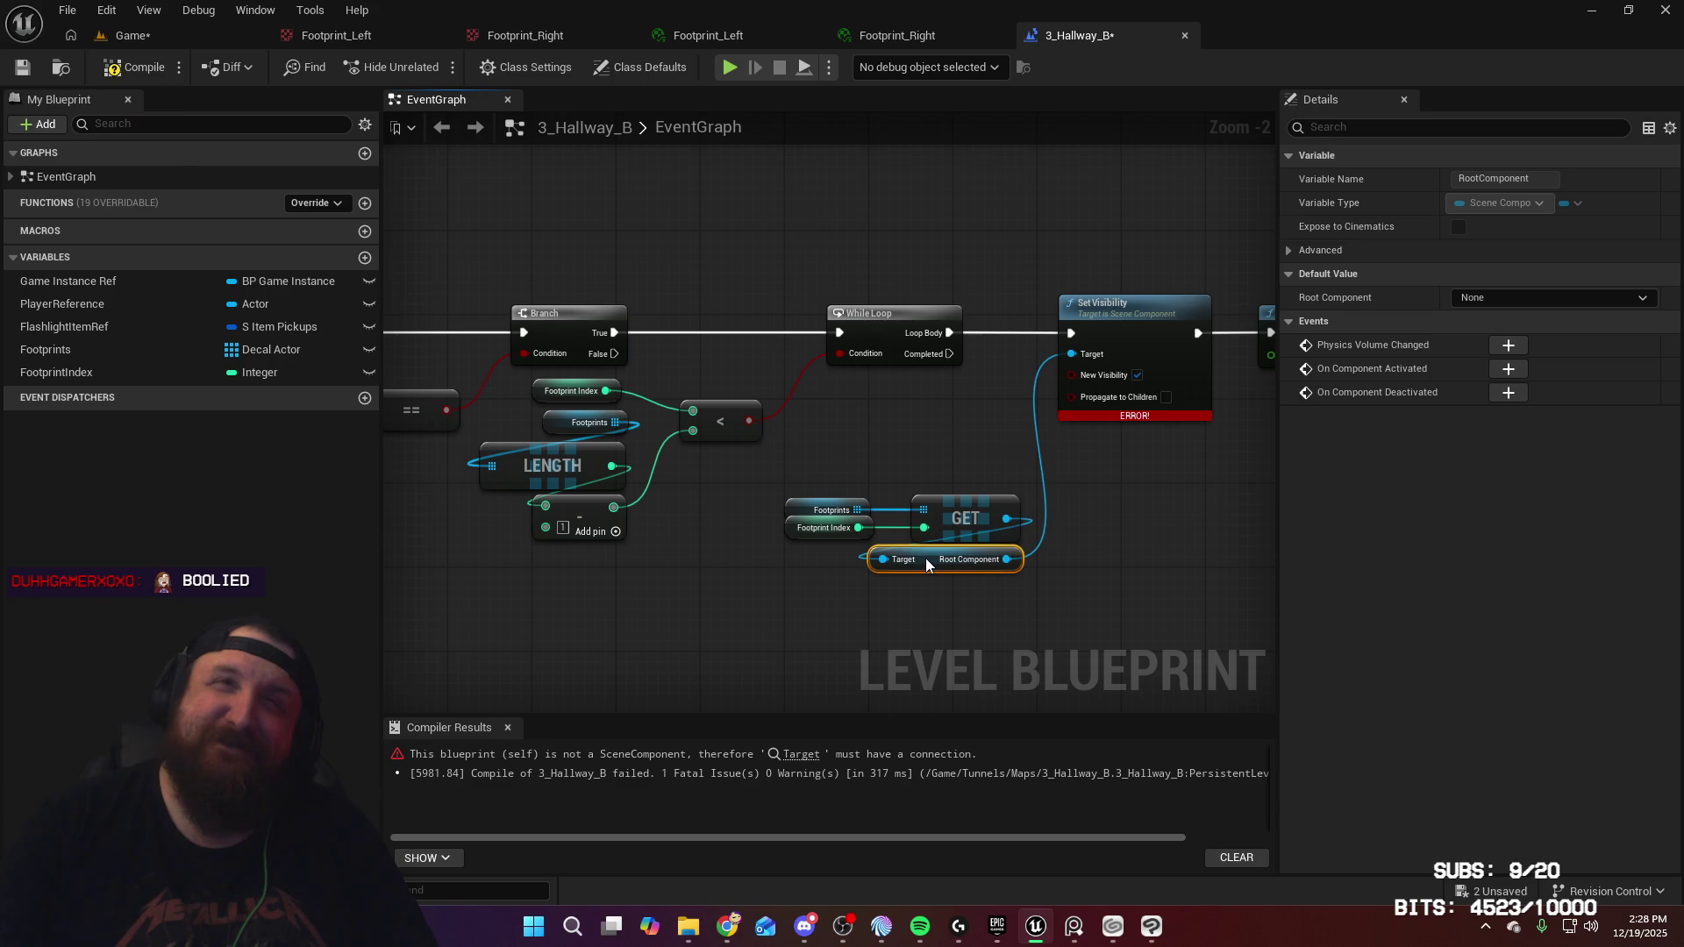
drag(823, 446, 958, 581)
mouse_move(976, 518)
mouse_down()
mouse_move(977, 410)
mouse_move(992, 410)
mouse_up()
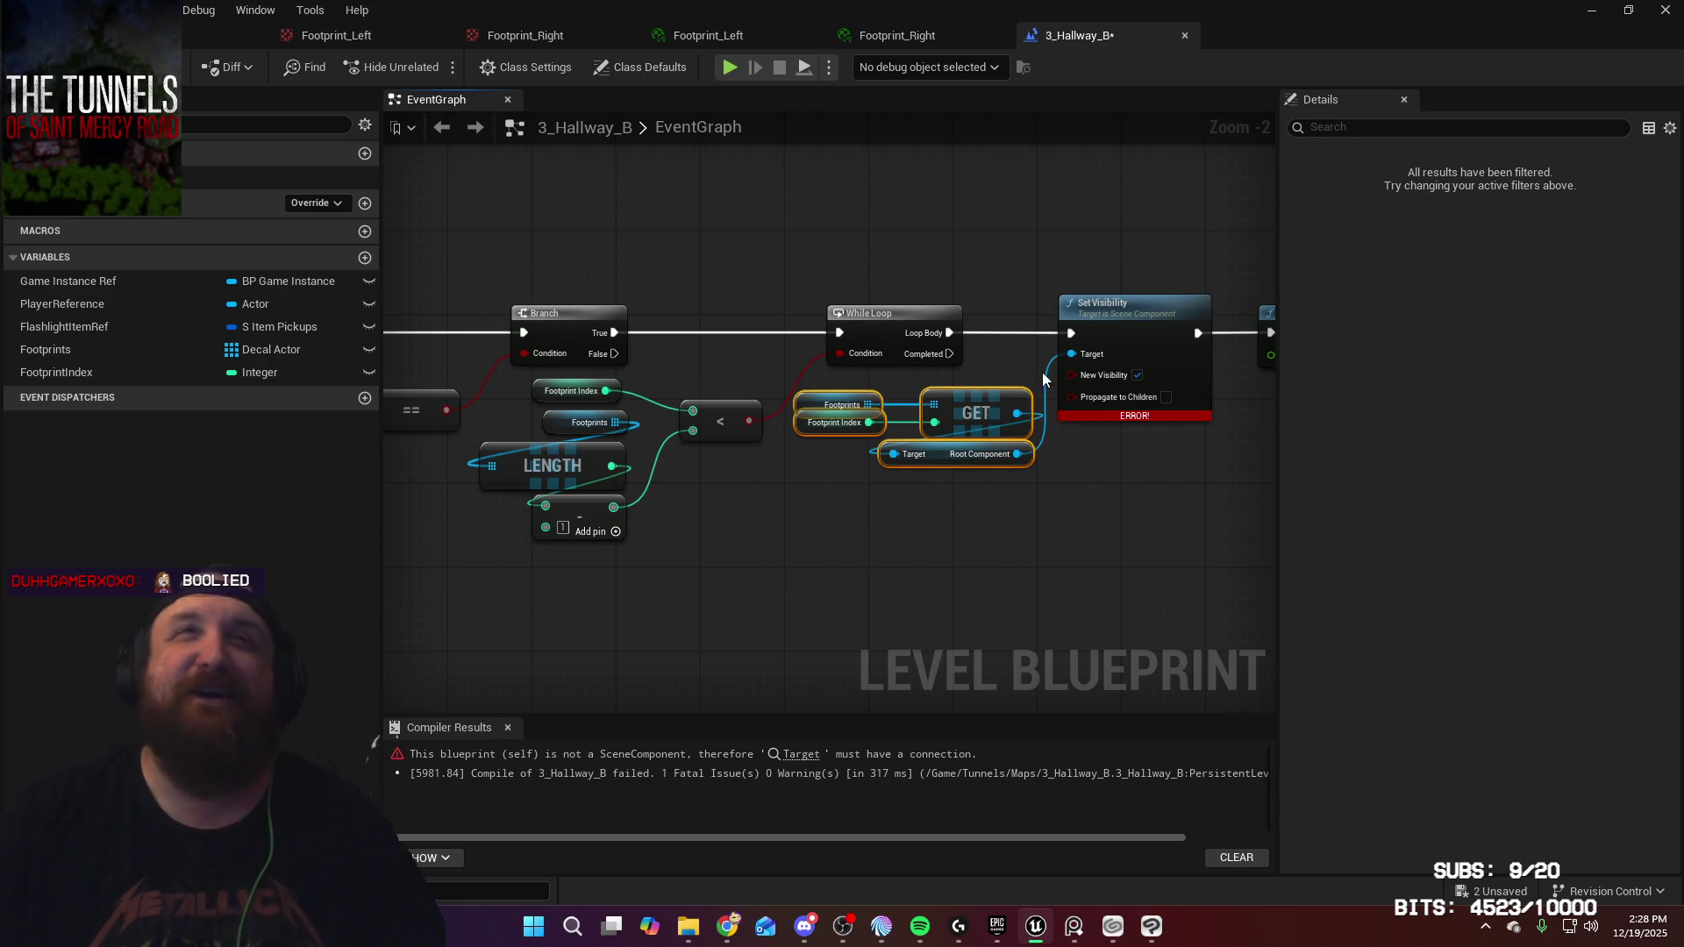
key(F7)
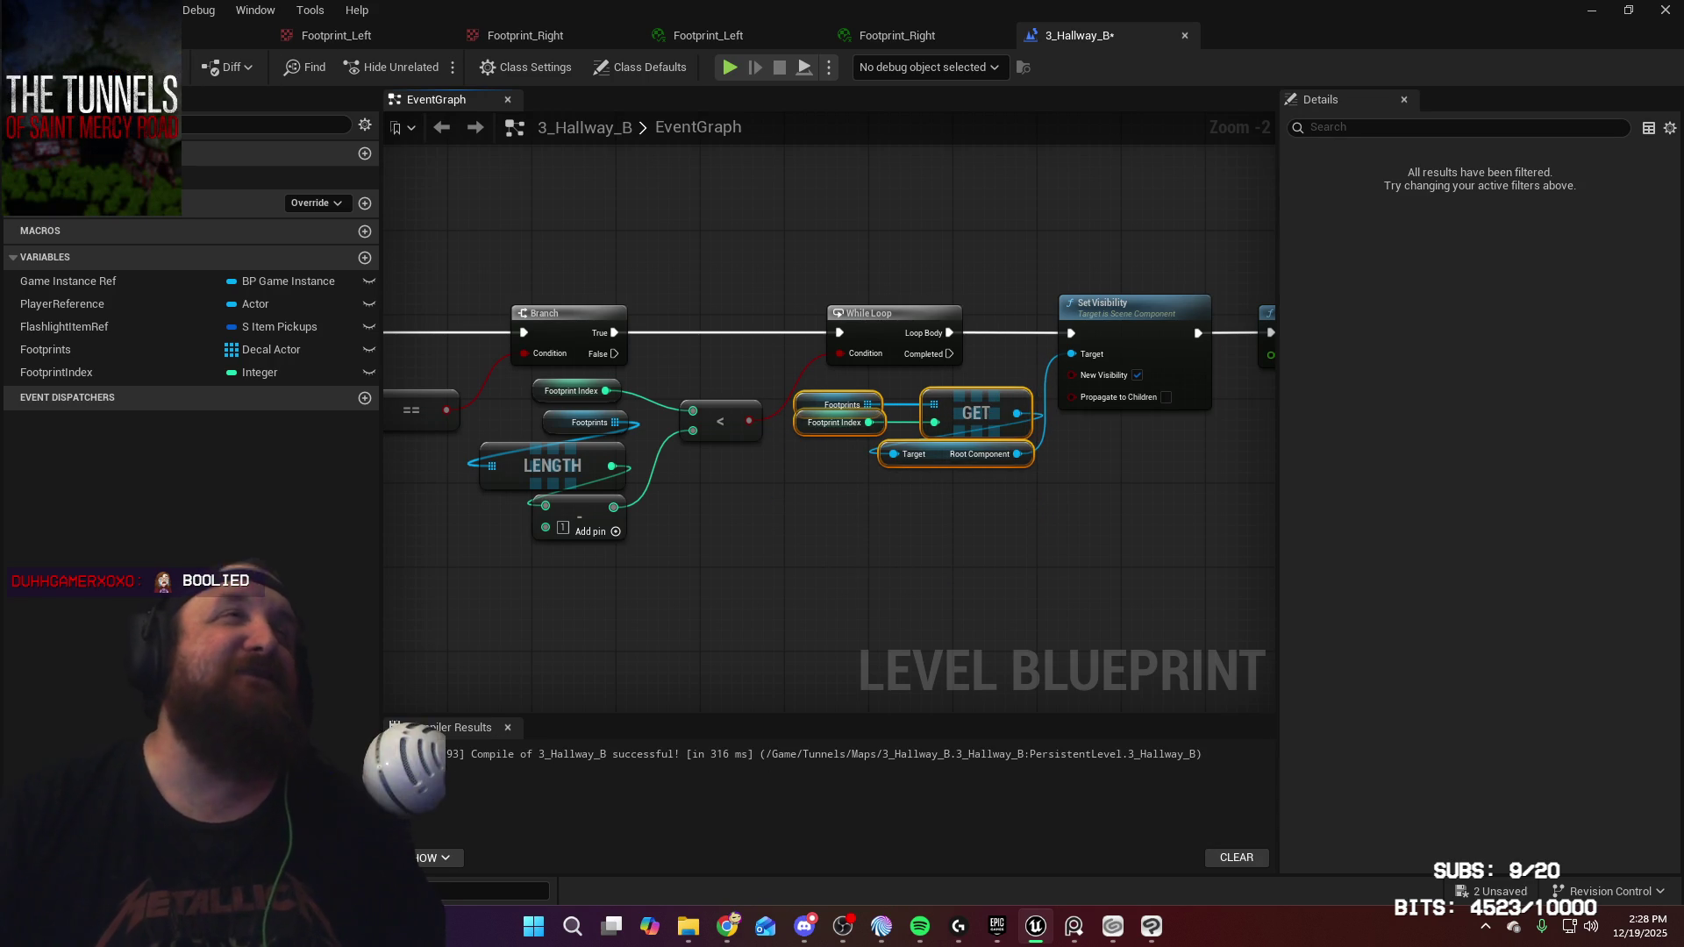
Save the map, frame the Footprint Trigger box, and try playing from that spot
key(ctrl+s)
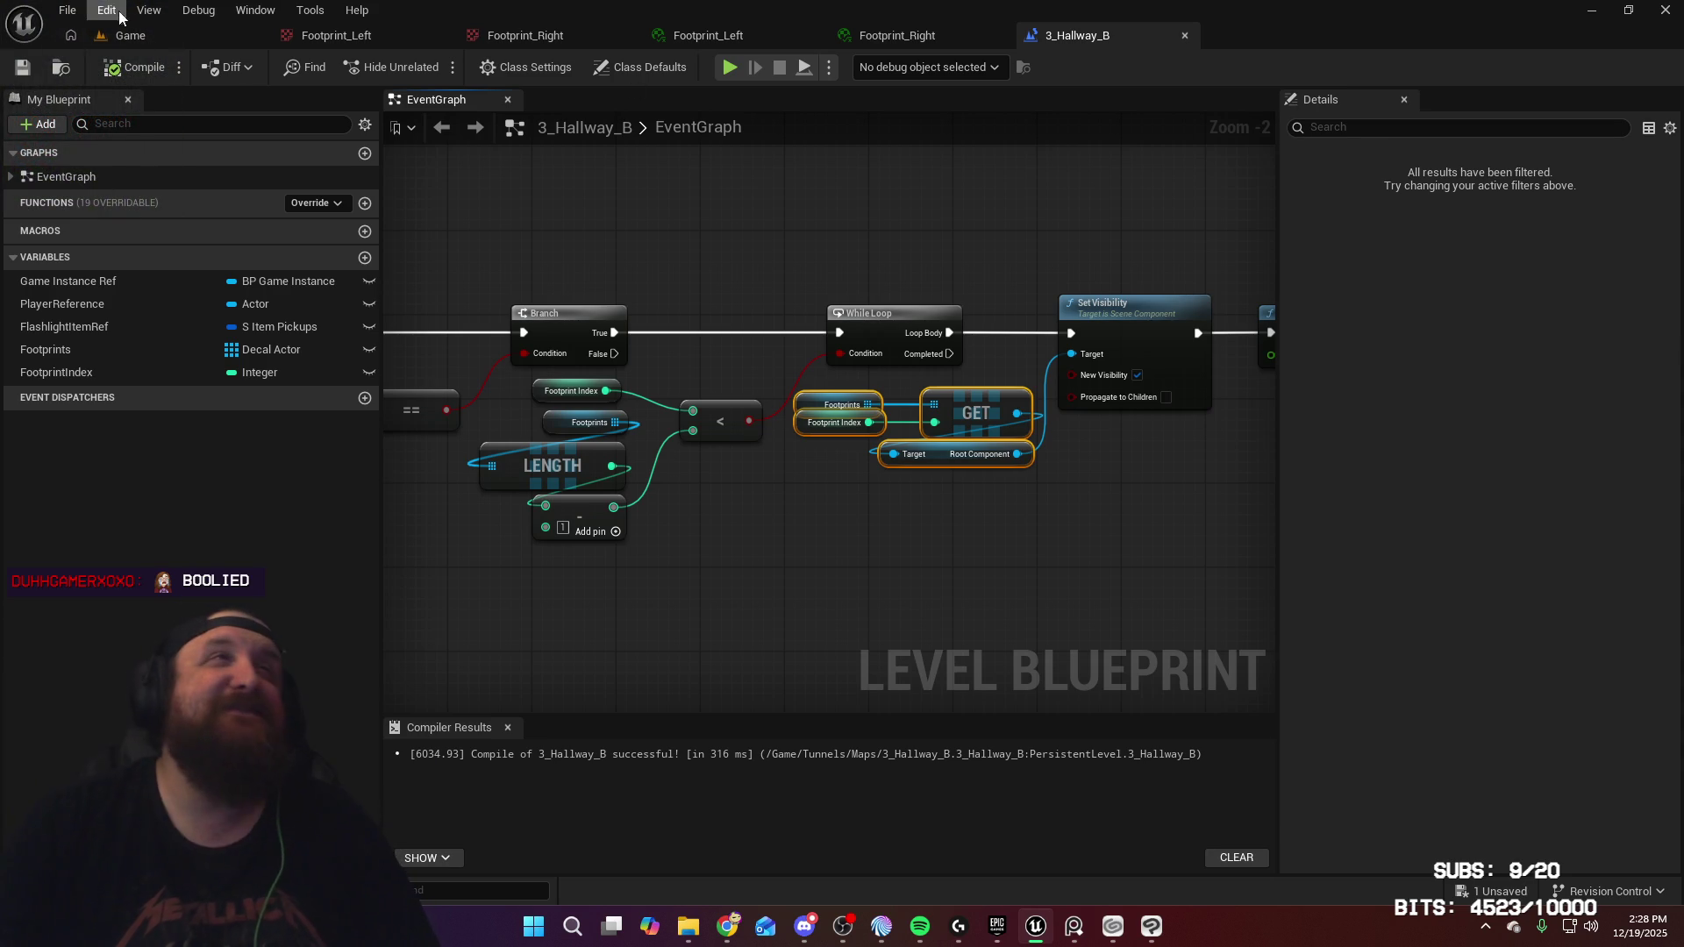
click(130, 35)
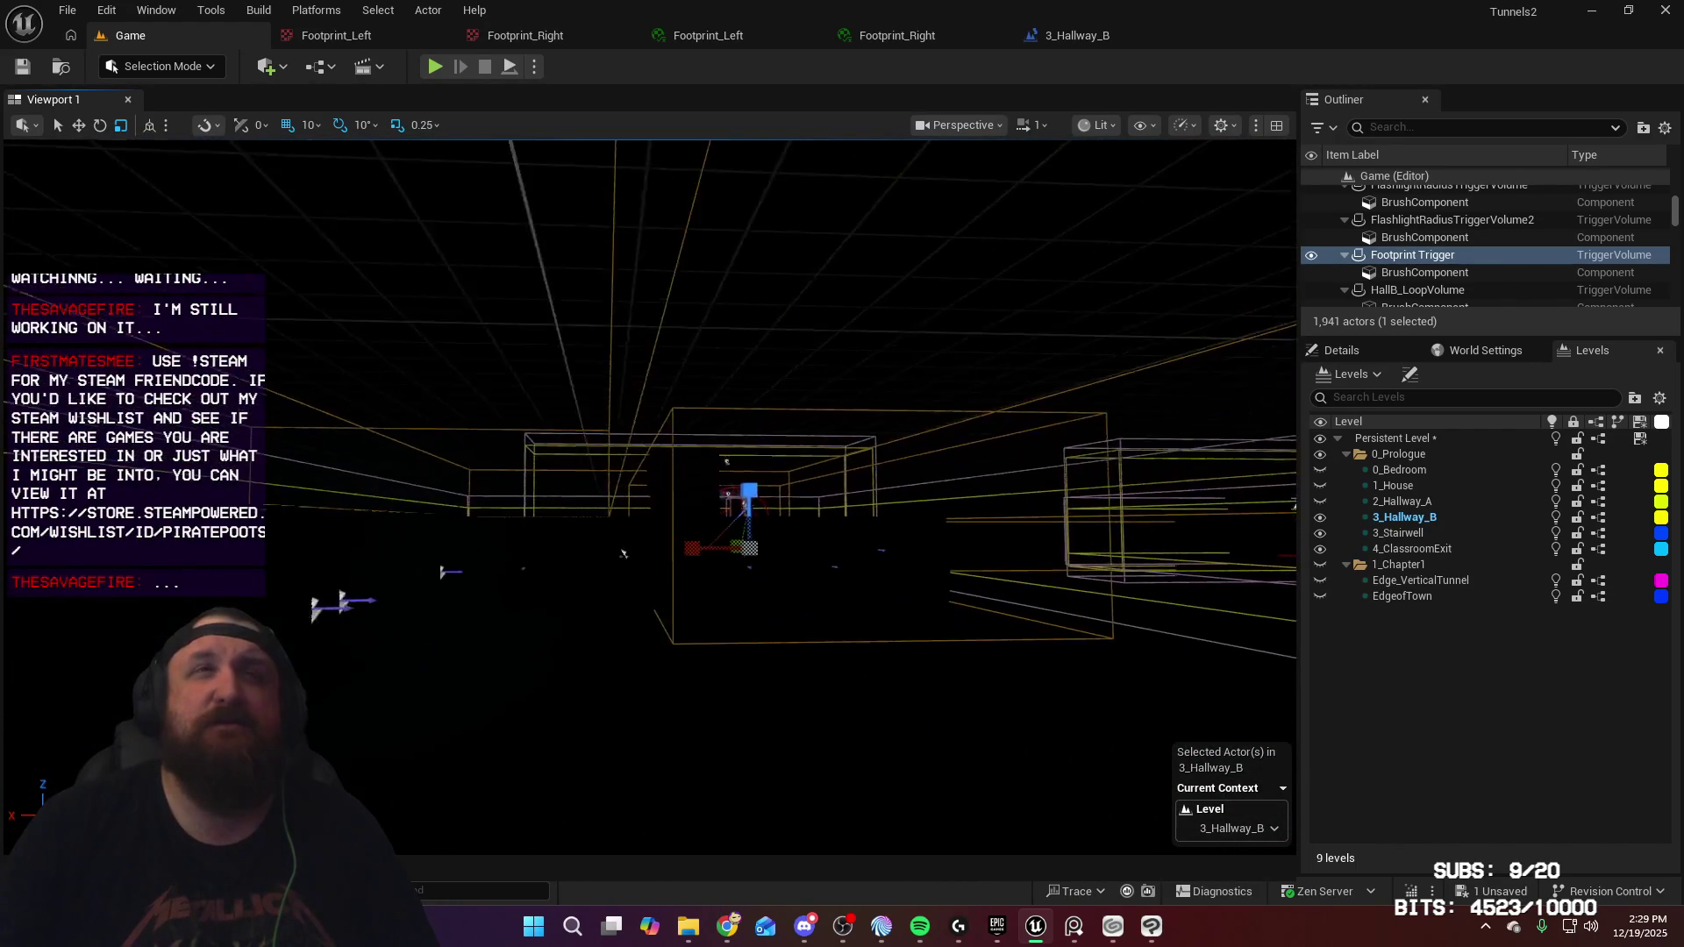
key(Up)
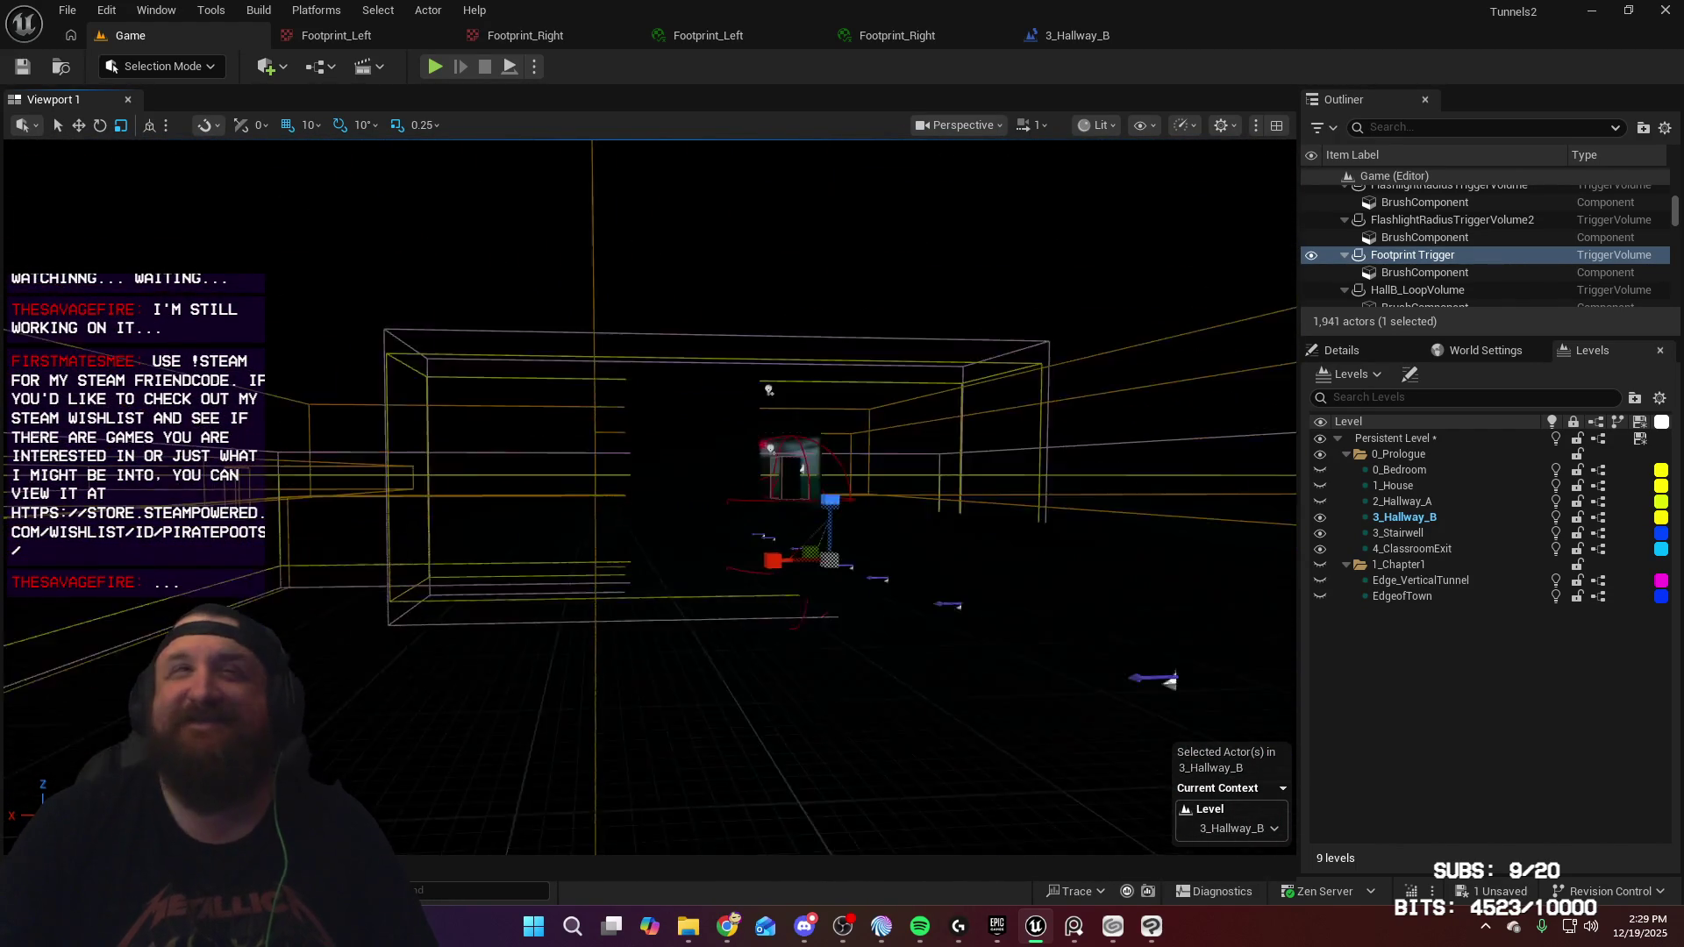
key(Up)
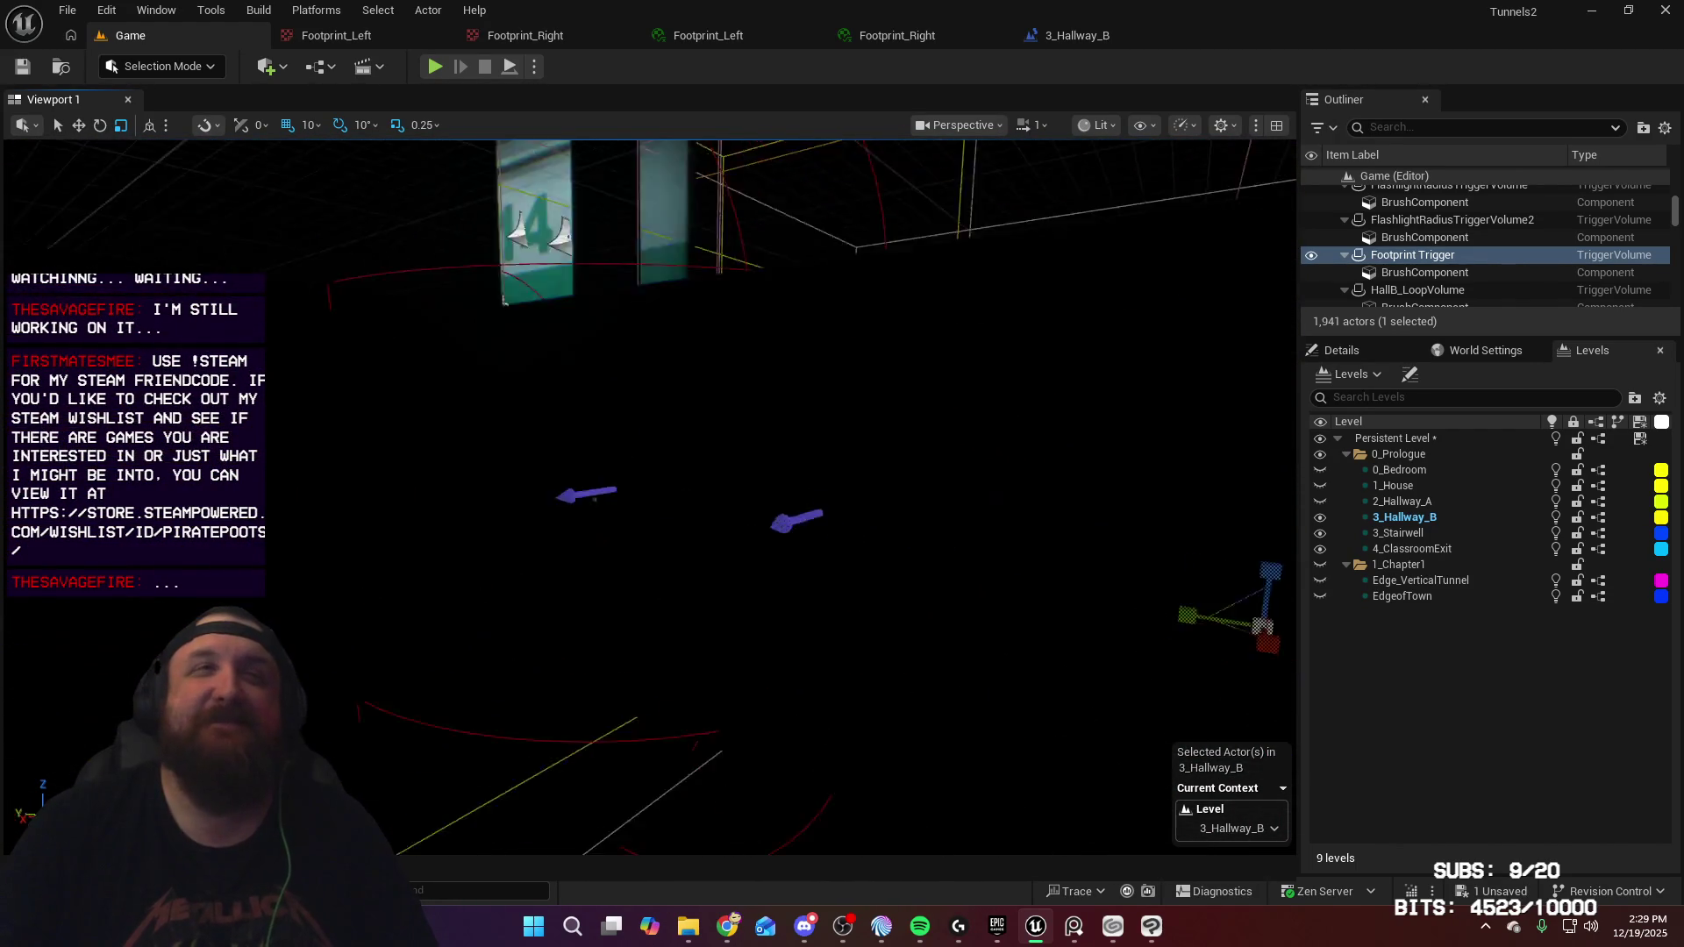
drag(760, 404, 760, 404)
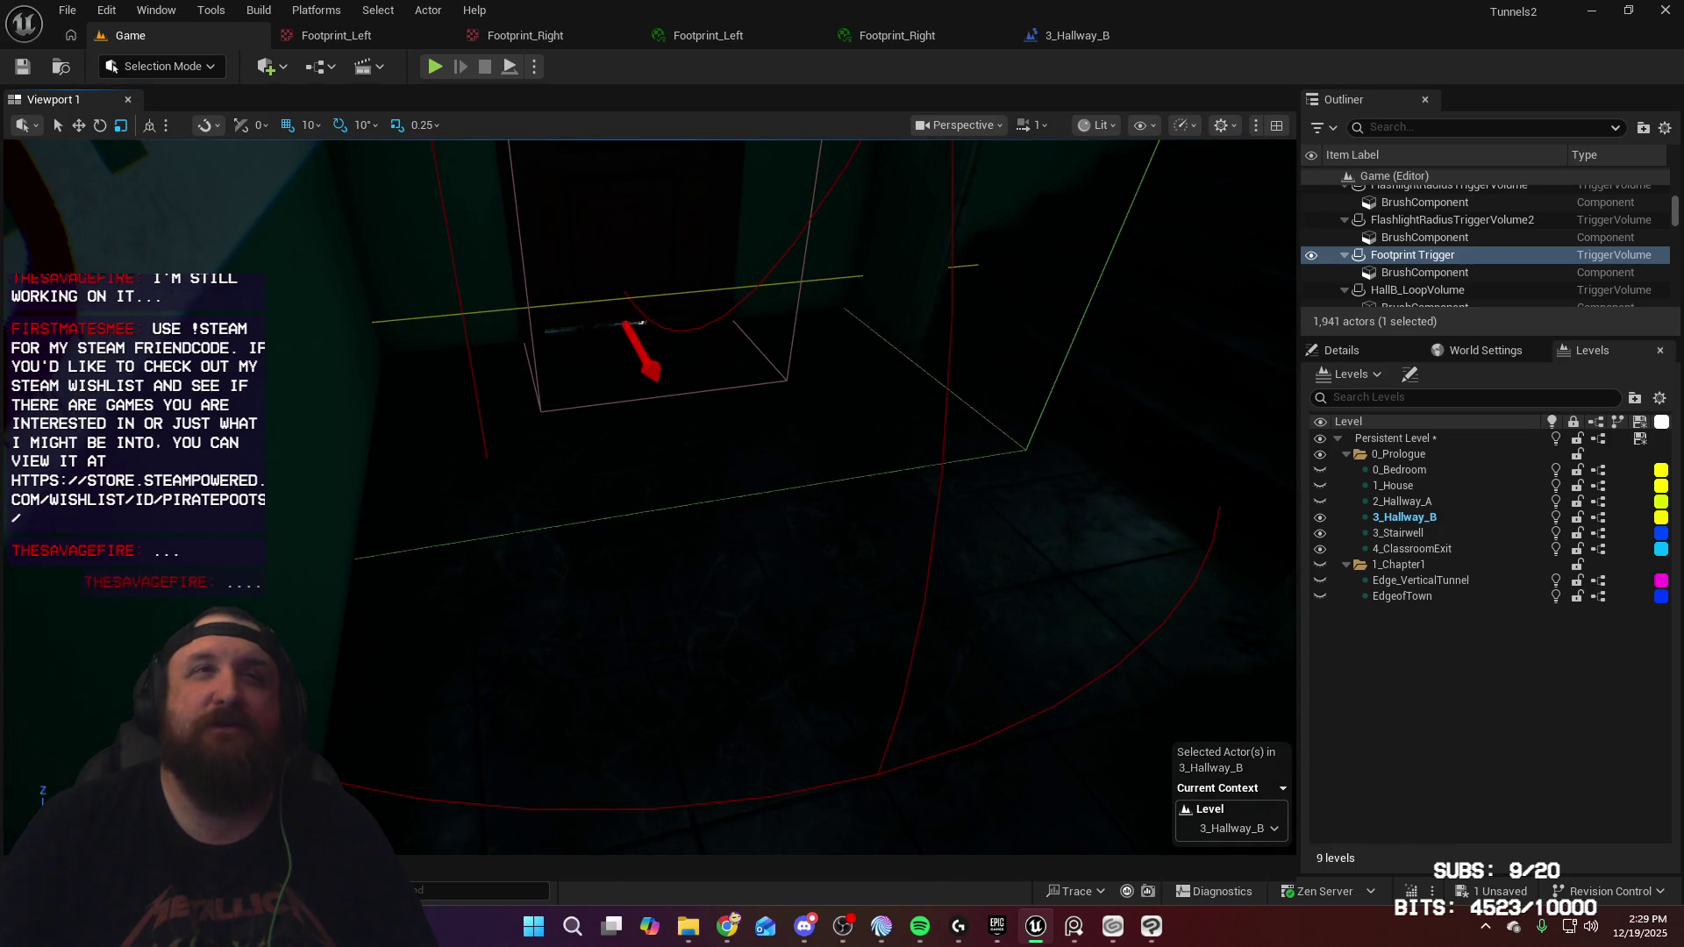
right_click(771, 404)
click(851, 888)
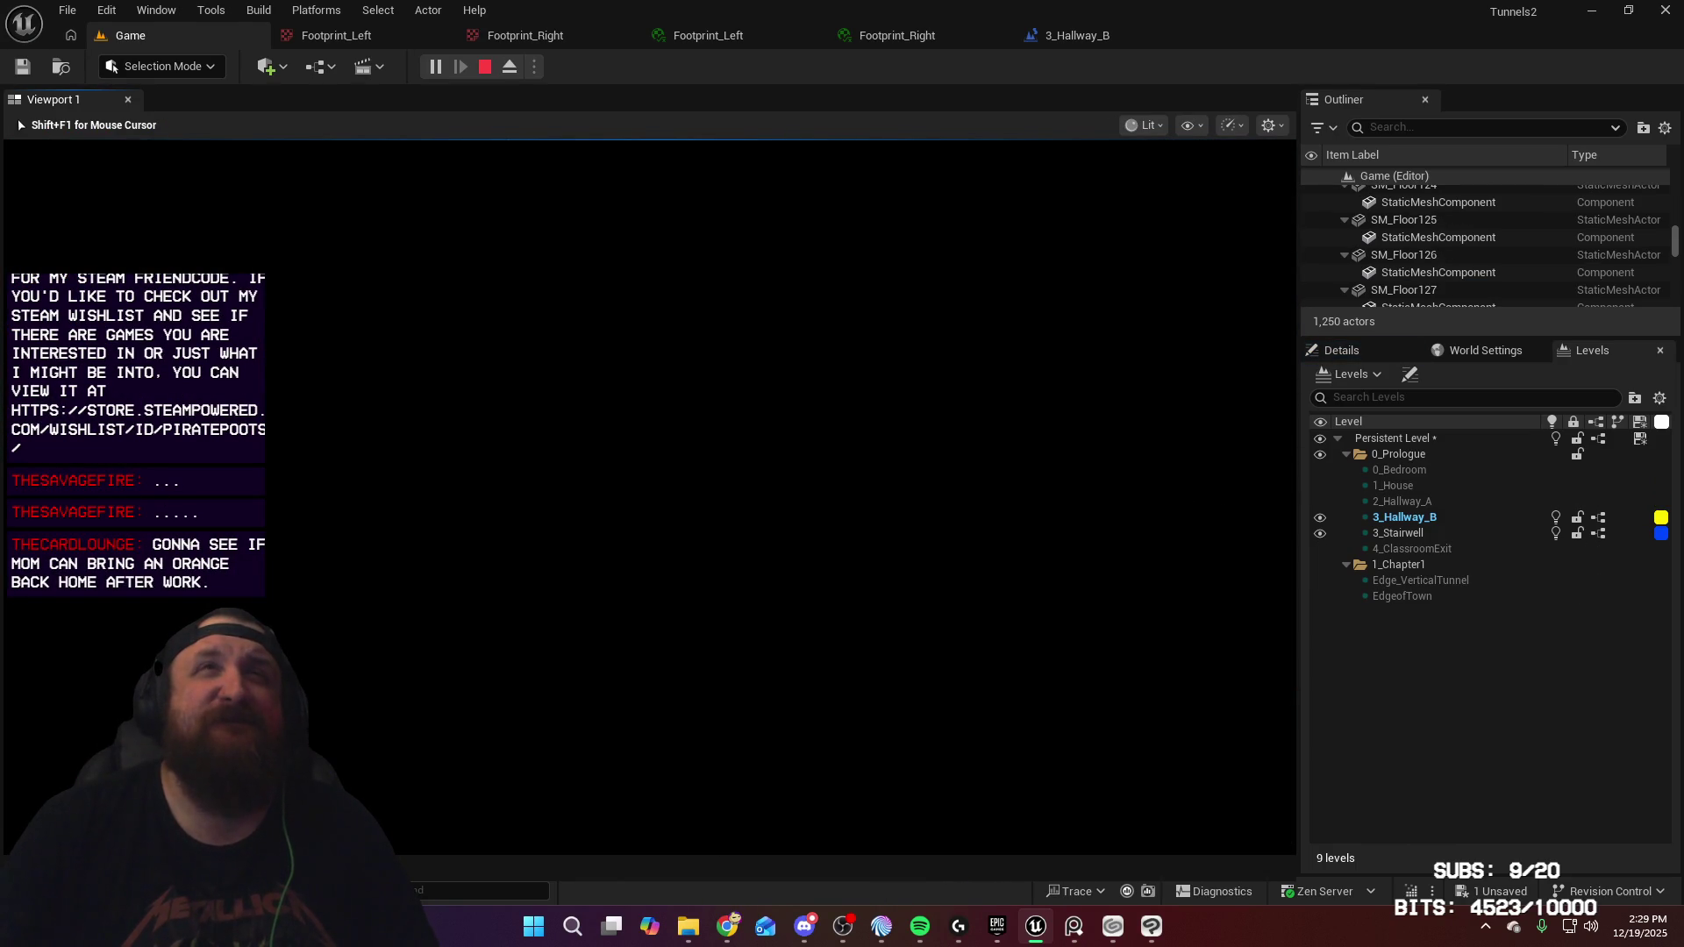
Start a play-test and walk from the bedroom through the green room into the hallway
click(434, 69)
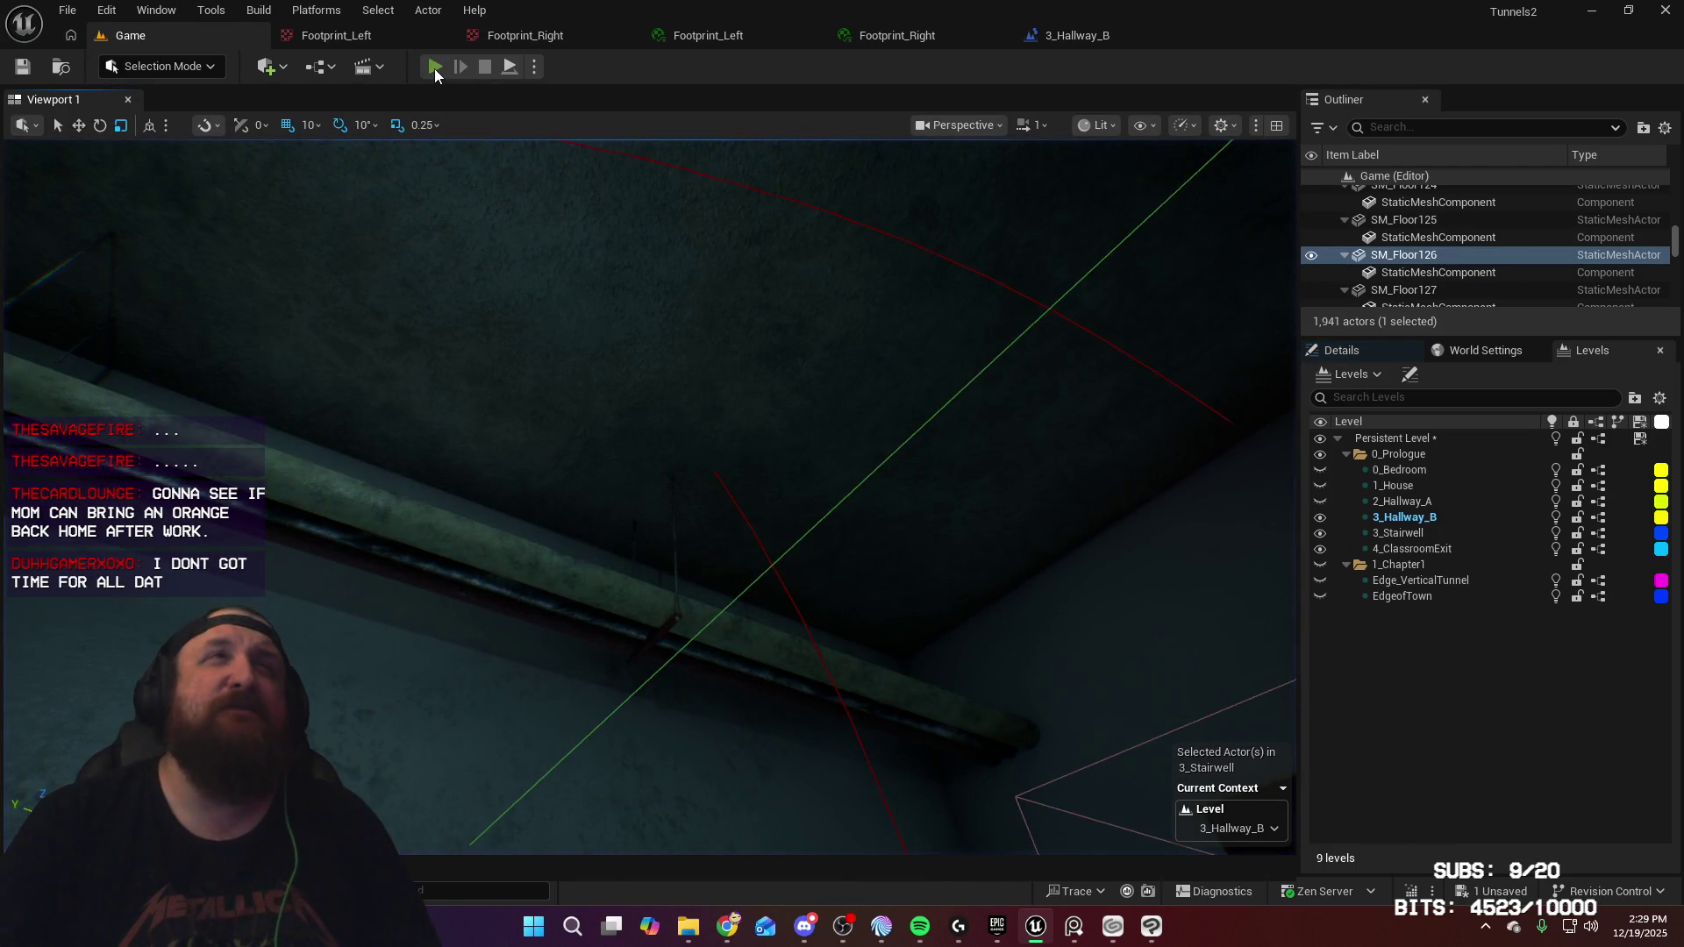
key(w)
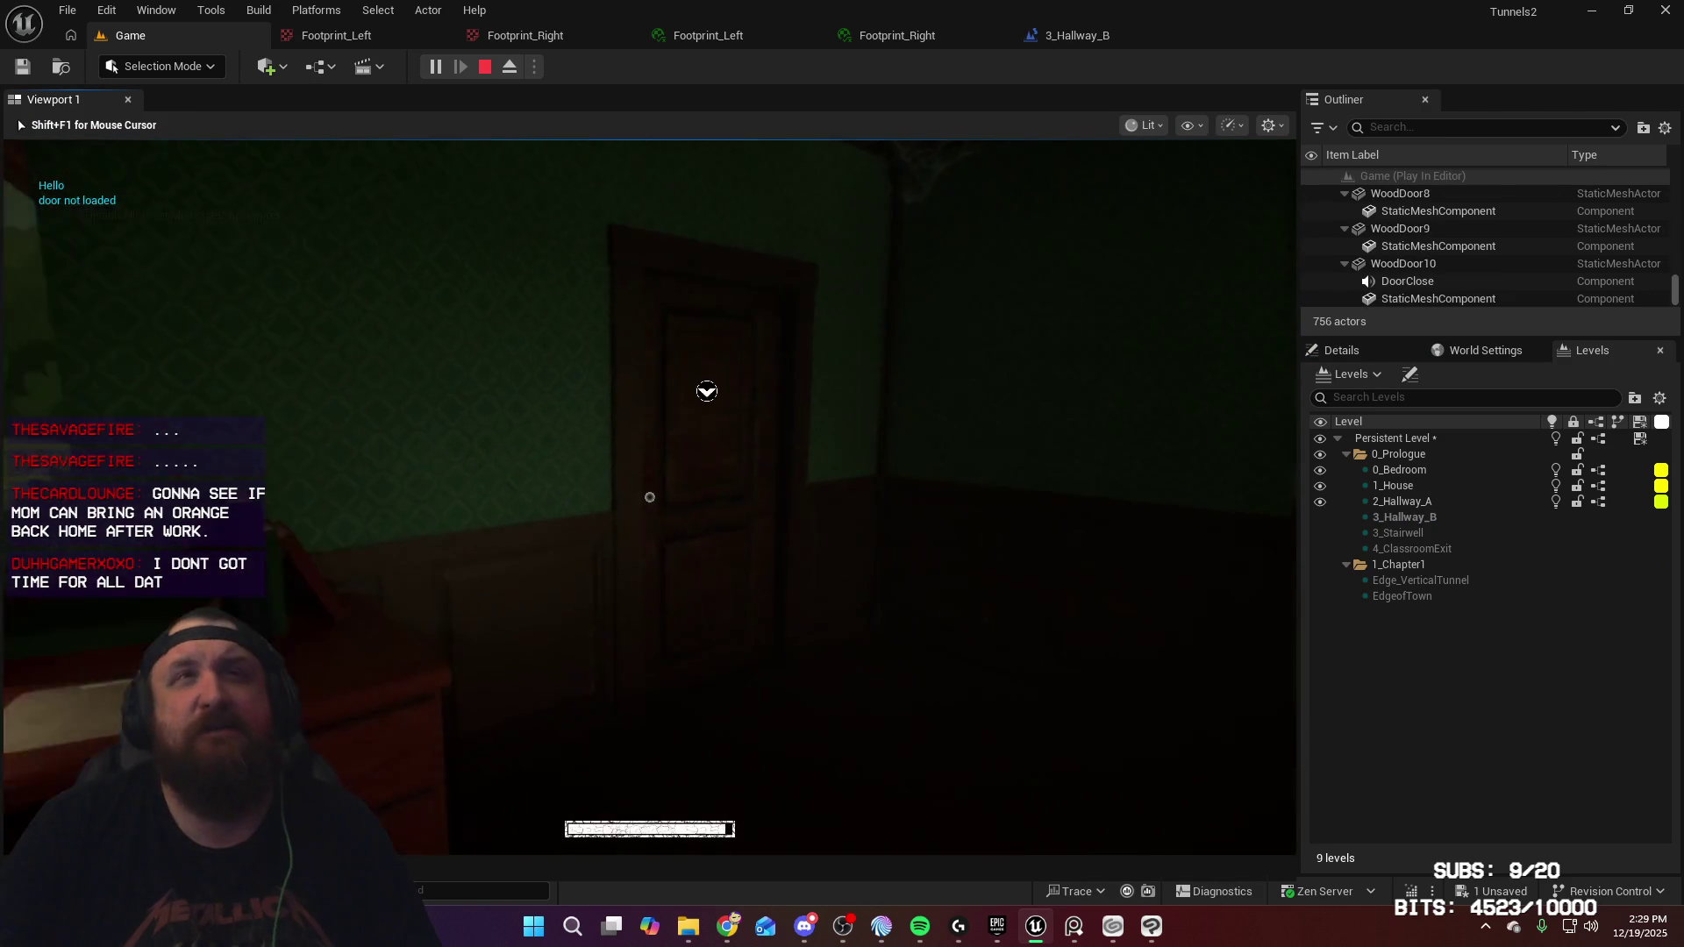
key(s)
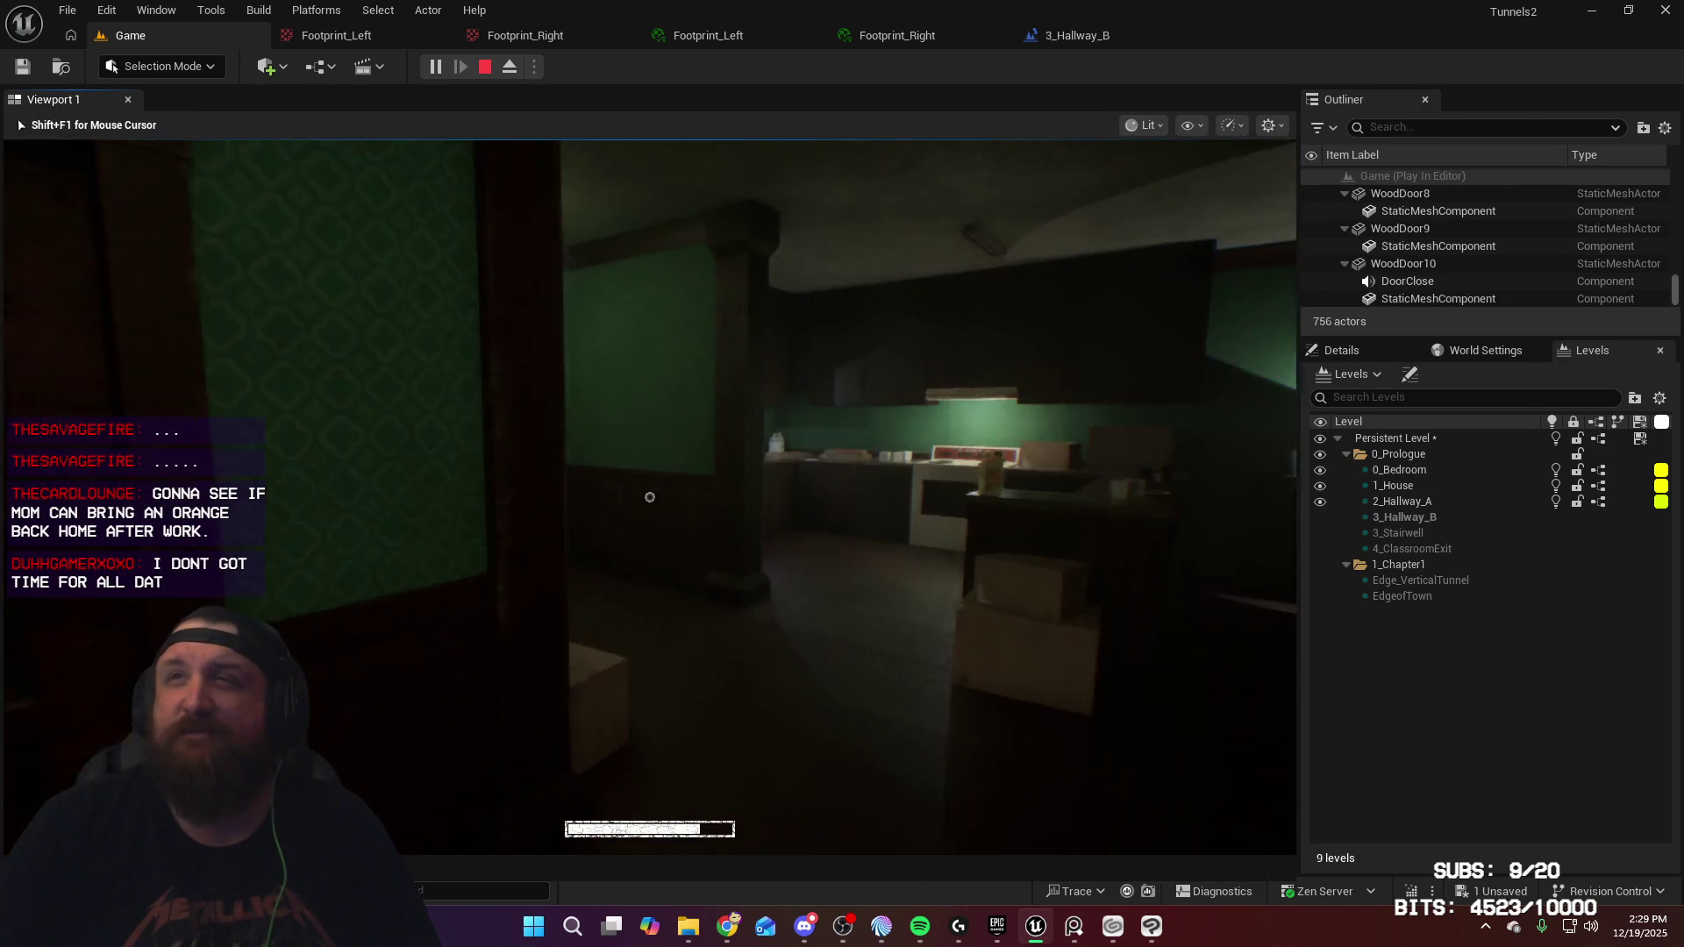
key(w)
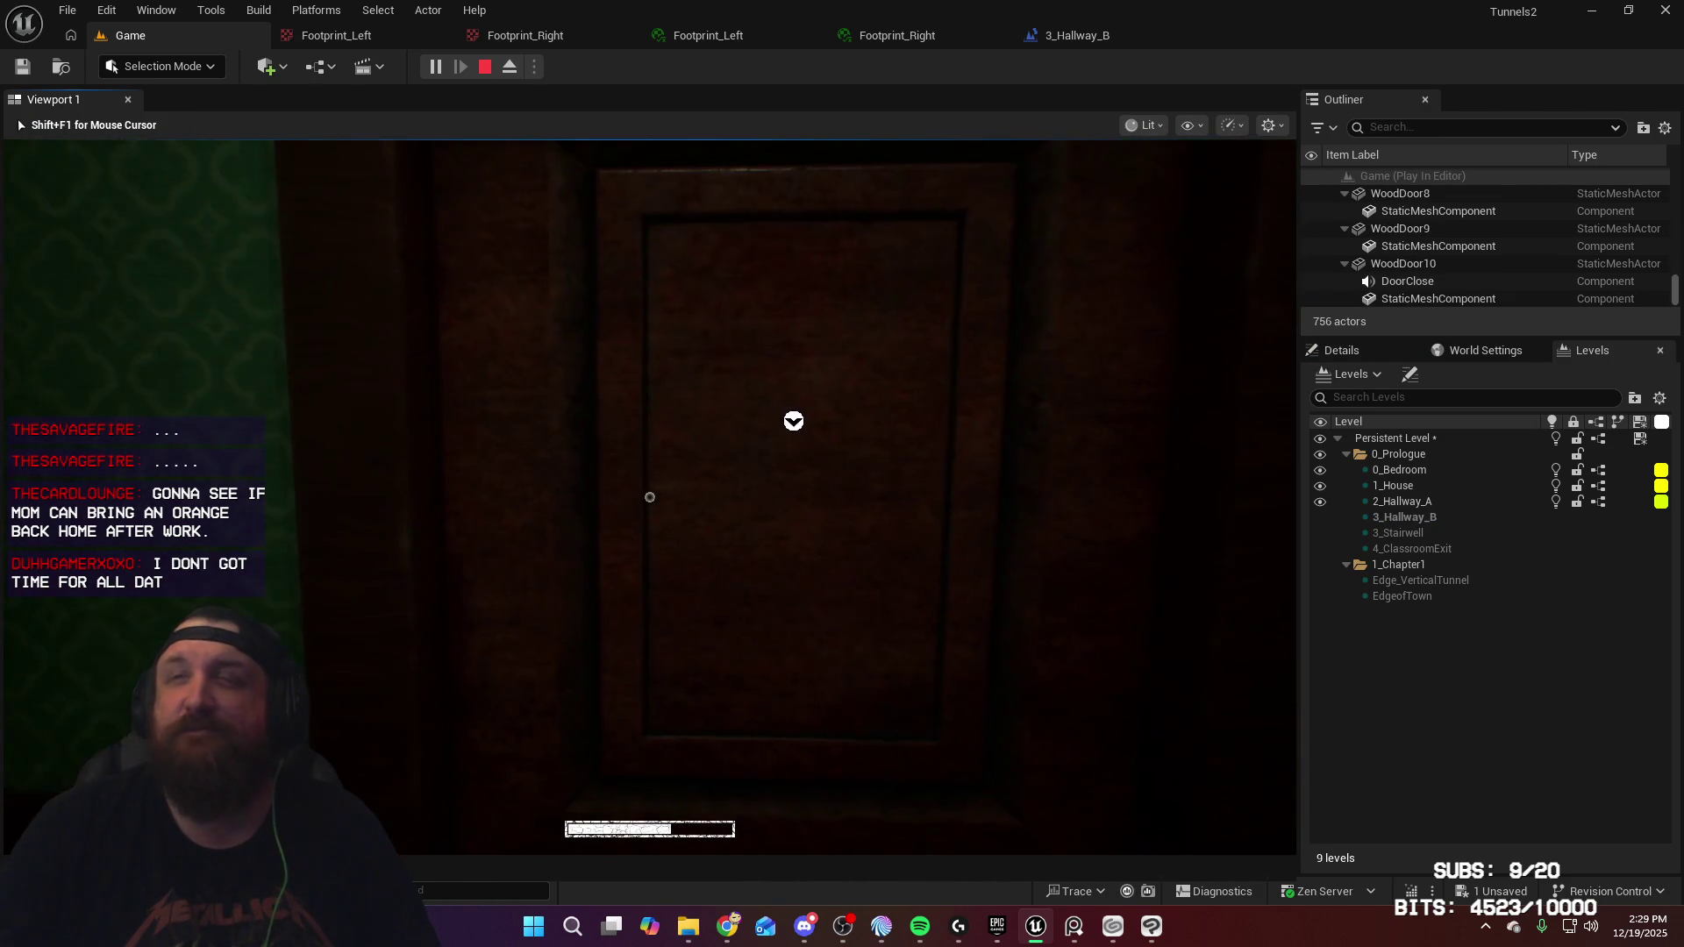
key(e)
key(w)
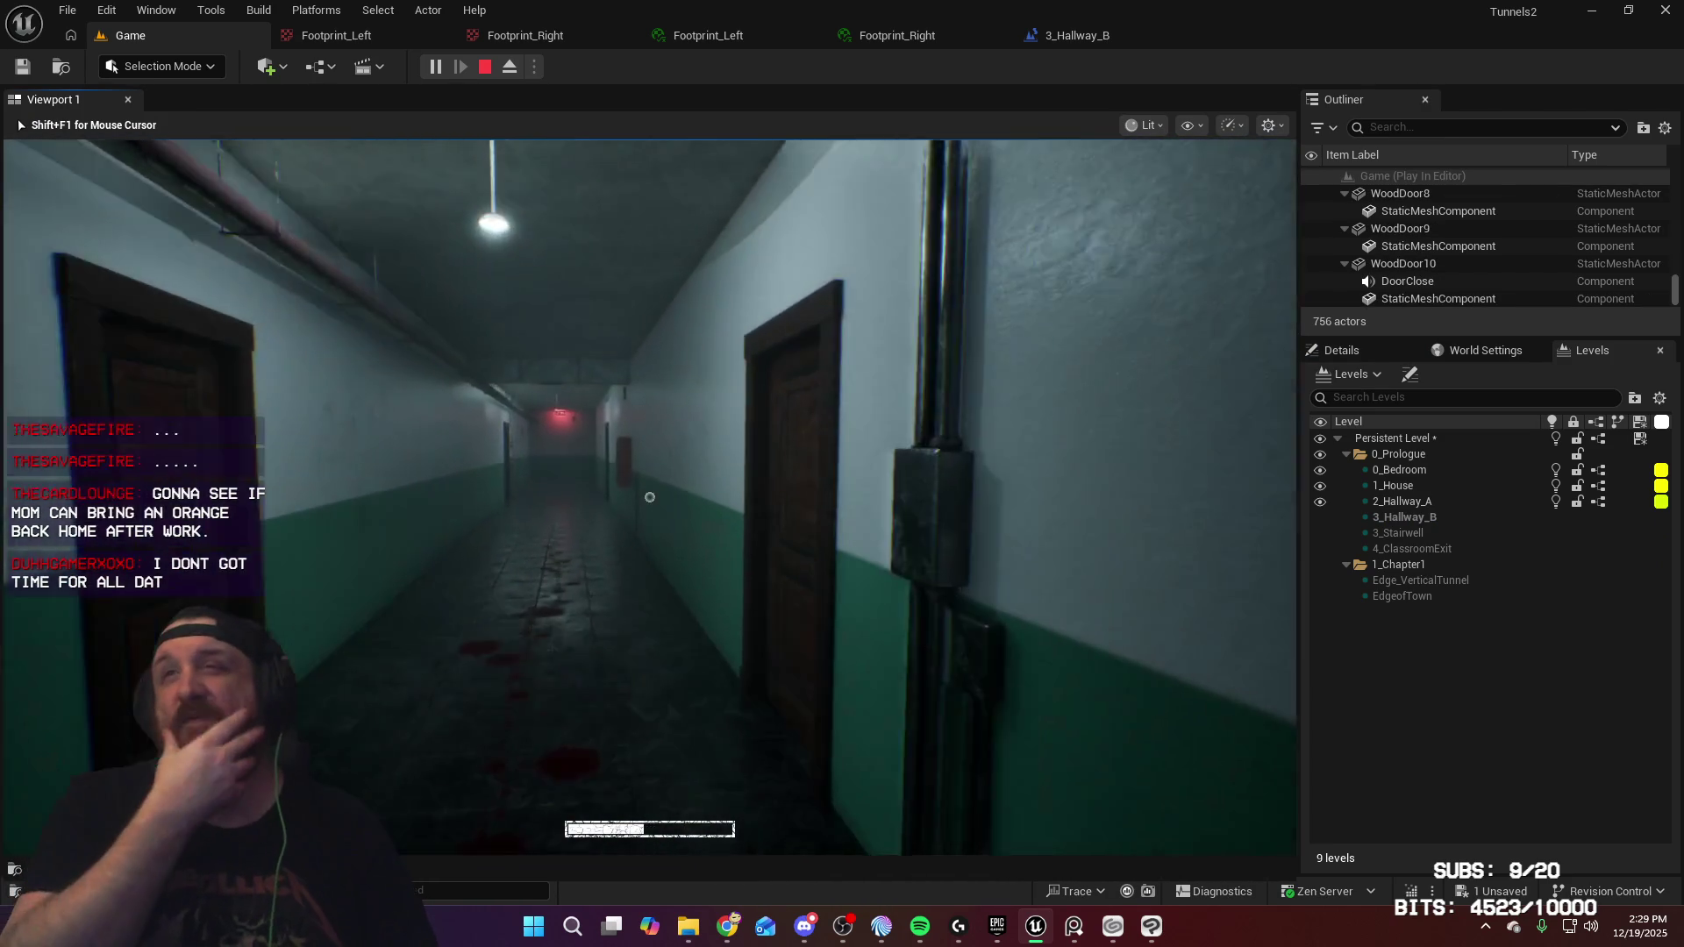
key(w)
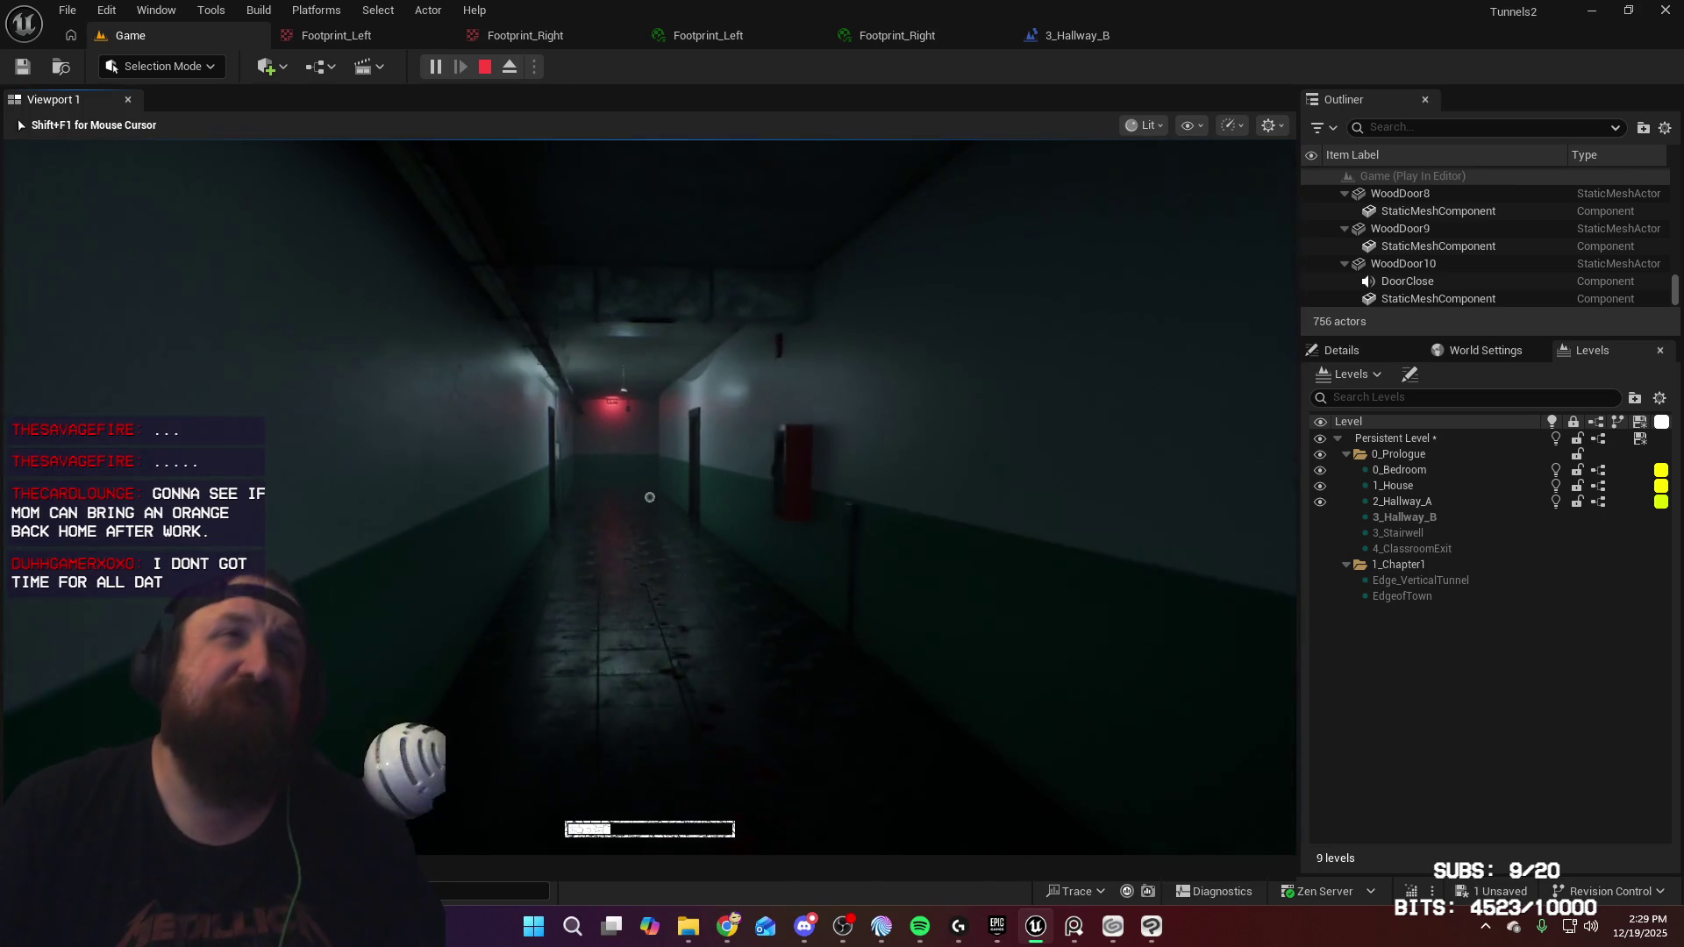
key(w)
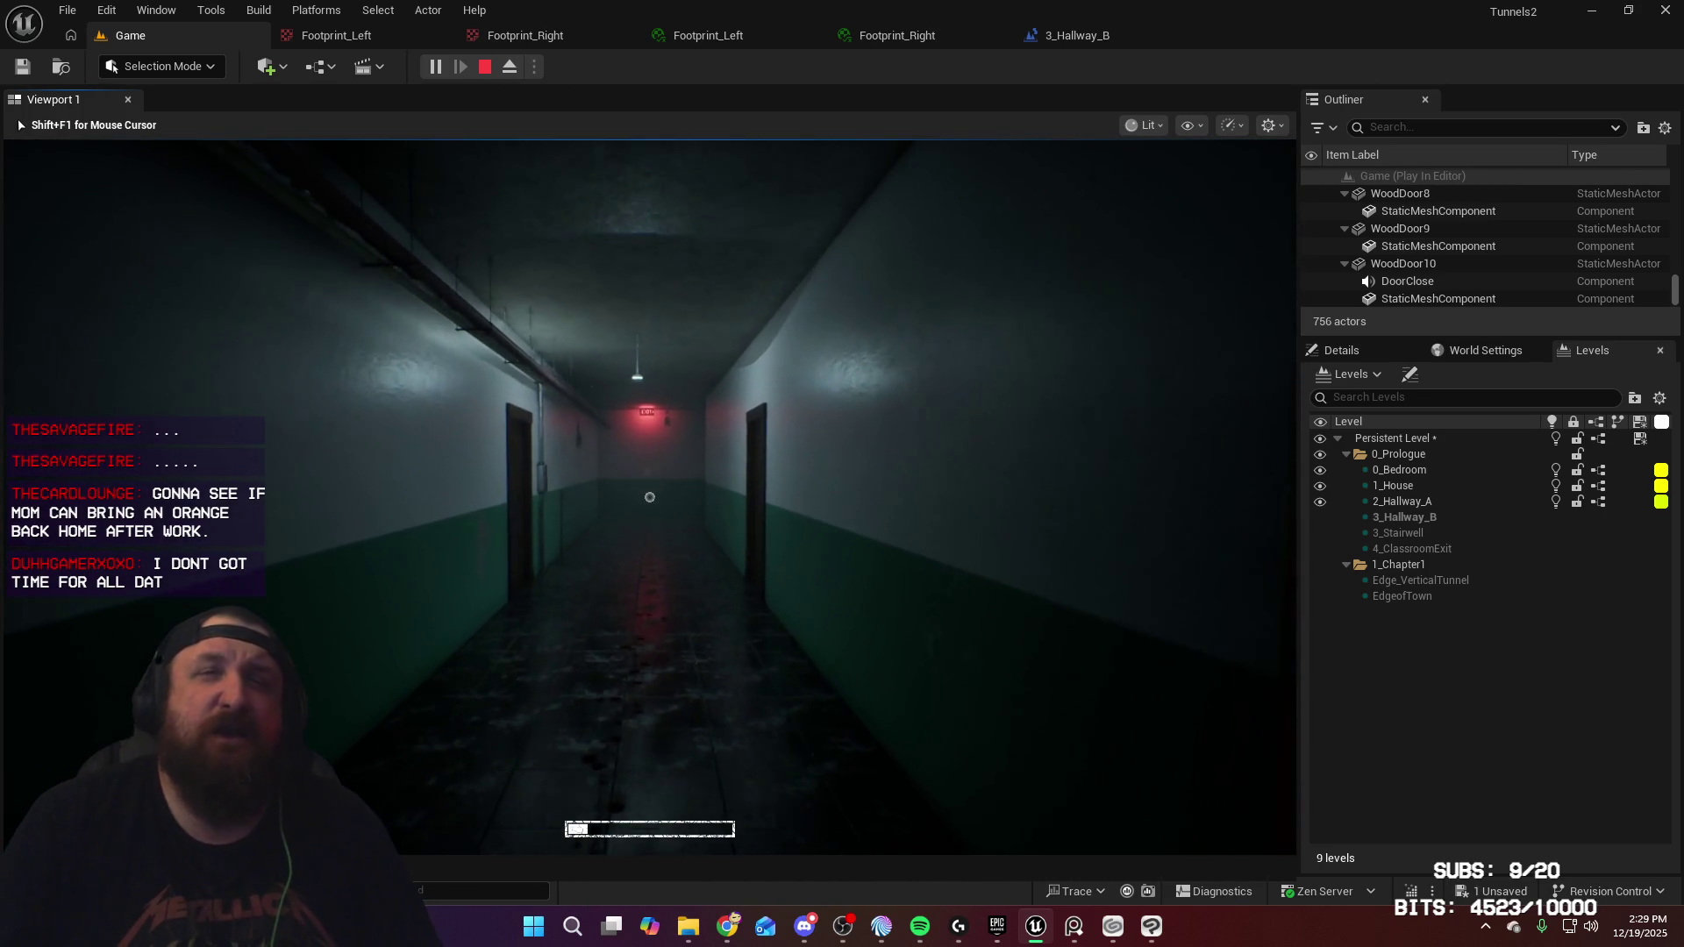
key(w)
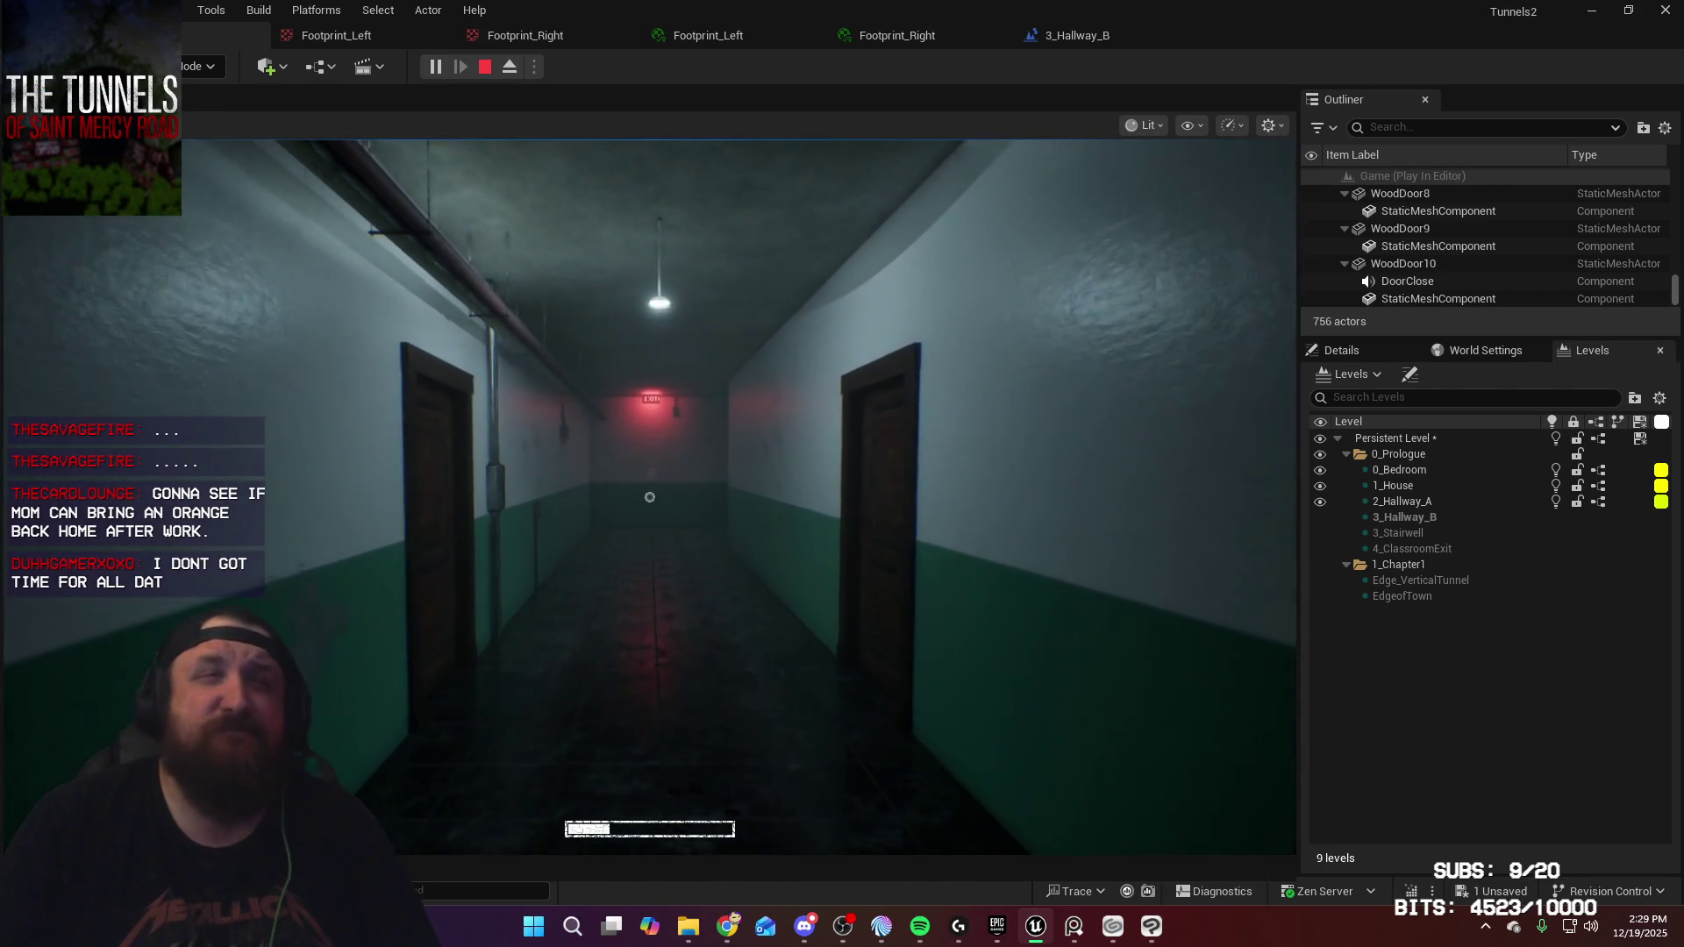
key(w)
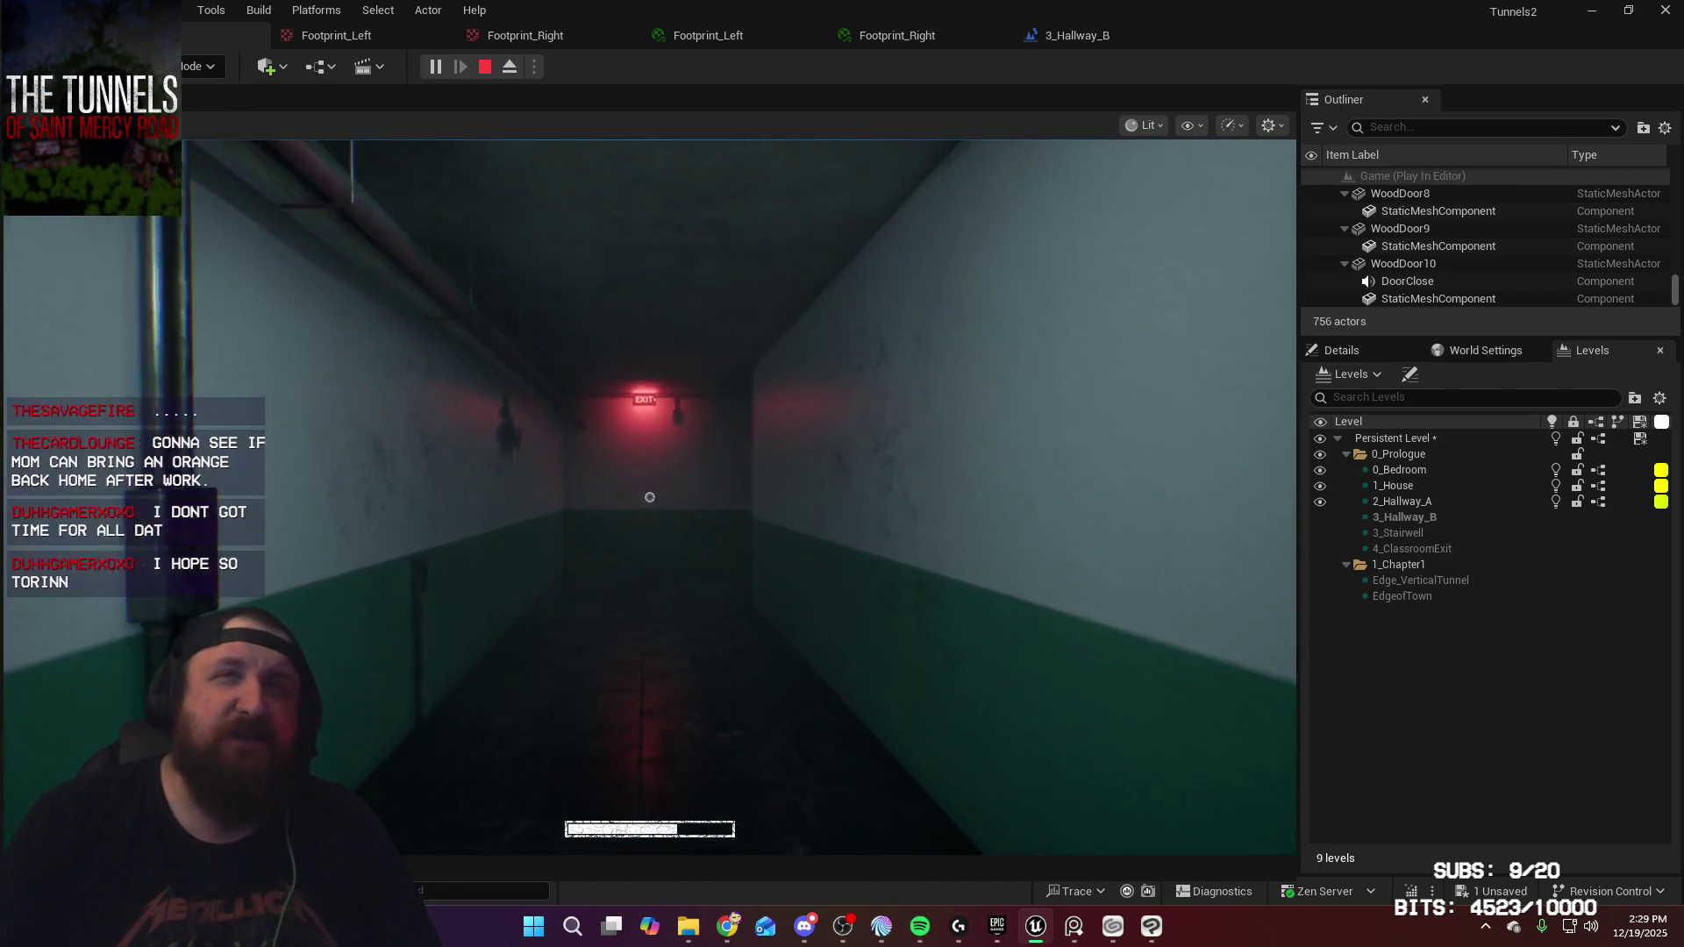
key(w)
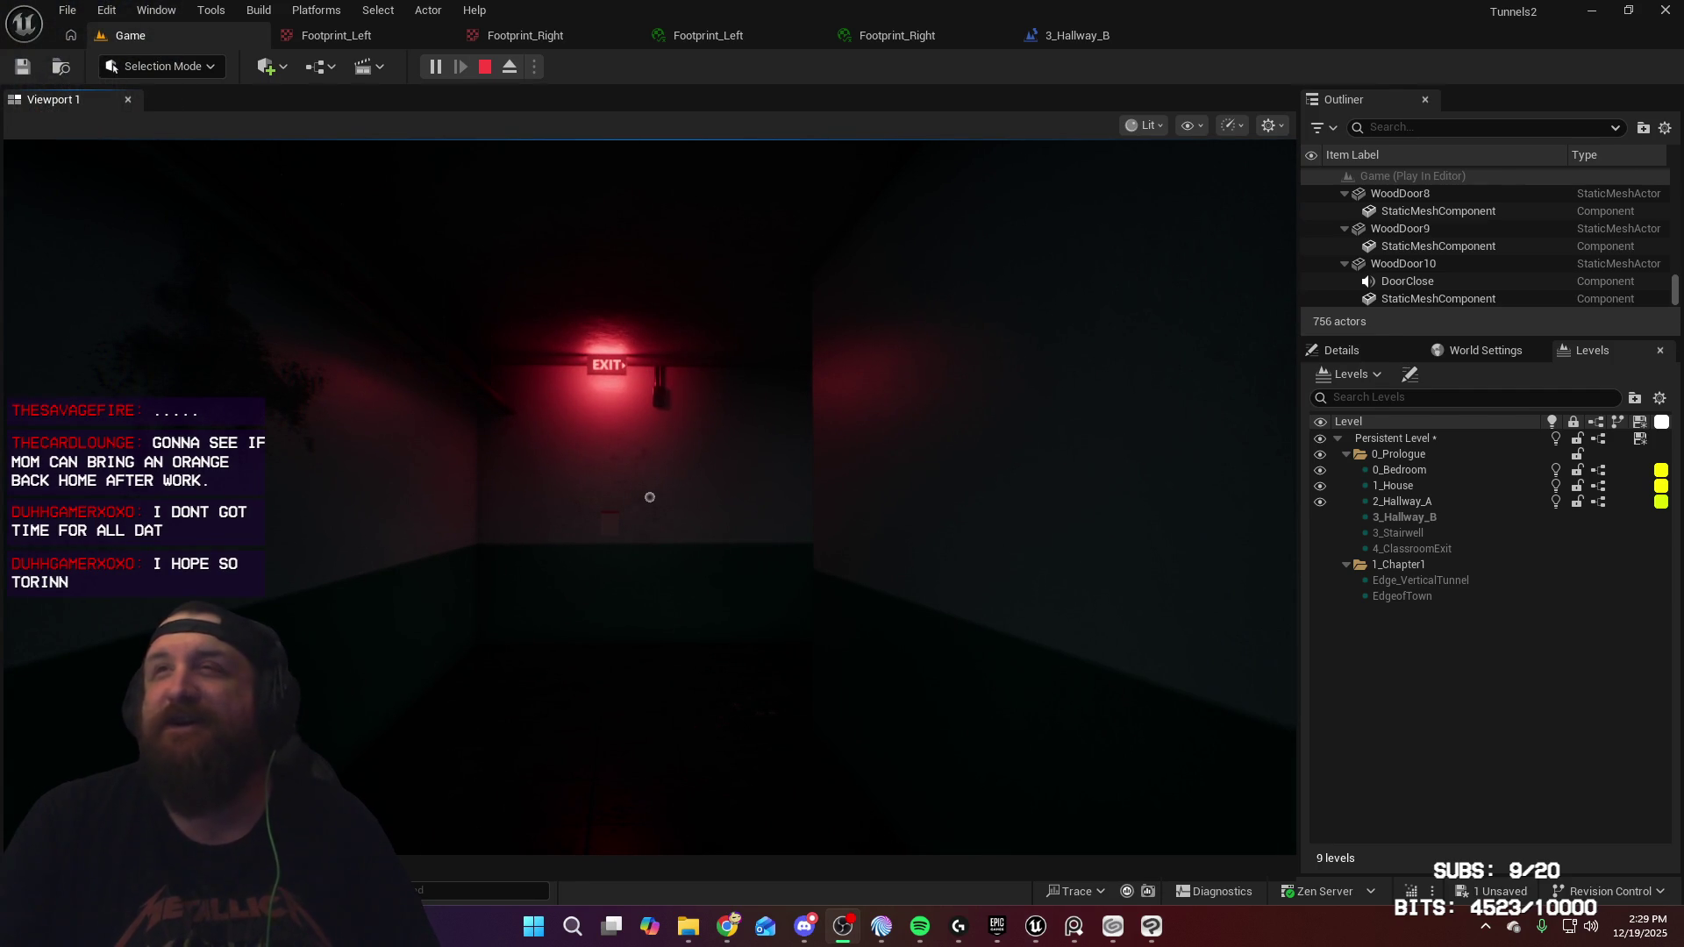
Walk down the hallway past the side doors up to the red exit door
click(784, 414)
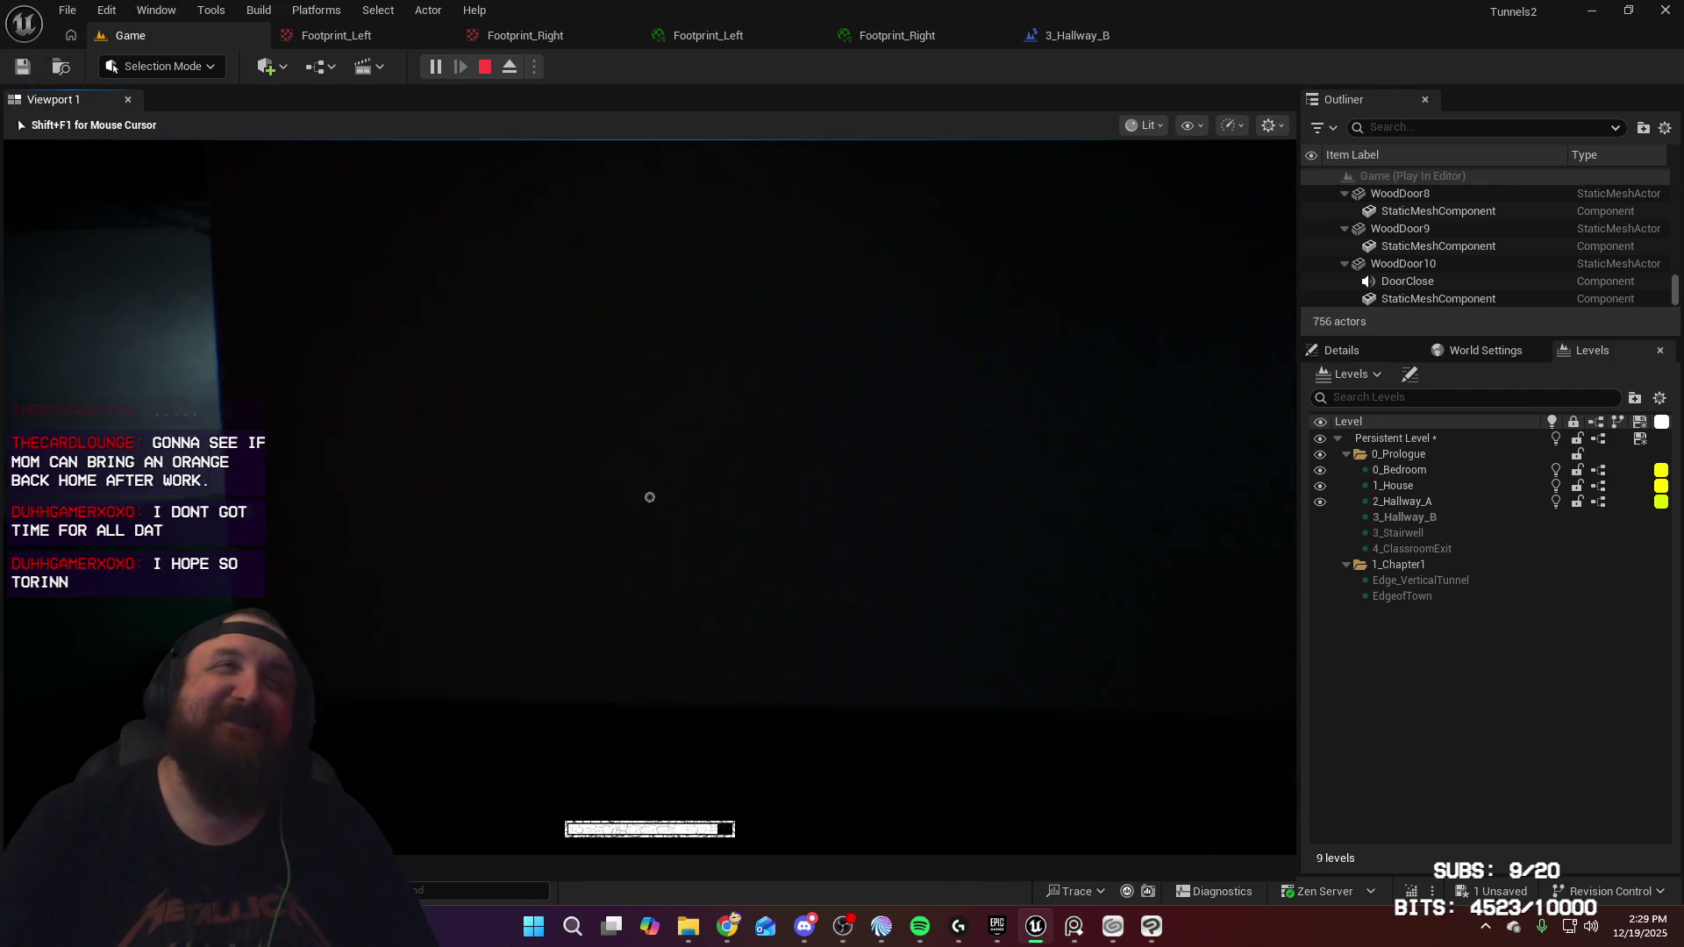
key(w)
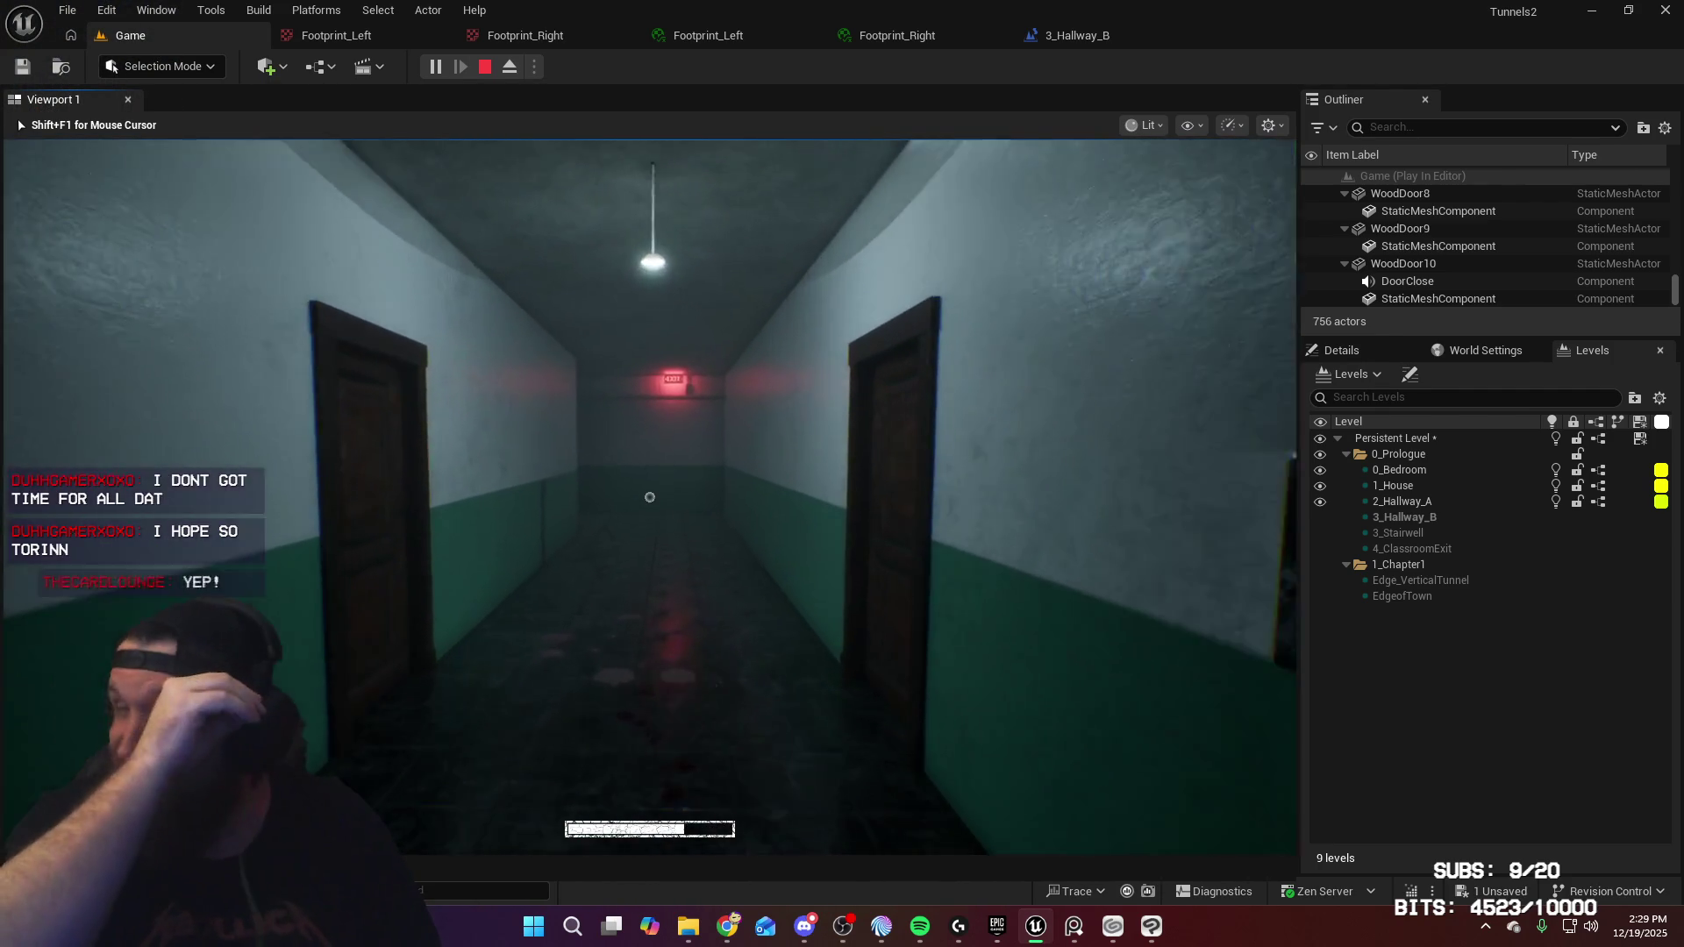
key(w)
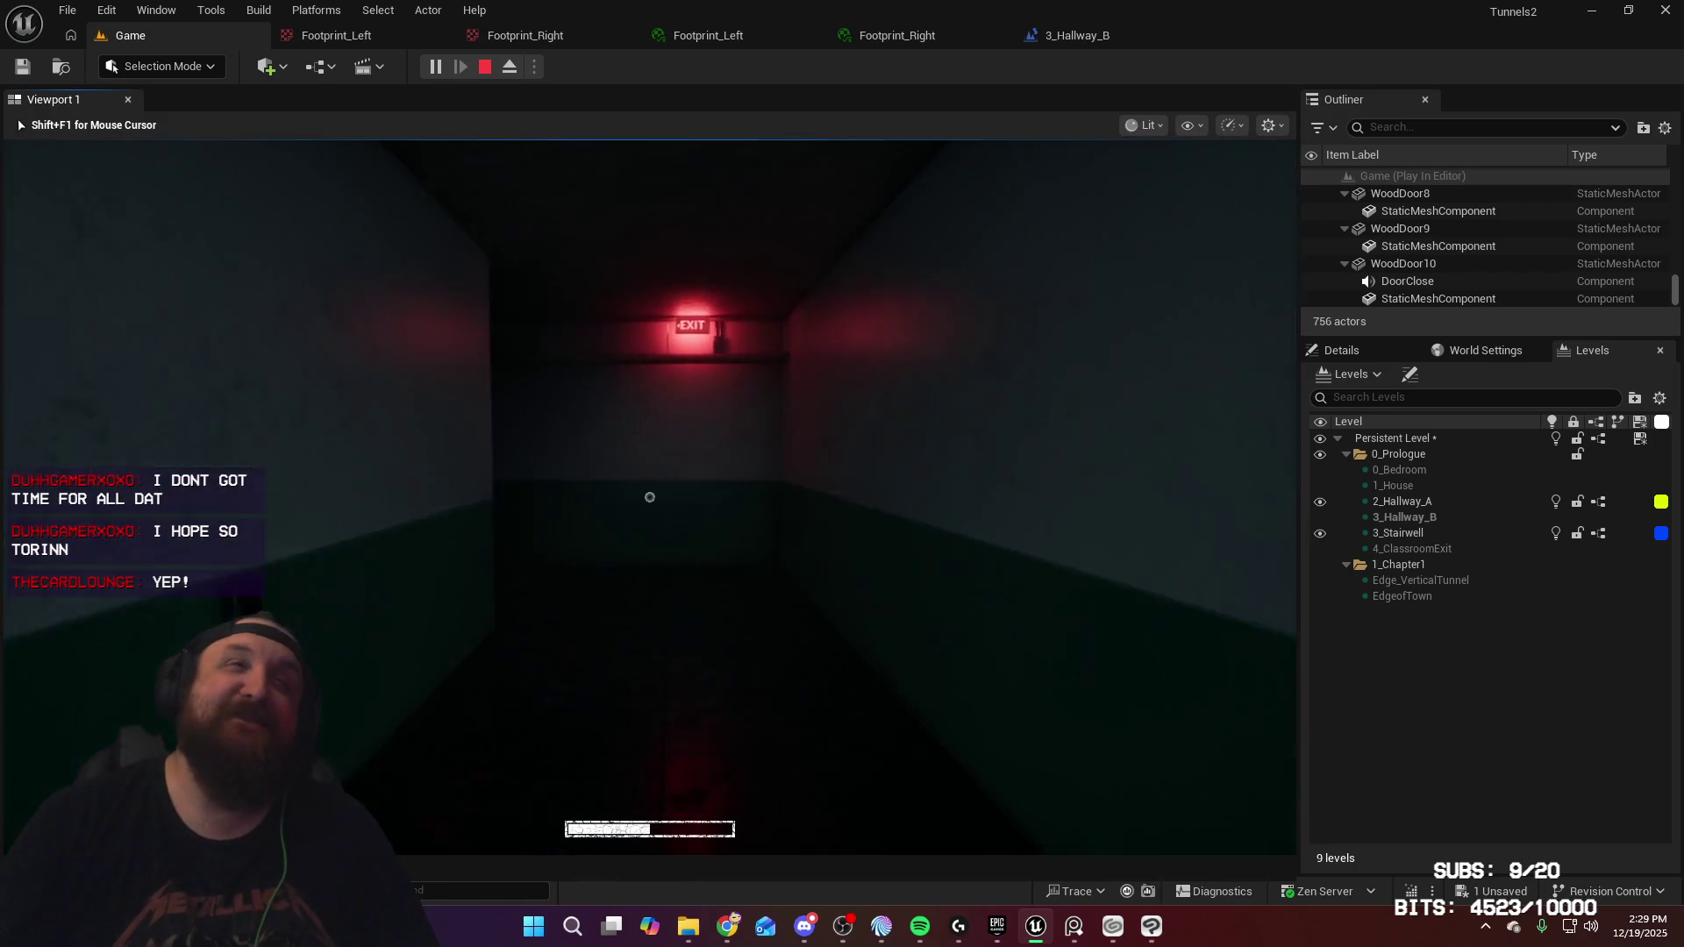
key(w)
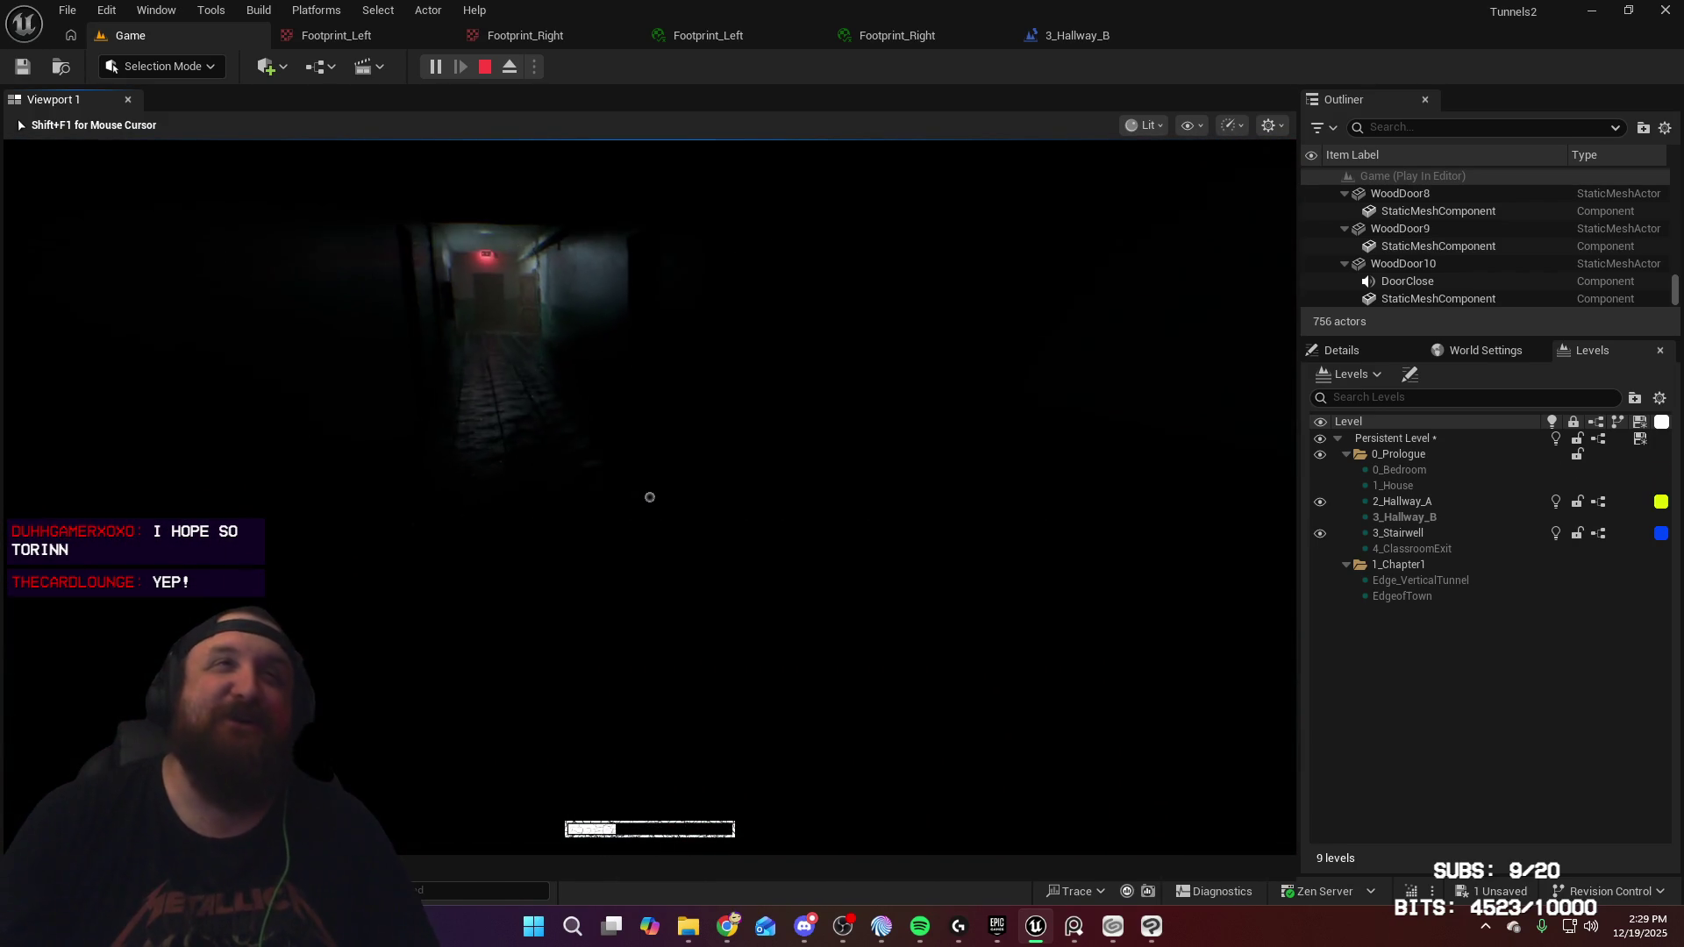
key(w)
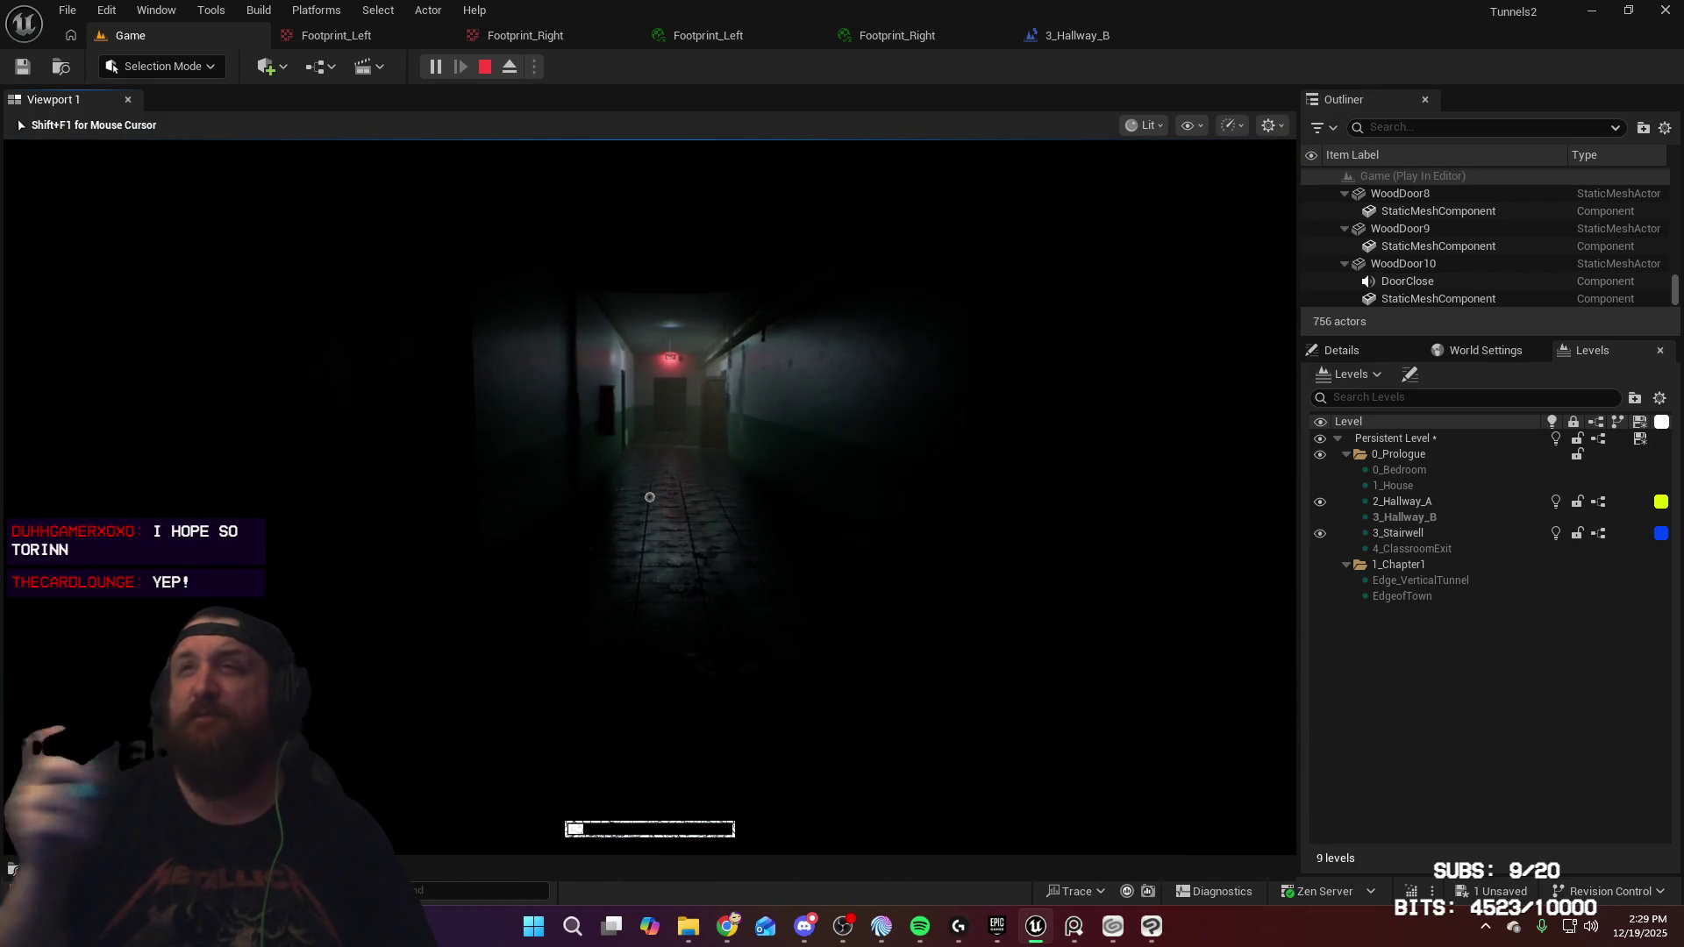
key(w)
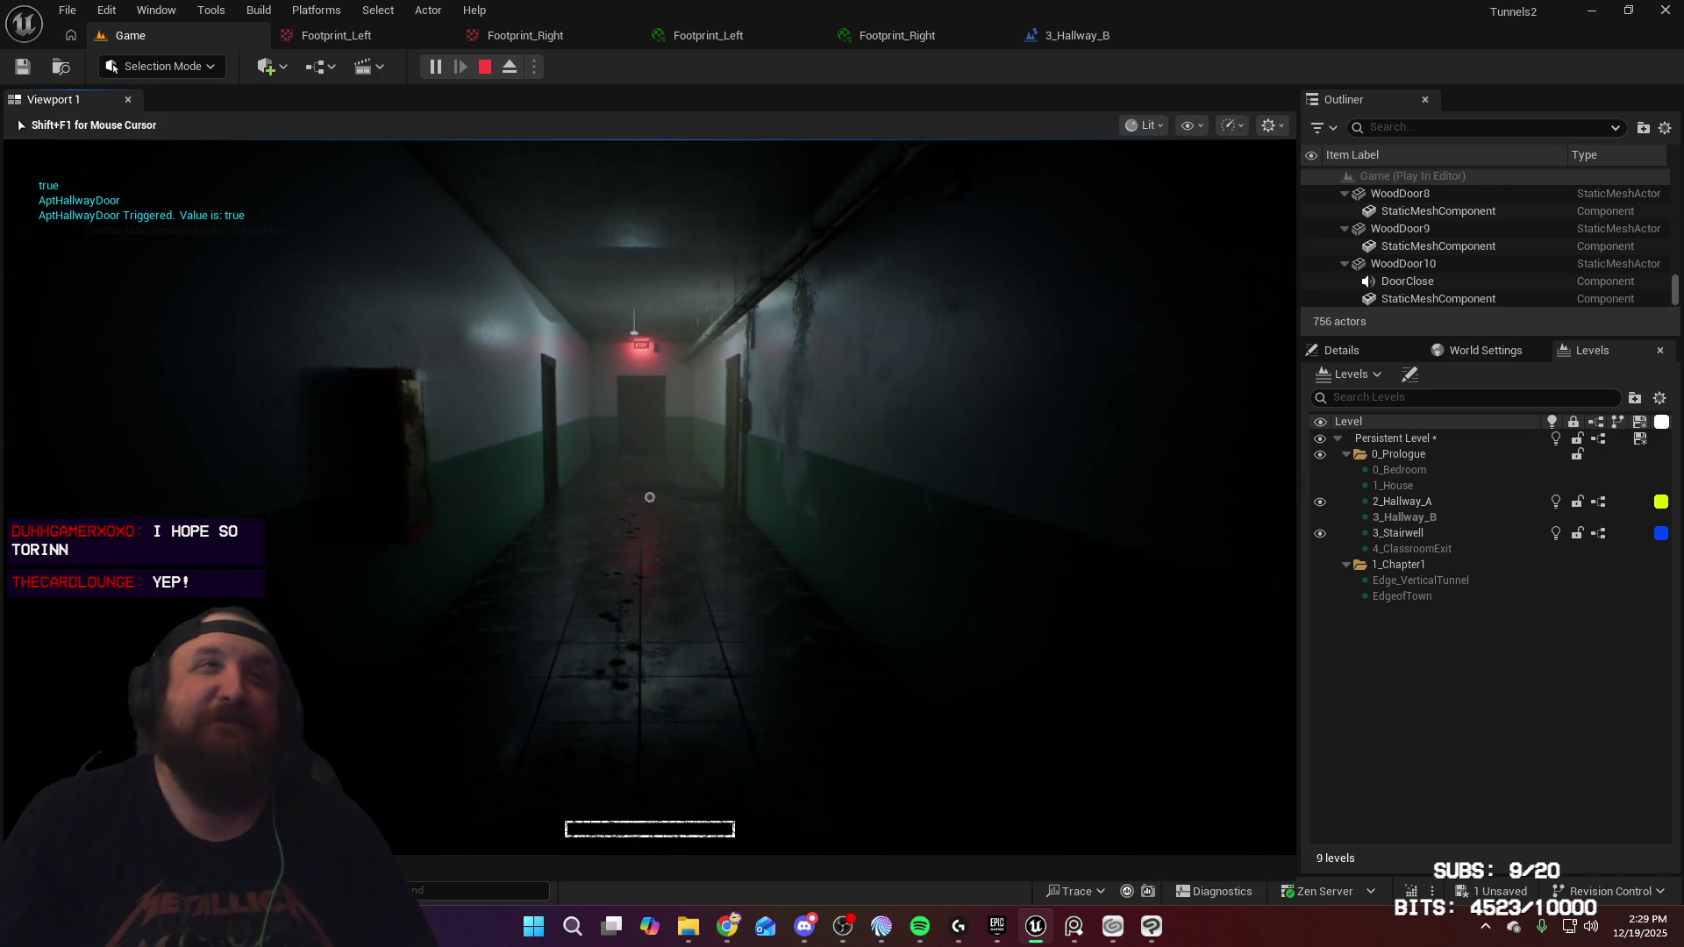
key(w)
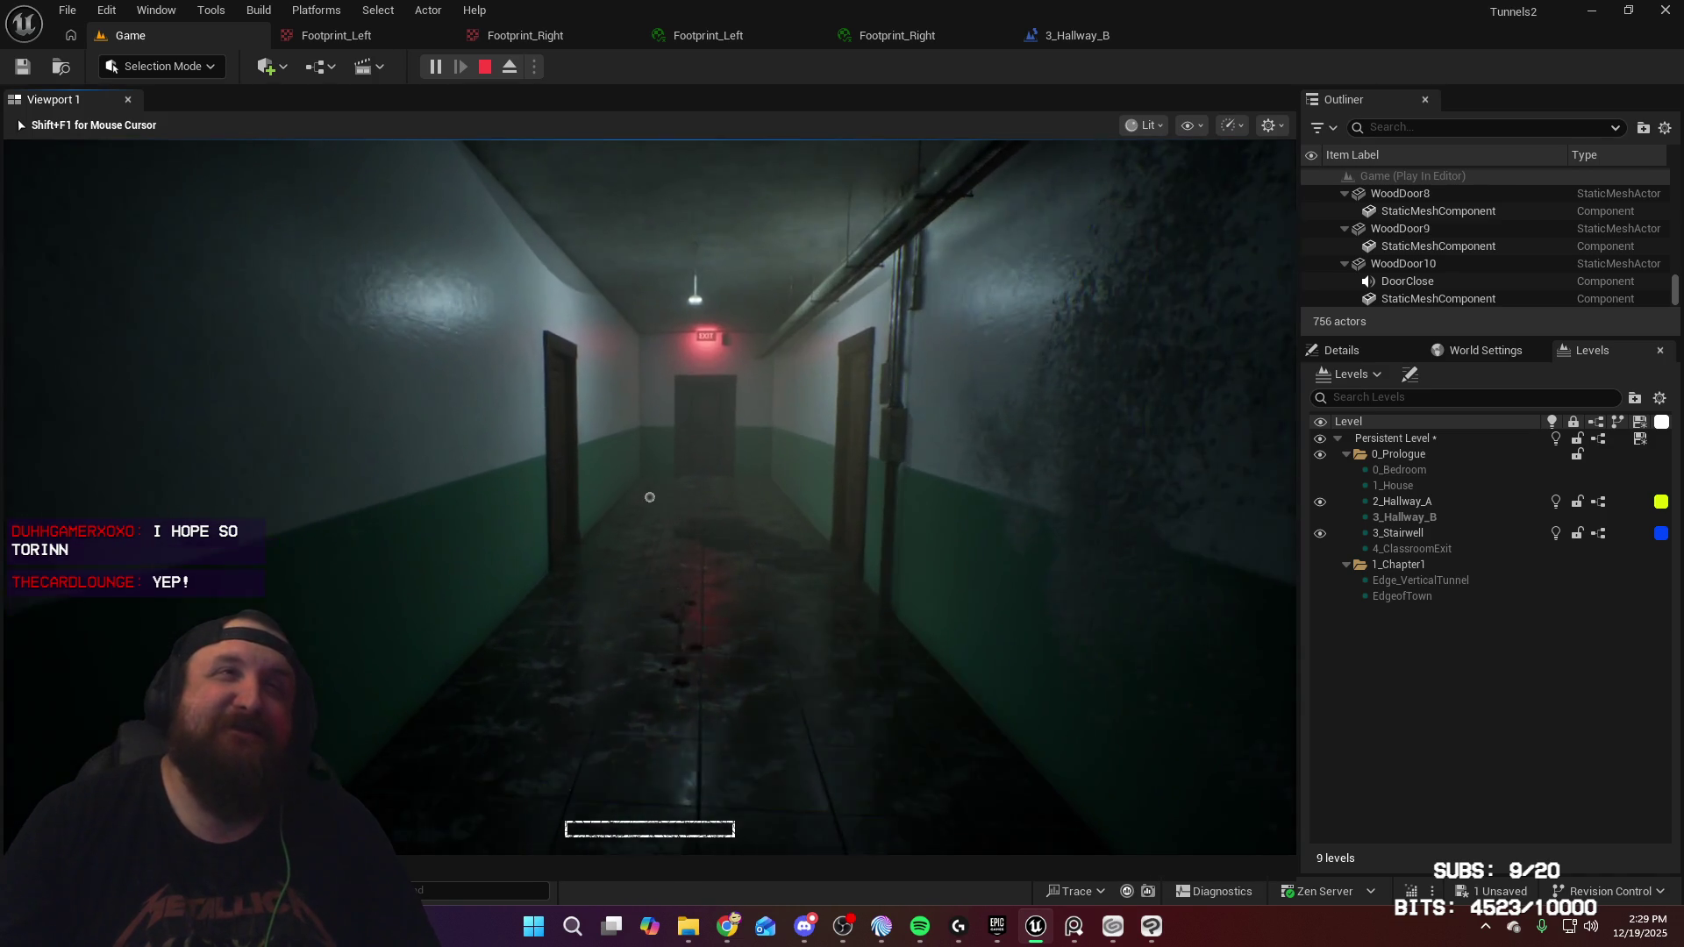
key(w)
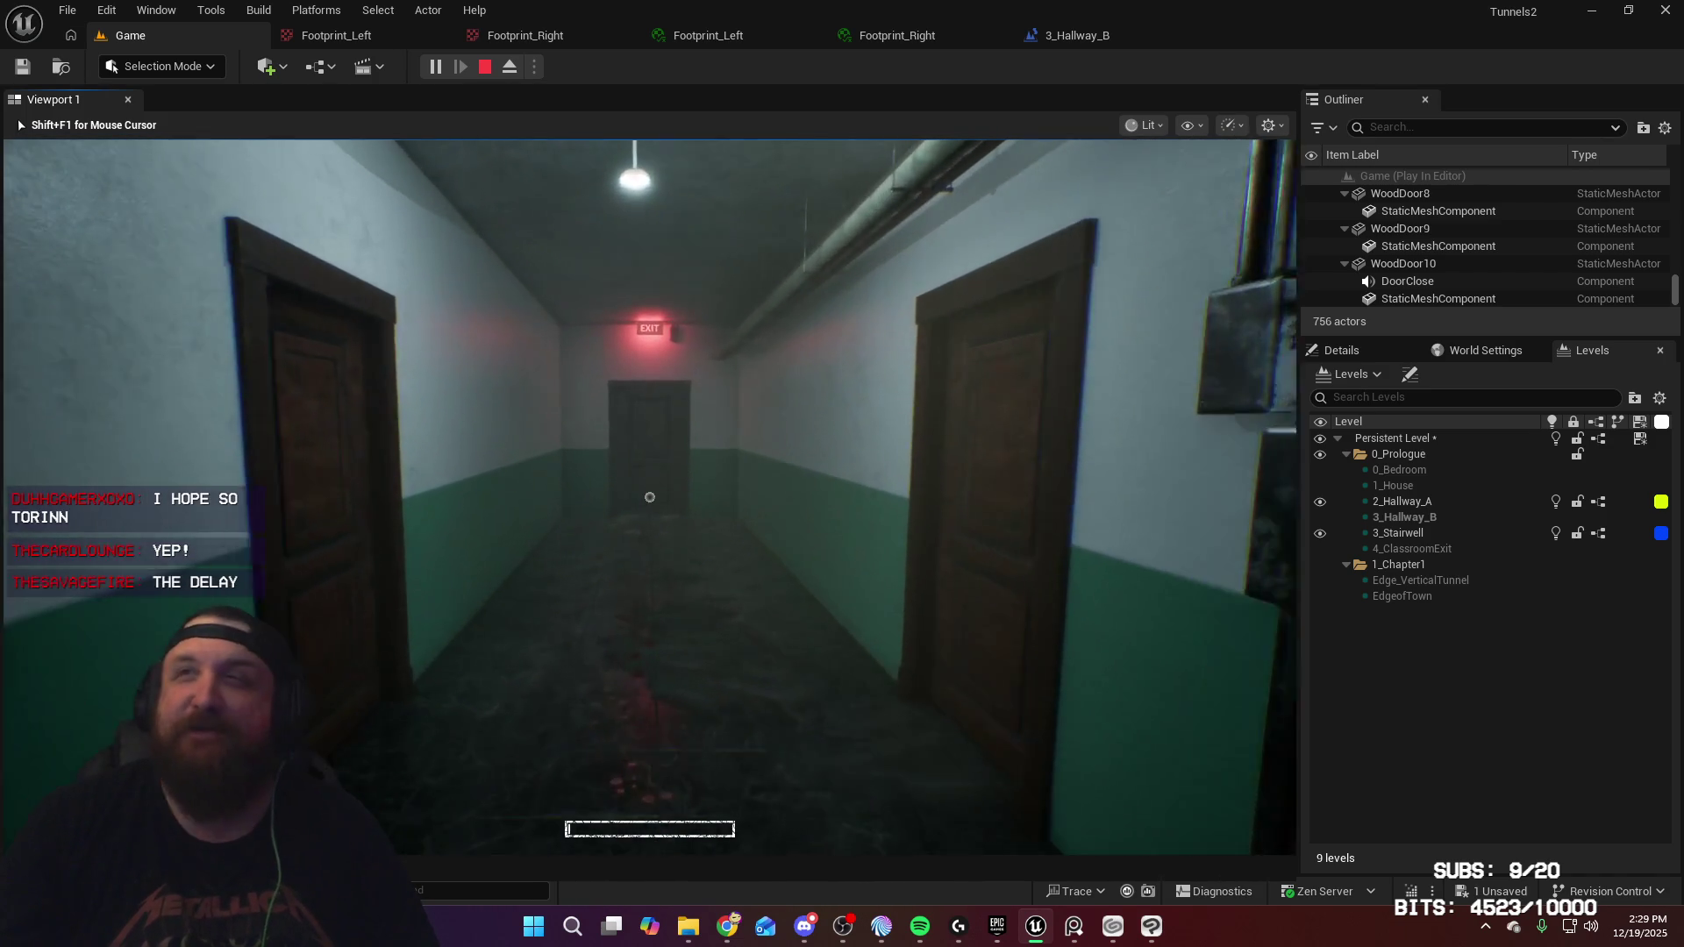
key(w)
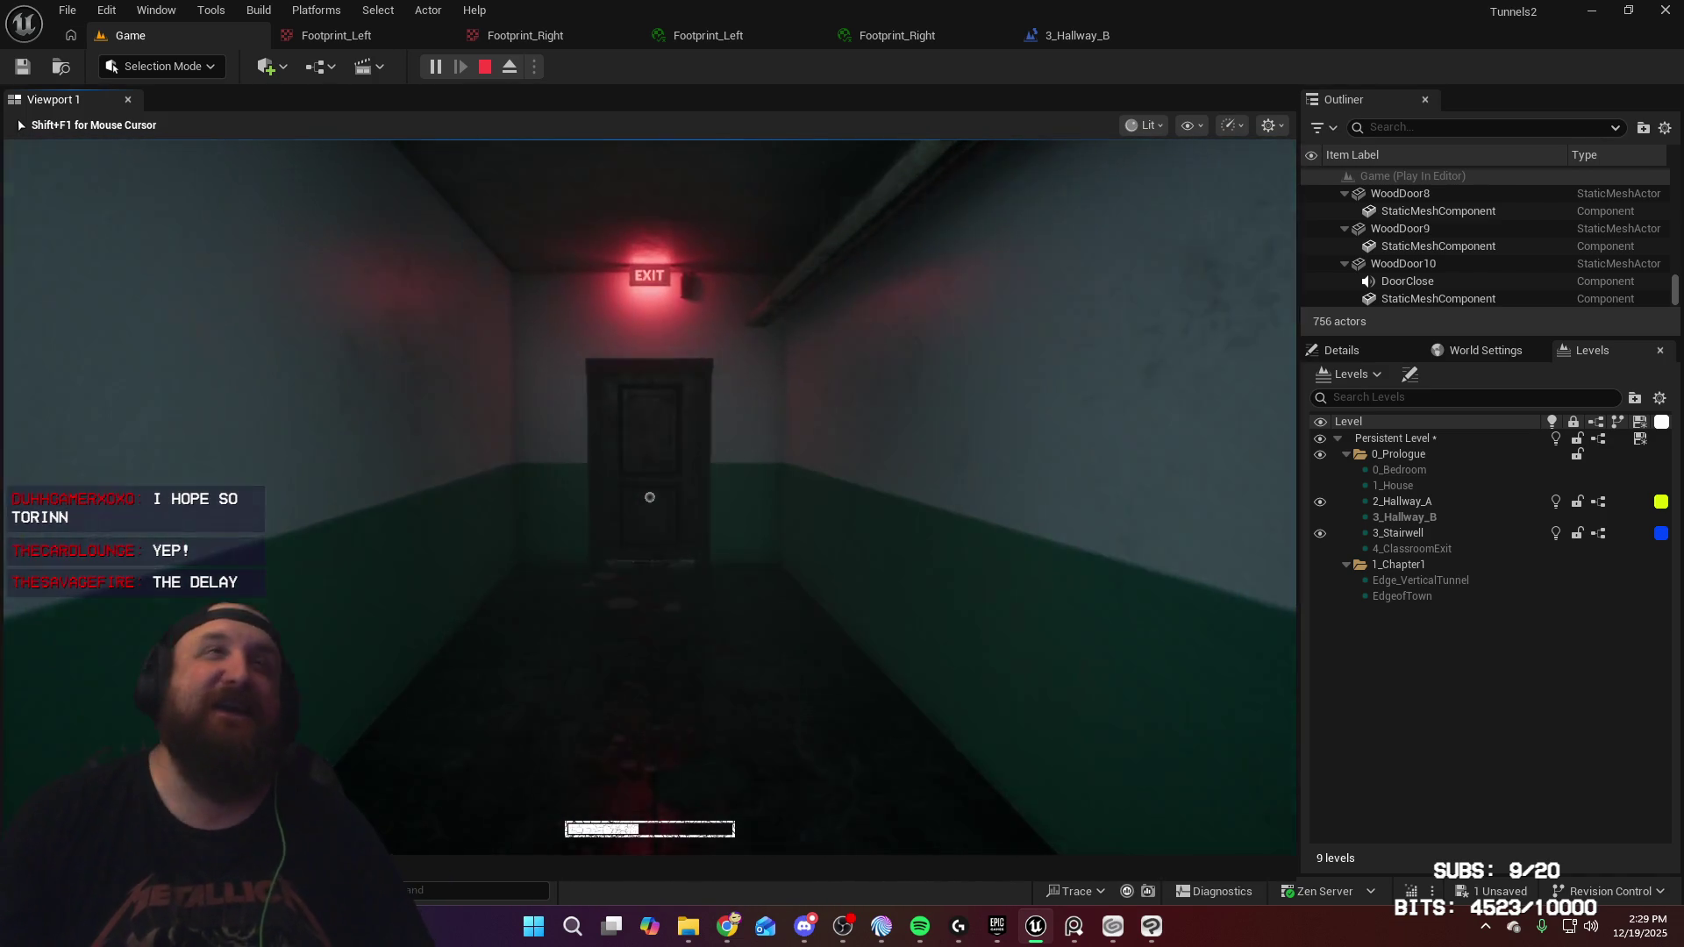
key(w)
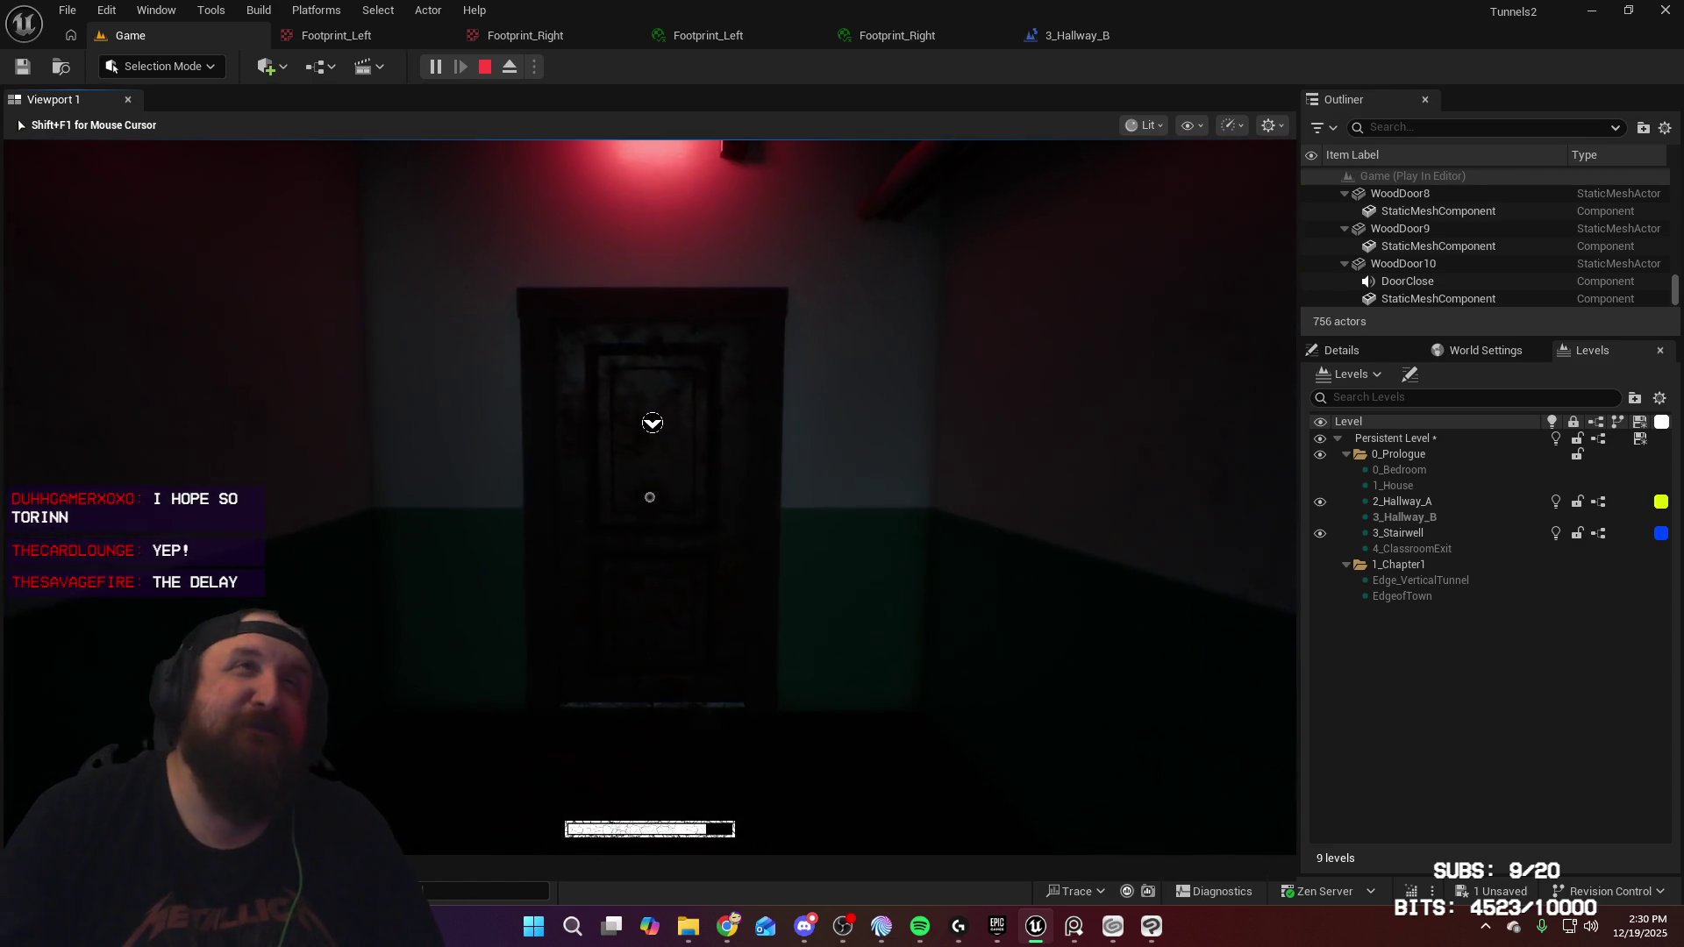
Go through the exit door, down the stairwell into Hallway B, then stop playing
key(e)
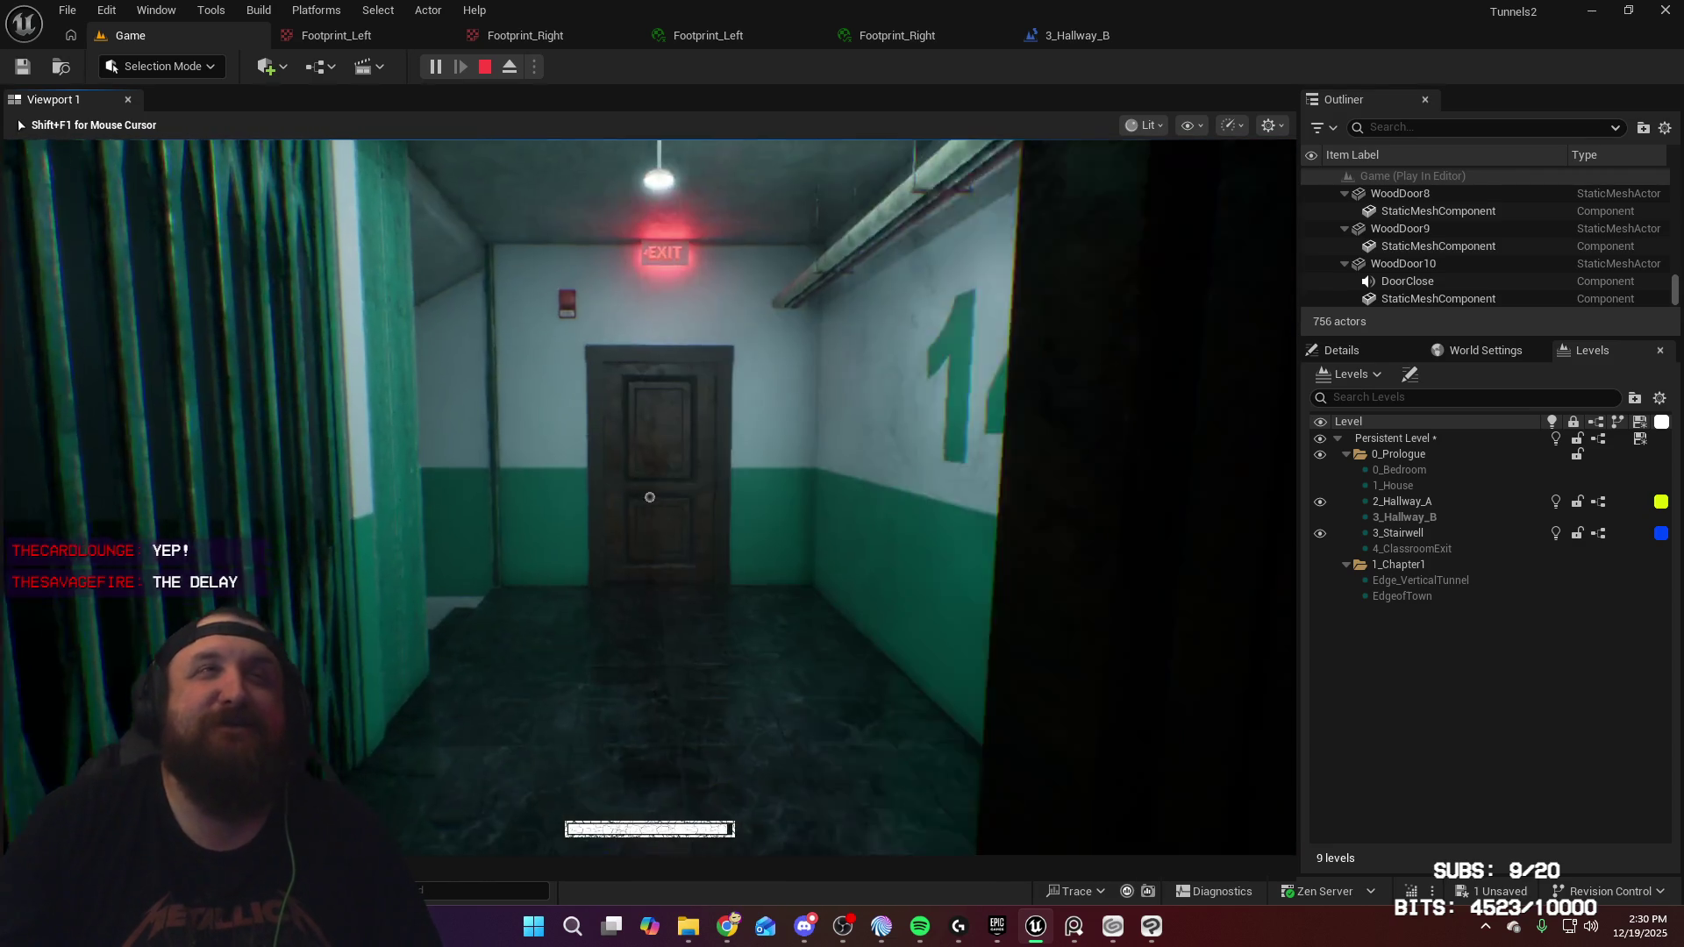
key(w)
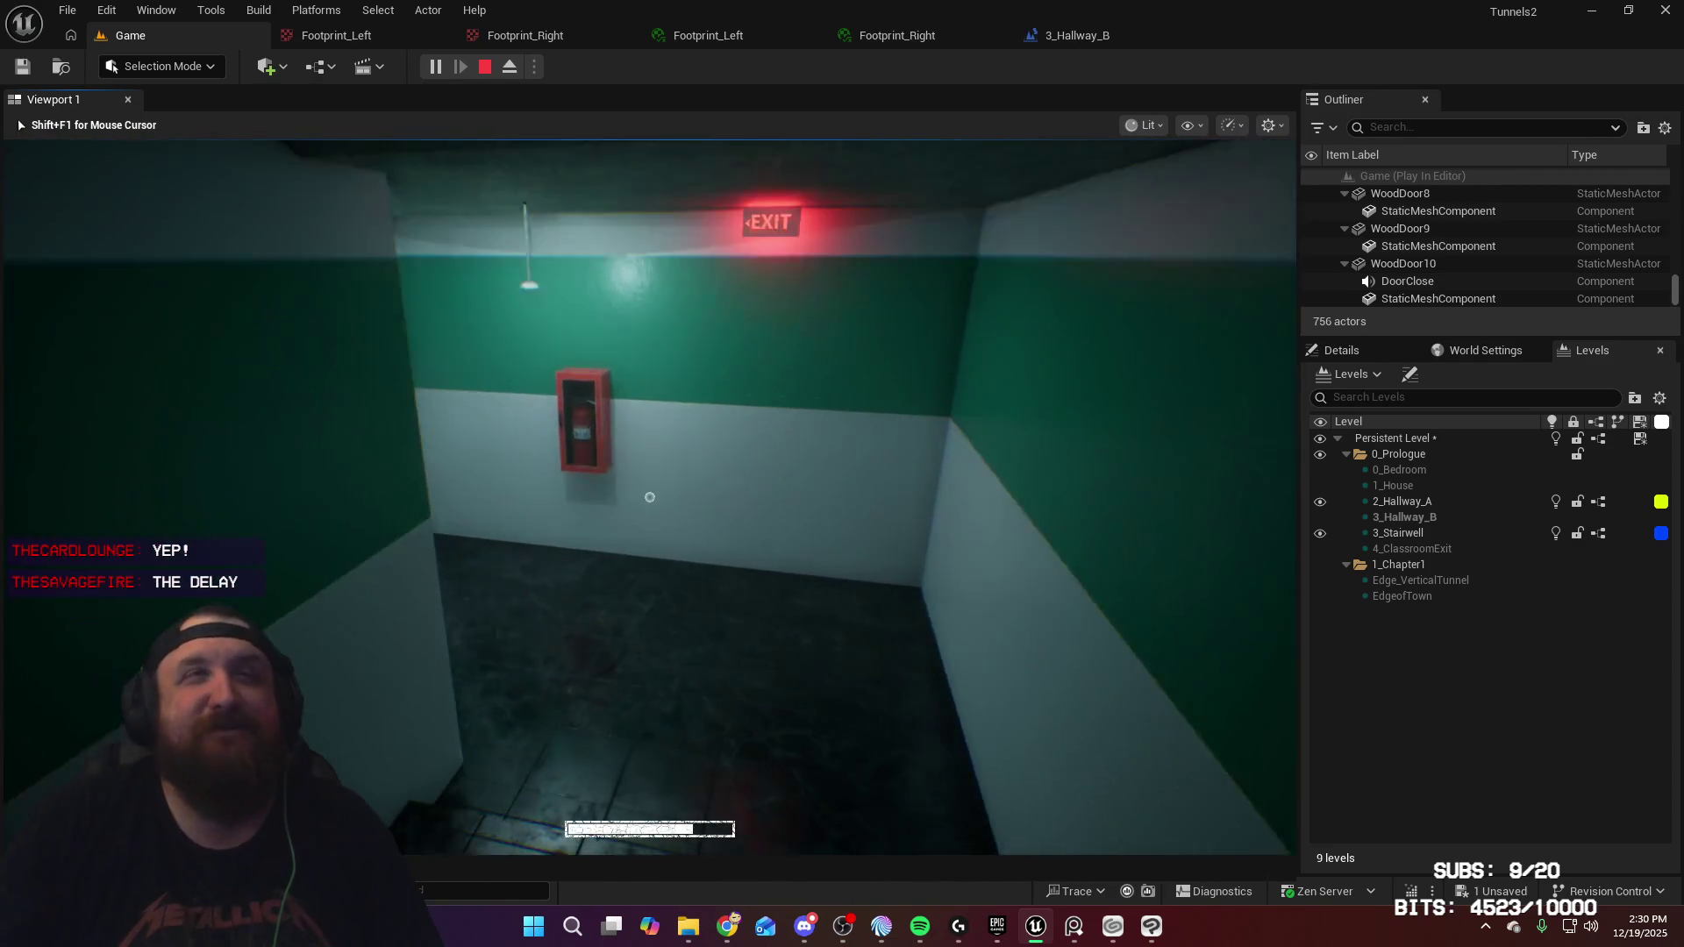
key(w)
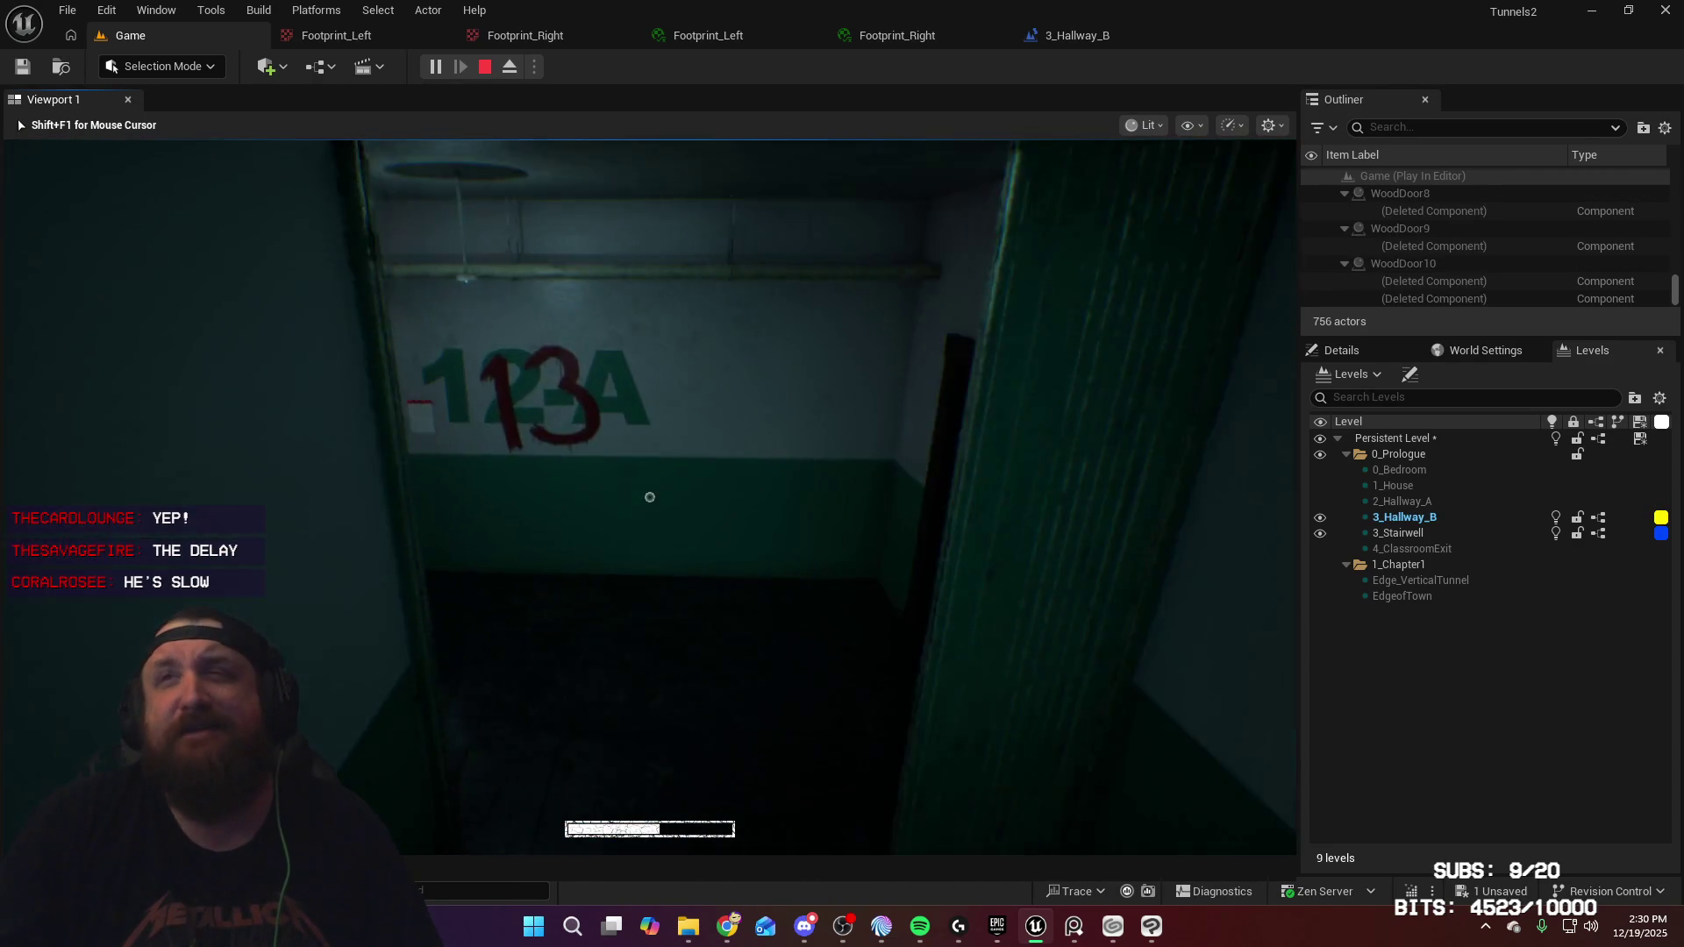
key(e)
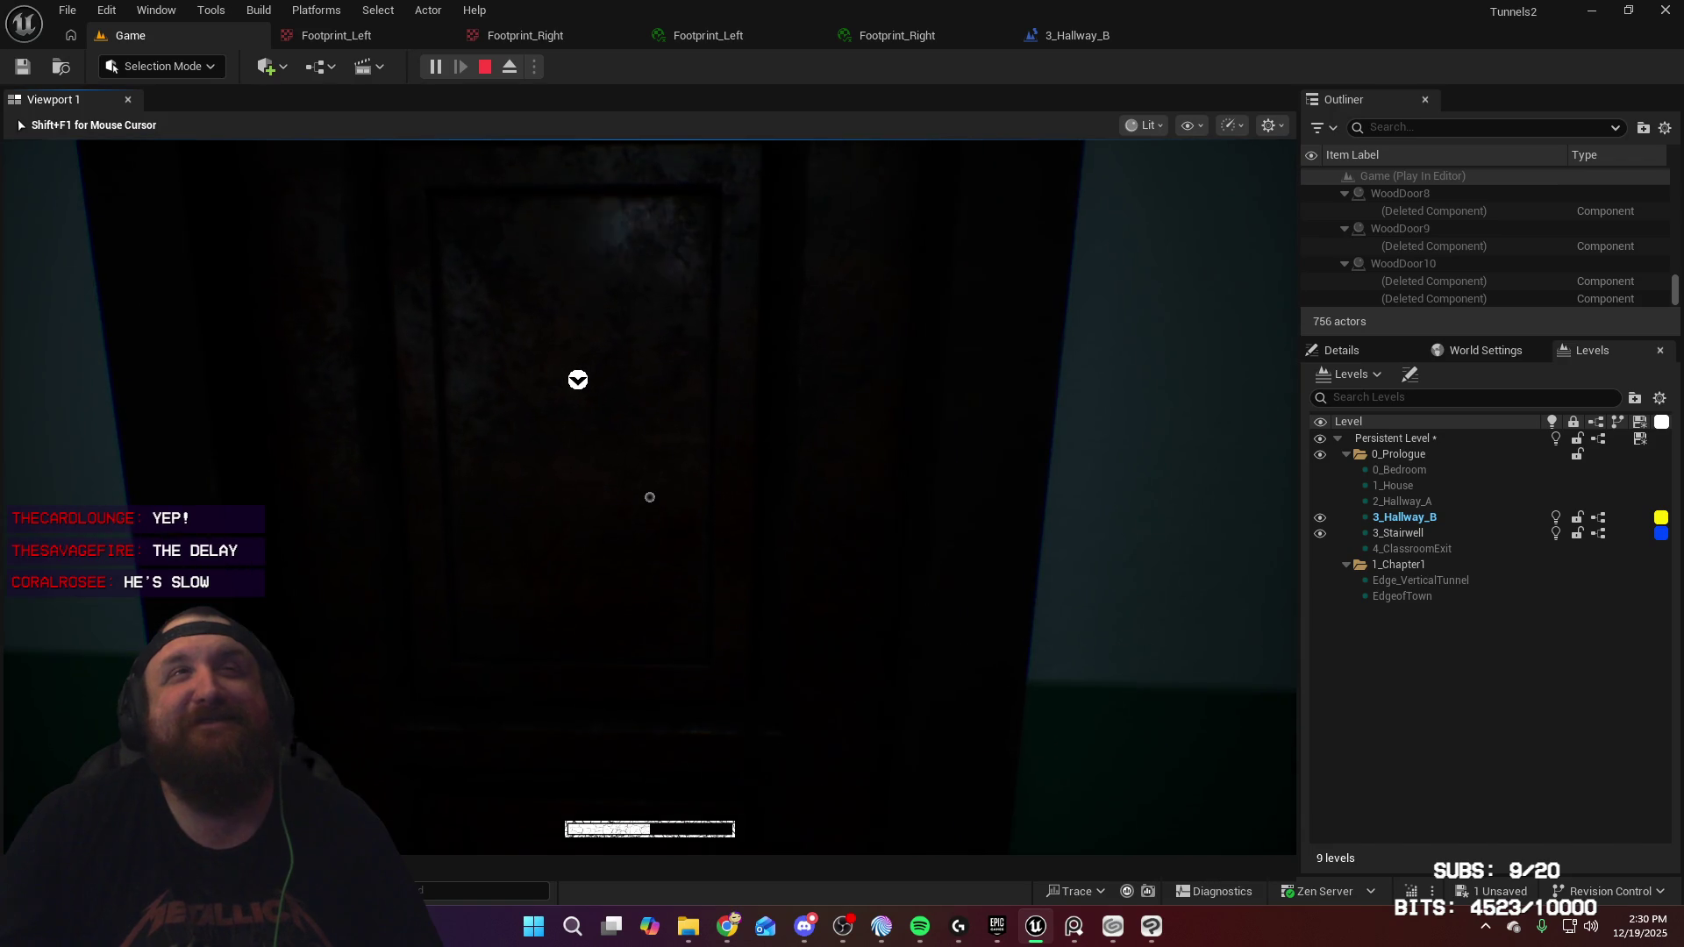
key(w)
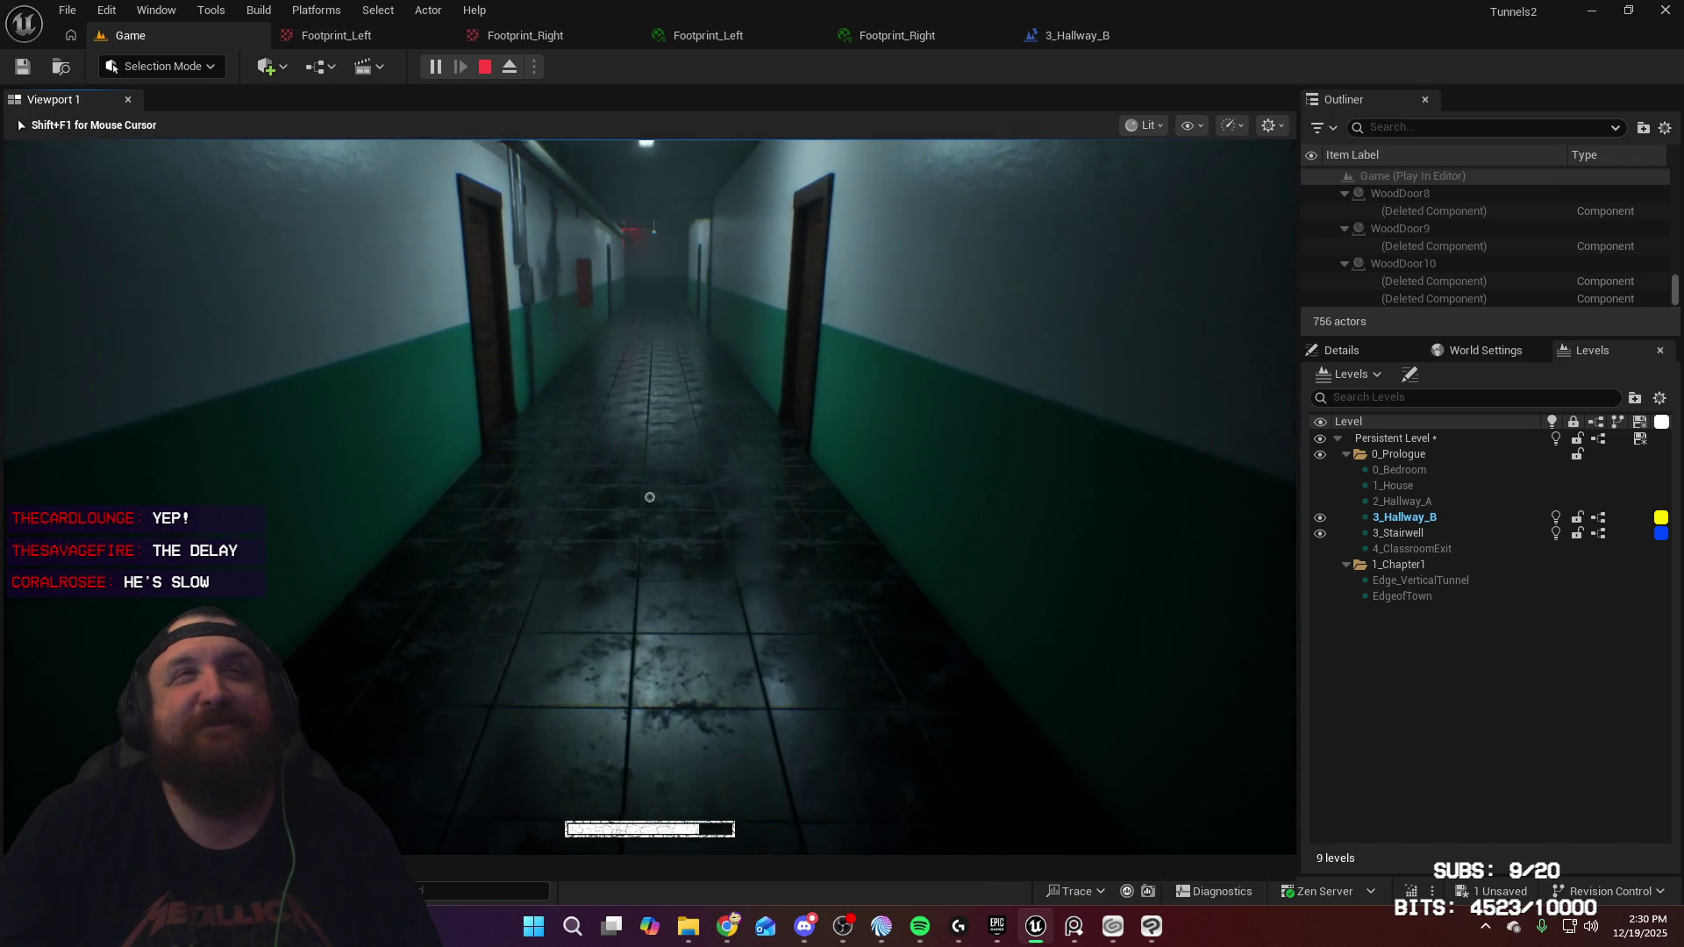
key(w)
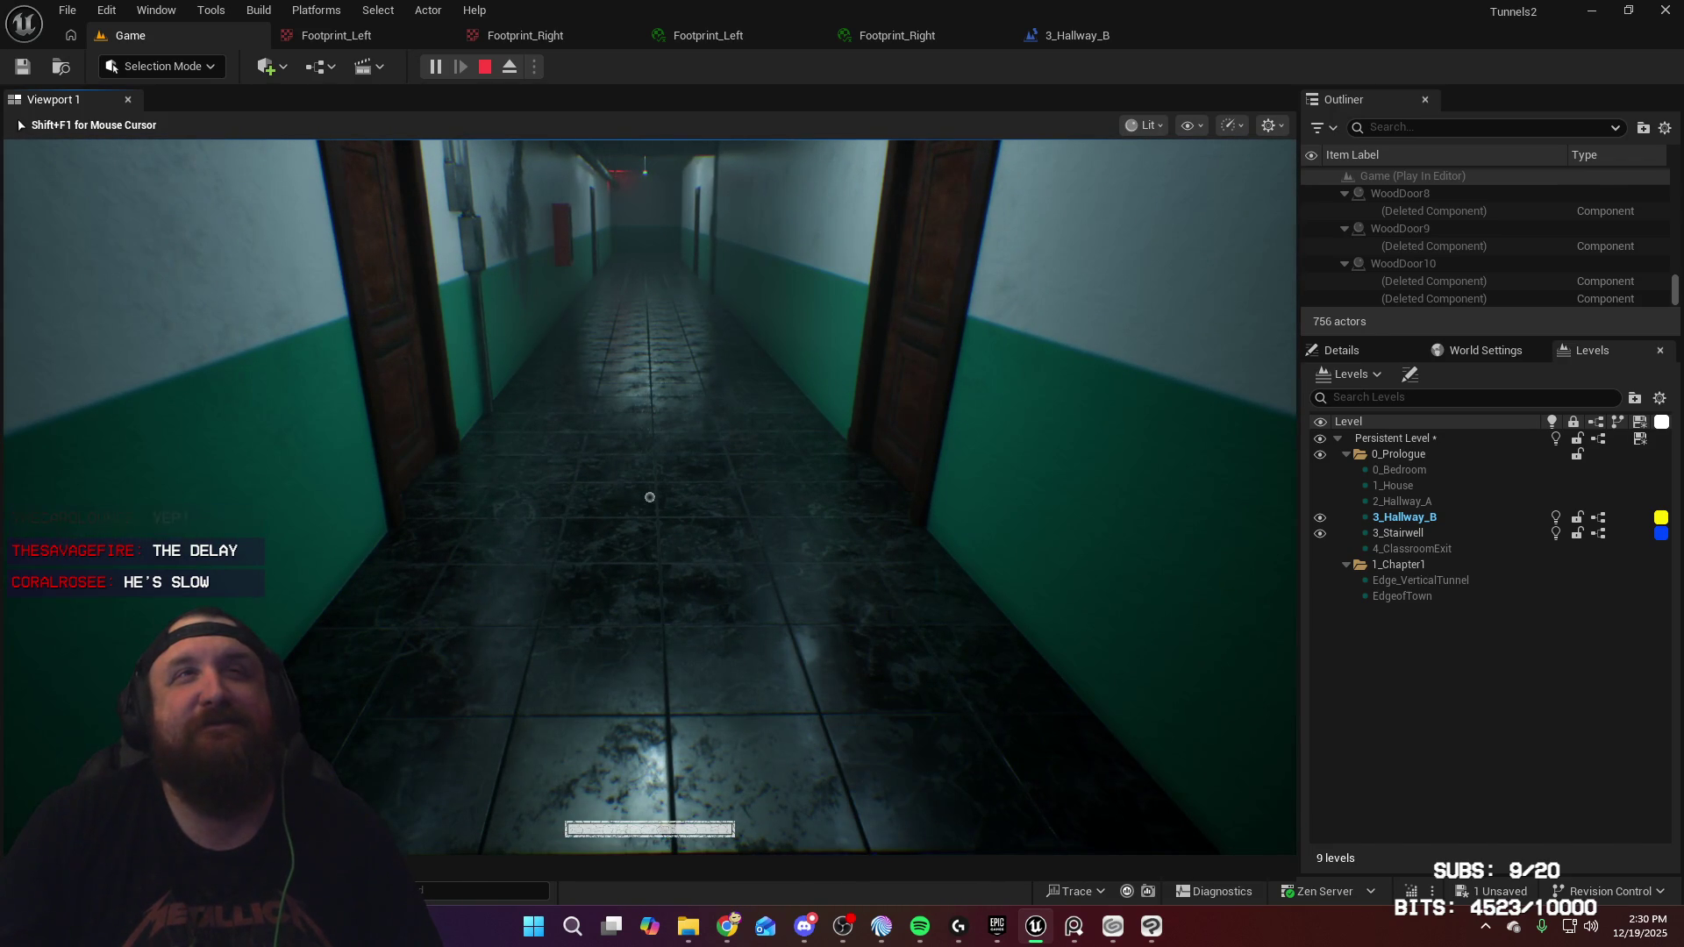
key(Escape)
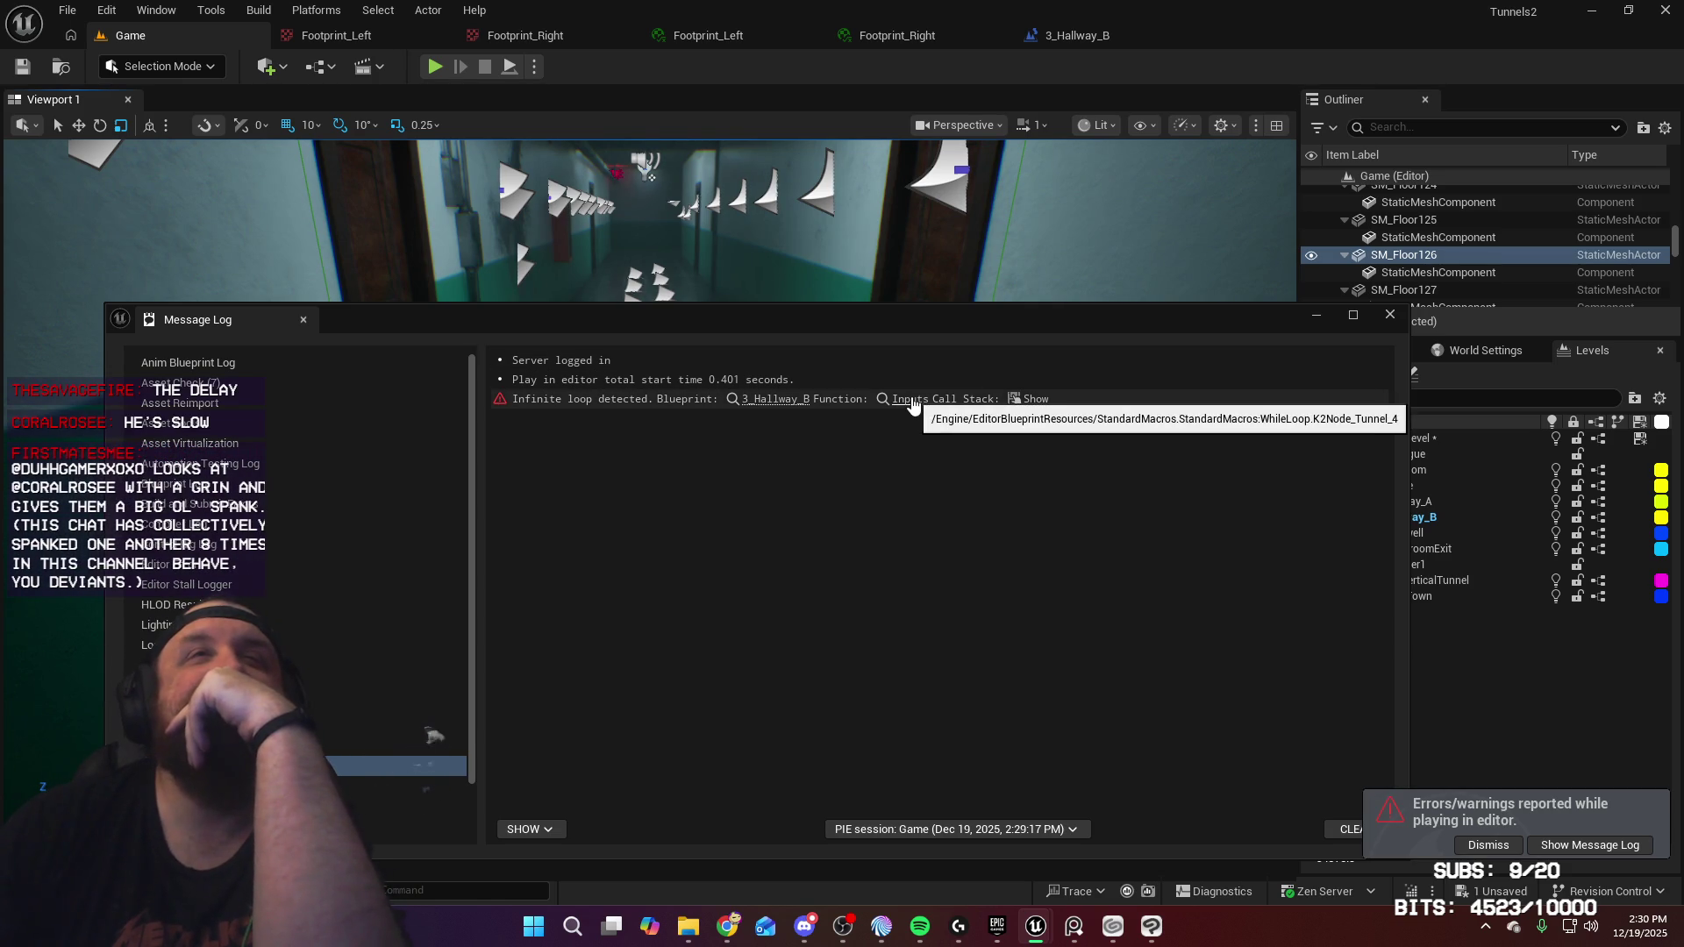
Open the While Loop macro from the Message Log error, then return to the 3_Hallway_B event graph
mouse_move(1033, 399)
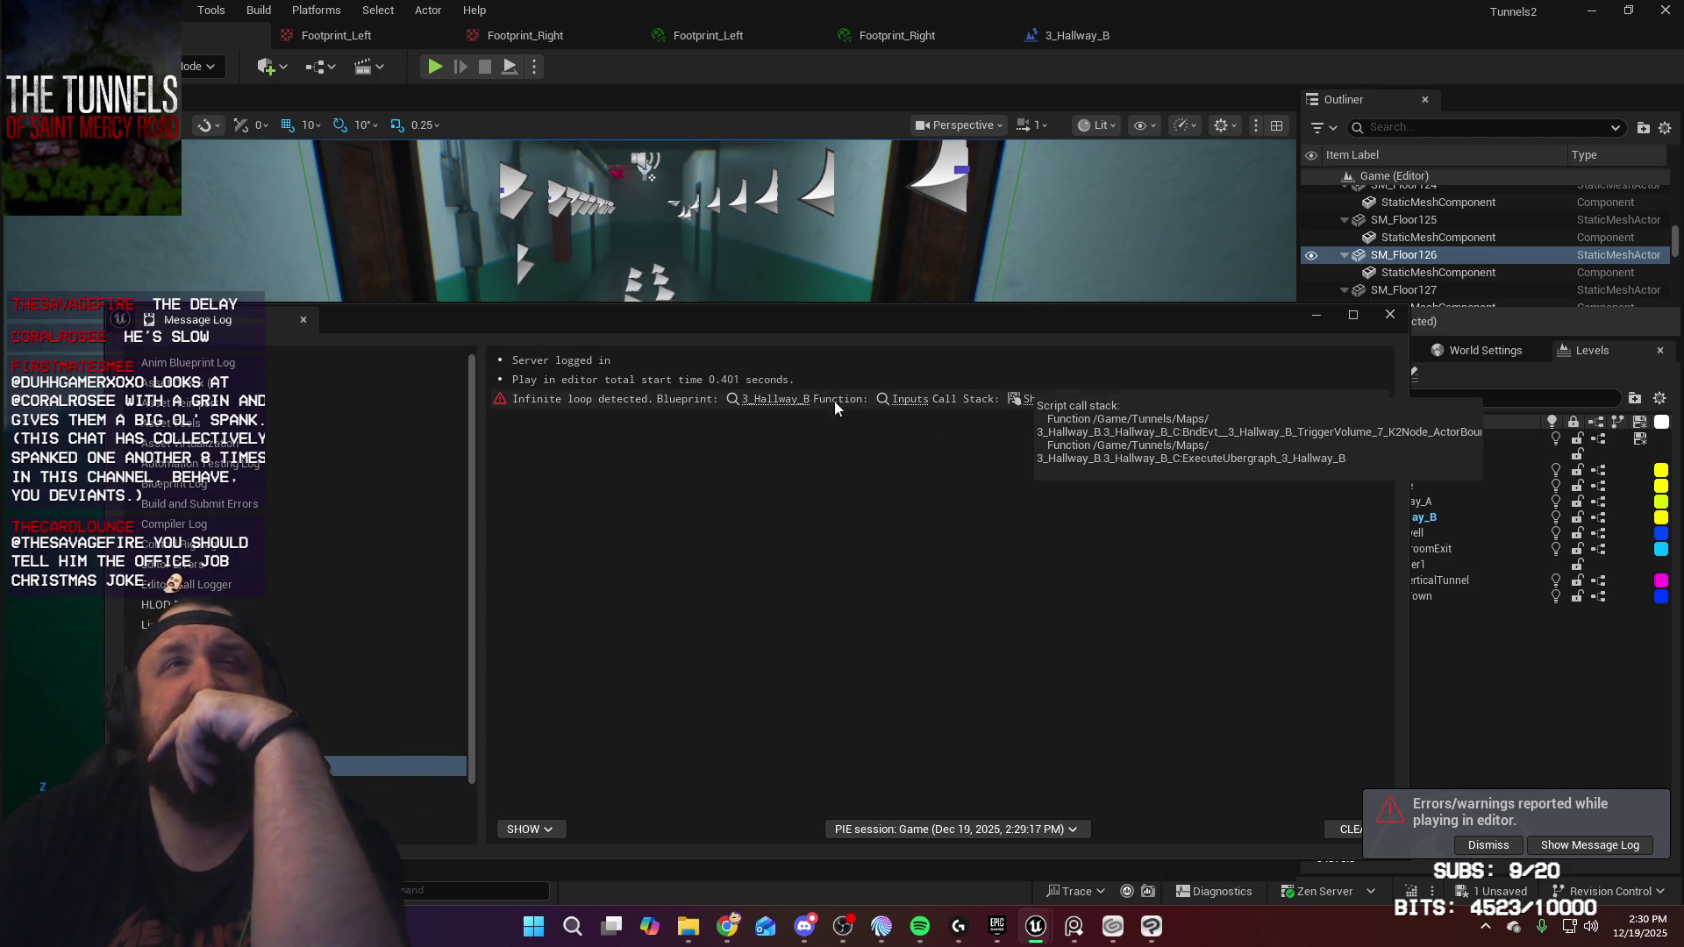
click(922, 400)
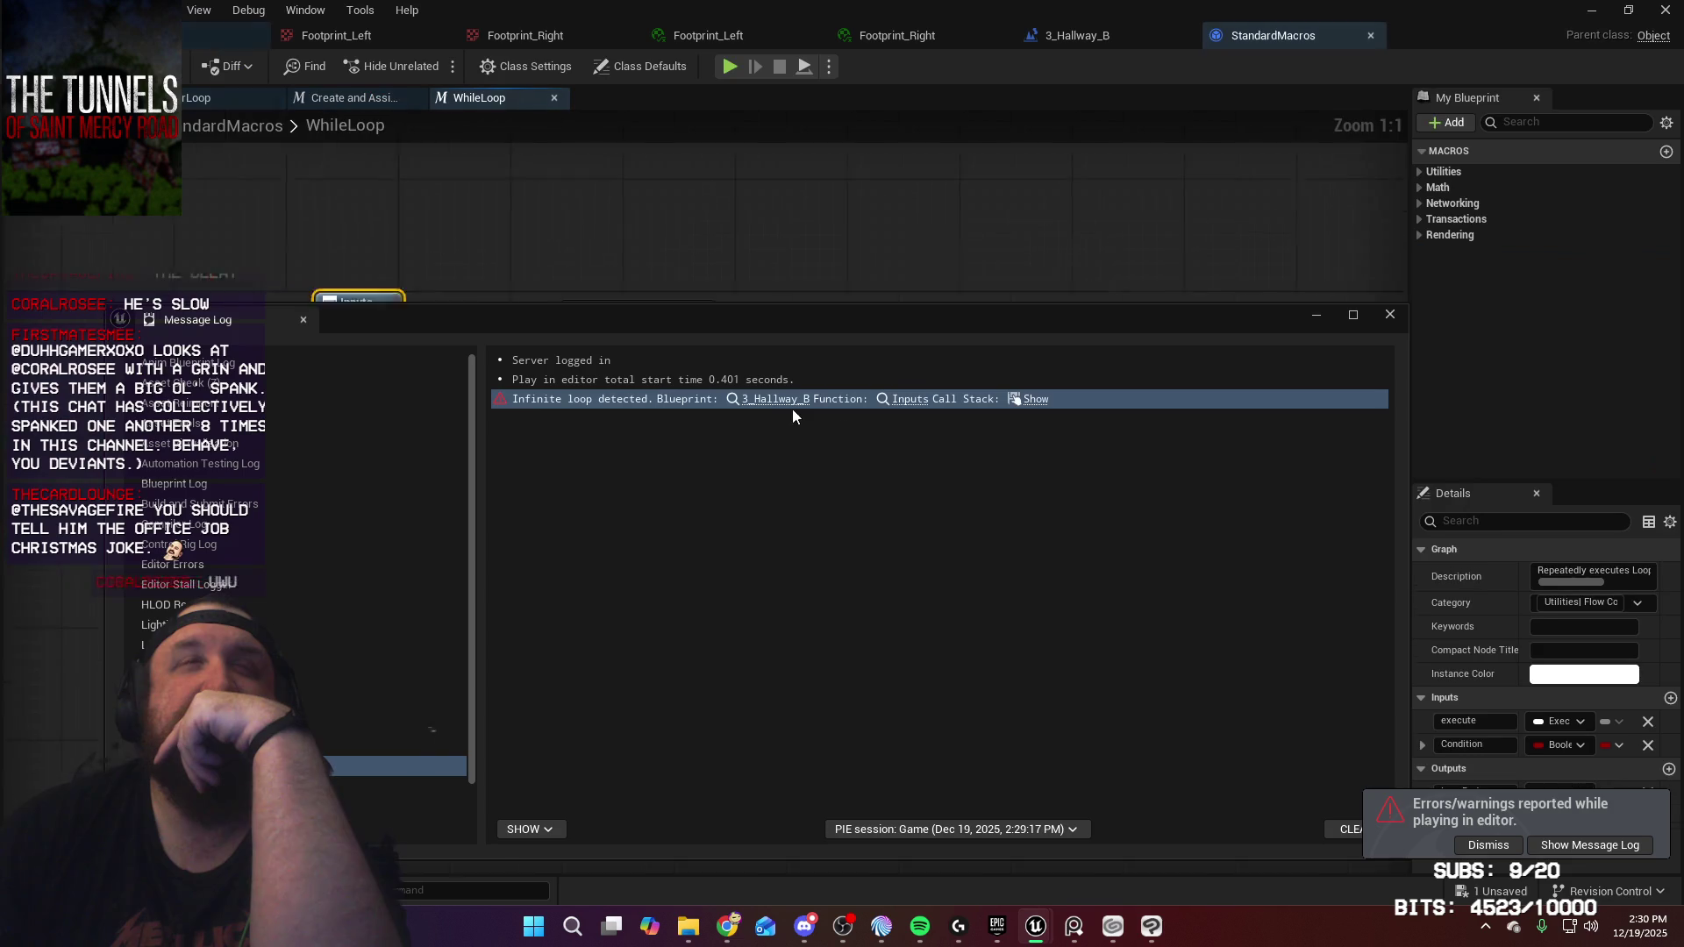
mouse_move(911, 335)
mouse_down()
mouse_move(1324, 639)
mouse_move(1337, 694)
mouse_move(1142, 749)
mouse_move(1067, 652)
mouse_move(916, 227)
mouse_up()
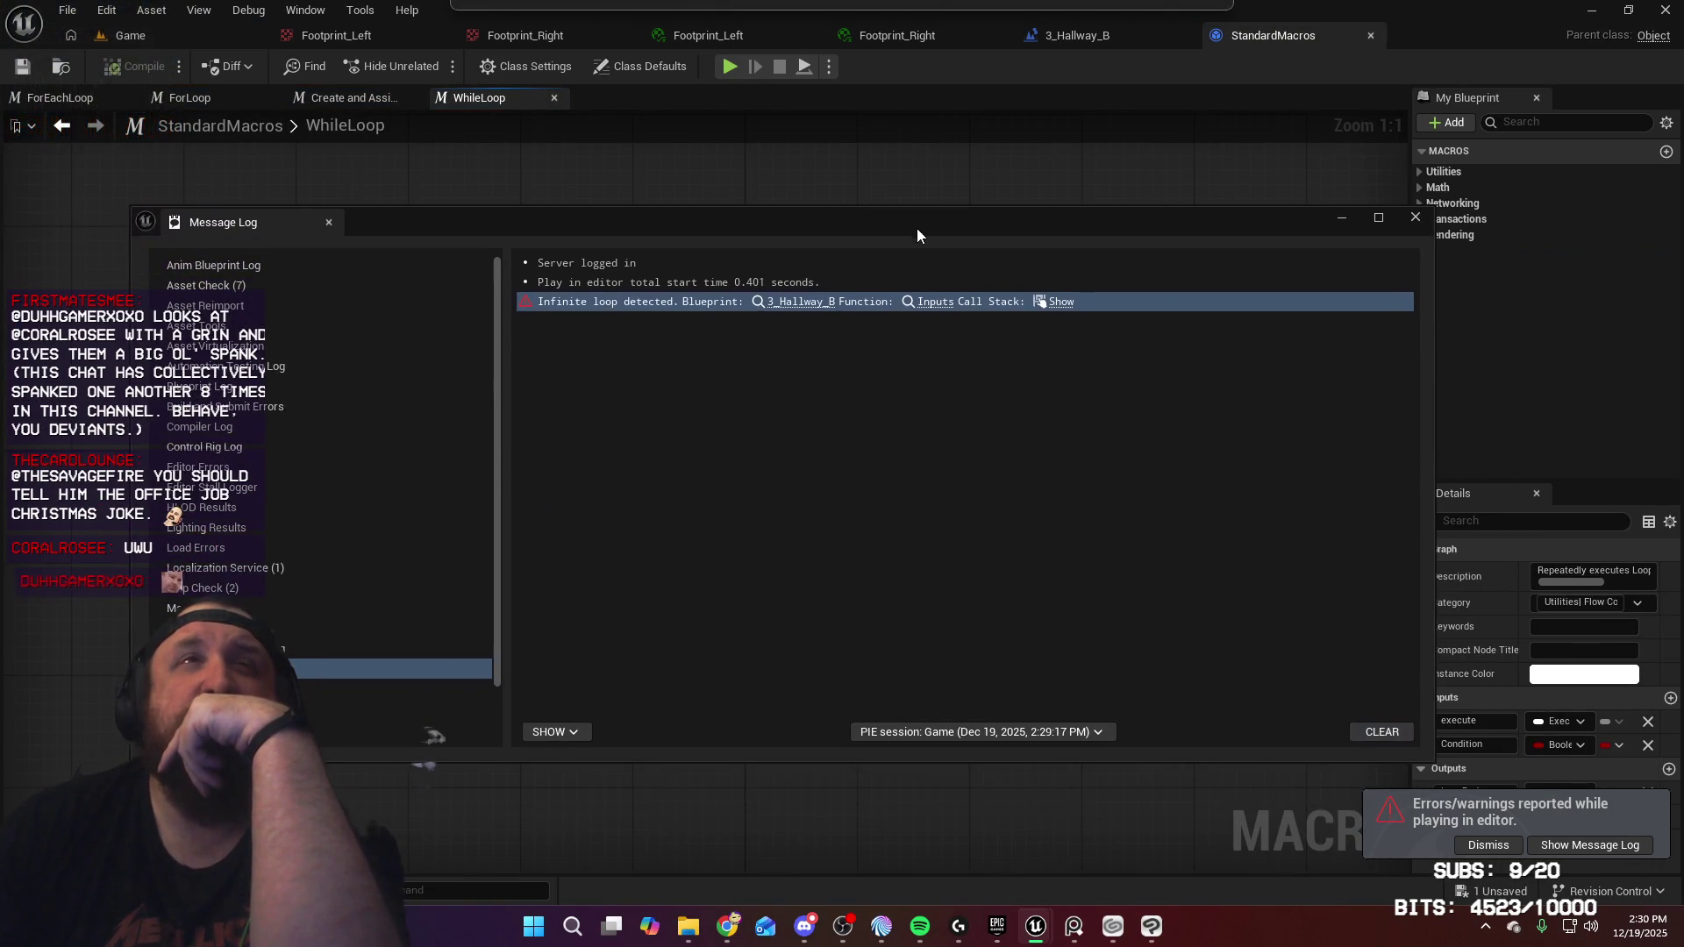
click(798, 307)
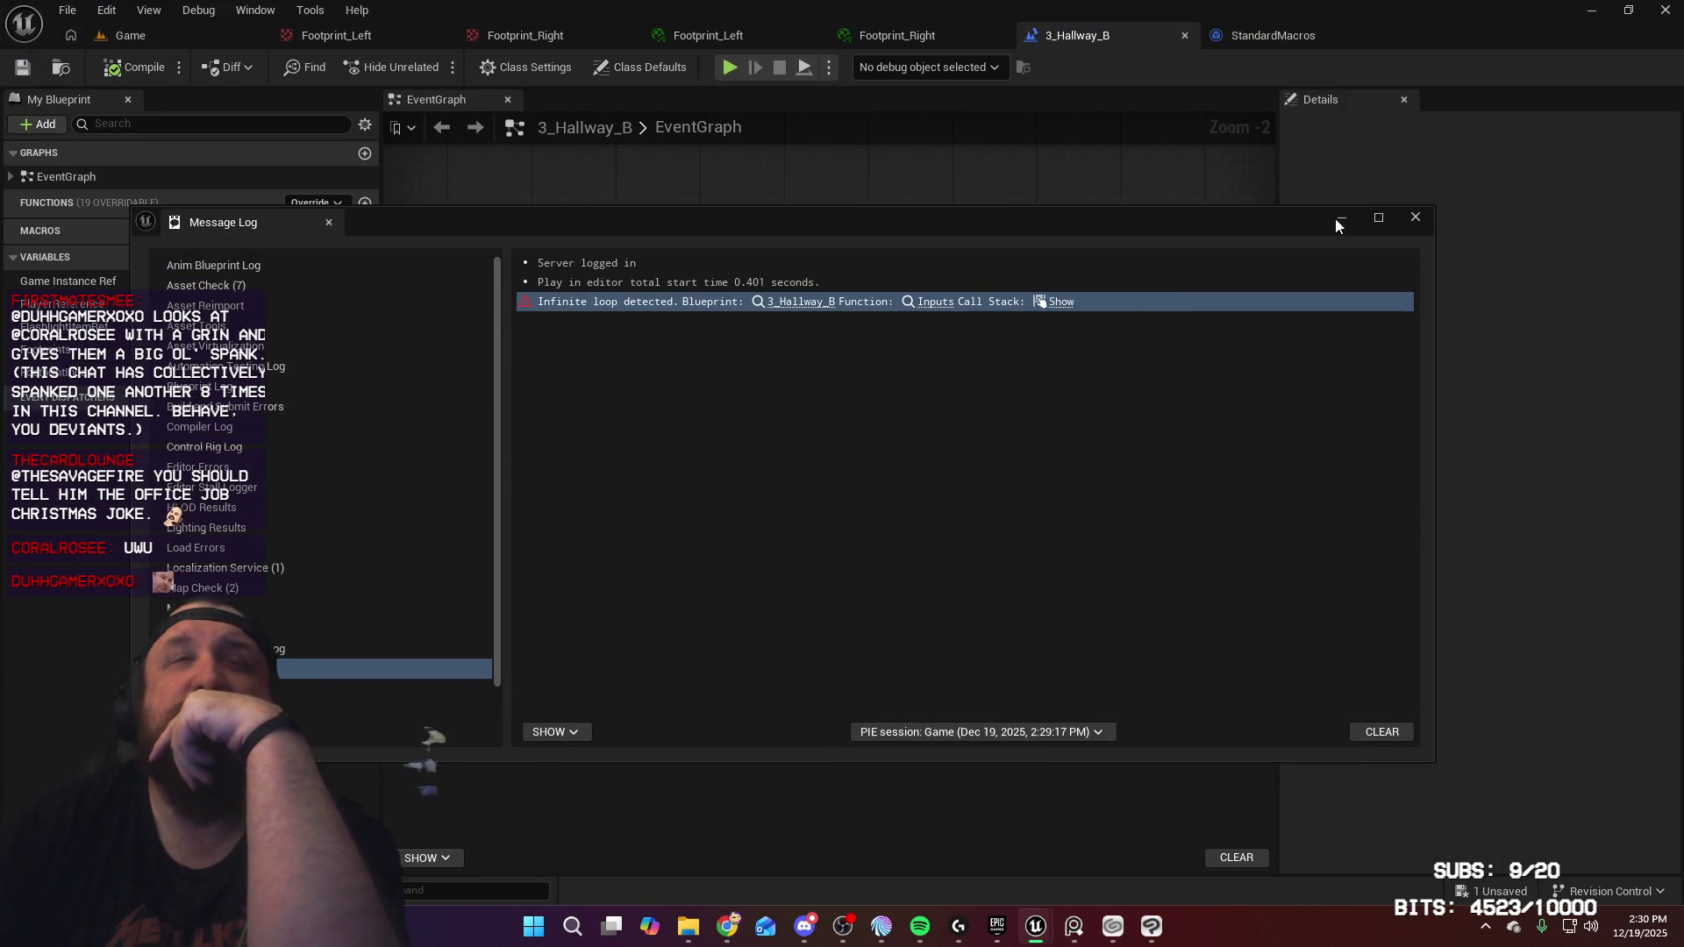
click(1337, 220)
mouse_move(918, 550)
mouse_down()
mouse_move(877, 545)
mouse_move(905, 549)
mouse_up()
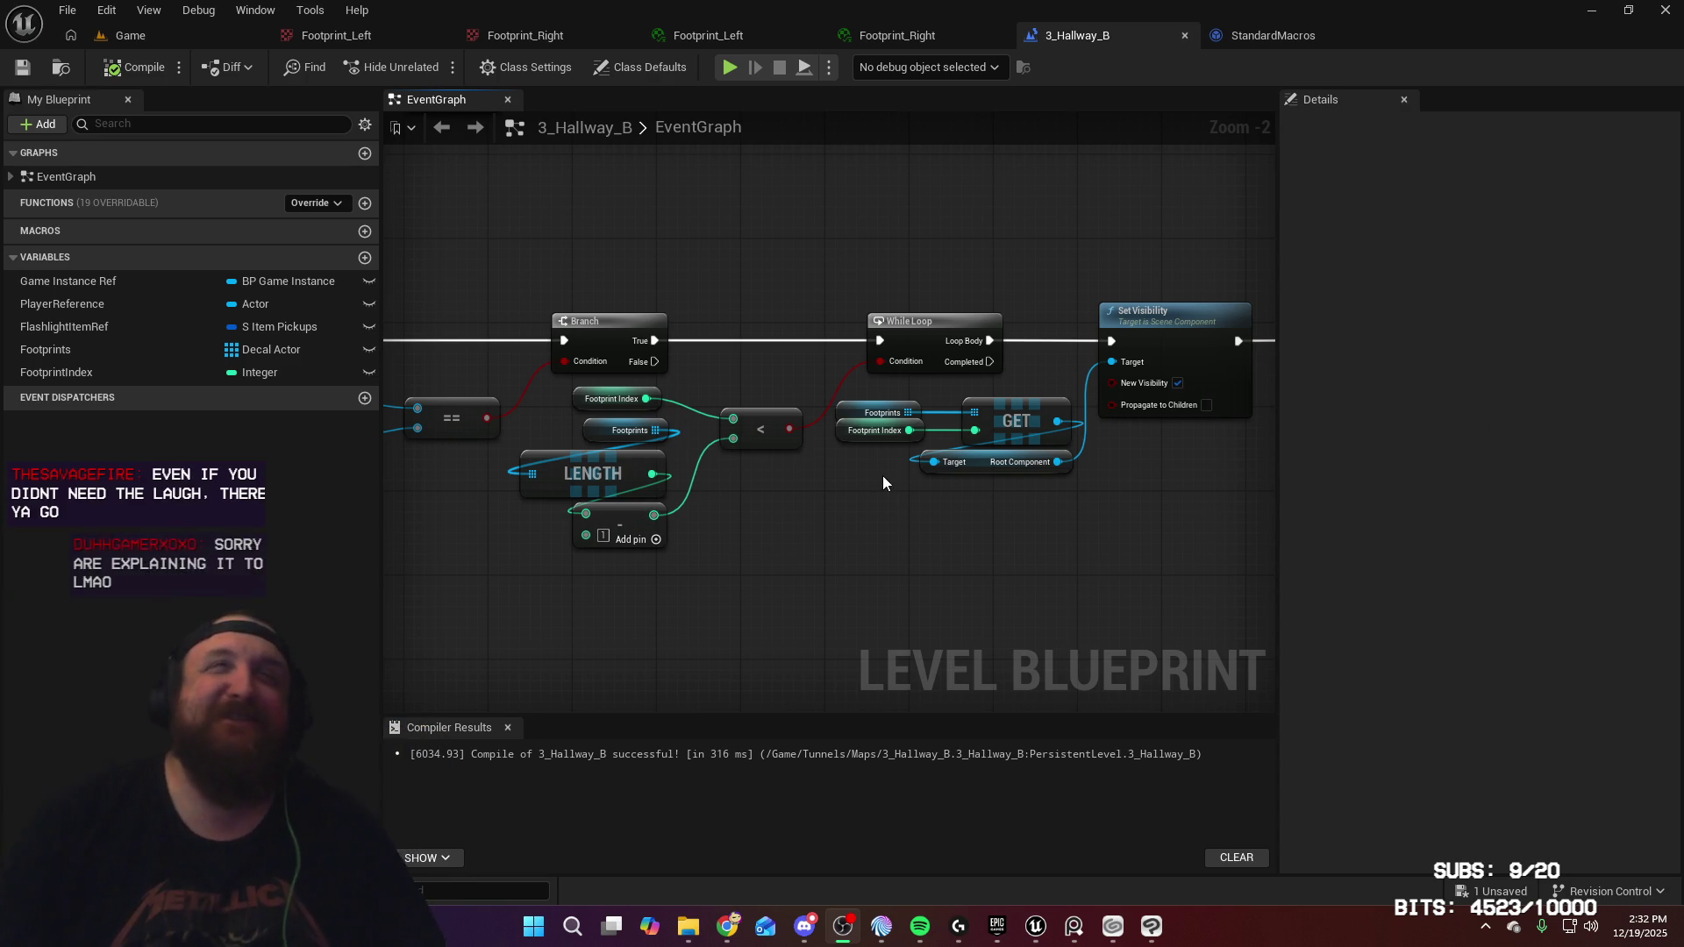
mouse_move(935, 540)
mouse_down()
mouse_move(658, 534)
mouse_move(1011, 535)
mouse_up()
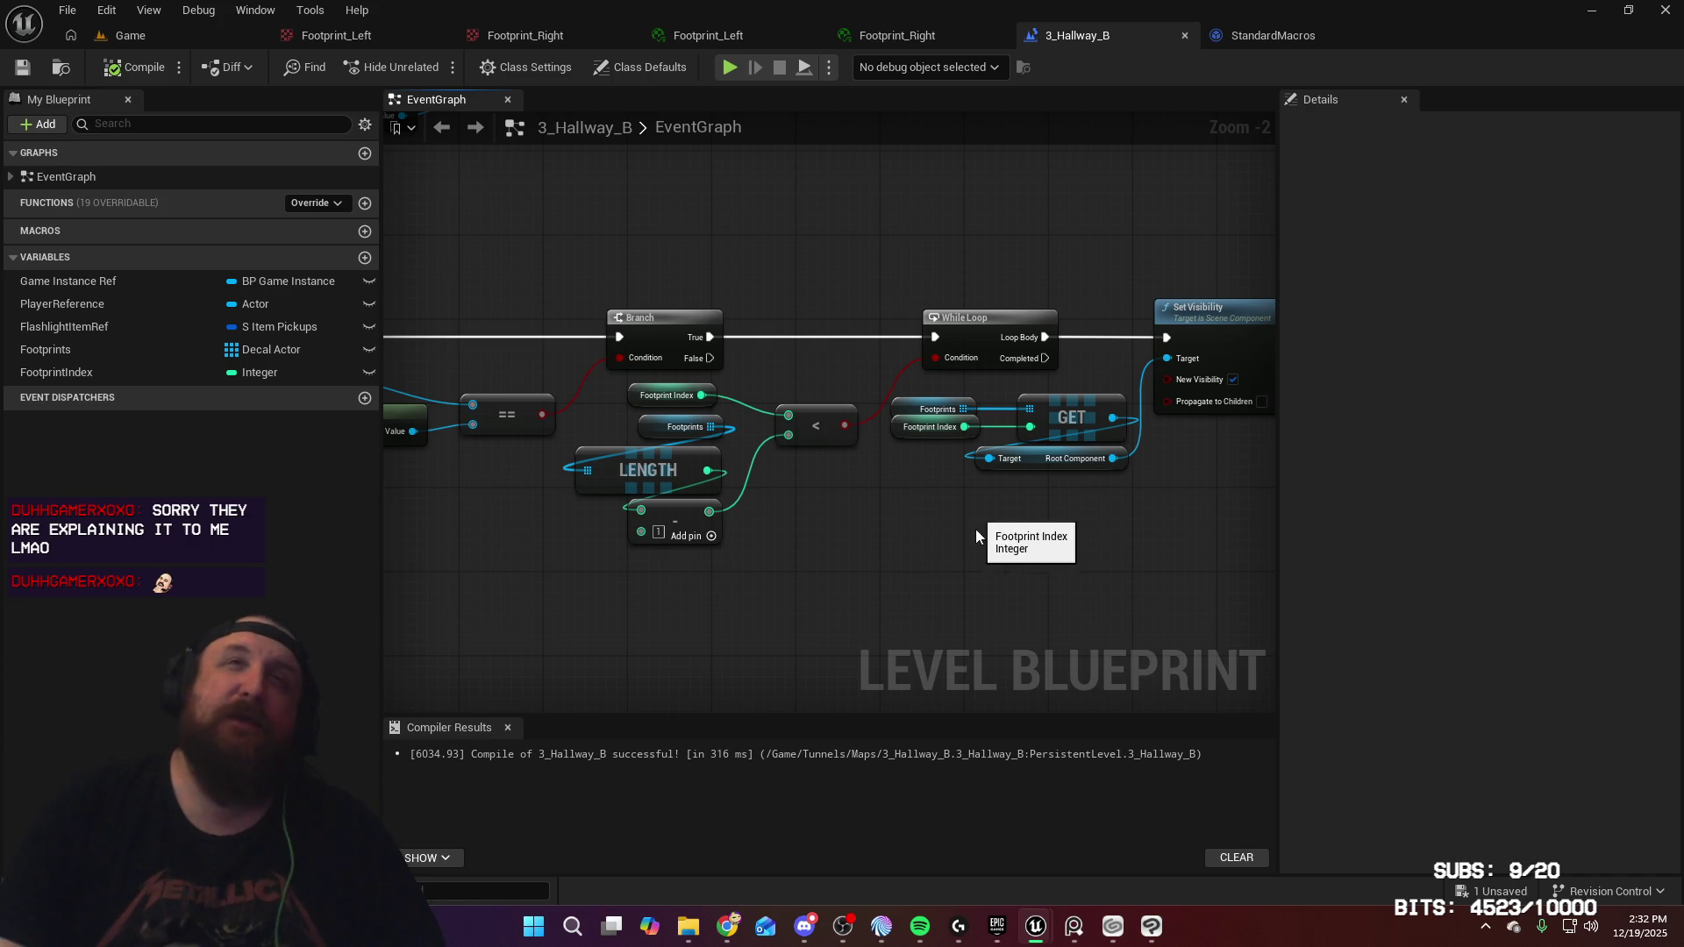
drag(1018, 526, 843, 575)
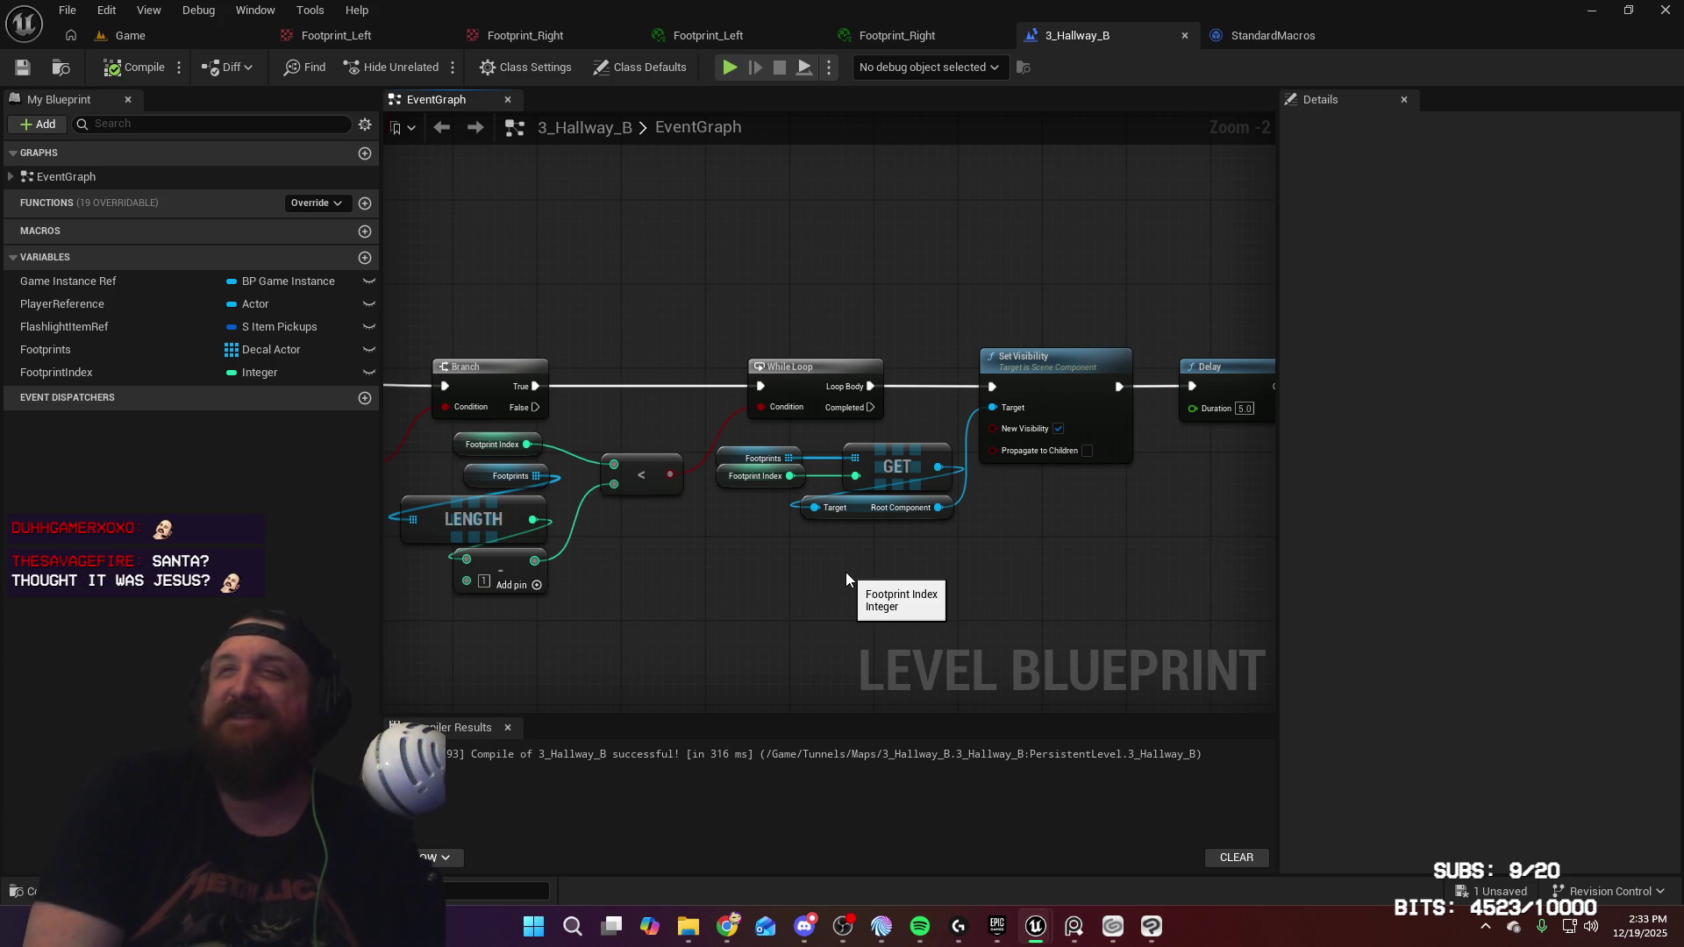
mouse_move(979, 587)
mouse_down()
mouse_move(1060, 609)
mouse_move(1132, 583)
mouse_move(1158, 527)
mouse_up()
scroll(702, 414, up, 1)
scroll(702, 414, up, 1)
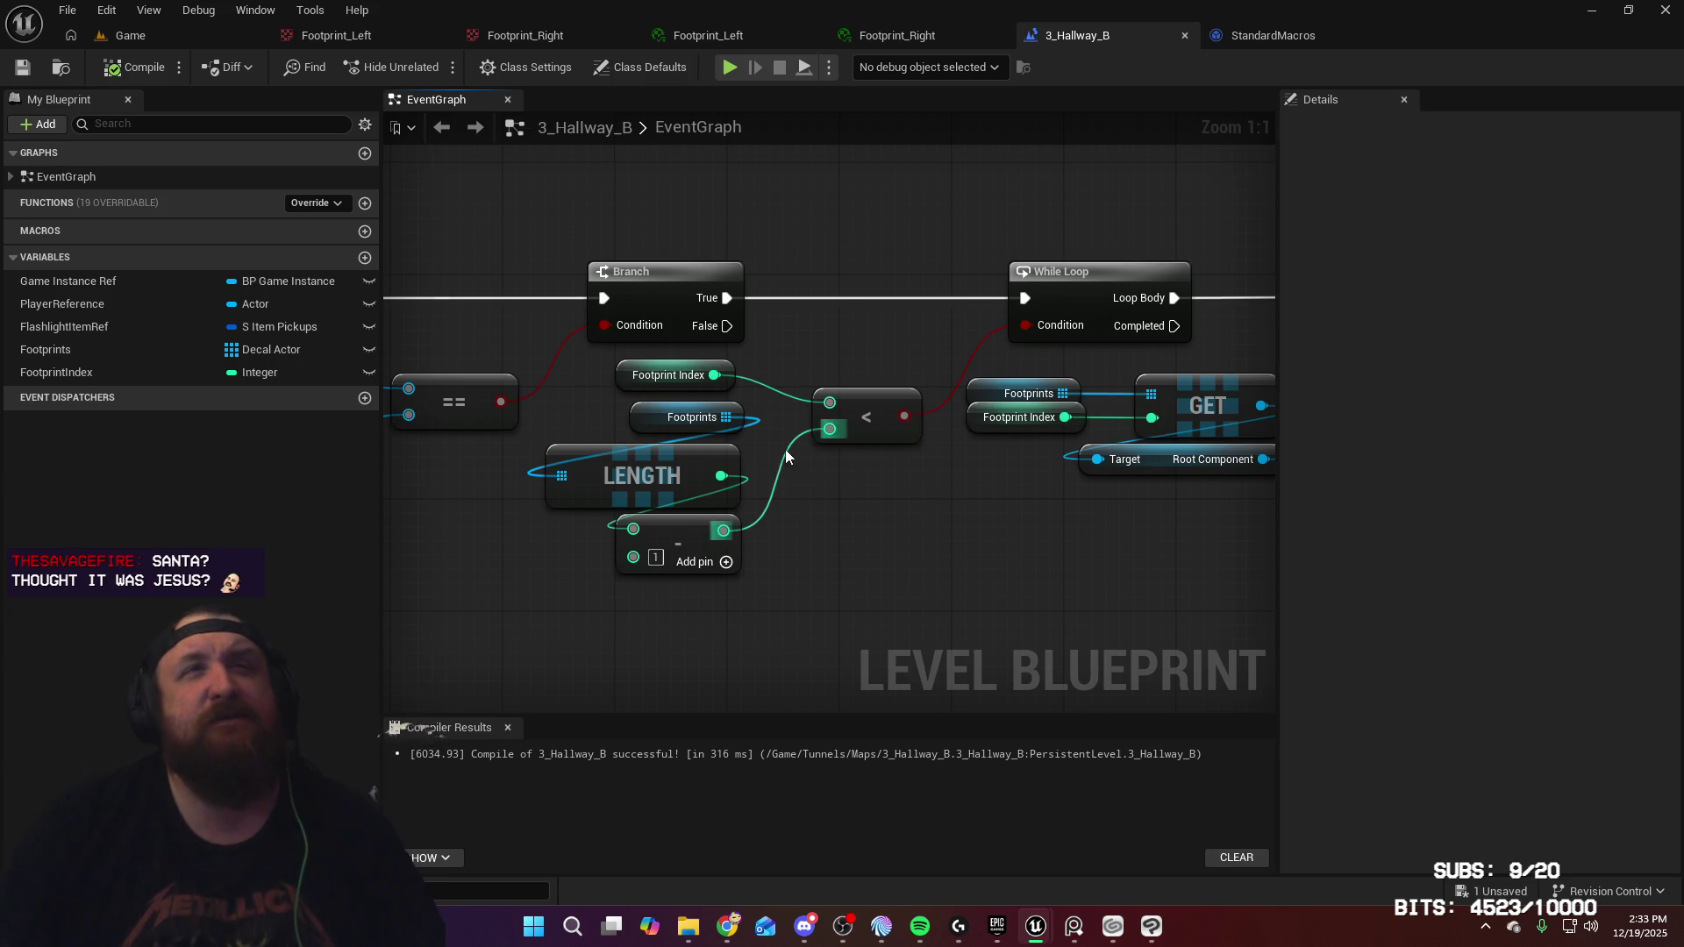
mouse_move(974, 543)
mouse_down()
mouse_move(942, 583)
mouse_move(363, 586)
mouse_up()
drag(640, 593, 620, 593)
scroll(619, 593, down, 1)
mouse_move(781, 567)
mouse_down()
mouse_move(638, 559)
mouse_move(1156, 563)
mouse_up()
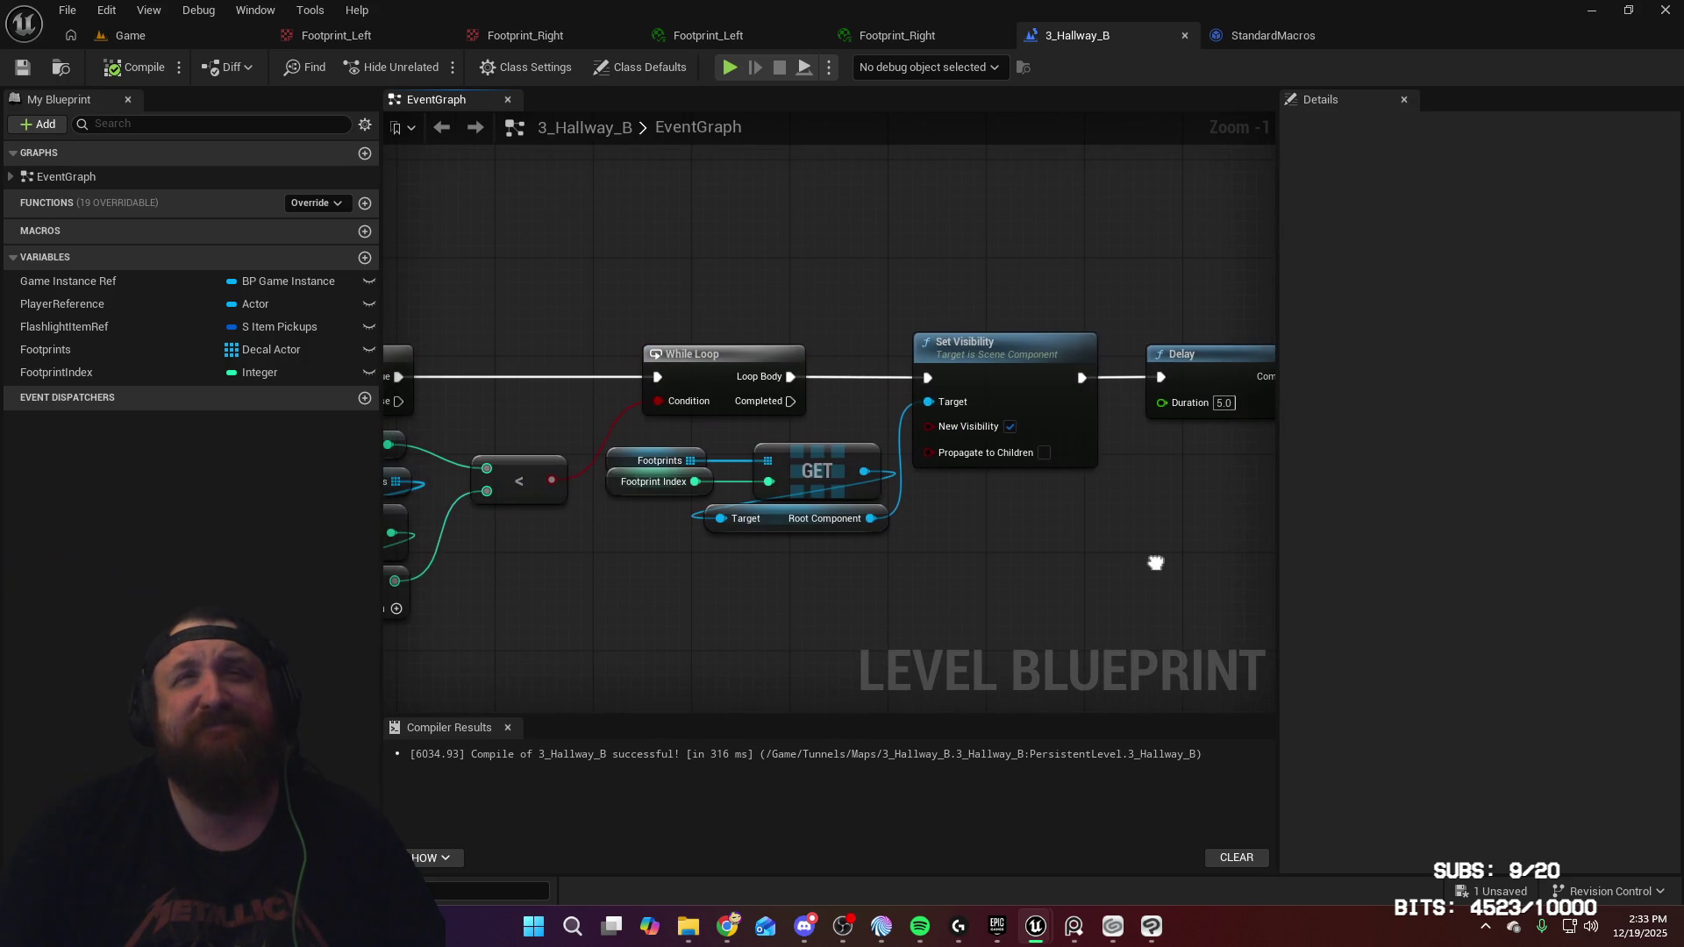
mouse_move(972, 585)
mouse_down()
mouse_move(1049, 553)
mouse_move(1173, 545)
mouse_up()
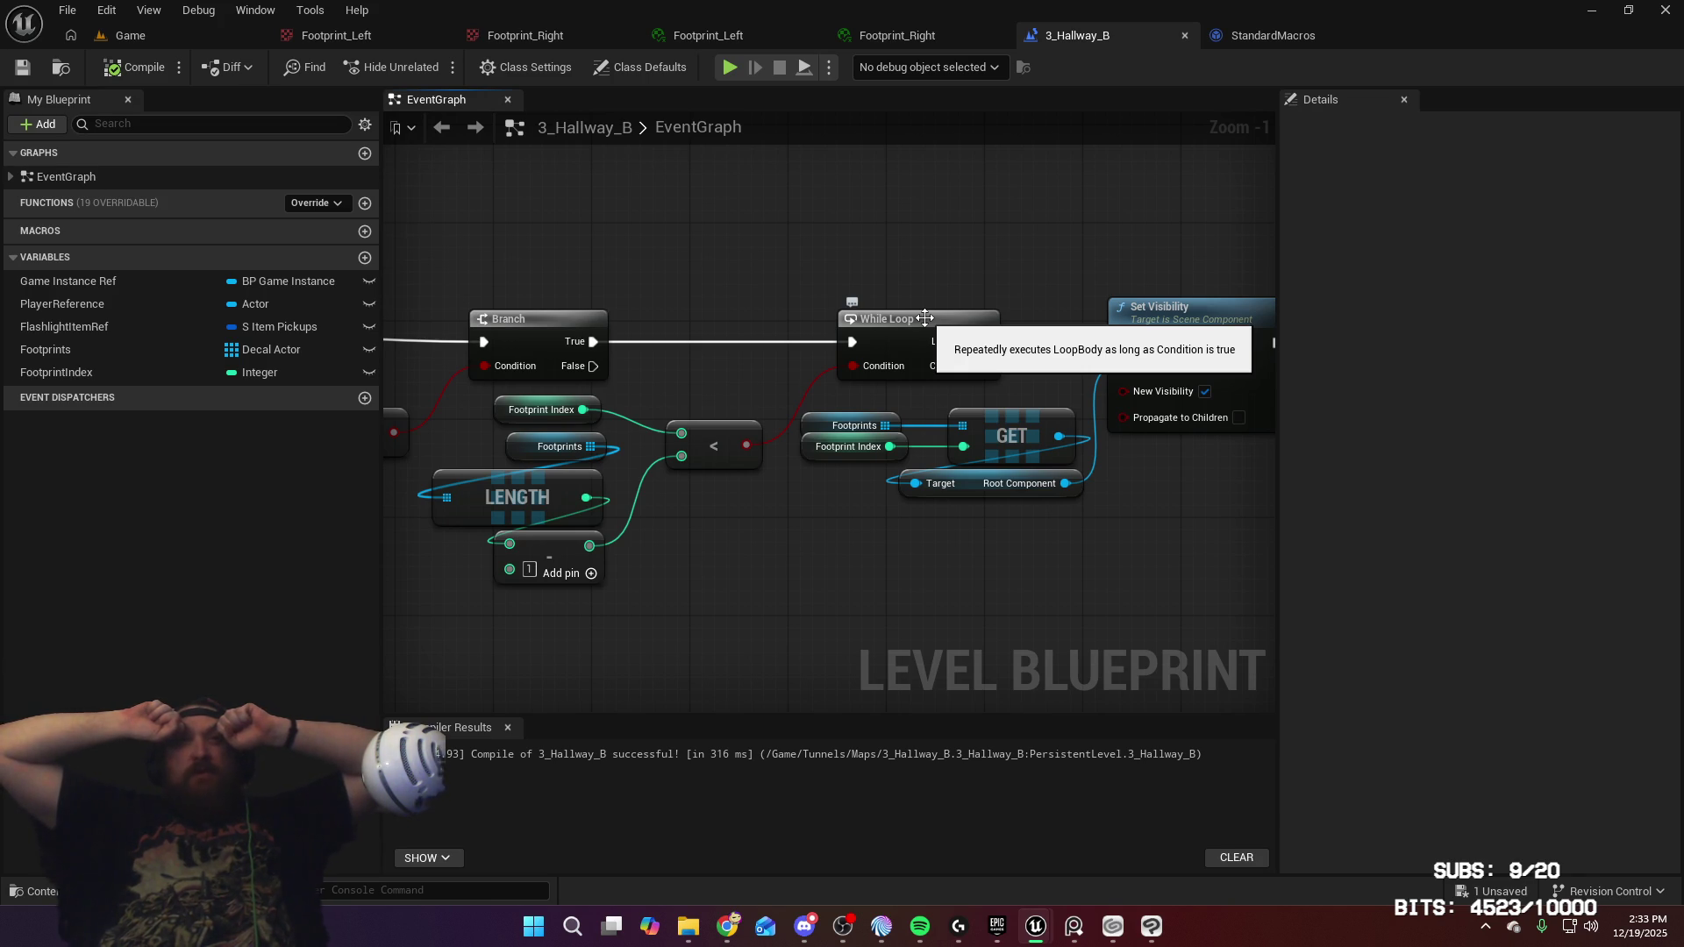
Inspect the While Loop macro's inner graph, then close the StandardMacros tab
double_click(925, 317)
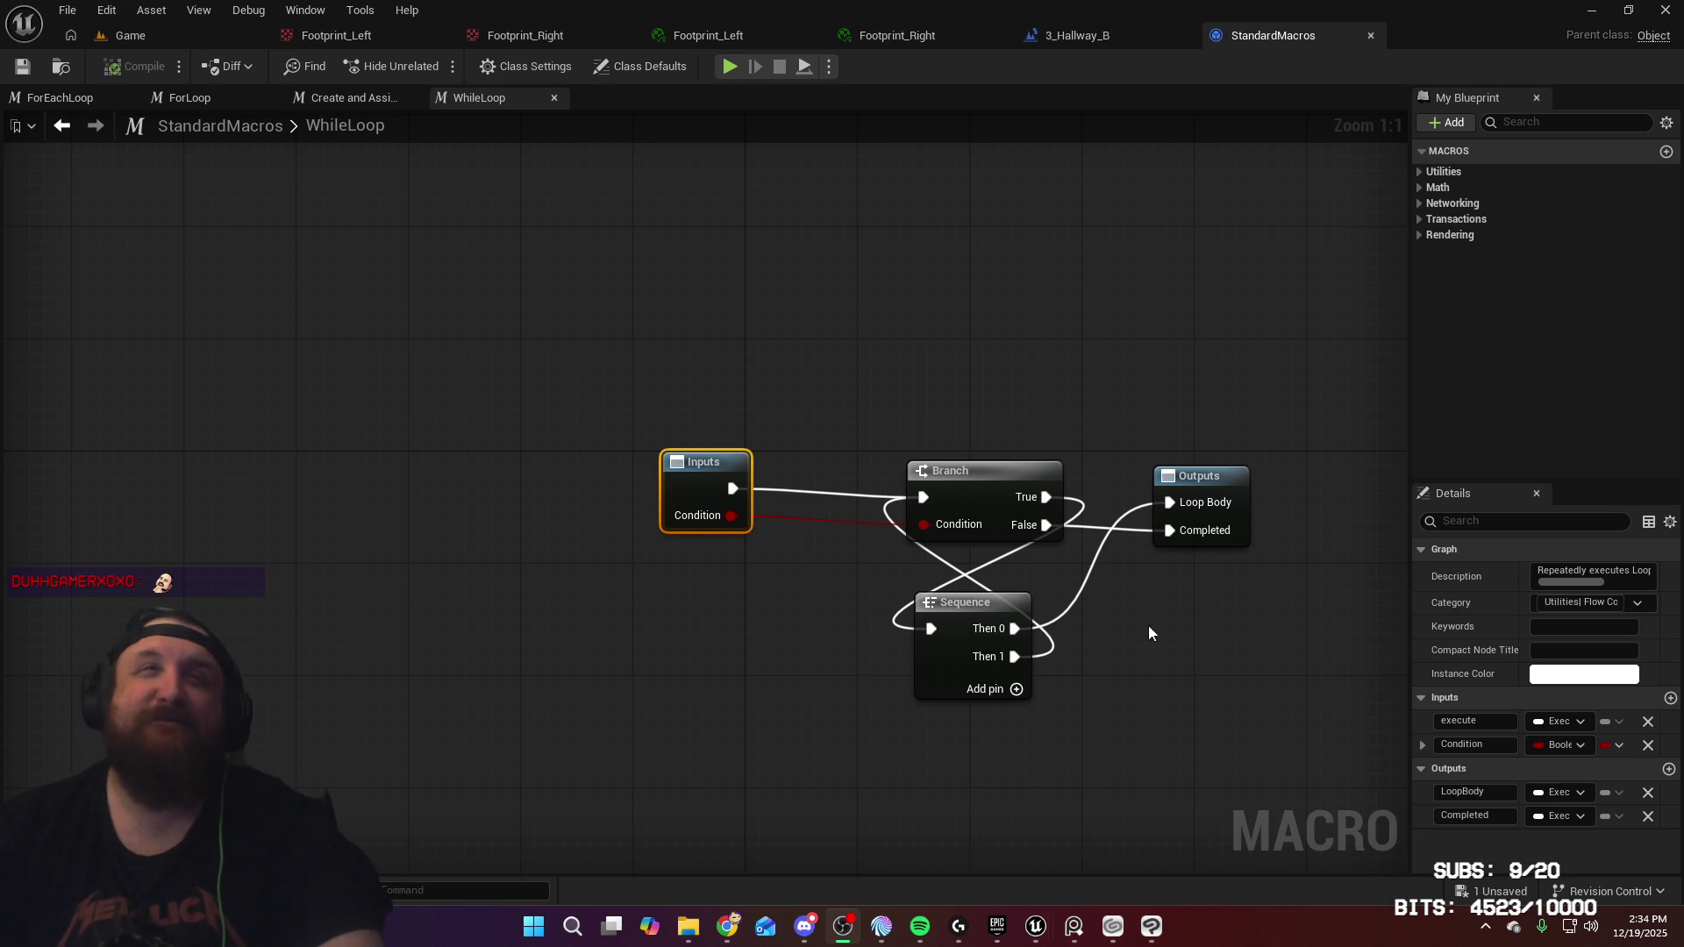
drag(1154, 630, 1115, 602)
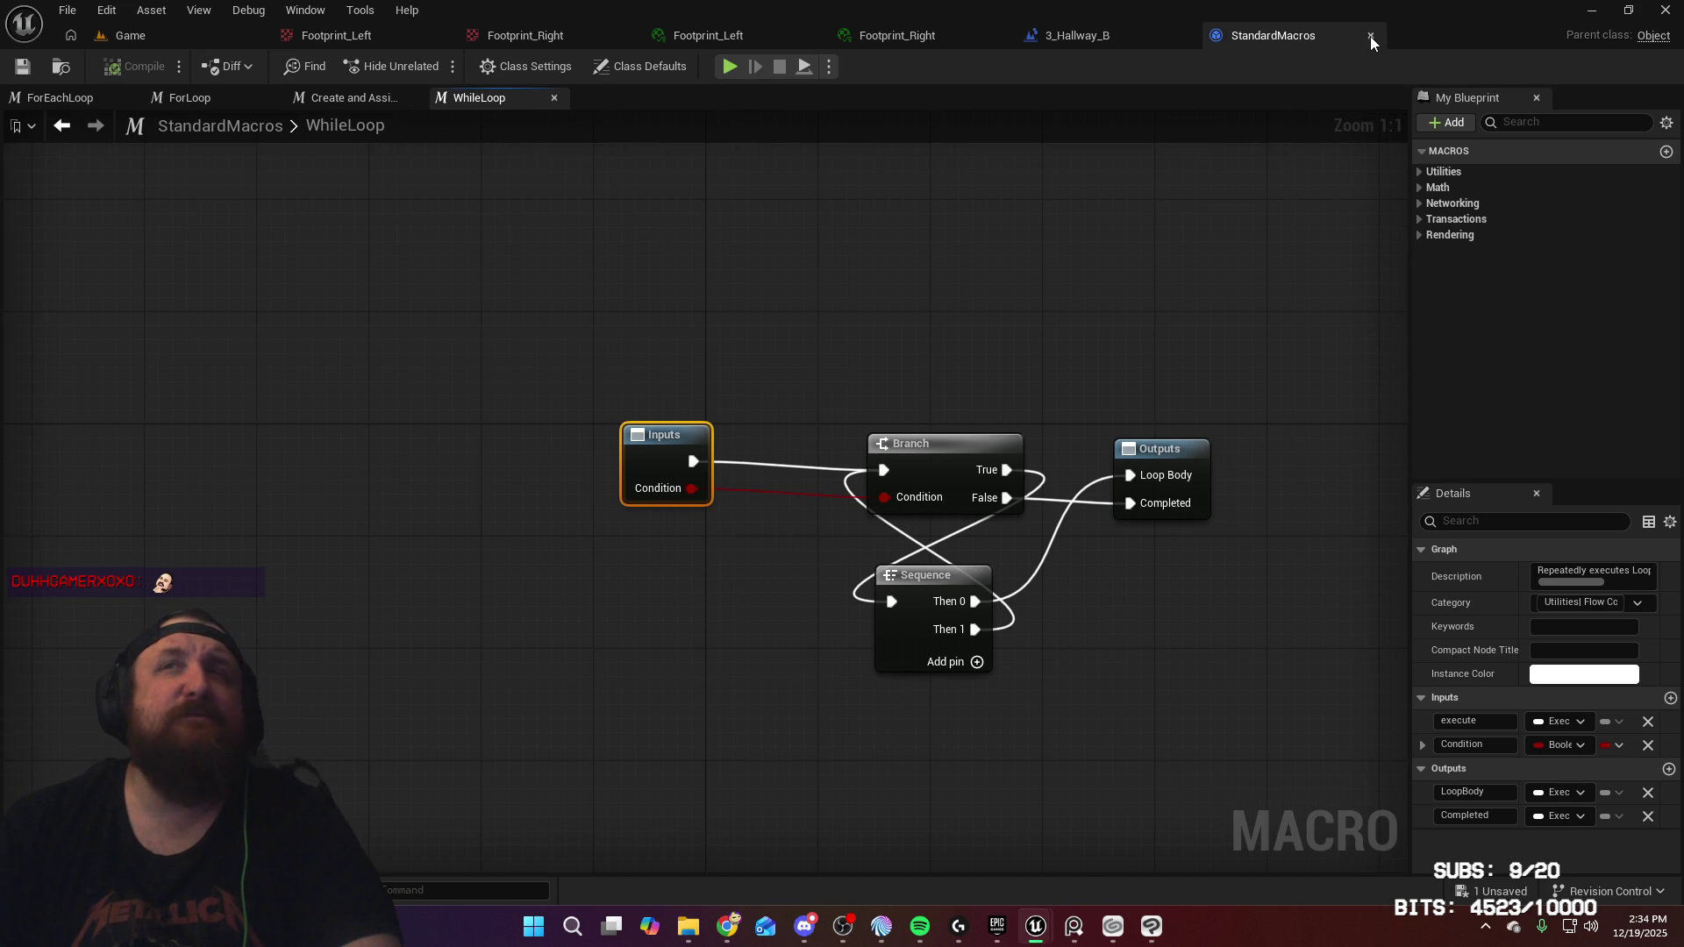
click(1371, 35)
drag(1027, 227, 1130, 249)
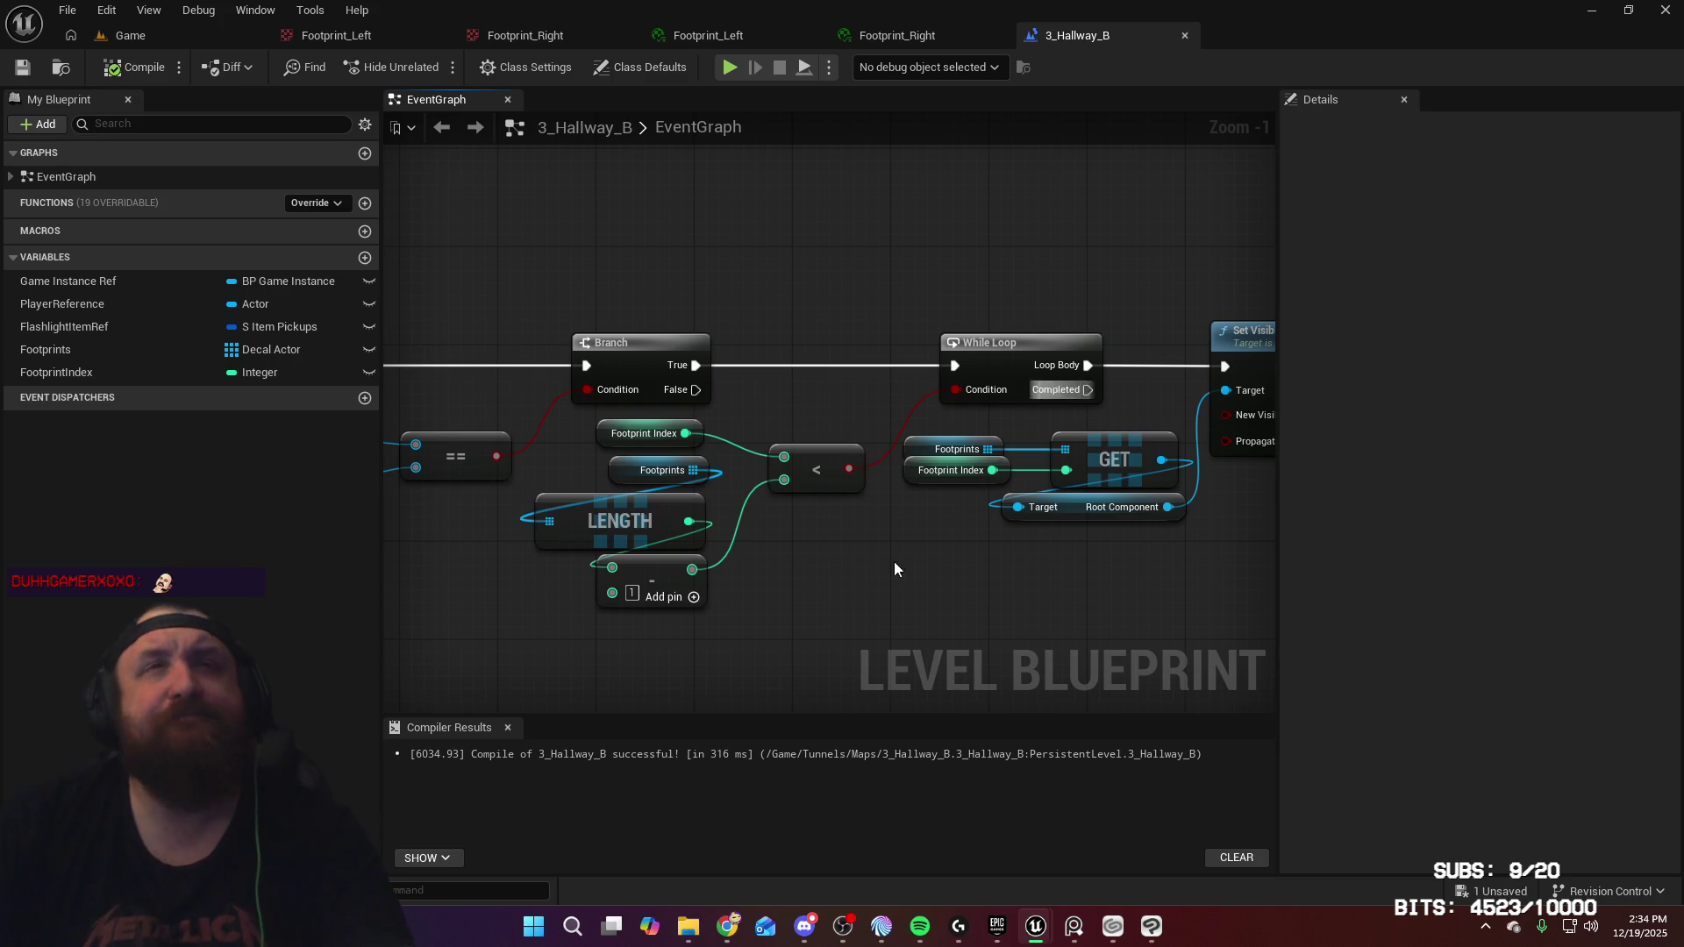
Add a Branch node and delete the While Loop it replaces
mouse_move(849, 581)
mouse_down()
mouse_move(1345, 567)
mouse_move(798, 562)
mouse_up()
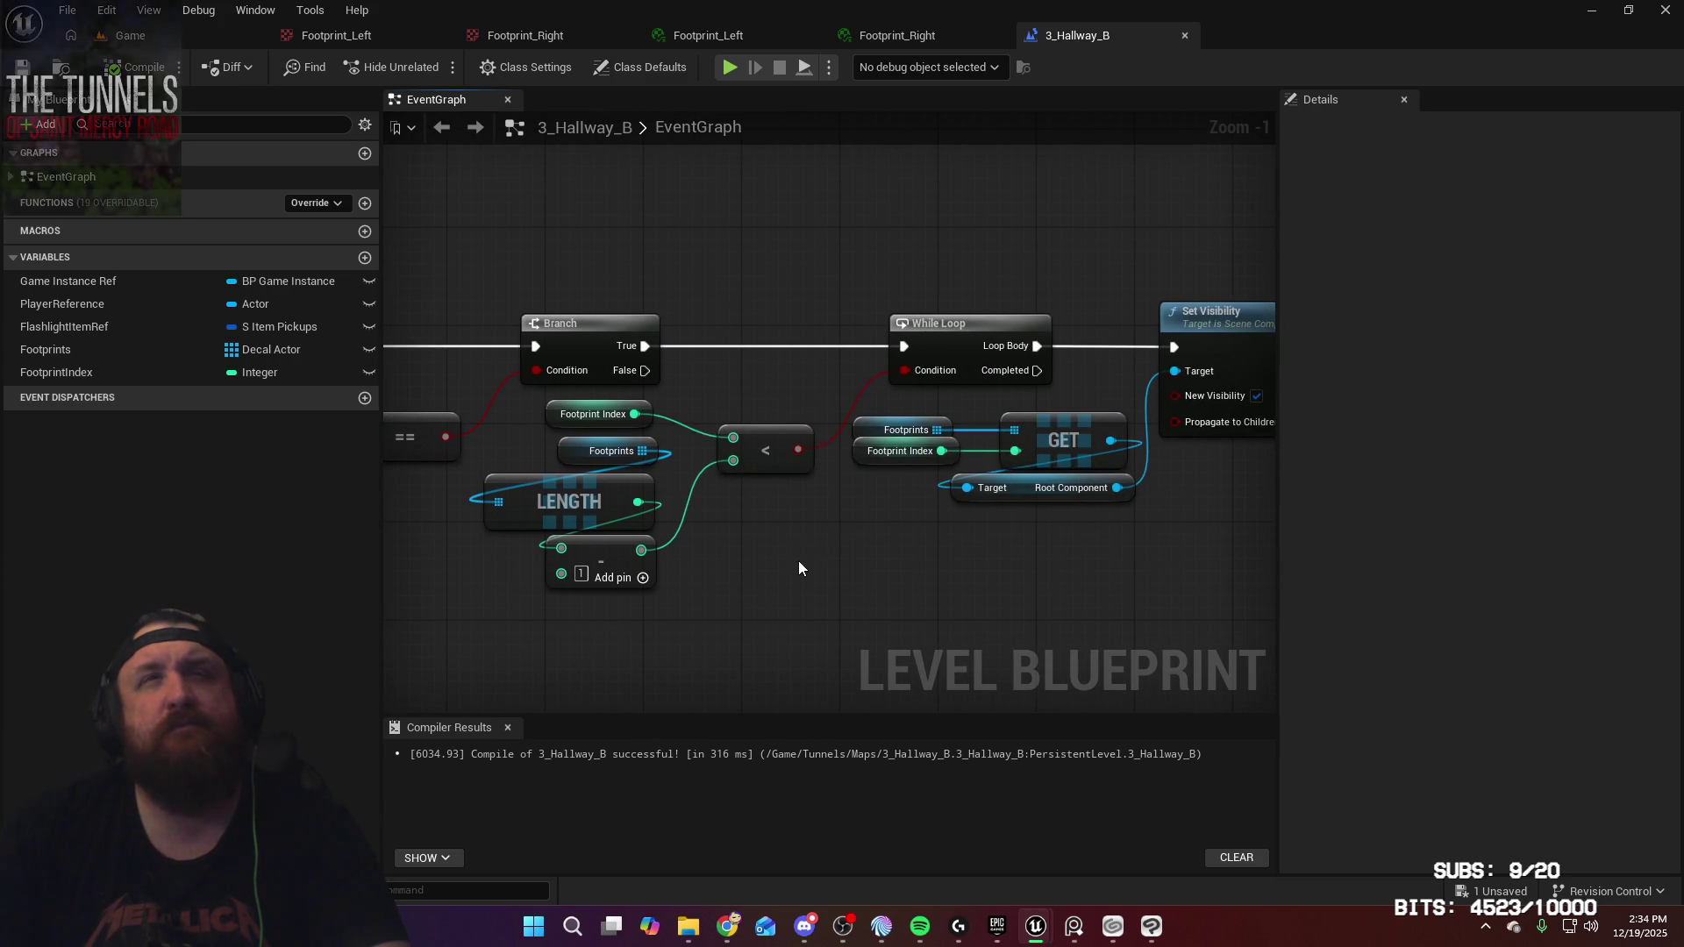
right_click(800, 560)
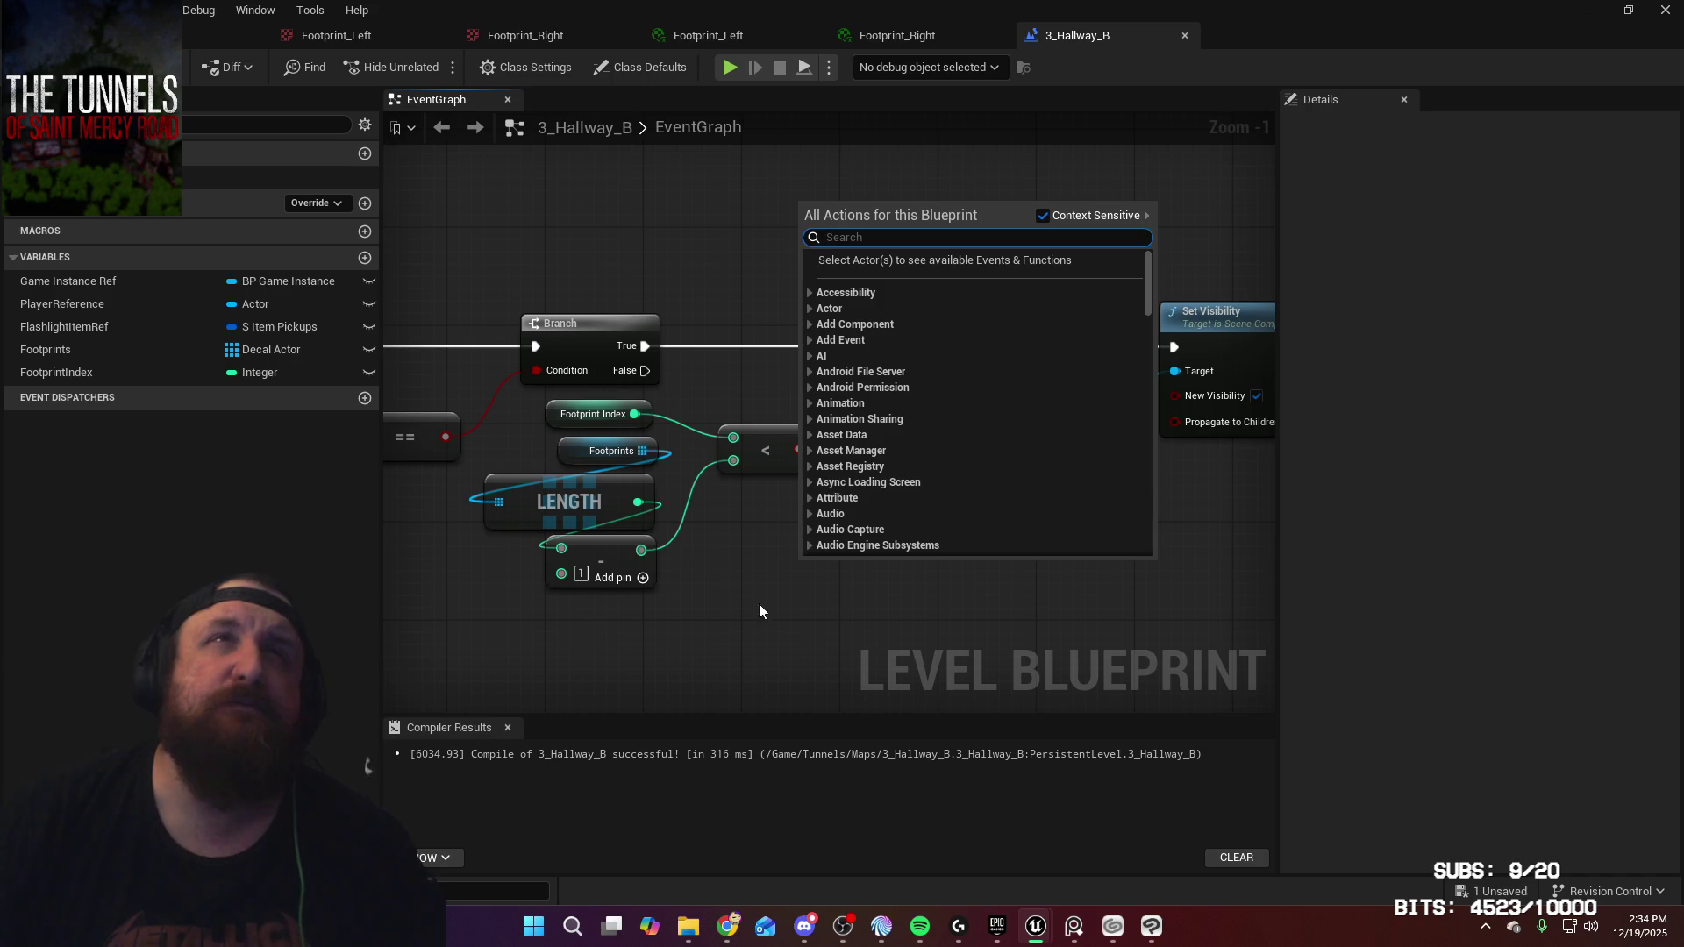
text(bran)
key(Return)
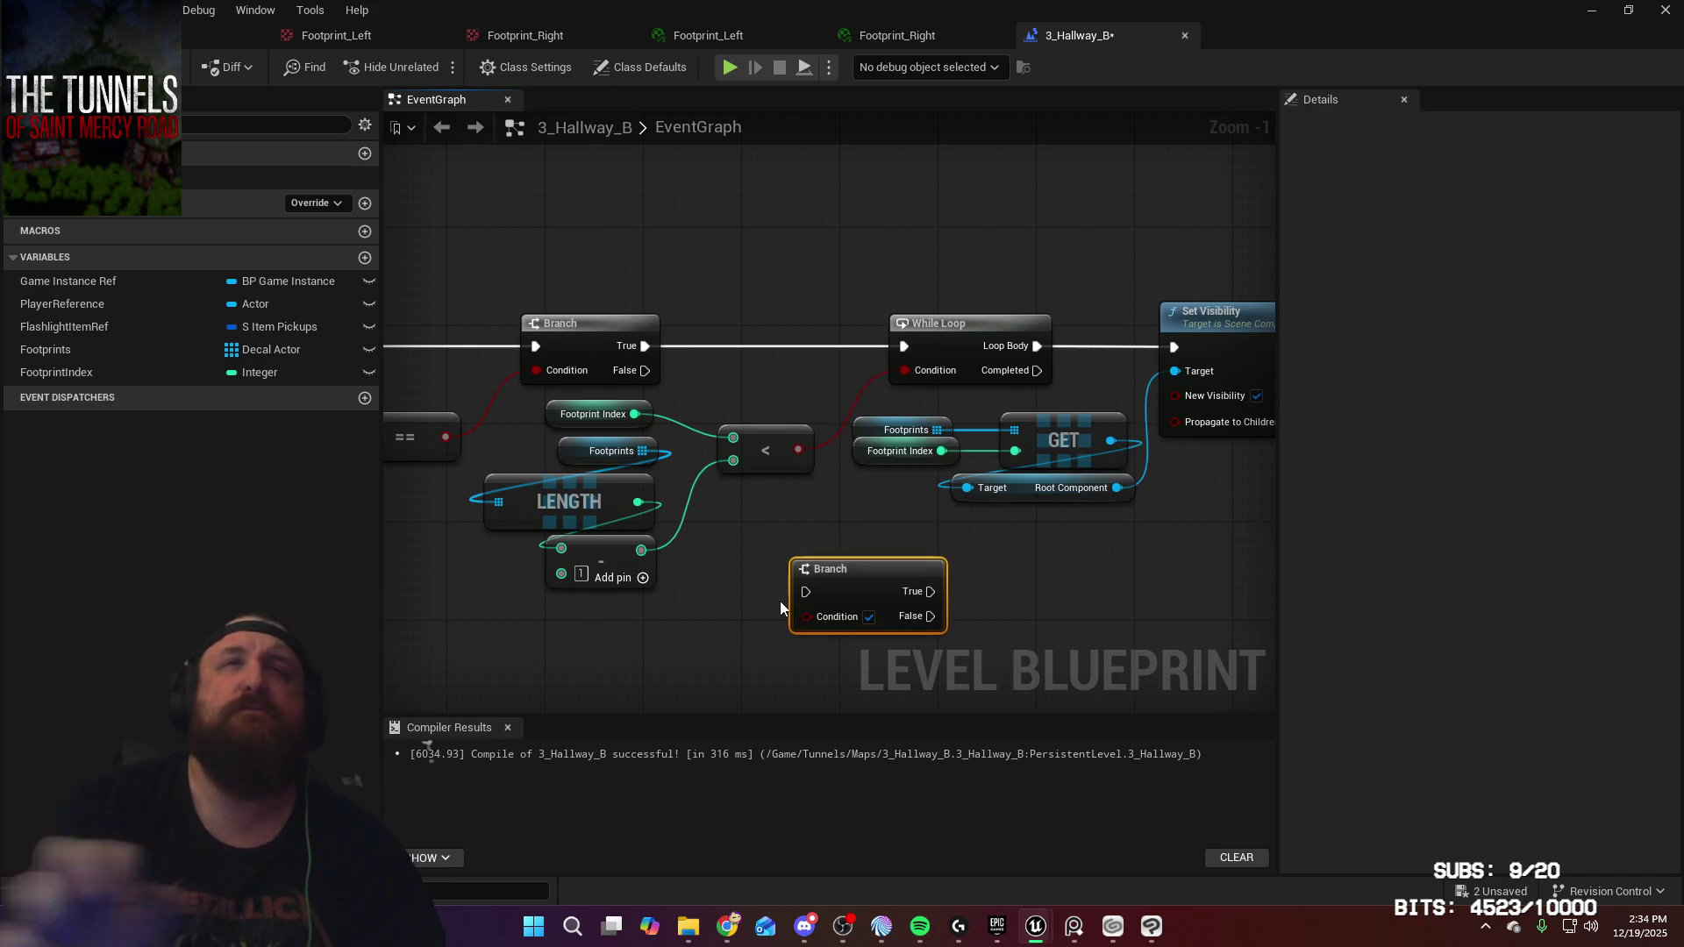
click(979, 325)
key(Delete)
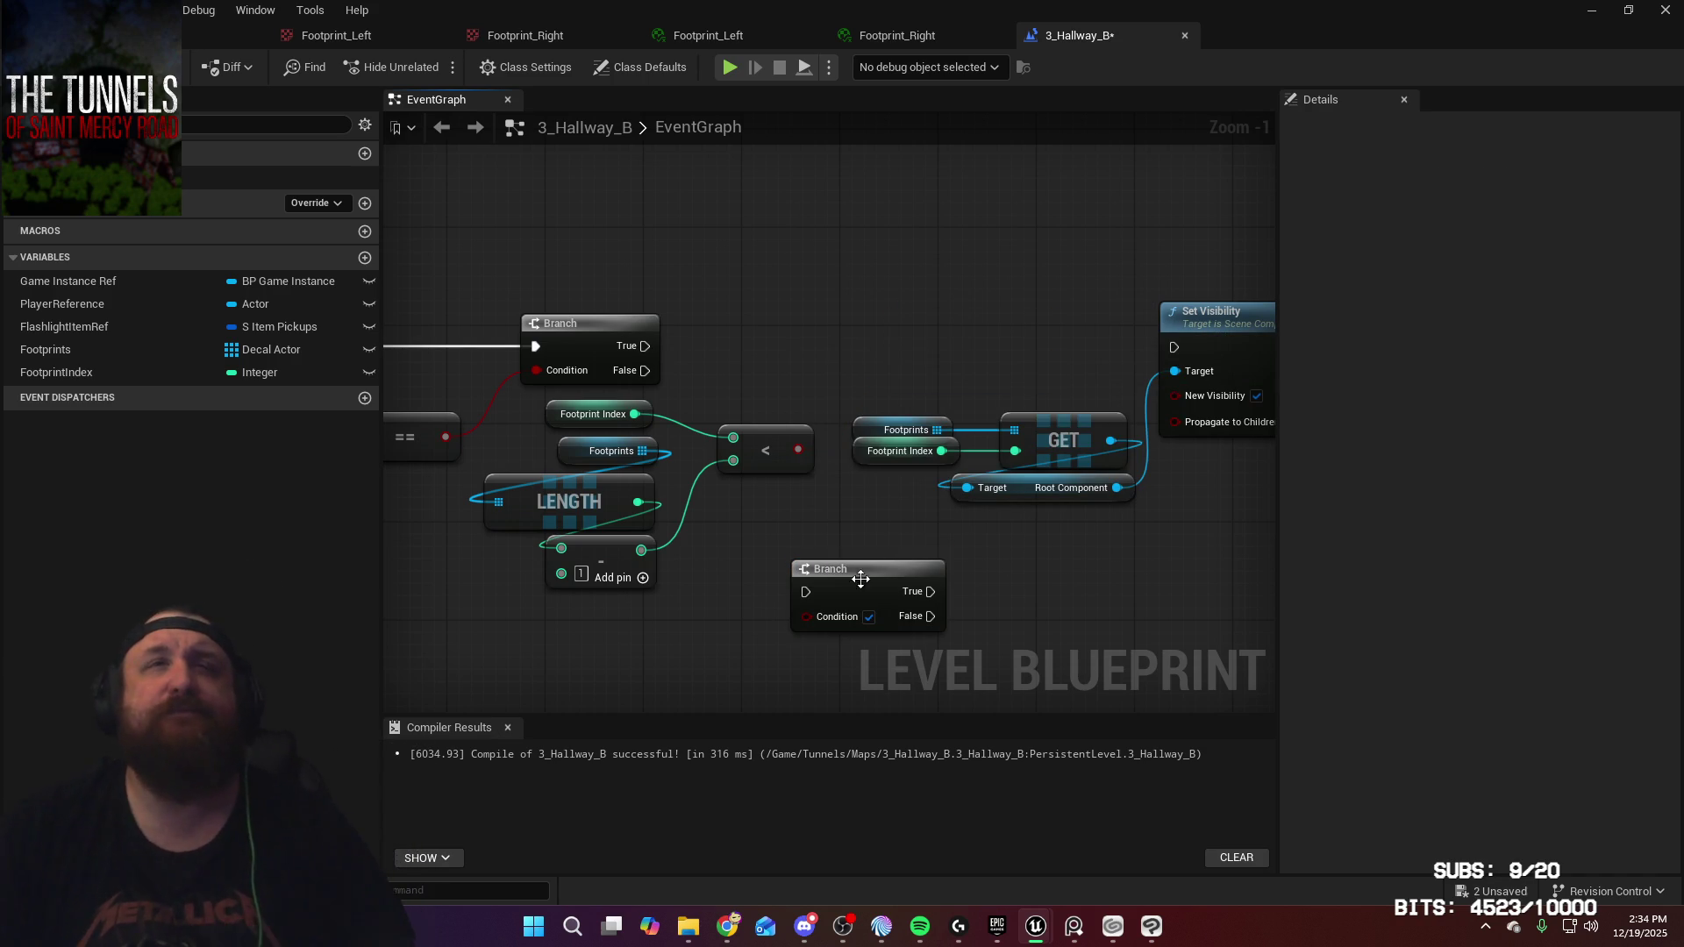
drag(864, 583, 924, 331)
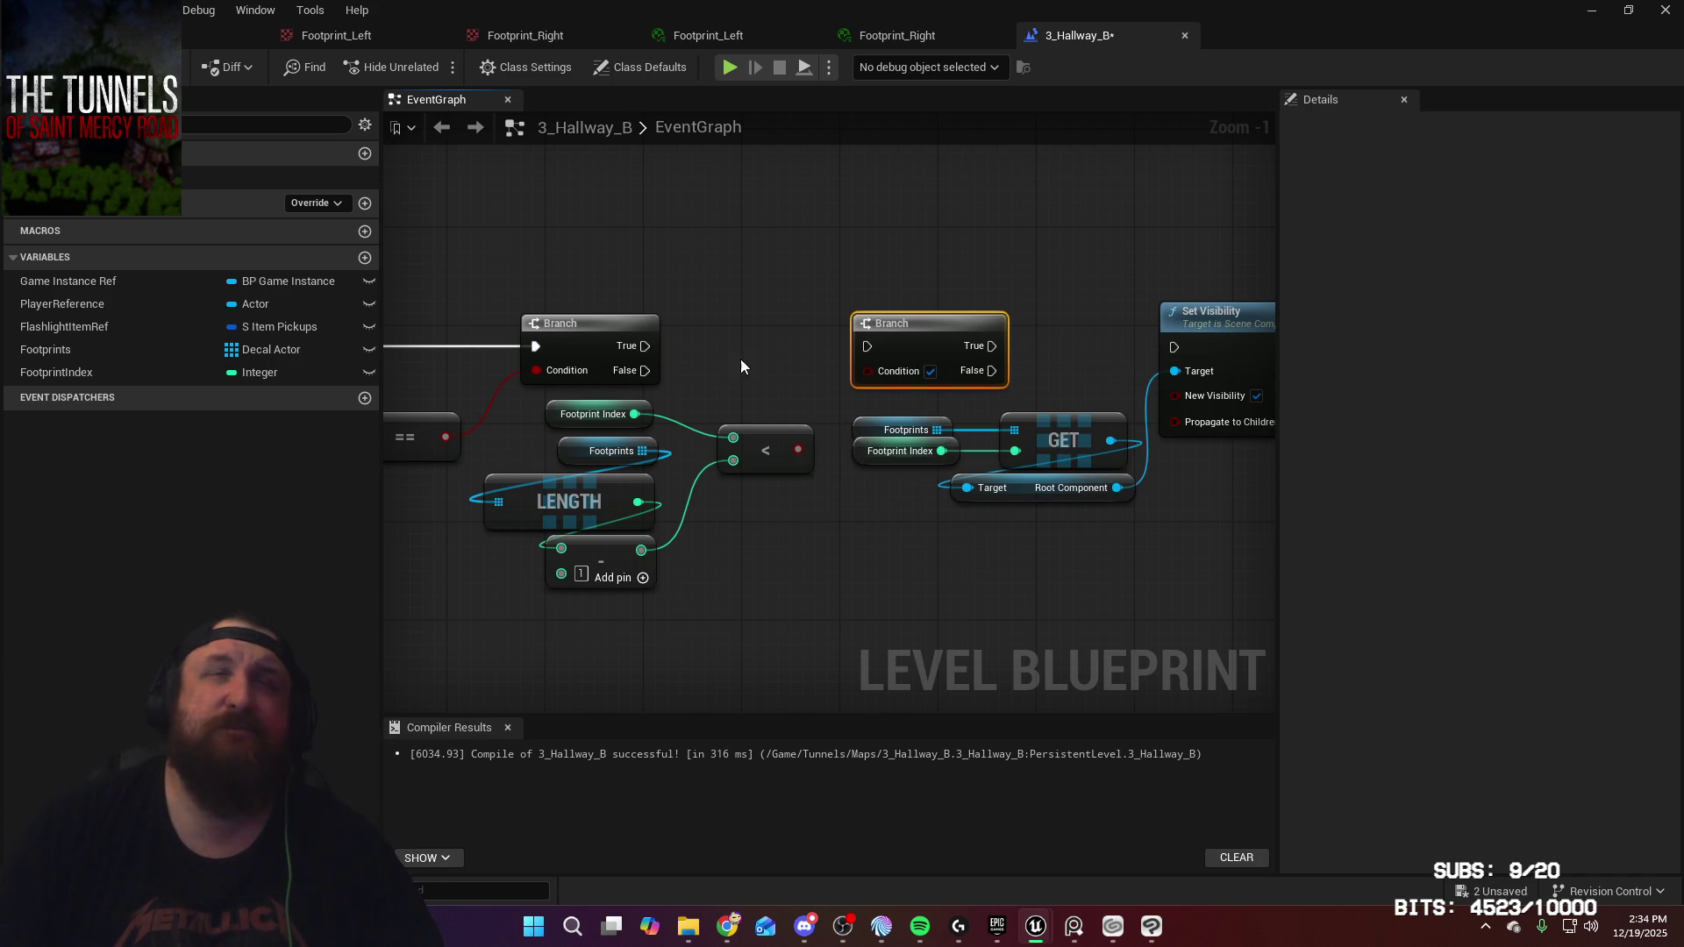
Wire the first Branch's True into the new Branch, its True to Set Visibility, and the increment back into it
mouse_move(645, 346)
mouse_down()
mouse_move(701, 368)
mouse_move(908, 342)
mouse_move(875, 345)
mouse_up()
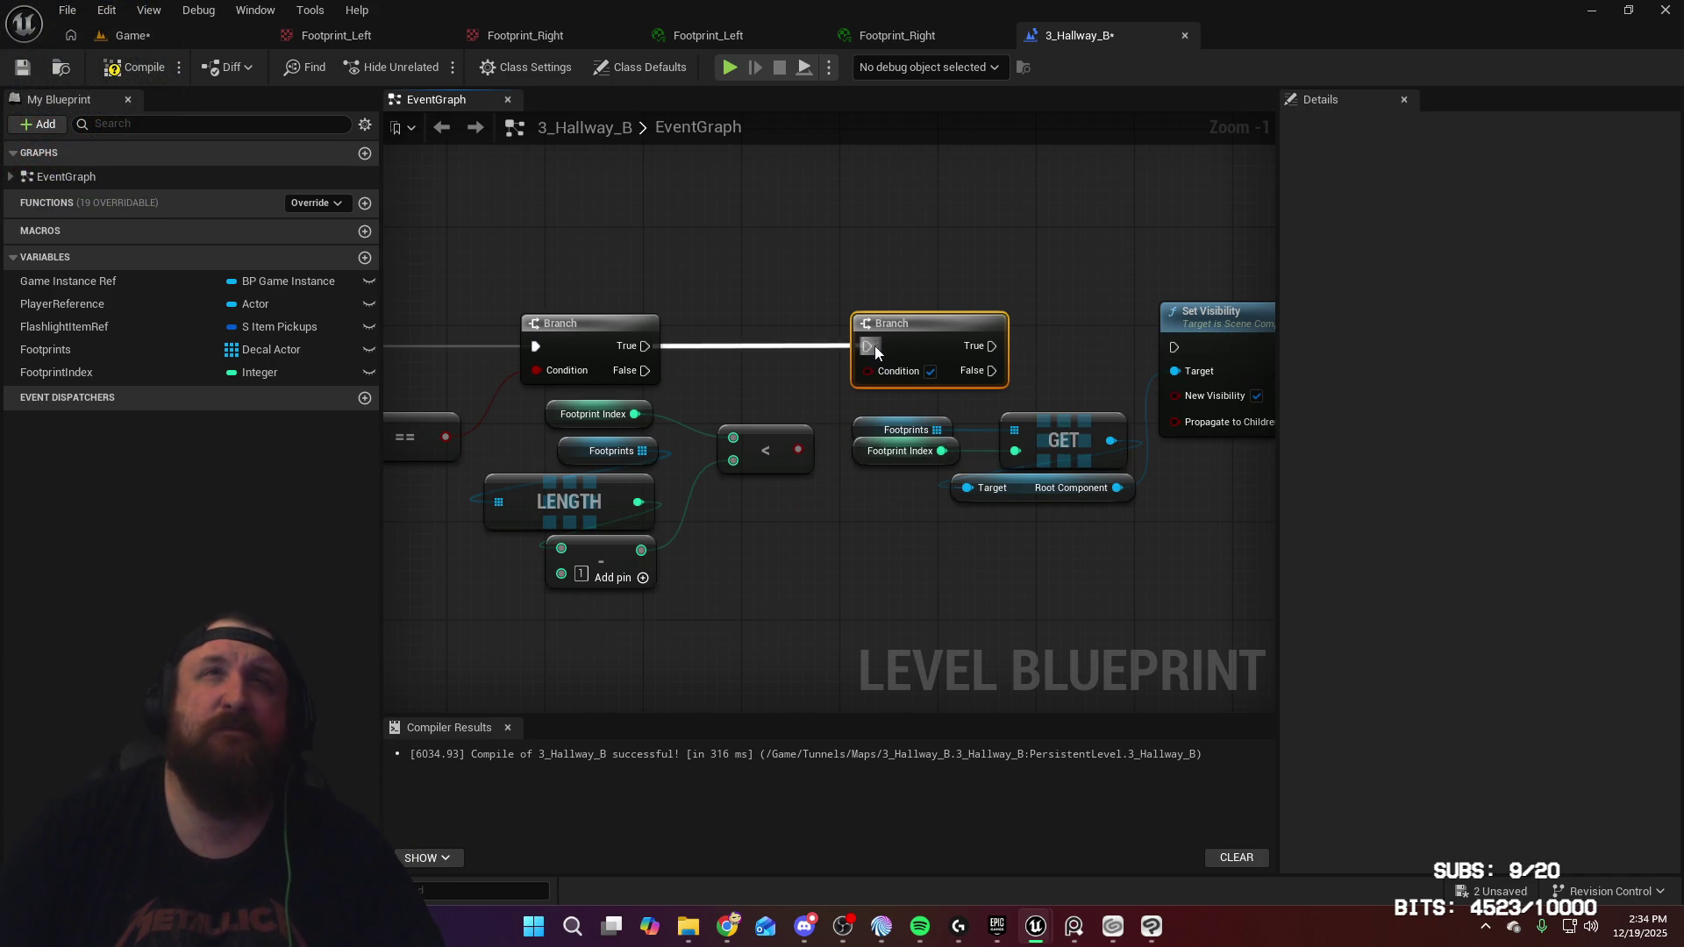
mouse_move(992, 346)
mouse_down()
mouse_move(1188, 350)
mouse_move(1211, 373)
mouse_up()
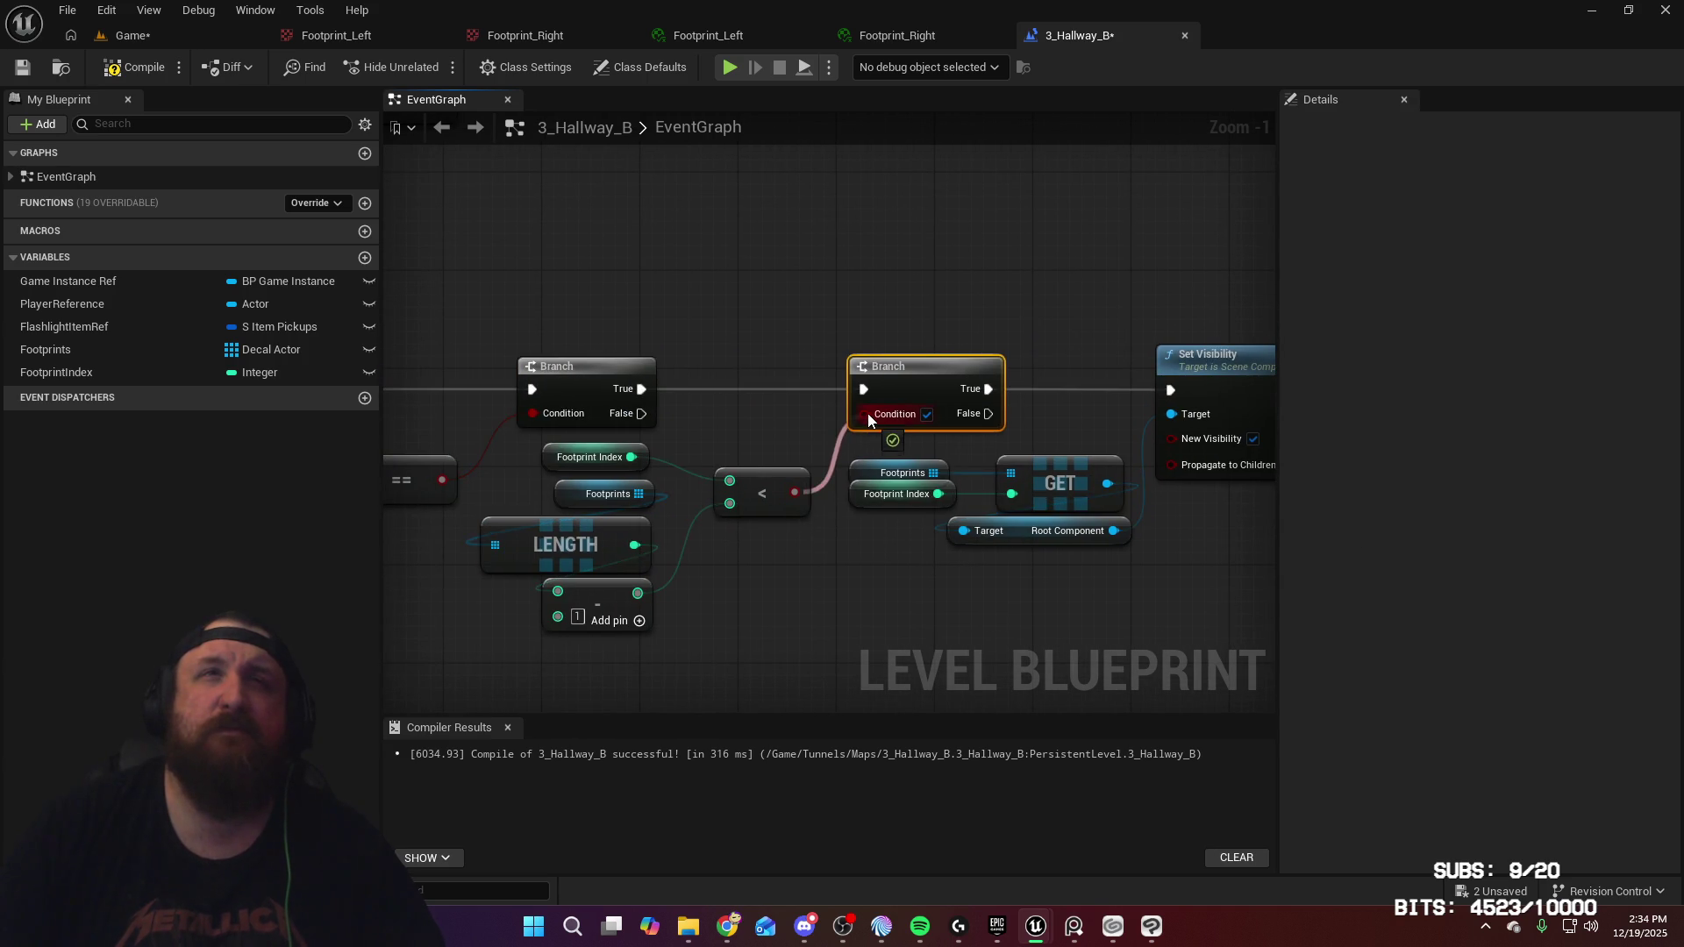
drag(1176, 576, 571, 608)
mouse_move(1191, 423)
mouse_down()
mouse_move(1175, 320)
mouse_move(346, 263)
mouse_move(347, 290)
mouse_move(794, 420)
mouse_move(947, 413)
mouse_up()
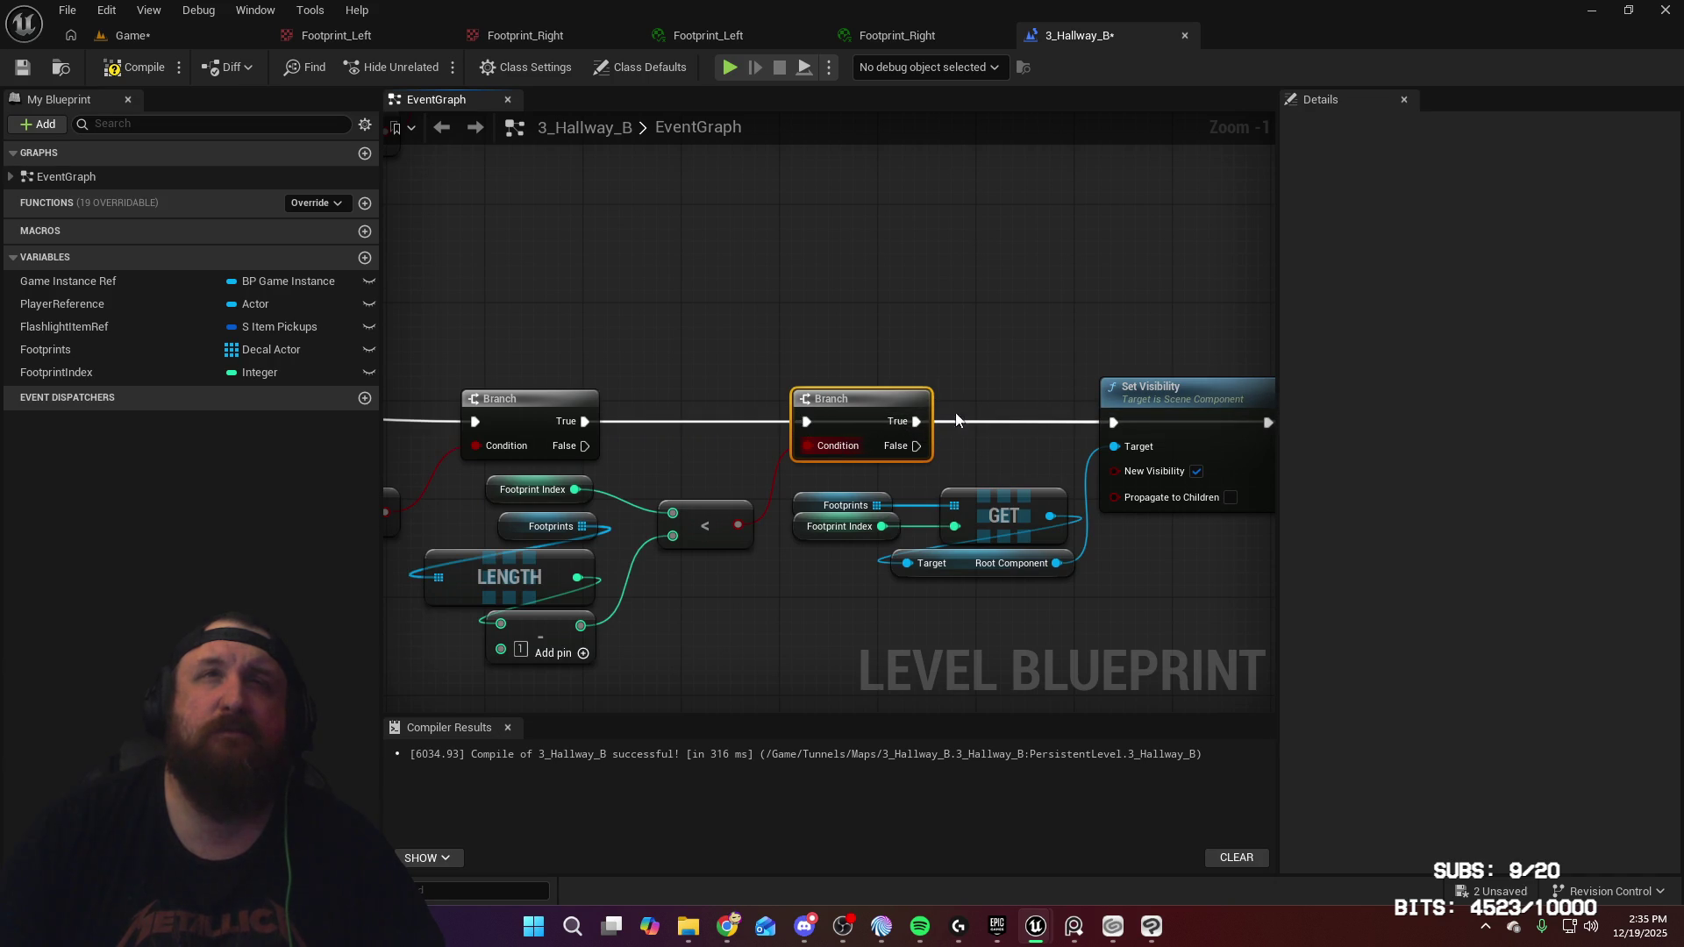
mouse_move(1035, 443)
mouse_down()
mouse_move(759, 426)
mouse_move(1044, 475)
mouse_move(1044, 399)
mouse_move(450, 369)
mouse_move(1215, 384)
mouse_move(1014, 381)
mouse_move(1092, 379)
mouse_up()
double_click(1040, 463)
Drag the reroute points so the increment's loop-back wire arcs above the node chain into the Branch
scroll(1092, 379, down, 3)
drag(619, 311, 1212, 372)
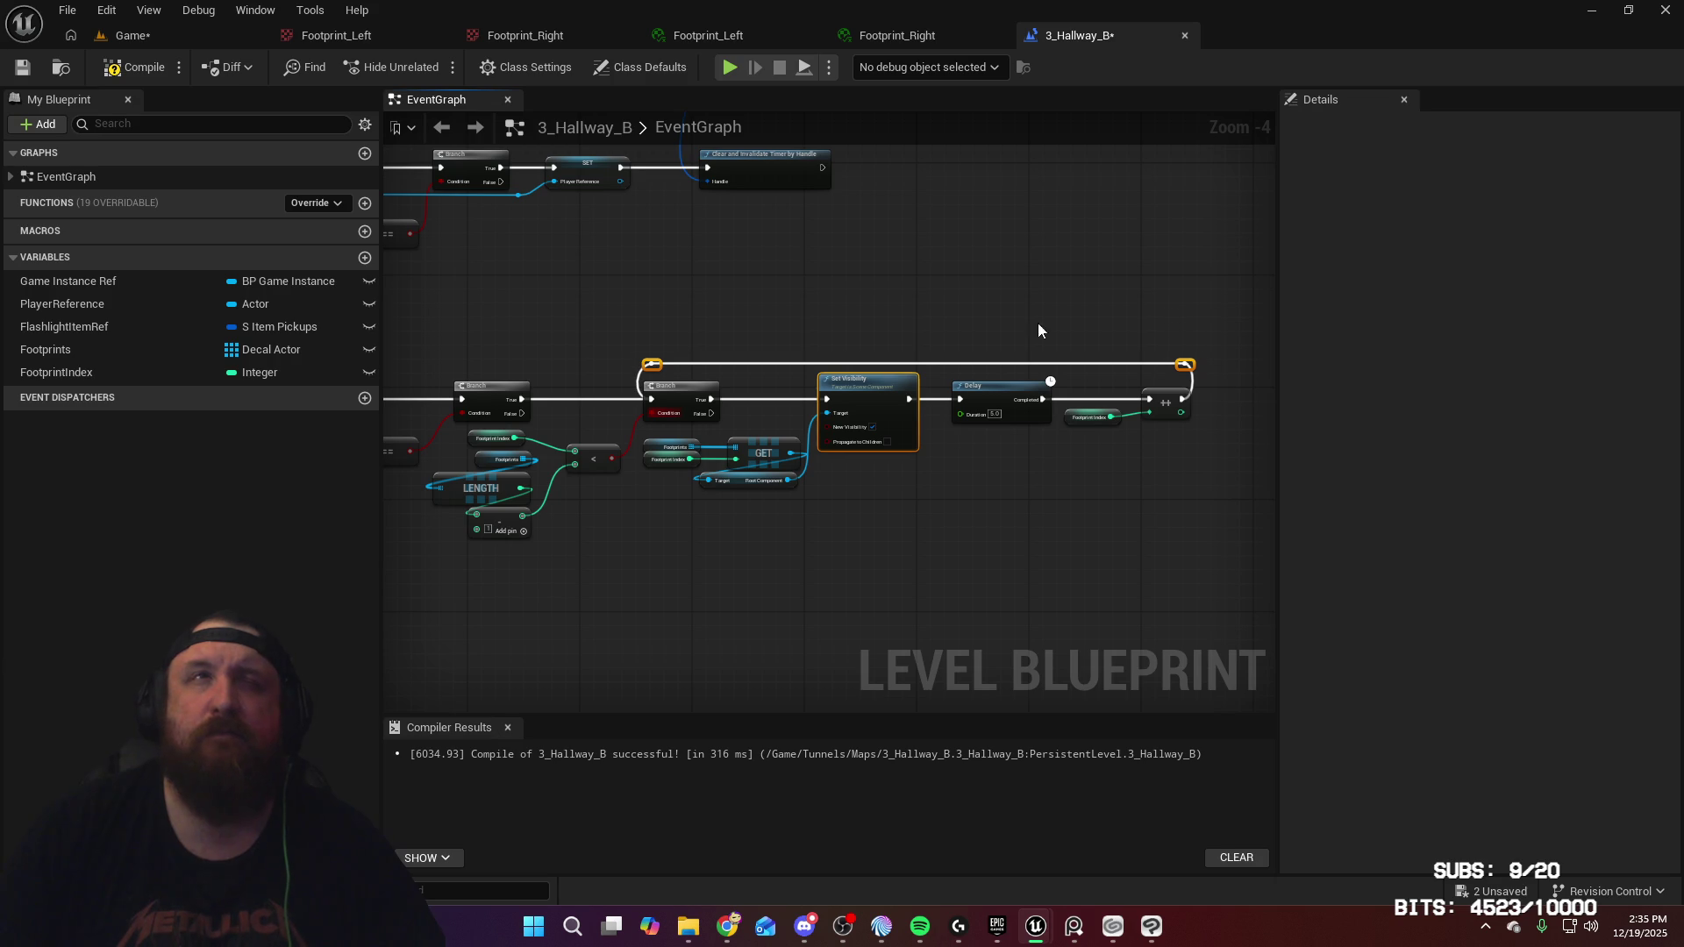
scroll(792, 375, up, 4)
drag(654, 336, 589, 379)
drag(1053, 377, 425, 366)
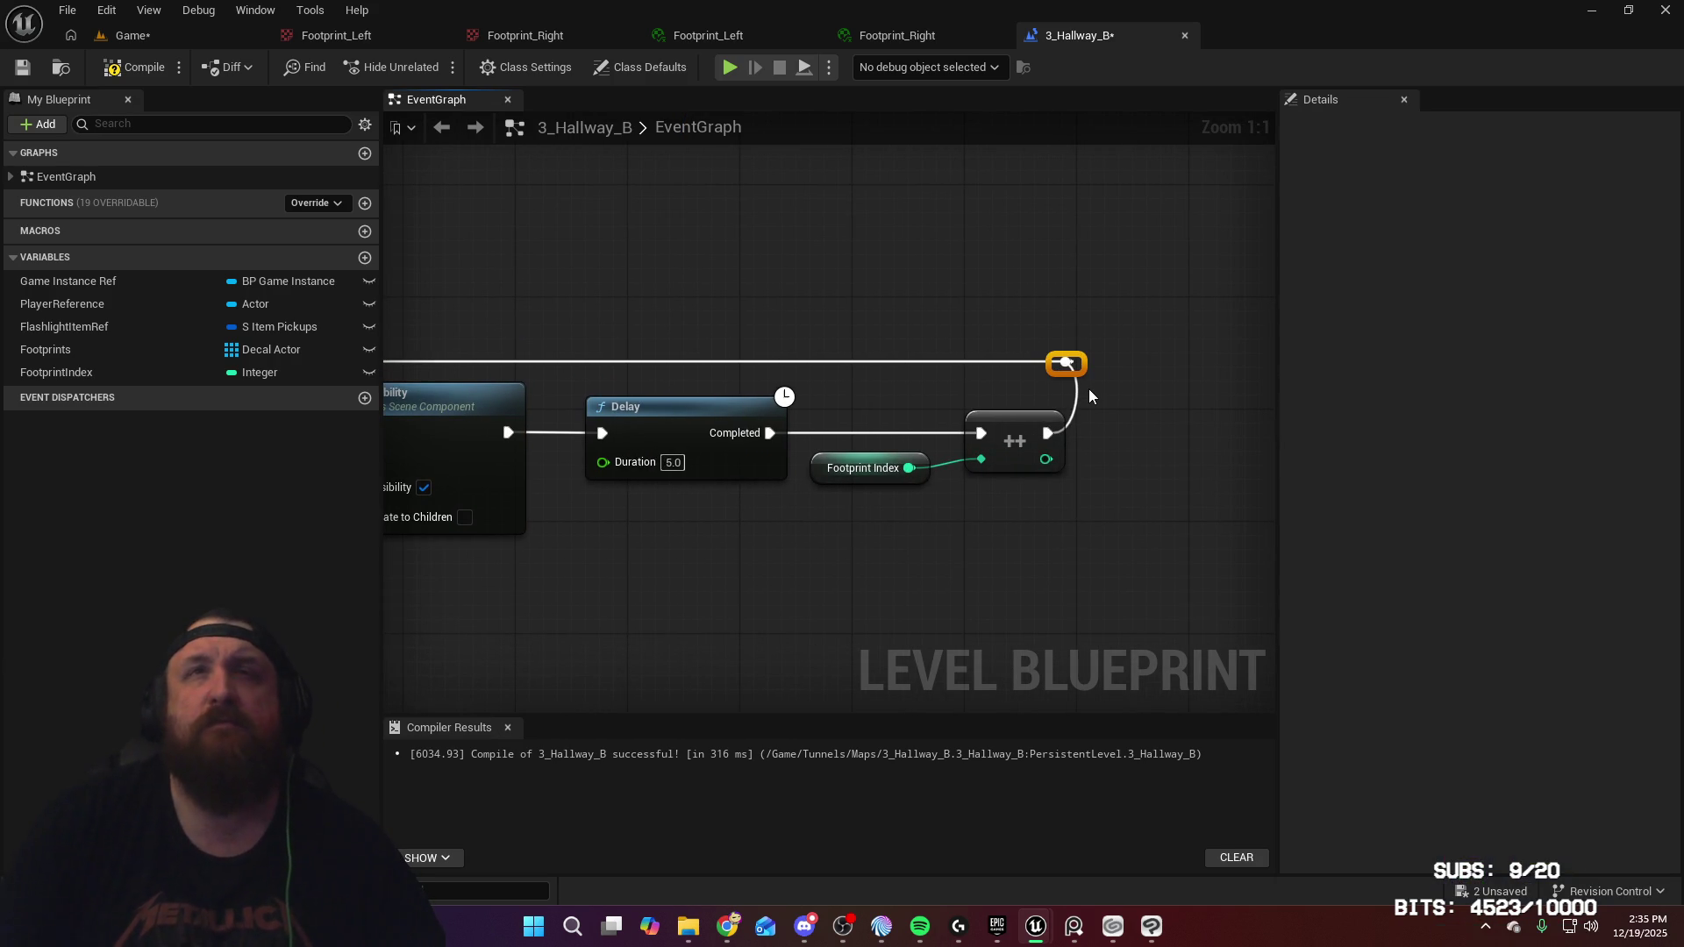
mouse_move(771, 310)
mouse_down()
mouse_move(778, 293)
mouse_move(664, 300)
mouse_move(1379, 228)
mouse_up()
mouse_move(922, 237)
mouse_down()
mouse_move(1060, 233)
mouse_move(970, 158)
mouse_move(745, 163)
mouse_move(854, 160)
mouse_up()
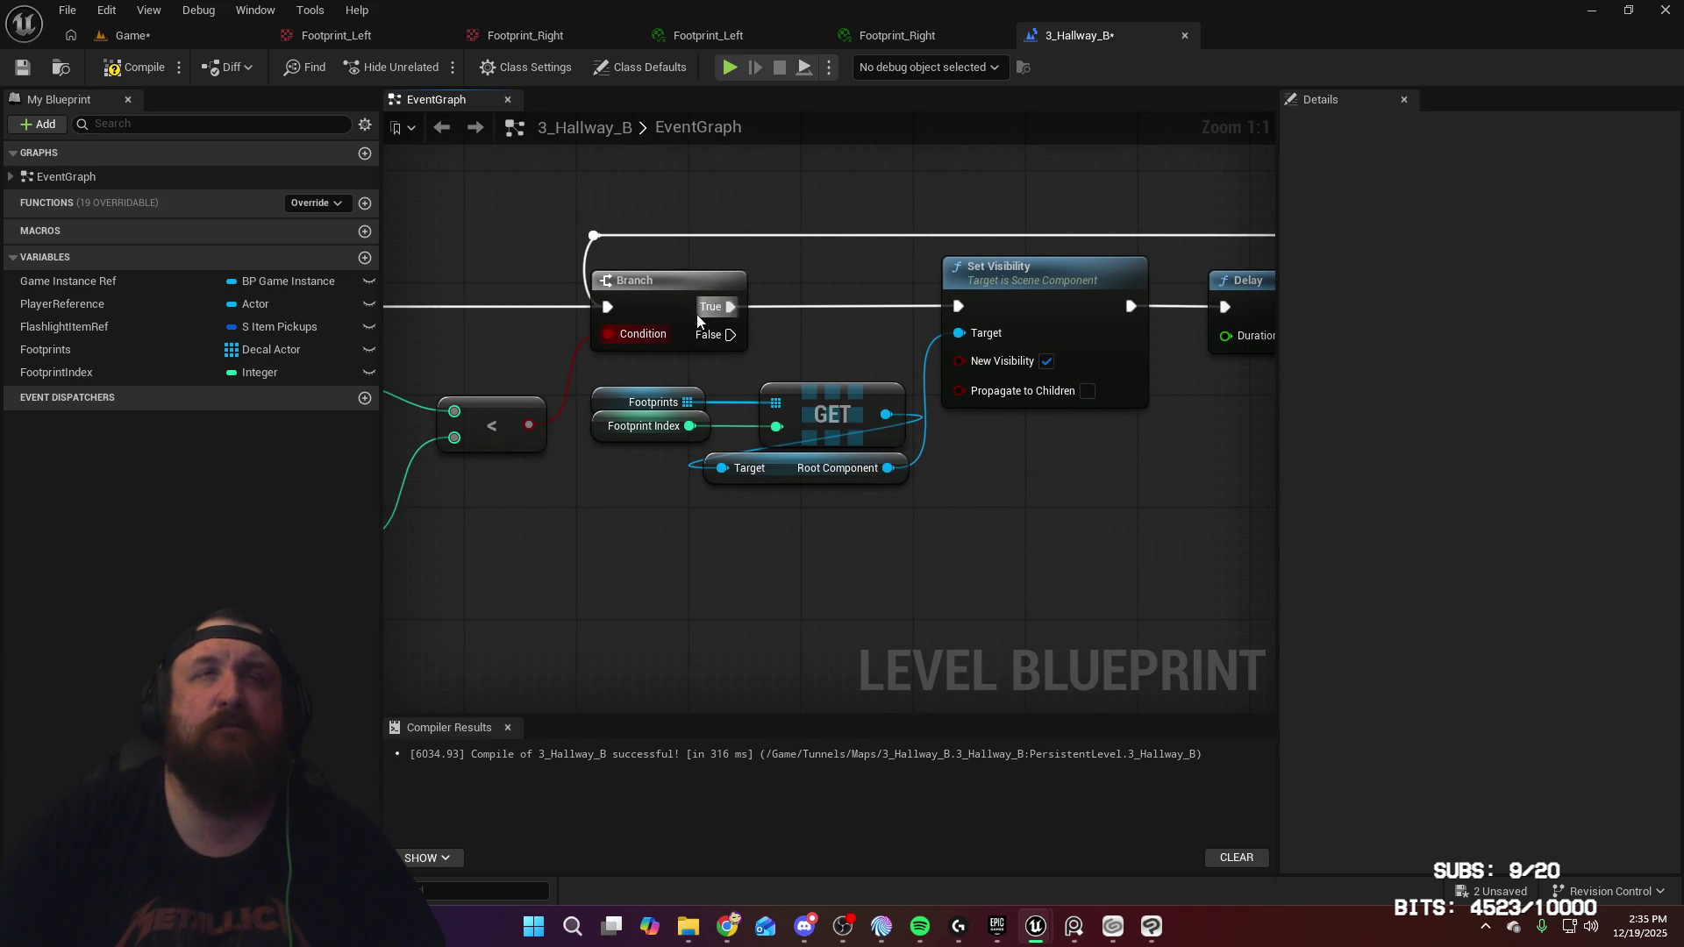
Add a Print String reading 'Completed' on the Branch's False output and save the level
mouse_move(730, 337)
mouse_down()
mouse_move(1025, 507)
mouse_move(1098, 507)
mouse_up()
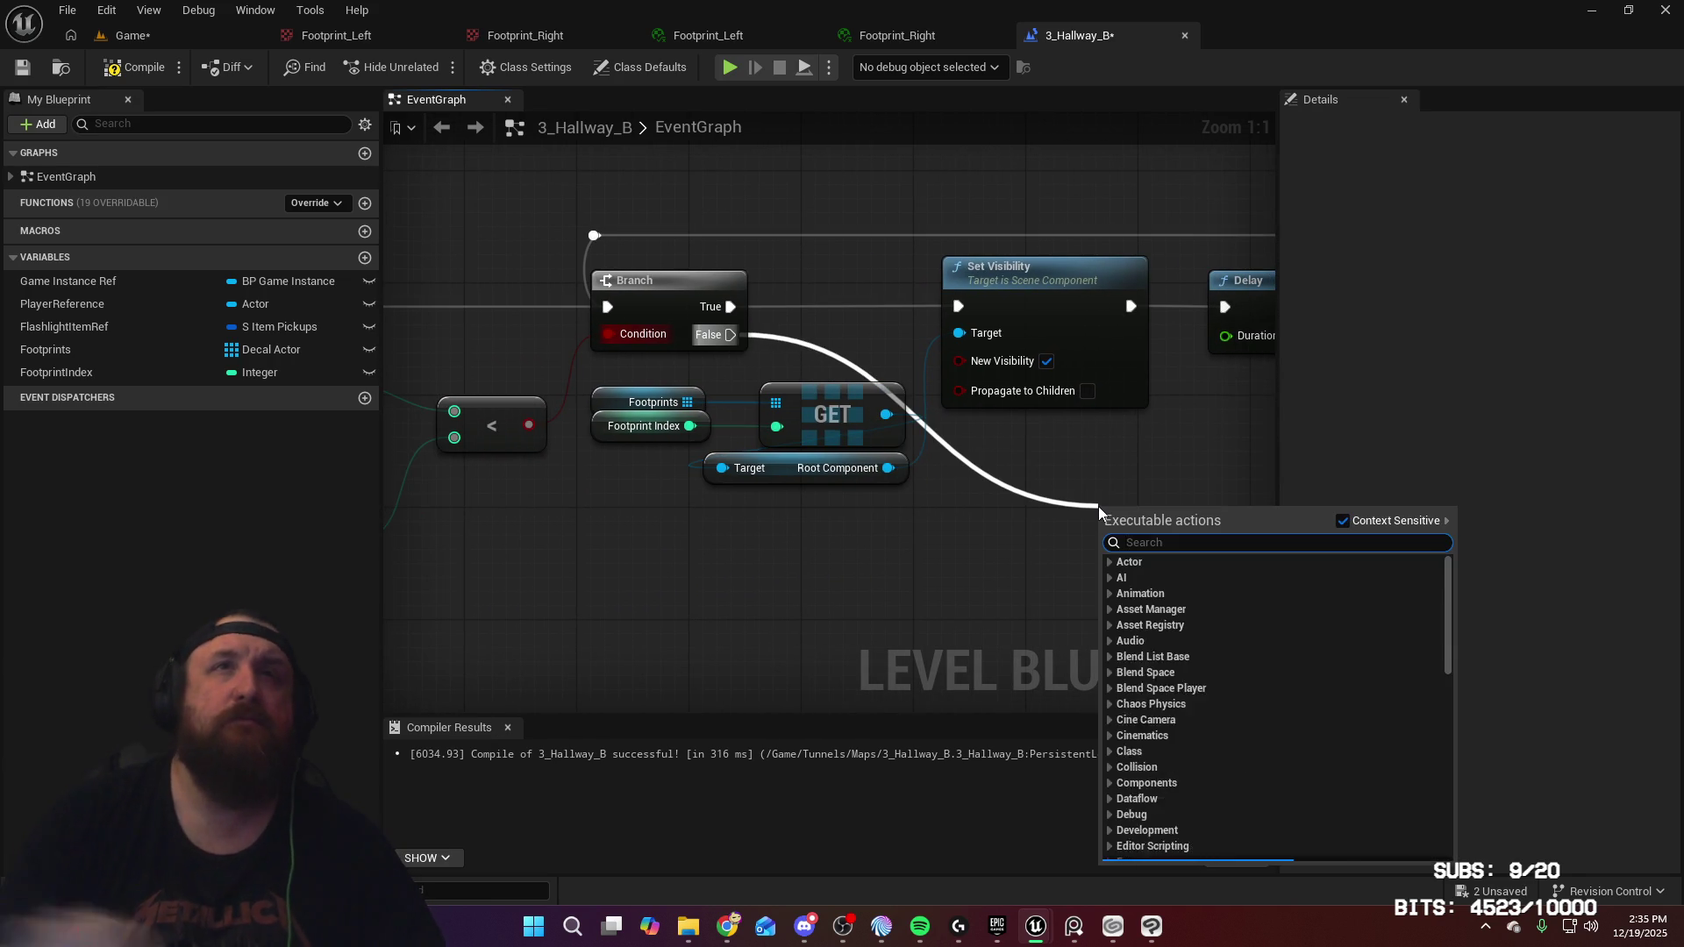
text(print)
key(Return)
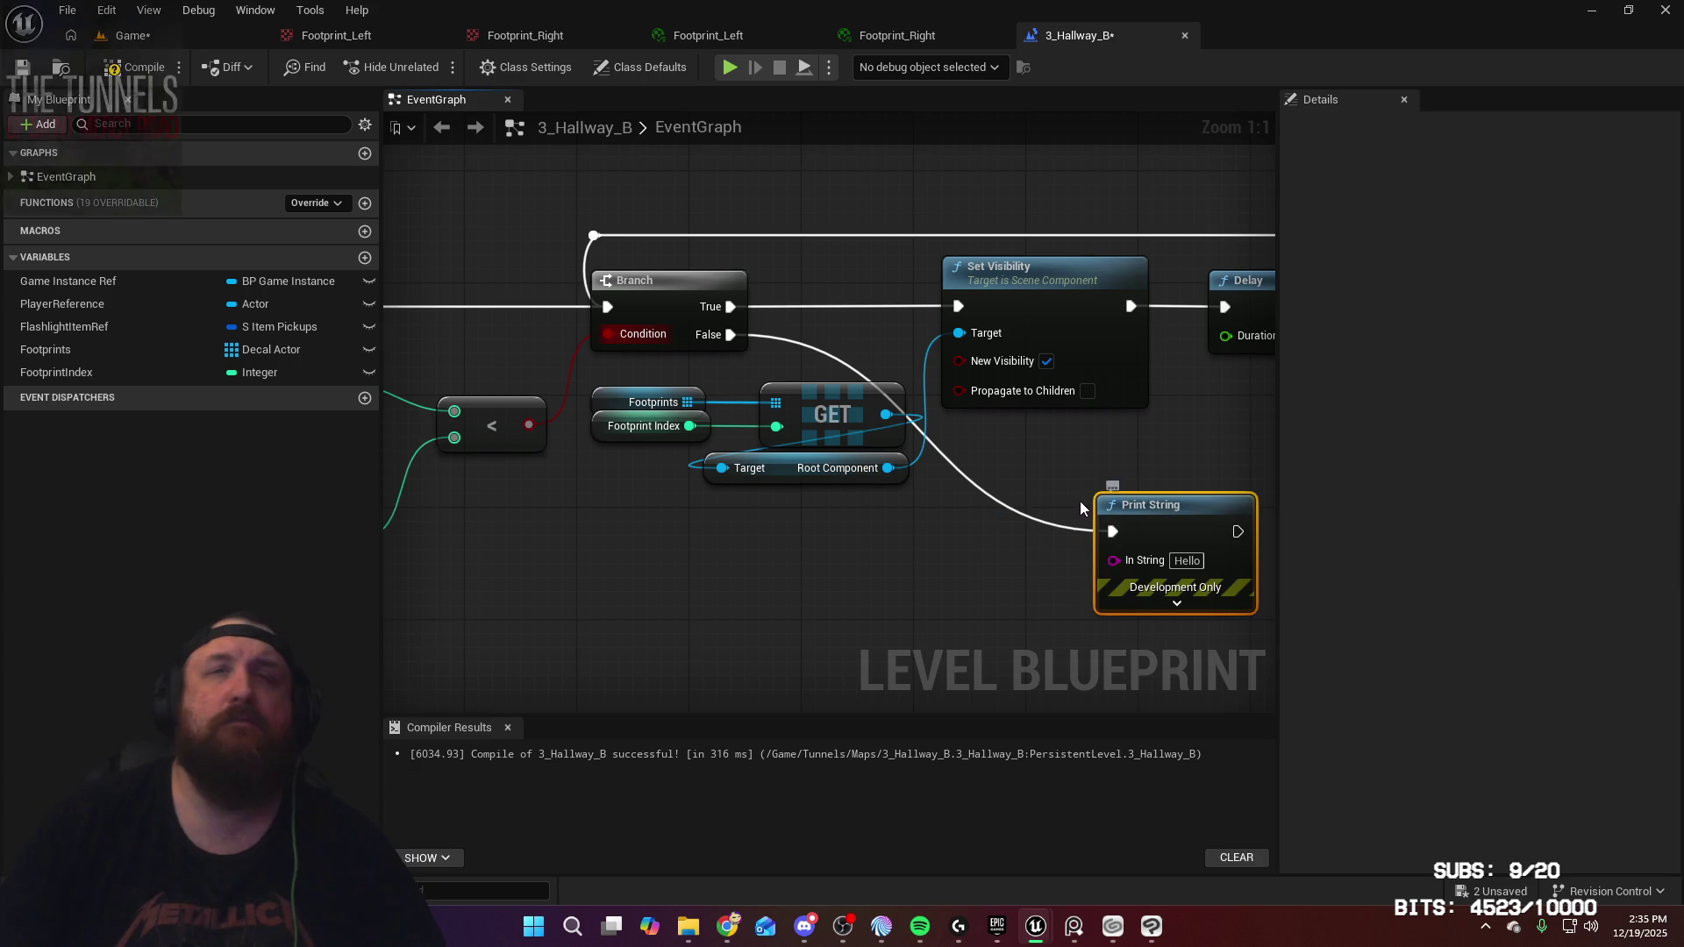
text(Footprint)
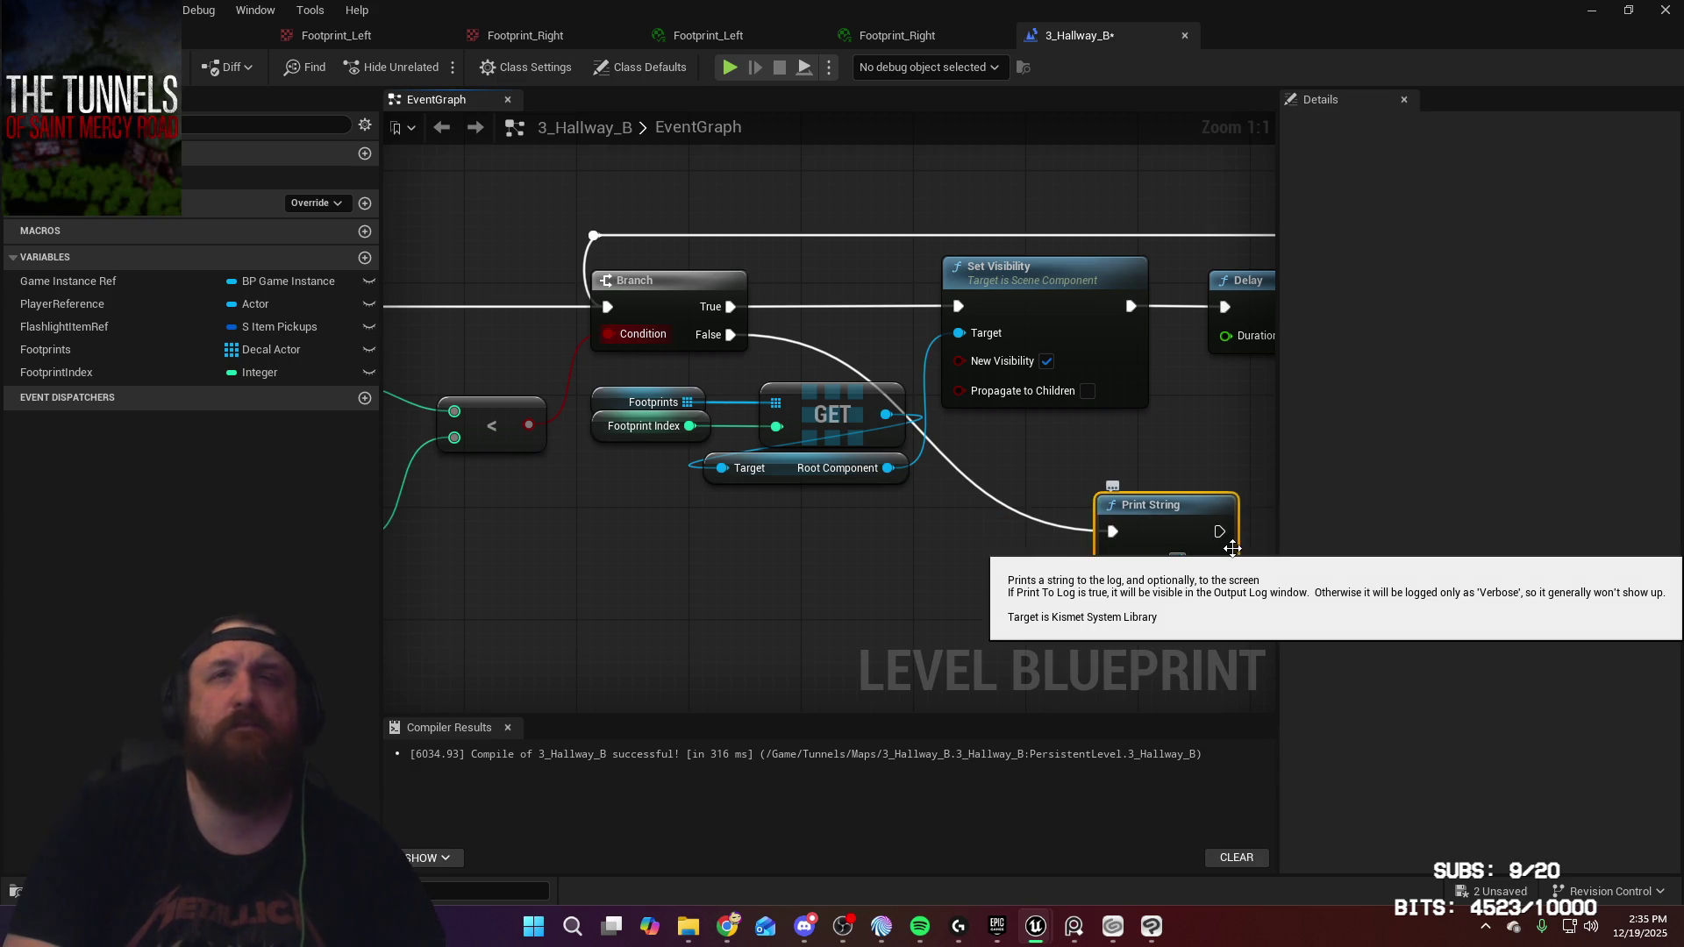
mouse_move(1199, 505)
mouse_down()
mouse_move(1046, 449)
mouse_move(1195, 462)
mouse_move(1005, 425)
mouse_up()
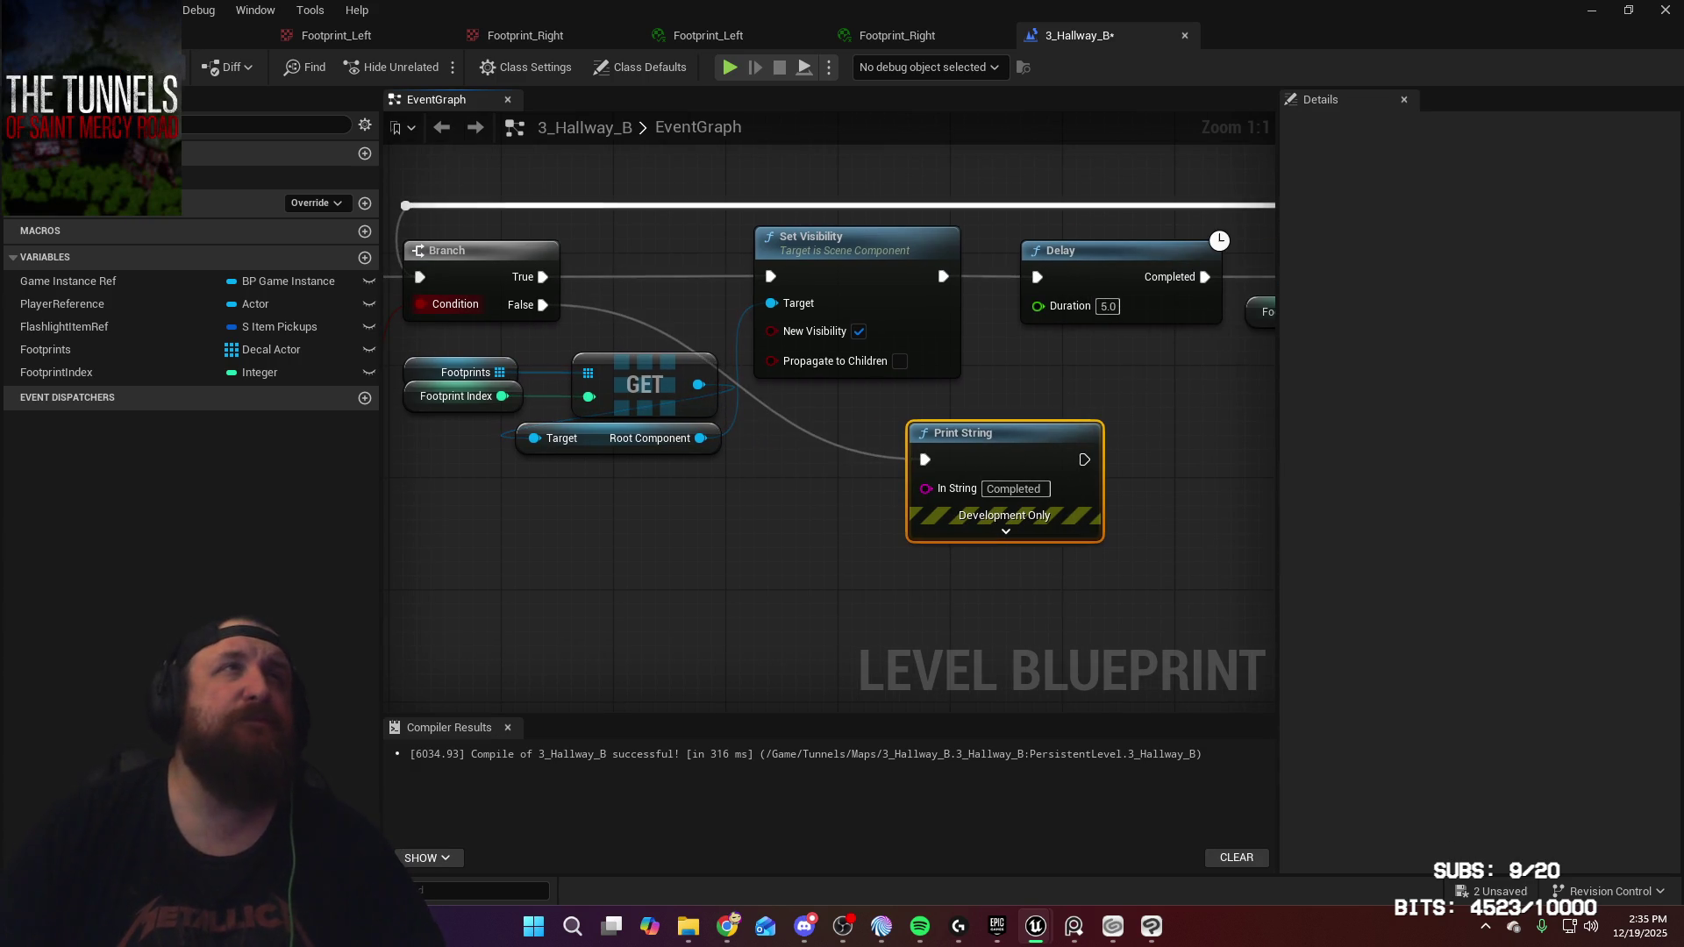
click(34, 71)
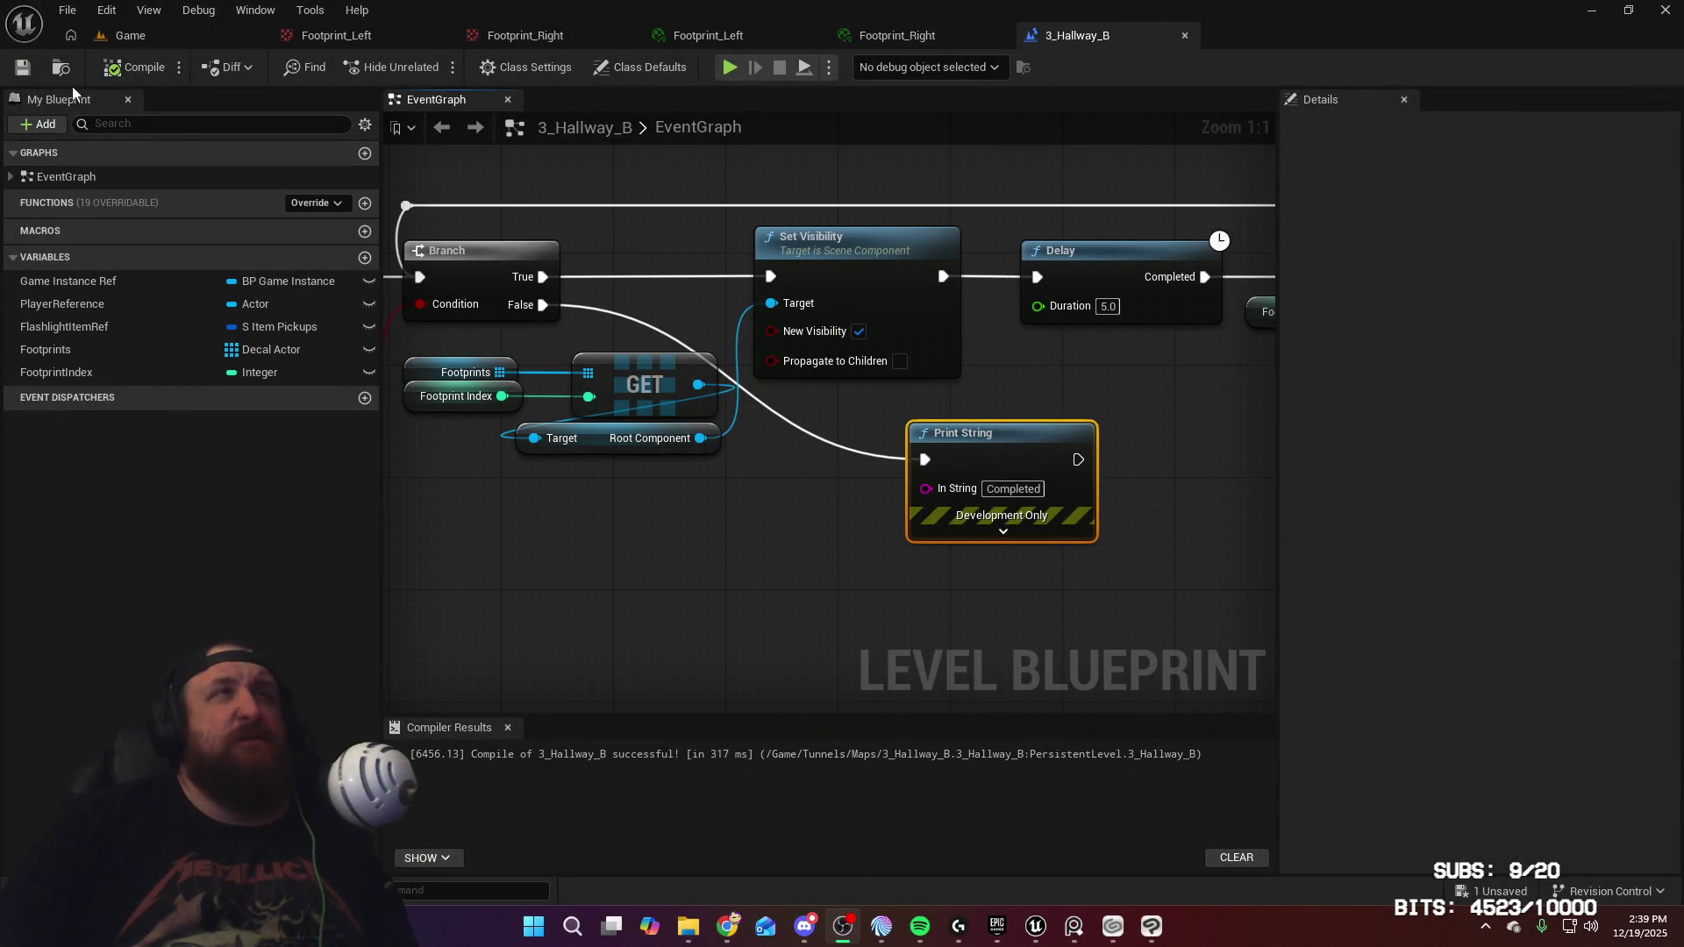
Save all changed packages and return to the level editor's Hallway B view
mouse_move(614, 626)
mouse_down()
mouse_move(928, 639)
mouse_move(1059, 625)
mouse_up()
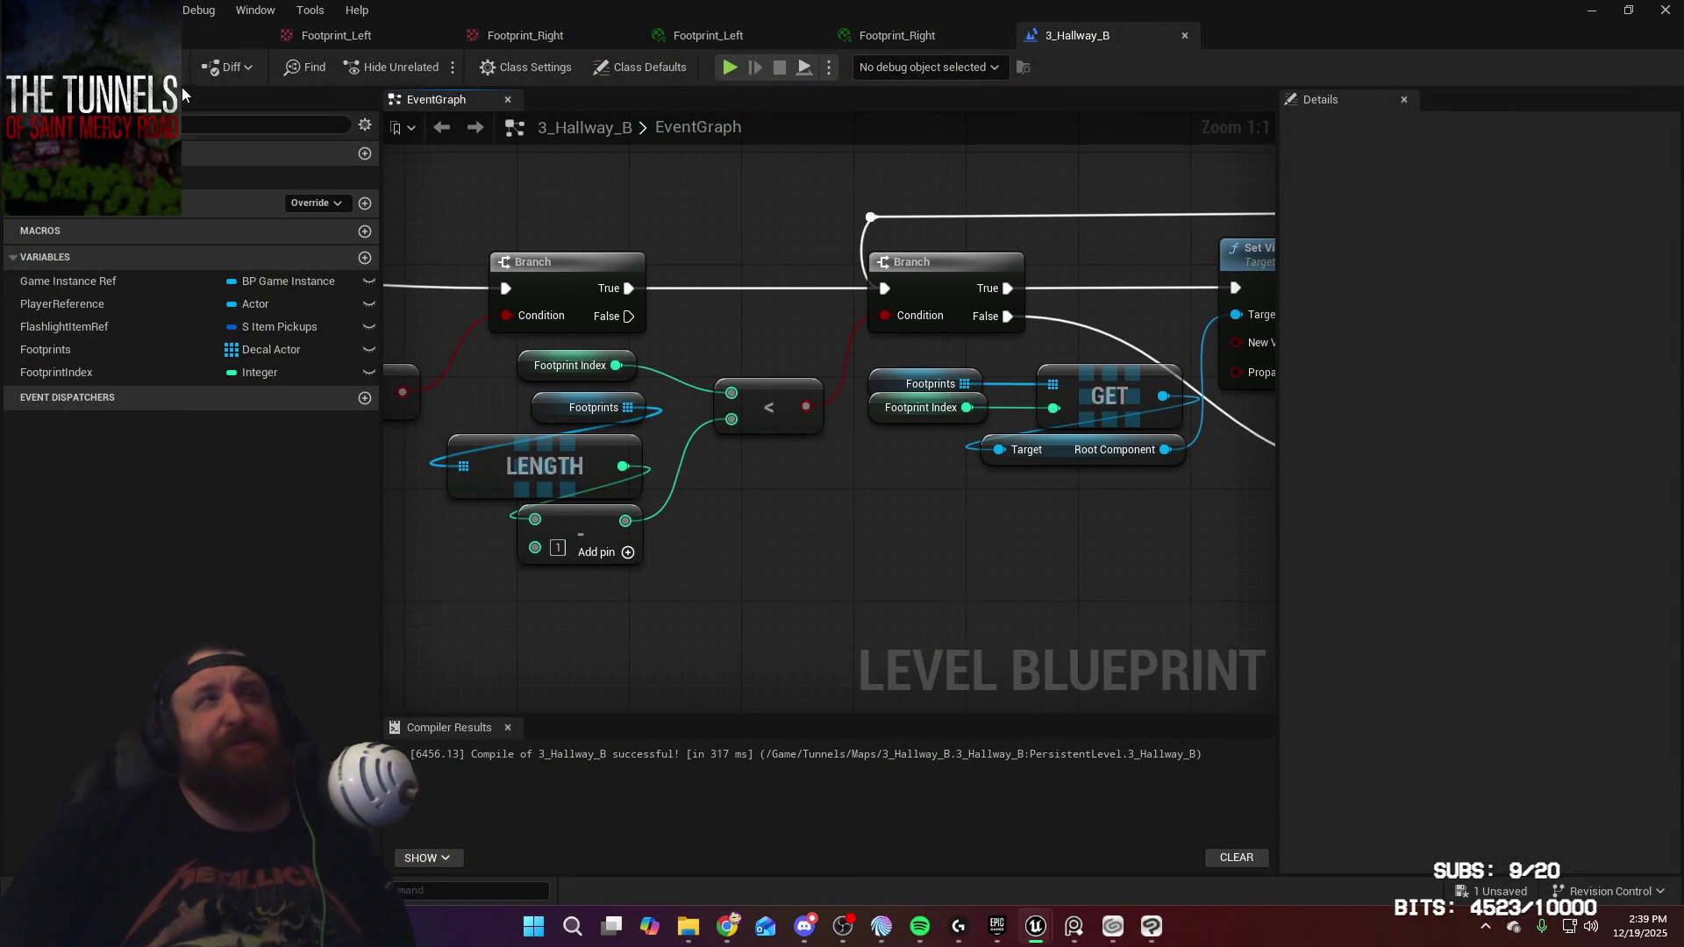
key(ctrl+s)
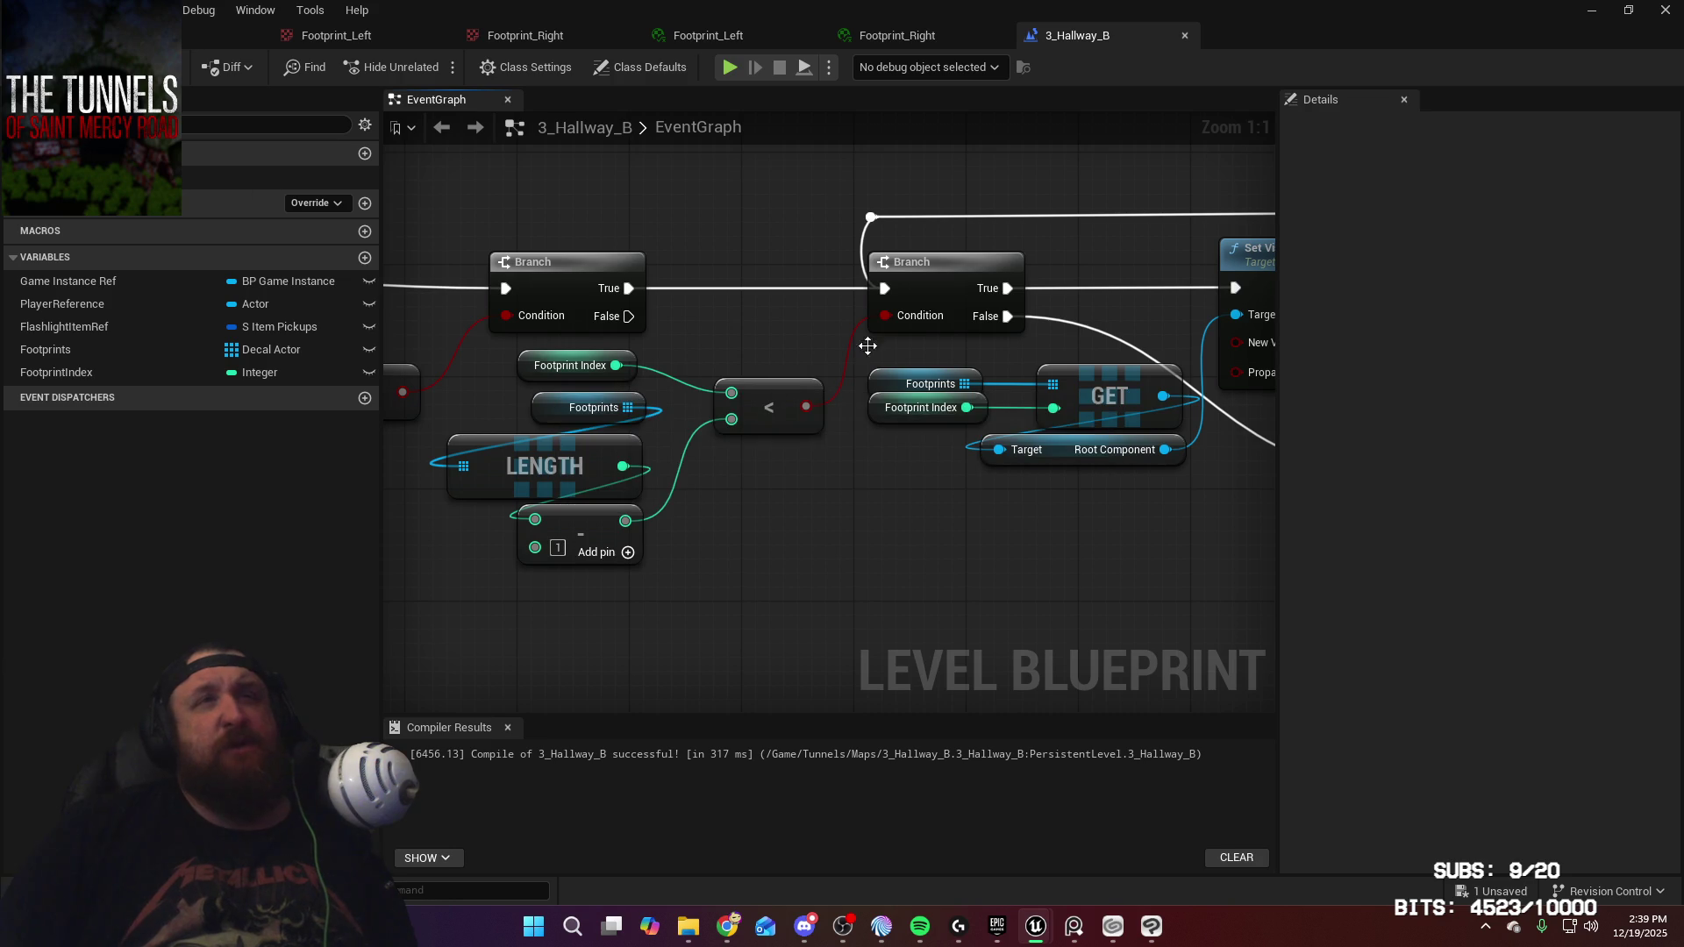
click(198, 48)
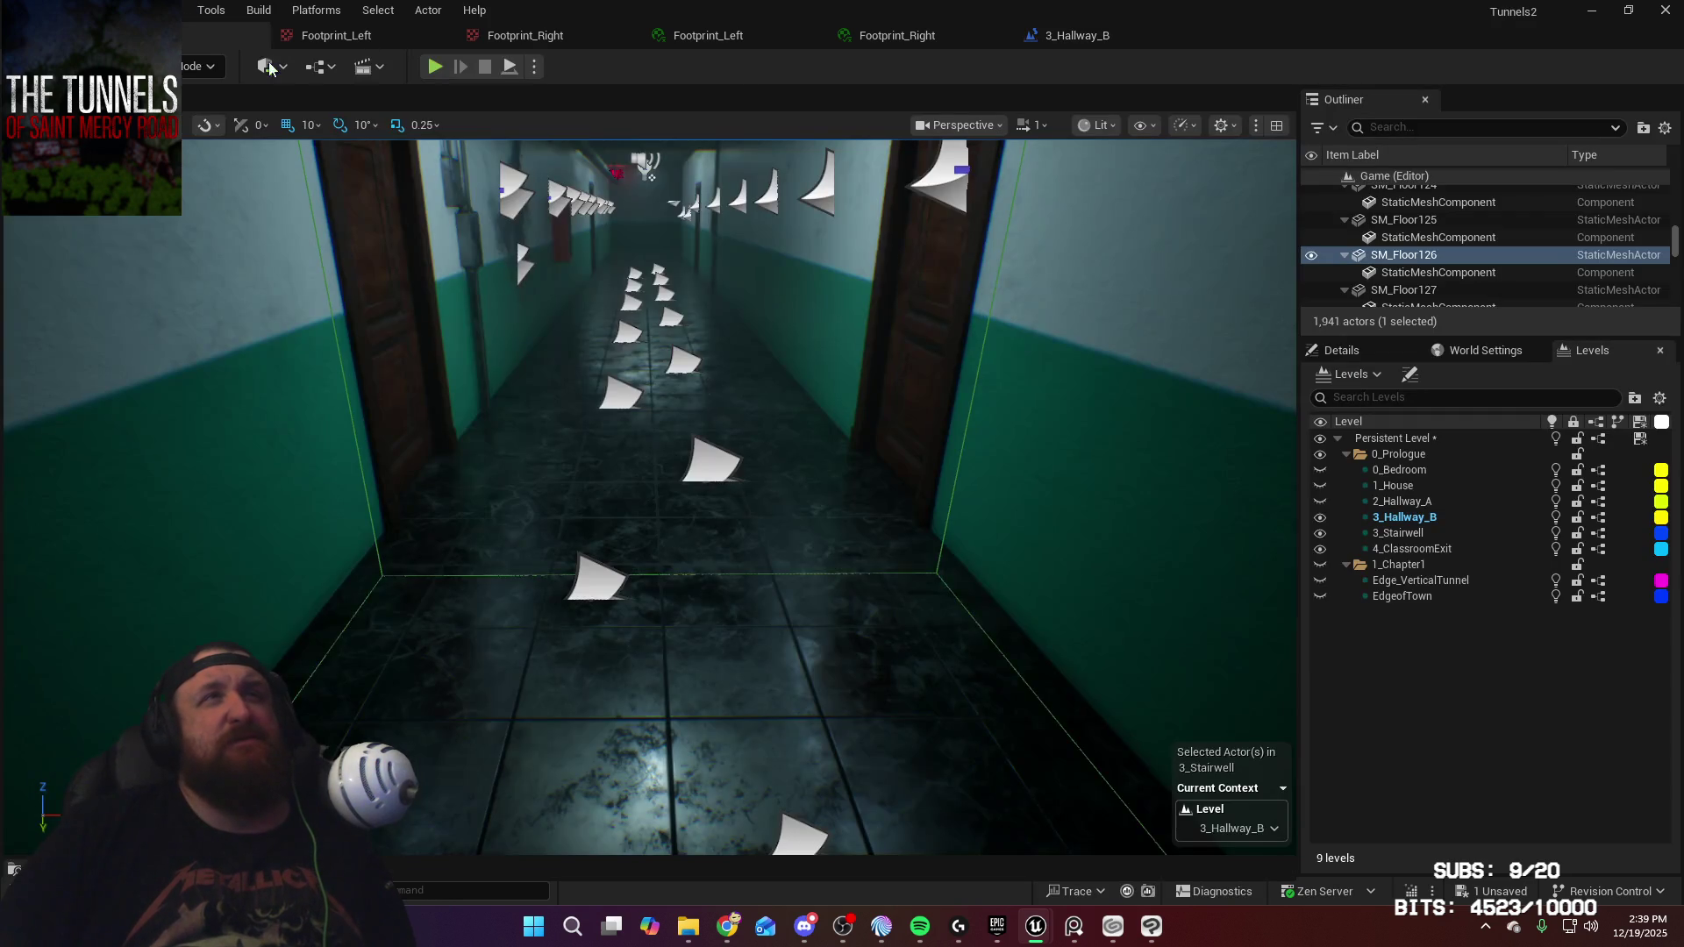
Start Play In Editor and walk out through the bedroom door into the hallway
click(436, 74)
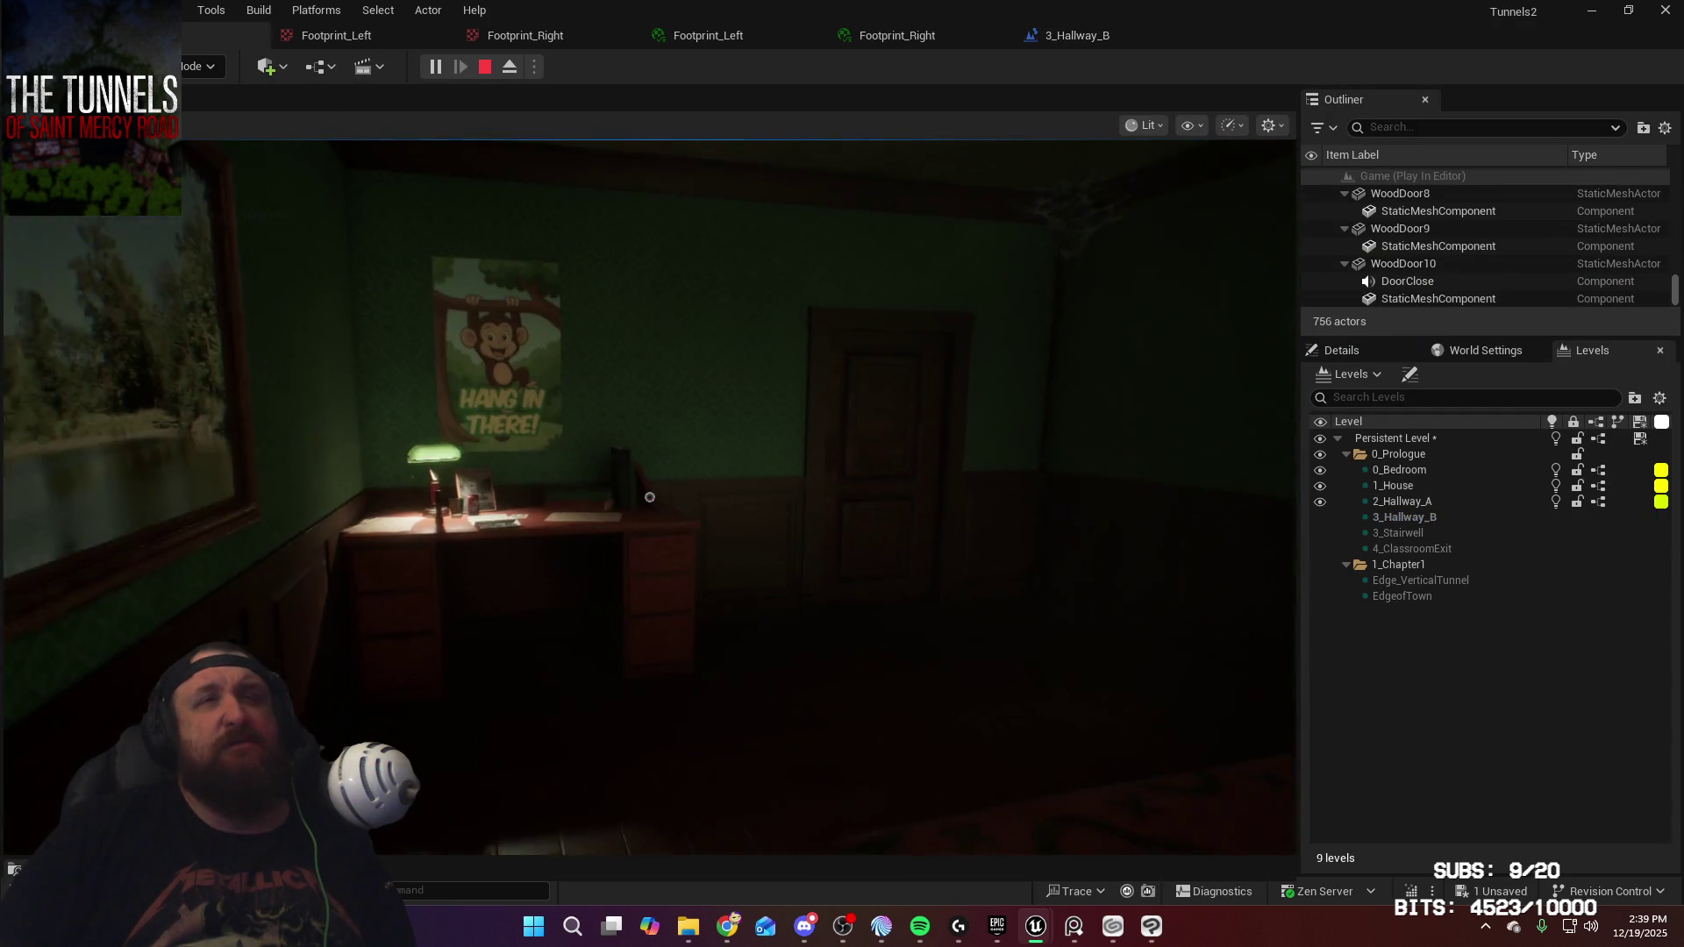
key(w)
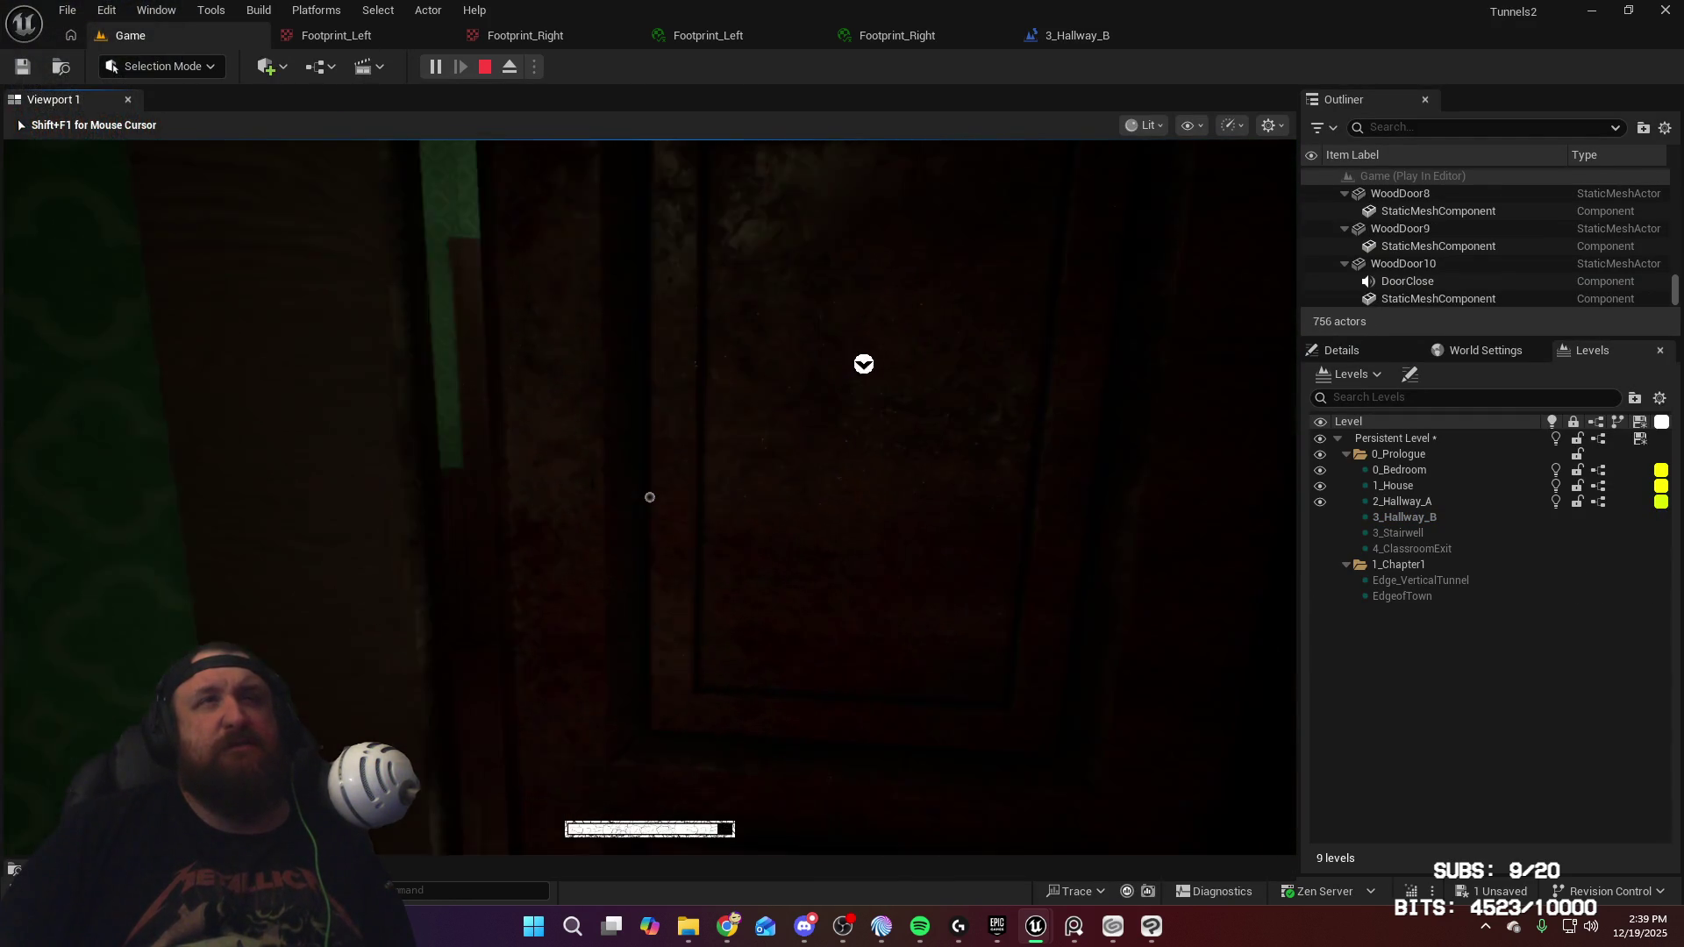
key(w)
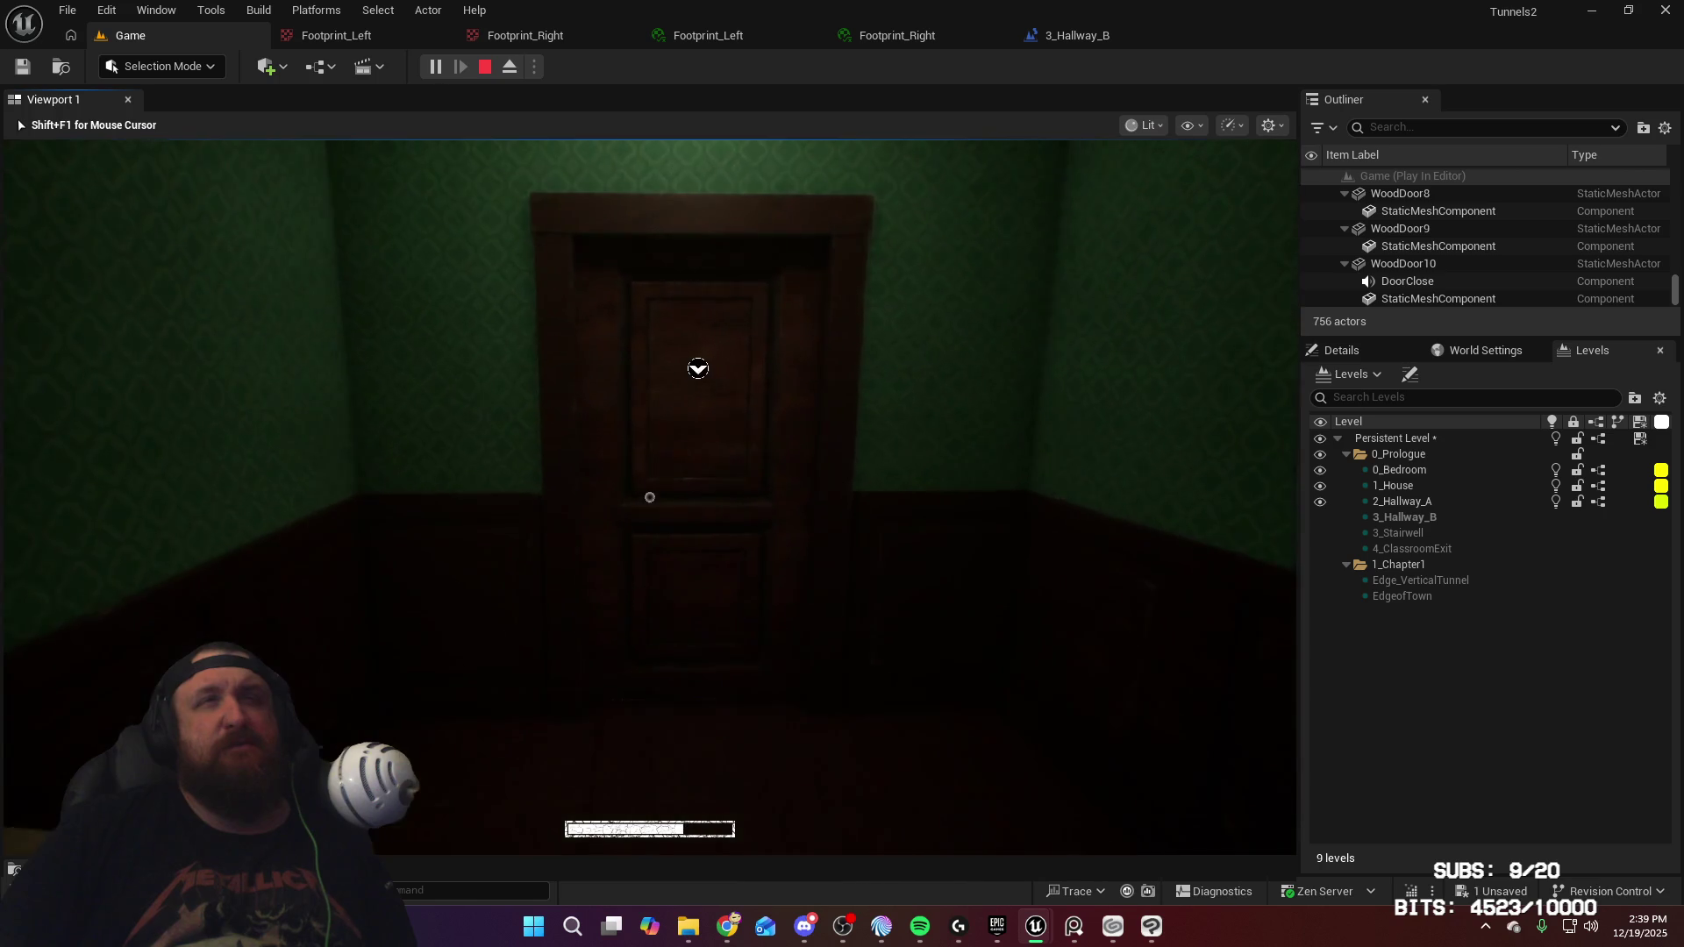
key(e)
key(w)
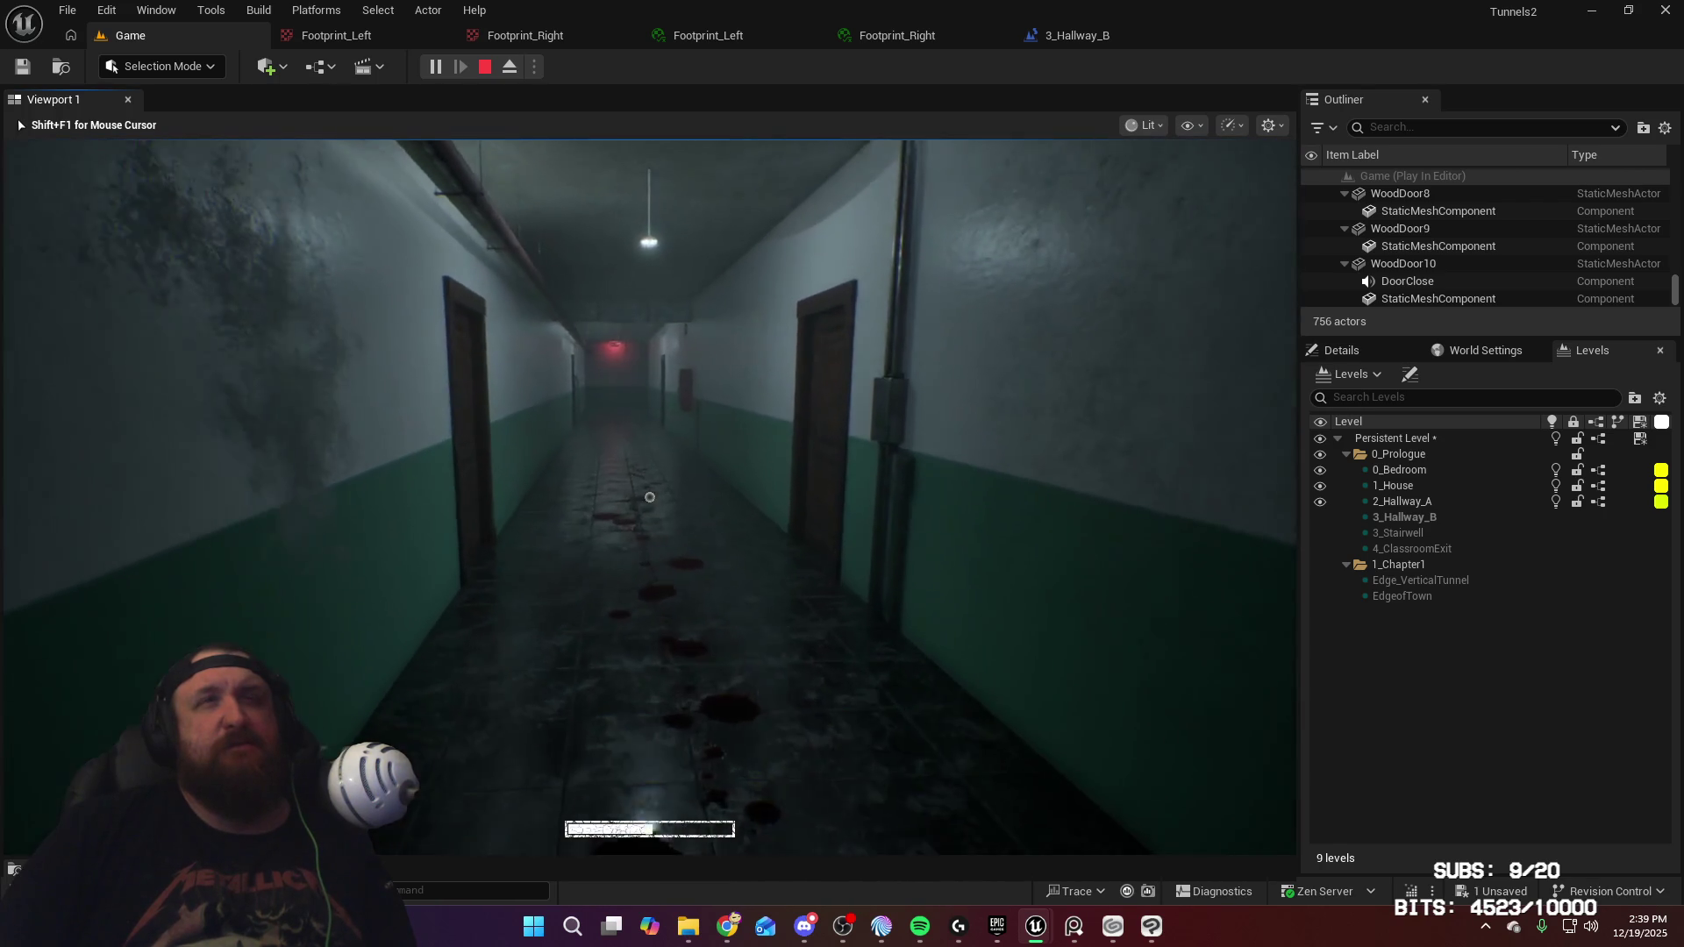
Walk the length of the first hallway toward the red EXIT sign
key(w)
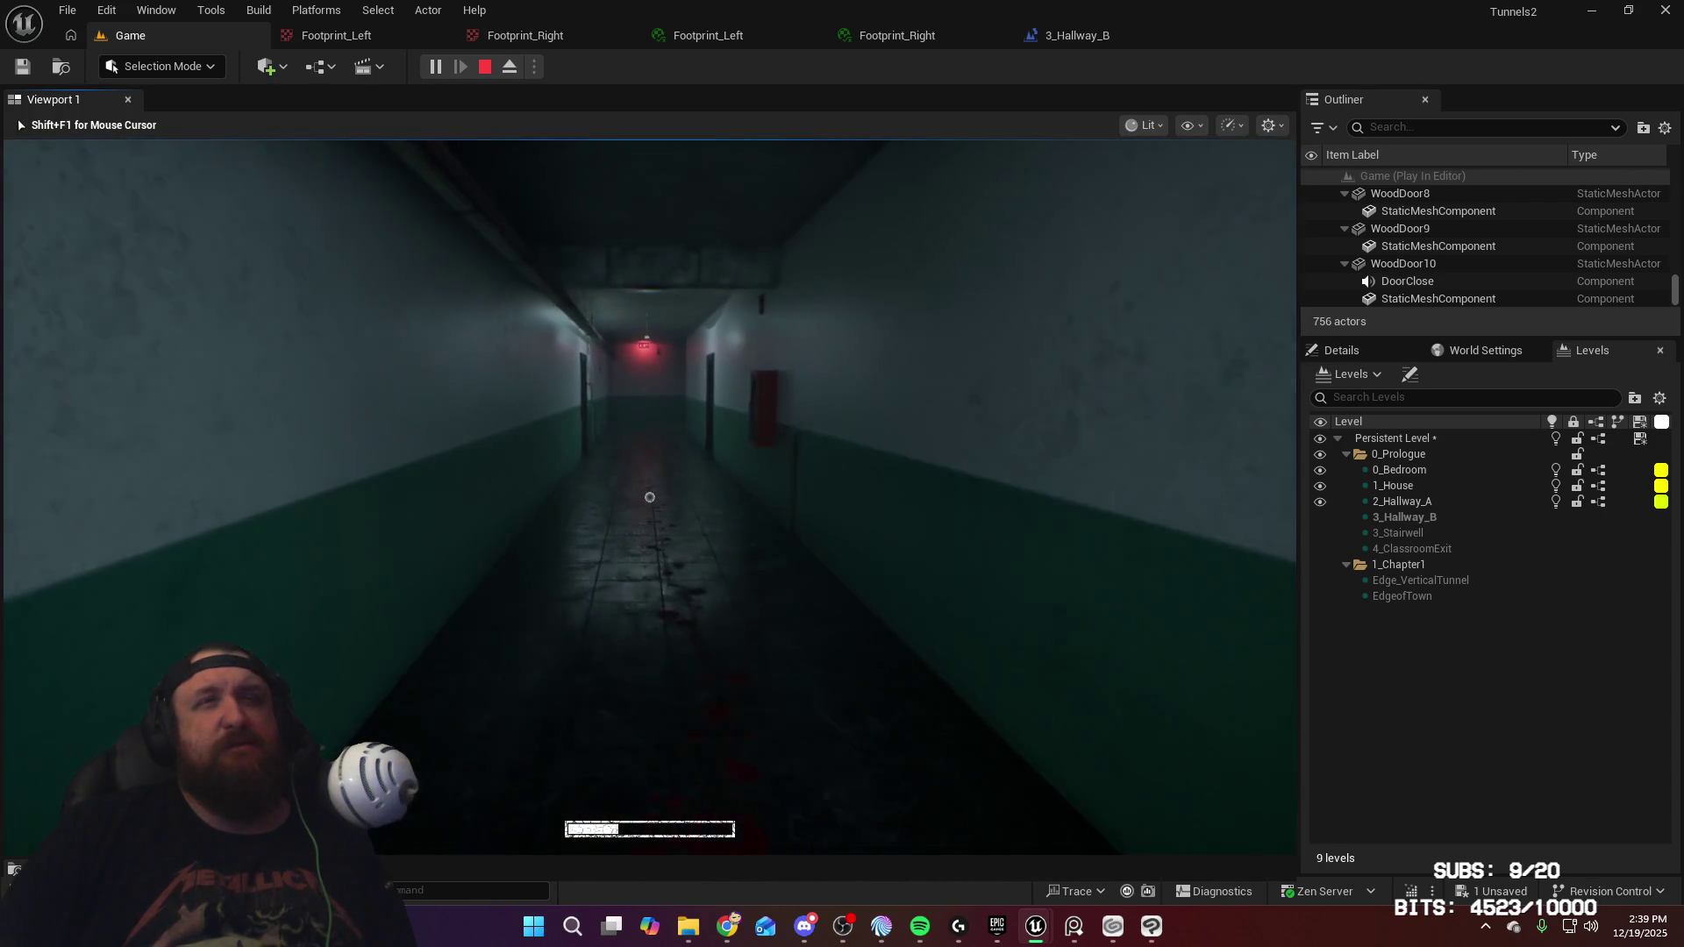
key(w)
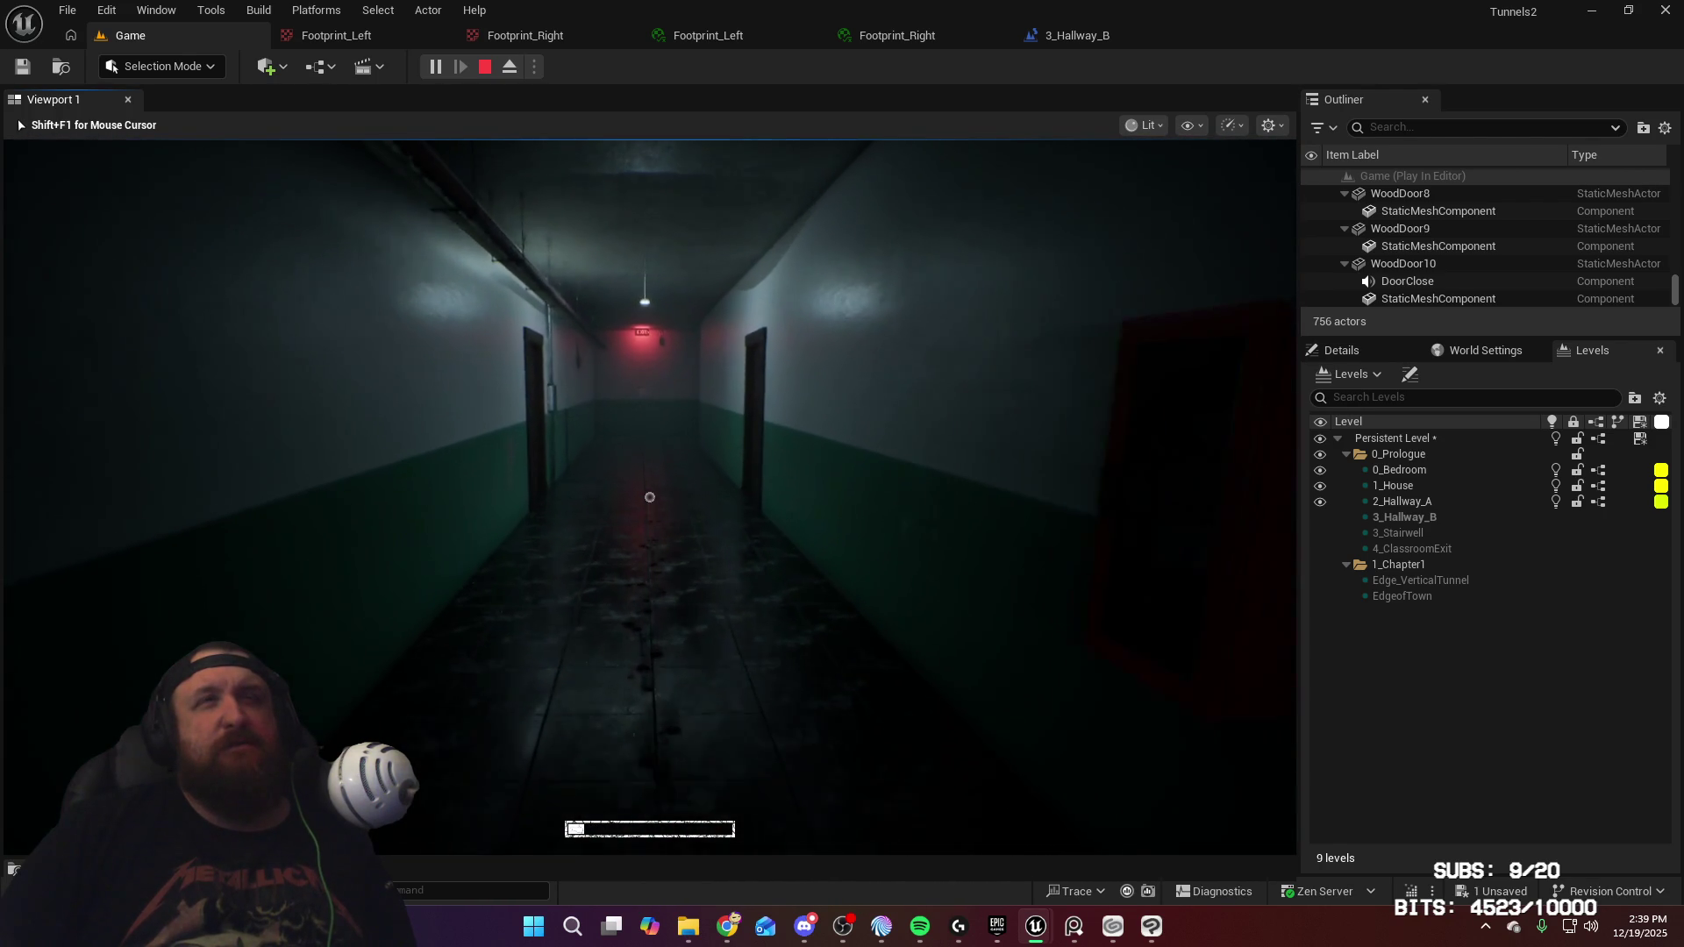
key(w)
key(w)
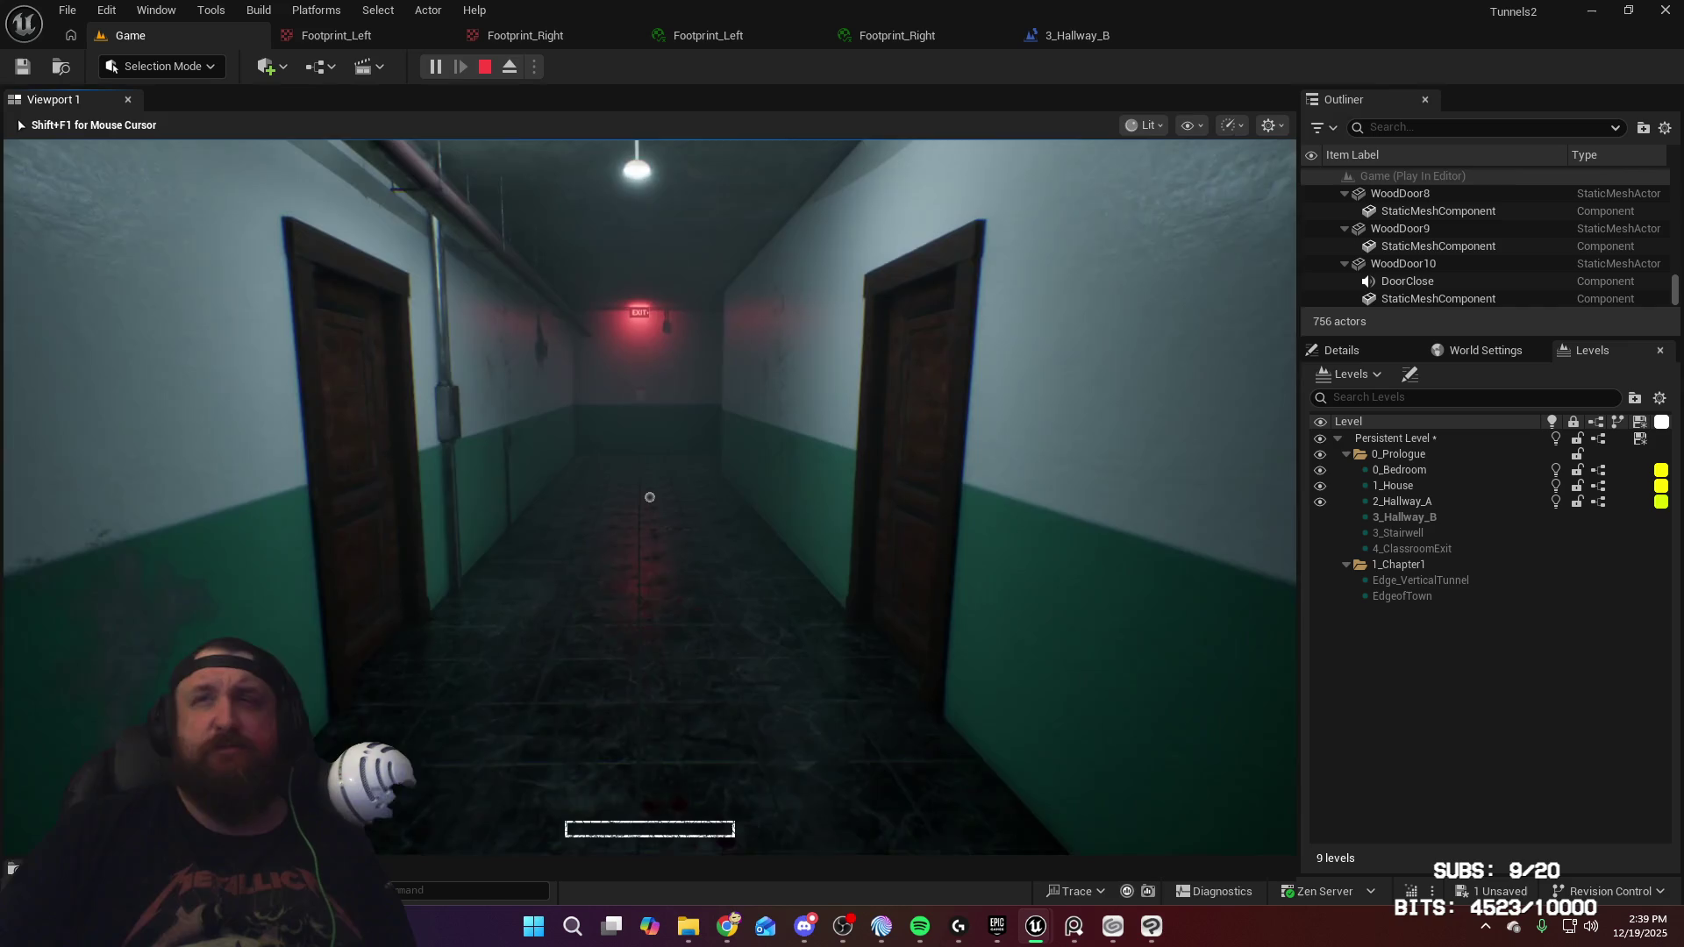
key(w)
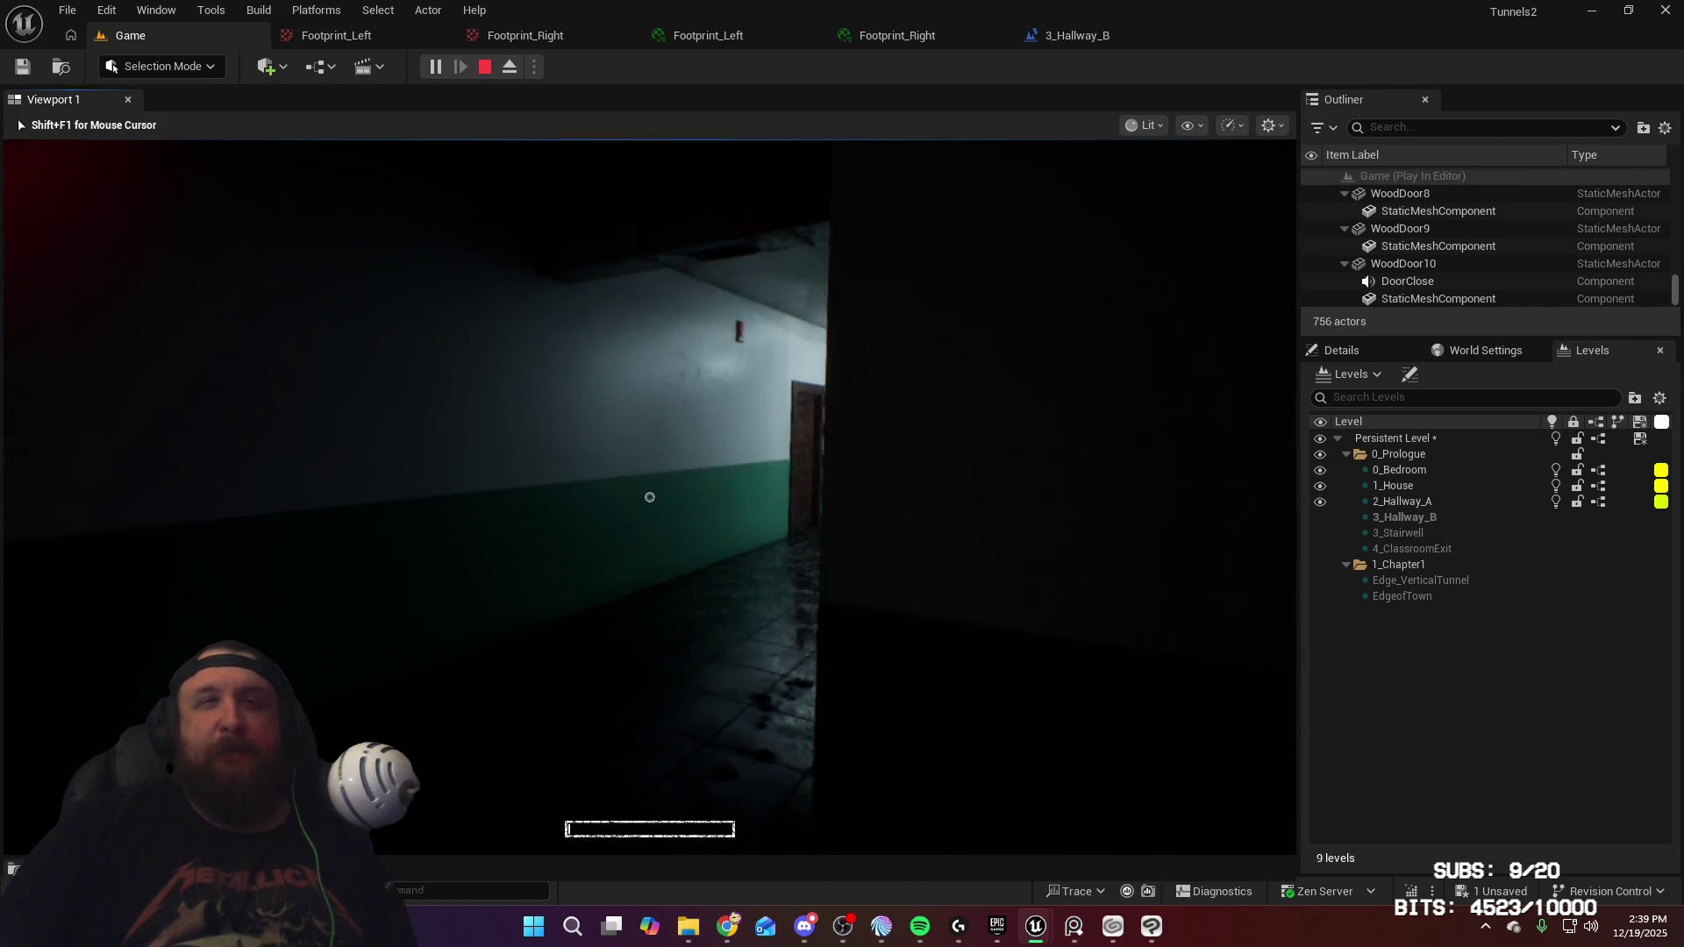
key(w)
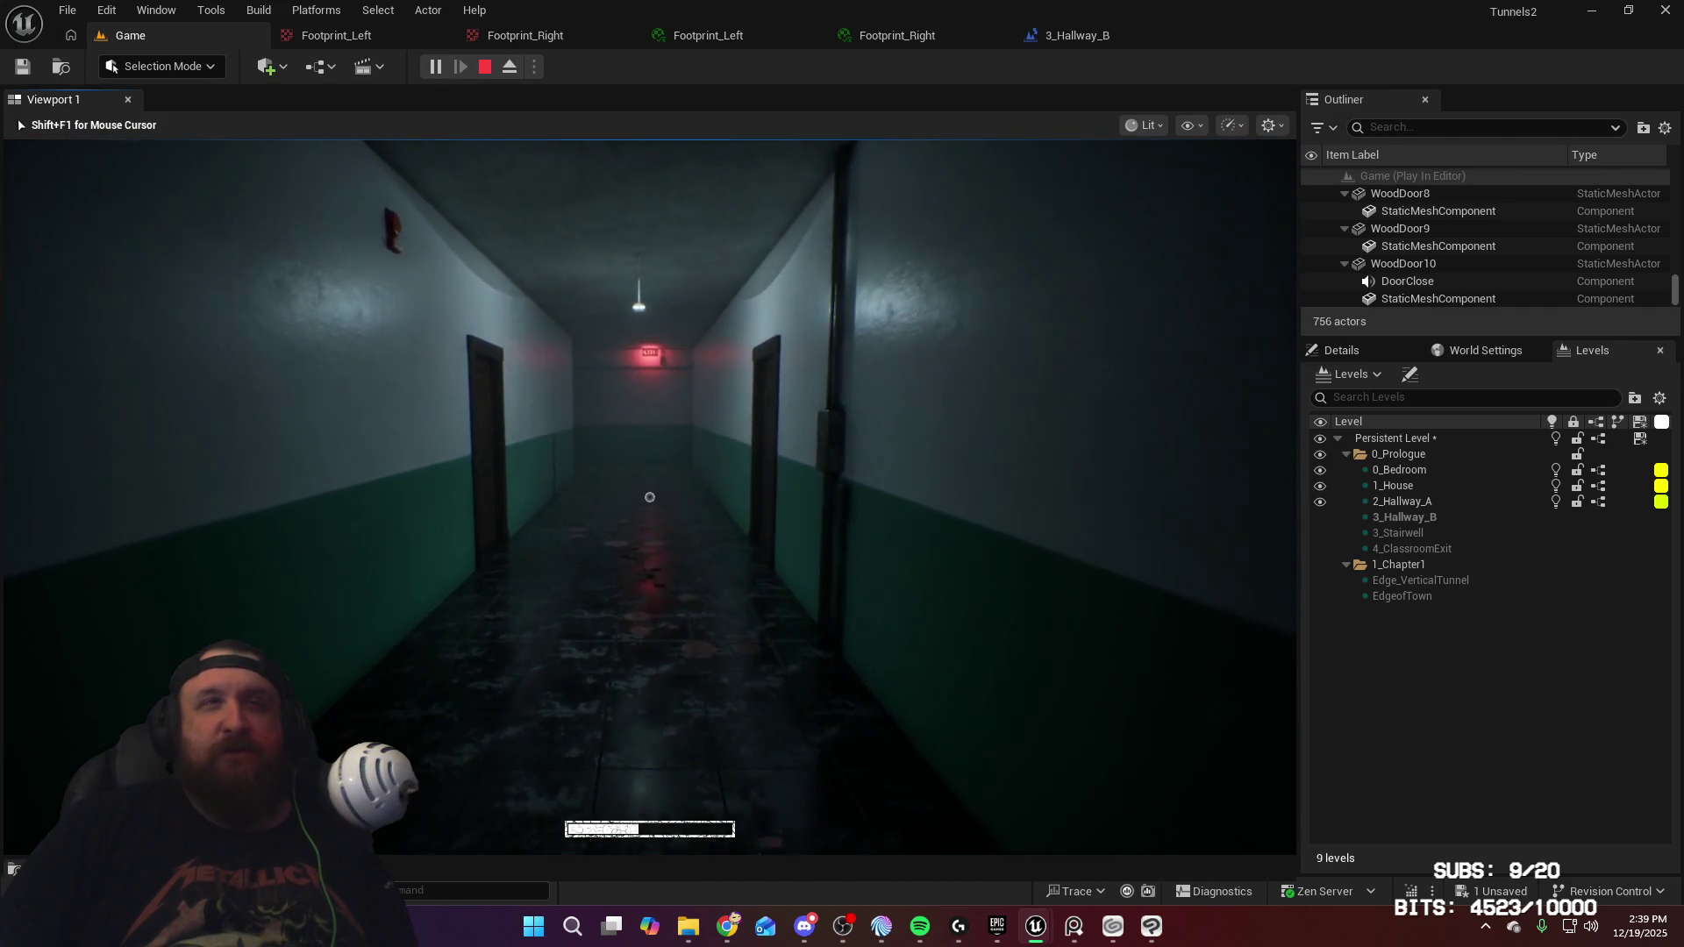
key(w)
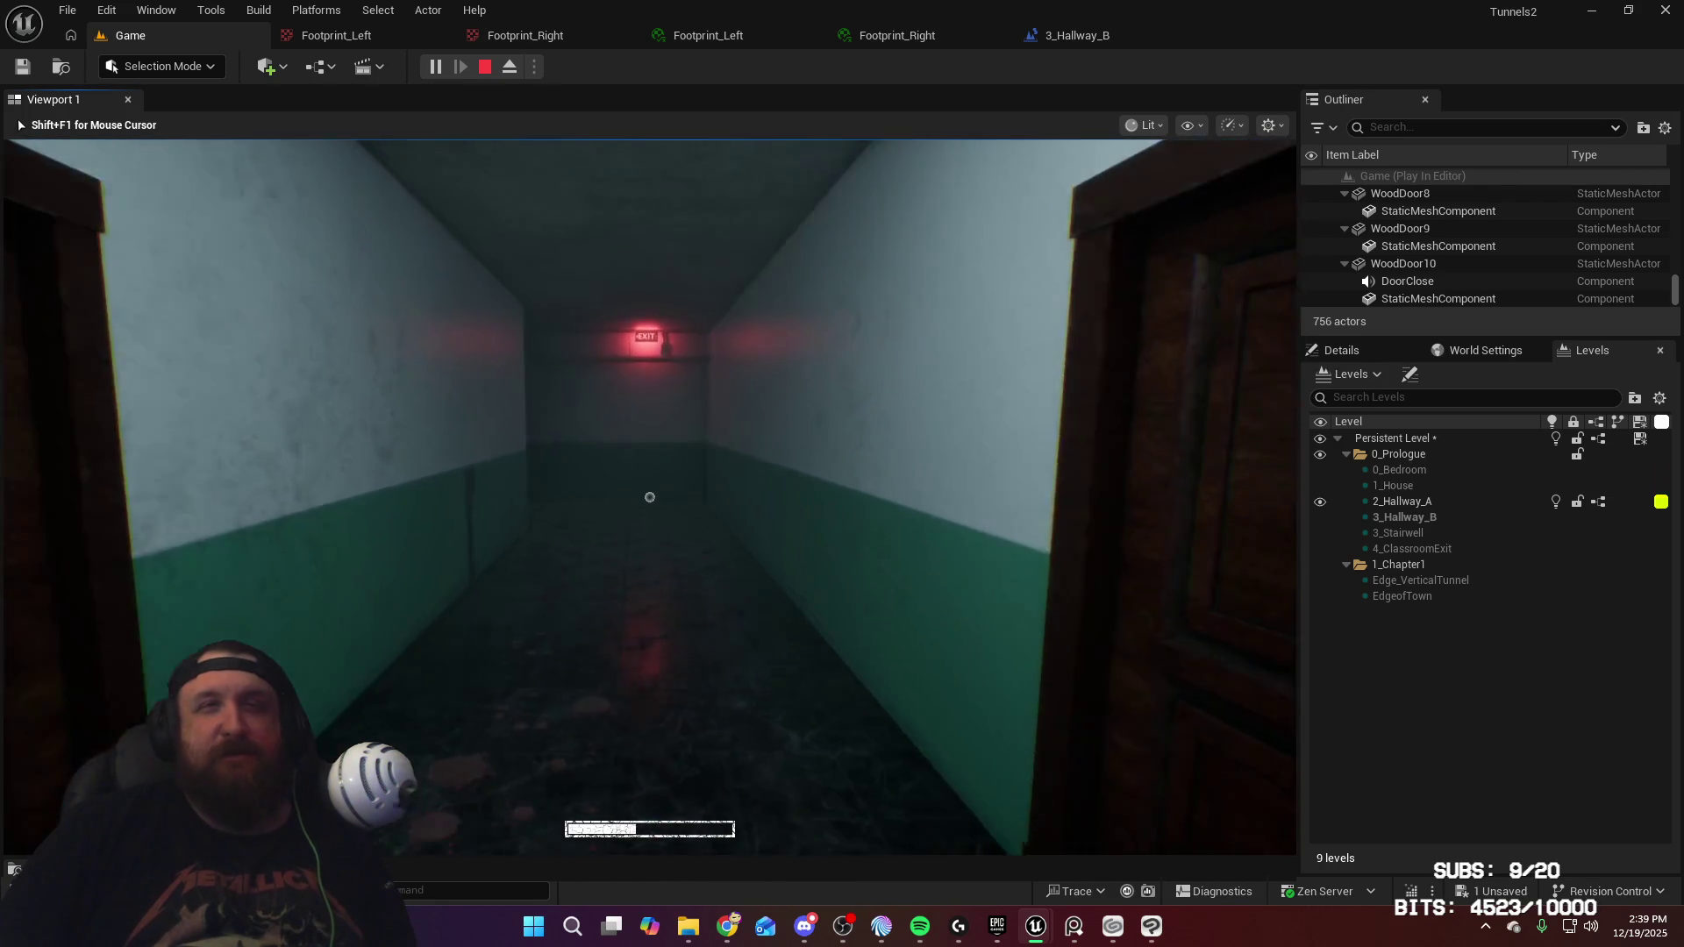
key(w)
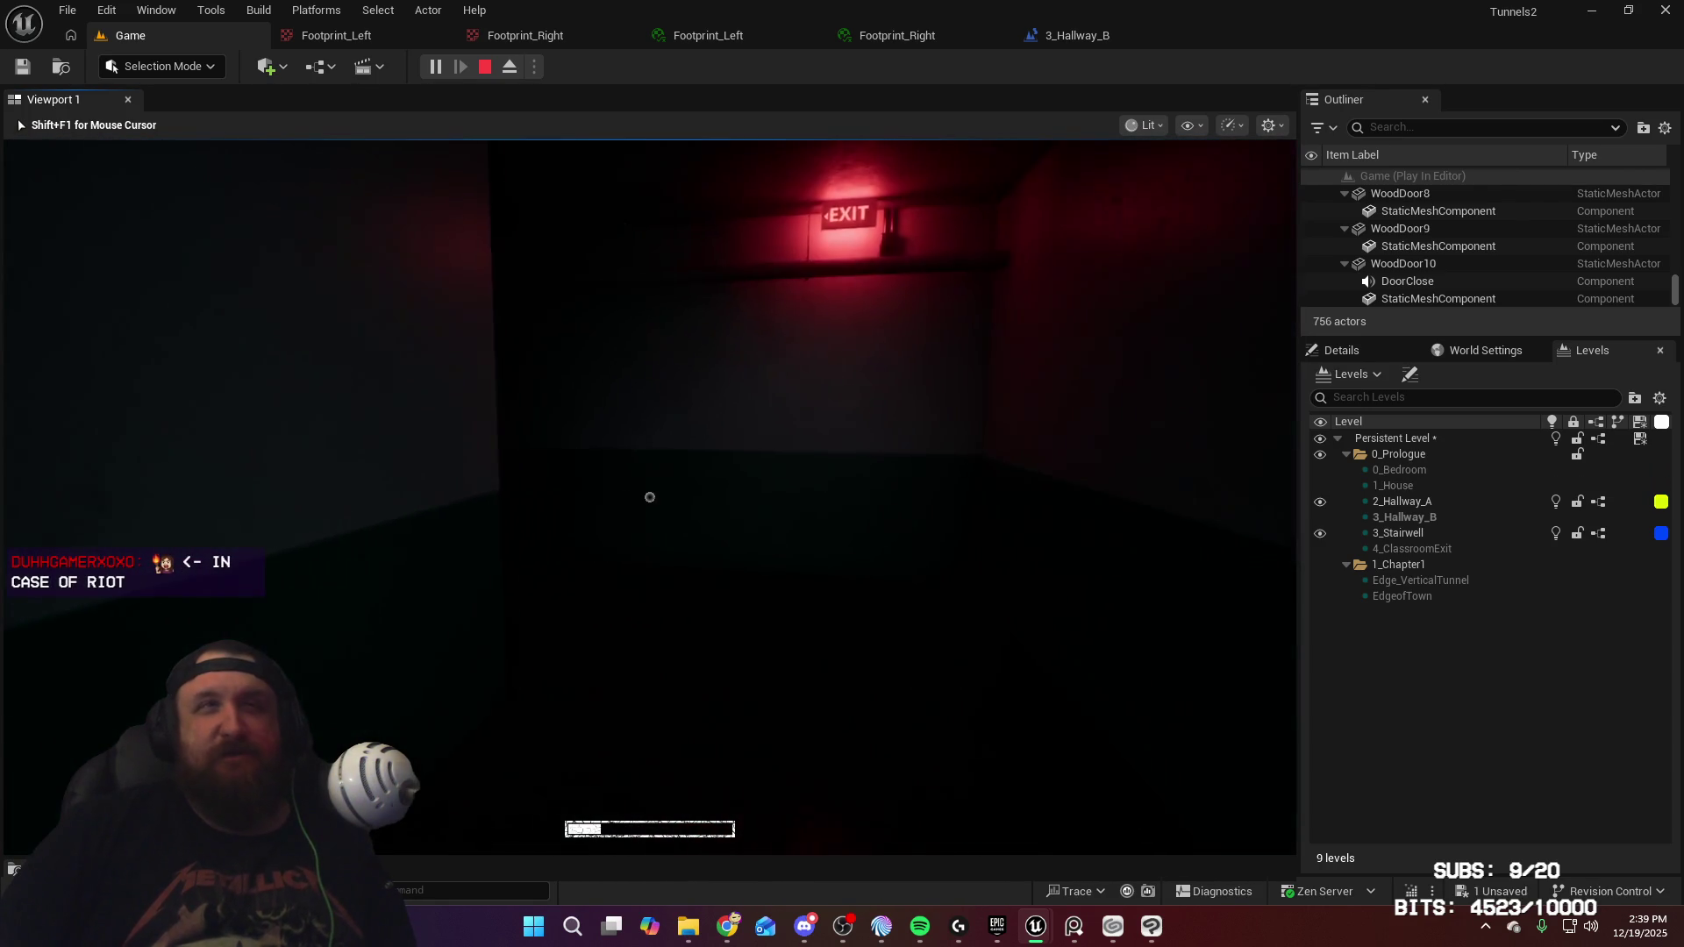
key(w)
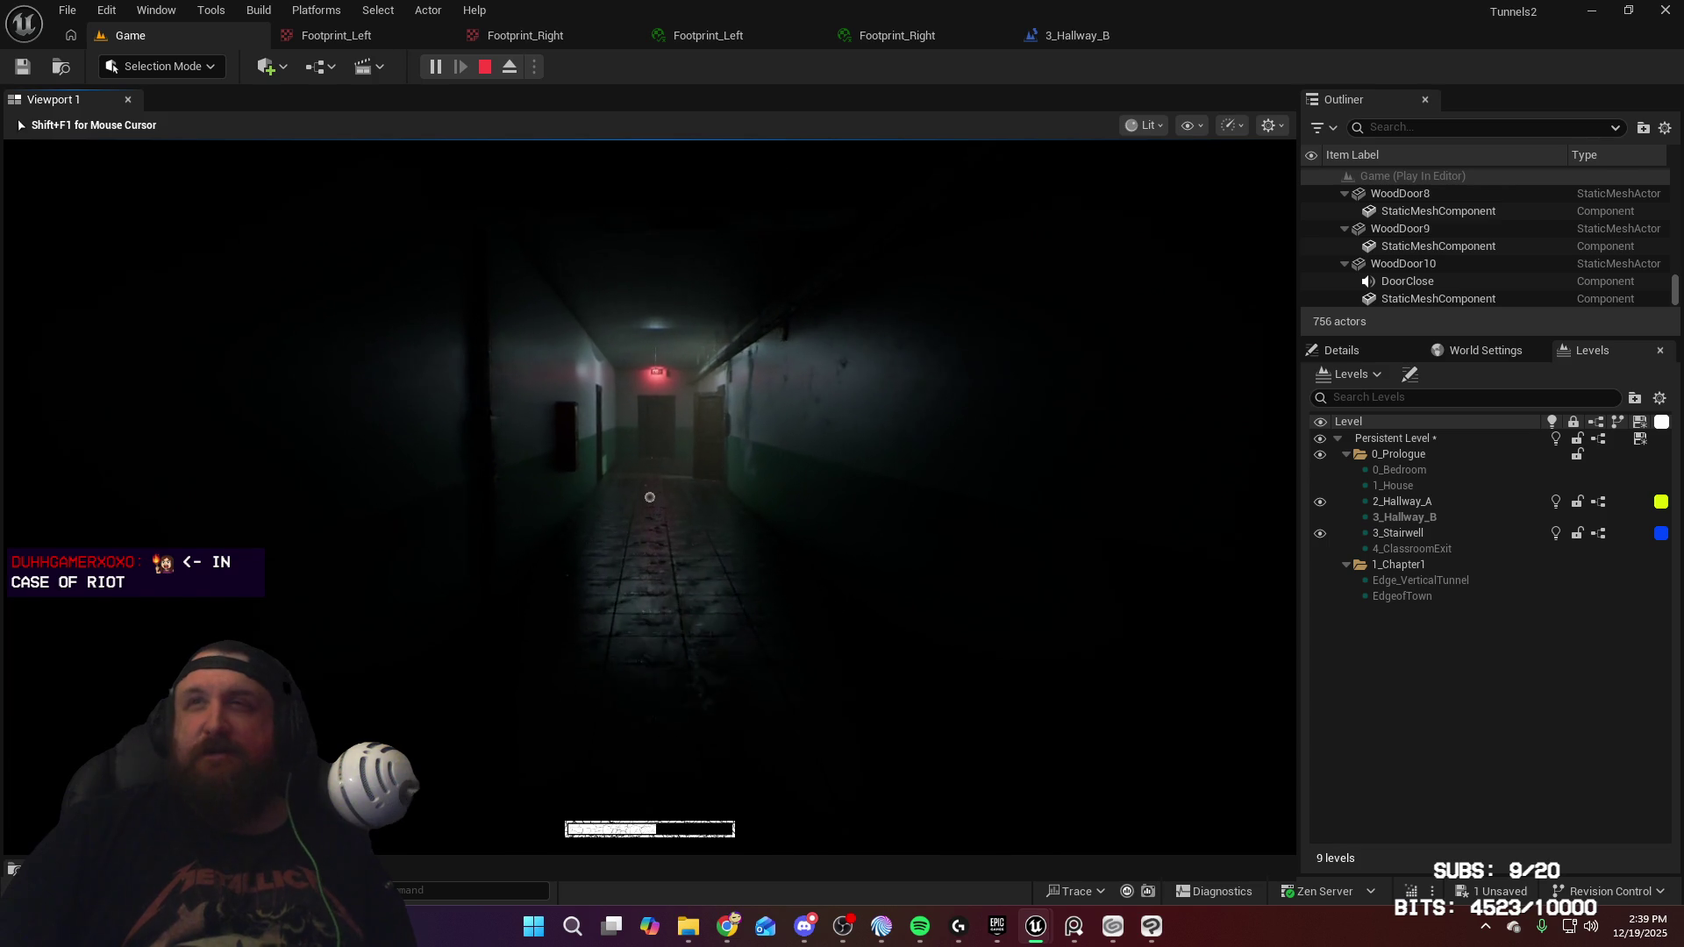
key(w)
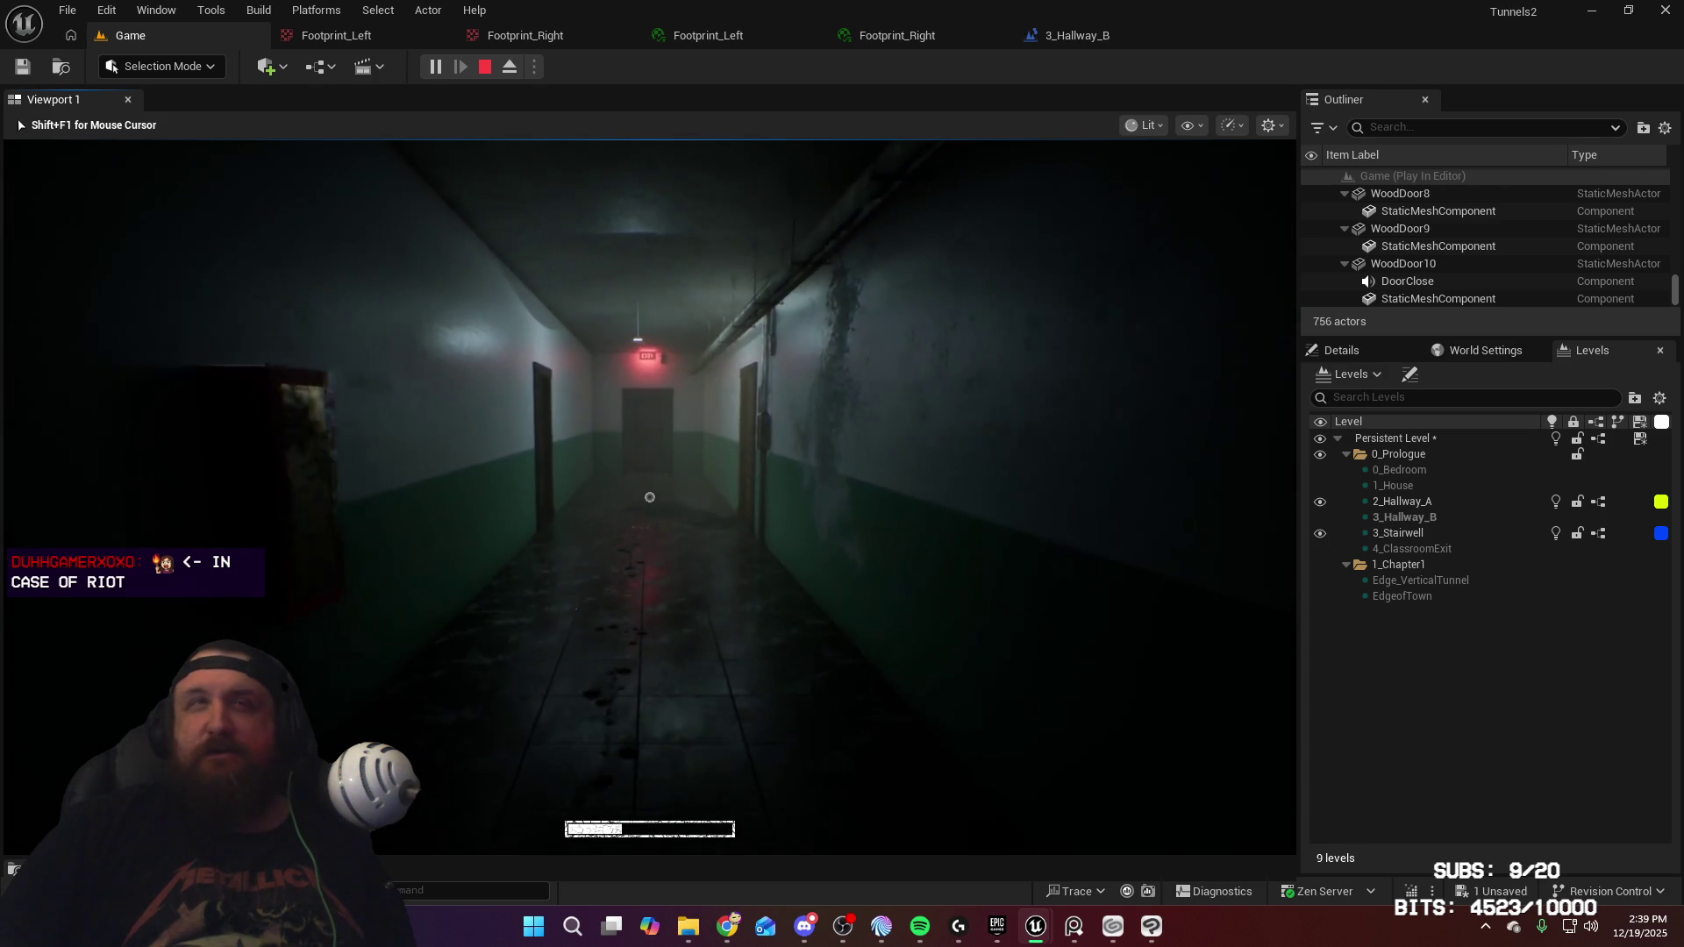
key(w)
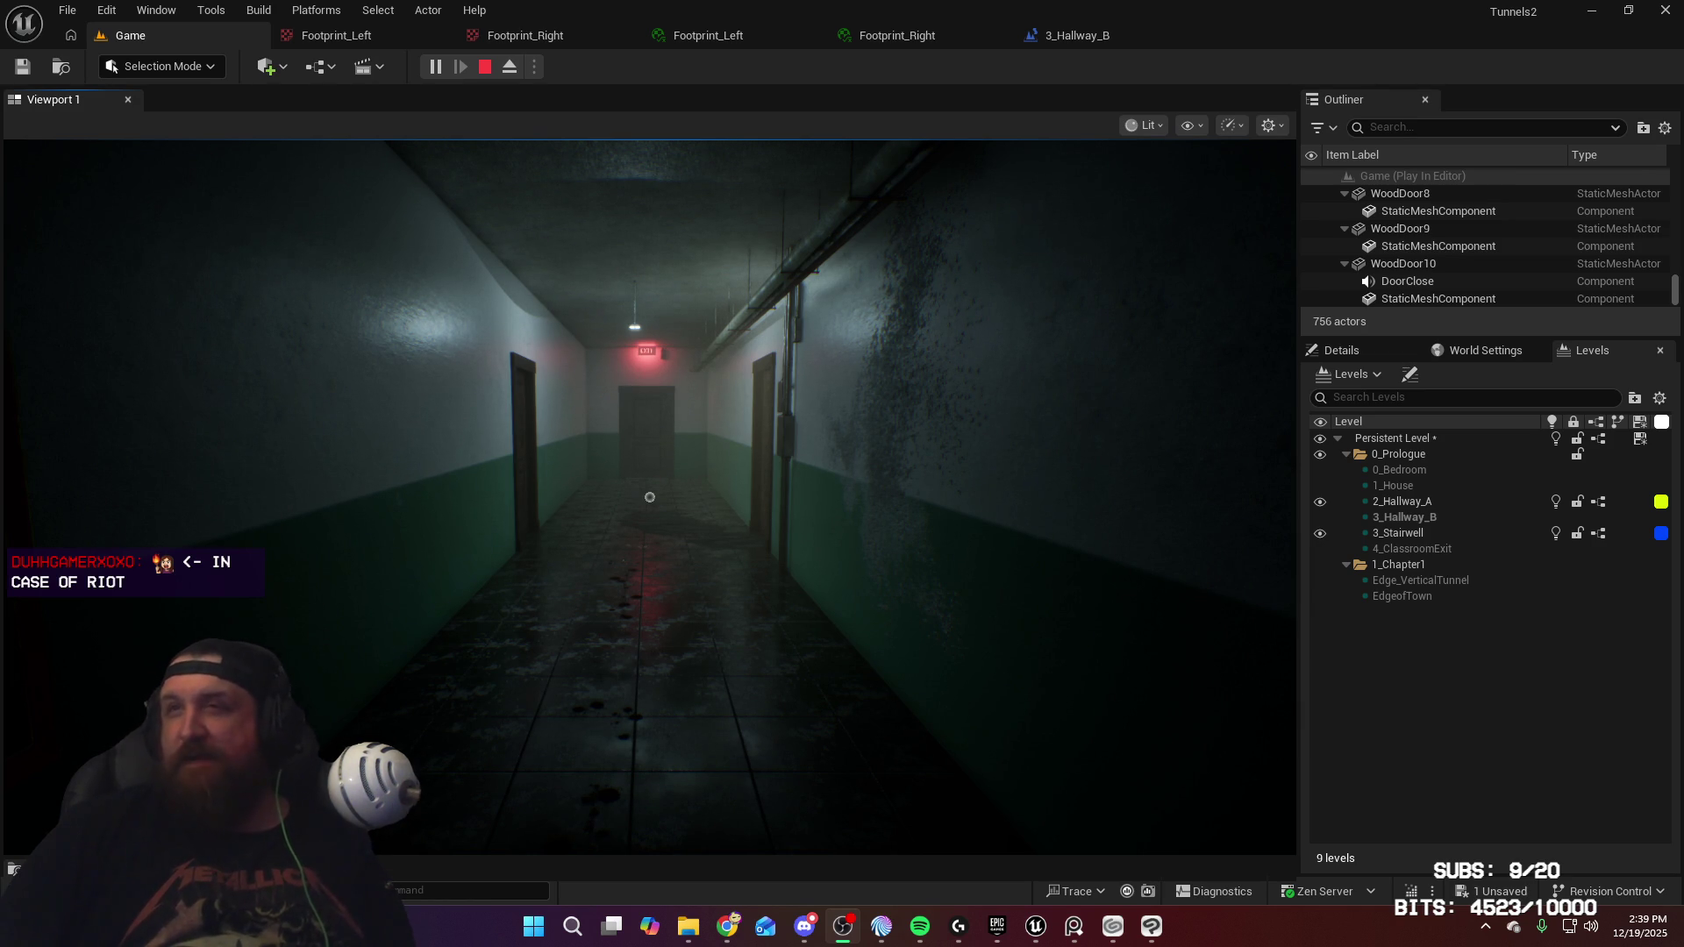
Go through the exit door and down the green stairwell, opening the door into Hallway B
key(shift+w)
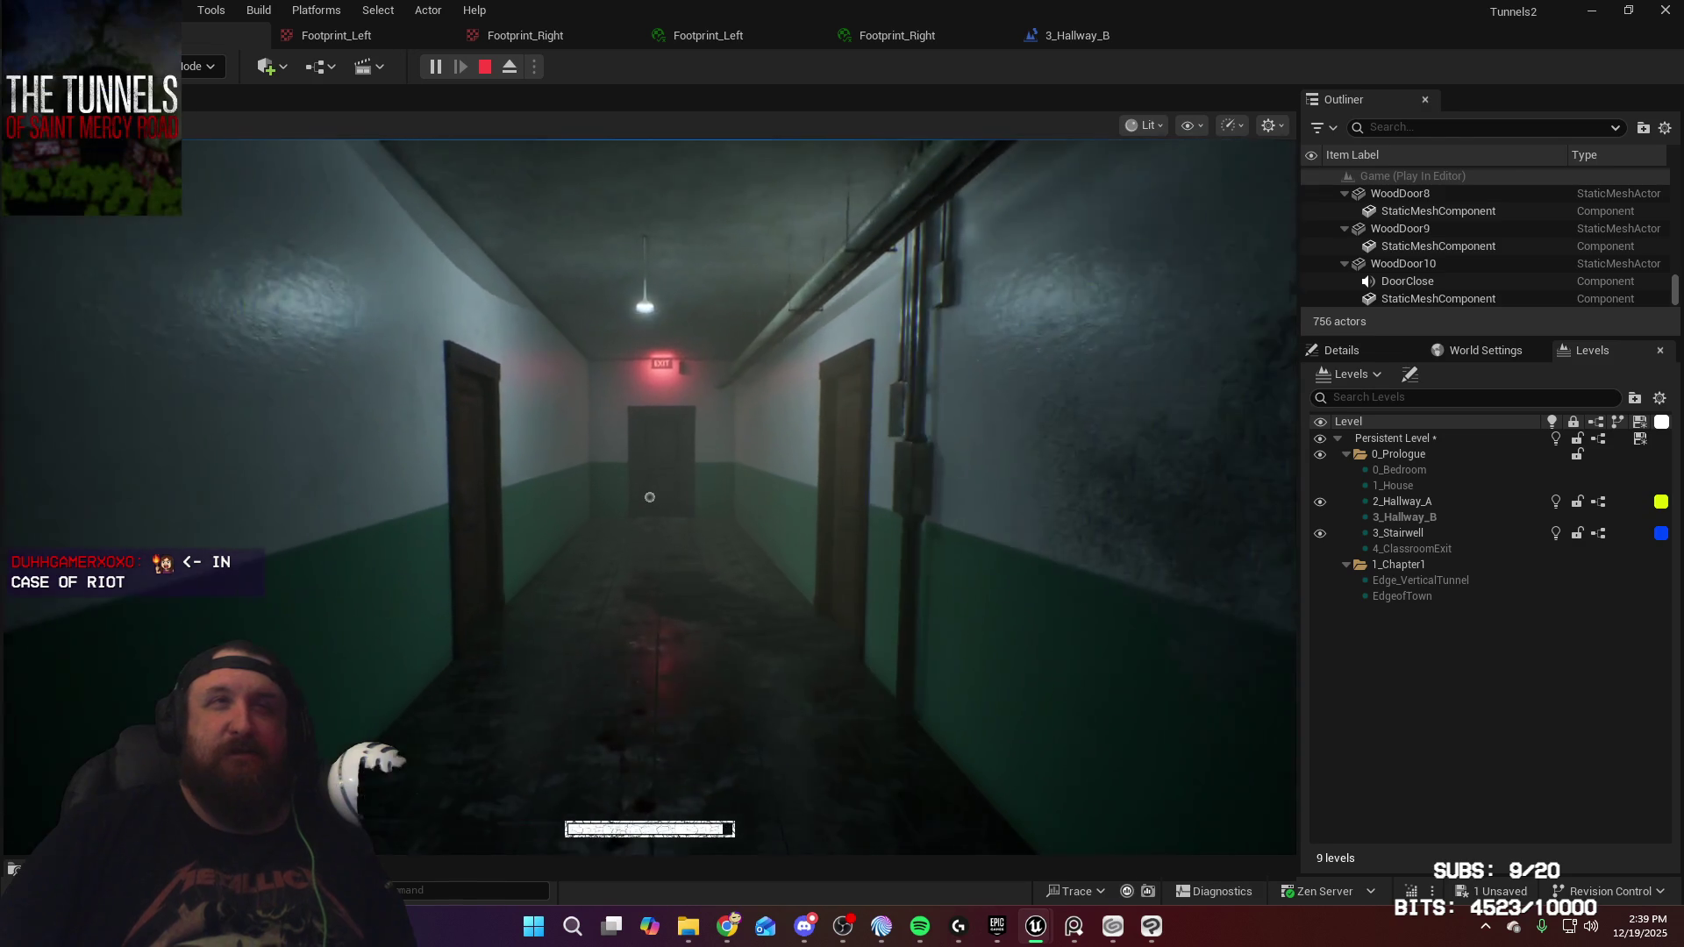
key(shift+w)
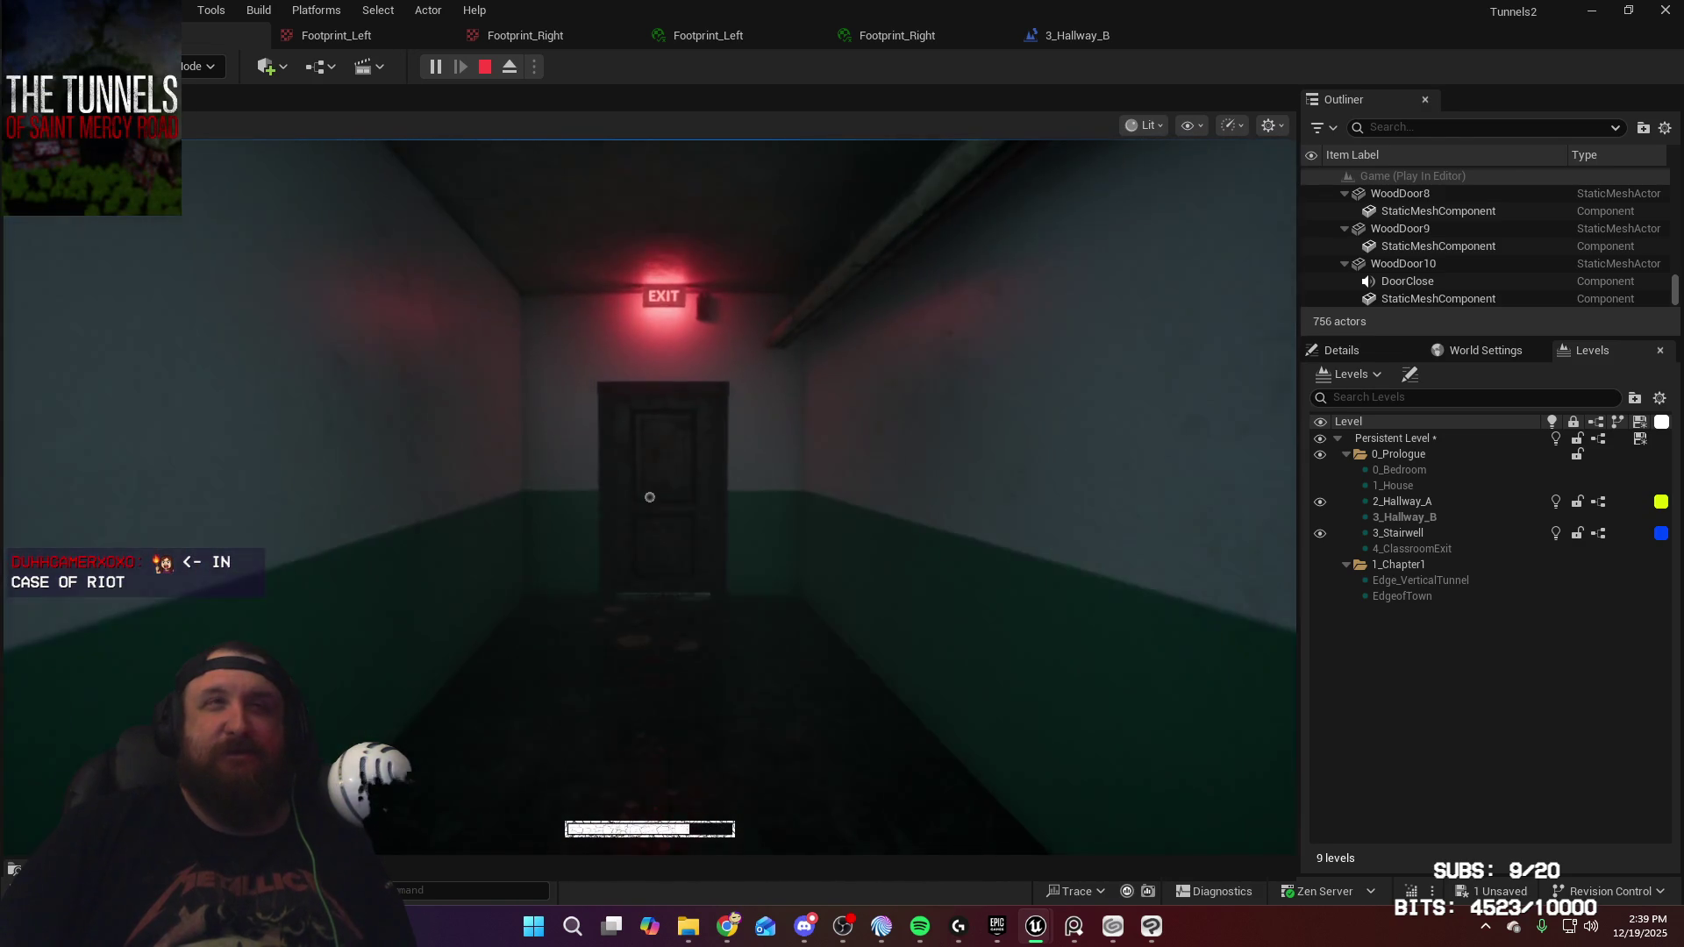
key(shift+w)
key(e)
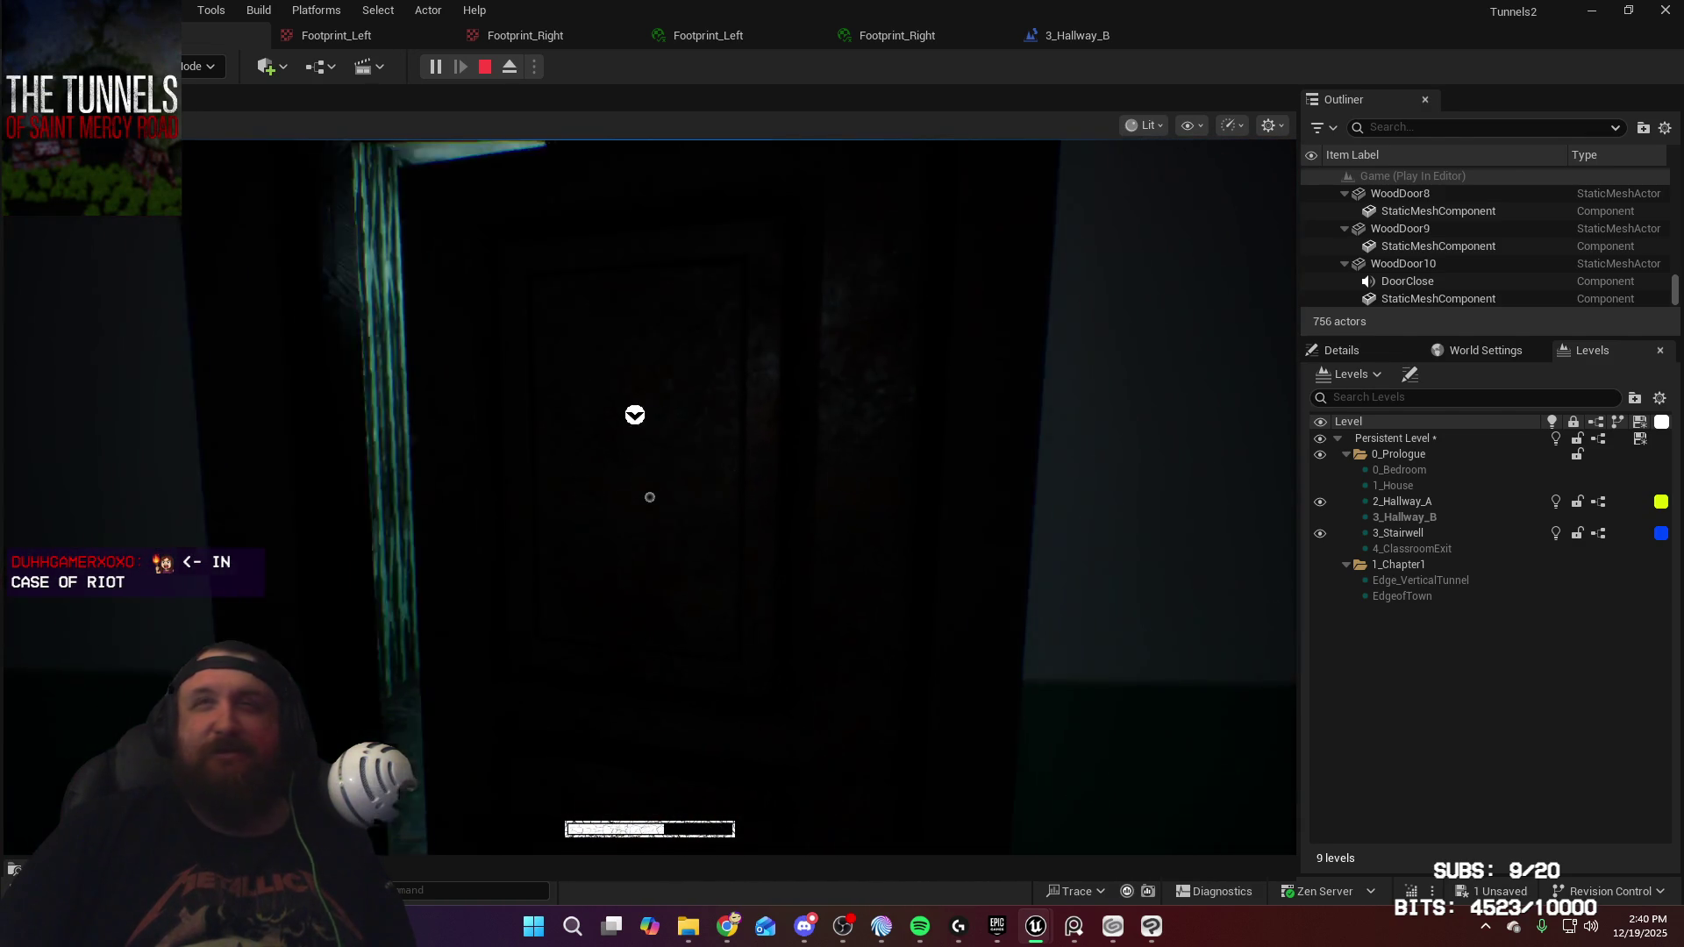
key(shift+w)
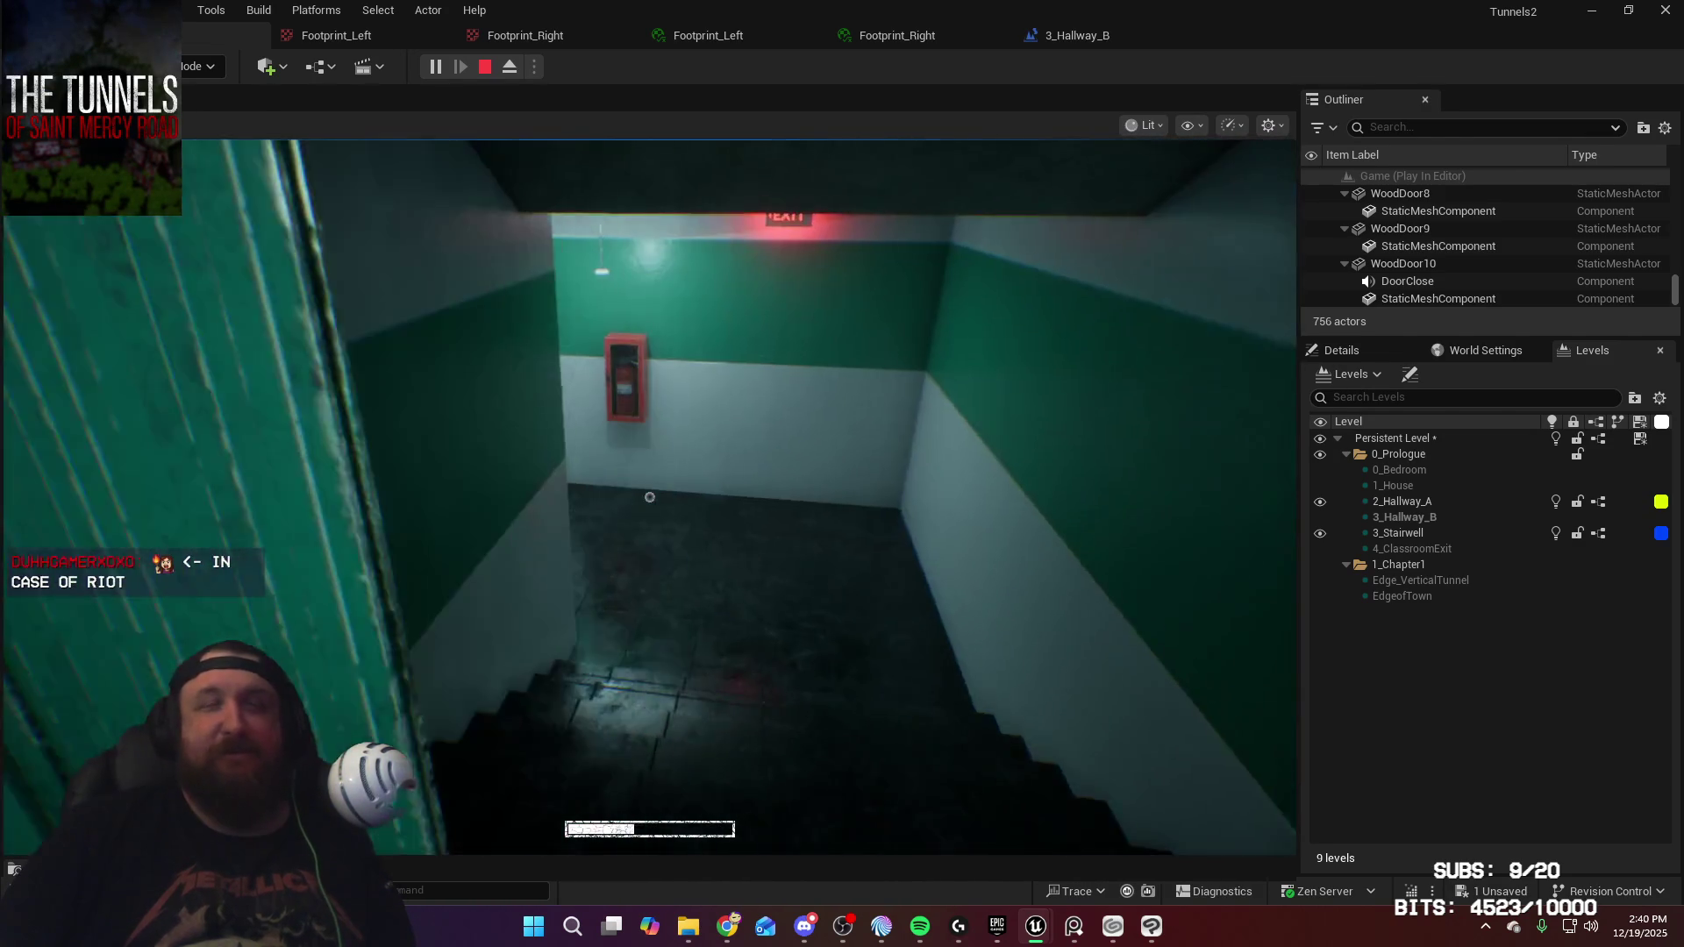
key(shift+w)
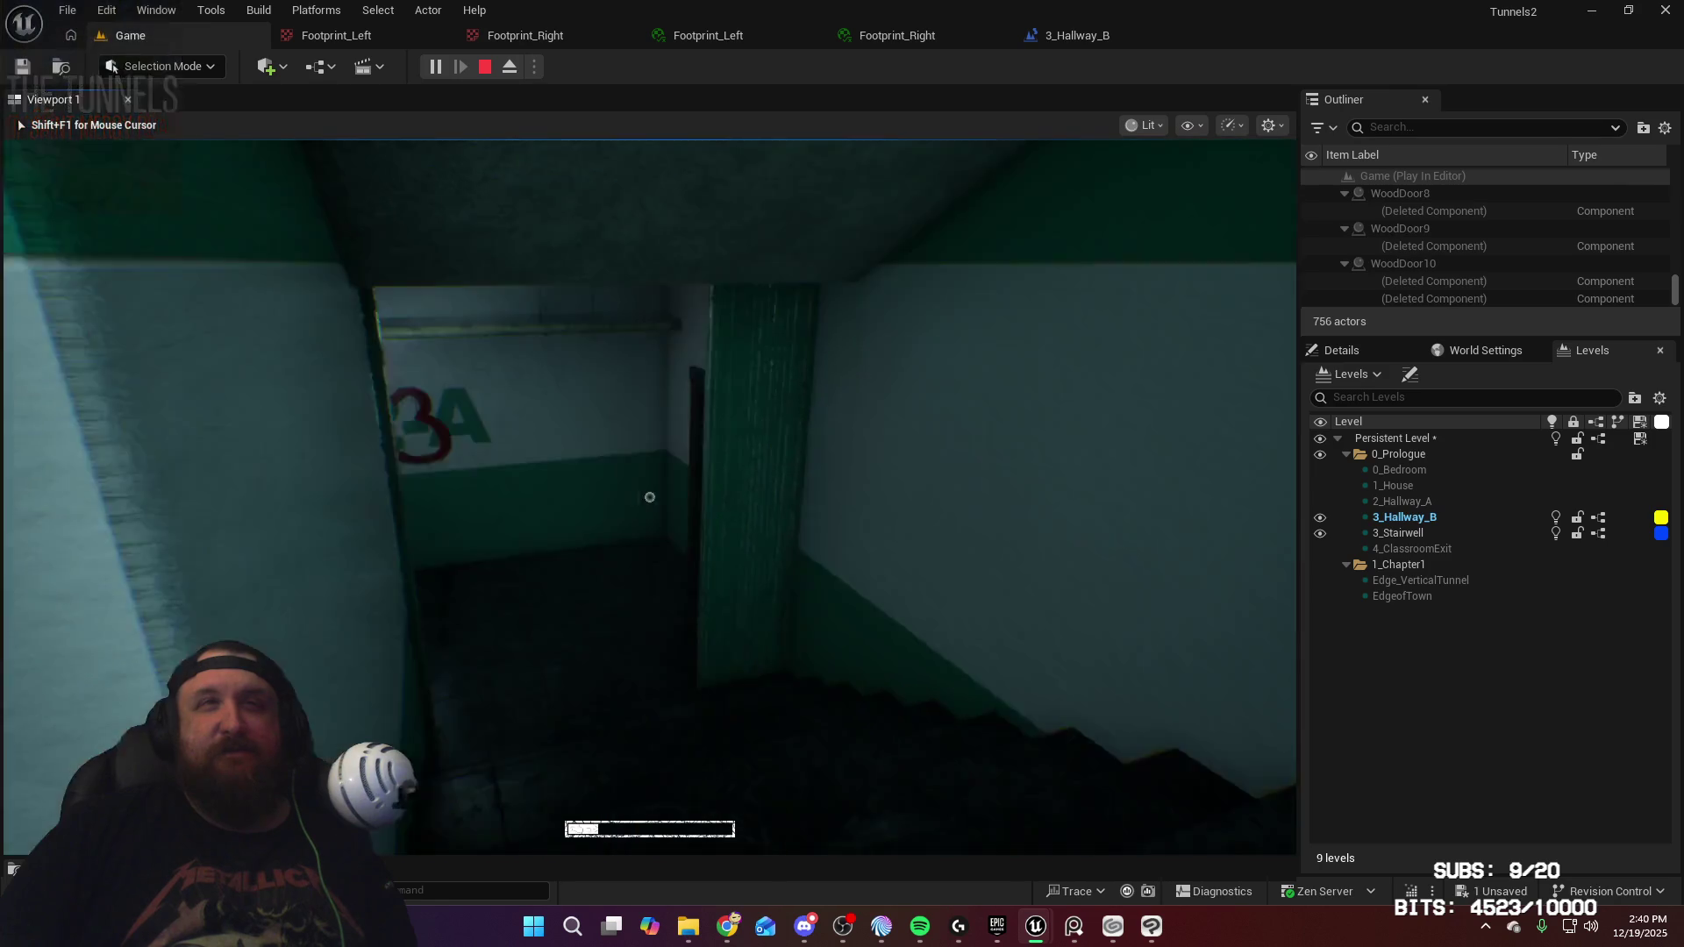
key(shift+w)
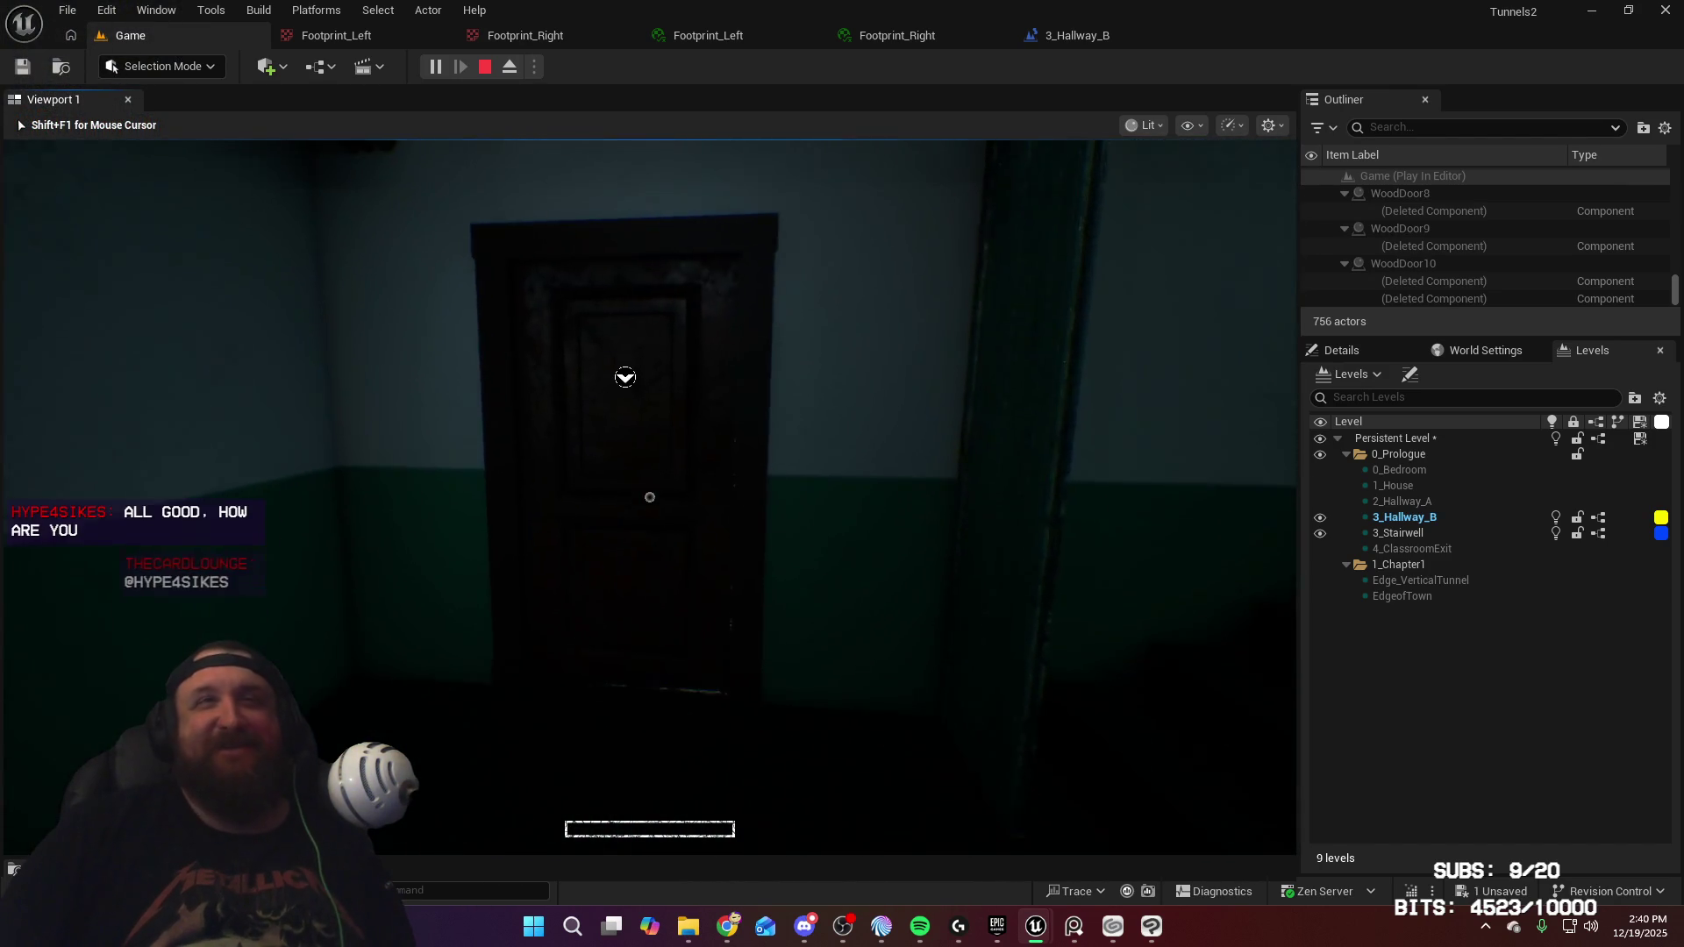
key(e)
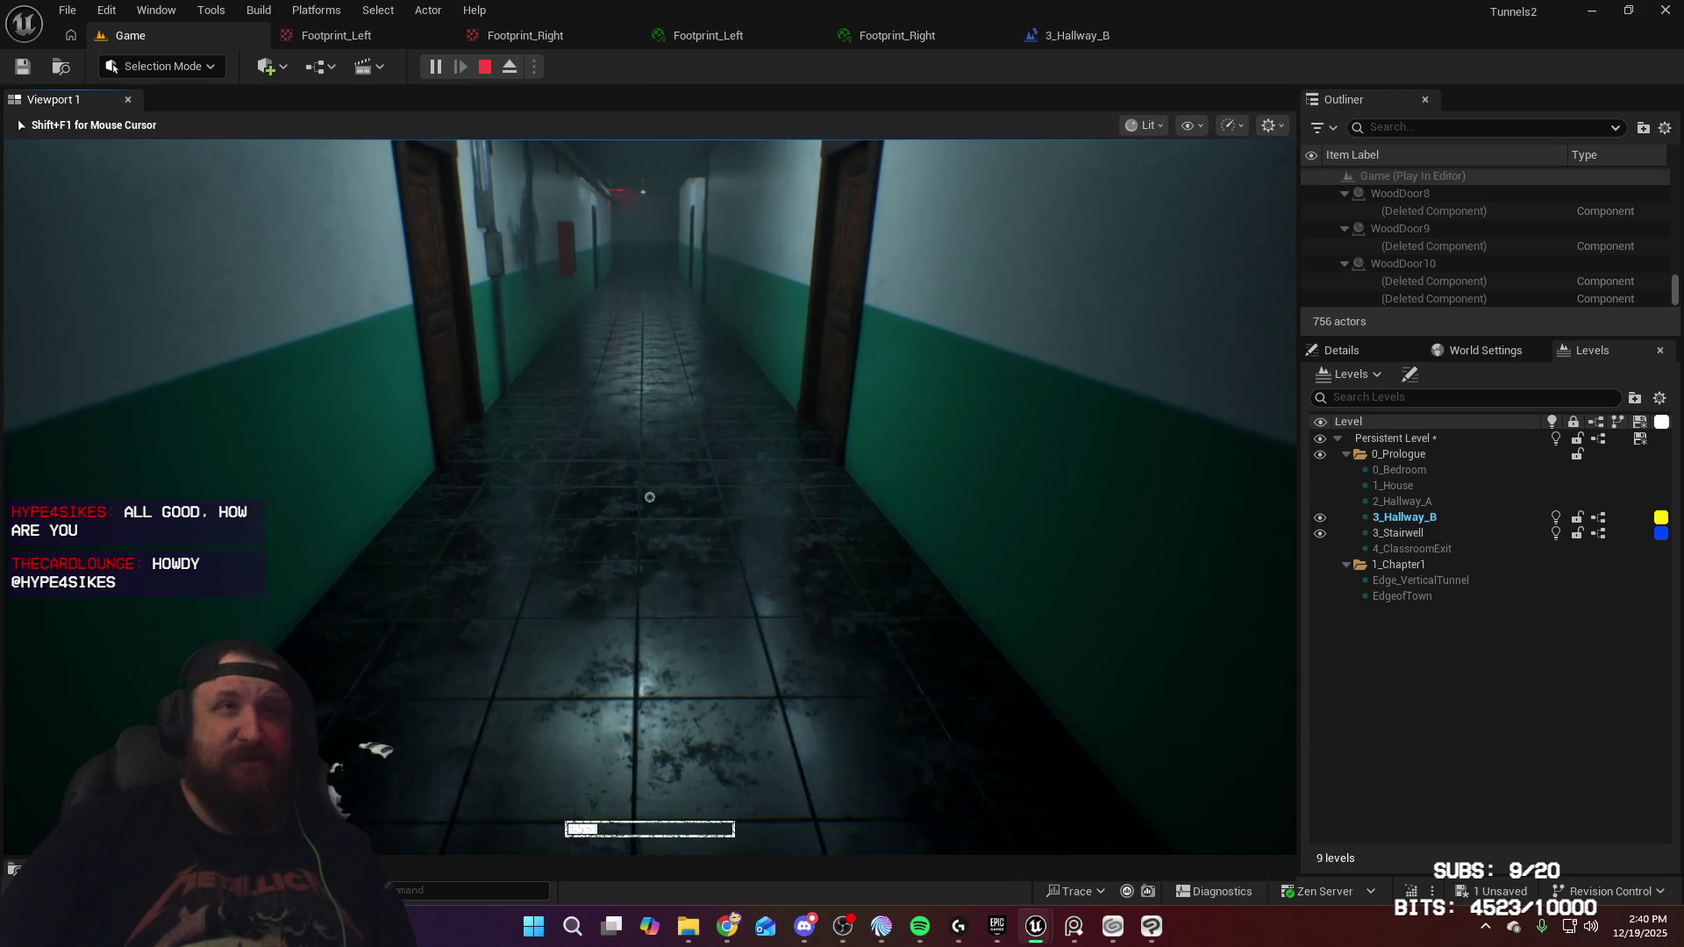
Walk Hallway B watching the red footprints appear one by one, then end the session
key(w)
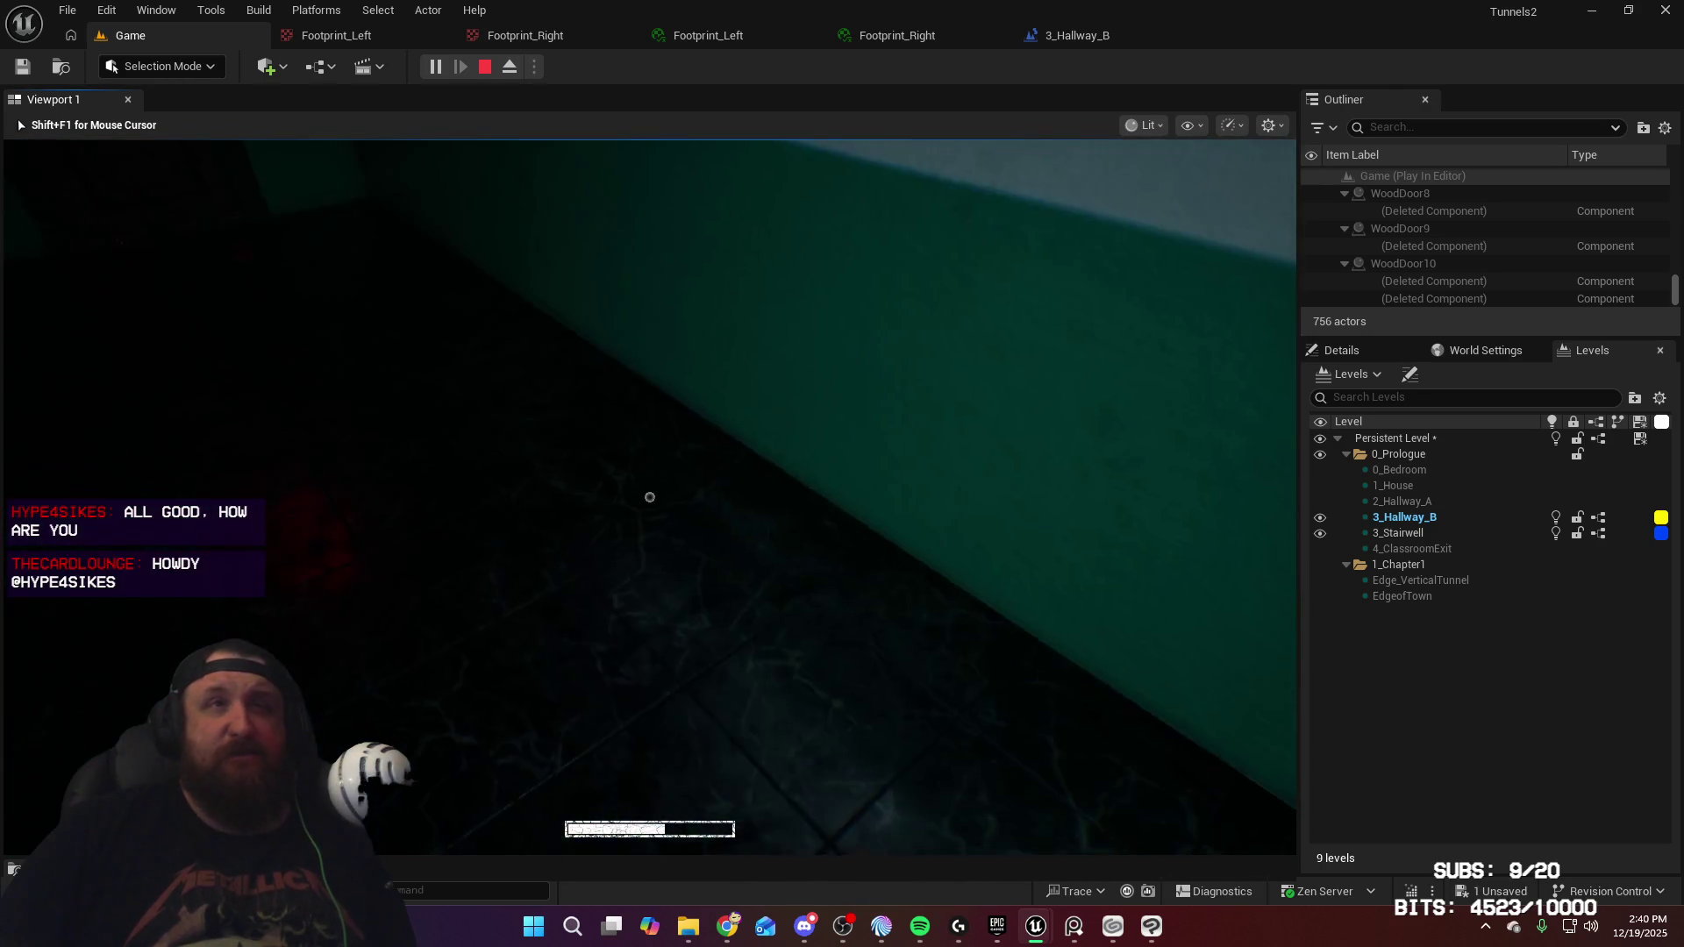
key(w)
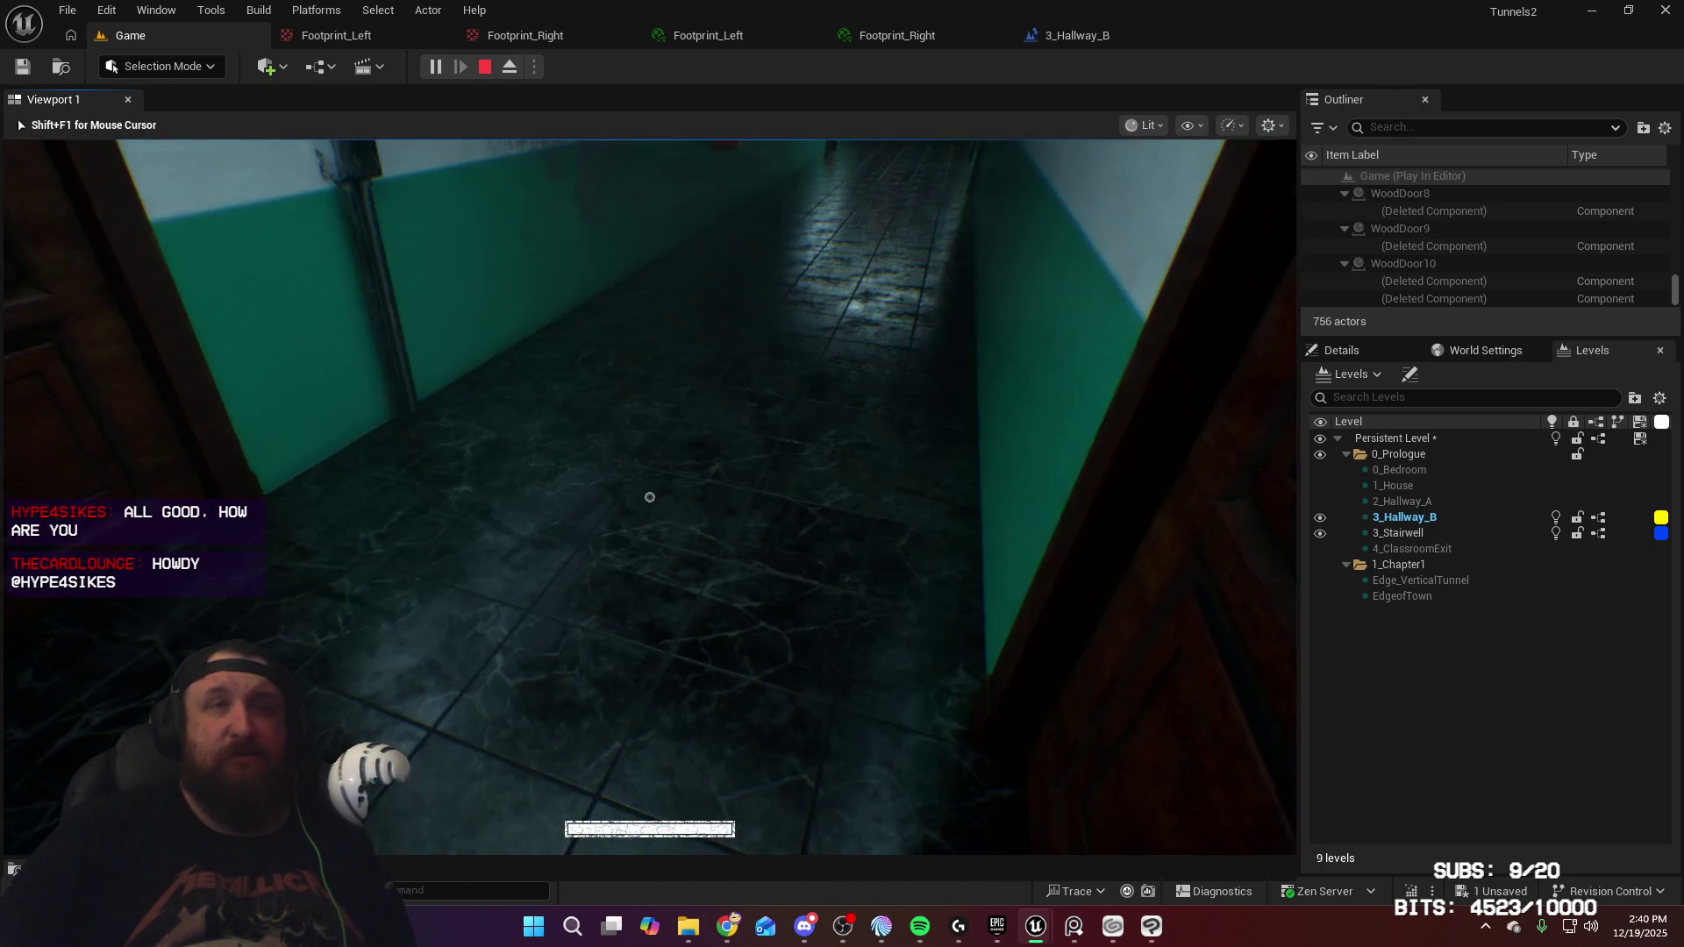
key(w)
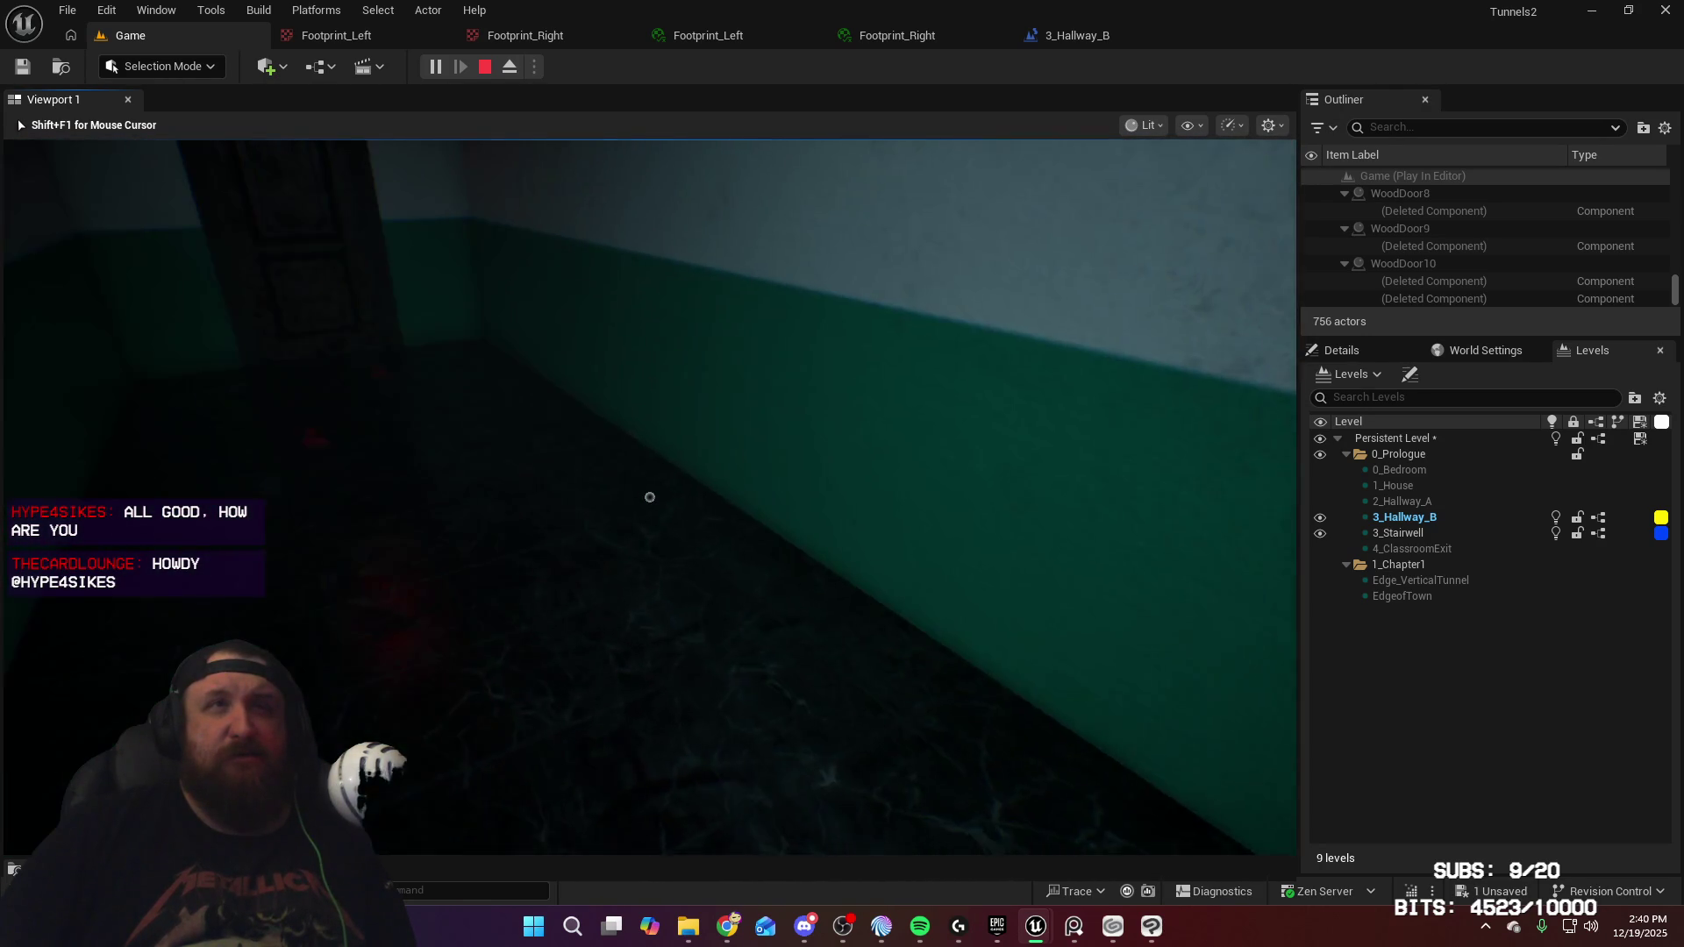
key(w)
key(w)
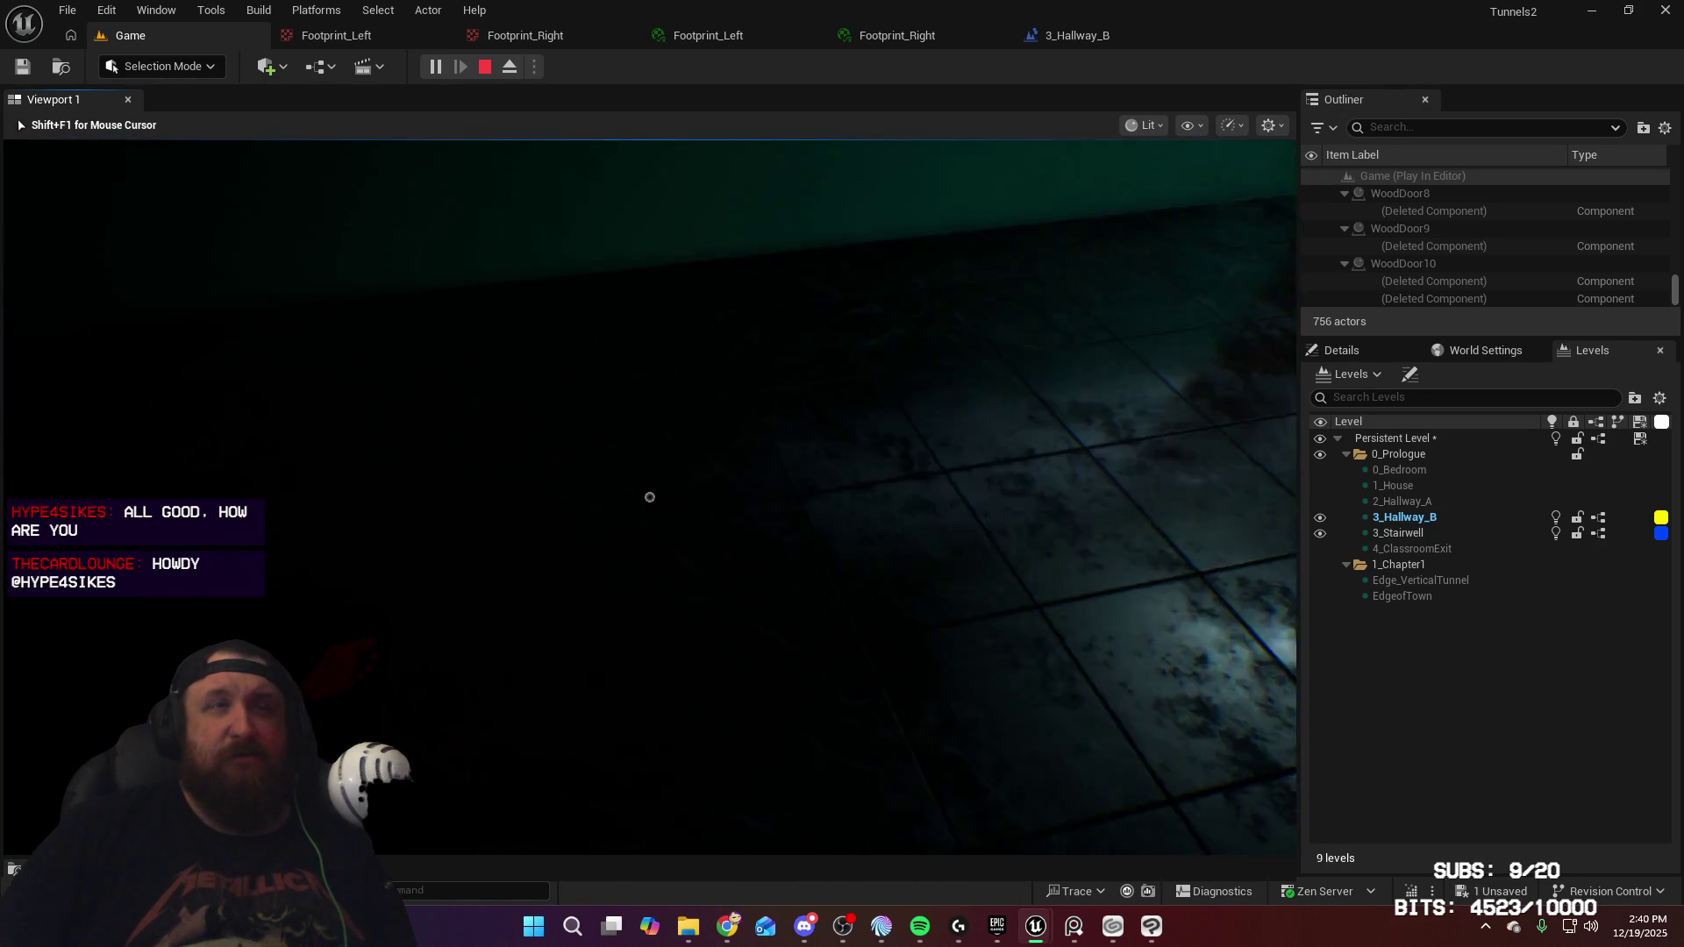
key(w)
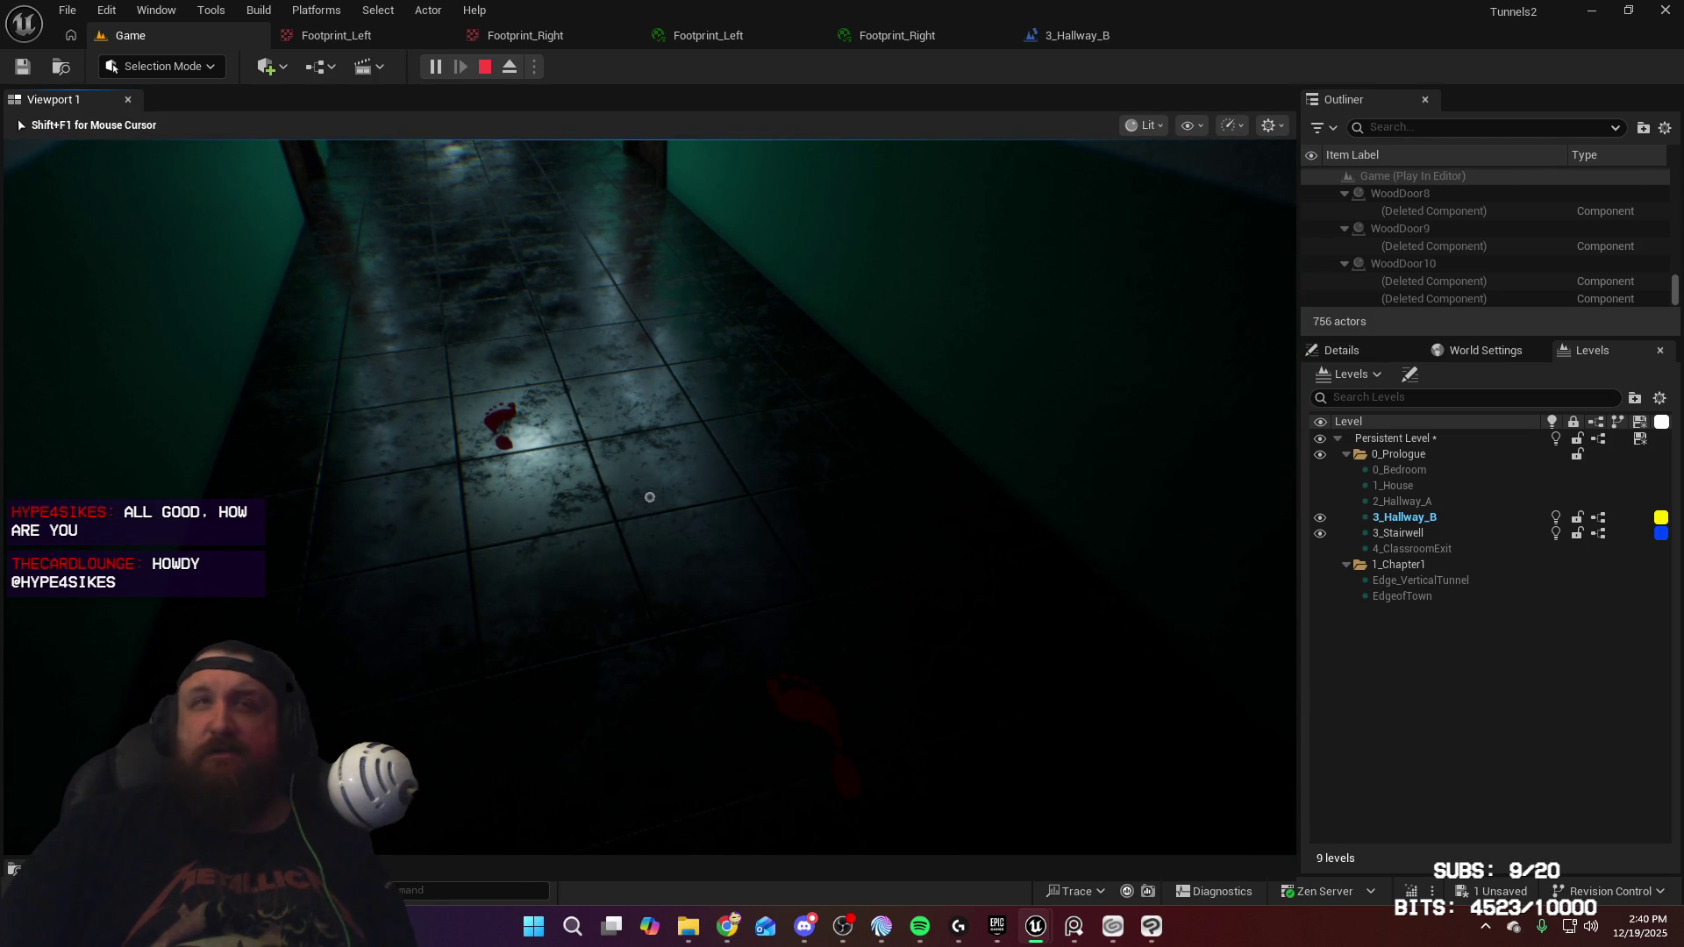
key(w)
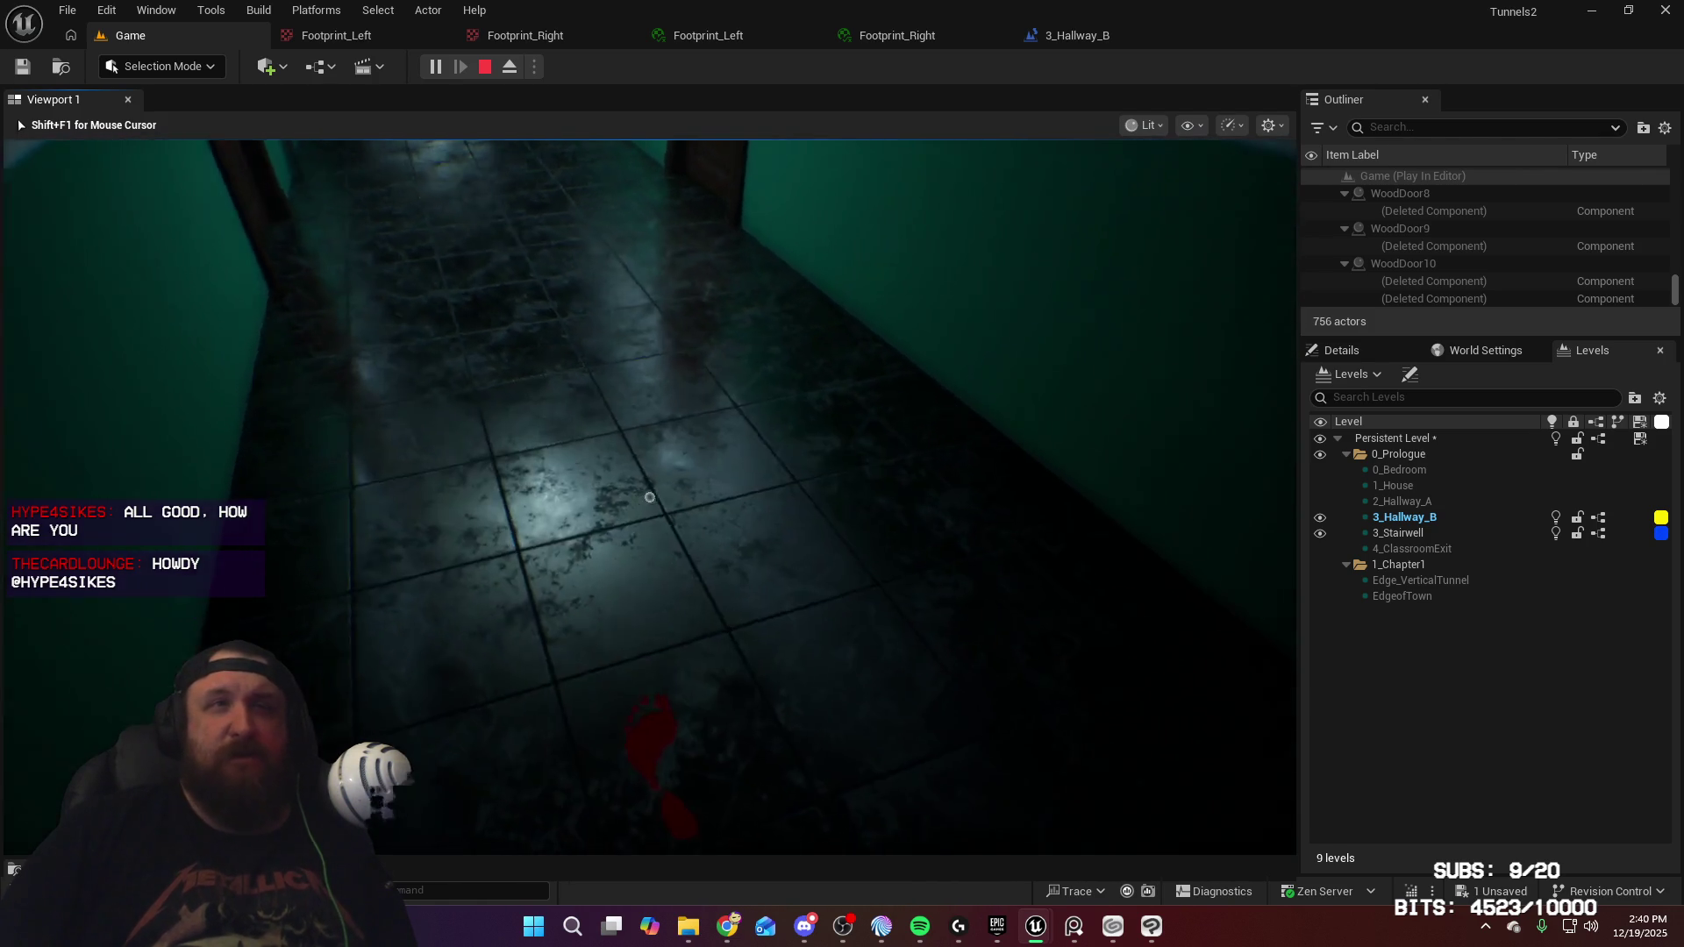
key(w)
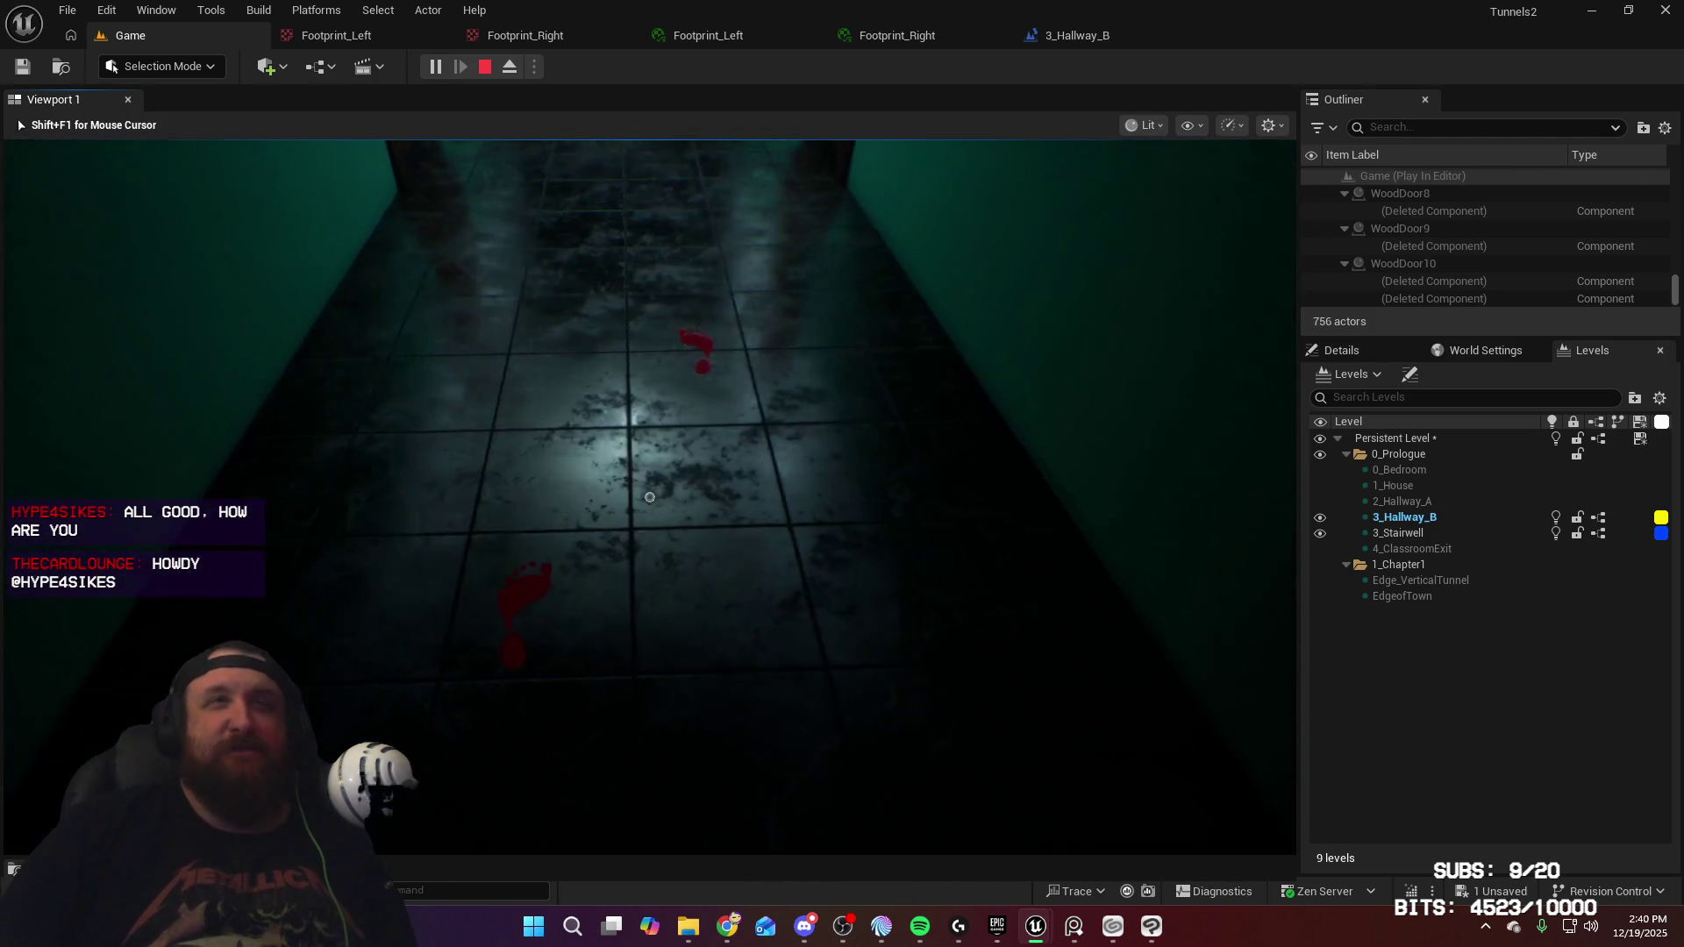
key(d)
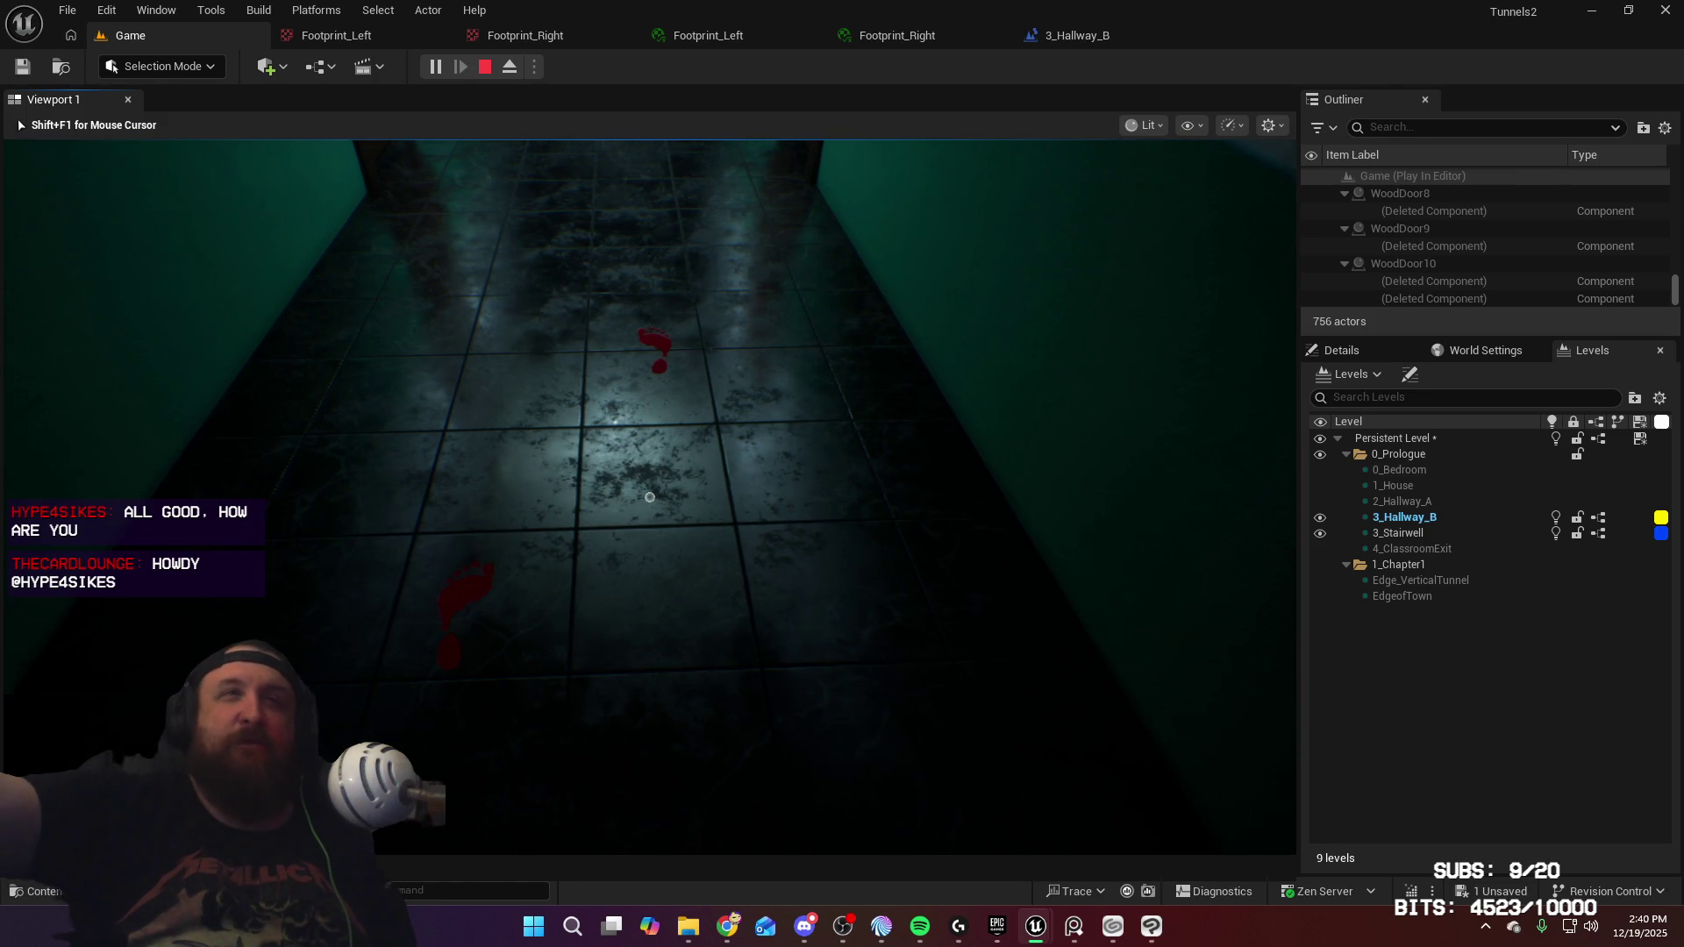
key(w)
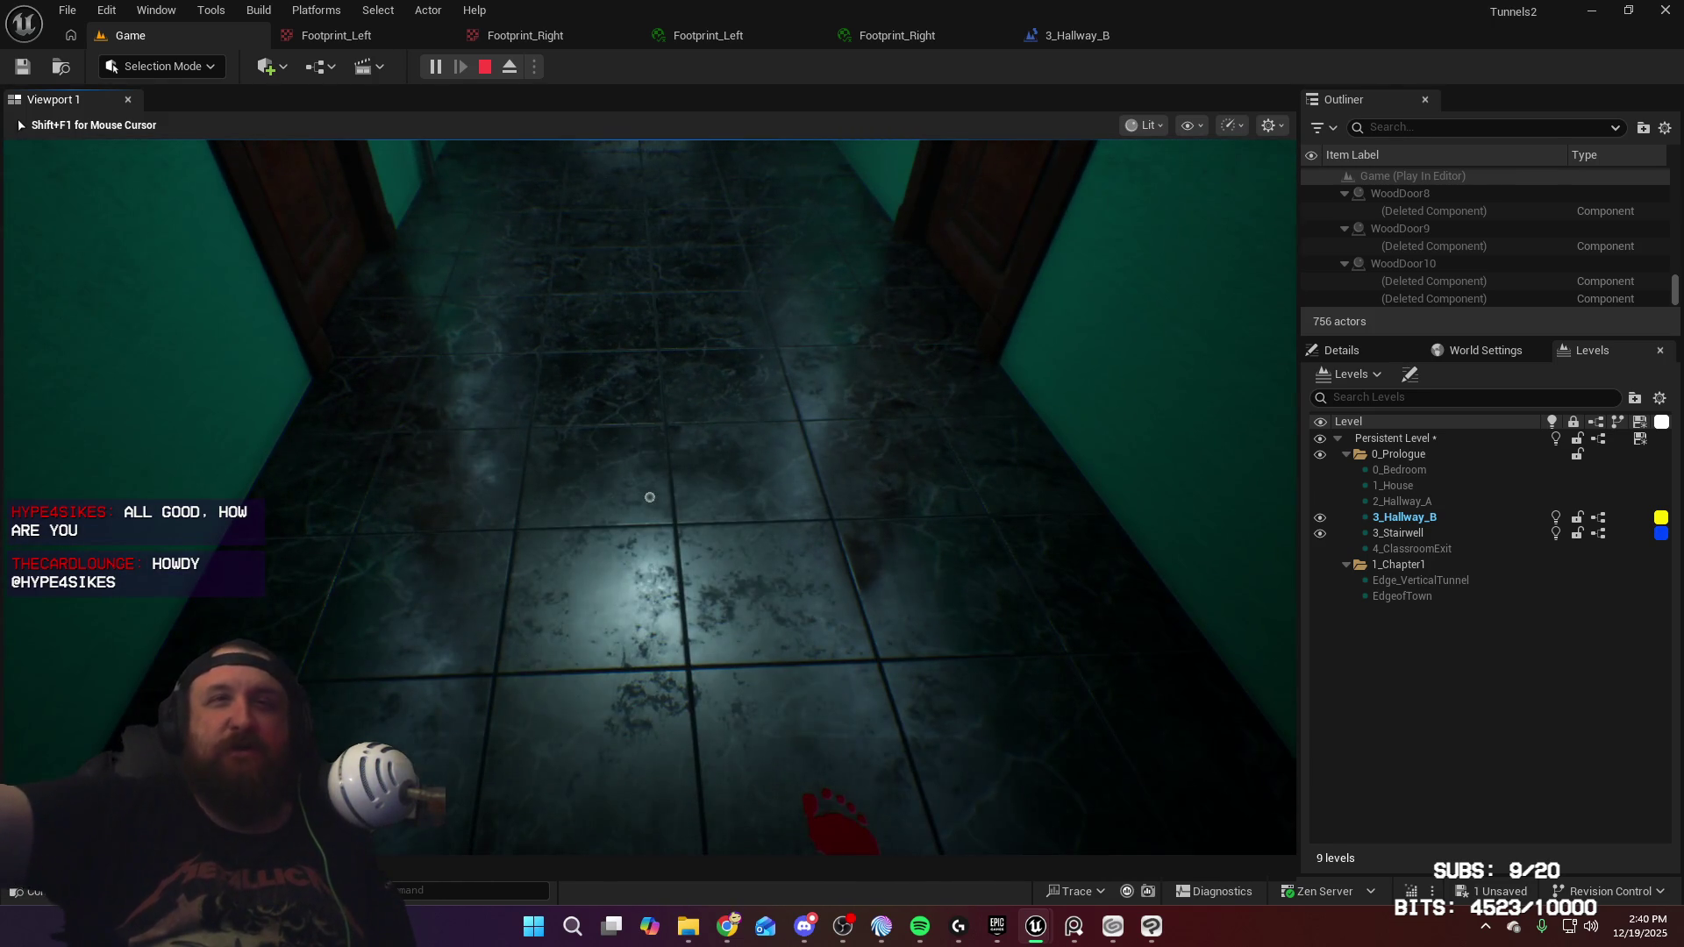
key(Escape)
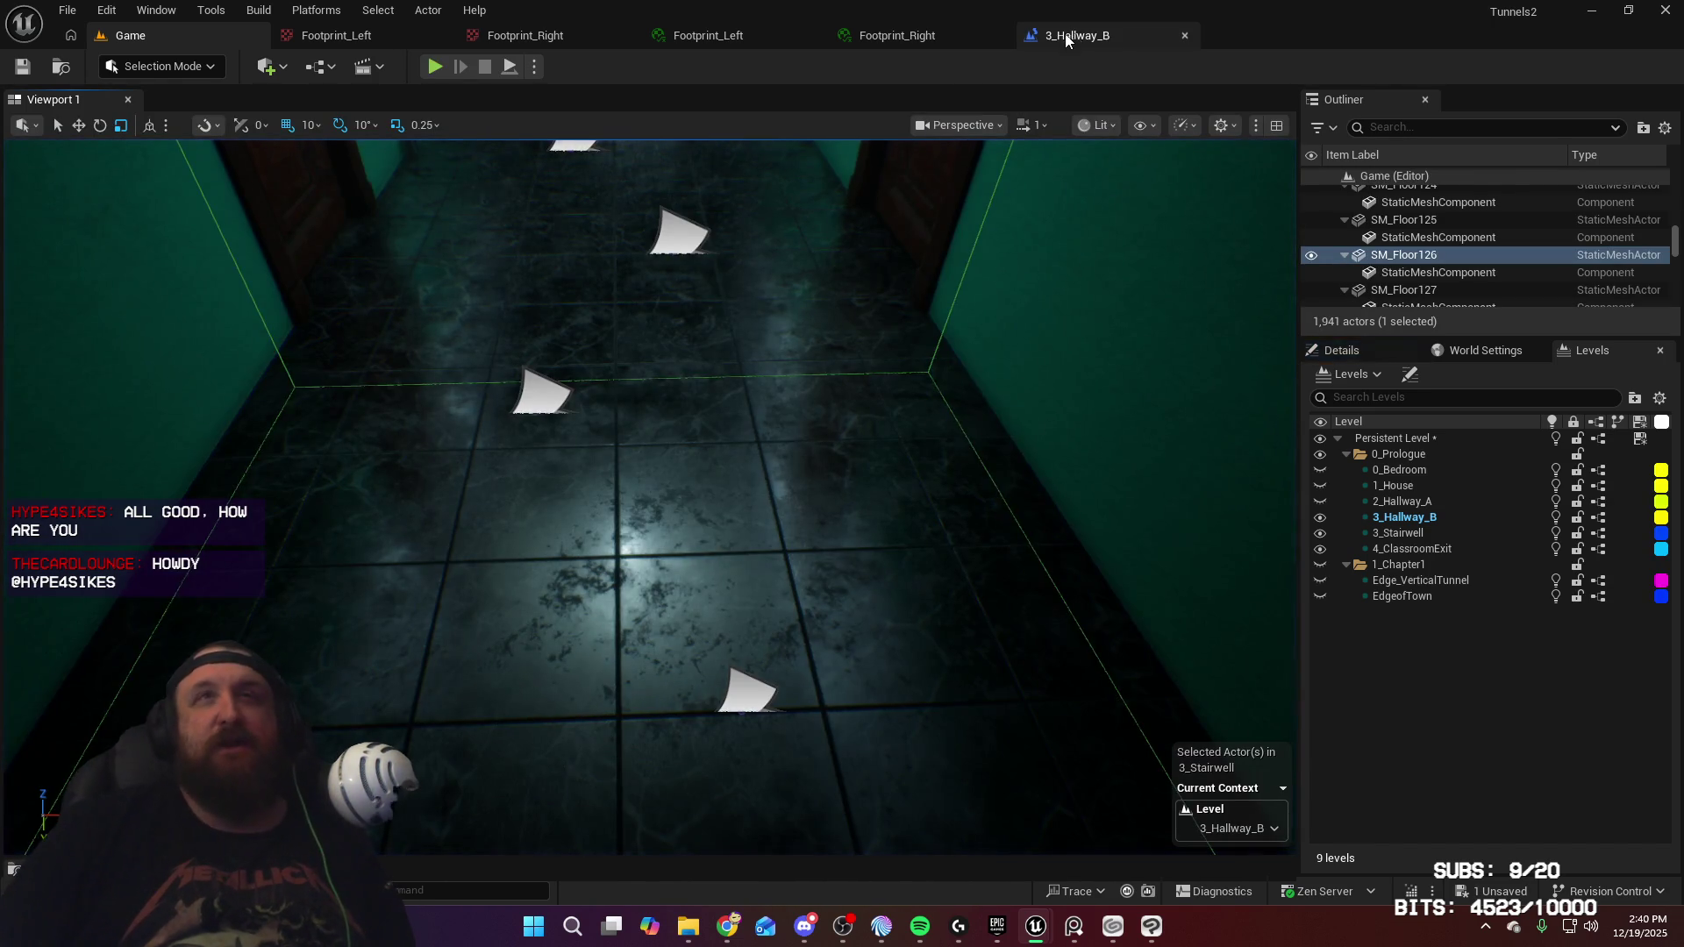
Set the 3_Hallway_B blueprint's Delay duration to 1, then return to the level and play-test again
click(1061, 37)
drag(997, 527, 440, 605)
drag(1113, 553, 797, 500)
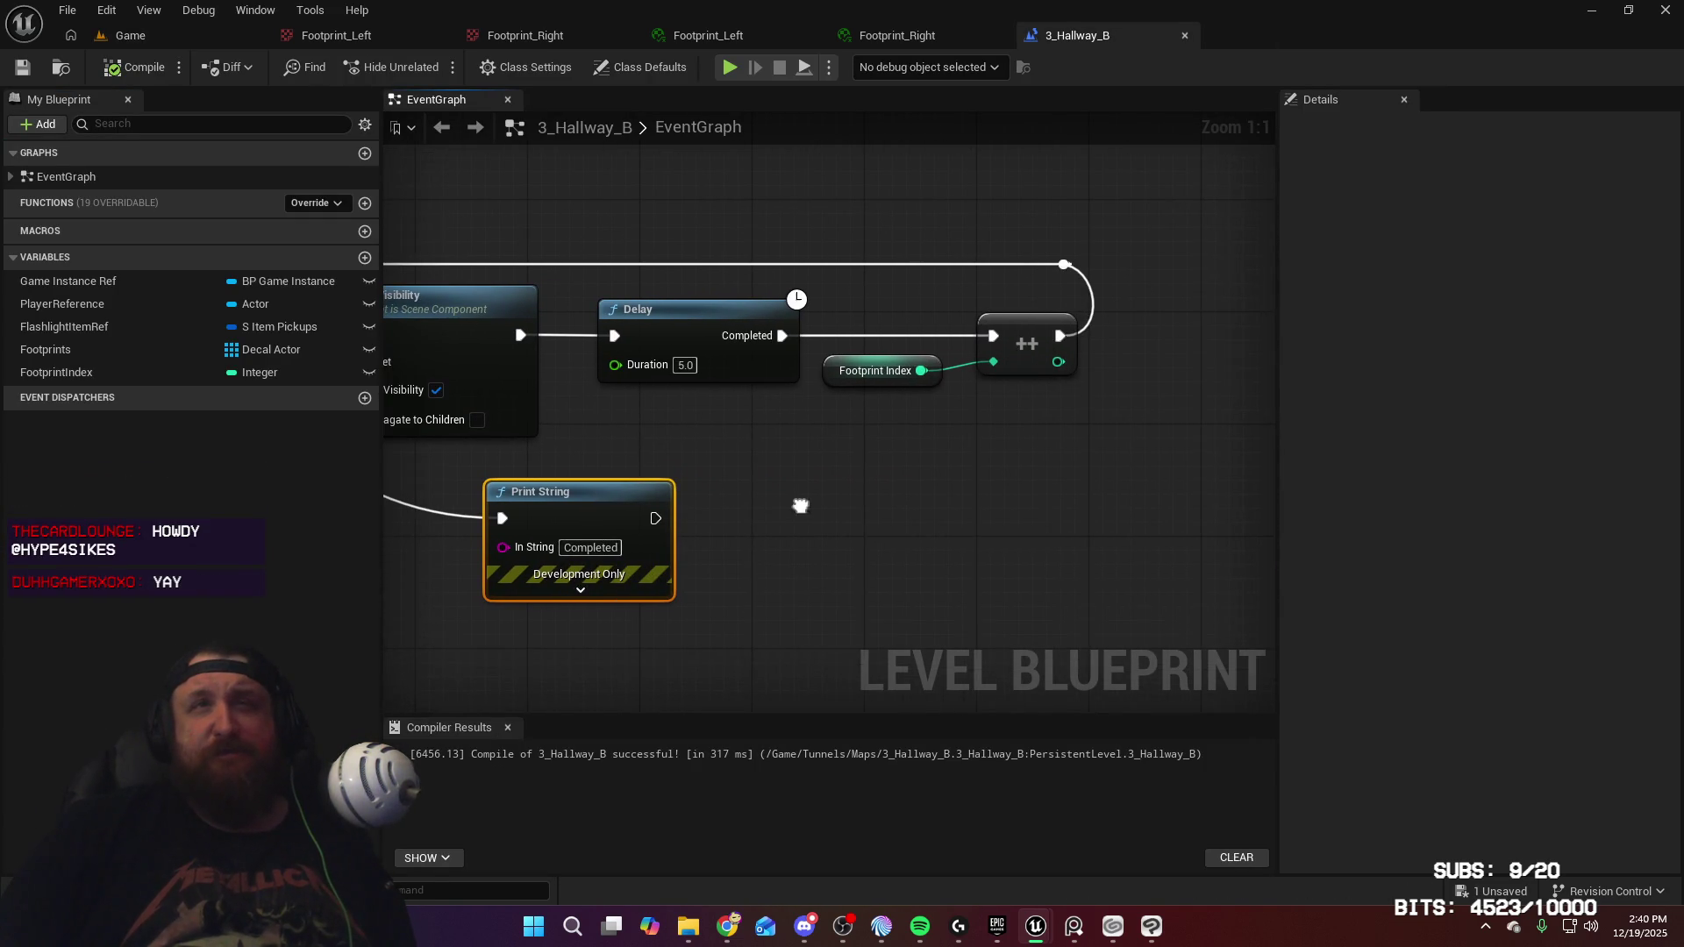
click(699, 363)
text(1)
key(Return)
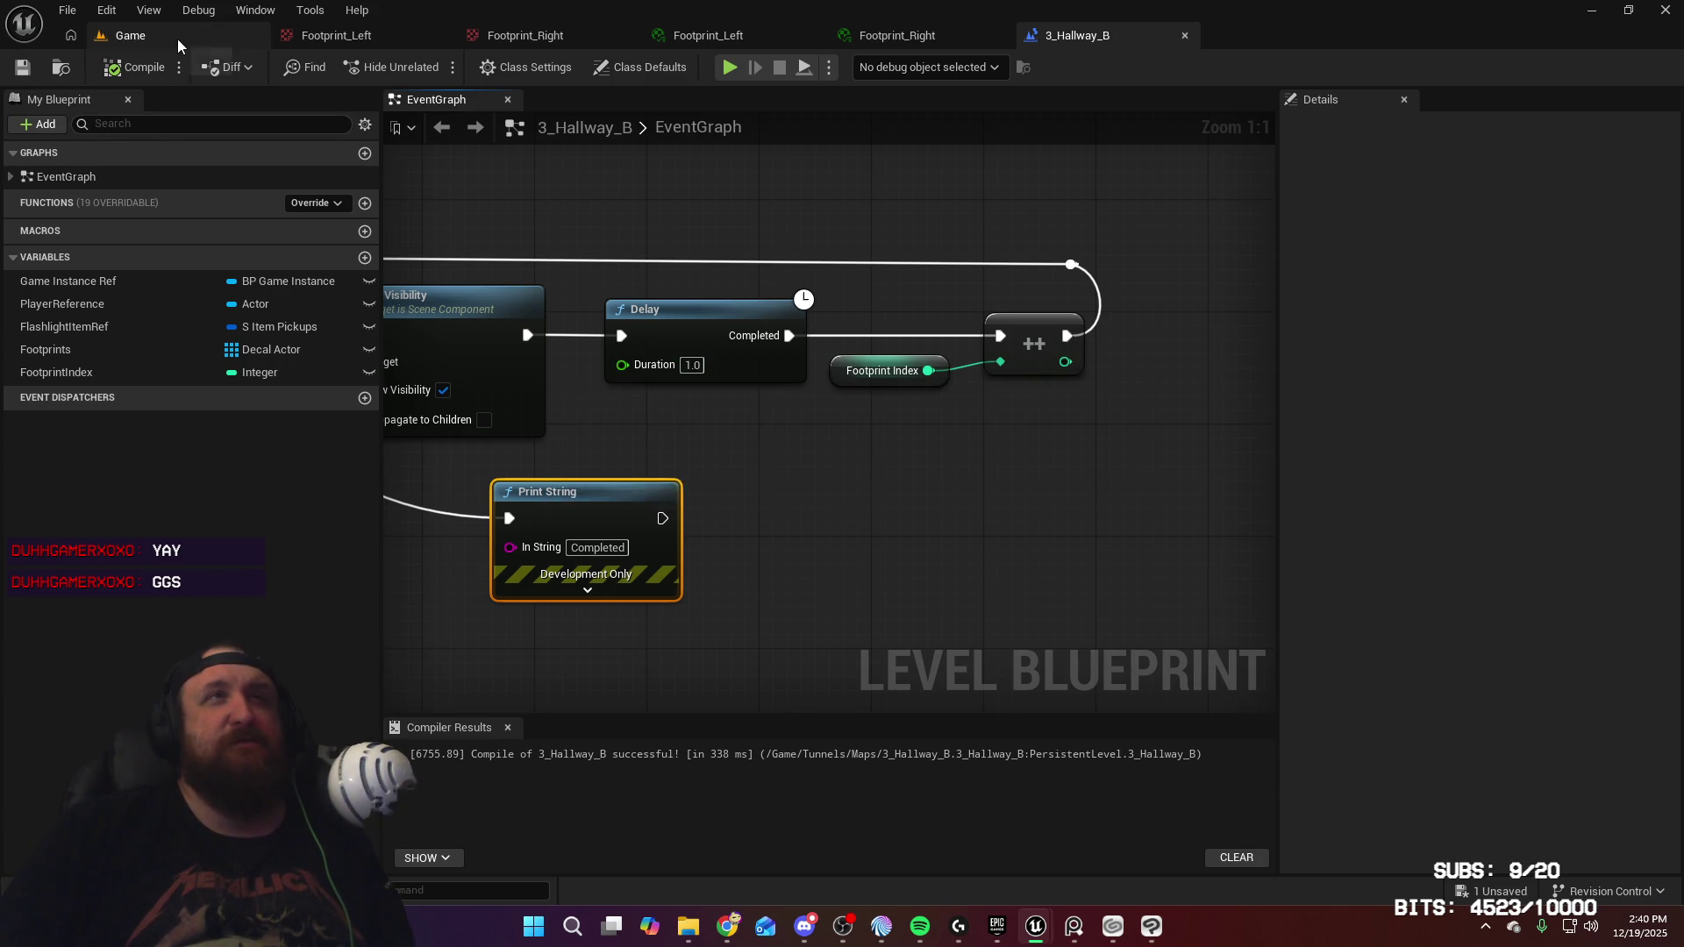
click(177, 38)
click(435, 67)
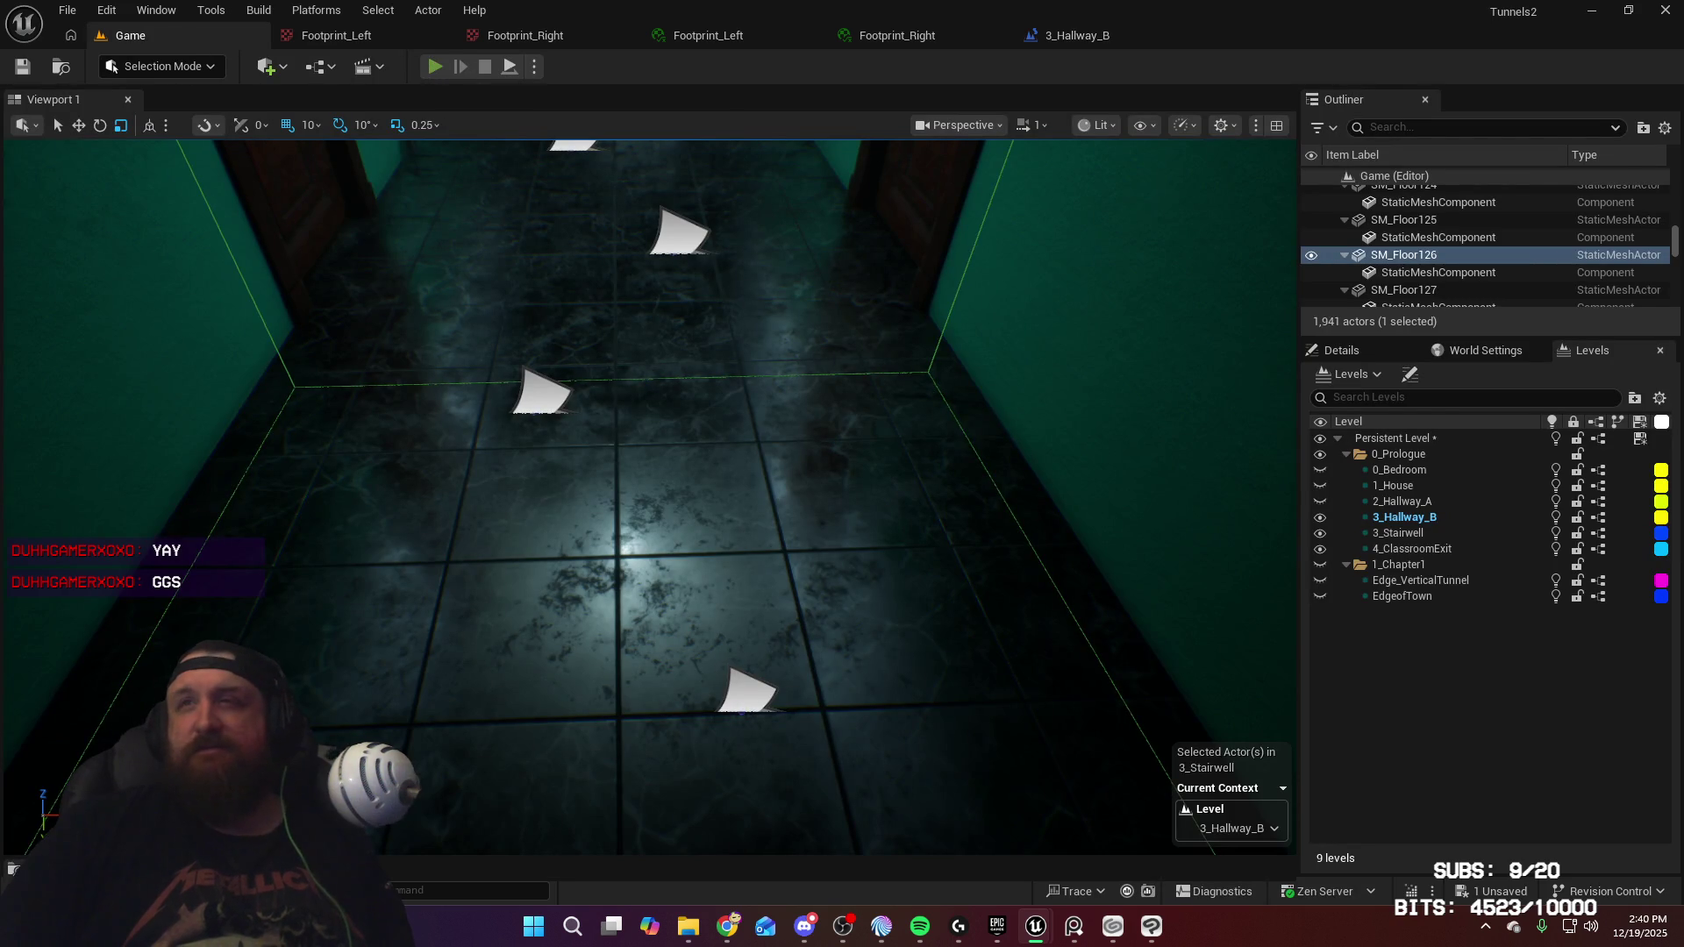
Walk out of the bedroom and down the first hallway to the EXIT sign
key(w)
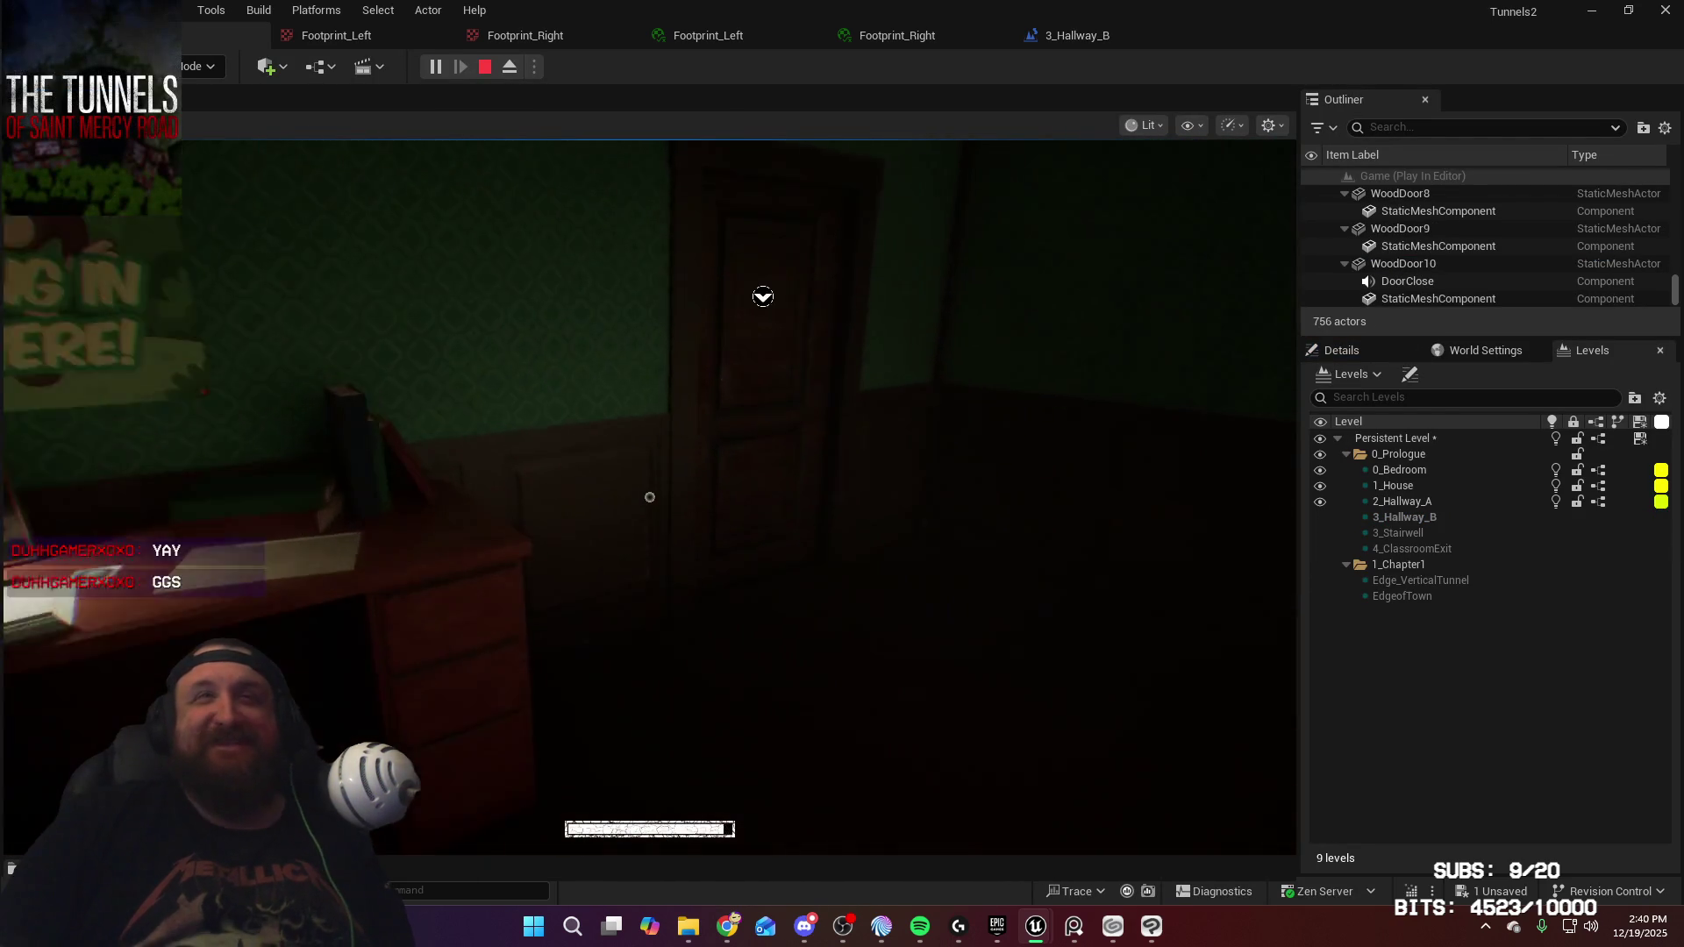
key(w)
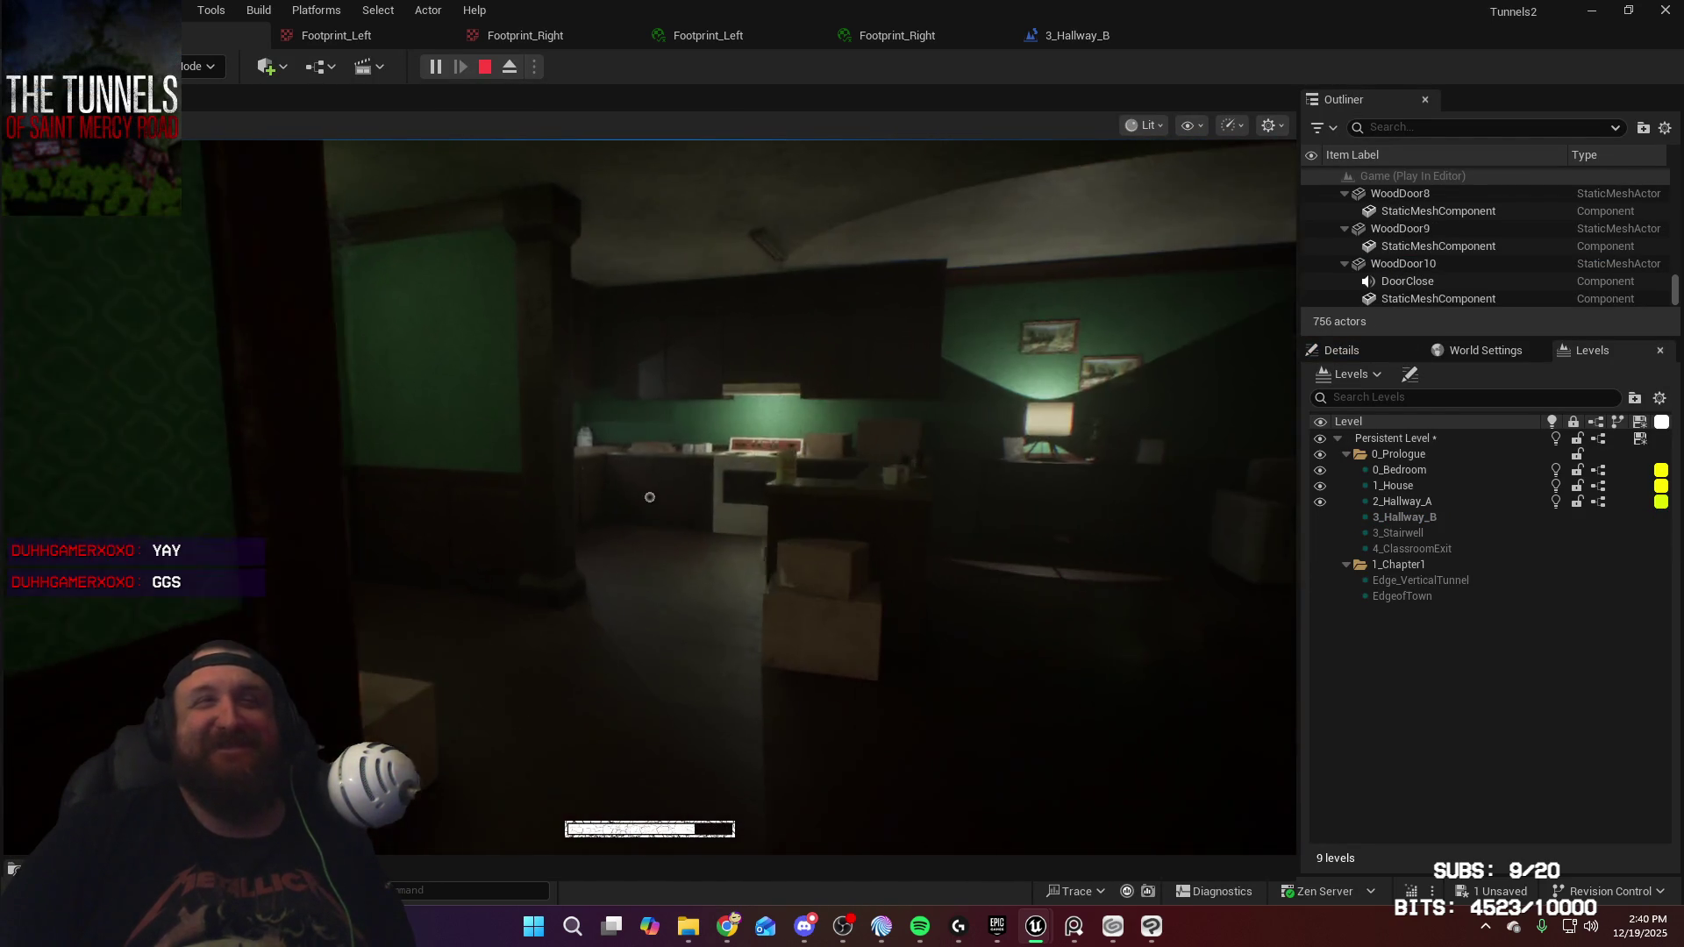
key(e)
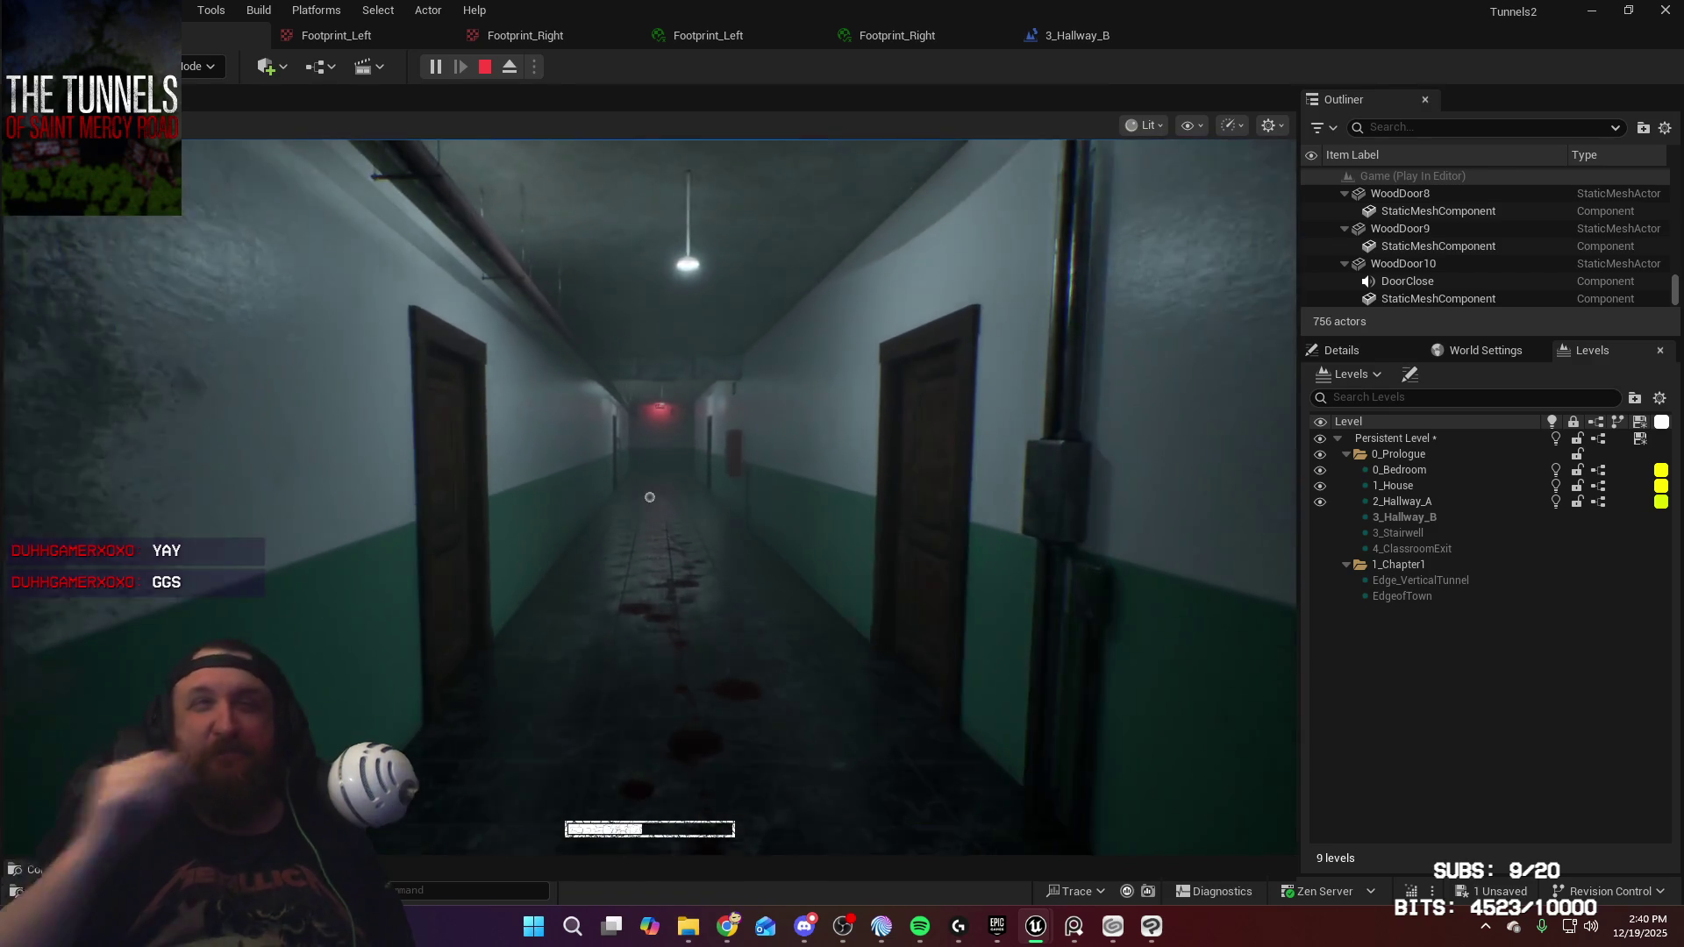
key(w)
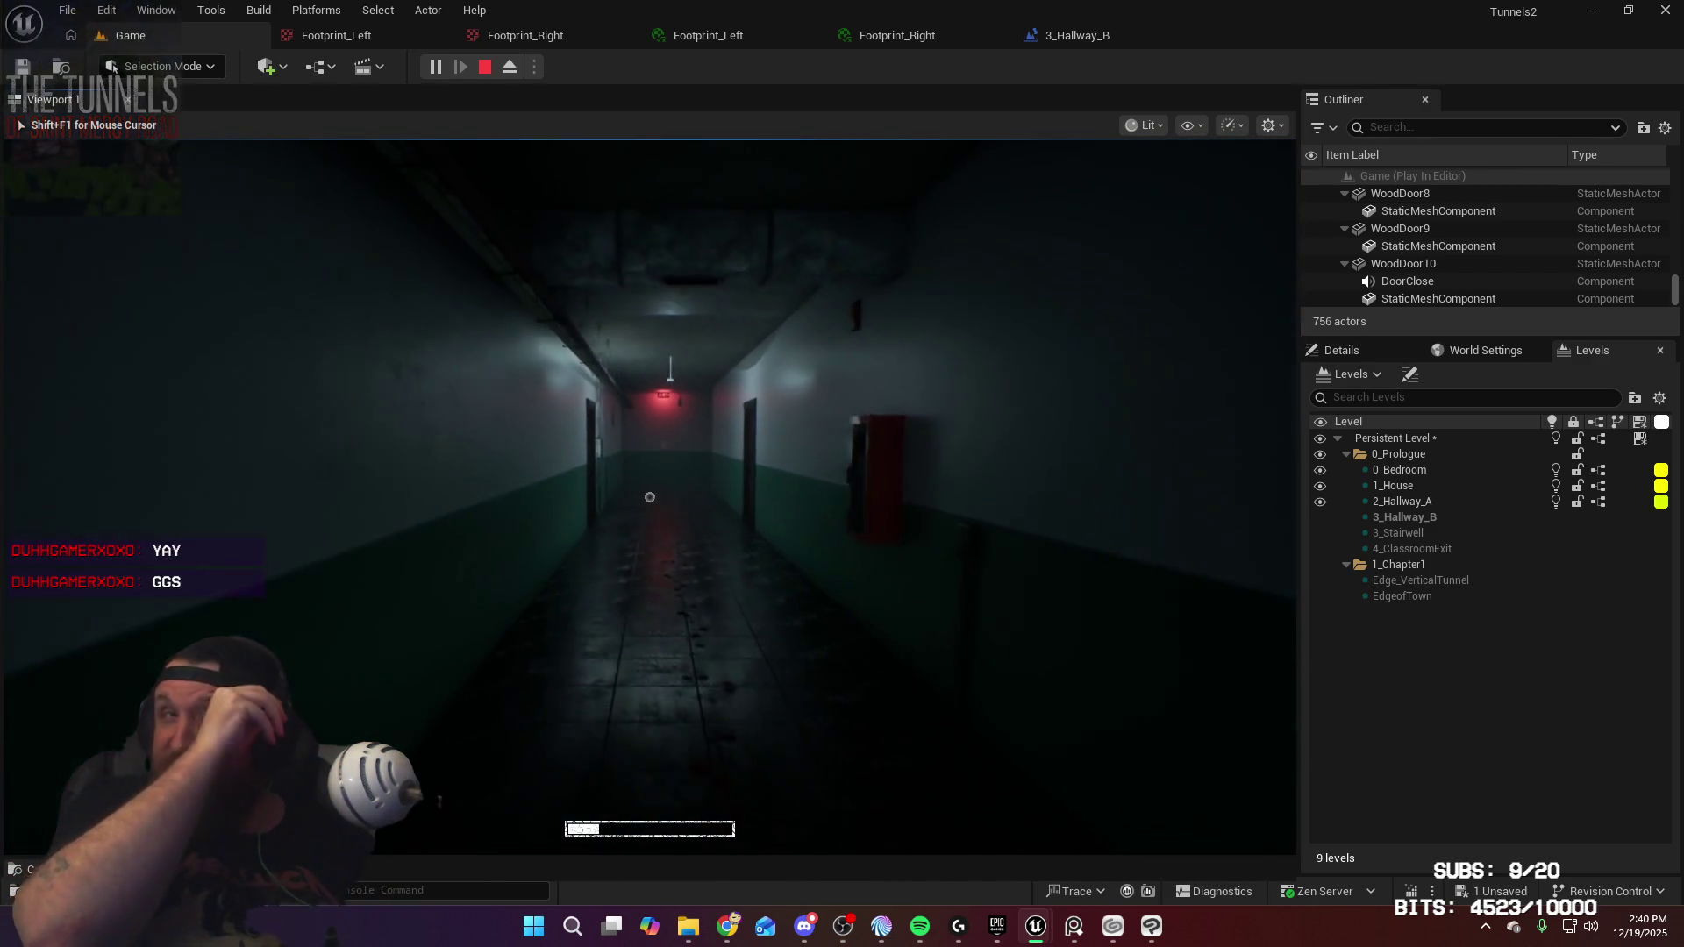
key(w)
key(w)
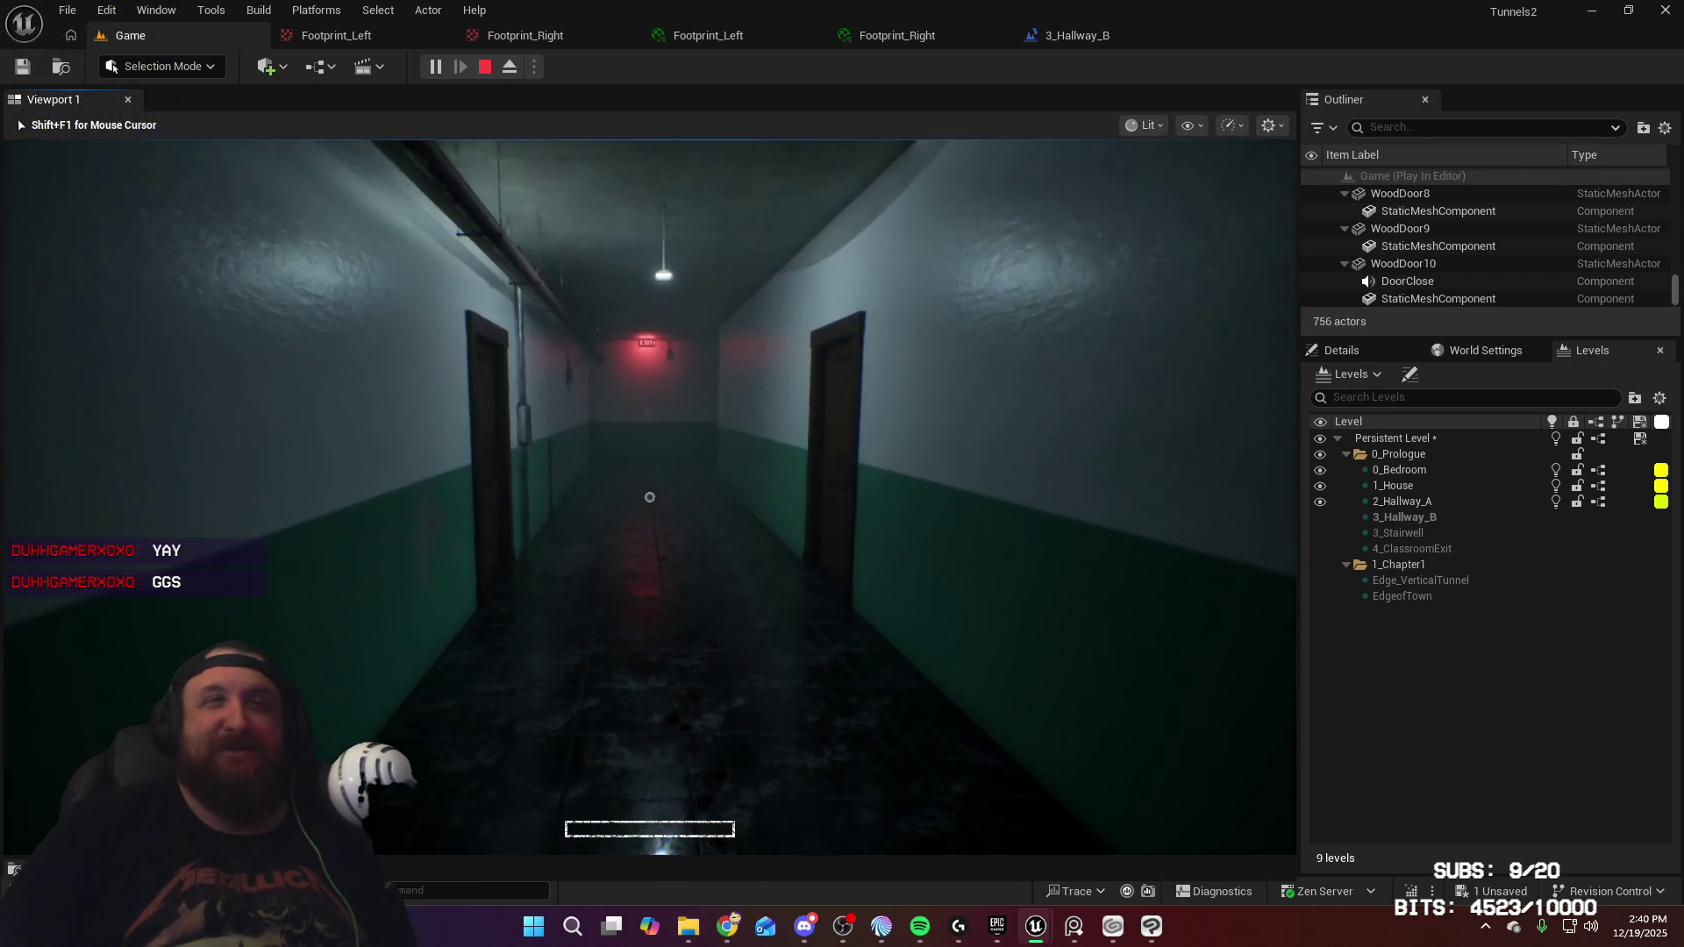
key(w)
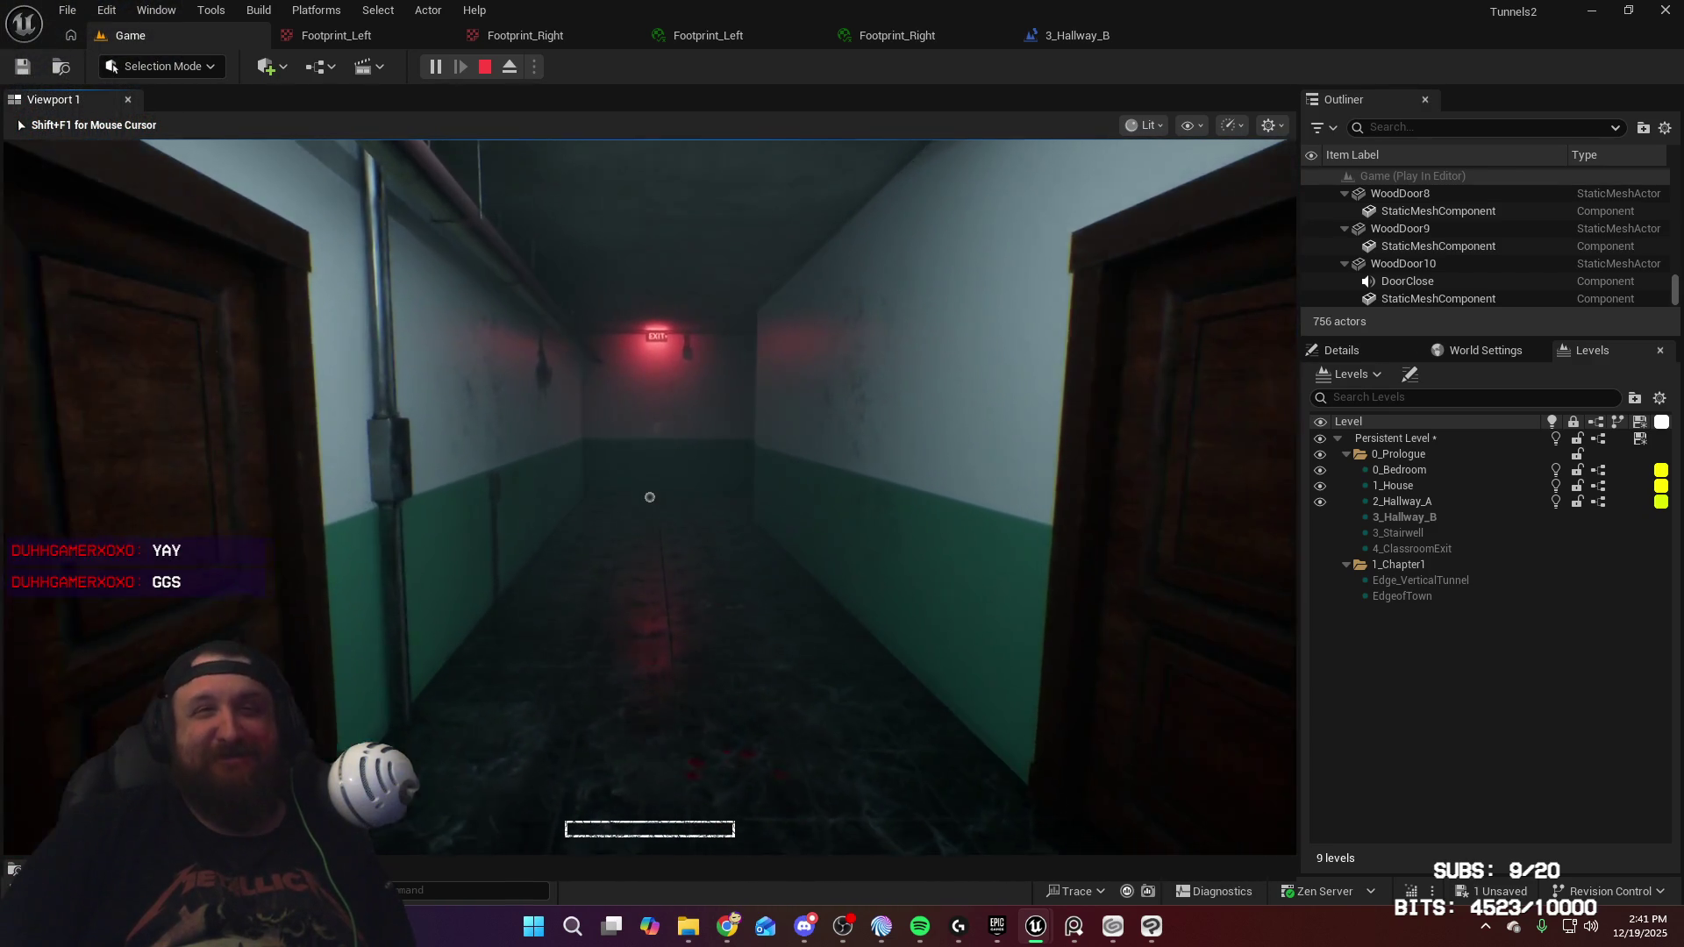
key(w)
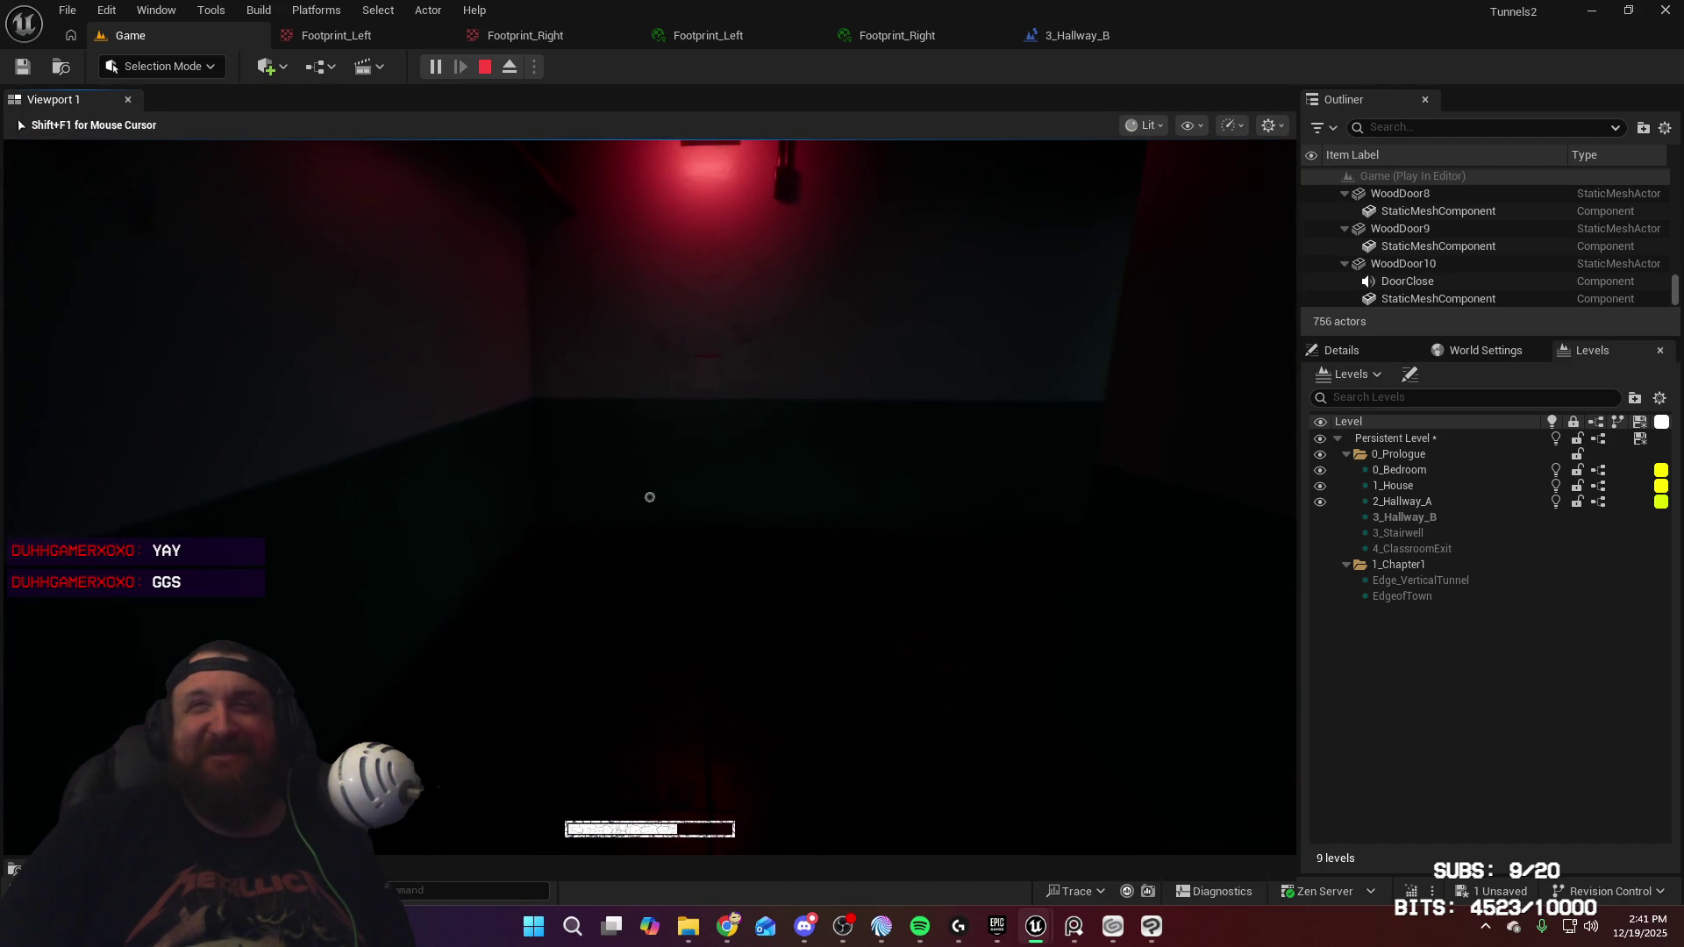
key(w)
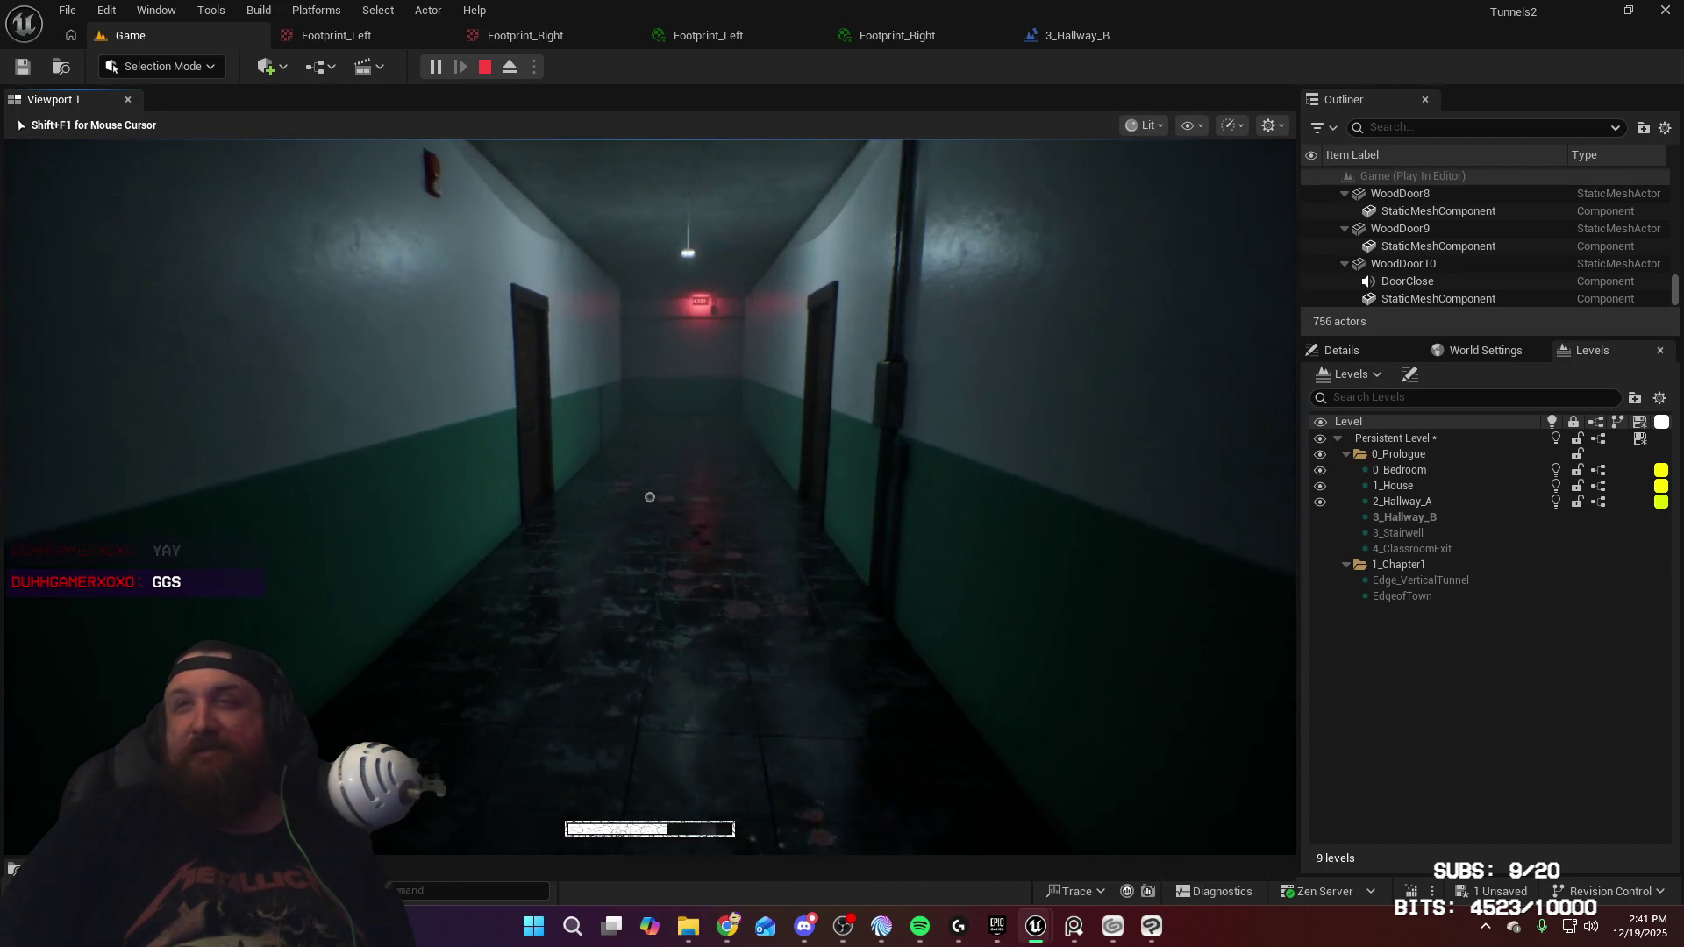
key(w)
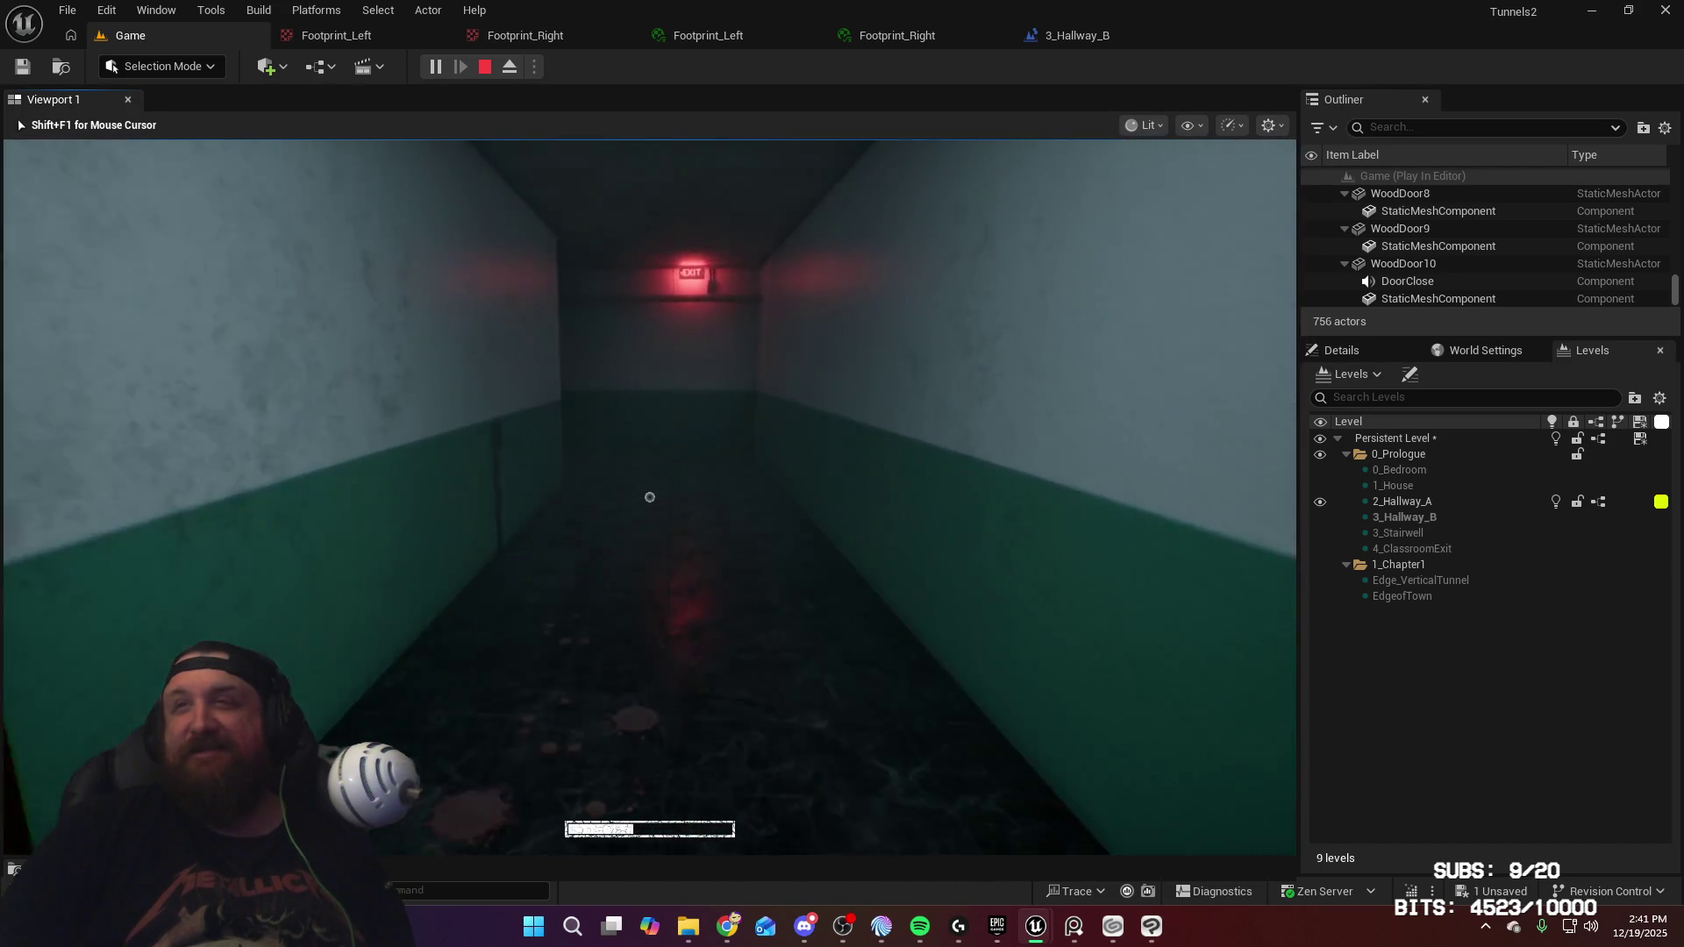
key(w)
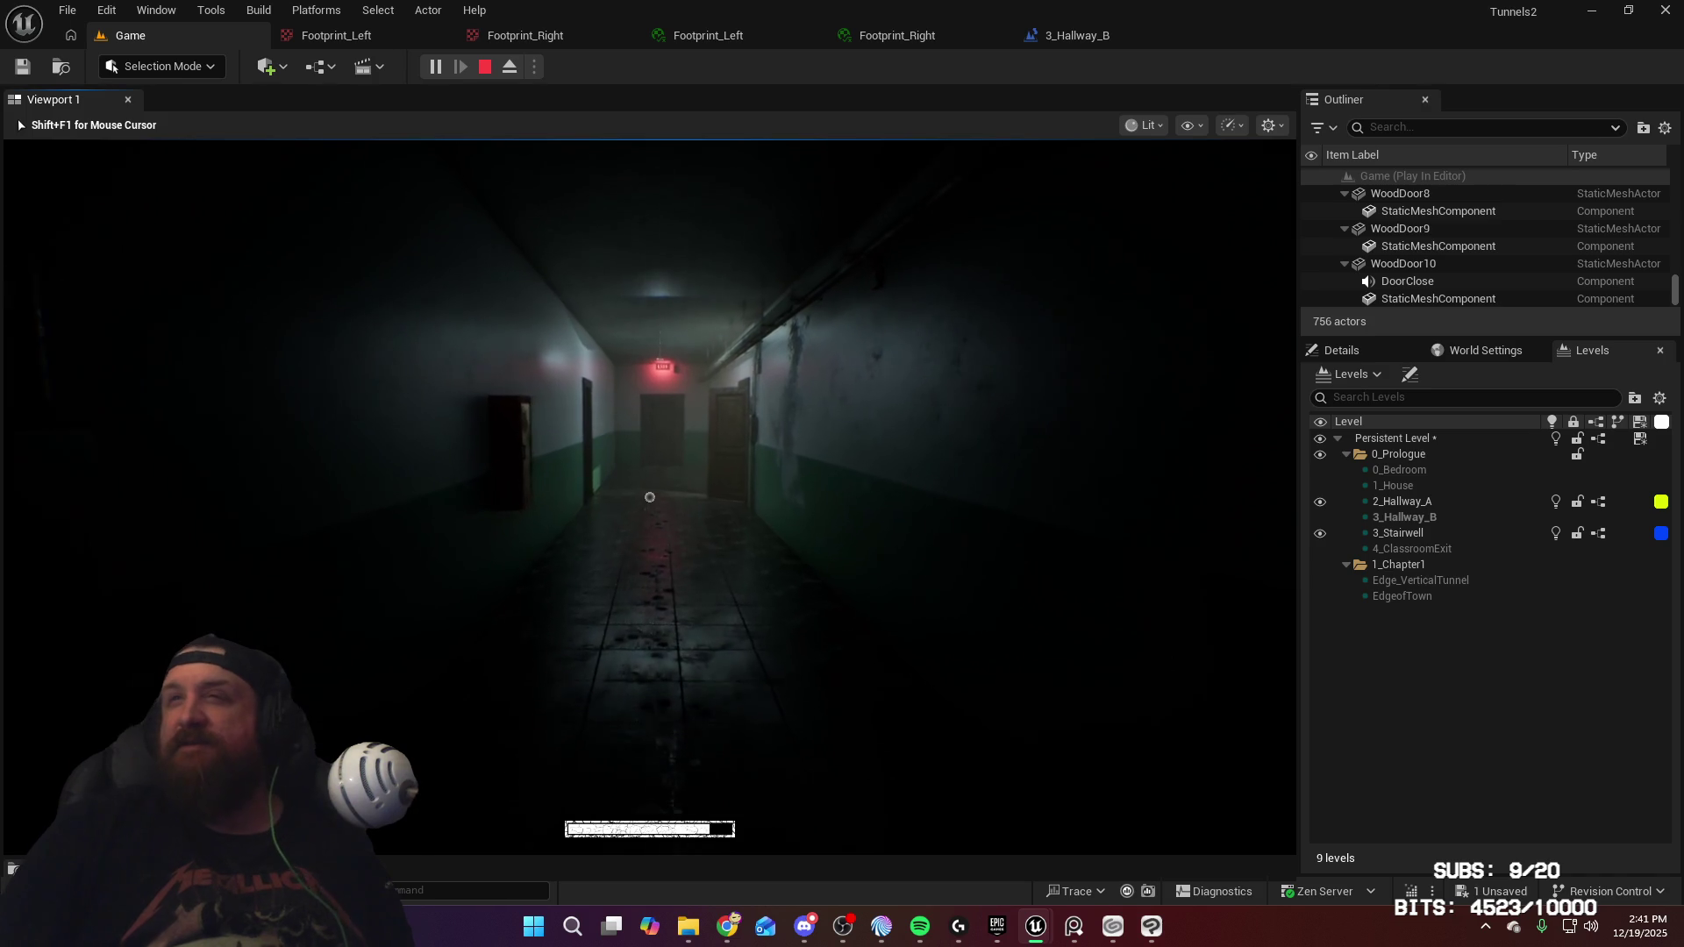
Go through the EXIT door, down the stairwell past the 123A landing, into Hallway_B
key(w)
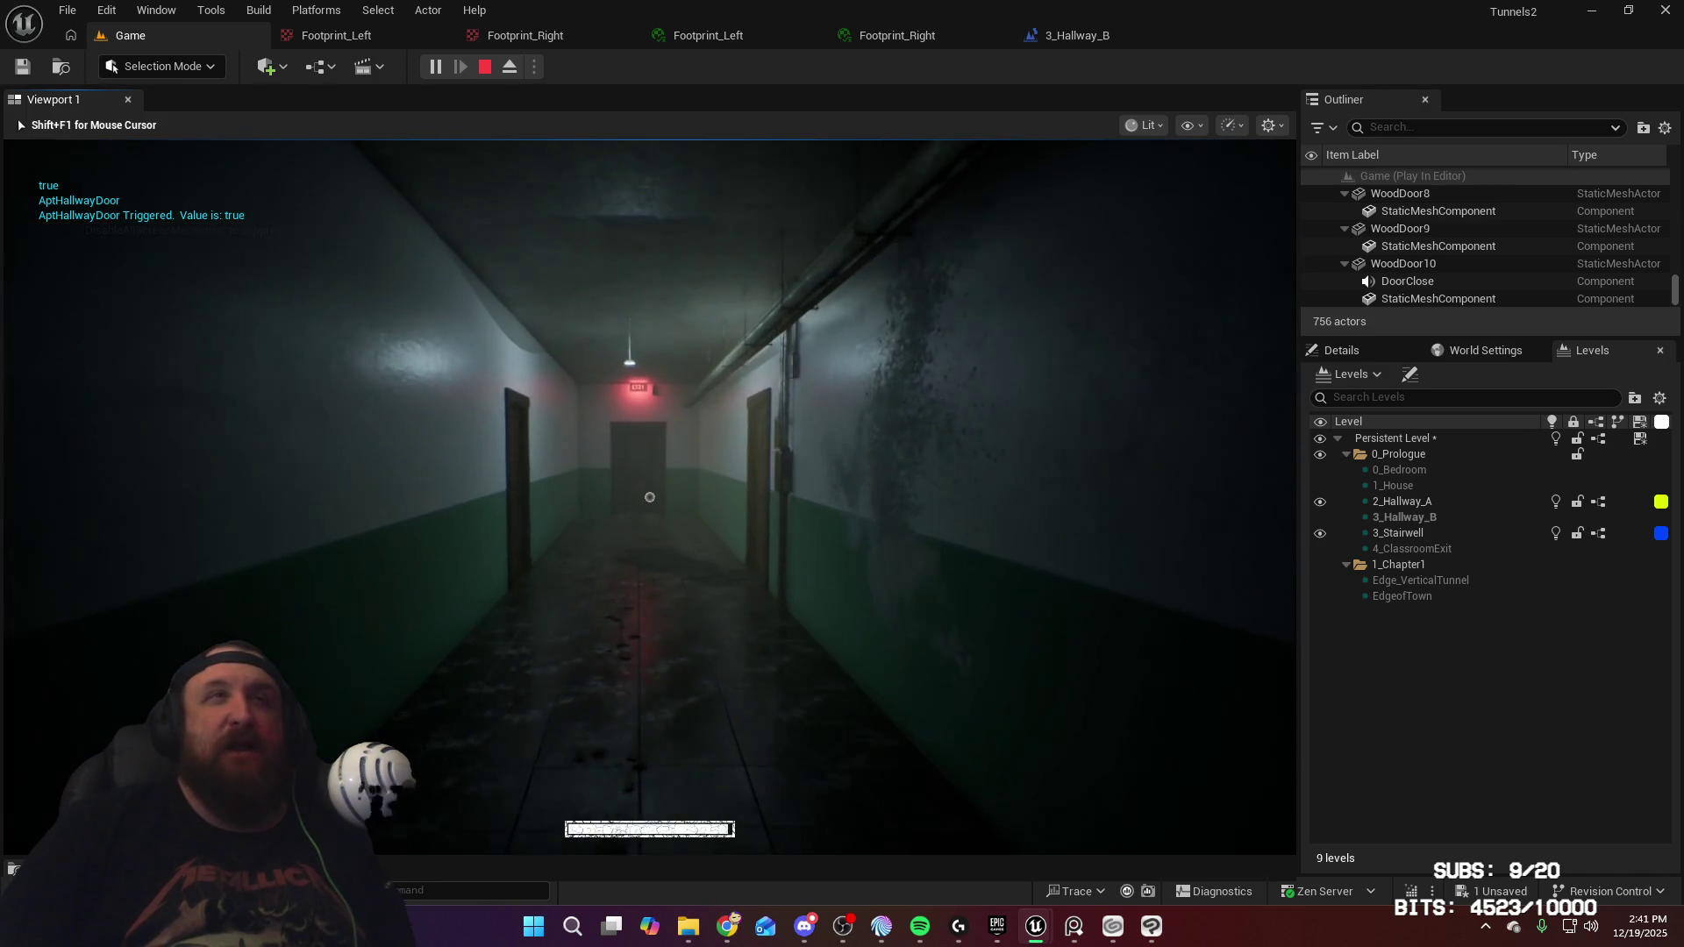
key(w)
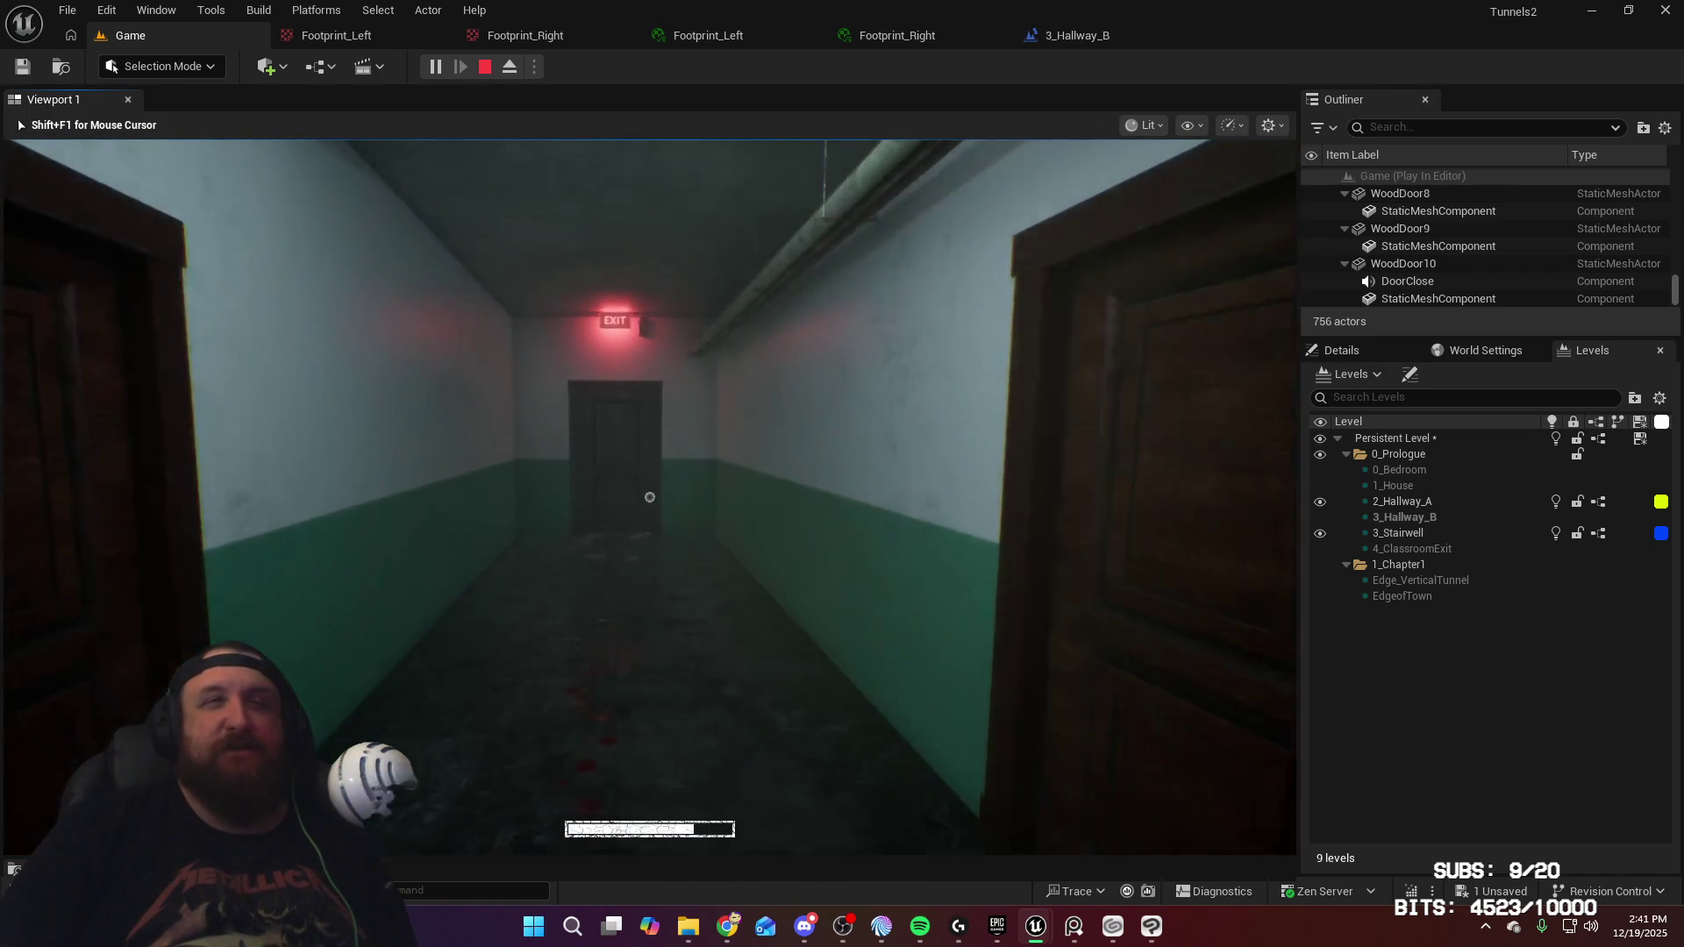
key(w)
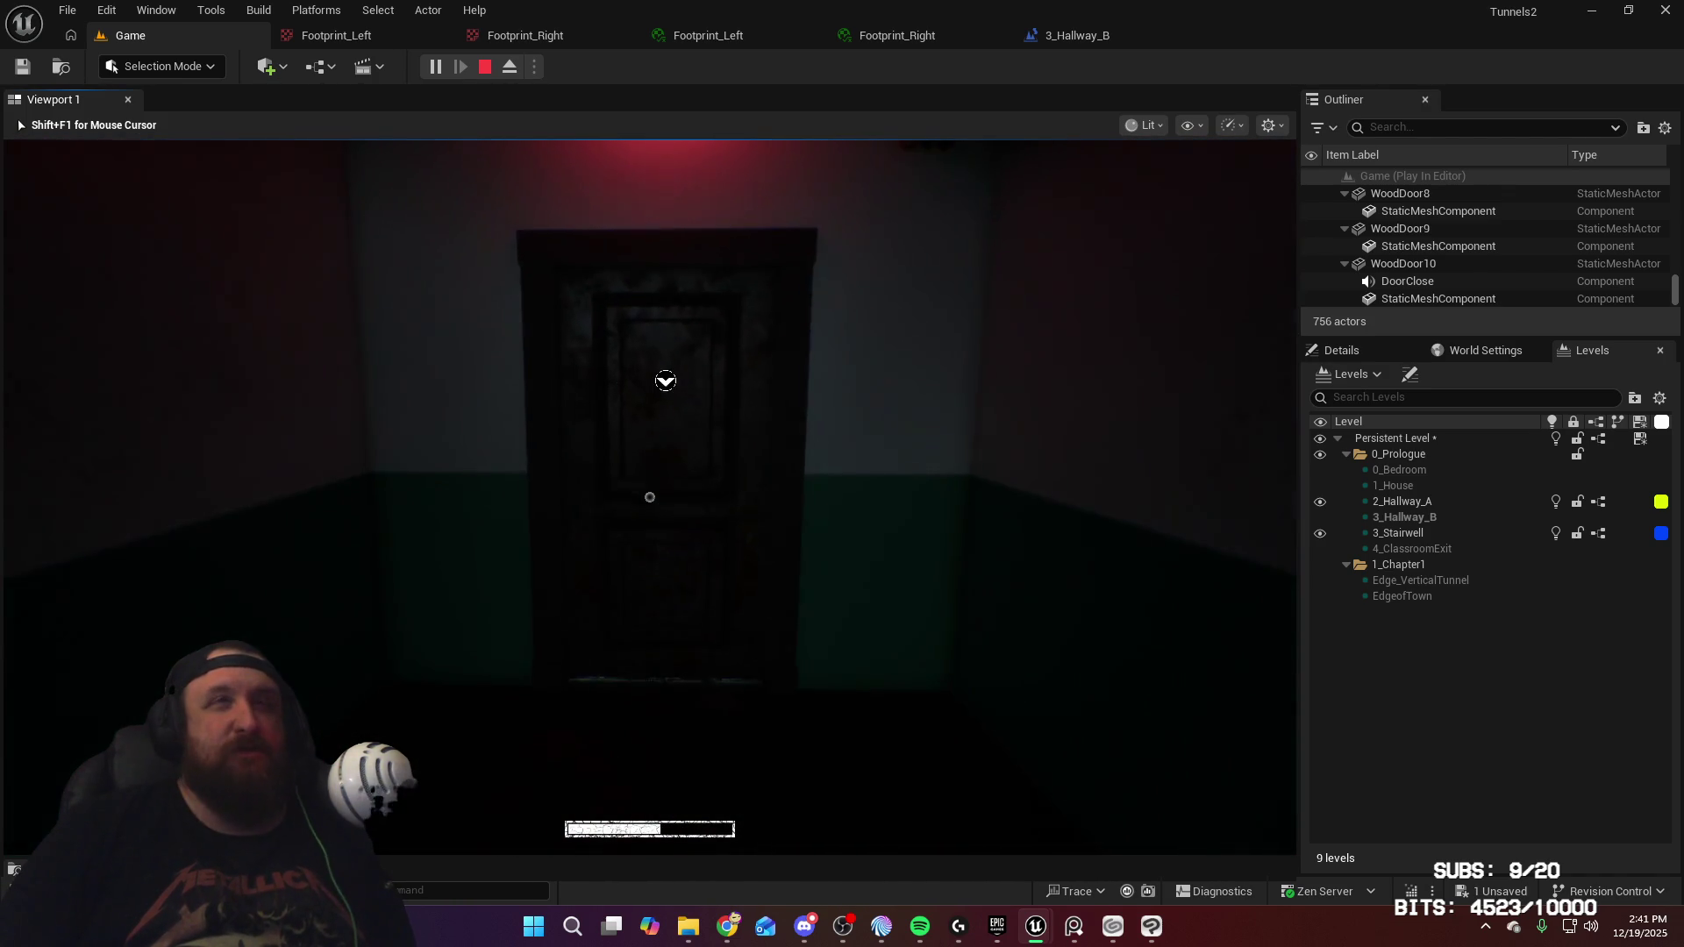
key(e)
key(w)
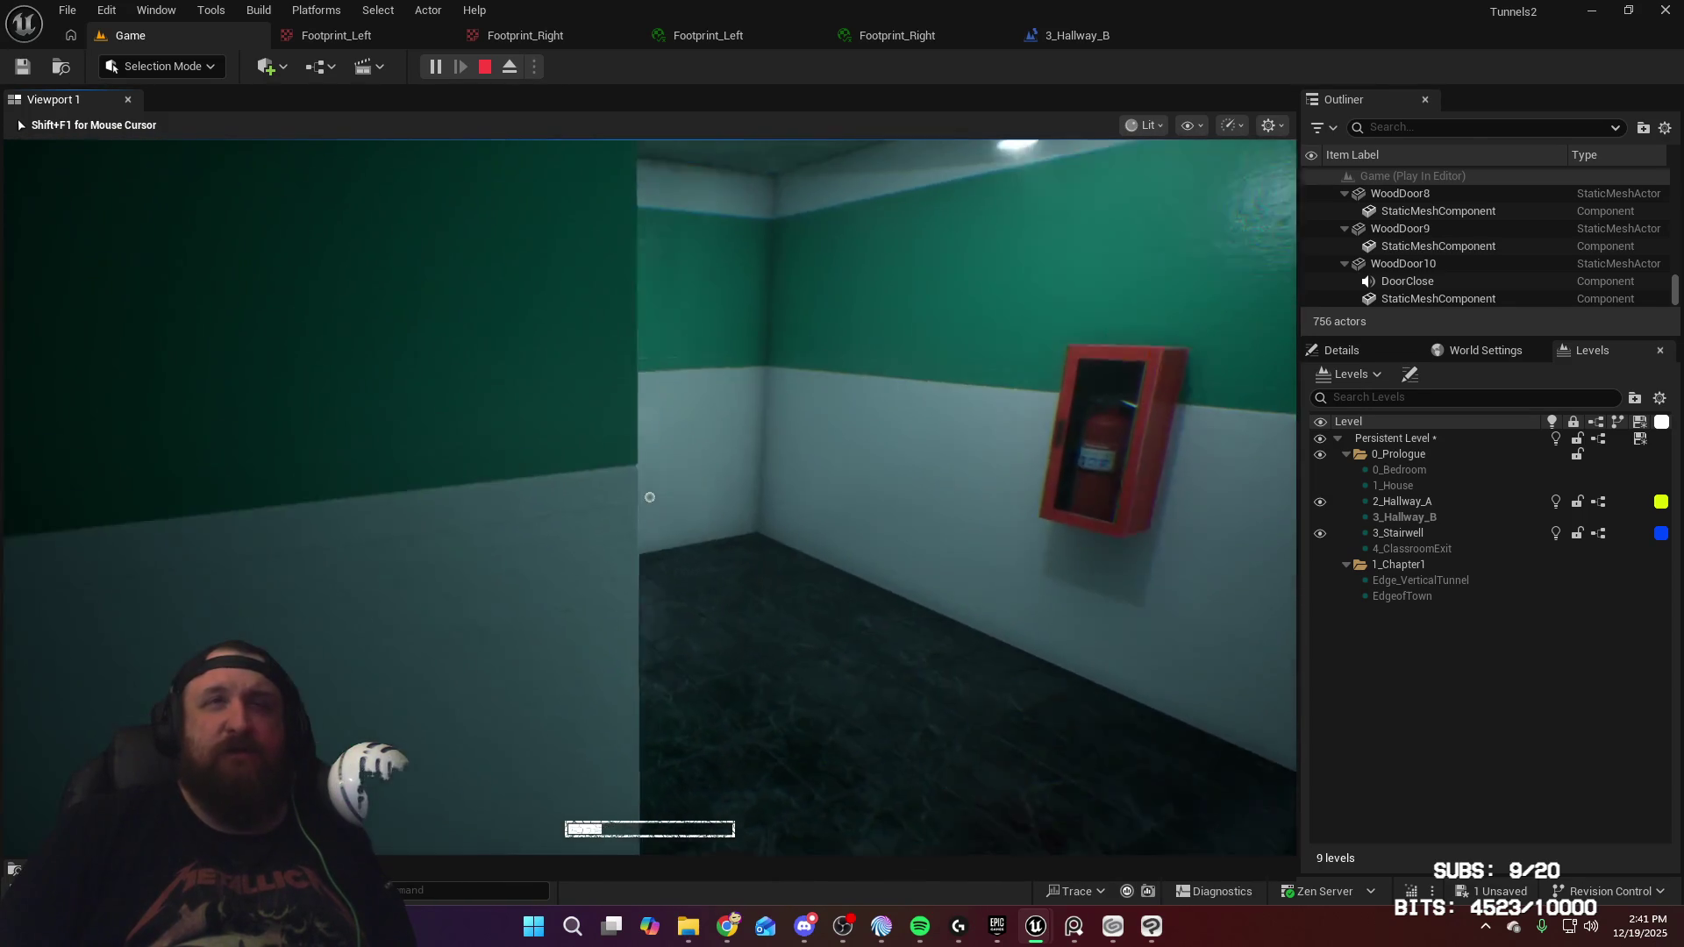
key(w)
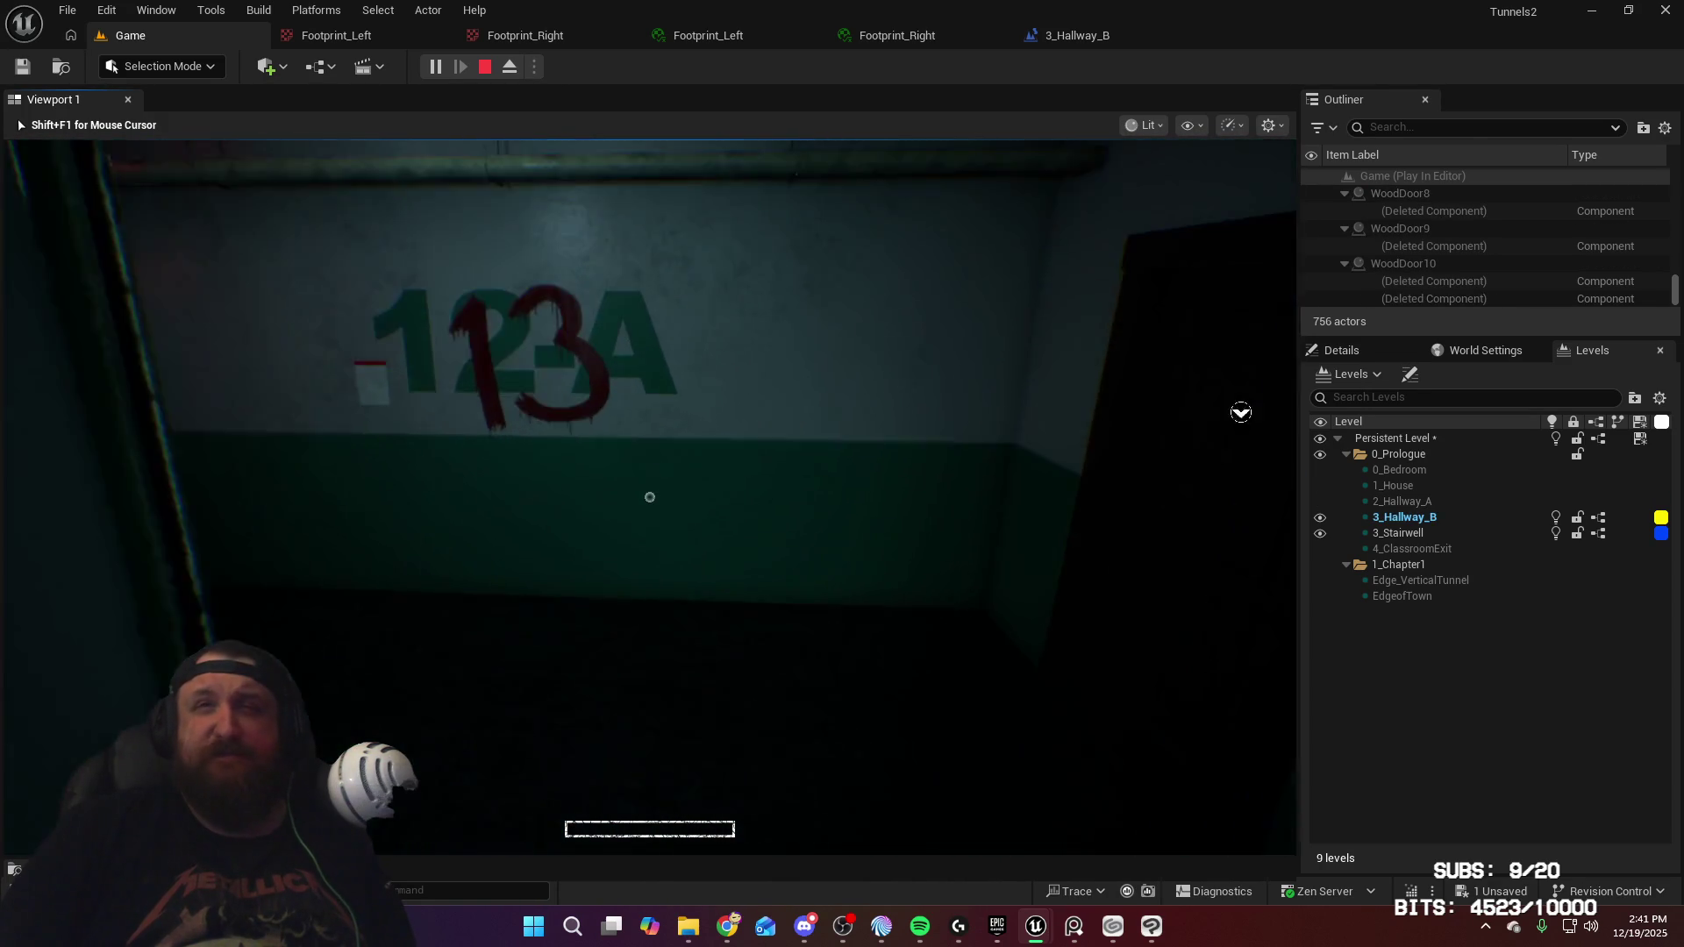
key(w)
key(e)
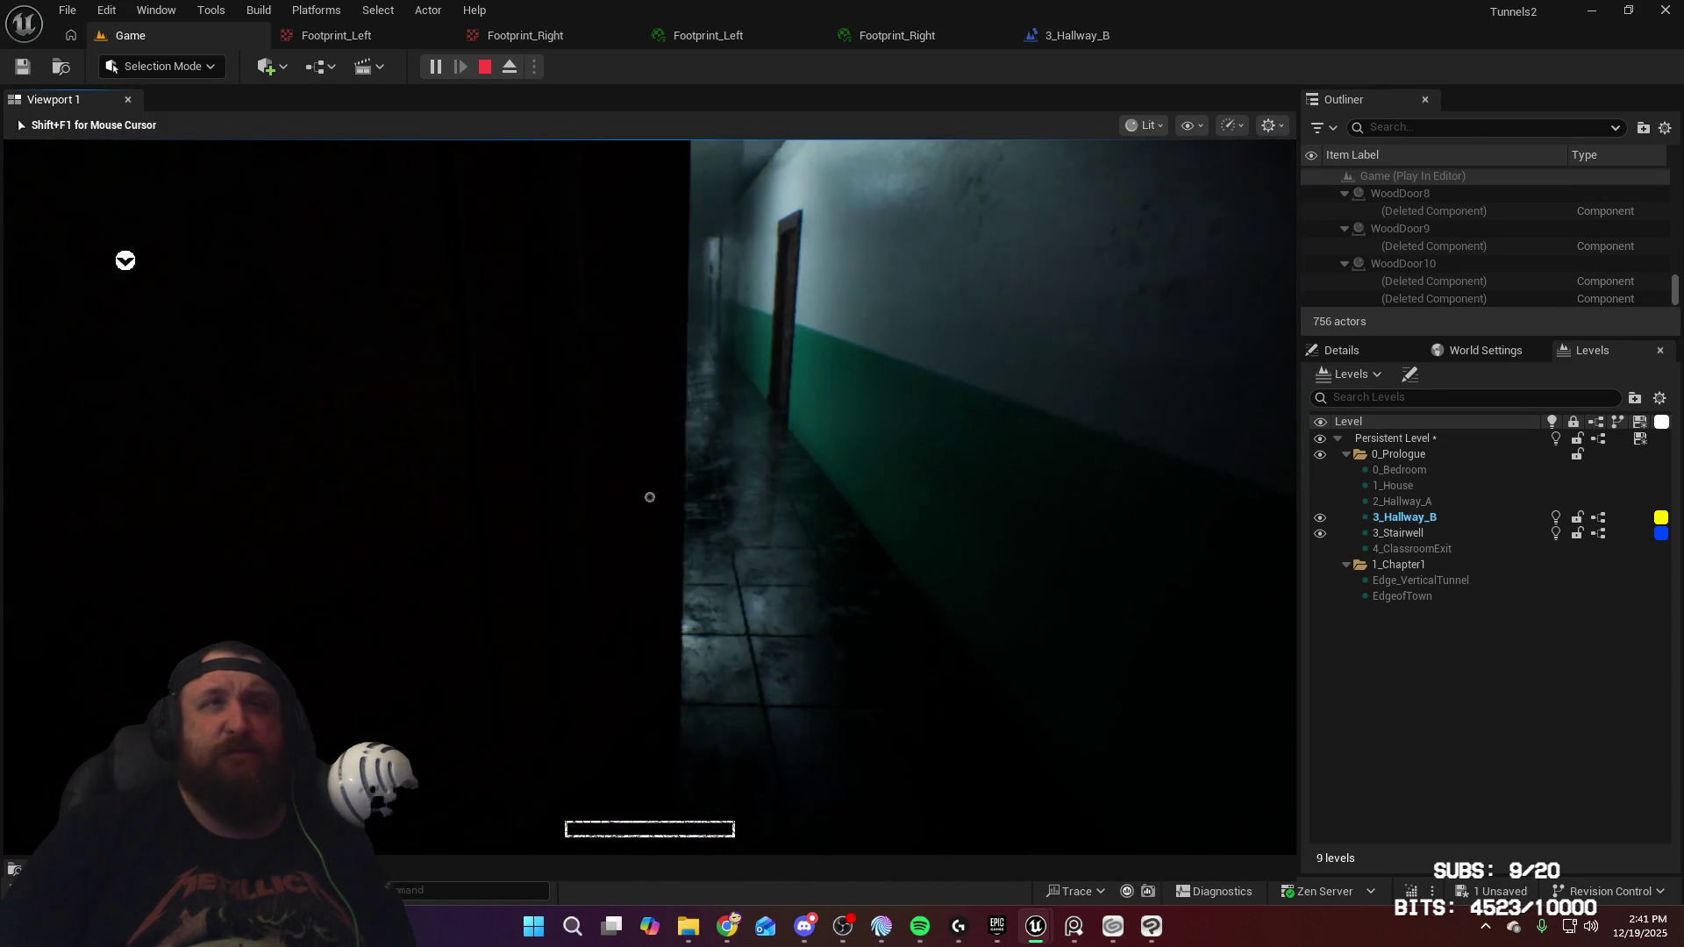
Follow the footprints appearing with the 1.0 s delay along Hallway_B, then stop the session
key(w)
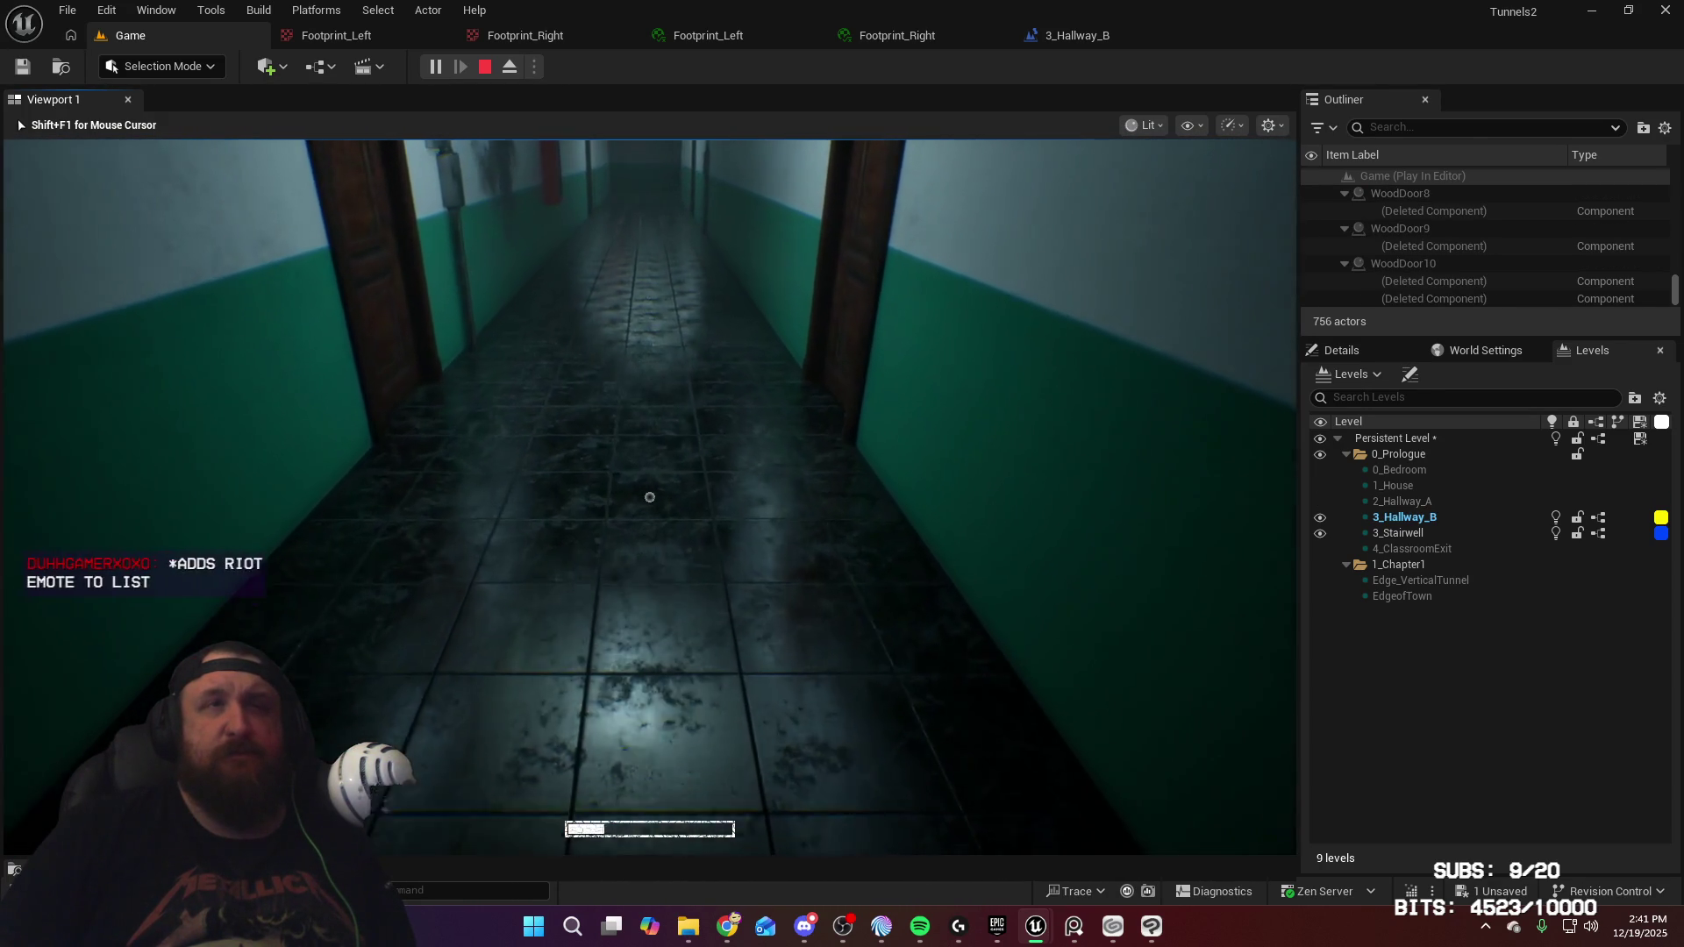
key(w)
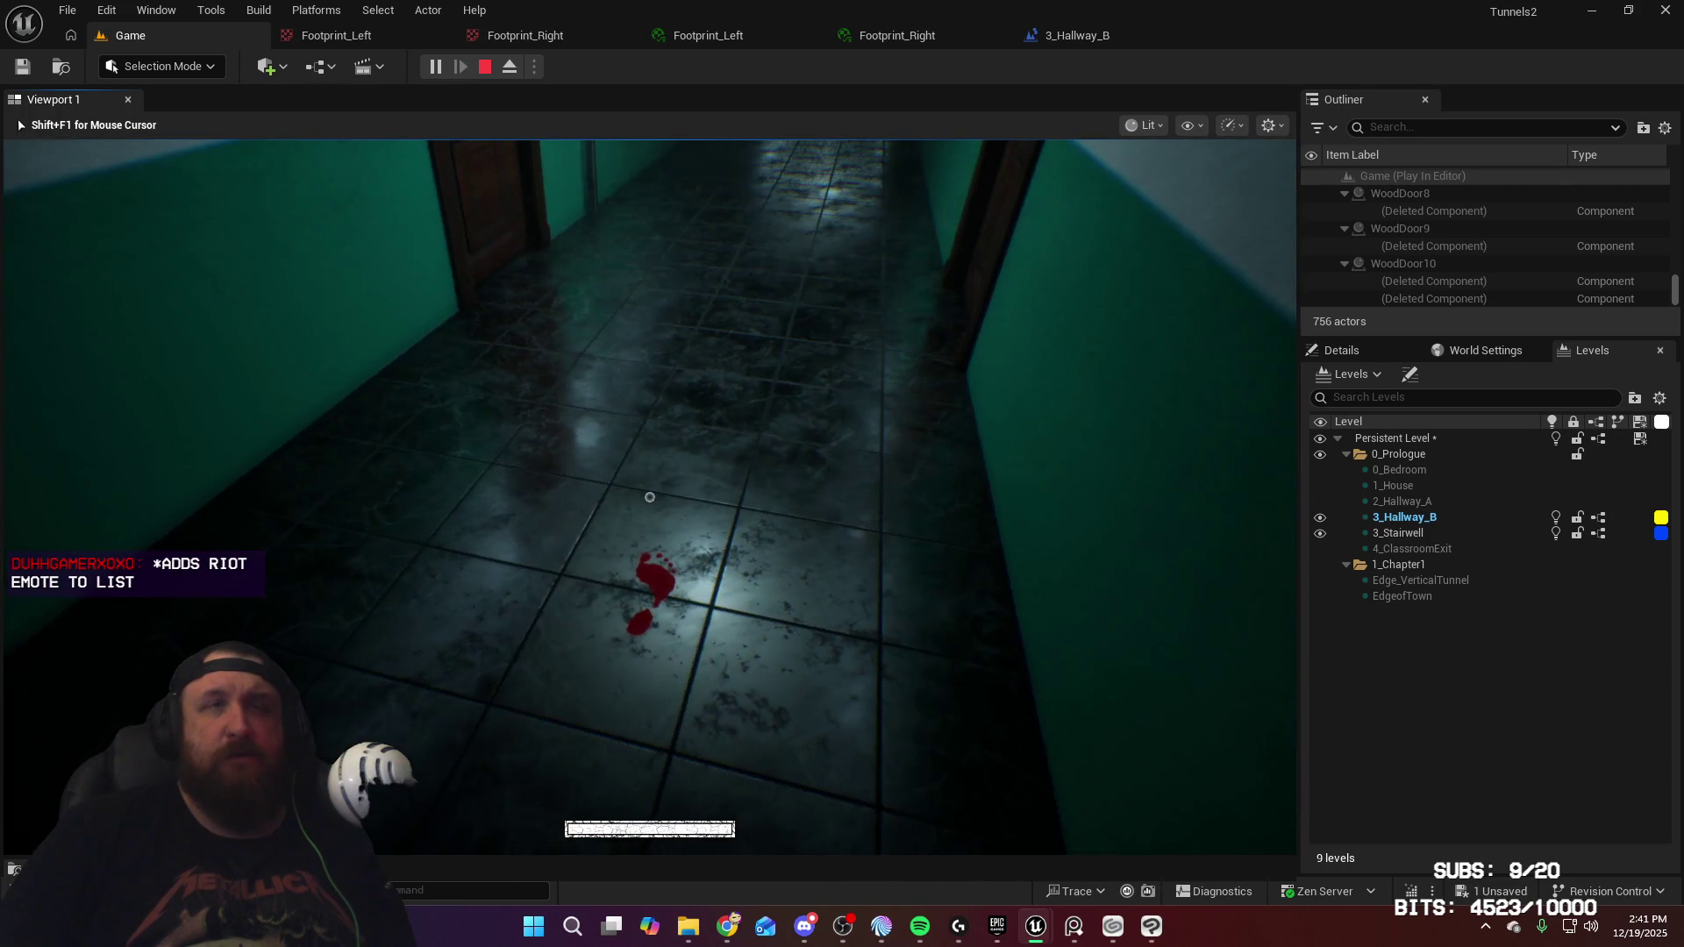
key(w)
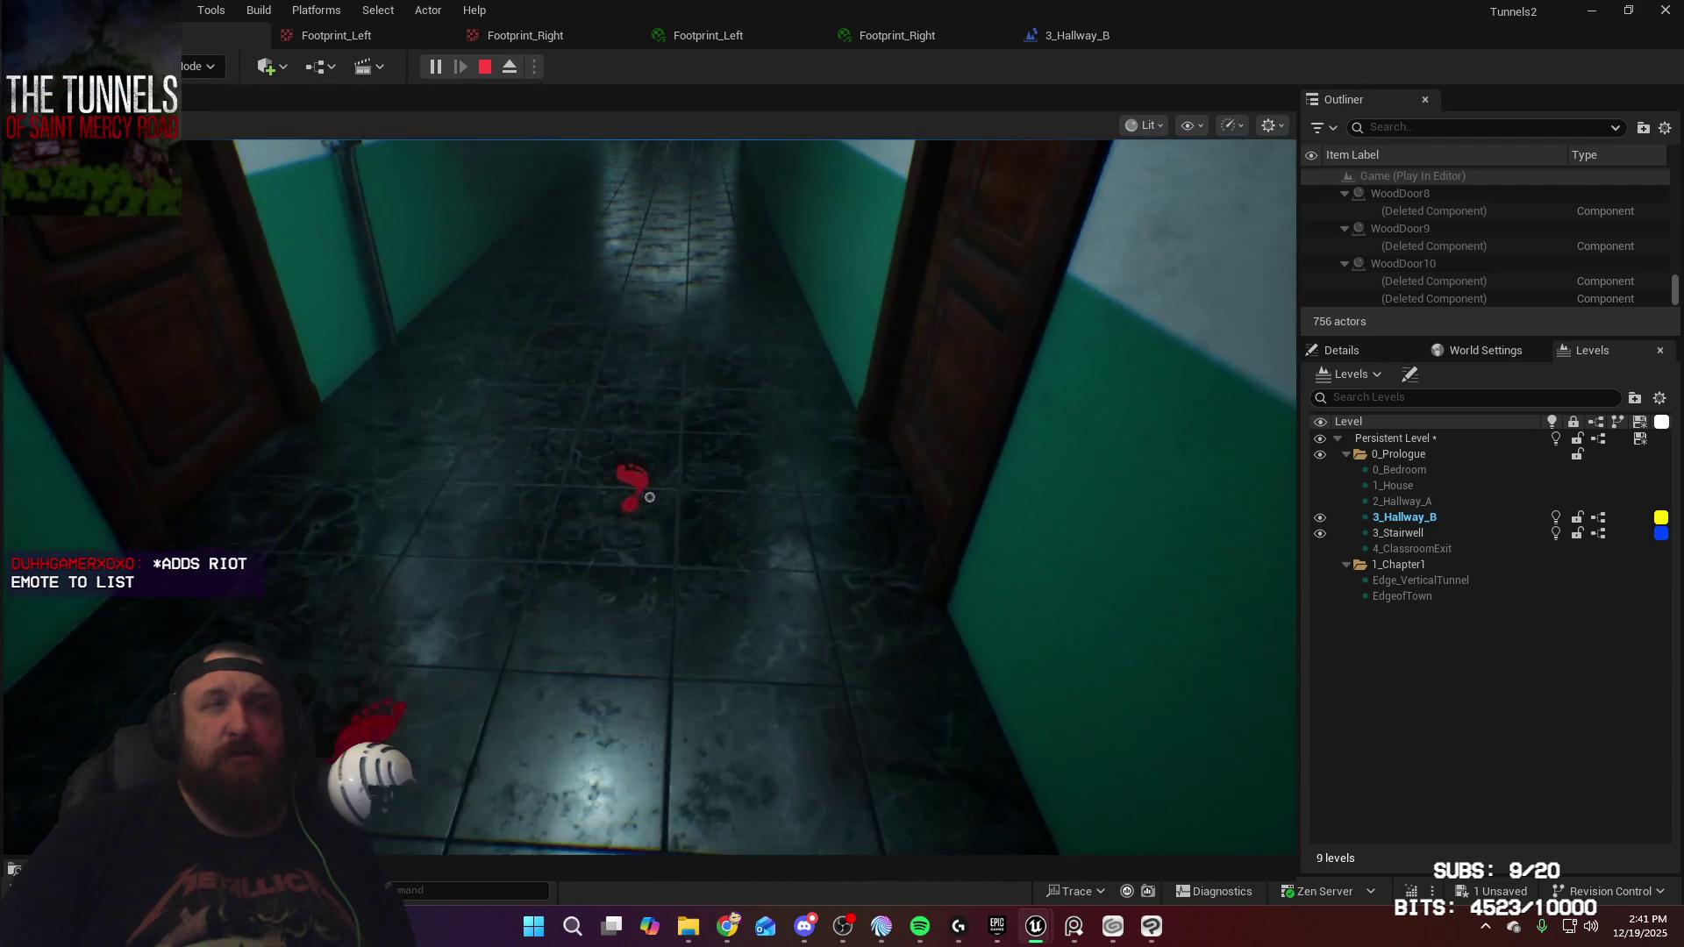
key(w)
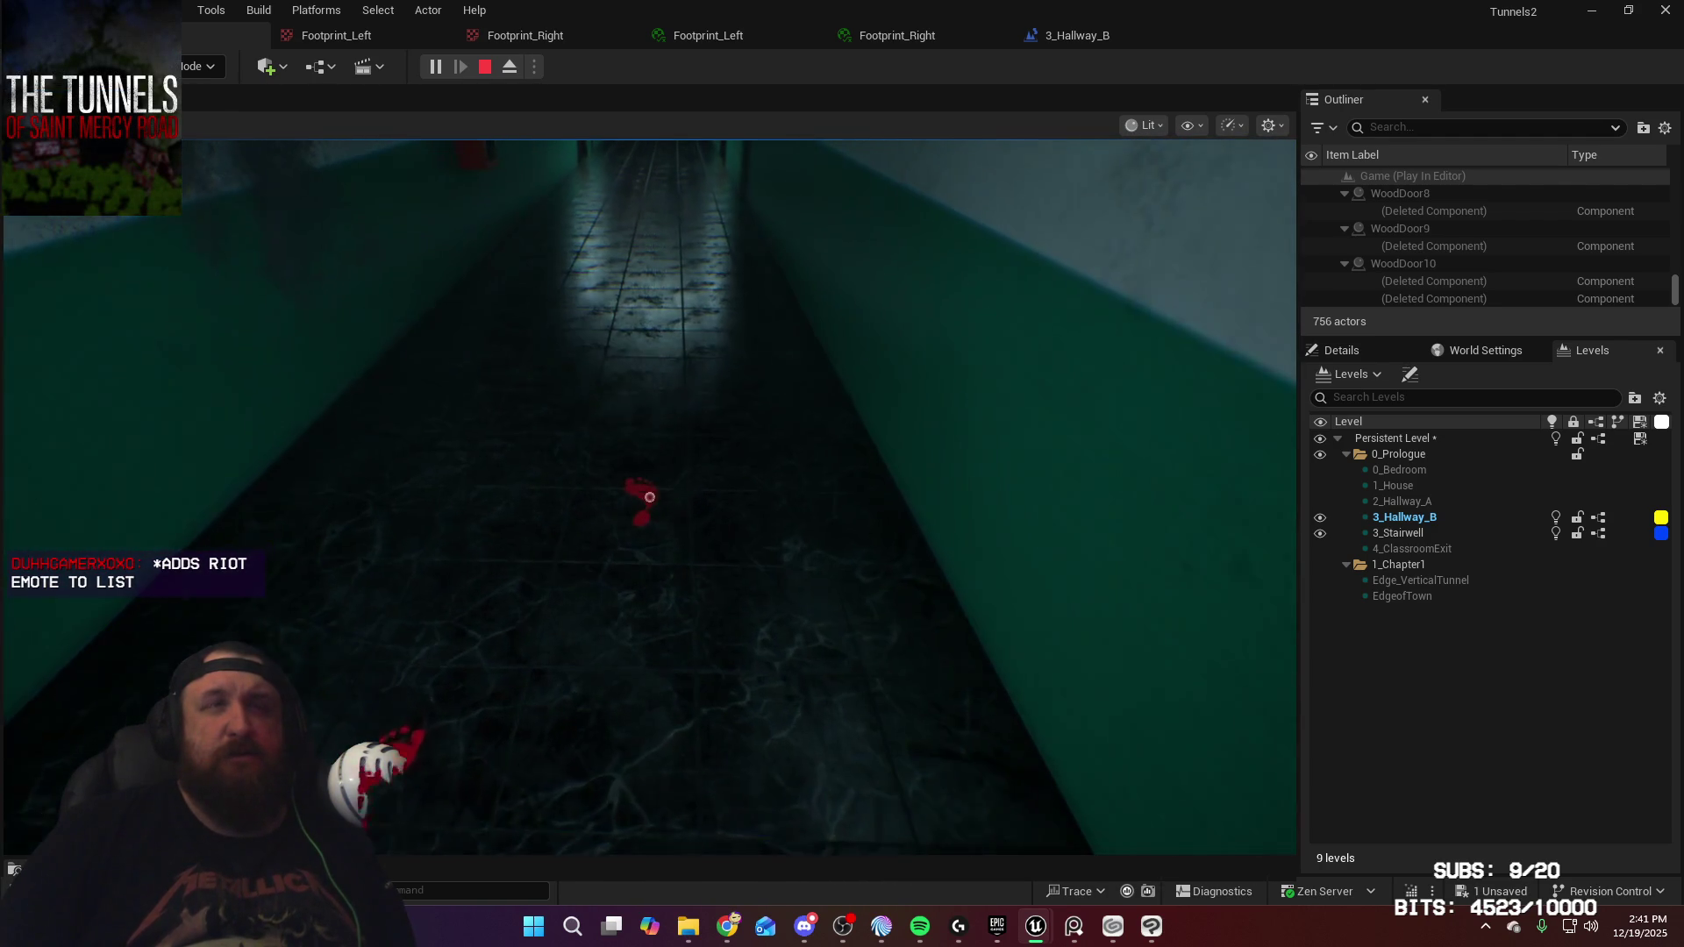
key(w)
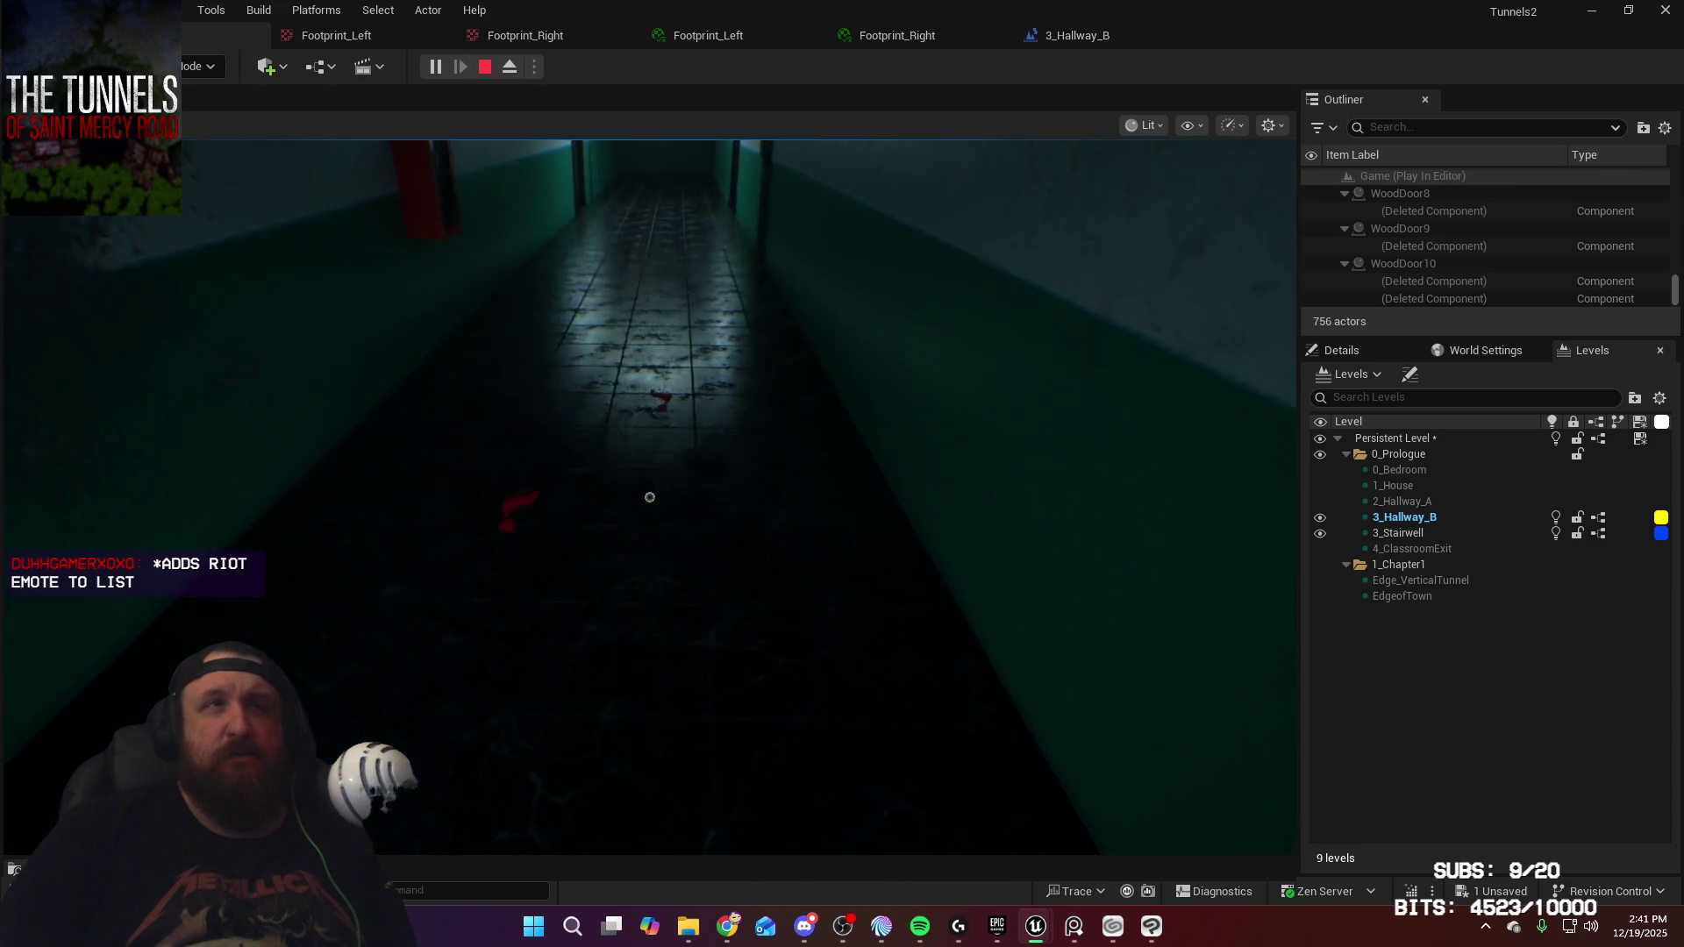
key(w)
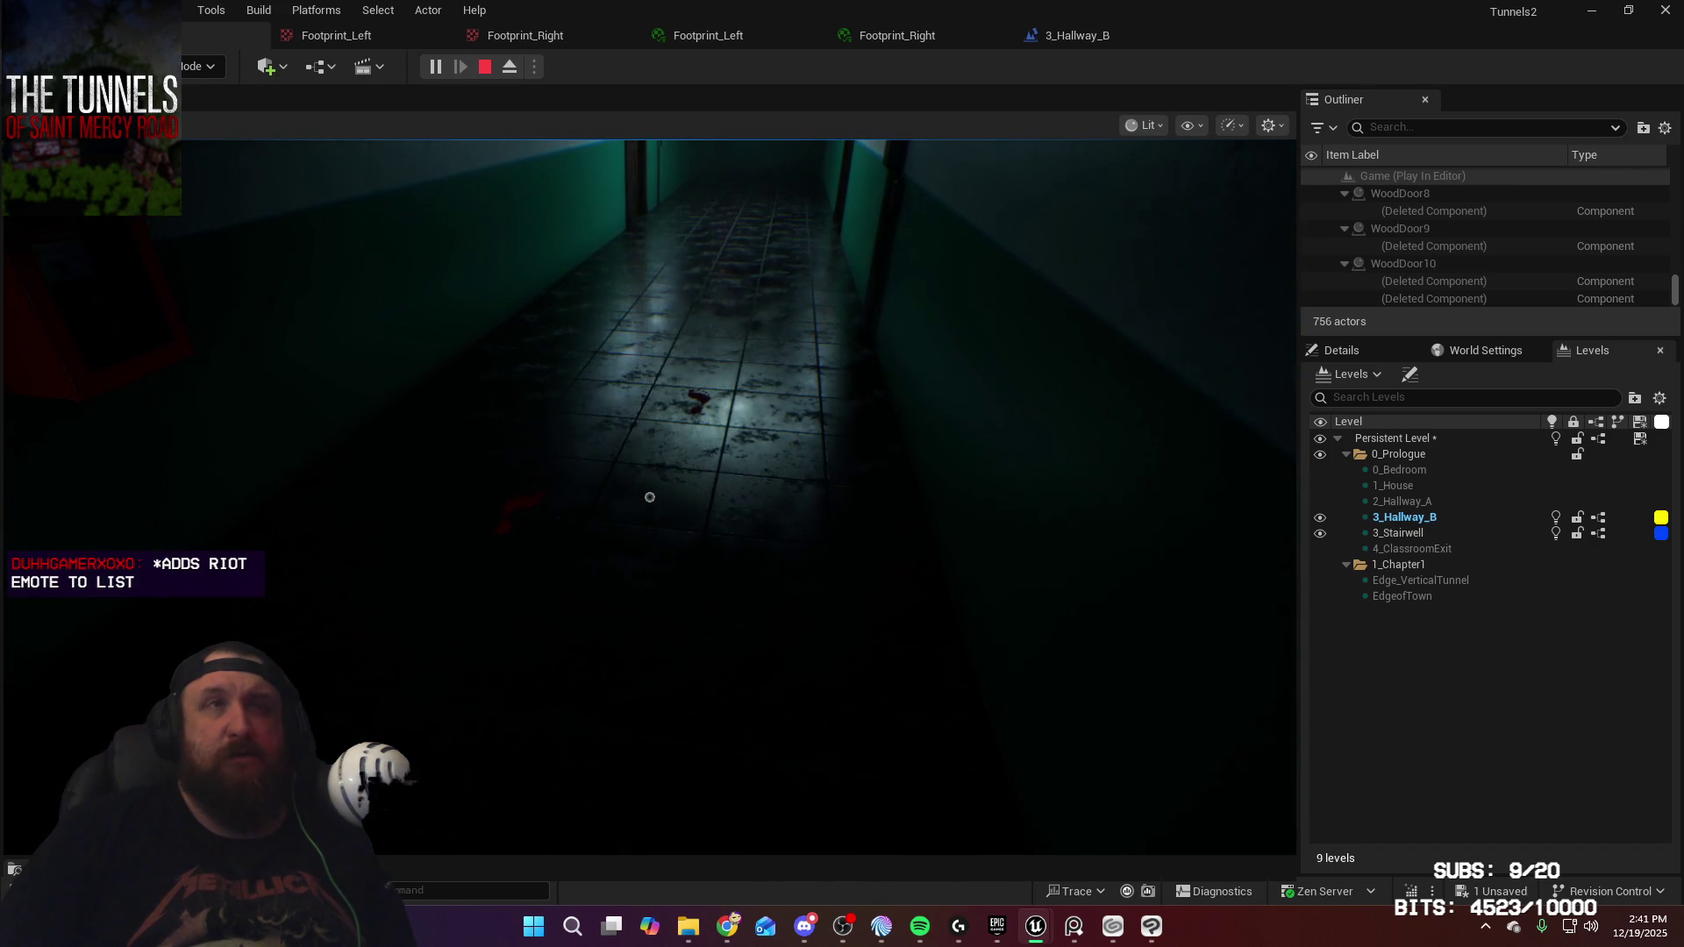
key(w)
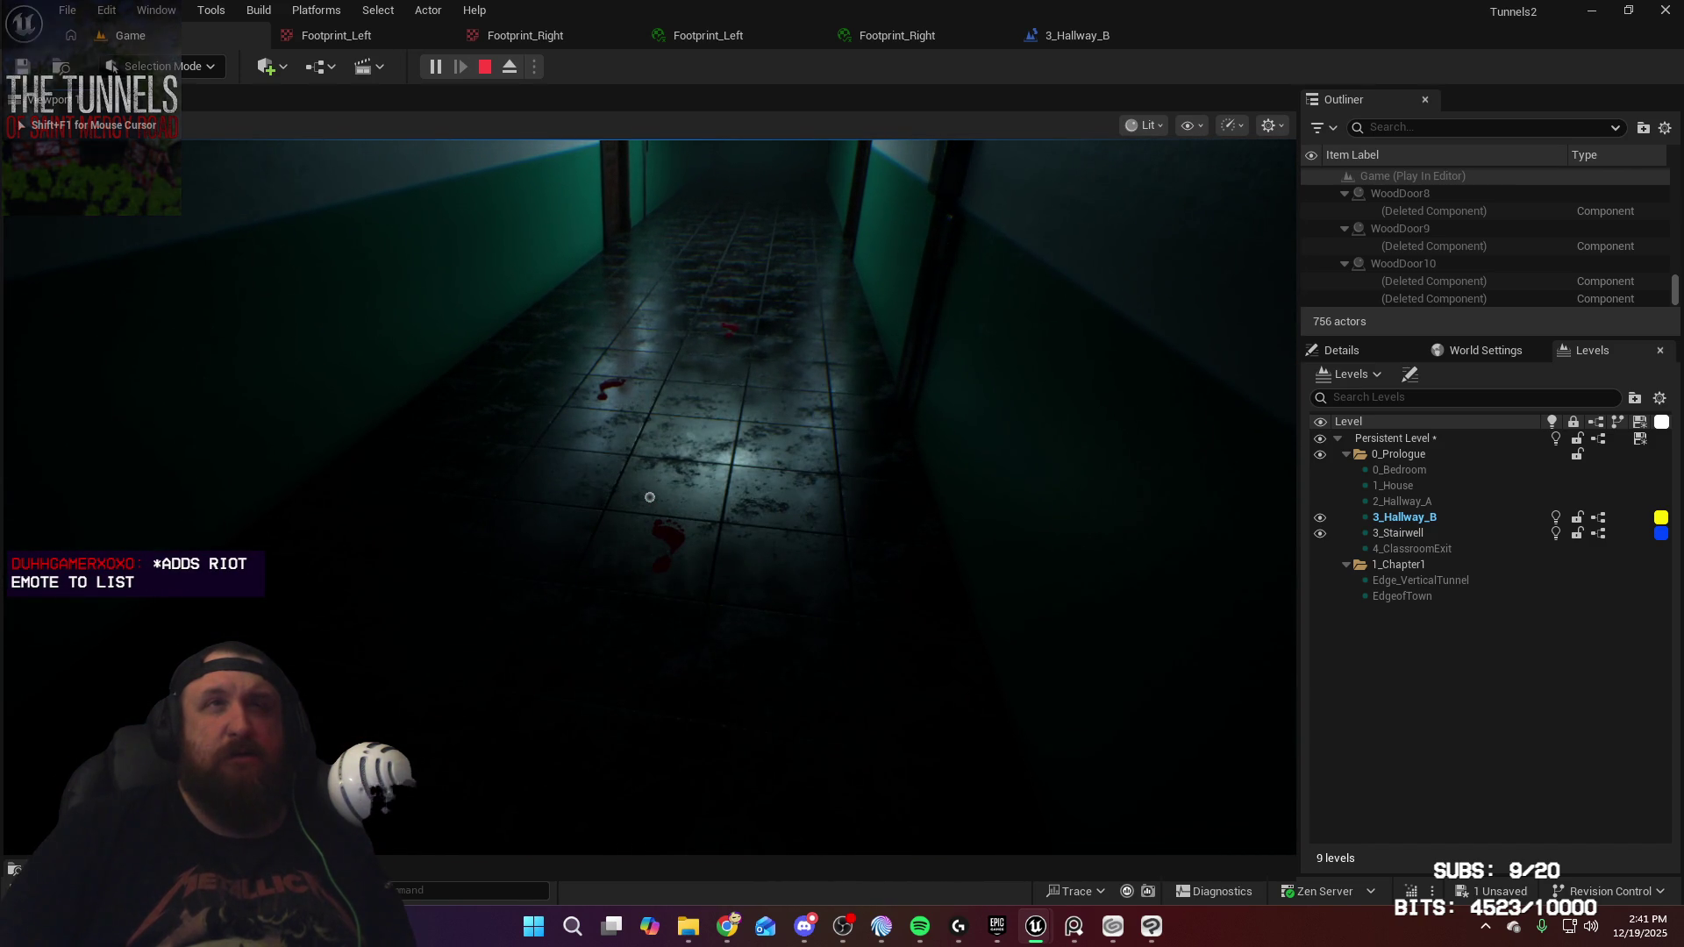
key(w)
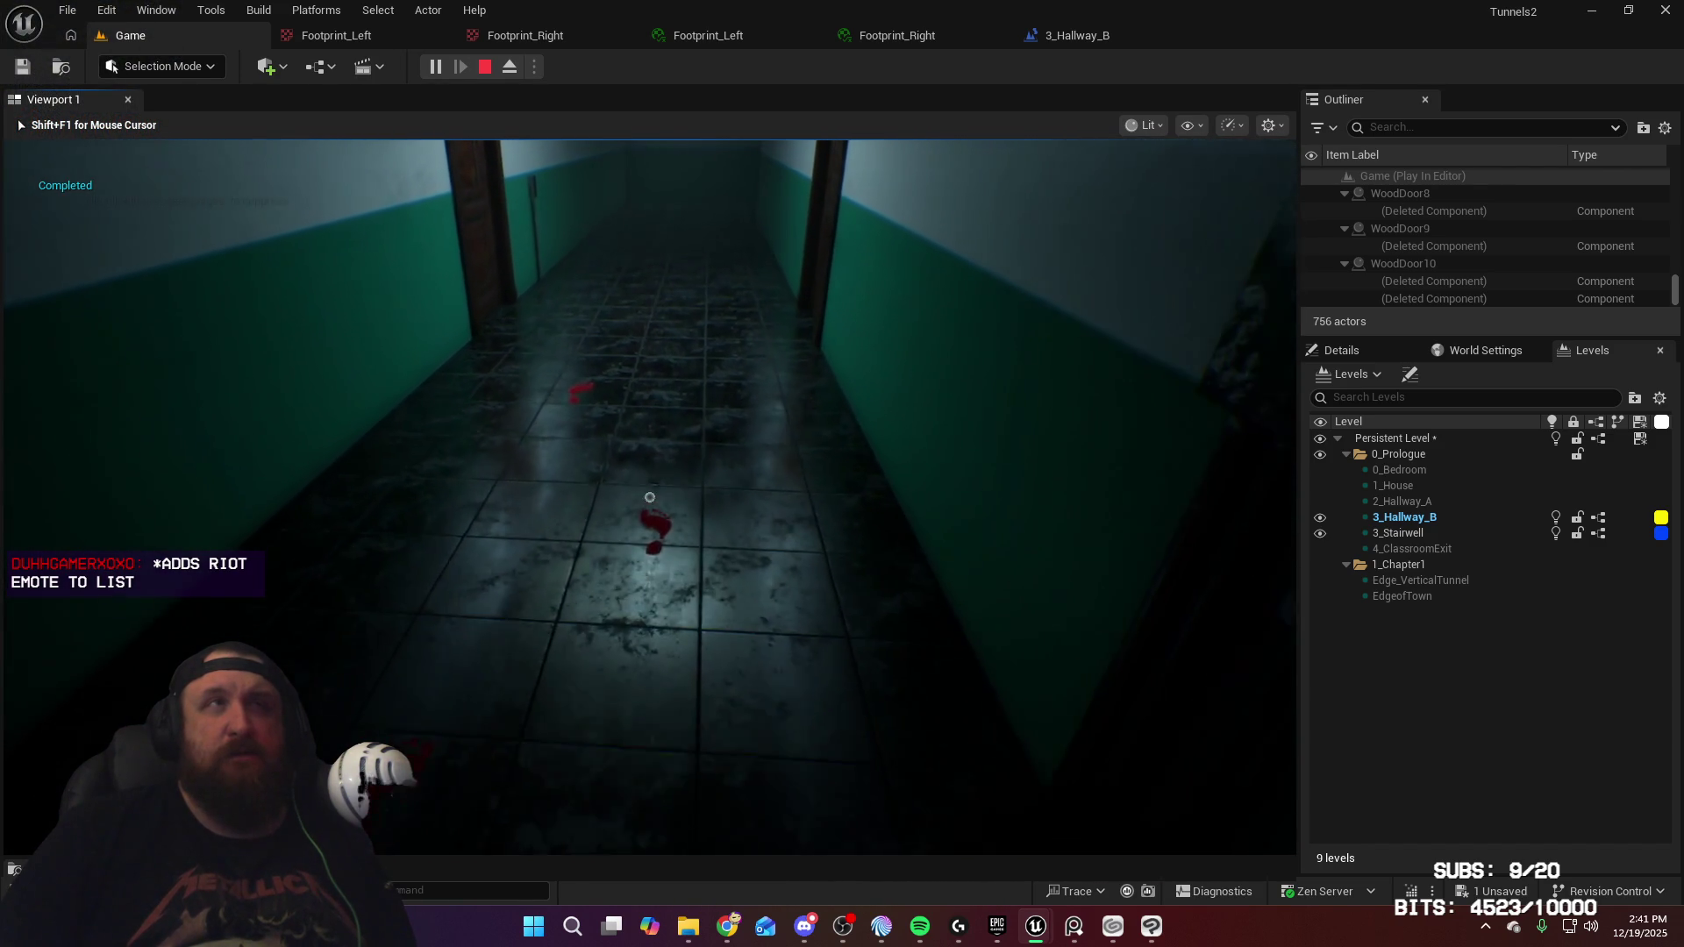
key(Escape)
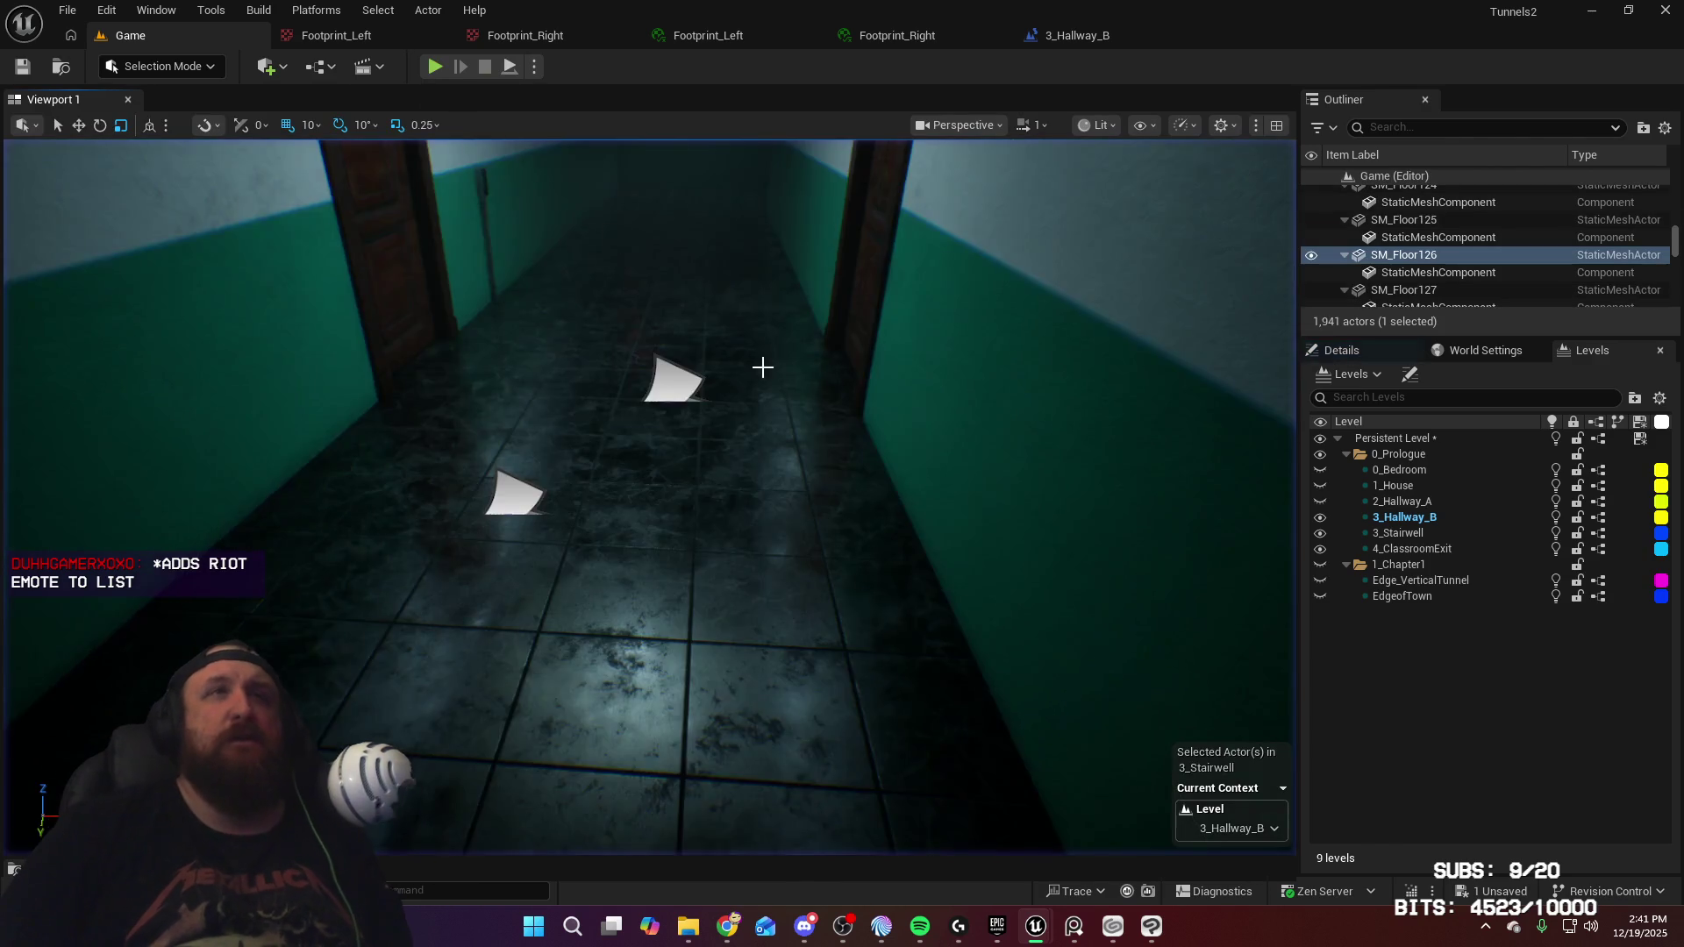
Fly the editor camera down the hallway and open the 3_Hallway_B Level Blueprint
key(w)
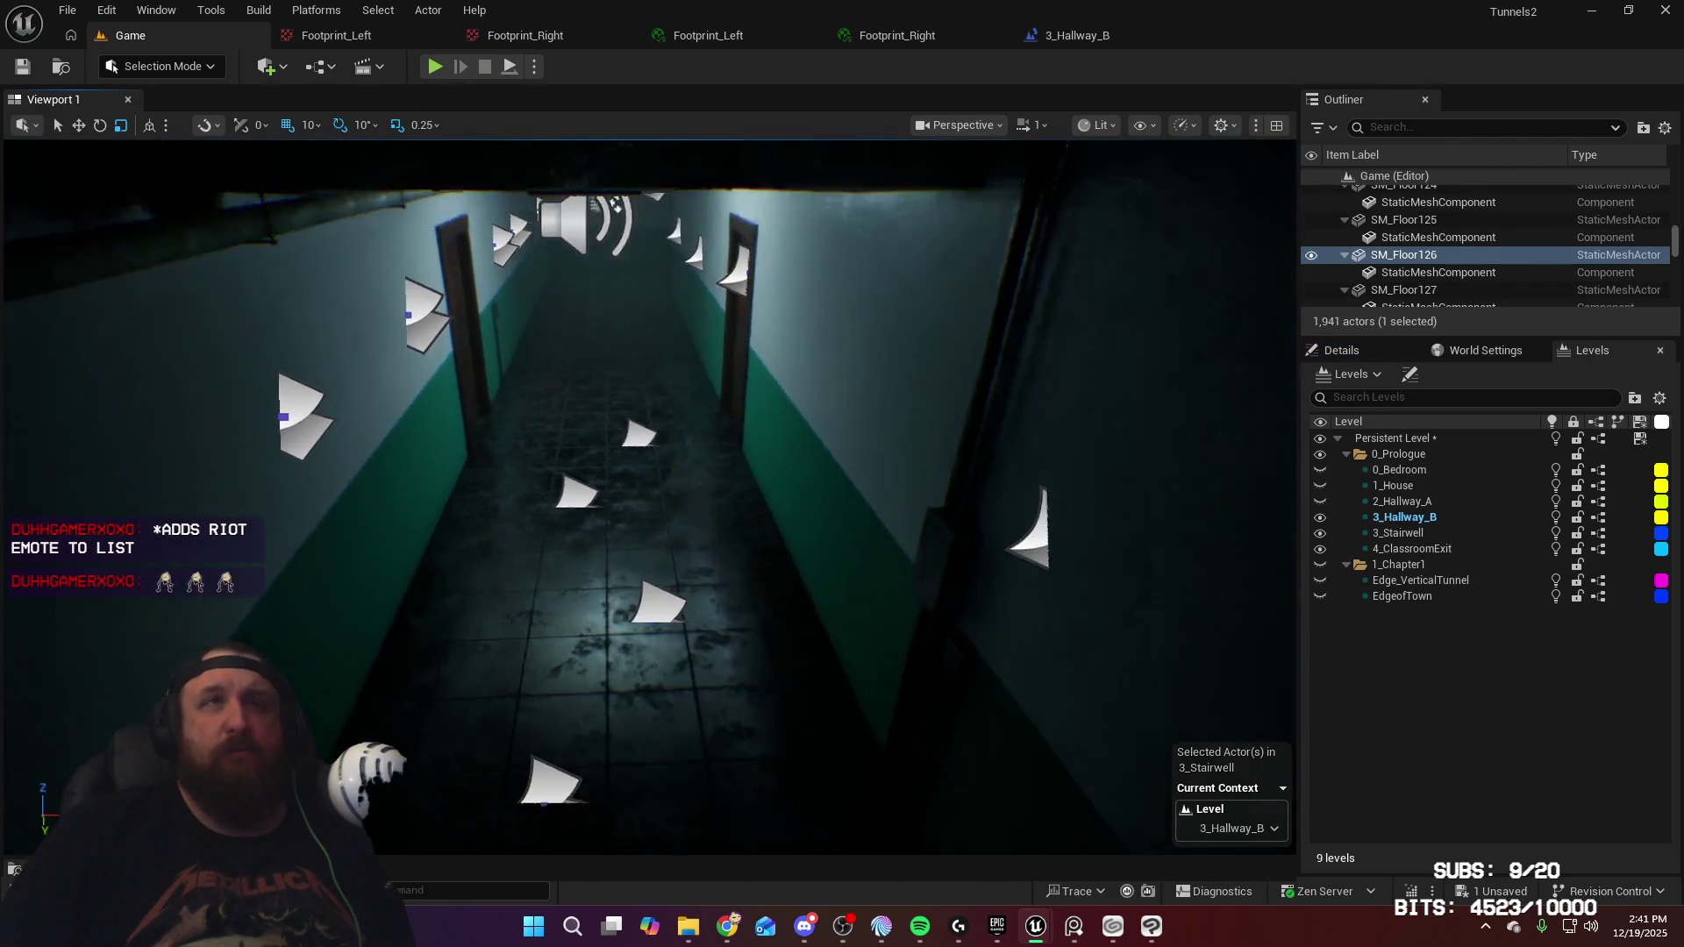
key(w)
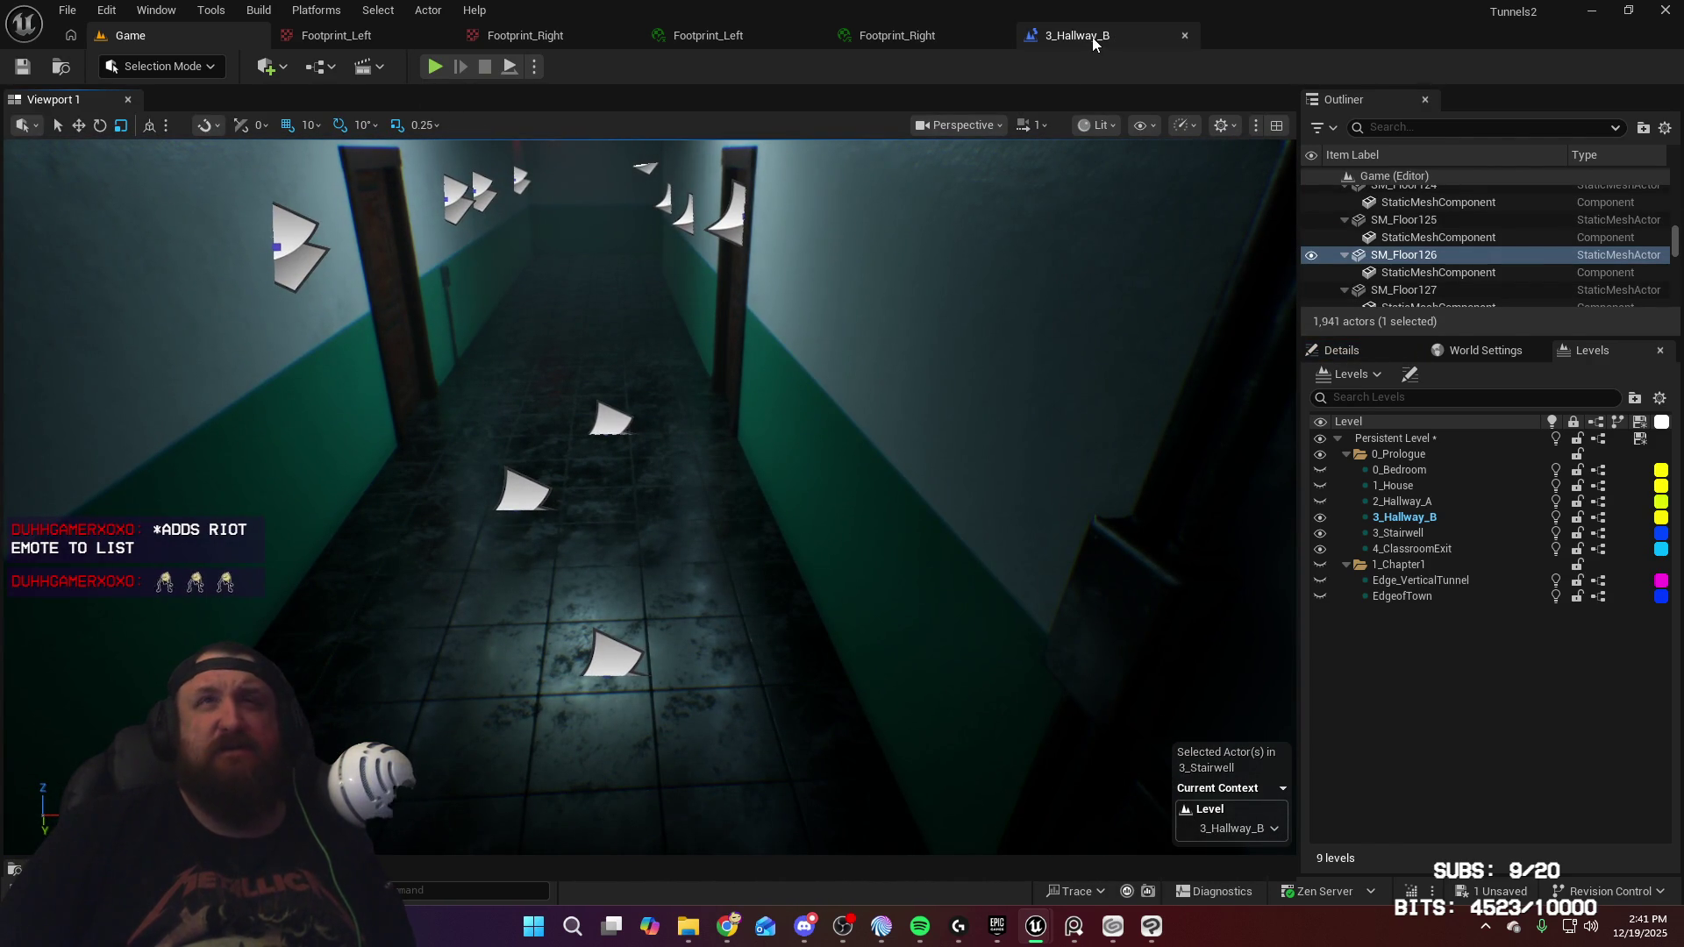
click(1092, 35)
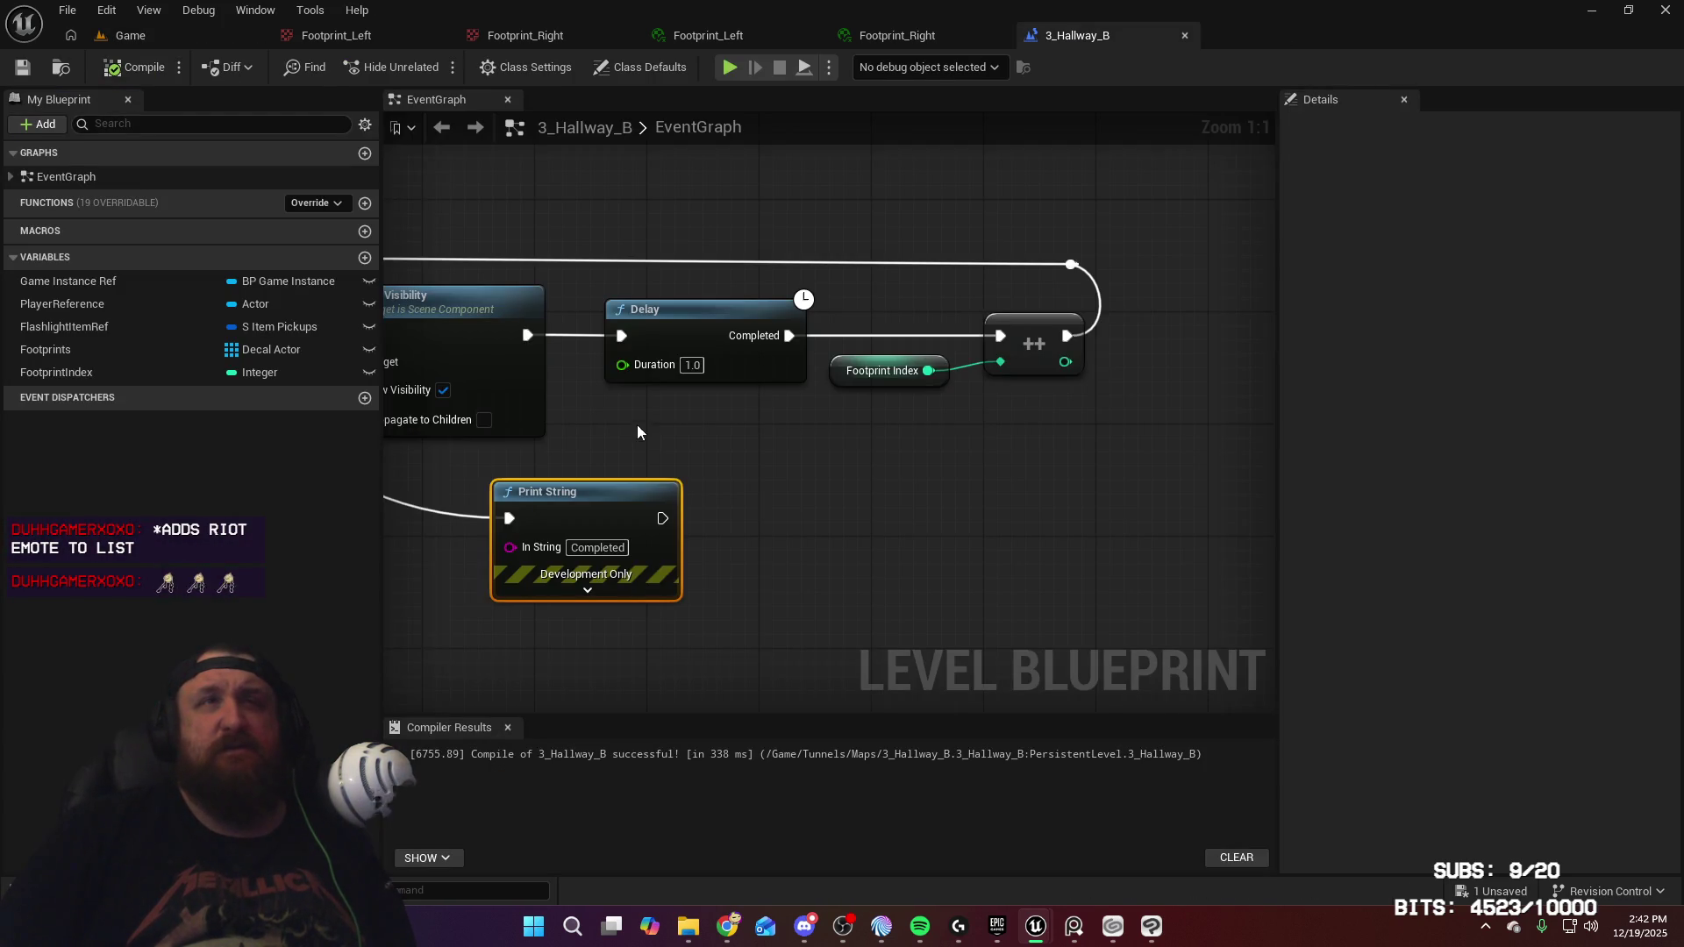
Connect the array LENGTH output to the < node's lower input, then compile and save
mouse_move(637, 432)
mouse_down()
mouse_move(769, 430)
mouse_move(1105, 362)
mouse_up()
drag(724, 443, 739, 401)
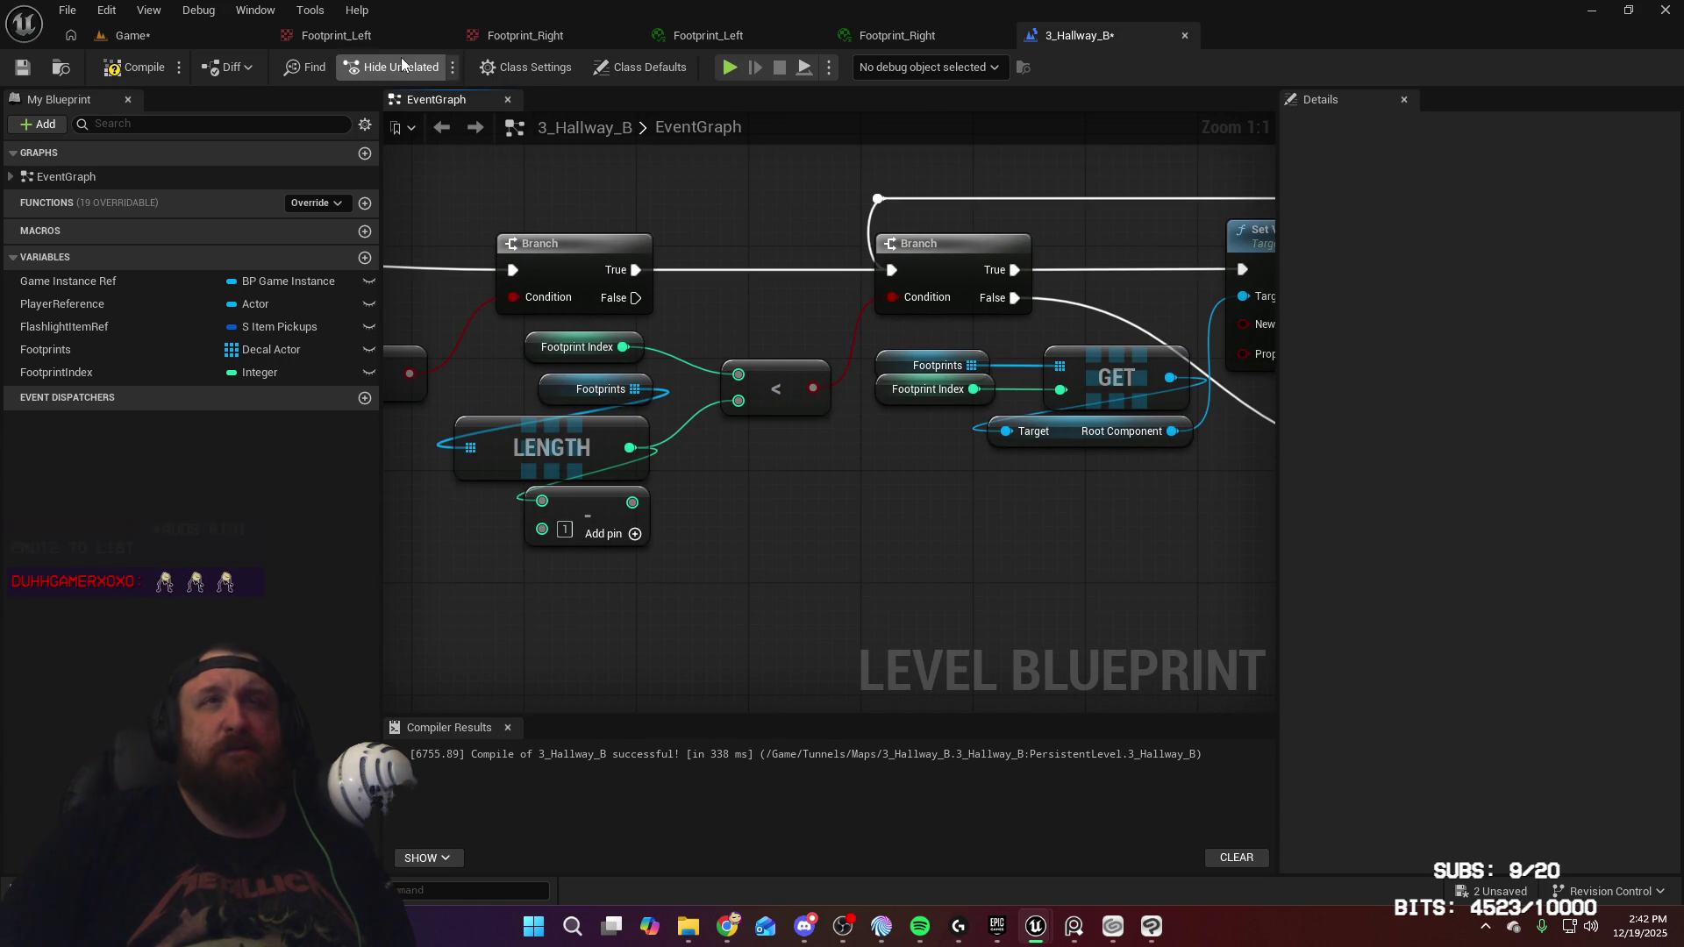
click(152, 61)
click(25, 75)
Set the Delay duration to 0.5, save, and start a new play-test from the level
drag(1196, 498, 470, 518)
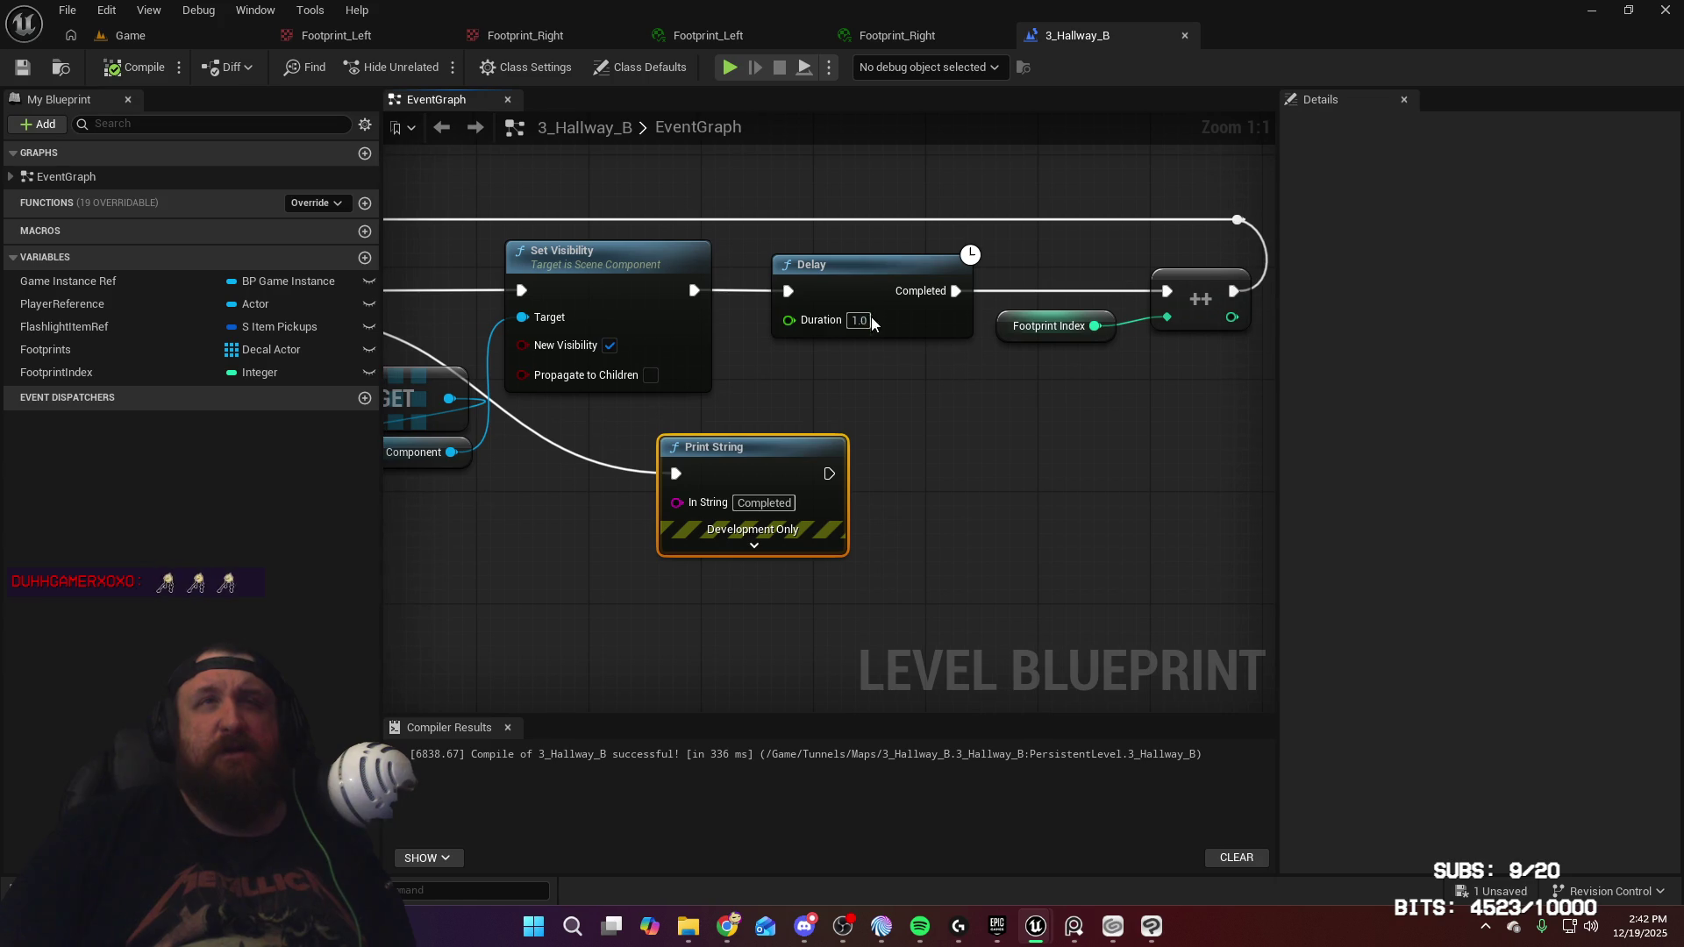
text(0.5)
key(Return)
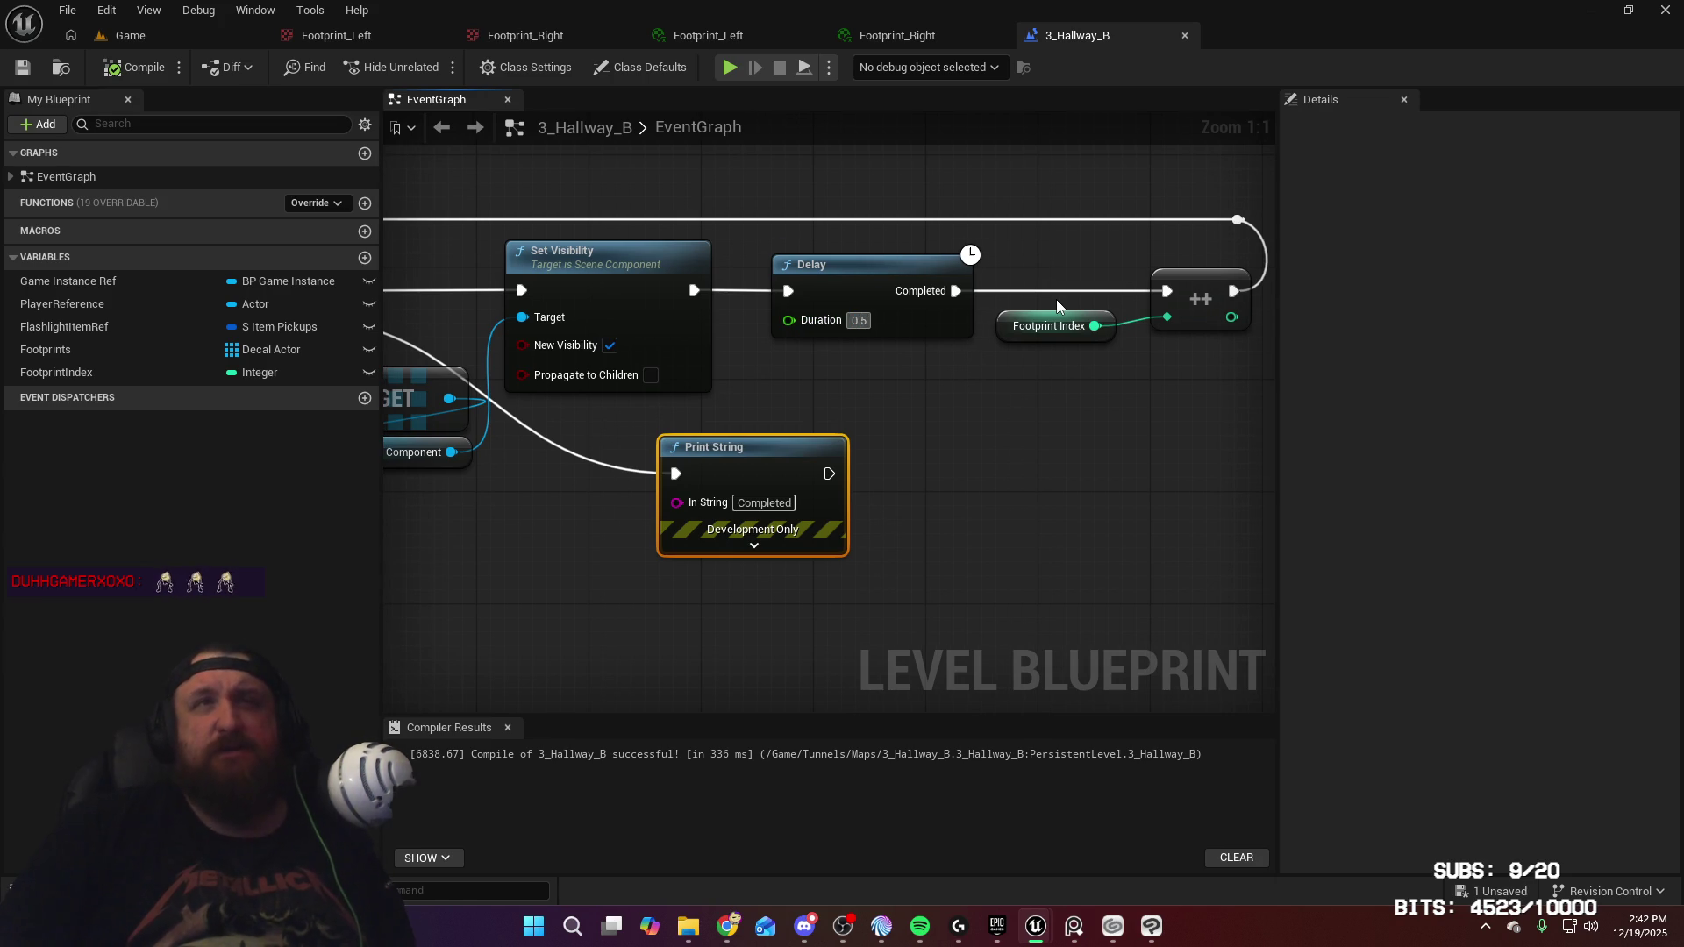
click(22, 67)
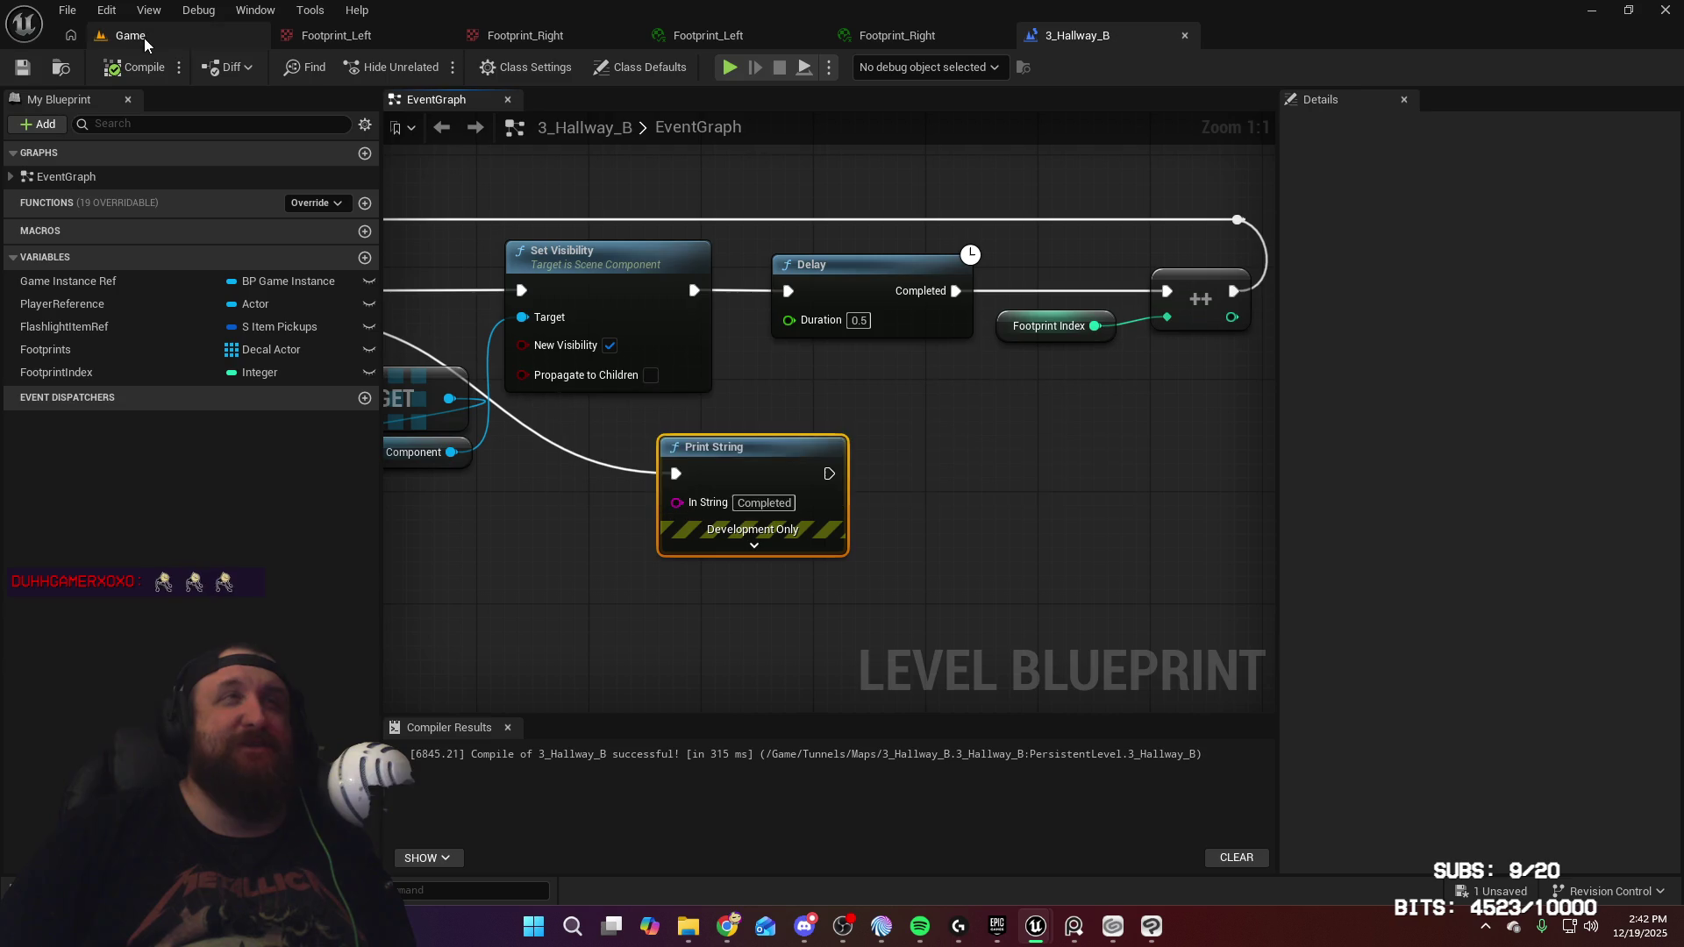
click(140, 35)
click(443, 64)
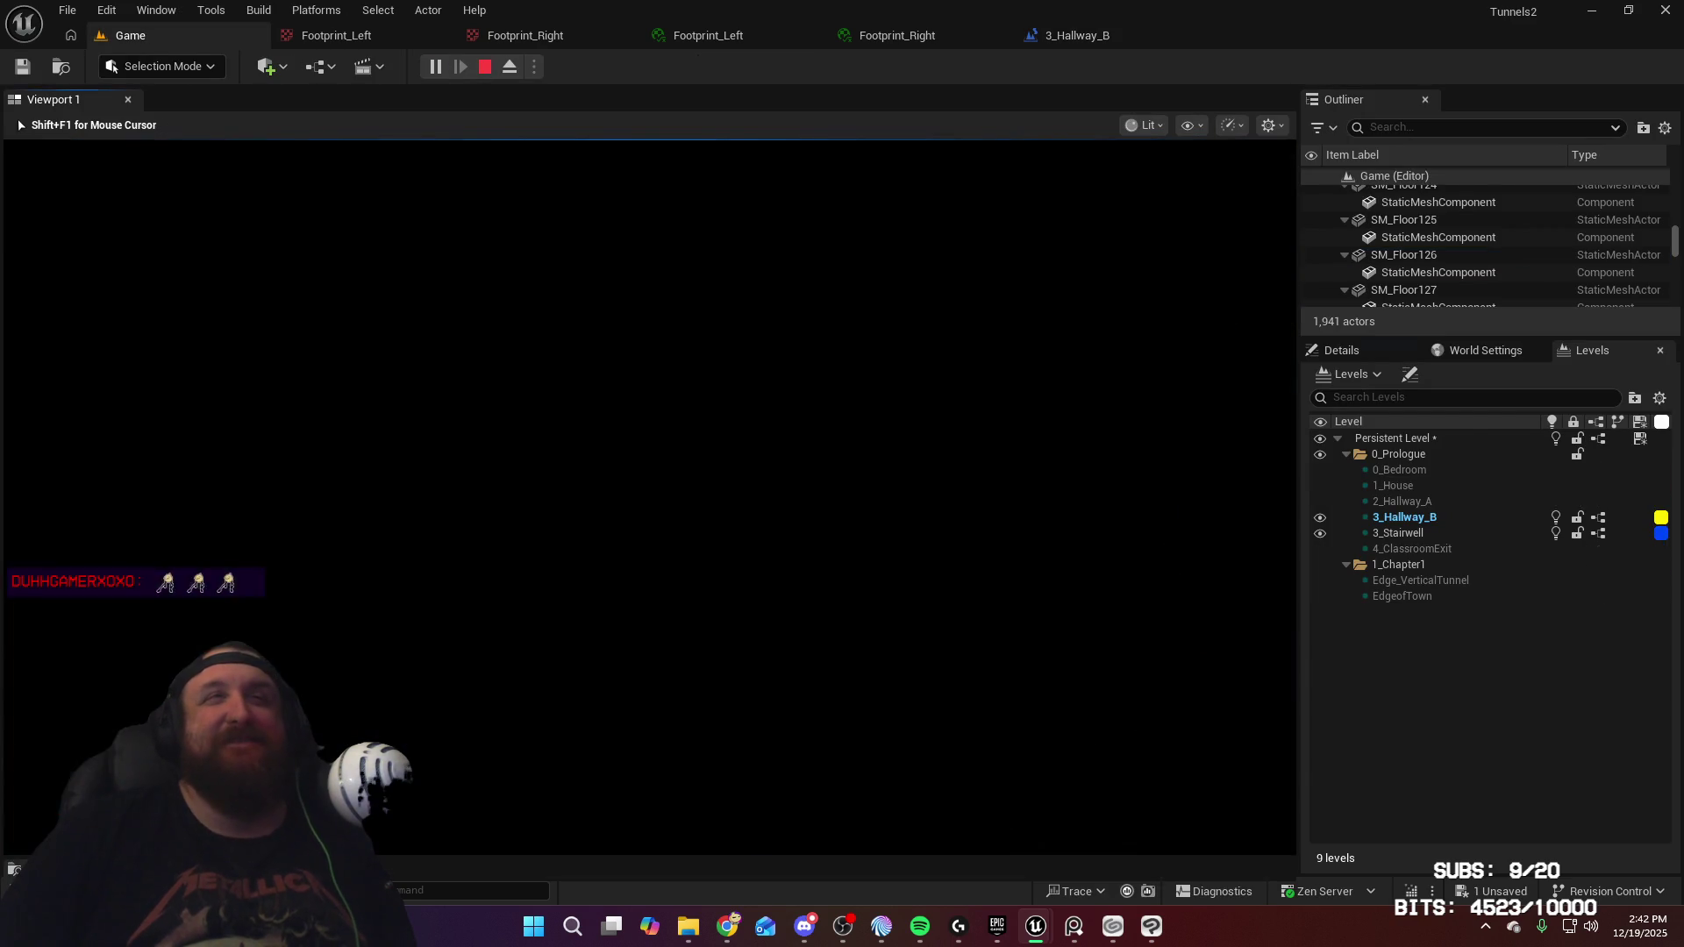
Walk out through the bedroom door and down the hallway toward the EXIT sign
key(w)
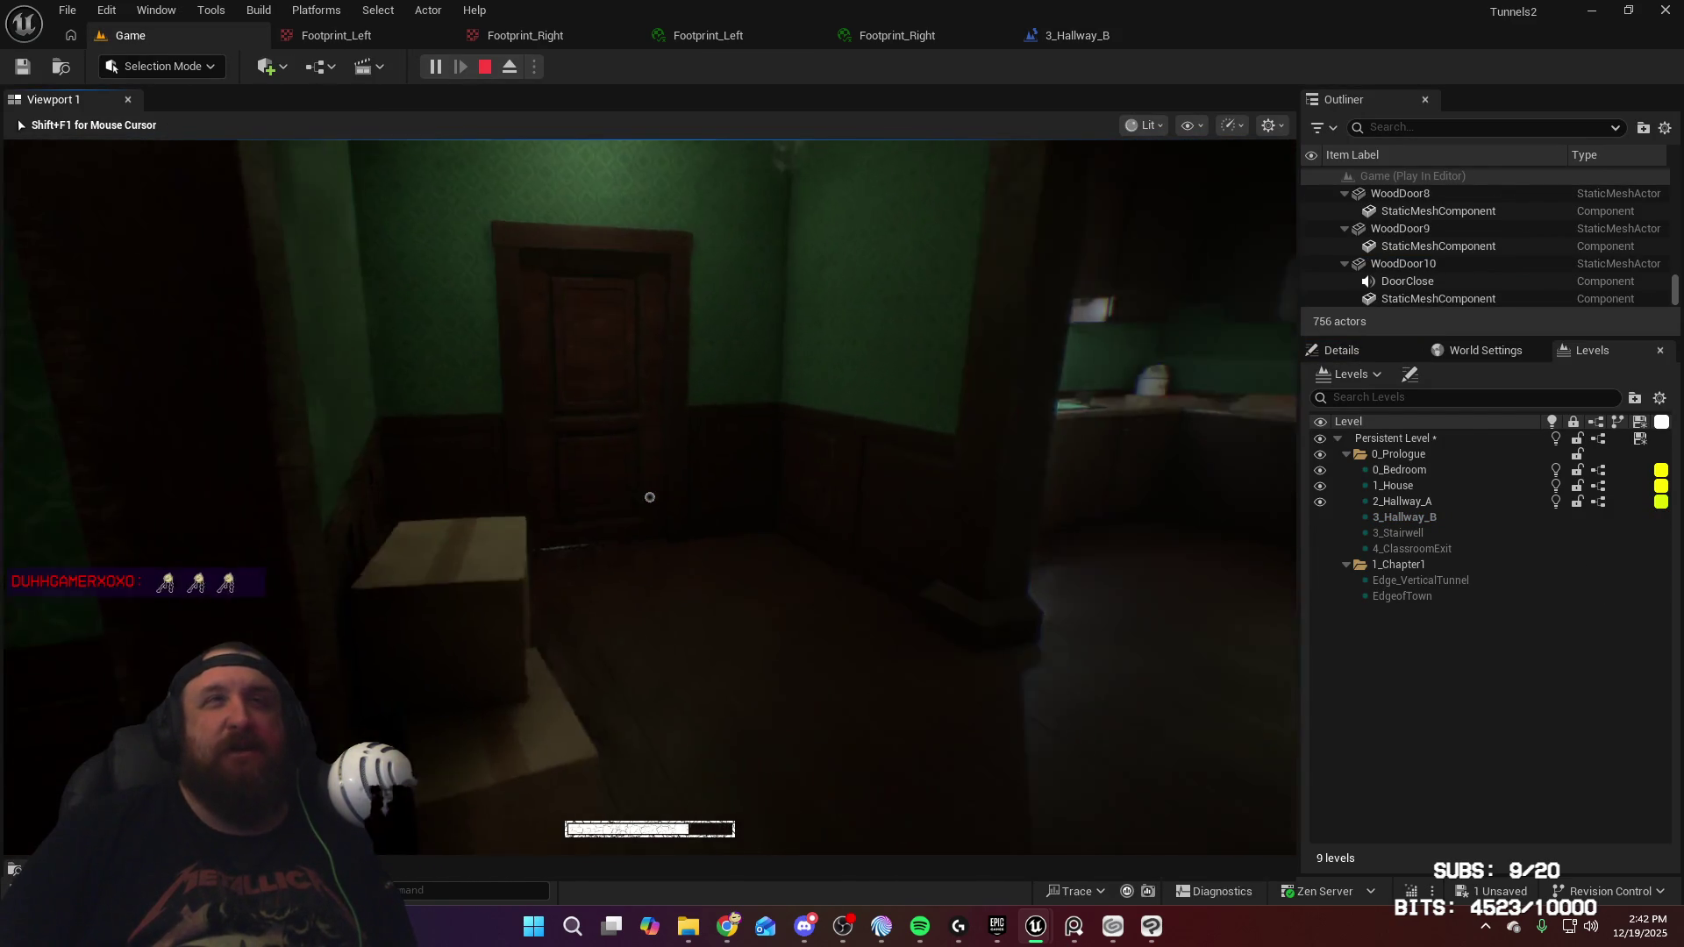
key(w)
key(e)
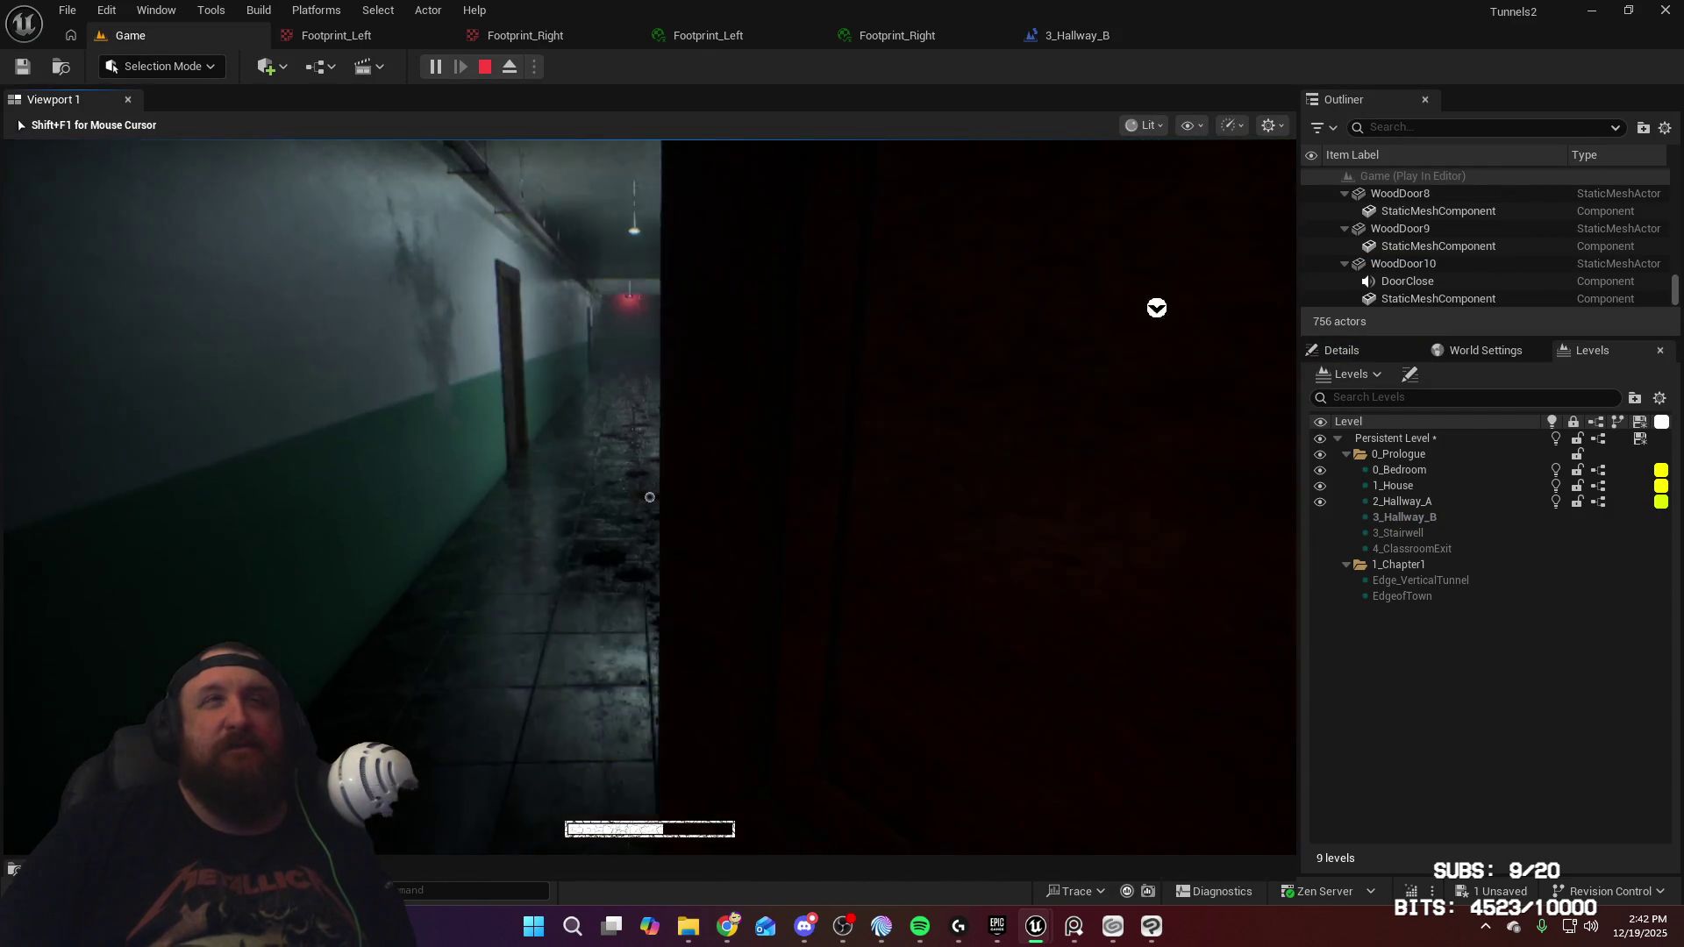
key(w)
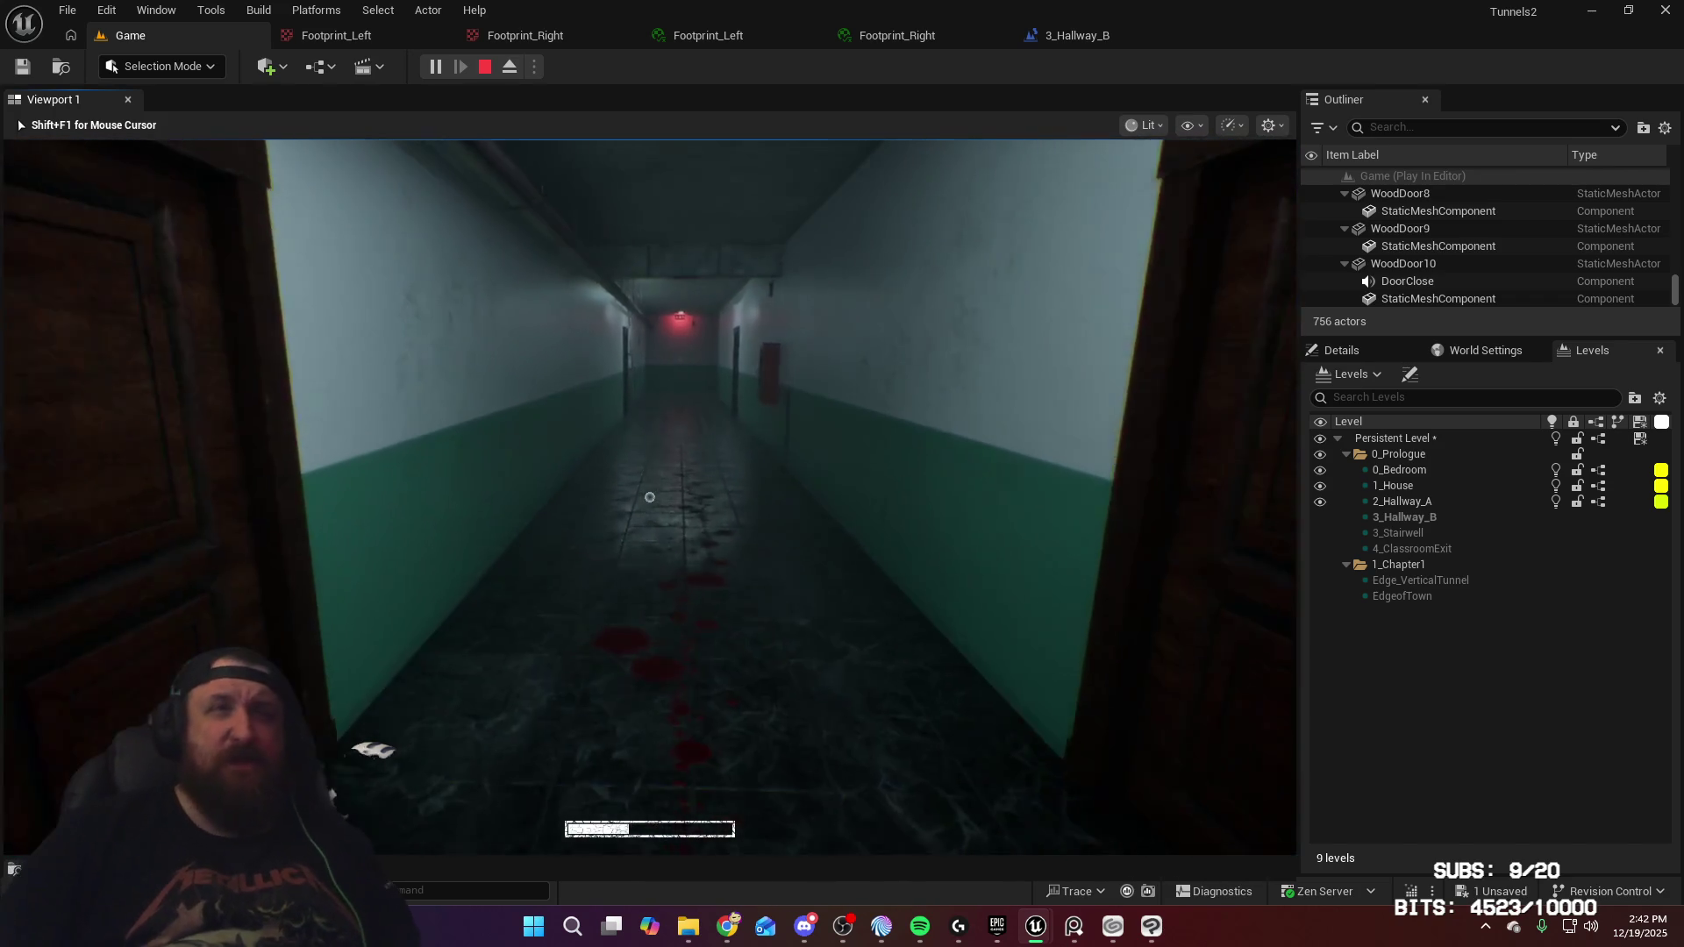
key(w)
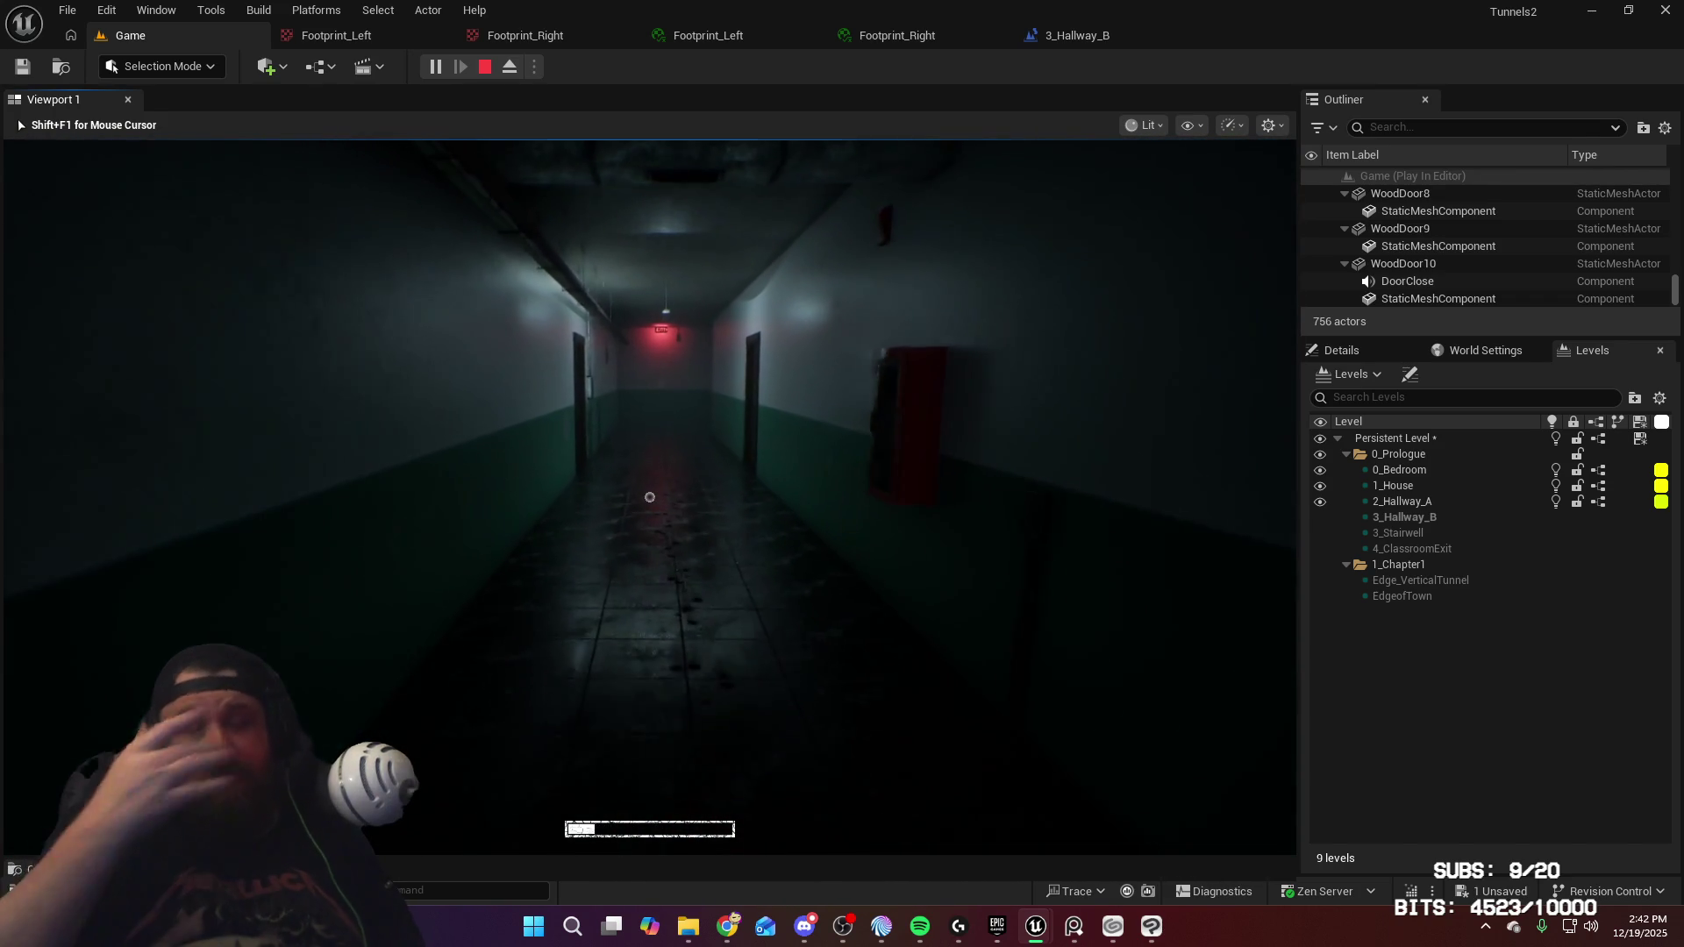
key(w)
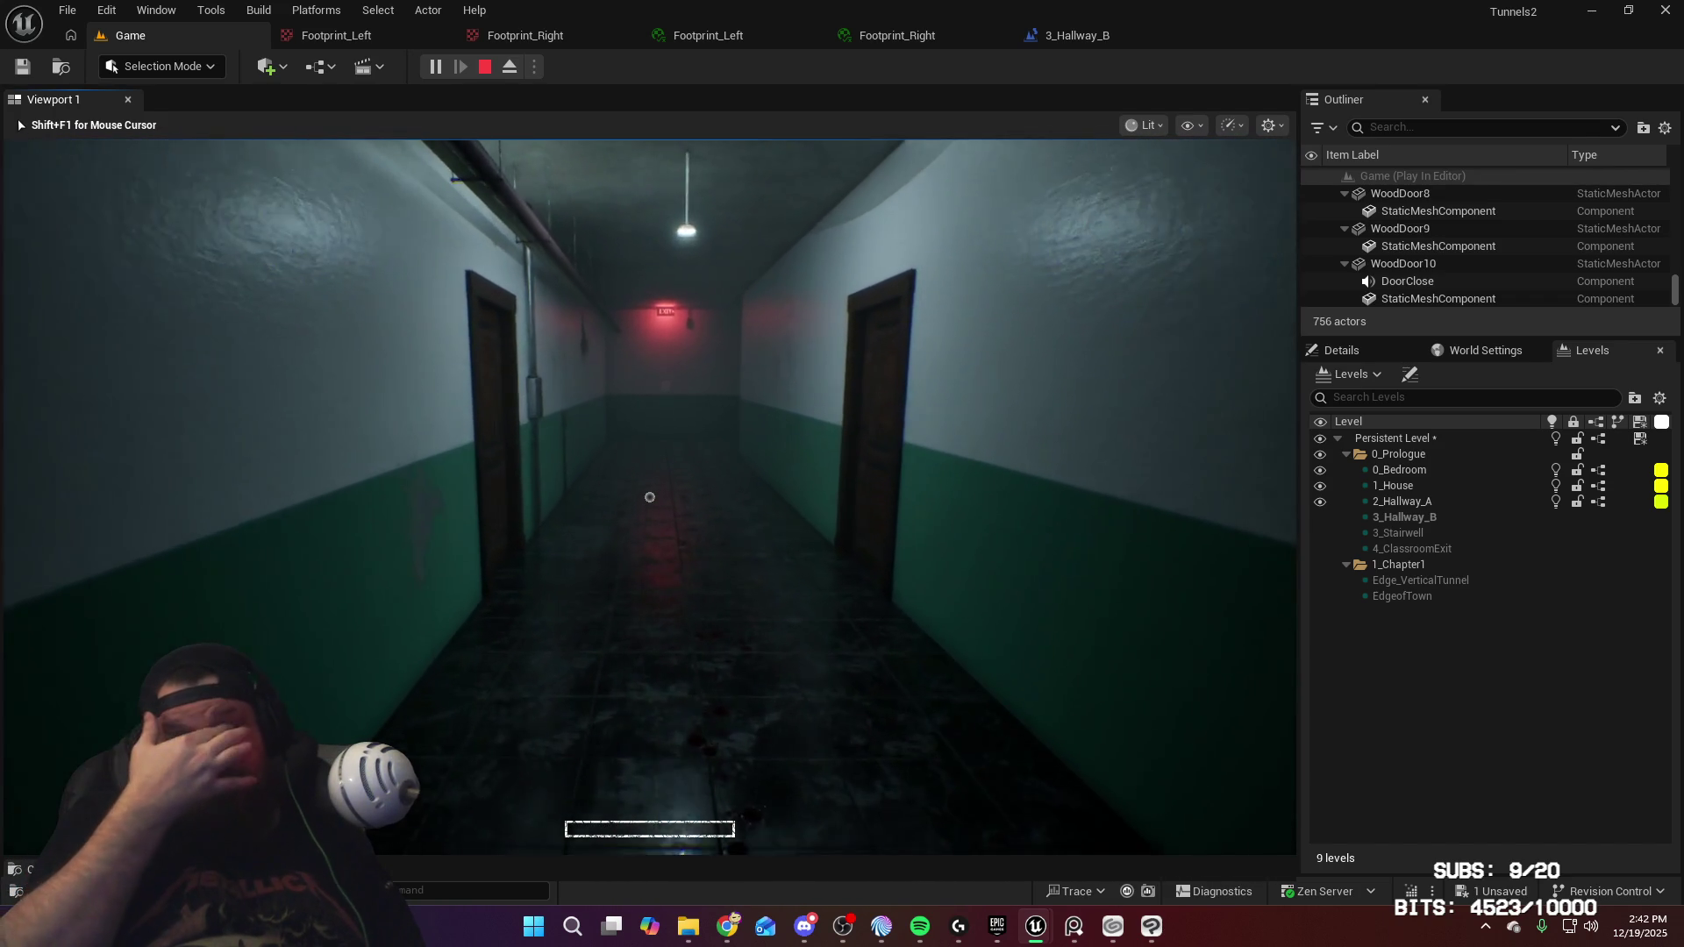
key(w)
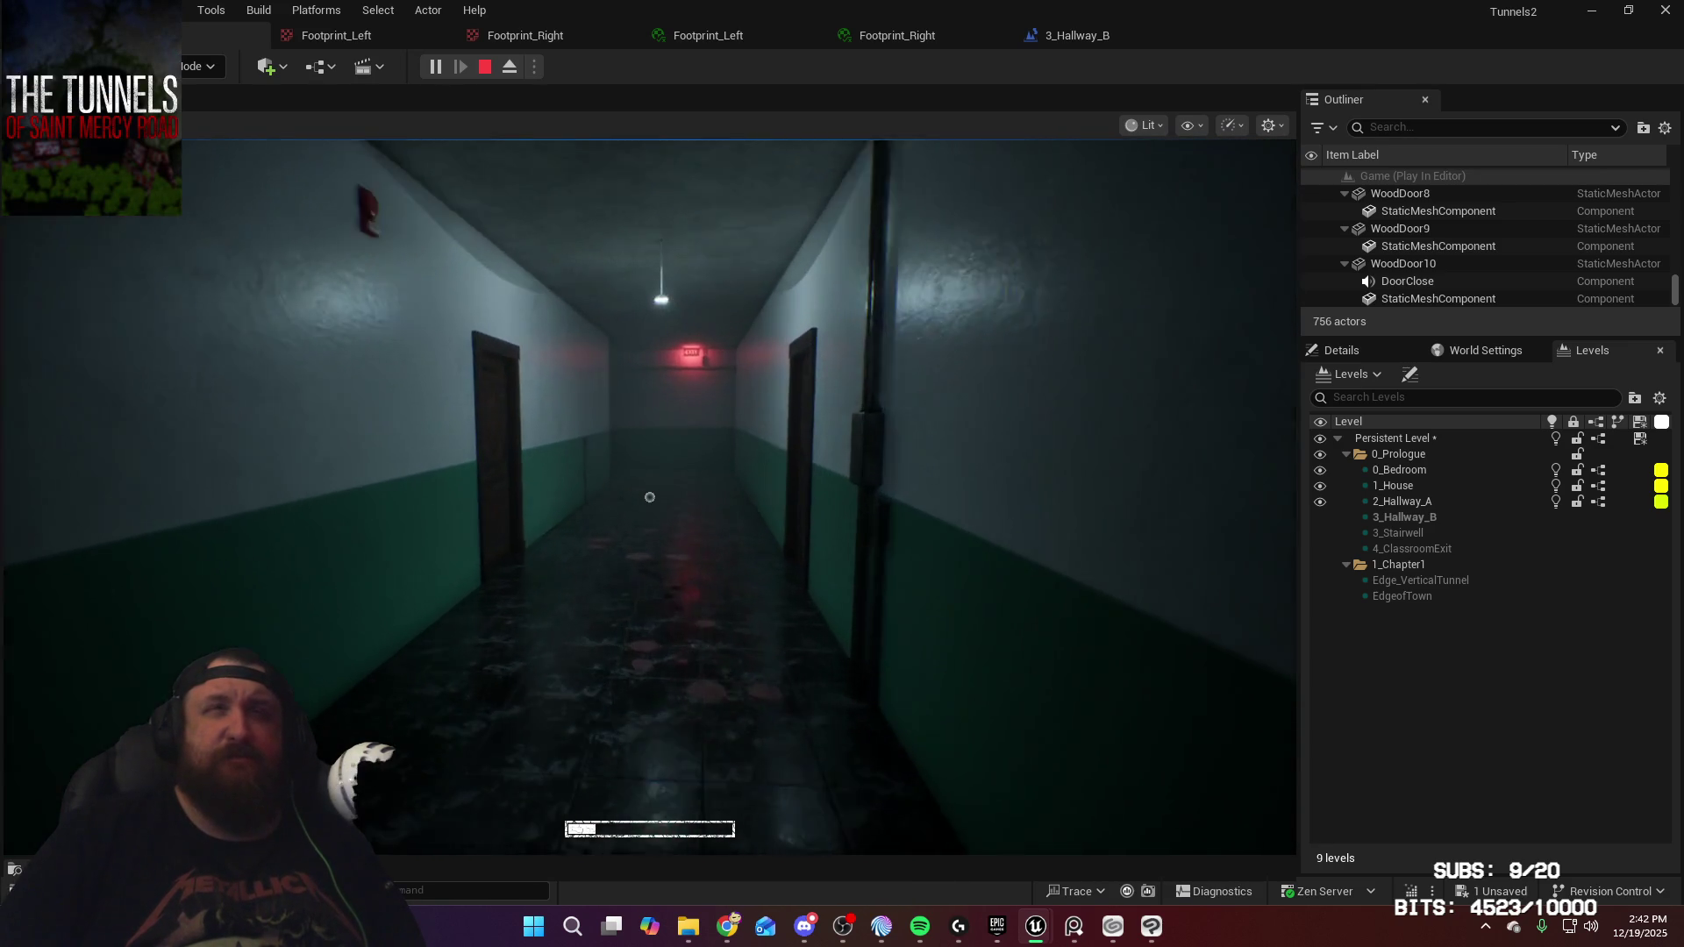
Continue down the lit hallway past the two side doors to the EXIT door
key(w)
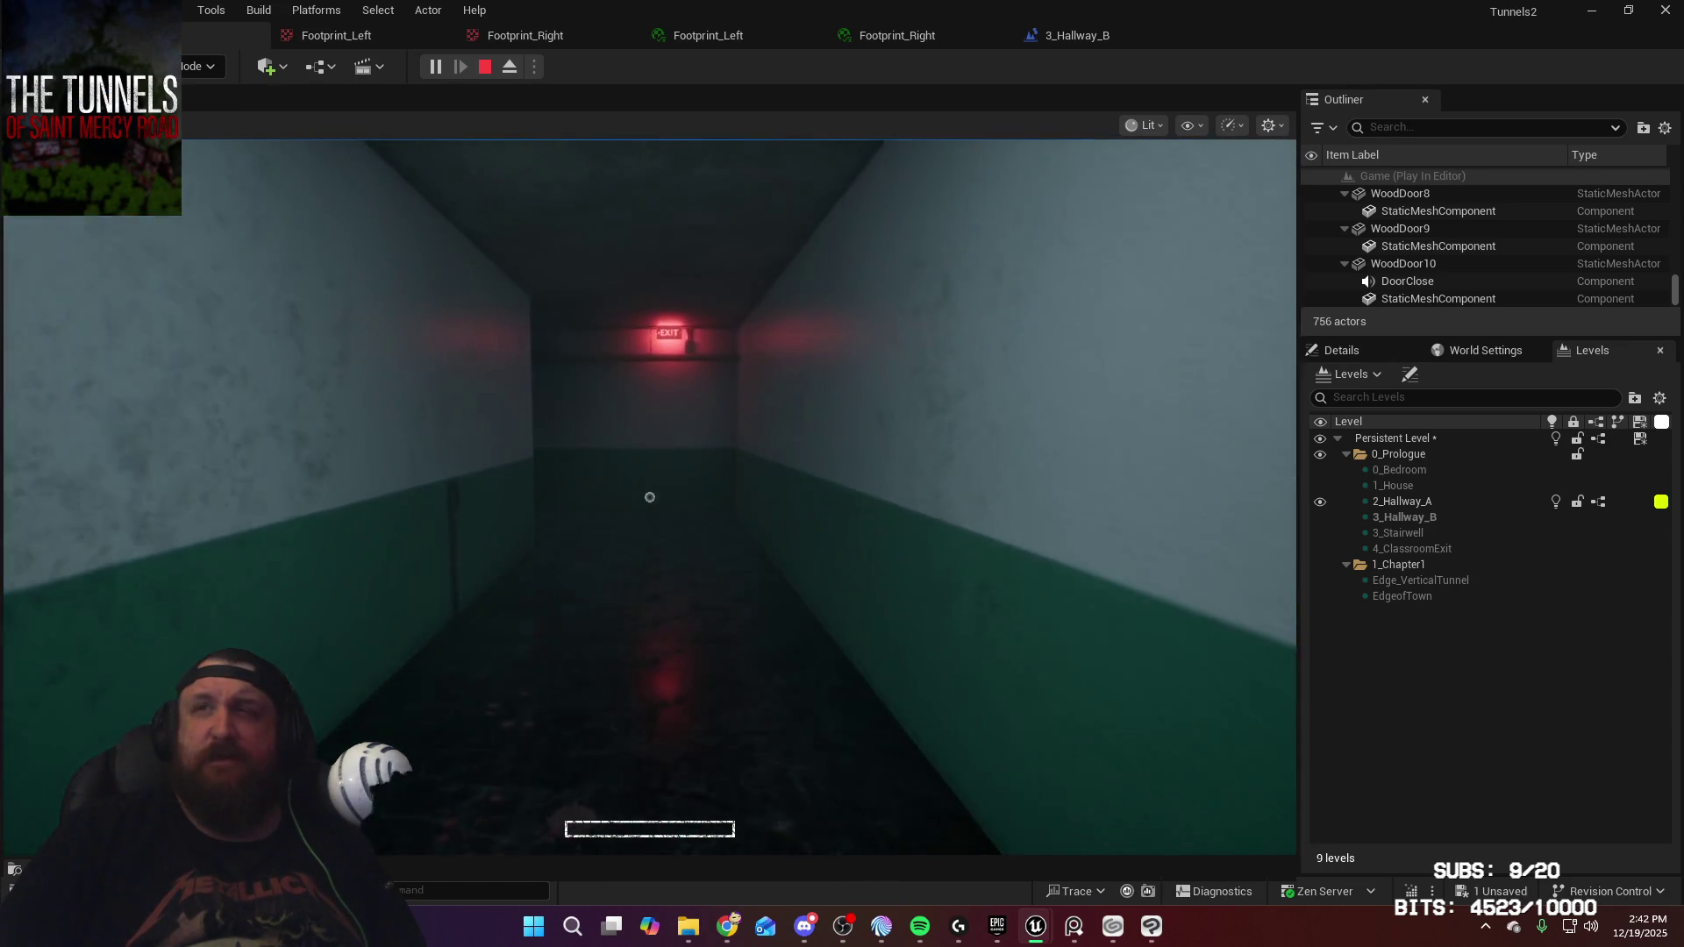
key(w)
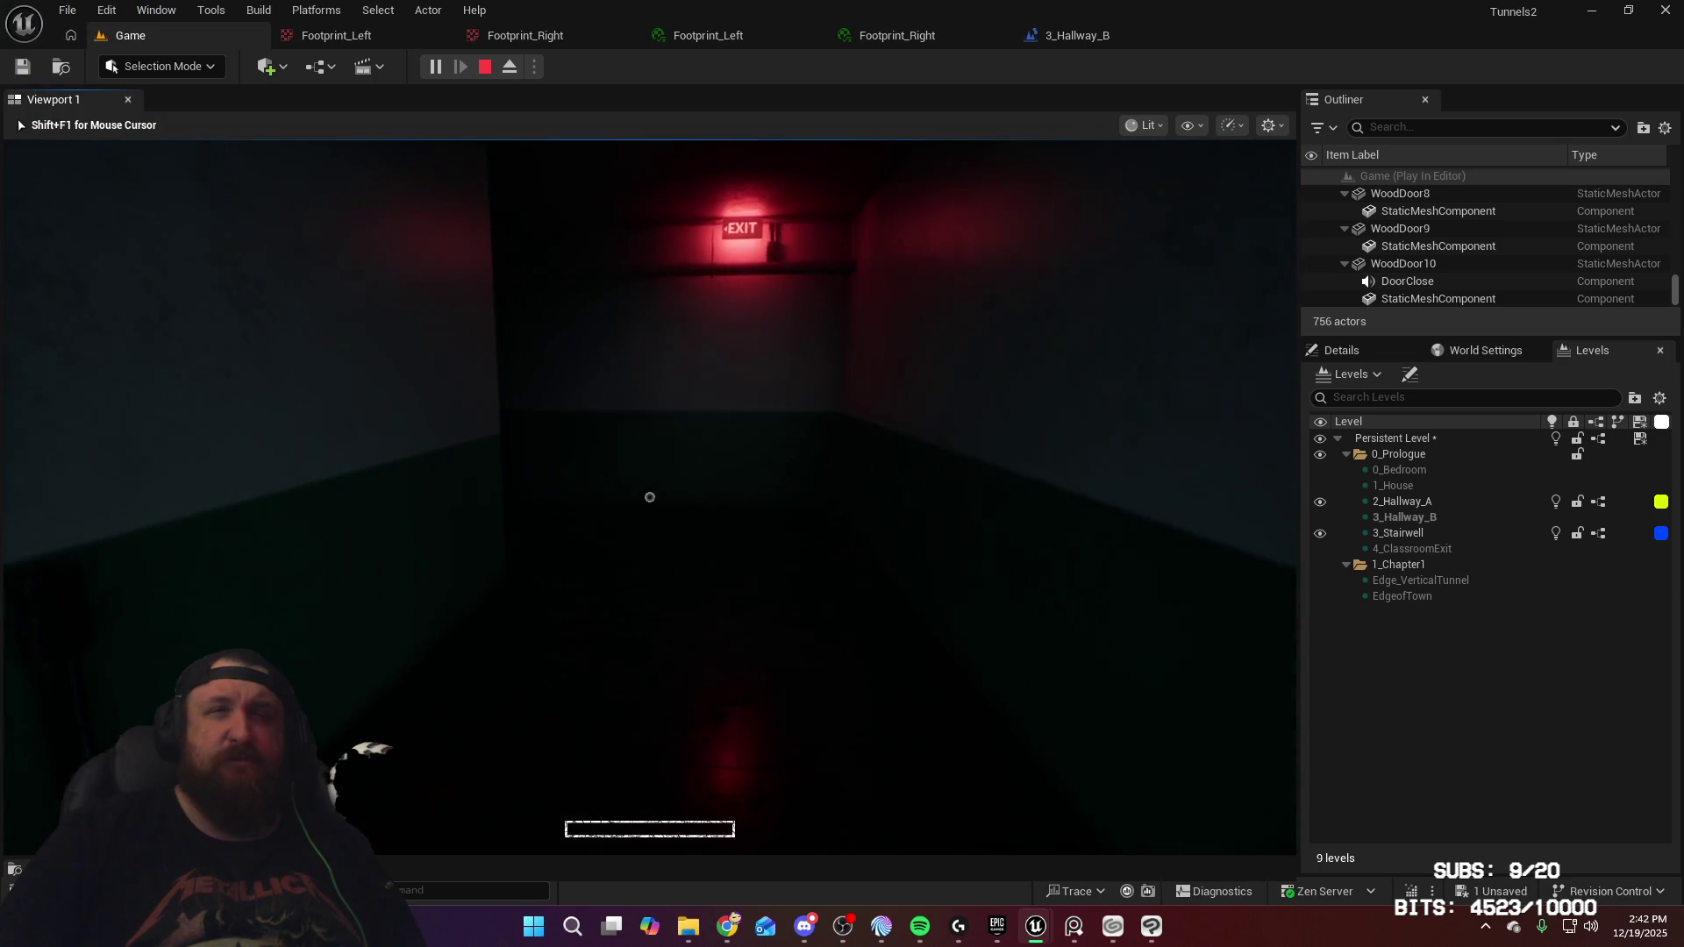
key(w)
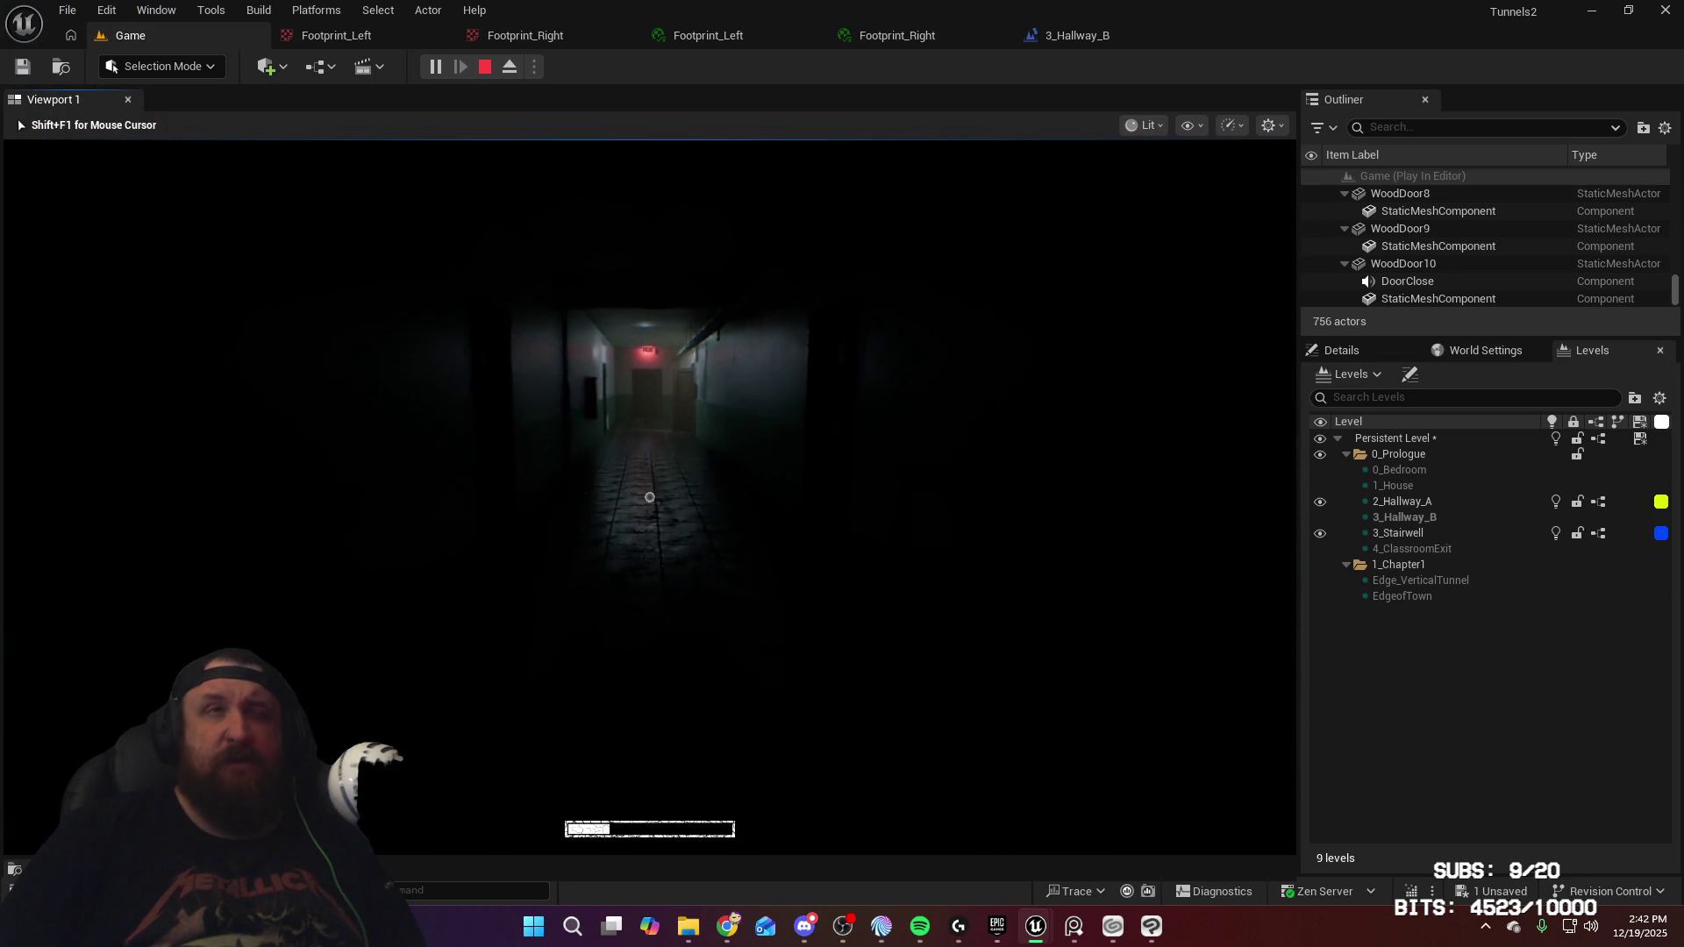
key(w)
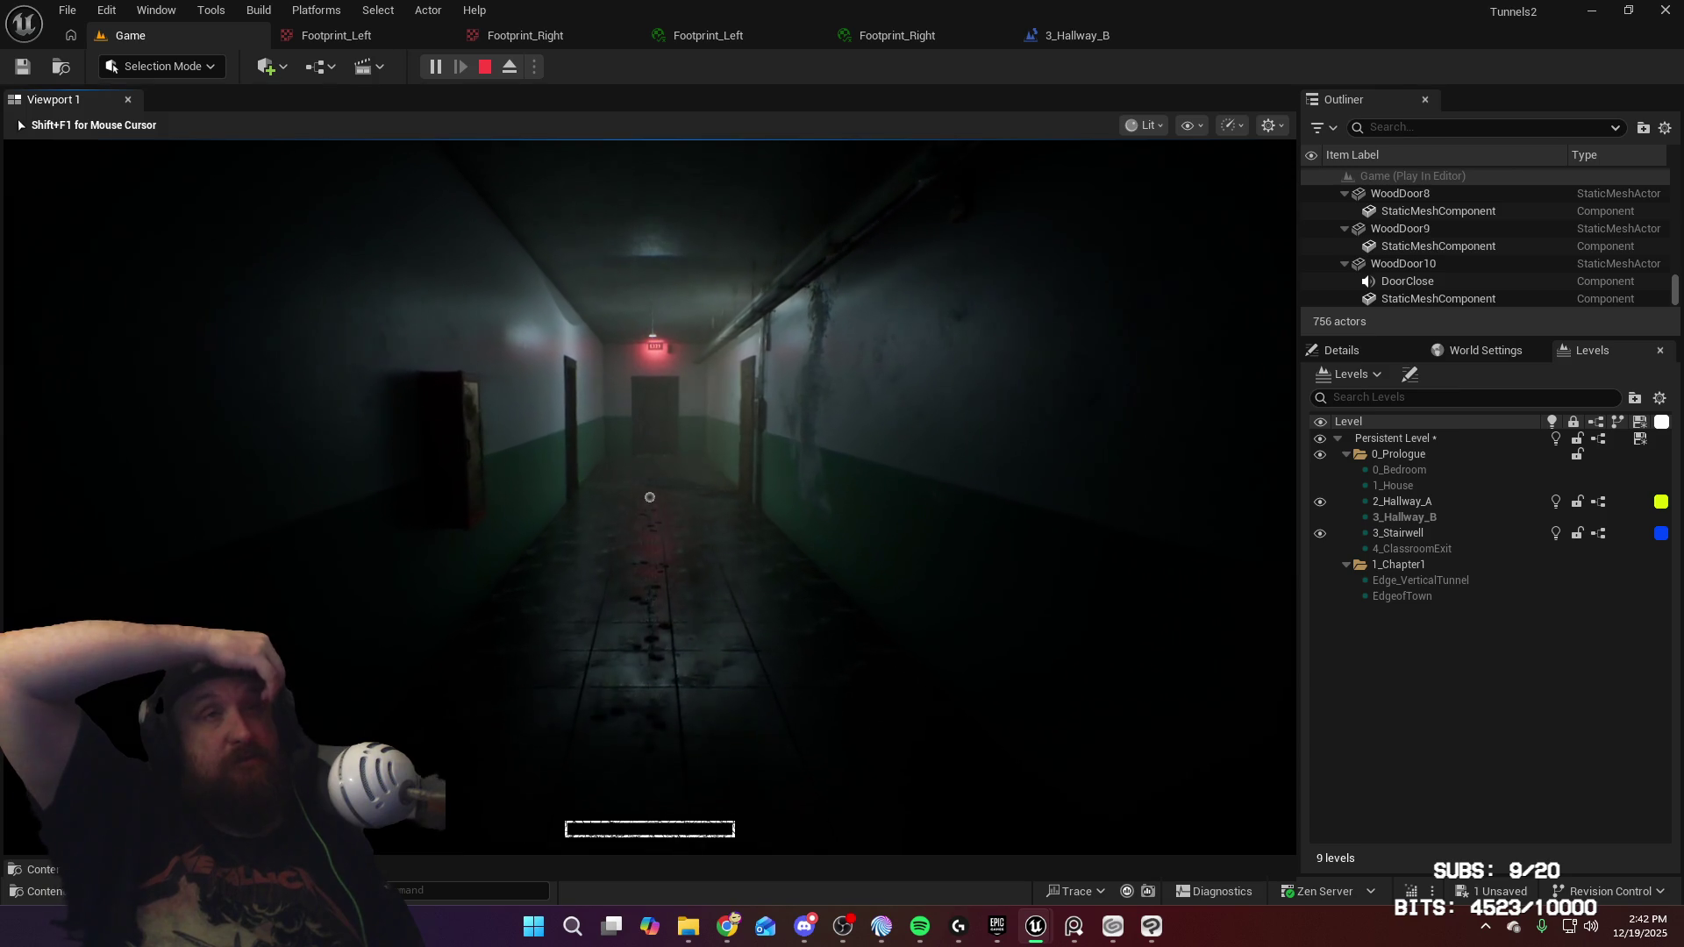
key(w)
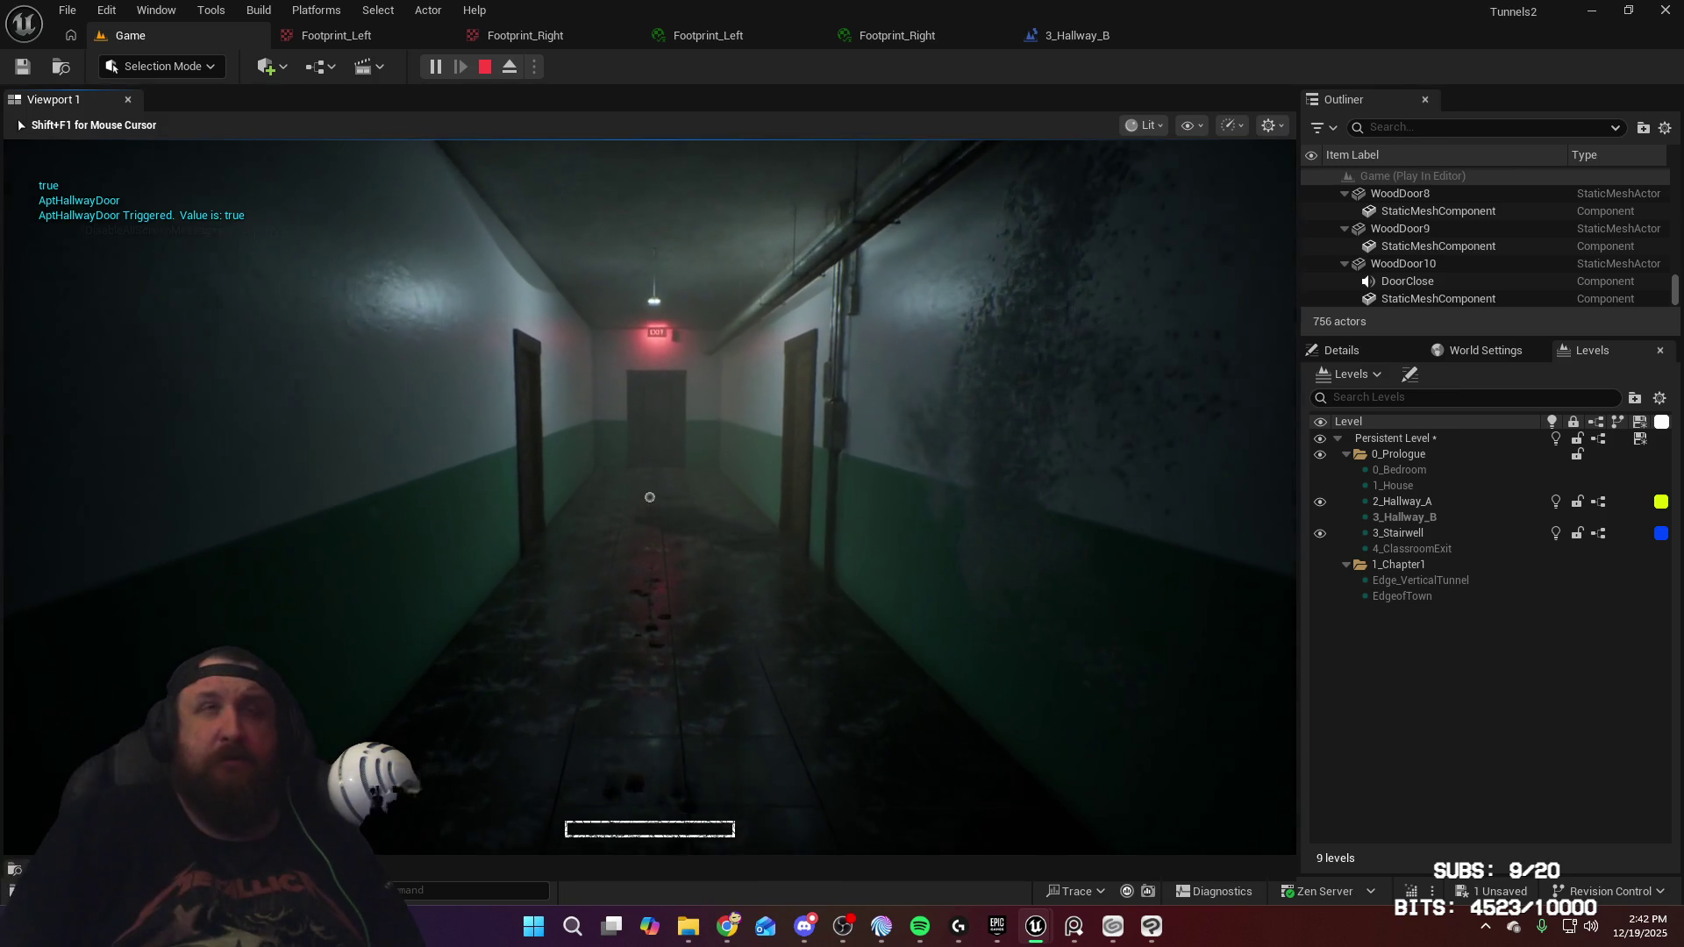
key(w)
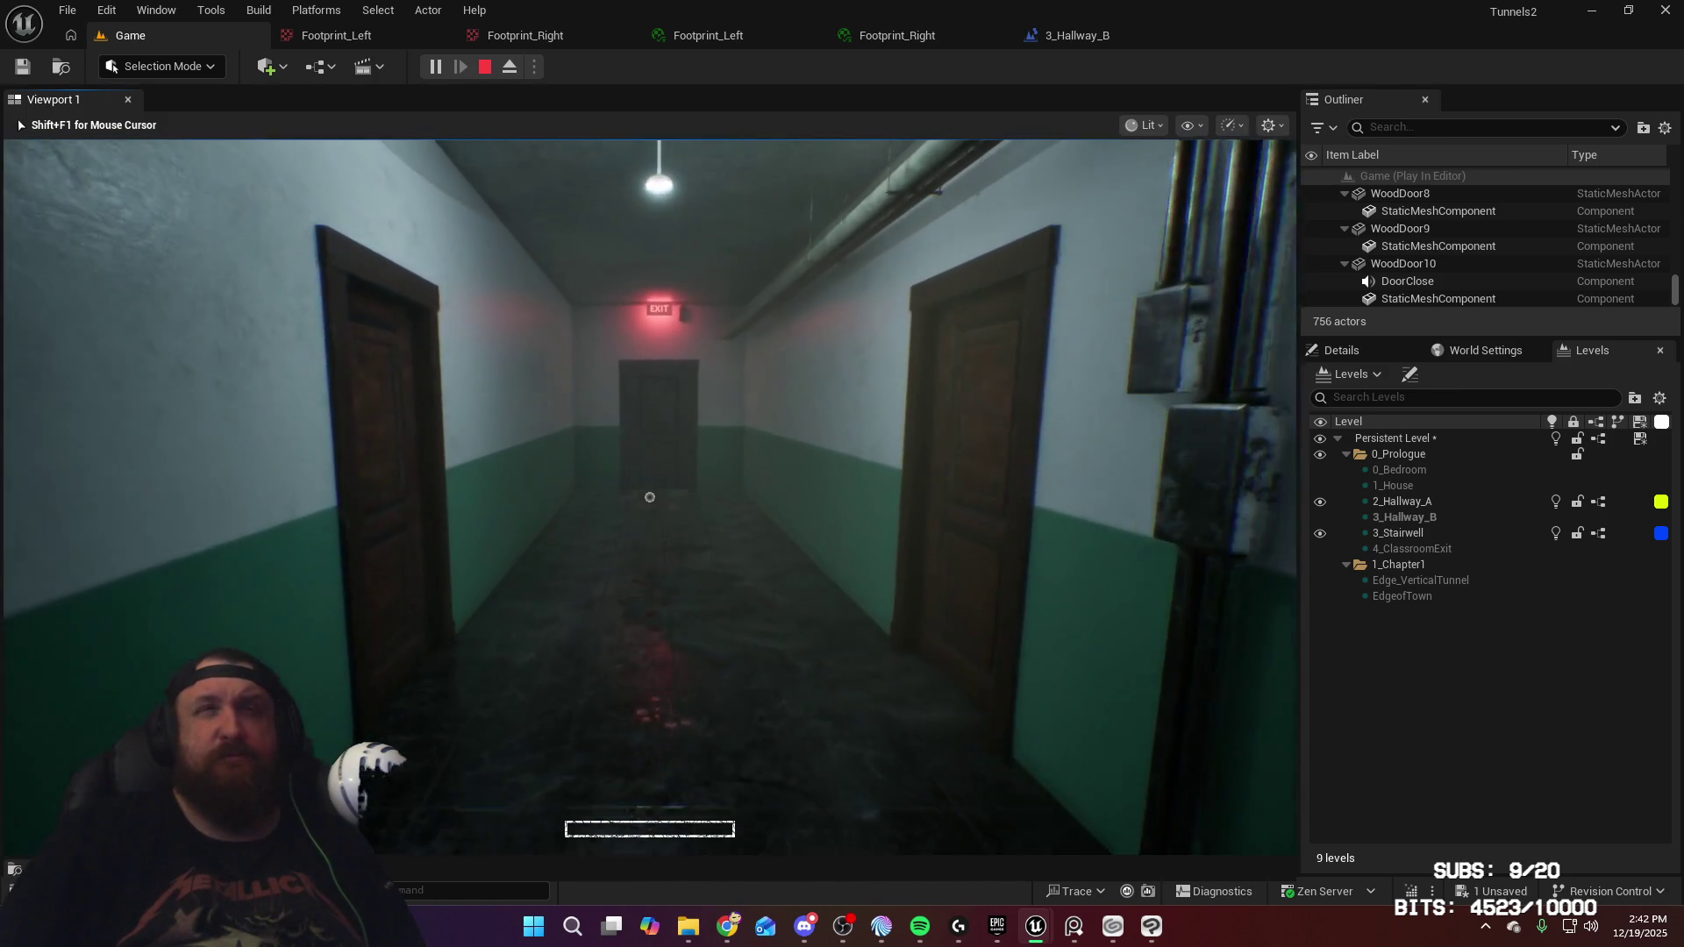
key(w)
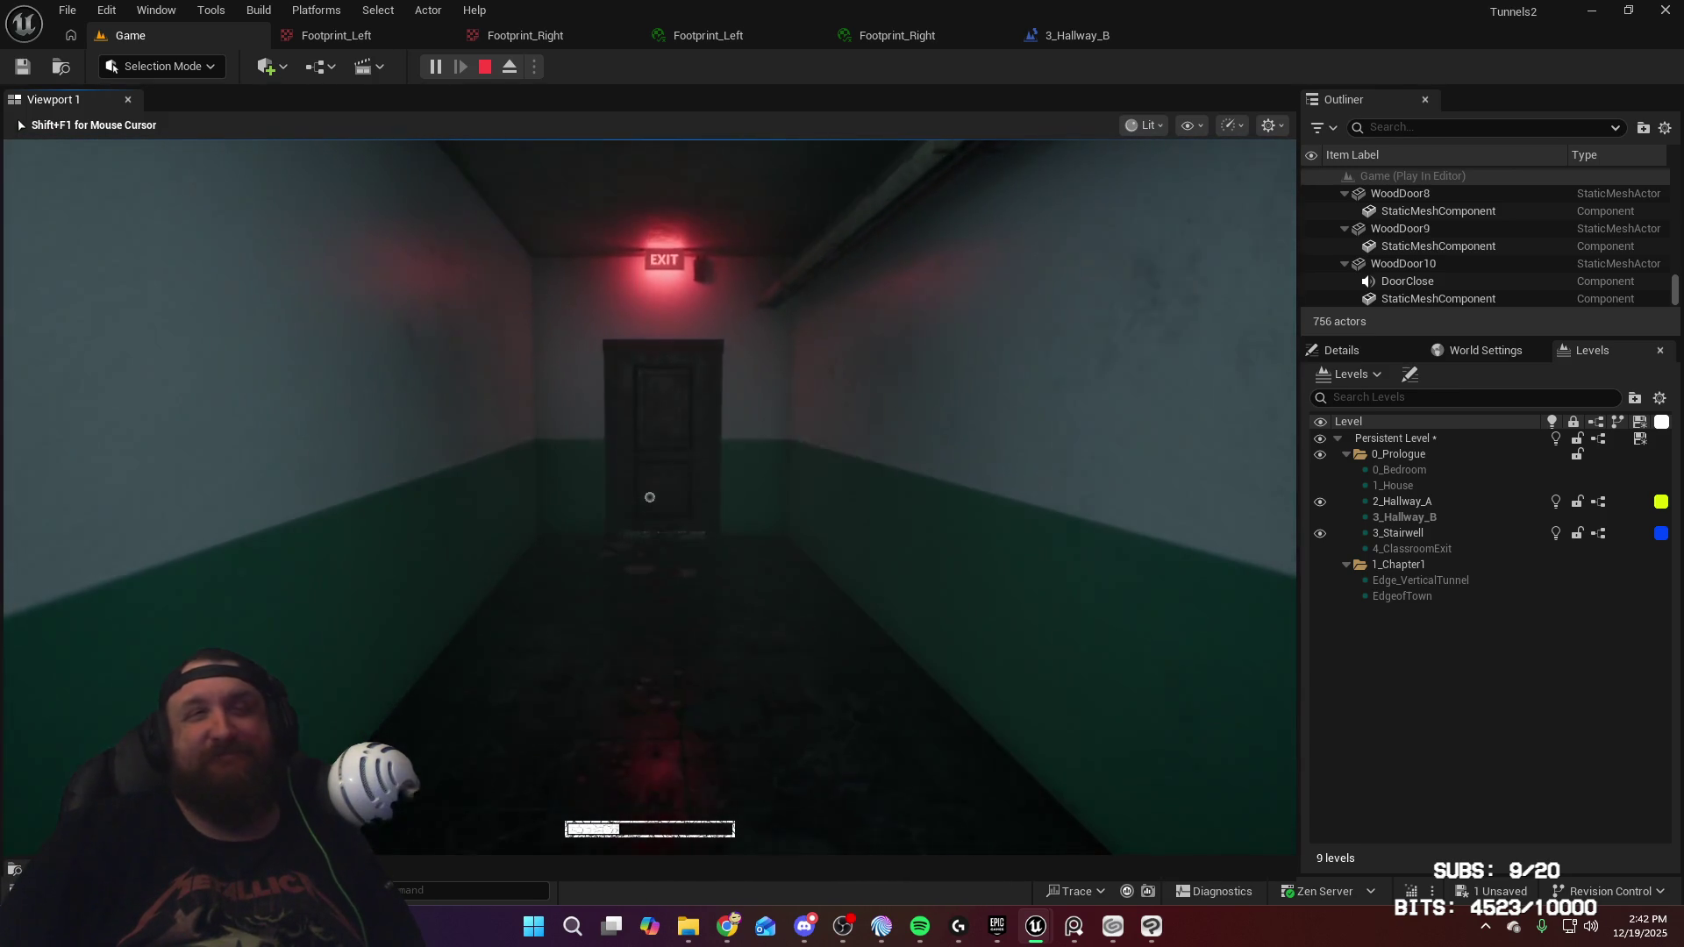
key(w)
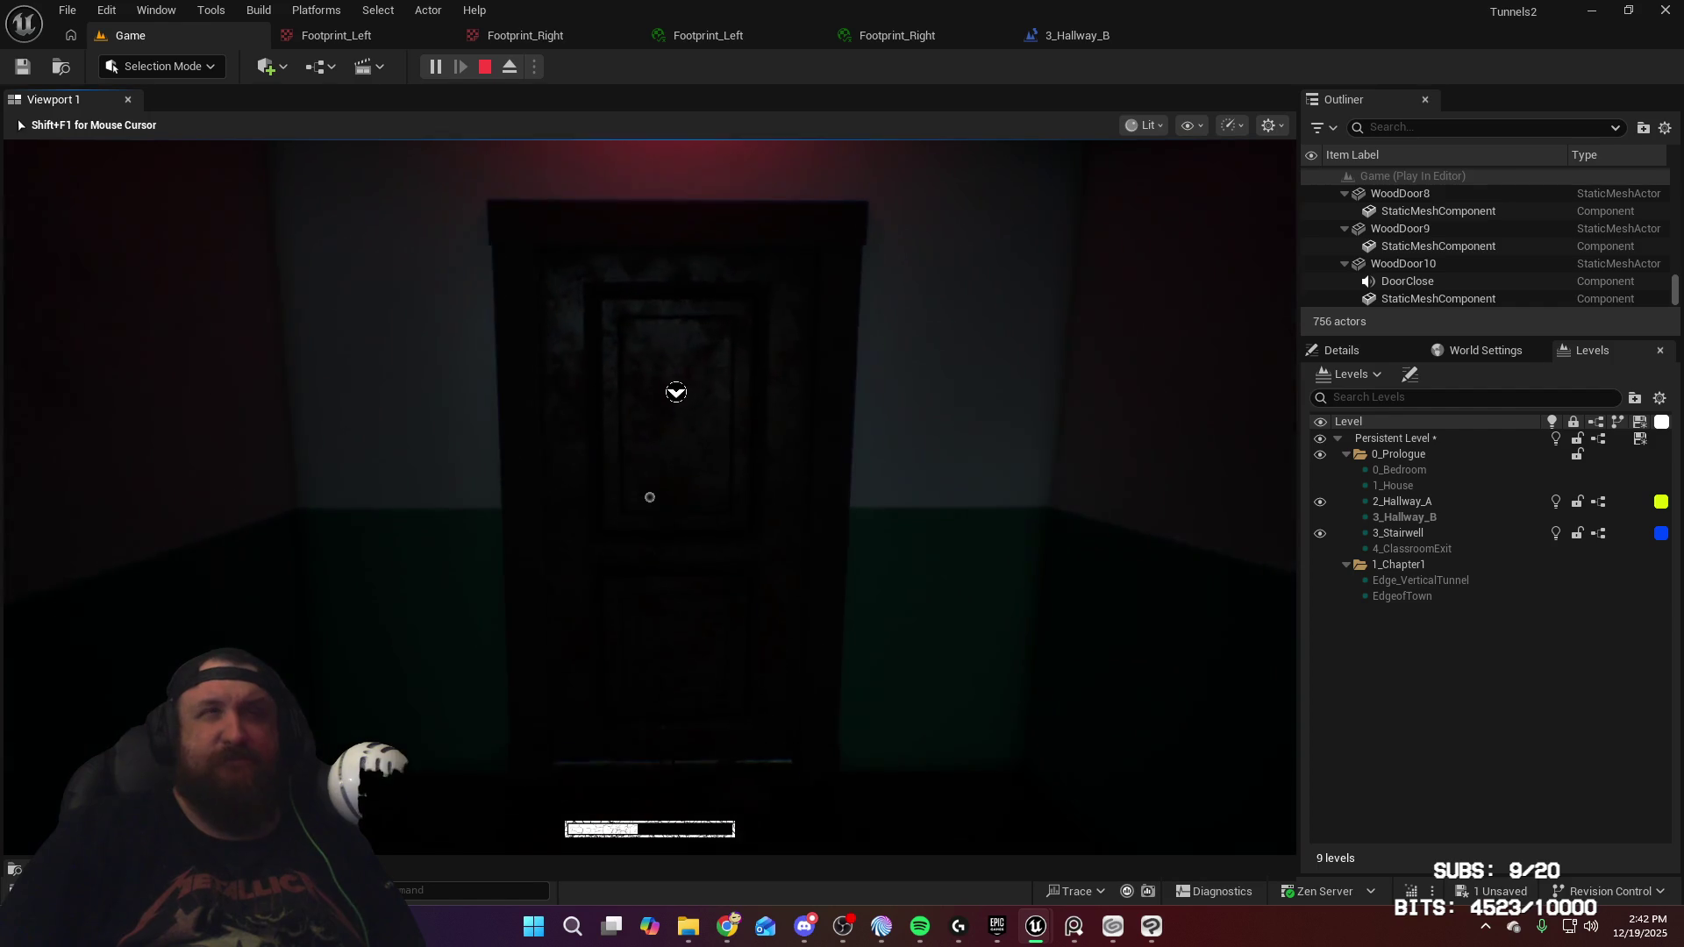
Pass through the stairwell to the 13A wall and open the door into the Hallway B corridor
key(e)
key(w)
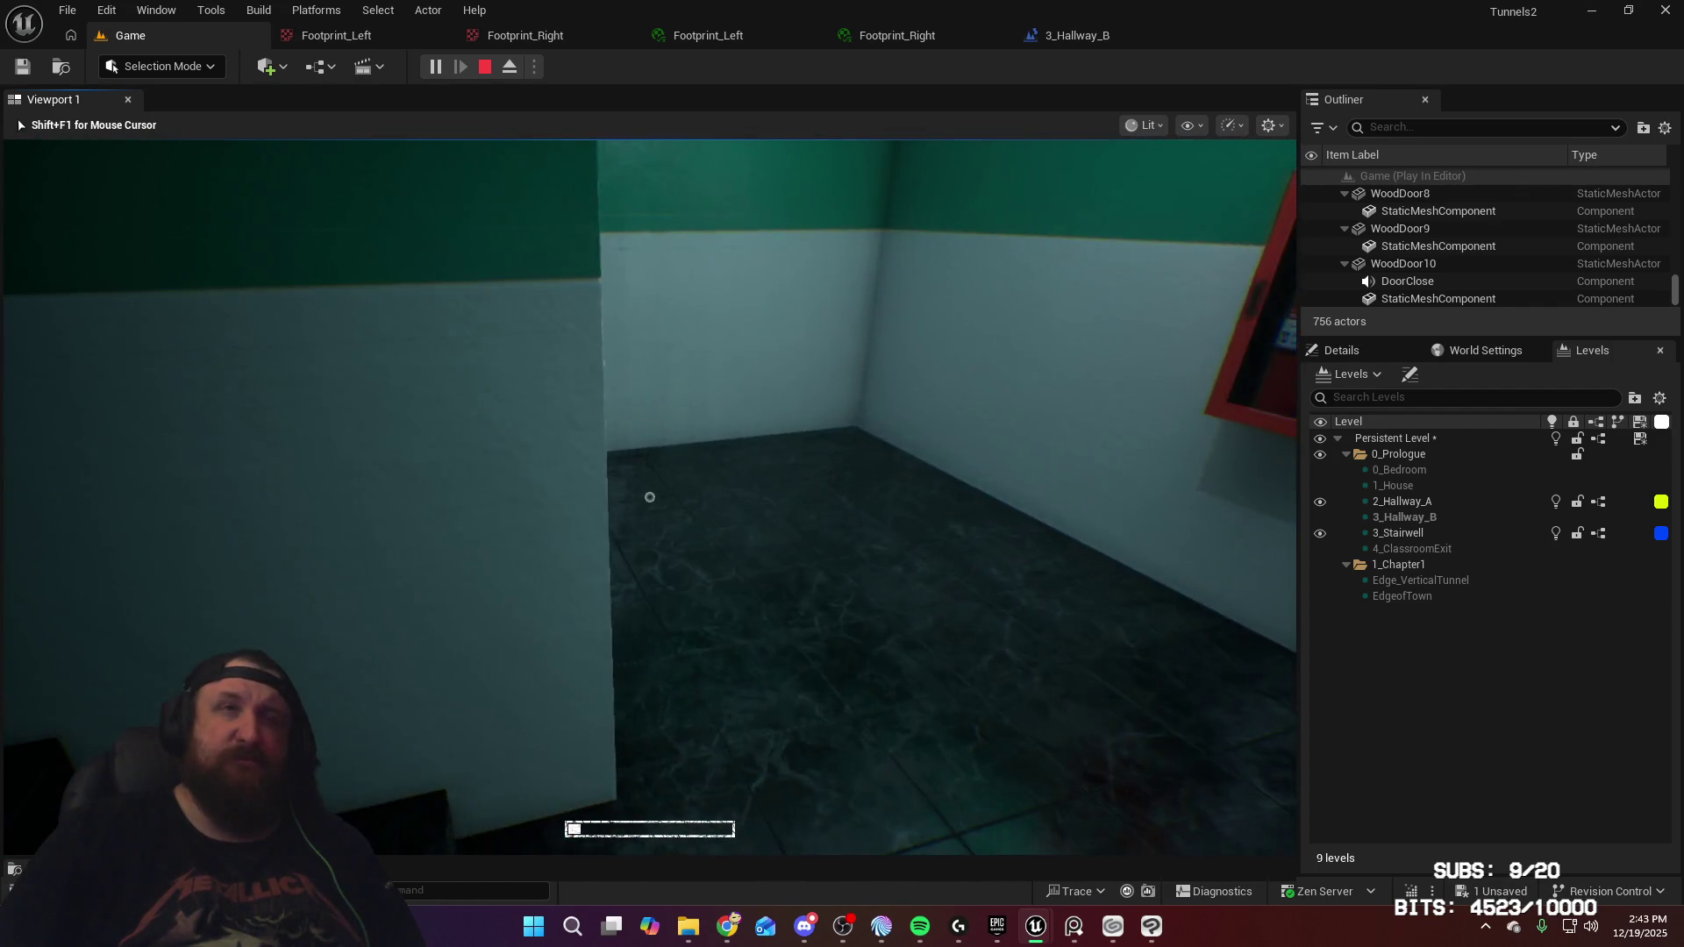
key(w)
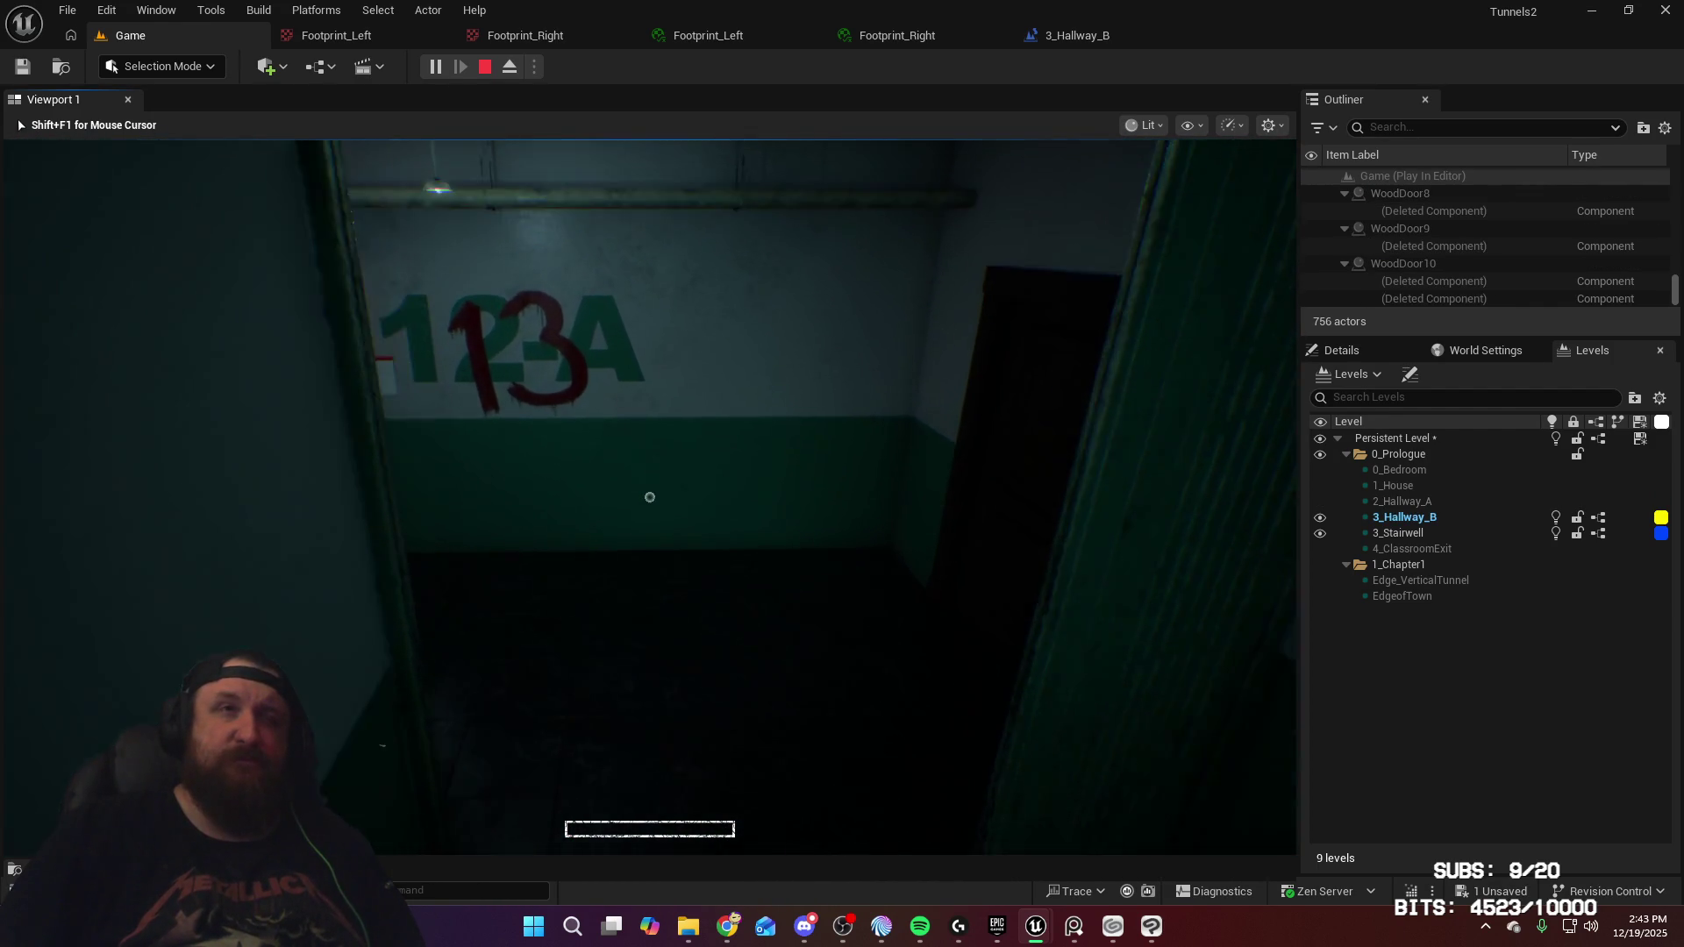
key(w)
key(e)
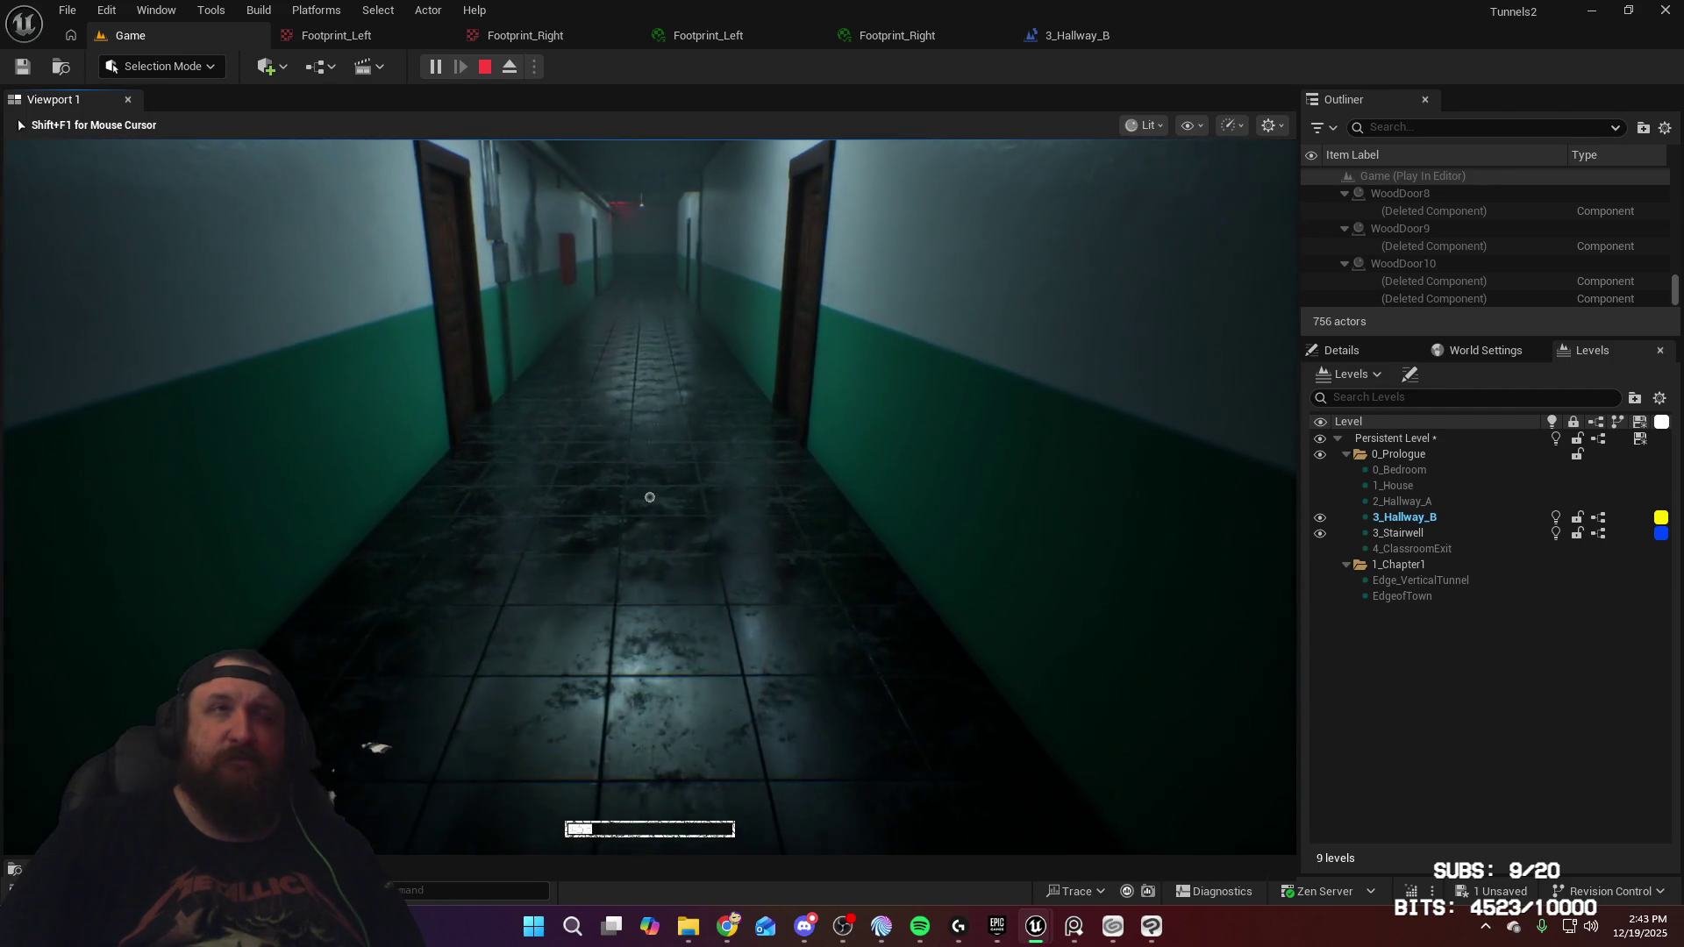
Walk the corridor past the wooden doors as footprints appear at 0.5 s intervals, then stop with Esc
key(w)
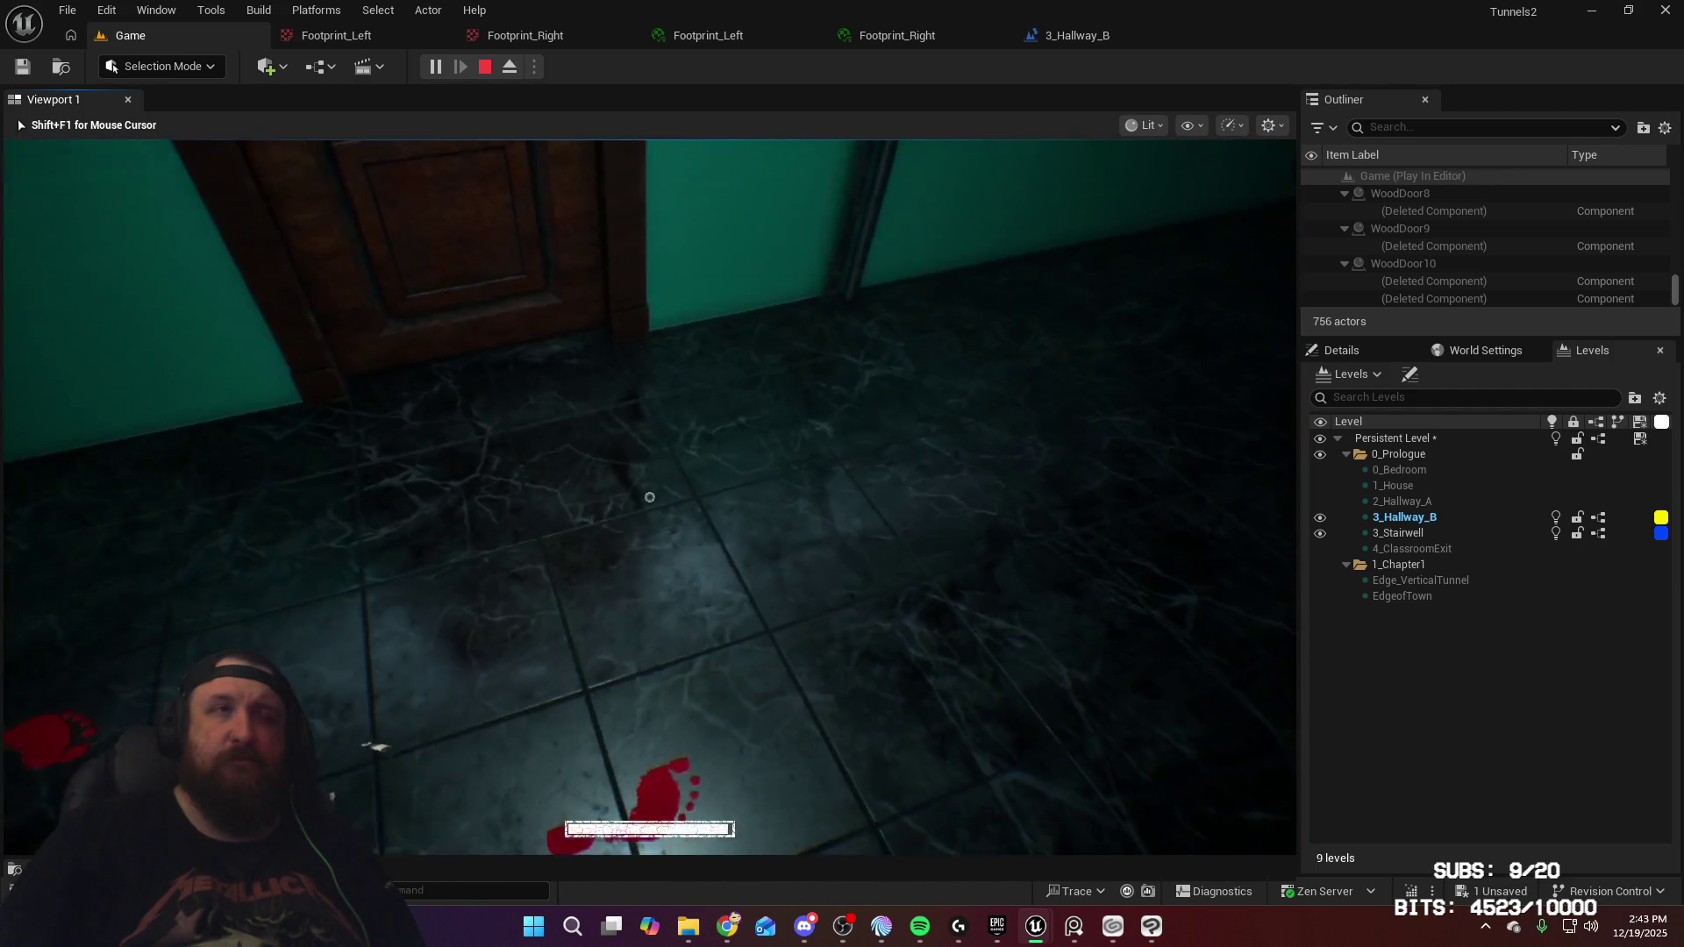
key(w)
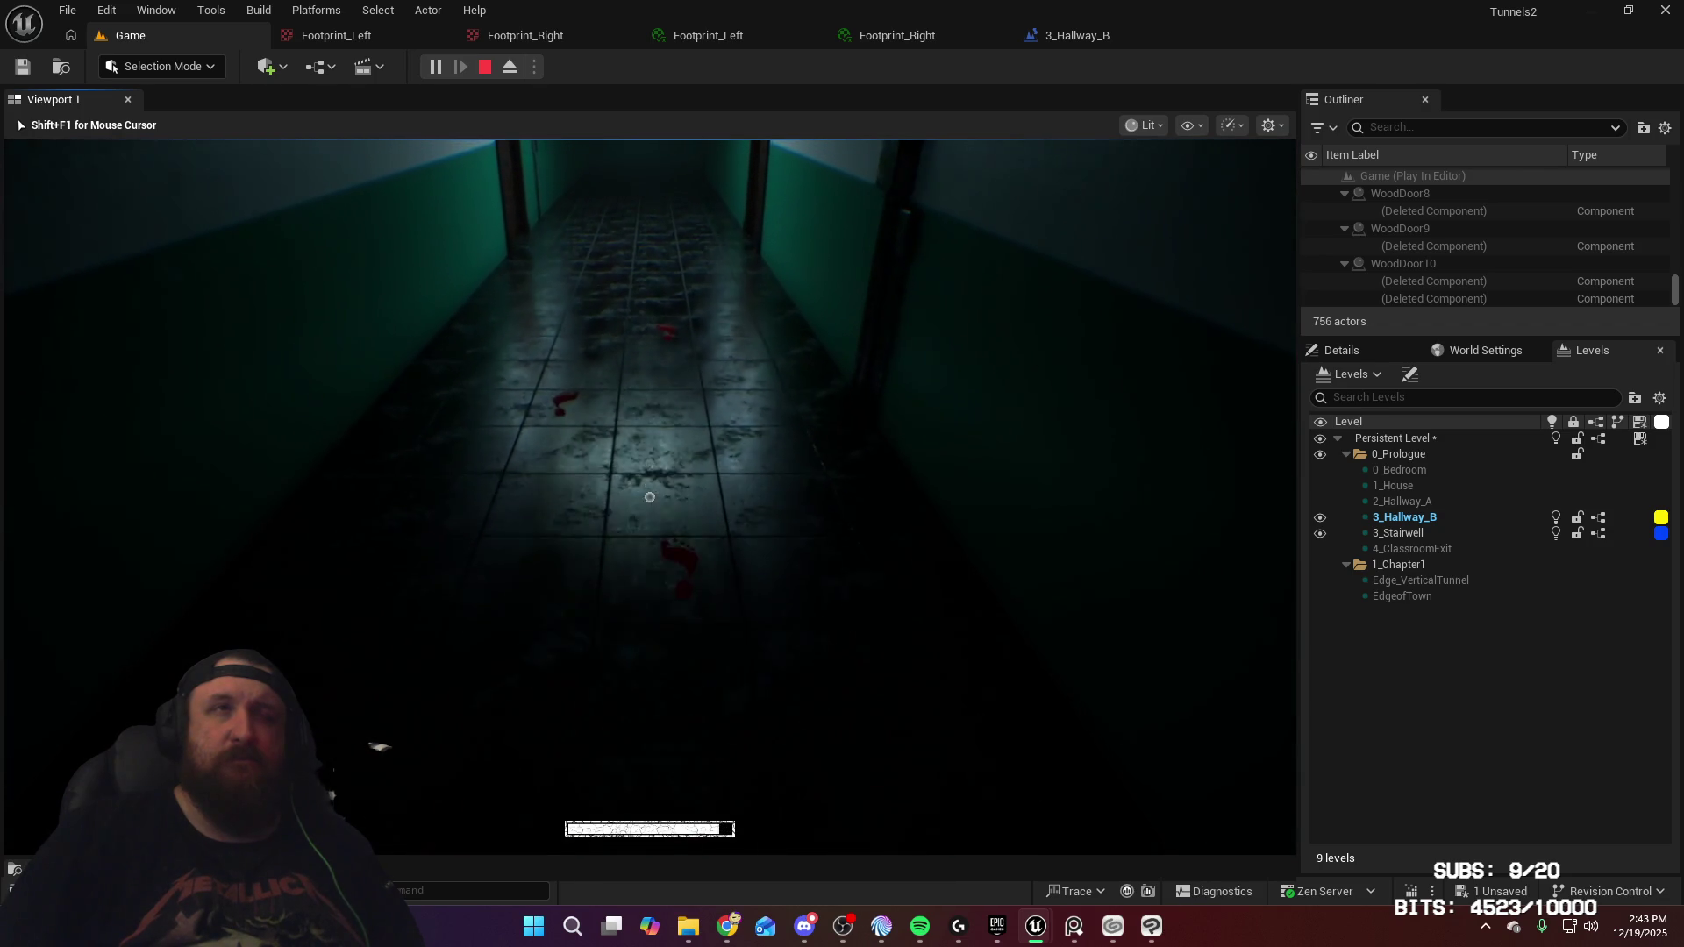
key(w)
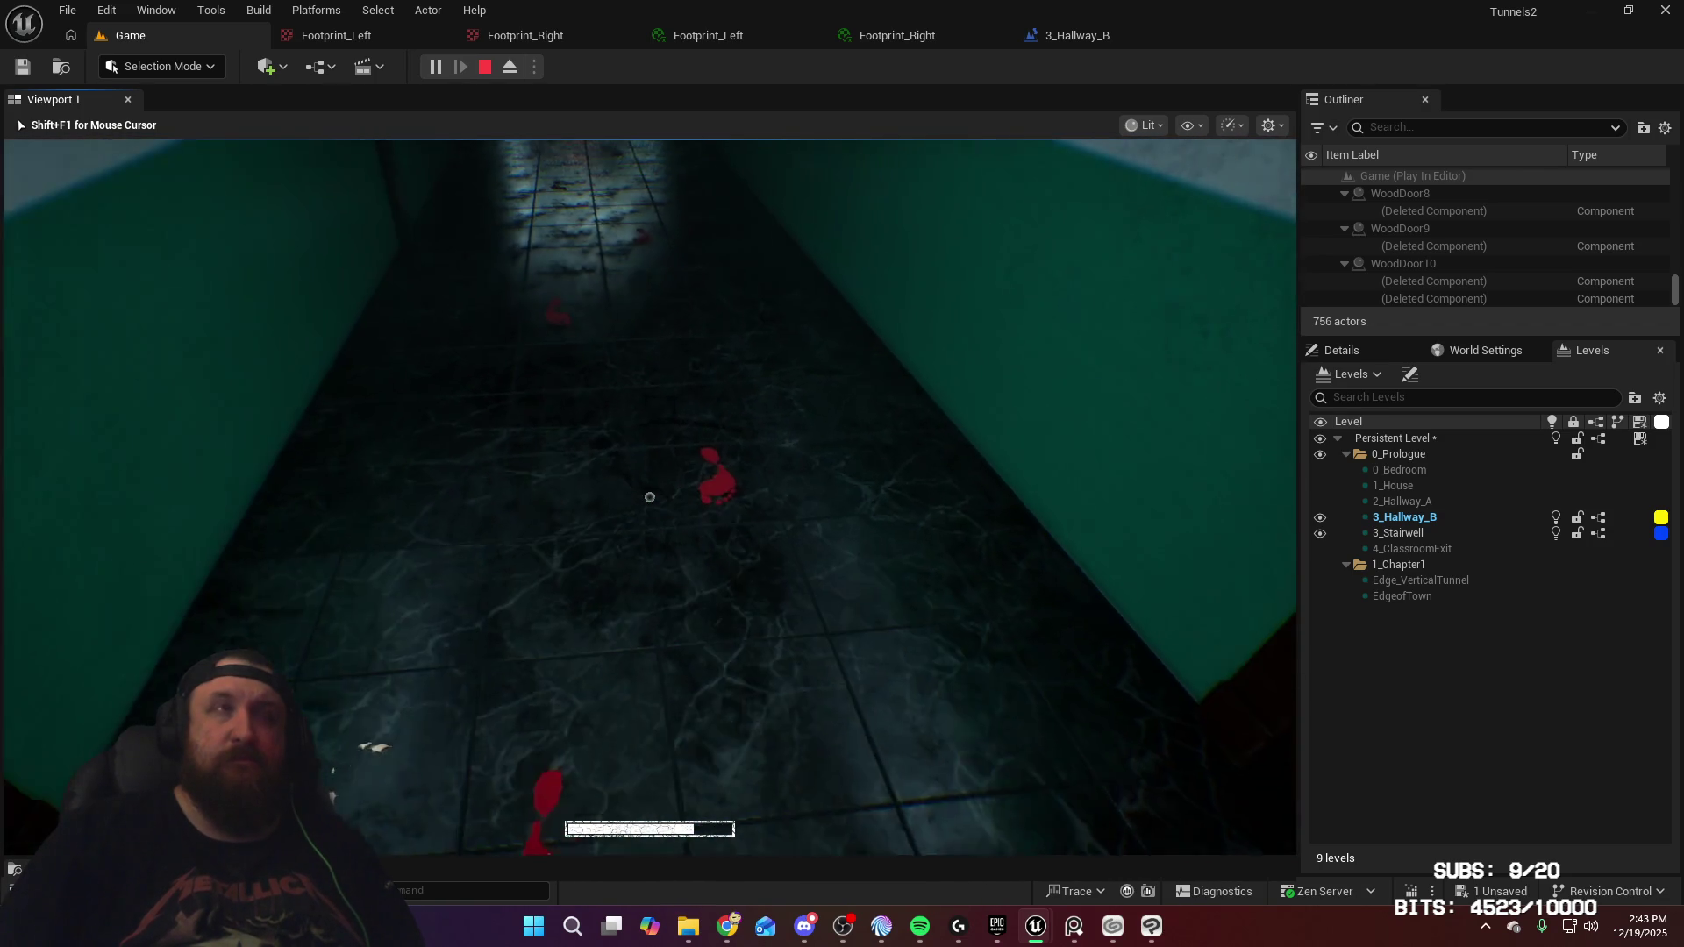
key(w)
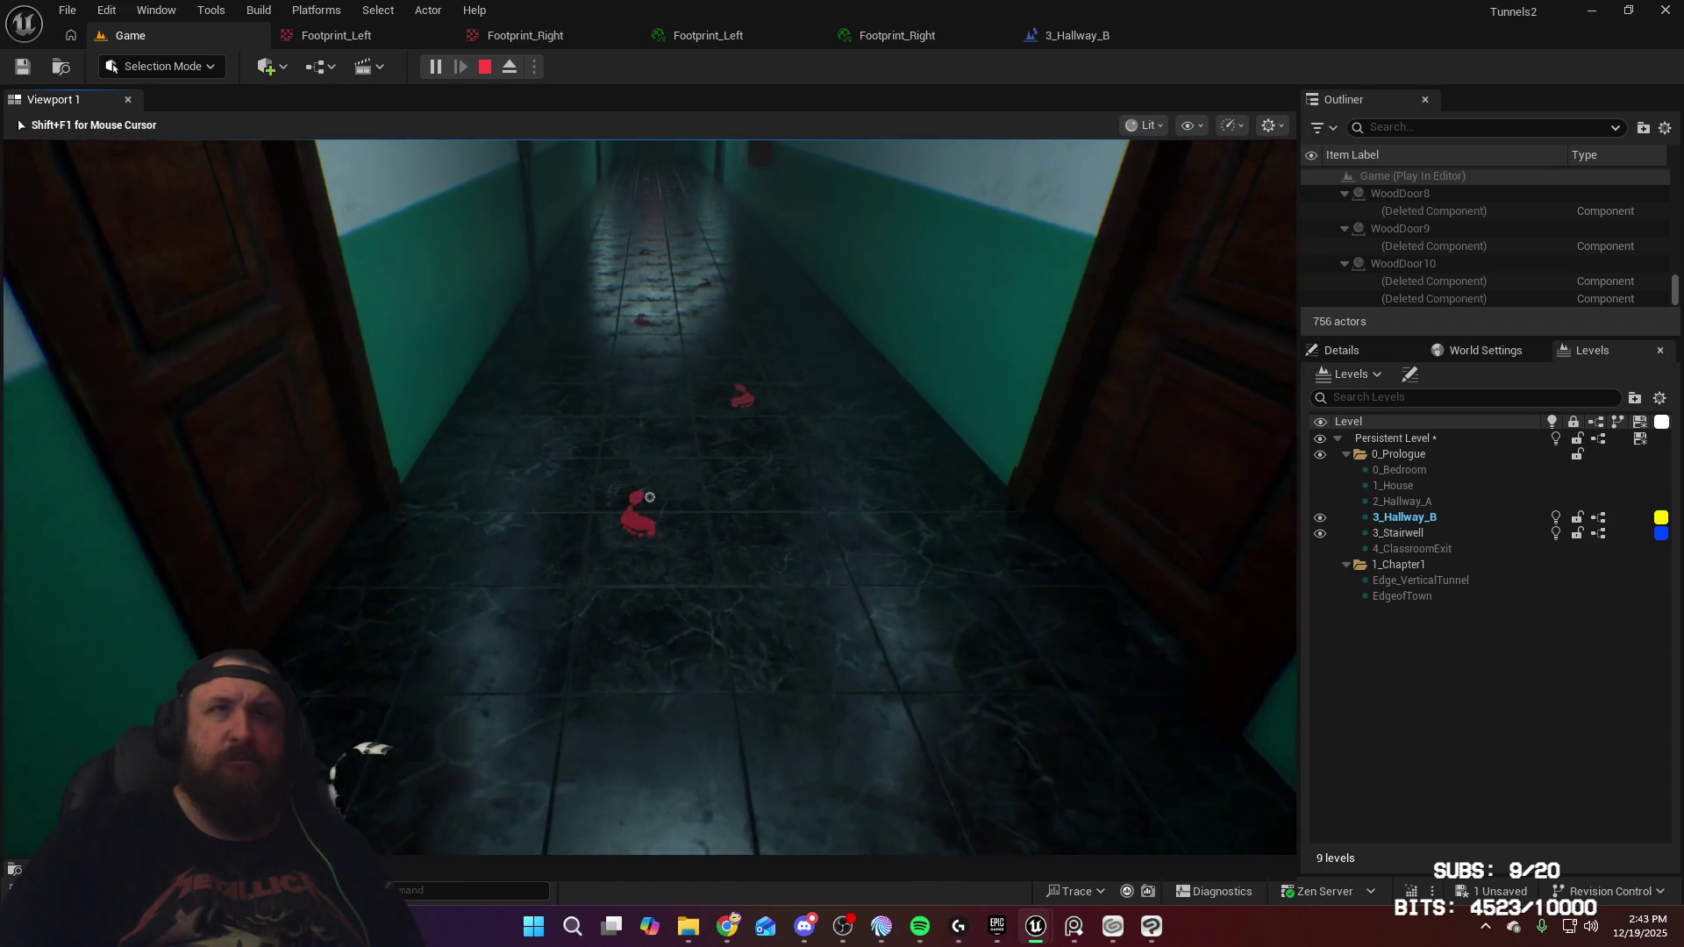
key(w)
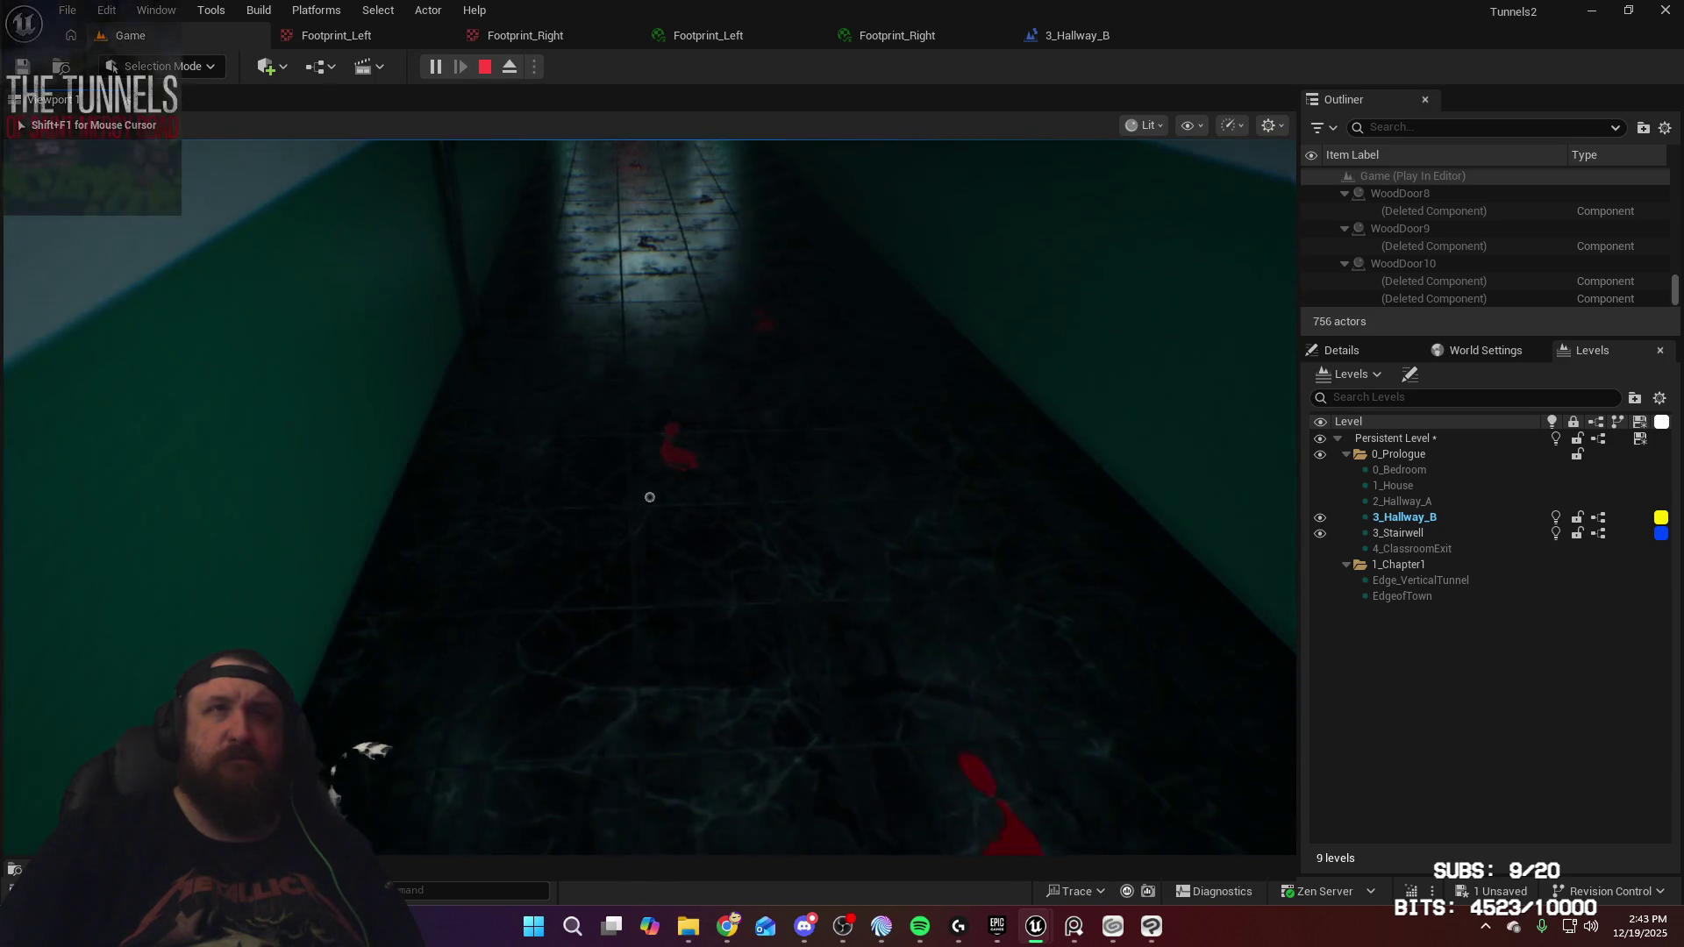
key(Escape)
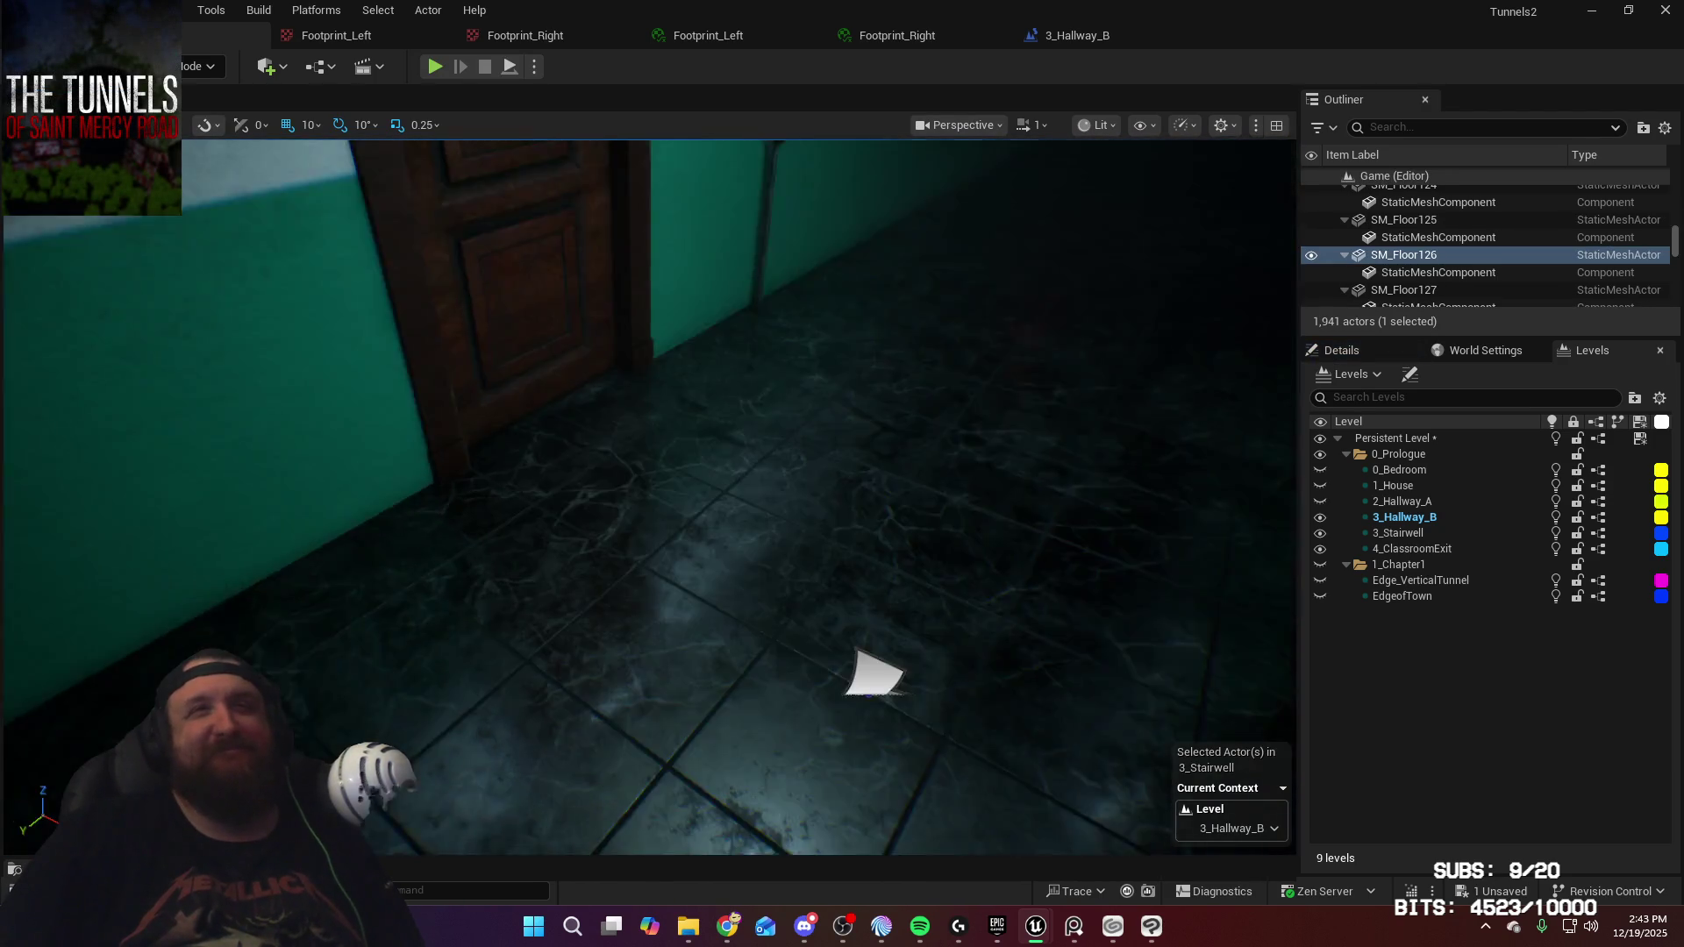
key(f)
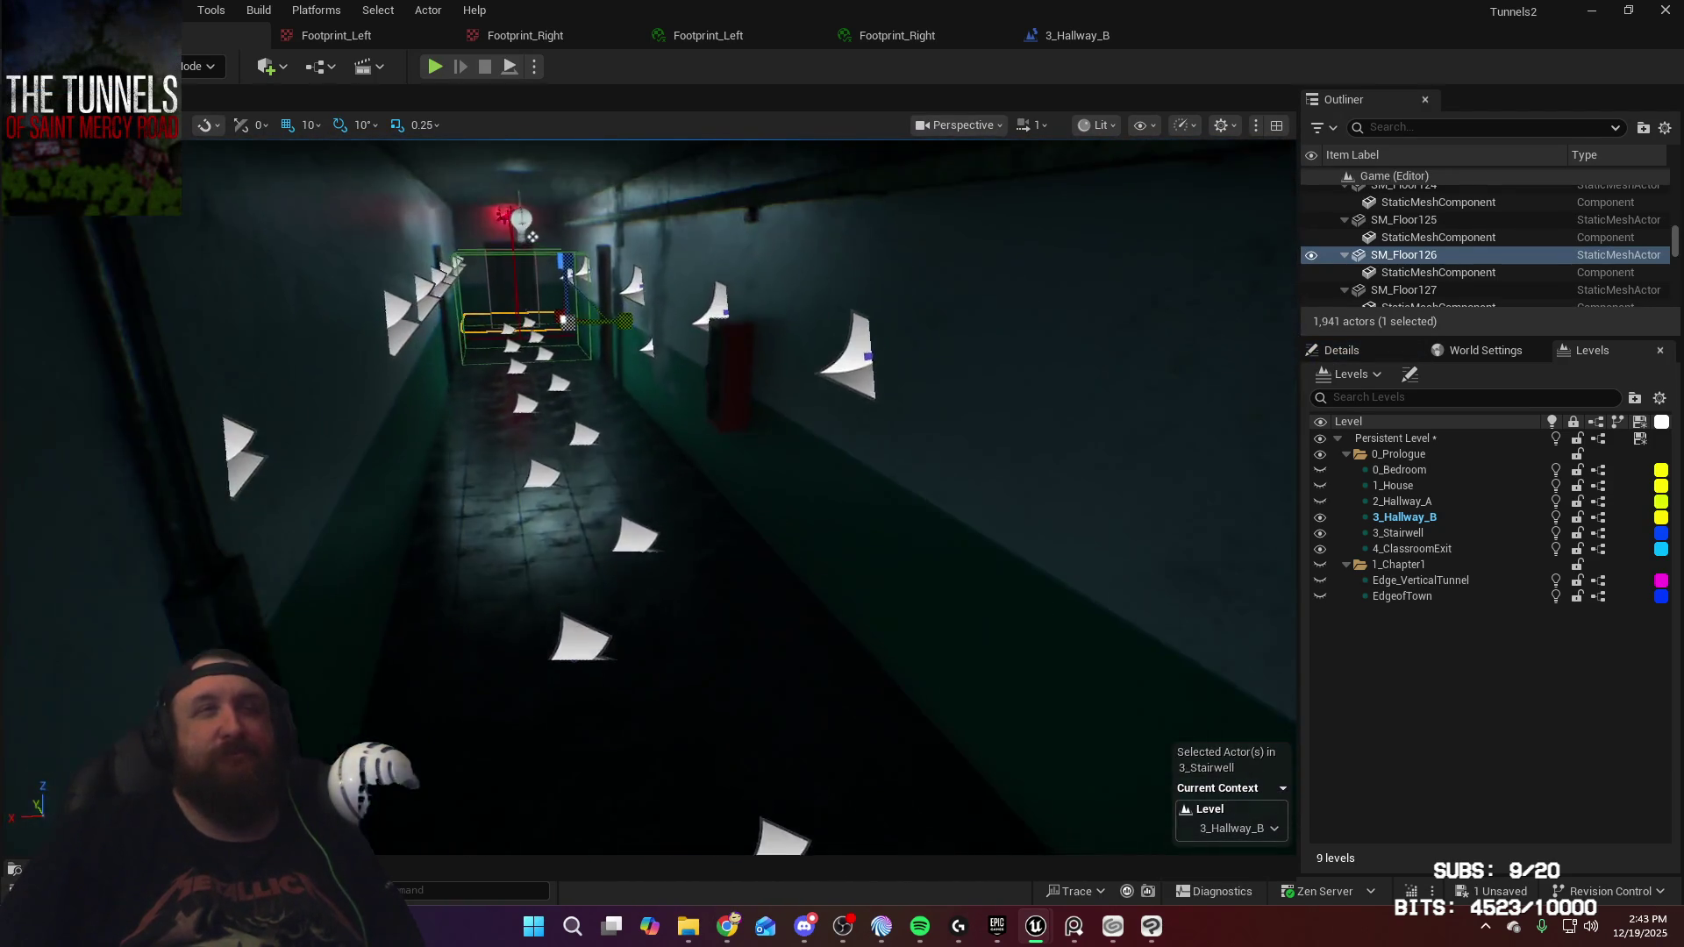
key(w)
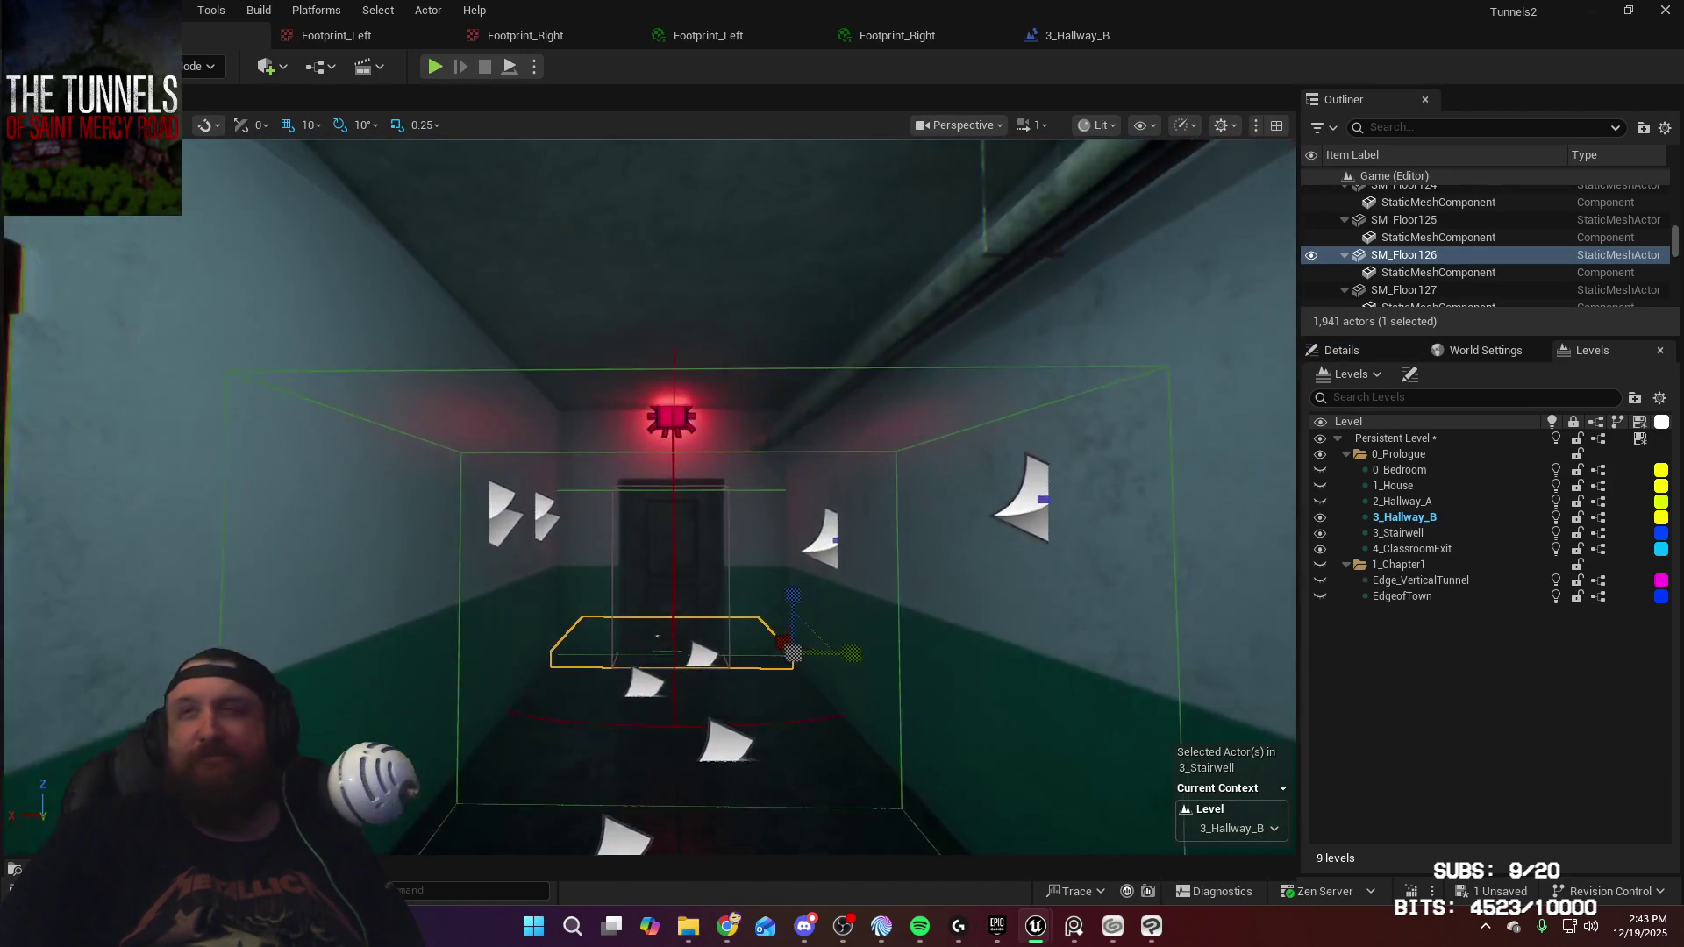
key(w)
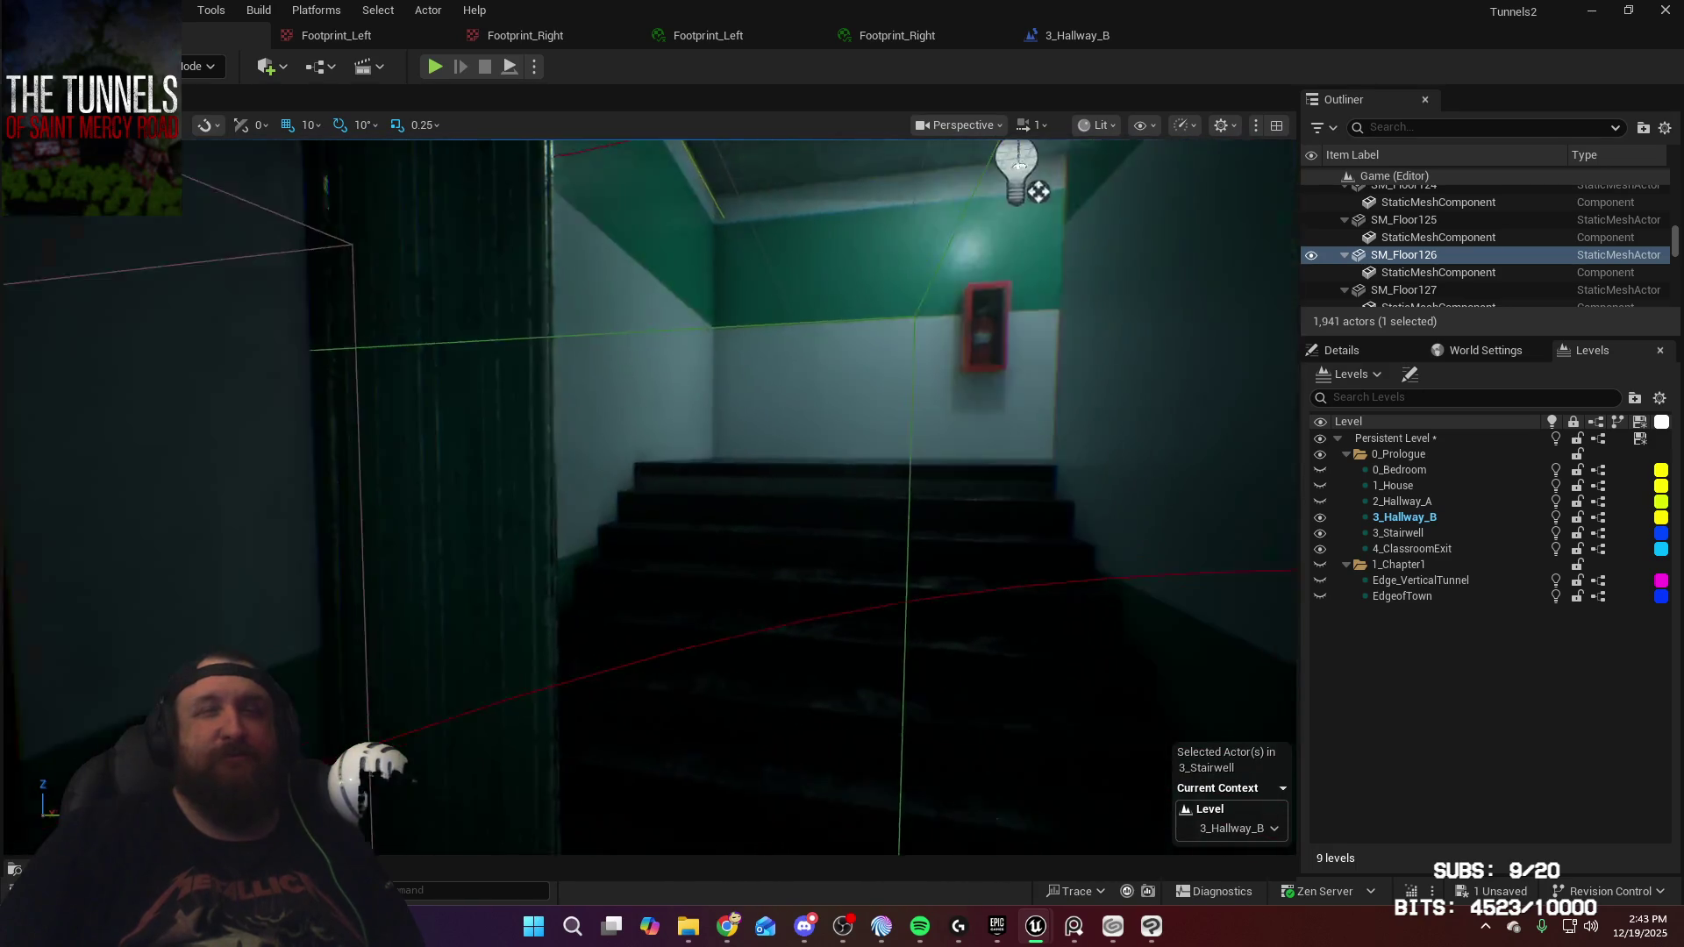
key(f)
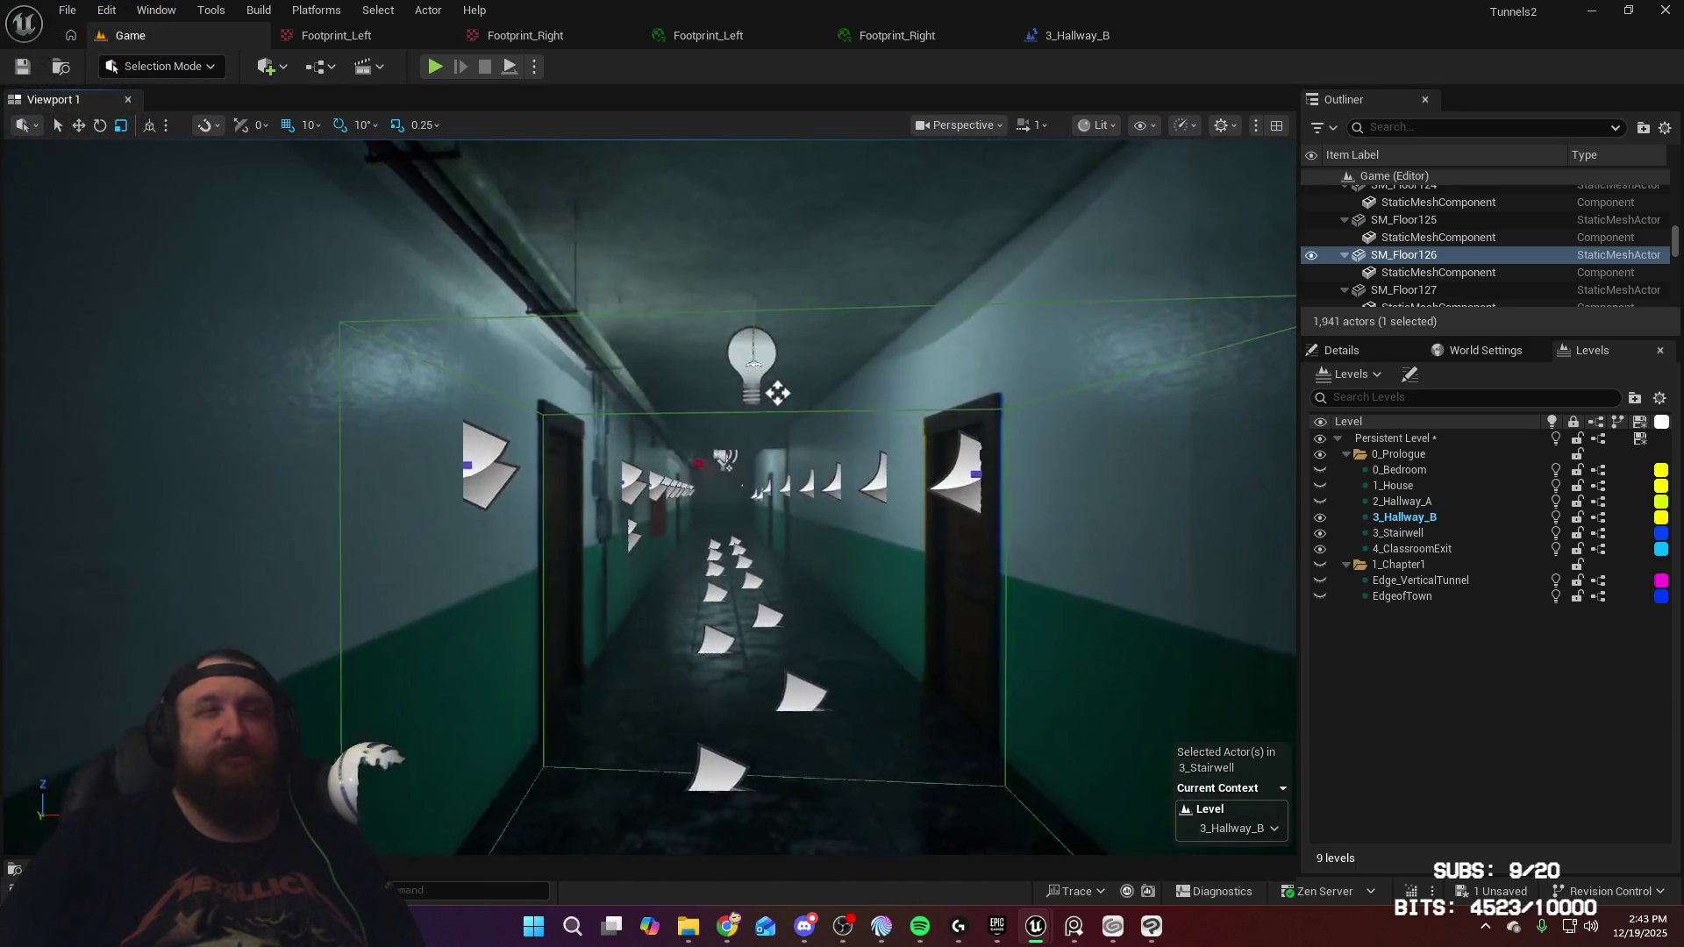
key(w)
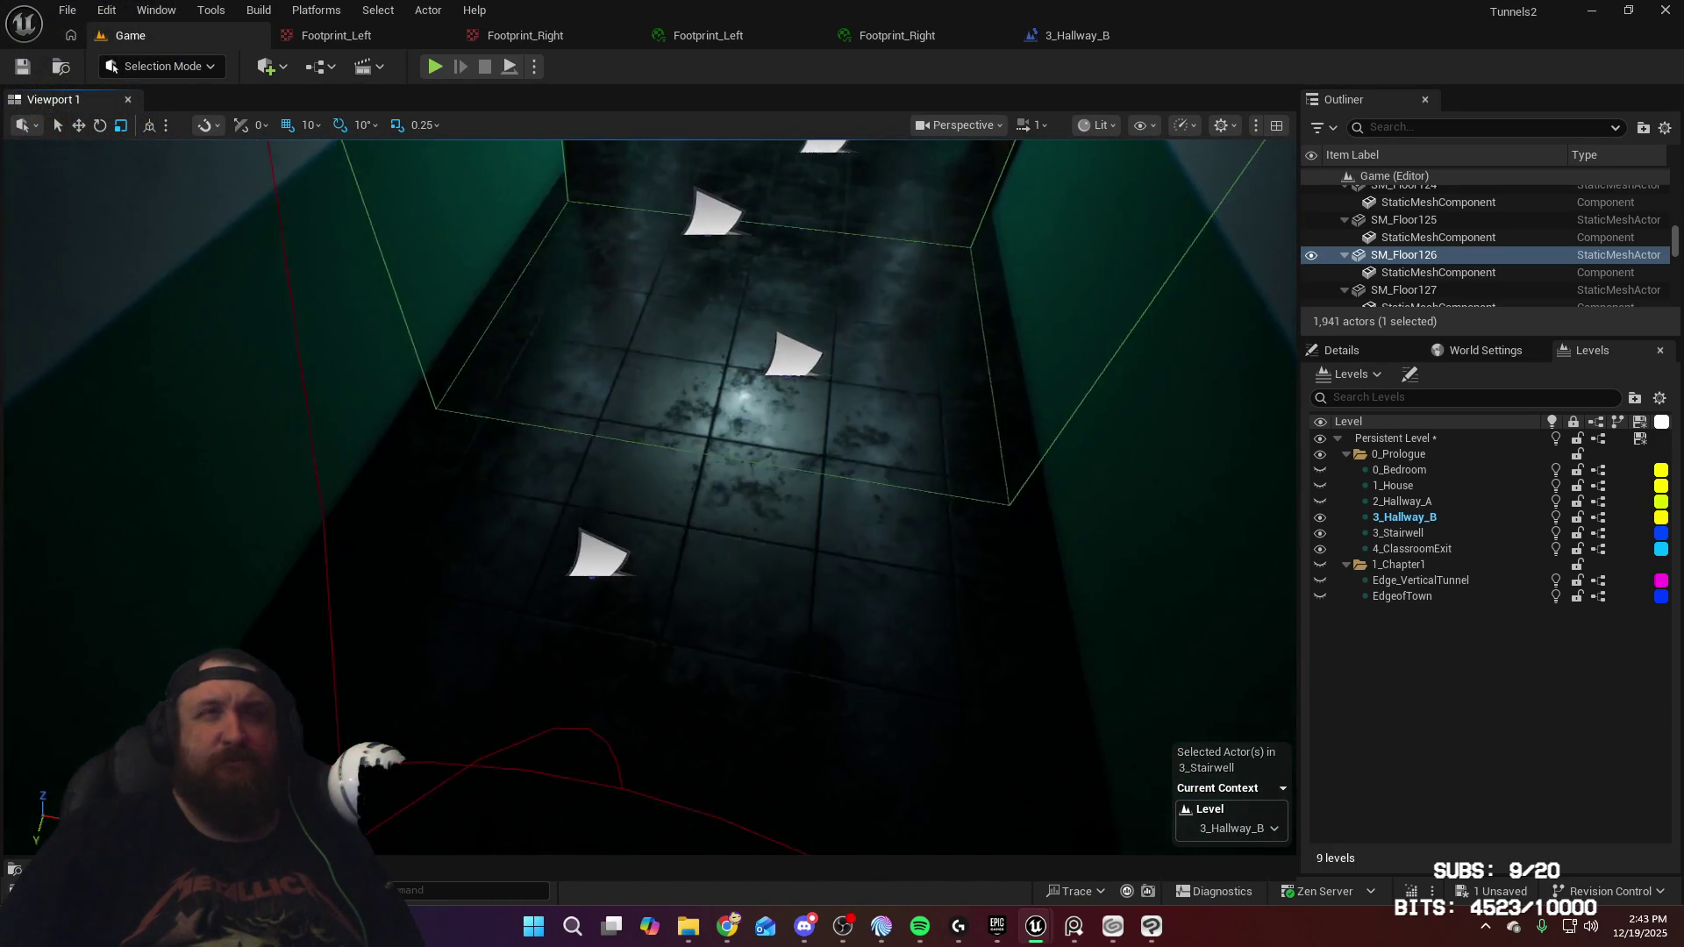
key(f)
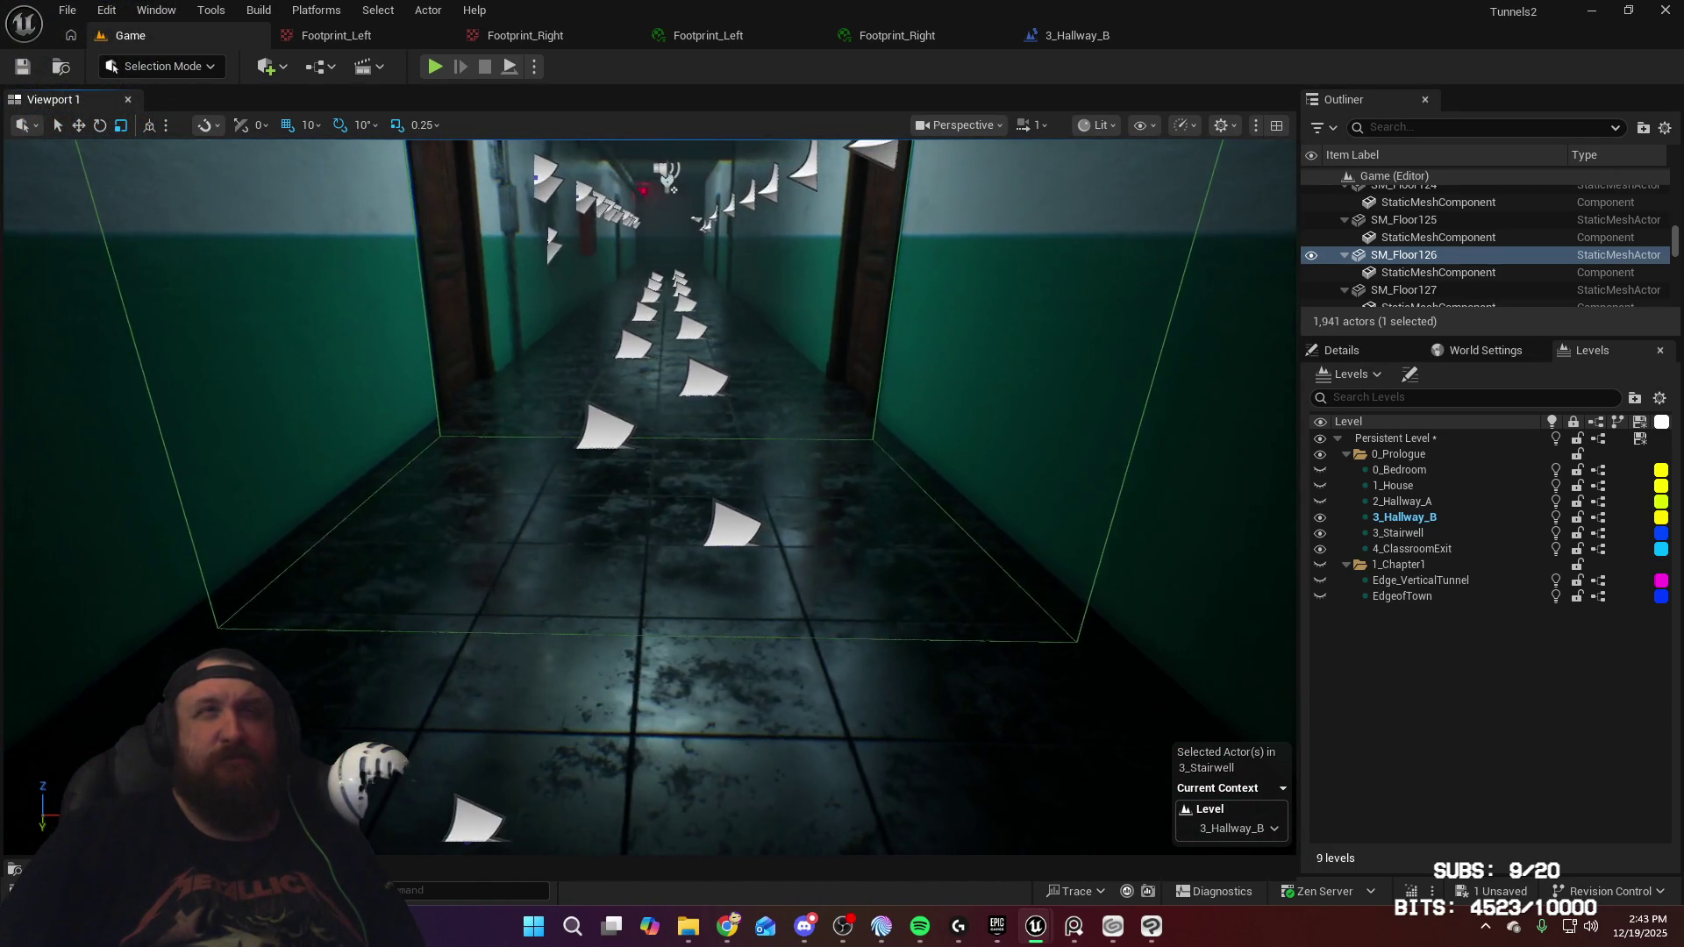
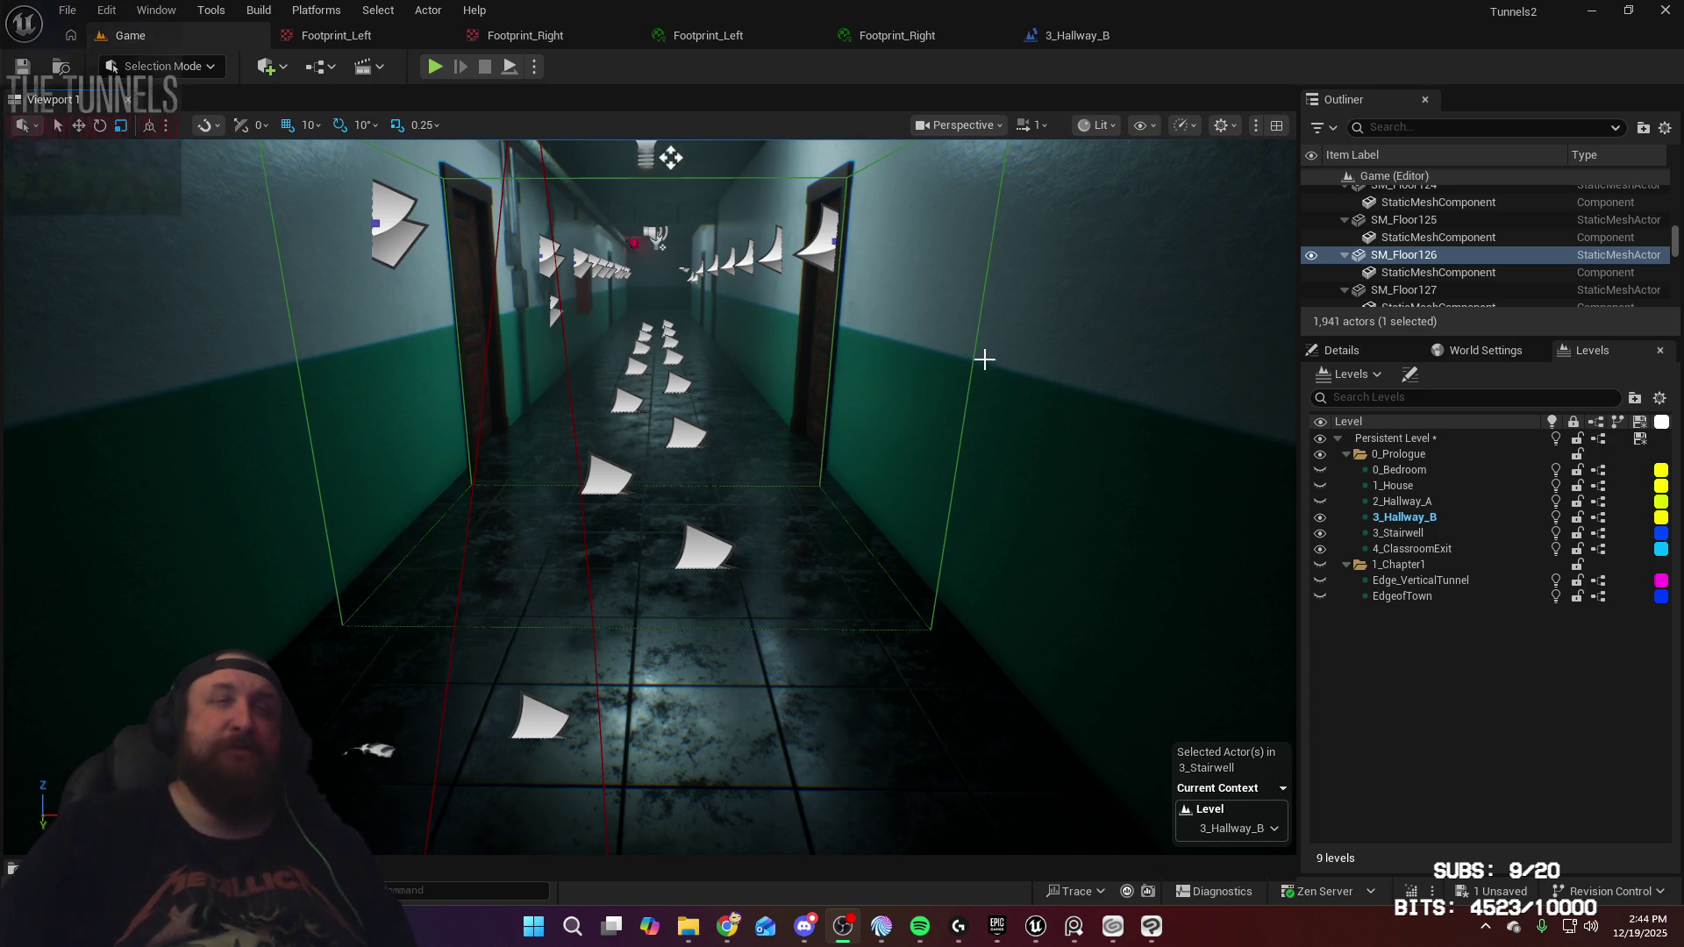
Frame floor piece SM_Floor126 and fly down the lit hallway toward the stairwell
drag(992, 349, 992, 290)
key(f)
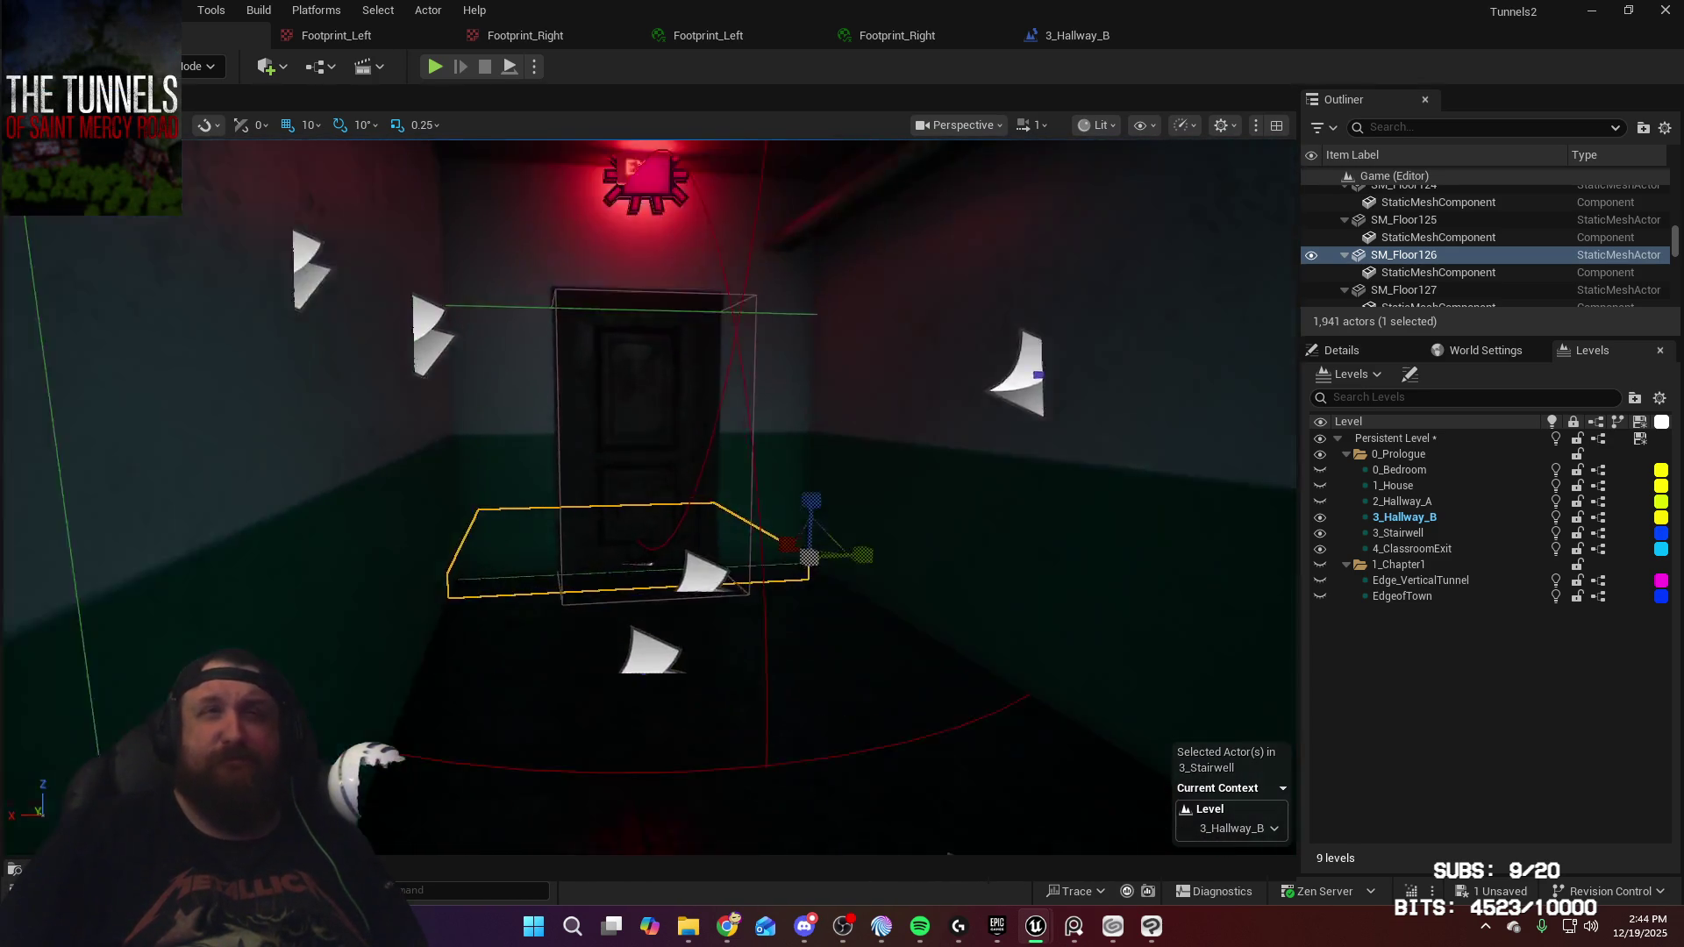
mouse_move(726, 444)
mouse_down()
mouse_move(746, 429)
mouse_move(655, 425)
mouse_up()
drag(613, 271, 613, 271)
drag(653, 429, 709, 282)
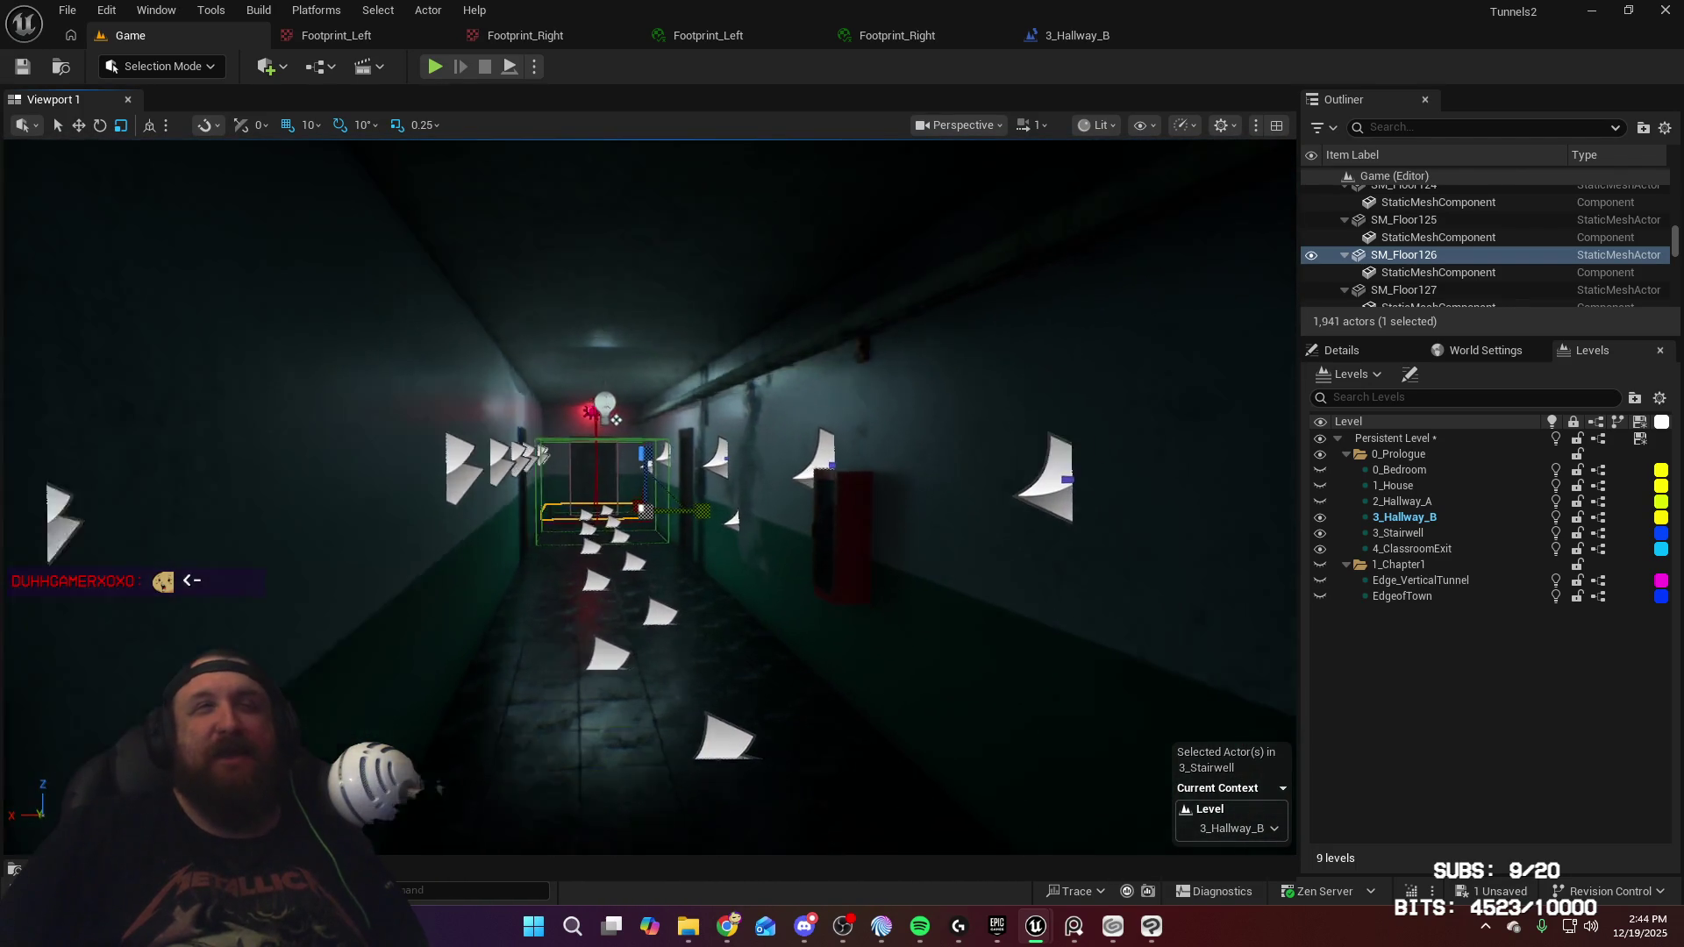
Fly through the hallway door up the stairwell, then switch to the footprint image results
key(w)
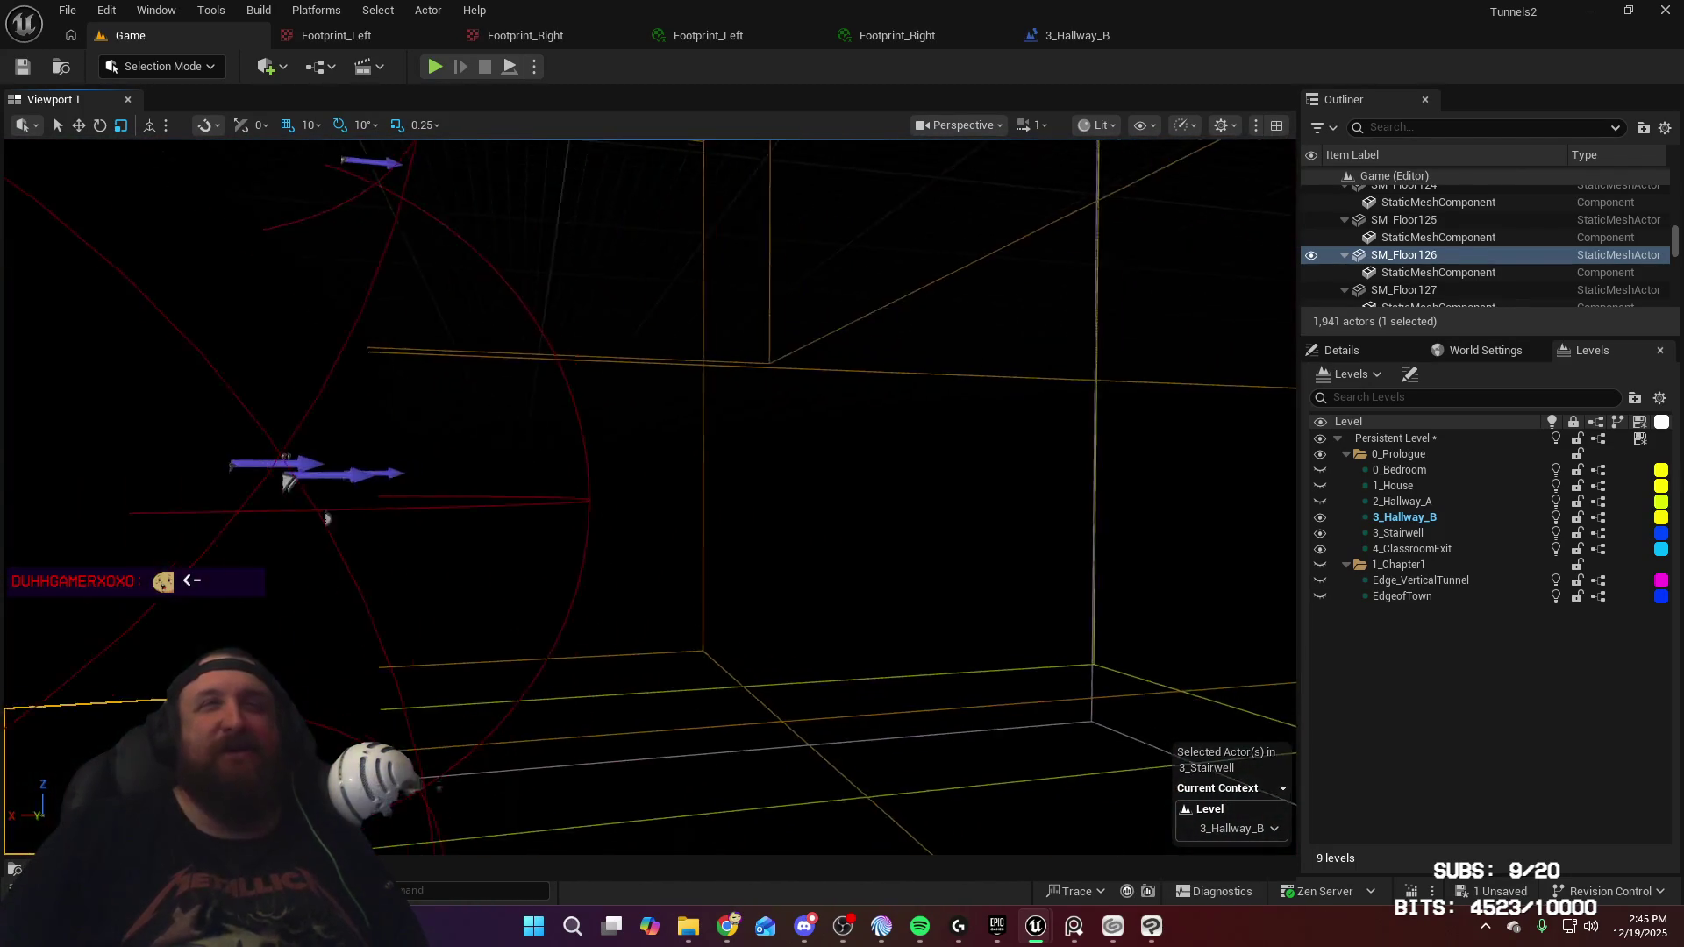
key(s)
key(w)
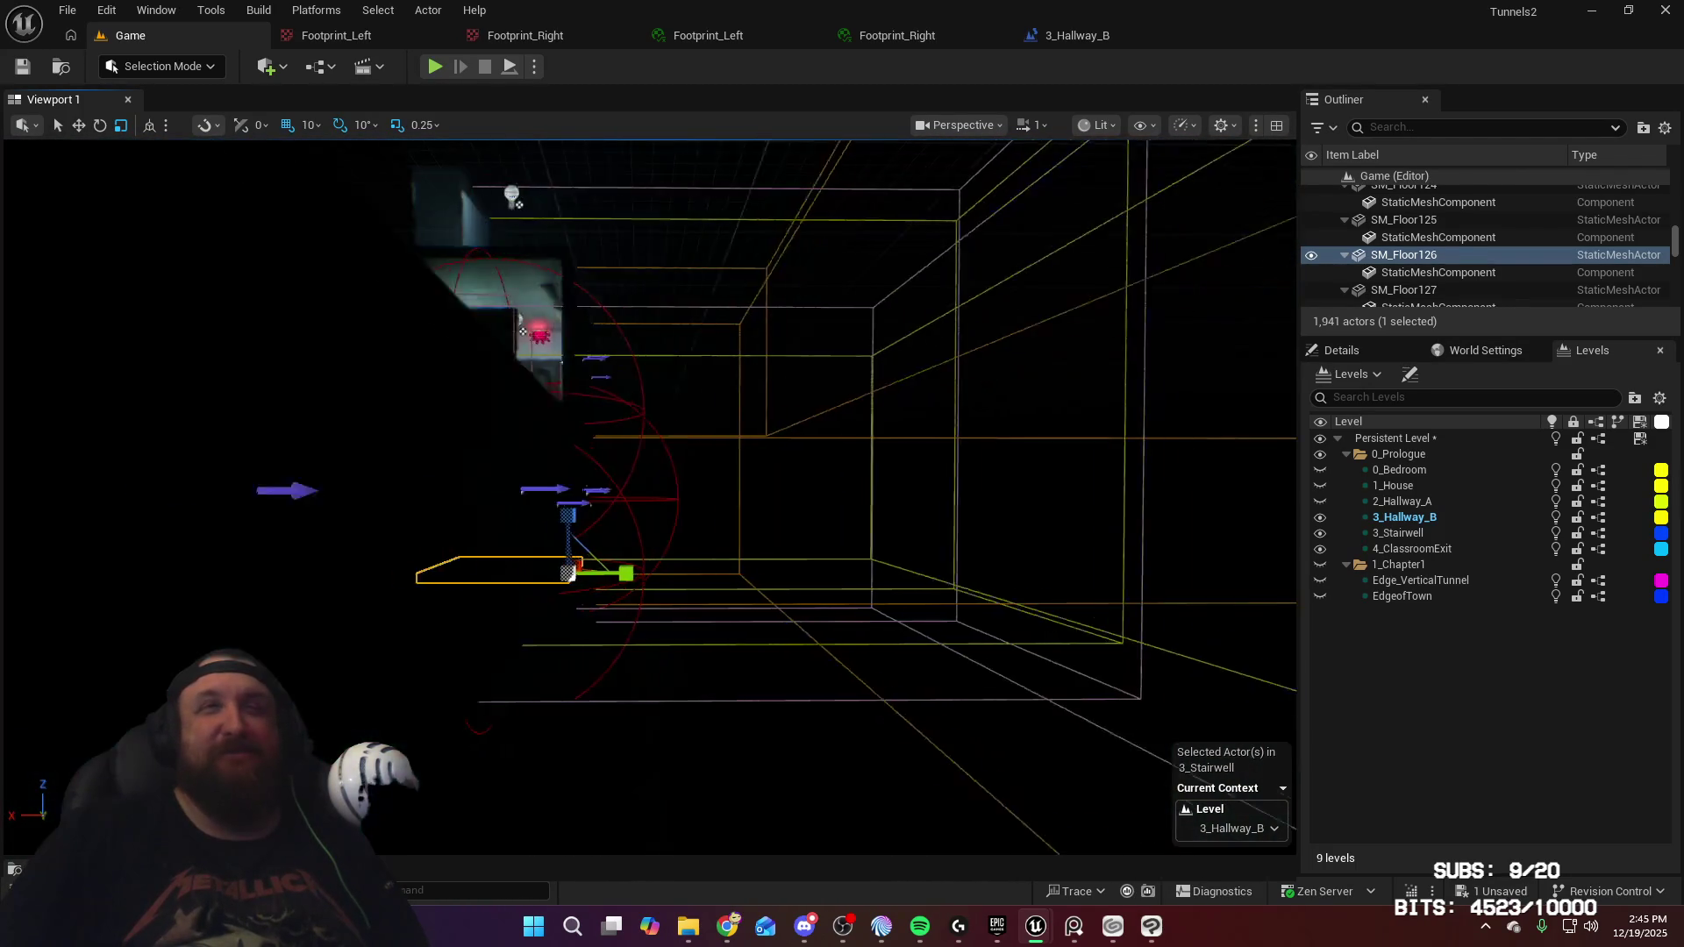
key(s)
key(w)
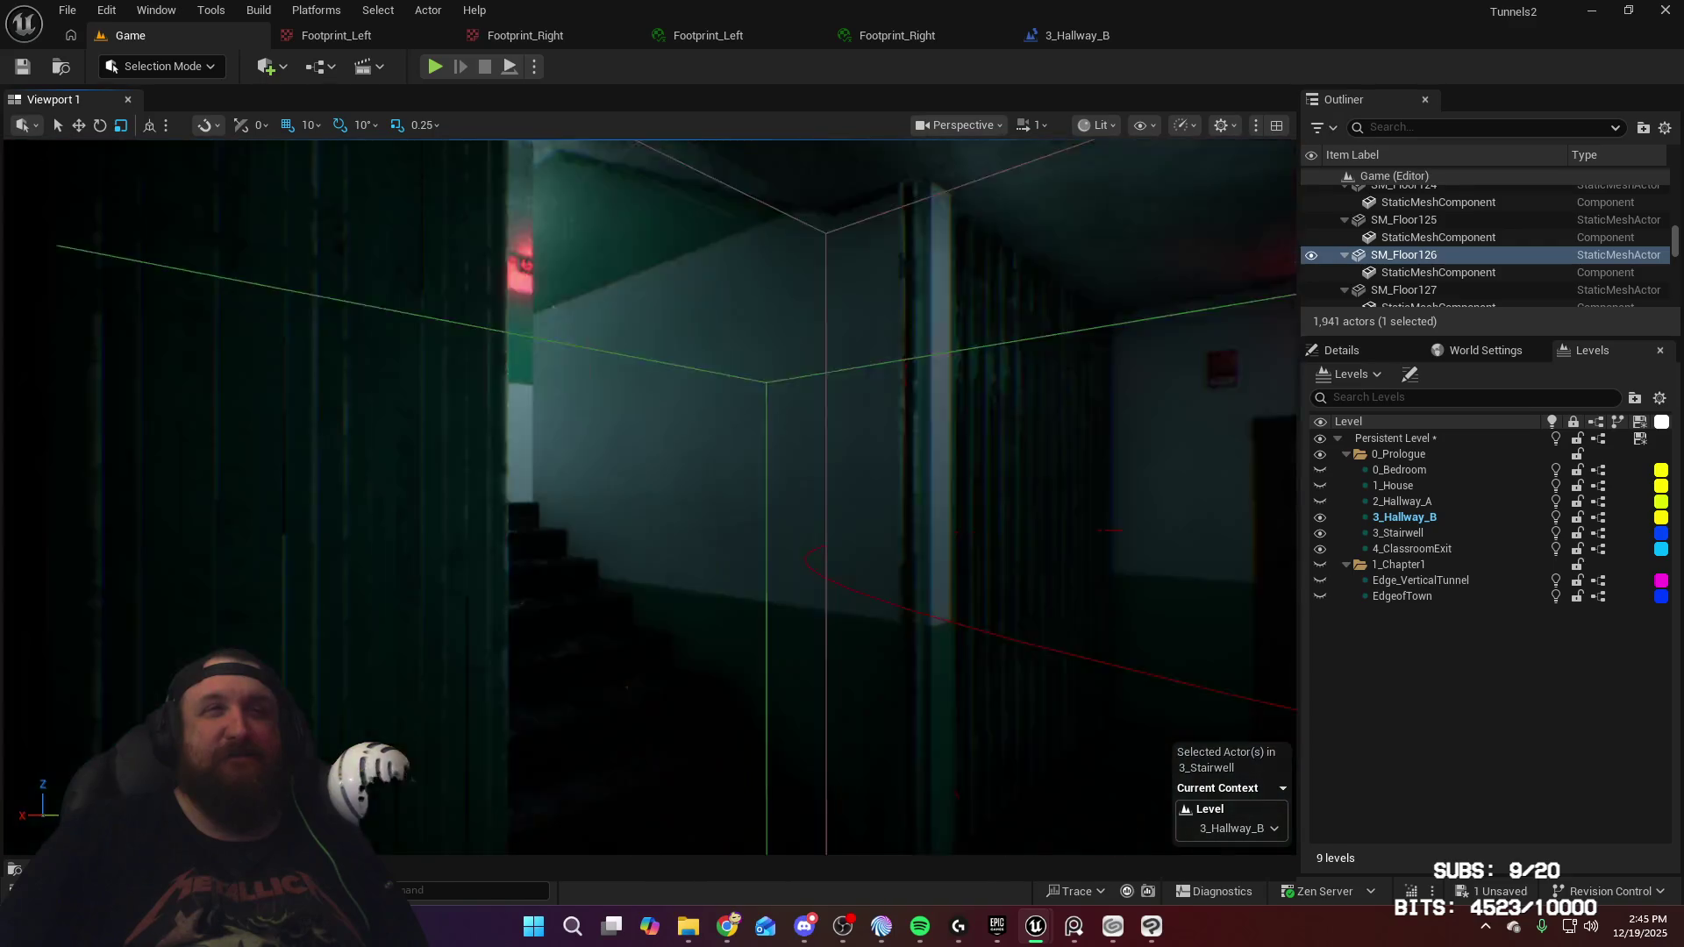
key(w)
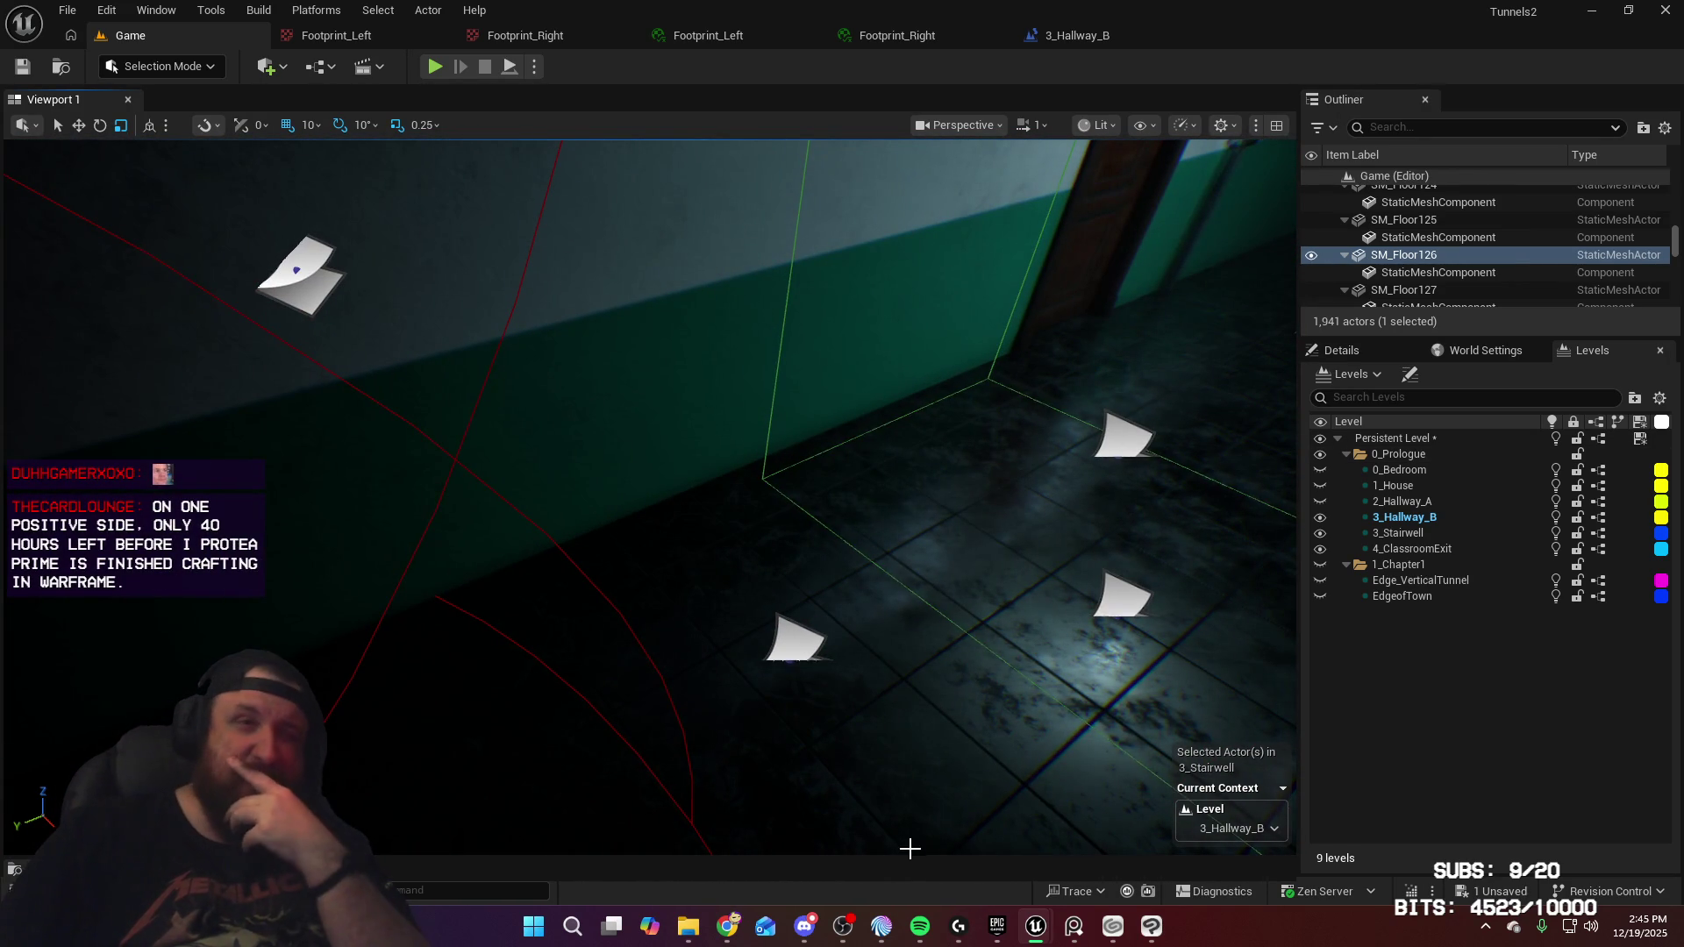
mouse_move(728, 932)
click(820, 829)
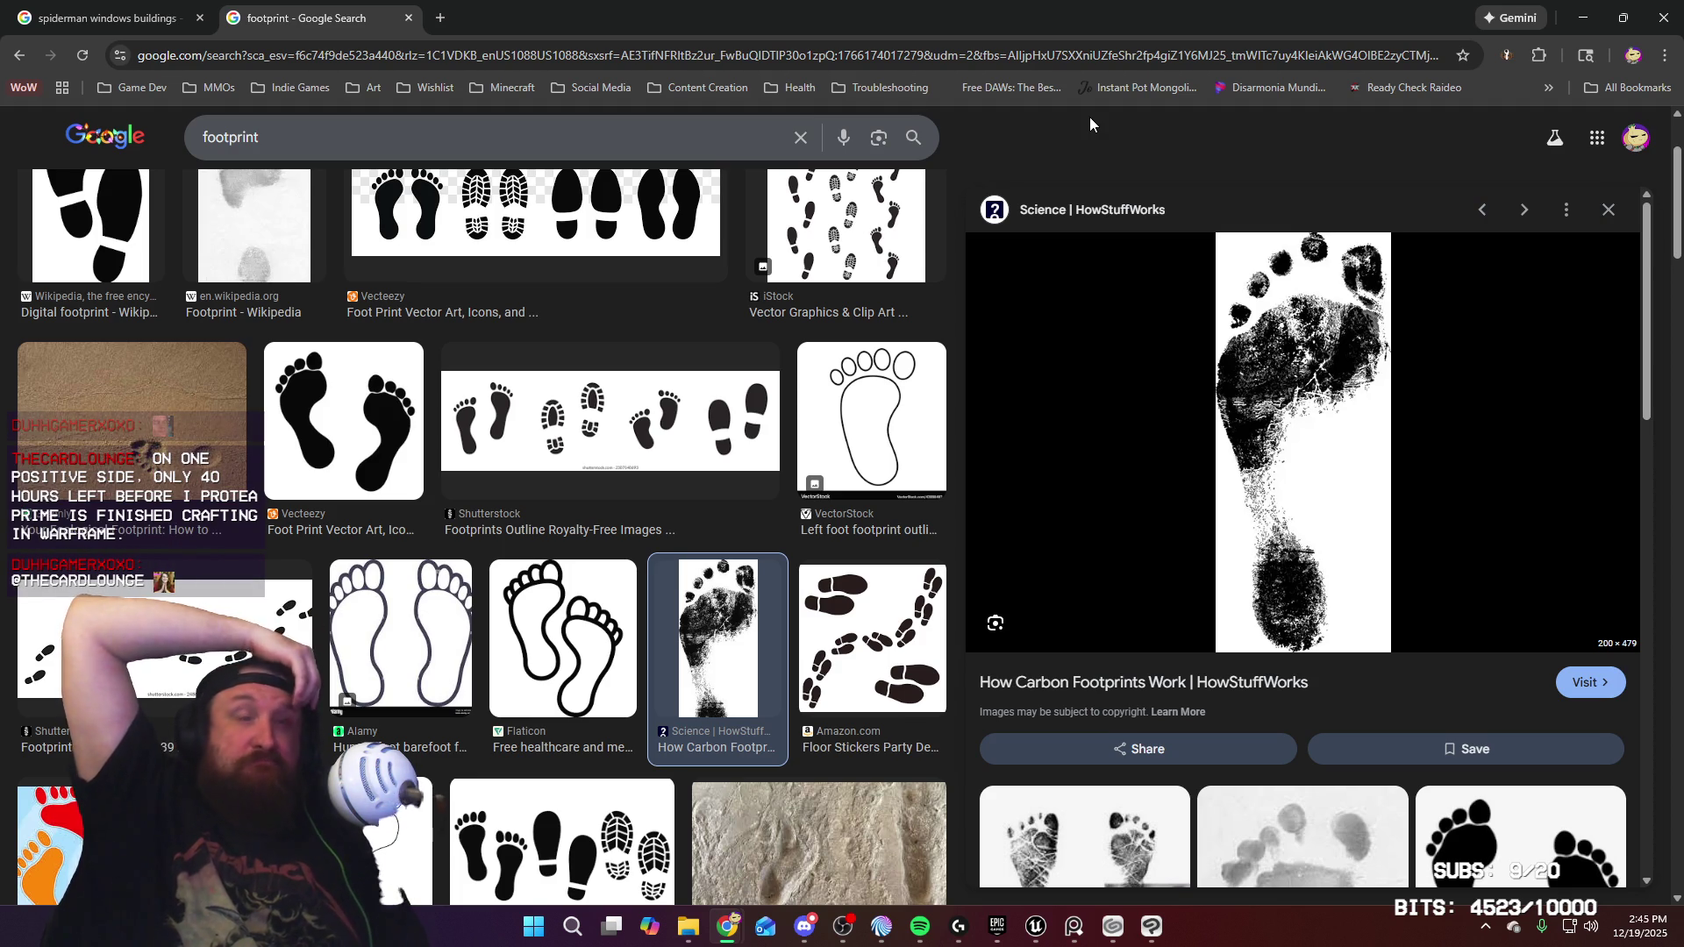
Go to the freesound.org website from the browser's address bar
click(662, 55)
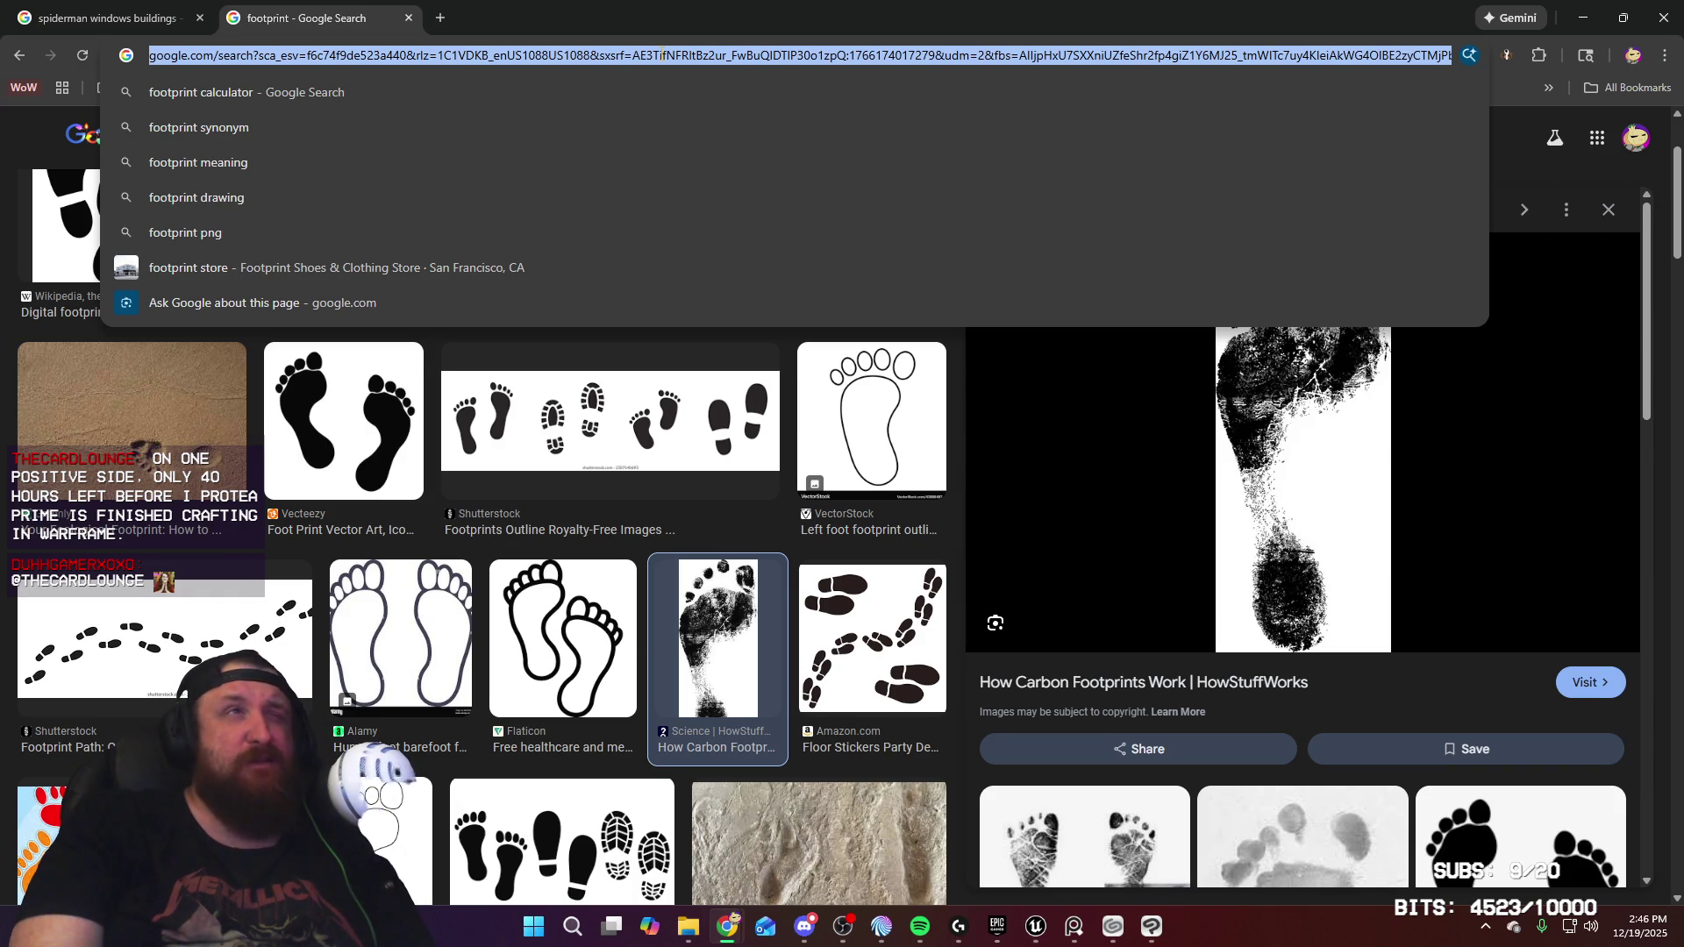
text(frea)
text(e)
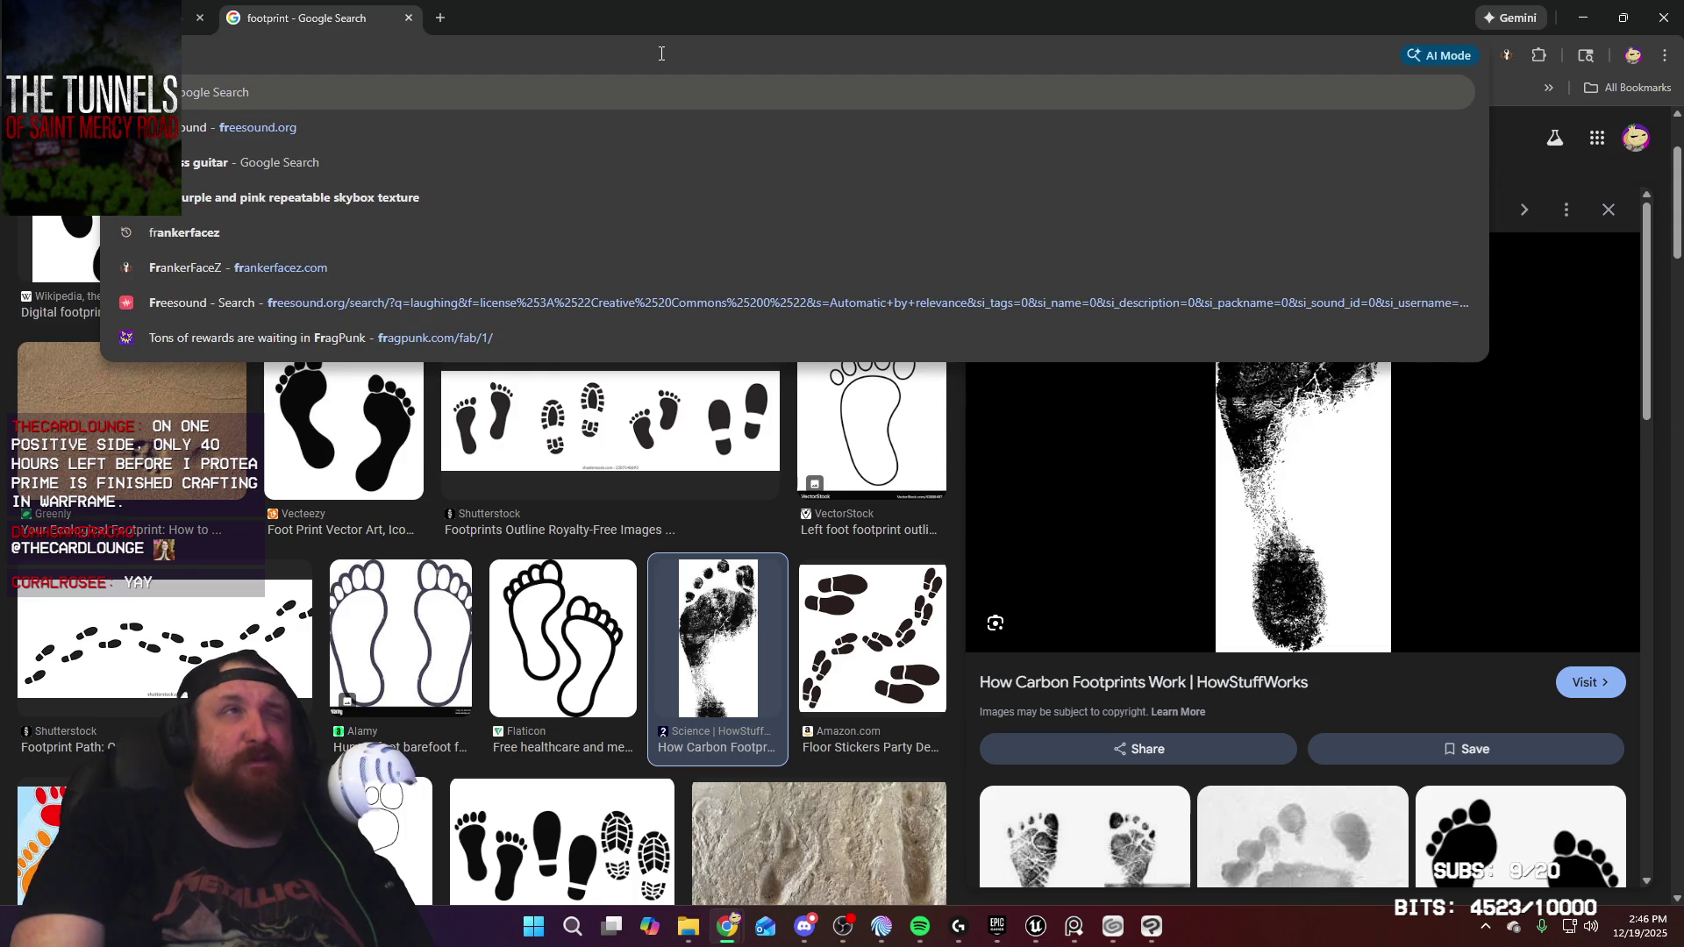
key(Return)
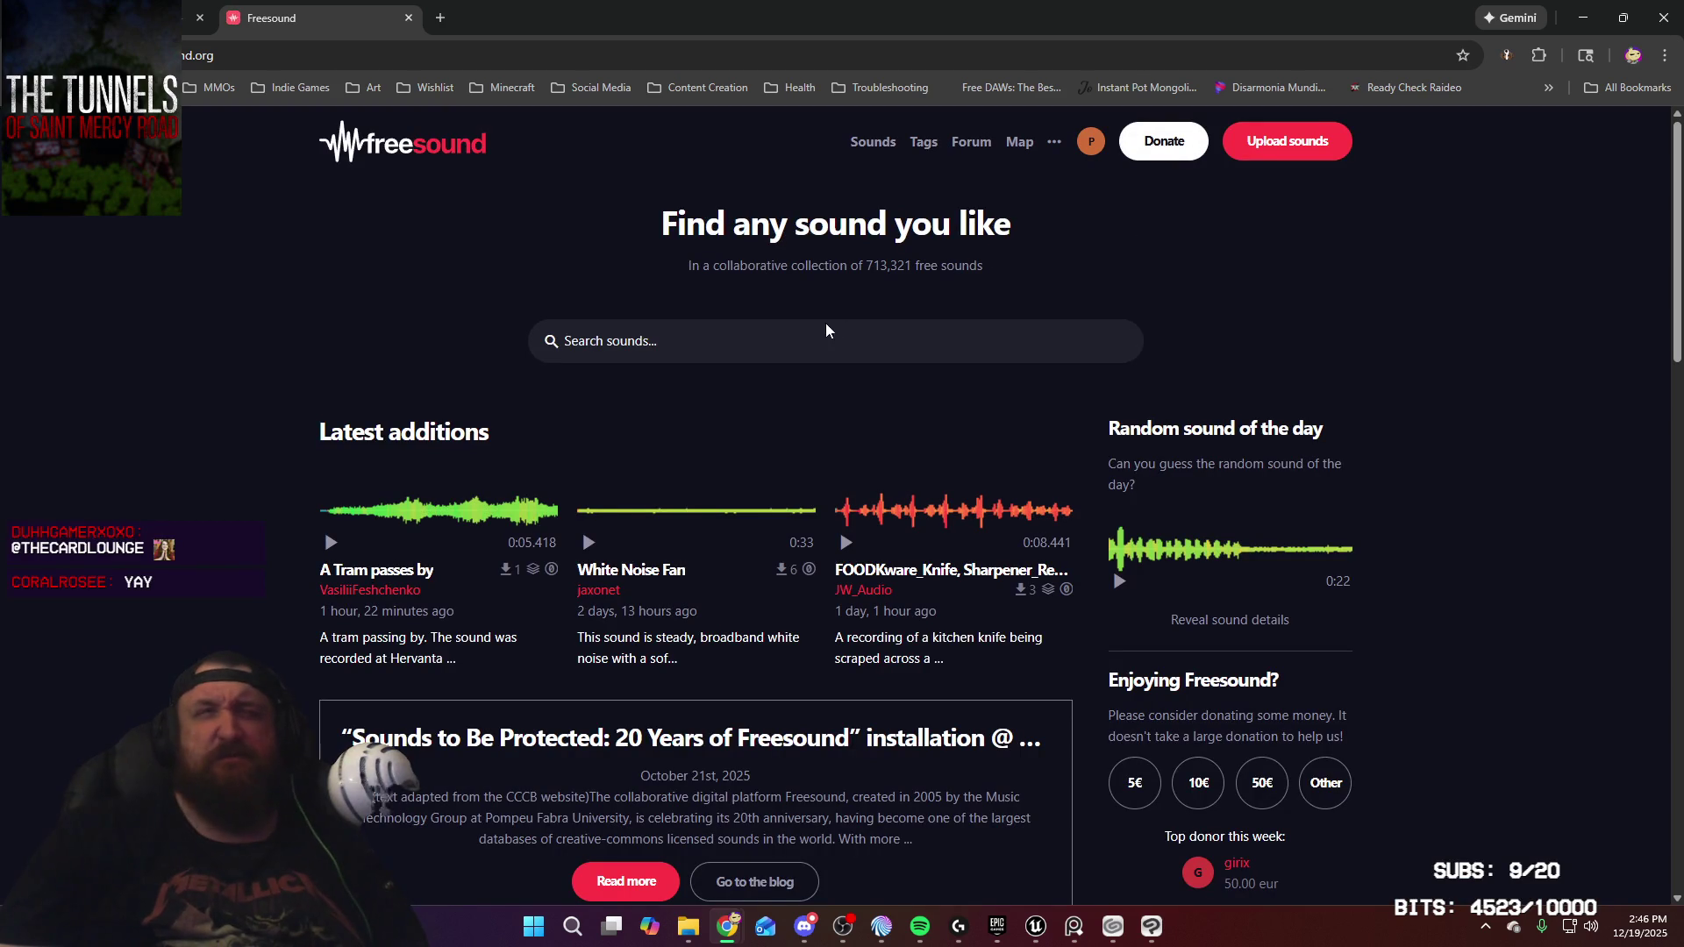
Search Freesound for 'wet footstep' and filter the results to the Creative Commons 0 licence
click(815, 343)
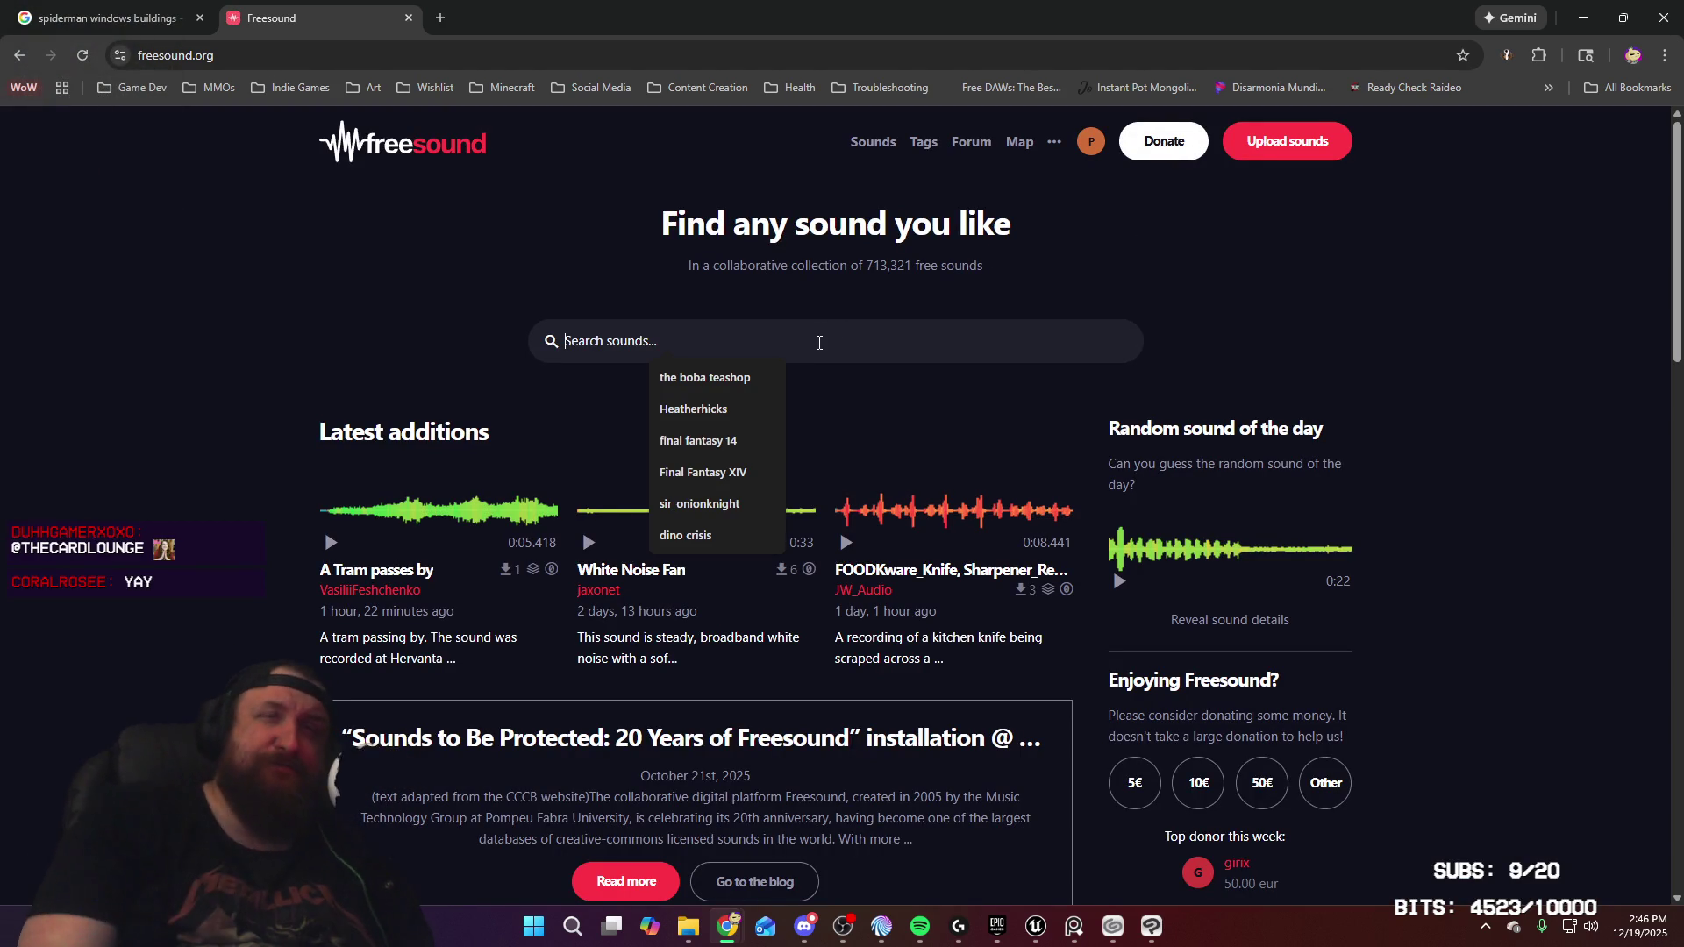
text(wet )
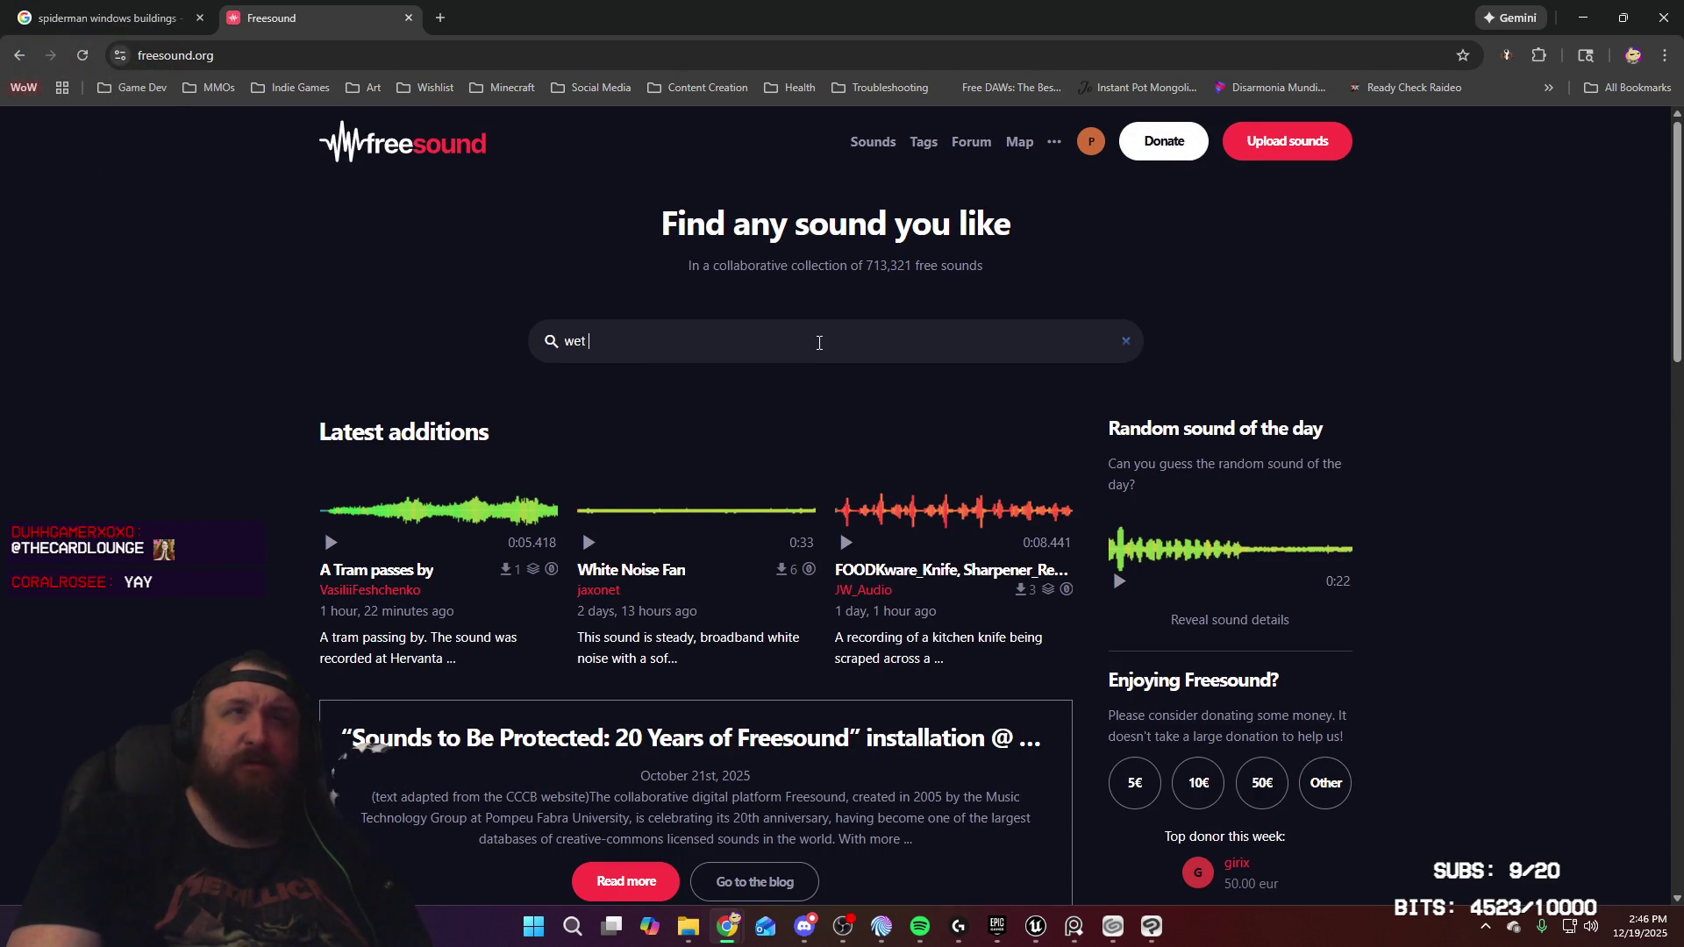
text(footprint)
key(Return)
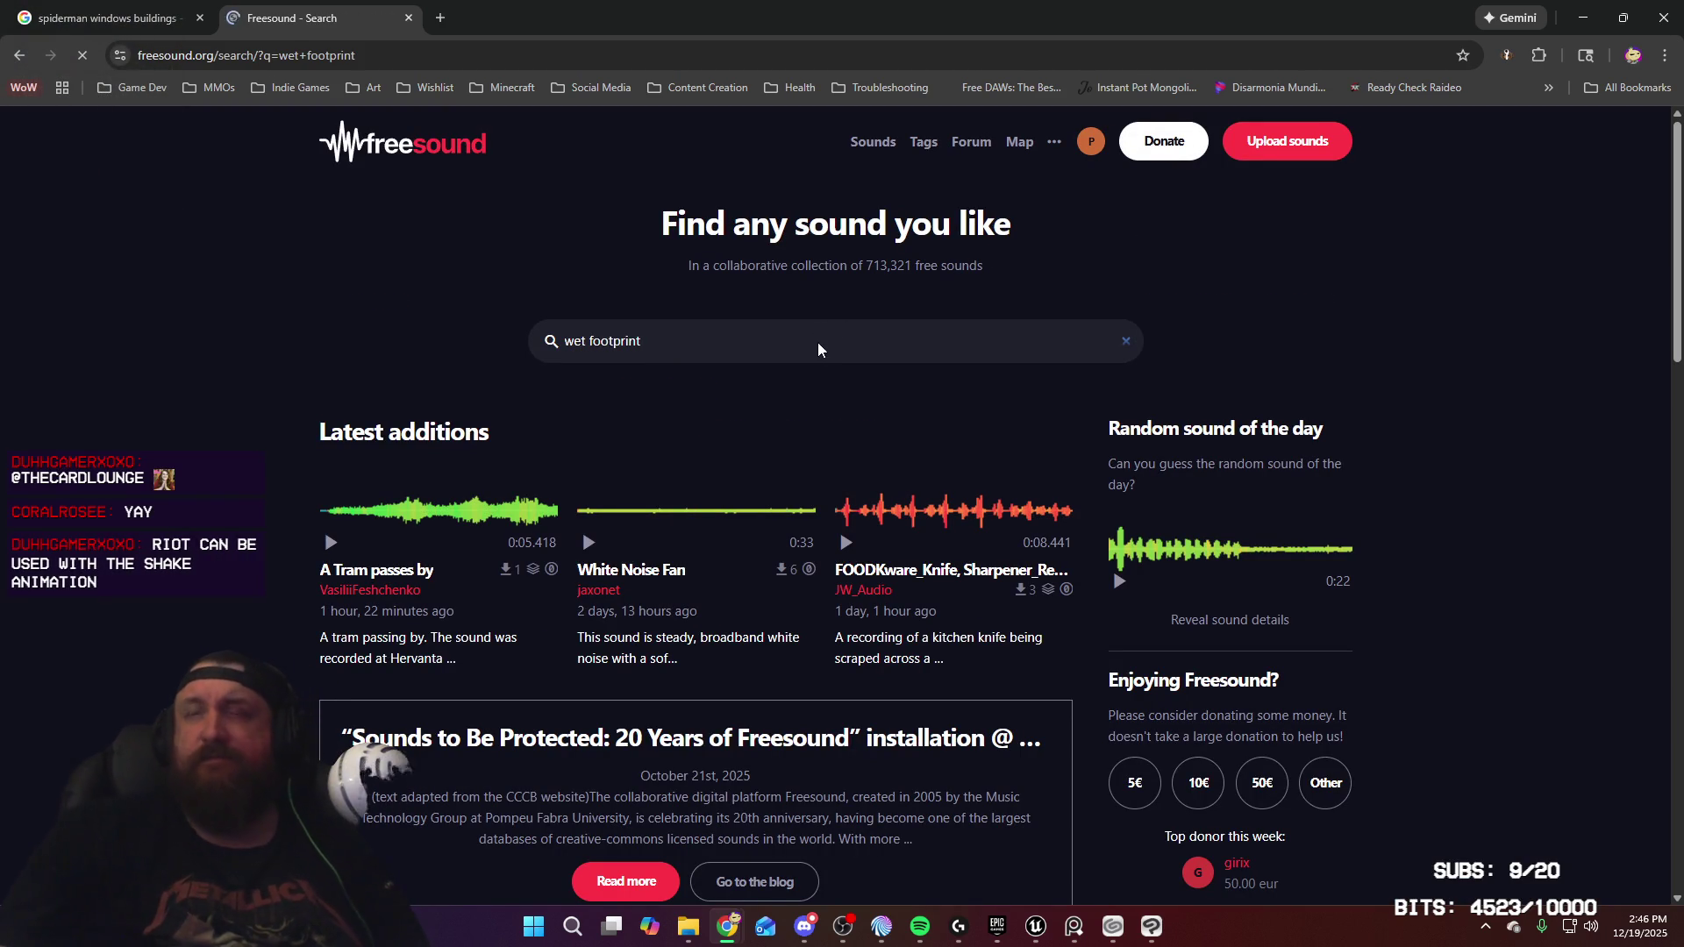
click(973, 219)
key(BackSpace)
key(BackSpace)
key(BackSpace)
key(BackSpace)
text(step)
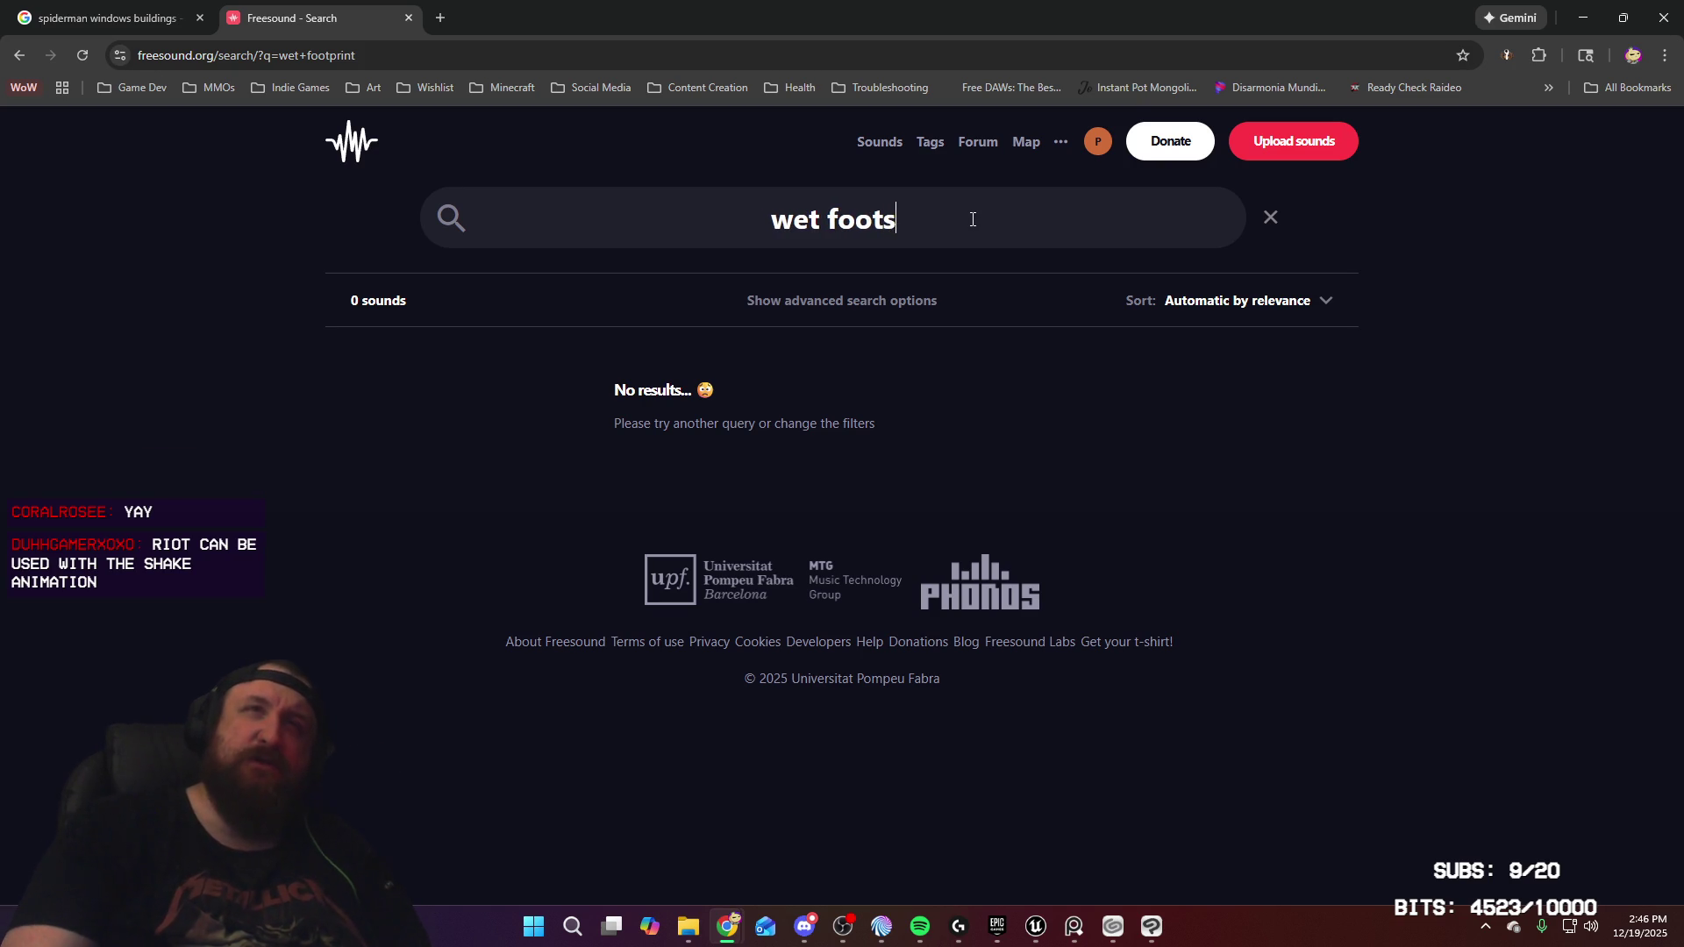
key(Return)
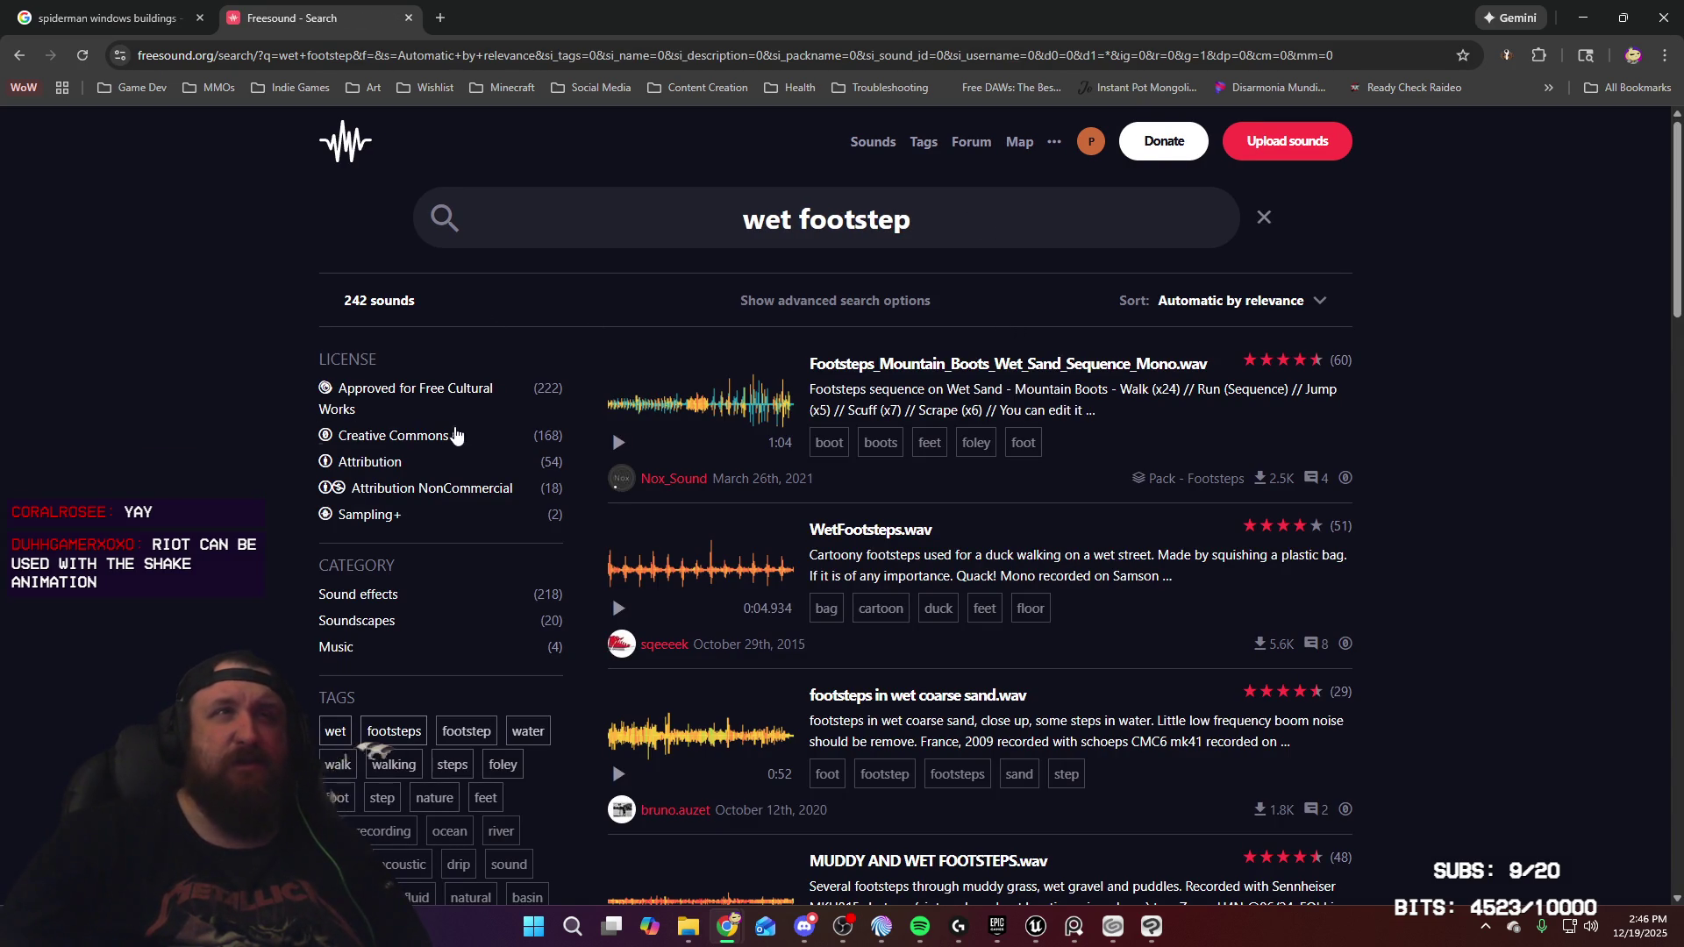
click(449, 436)
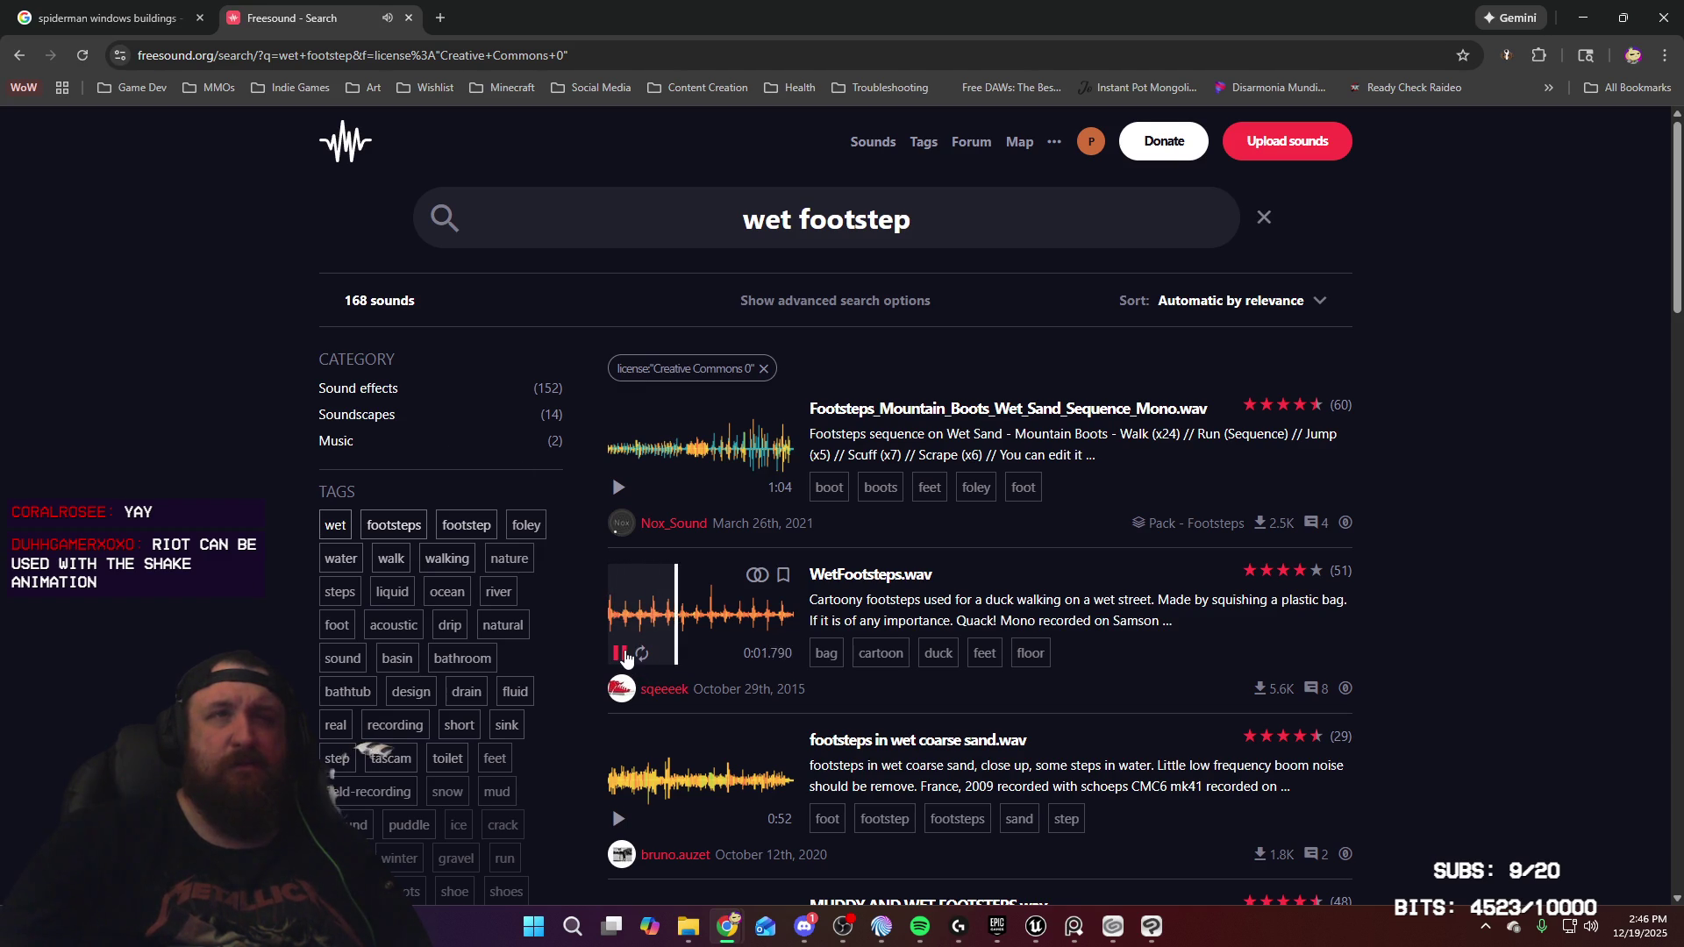
Pause the background music and preview the MUDDY AND WET FOOTSTEPS and Foot squish clips
scroll(706, 640, down, 1)
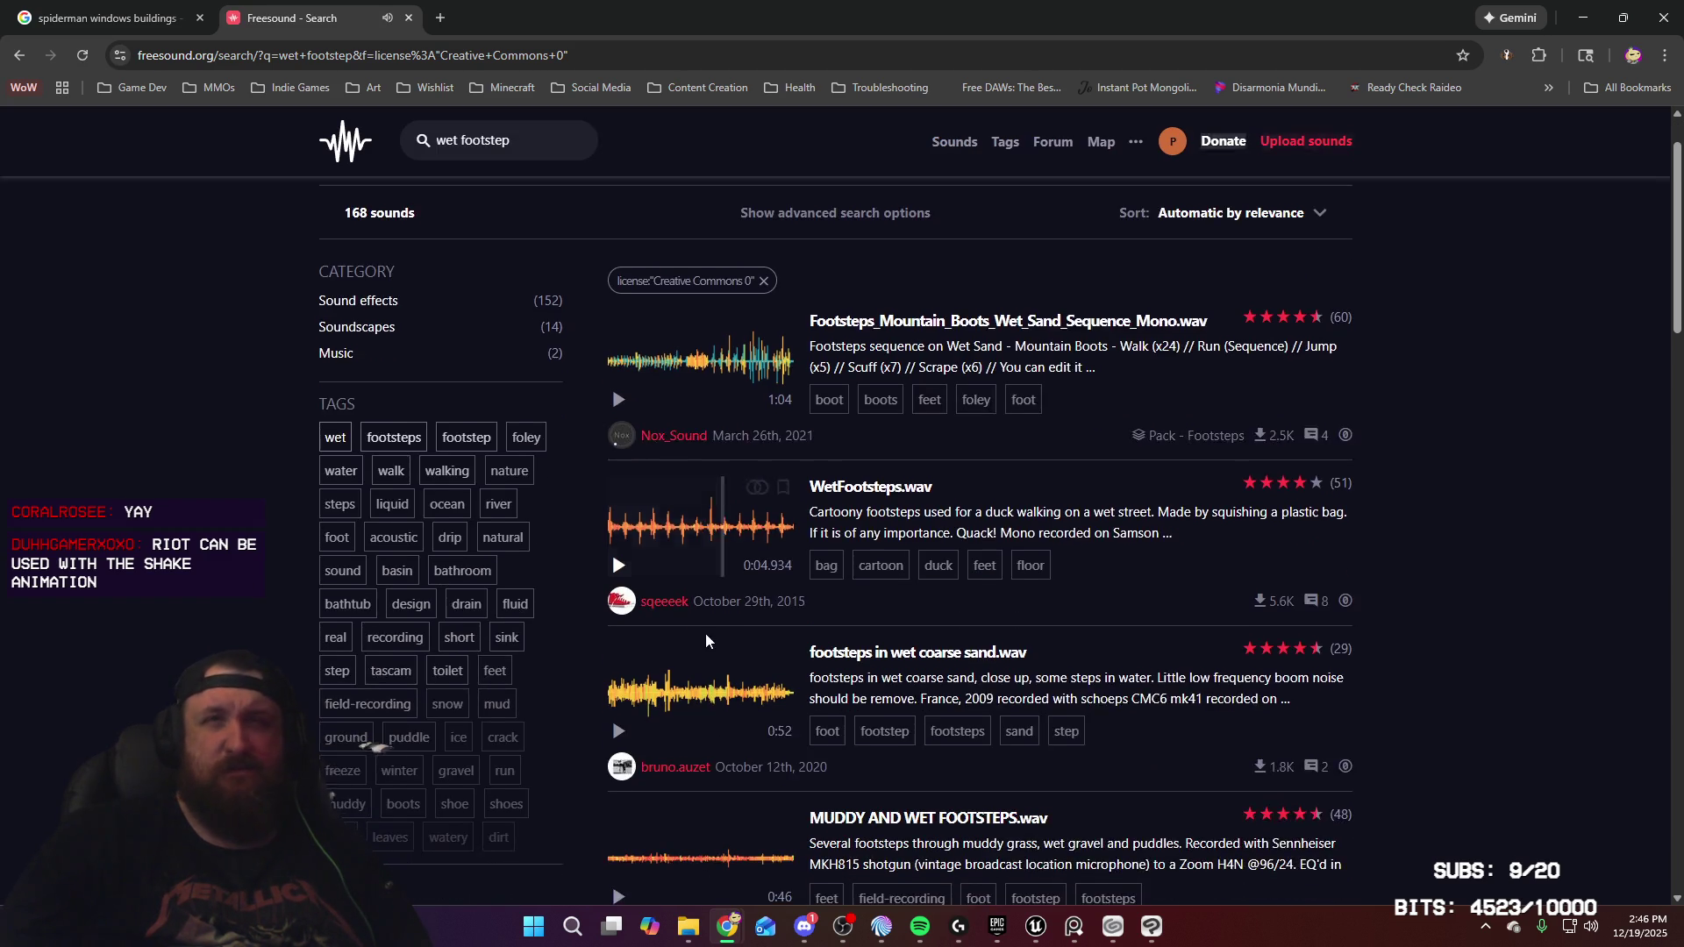
scroll(706, 640, down, 3)
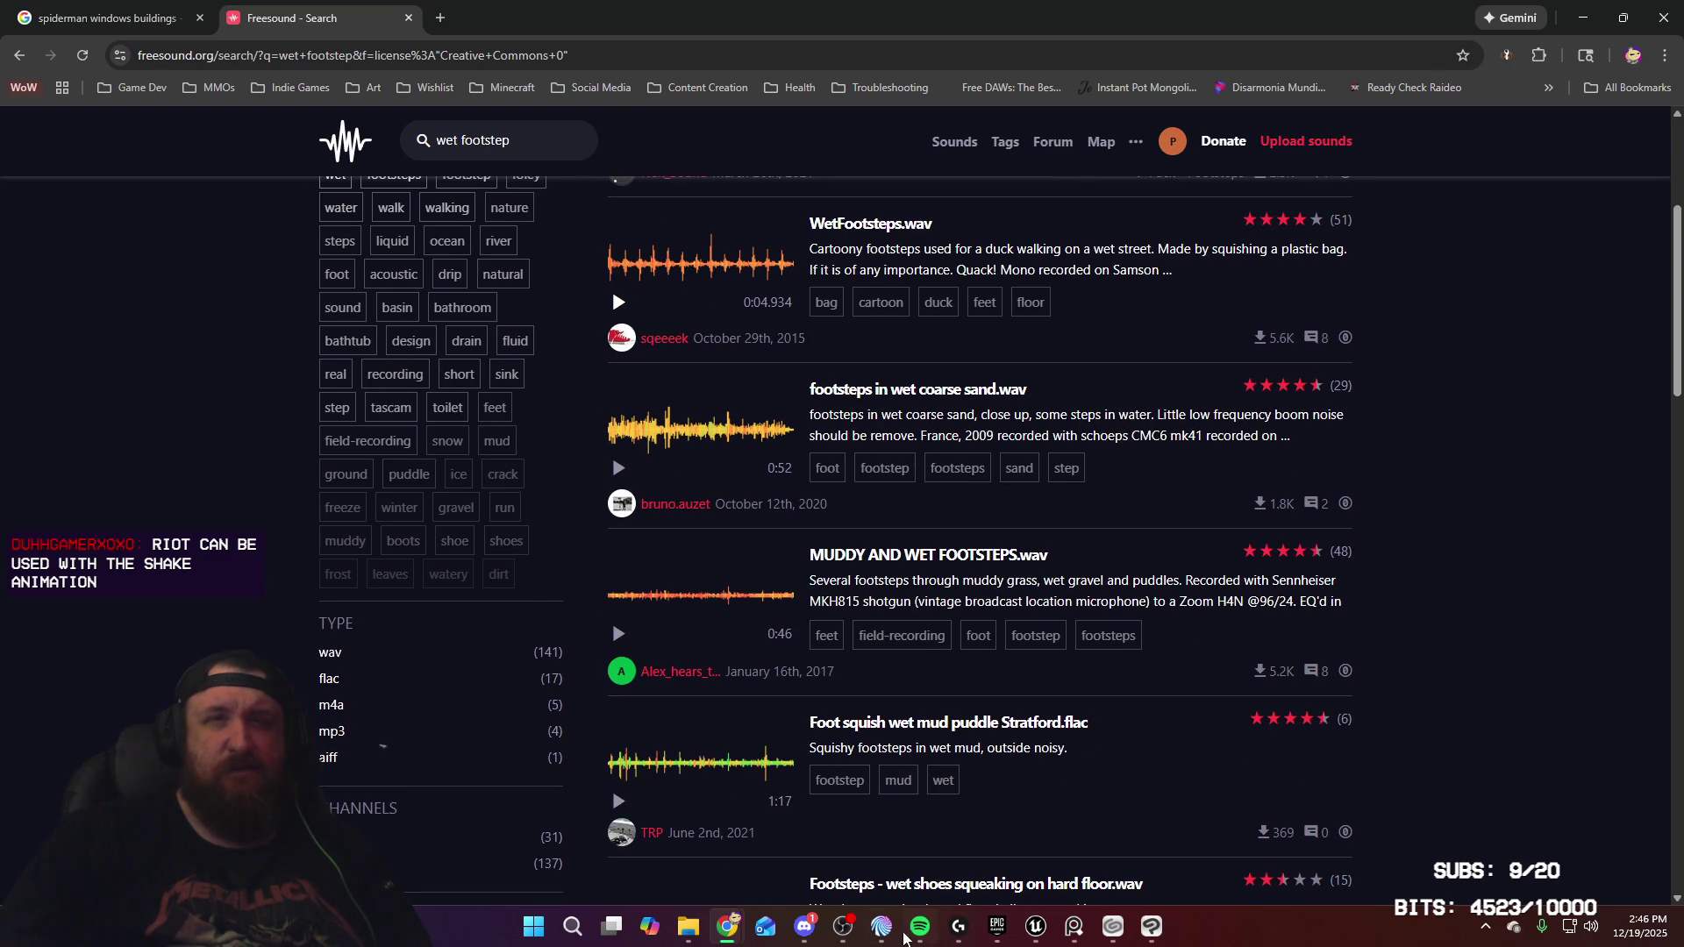
mouse_move(921, 927)
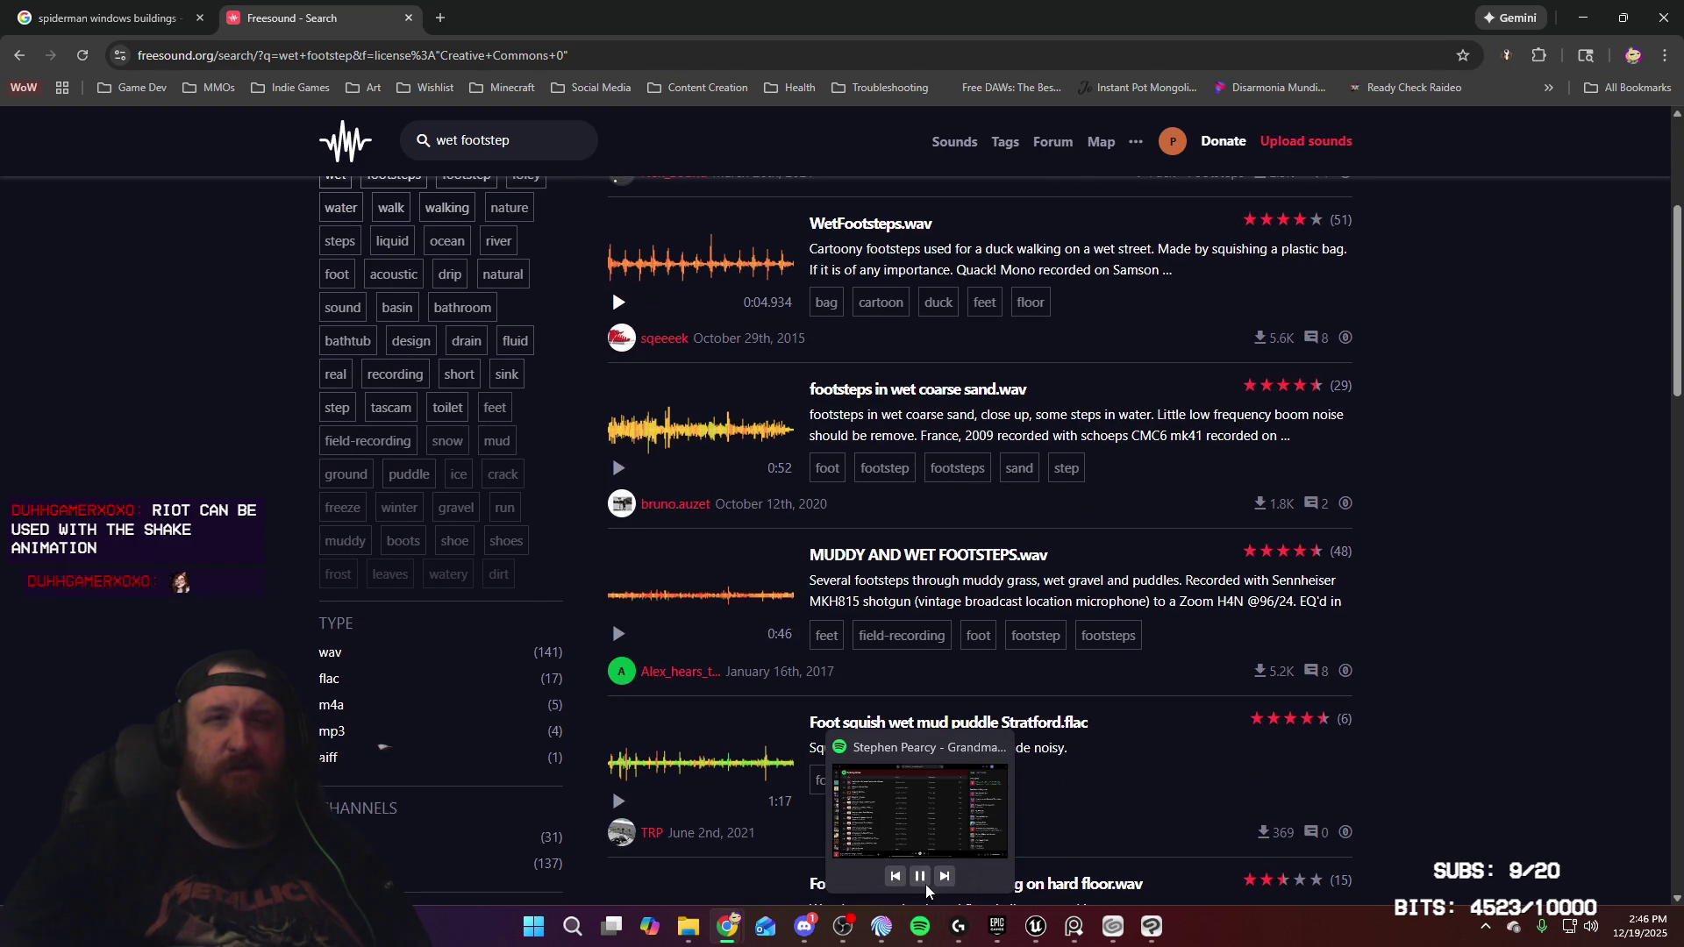
click(920, 876)
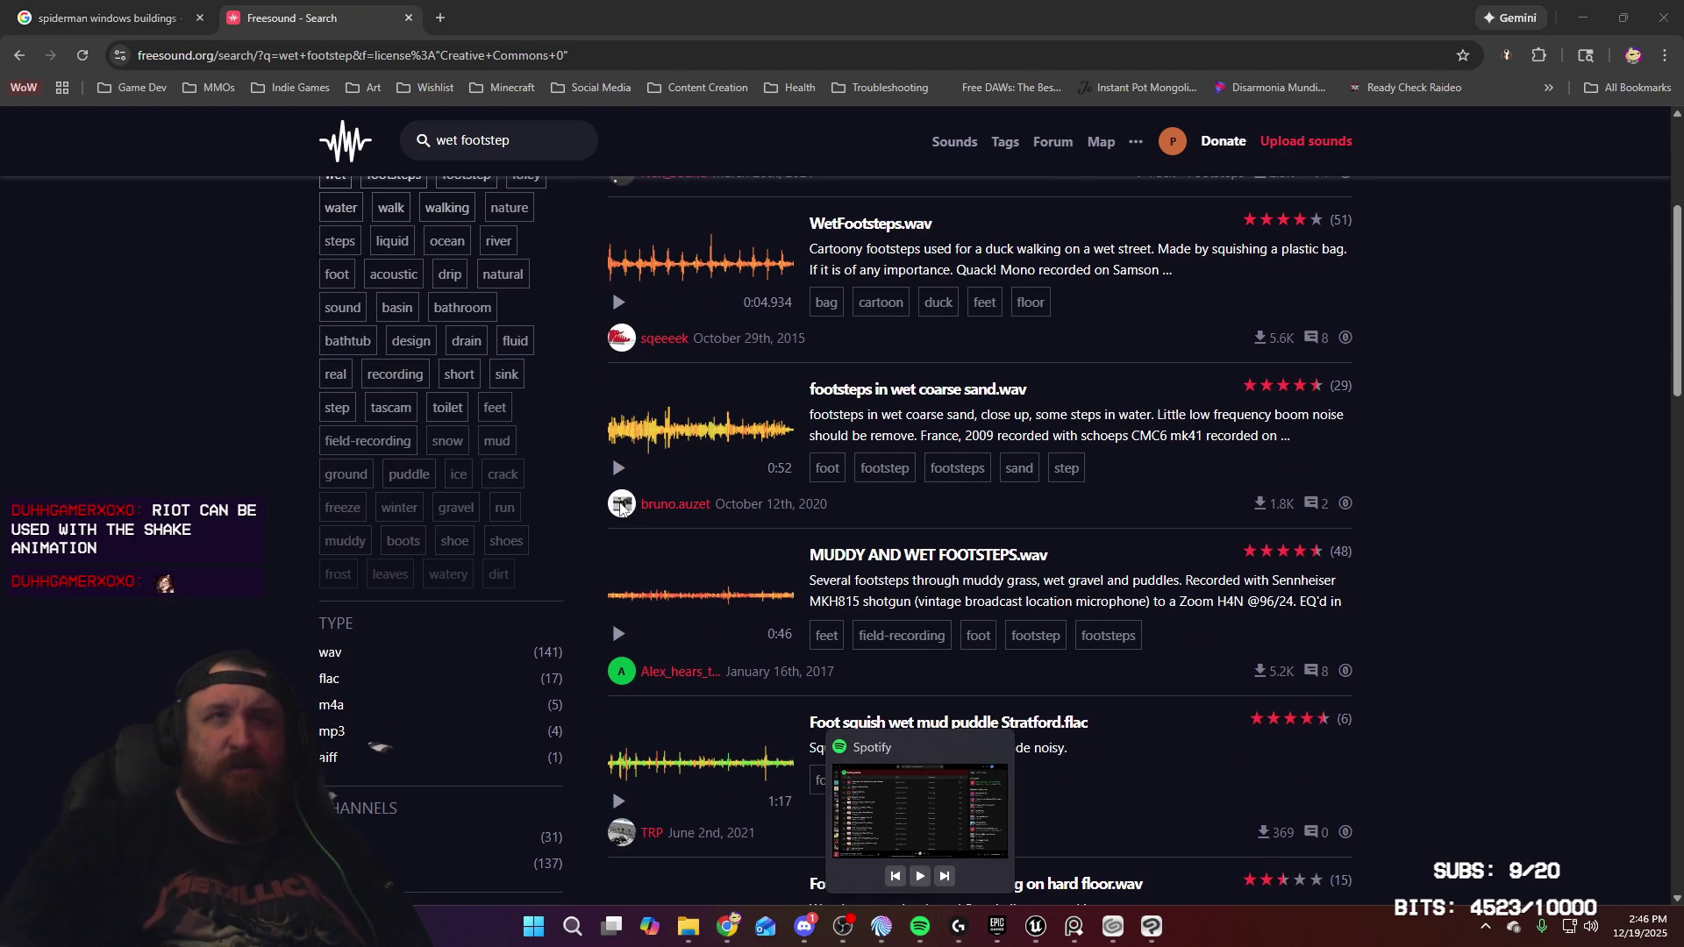
click(620, 637)
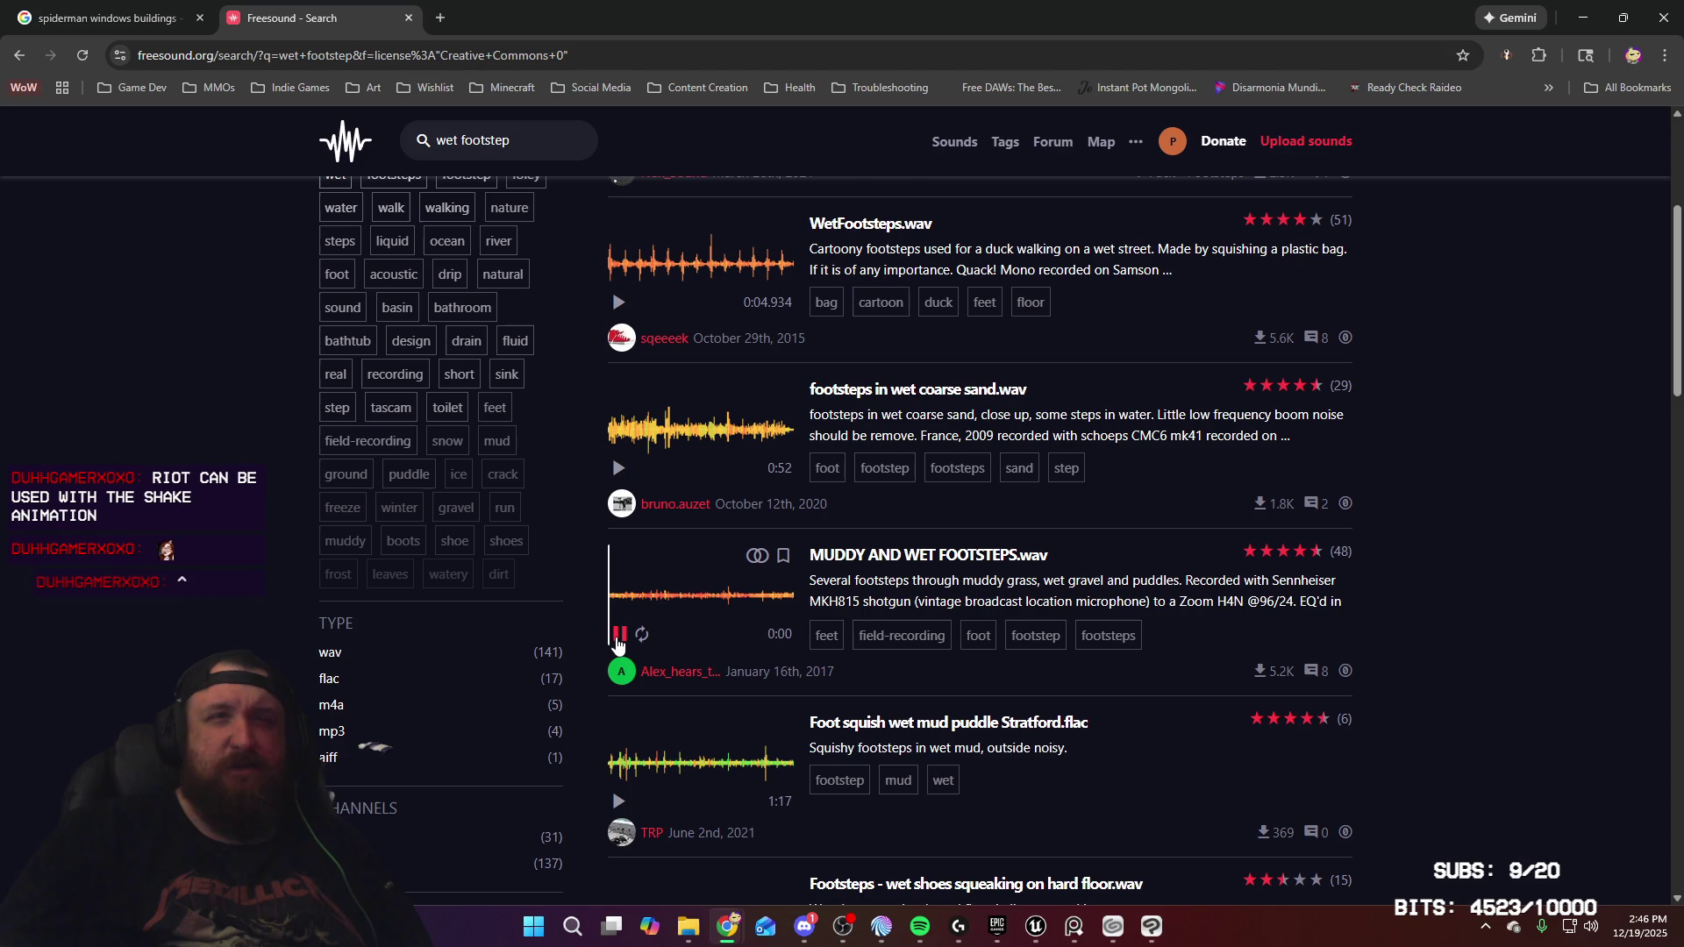
click(619, 801)
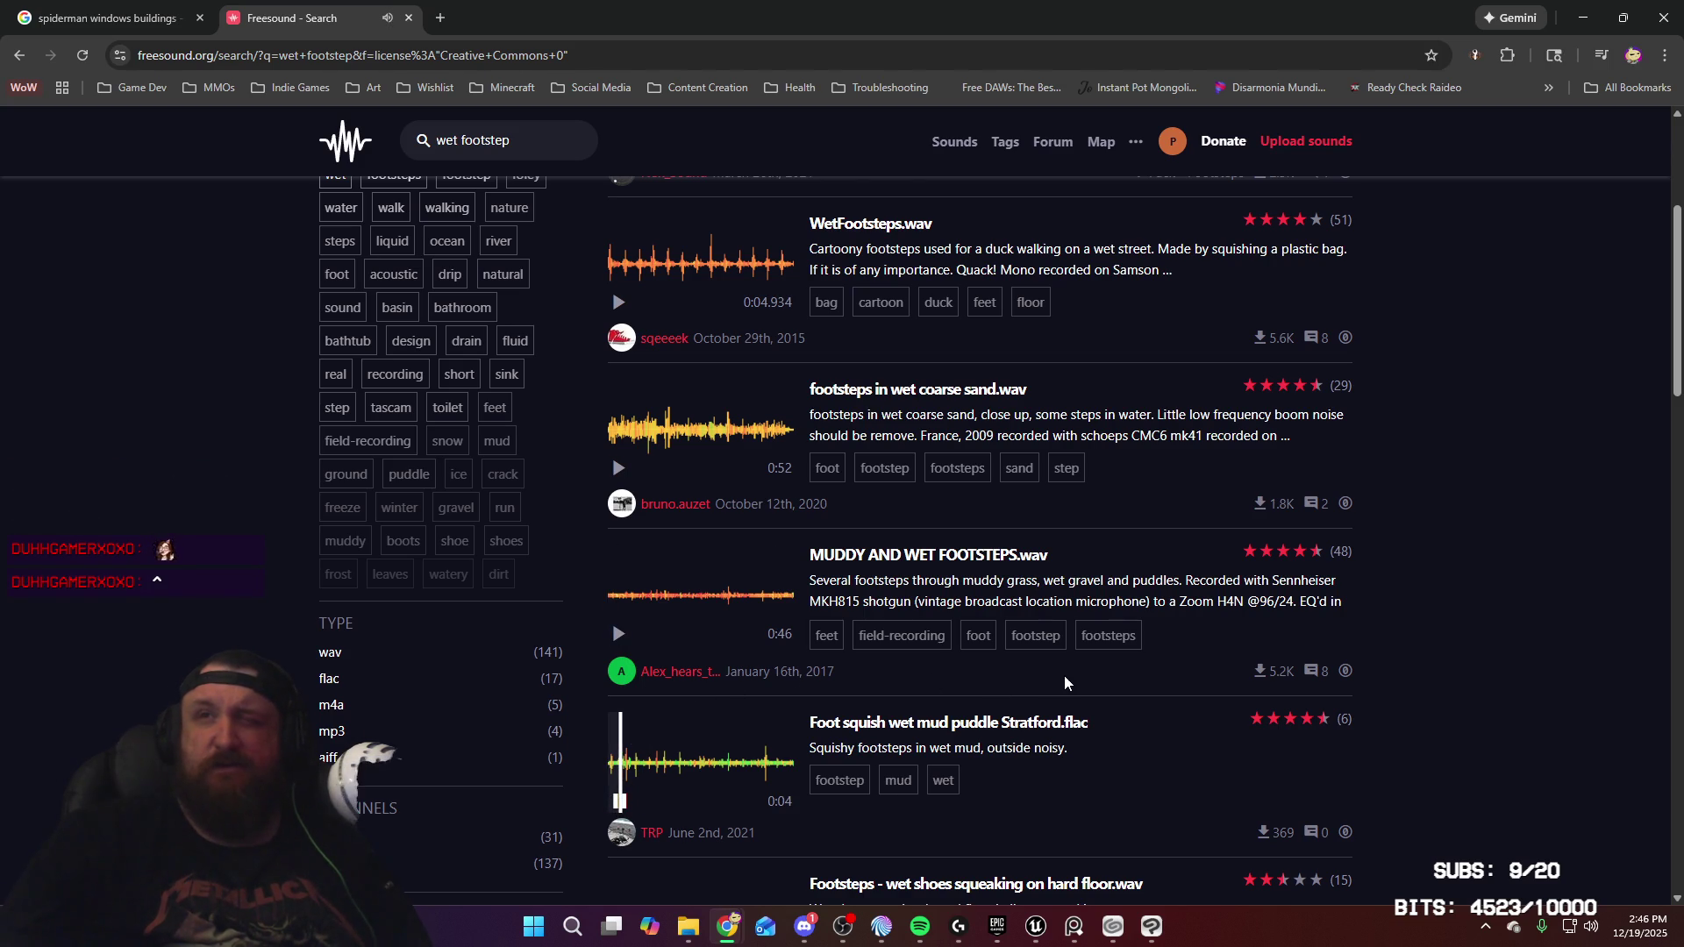
Stop the Foot squish clip and preview wet_footsteps_outside_05
scroll(973, 606, down, 1)
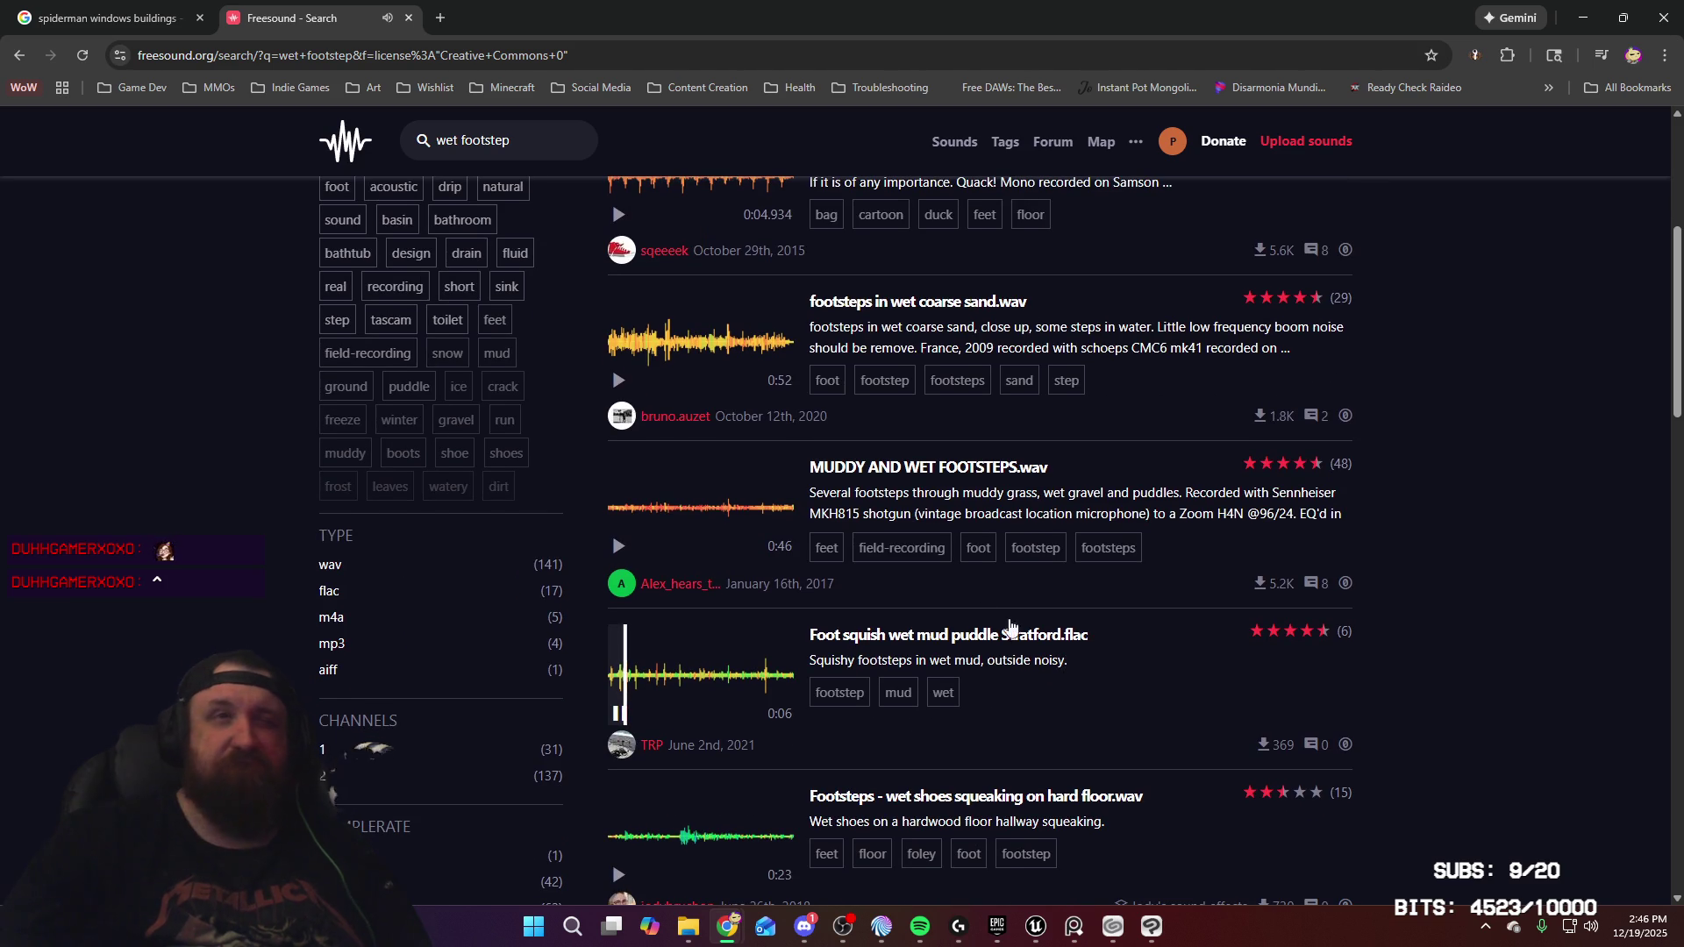
mouse_move(689, 728)
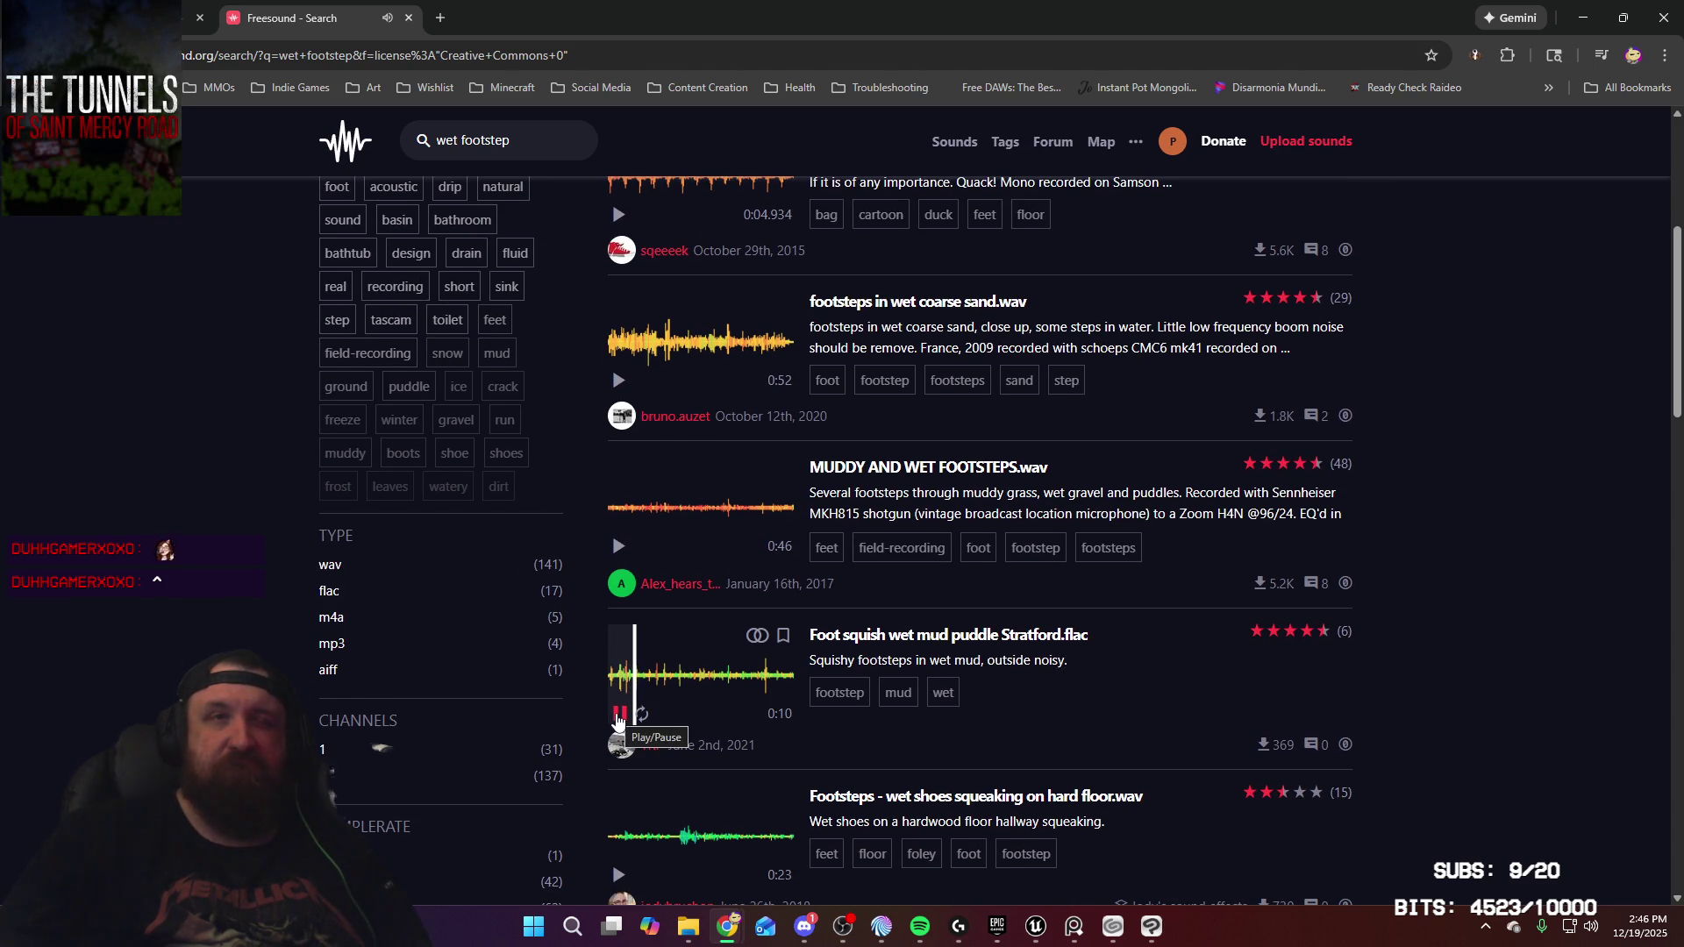
click(618, 717)
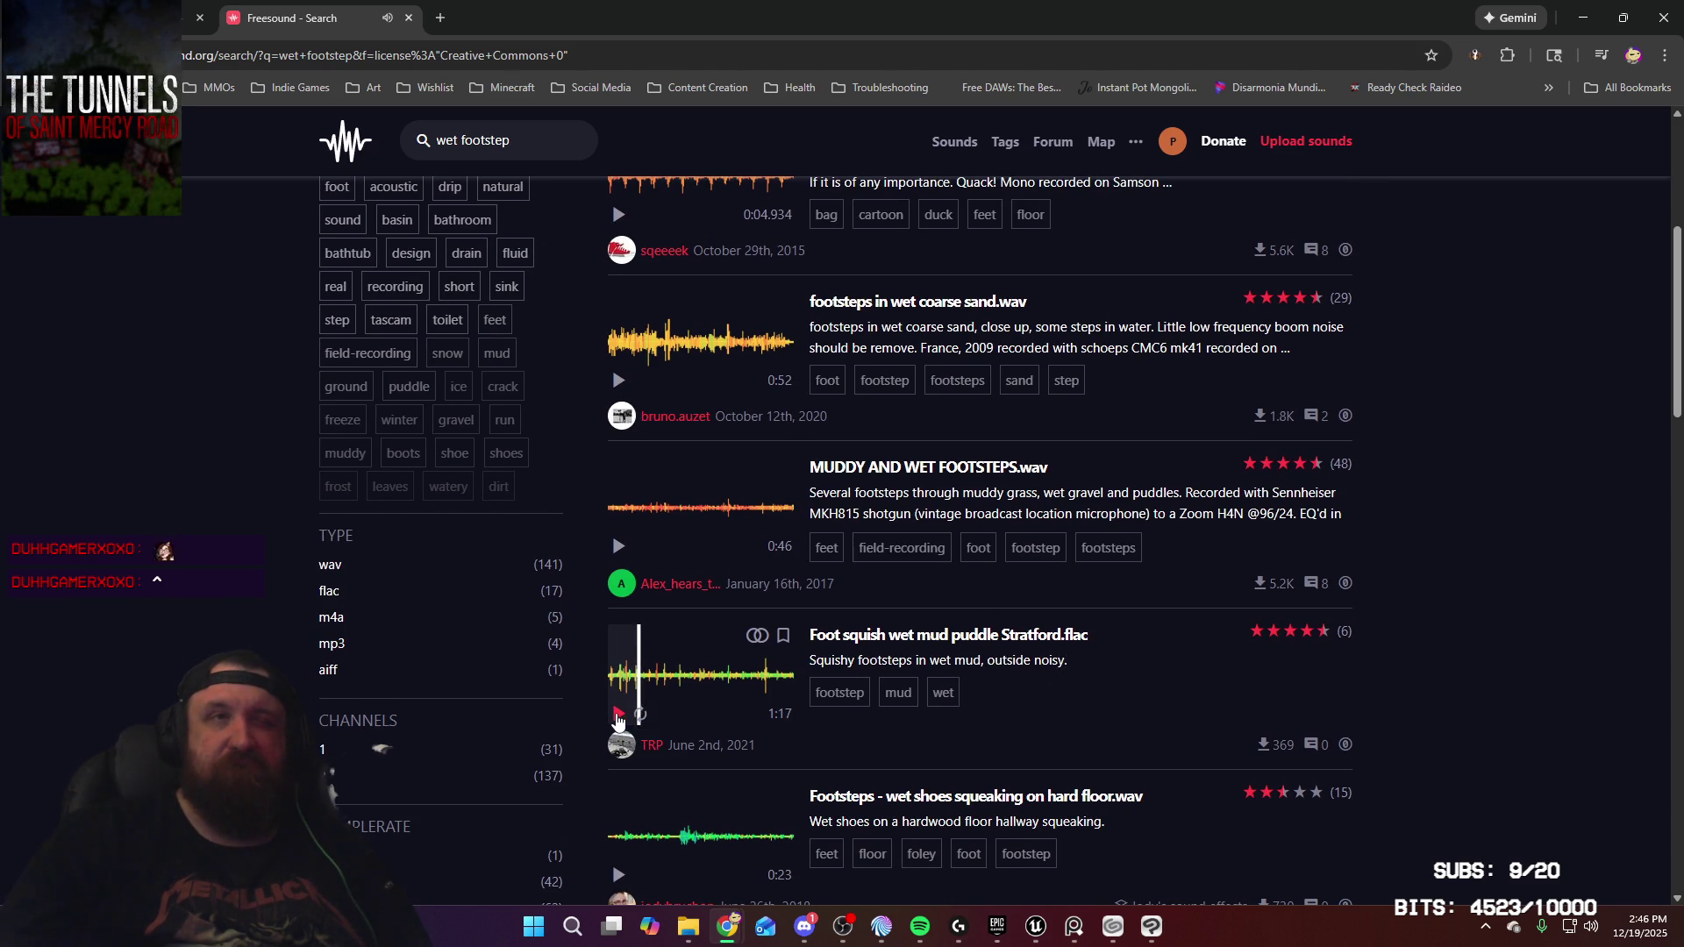
scroll(626, 715, down, 2)
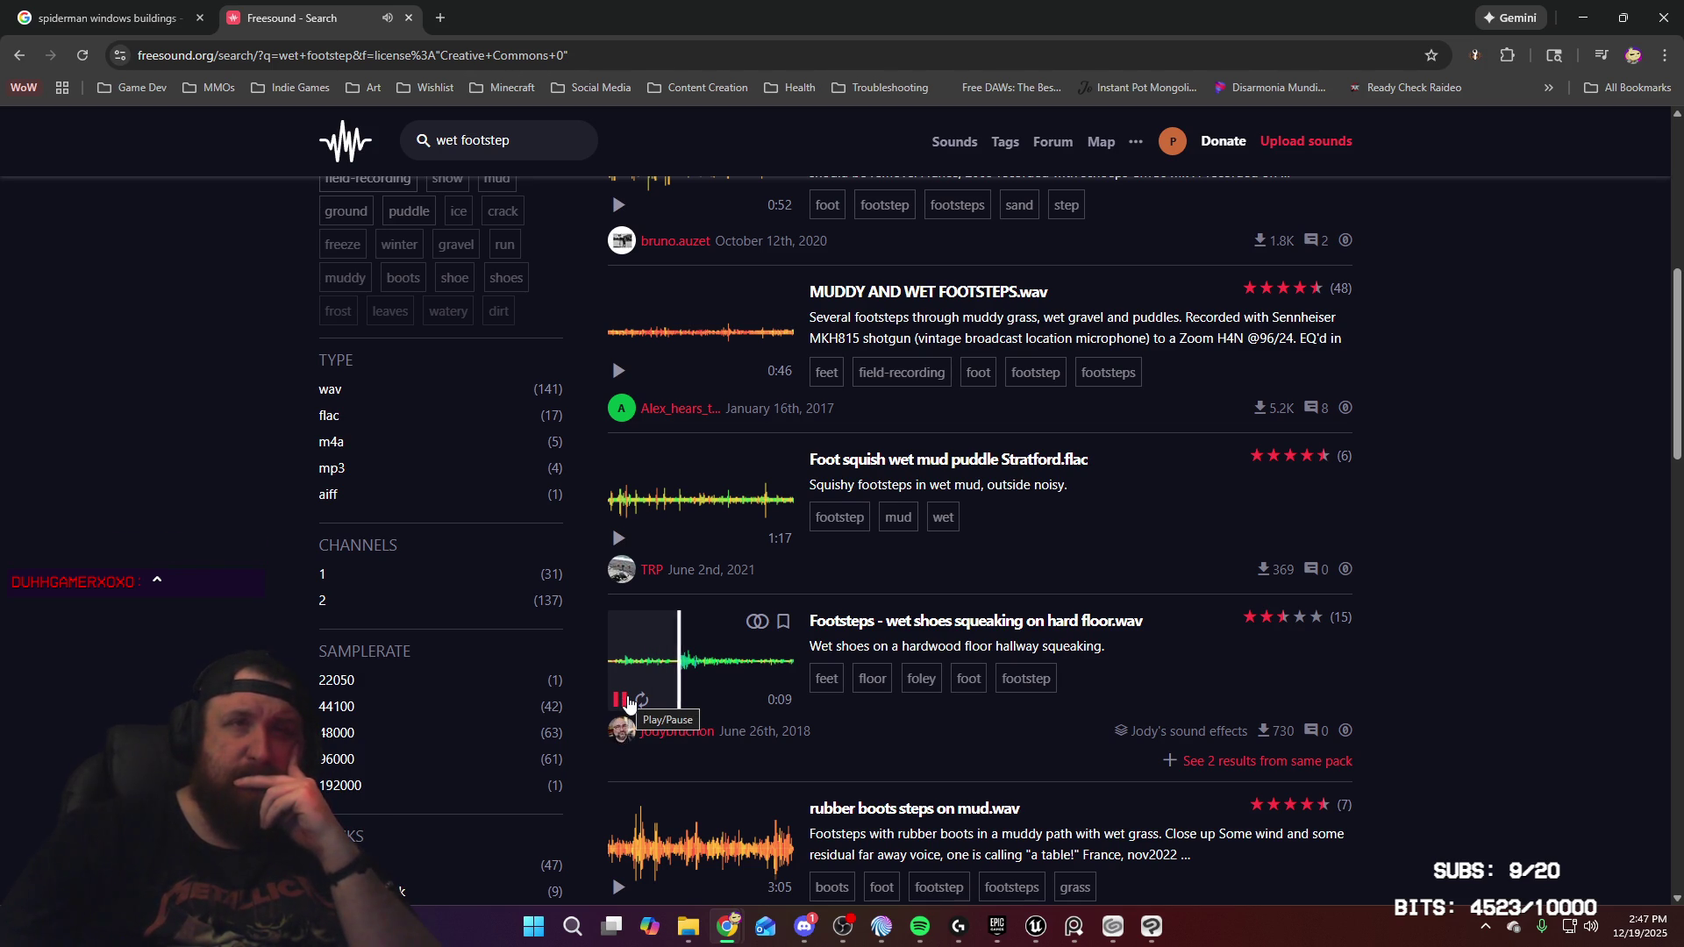
scroll(641, 698, down, 4)
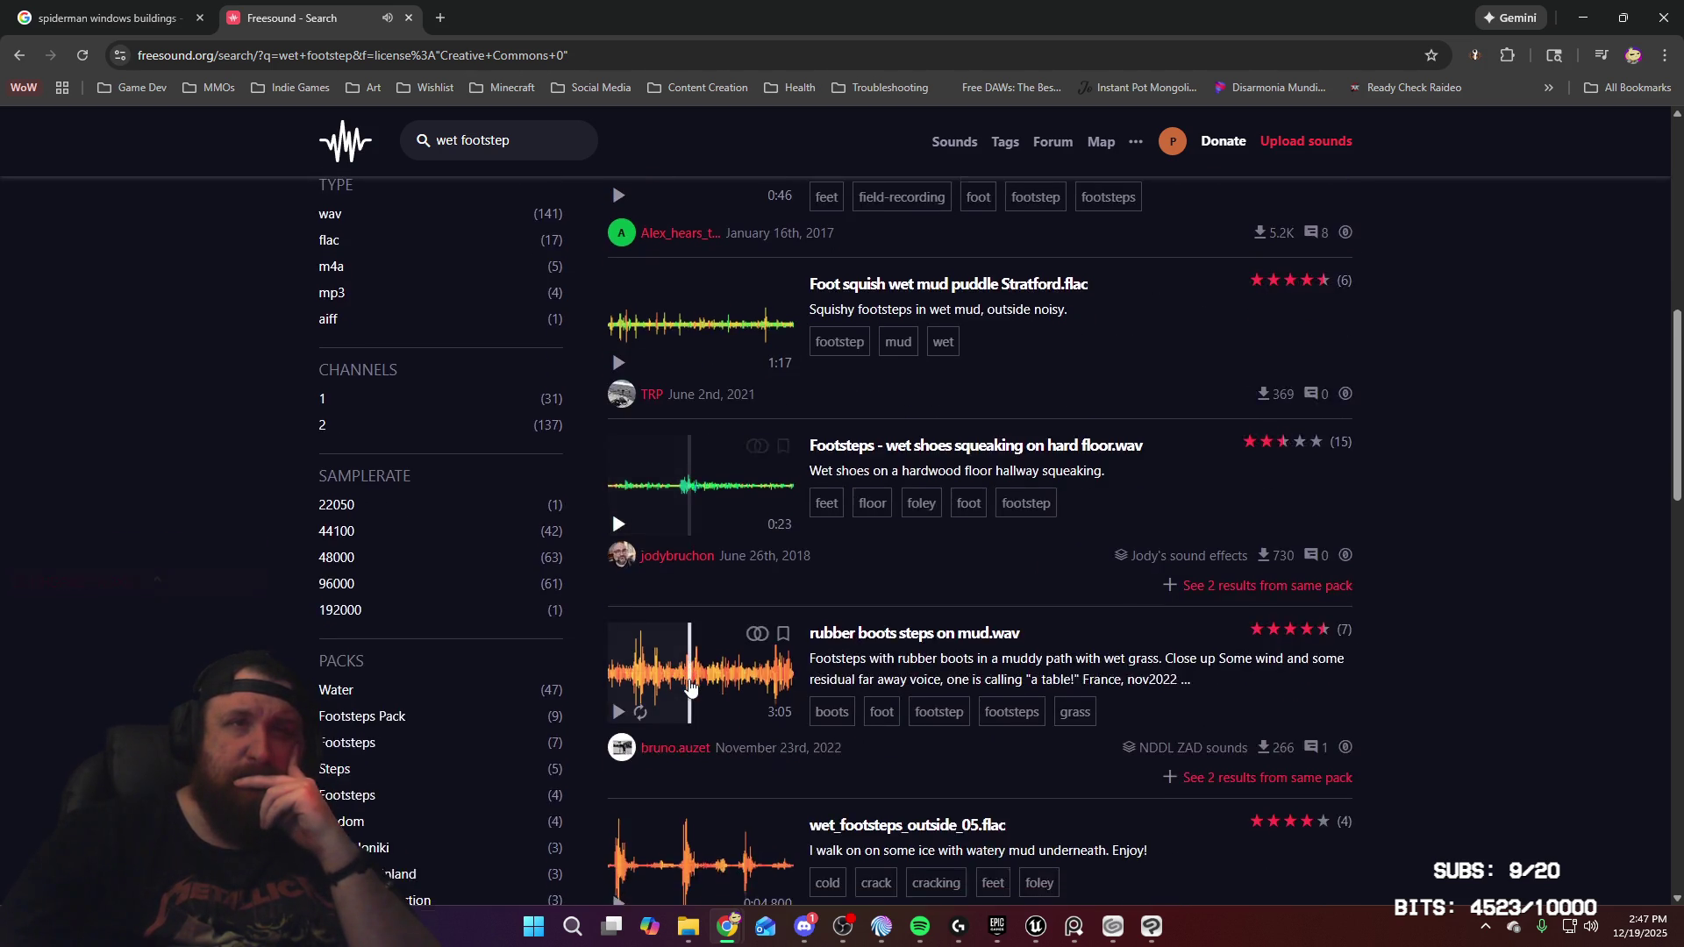
click(617, 732)
click(617, 732)
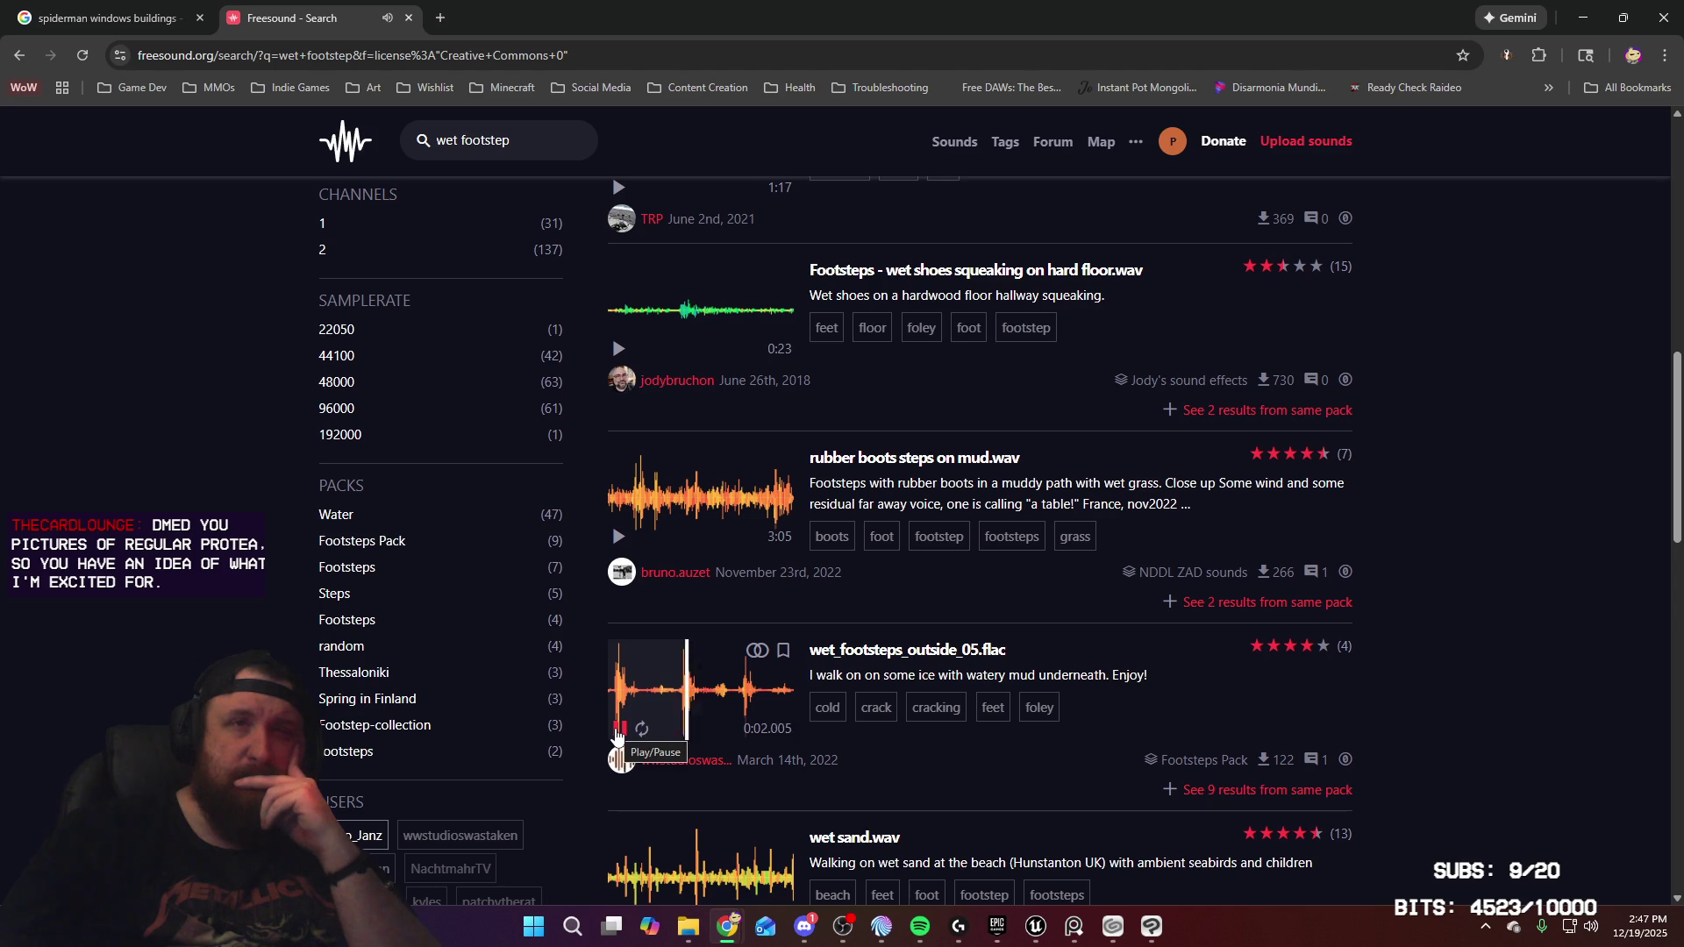
Preview MuddyFootsteps2.WAV and scroll down to the pagination
scroll(622, 702, down, 5)
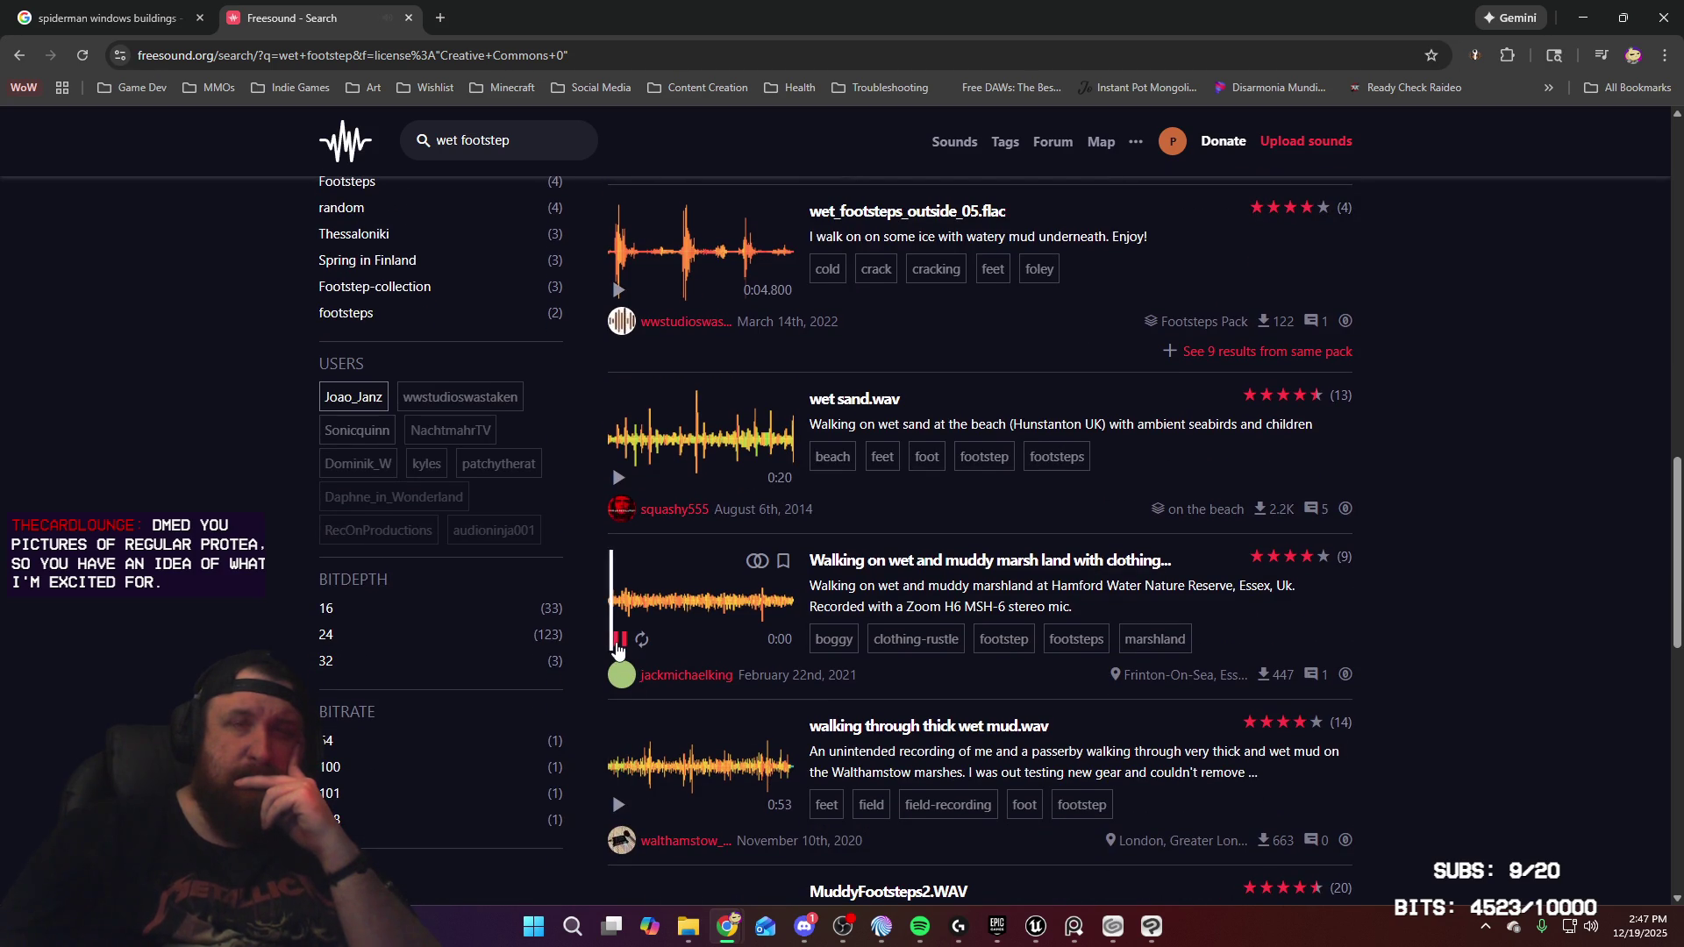
scroll(617, 649, down, 3)
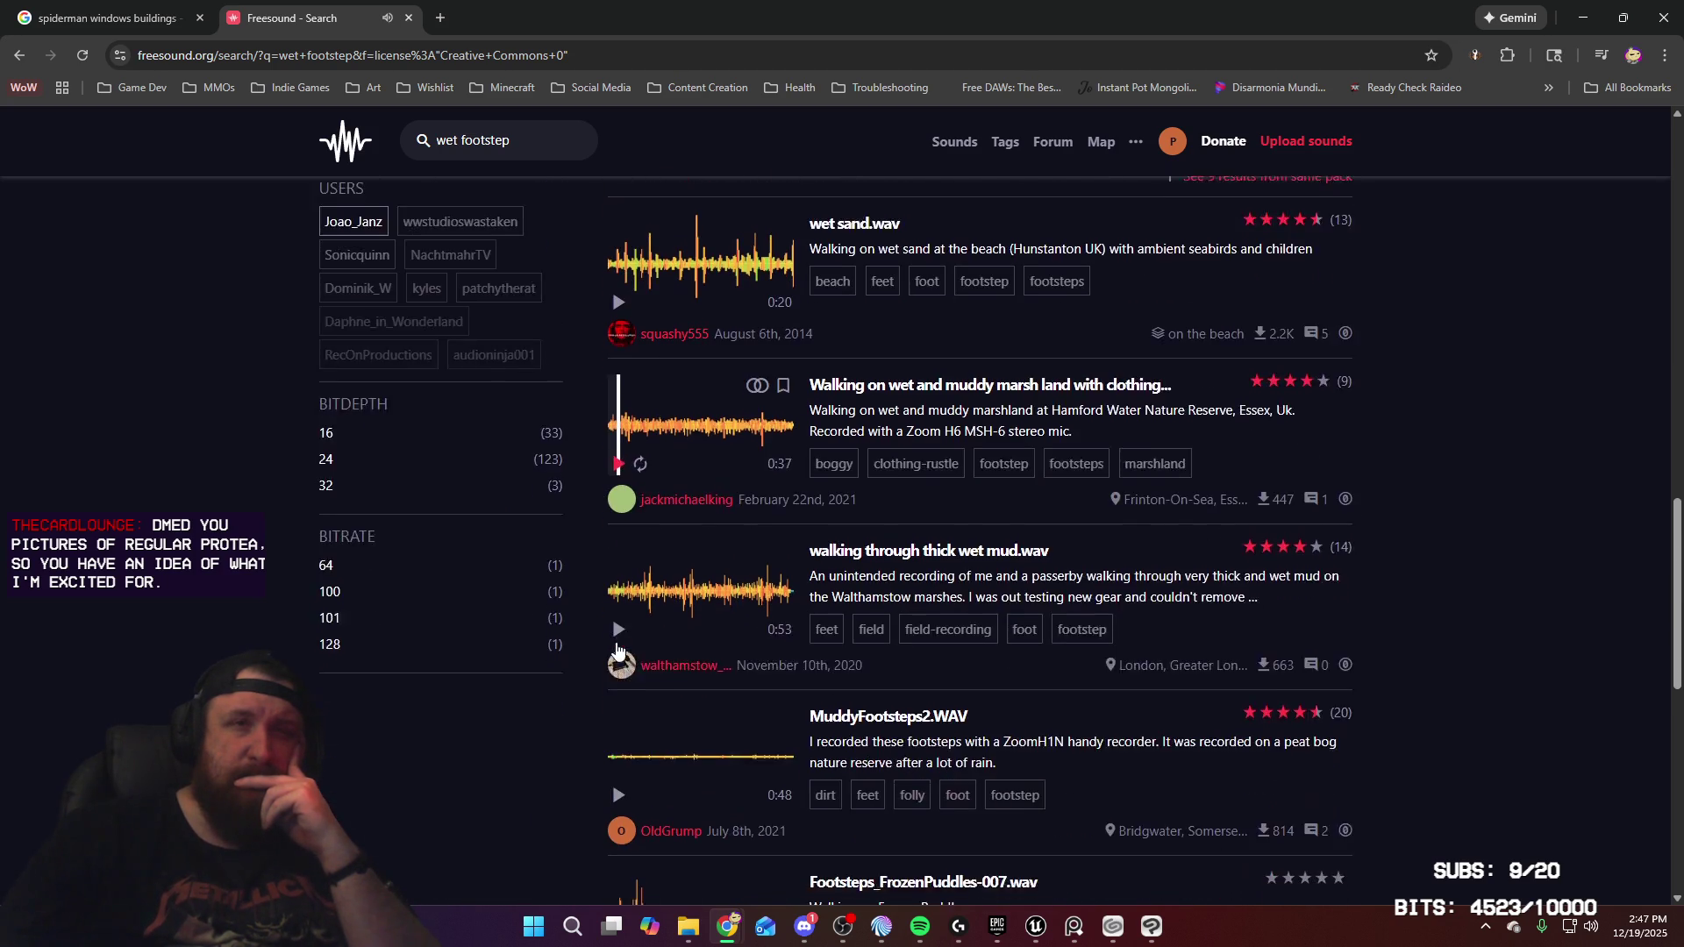
click(619, 709)
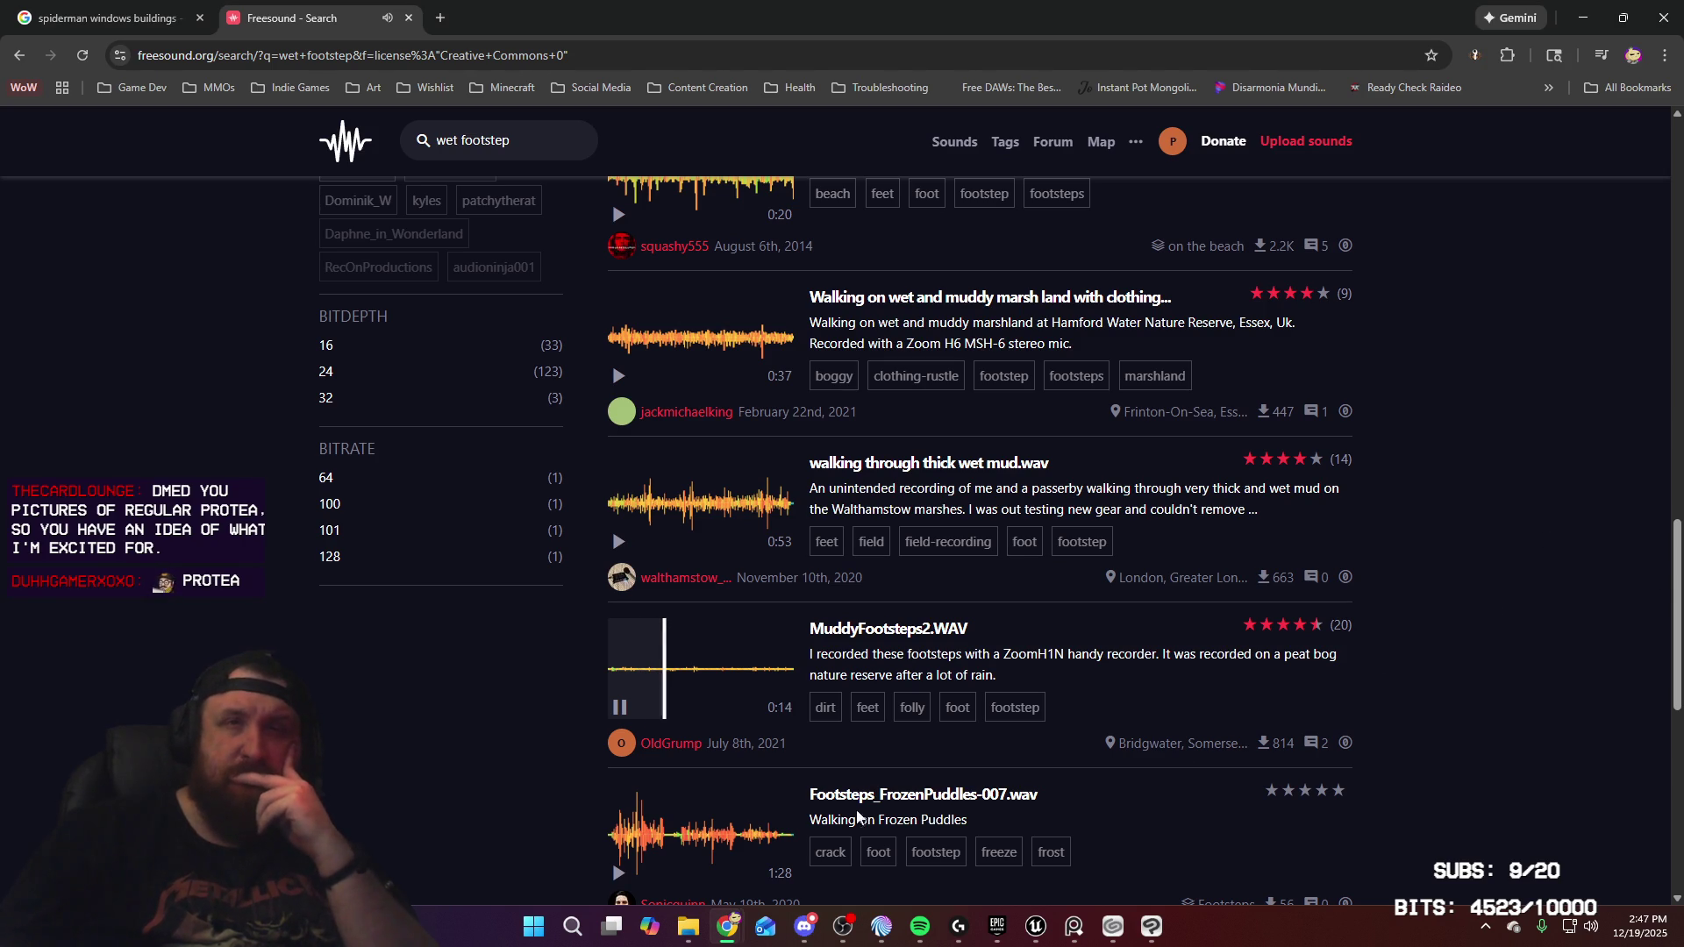
scroll(880, 814, down, 3)
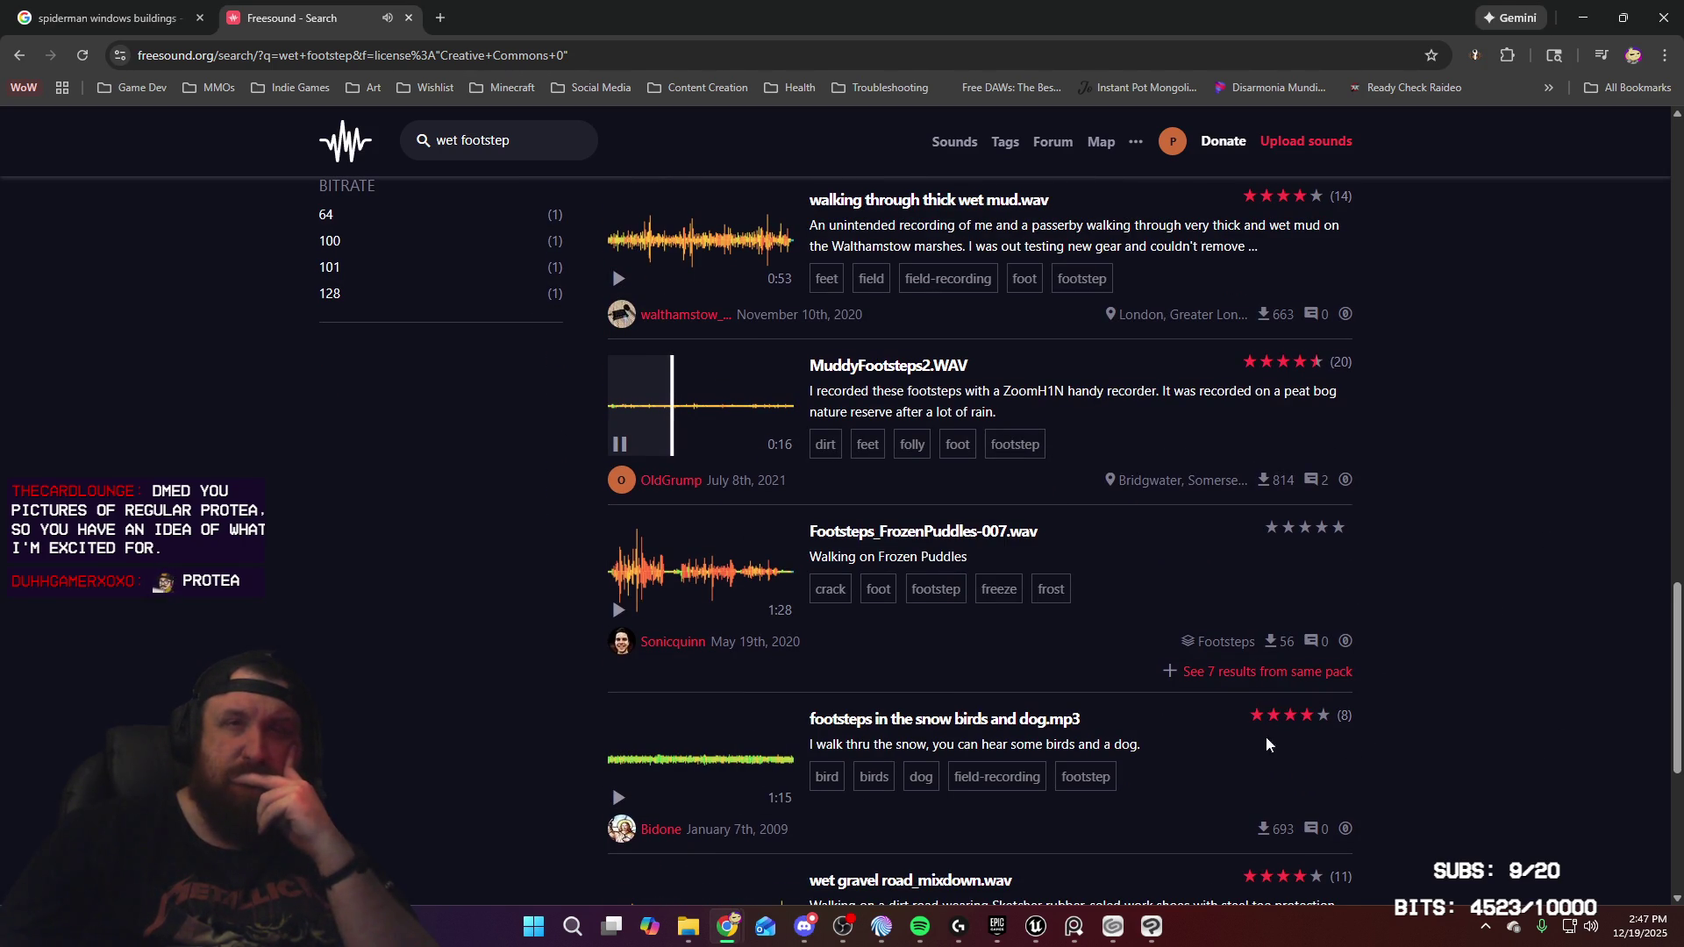
scroll(1348, 745, down, 3)
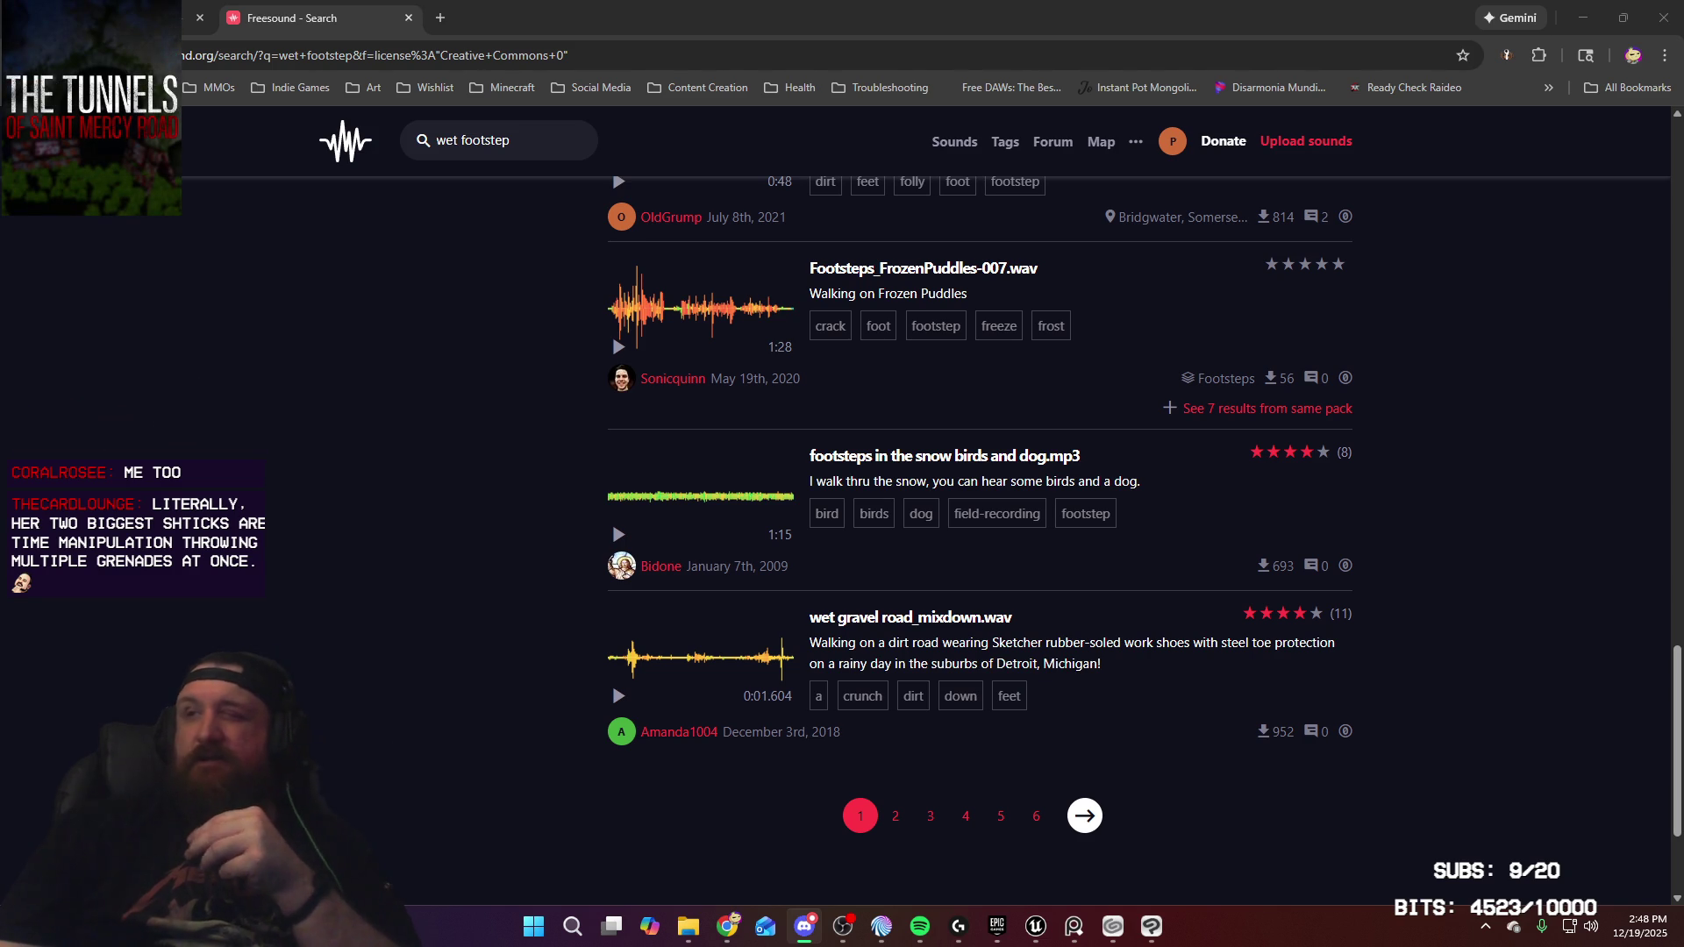
Preview wet gravel road_mixdown.wav, then go to page 2 of the results
key(alt+Tab)
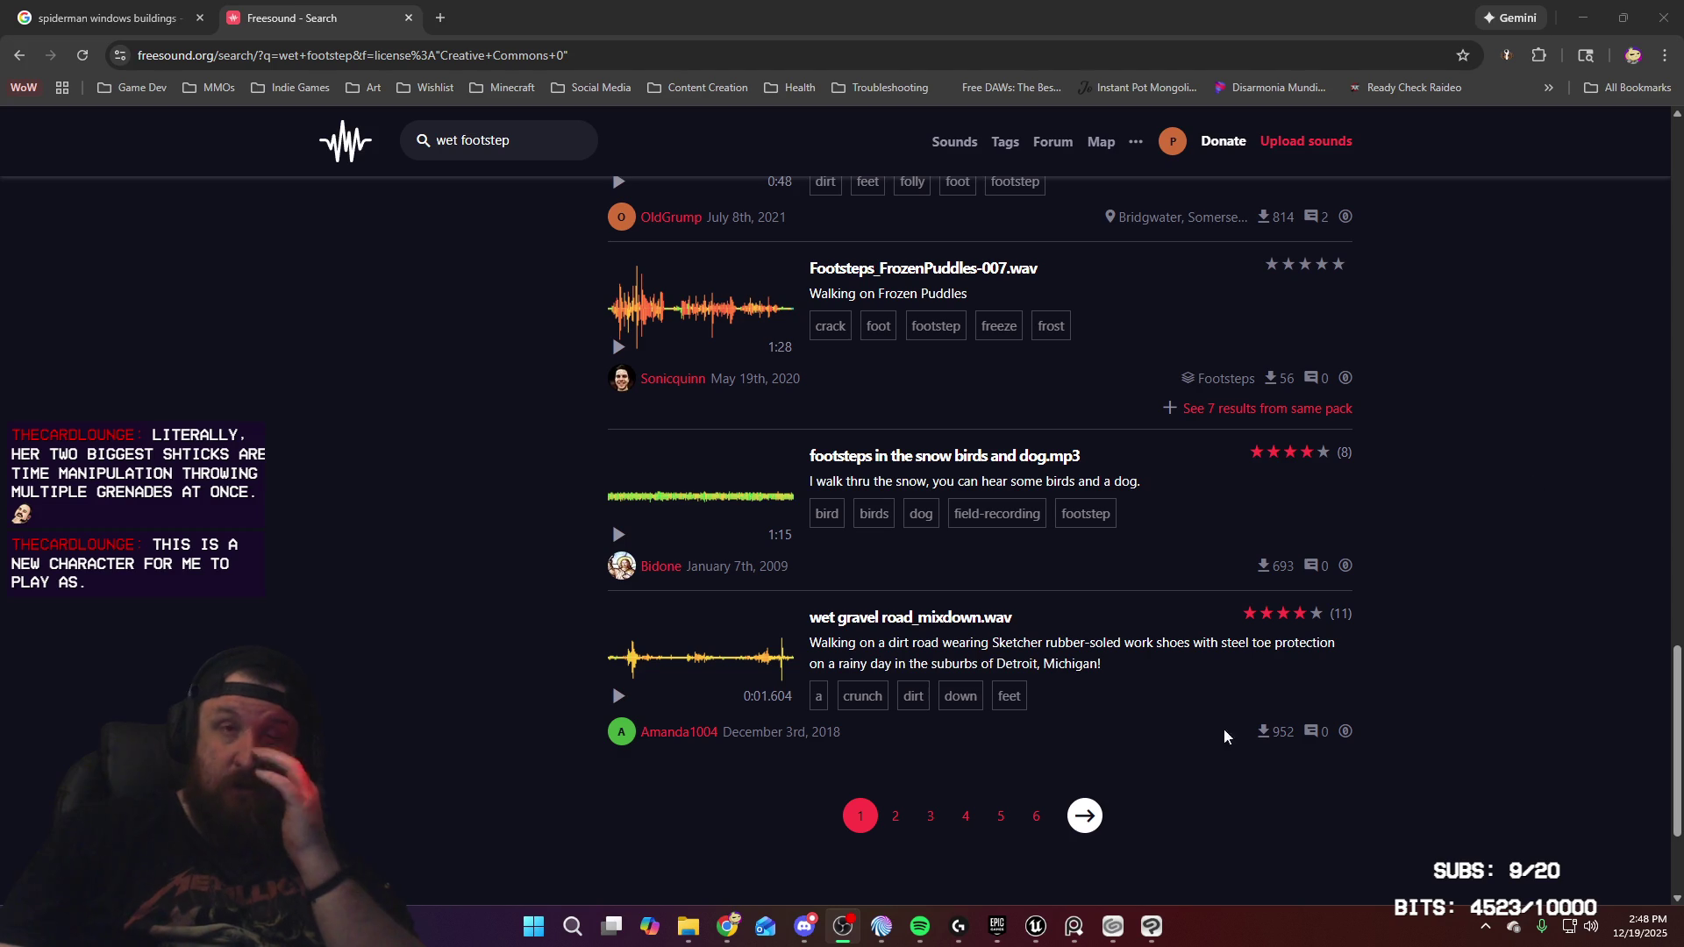
scroll(1393, 610, up, 1)
scroll(1395, 620, down, 1)
click(619, 707)
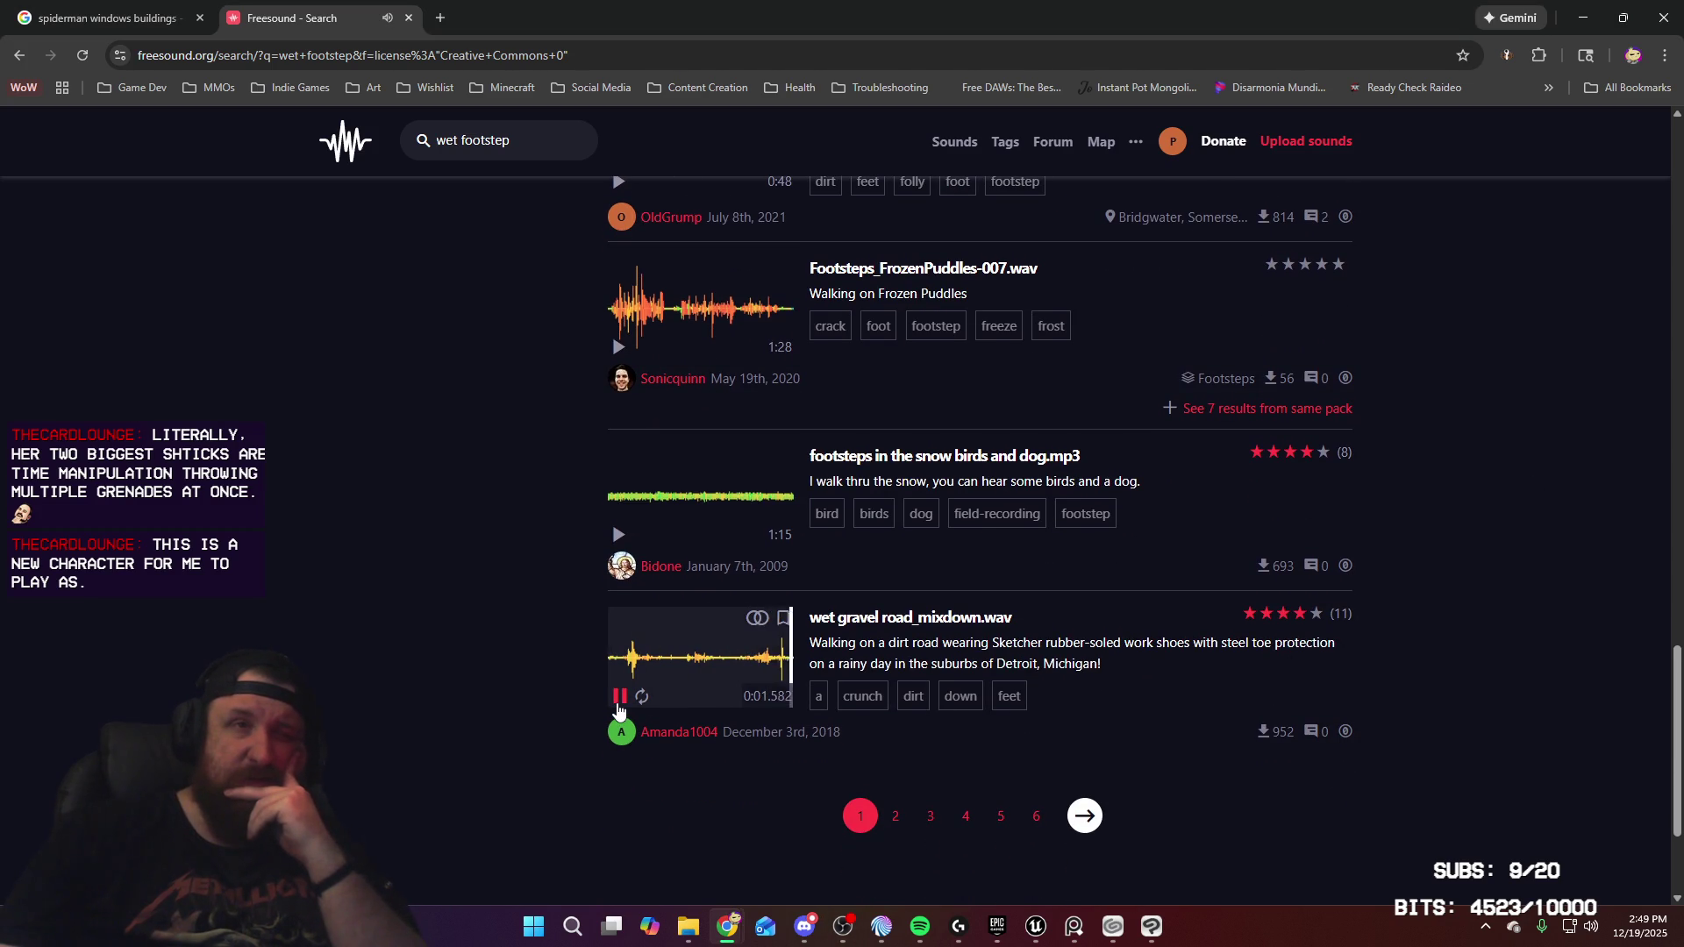
click(1088, 817)
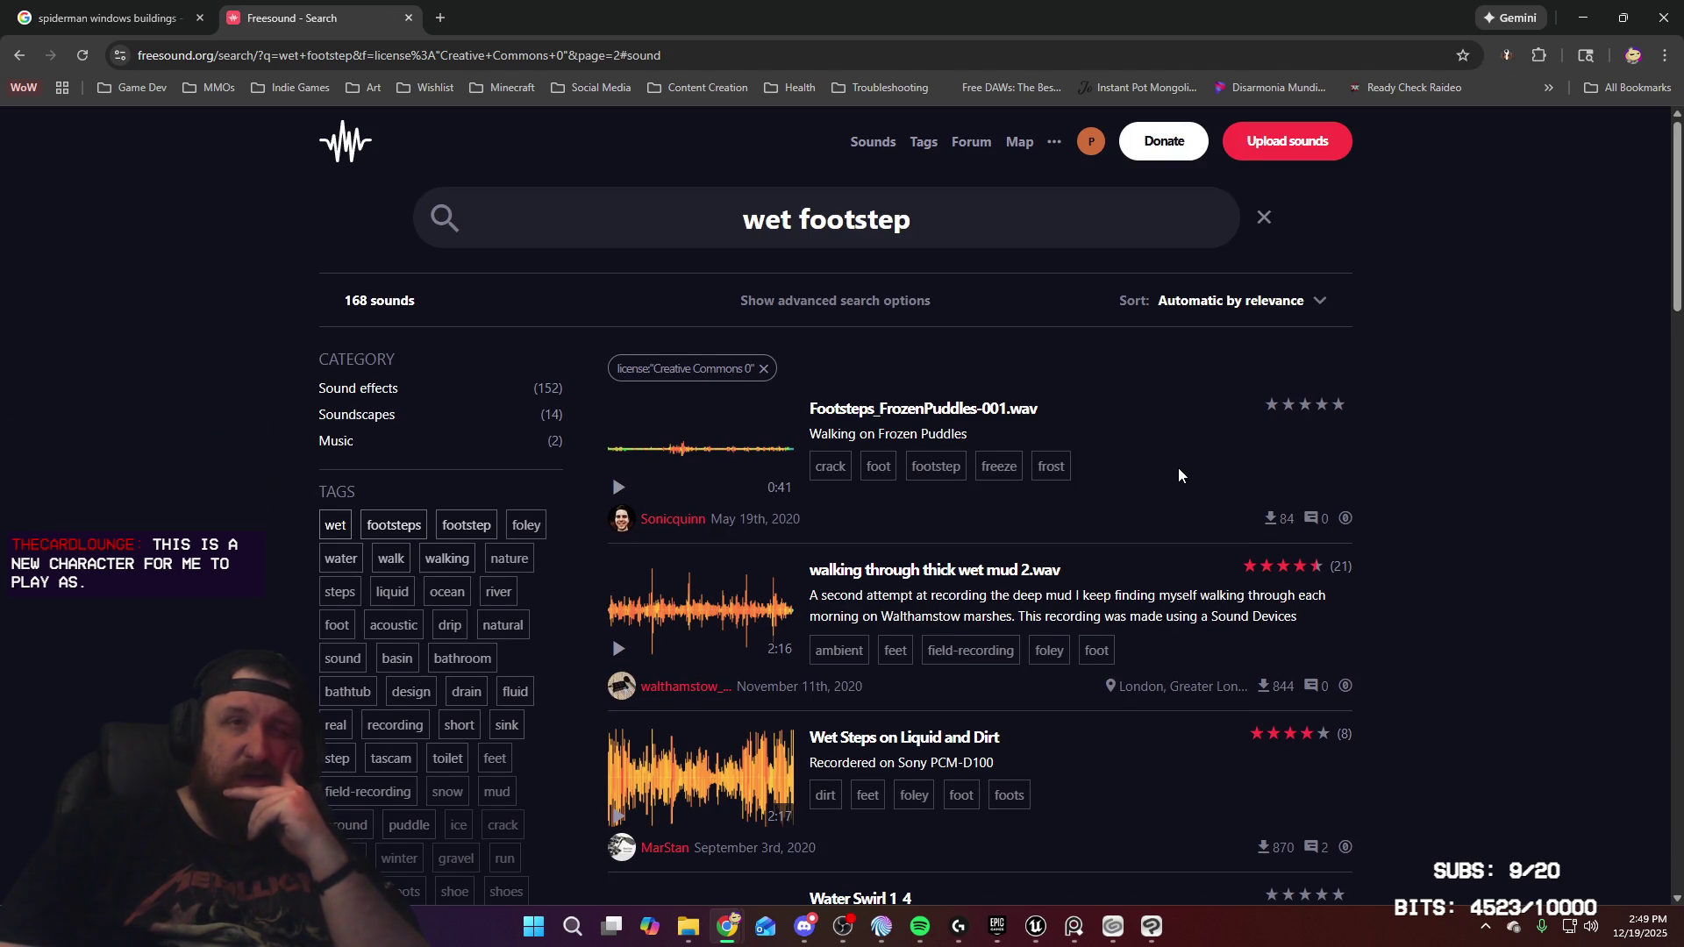
Preview the Squishy Foot Steps, Wet Metal Footsteps and wet concrete footsteps clips
scroll(1046, 598, down, 2)
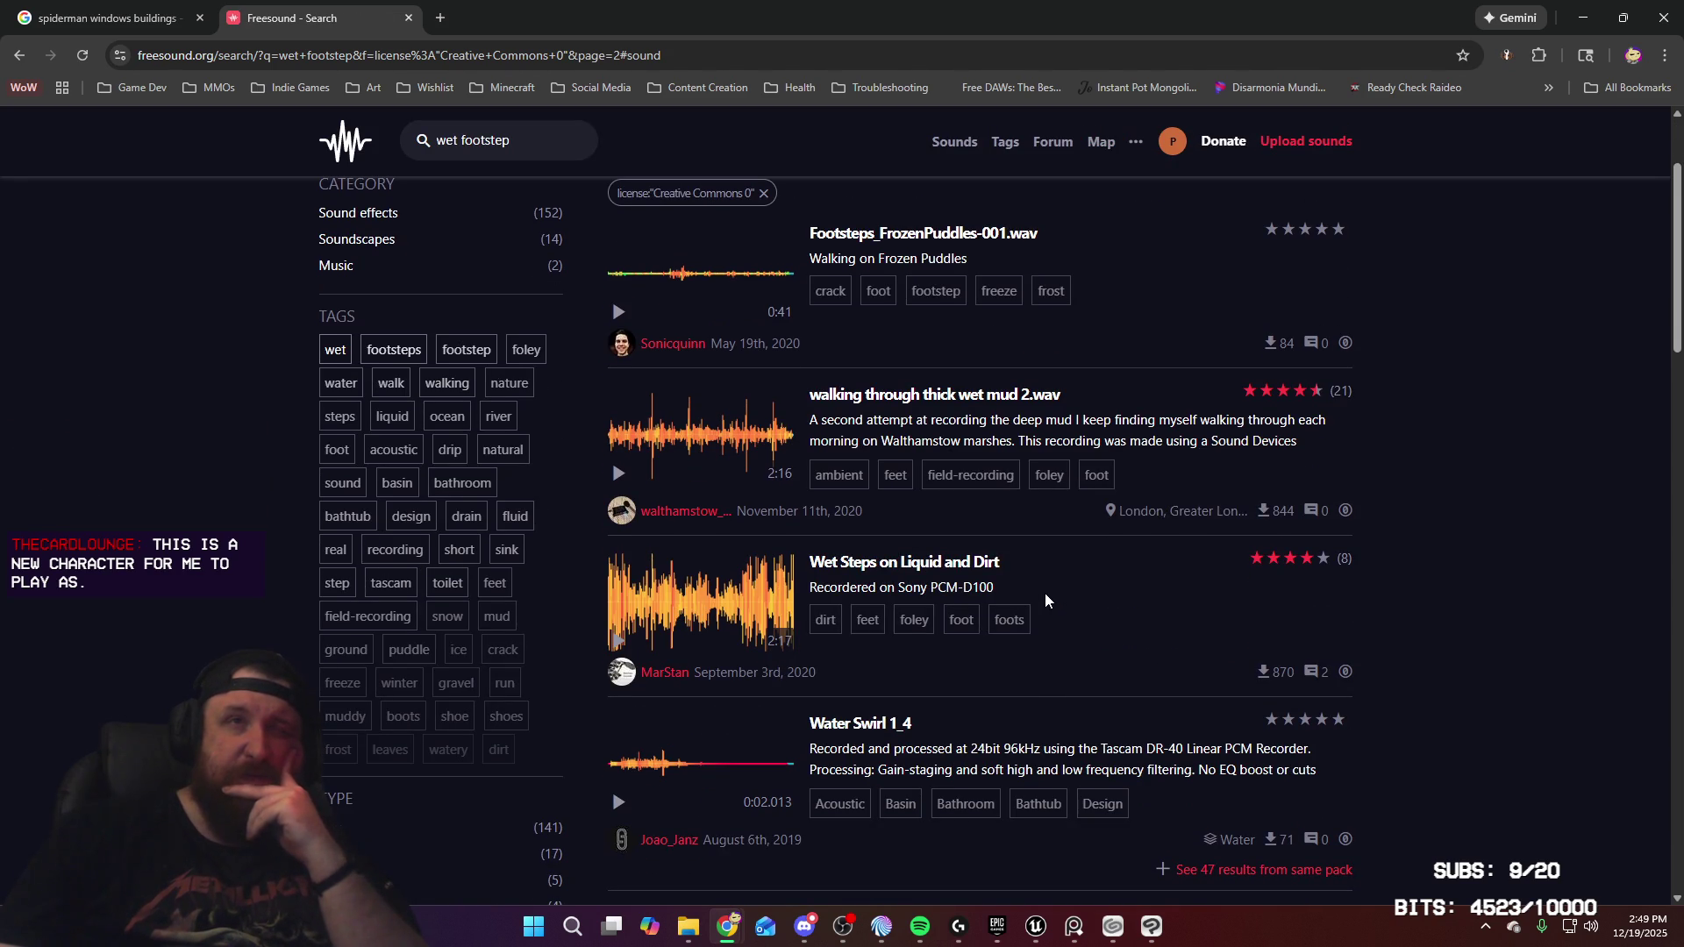
scroll(1009, 586, down, 3)
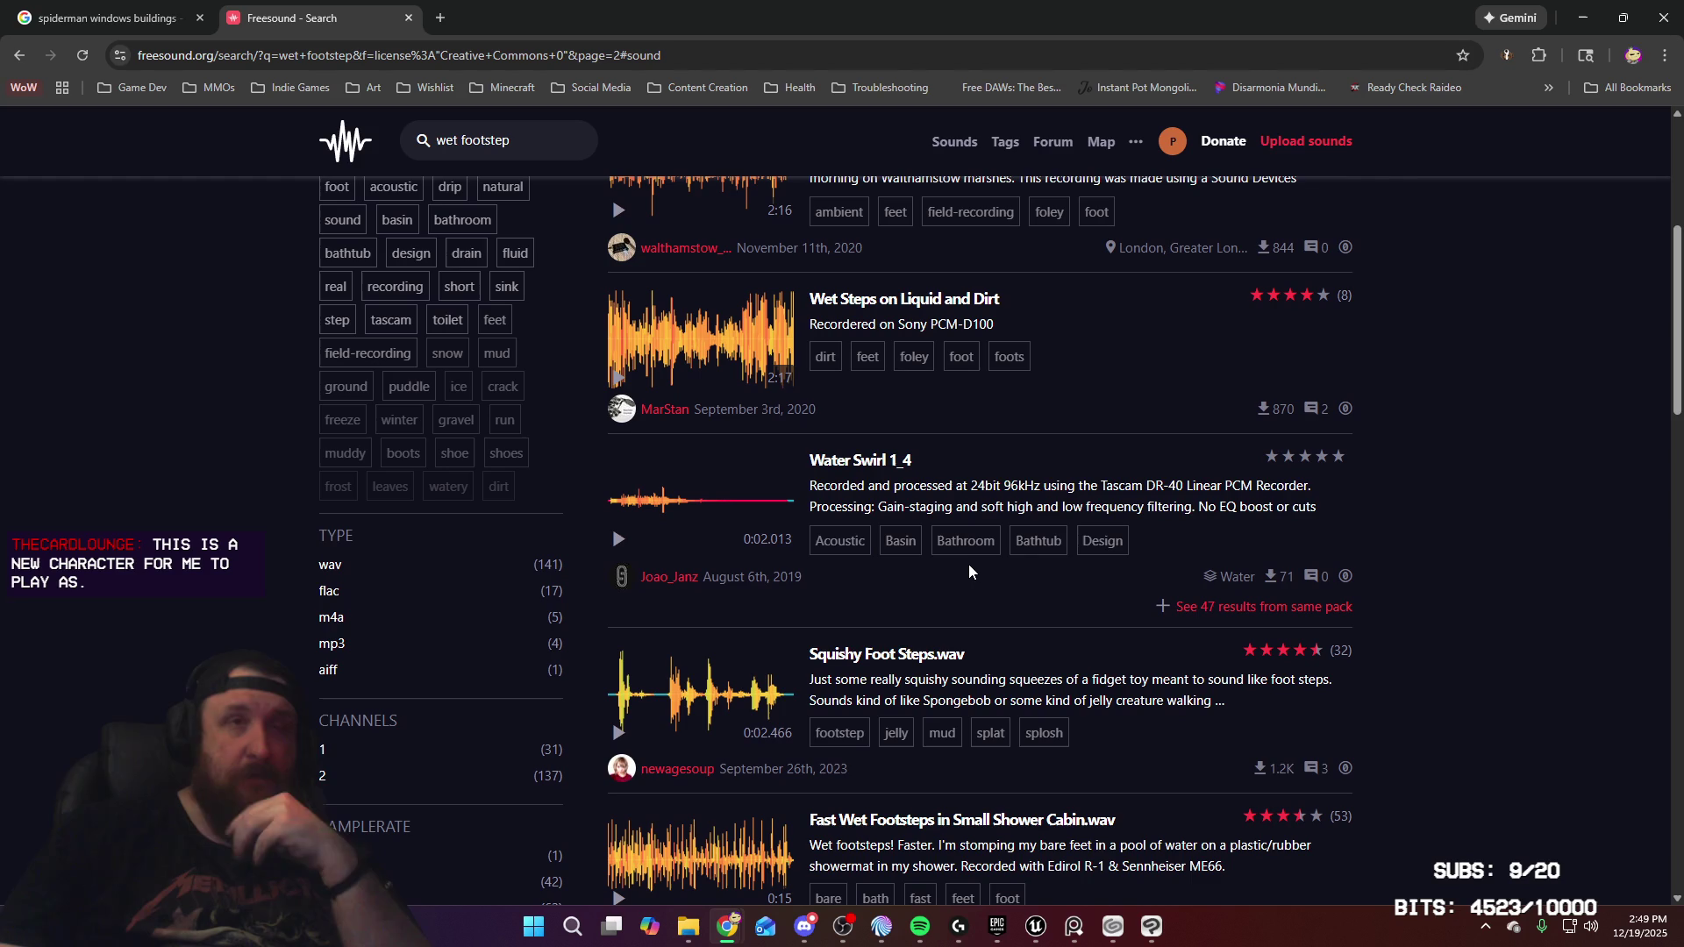
click(619, 741)
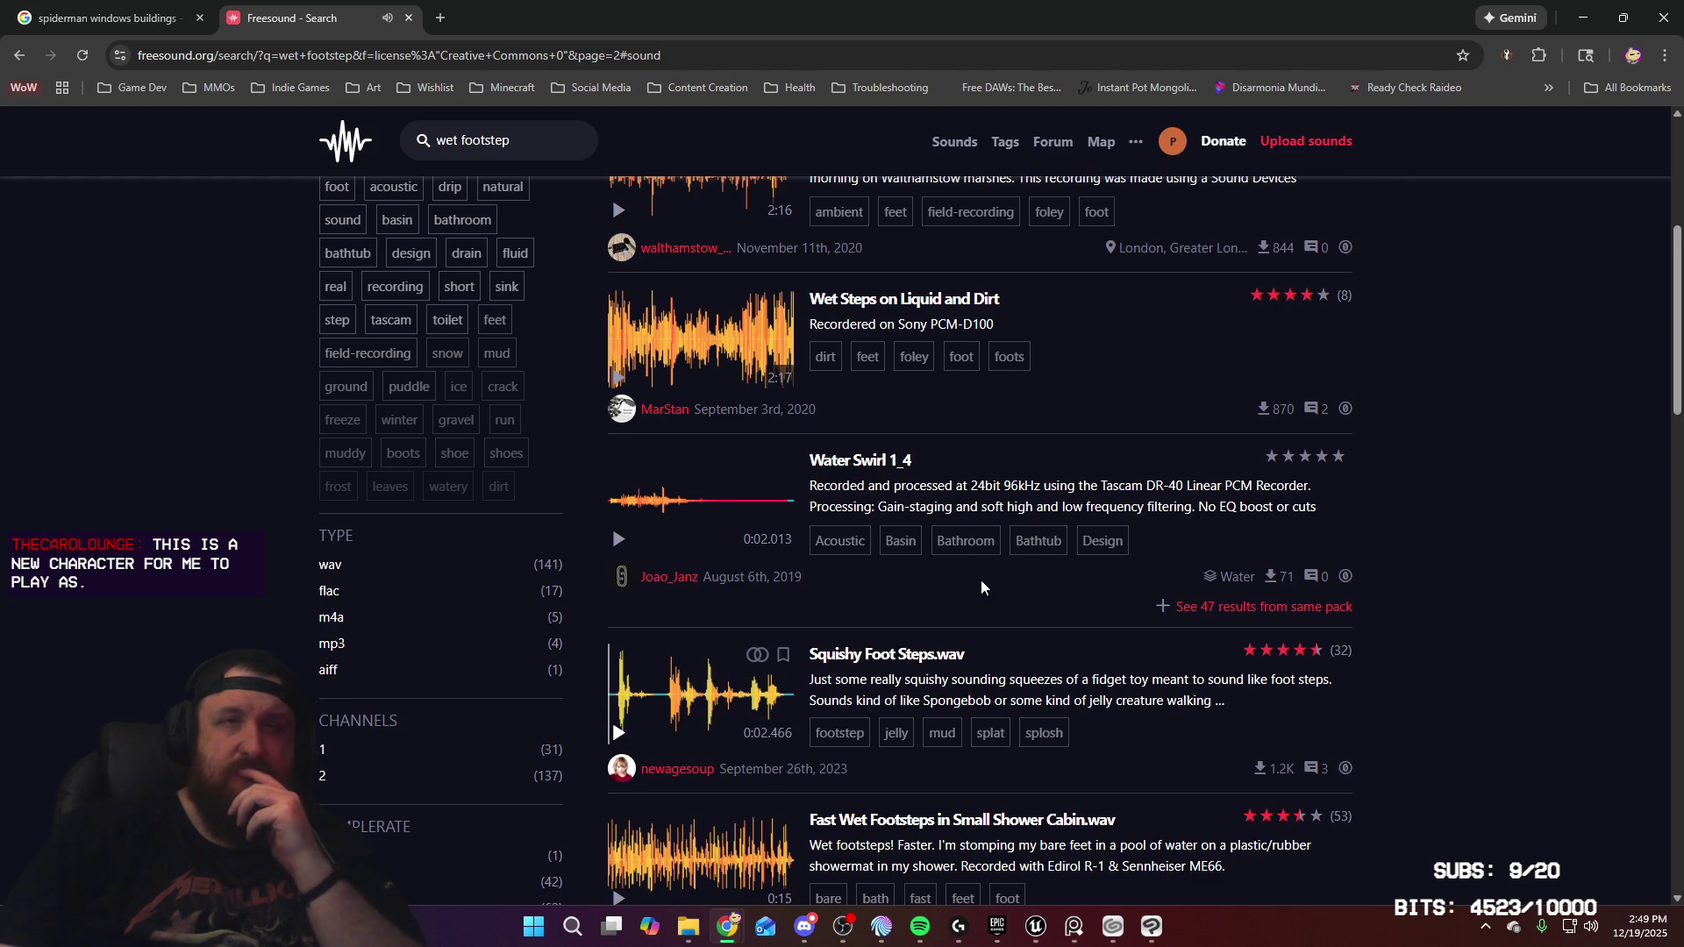
scroll(923, 604, down, 3)
mouse_move(614, 641)
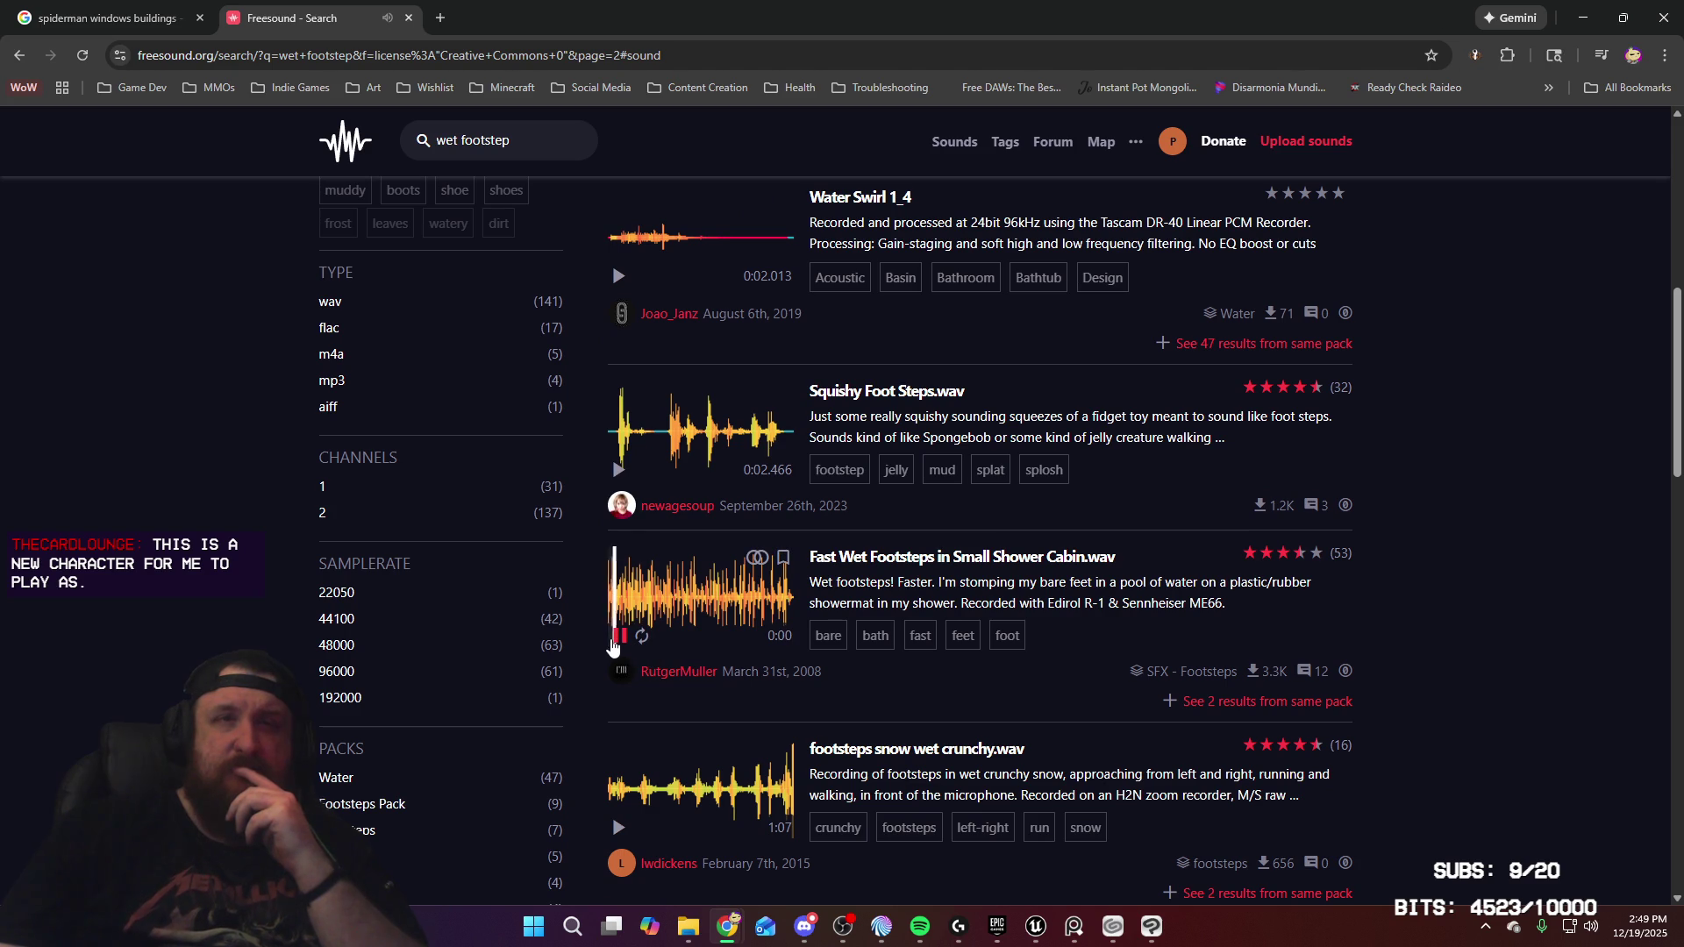
scroll(614, 644, down, 2)
click(620, 671)
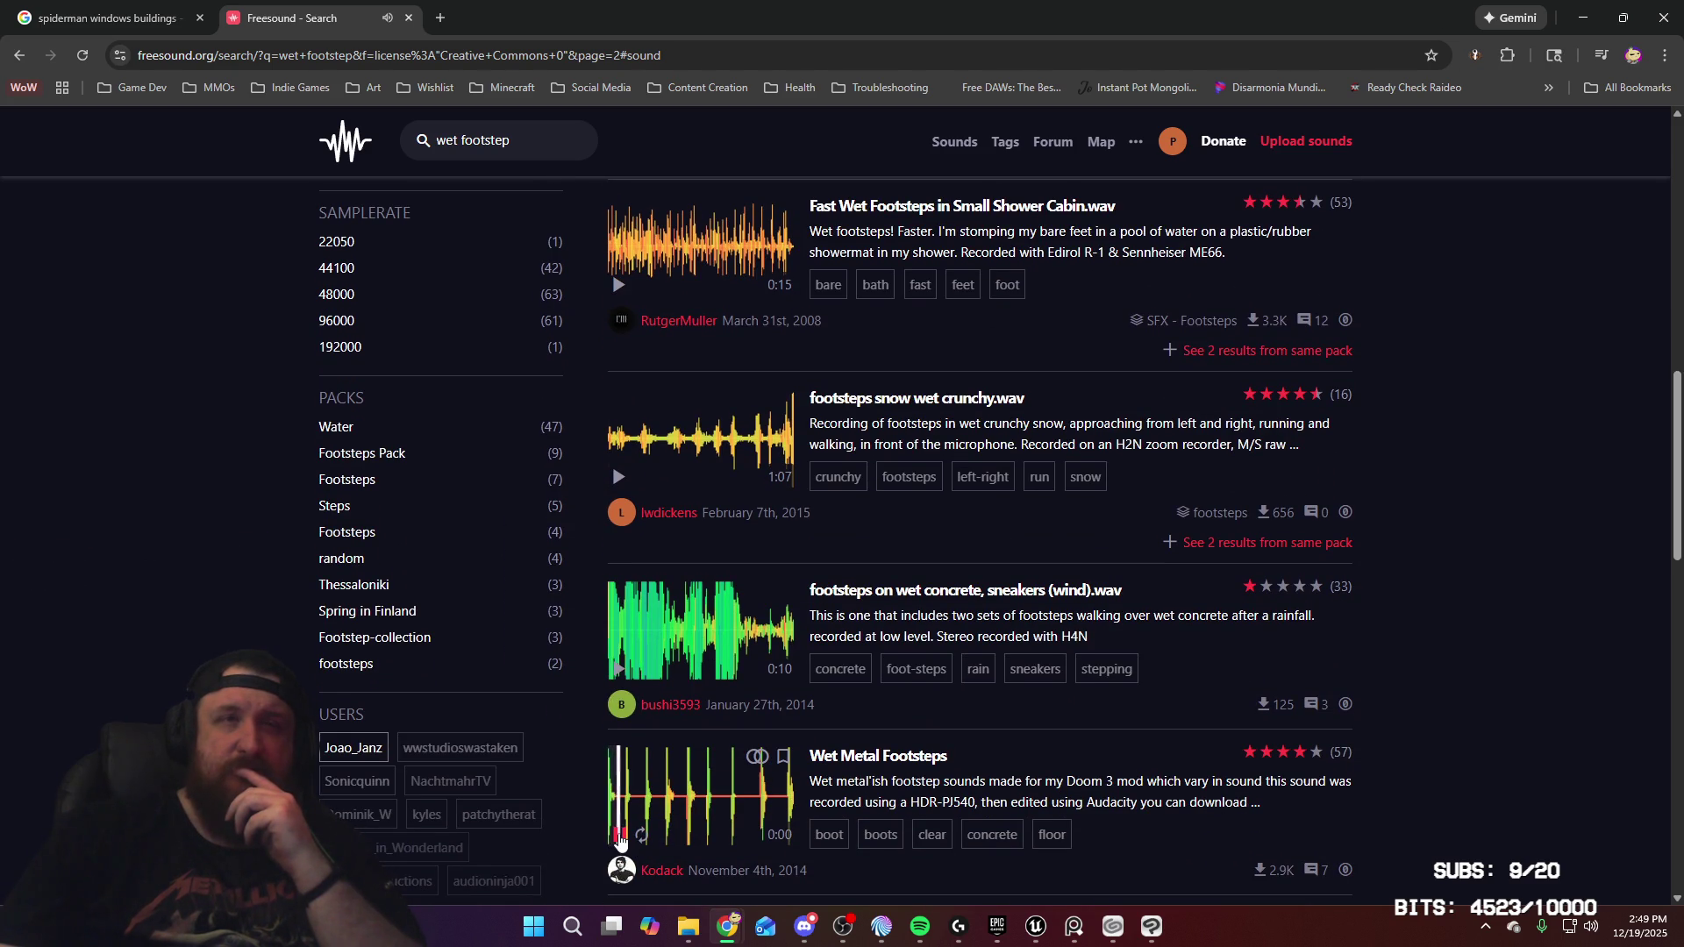
click(620, 671)
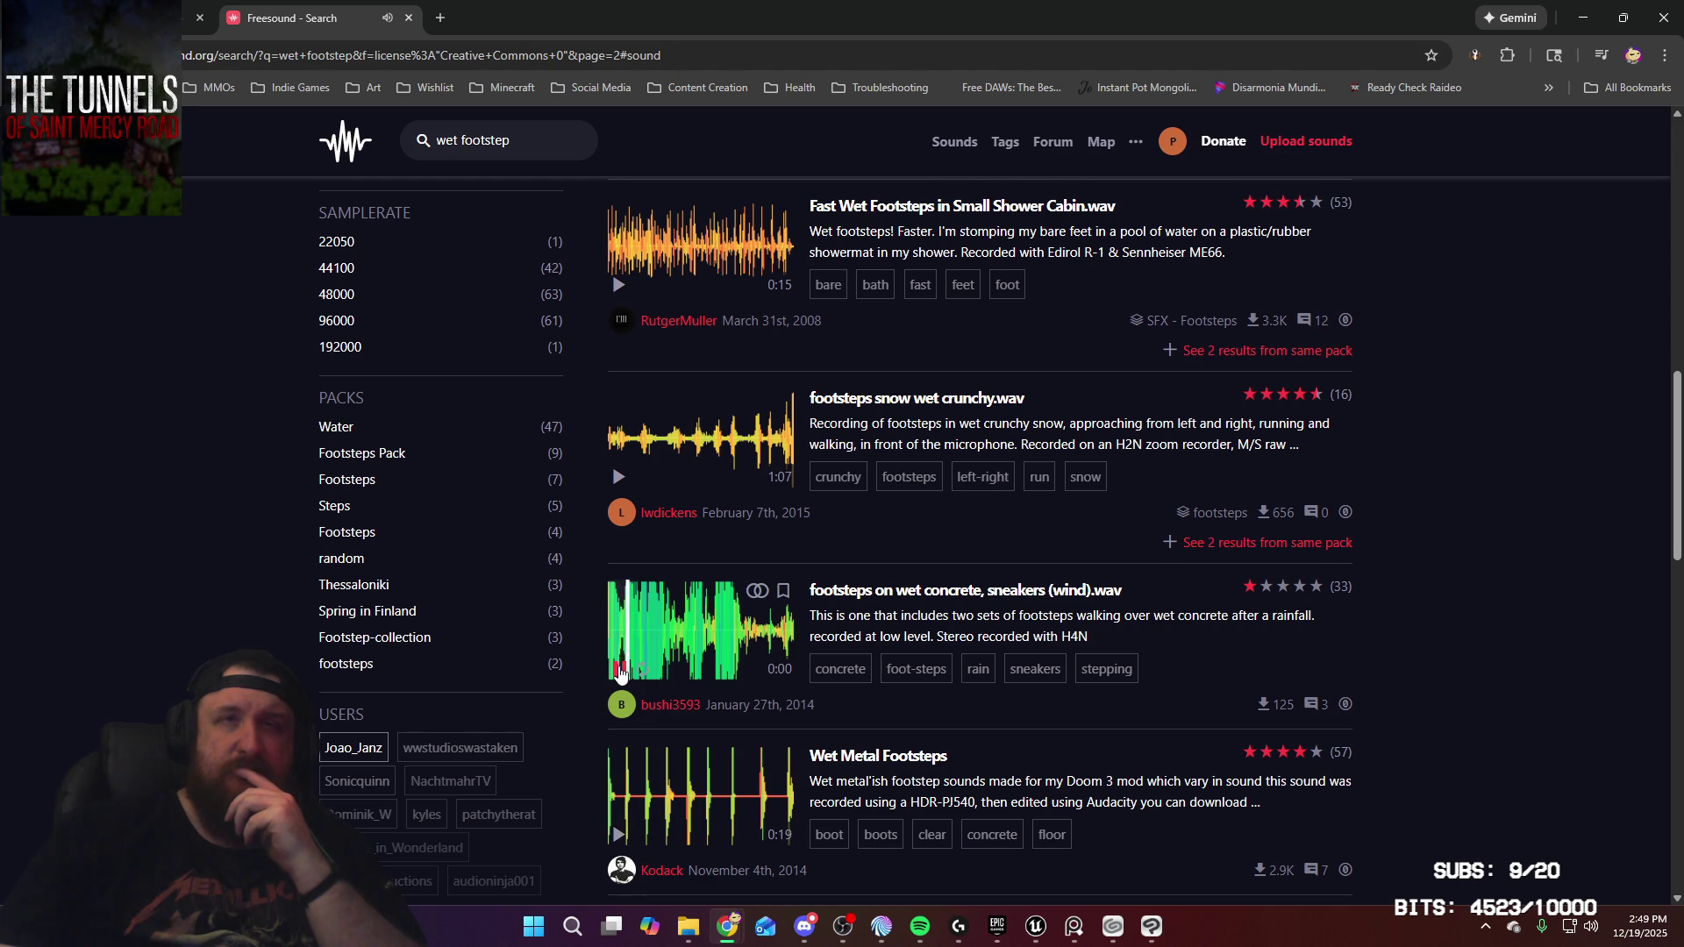
click(620, 671)
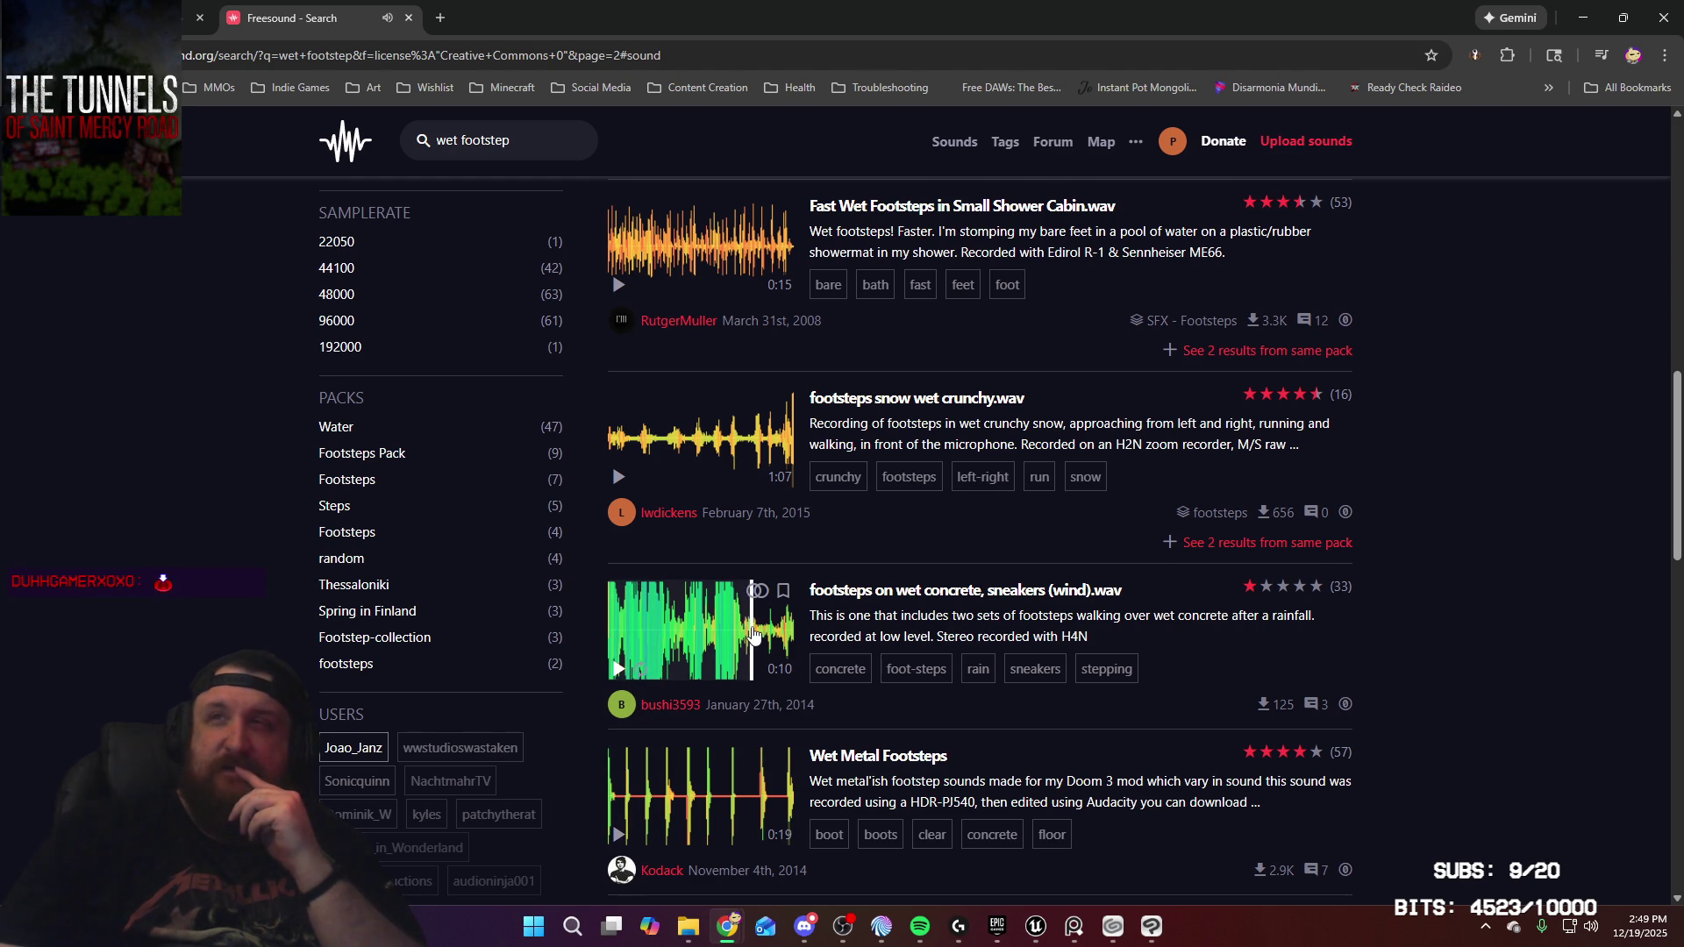
Preview and stop the Metro Pass and gritty concrete basement footsteps clips
scroll(667, 625, down, 5)
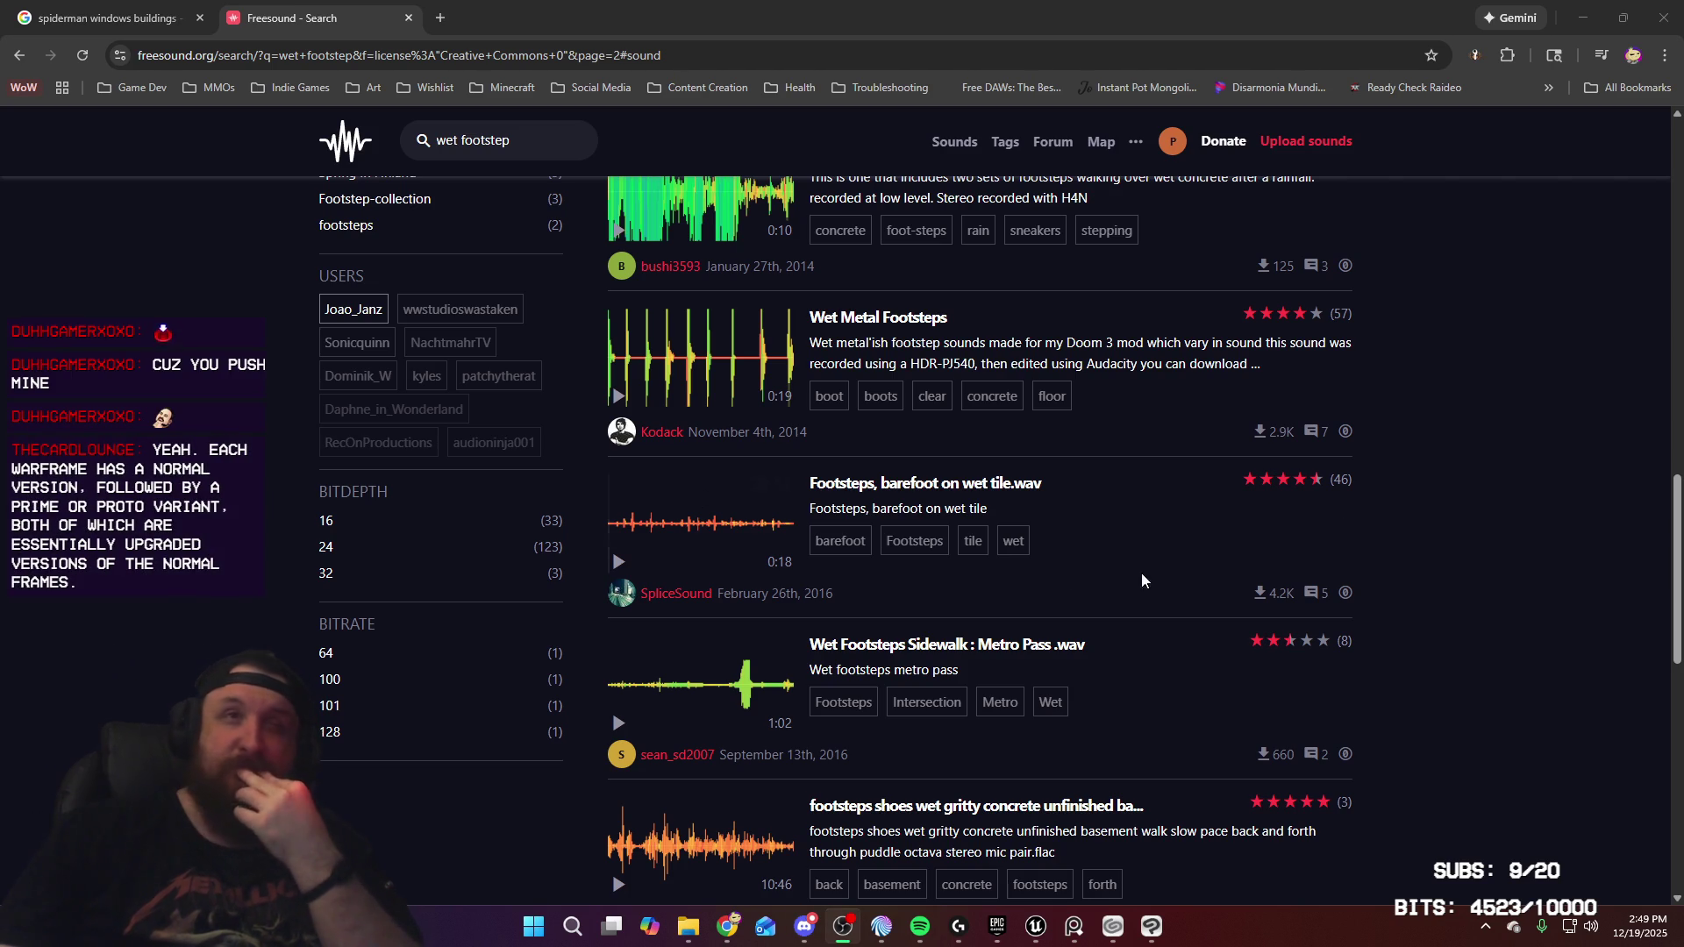
click(618, 722)
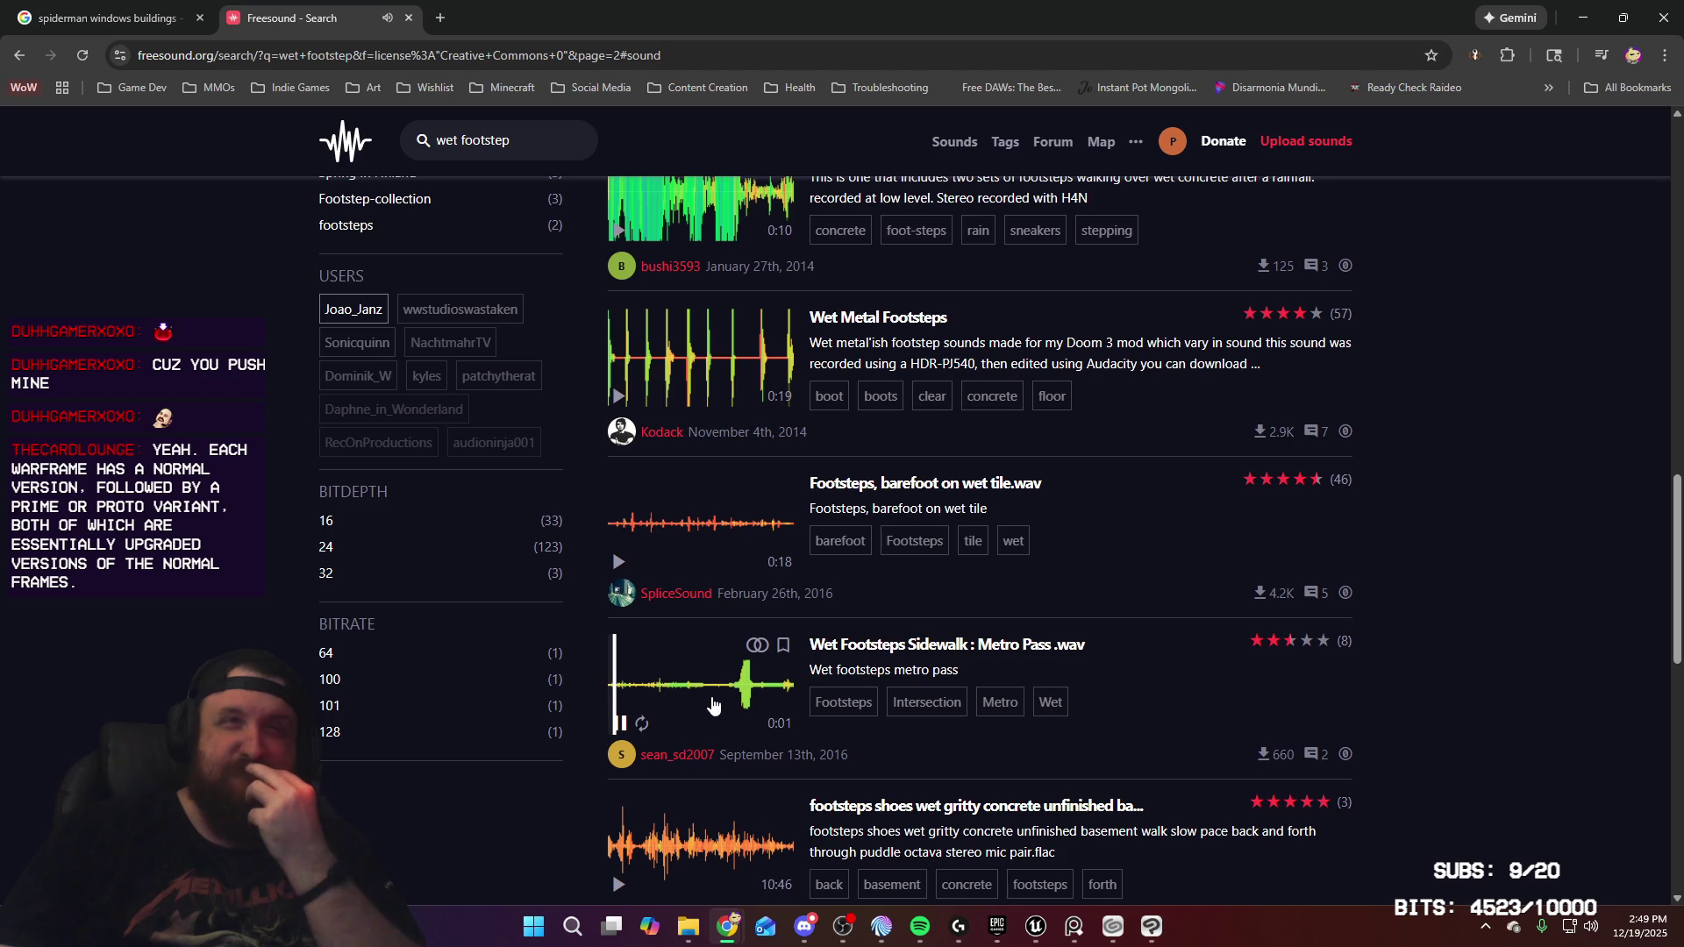
click(617, 721)
scroll(618, 721, down, 2)
click(617, 710)
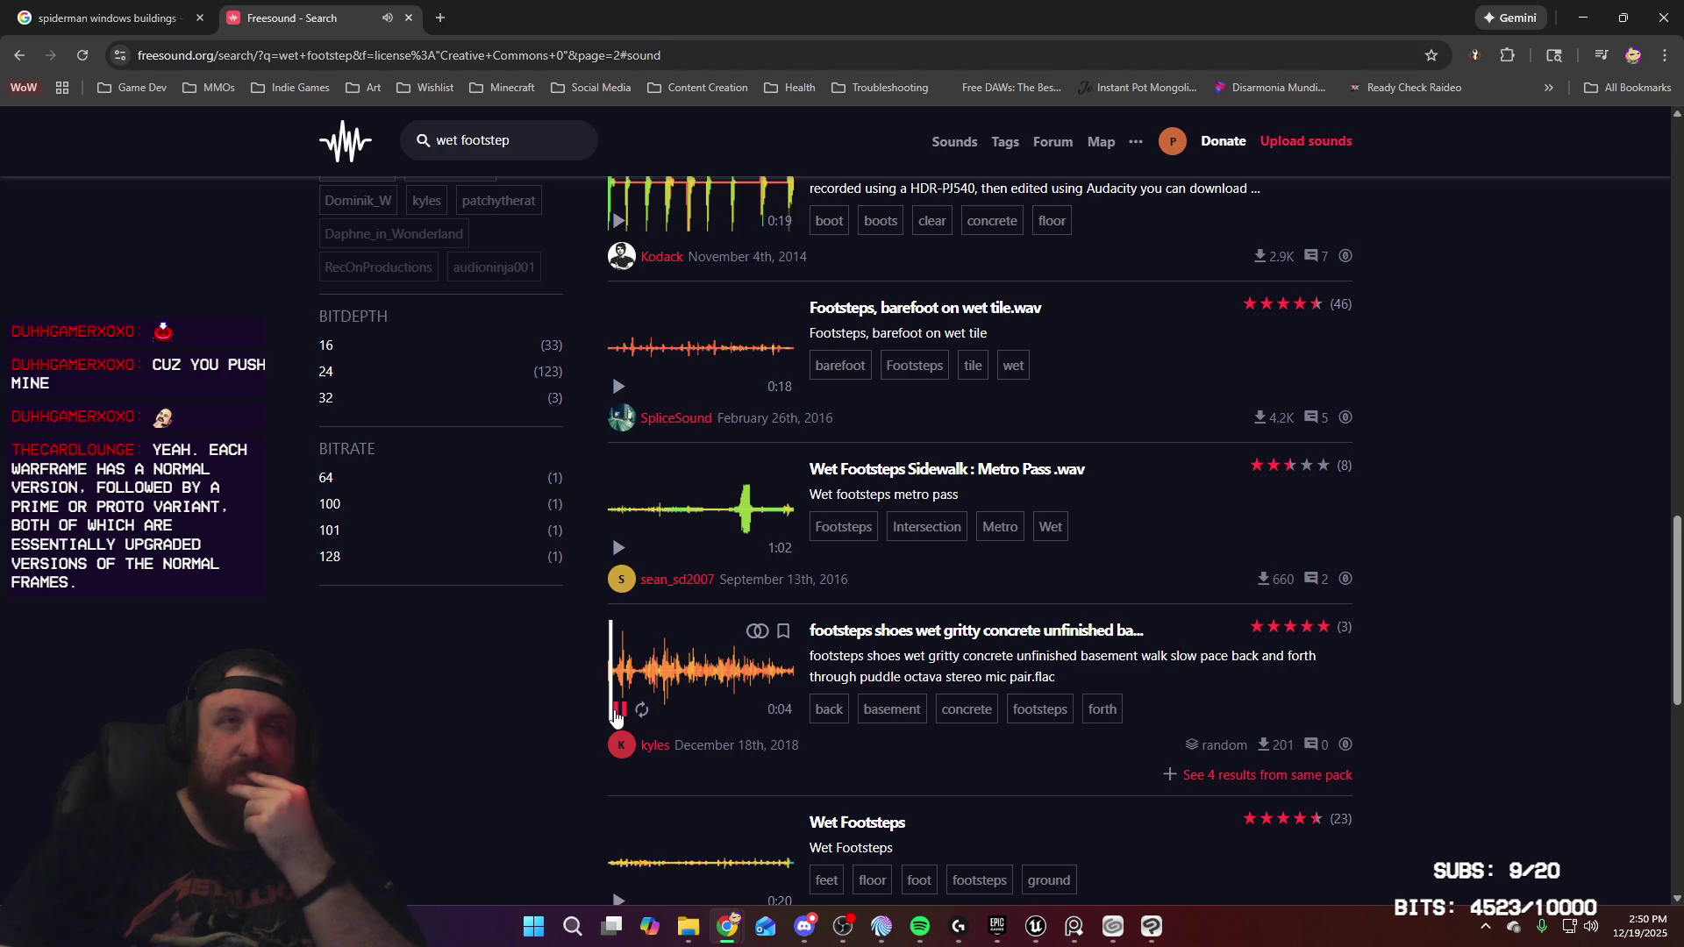
click(617, 711)
Play Wet Slaps/Footsteps and open its sound page
scroll(617, 714, down, 2)
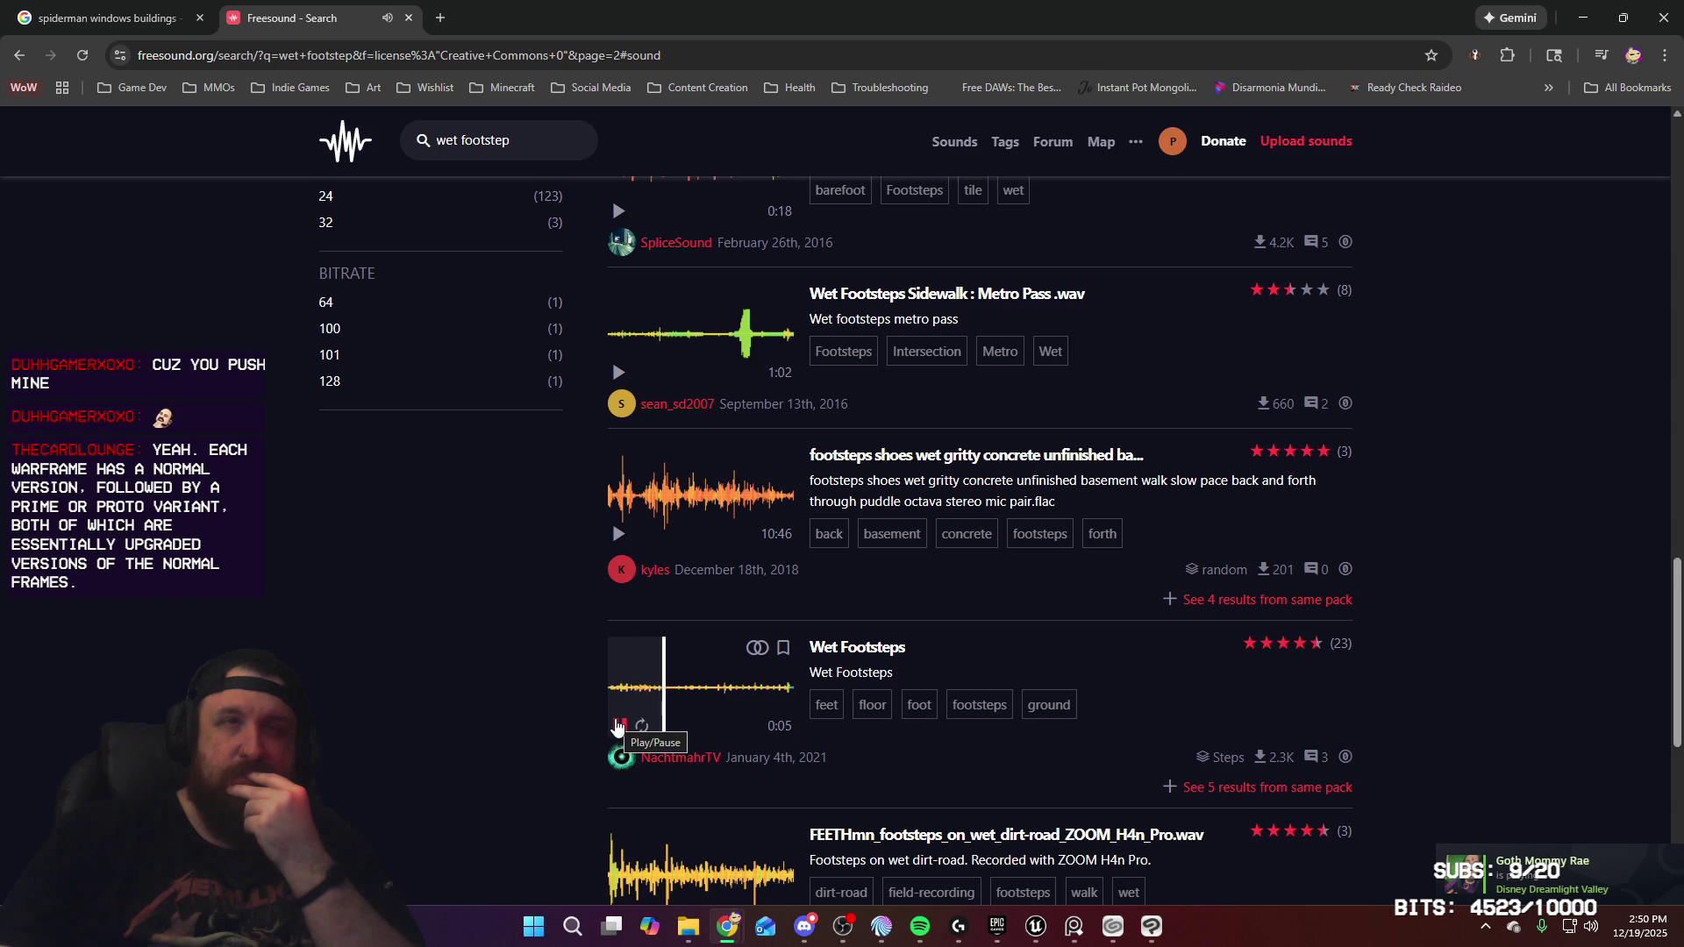
scroll(614, 719, down, 3)
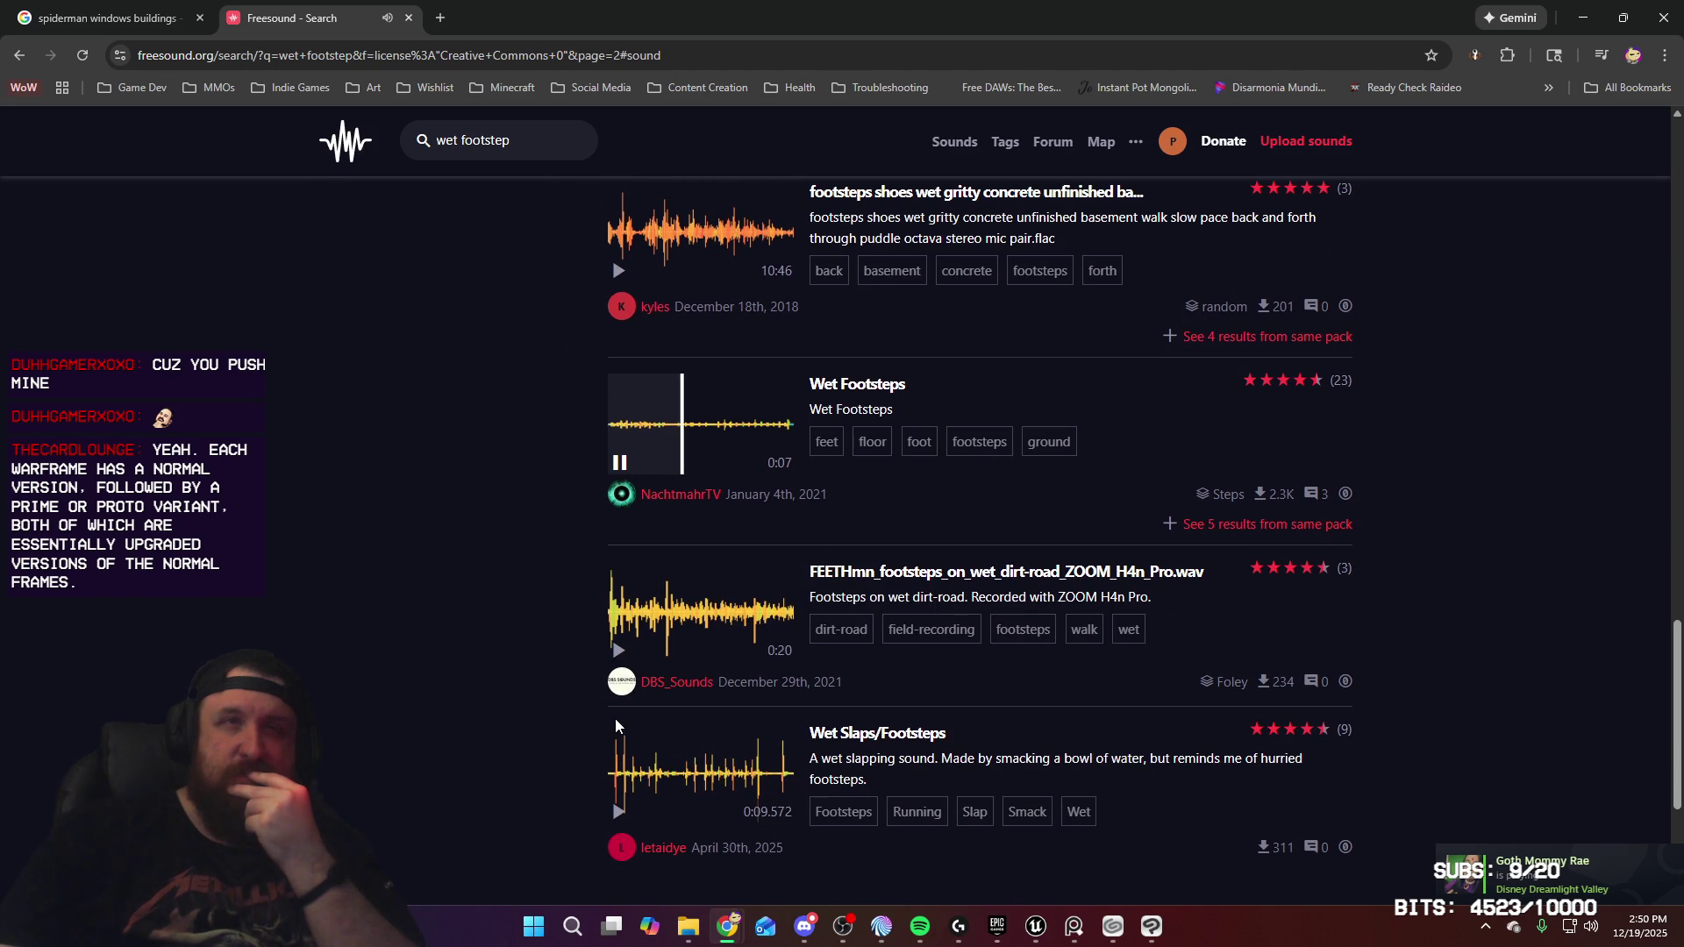
click(623, 811)
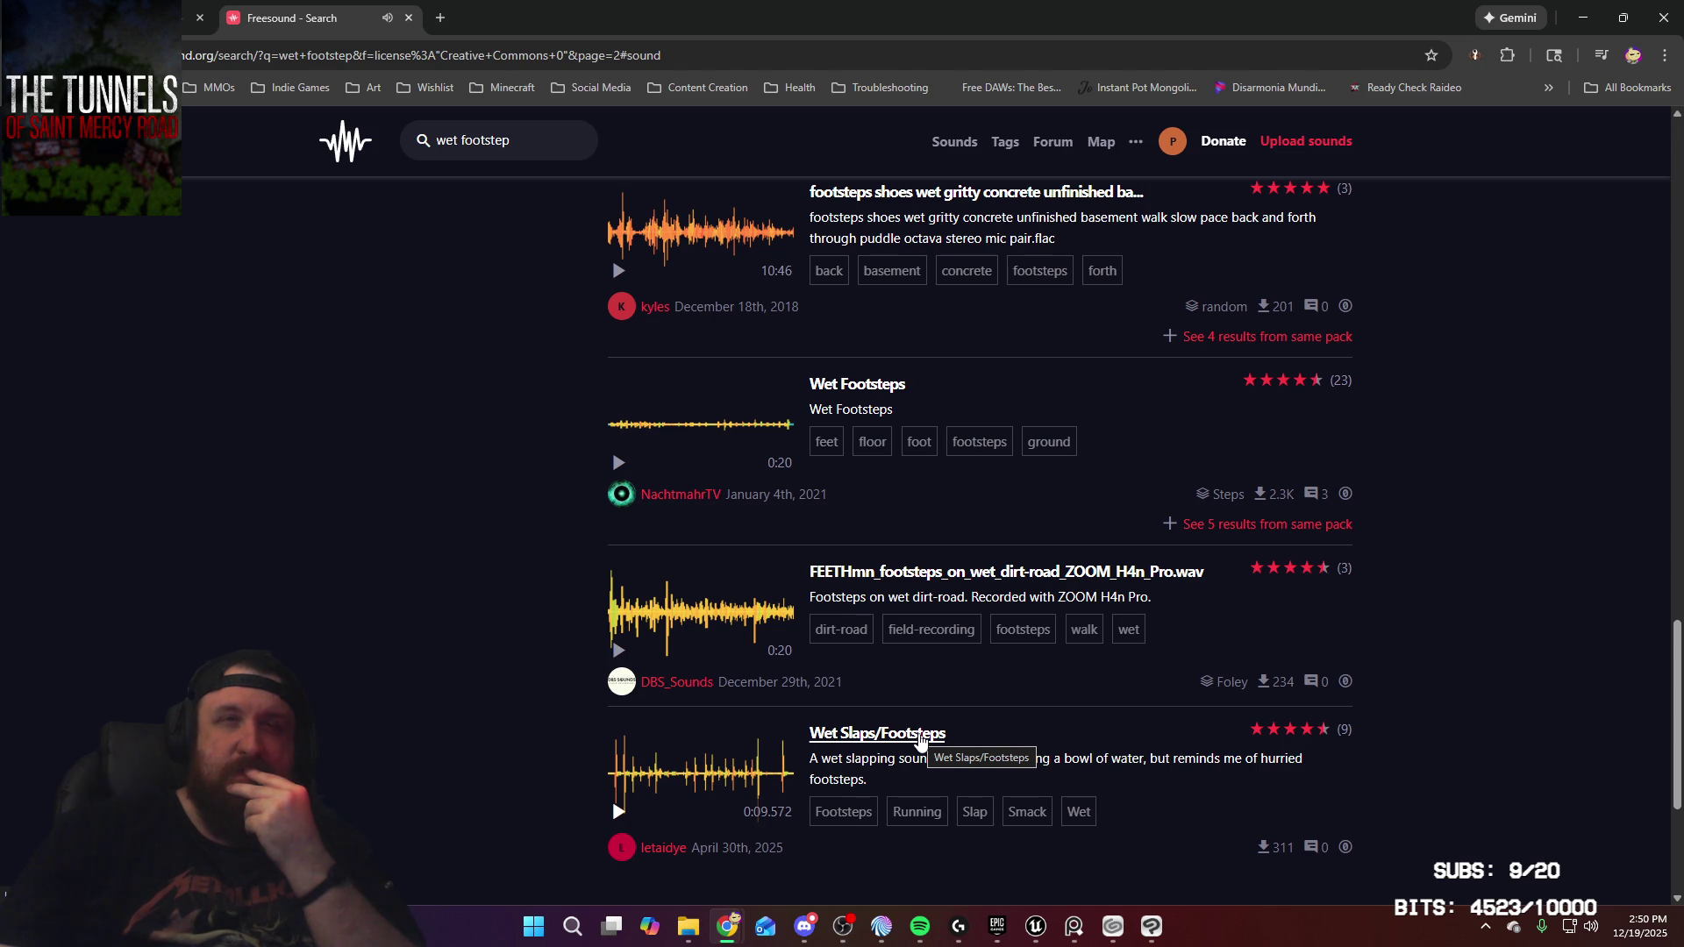
scroll(944, 545, down, 2)
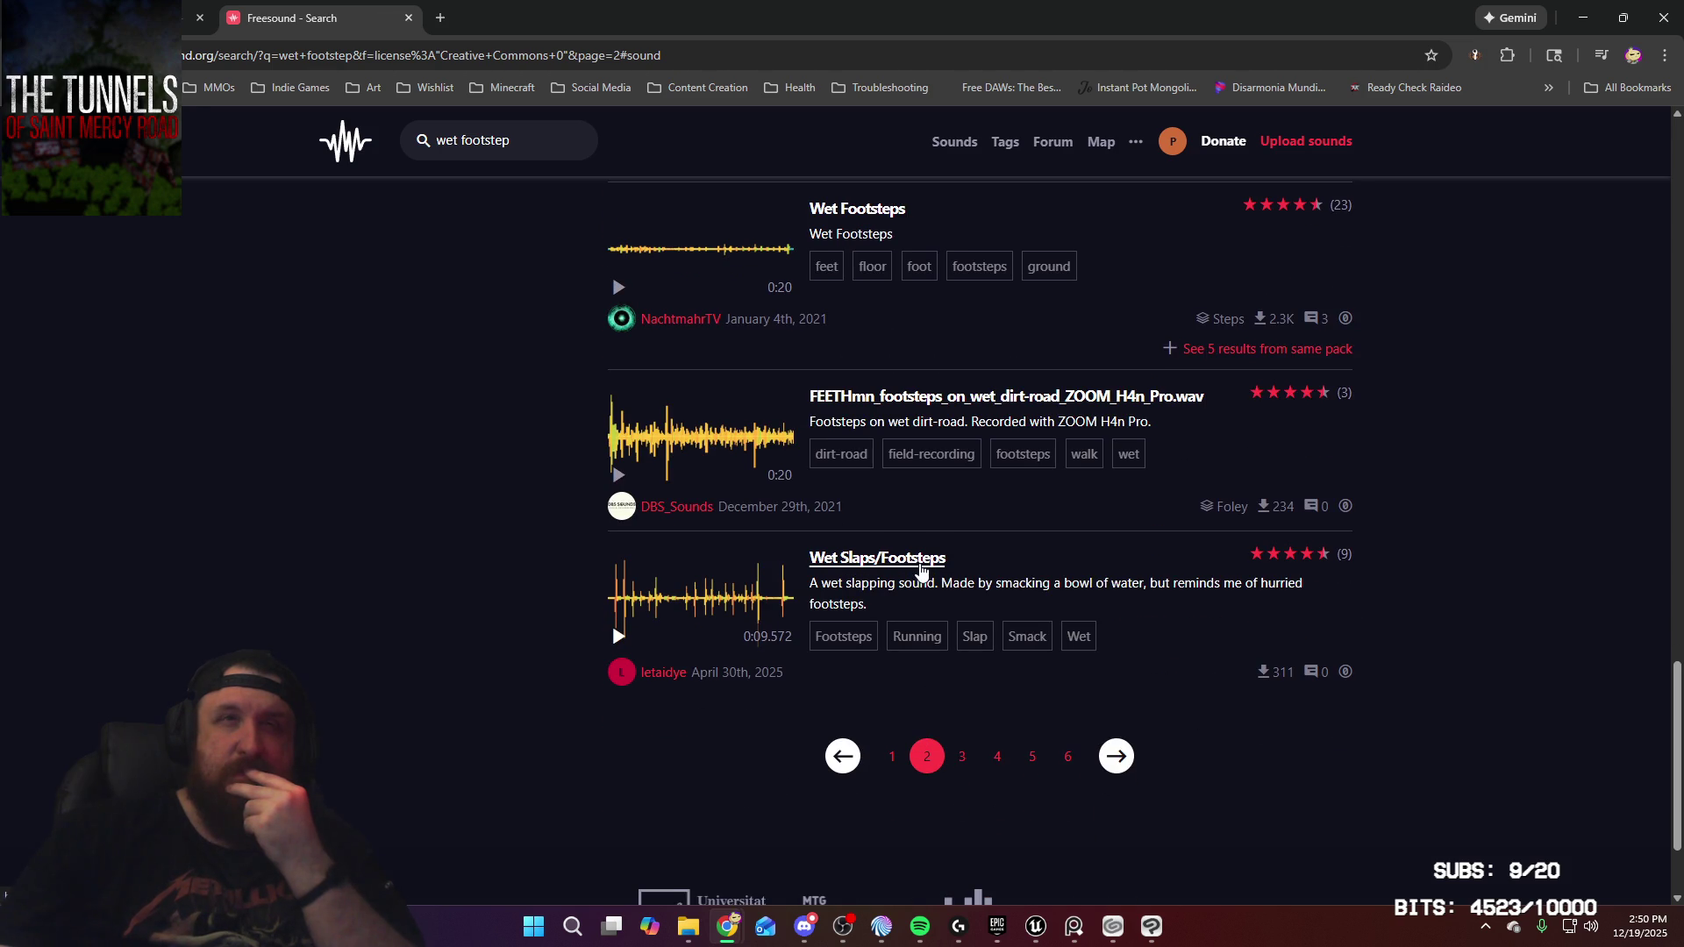
click(921, 570)
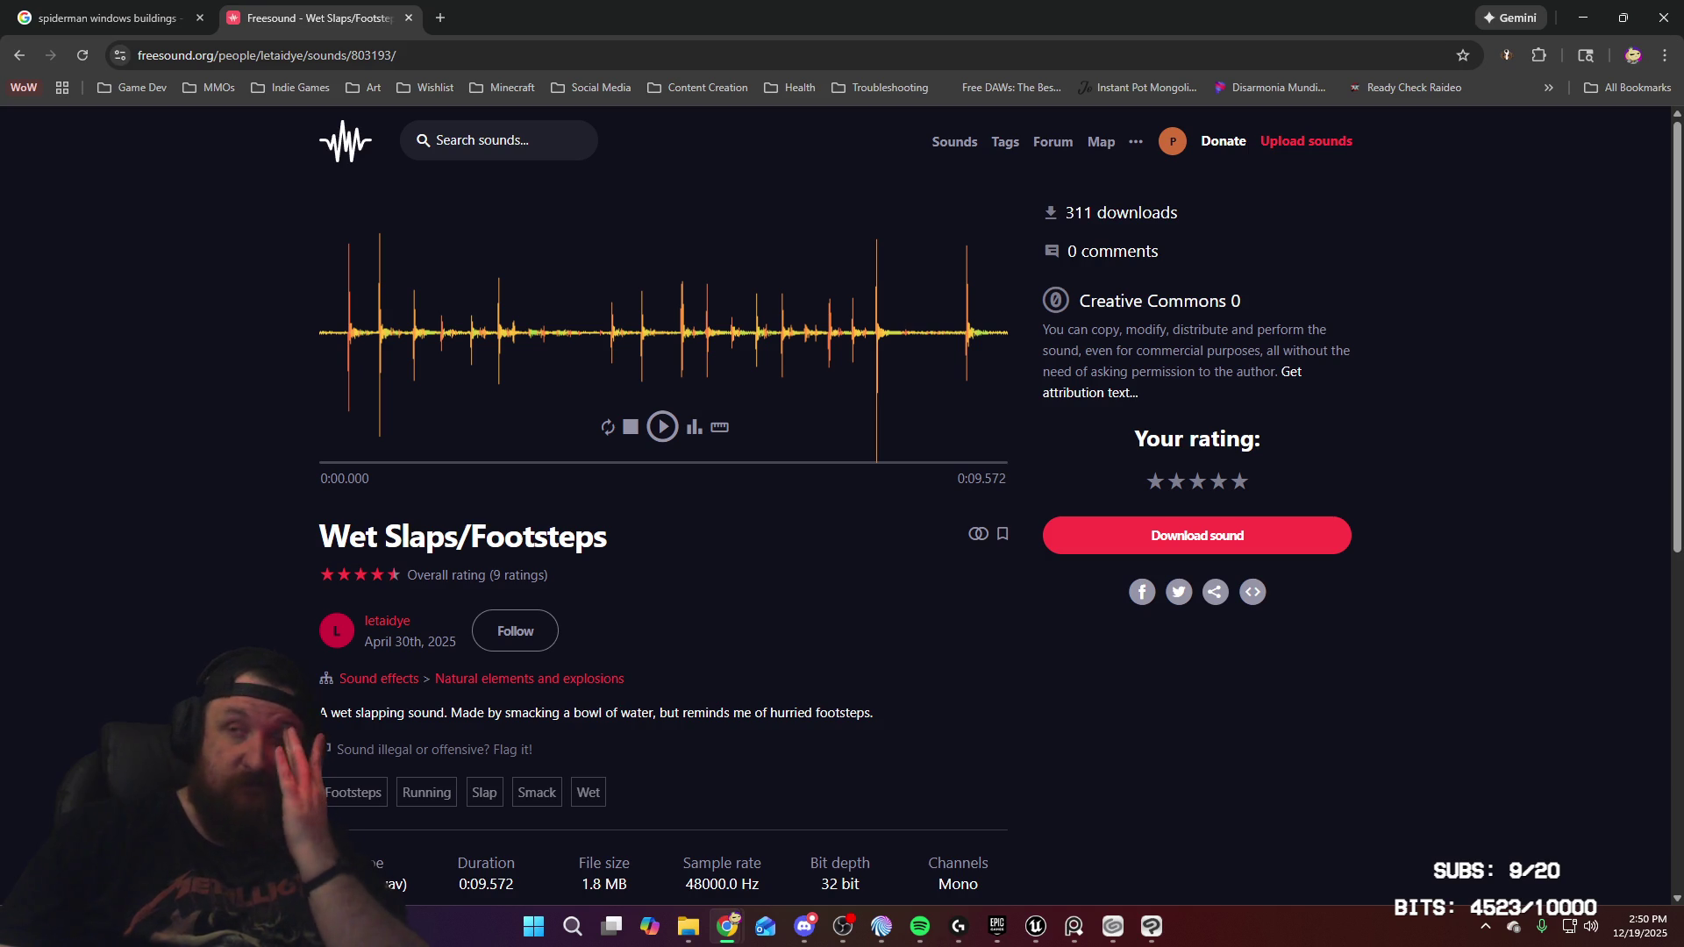
Download wet-slapsfootsteps.wav and show it in its folder from the downloads list
key(alt+Tab)
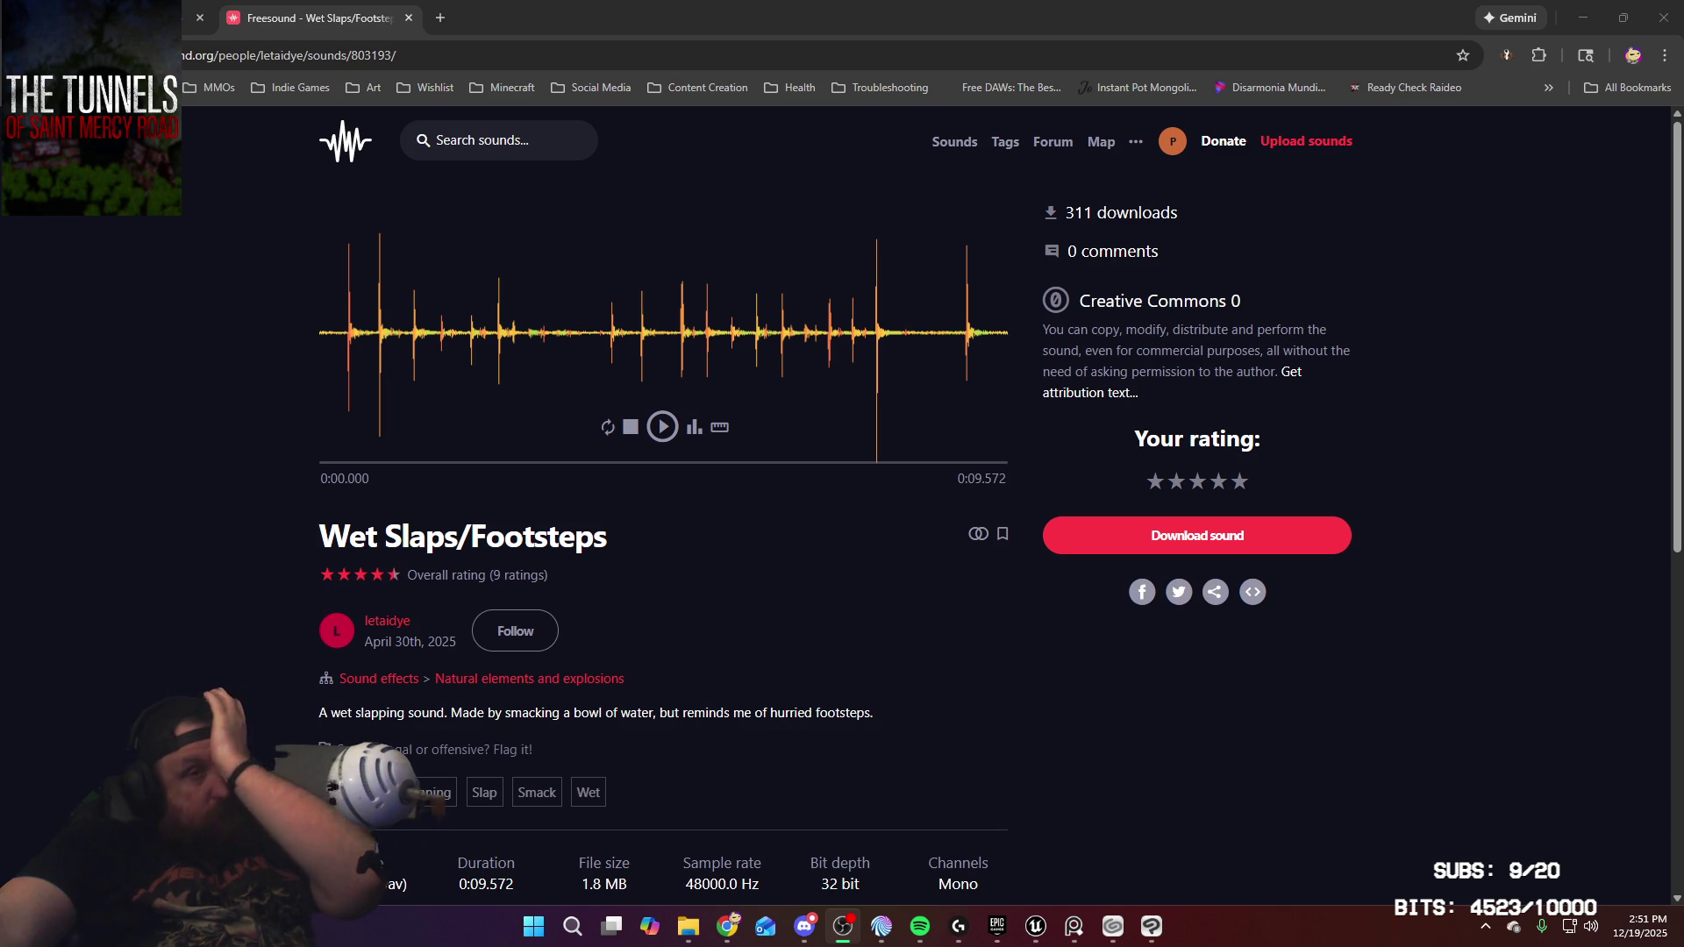
click(1160, 546)
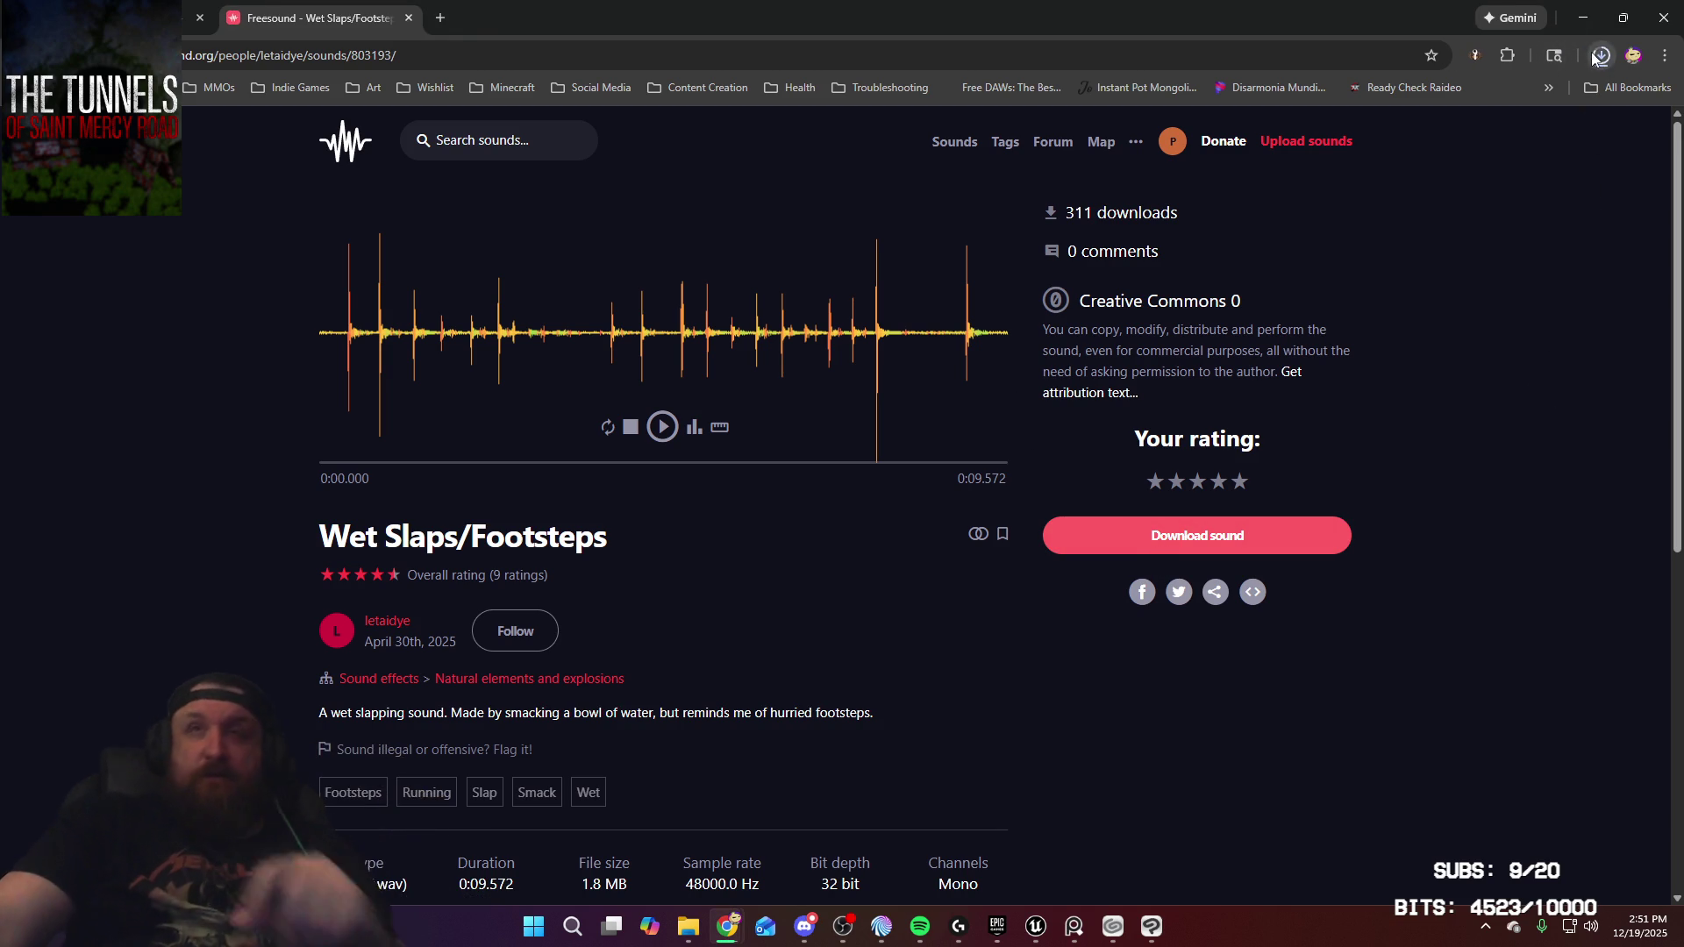
click(1595, 56)
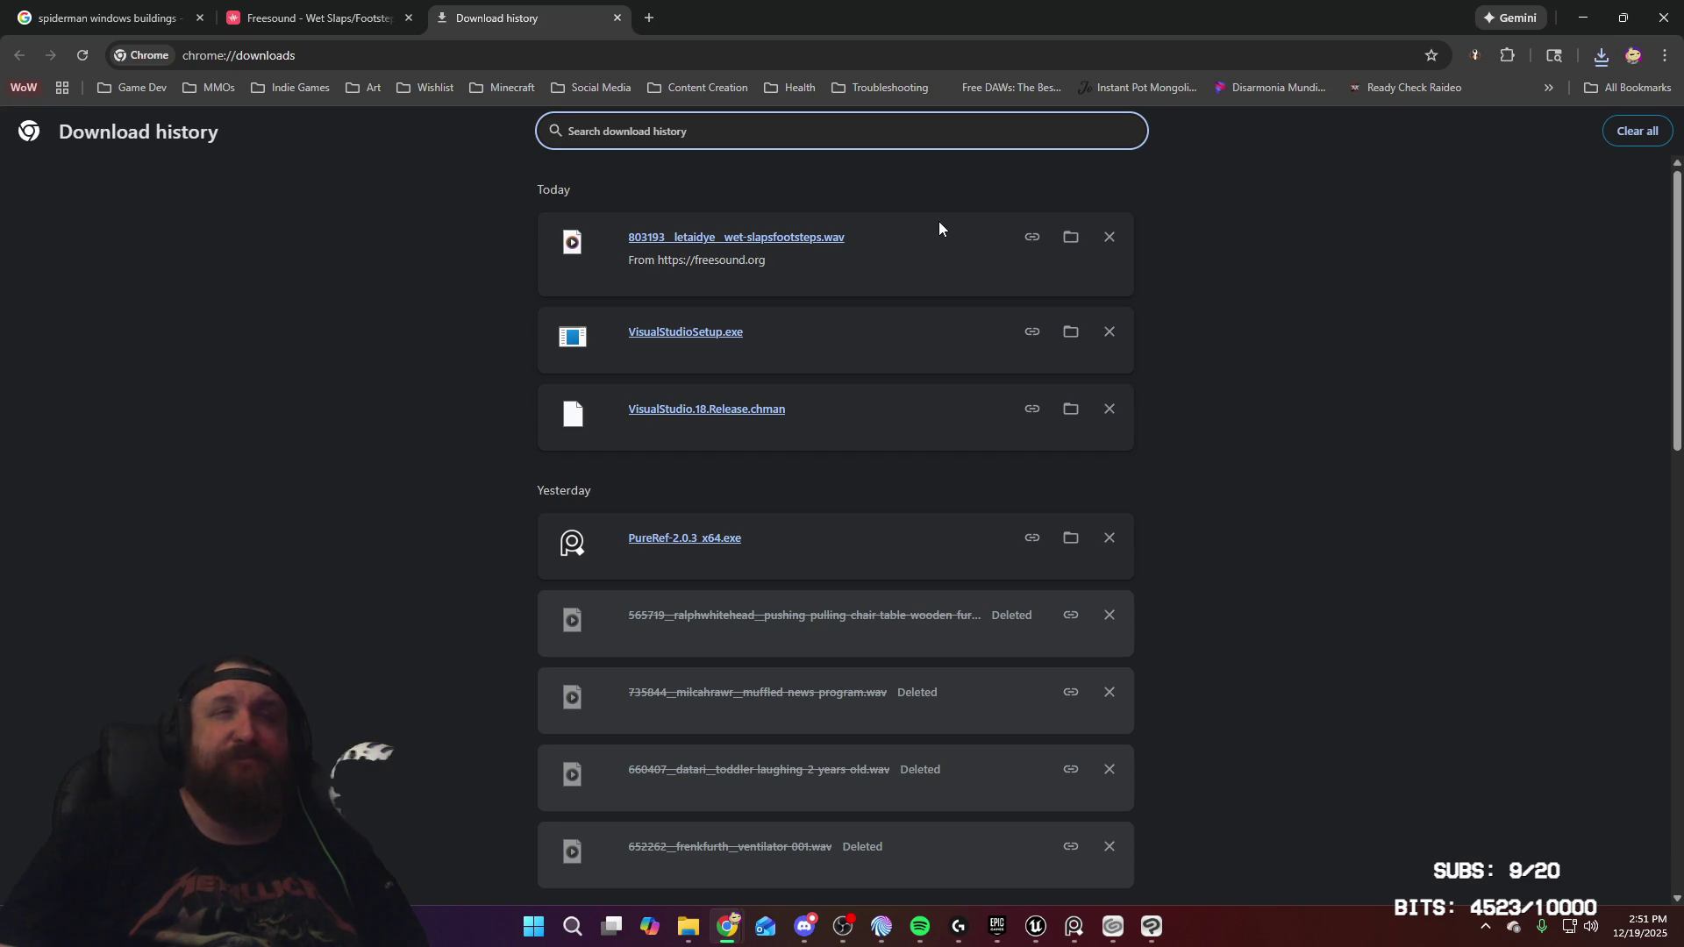
click(1071, 242)
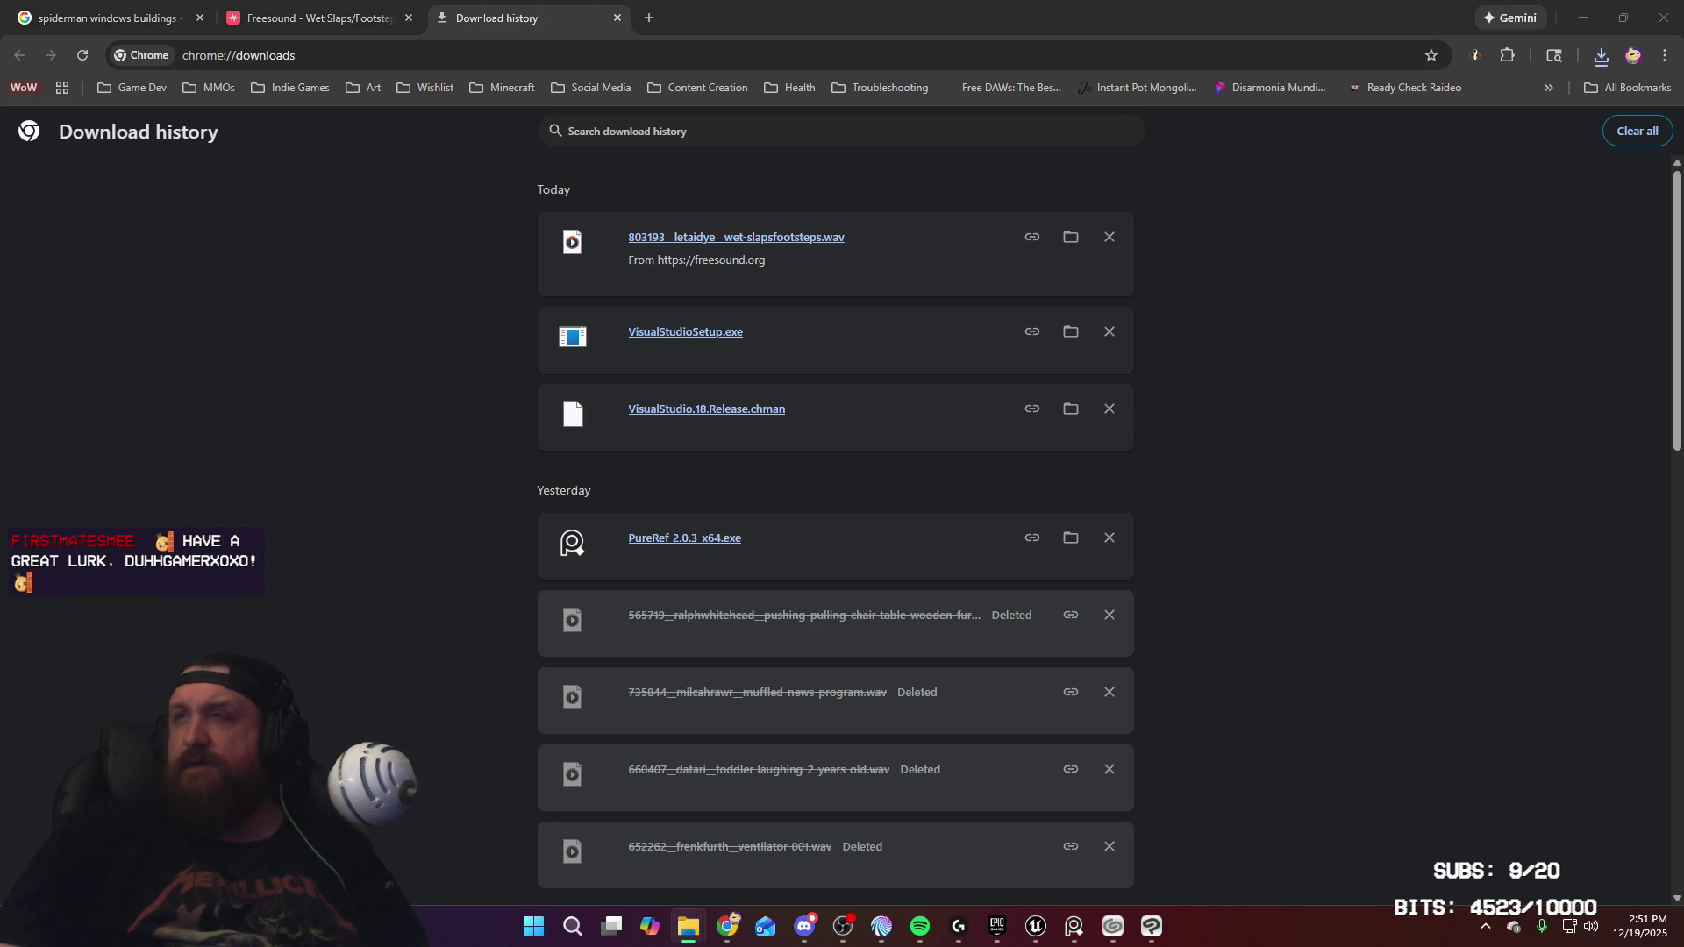
click(291, 5)
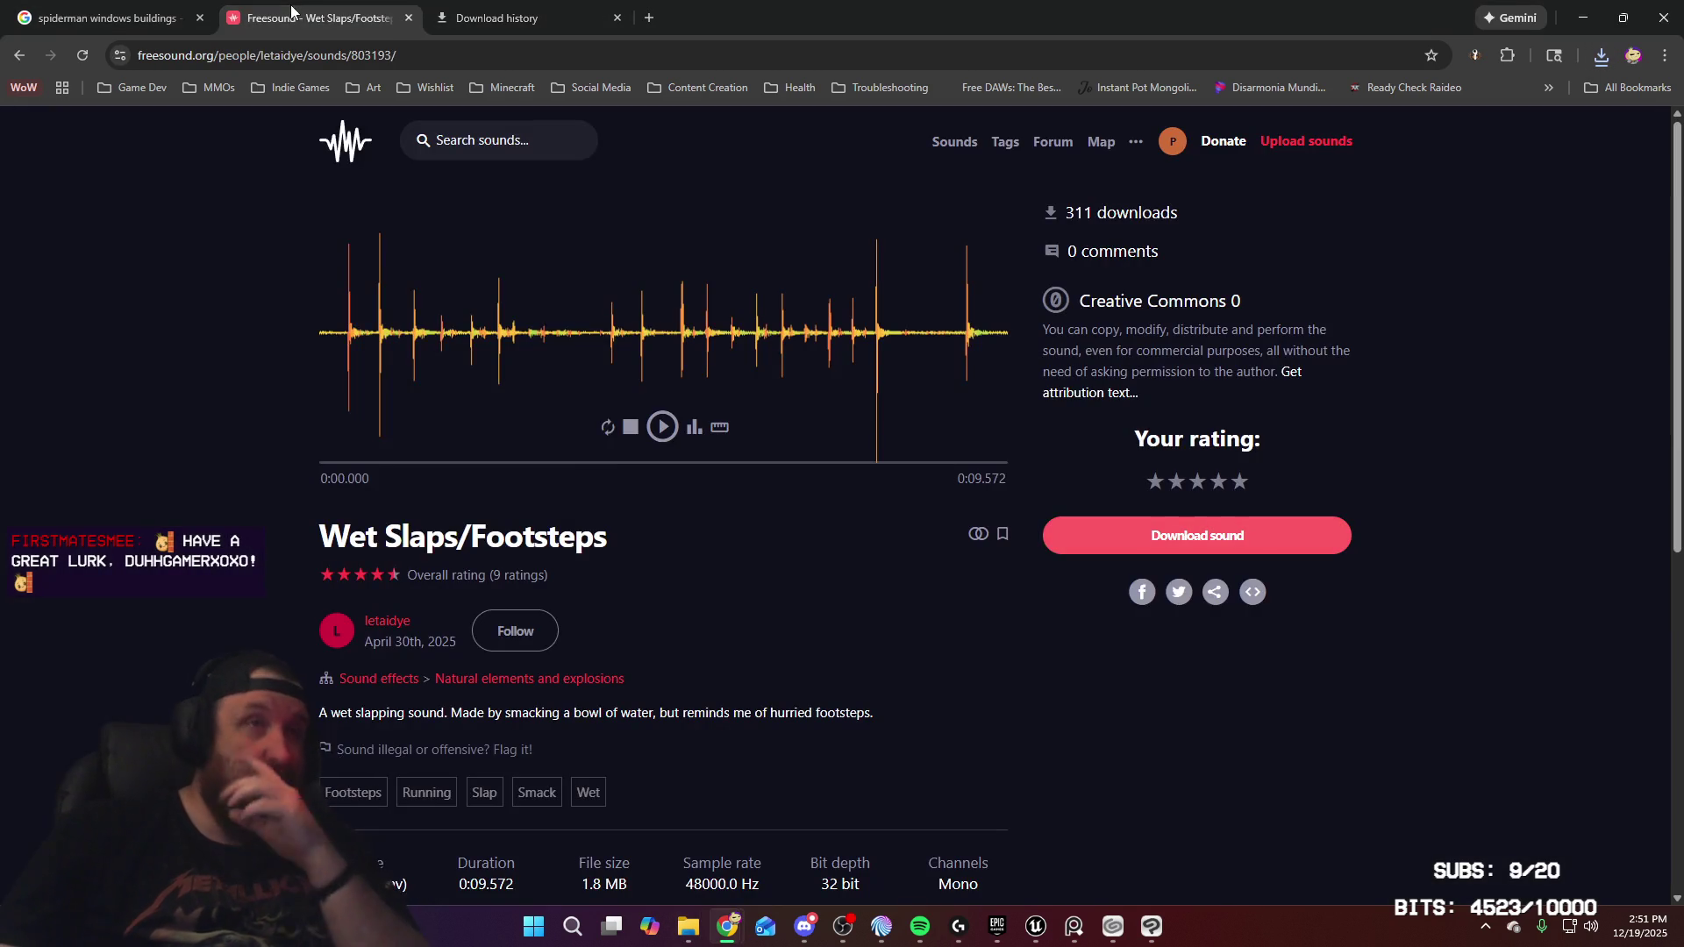
Return to the heavy footstep results and limit them to Creative Commons 0
key(alt+Left)
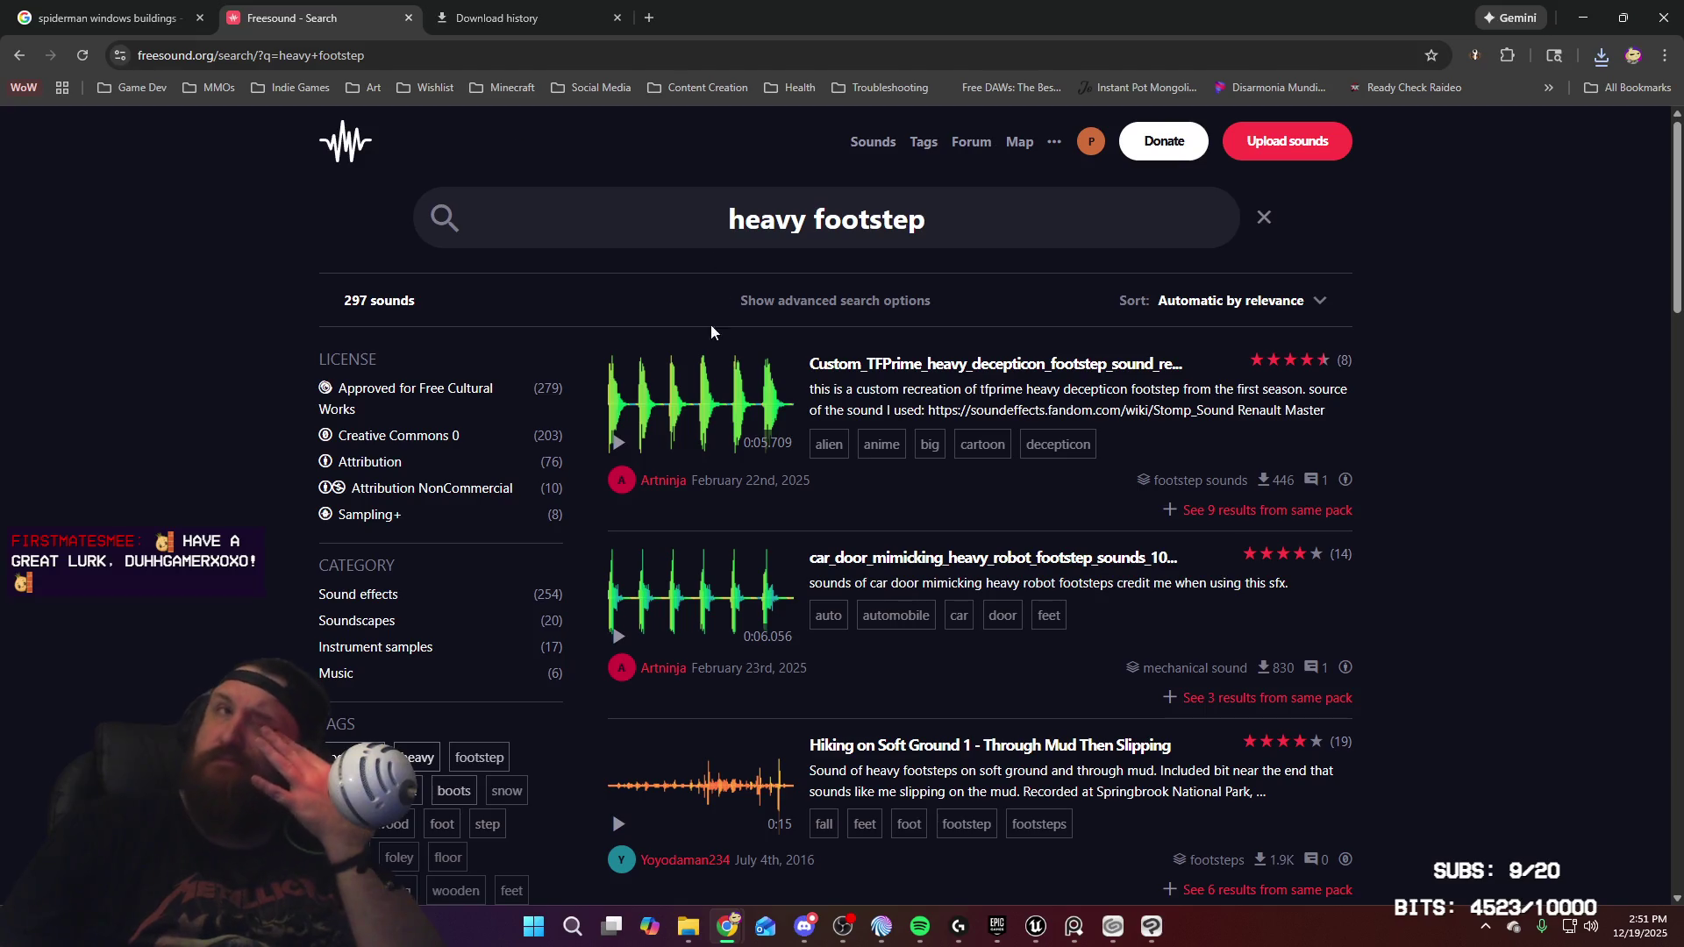
click(616, 445)
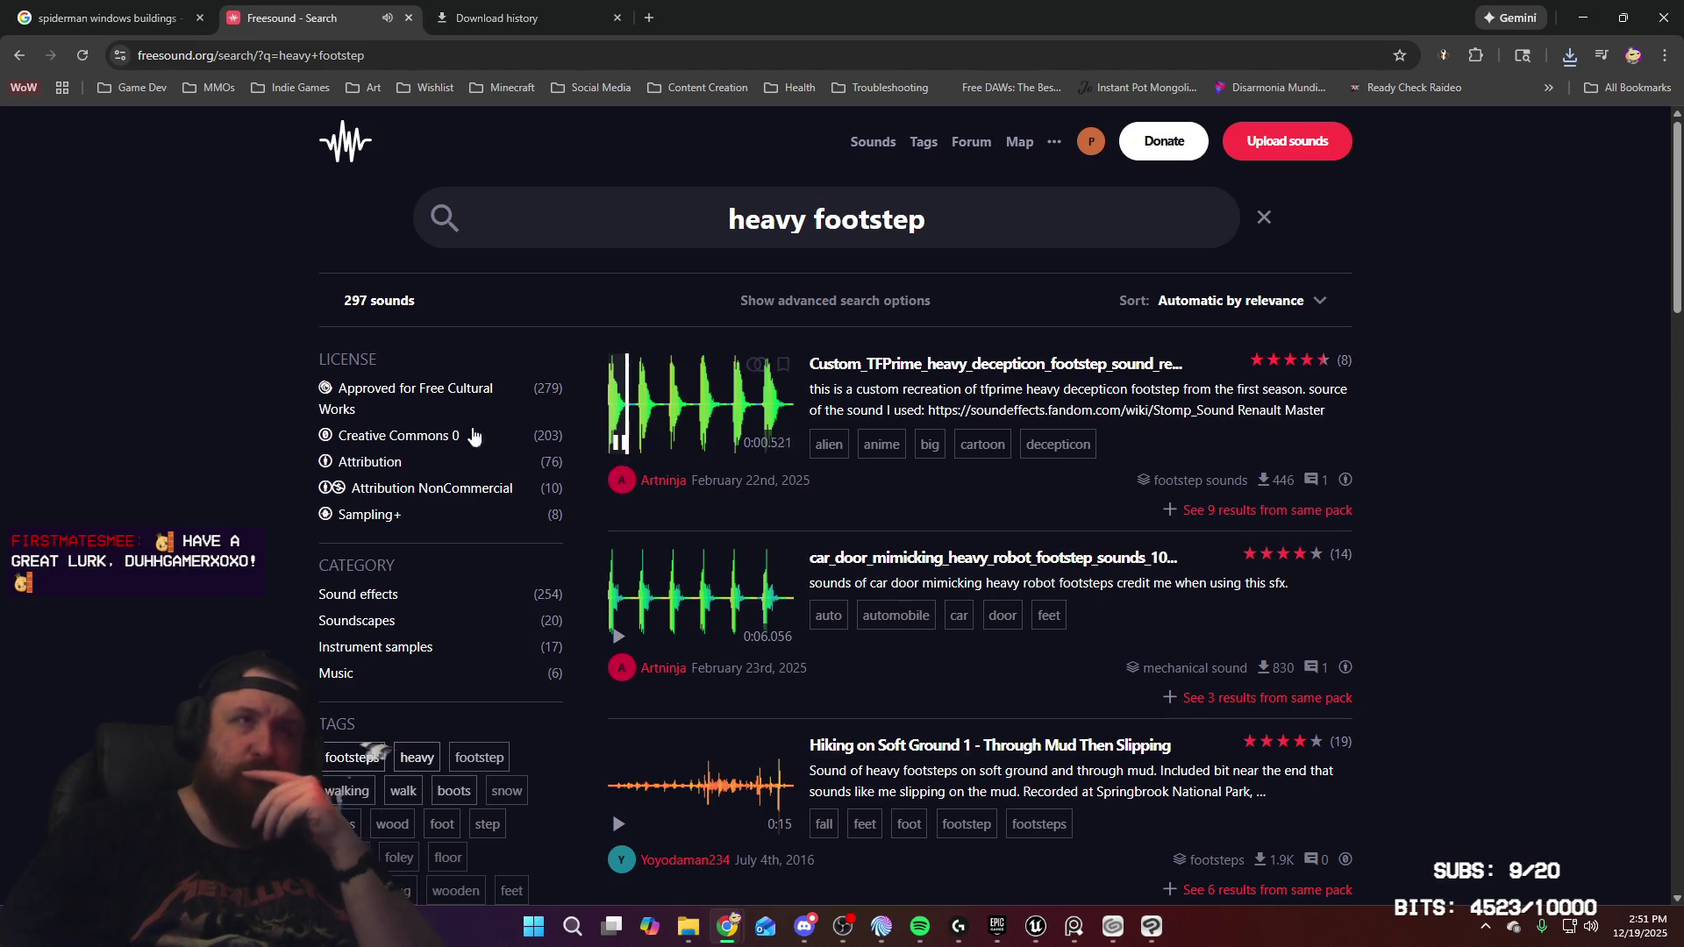
click(452, 437)
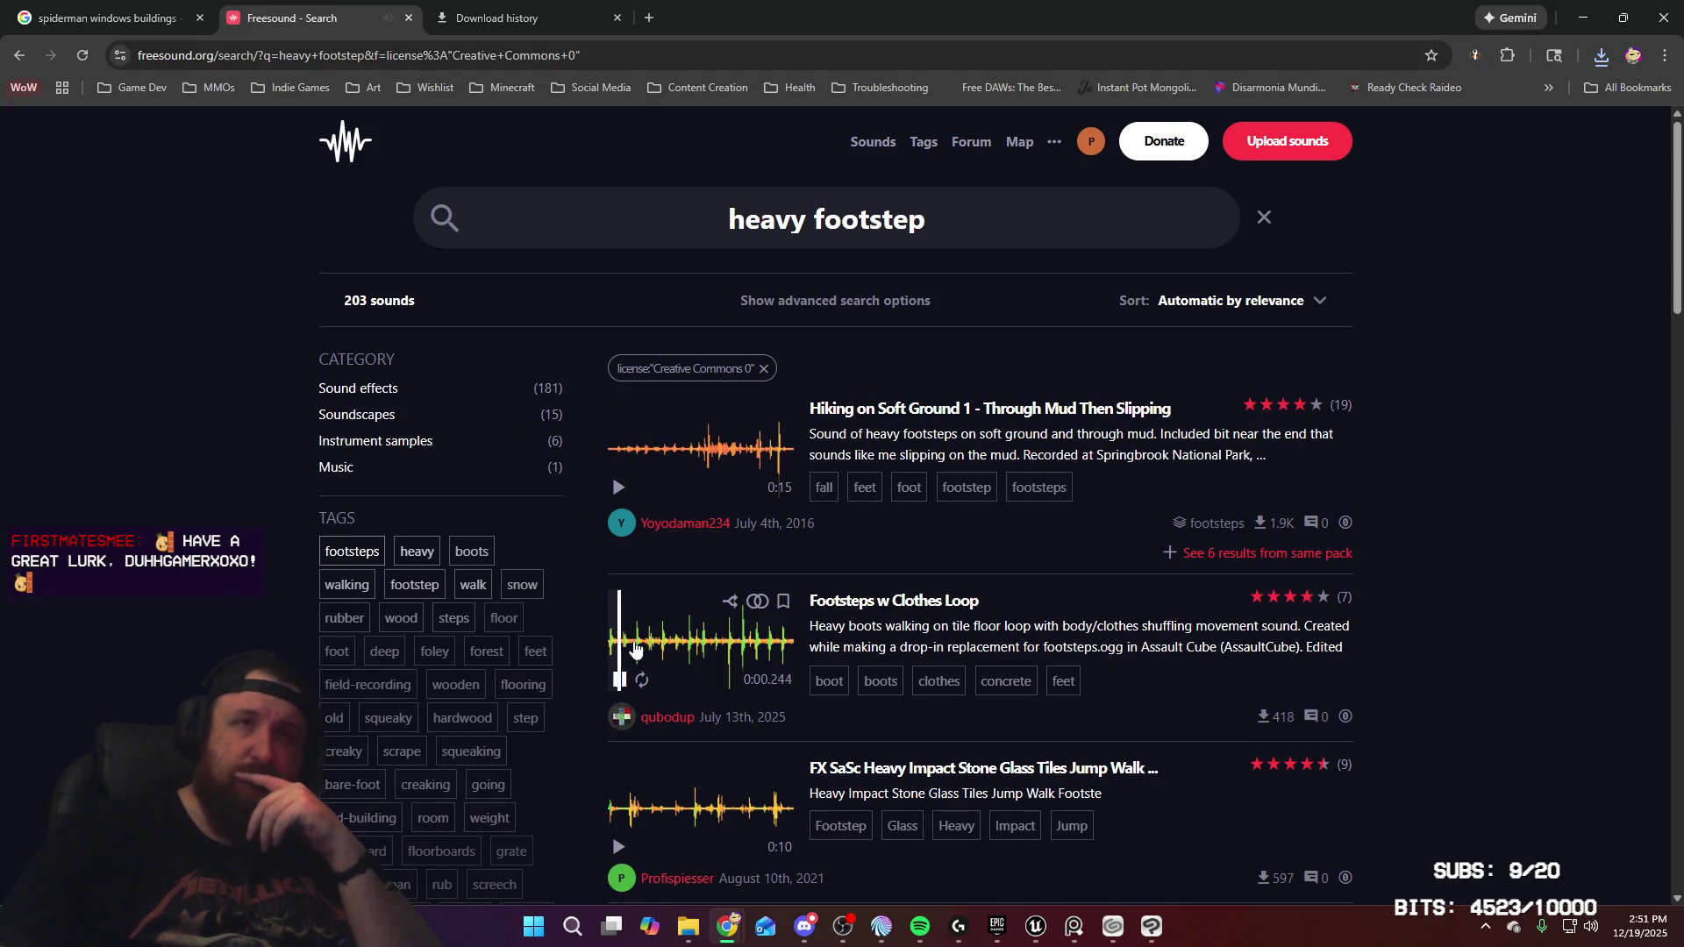
Preview Footsteps on Tile, then stop the harness sound preview
scroll(627, 685, down, 2)
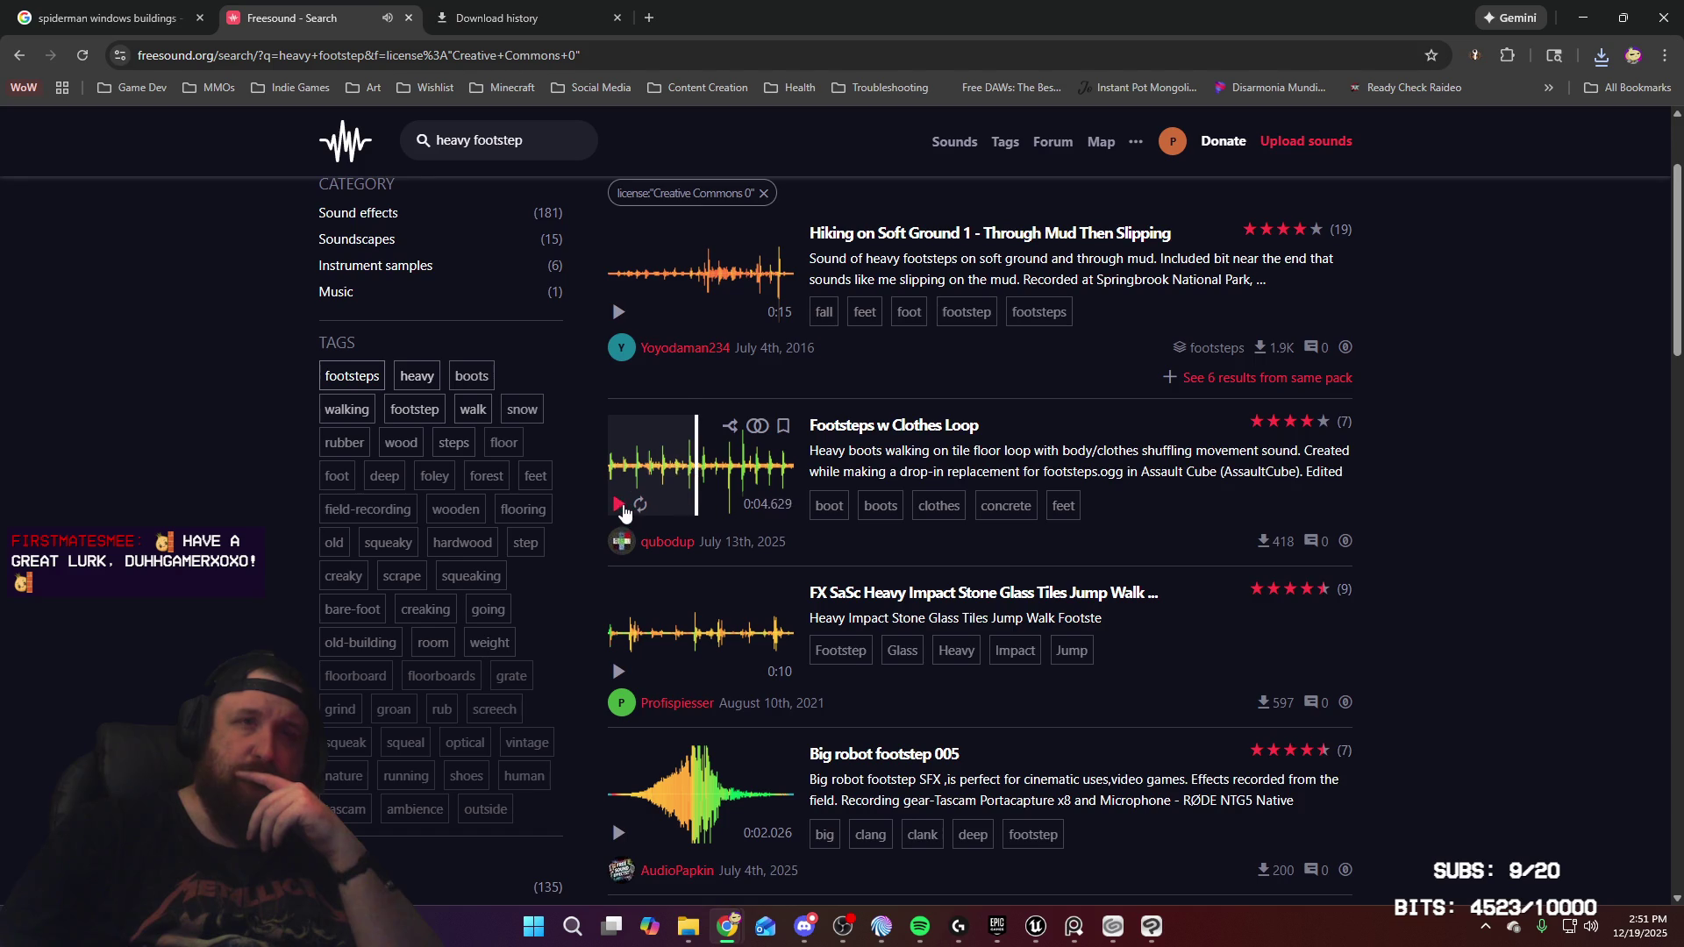
scroll(640, 752, down, 1)
scroll(617, 746, down, 3)
scroll(618, 736, down, 6)
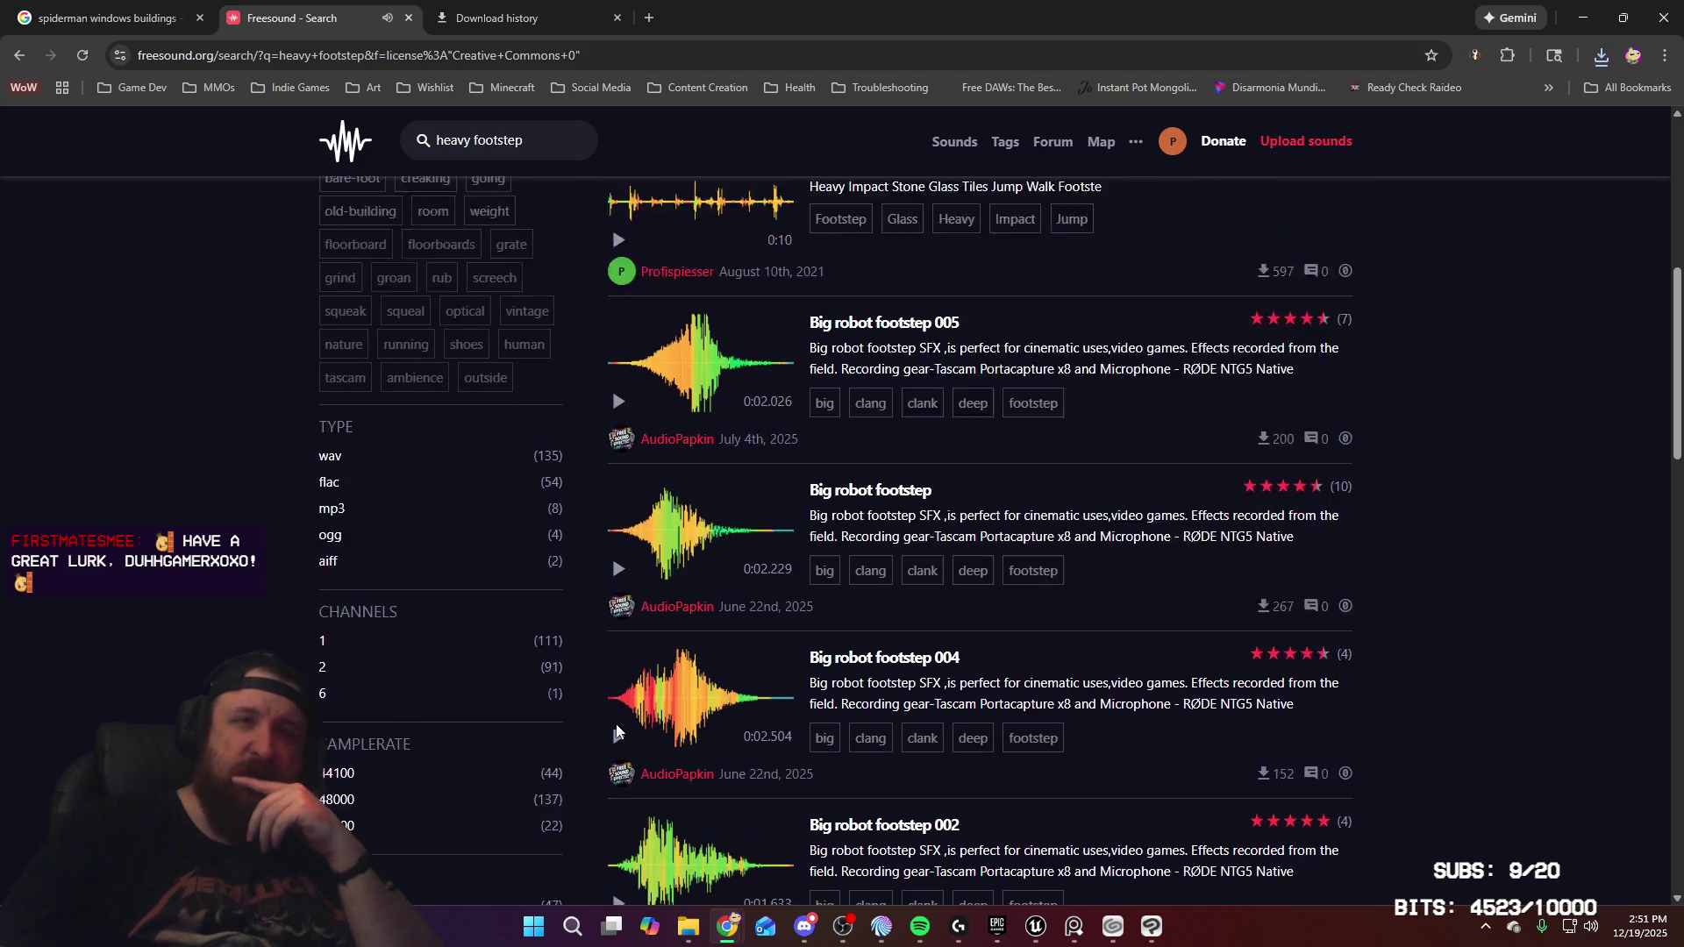
click(619, 717)
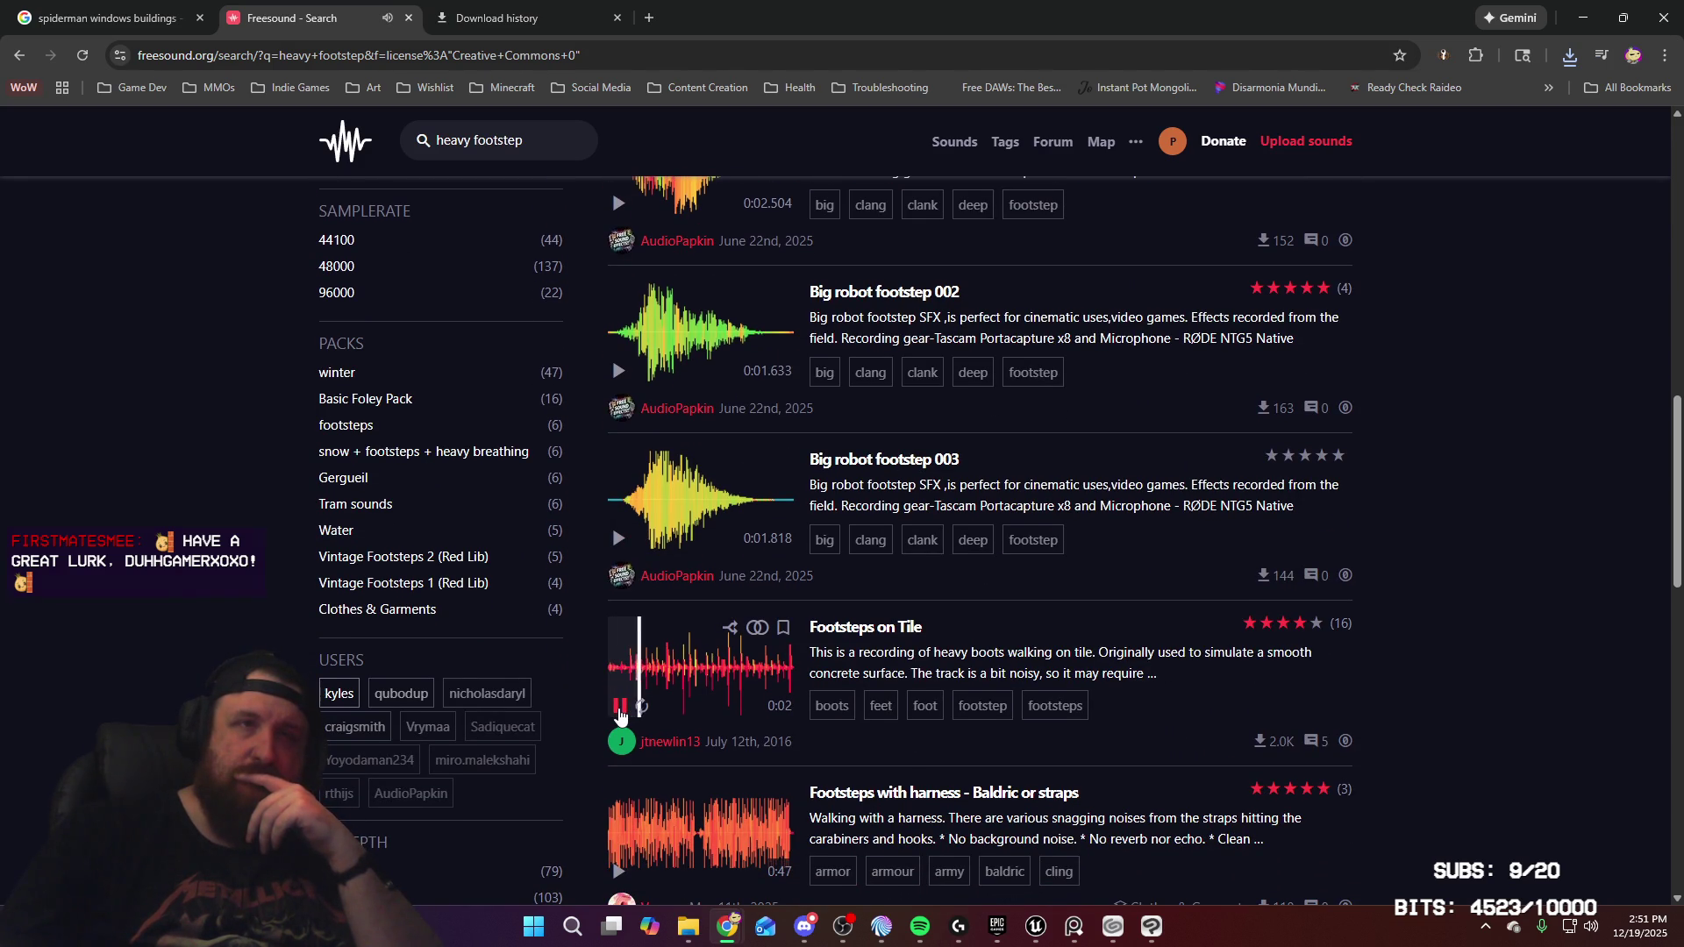
scroll(619, 717, down, 3)
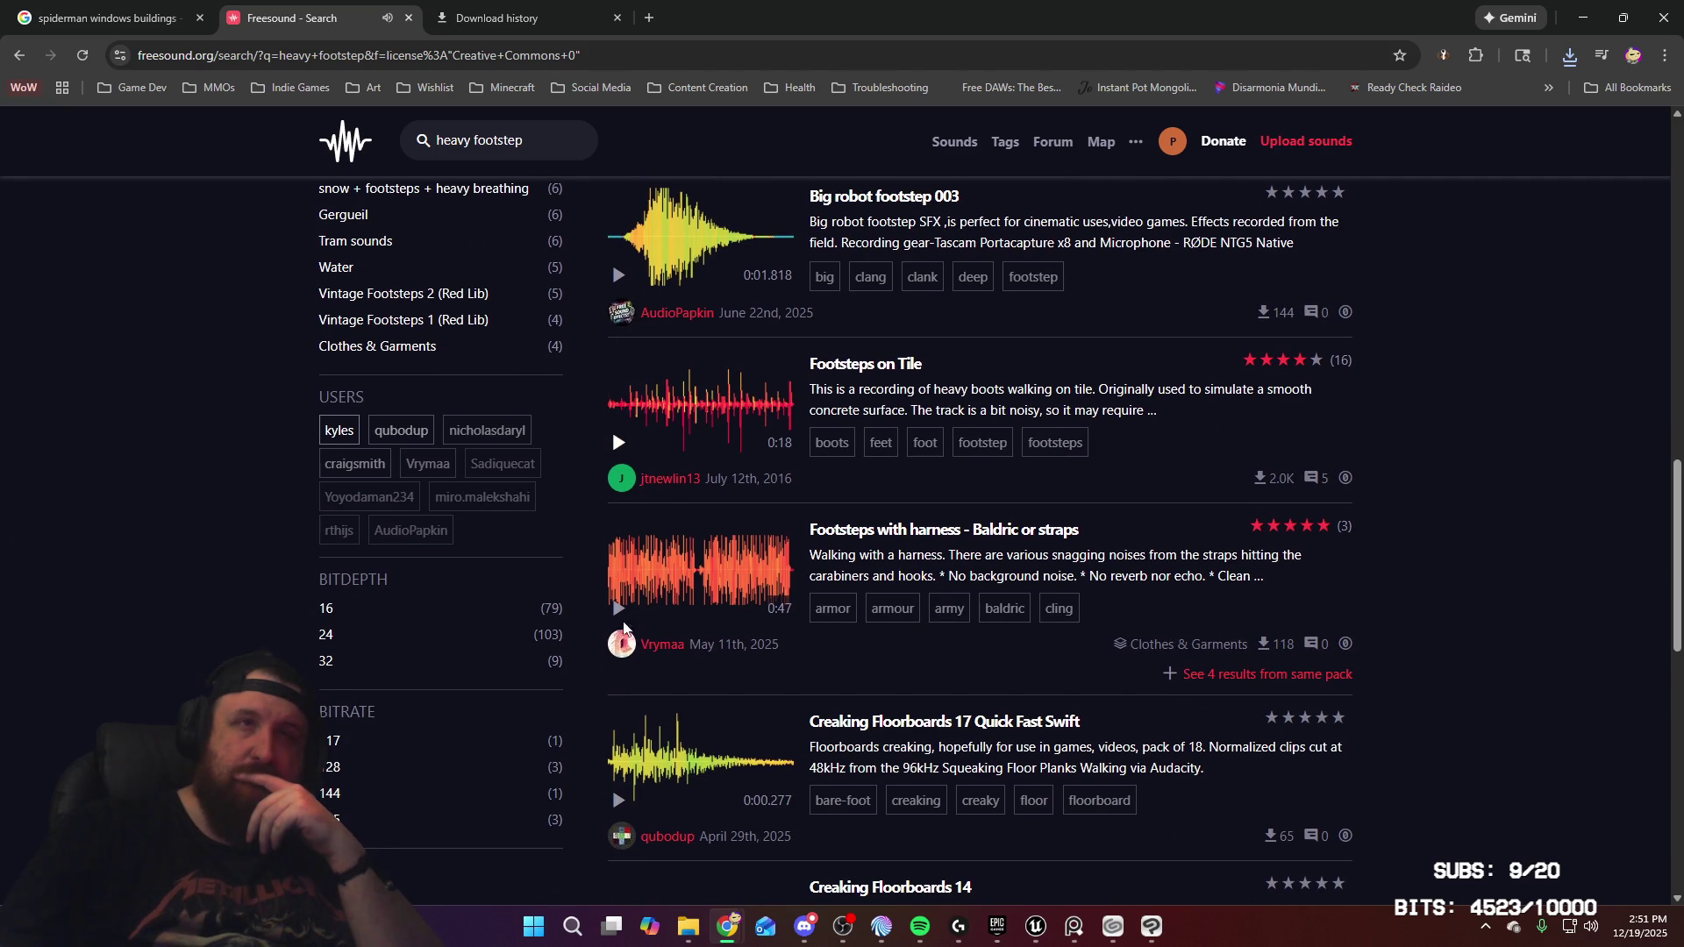
click(620, 611)
Preview Creaking Floorboards 14 and 13, then go to page 2
scroll(620, 649, down, 3)
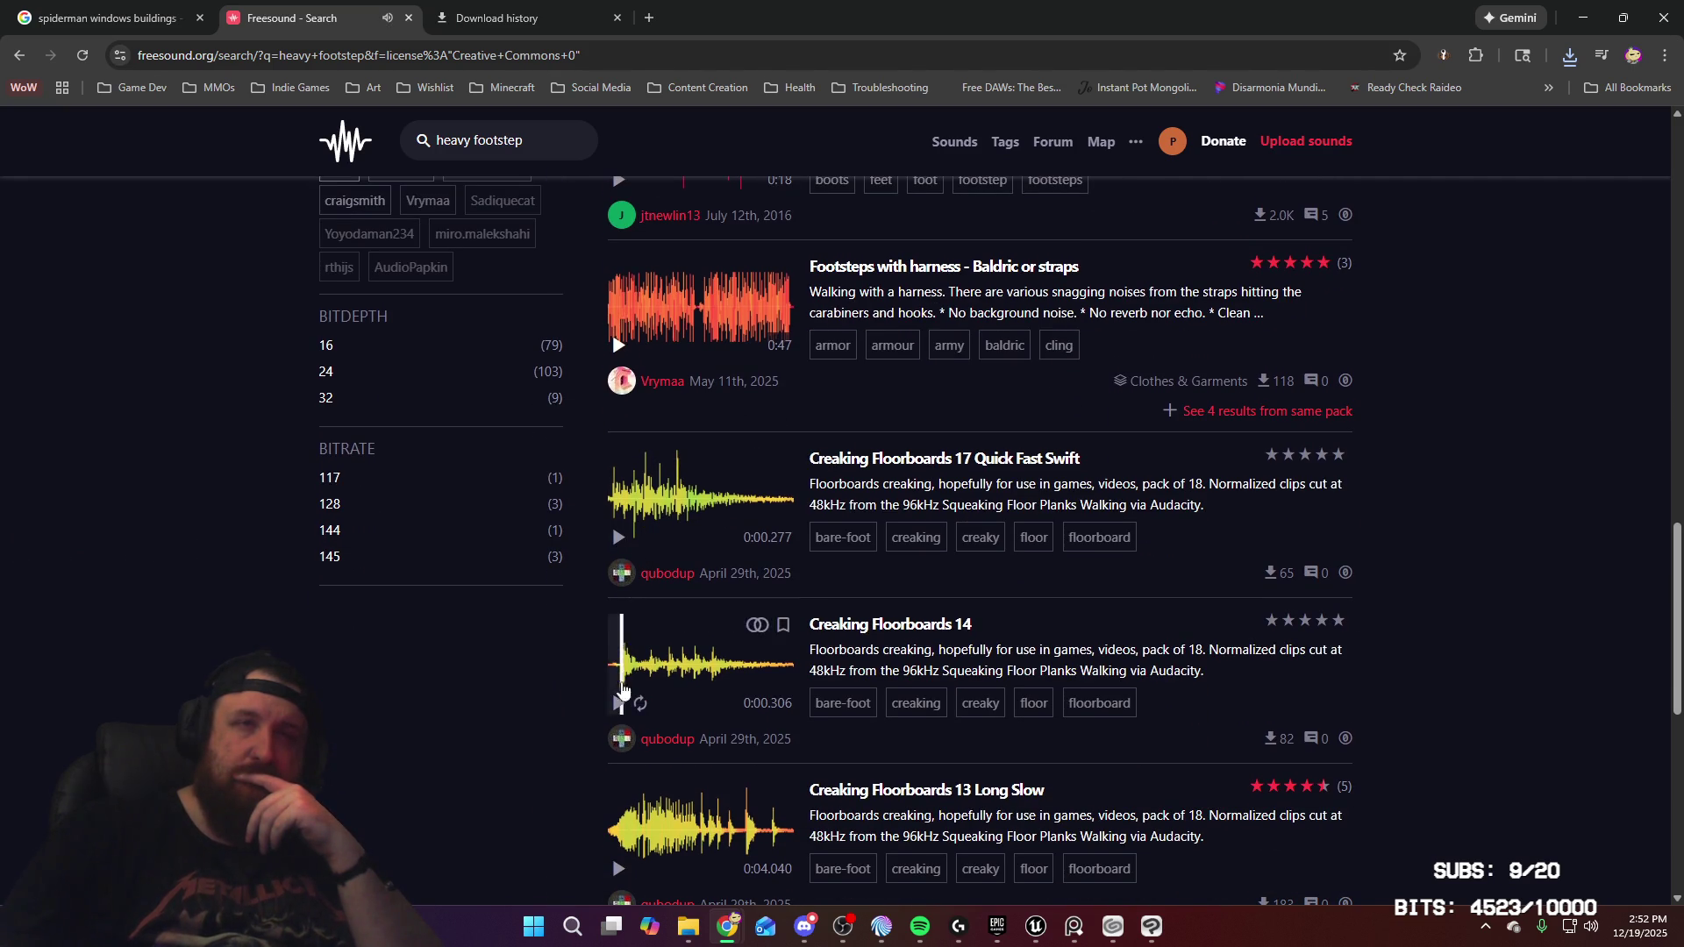
scroll(620, 676, down, 2)
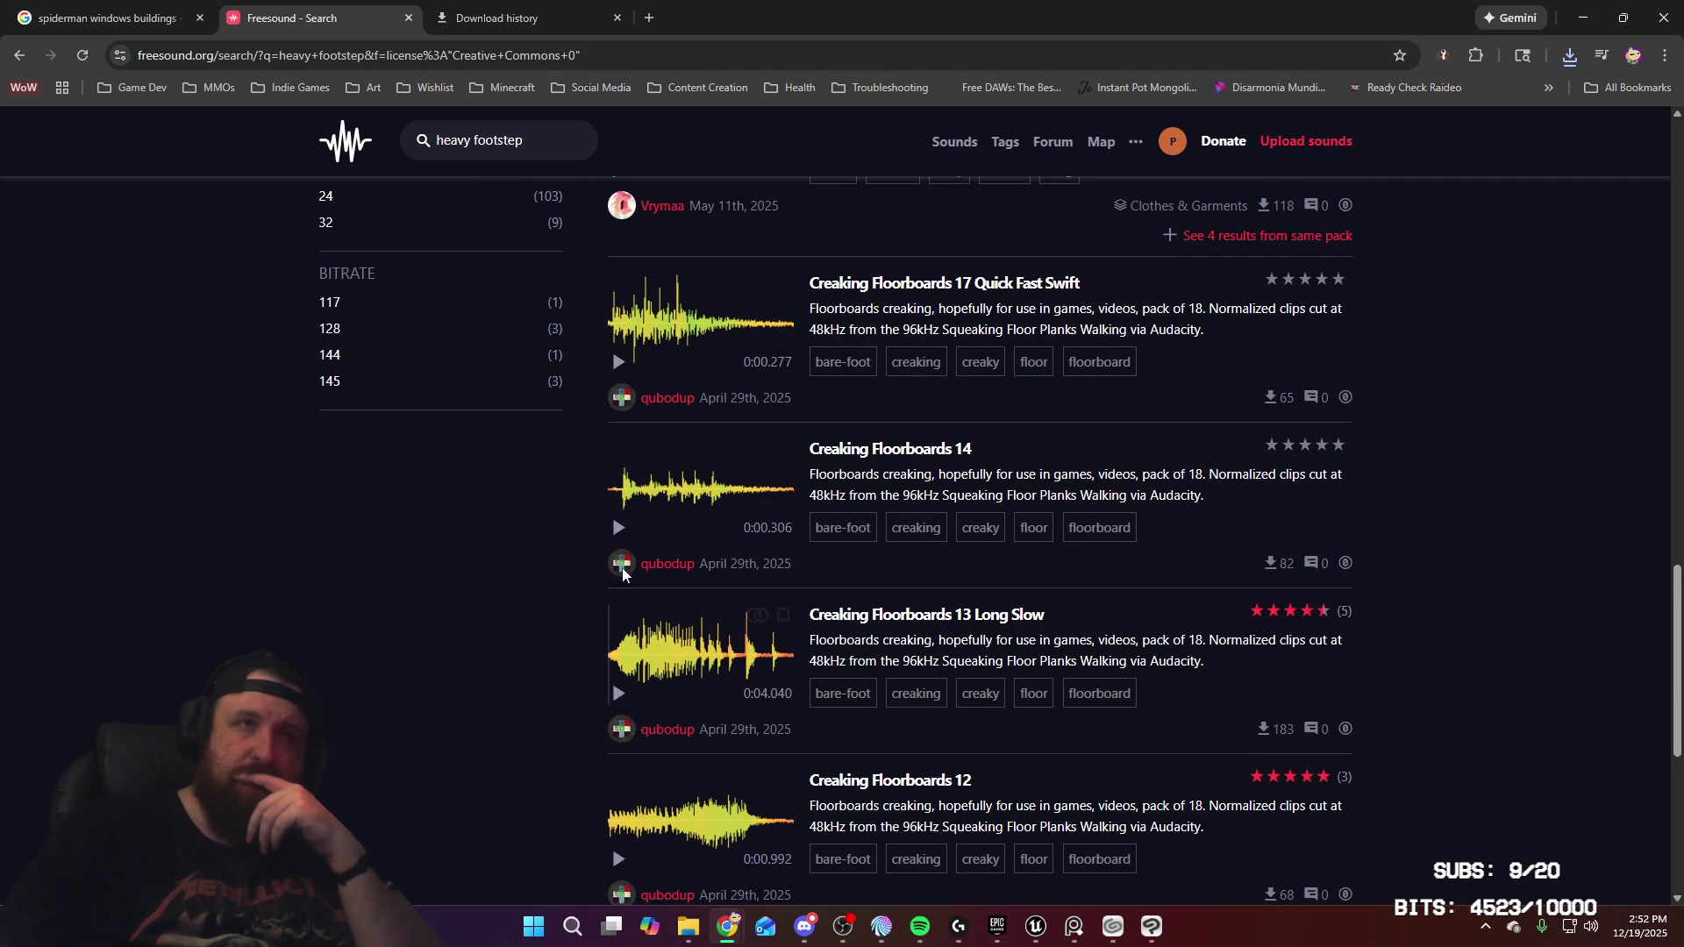
click(619, 528)
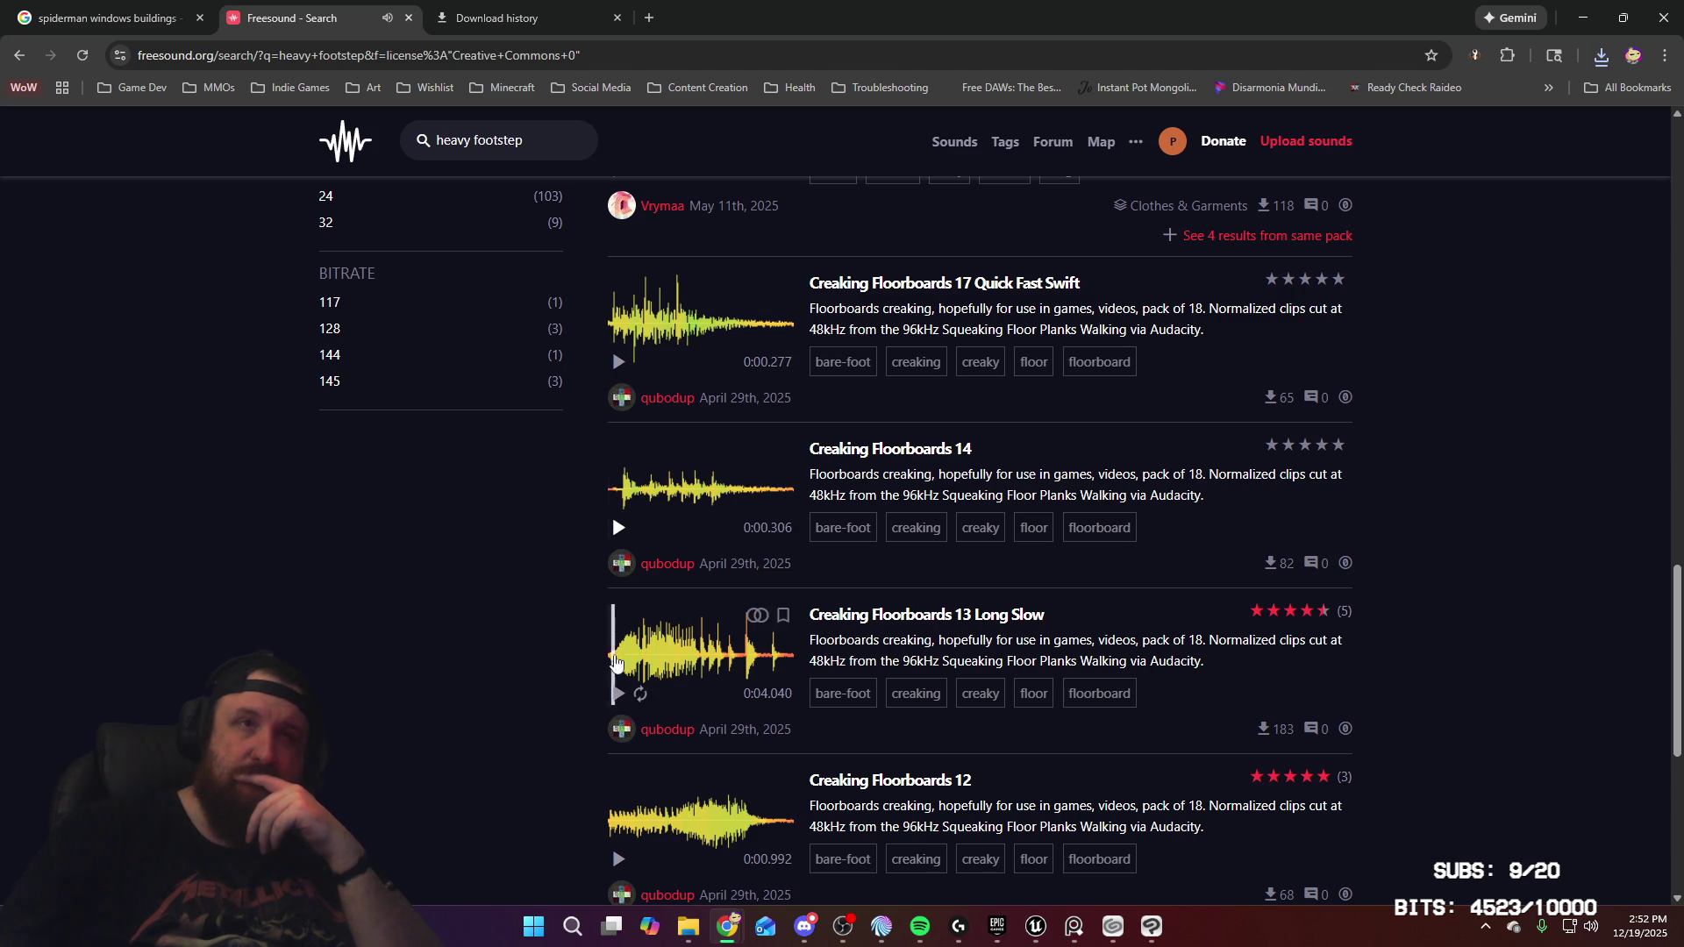
click(621, 694)
scroll(622, 698, down, 4)
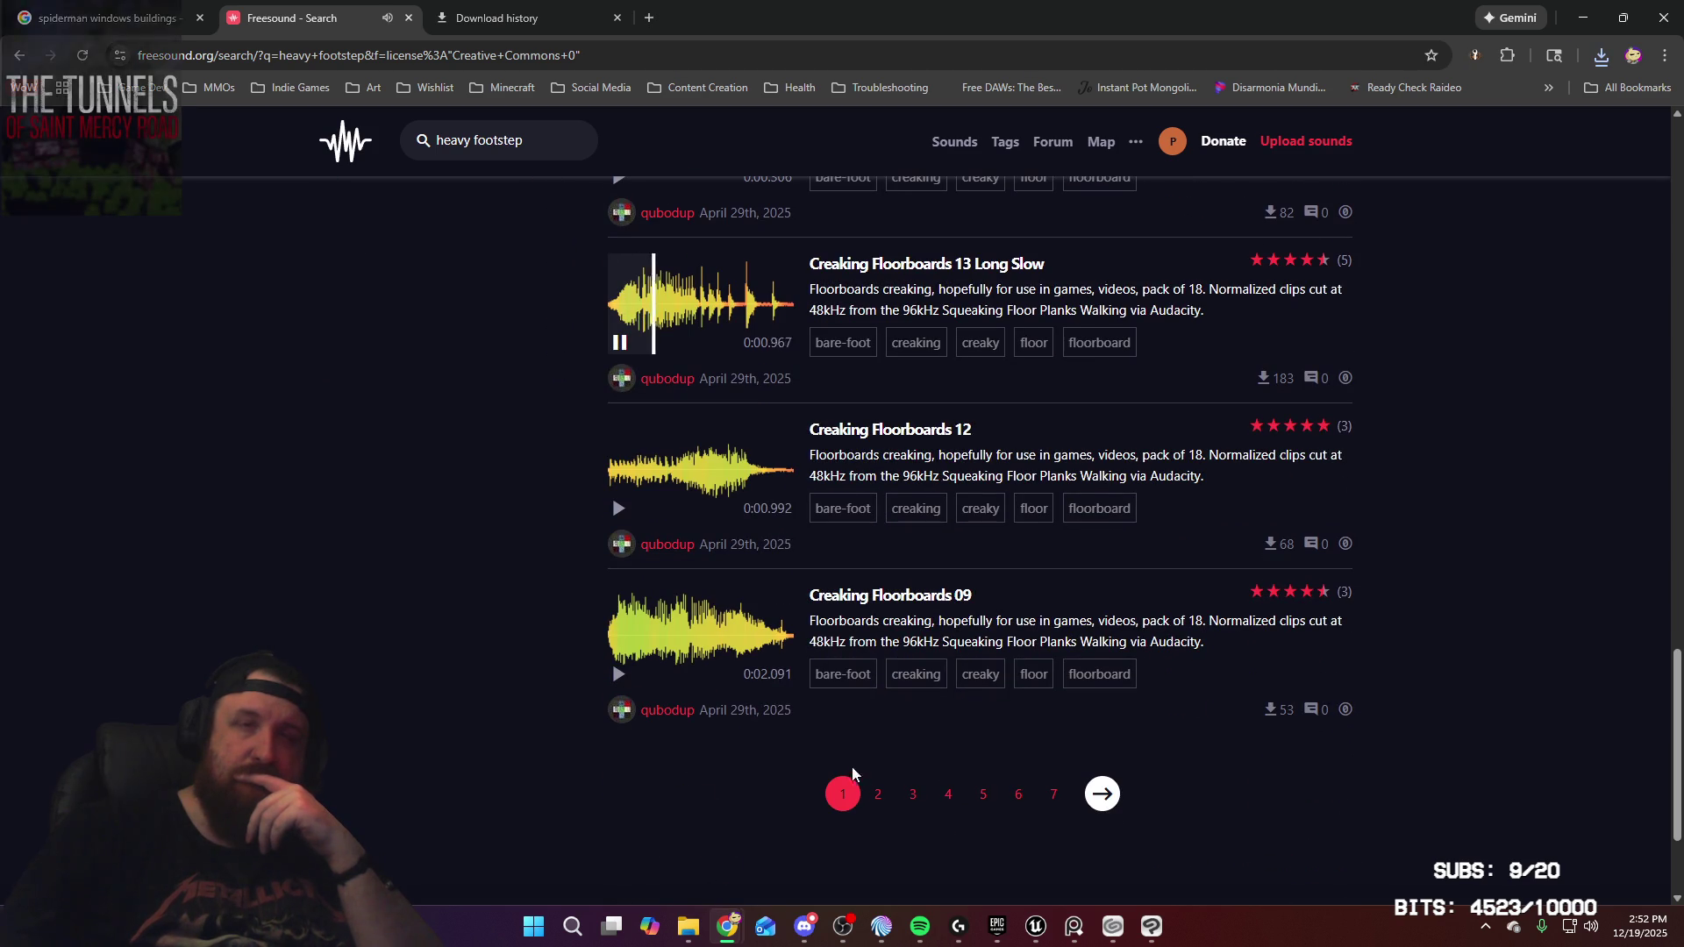
click(1101, 799)
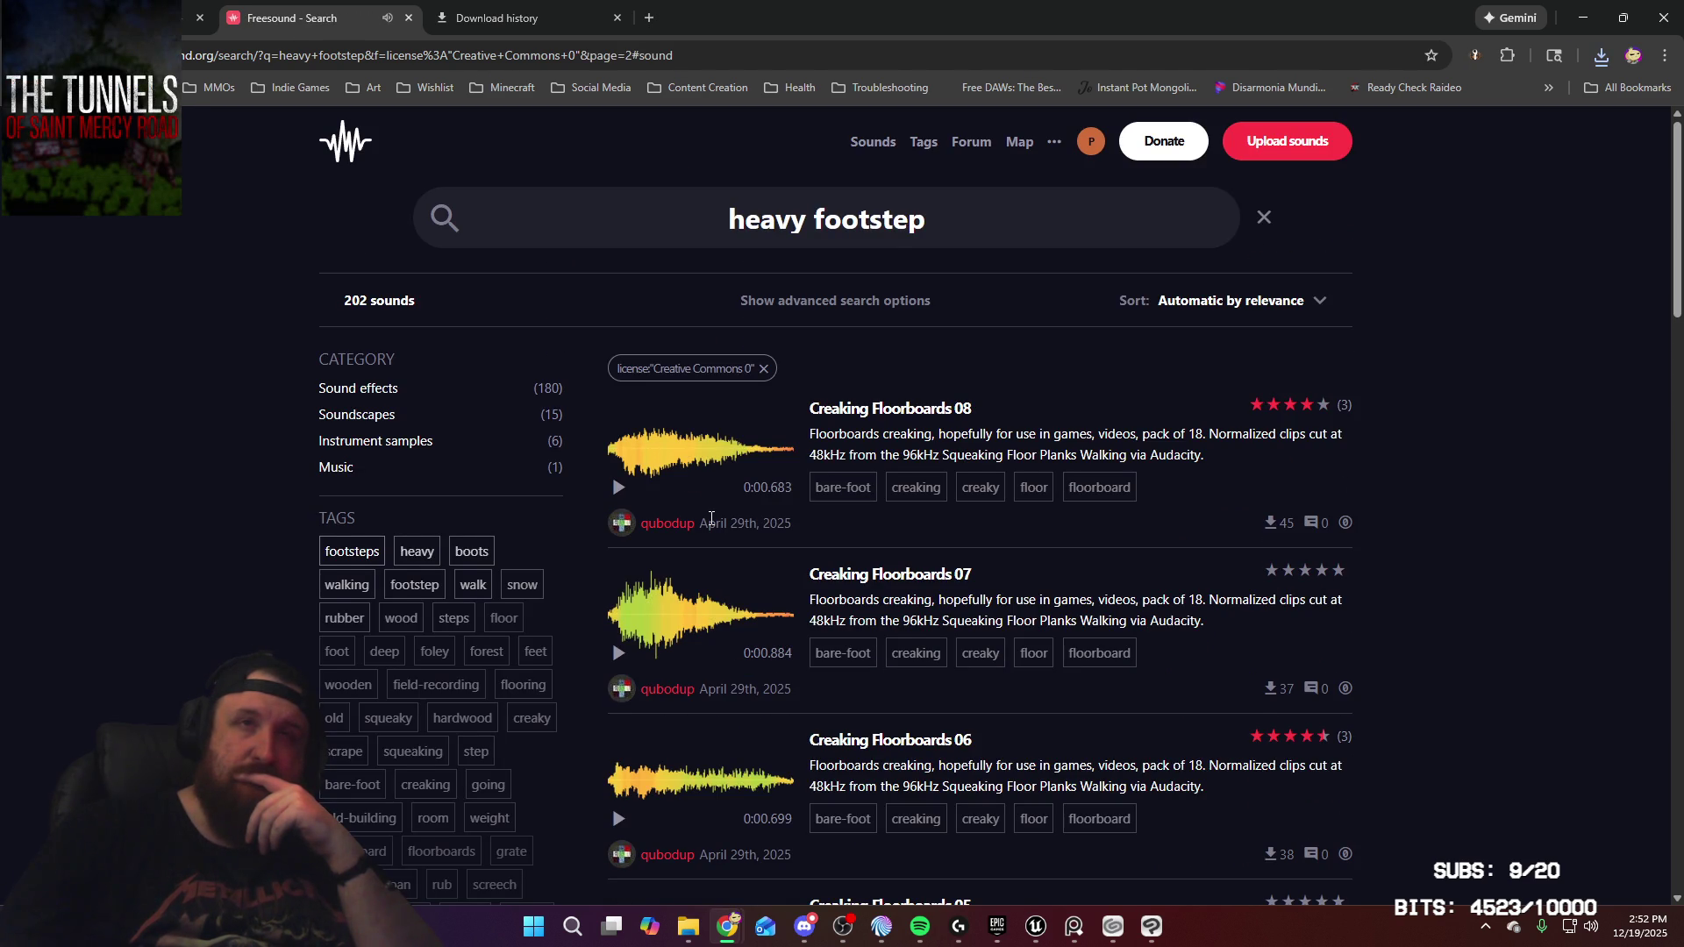
Go to page 3 of the heavy footstep results and stop the first preview
scroll(711, 518, down, 9)
scroll(710, 525, down, 11)
scroll(713, 526, down, 4)
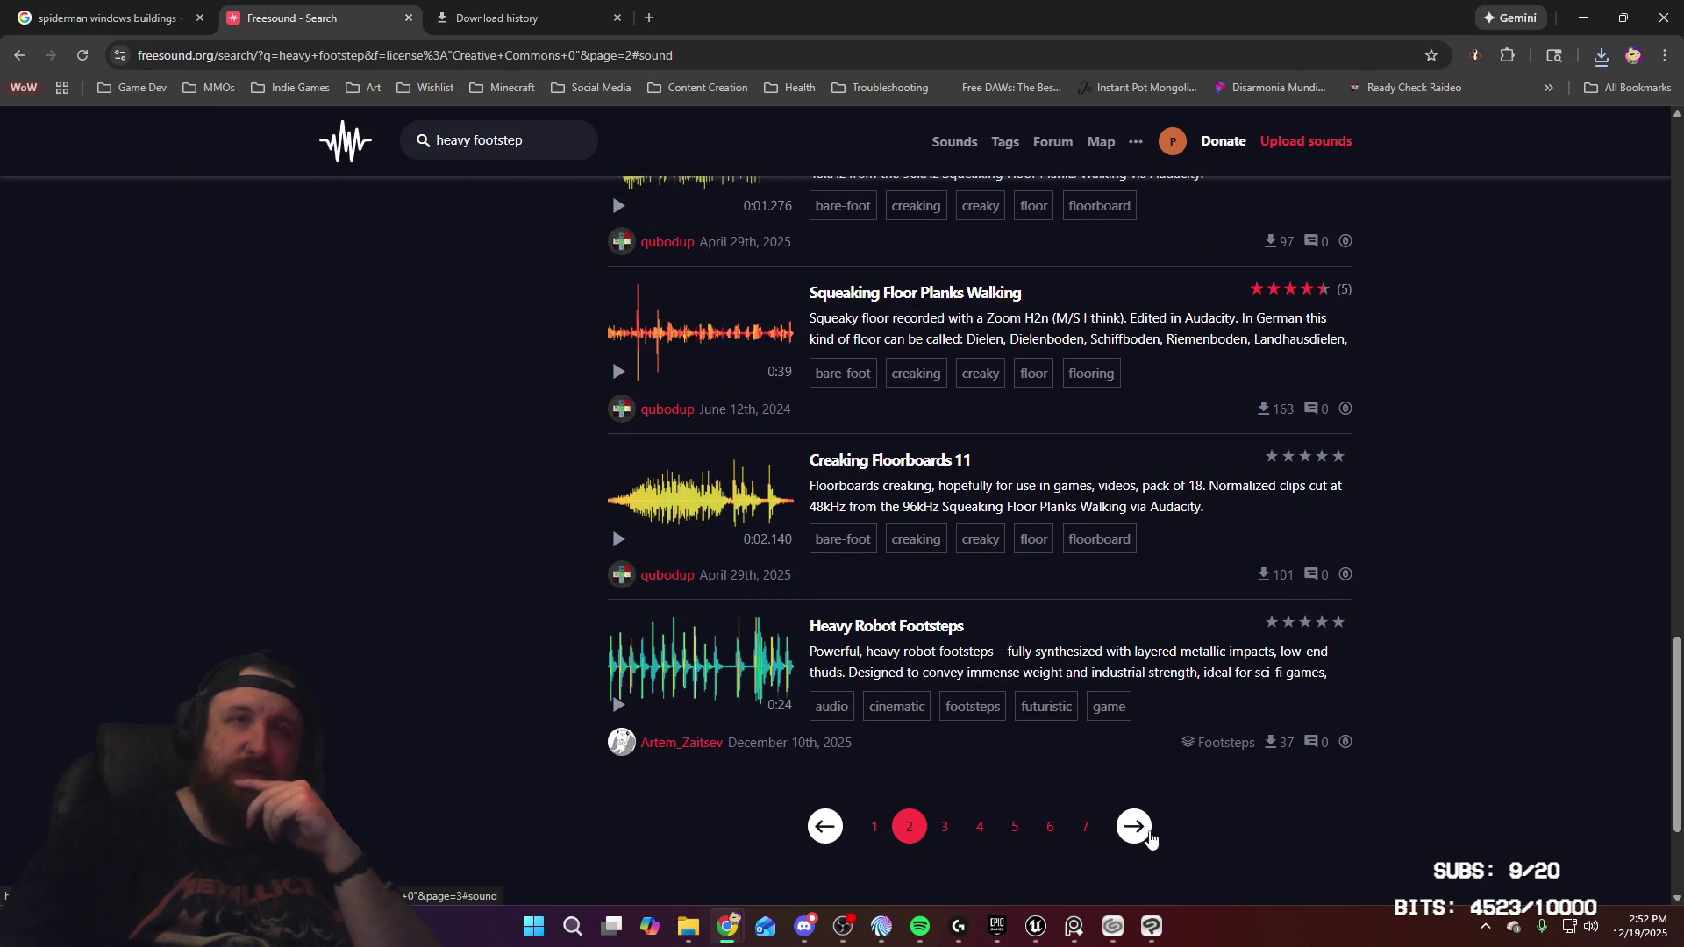
click(1132, 827)
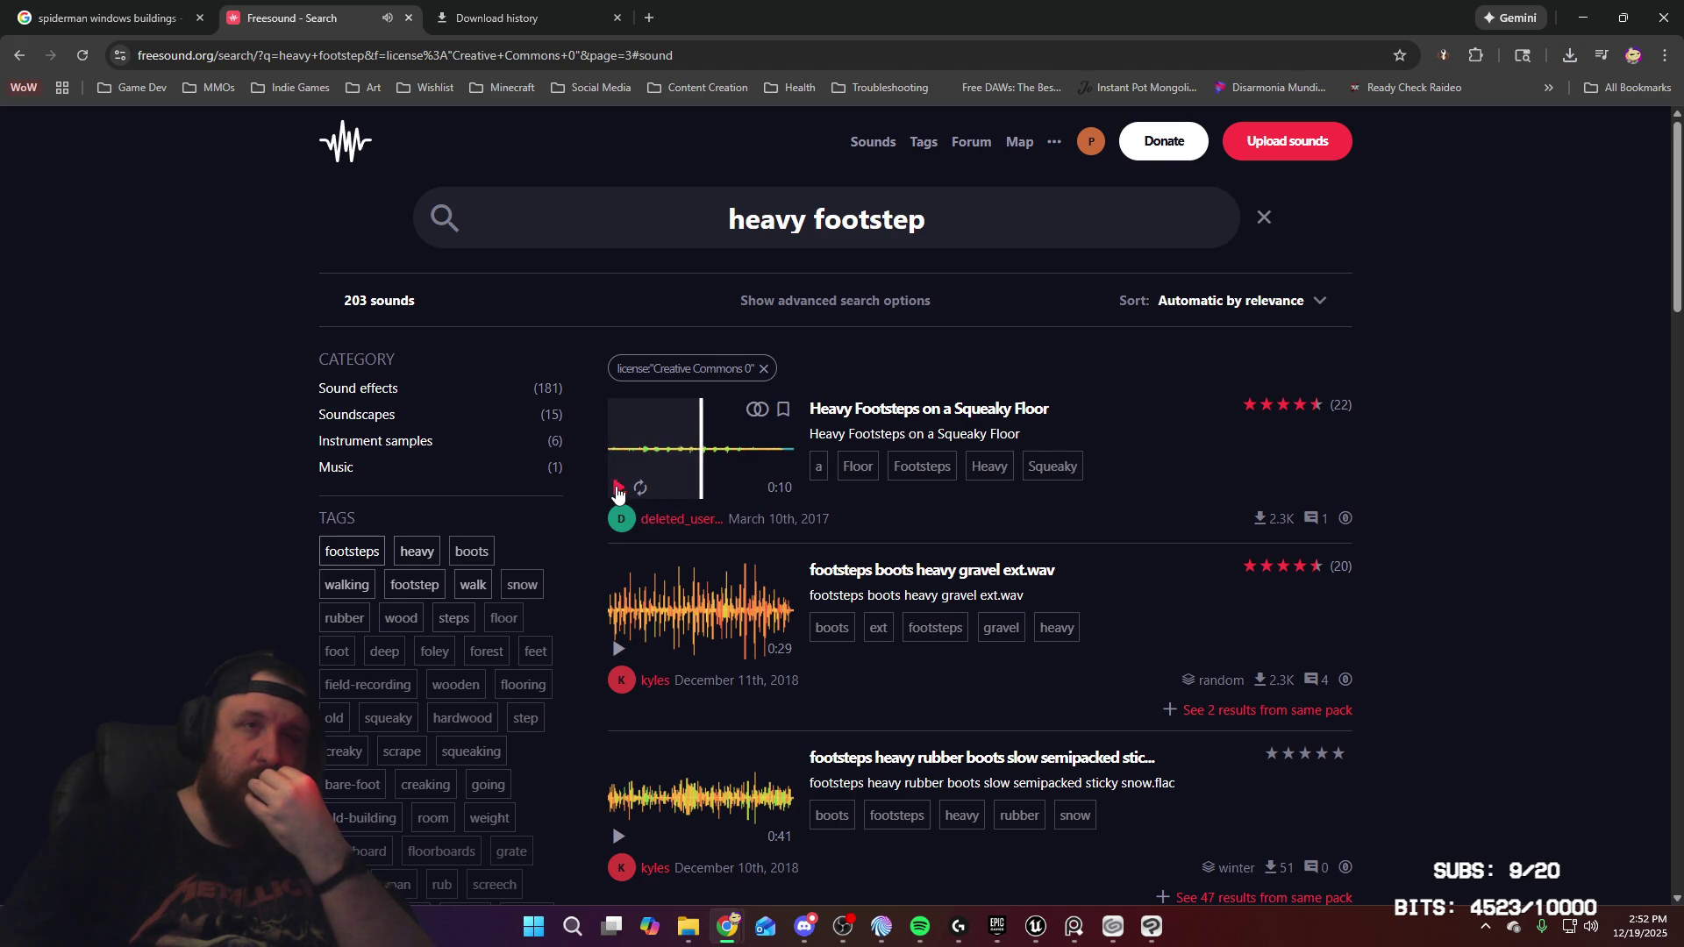
click(616, 492)
Preview Heavy Footsteps Walking, FOOT_STEPS_SNOW_HEAVY and foot steps.mp3 on repeat
scroll(618, 495, down, 1)
scroll(617, 491, down, 3)
click(618, 774)
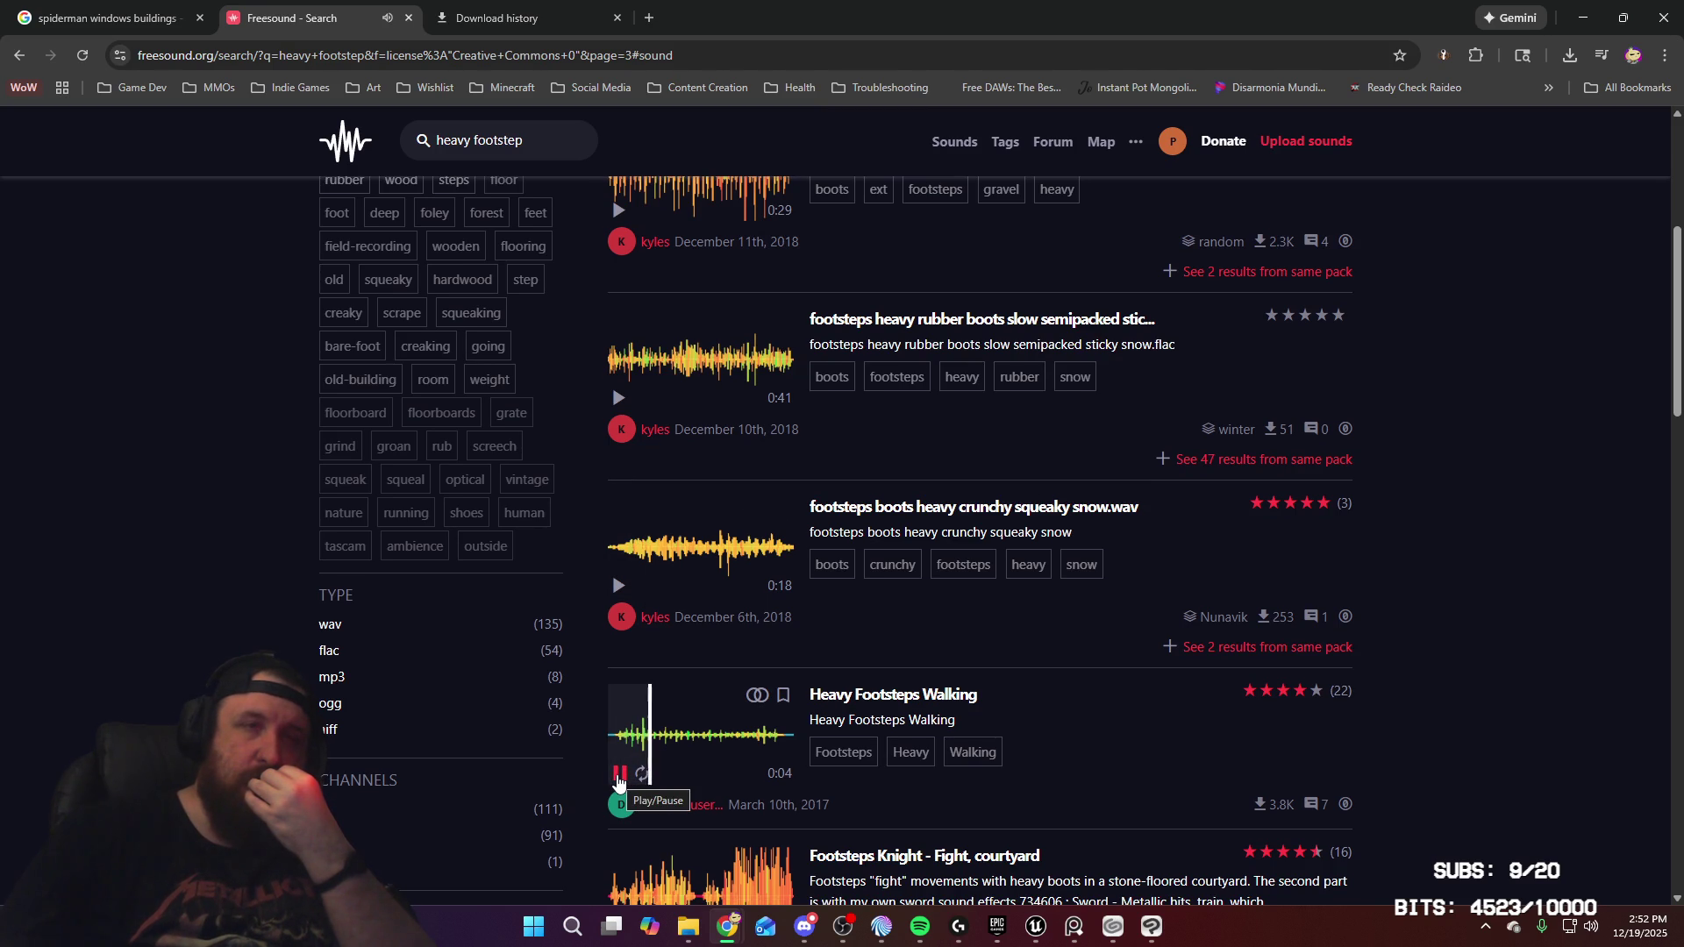
scroll(617, 781, down, 4)
click(618, 778)
scroll(618, 776, down, 5)
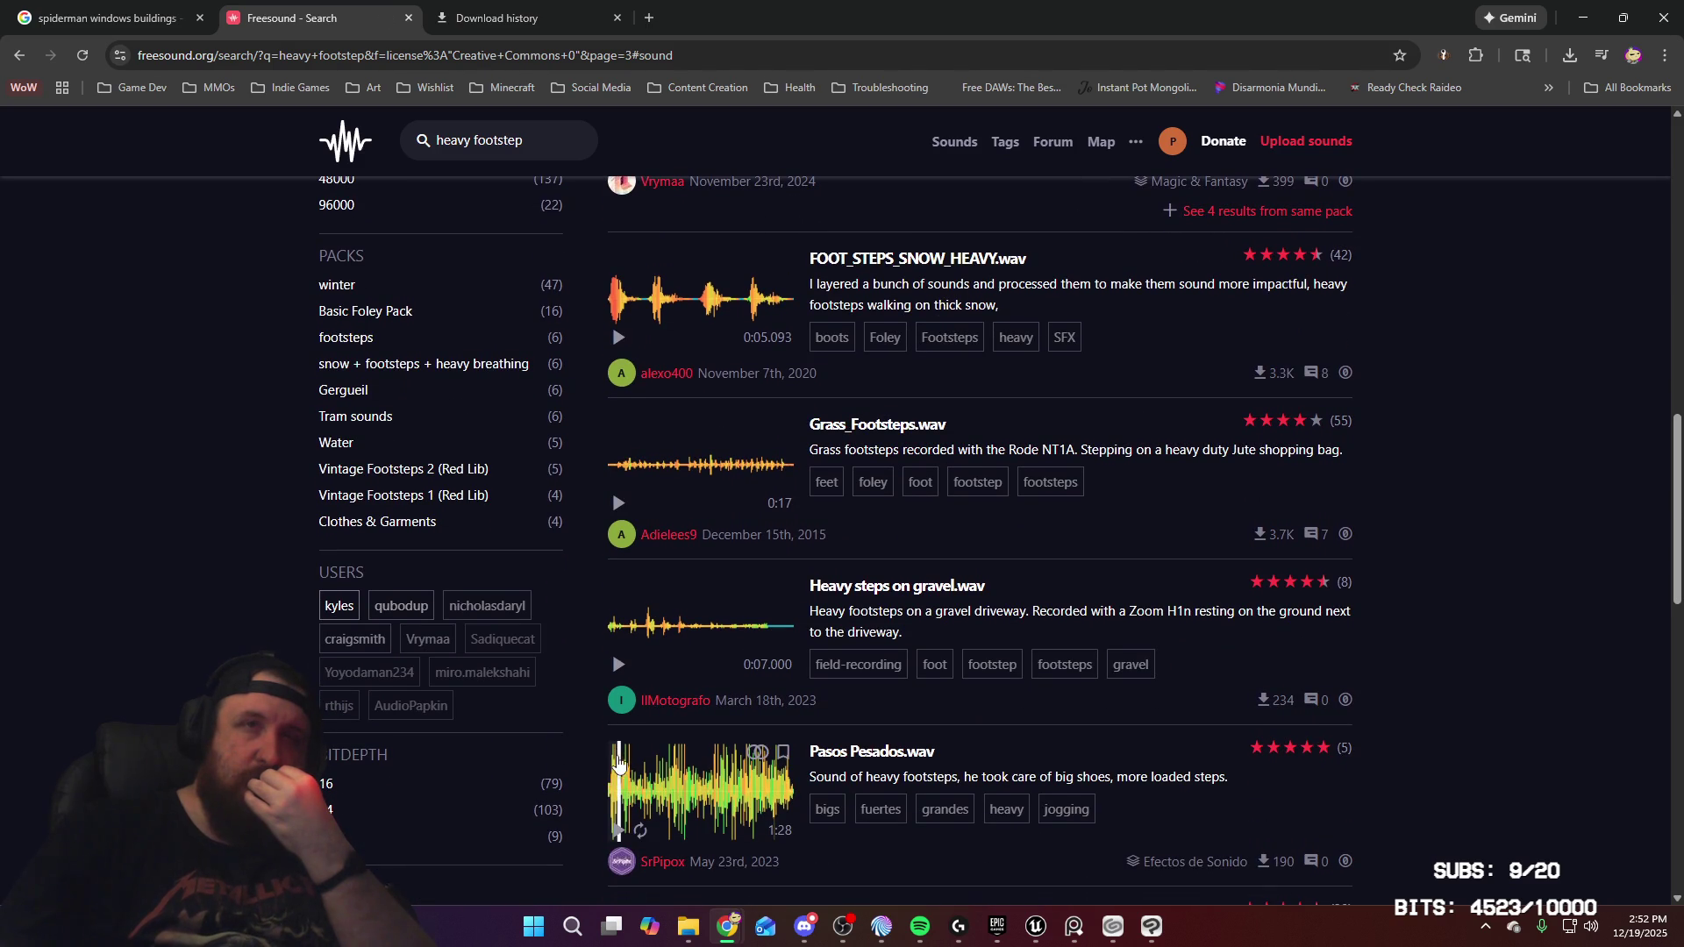
scroll(623, 675, down, 4)
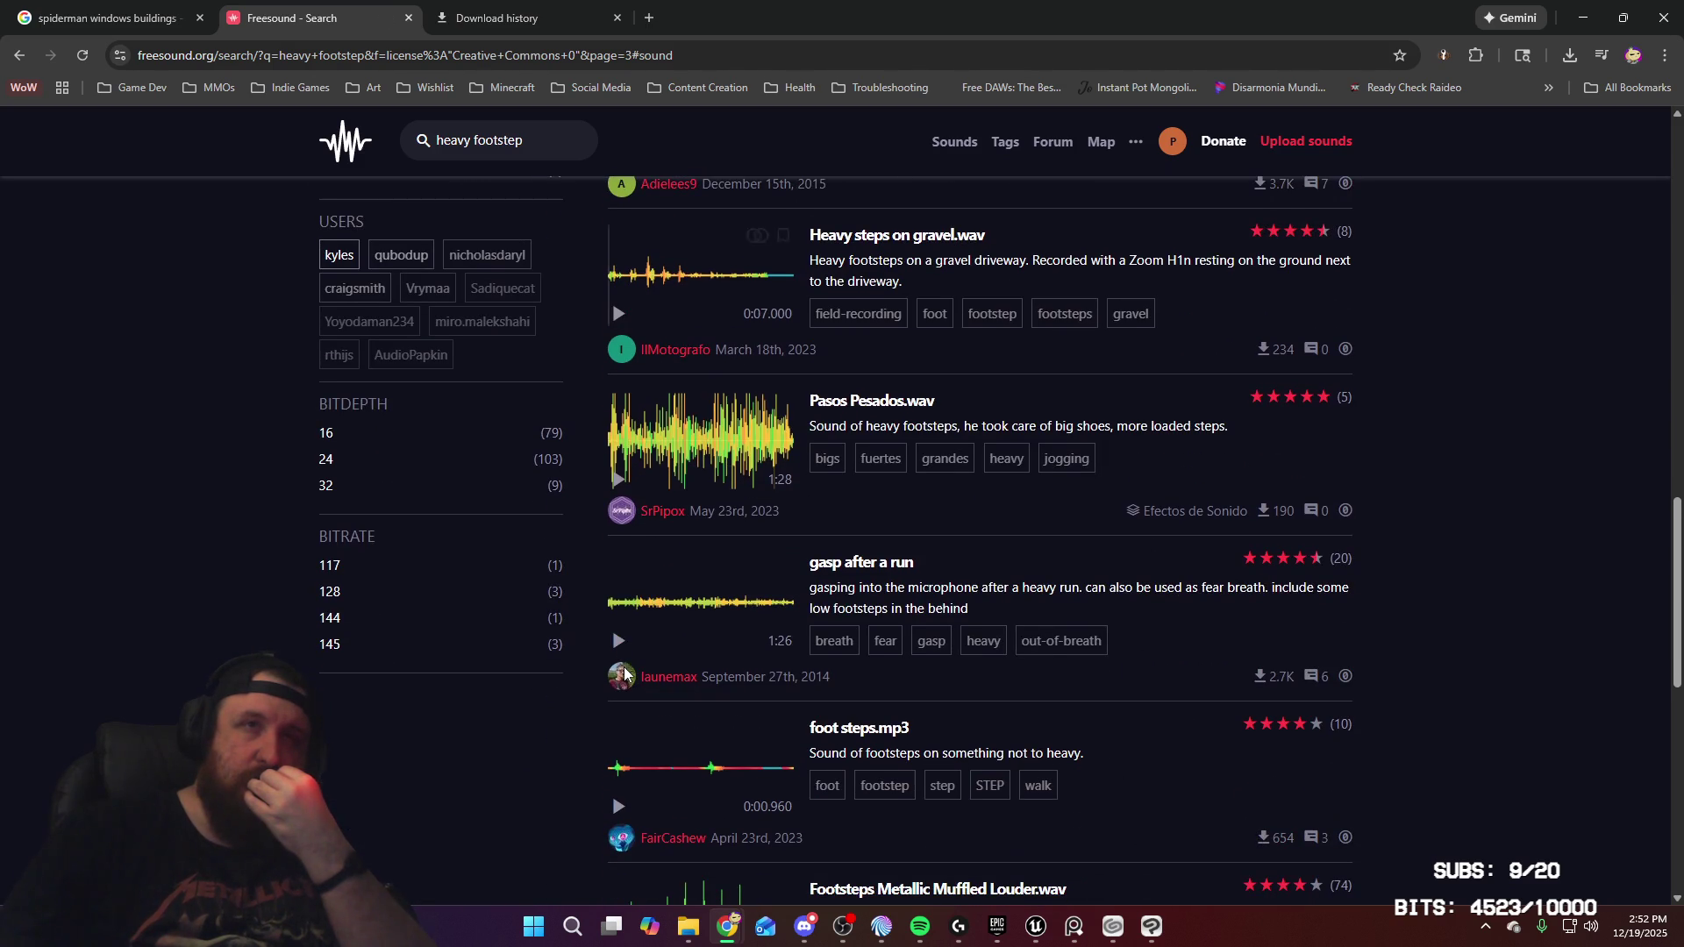
click(643, 809)
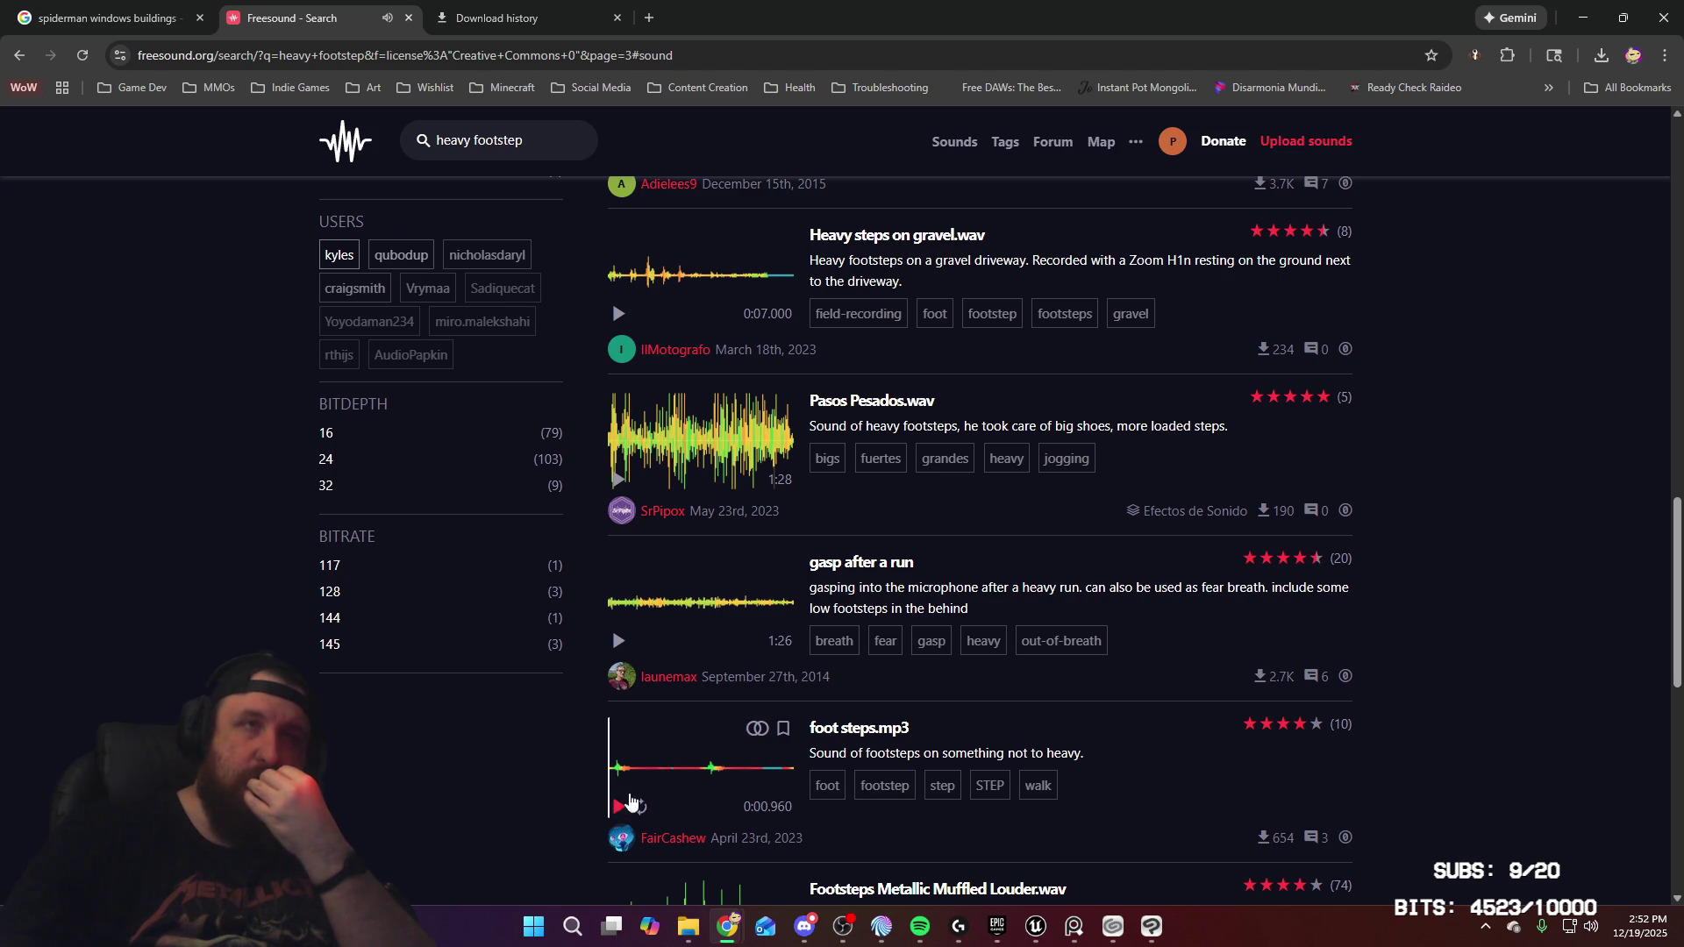
Search Freesound for 'barefoot step' sounds
click(550, 145)
text(barefoot step)
key(Return)
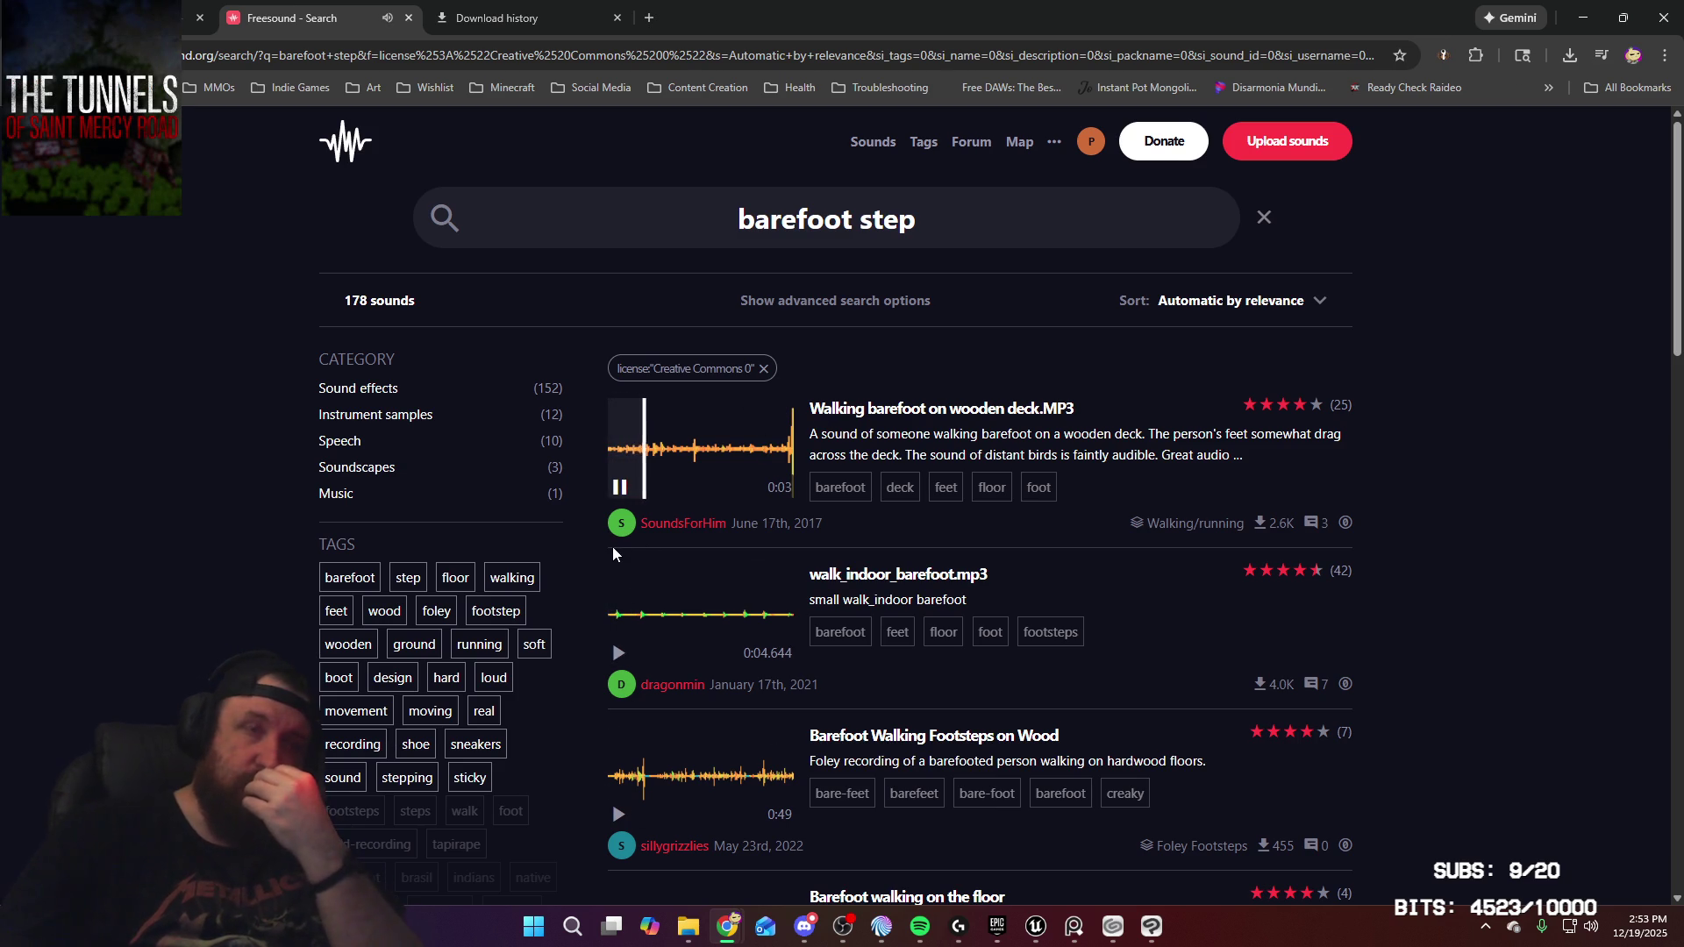
Preview Barefoot walking on the floor and open its sound page
scroll(614, 501, down, 3)
click(619, 711)
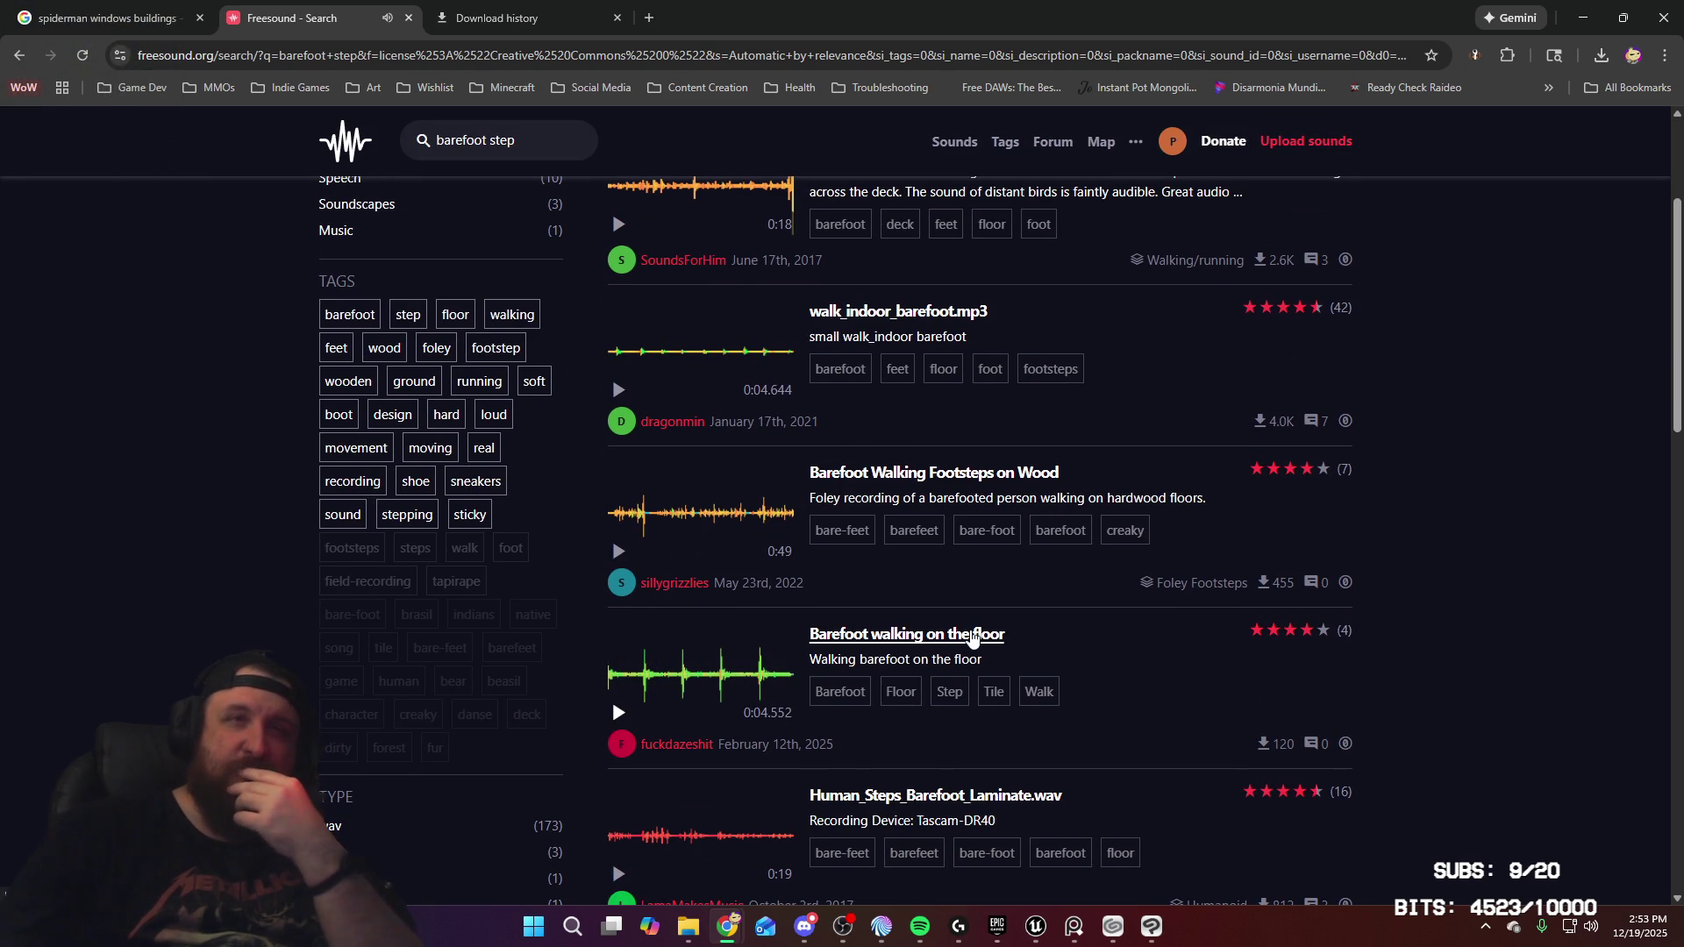
click(972, 636)
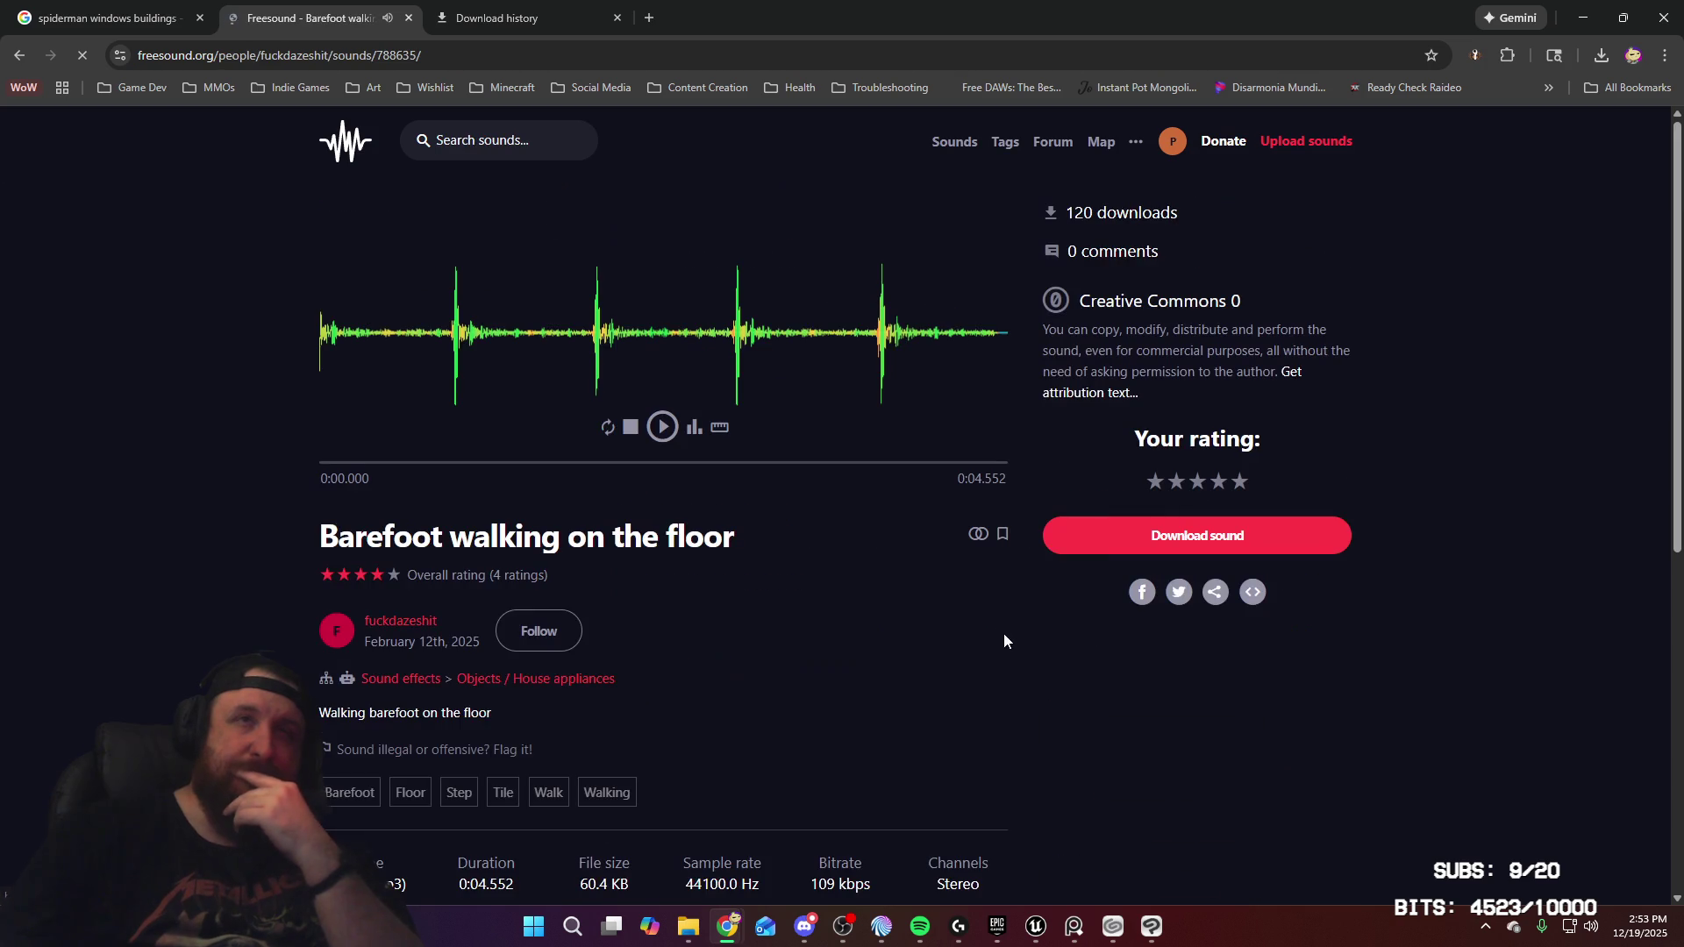
Download the Barefoot walking on the floor mp3 and open it, then start a Windows search
click(1200, 542)
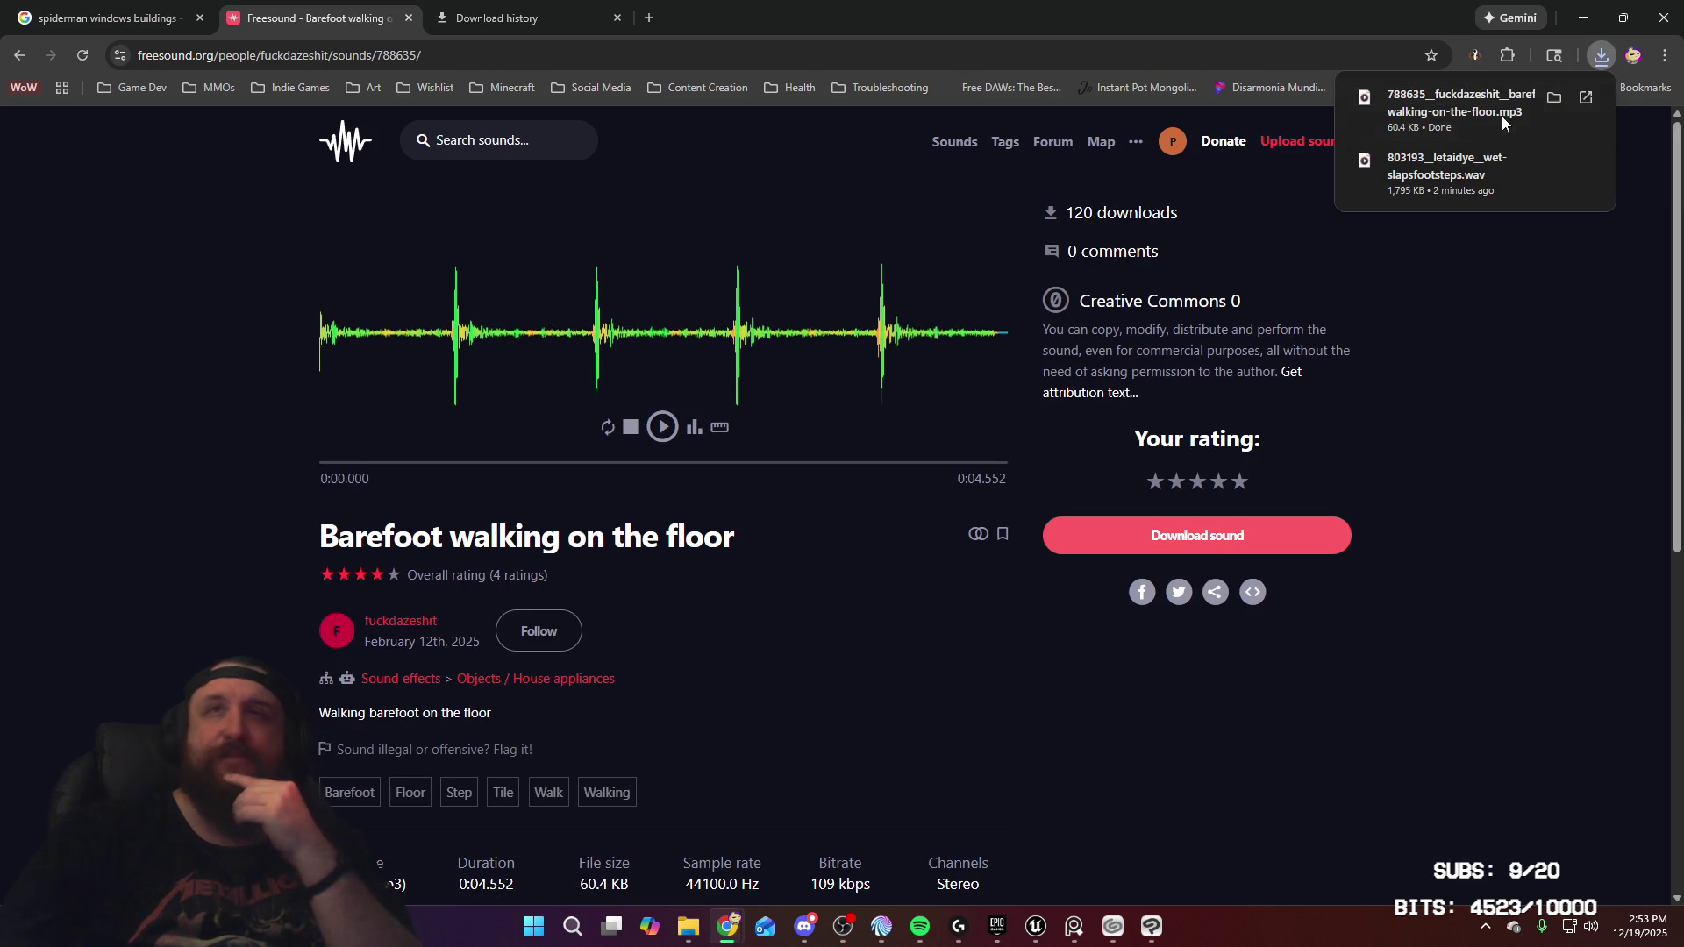
click(1554, 102)
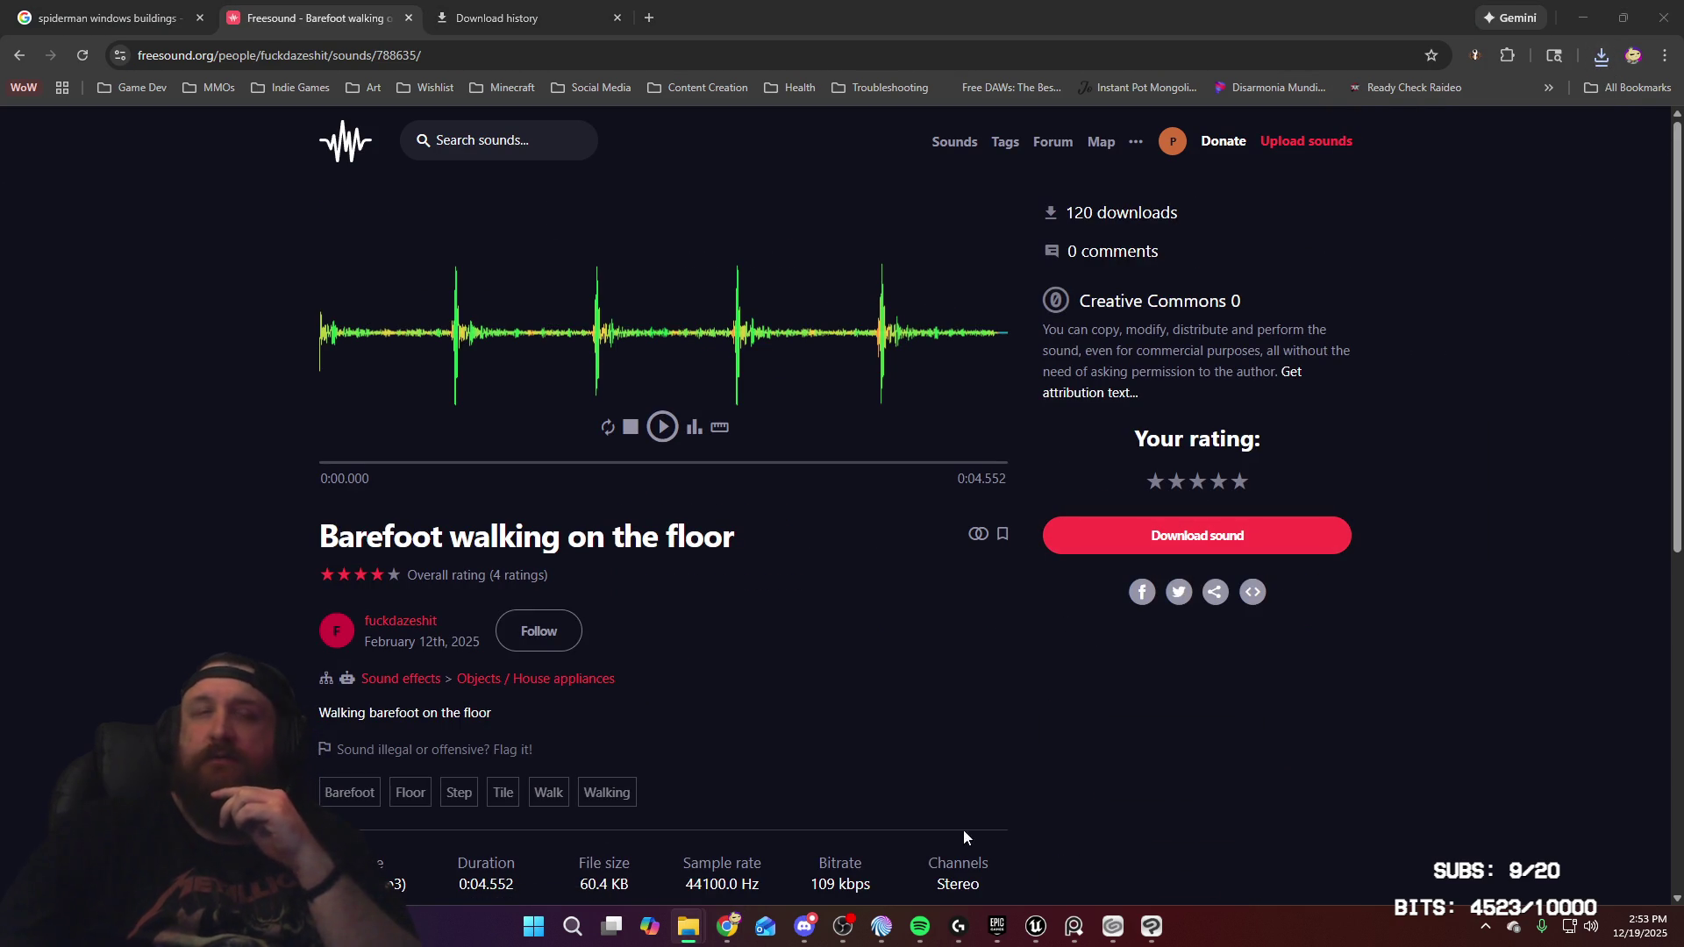
click(541, 929)
Launch Audacity from a Start menu search
text(audc)
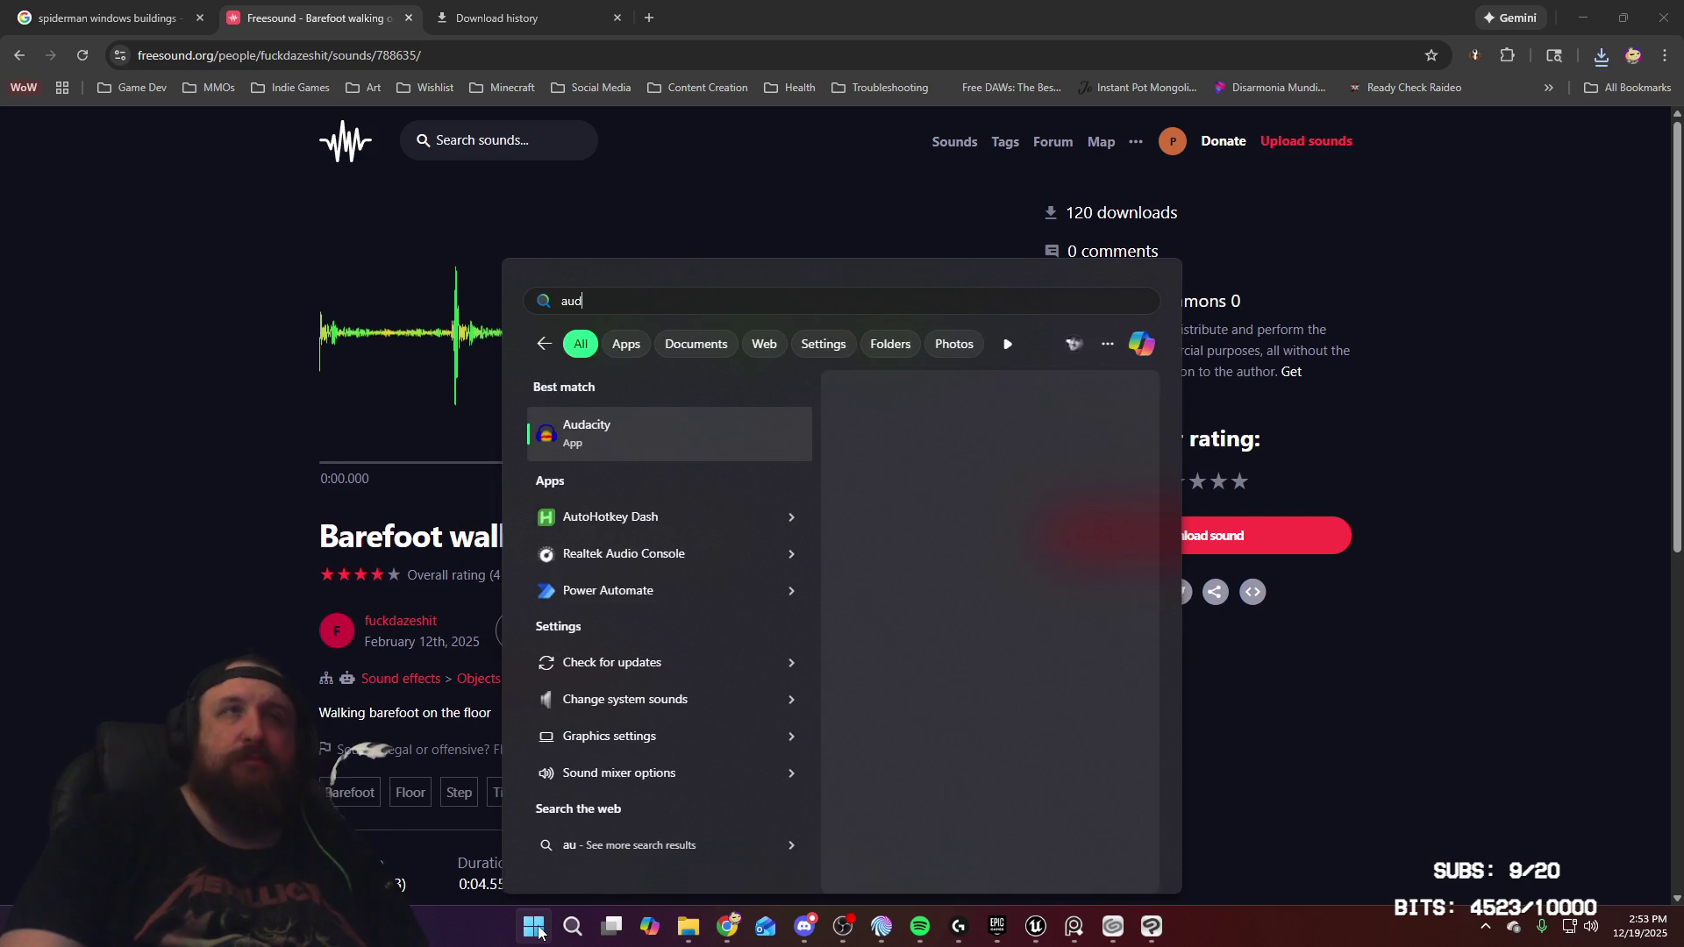
key(BackSpace)
text(acity)
click(646, 456)
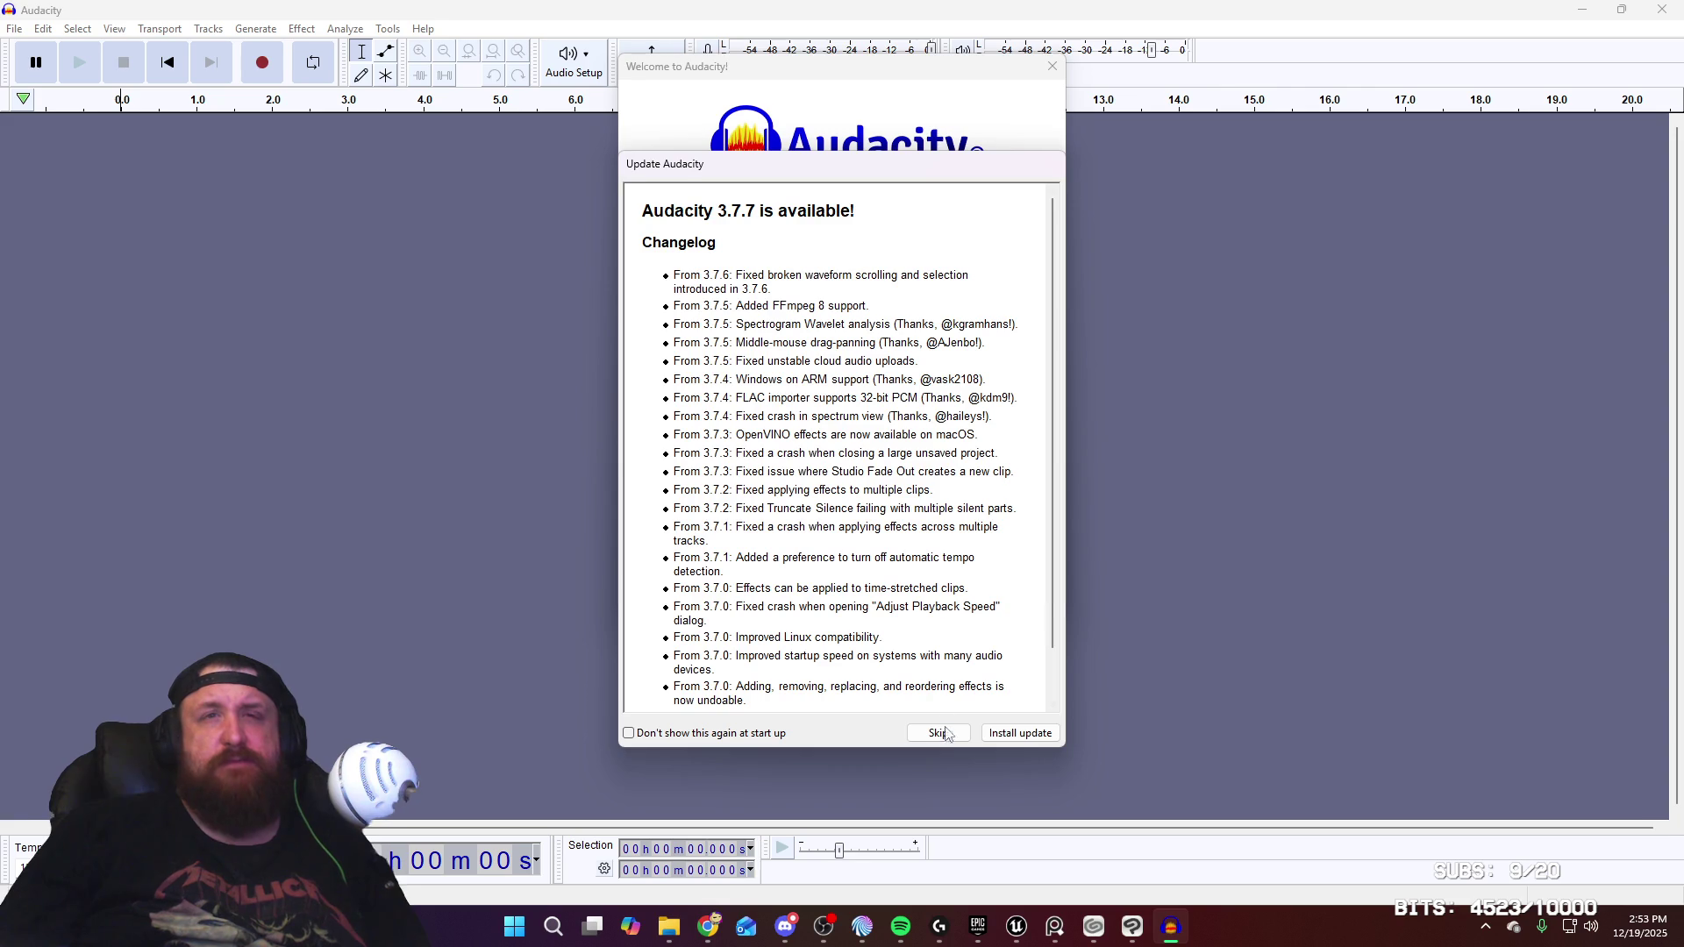
Skip the update, close the welcome notice, and import both downloaded footstep clips as tracks
click(938, 732)
click(1022, 590)
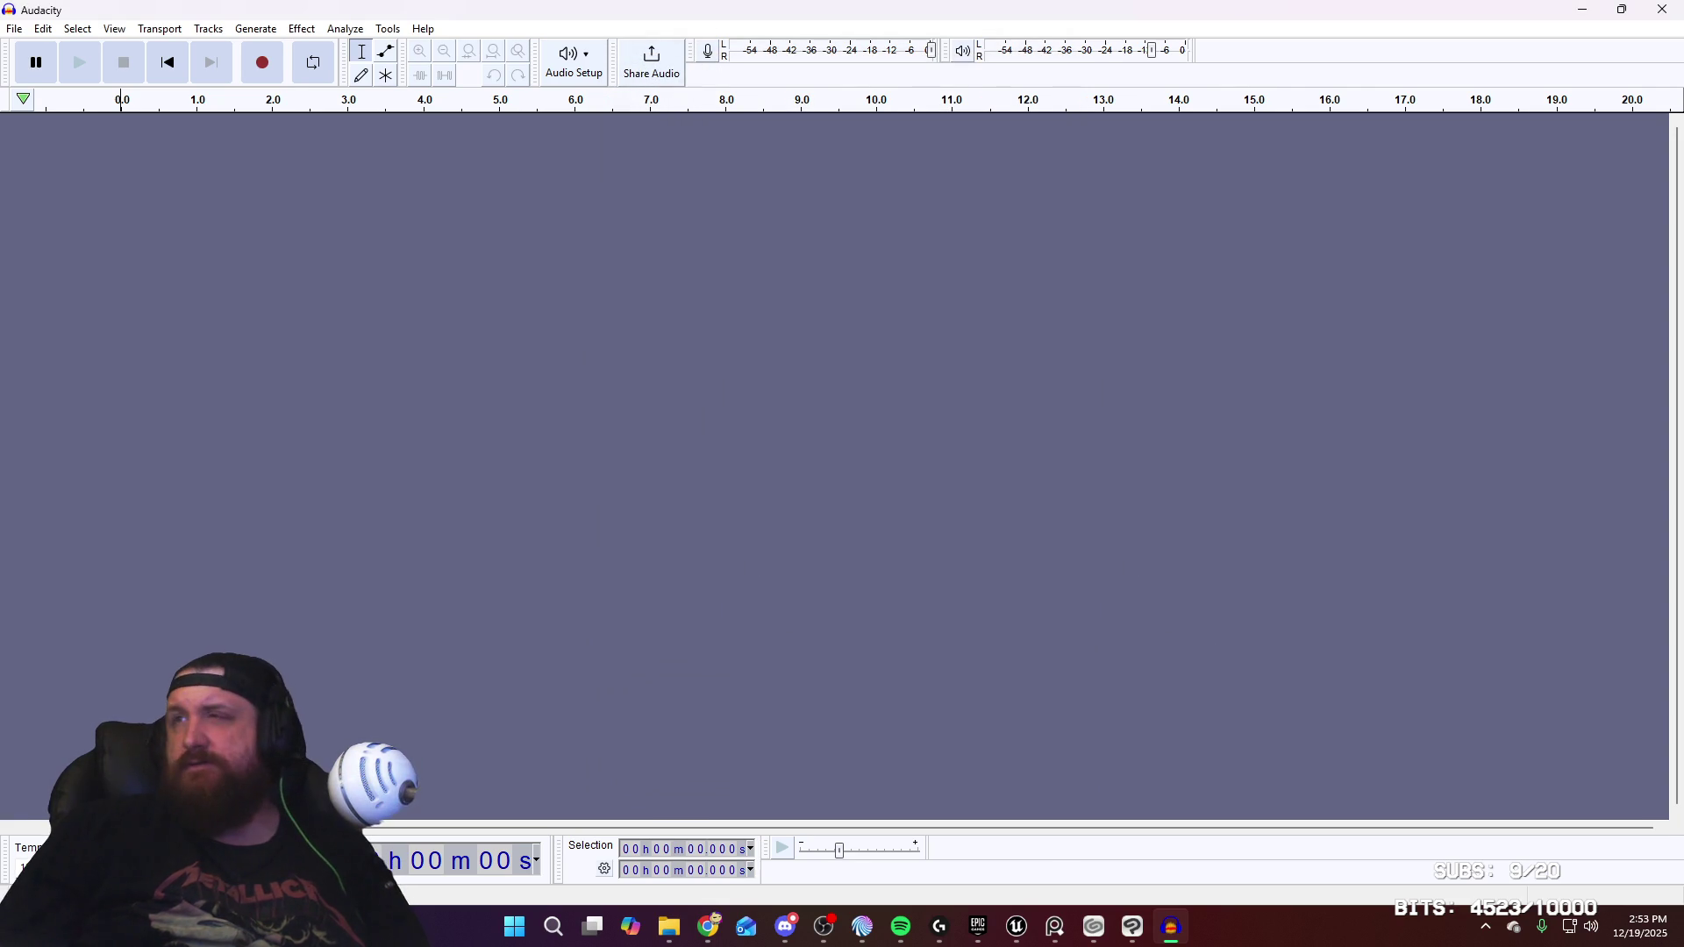
key(super+e)
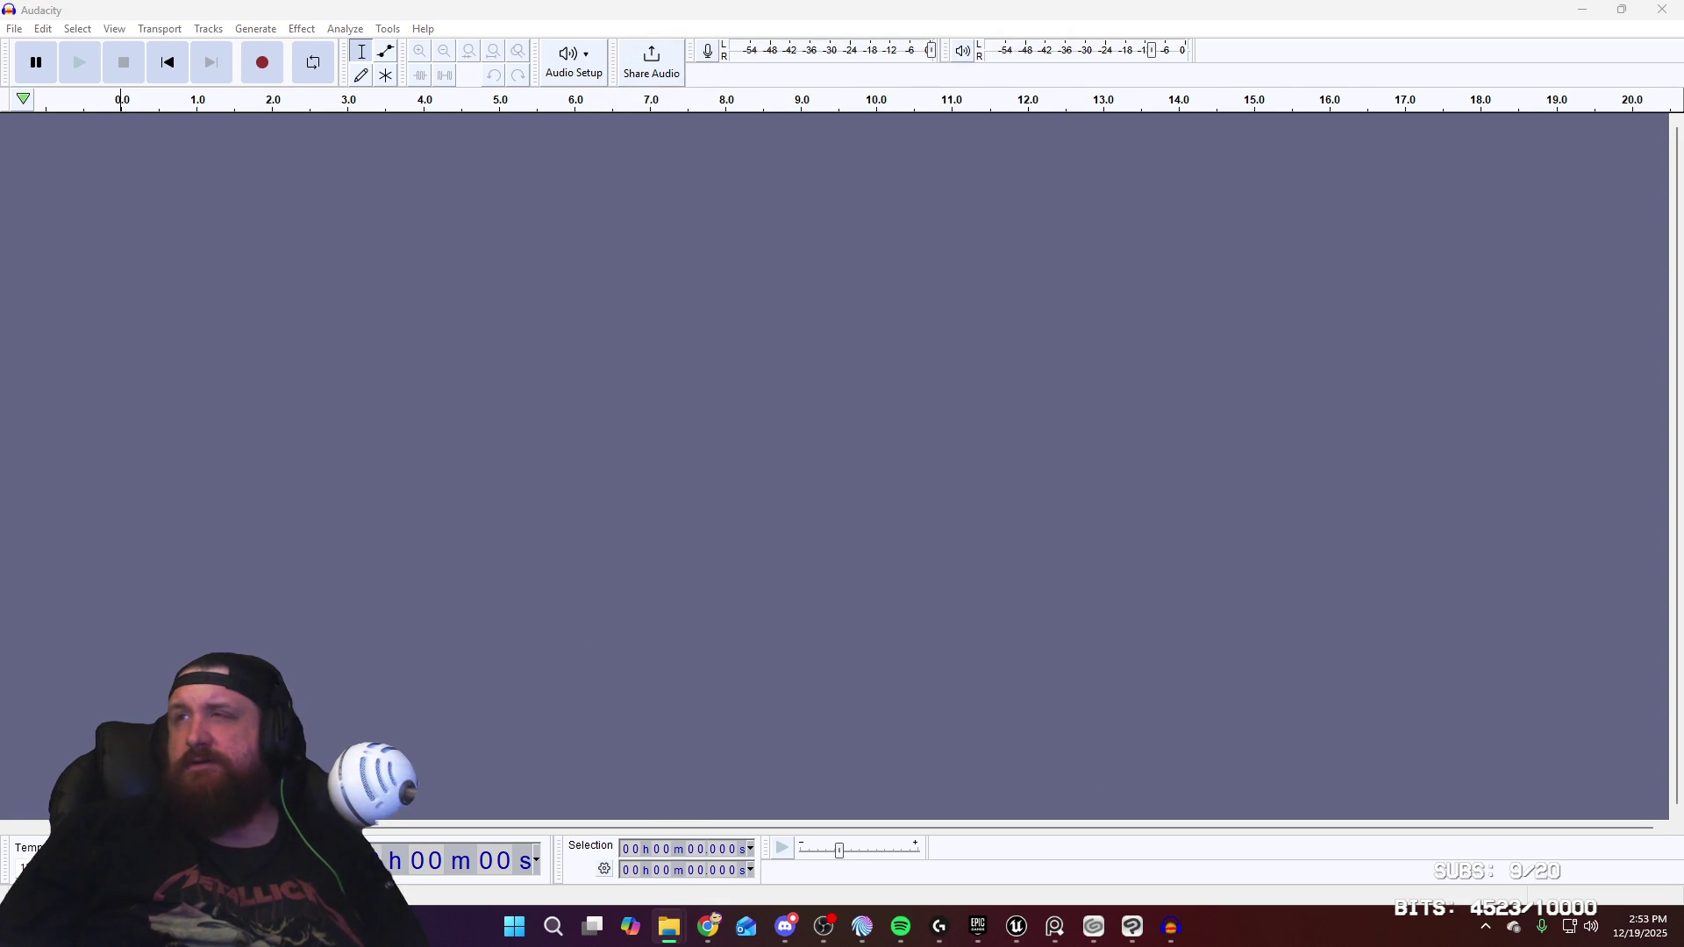
drag(0, 350, 936, 301)
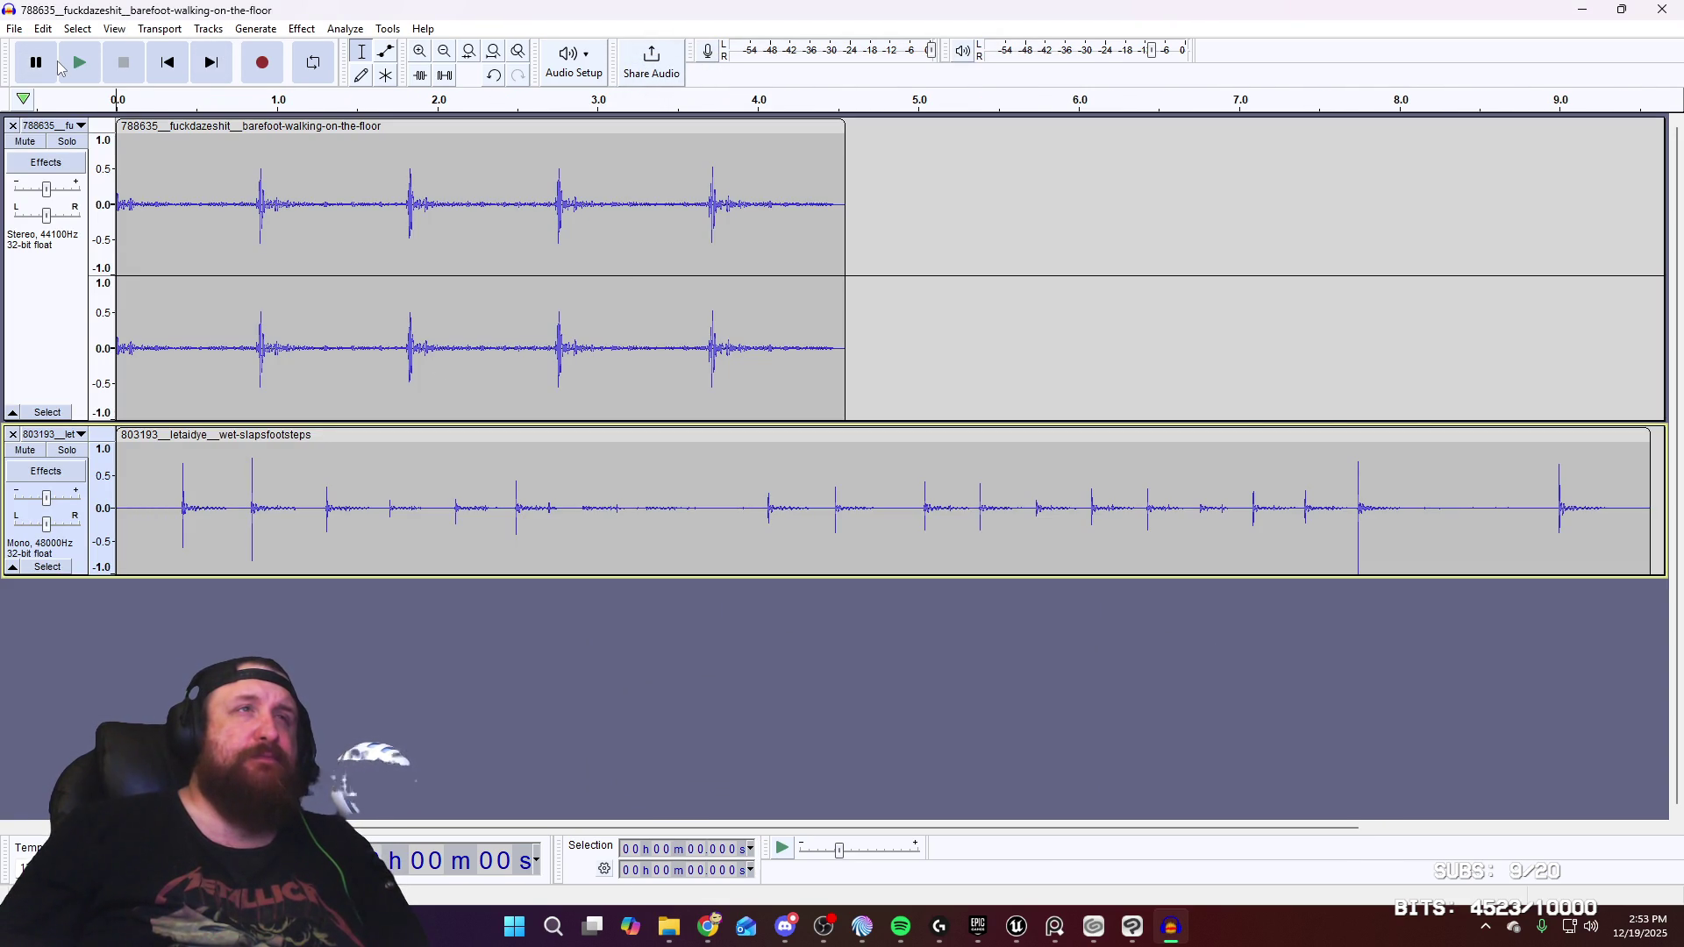
Play both tracks and shift the wet-slaps clip about 0.5 s later
click(74, 66)
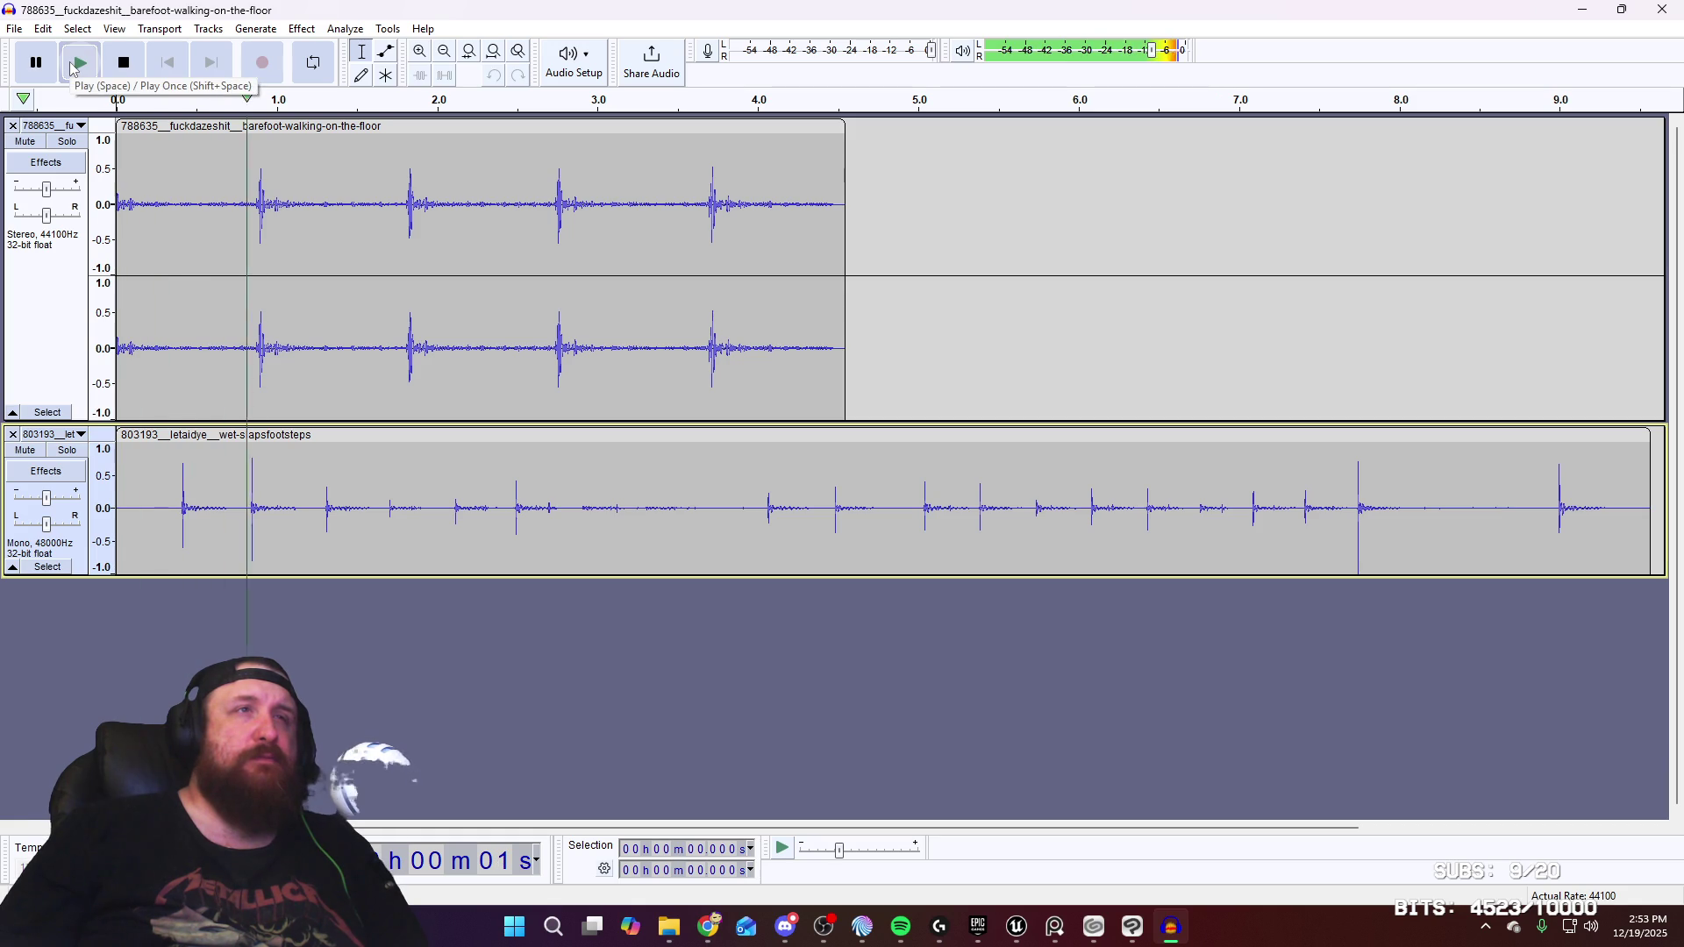
click(124, 62)
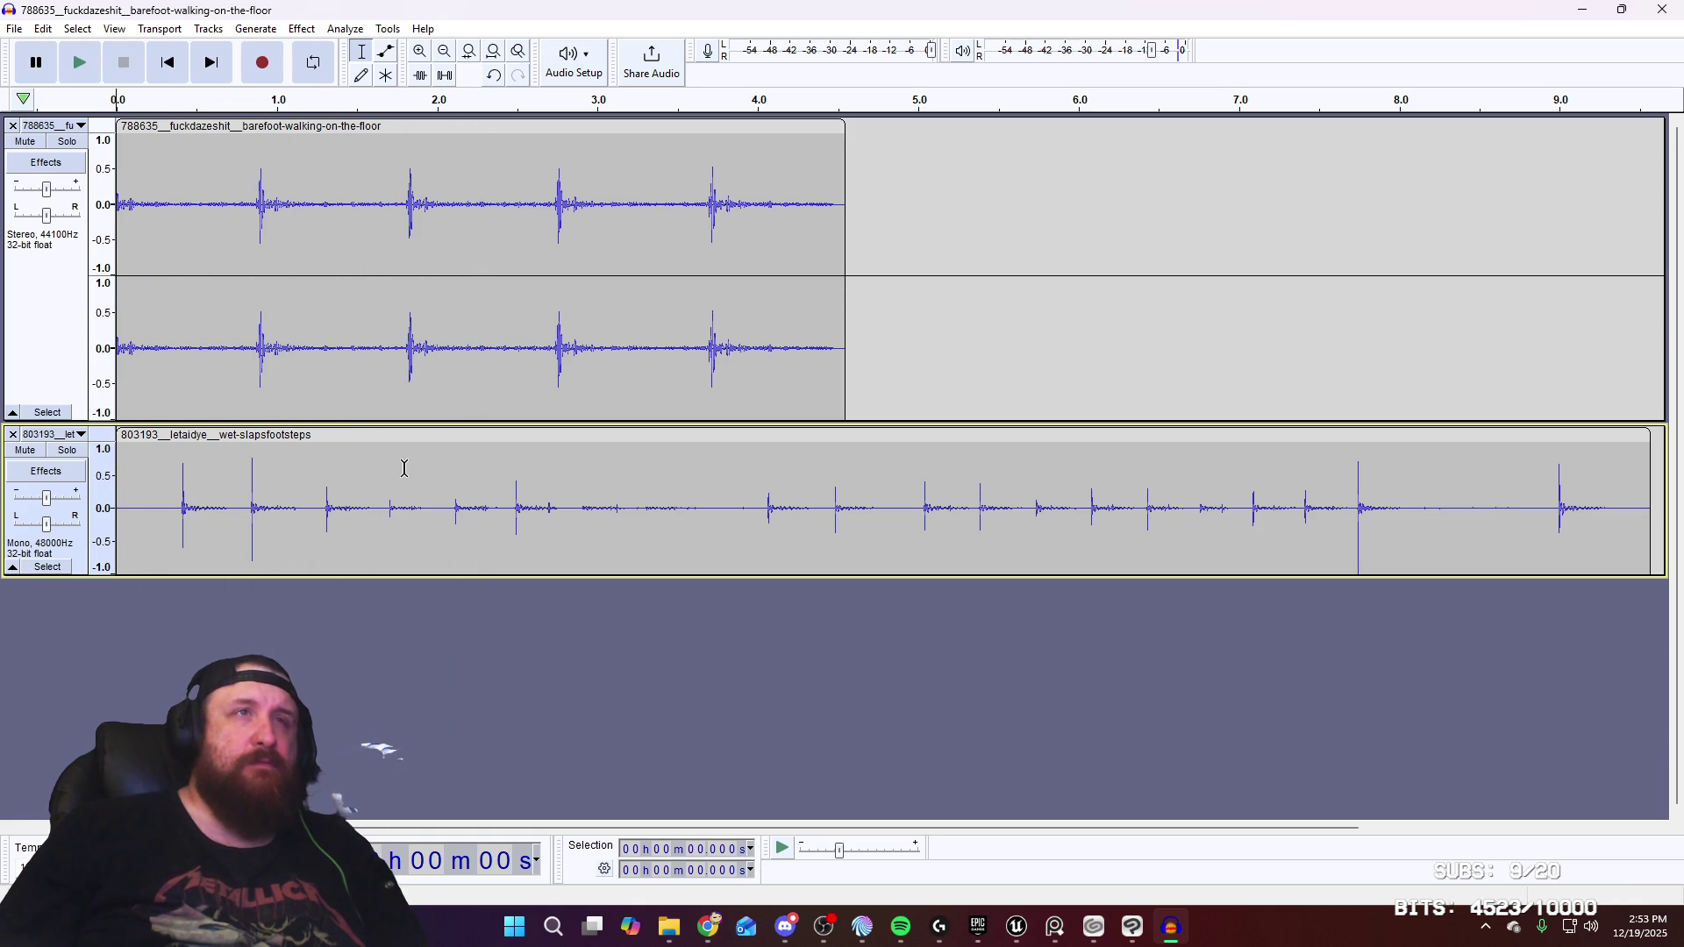
drag(397, 436, 479, 443)
click(79, 67)
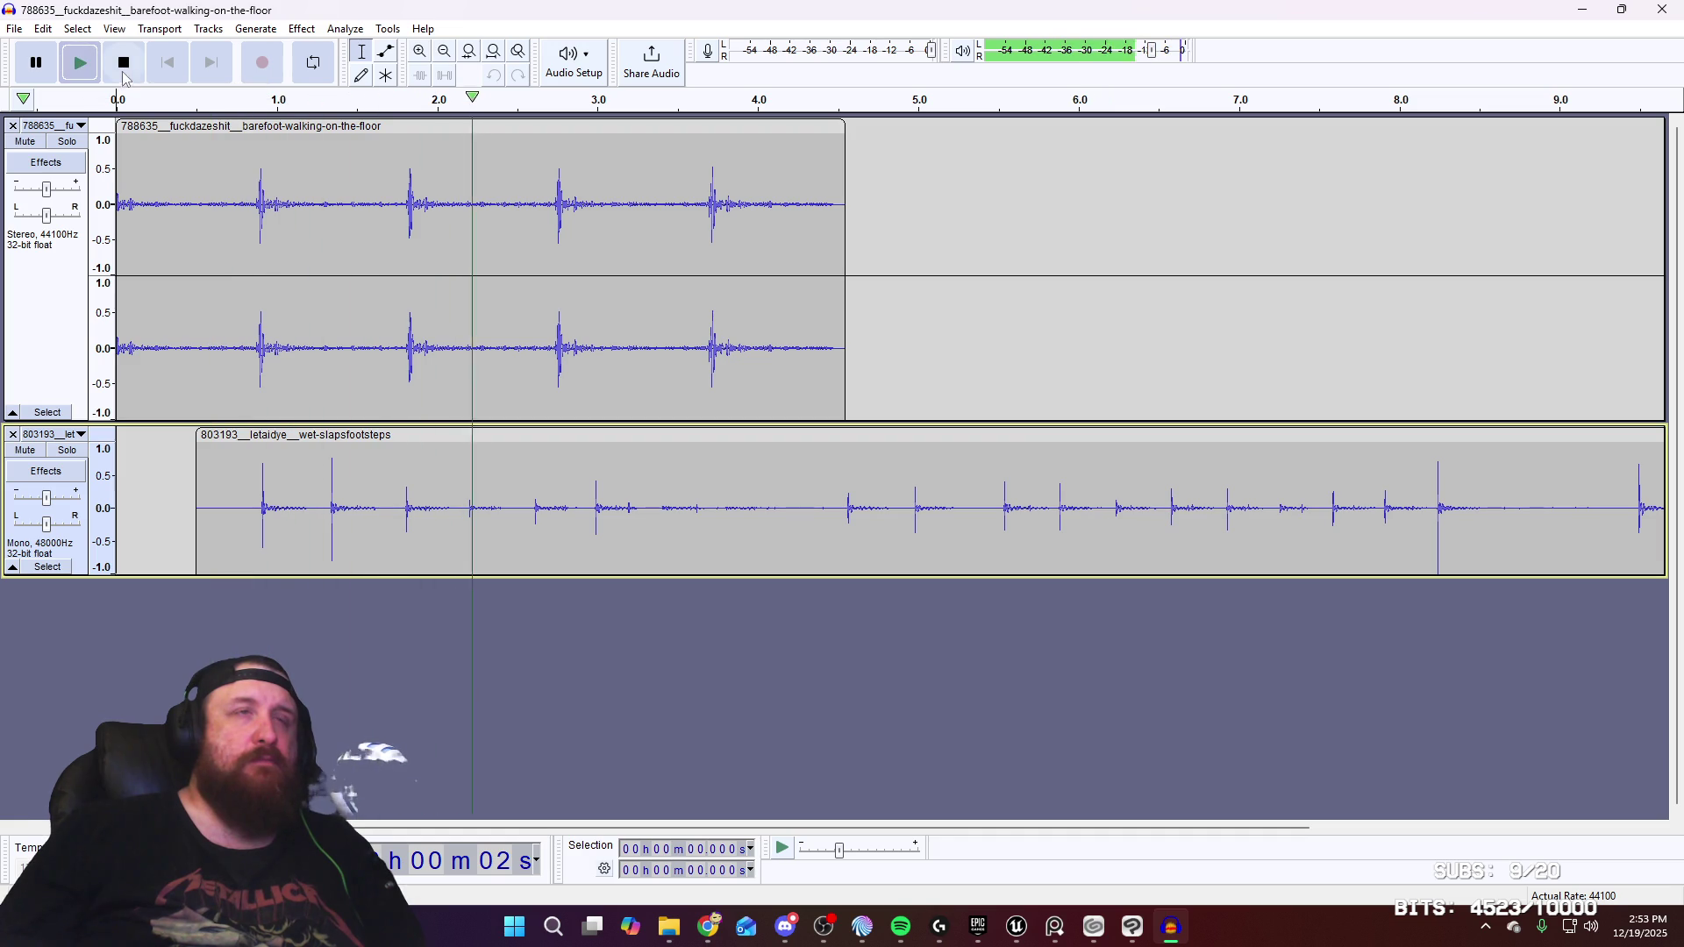
click(123, 62)
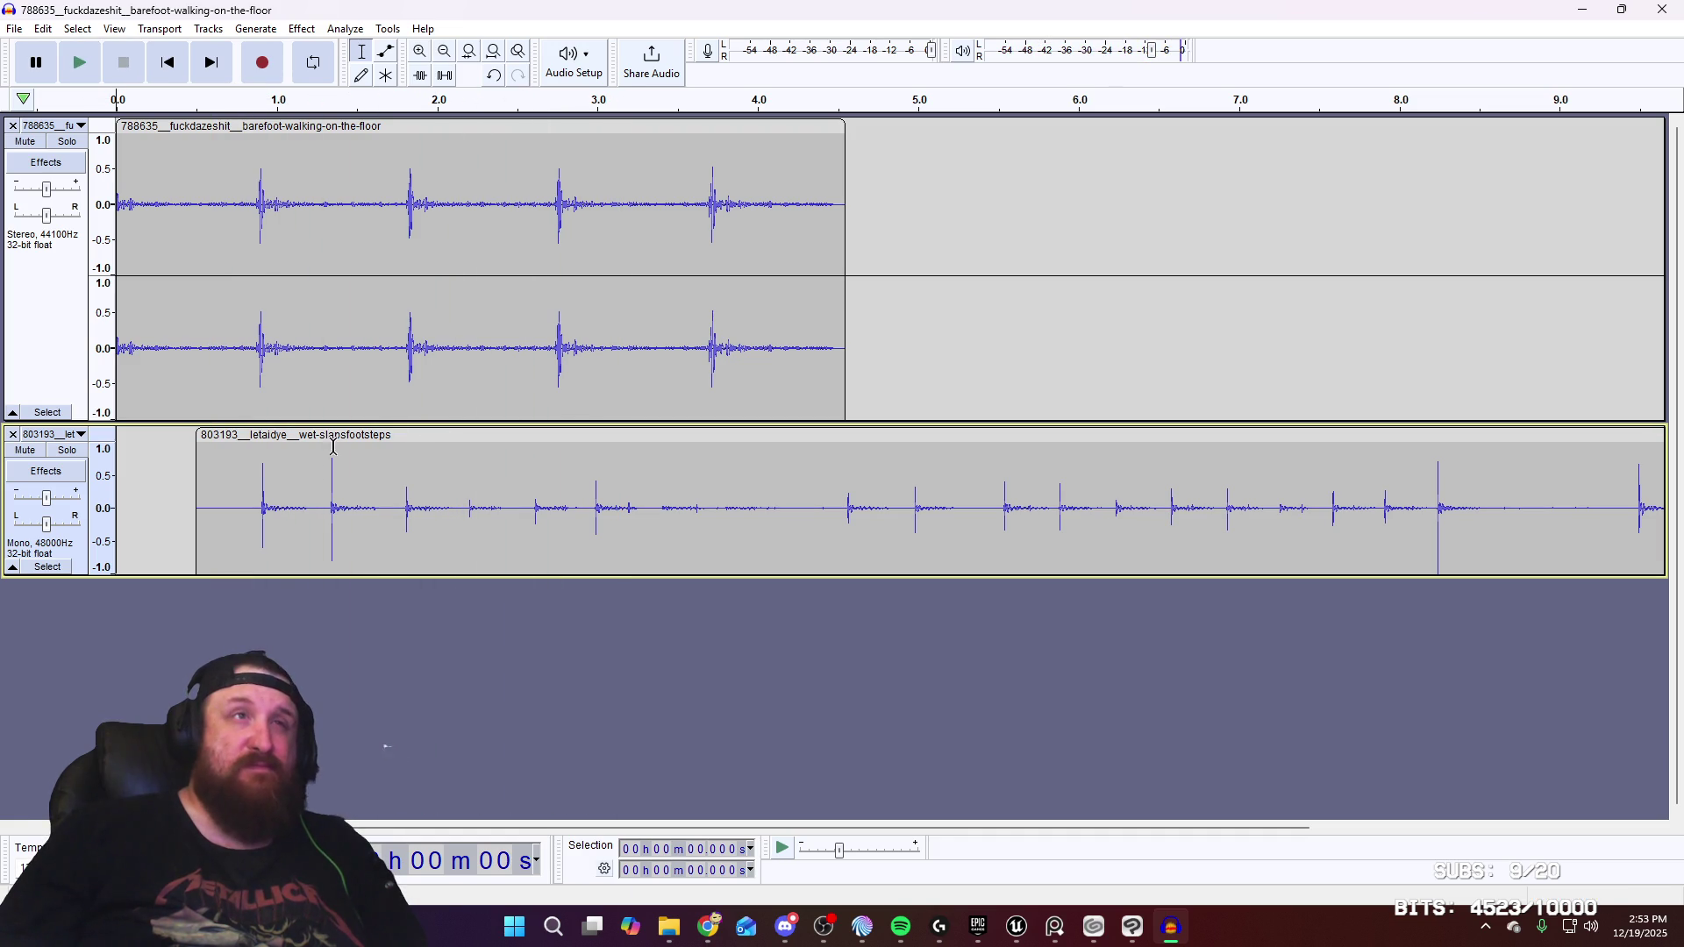
mouse_move(320, 456)
mouse_down()
mouse_move(1649, 509)
mouse_move(1676, 526)
mouse_up()
drag(780, 828, 579, 844)
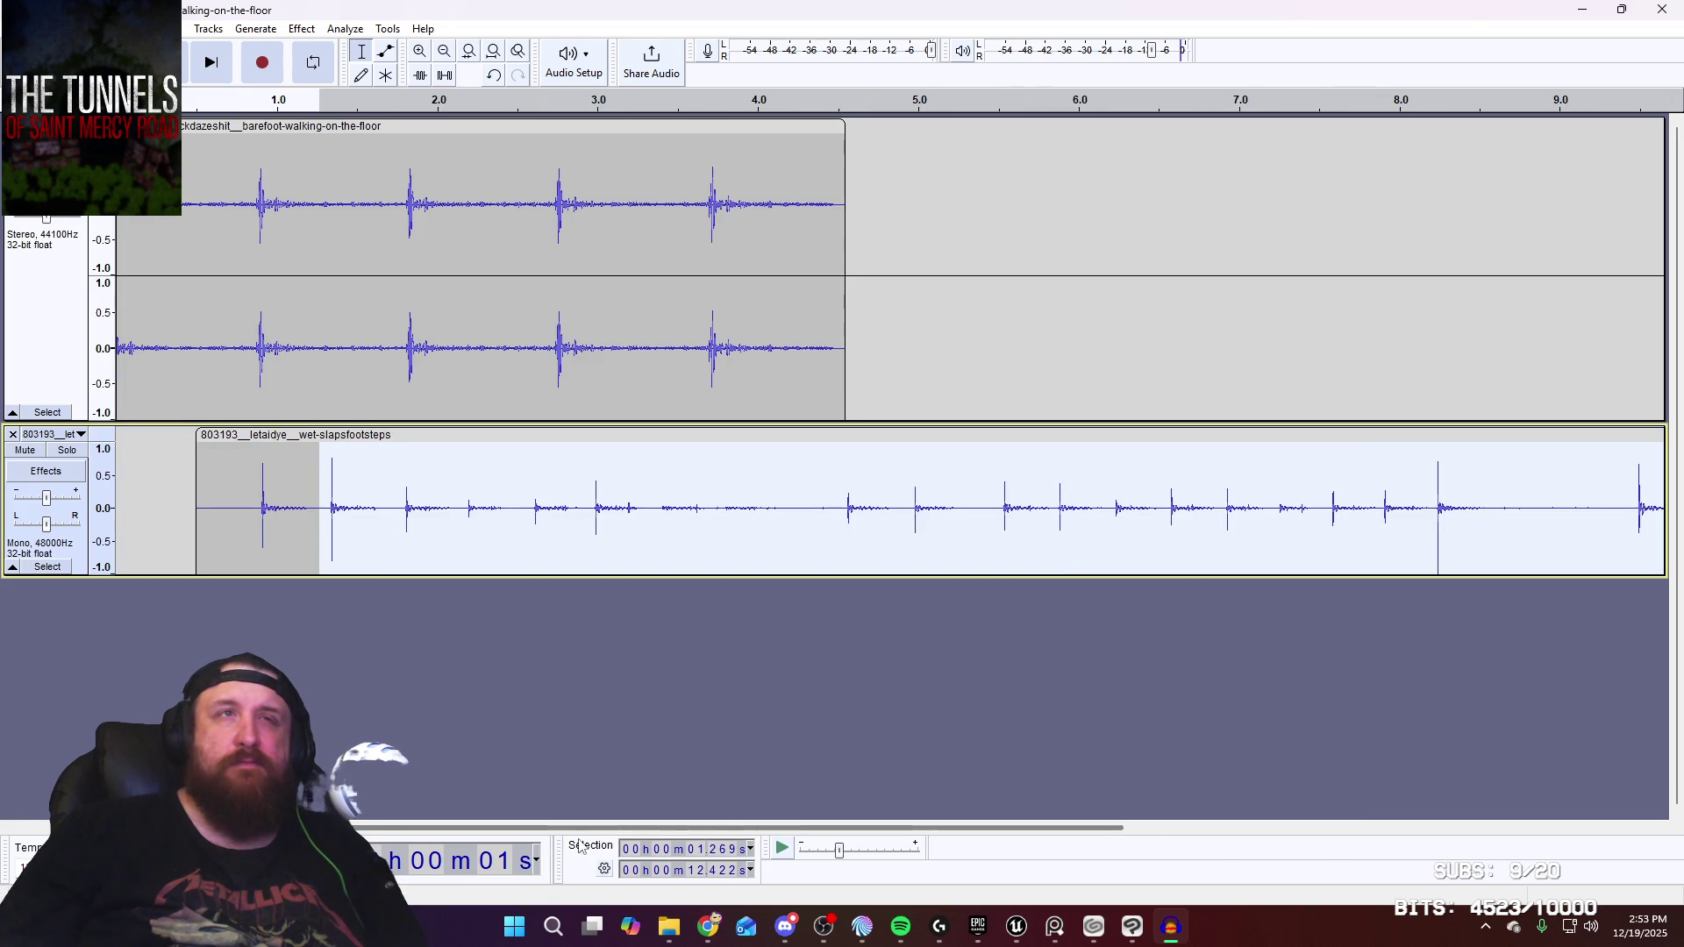
mouse_move(414, 435)
mouse_down()
mouse_move(437, 439)
mouse_move(416, 438)
mouse_up()
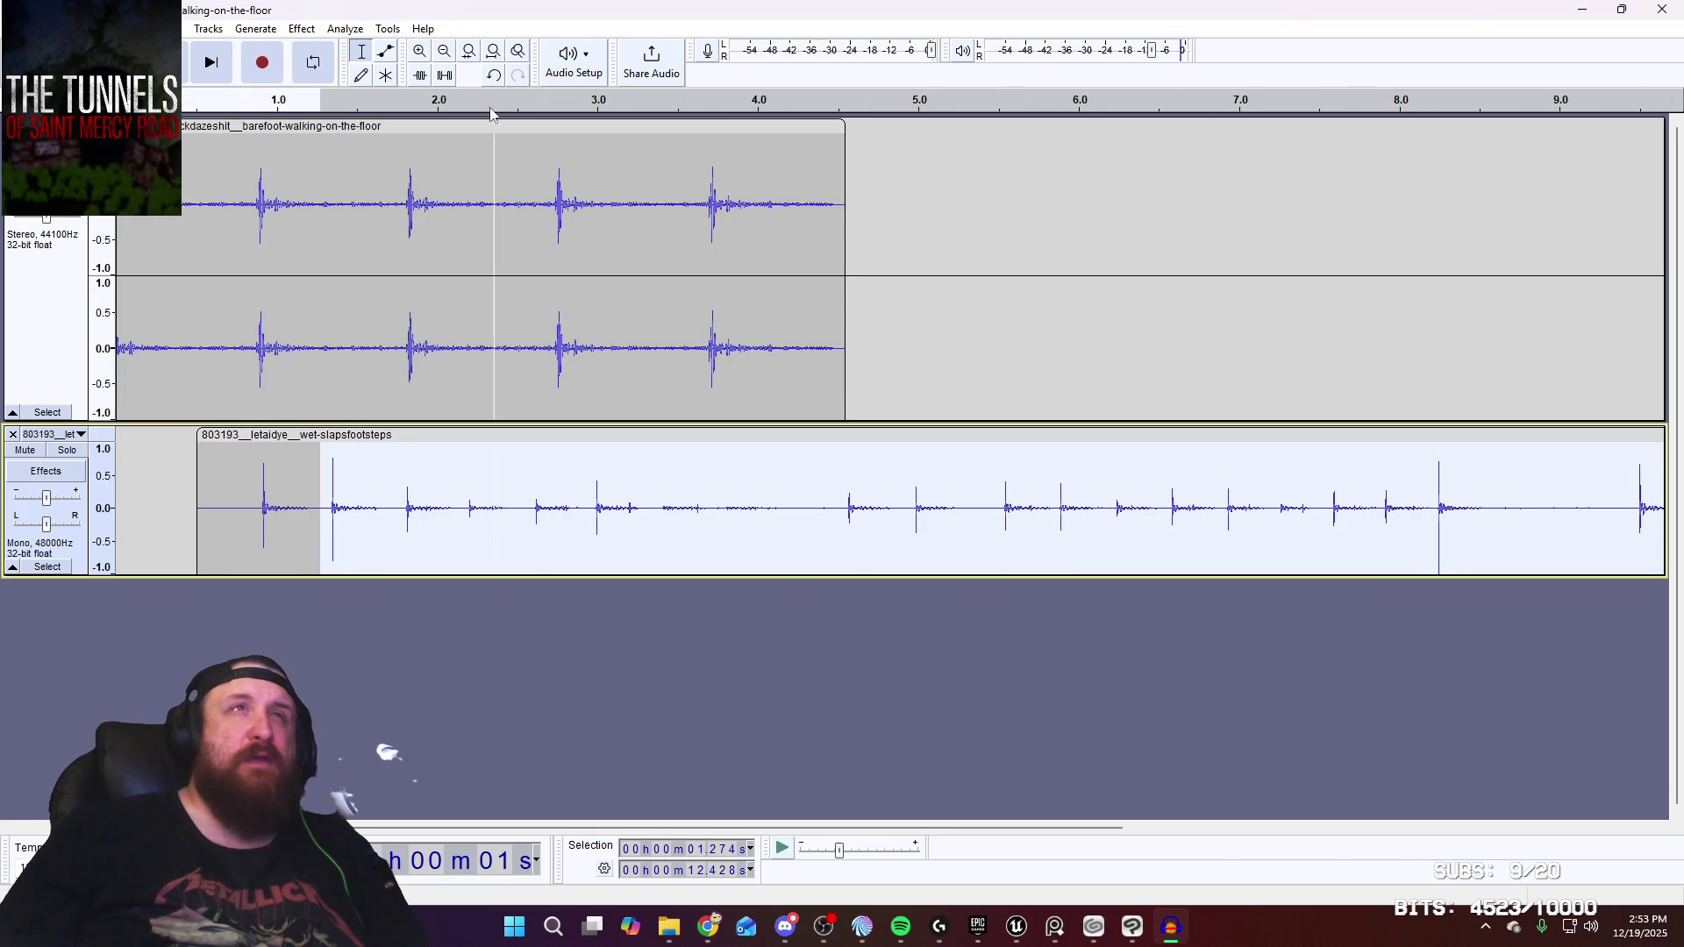
Split off the first and second wet-slap footsteps, pushing the remainder right to leave gaps
right_click(464, 436)
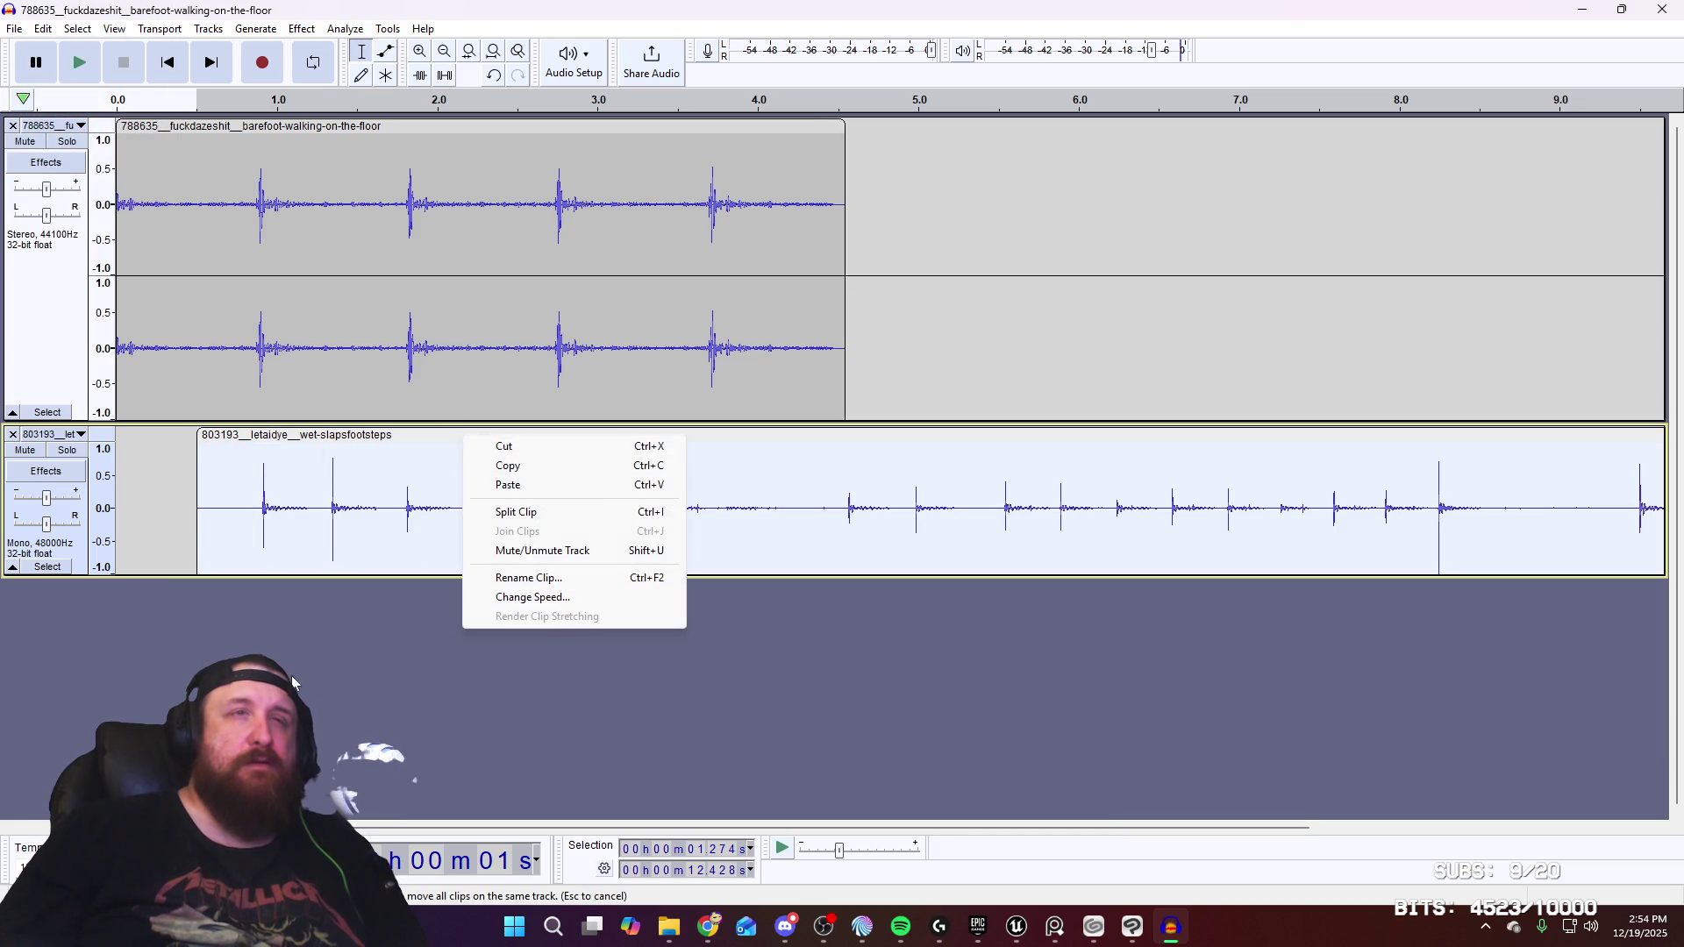
click(297, 676)
click(314, 465)
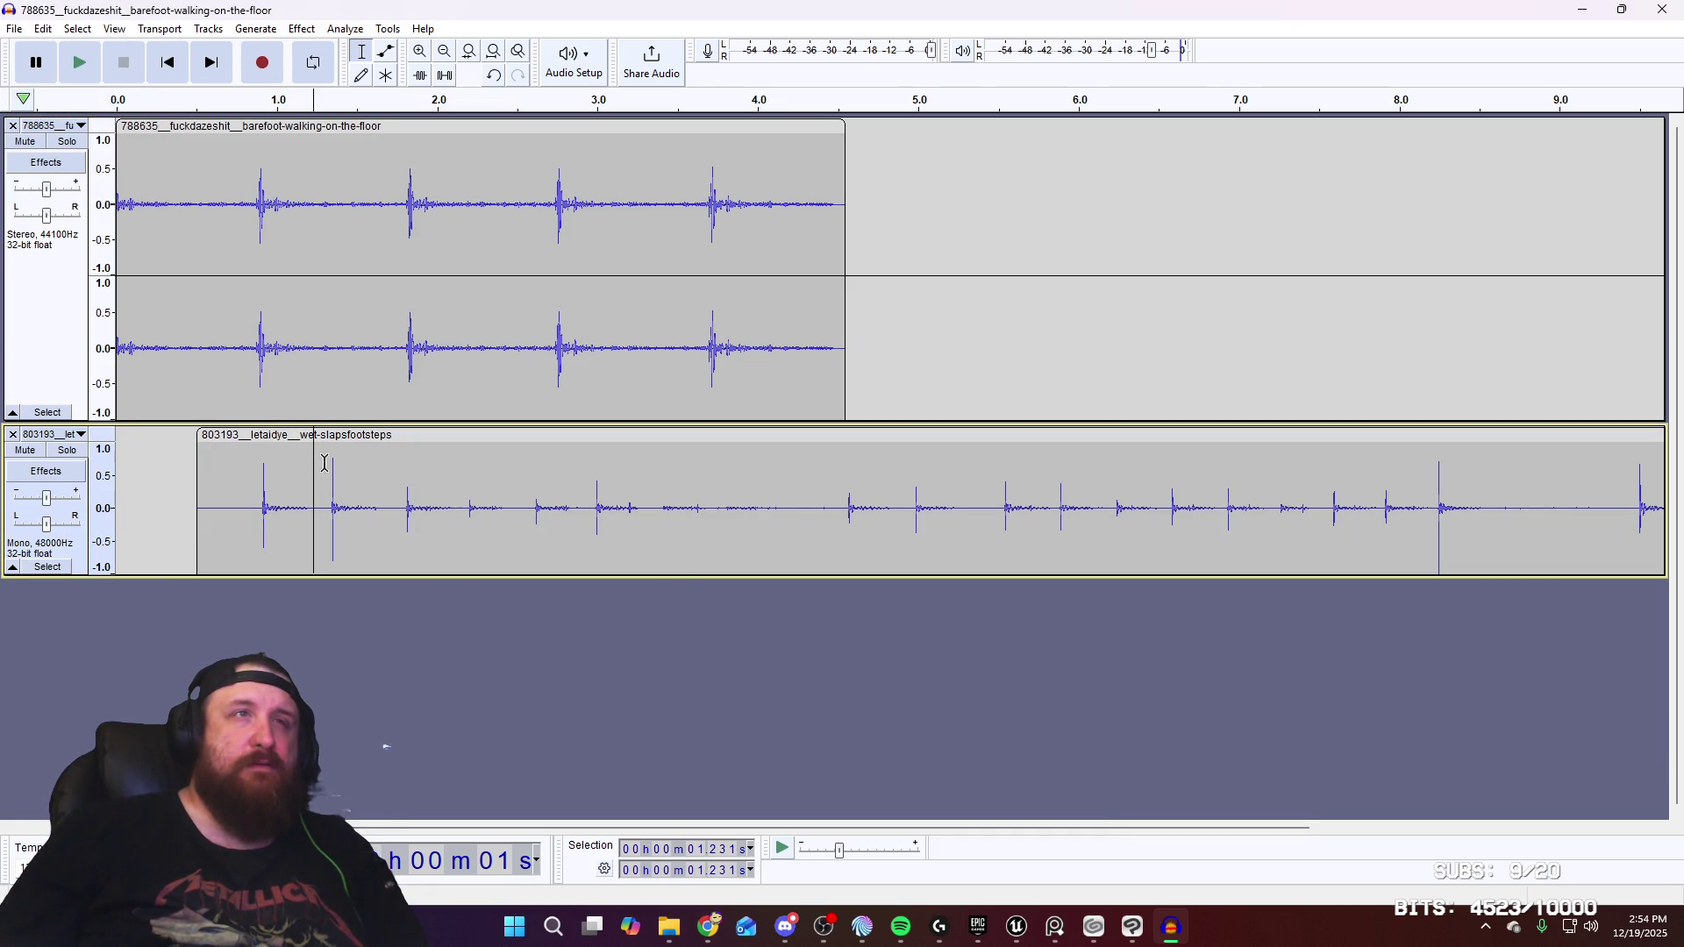
right_click(321, 454)
click(377, 527)
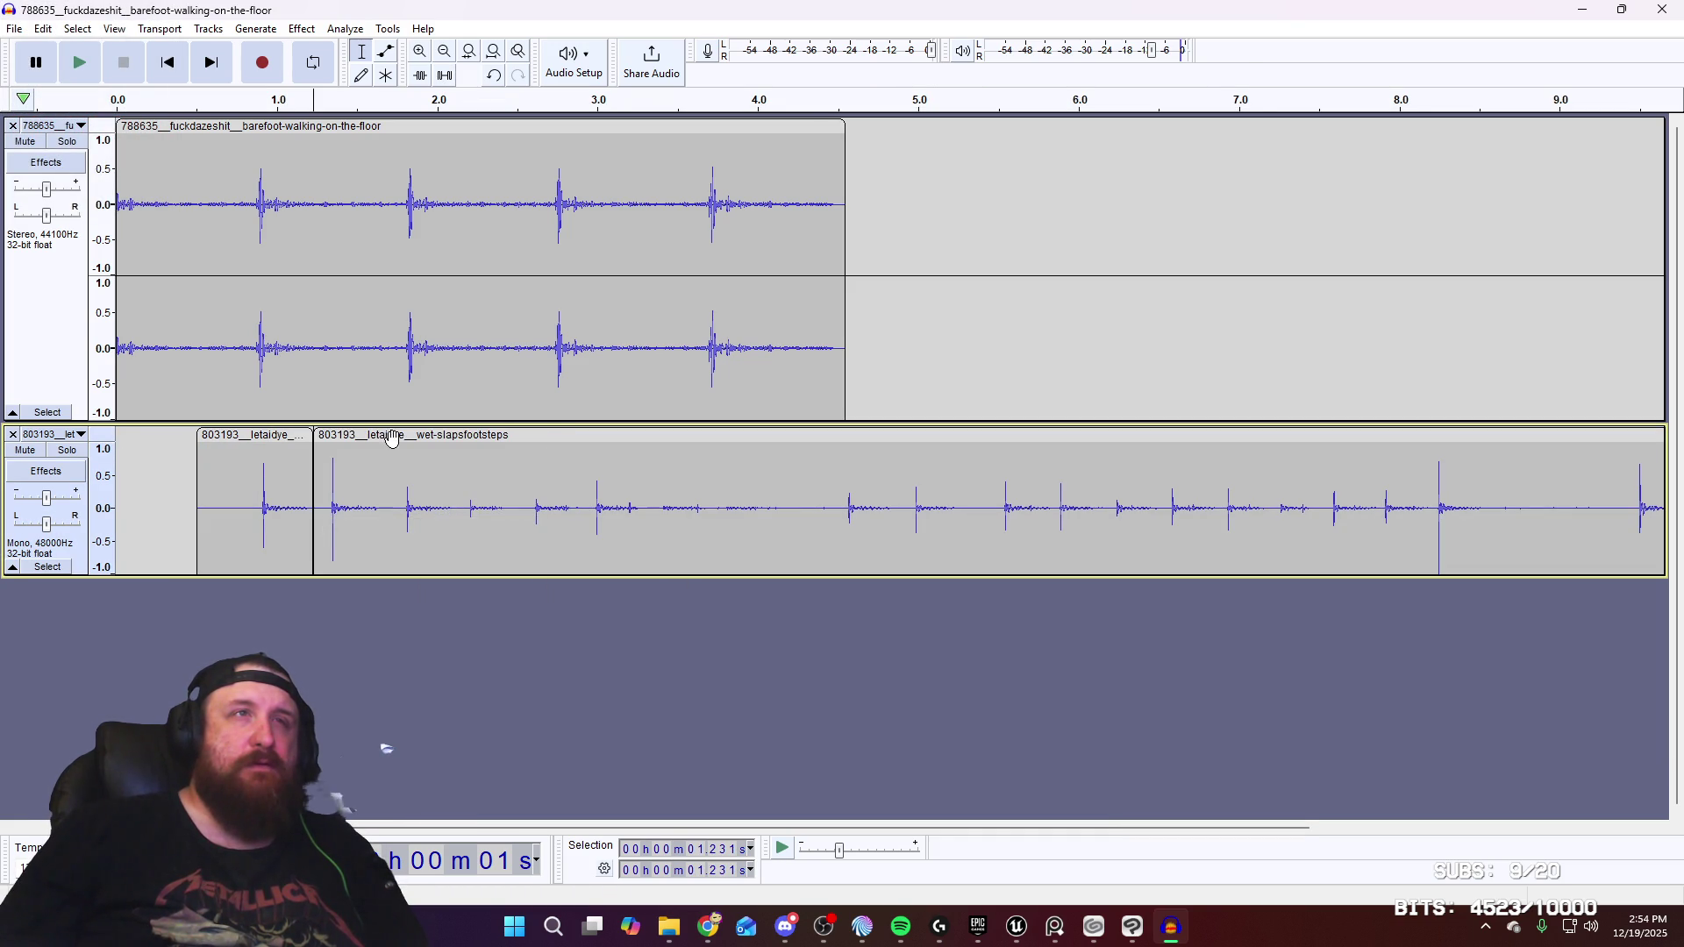
drag(395, 438, 473, 440)
right_click(472, 502)
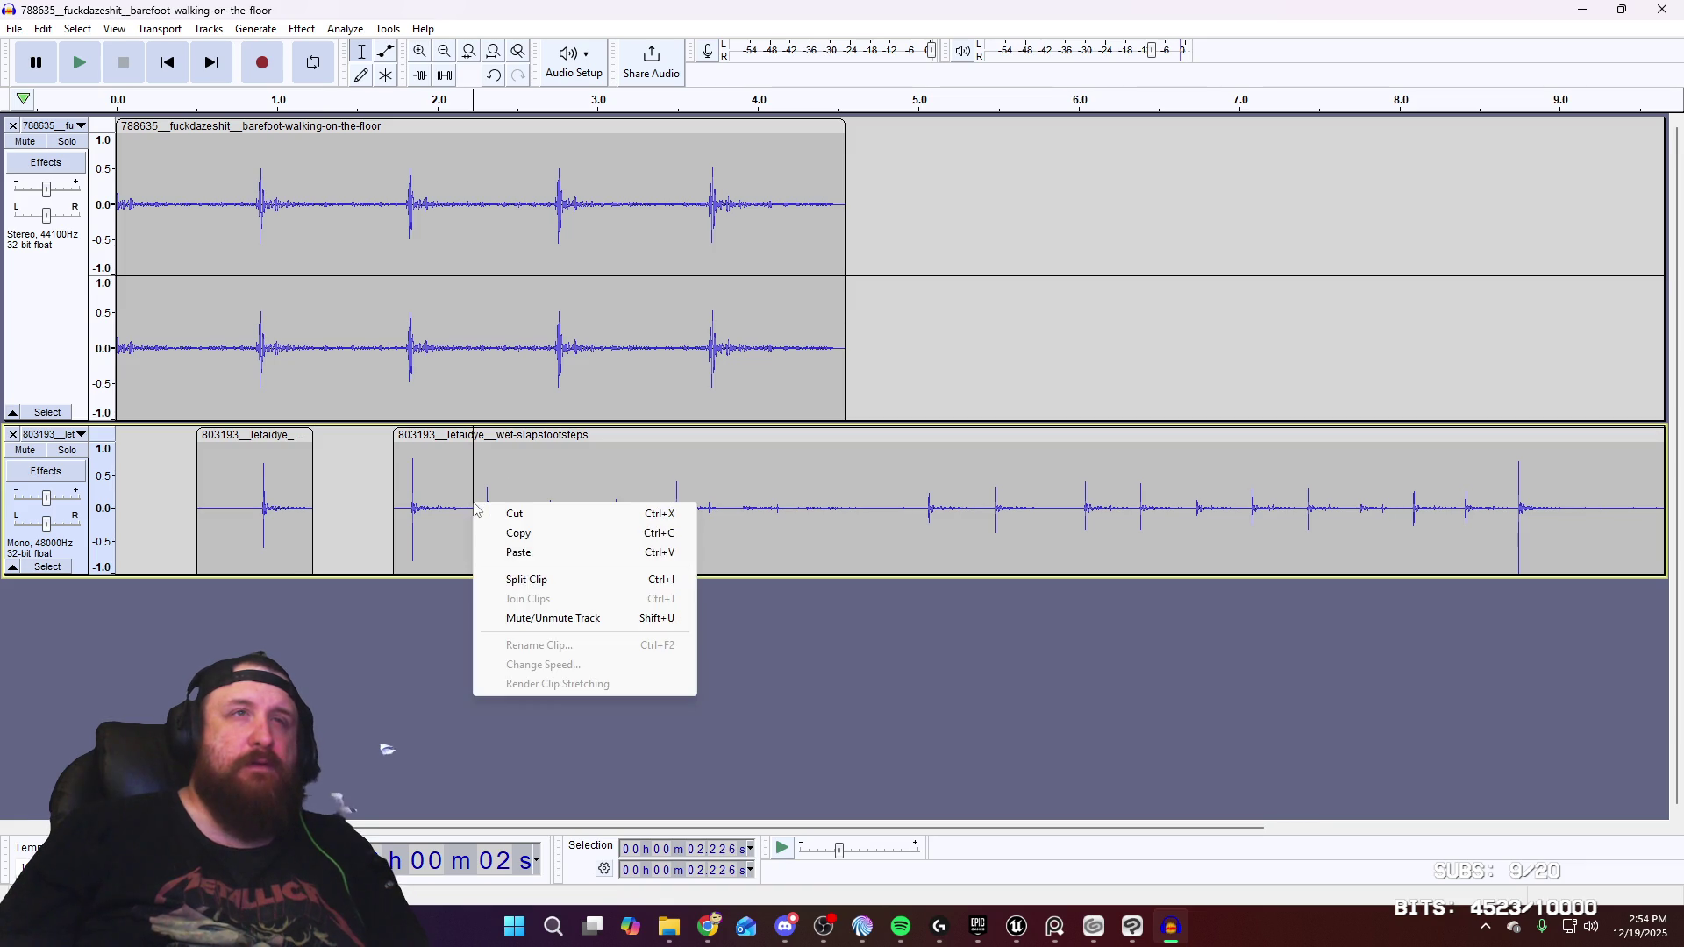
click(526, 575)
drag(548, 437, 623, 440)
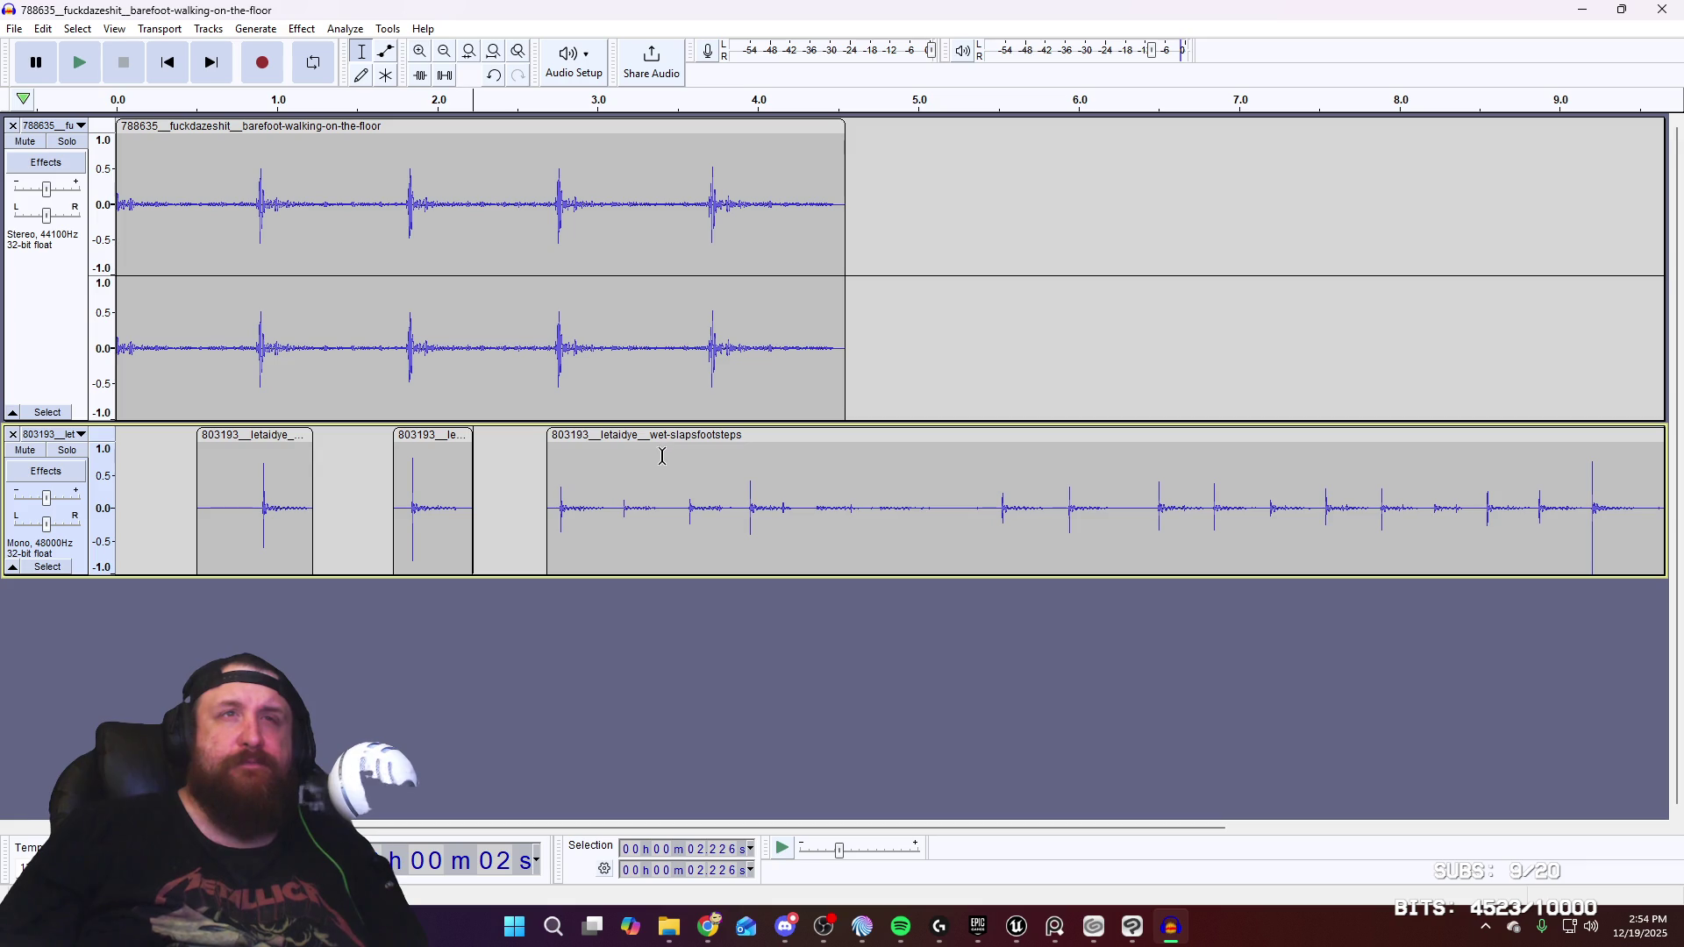
Split off the third footstep and move the remaining steps further right
right_click(614, 460)
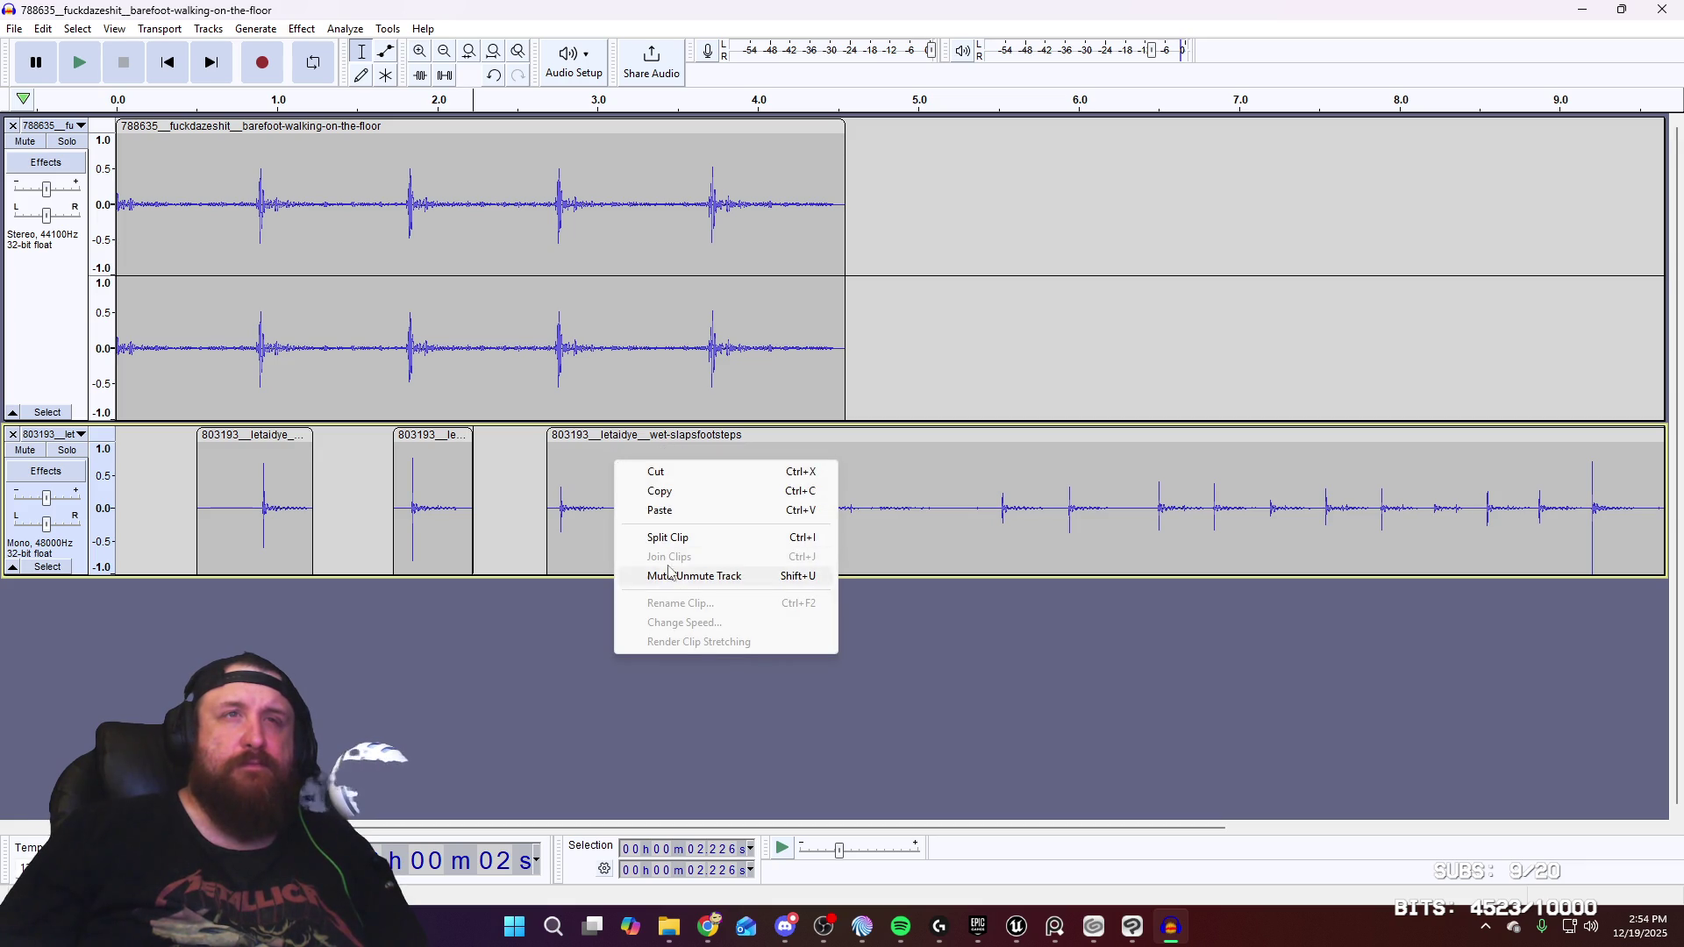
click(657, 537)
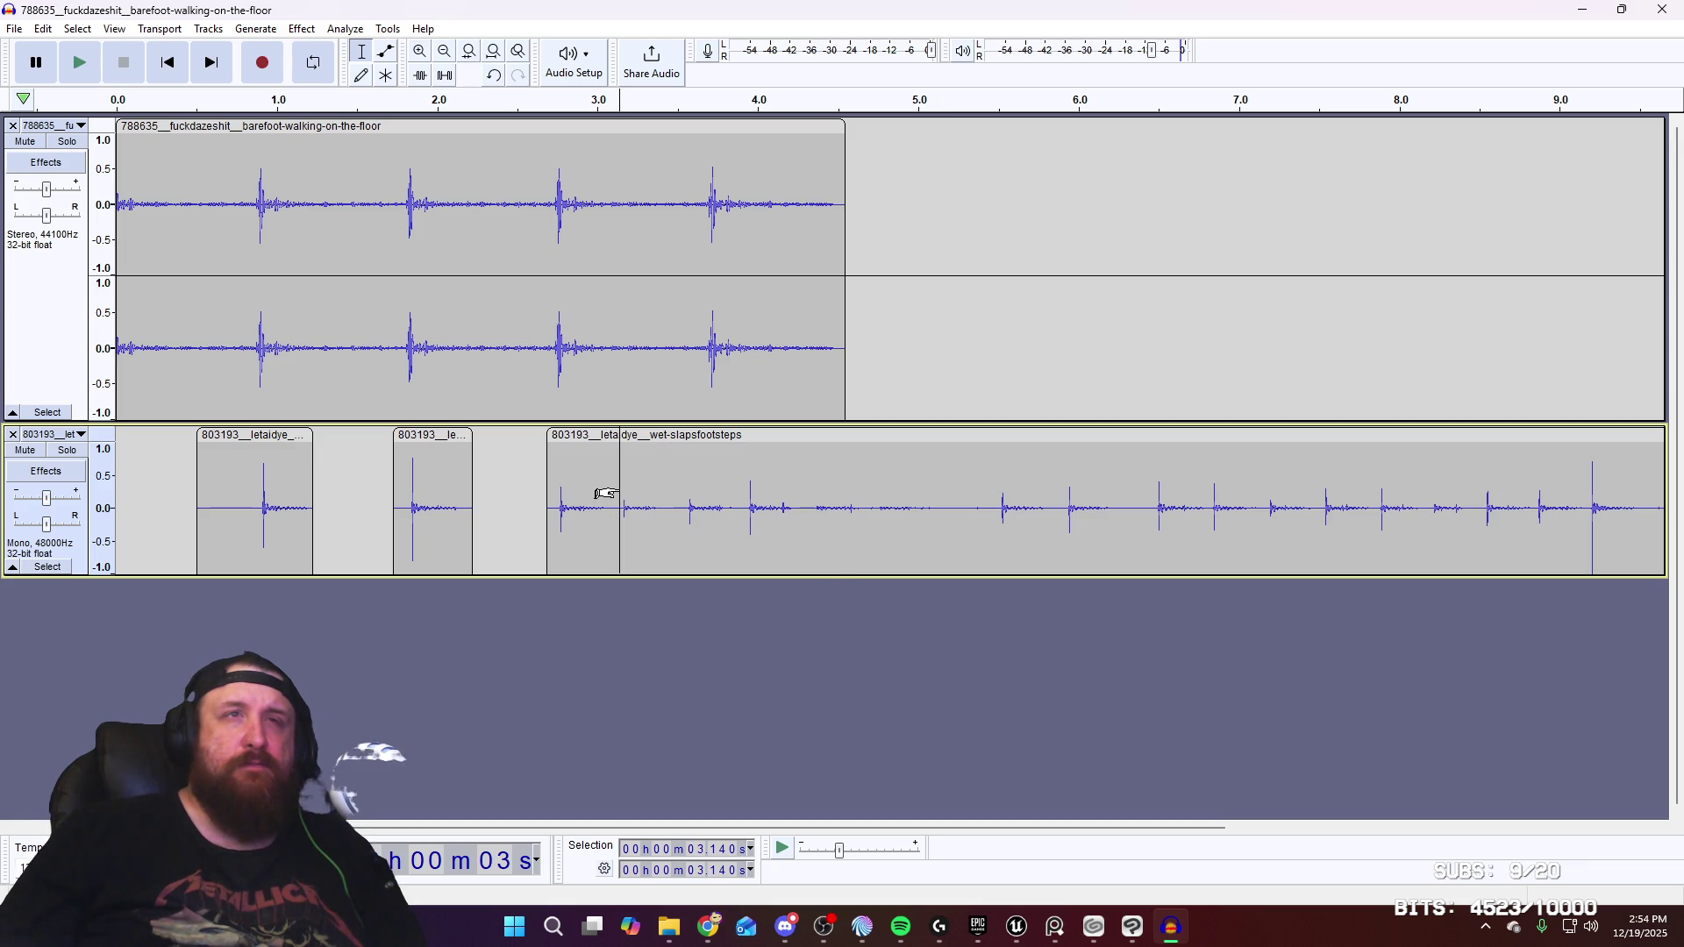
right_click(618, 487)
click(678, 564)
drag(652, 438, 743, 433)
Loop-play the spaced footsteps, then delete the leftover audio after the fourth step
click(134, 107)
key(space)
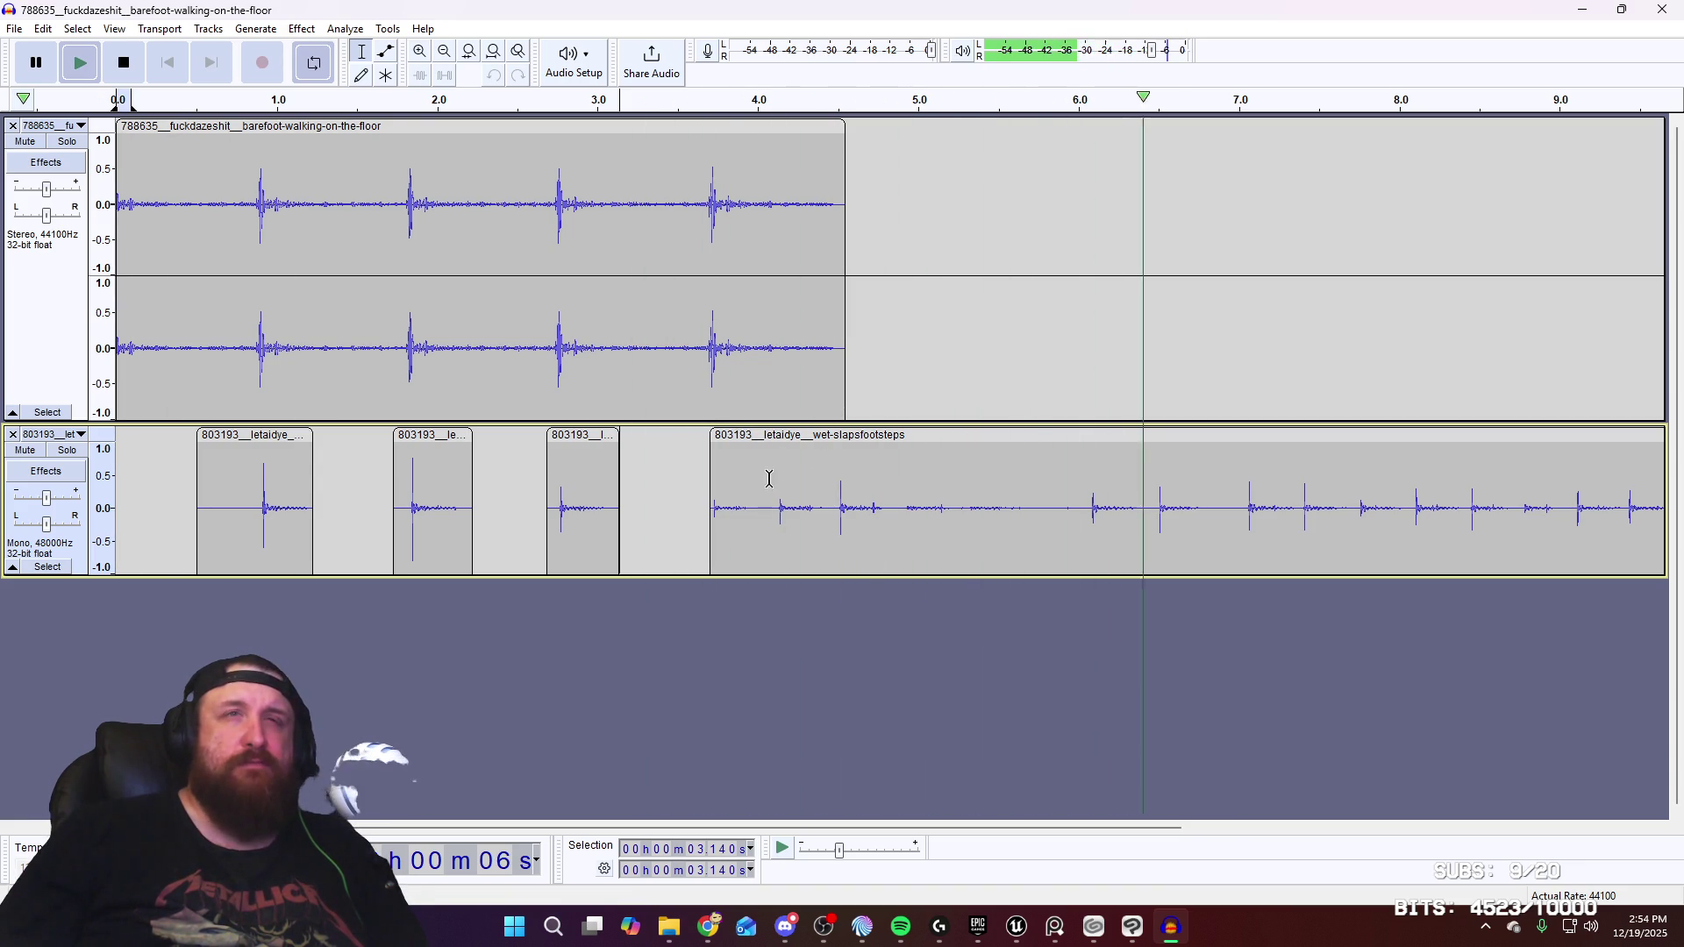
mouse_move(144, 100)
mouse_down()
mouse_move(860, 105)
mouse_move(833, 215)
mouse_up()
key(space)
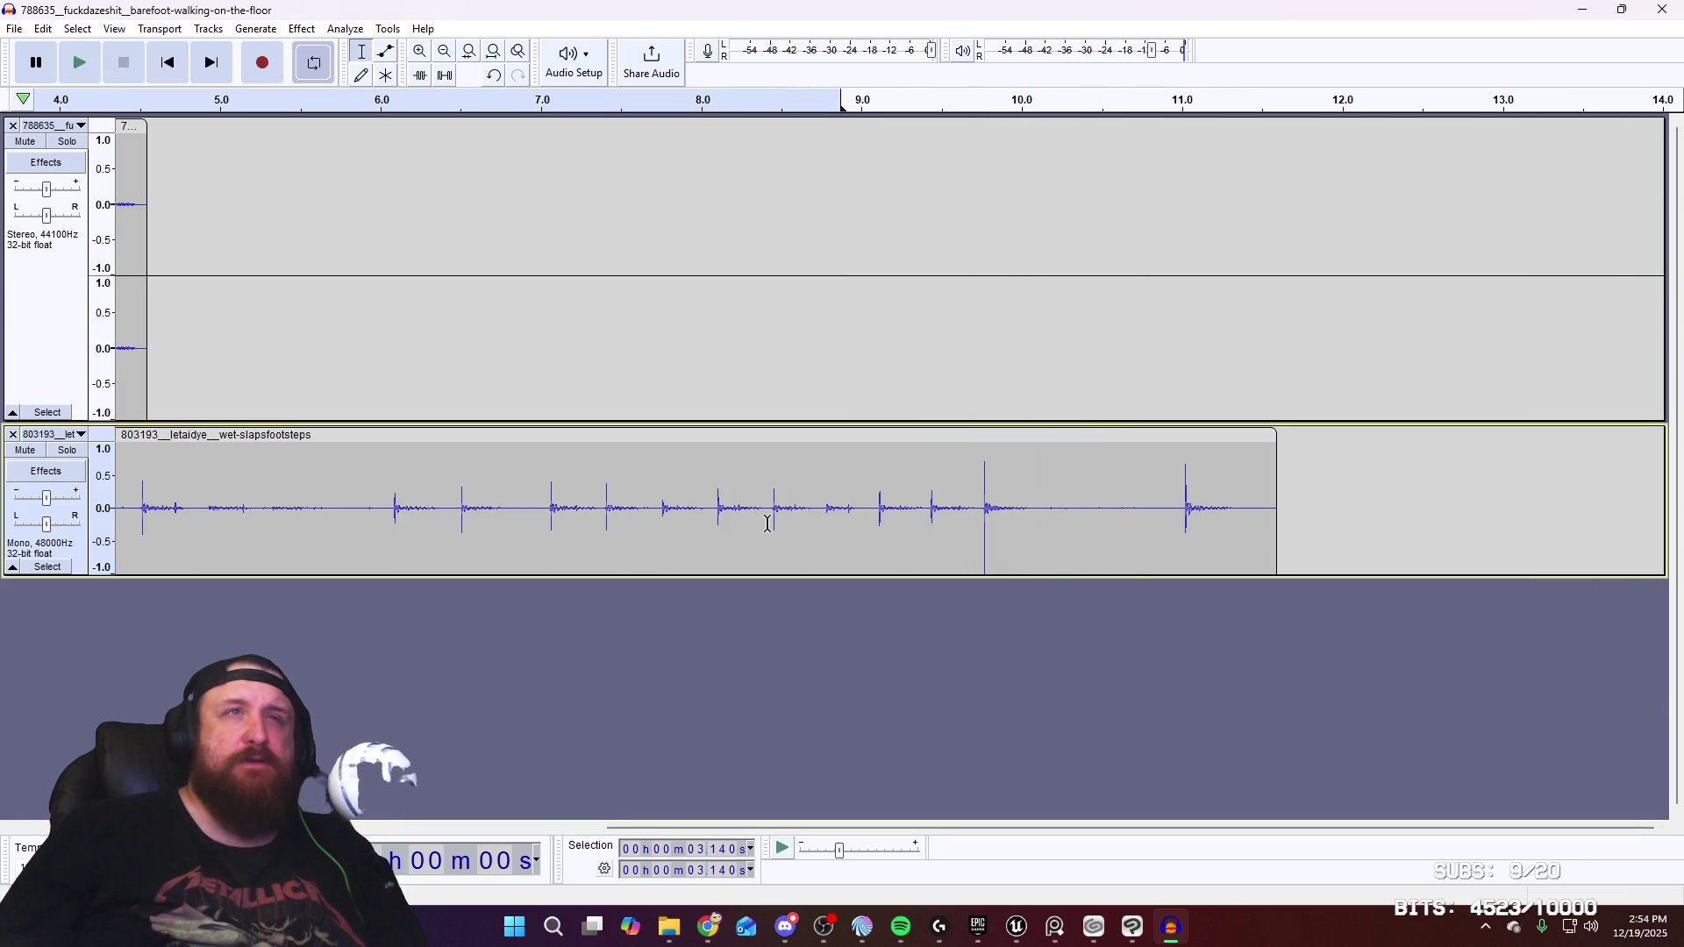
mouse_move(841, 100)
mouse_down()
mouse_move(351, 103)
mouse_move(182, 126)
mouse_up()
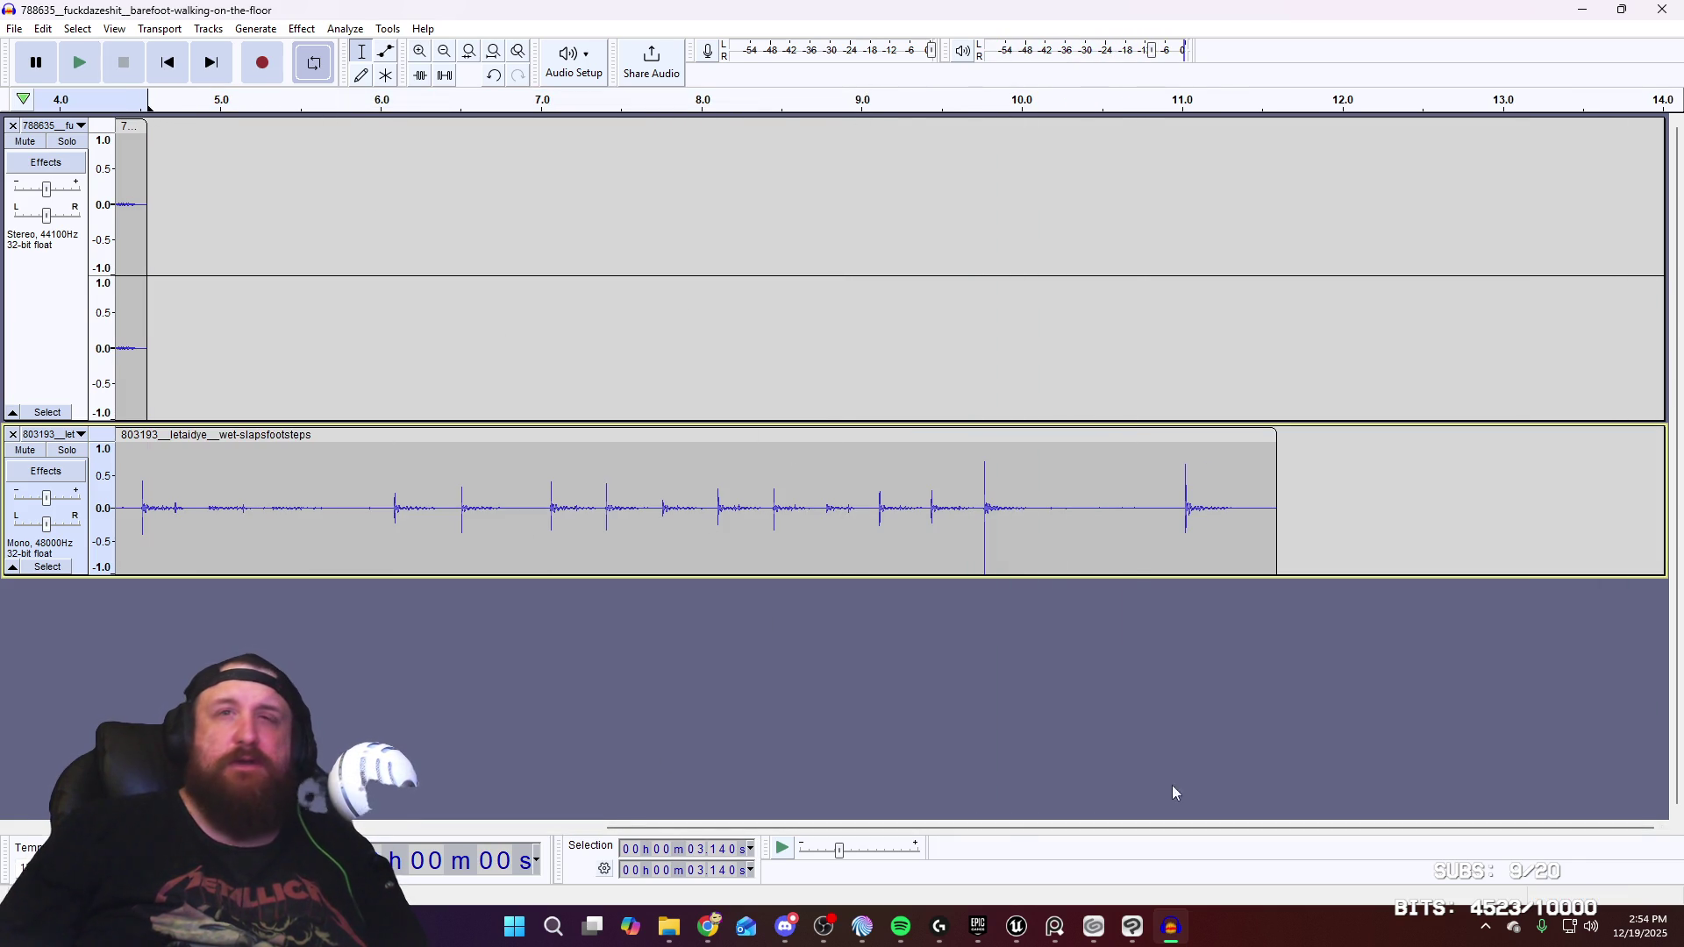
drag(1009, 828, 384, 824)
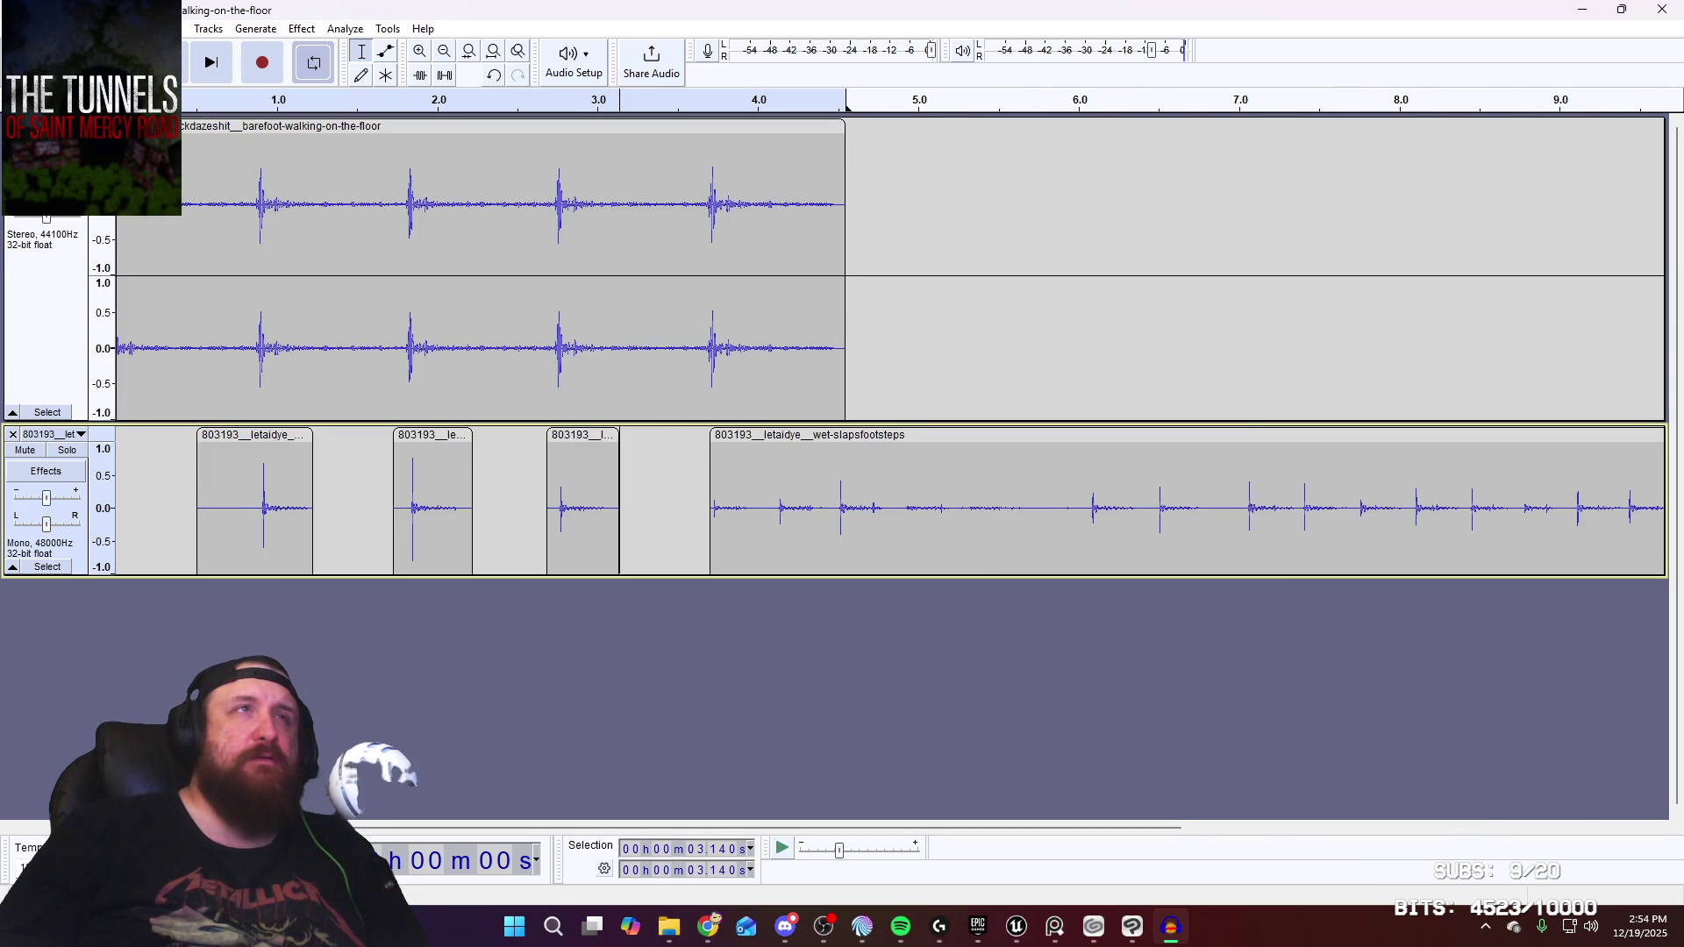
key(space)
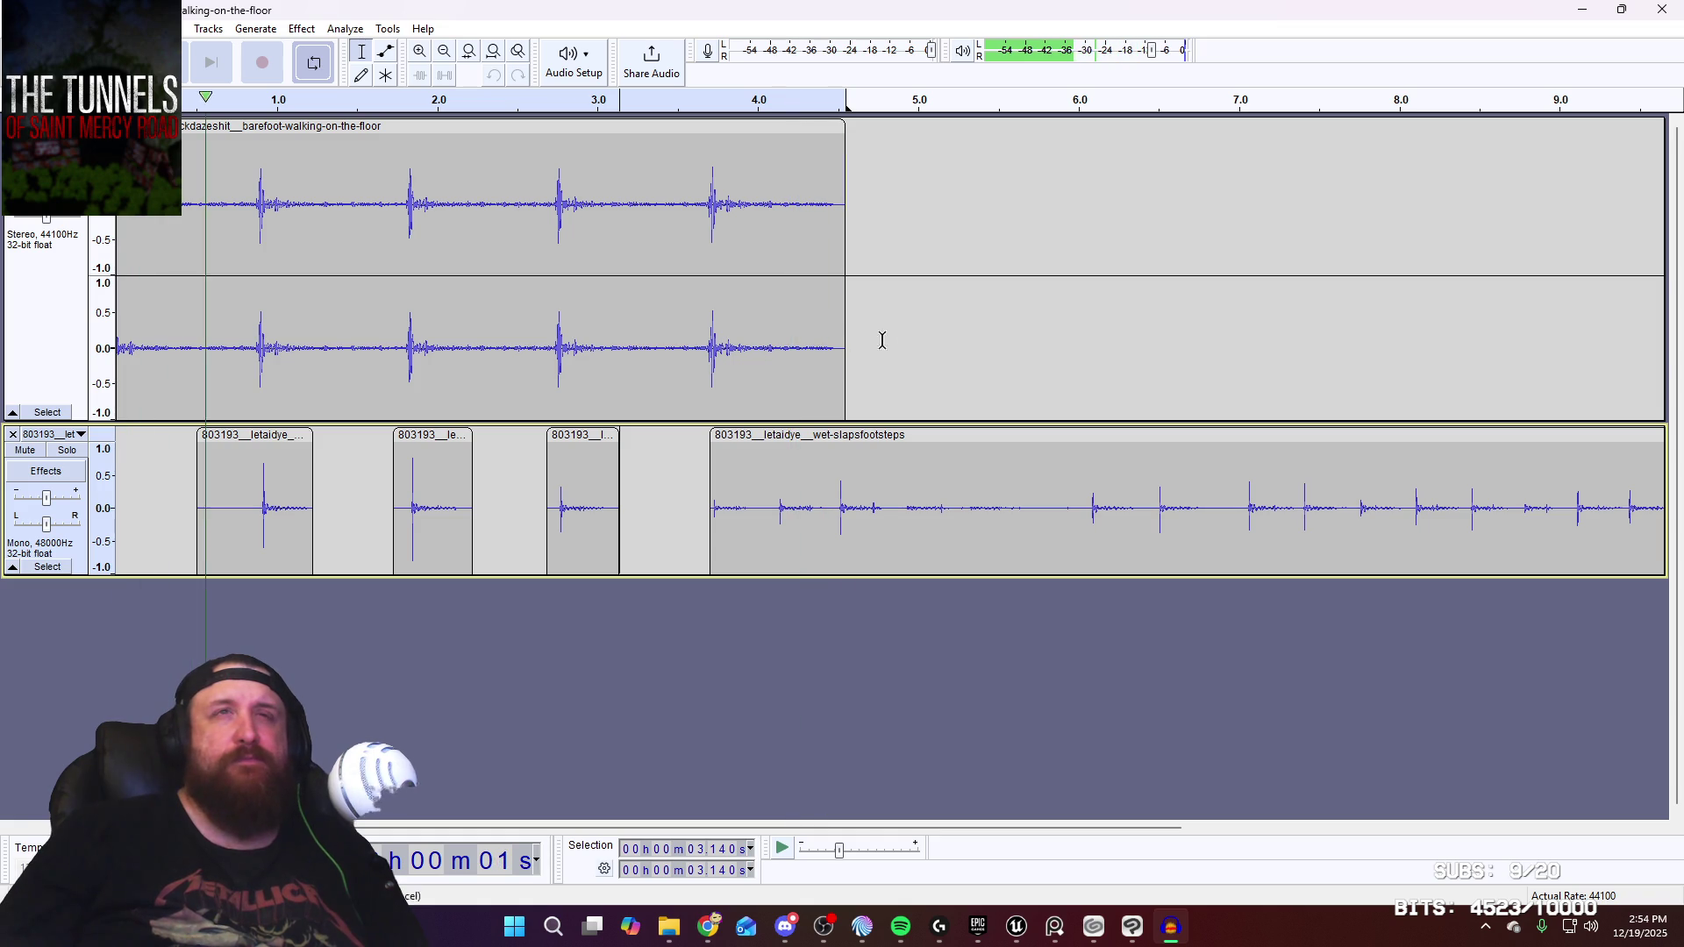
mouse_move(771, 509)
mouse_down()
mouse_move(1667, 509)
mouse_move(1312, 432)
mouse_up()
key(Delete)
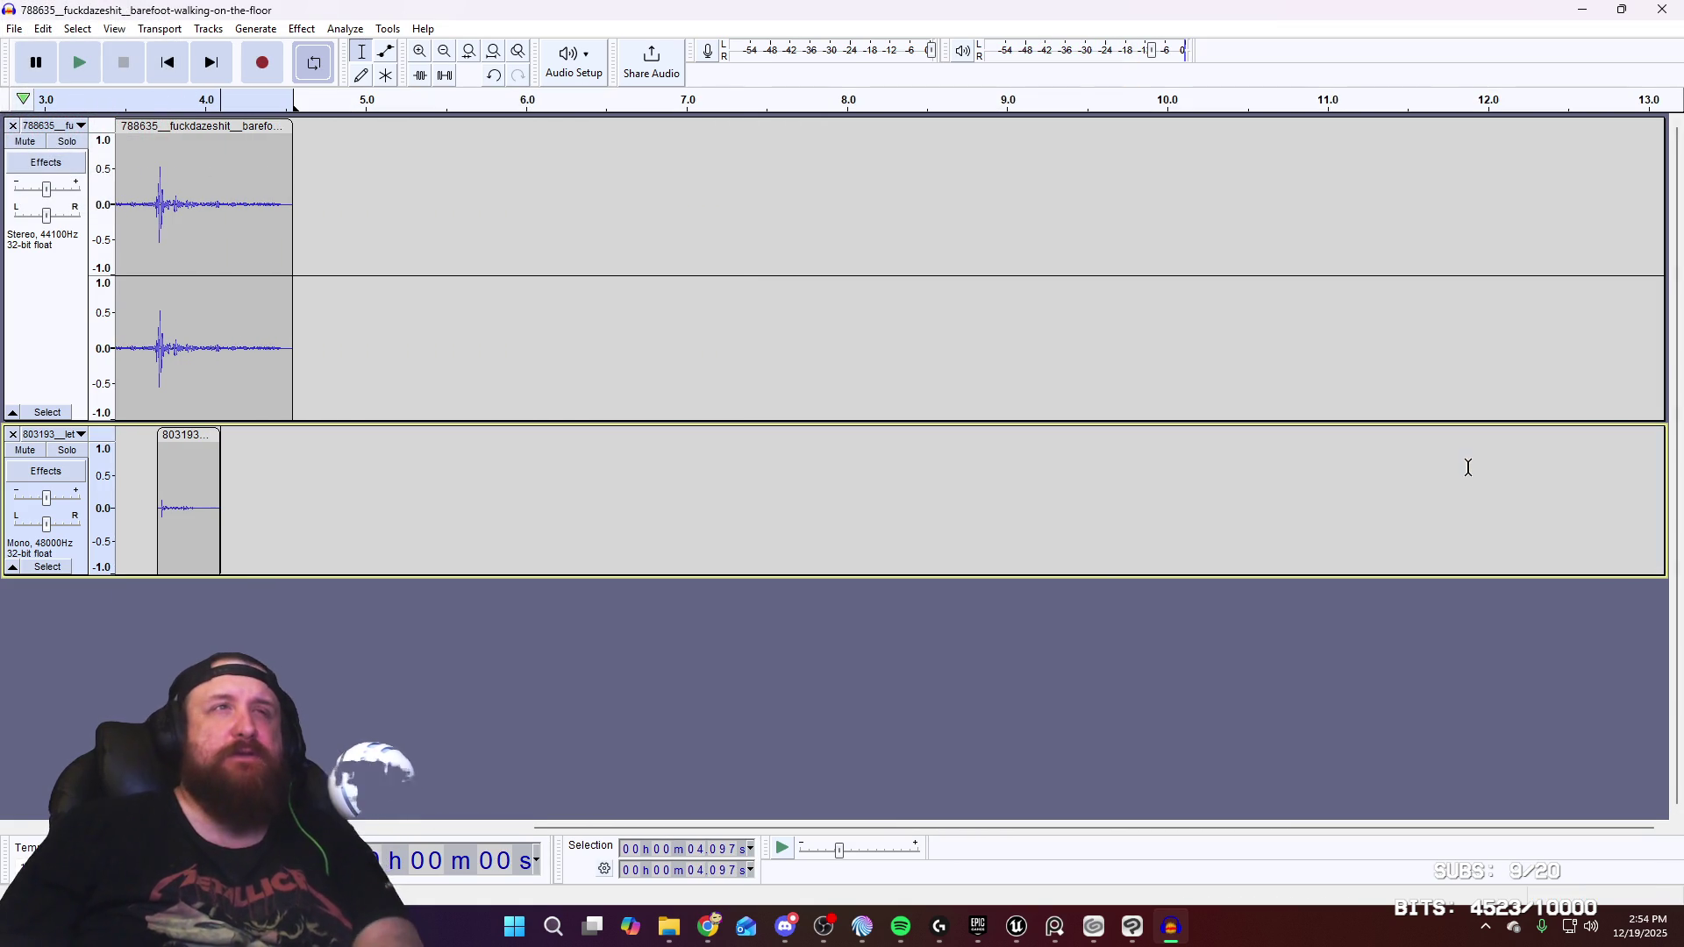
drag(855, 829, 428, 844)
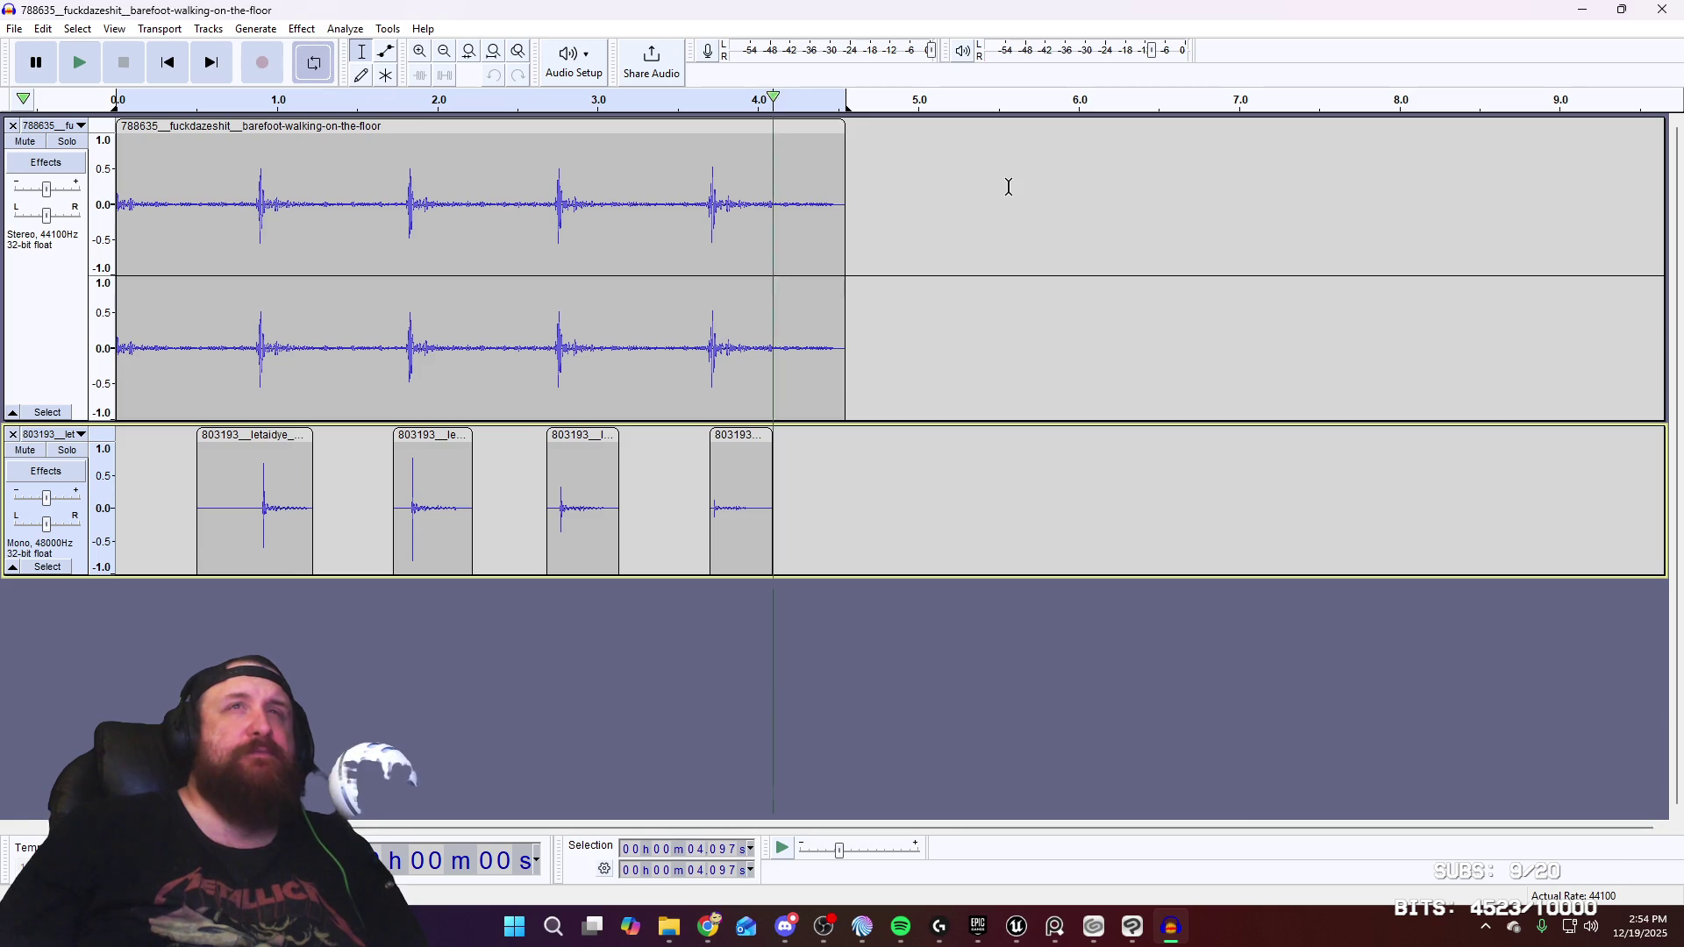
key(space)
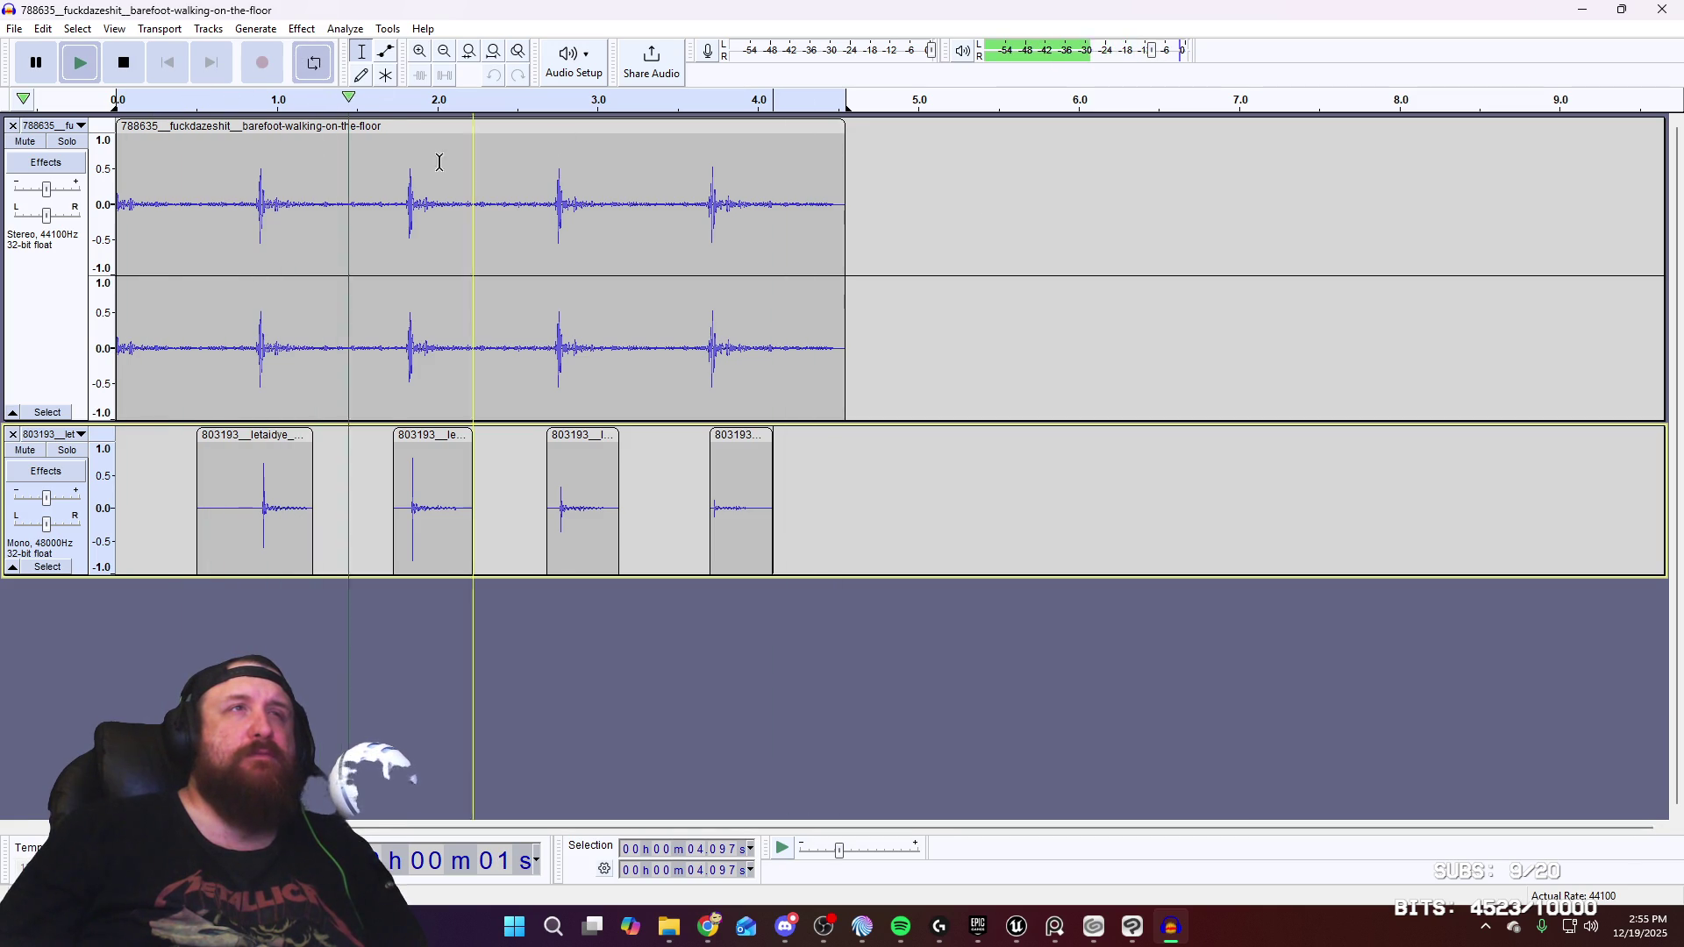
key(space)
drag(193, 406, 4, 411)
key(Delete)
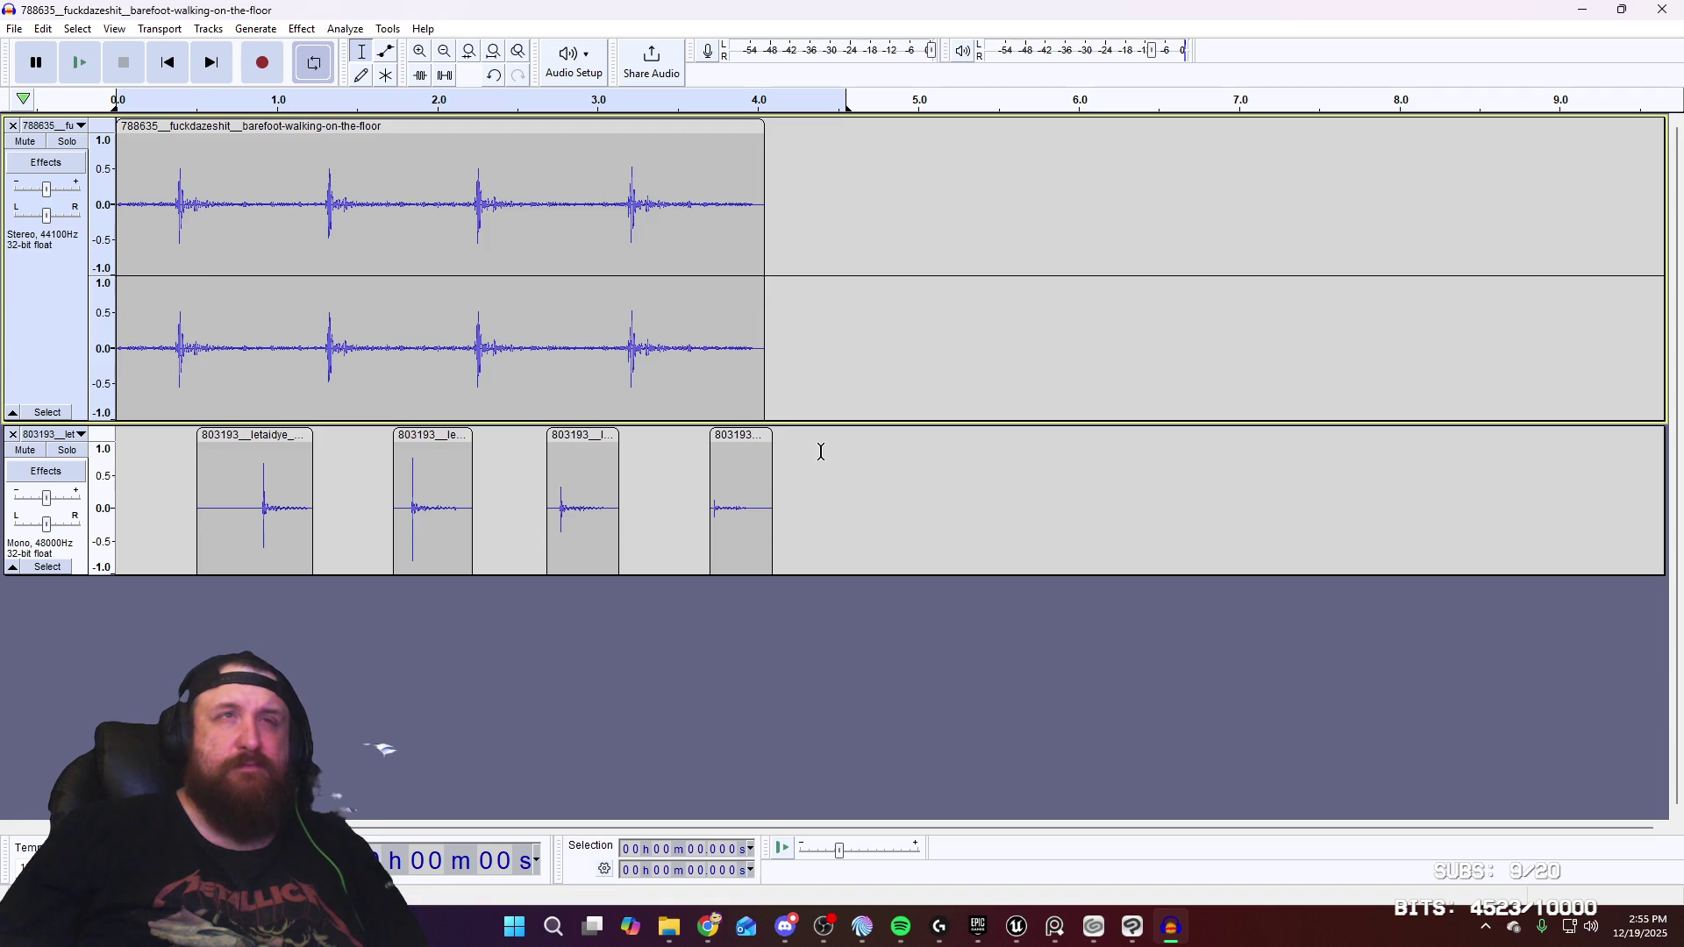
key(ctrl+z)
click(966, 319)
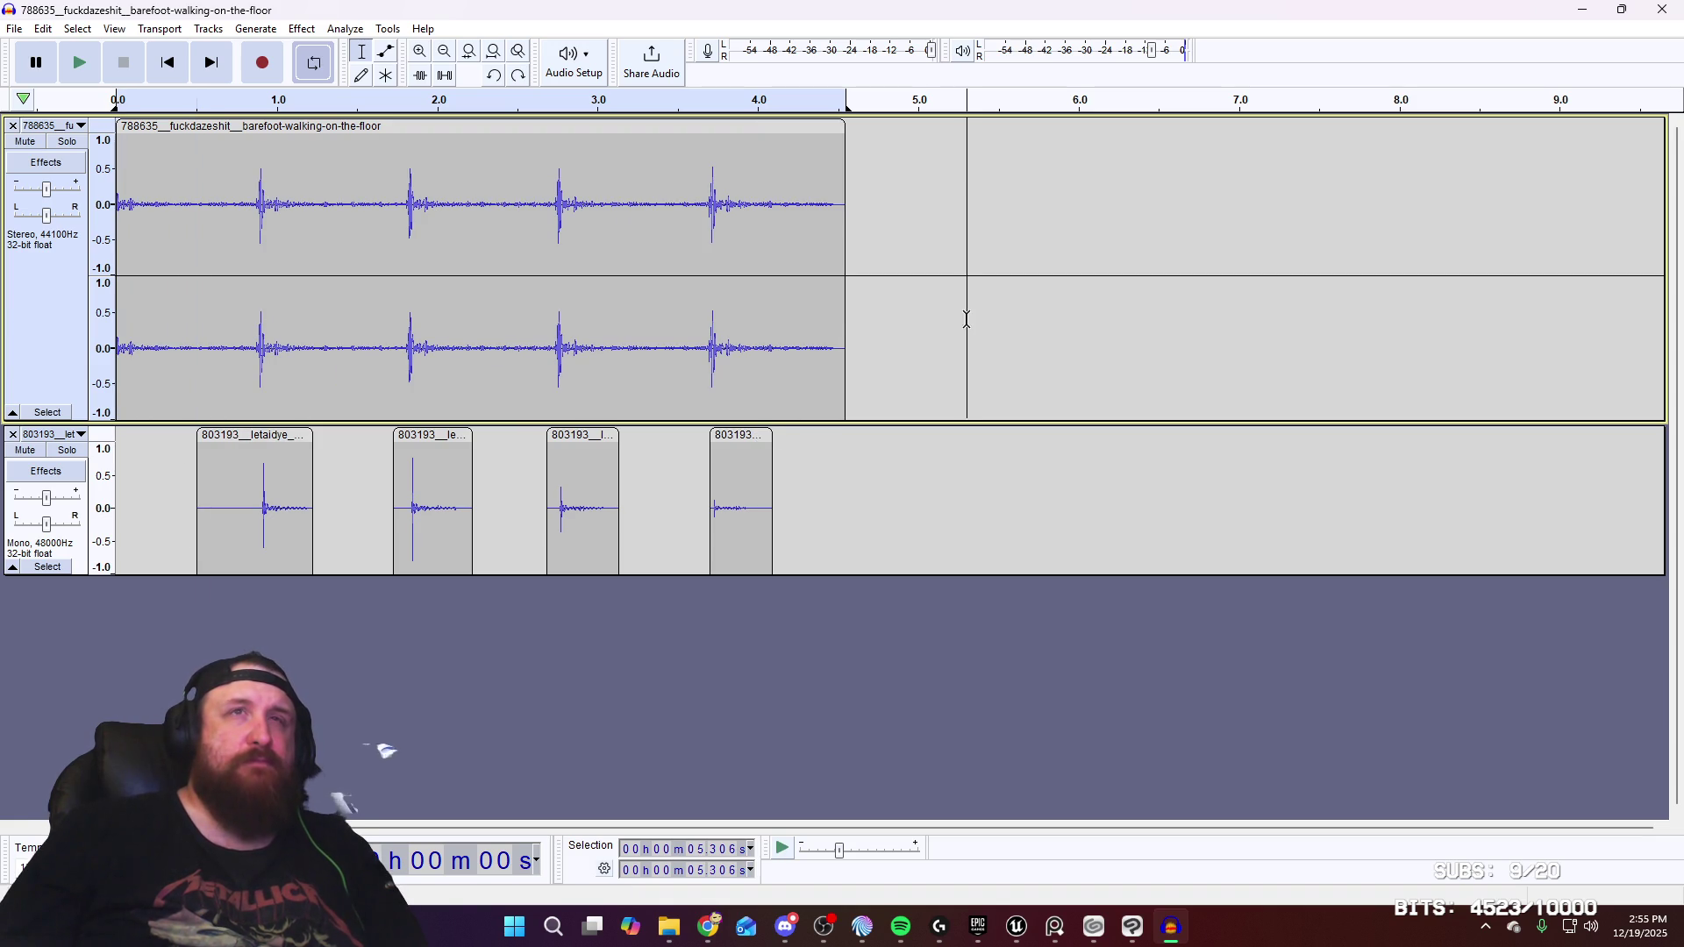
mouse_move(195, 506)
mouse_down()
mouse_move(158, 263)
mouse_move(3, 195)
mouse_up()
key(Delete)
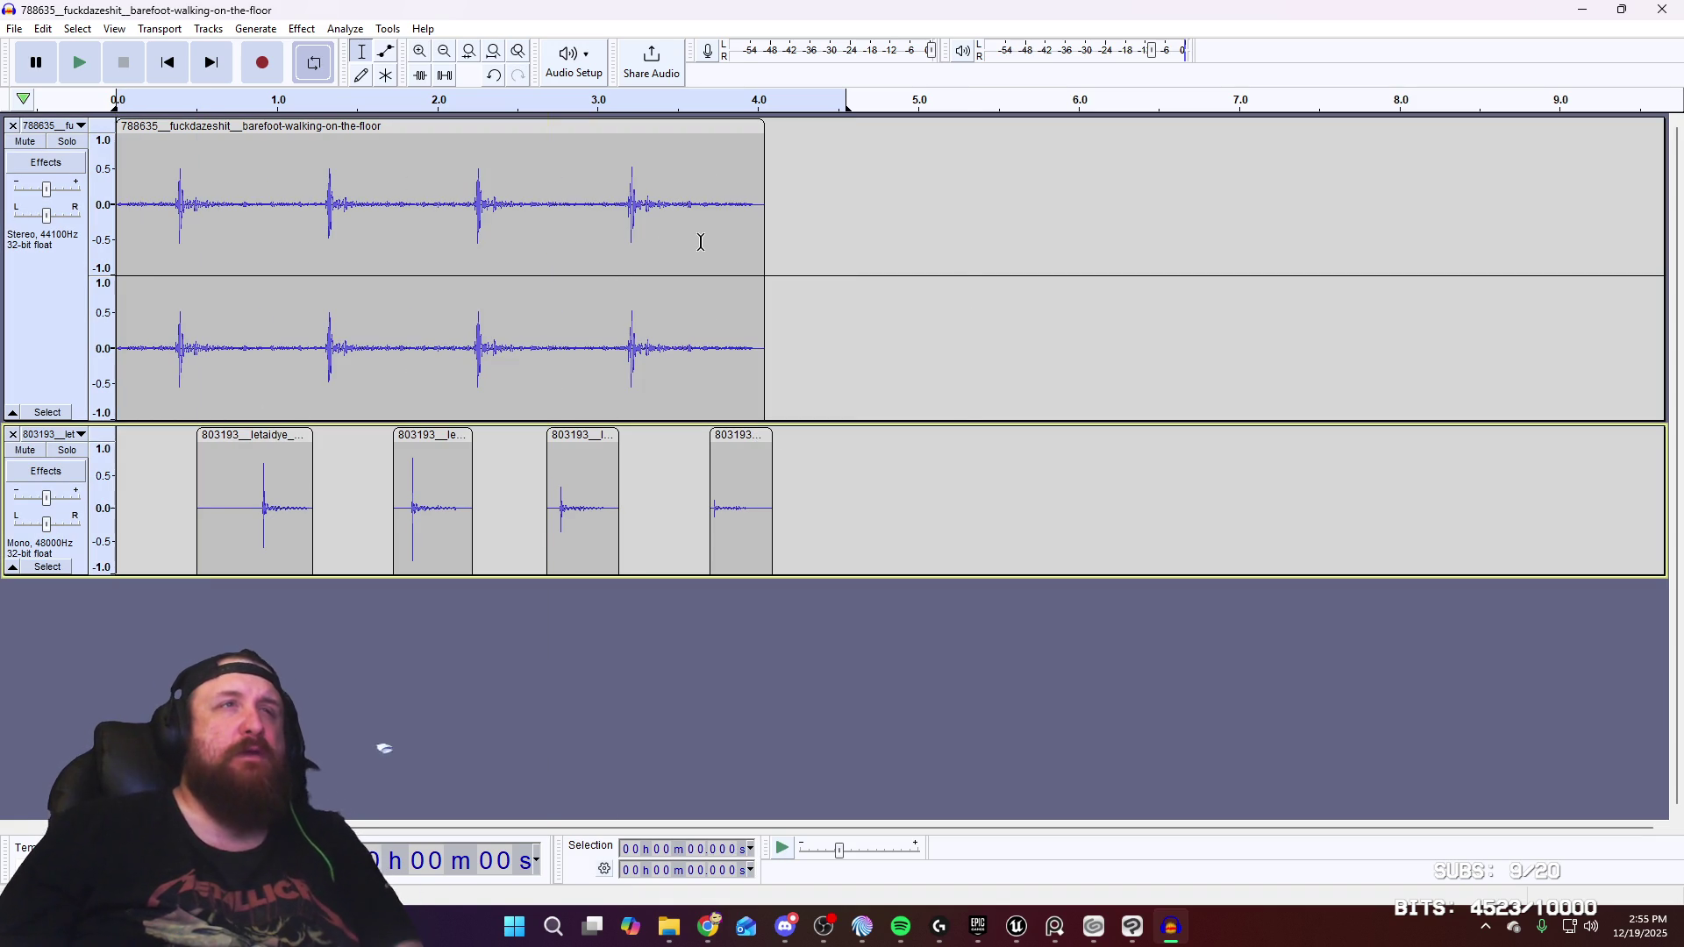
key(ctrl+z)
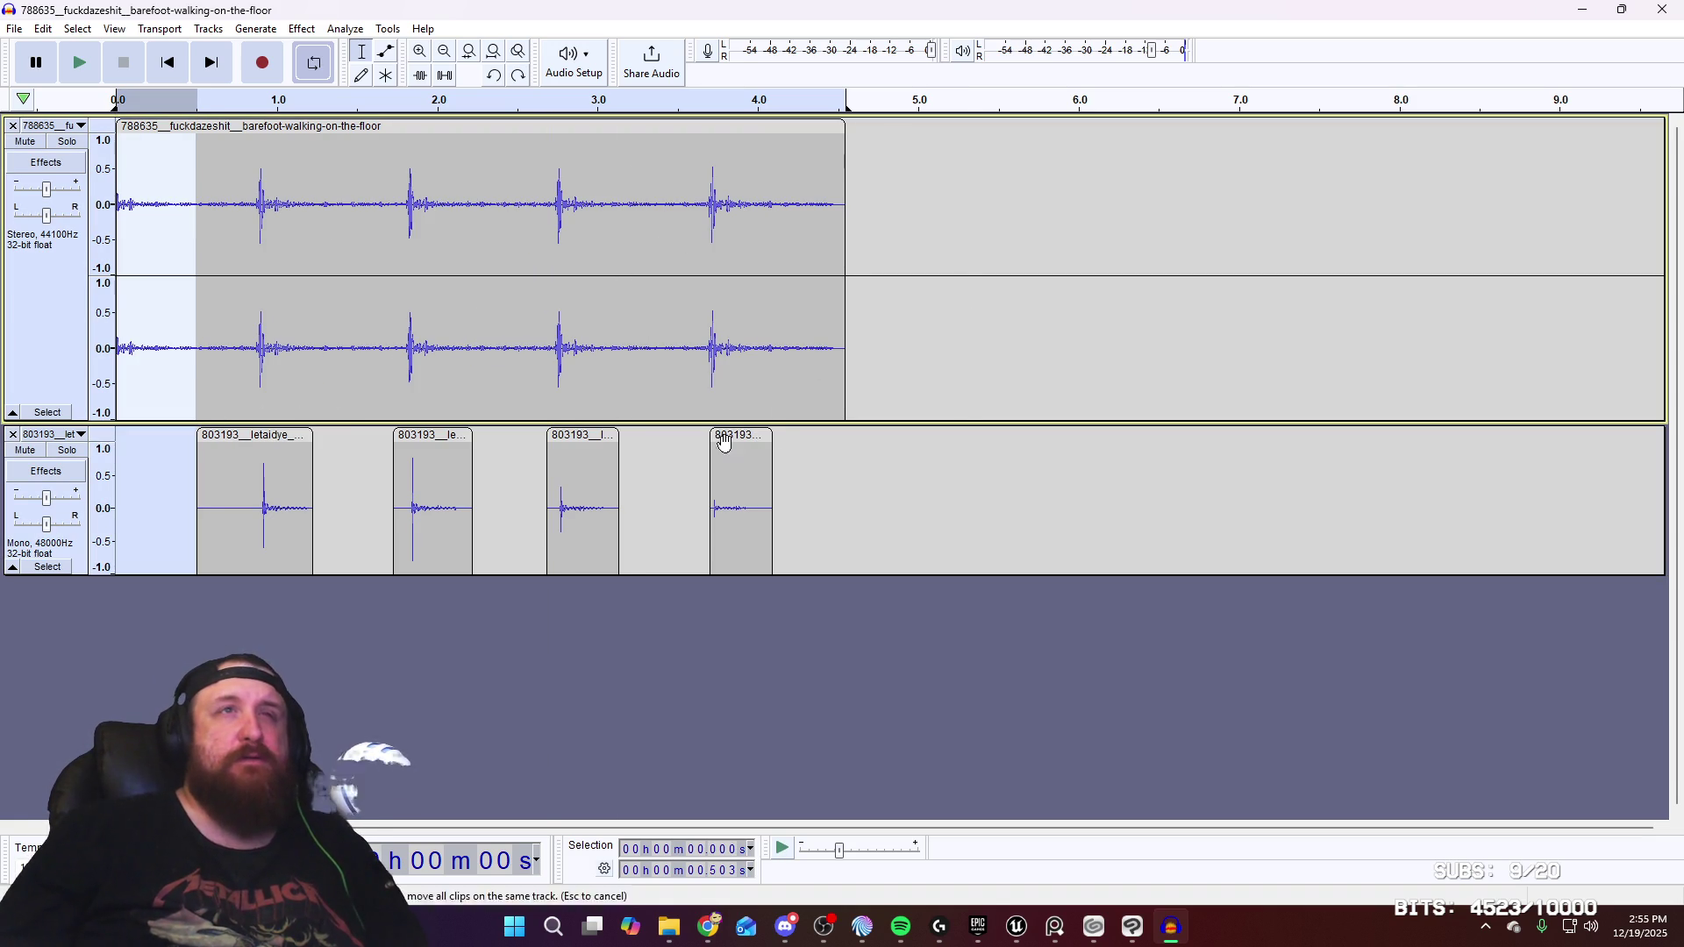
Select all audio, drag both tracks about 0.5 s earlier, and play to check
key(ctrl+a)
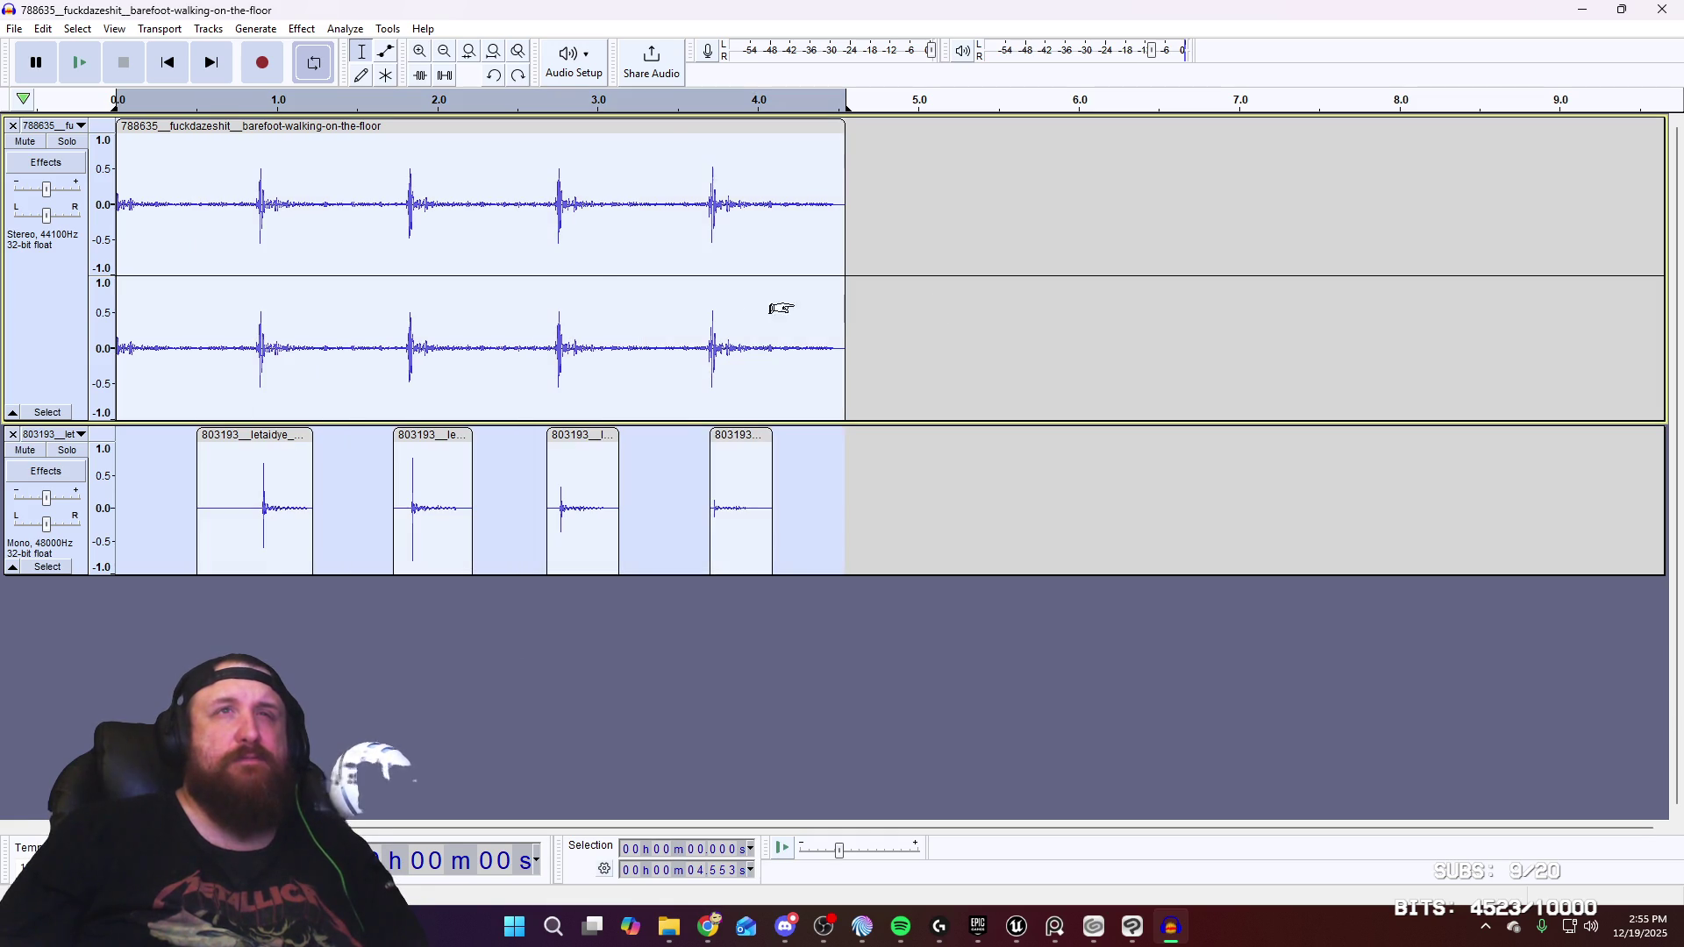
drag(670, 129, 590, 132)
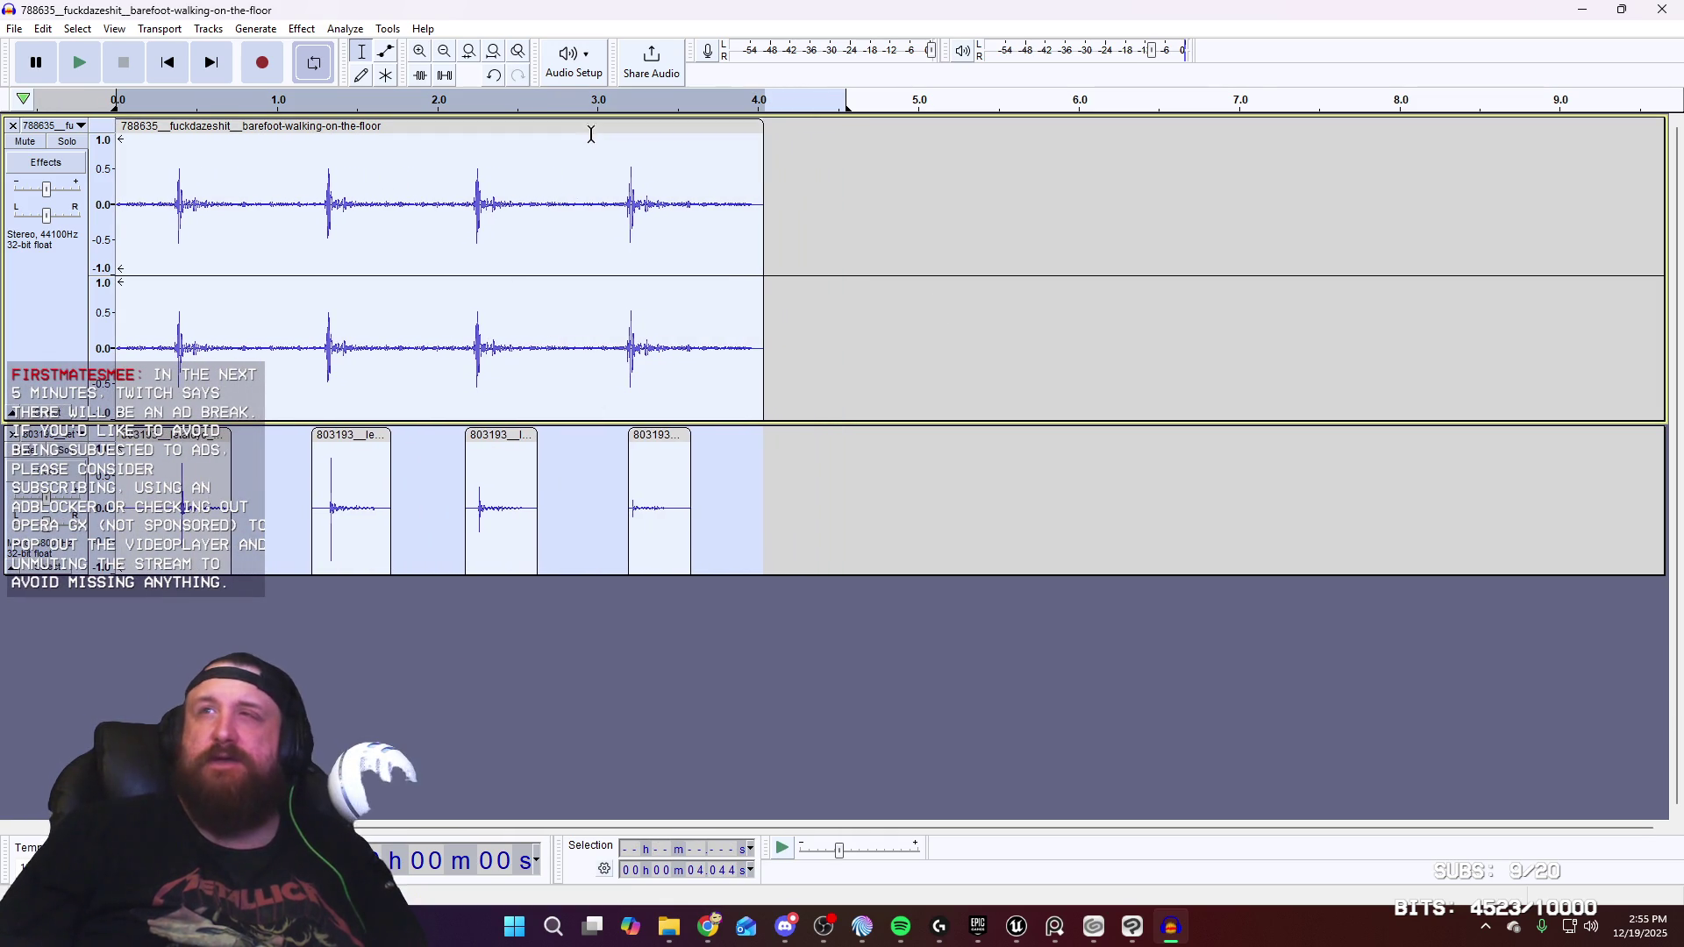
click(78, 66)
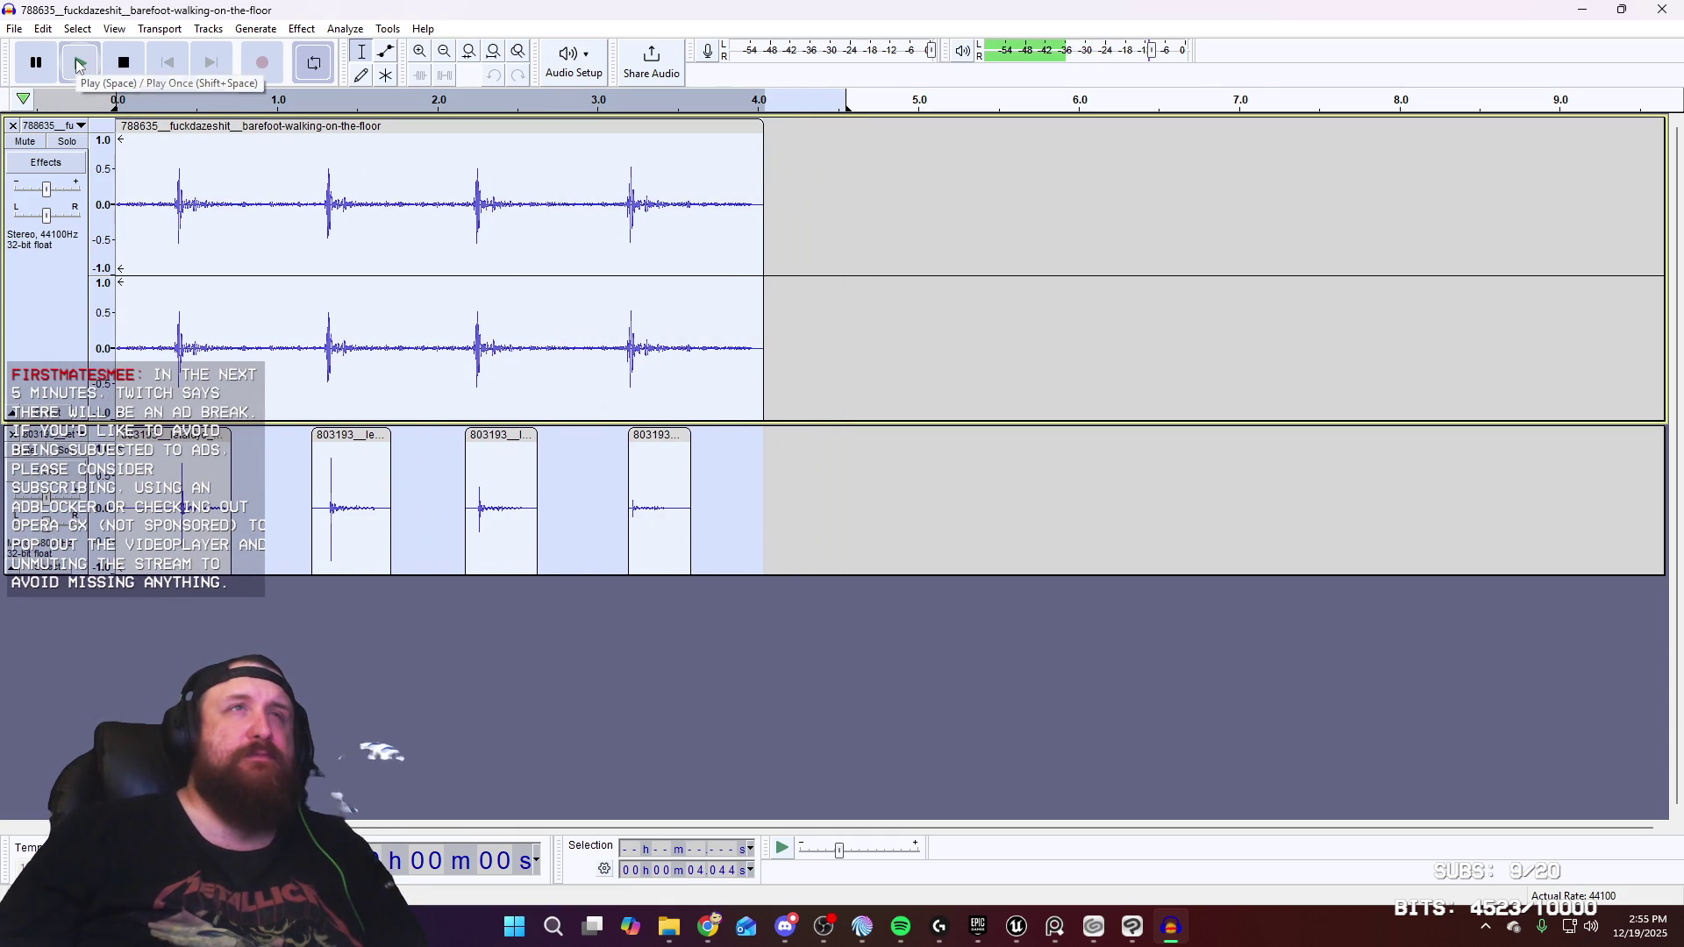
click(127, 67)
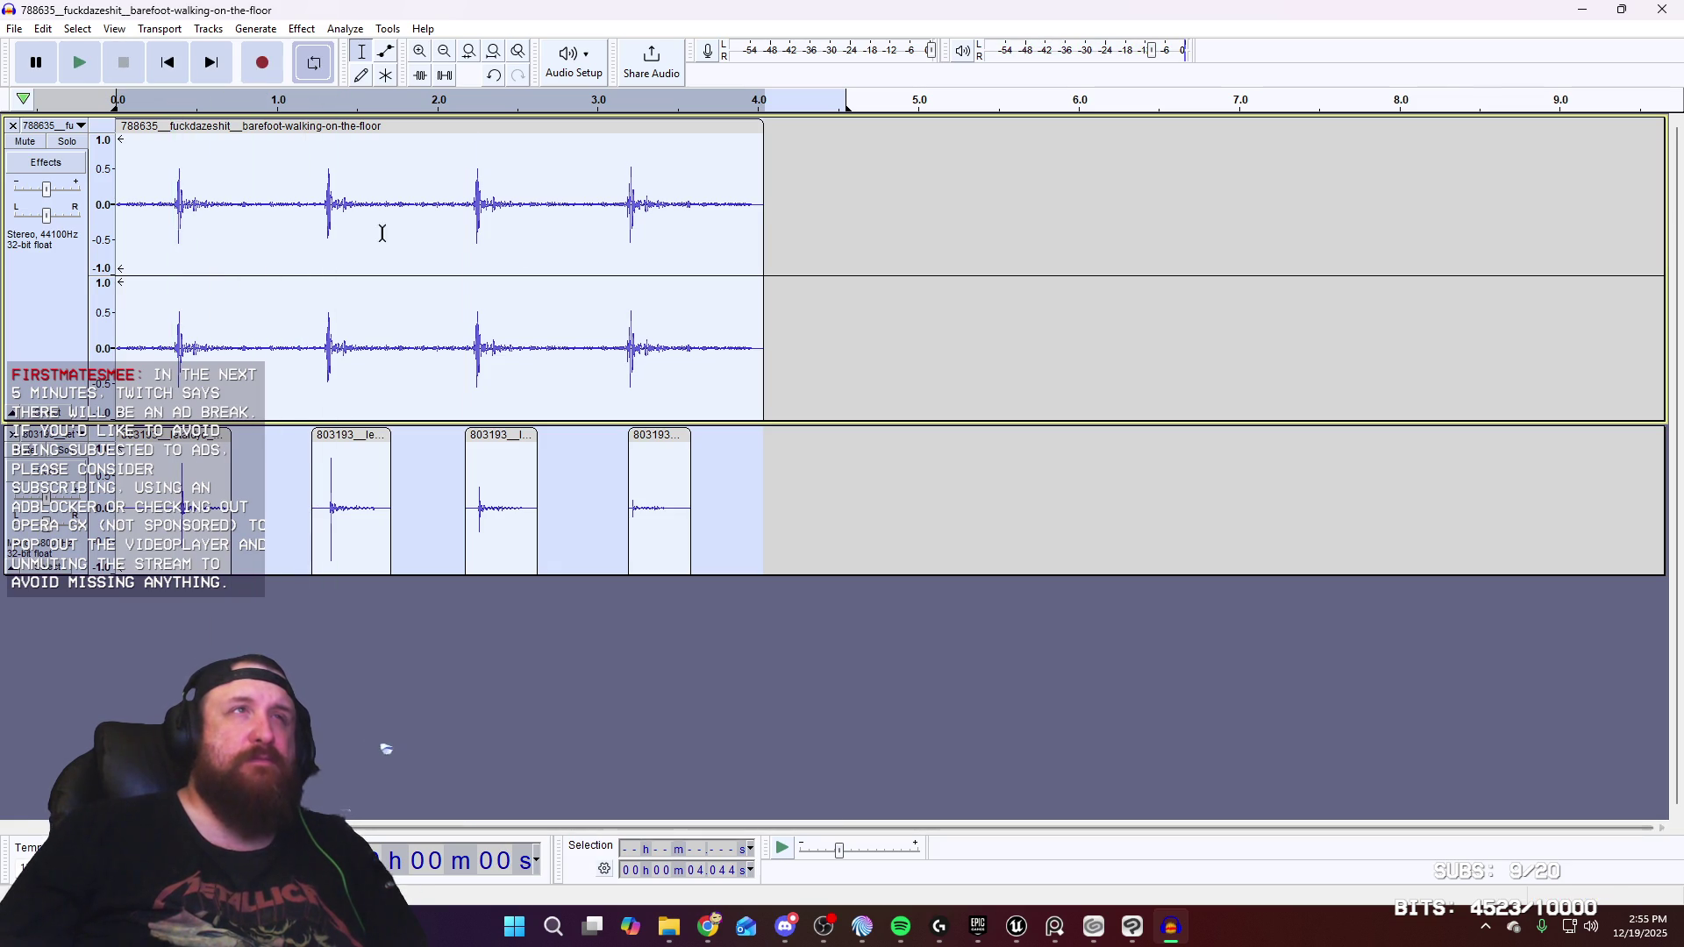
key(space)
key(space)
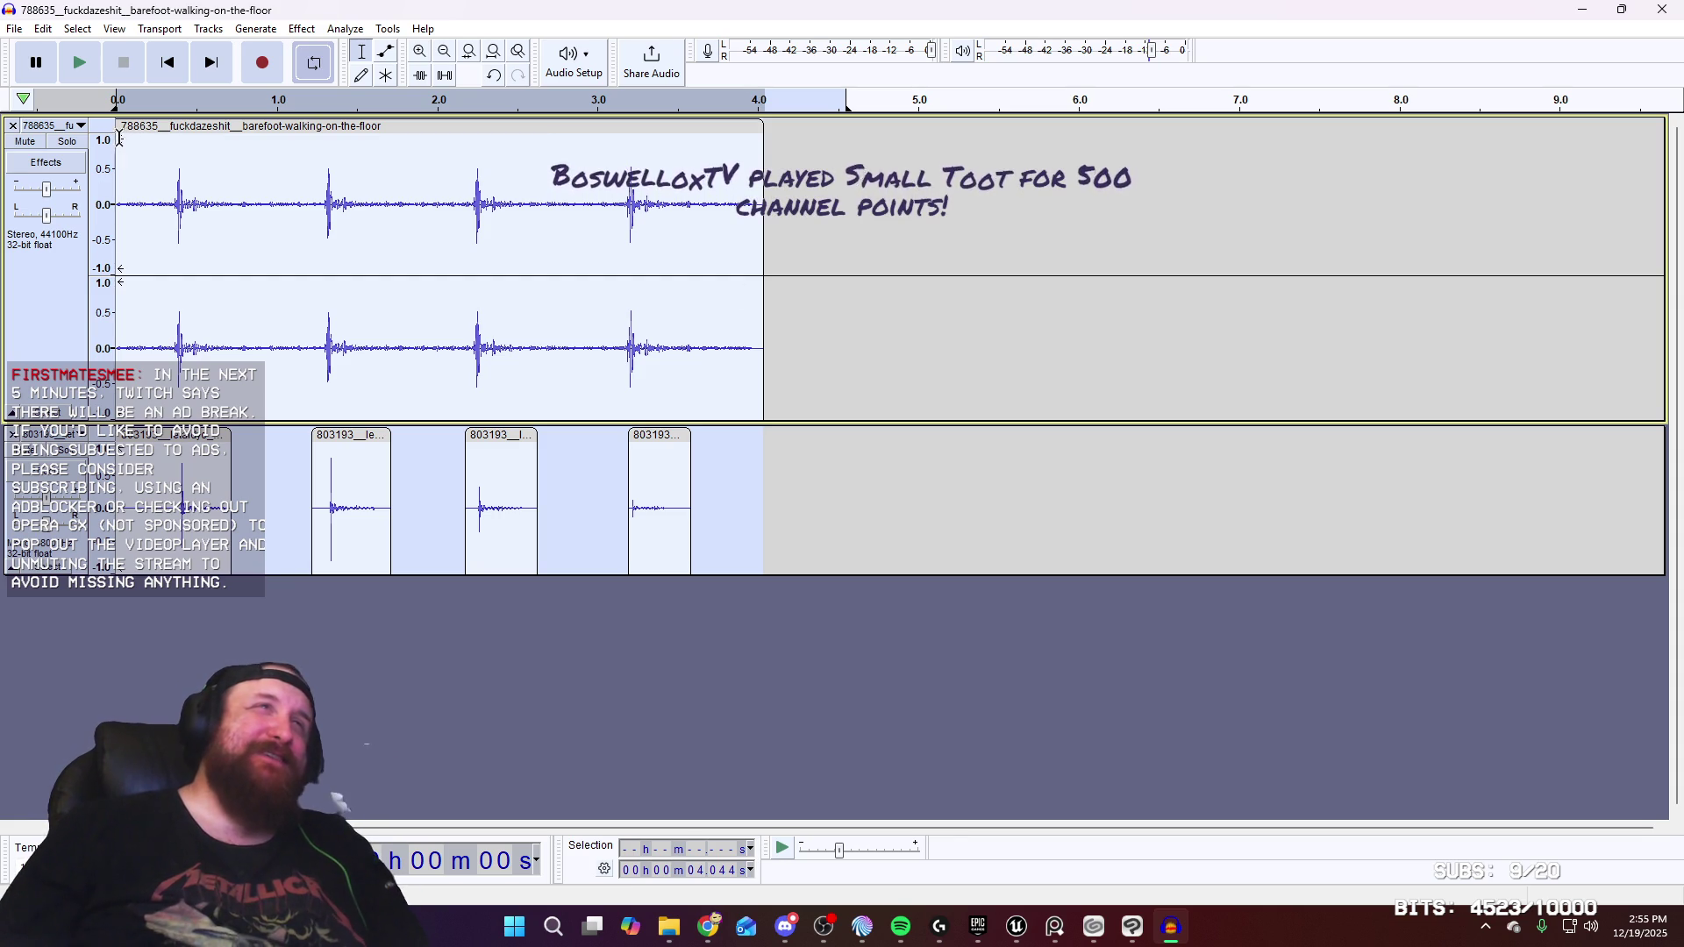
Select 0–4.338 s across both footstep tracks
click(121, 143)
click(123, 158)
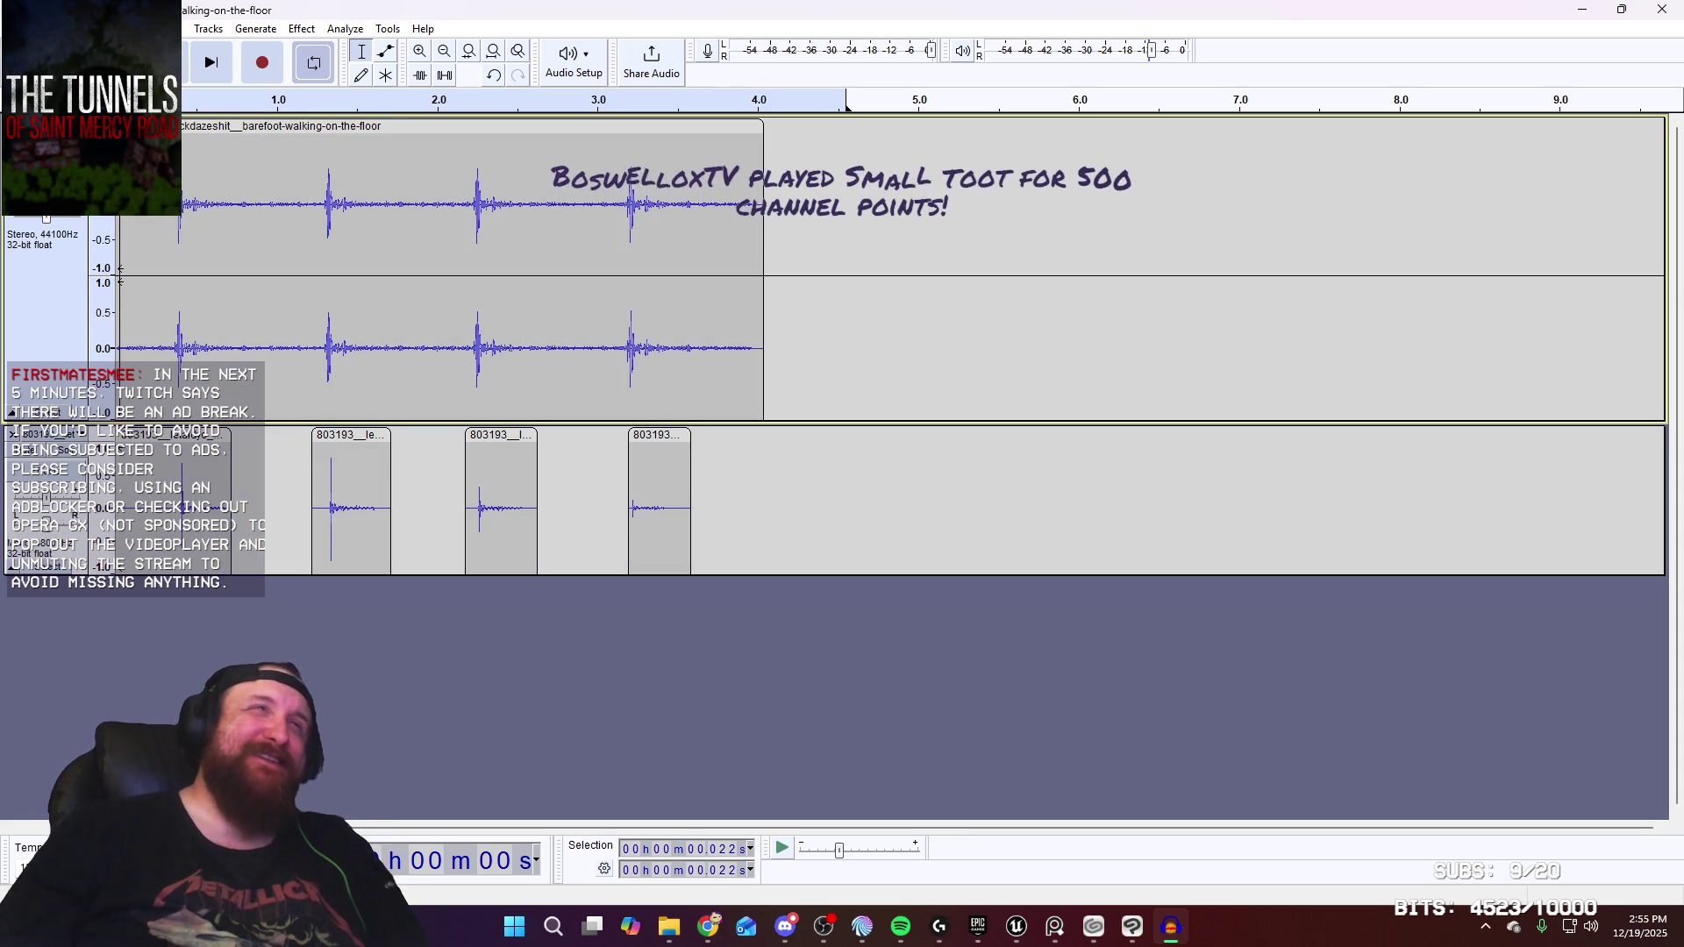
key(shift+Home)
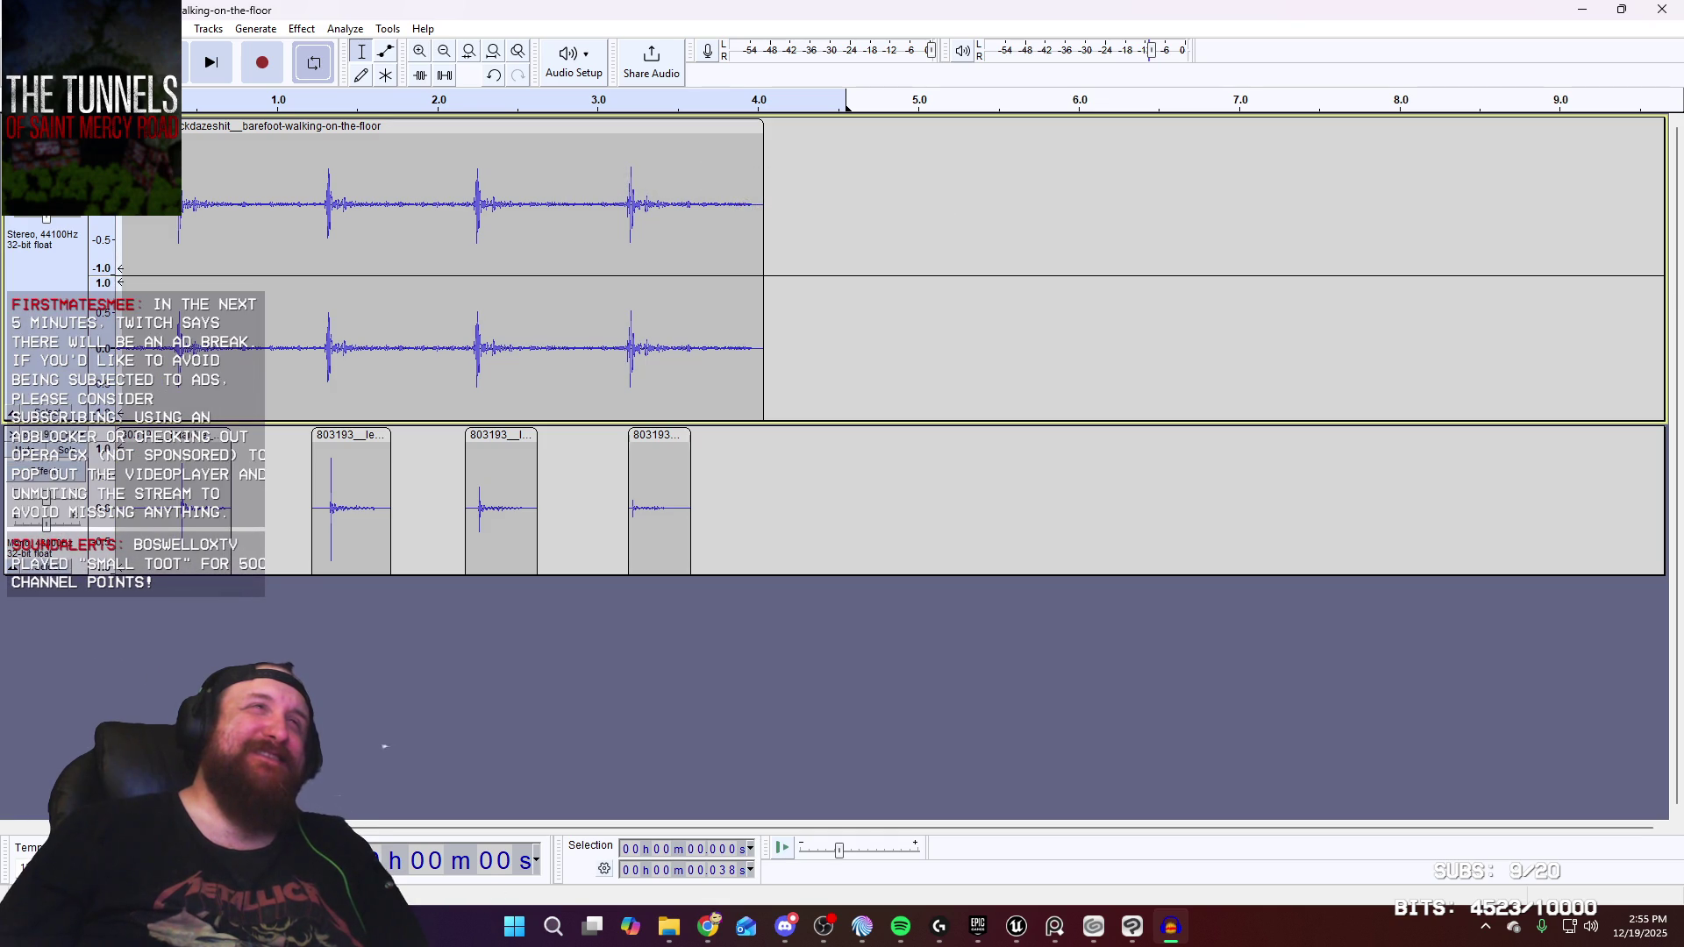
click(118, 179)
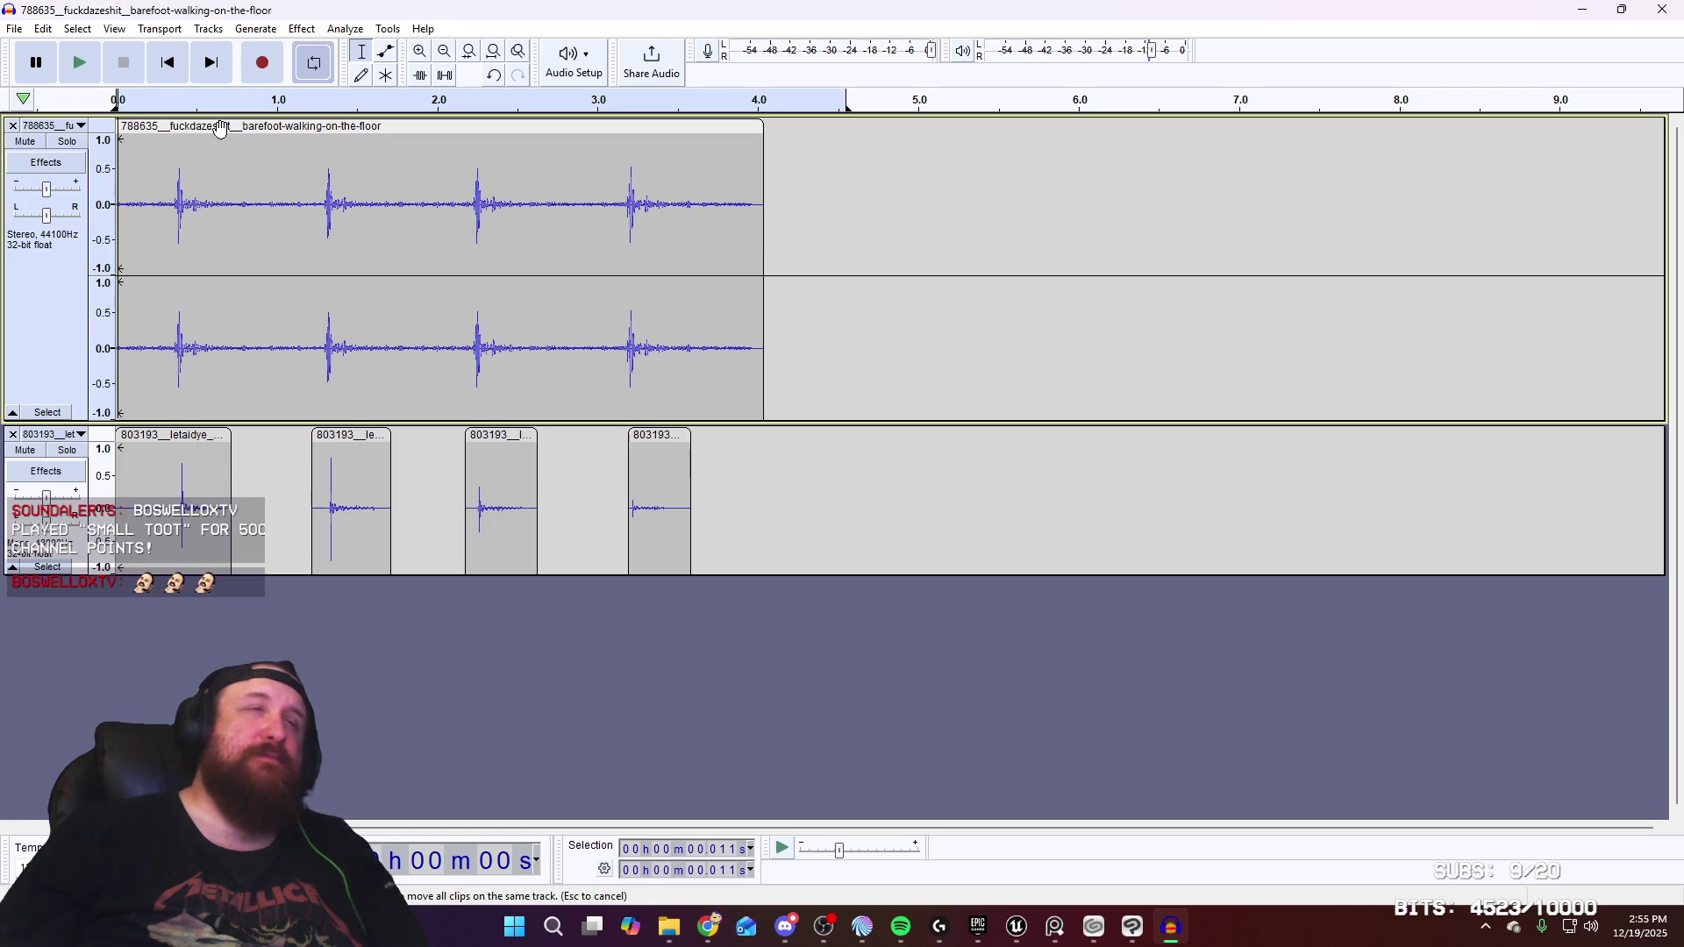
drag(814, 232, 103, 266)
drag(52, 367, 83, 586)
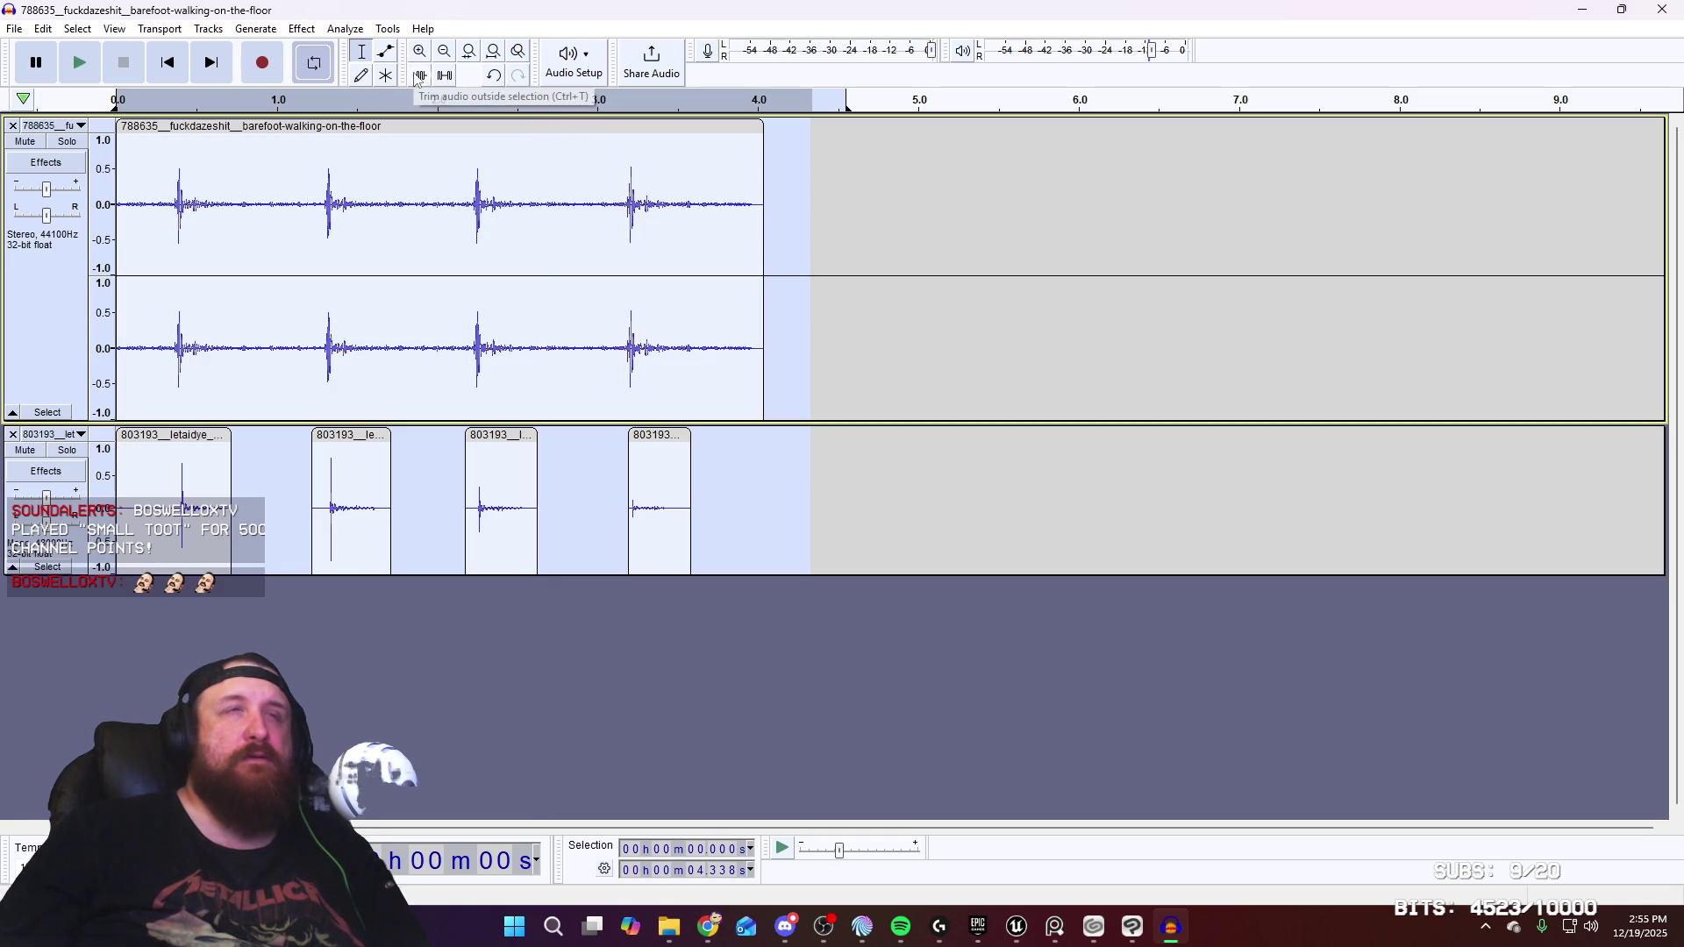
Nudge the lower-track wet-slap clips slightly under their barefoot footsteps, replaying between nudges
click(91, 68)
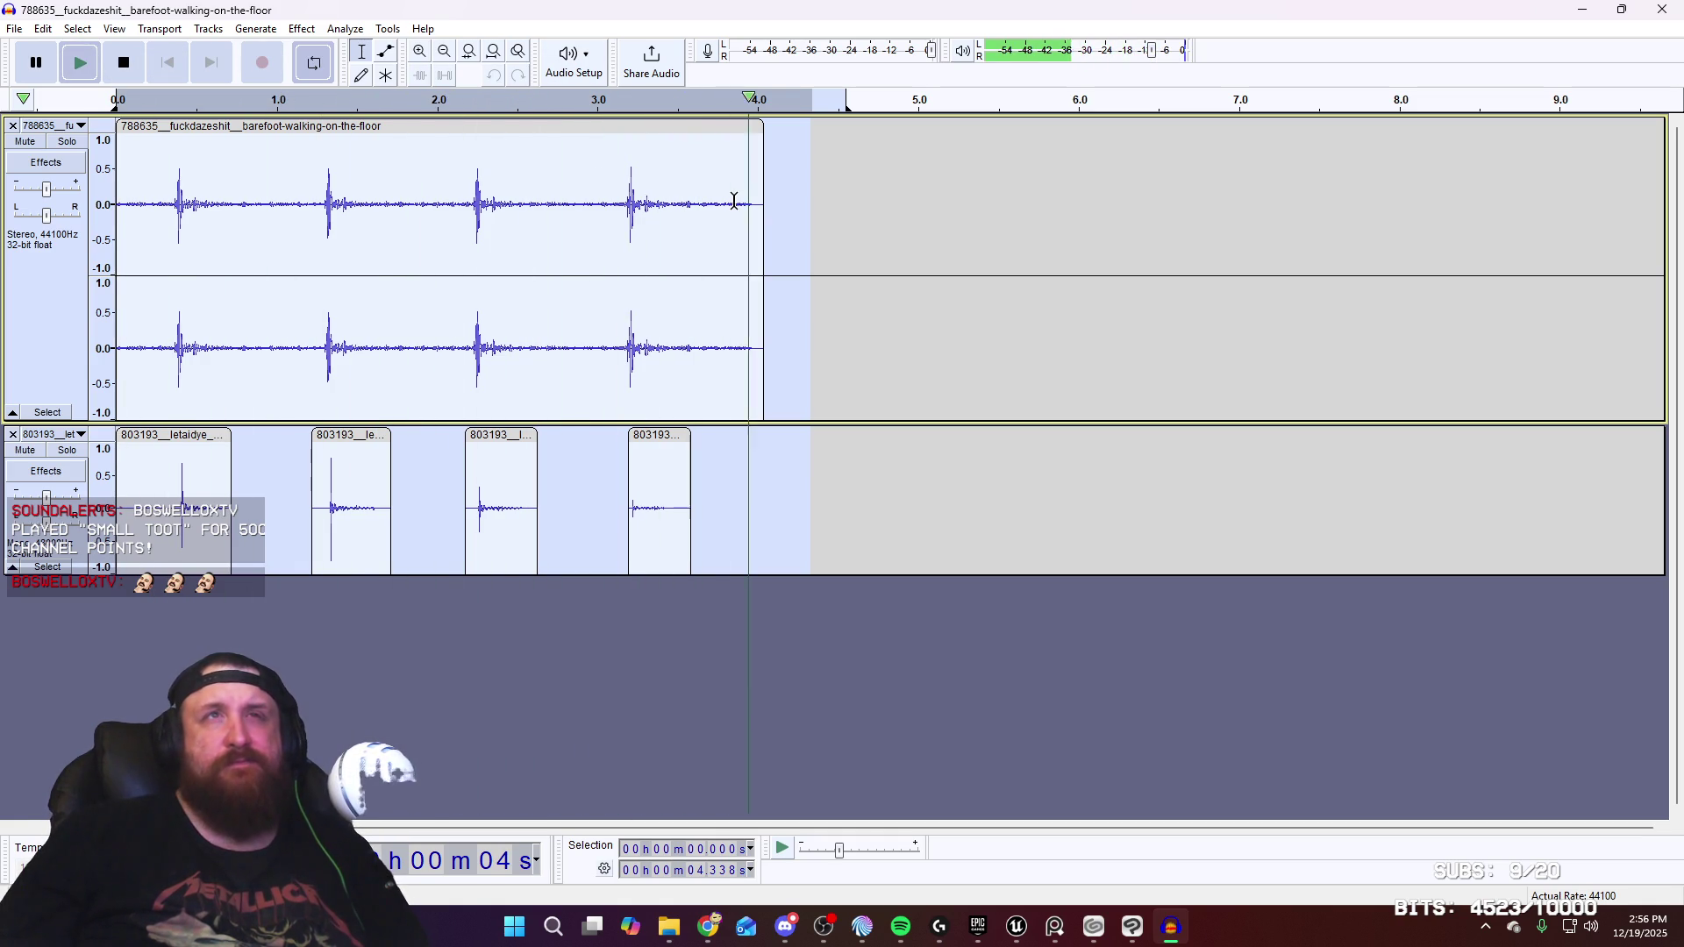
click(955, 256)
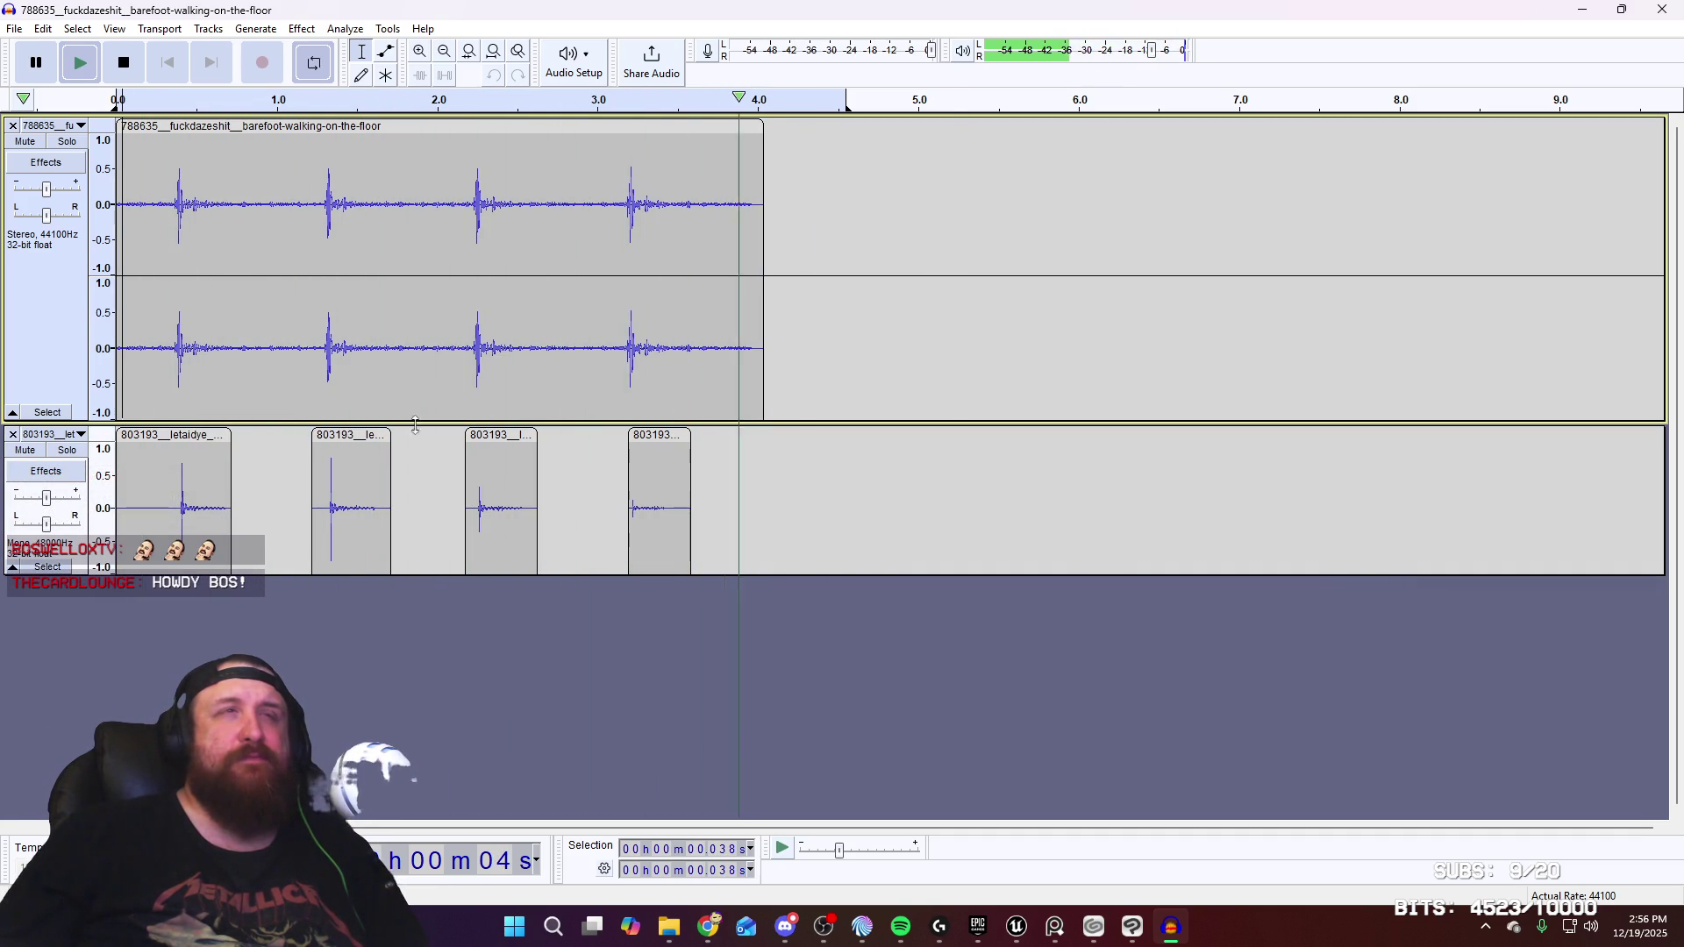
key(space)
drag(201, 436, 197, 436)
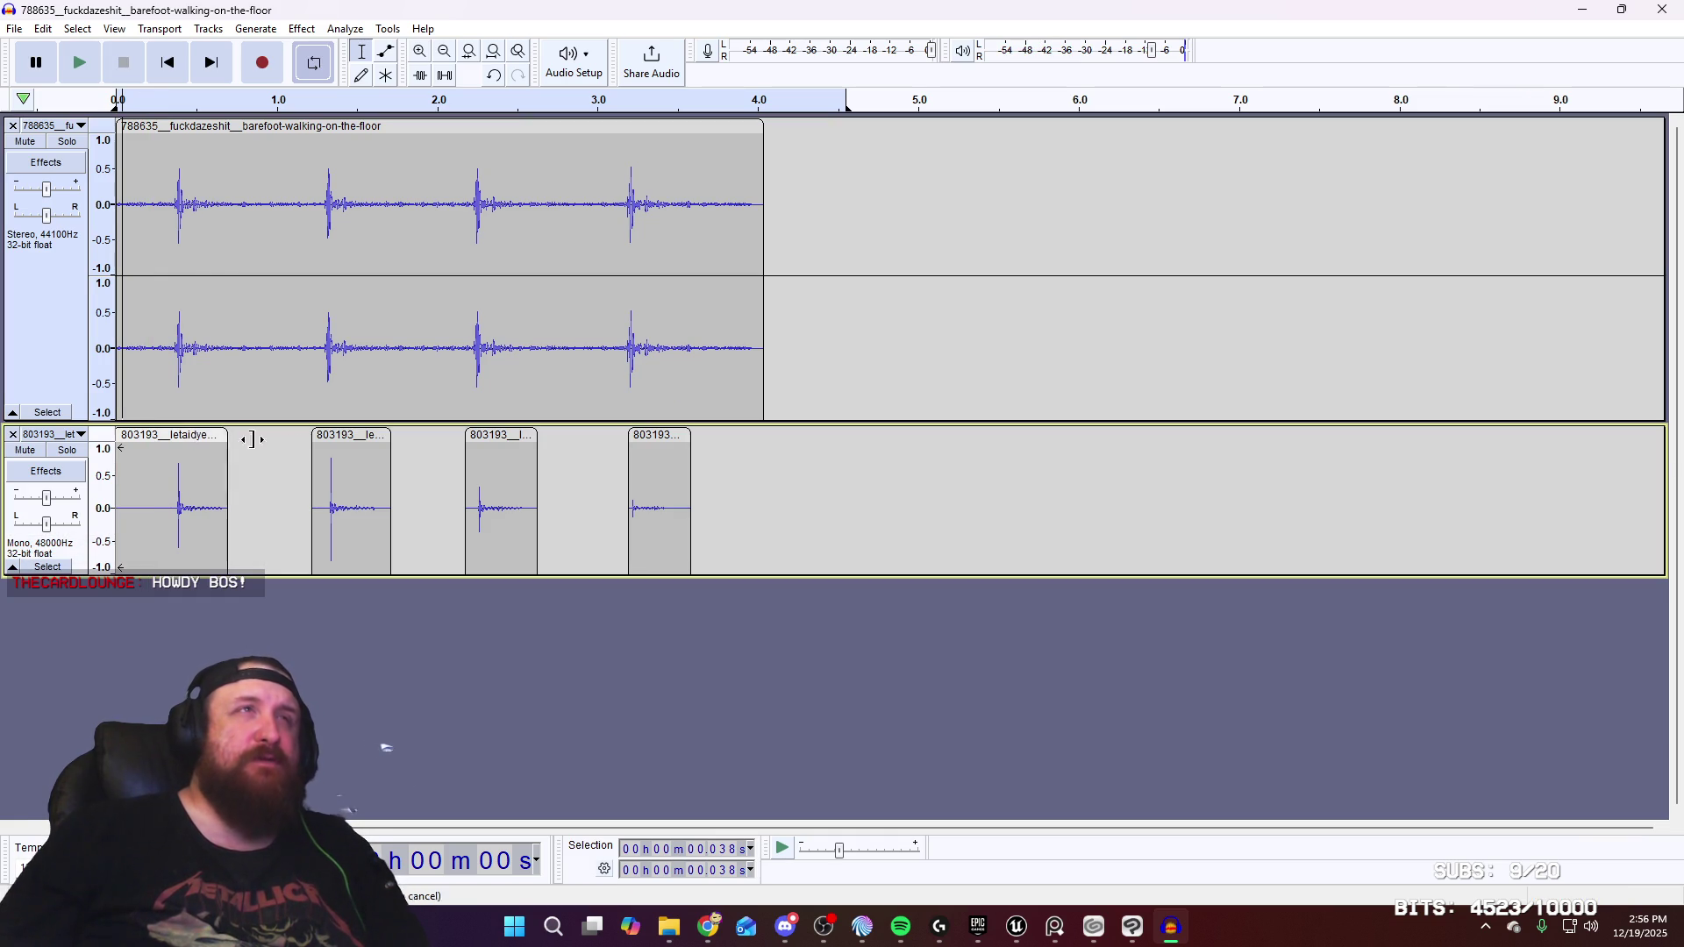
key(space)
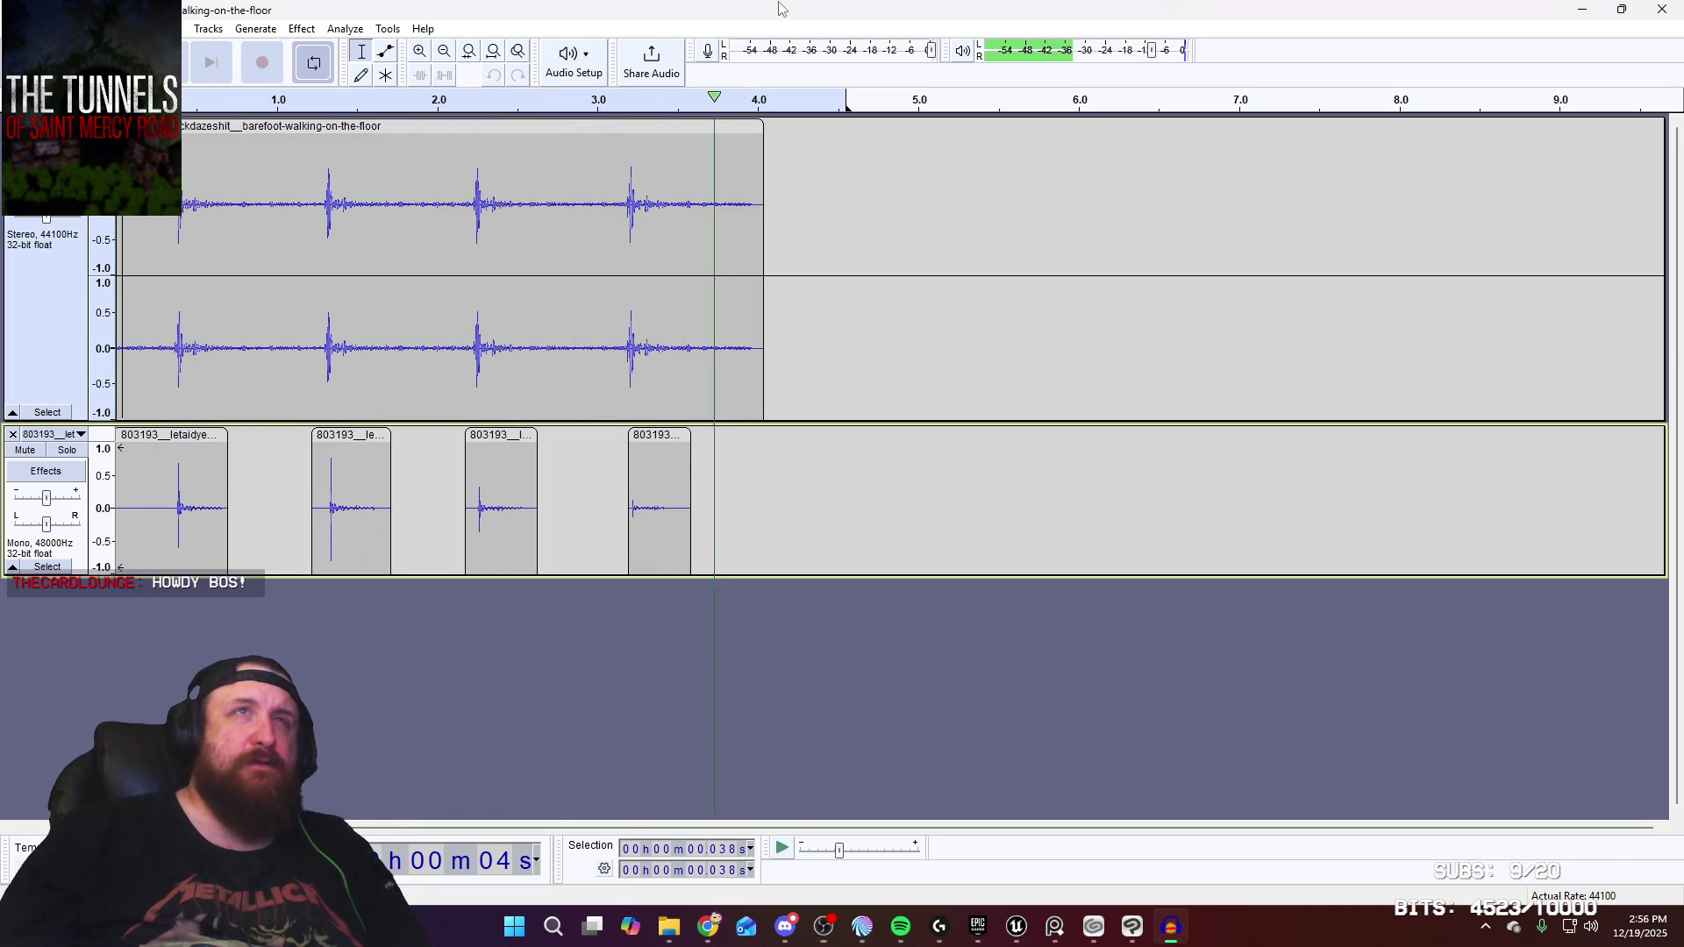
key(space)
drag(353, 436, 351, 436)
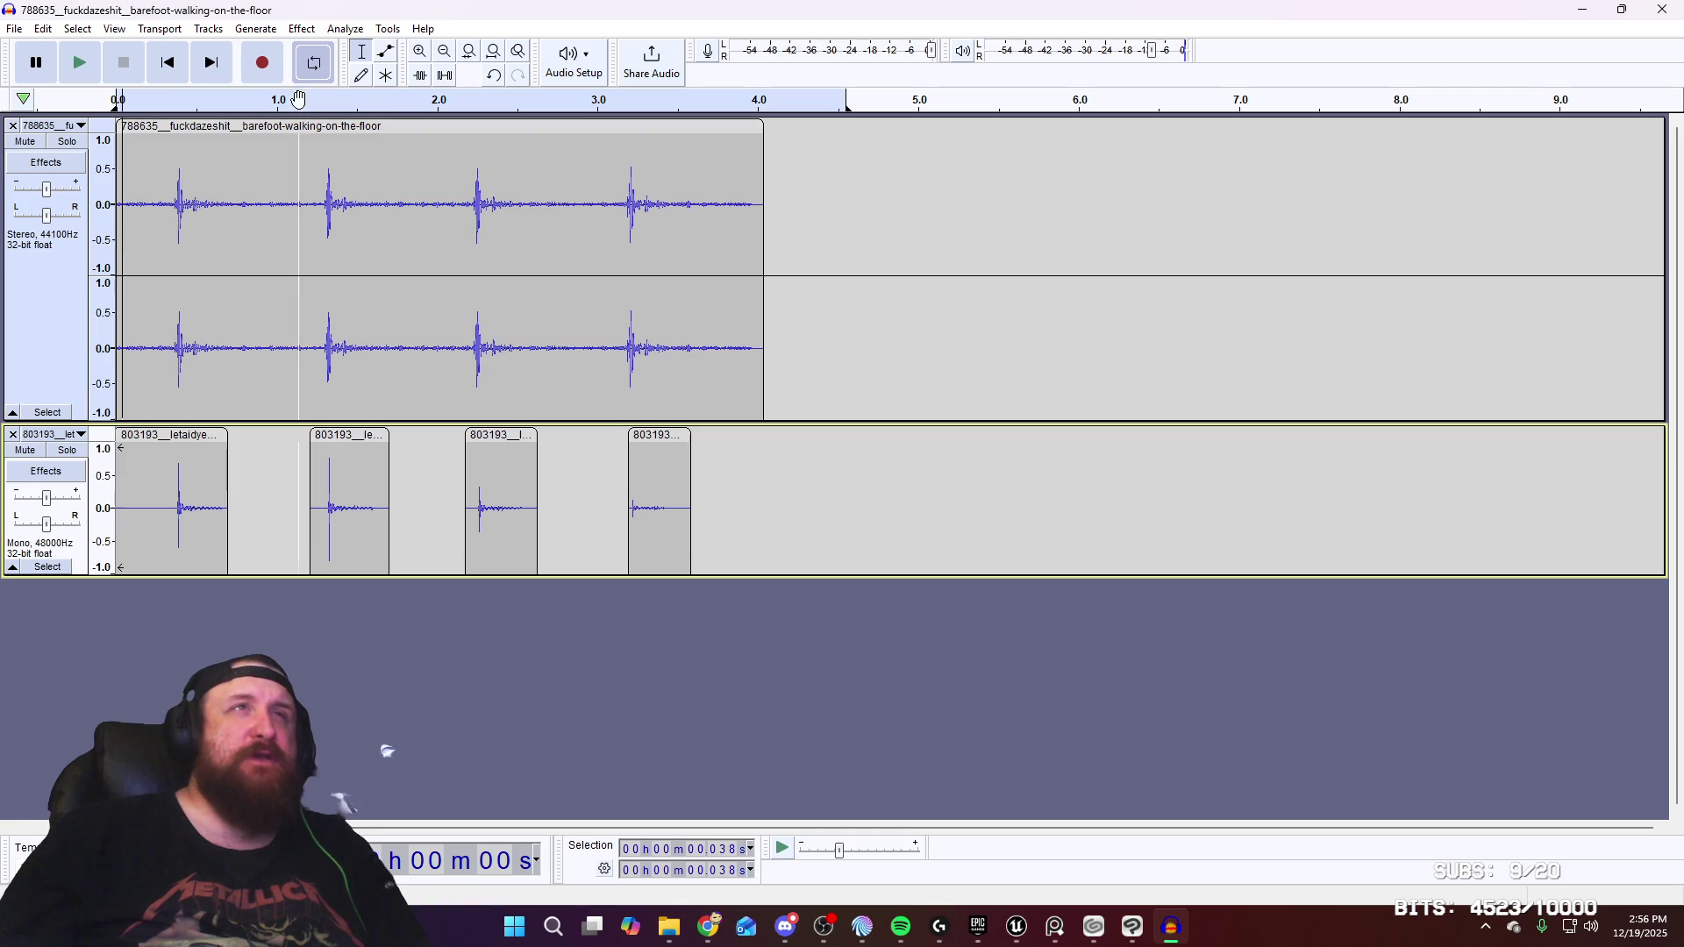
drag(498, 436, 500, 436)
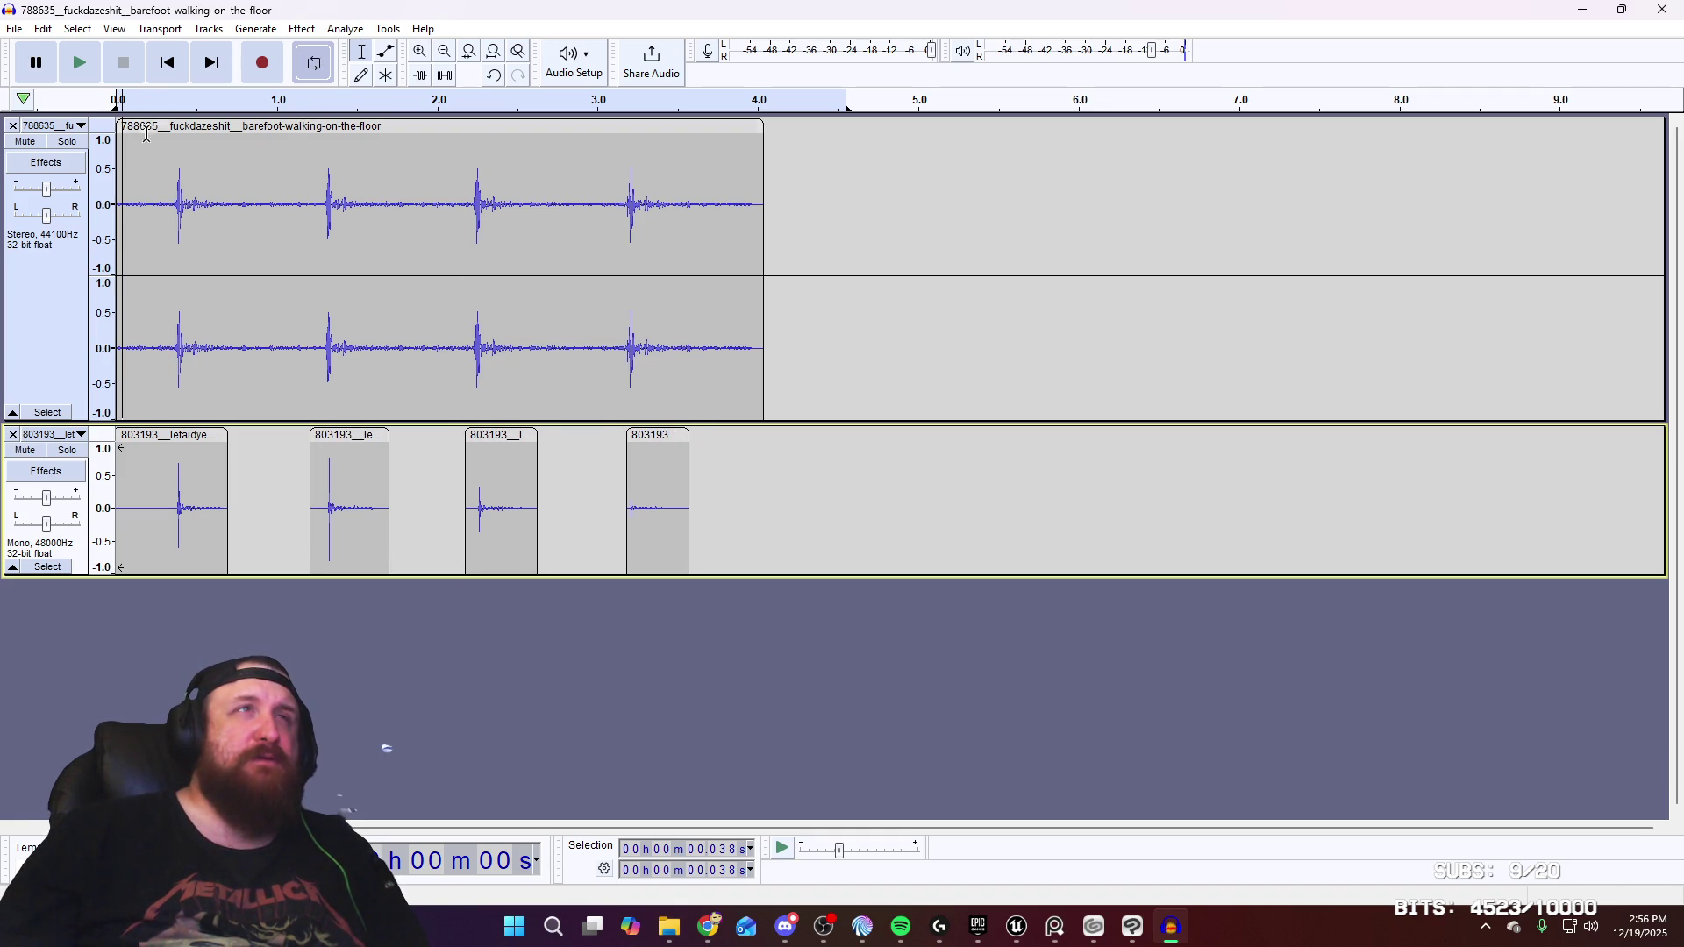
key(space)
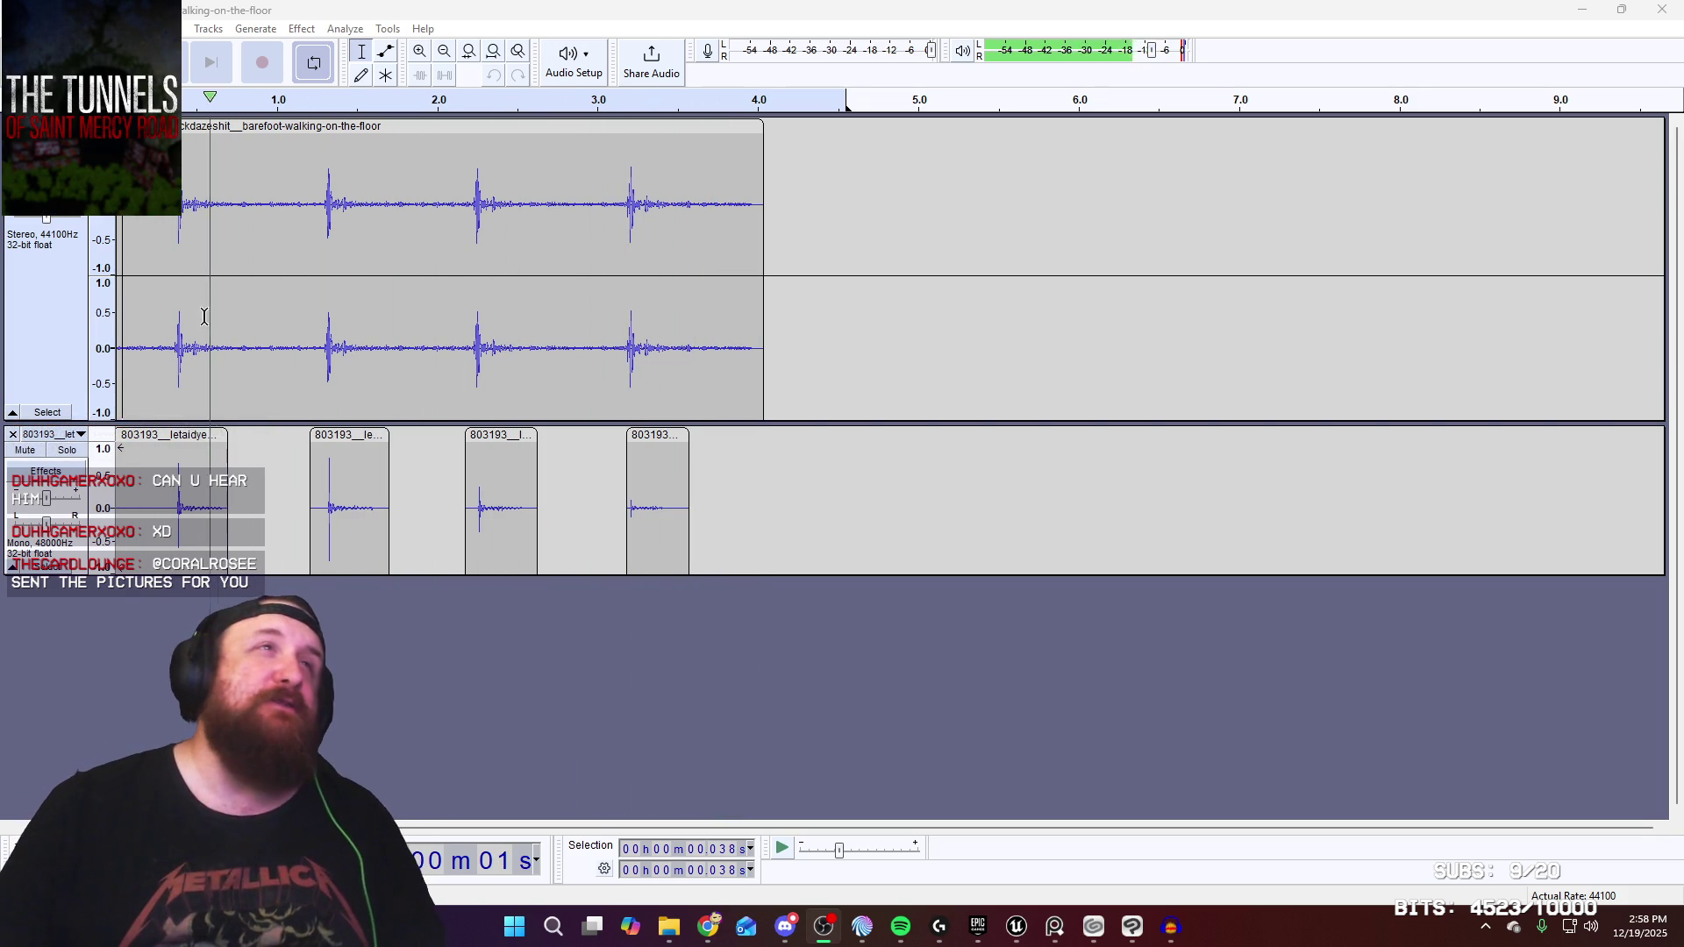
Select the first footstep, about 0.36–0.70 s, across both tracks and preview it
key(alt+Tab)
key(space)
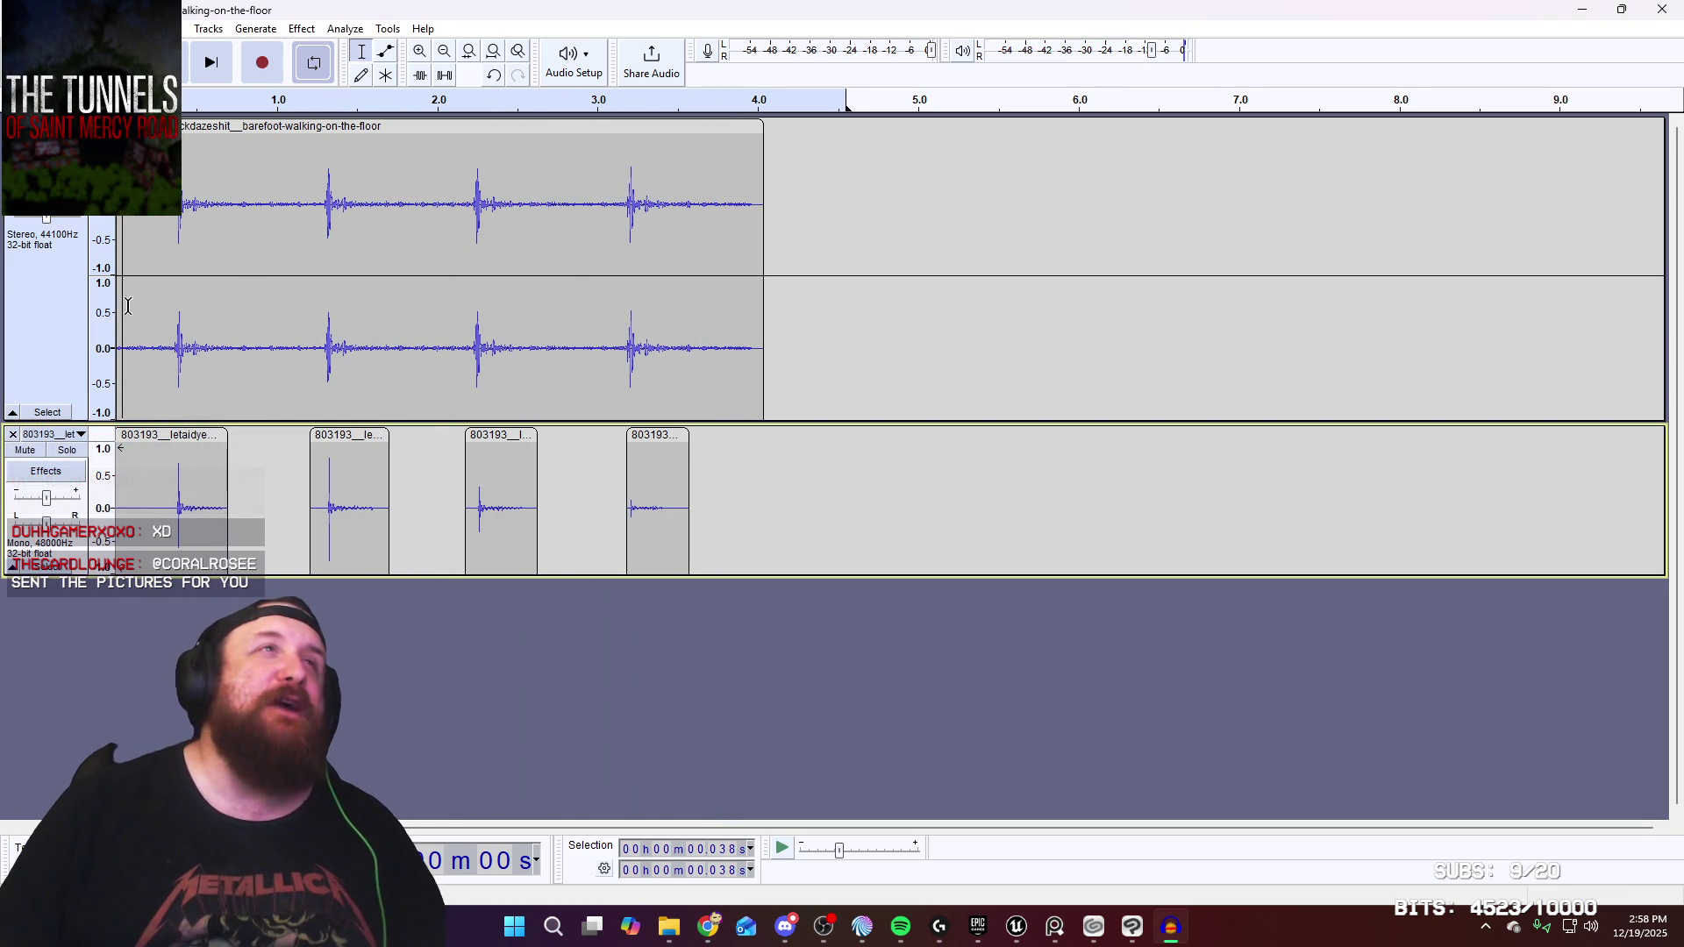
drag(170, 350, 227, 356)
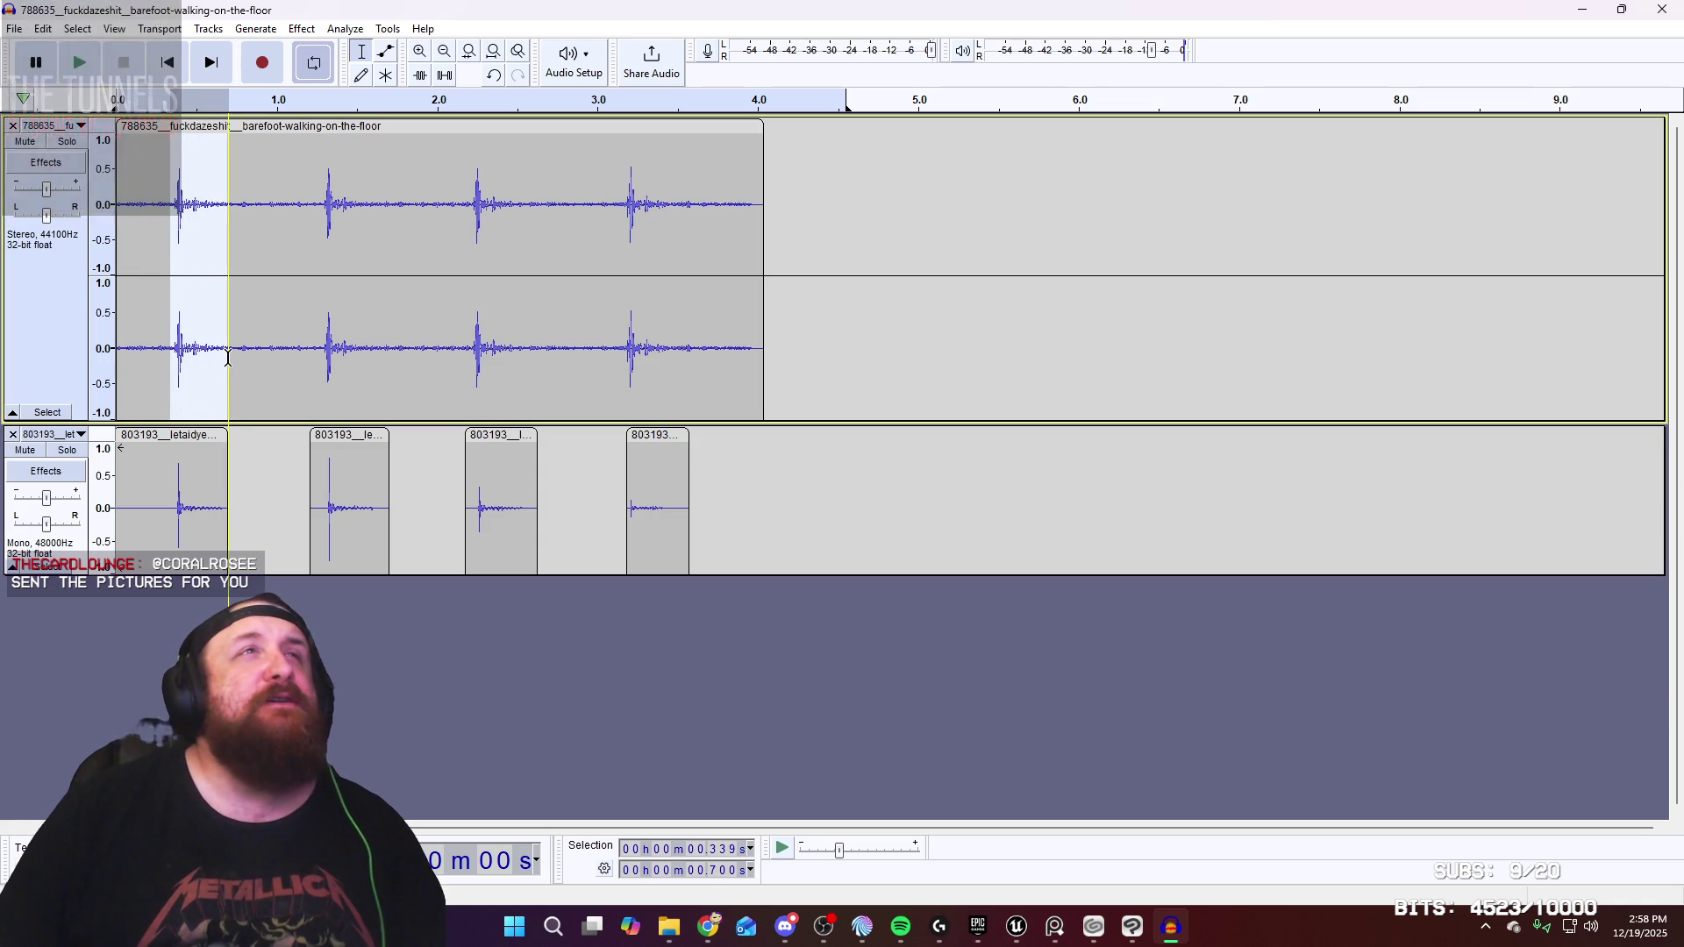
click(96, 68)
click(92, 68)
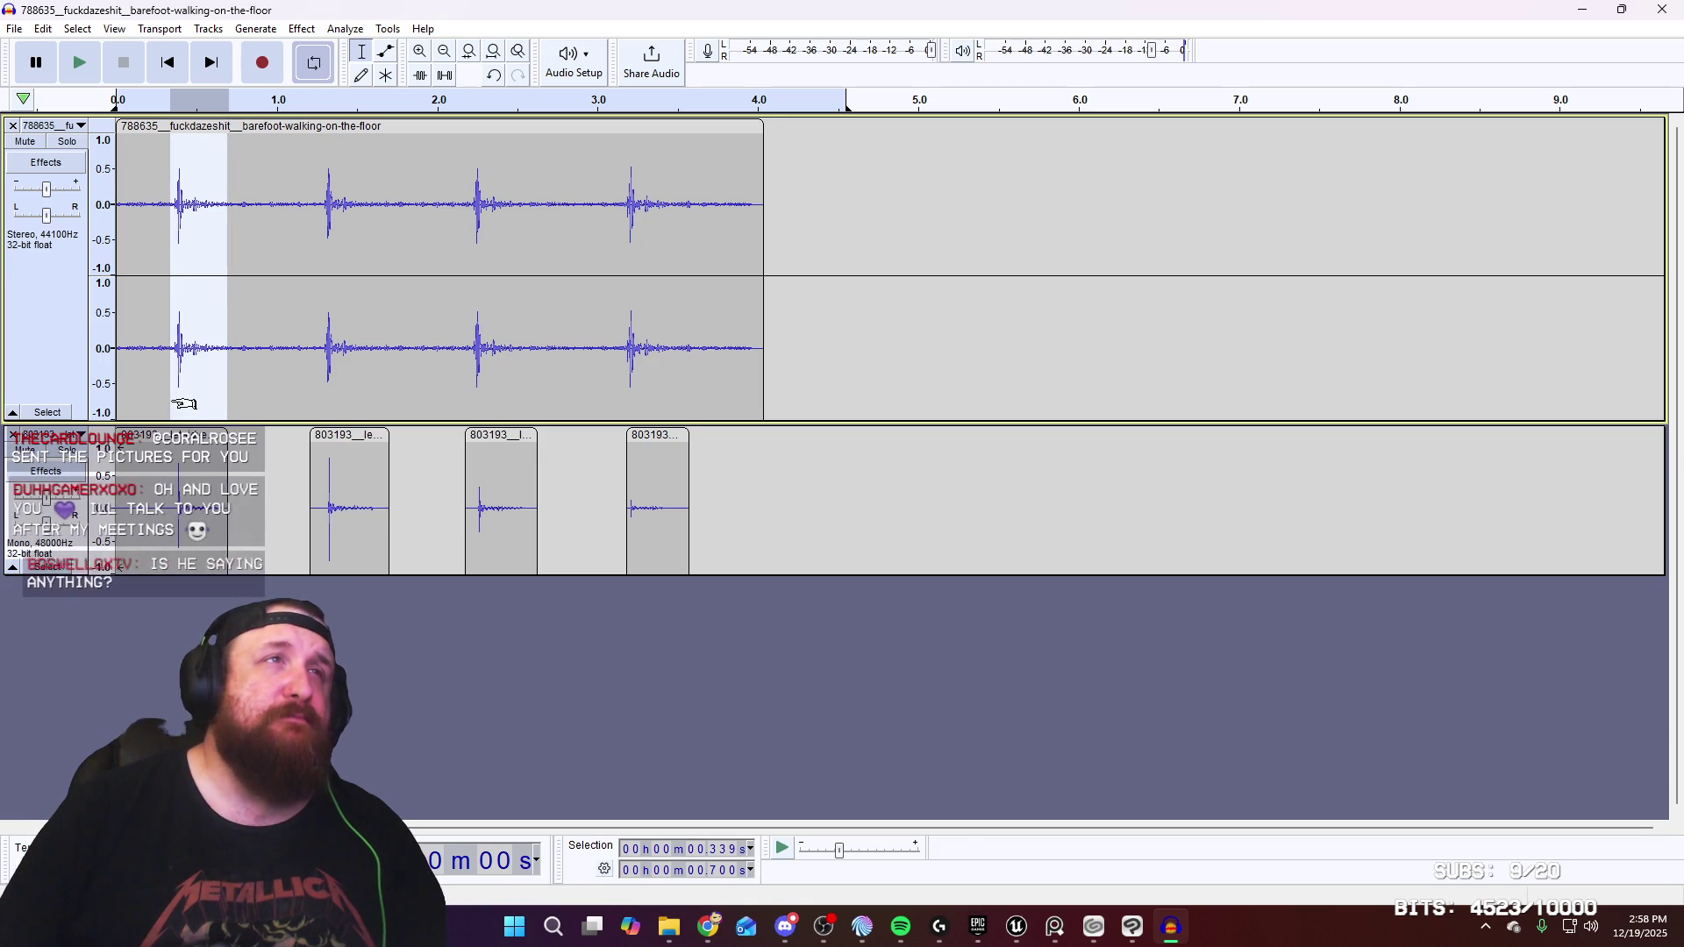
drag(226, 544, 170, 528)
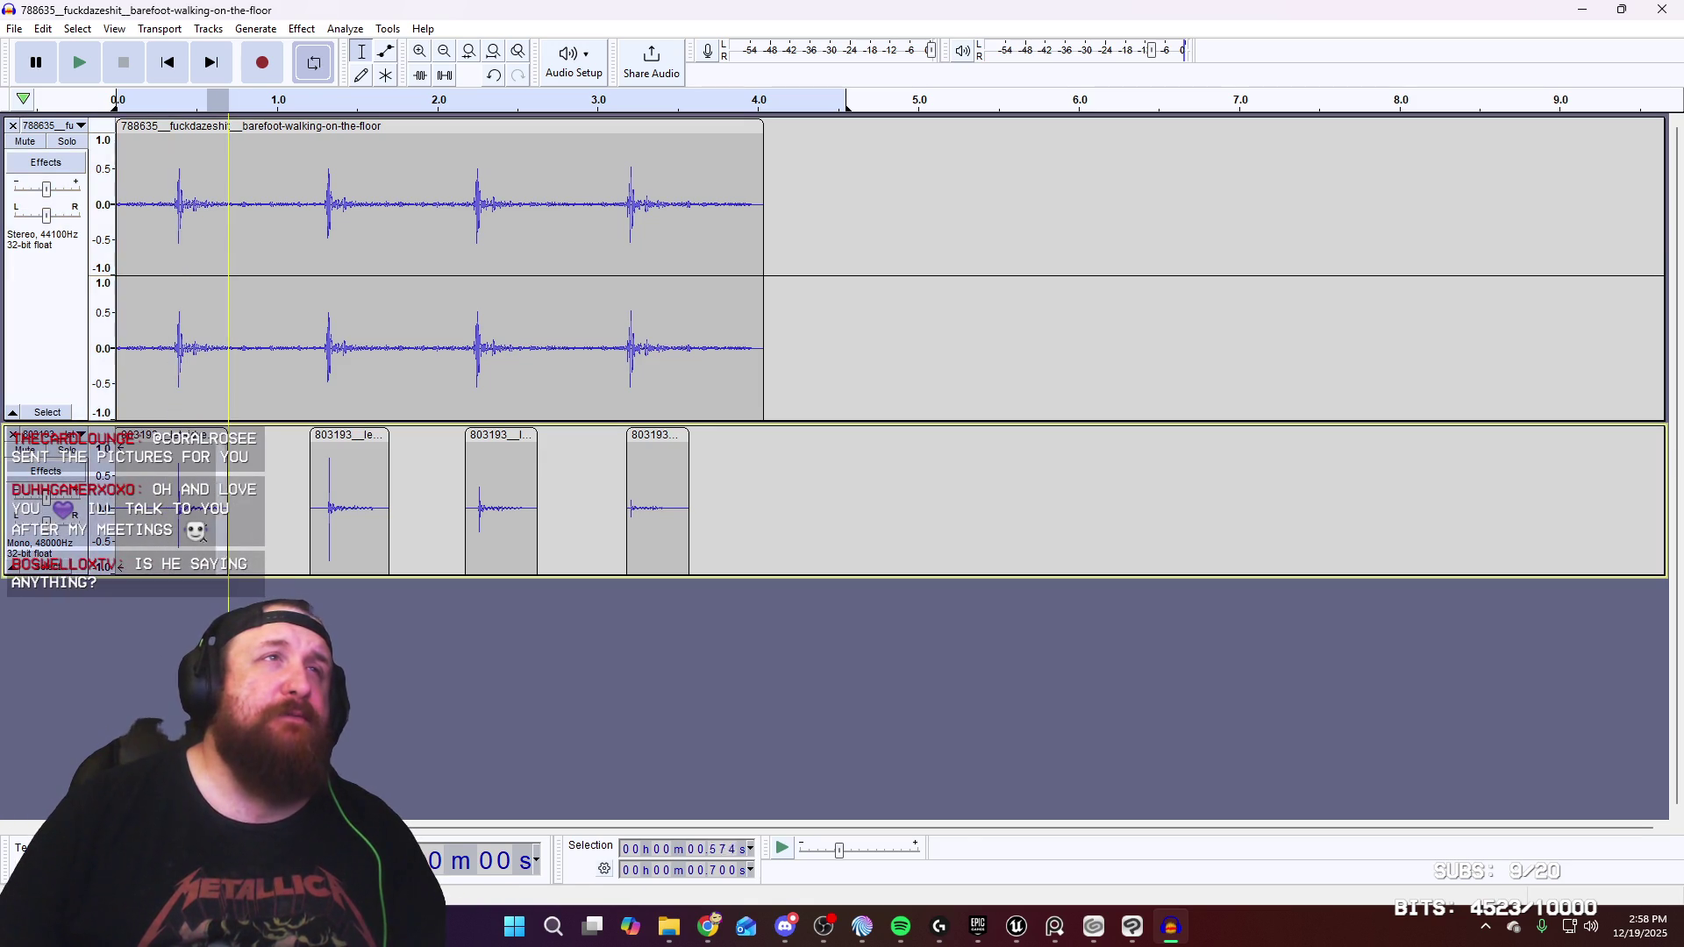
drag(145, 383, 175, 276)
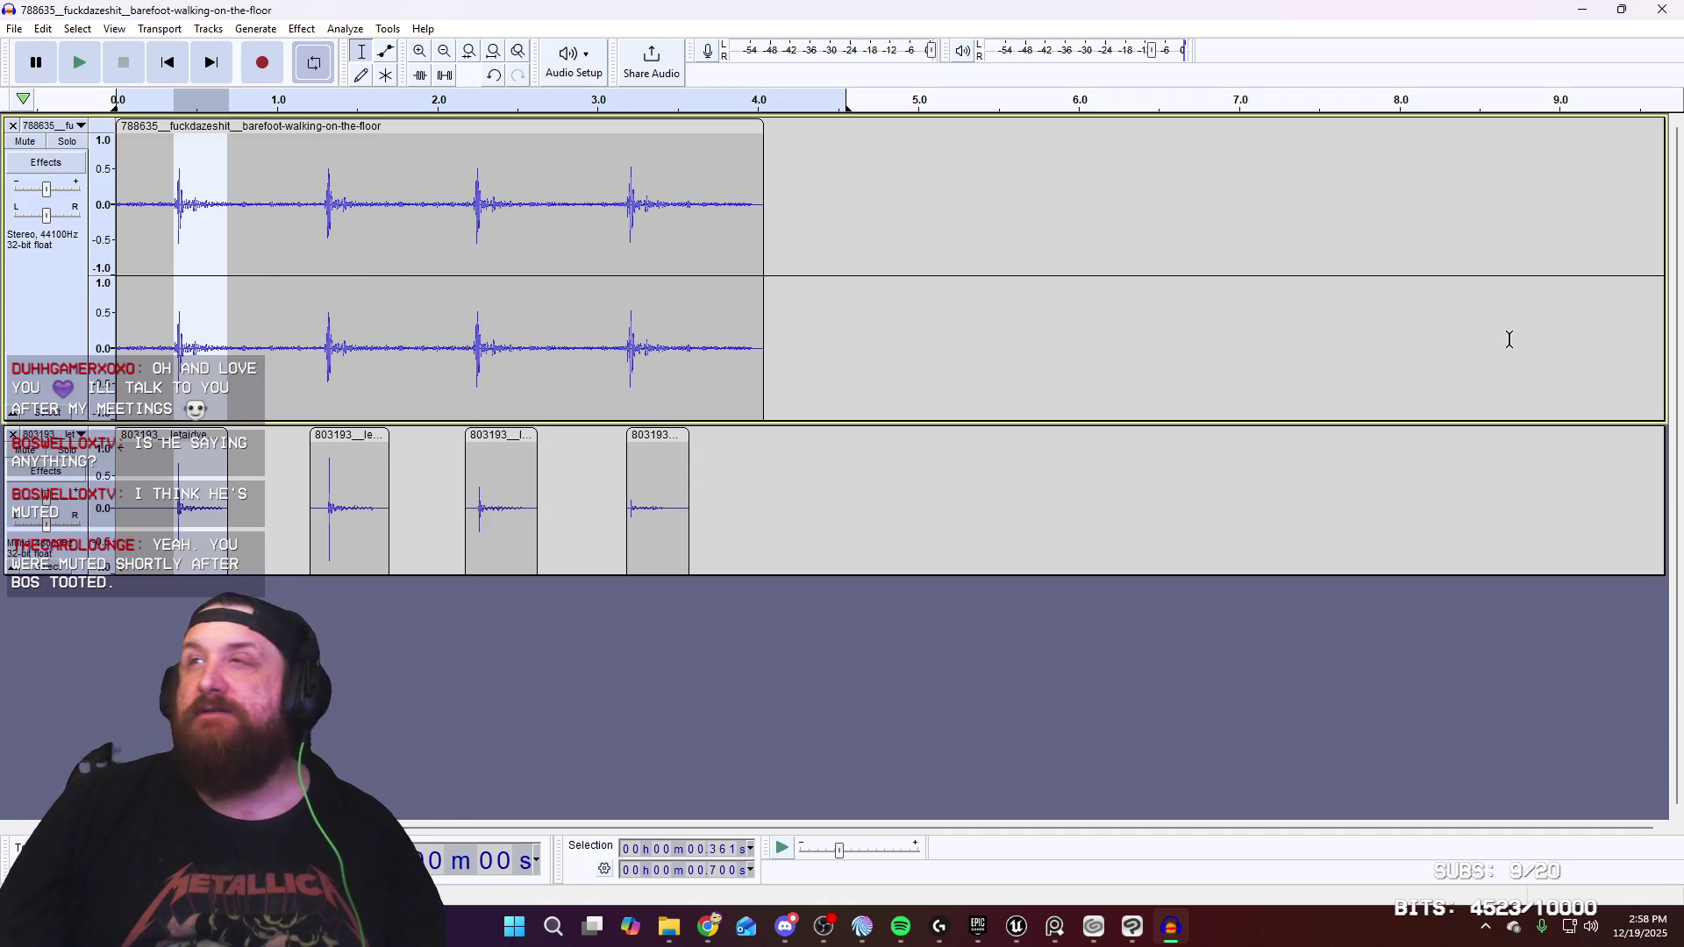
Trim audio outside the selection and create a new empty project
key(alt+Tab)
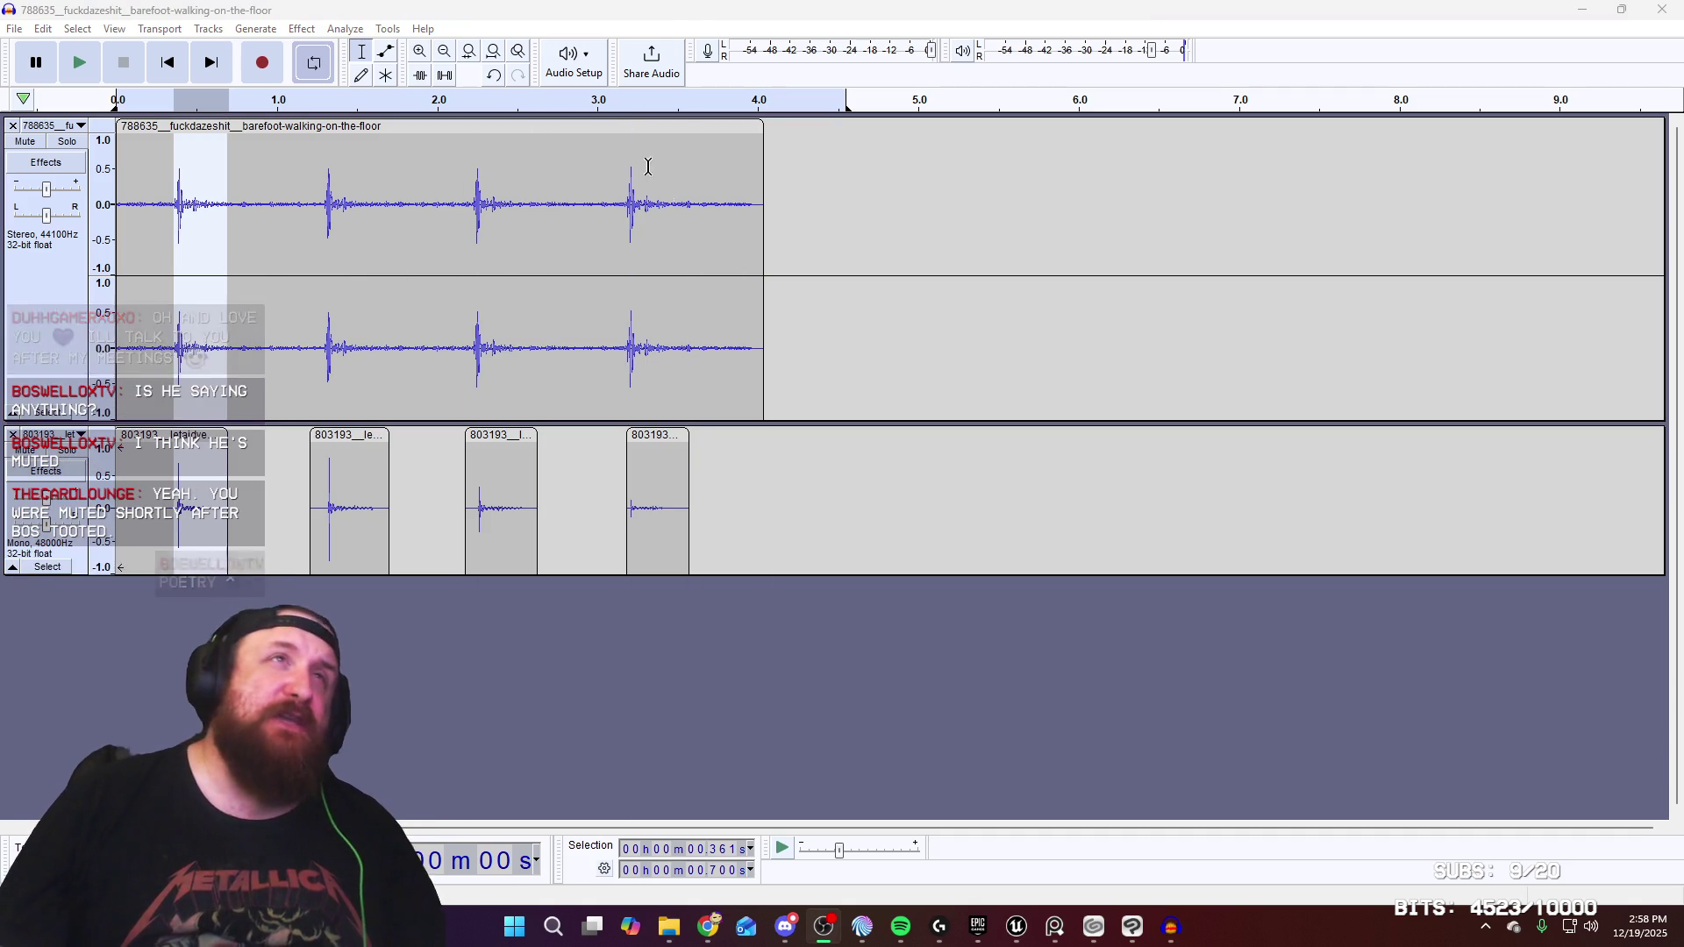
click(687, 13)
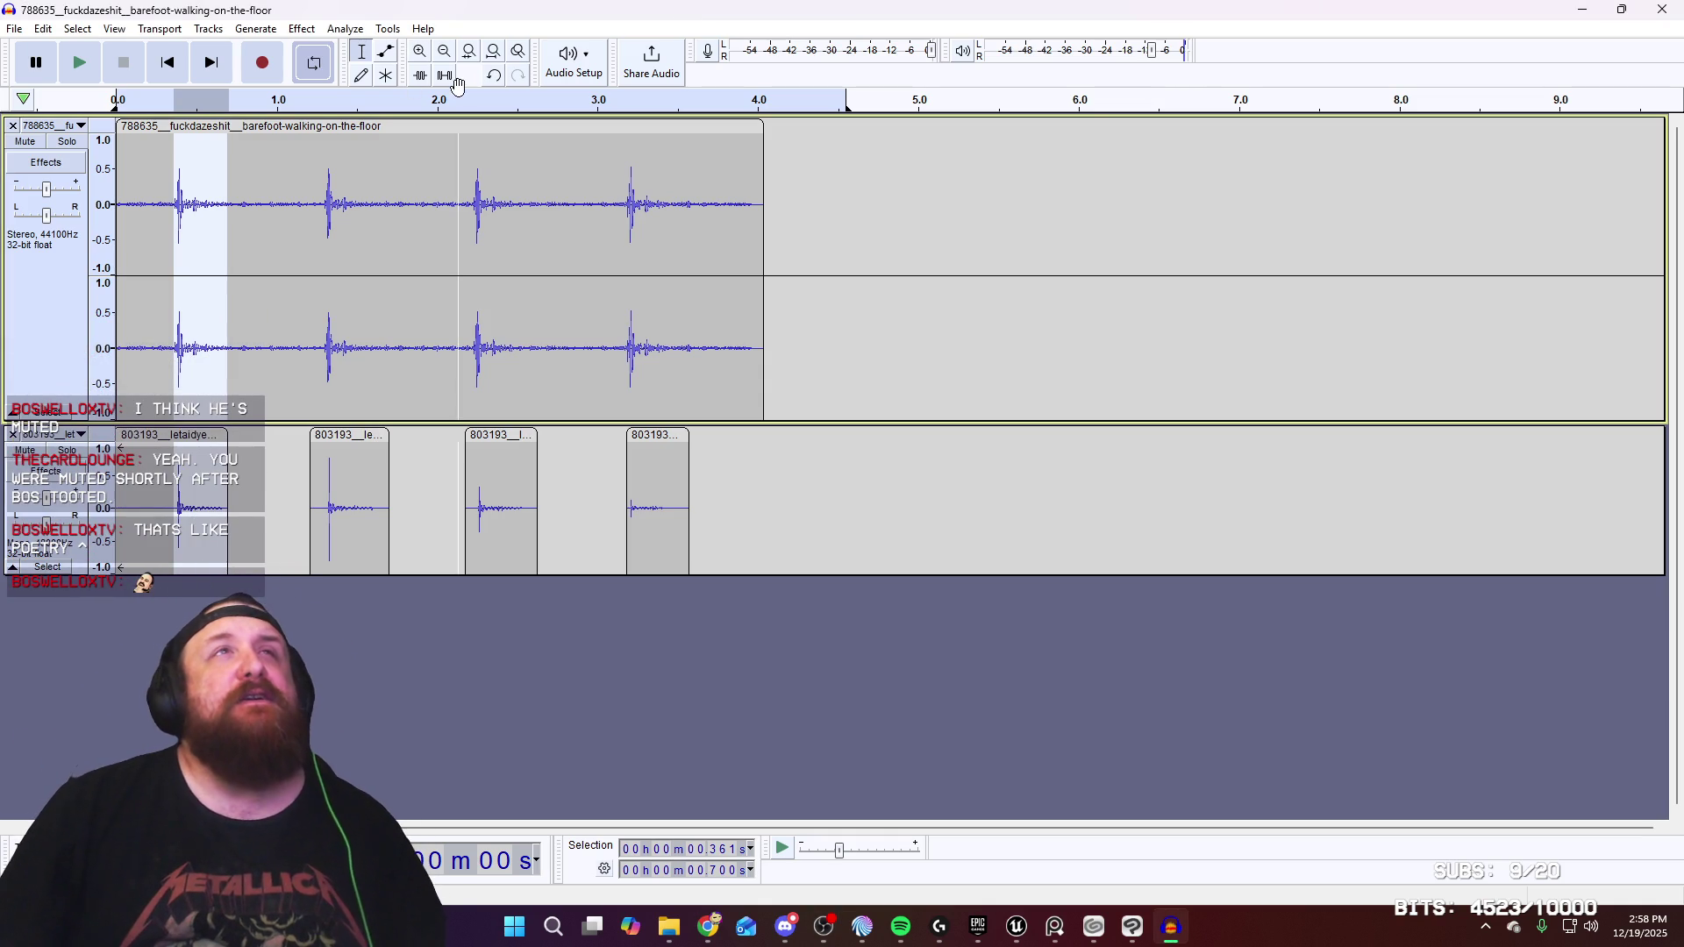
click(420, 81)
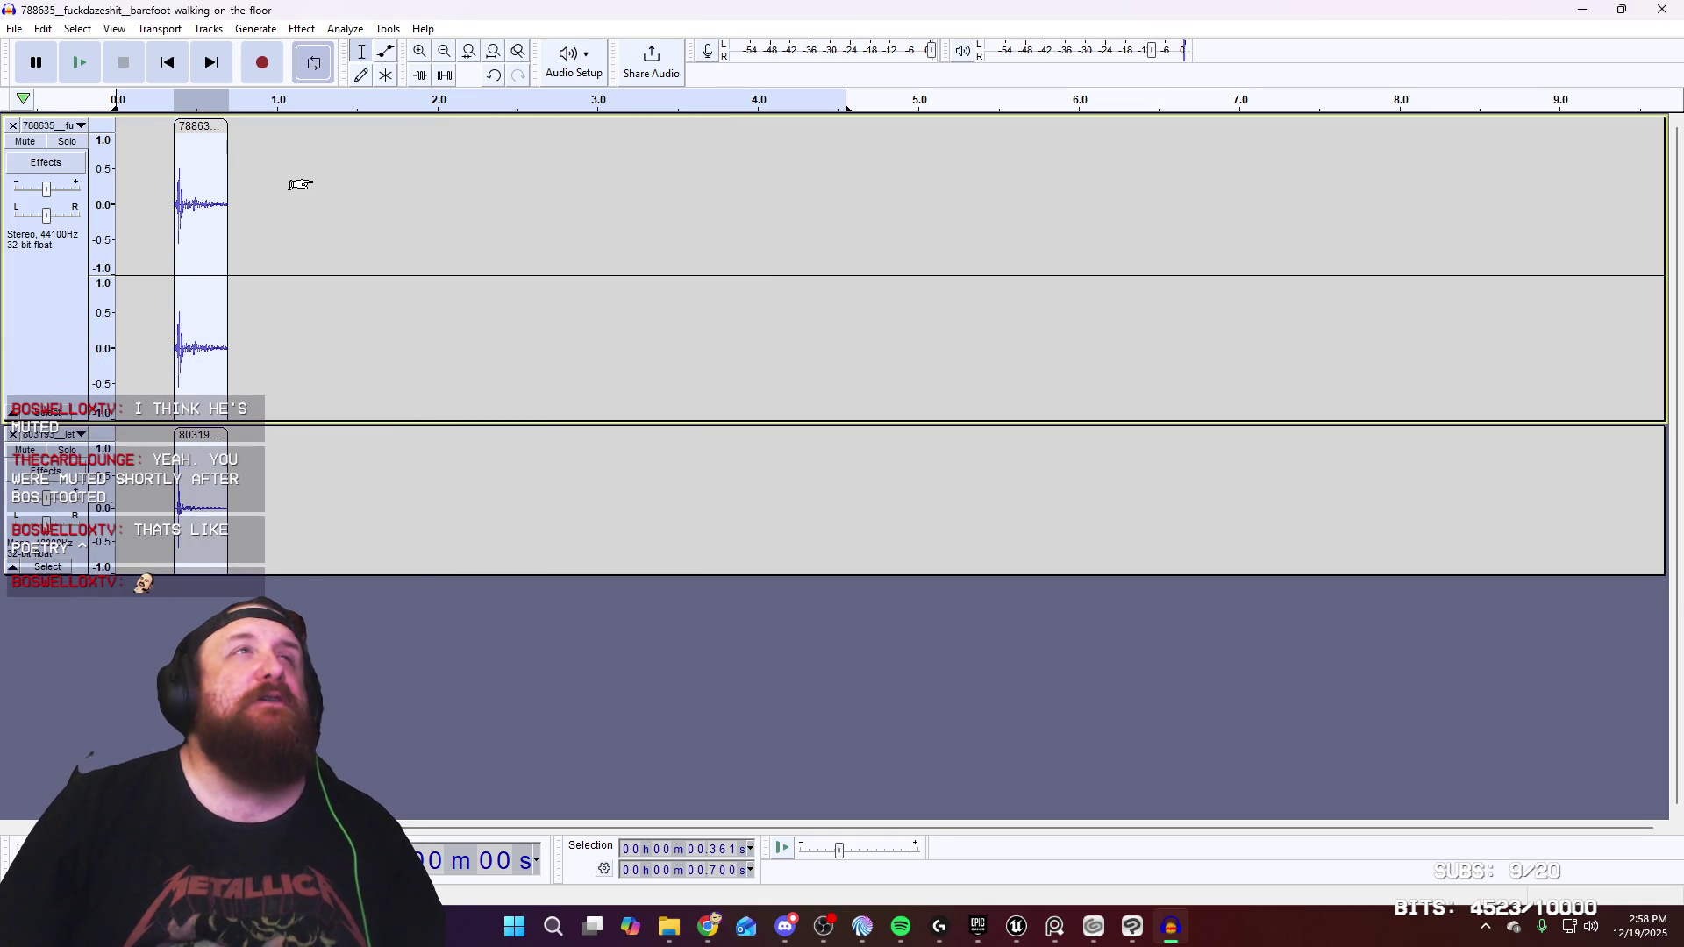
click(14, 28)
click(22, 48)
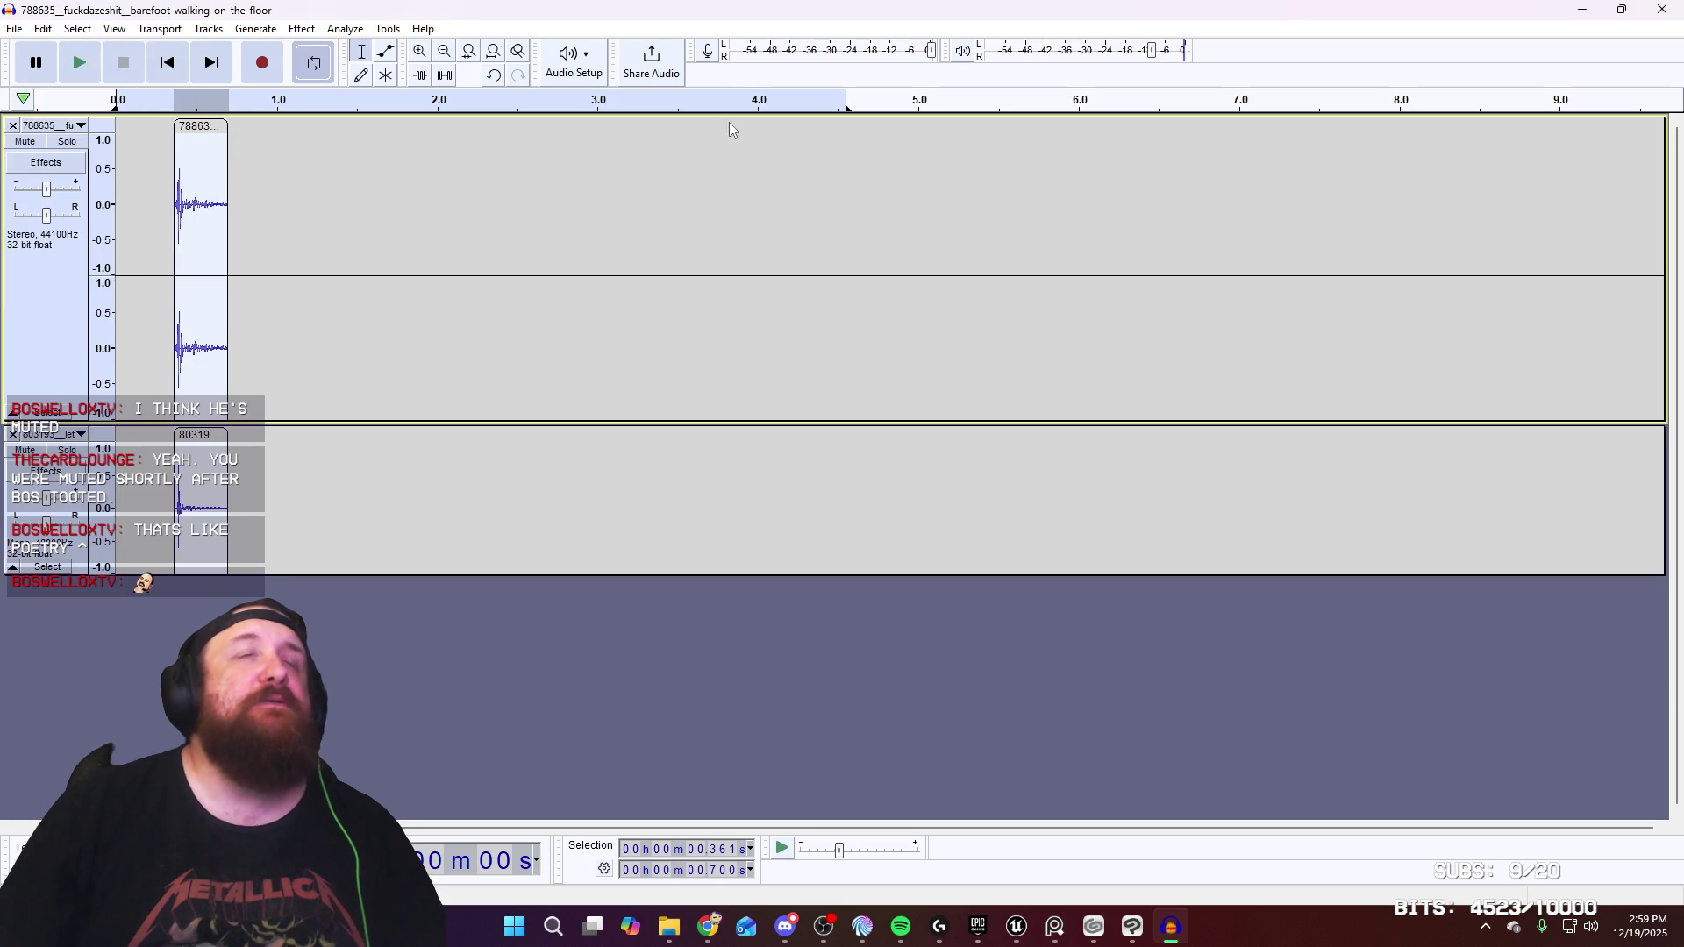
Paste the first footstep into the new project, play it, then undo the trim in the original
key(ctrl+v)
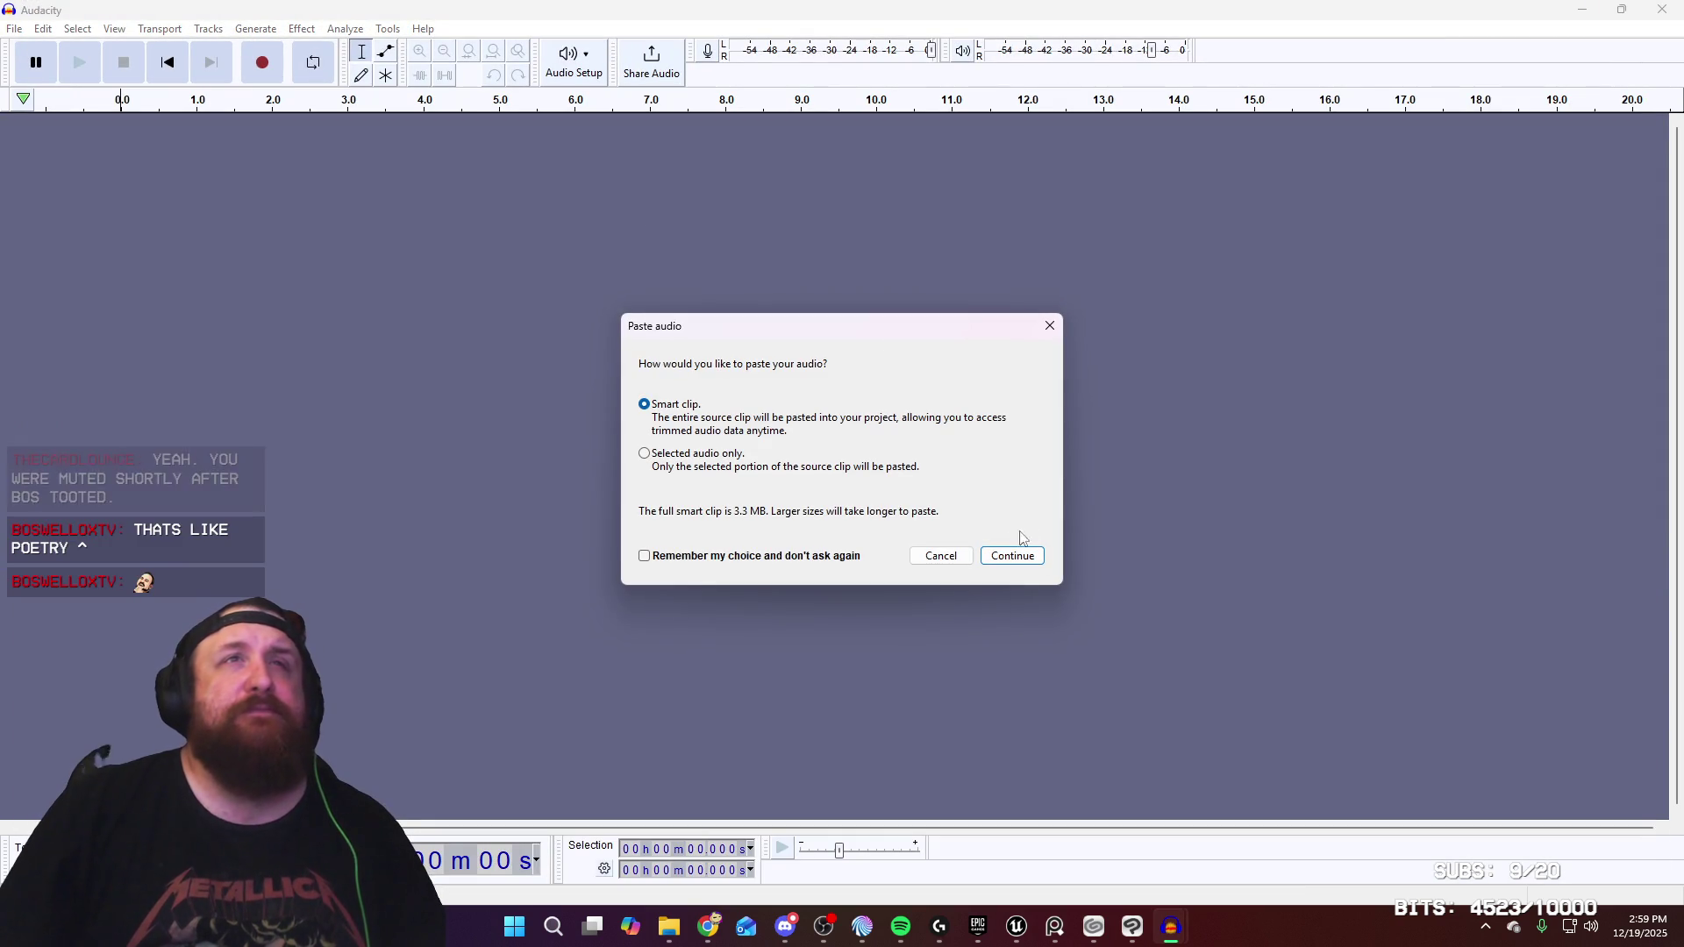
click(1010, 556)
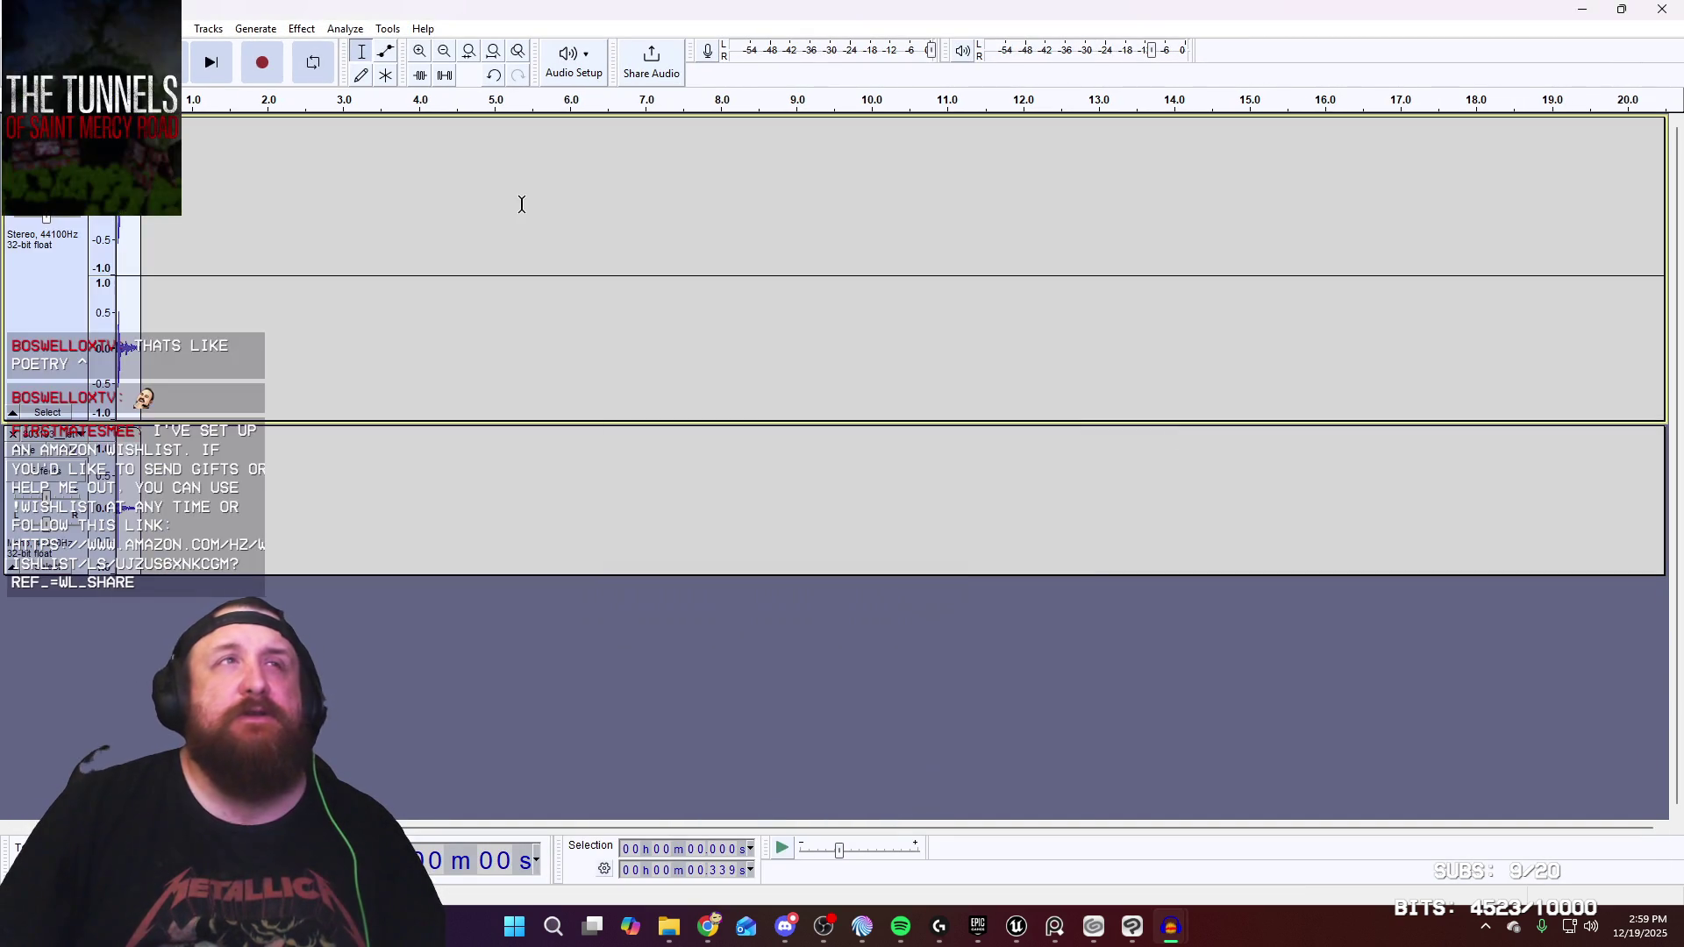
key(space)
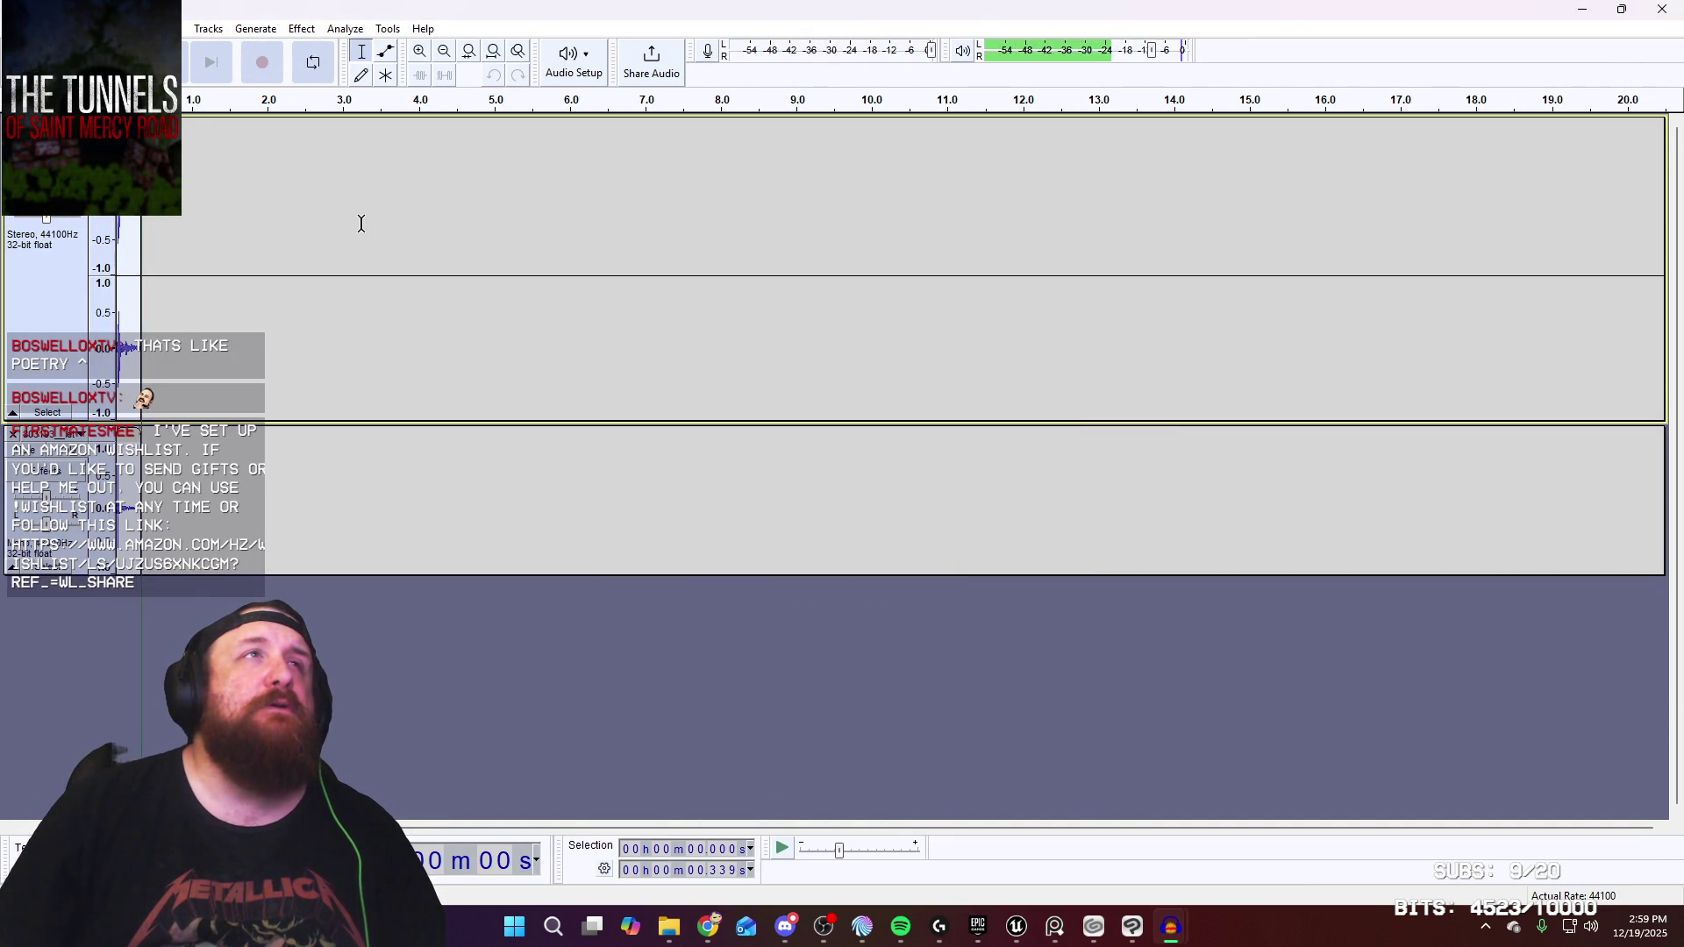
key(l)
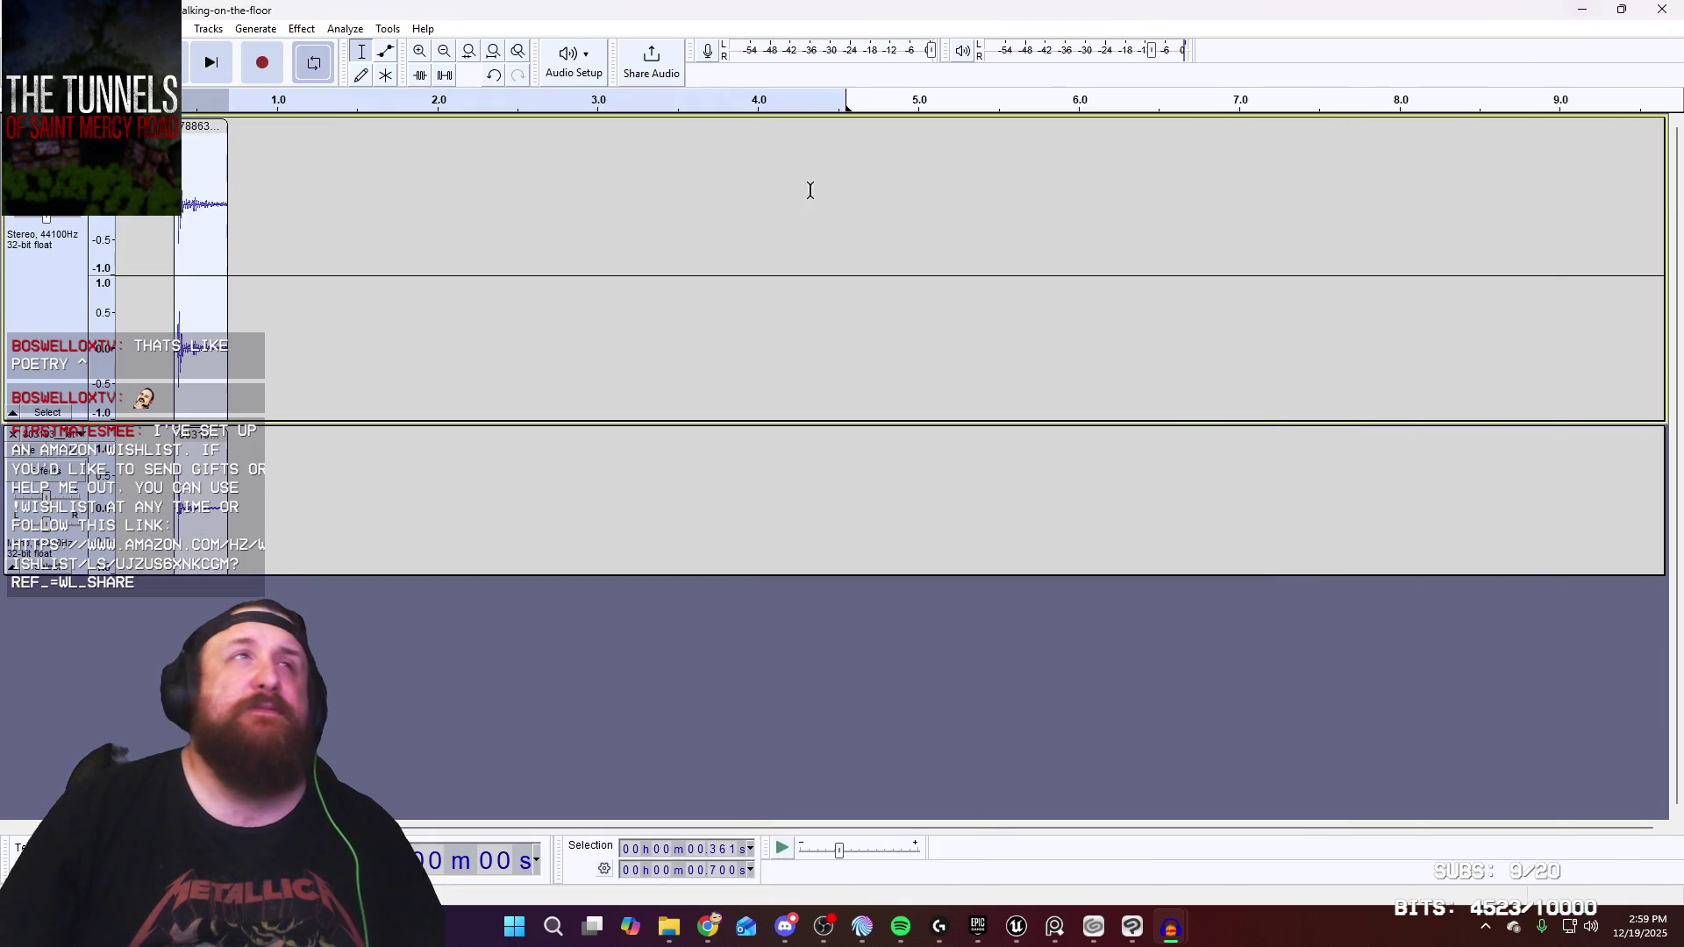
key(ctrl+z)
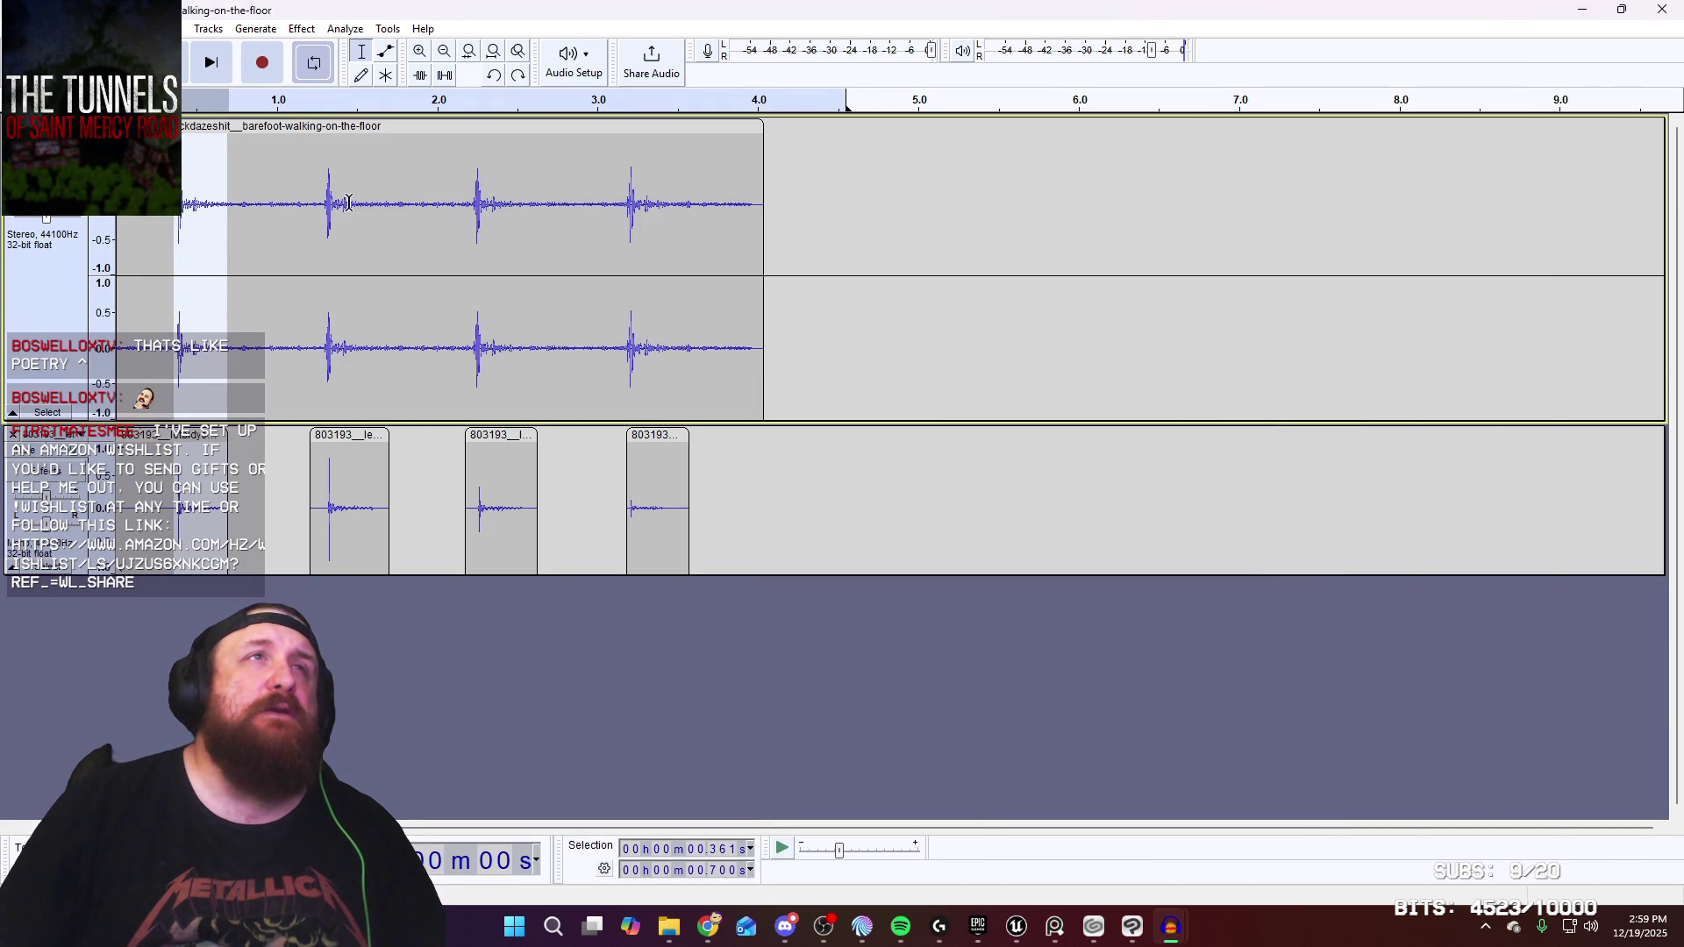
Select the second footstep, 1.29–1.71 s, across both tracks and create another new project
mouse_move(390, 491)
mouse_down()
mouse_move(373, 492)
mouse_move(329, 377)
mouse_up()
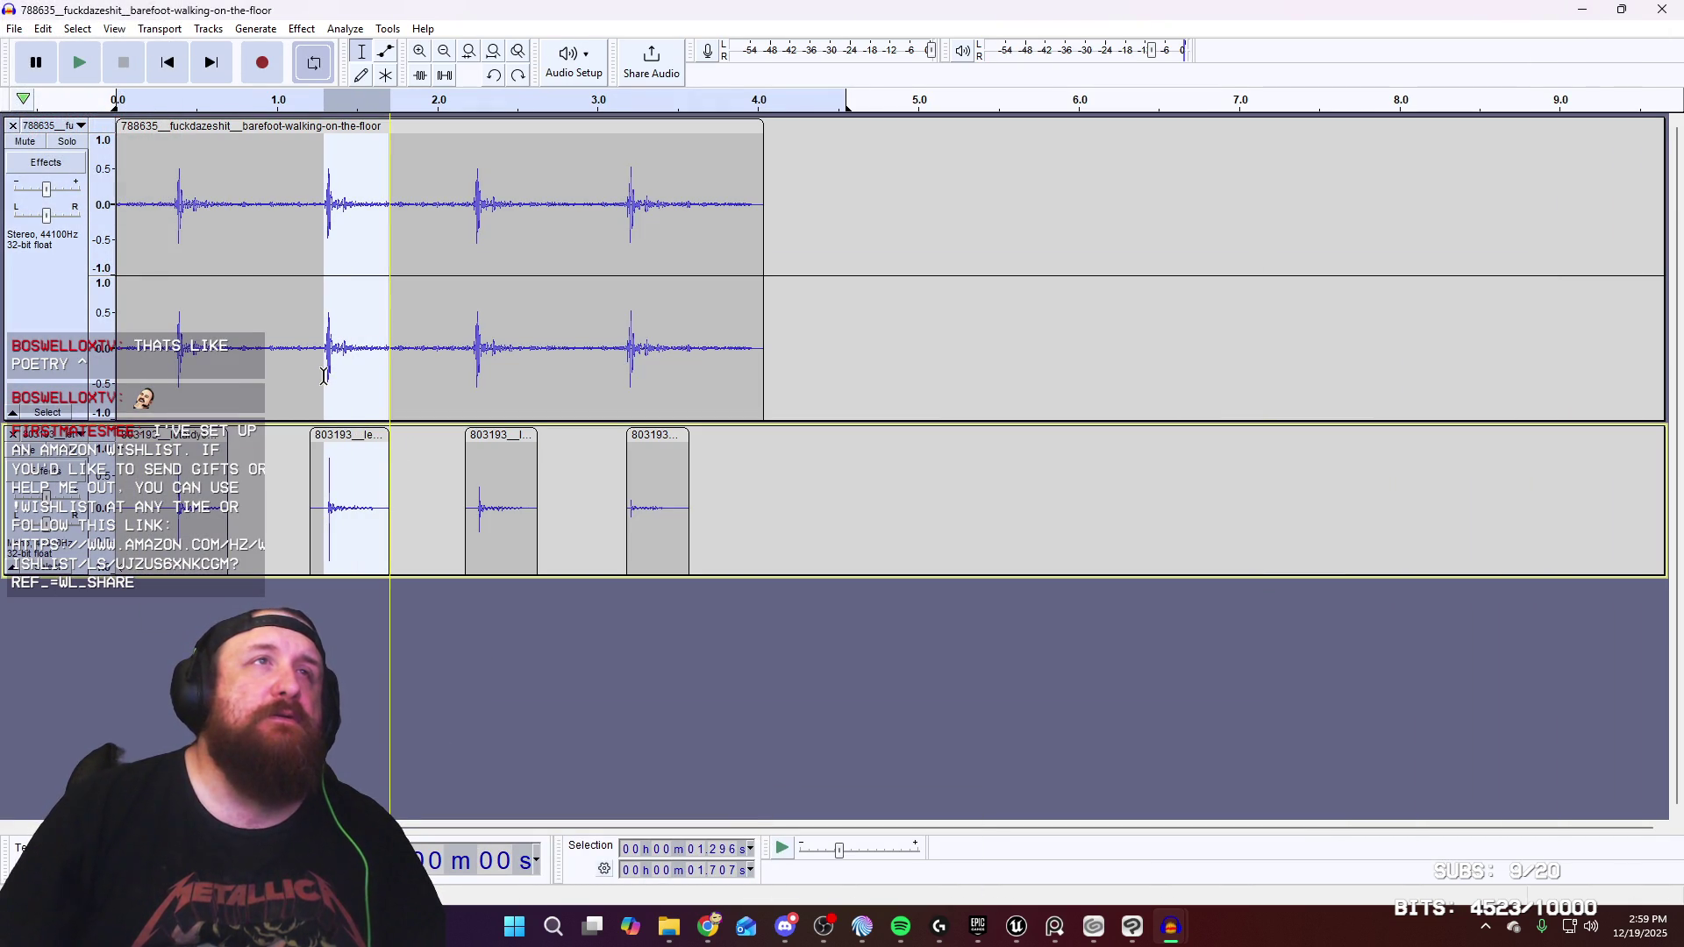
drag(323, 375, 323, 375)
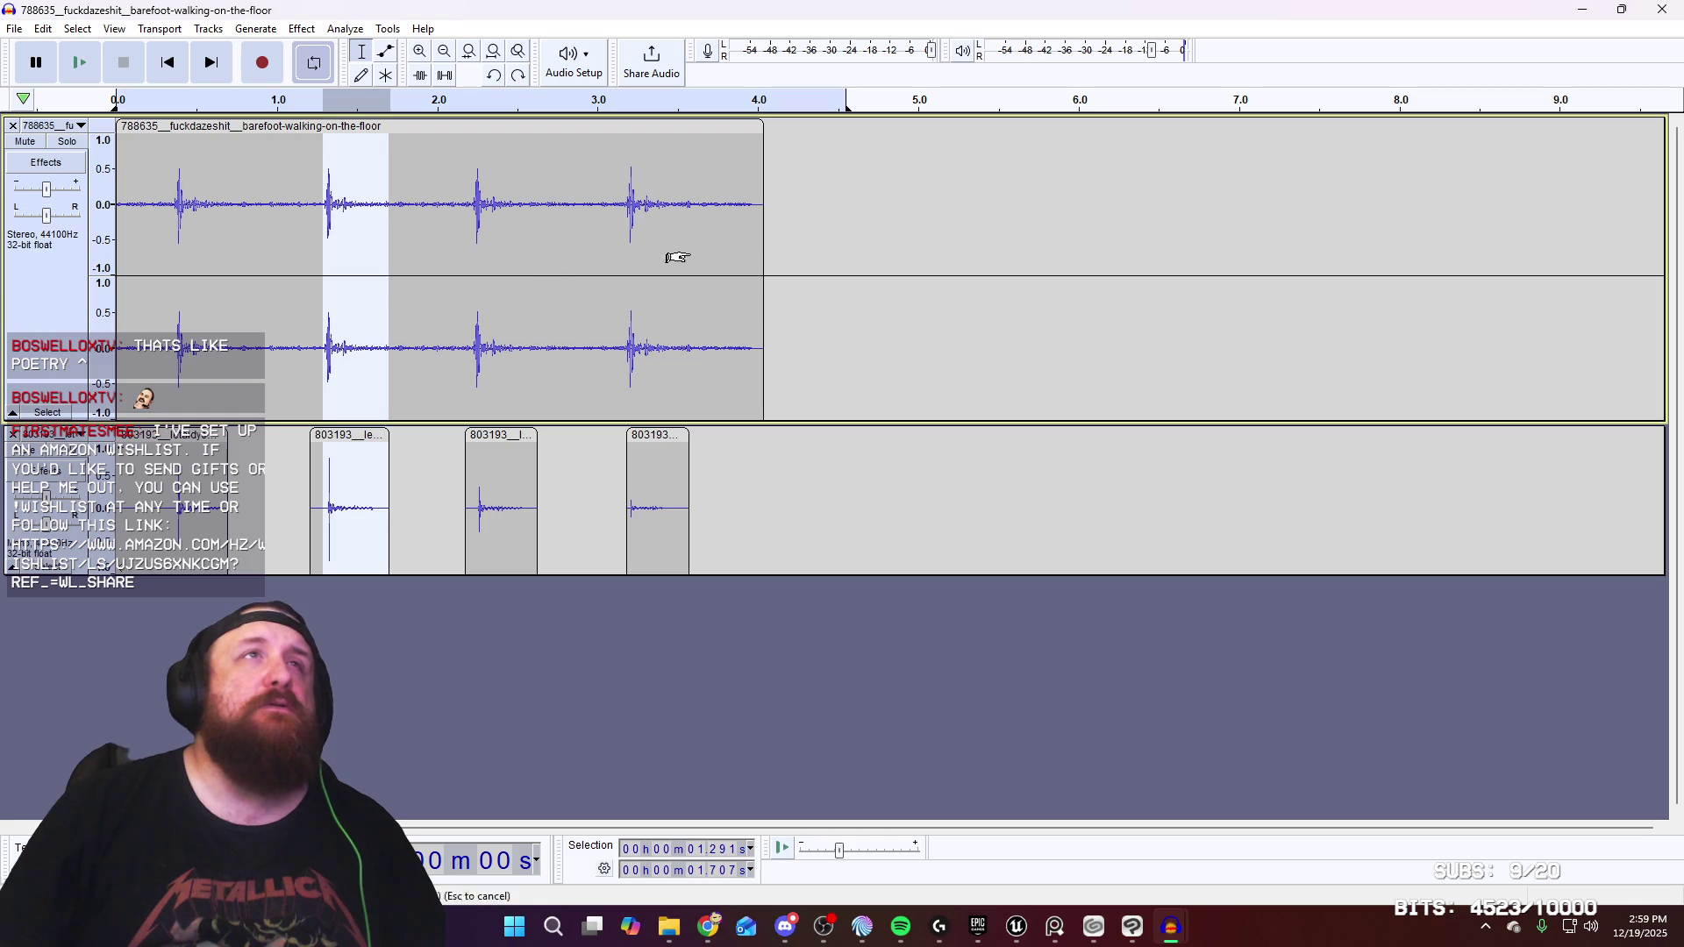
click(17, 28)
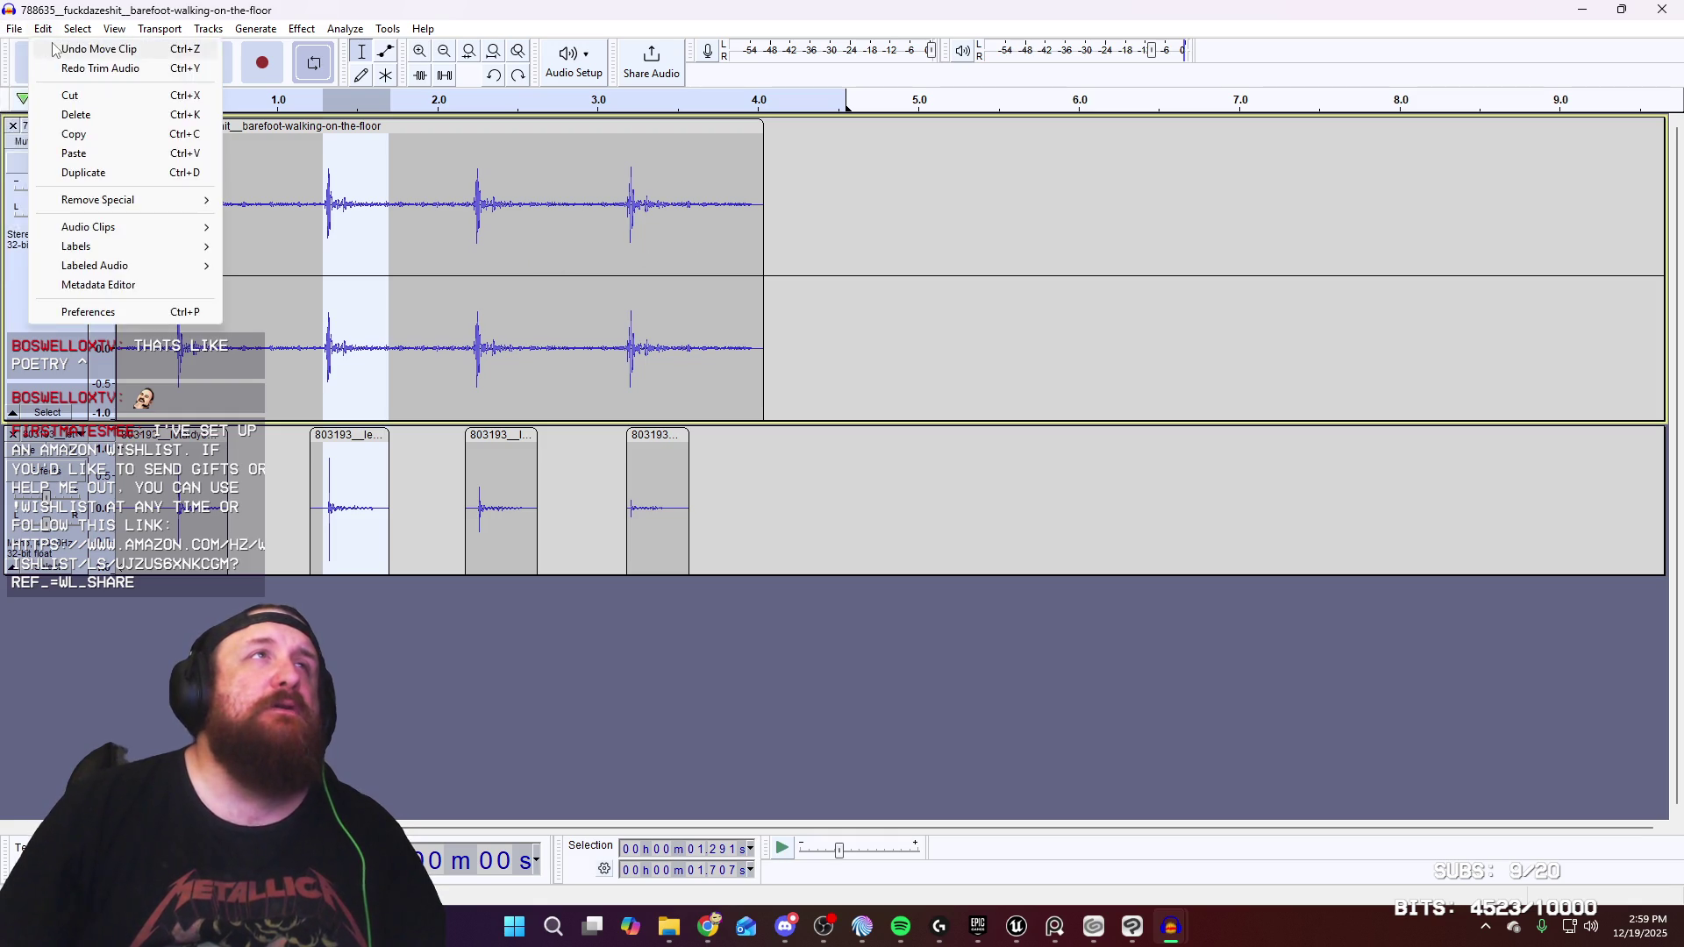
click(26, 50)
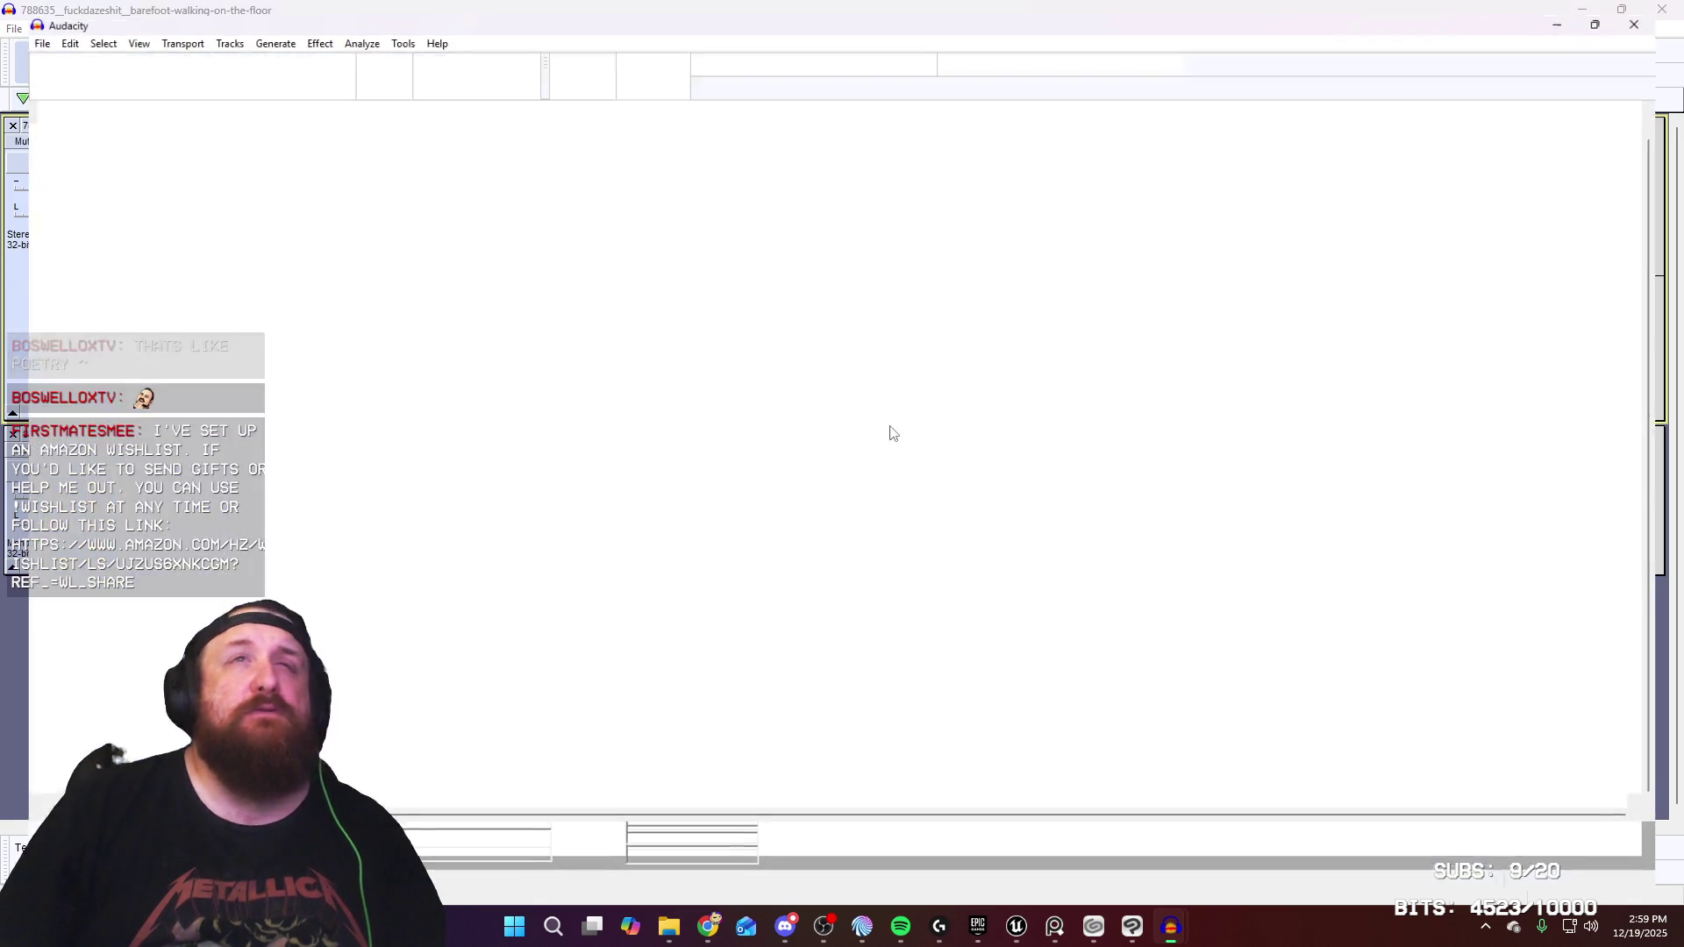
Paste the 0.416 s second footstep into the new project and play it back
key(ctrl+v)
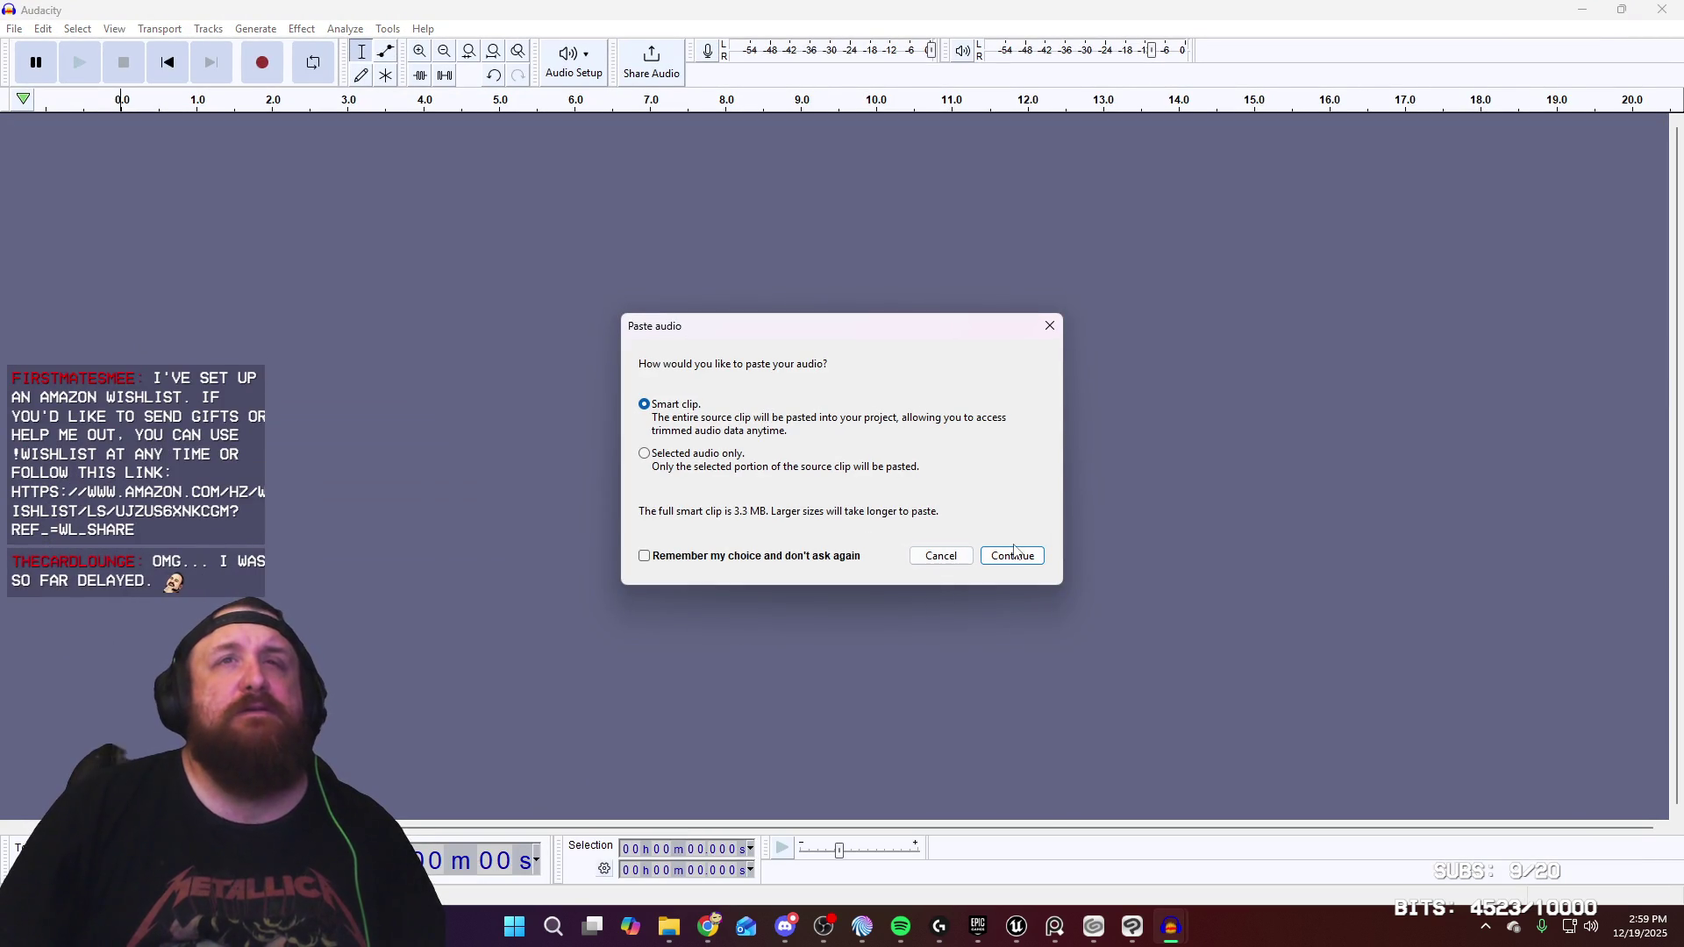
click(1015, 550)
key(space)
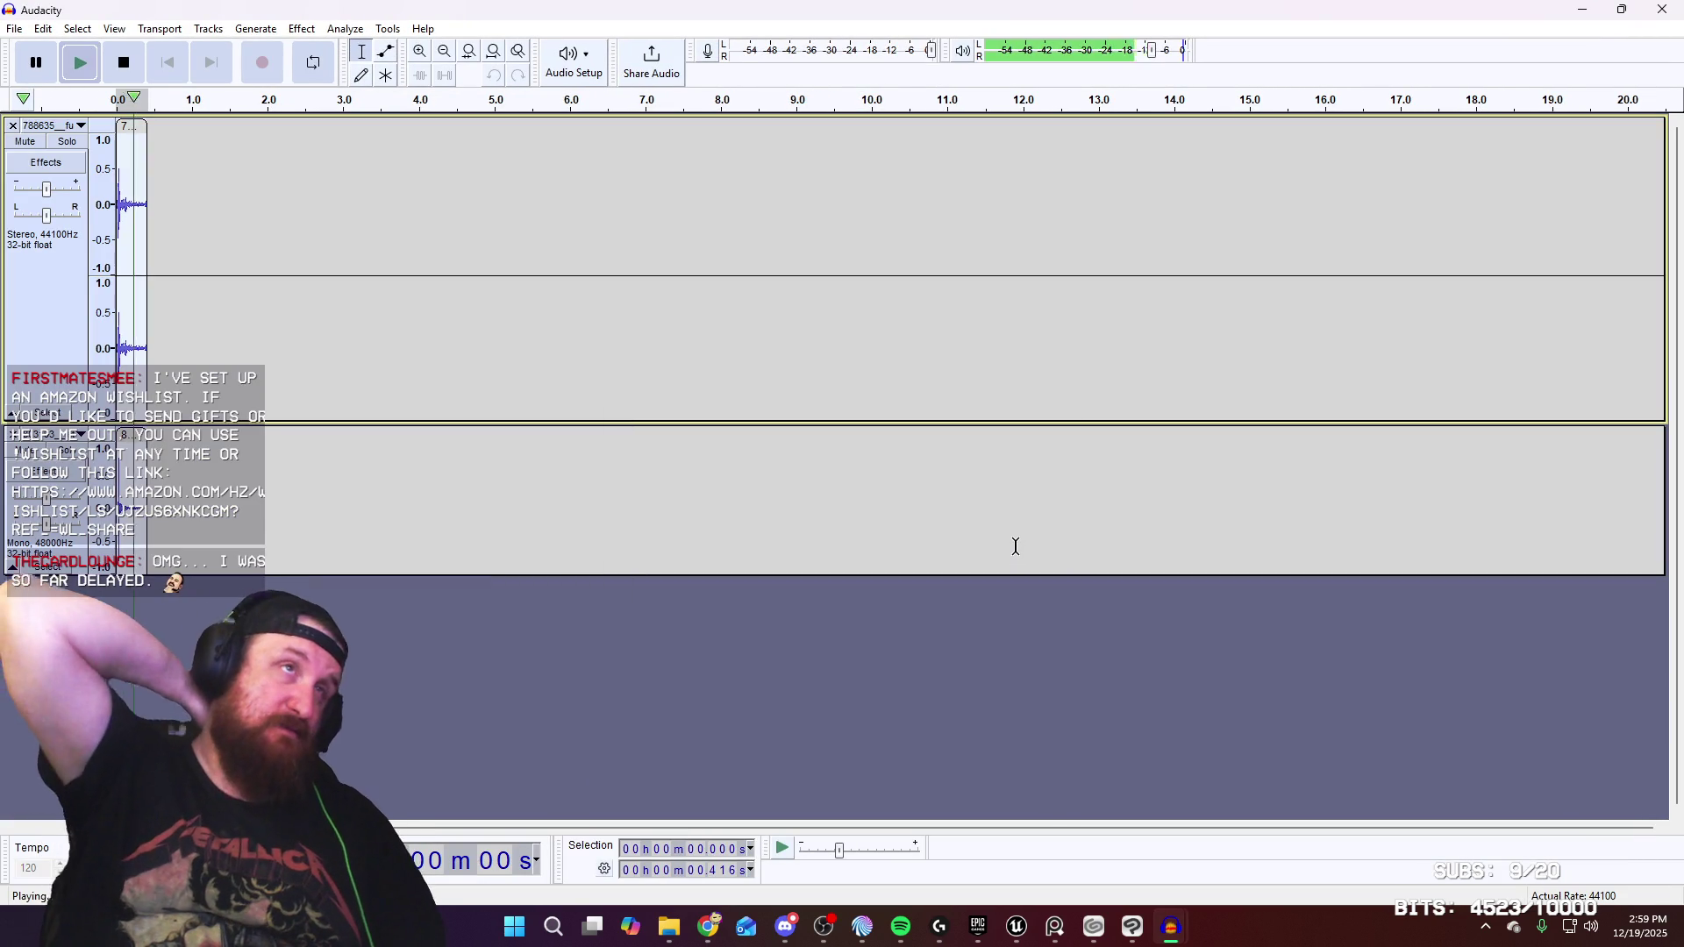
key(space)
key(ctrl+z)
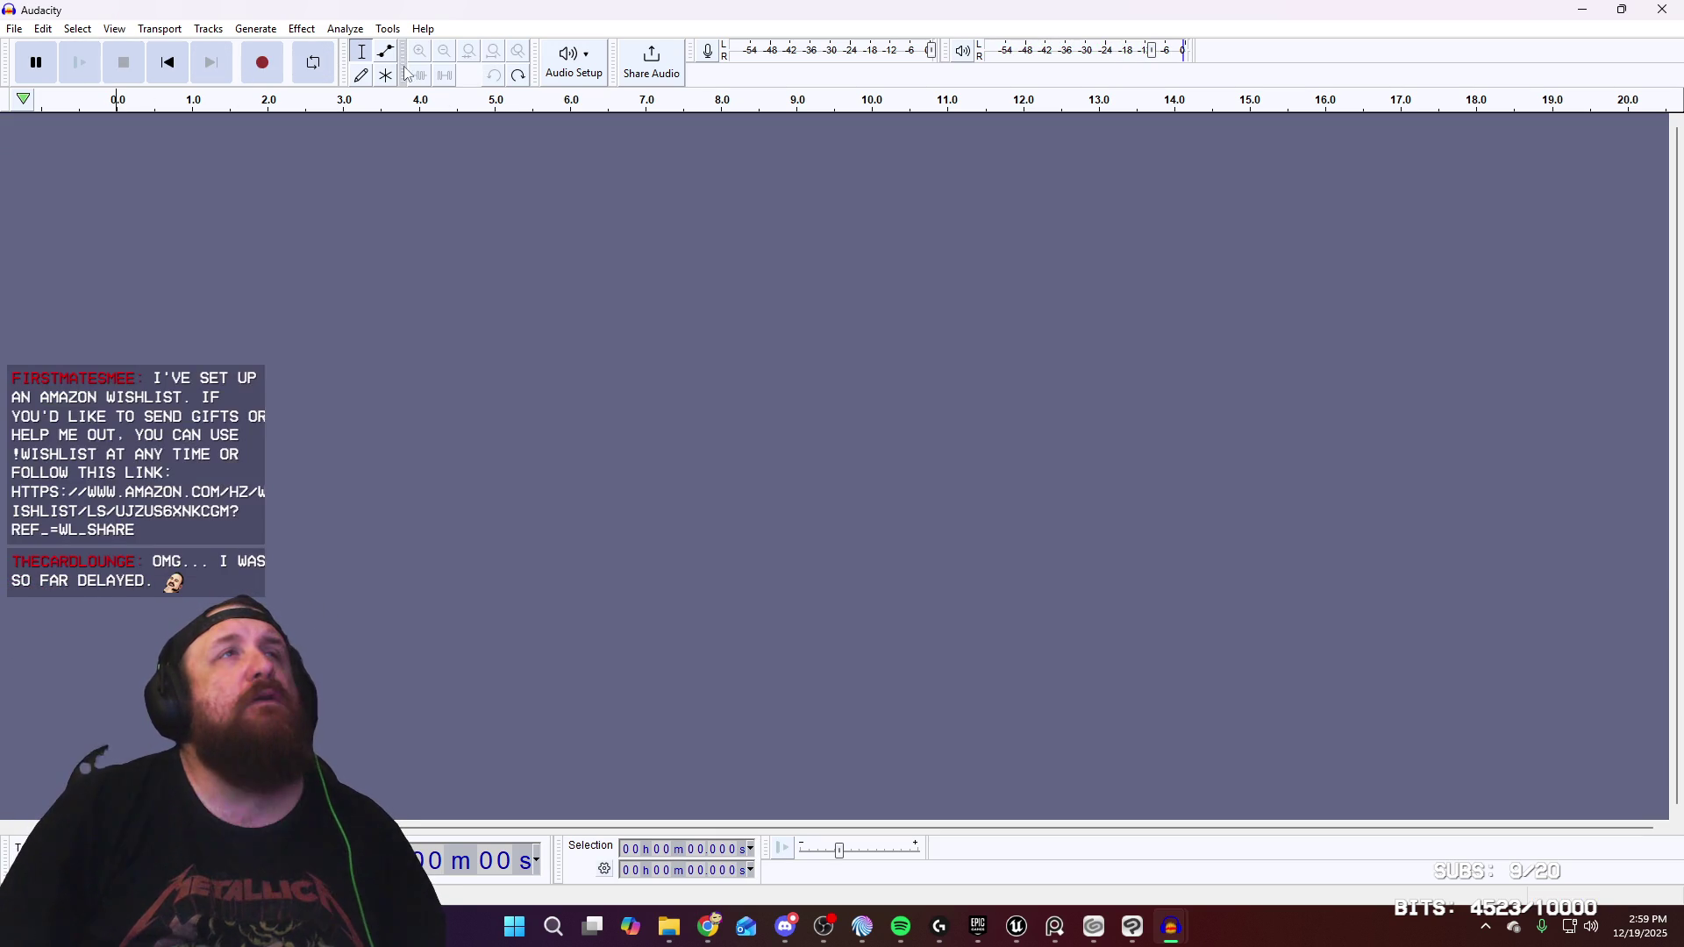
key(ctrl+v)
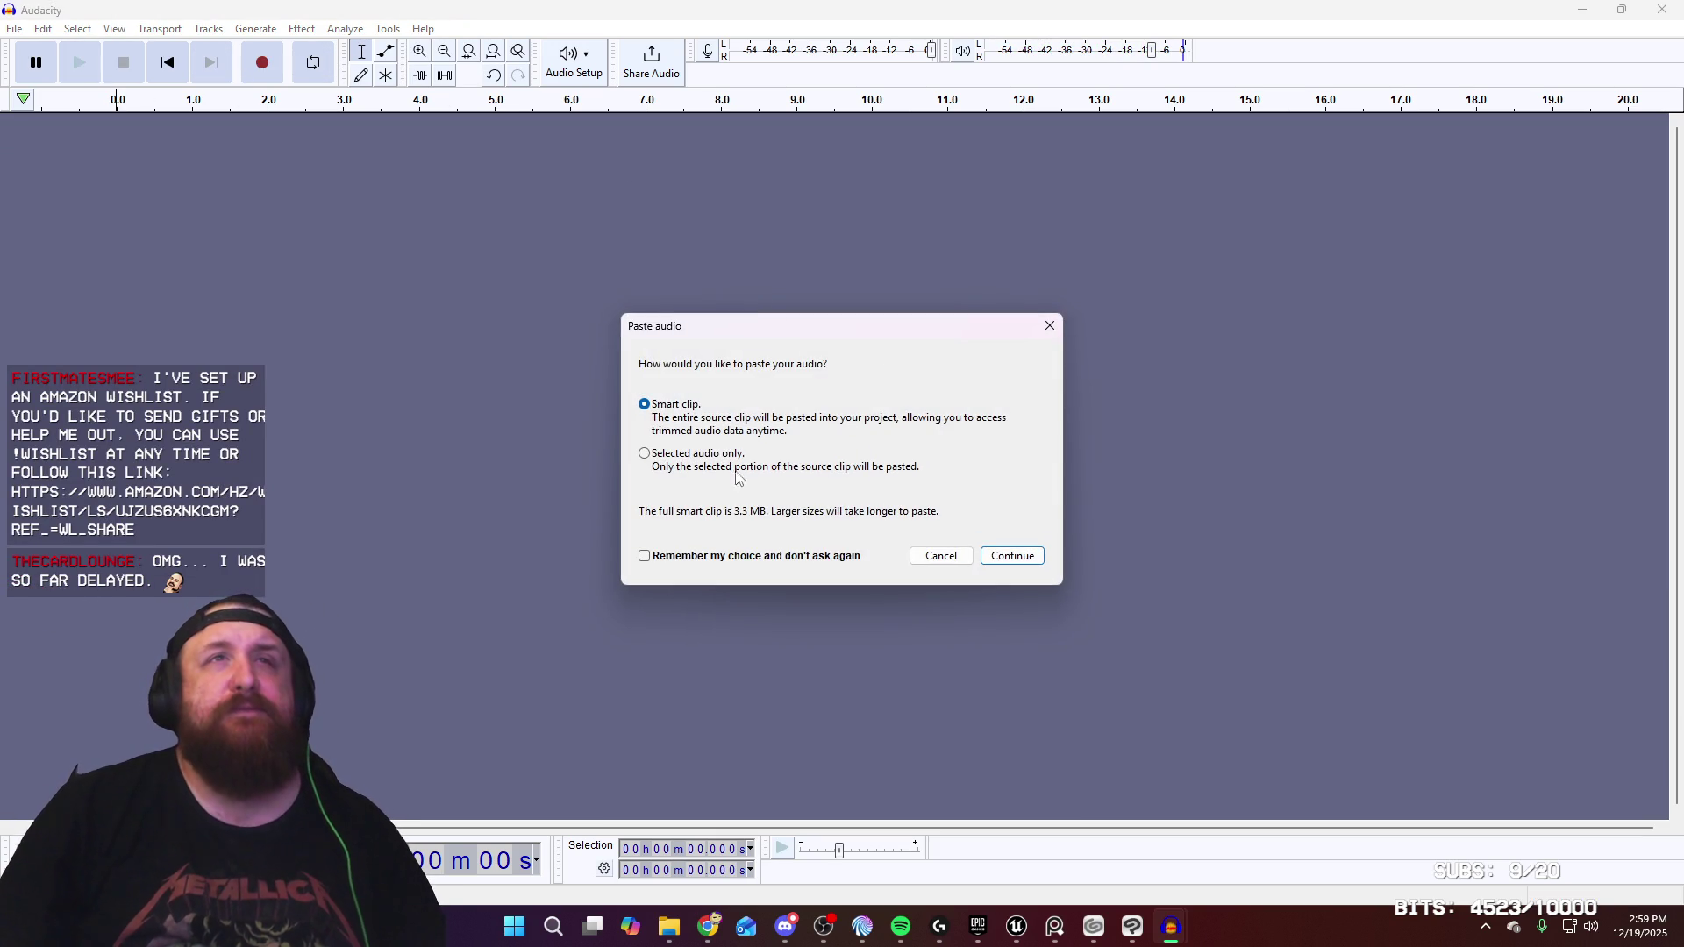
click(1012, 558)
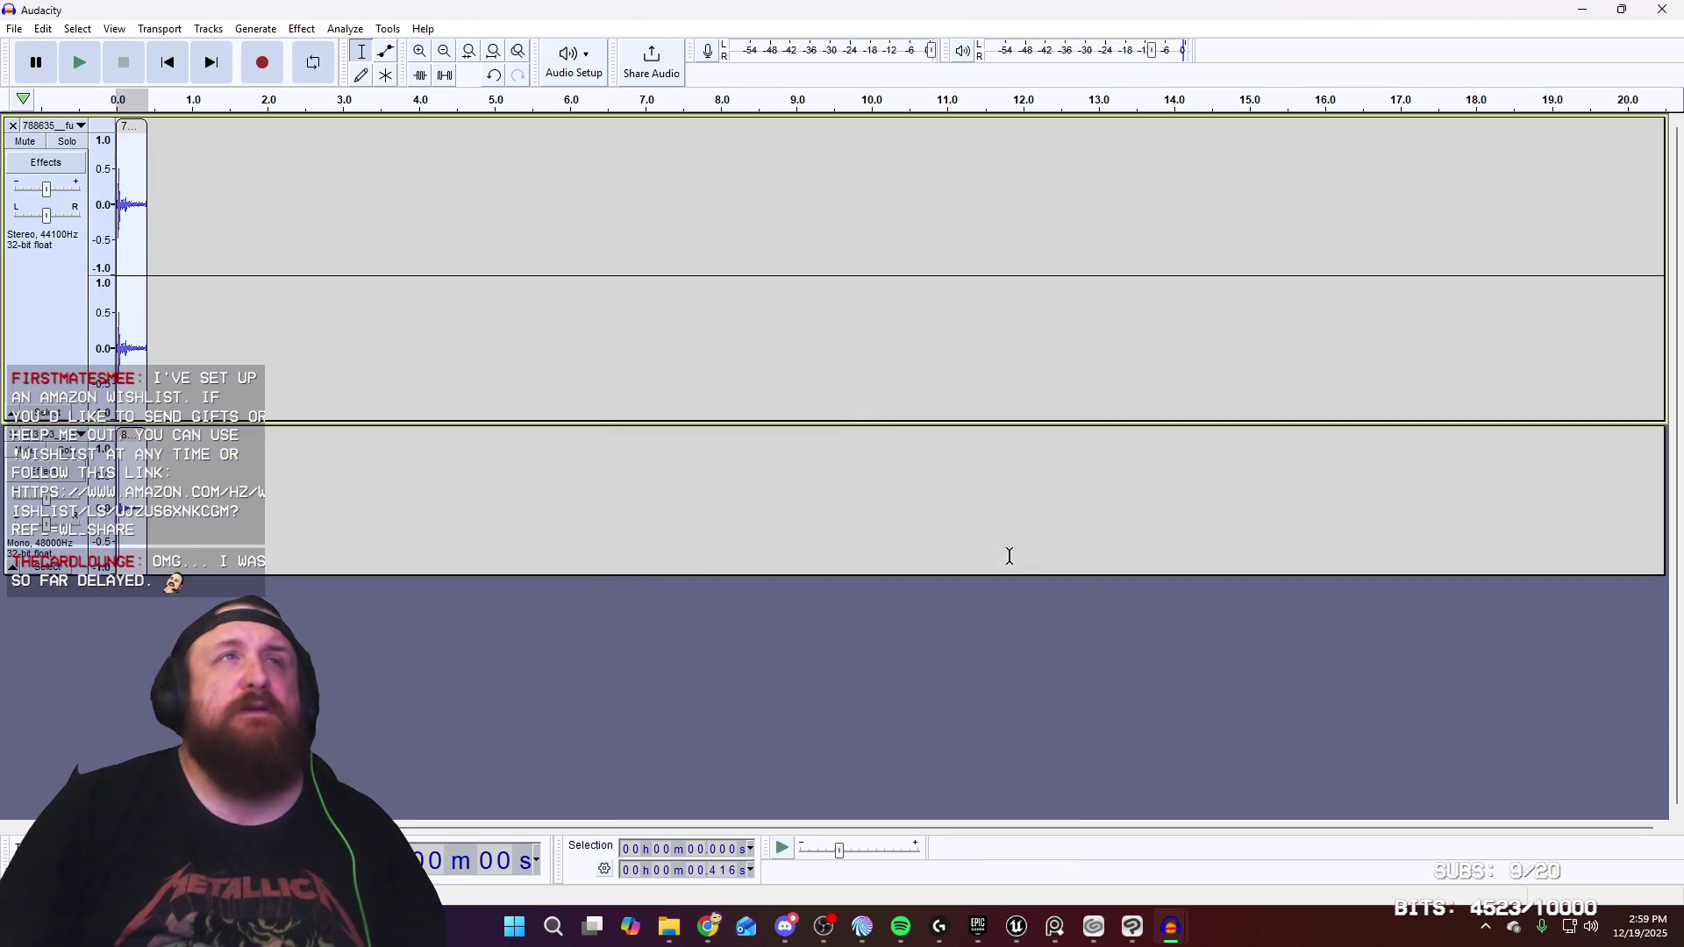
key(space)
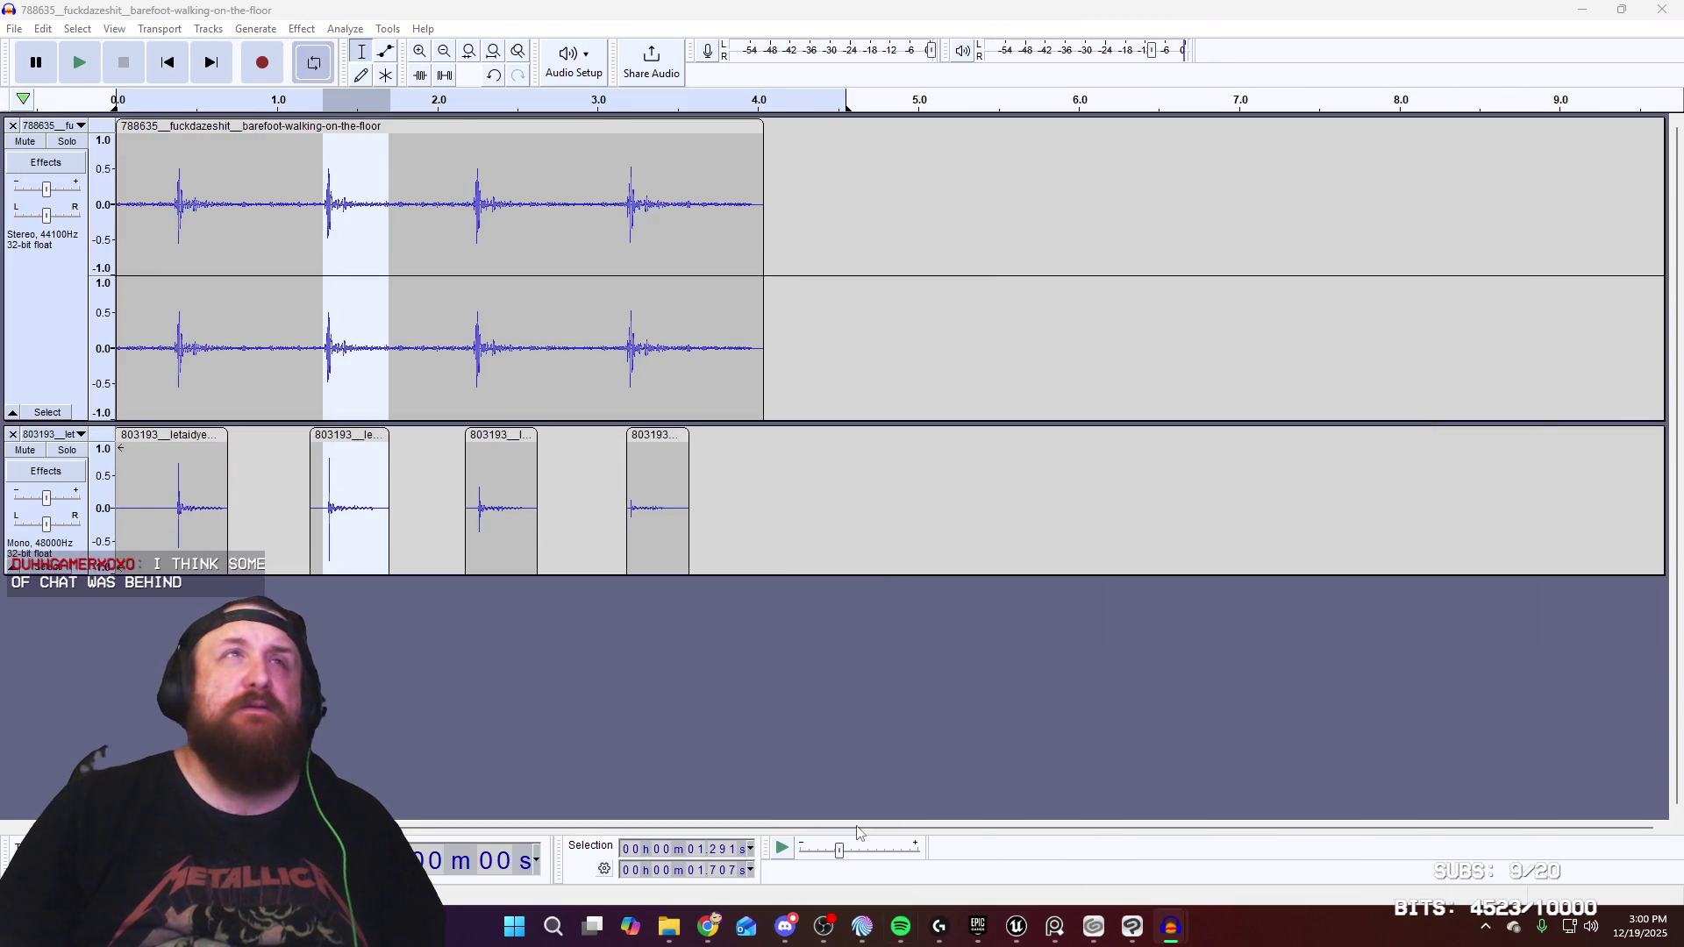
Paste the selected third footstep into a new project as selected audio only and play it
click(594, 25)
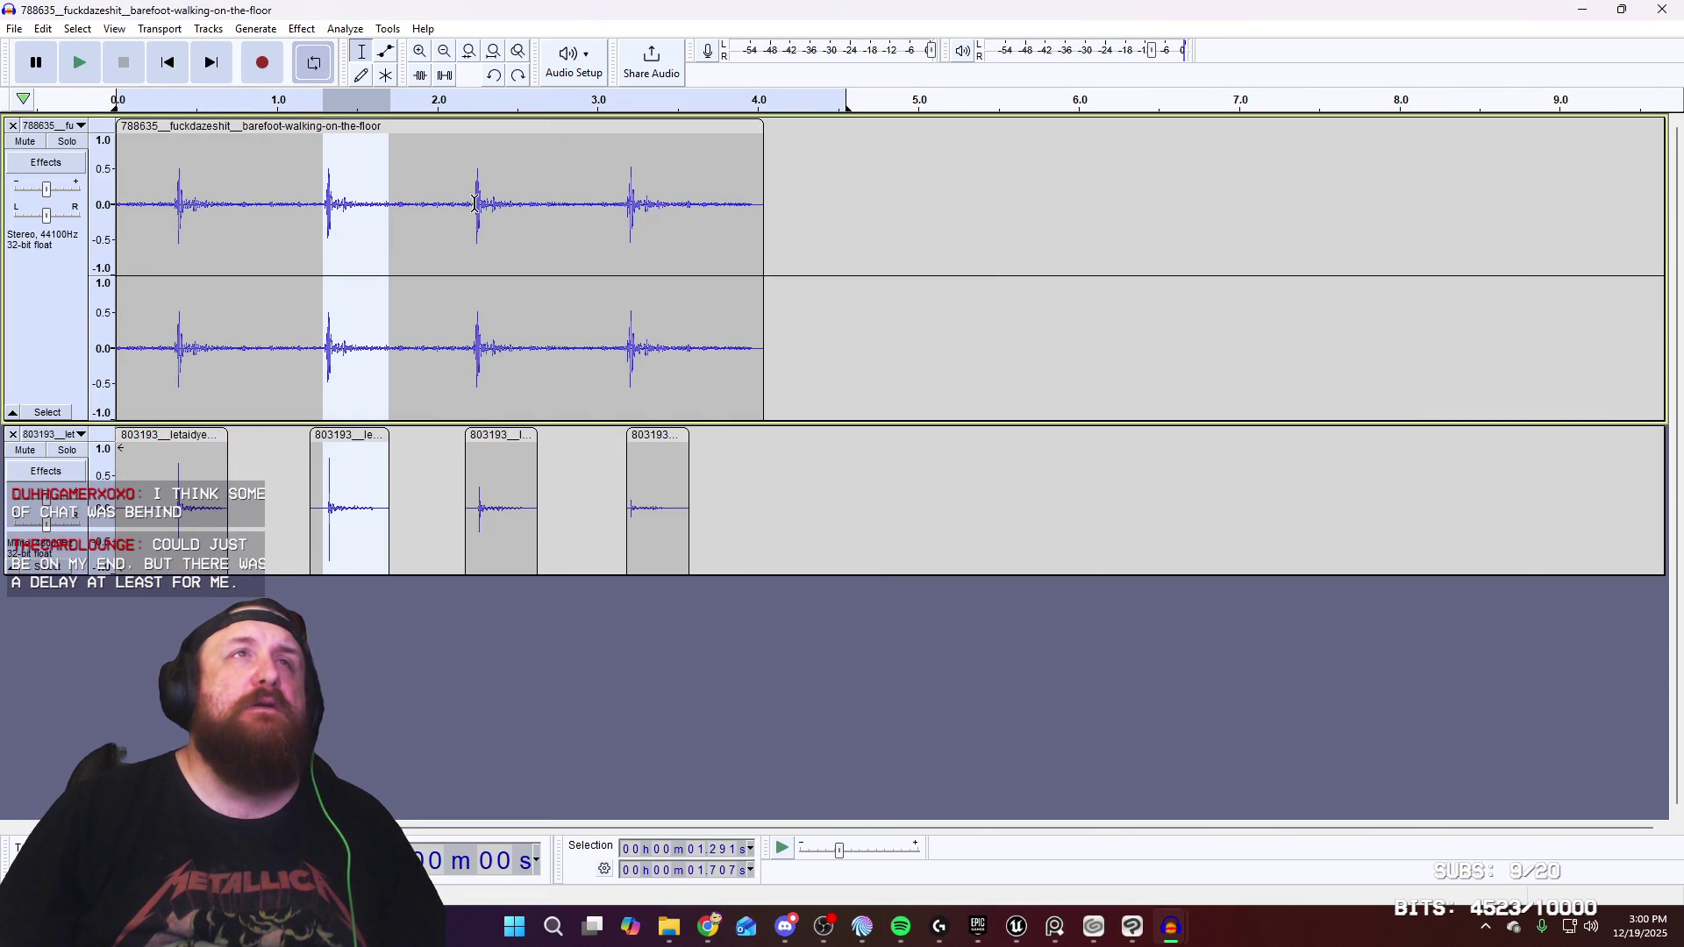
mouse_move(537, 482)
mouse_down()
mouse_move(467, 495)
mouse_move(472, 357)
mouse_up()
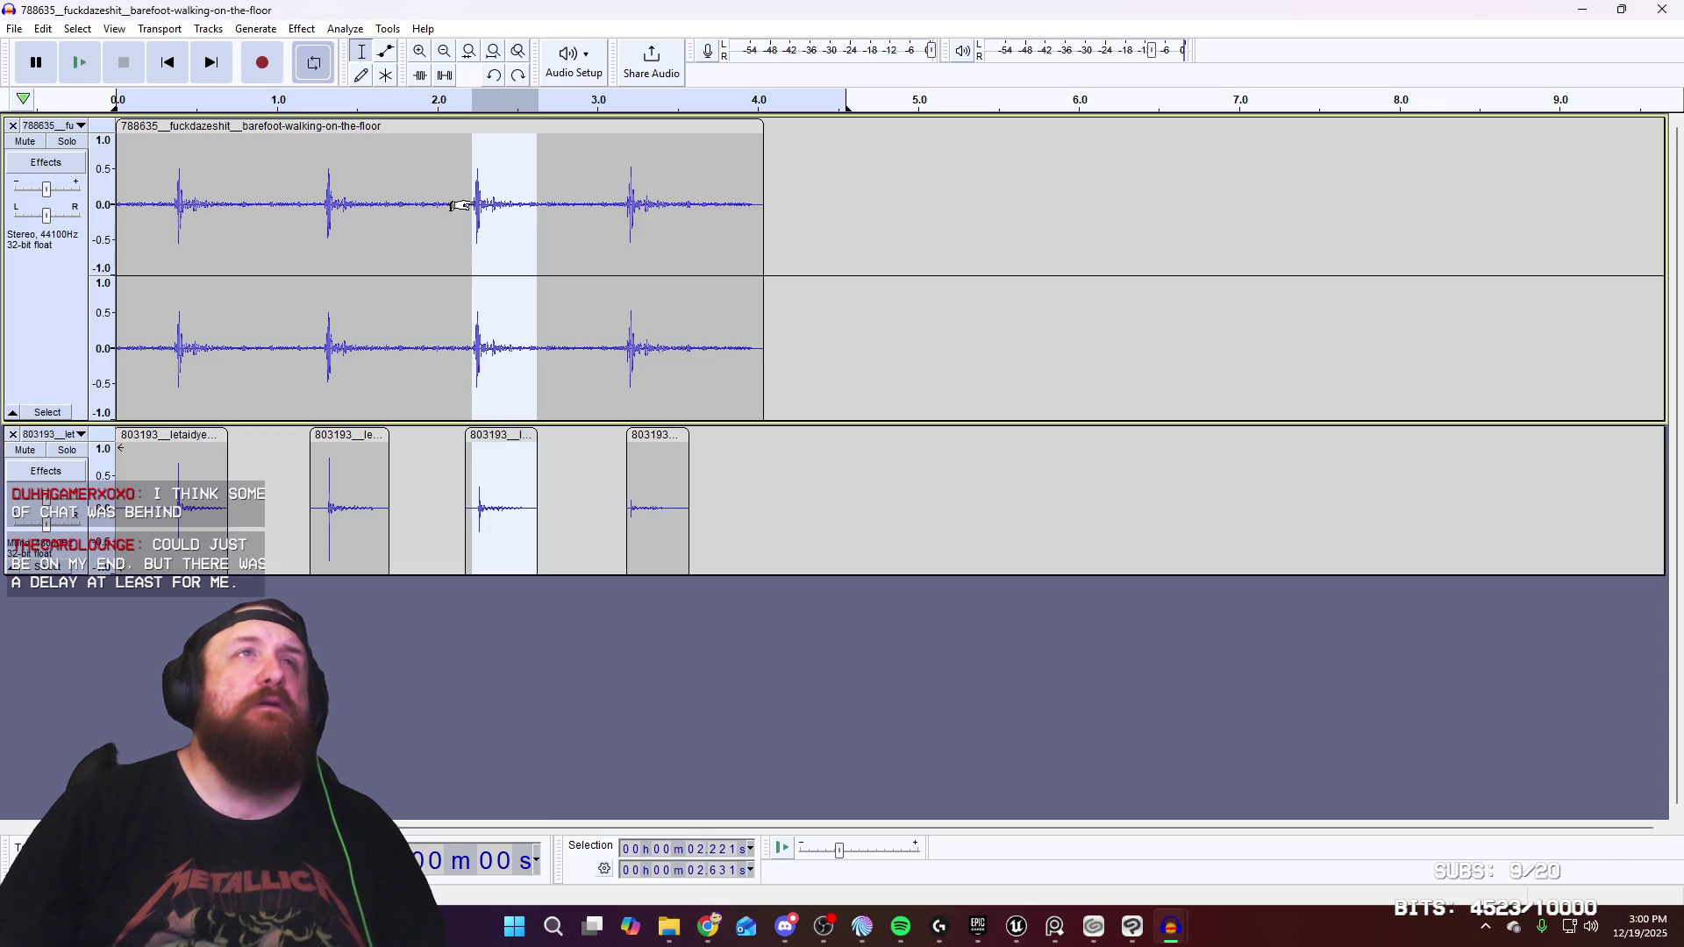
click(42, 29)
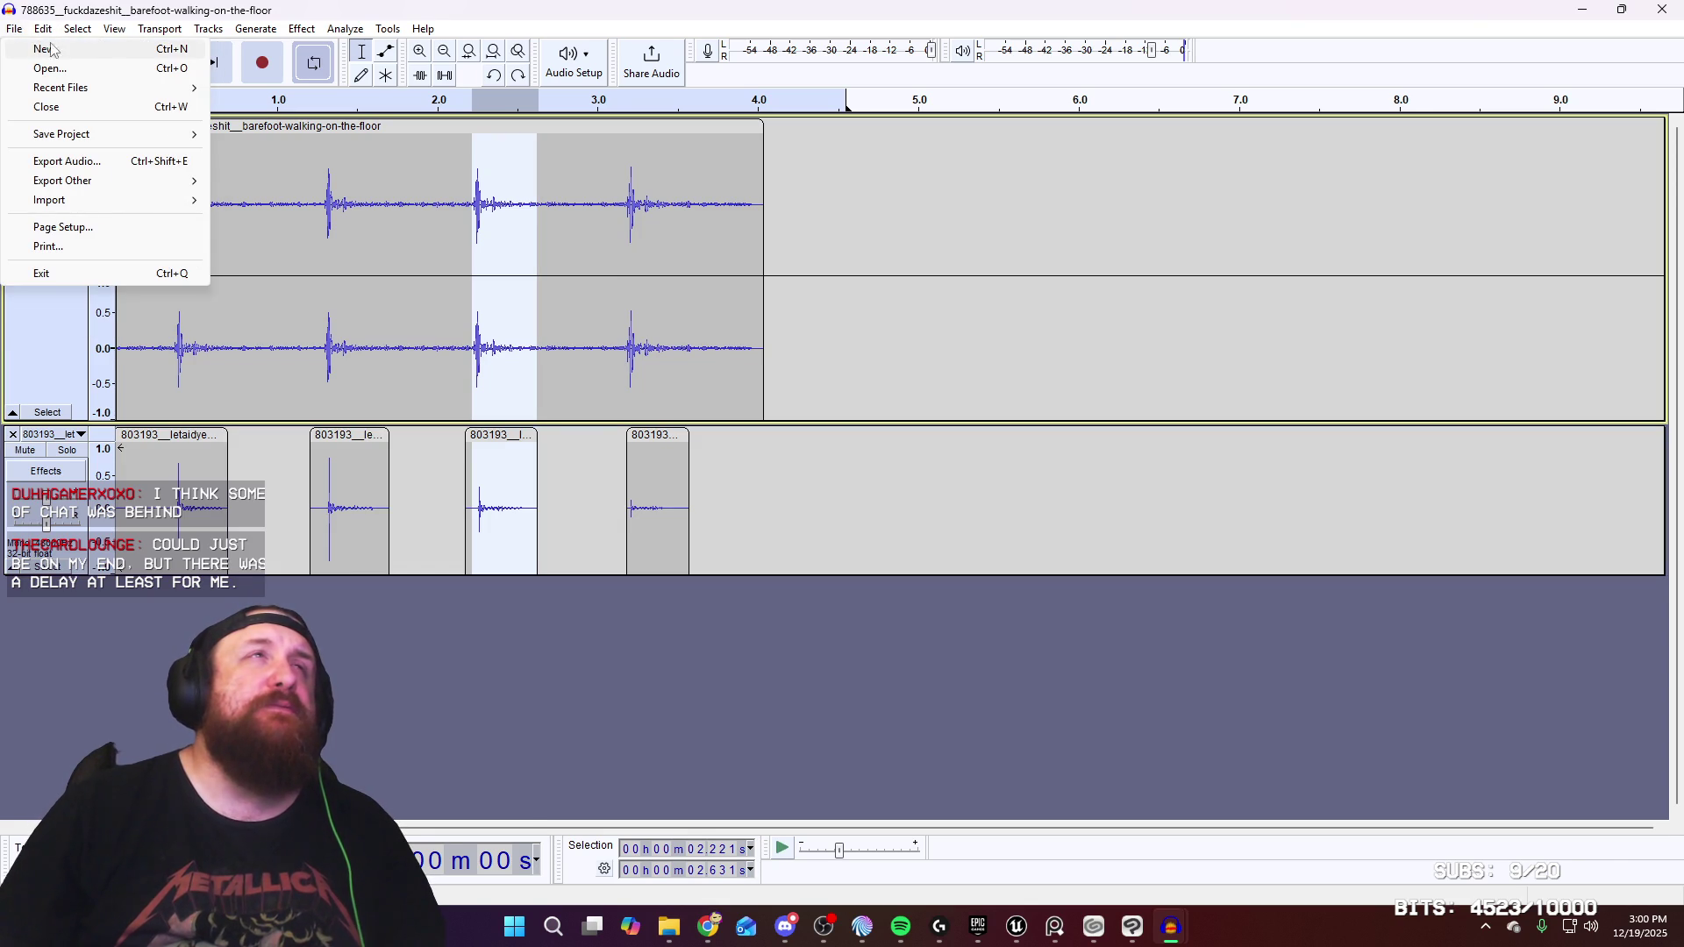
click(125, 51)
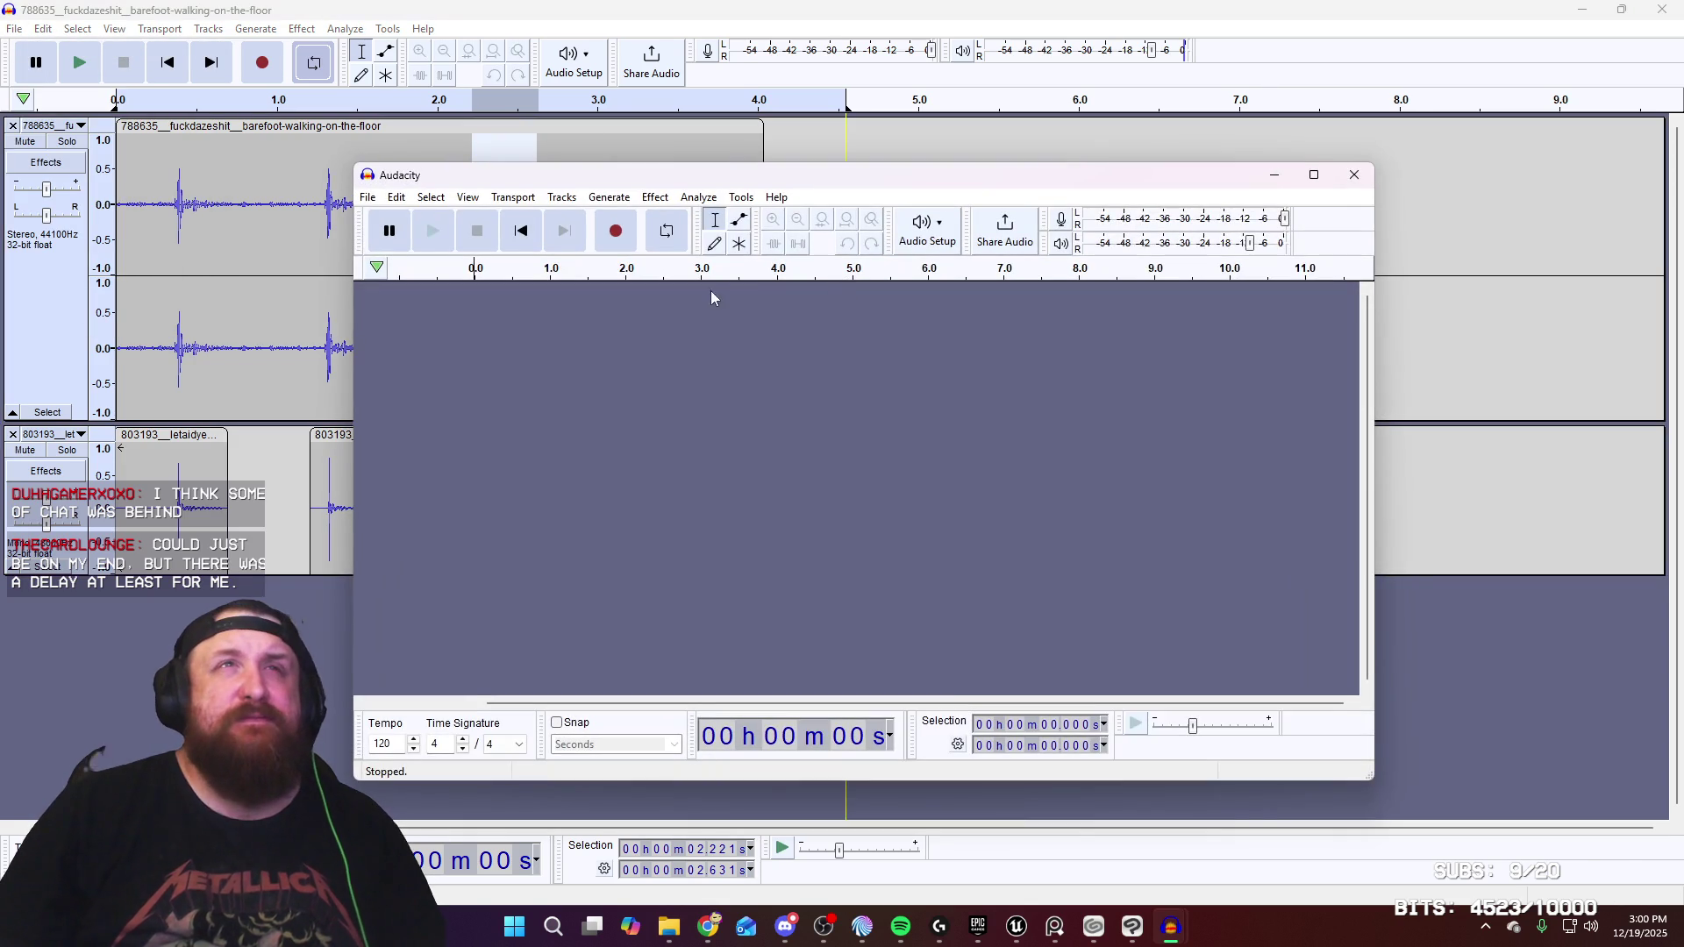
key(ctrl+v)
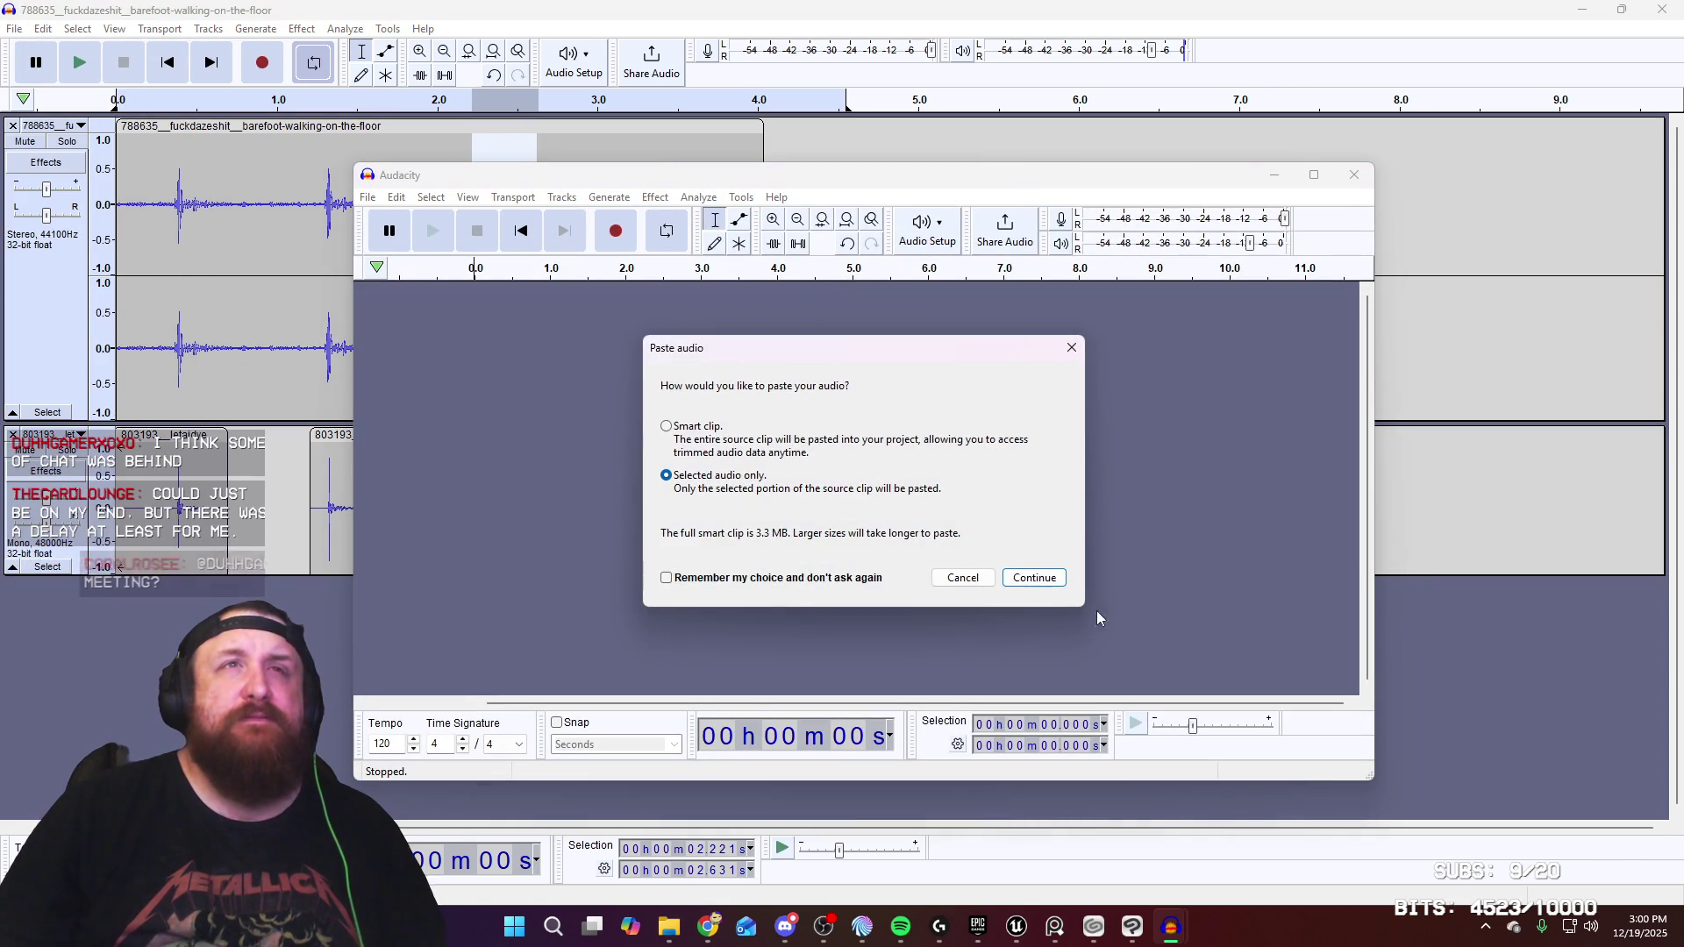
click(1045, 579)
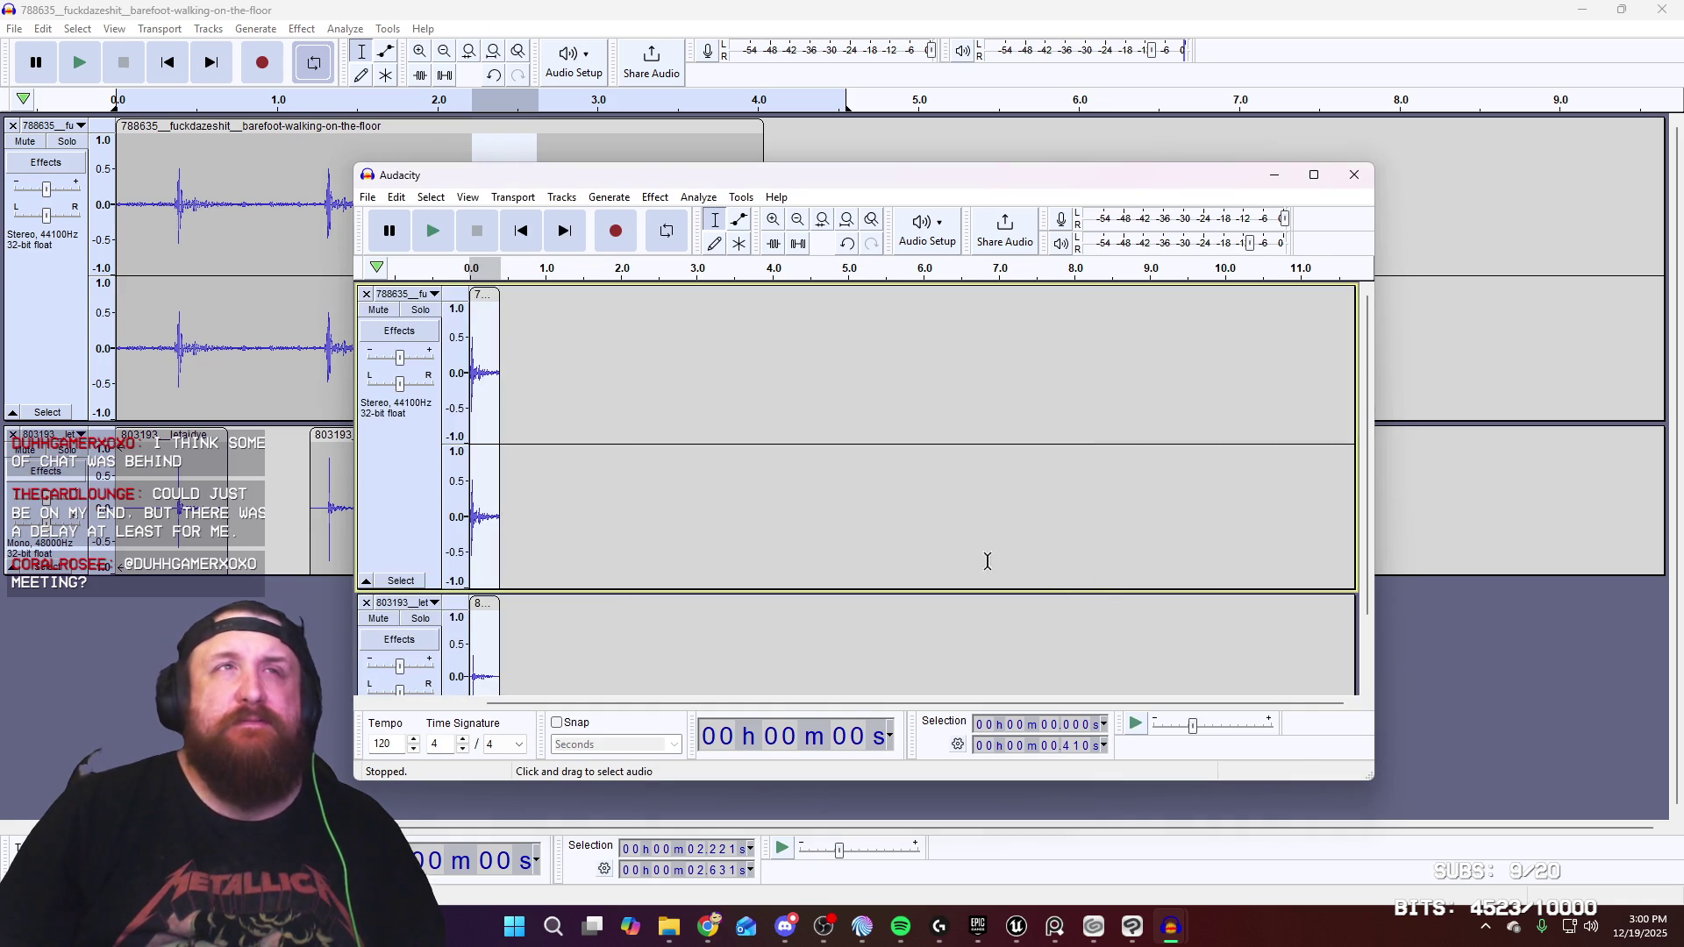
key(space)
key(space)
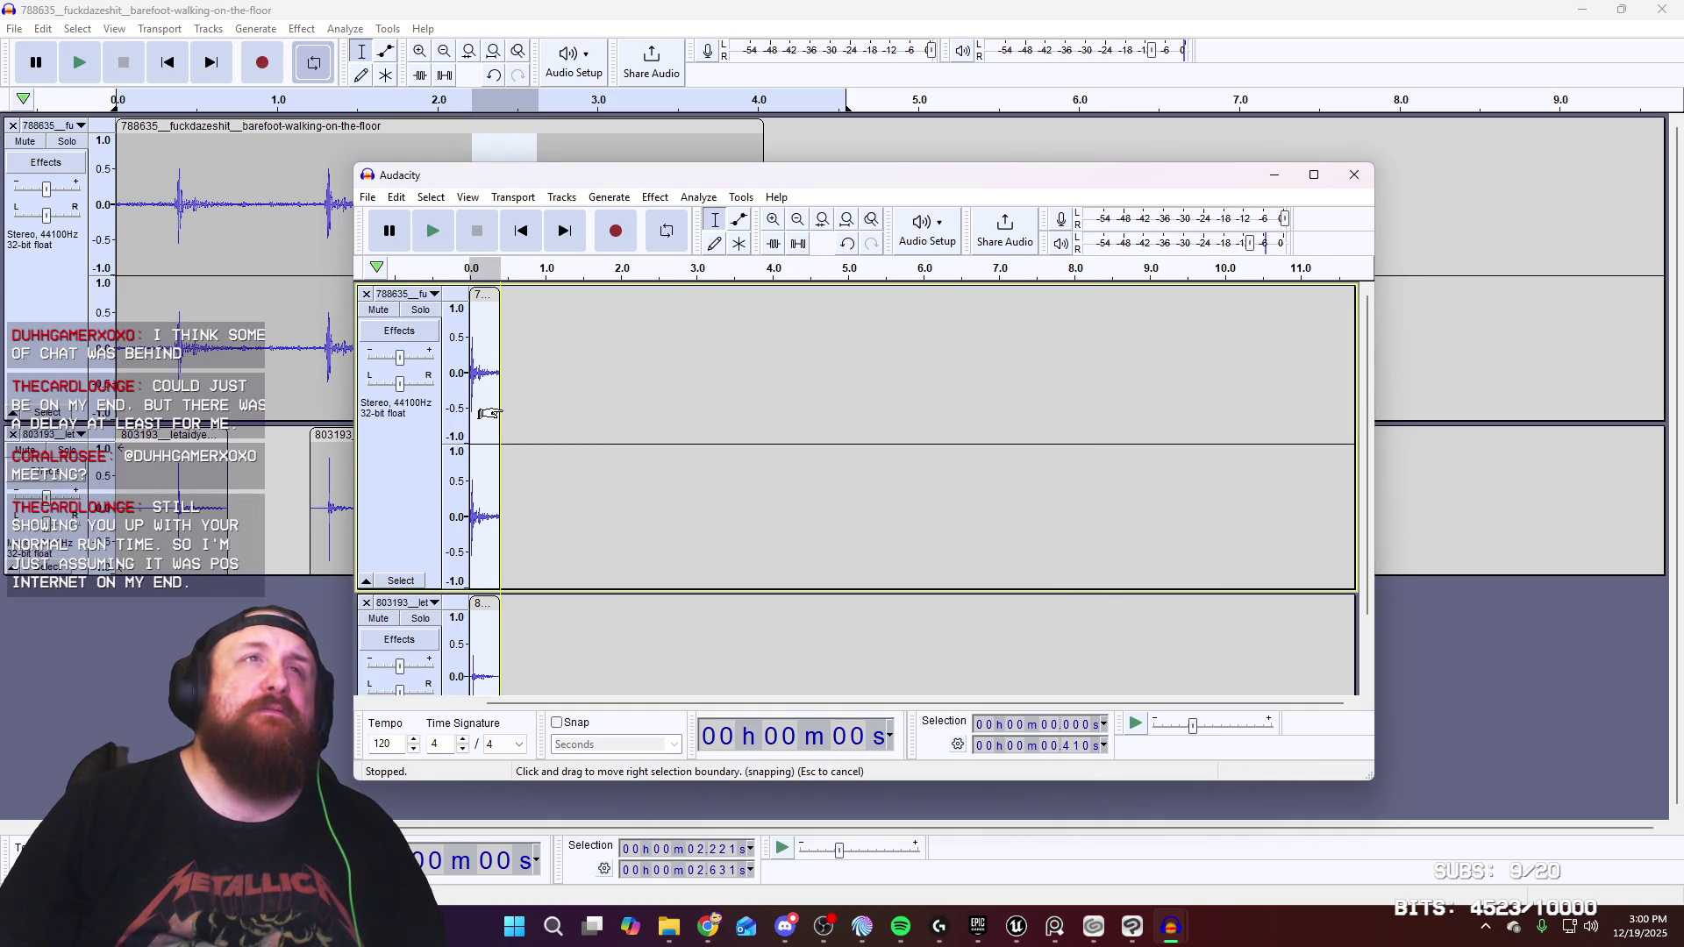
Apply Fade Out to the tail after the footstep, replay it, and maximize the window
drag(497, 399, 532, 478)
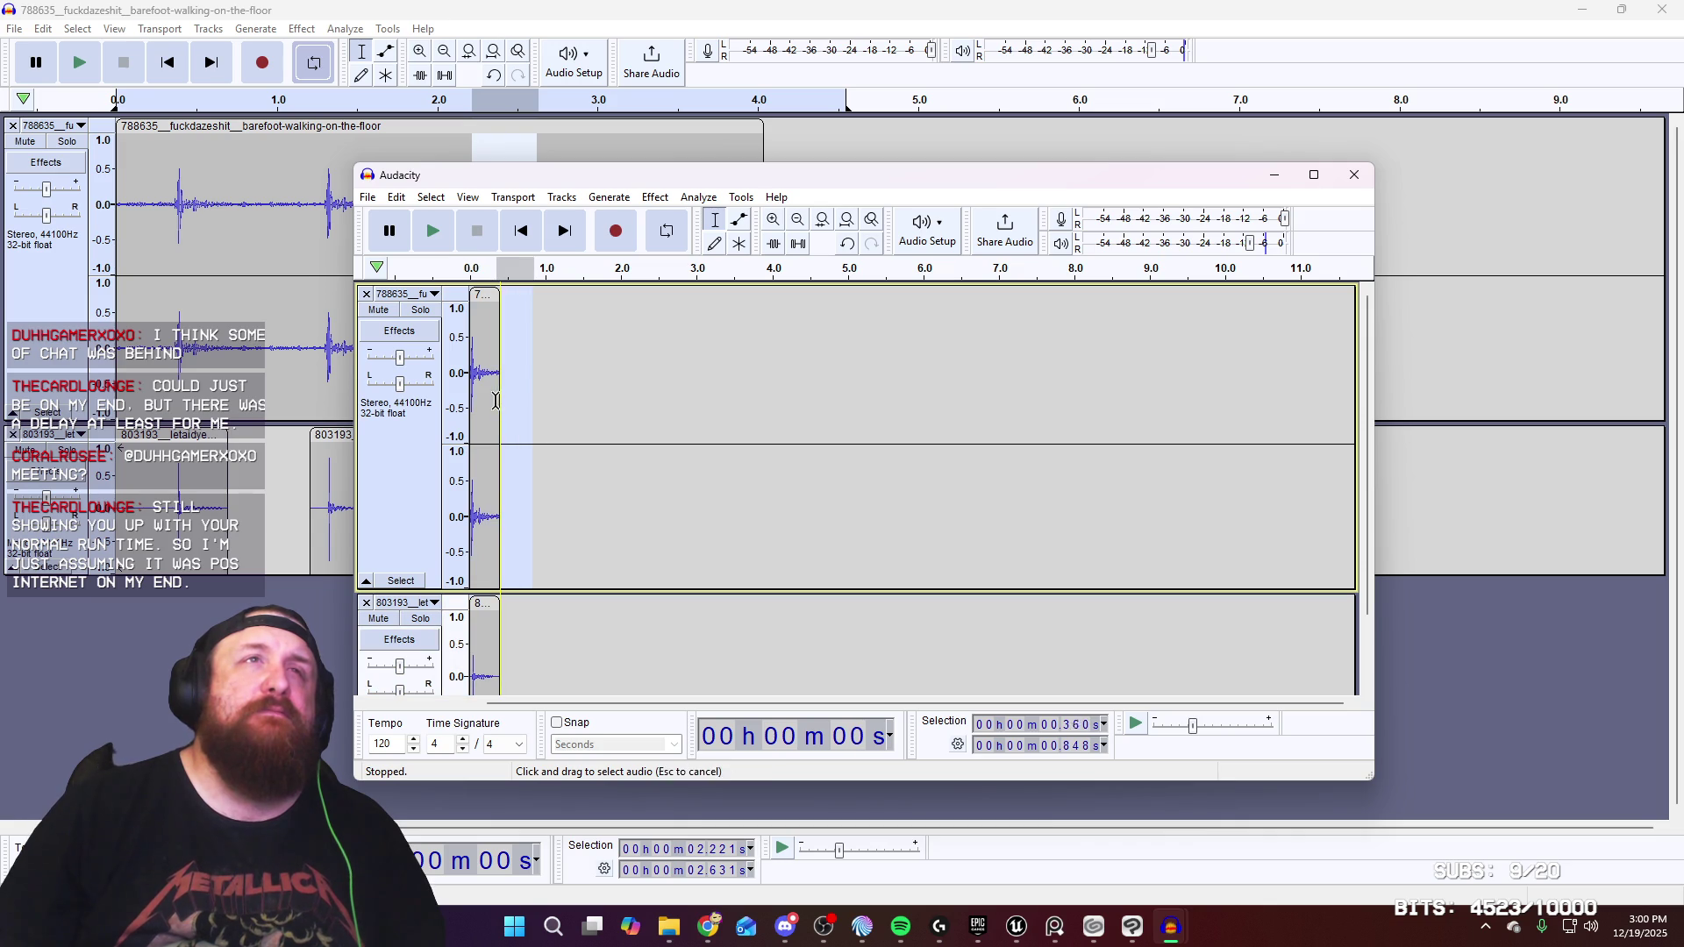
mouse_move(549, 336)
mouse_down()
mouse_move(478, 439)
mouse_move(514, 649)
mouse_move(496, 650)
mouse_up()
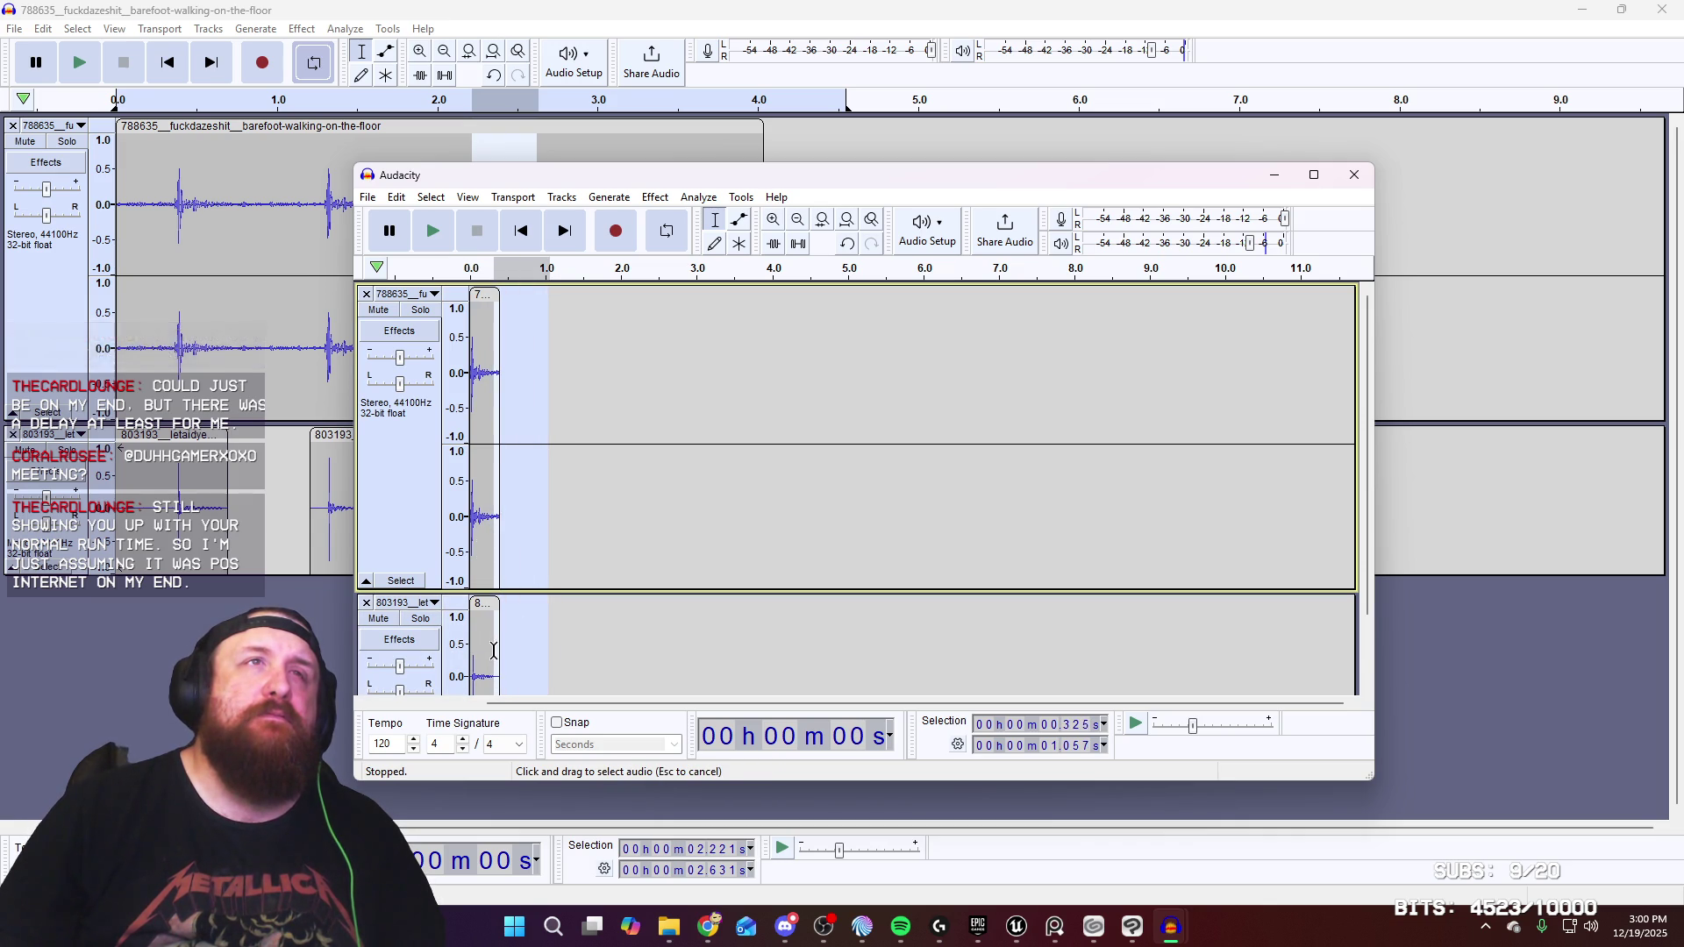
scroll(496, 649, down, 1)
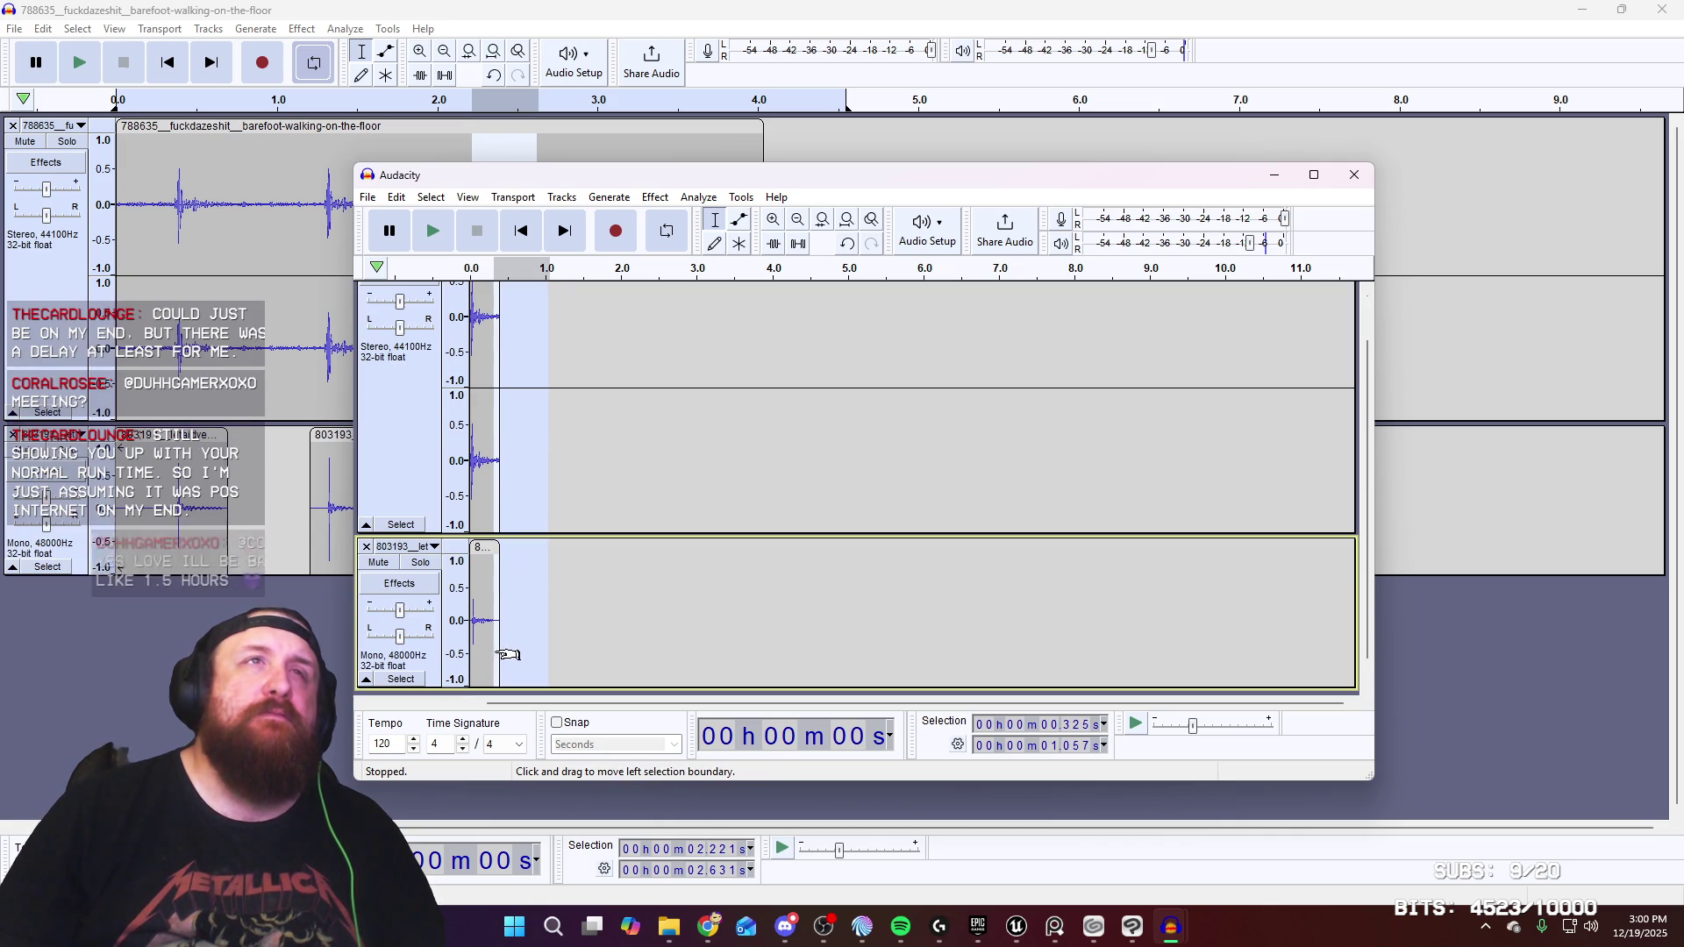
click(654, 198)
mouse_move(789, 318)
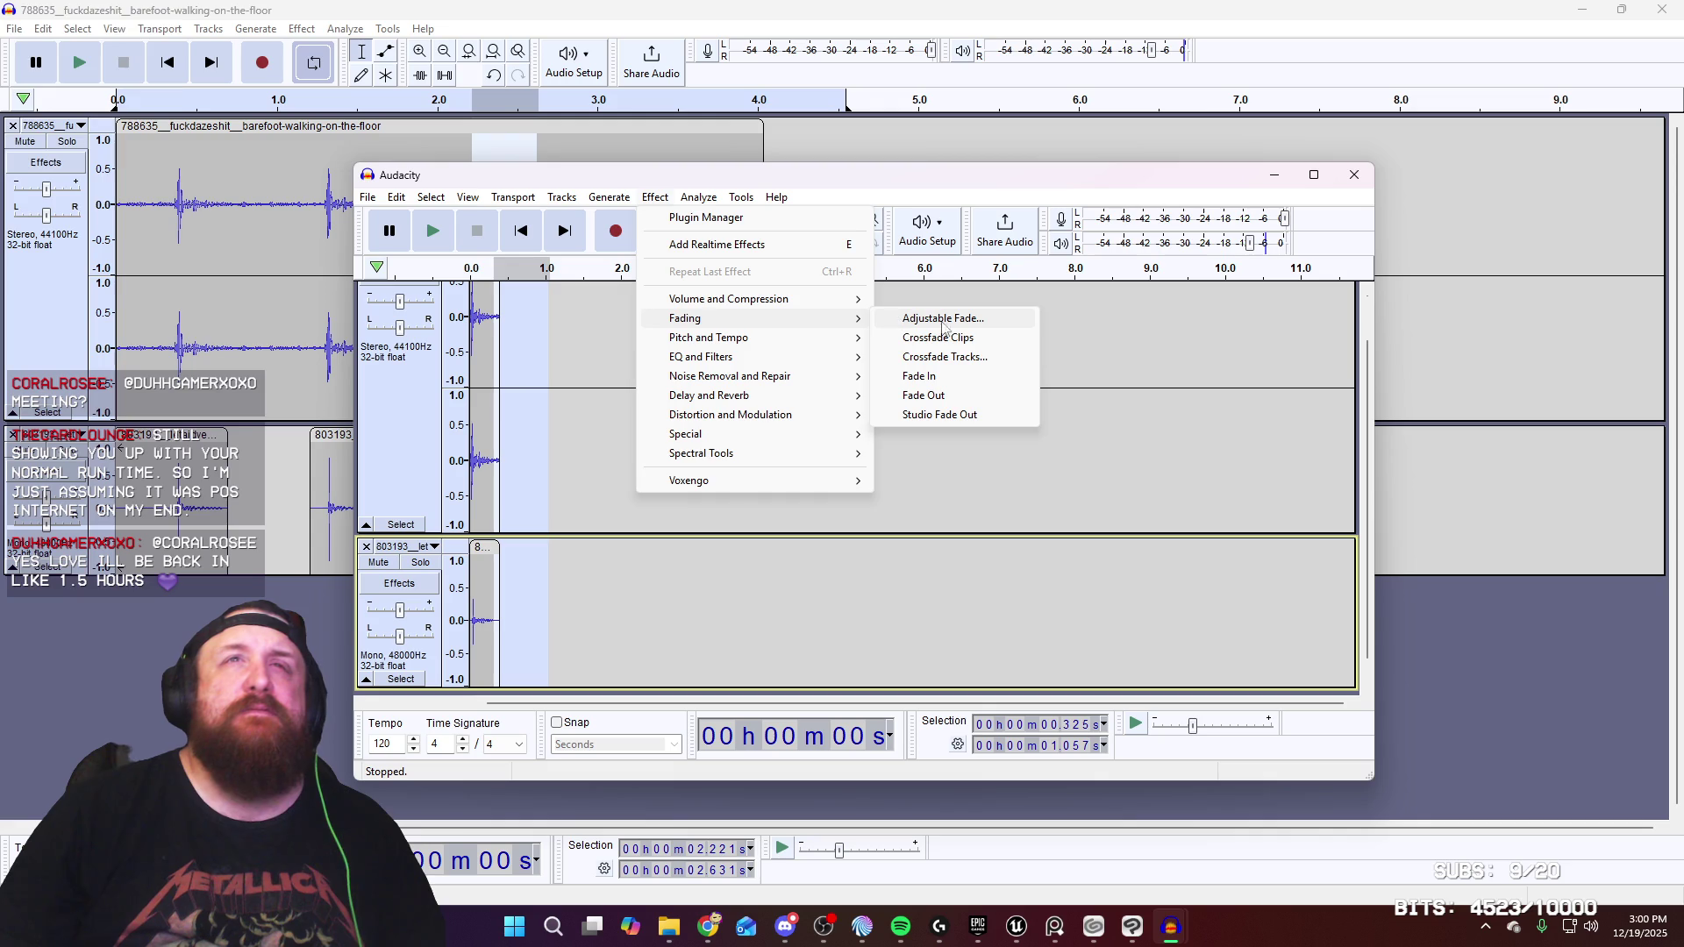
click(959, 396)
key(space)
key(ctrl+a)
key(space)
key(space)
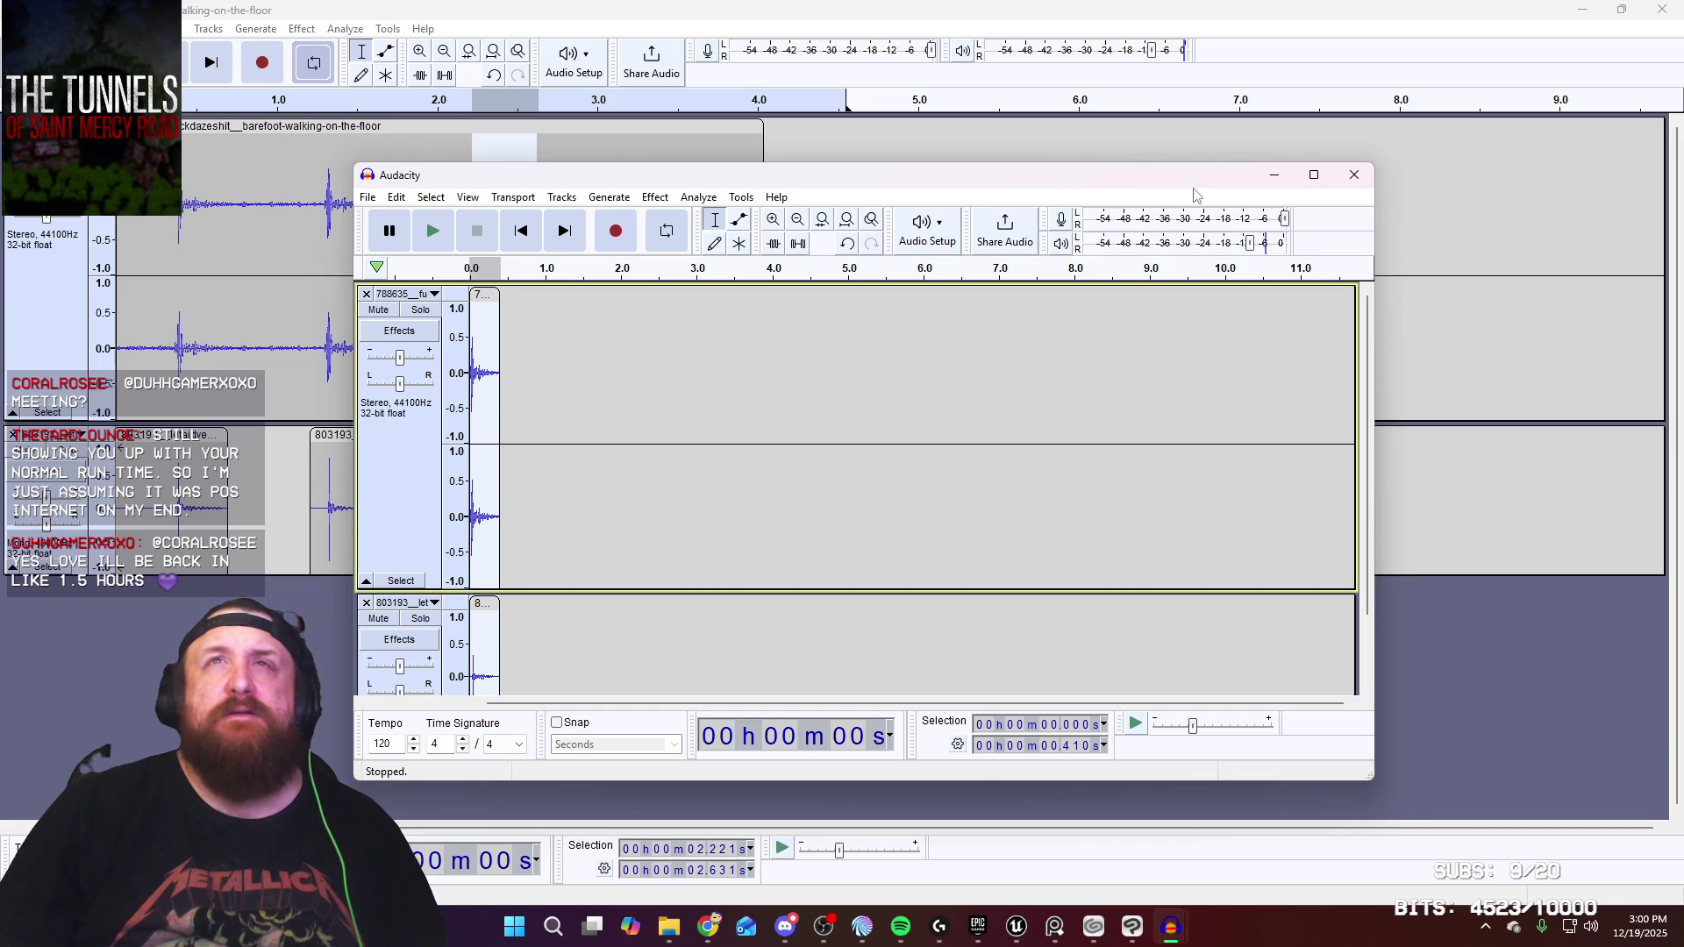
mouse_move(1095, 185)
mouse_down()
mouse_move(1095, 151)
mouse_move(1436, 383)
mouse_move(1255, 156)
mouse_move(1314, 150)
mouse_up()
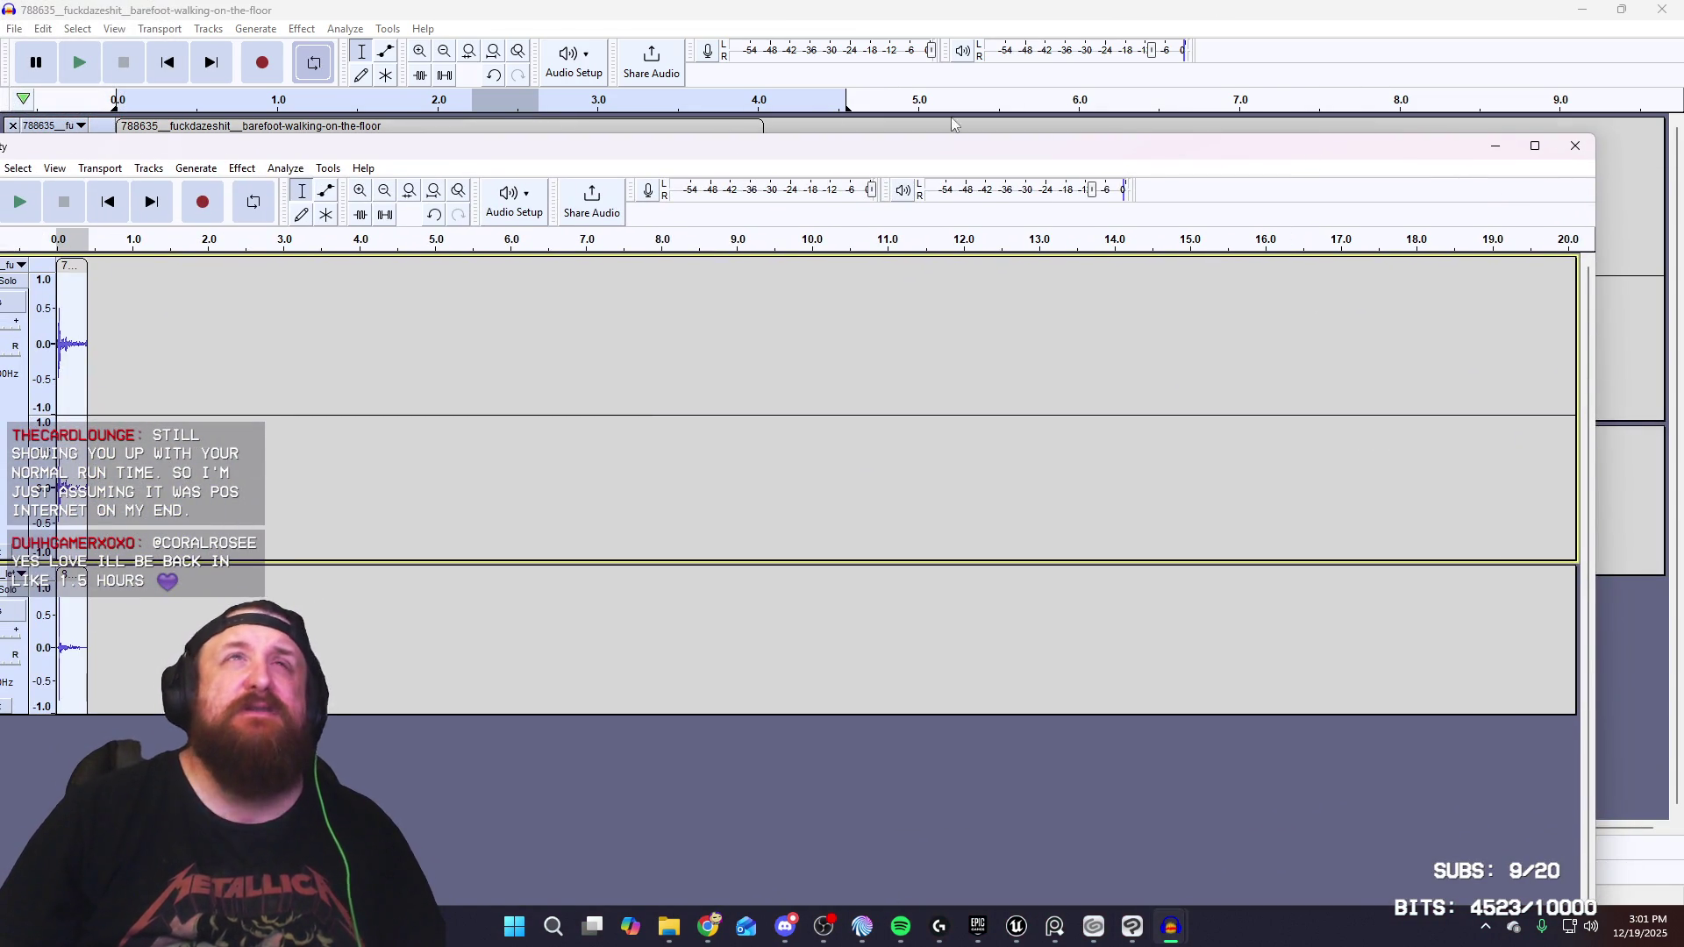
double_click(941, 156)
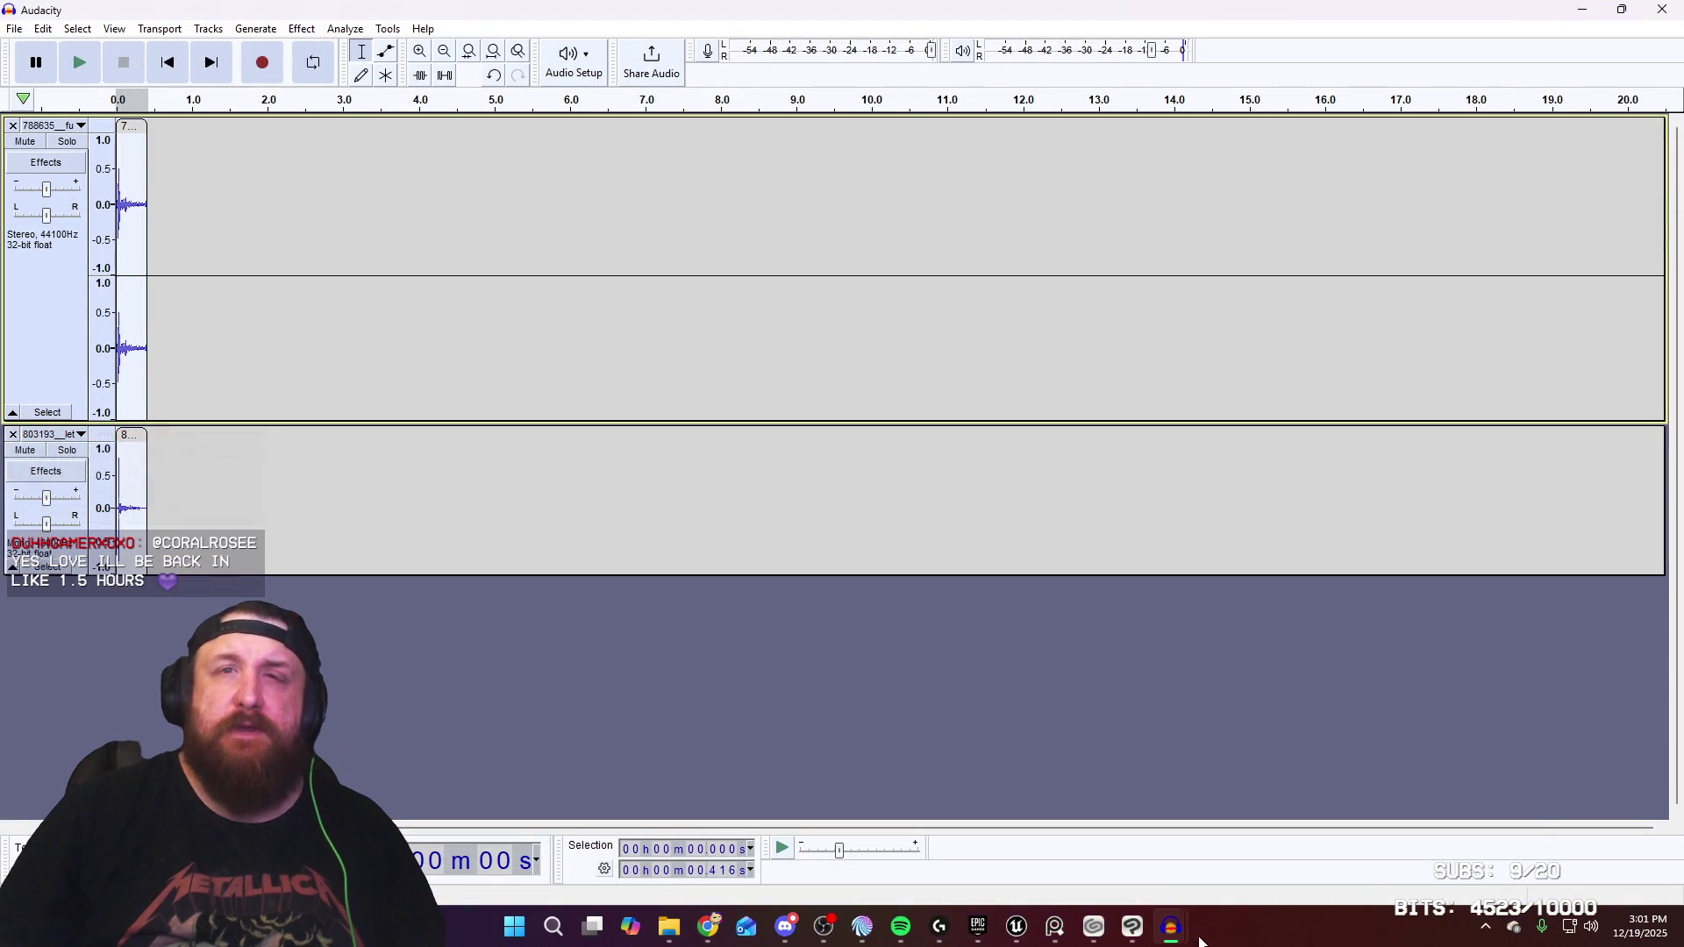
In the other footstep project, apply Fade Out from about 0.24 s onward and play it
click(1132, 846)
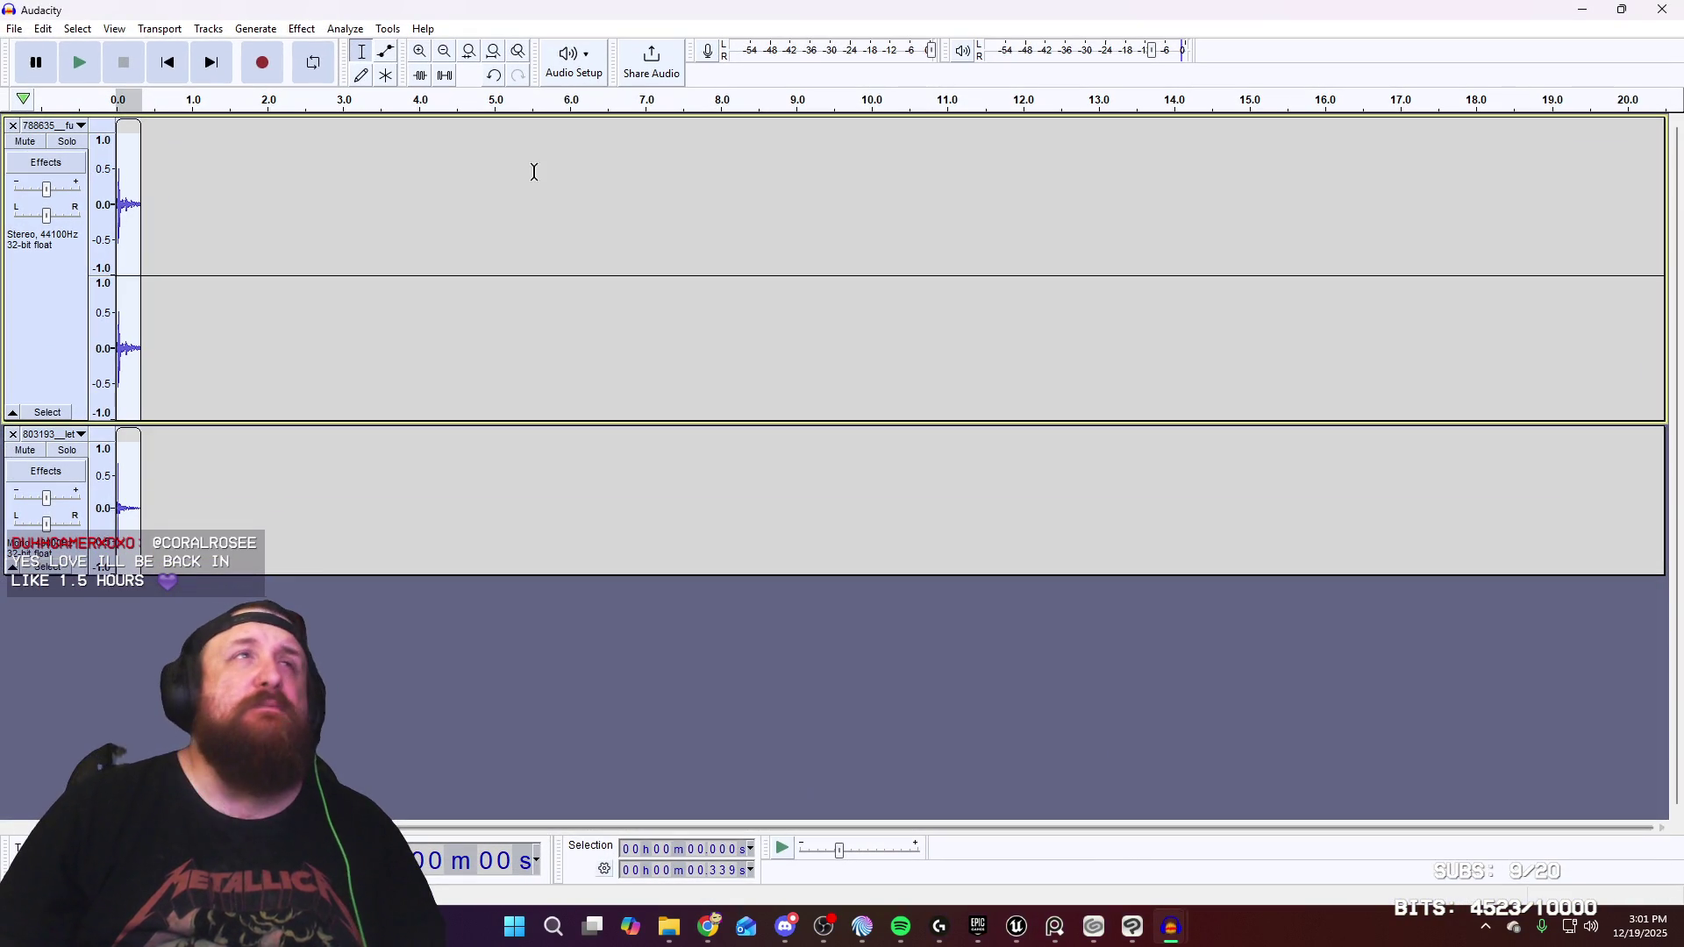
mouse_move(273, 284)
mouse_down()
mouse_move(222, 315)
mouse_move(155, 413)
mouse_move(132, 522)
mouse_up()
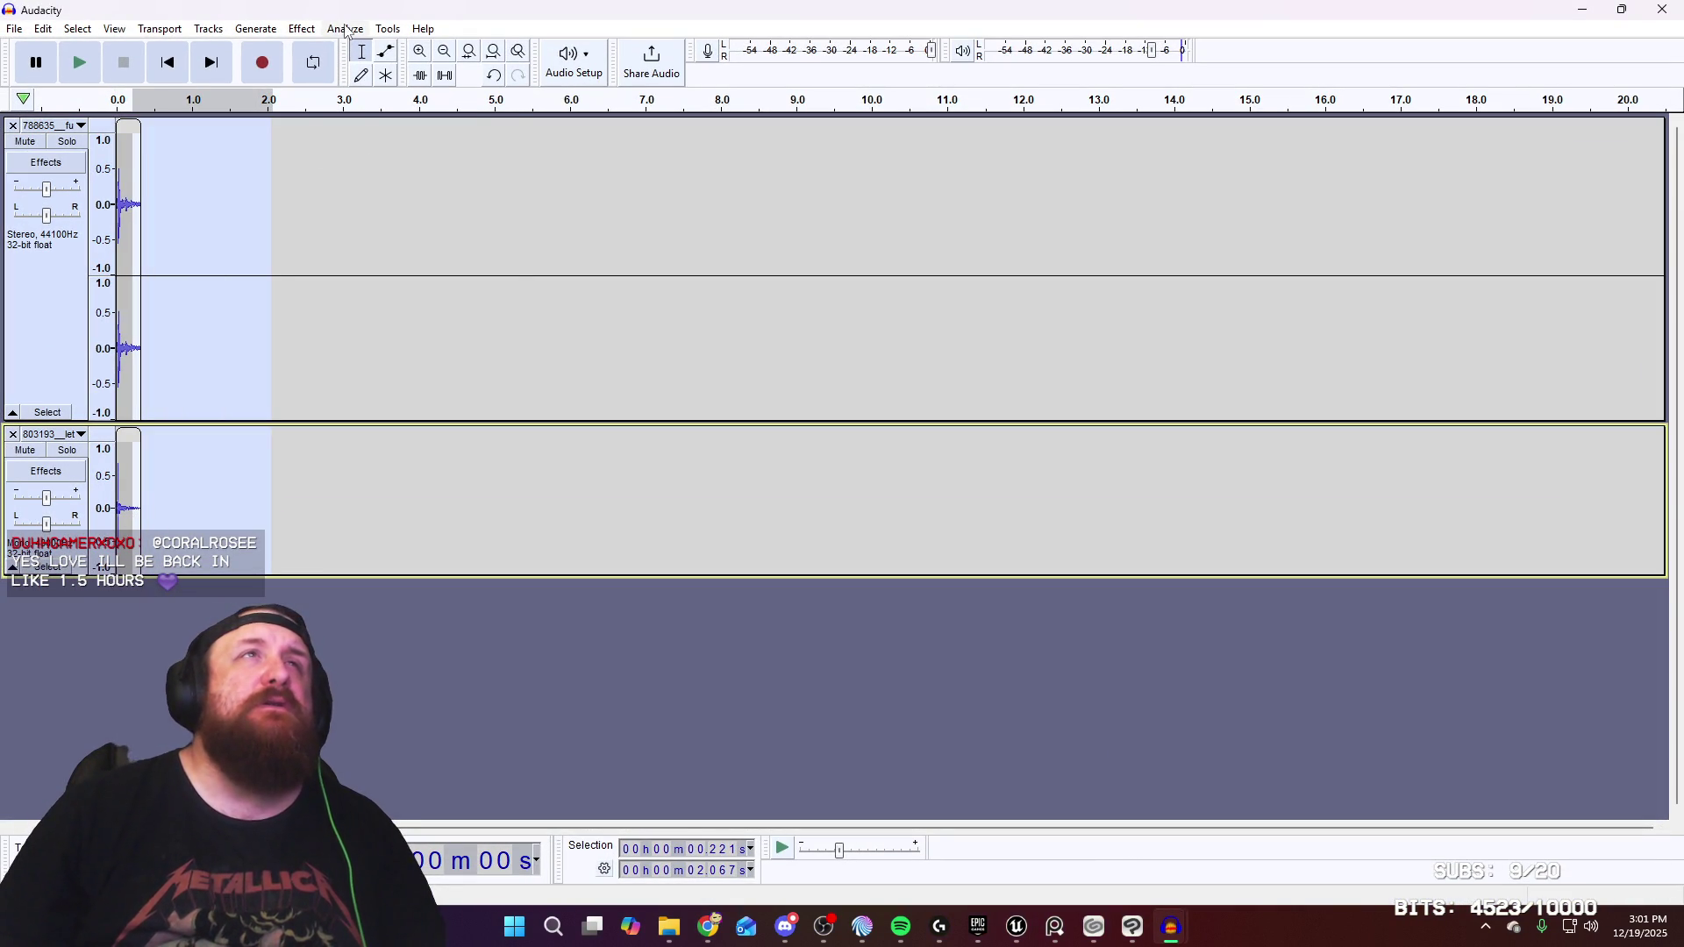
click(301, 29)
click(325, 14)
drag(278, 377, 131, 363)
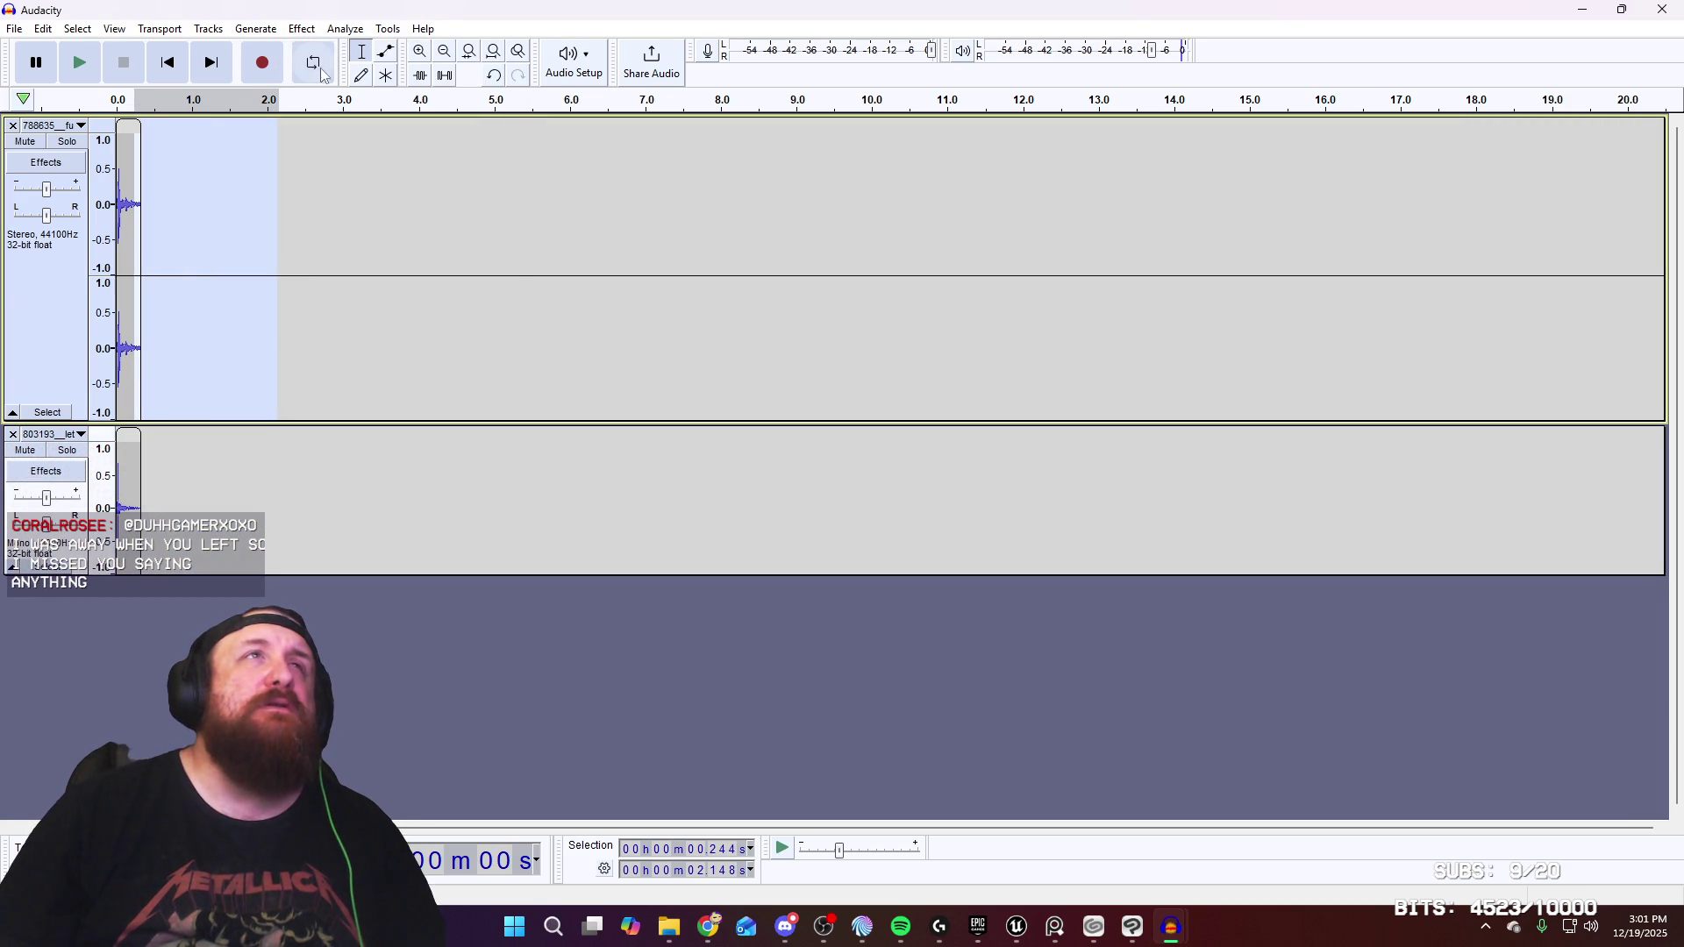
click(302, 29)
mouse_move(443, 150)
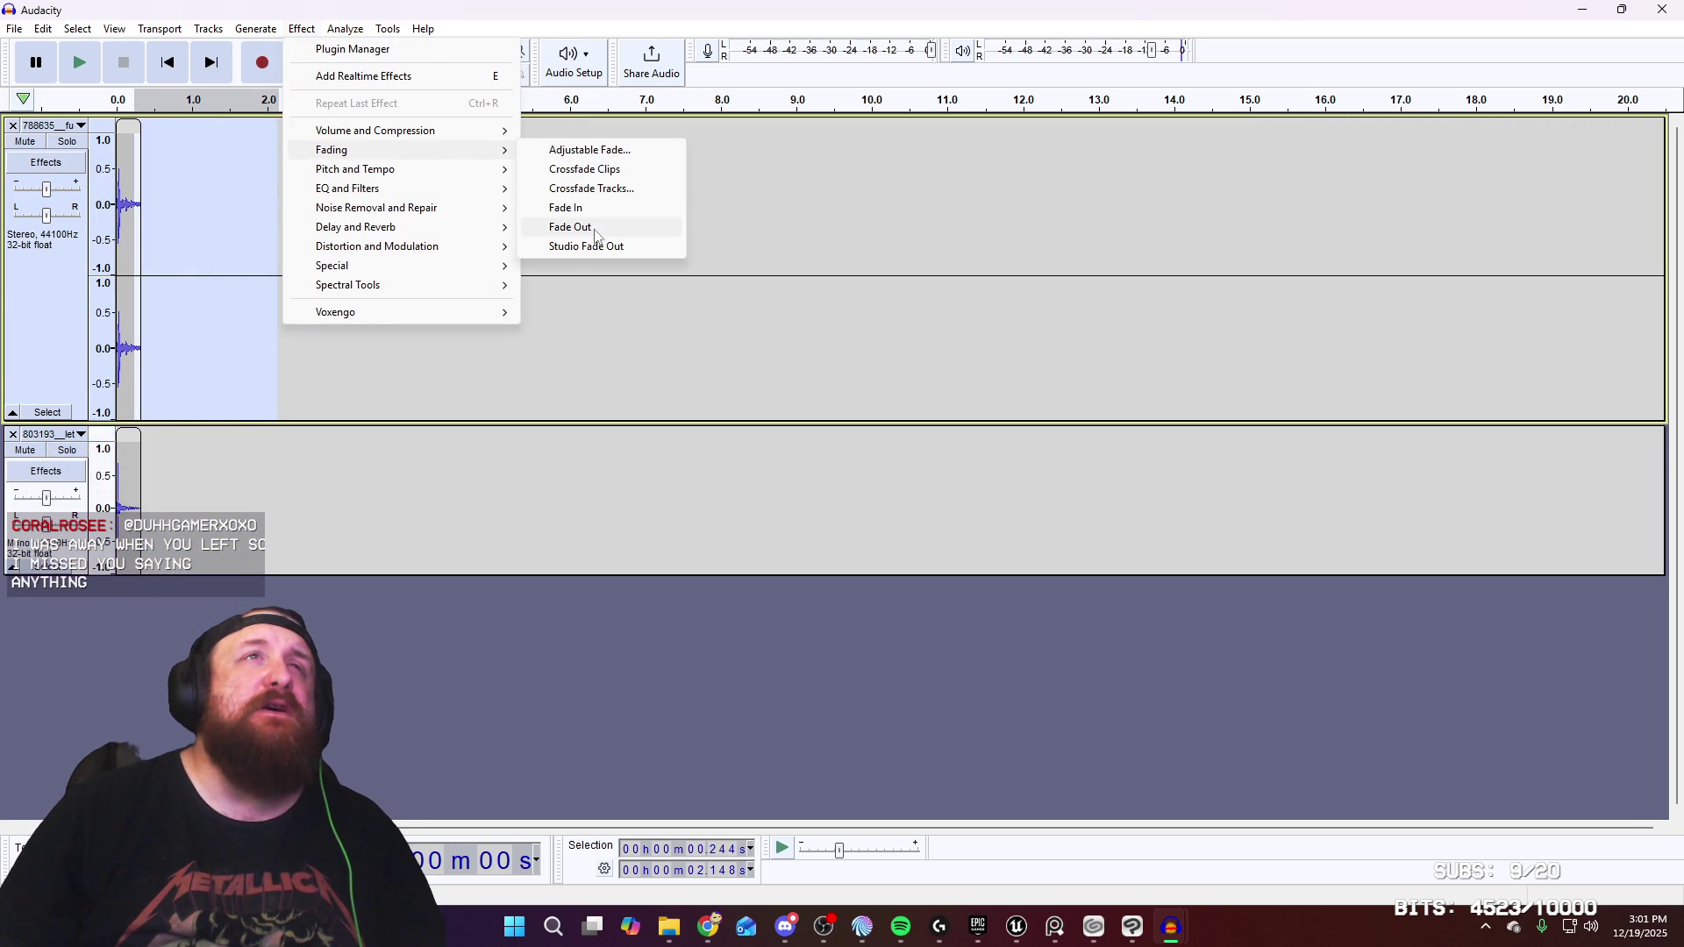
click(597, 228)
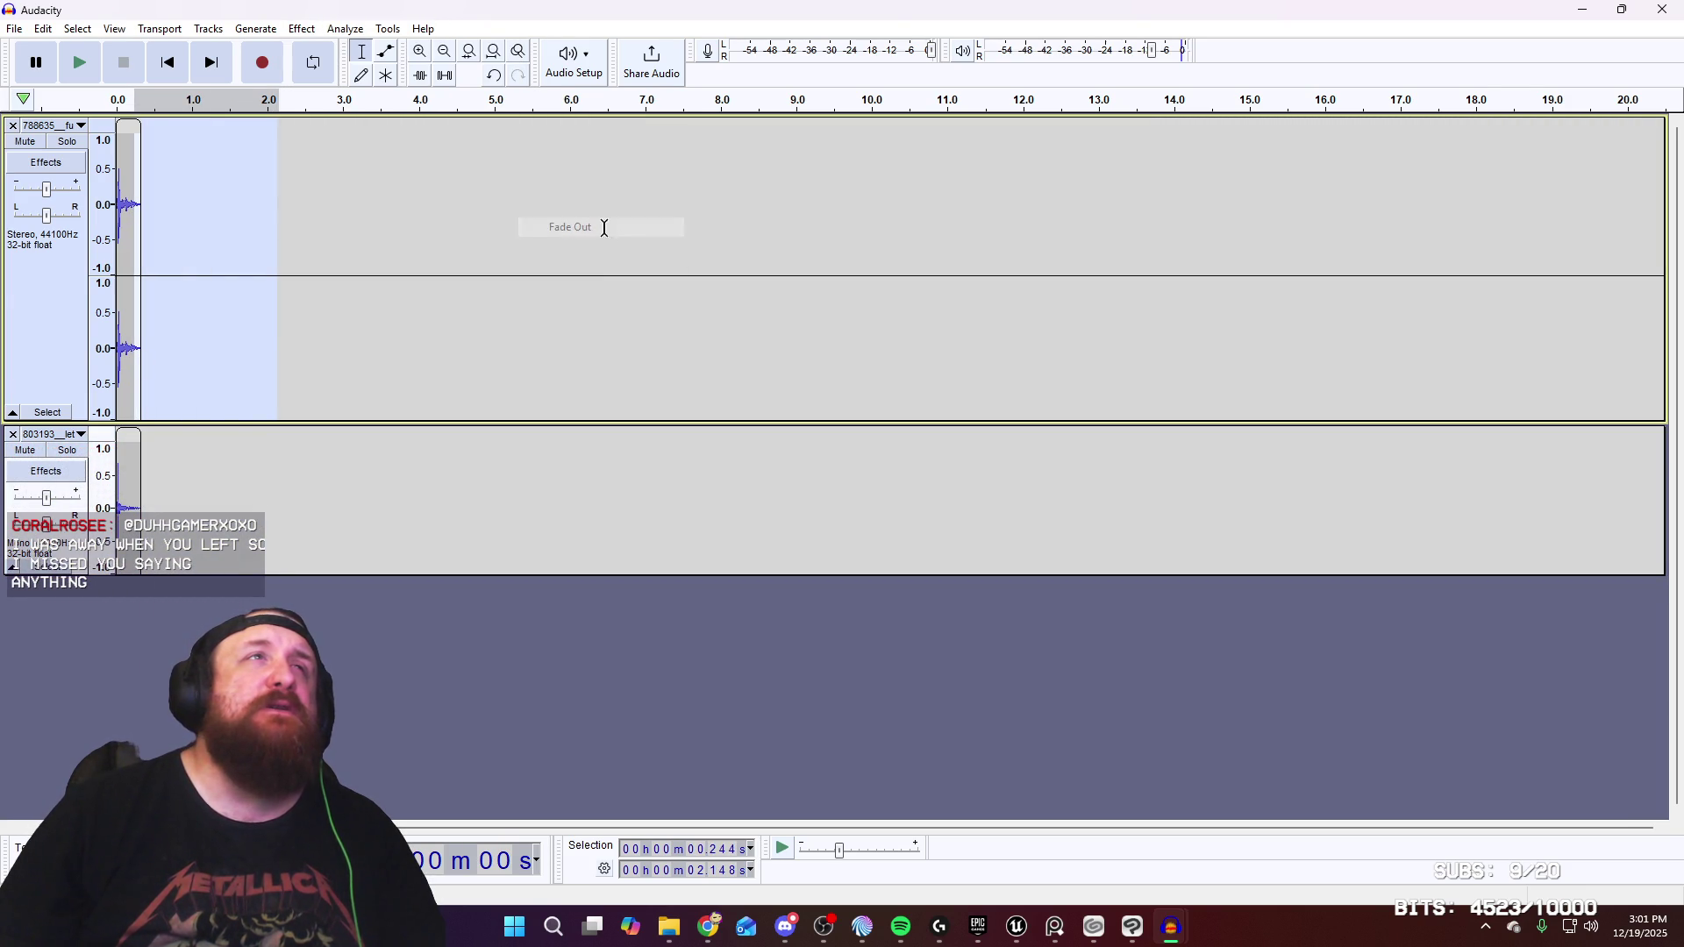
click(422, 255)
key(space)
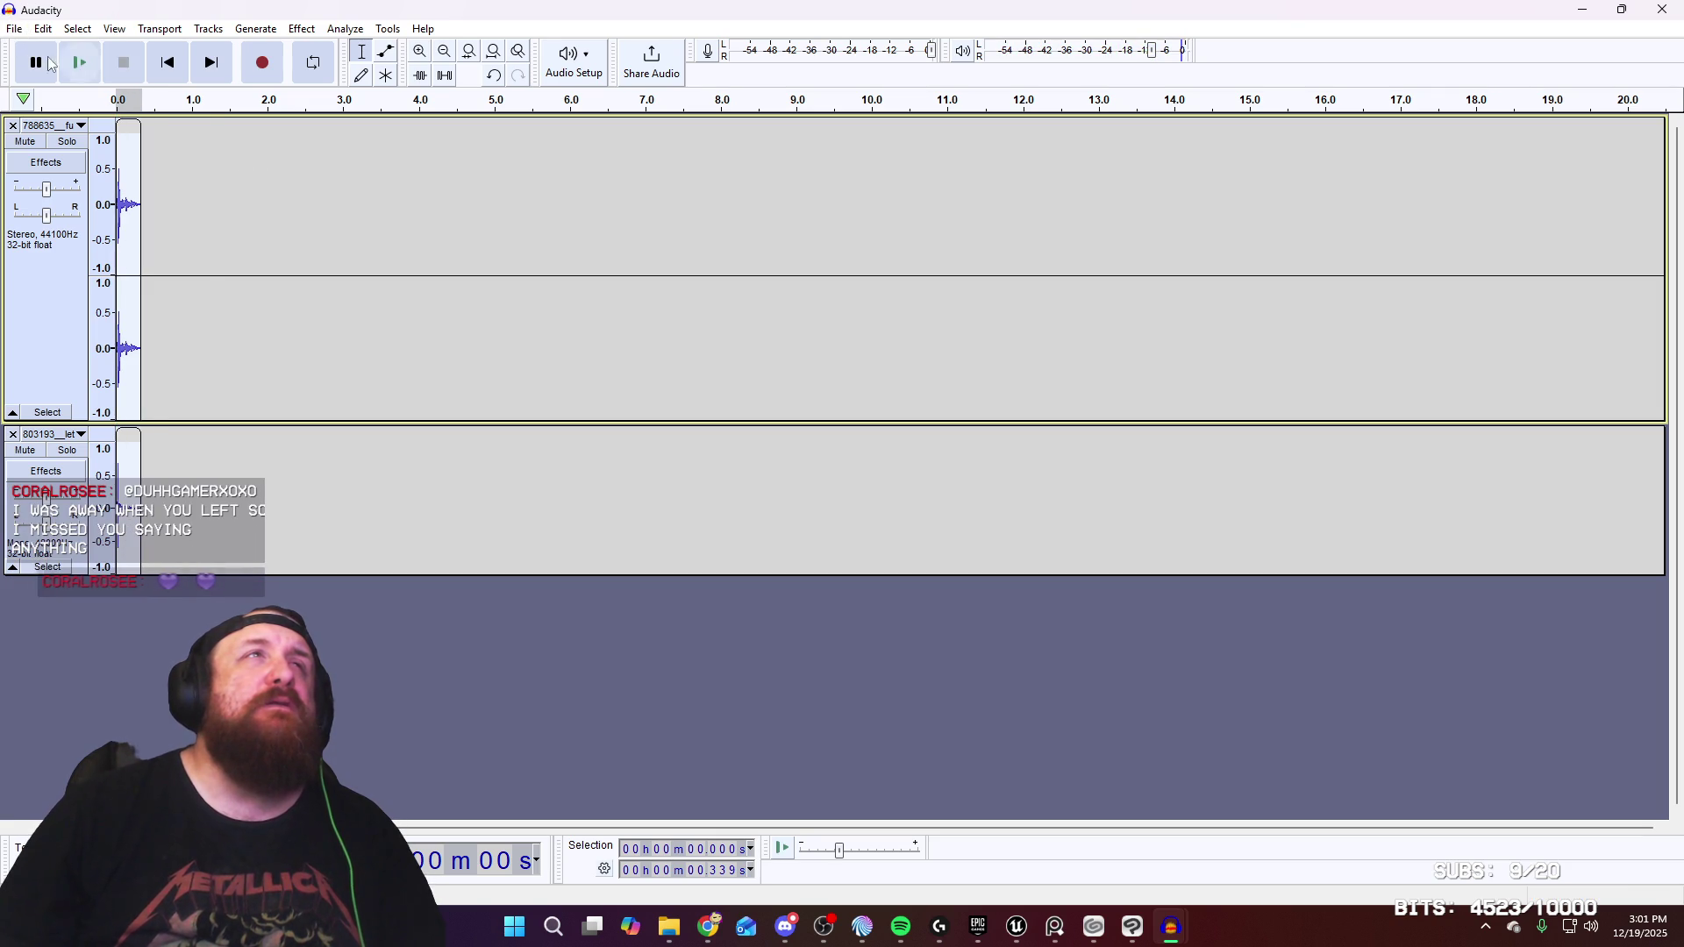
click(16, 29)
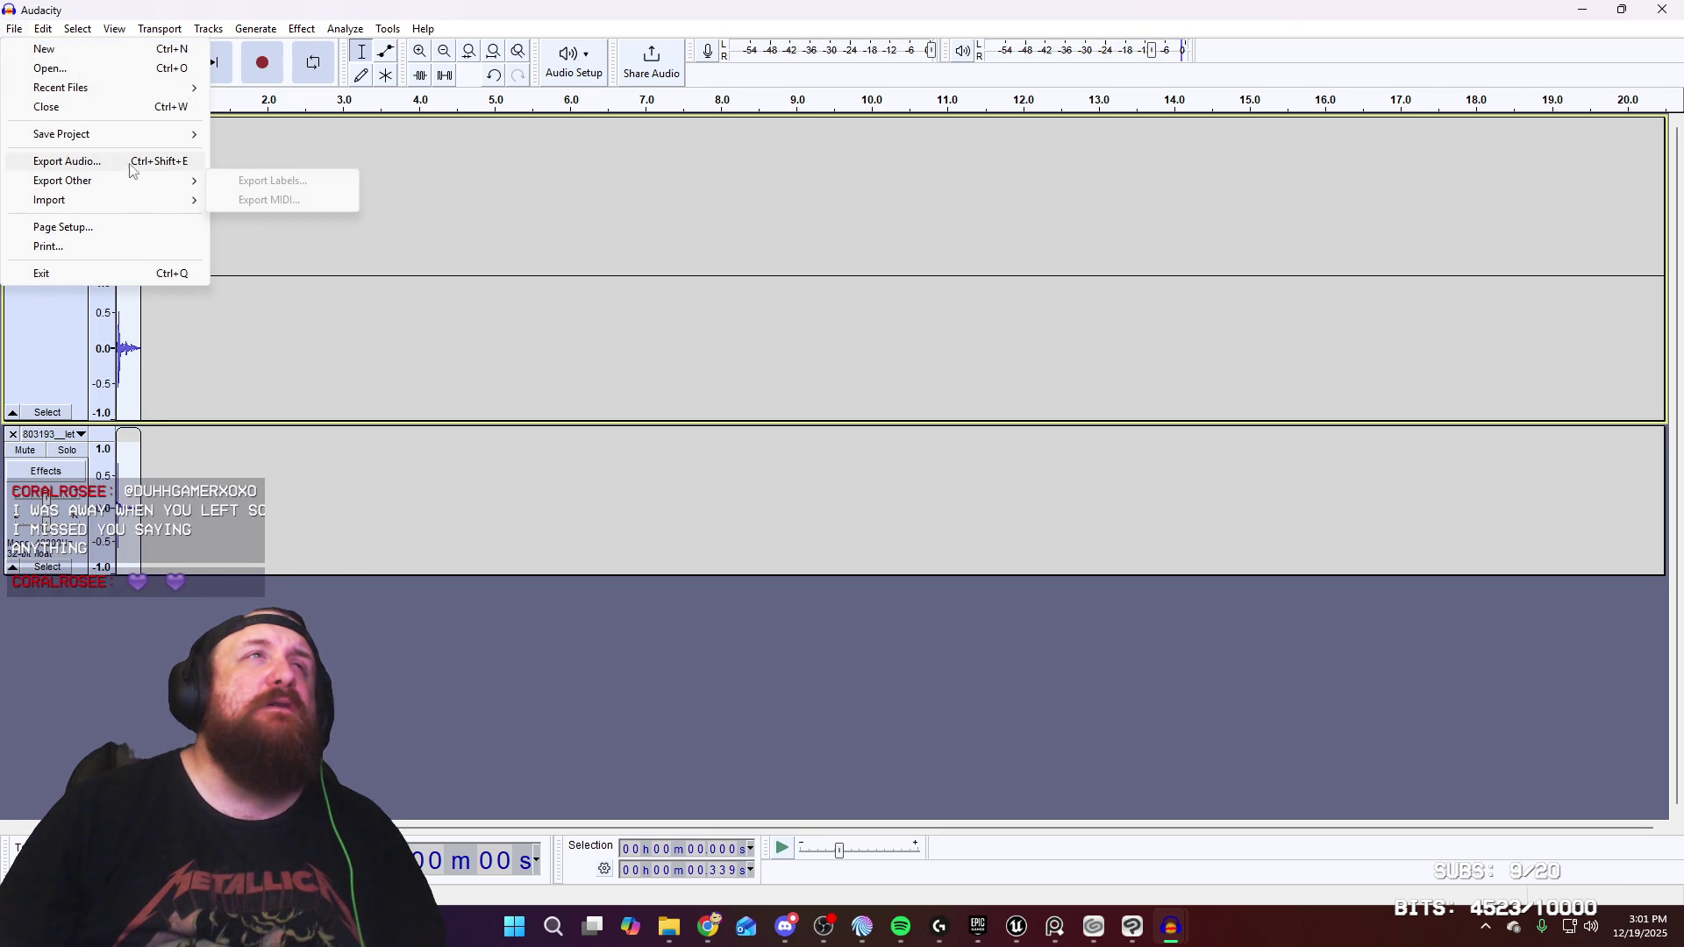
Start the audio export and browse to Assets > Sound Effects > Tunnels2
click(179, 167)
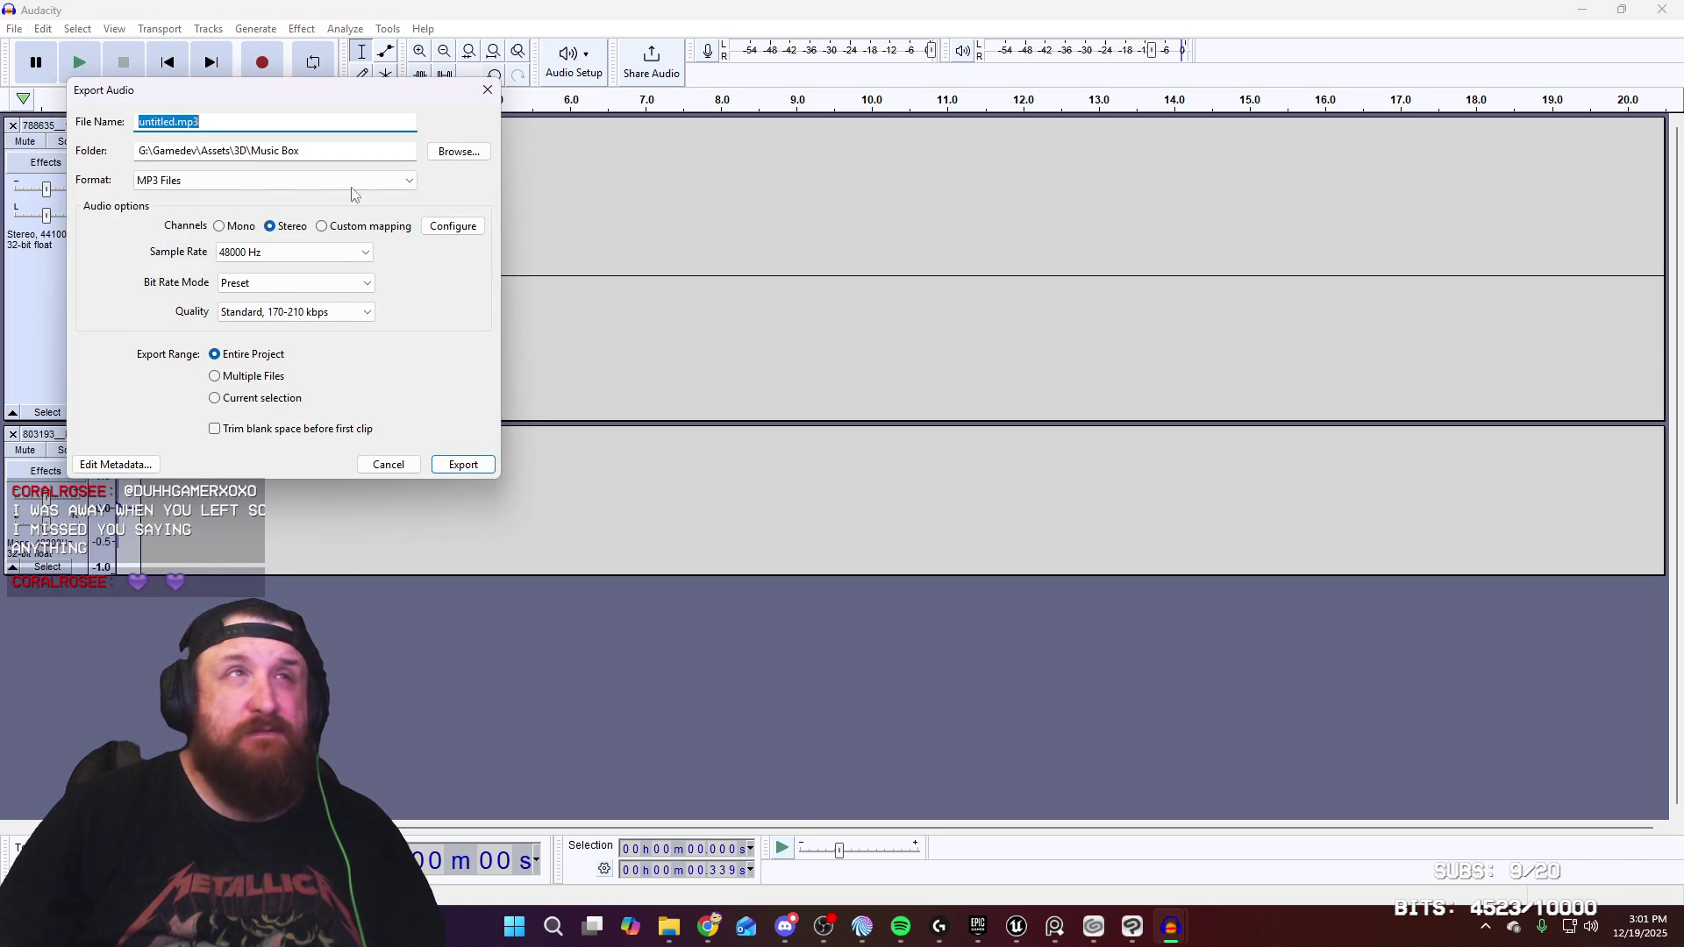
click(465, 154)
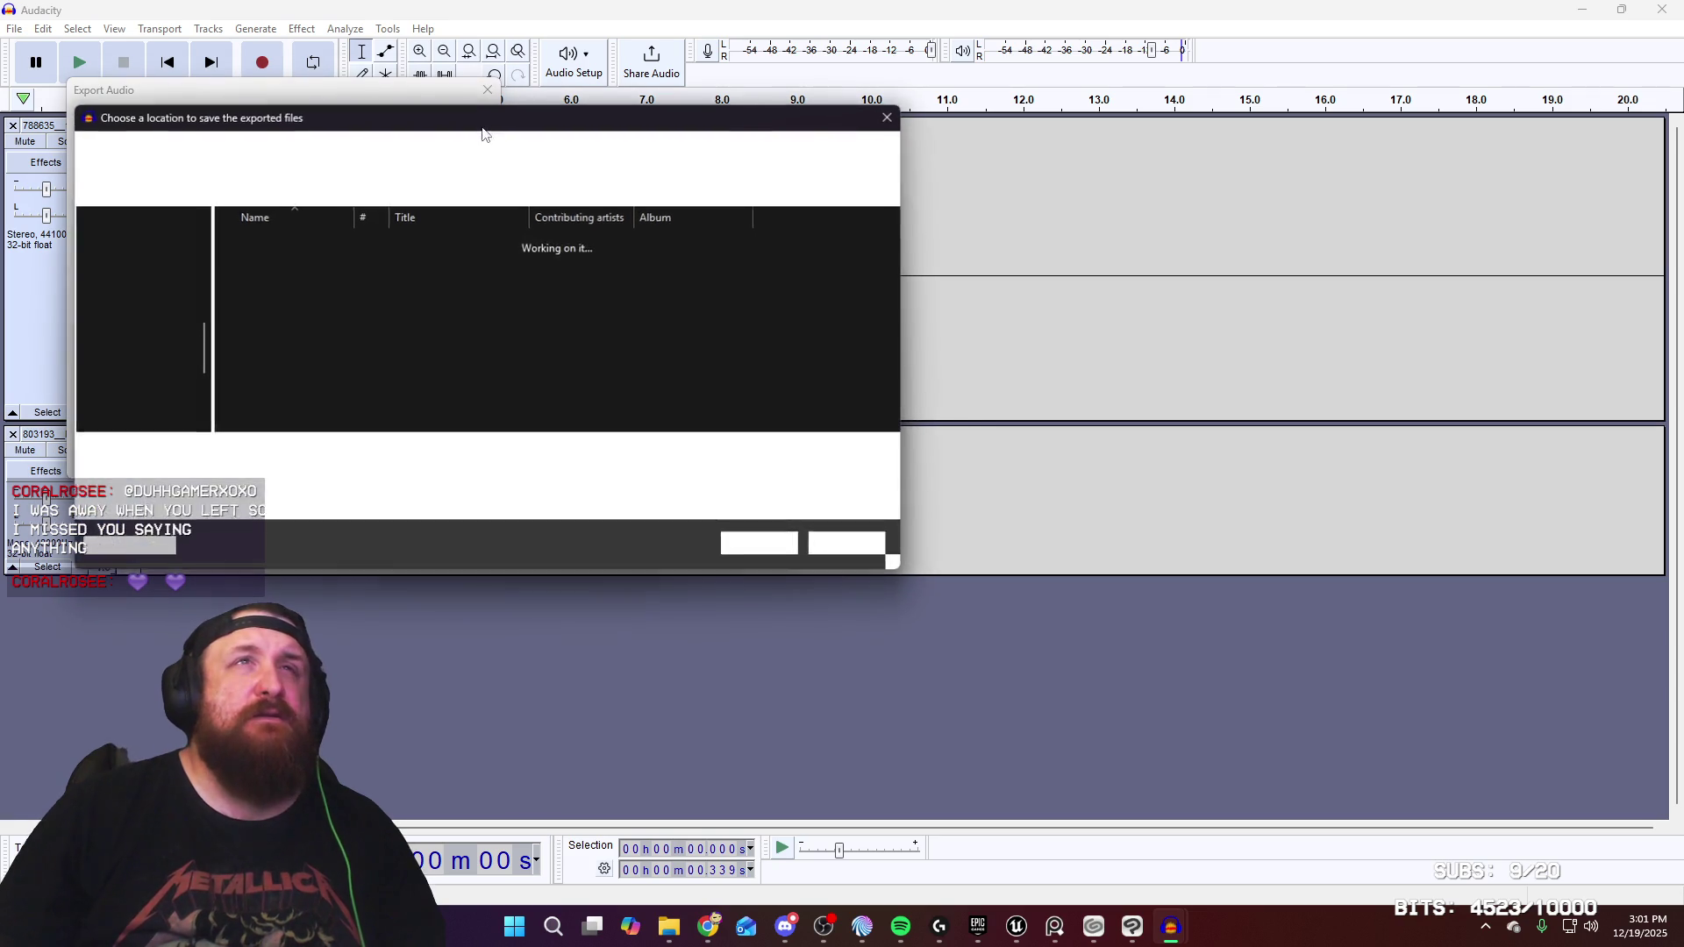
click(506, 155)
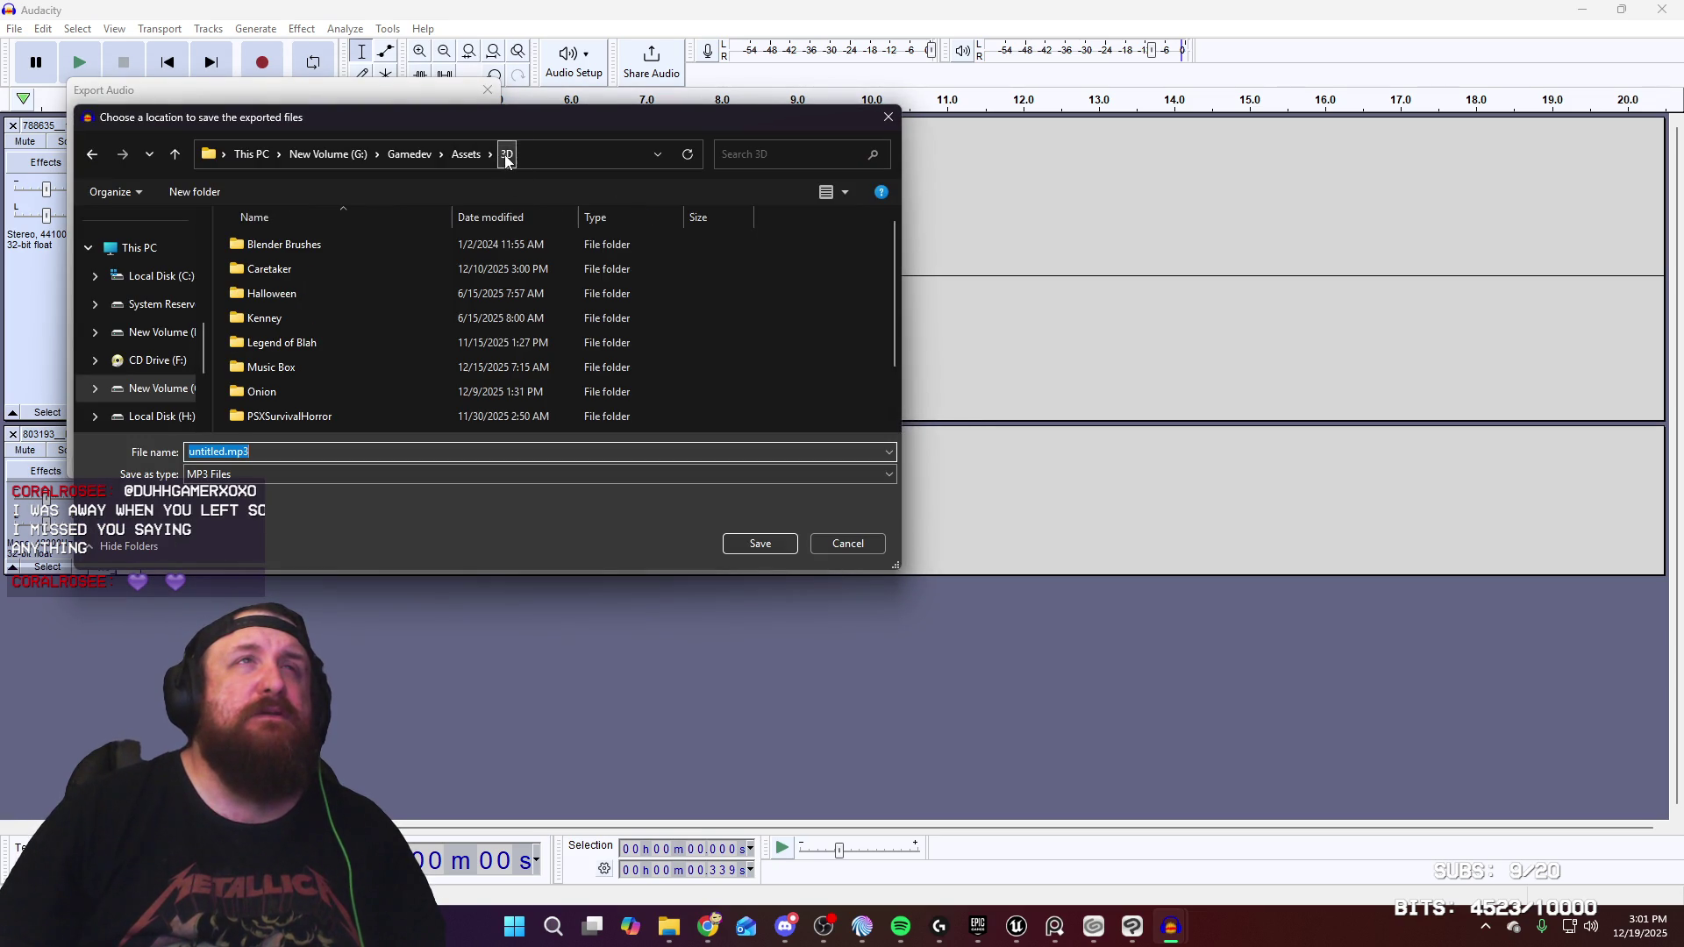
scroll(268, 351, down, 1)
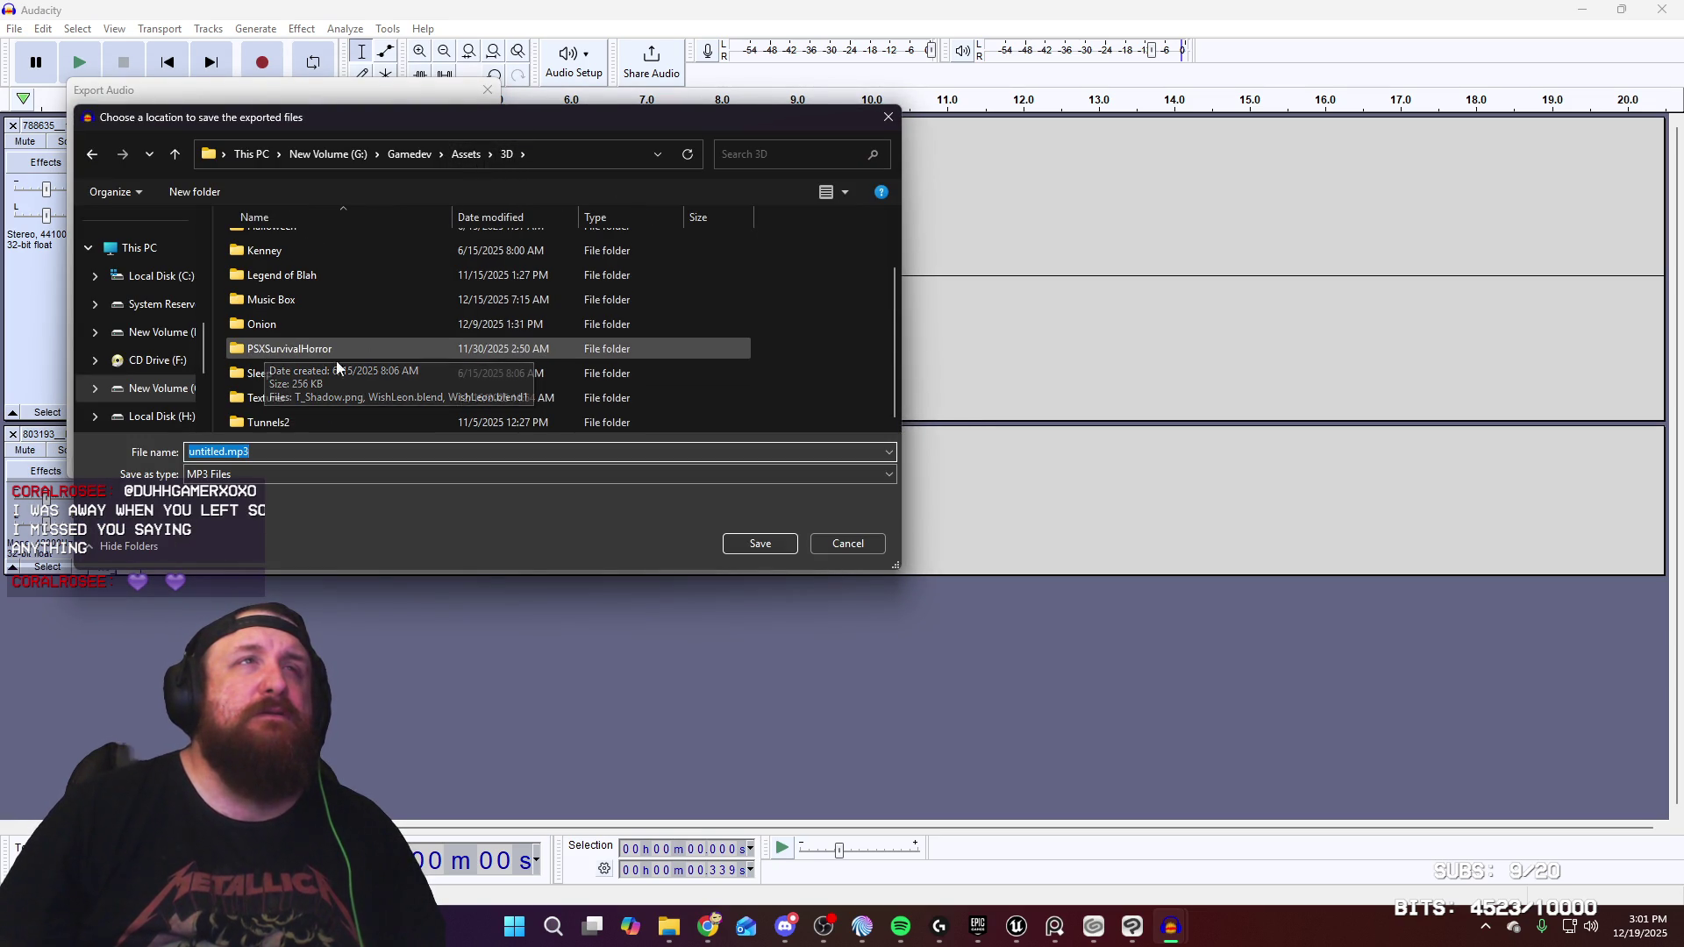
click(466, 154)
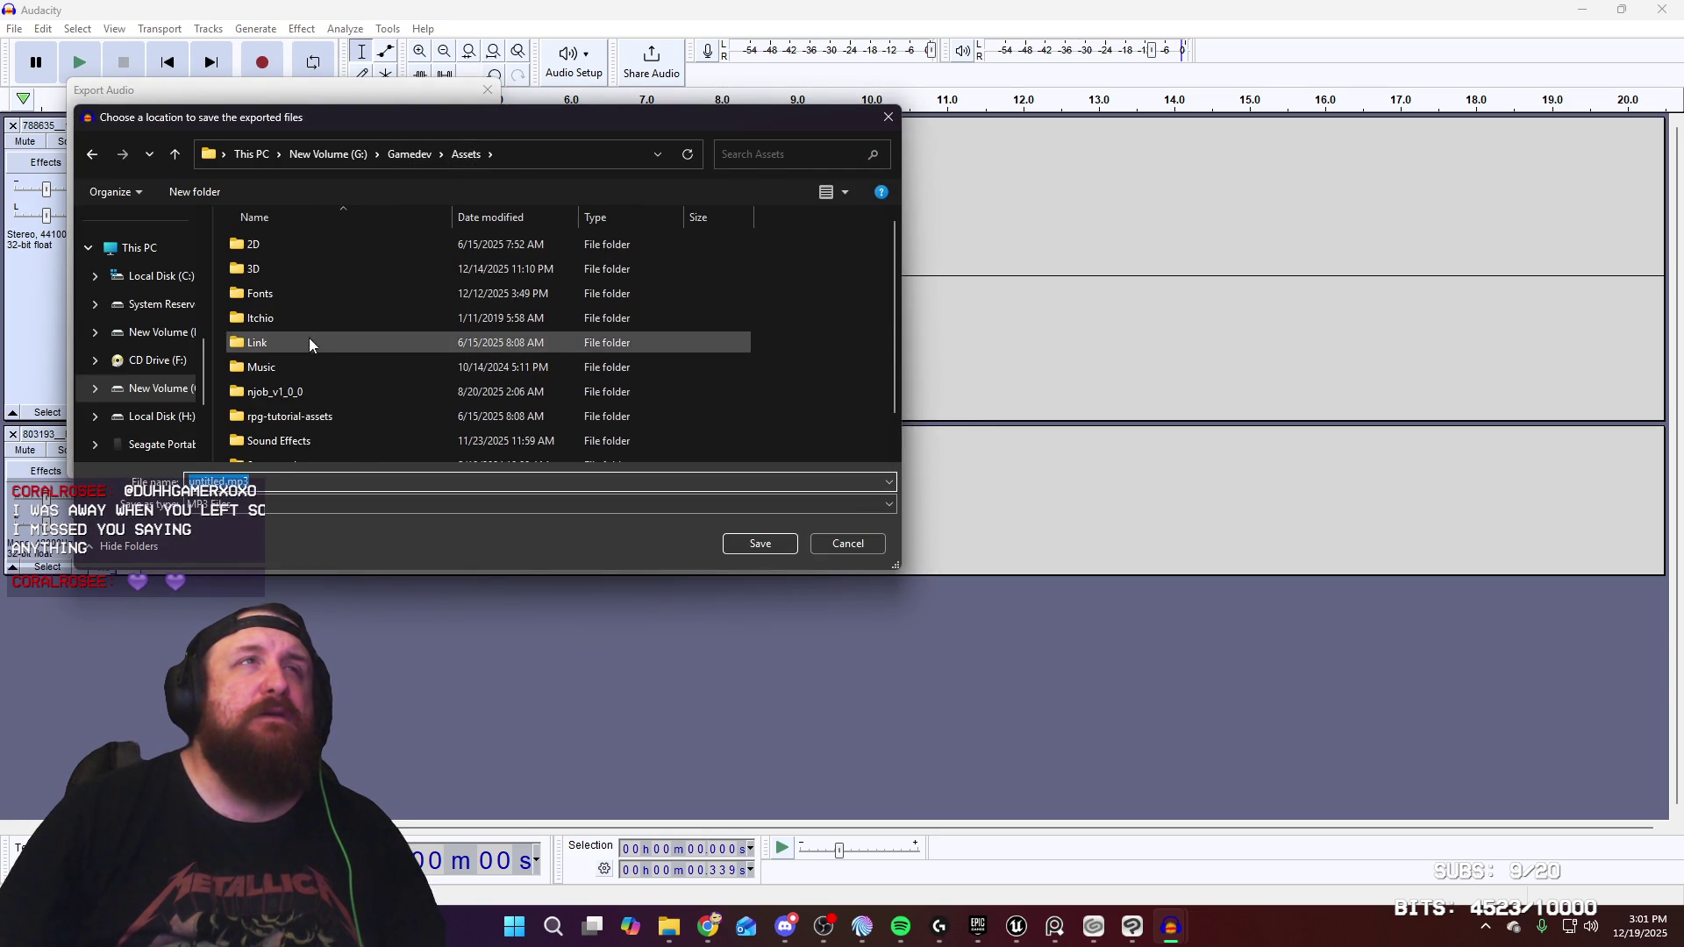
scroll(327, 286, down, 1)
click(314, 400)
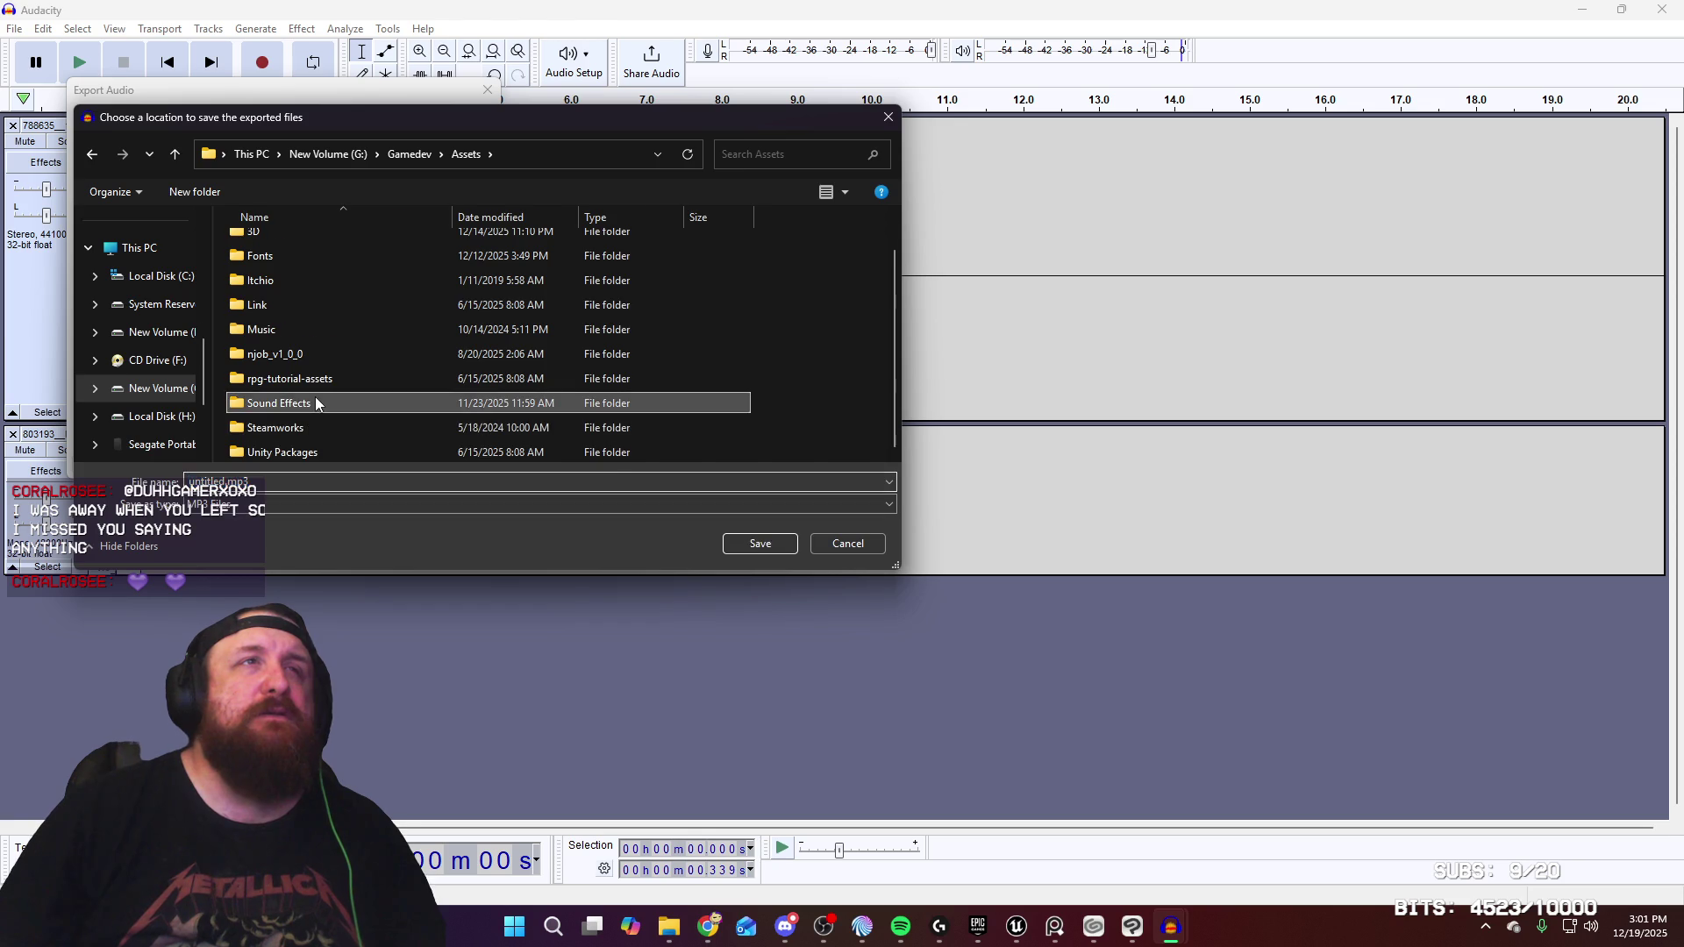
double_click(316, 403)
double_click(328, 318)
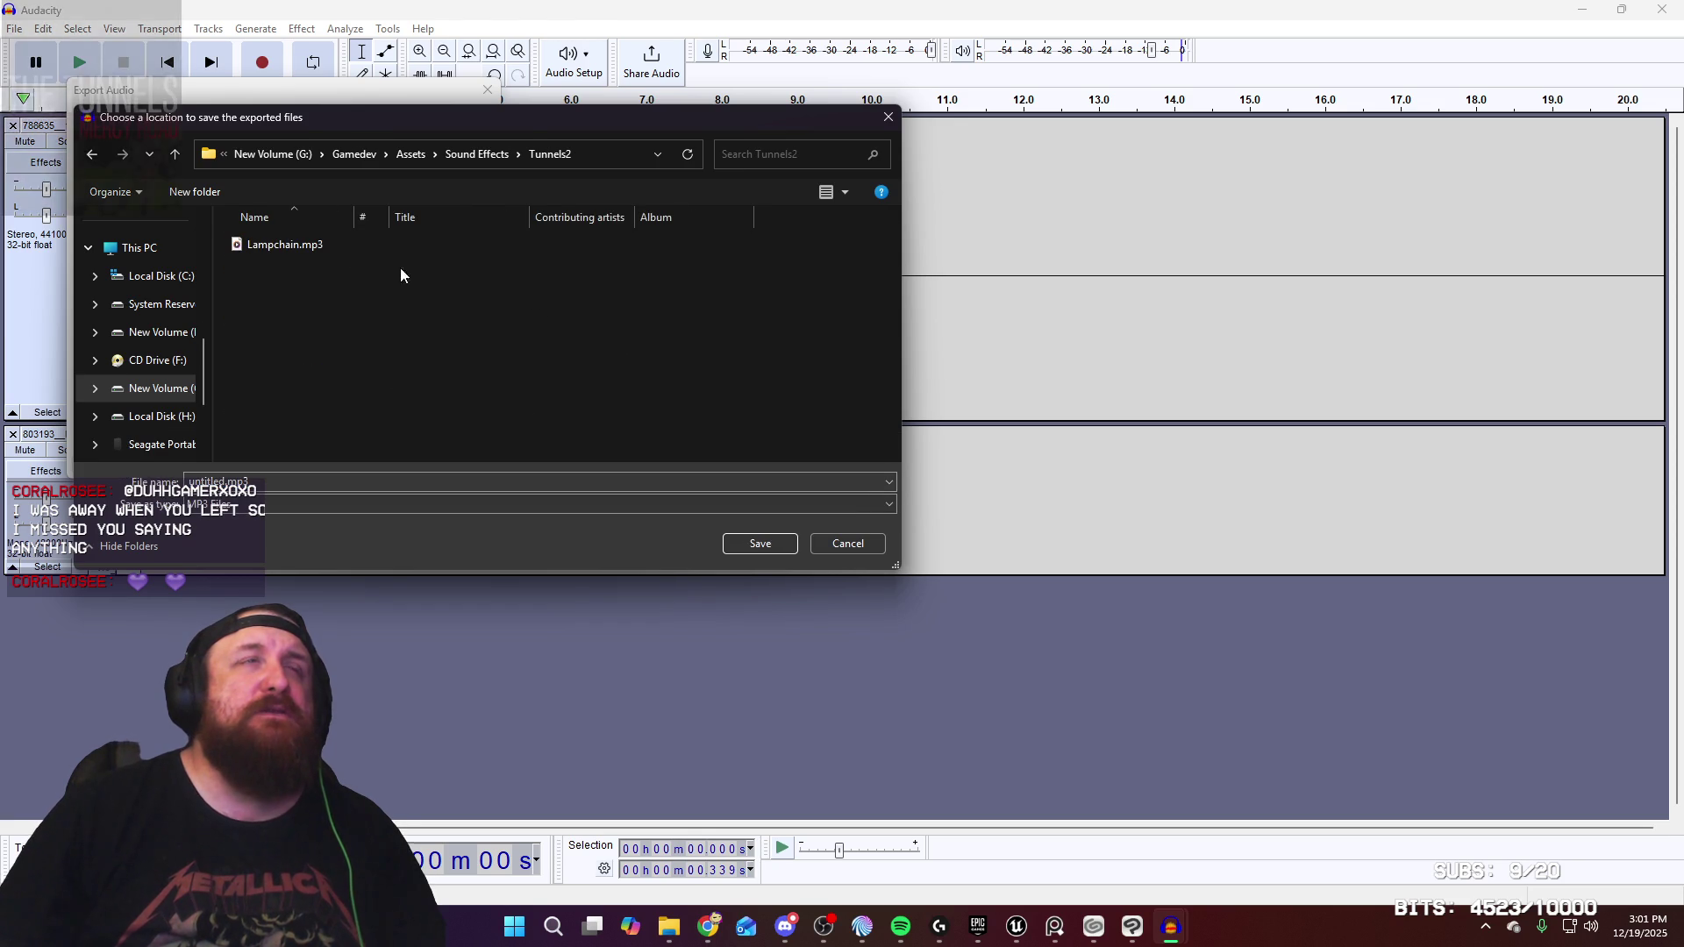
Create and open a Footsteps folder inside Tunnels2, then enter the file name WetFootstep1_Cue
click(216, 191)
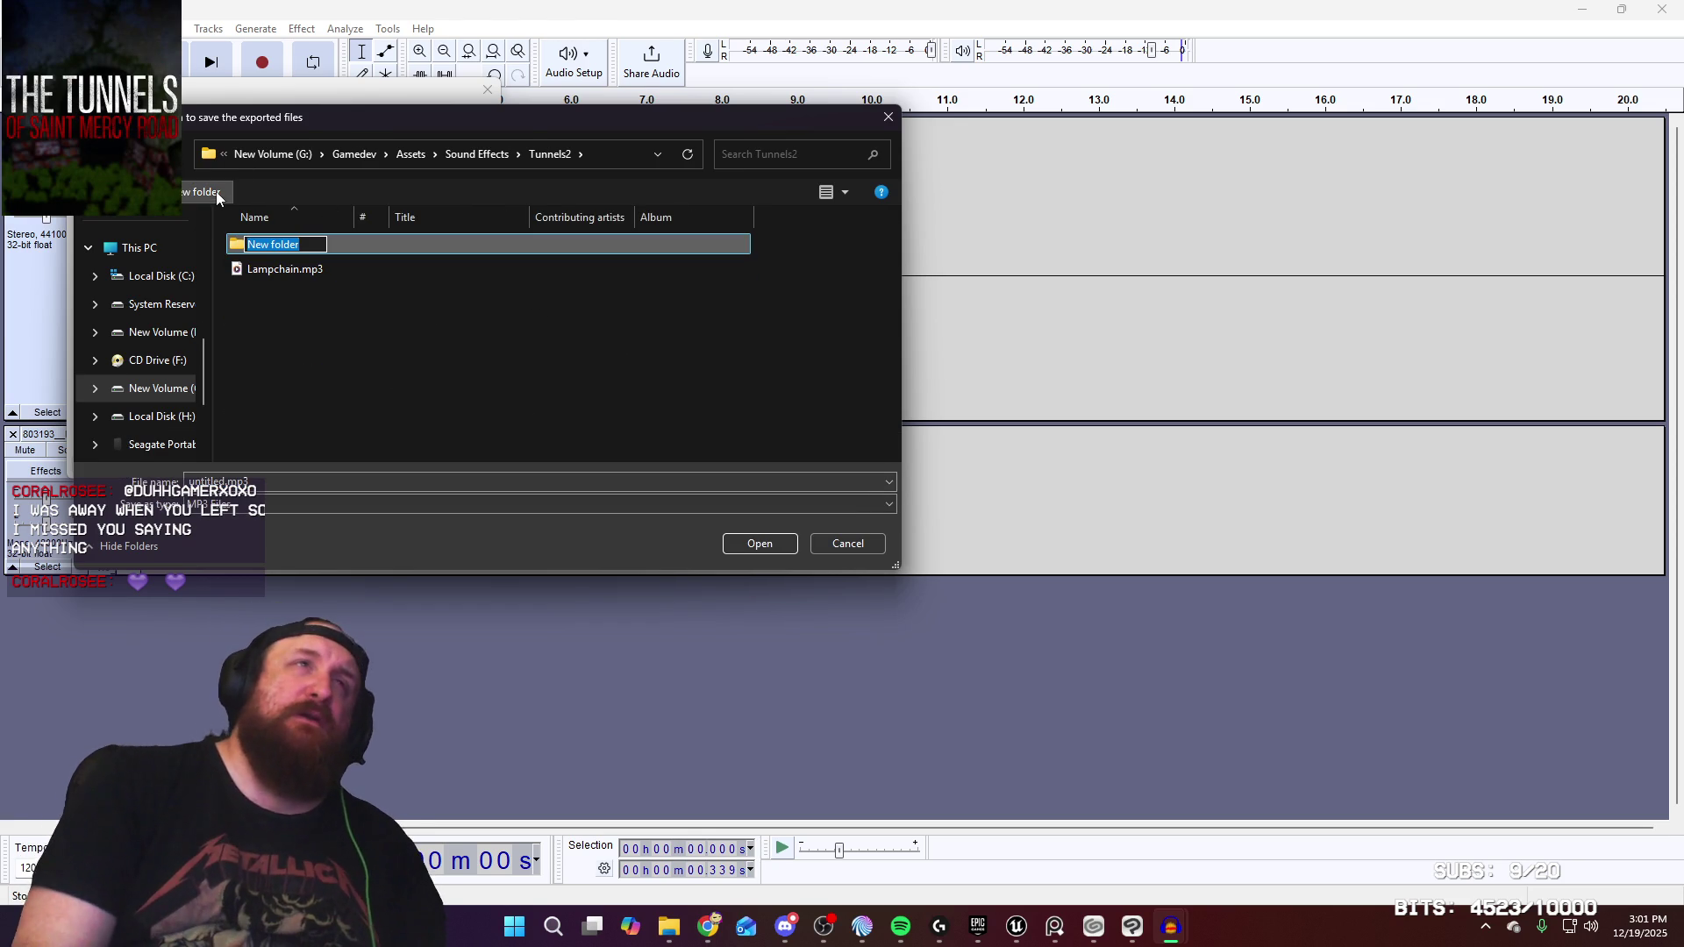
text(Footsteps)
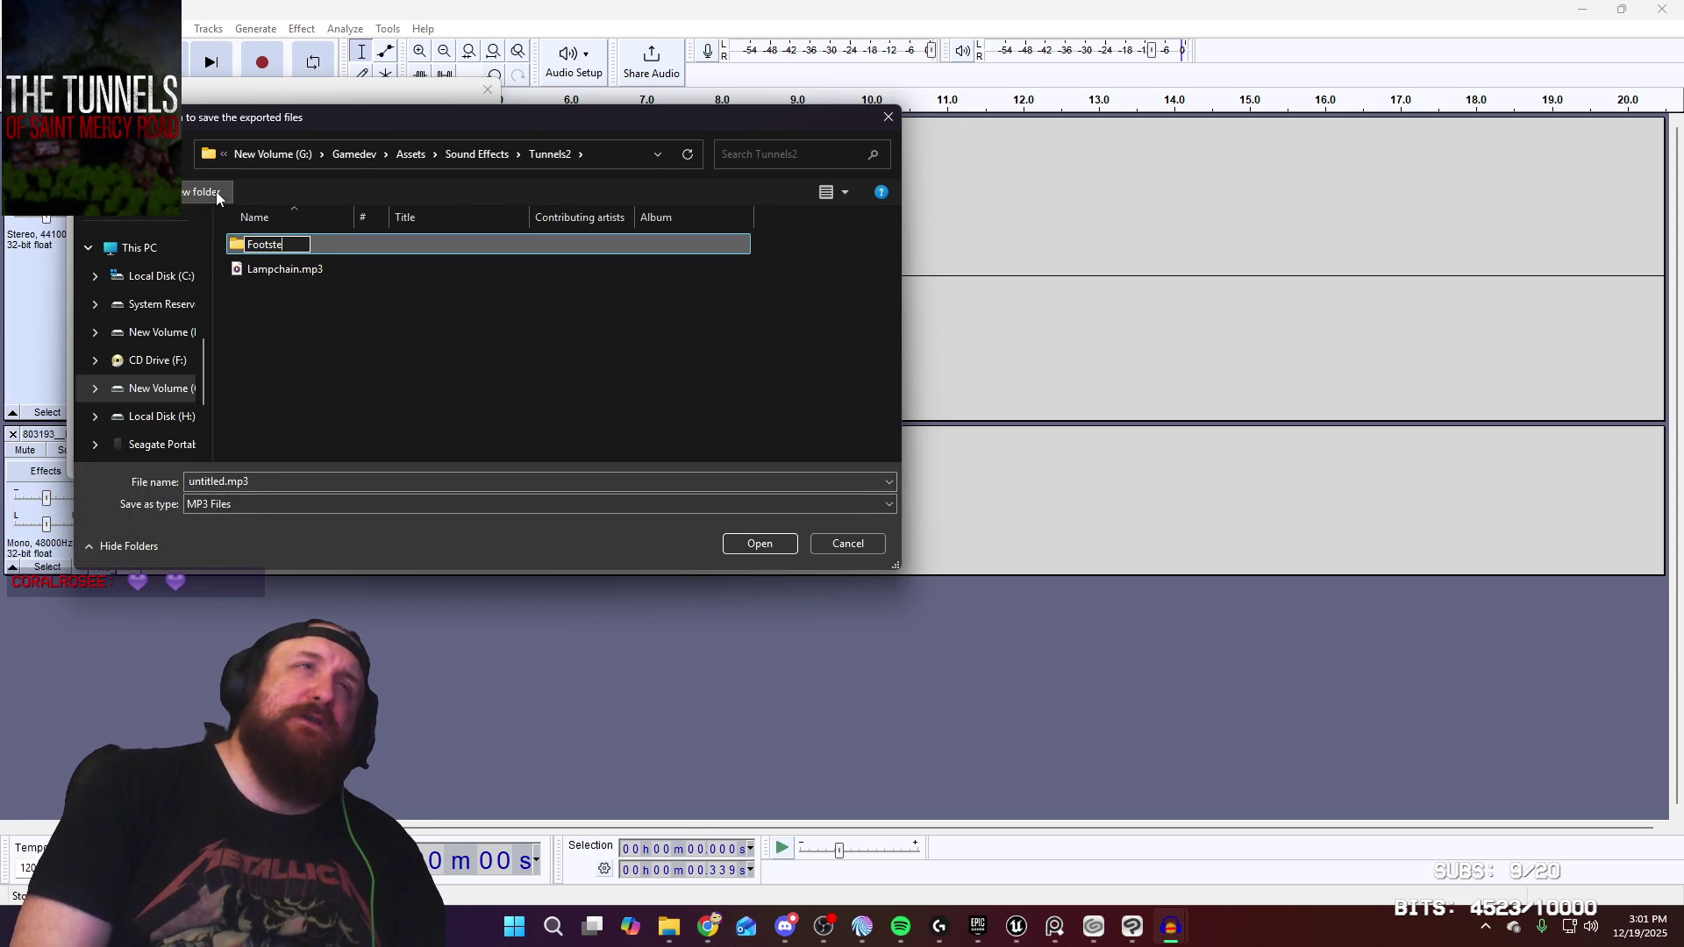
key(Return)
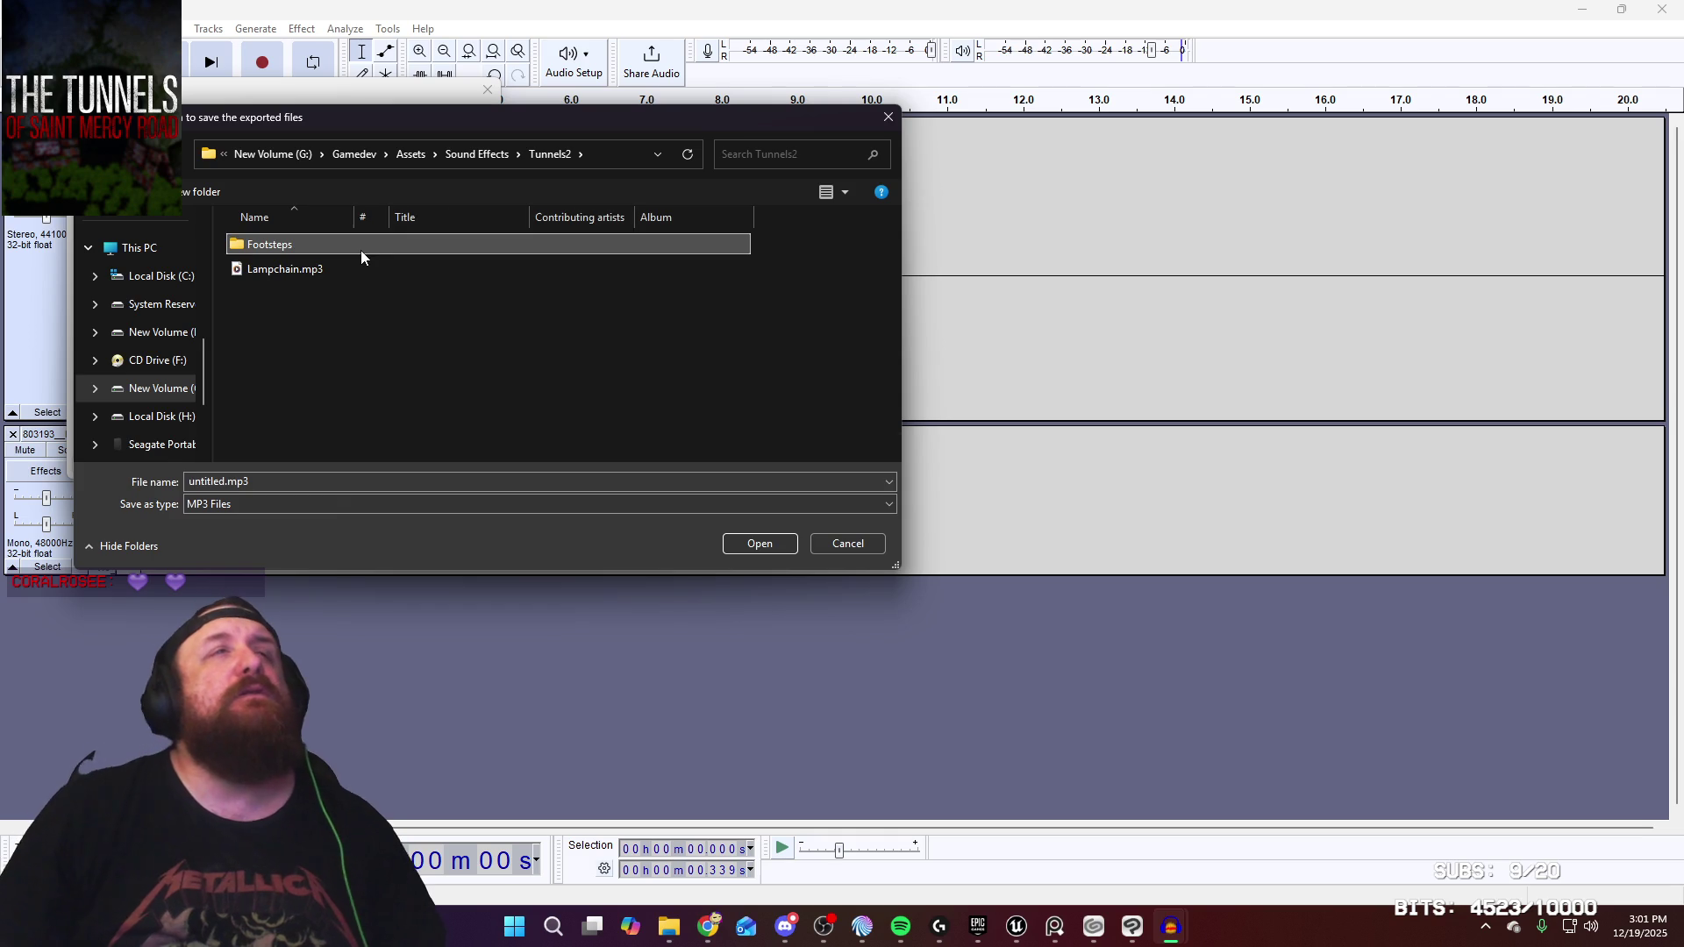
double_click(361, 248)
click(333, 451)
text(WetFootstep1_Cue)
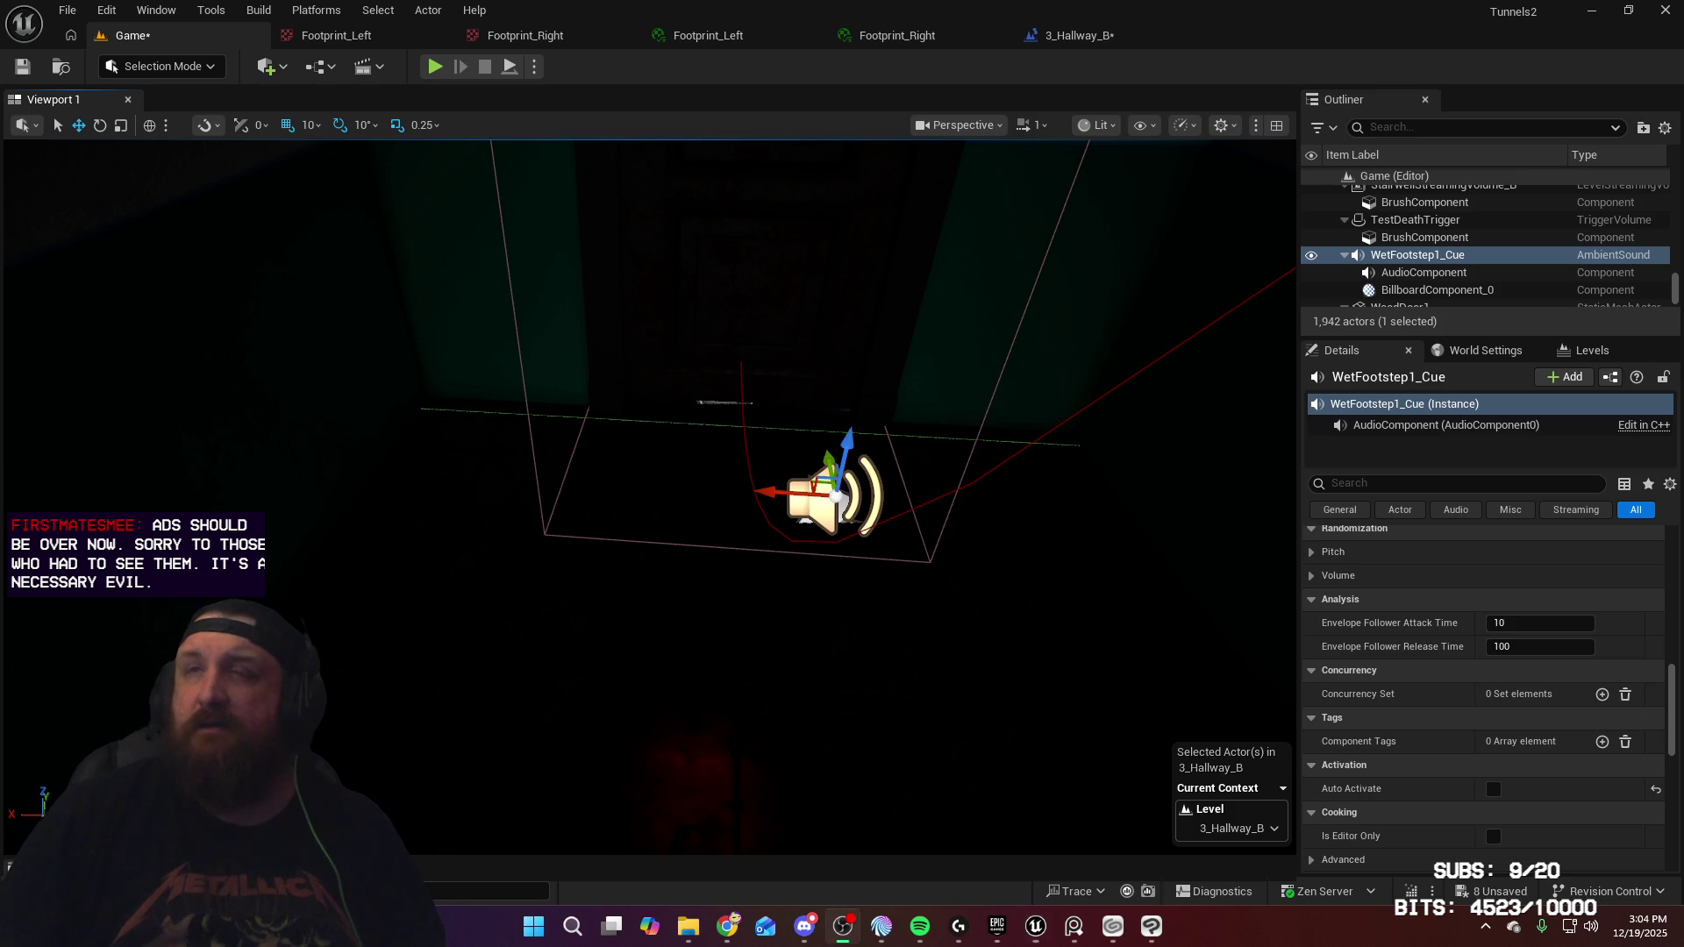
Duplicate the footstep sound actor along the hallway and give the copy the WetFootstep2_Cue sound
drag(1007, 390, 895, 334)
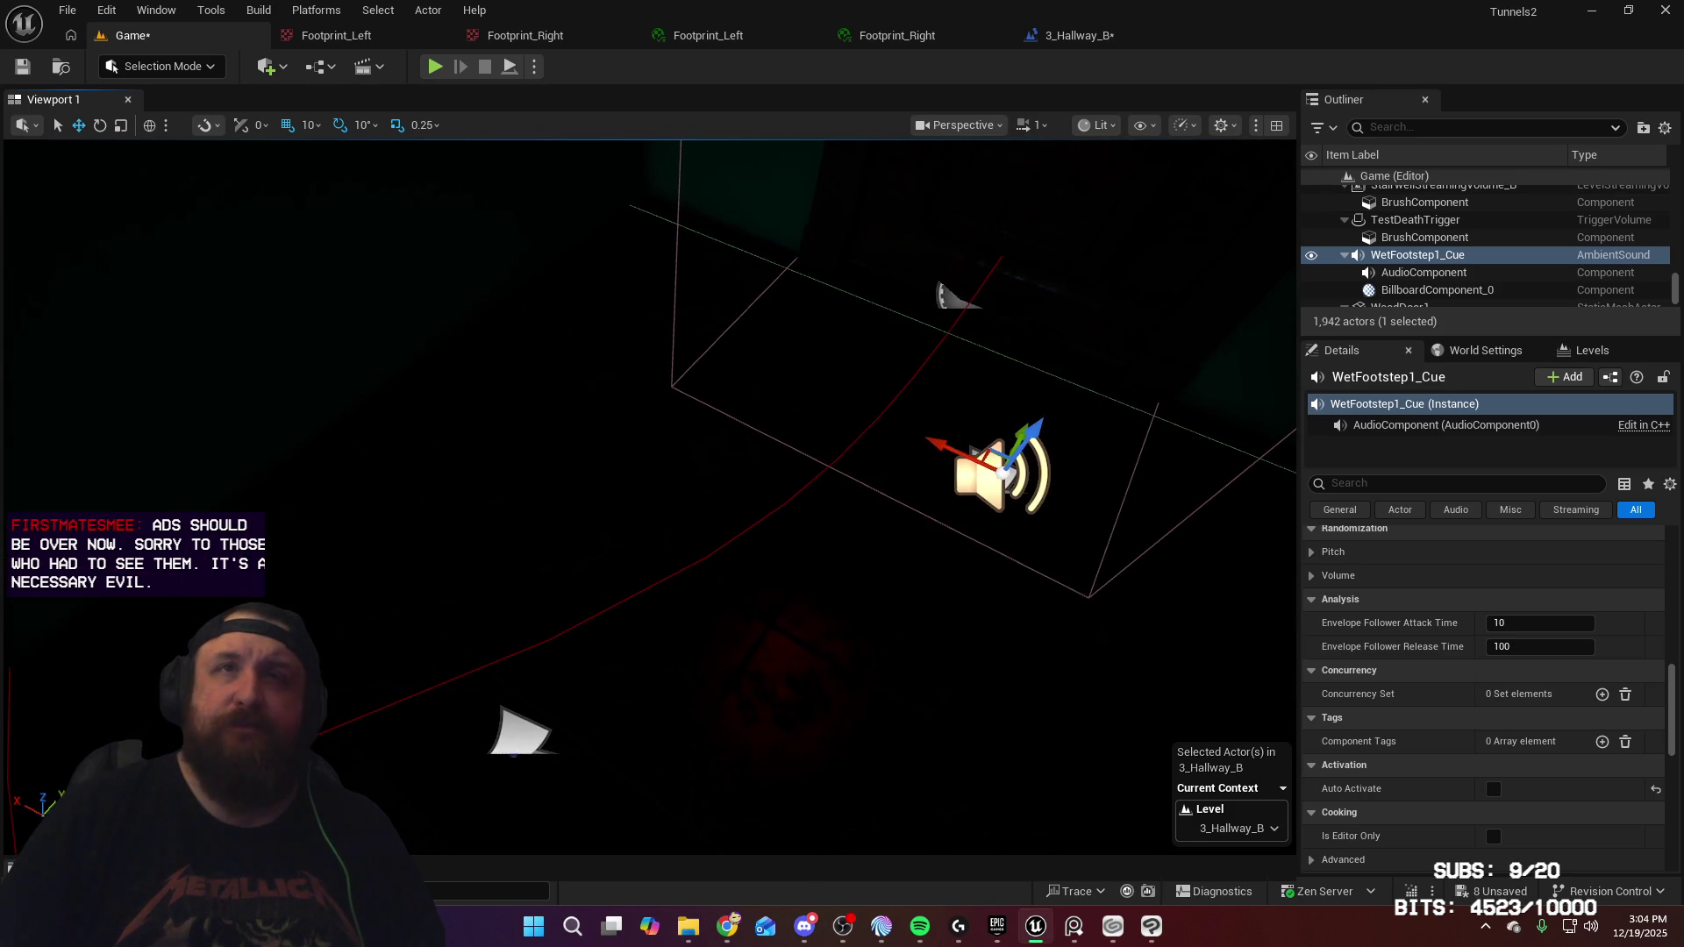
scroll(1402, 707, up, 15)
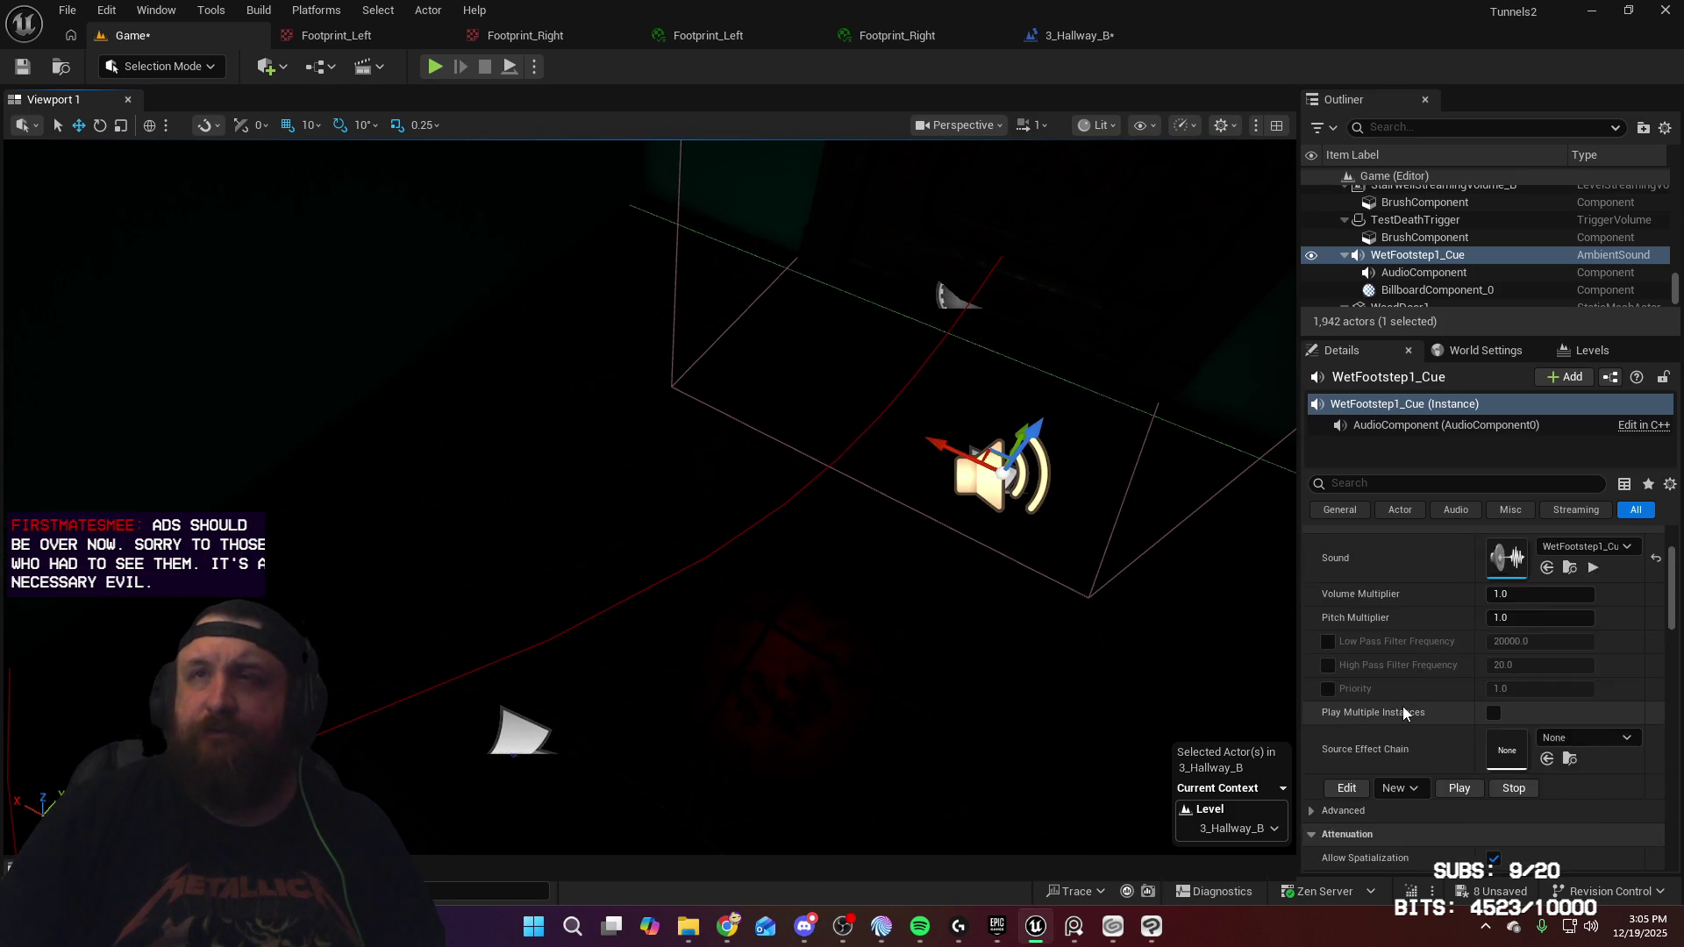
mouse_move(1052, 281)
mouse_down()
mouse_move(976, 334)
mouse_move(959, 279)
mouse_move(864, 187)
mouse_move(526, 566)
mouse_up()
key(f)
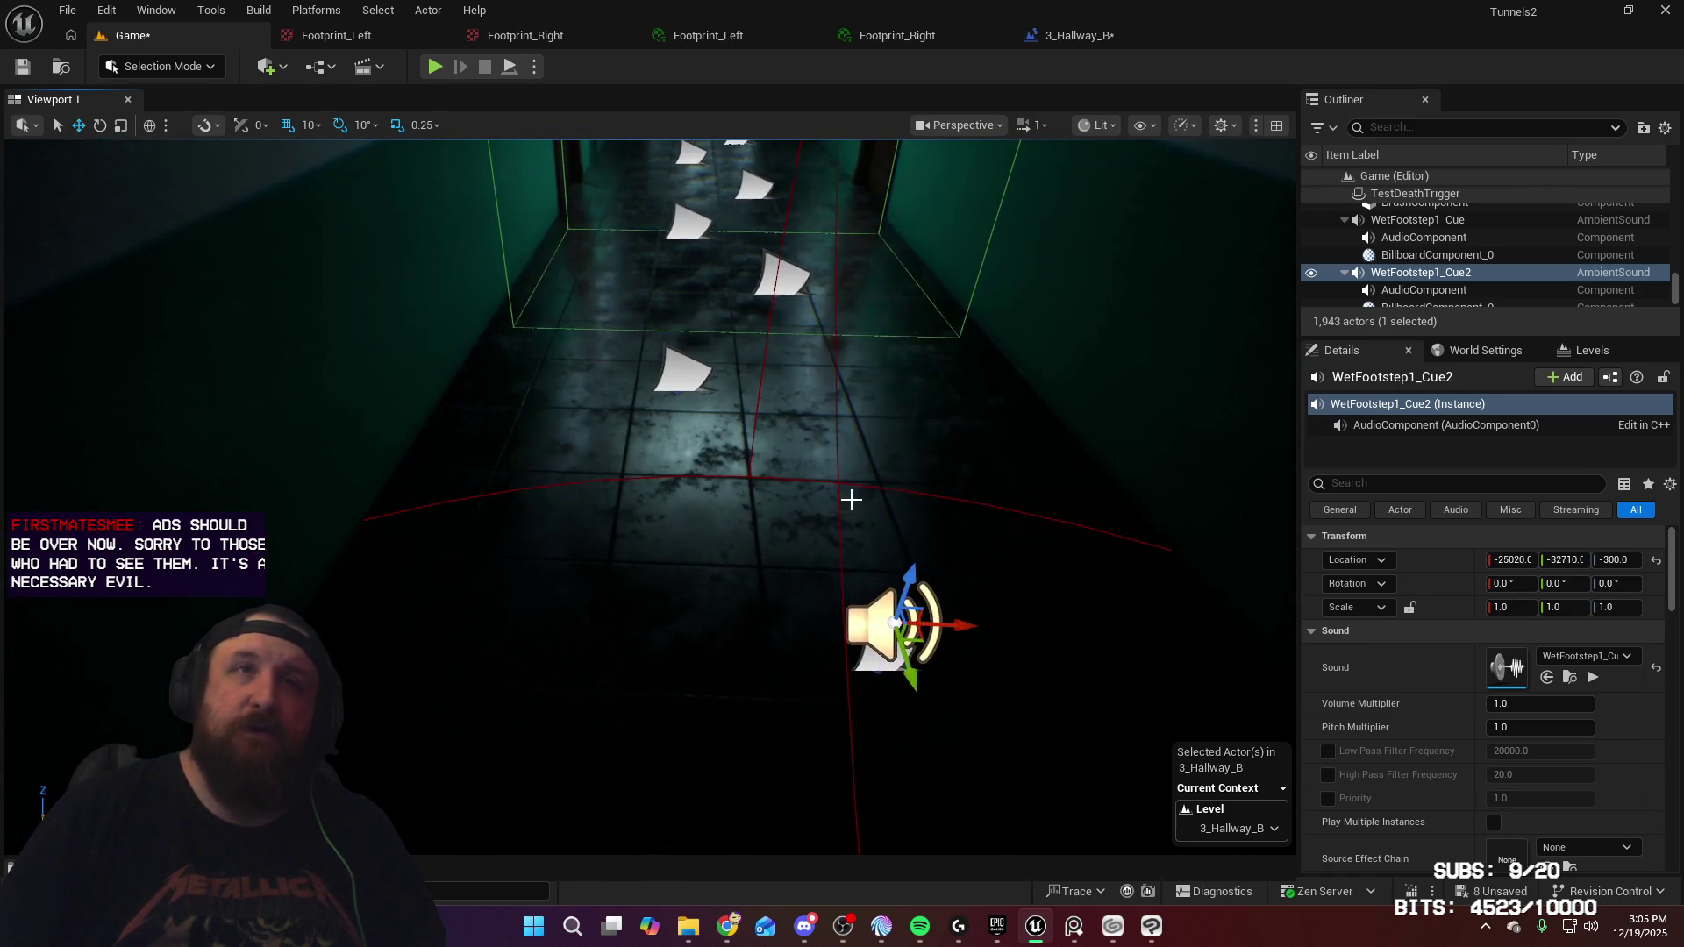
alt+drag(817, 499, 818, 499)
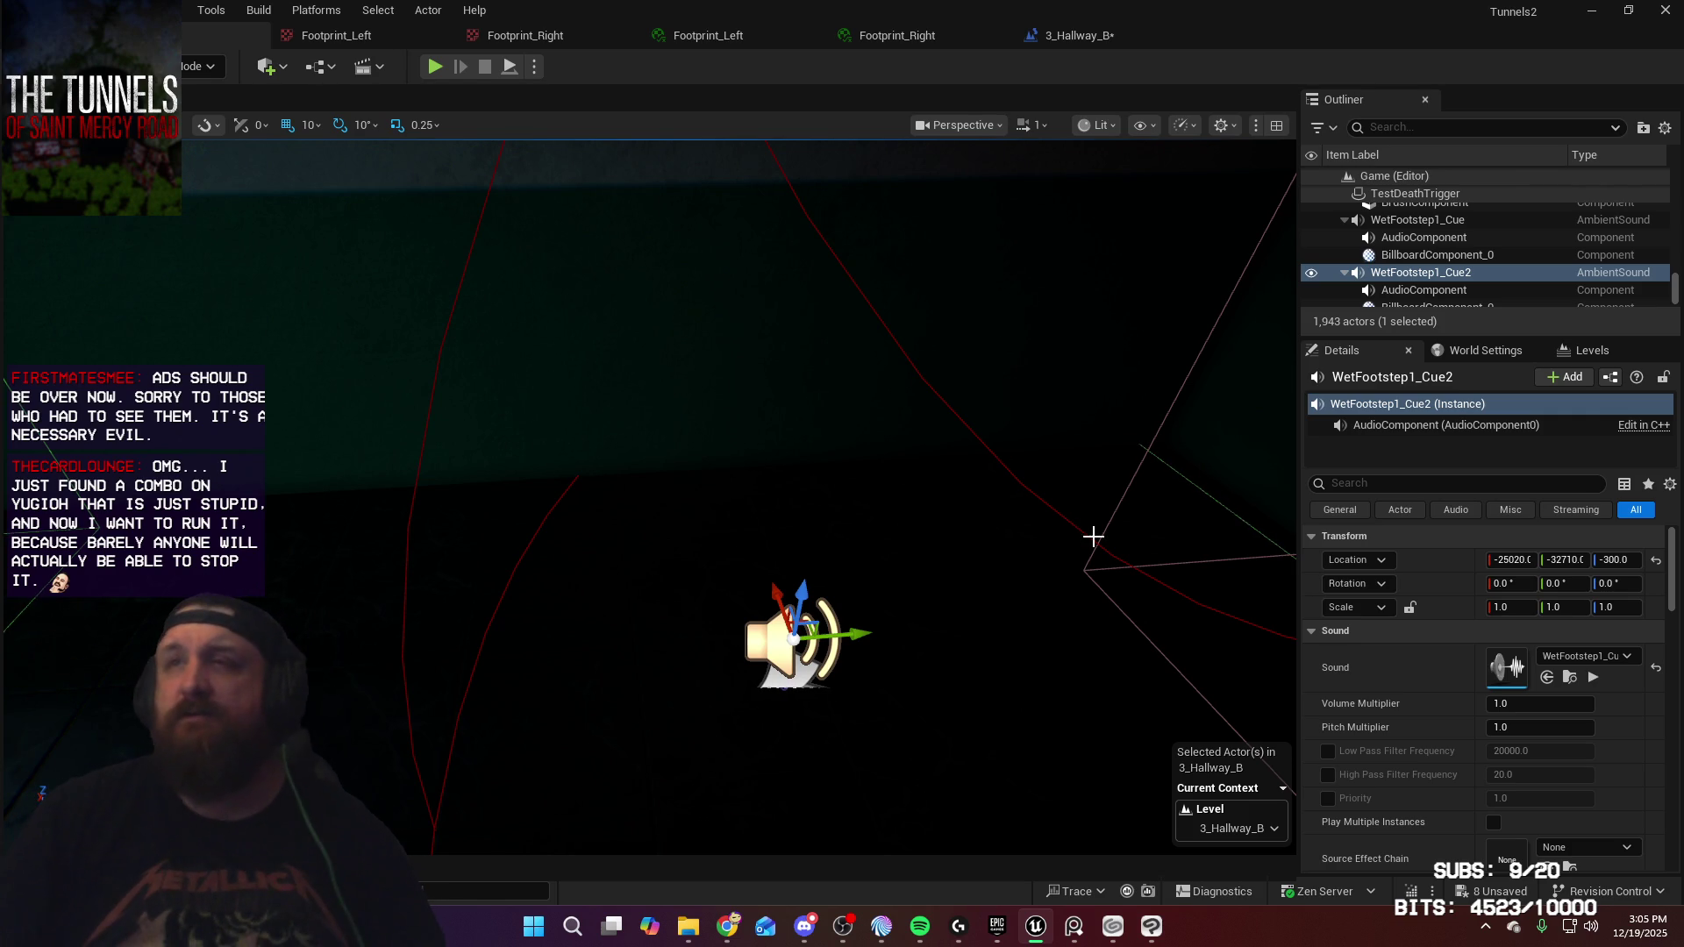
mouse_move(1023, 526)
mouse_down()
mouse_move(877, 544)
mouse_move(1068, 545)
mouse_up()
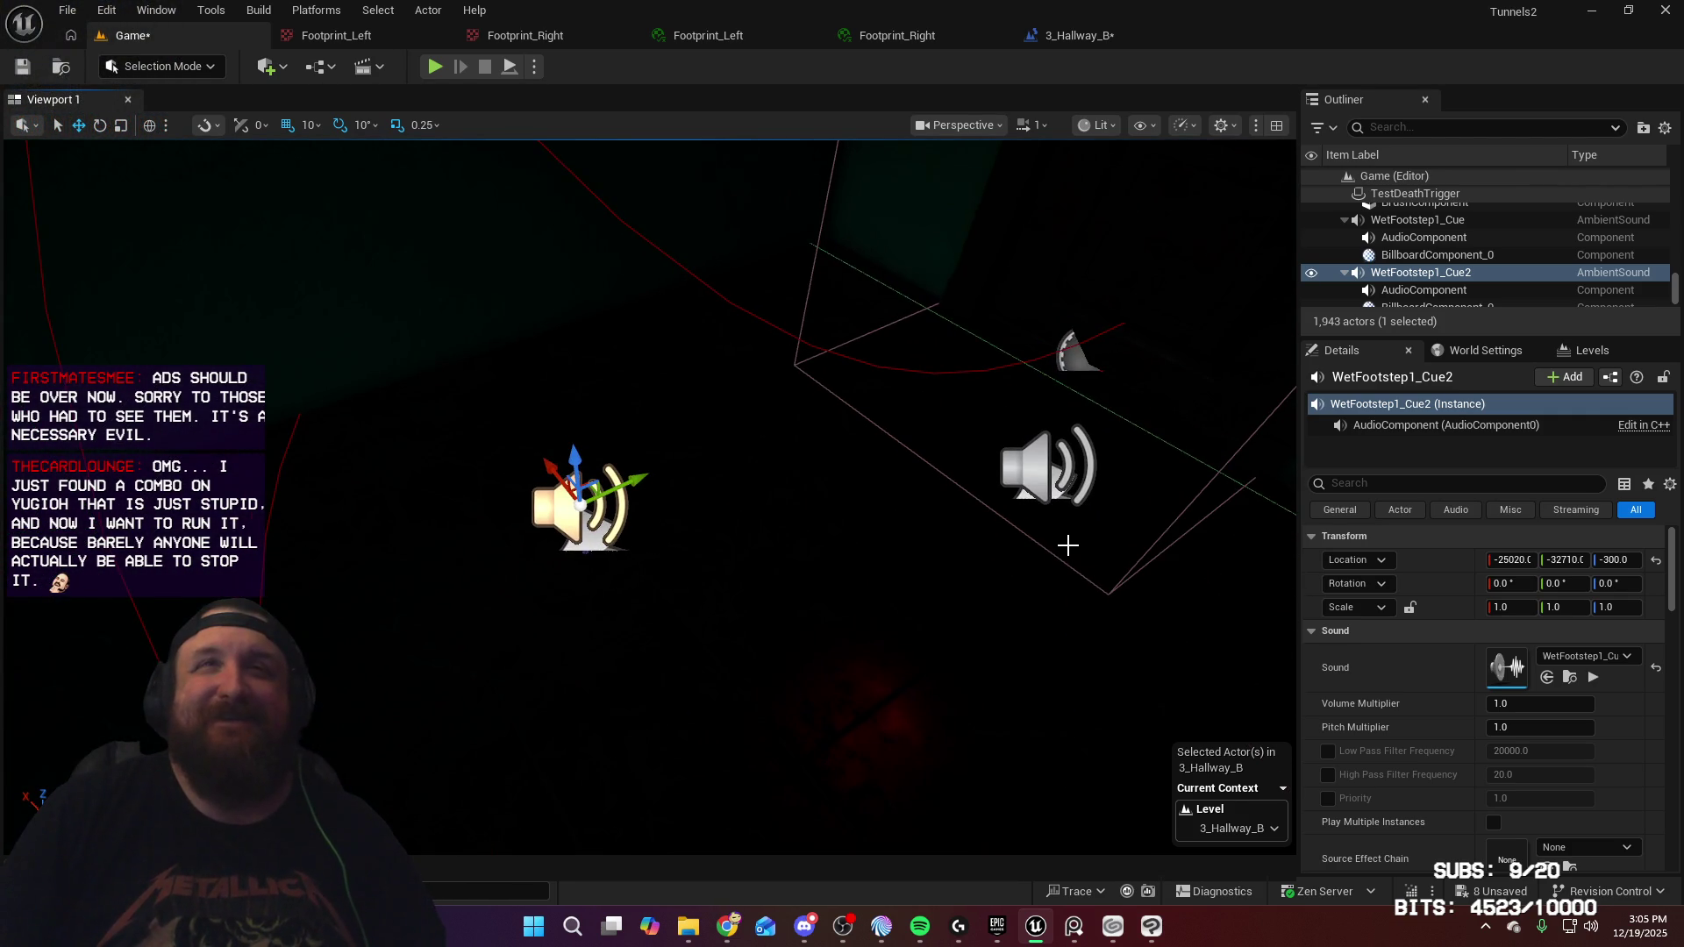
ctrl+click(1022, 463)
click(620, 504)
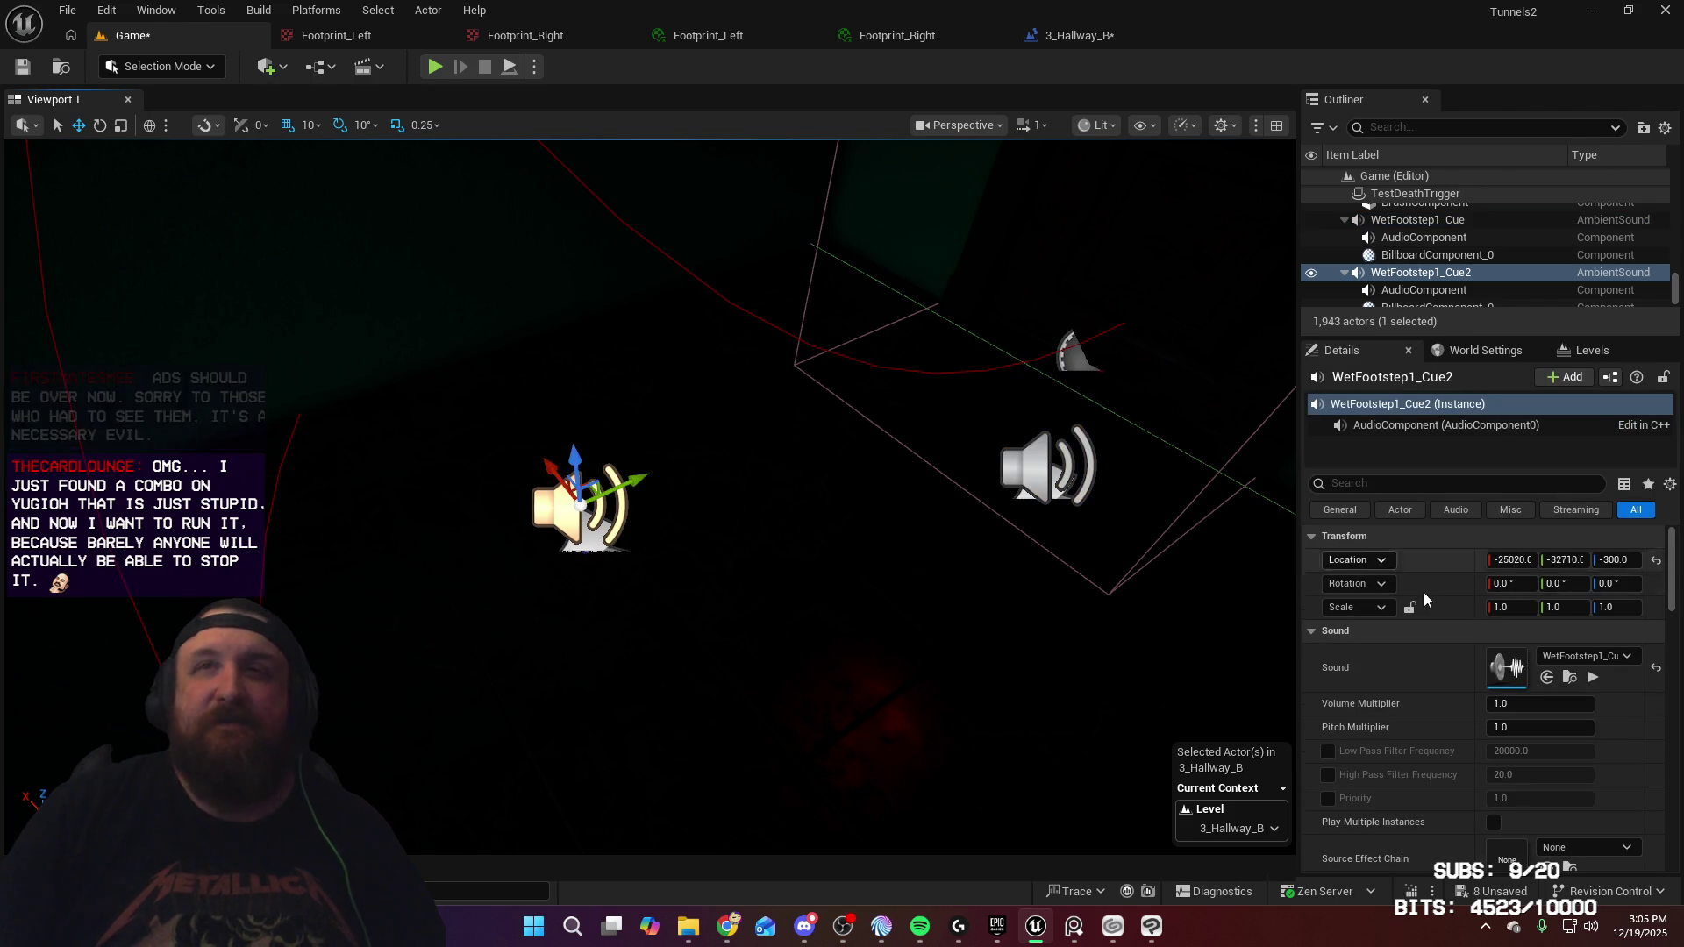
click(1627, 656)
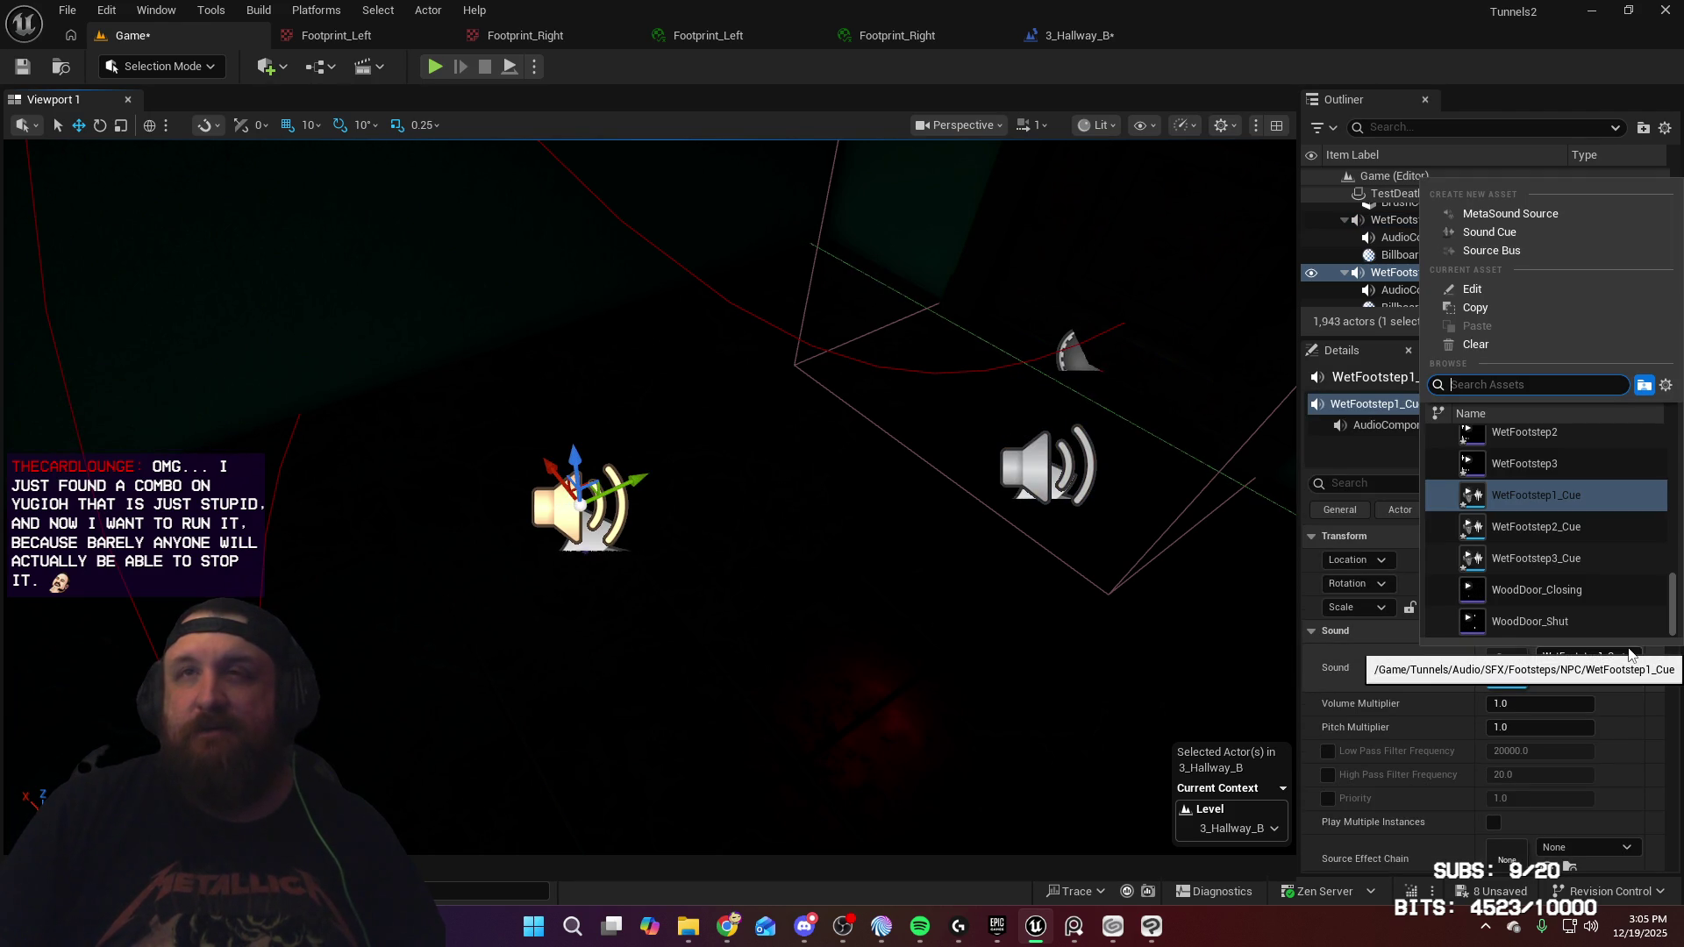
click(1571, 529)
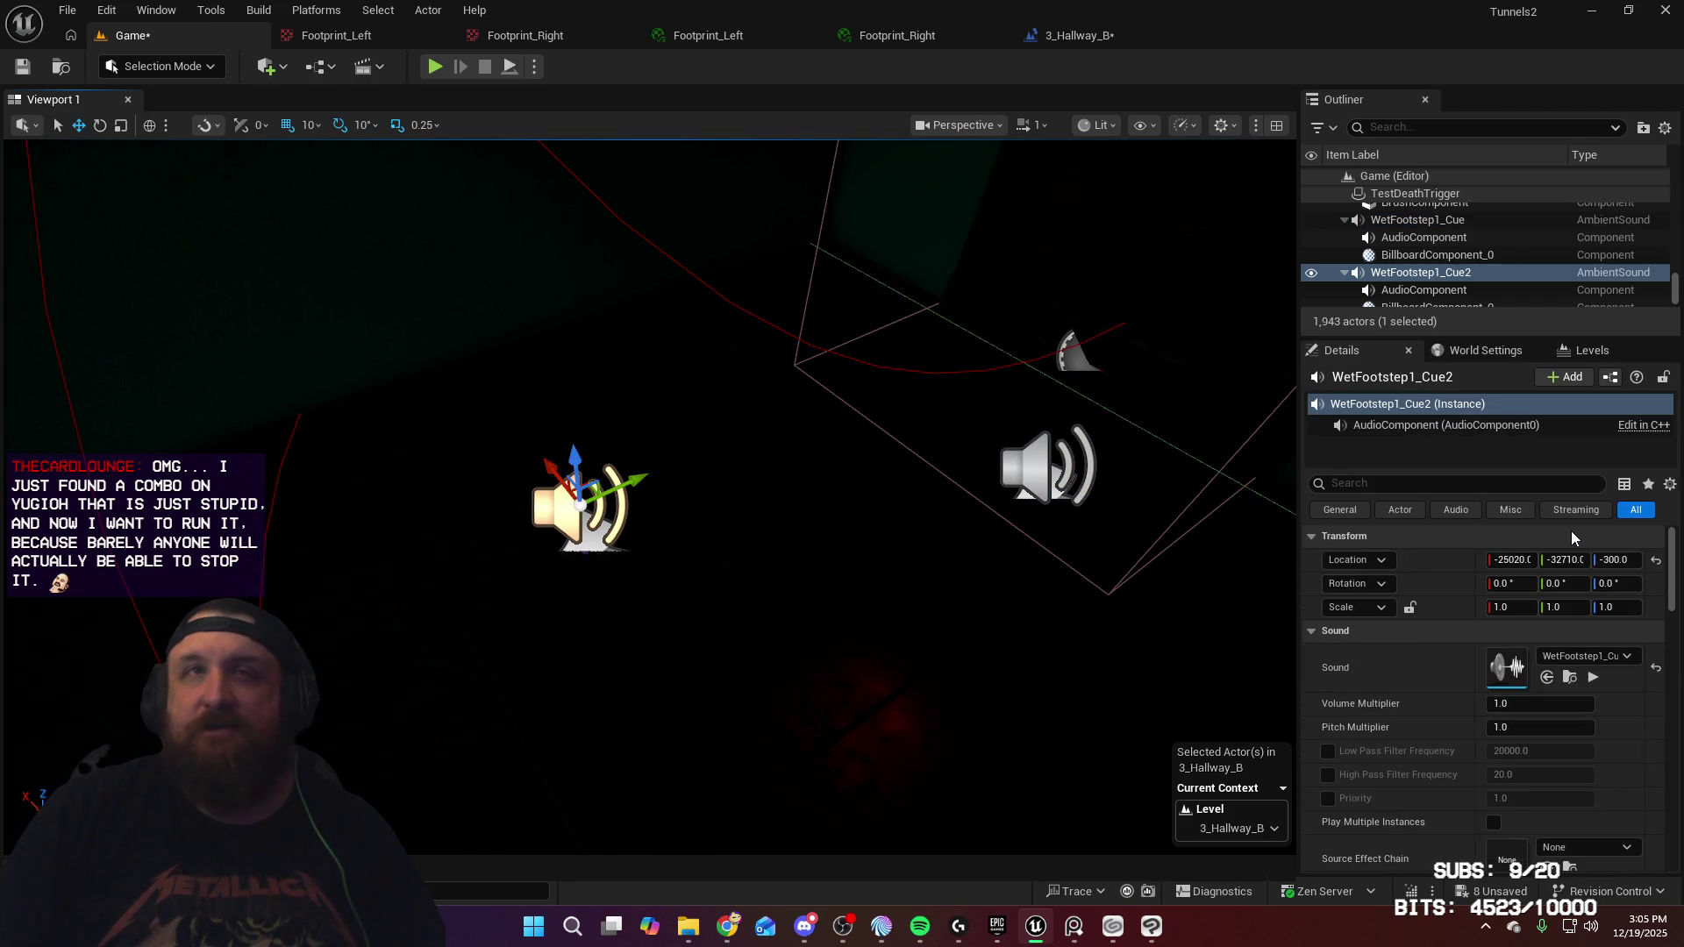
Copy the original WetFootstep1_Cue actor further down the hallway and assign it WetFootstep3_Cue
click(1031, 463)
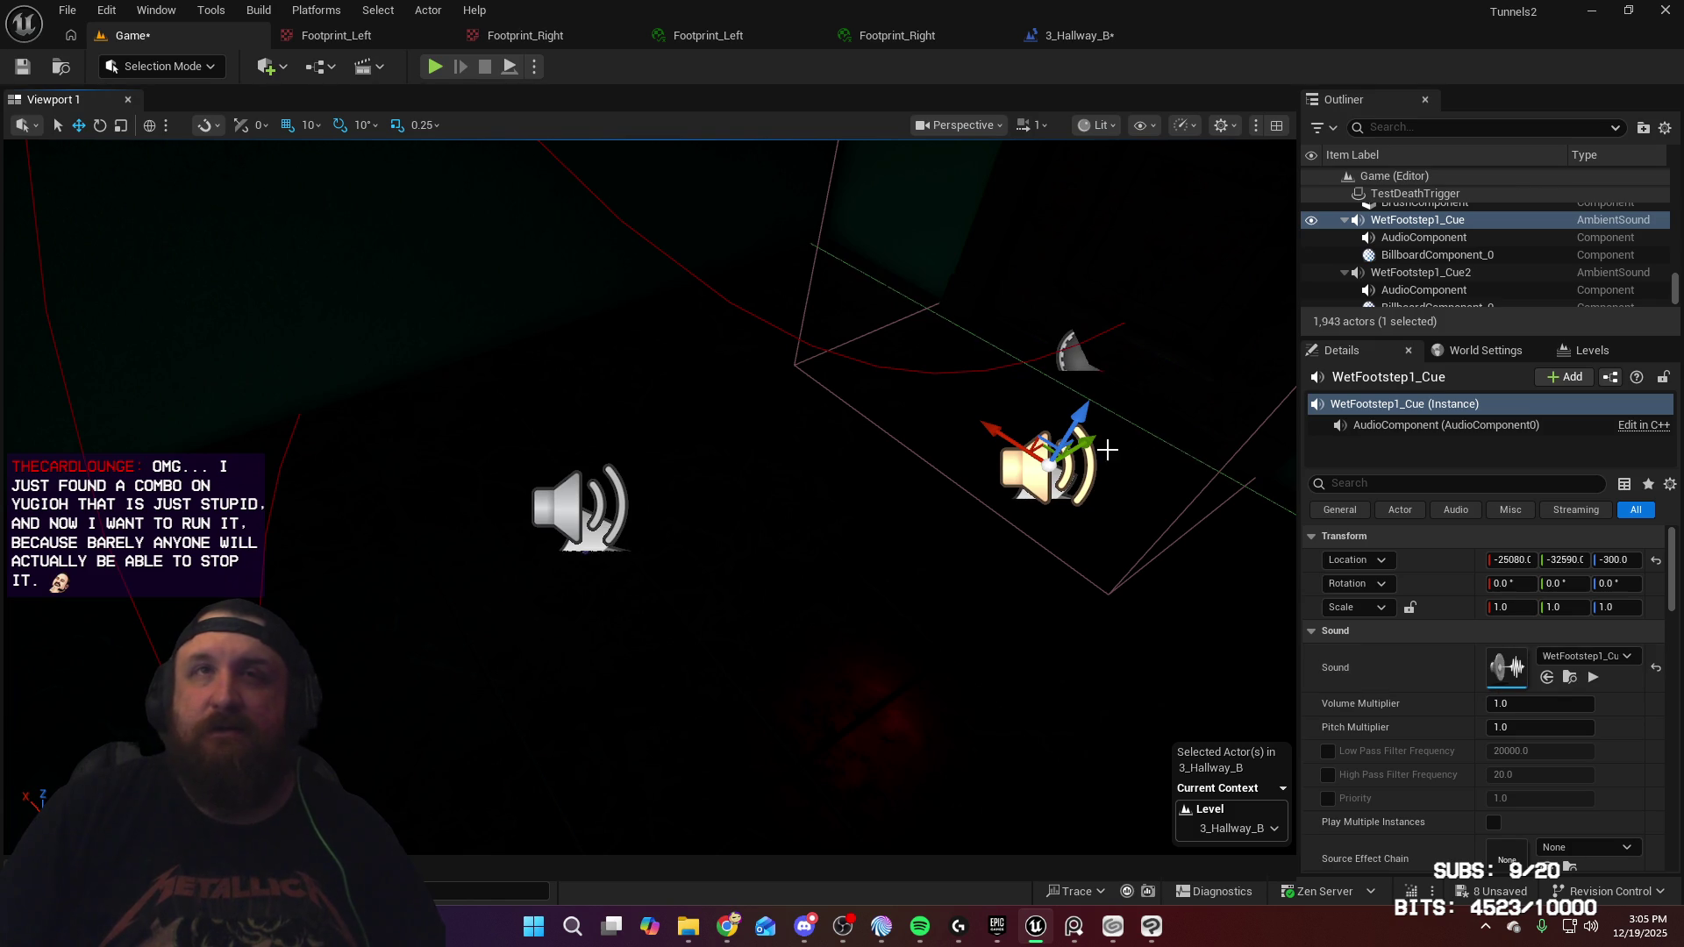
mouse_move(1101, 447)
alt+mouse_down()
mouse_move(1121, 439)
mouse_move(793, 614)
mouse_move(609, 635)
mouse_move(535, 562)
alt+mouse_up()
key(f)
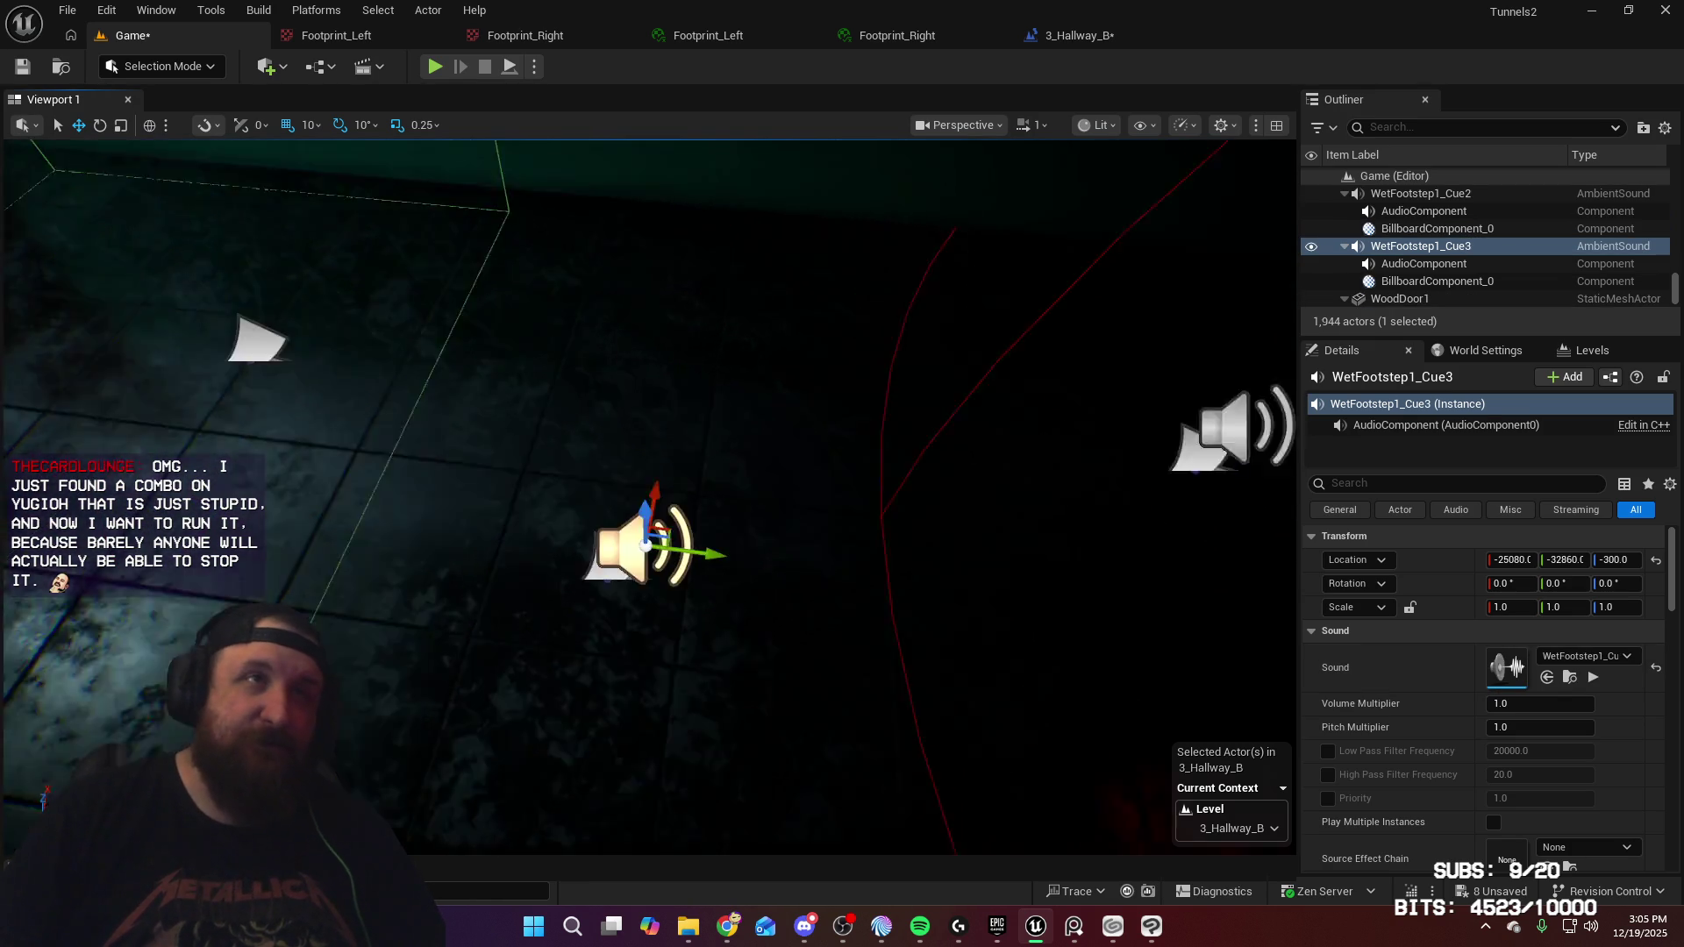
drag(641, 528, 641, 528)
drag(820, 527, 775, 529)
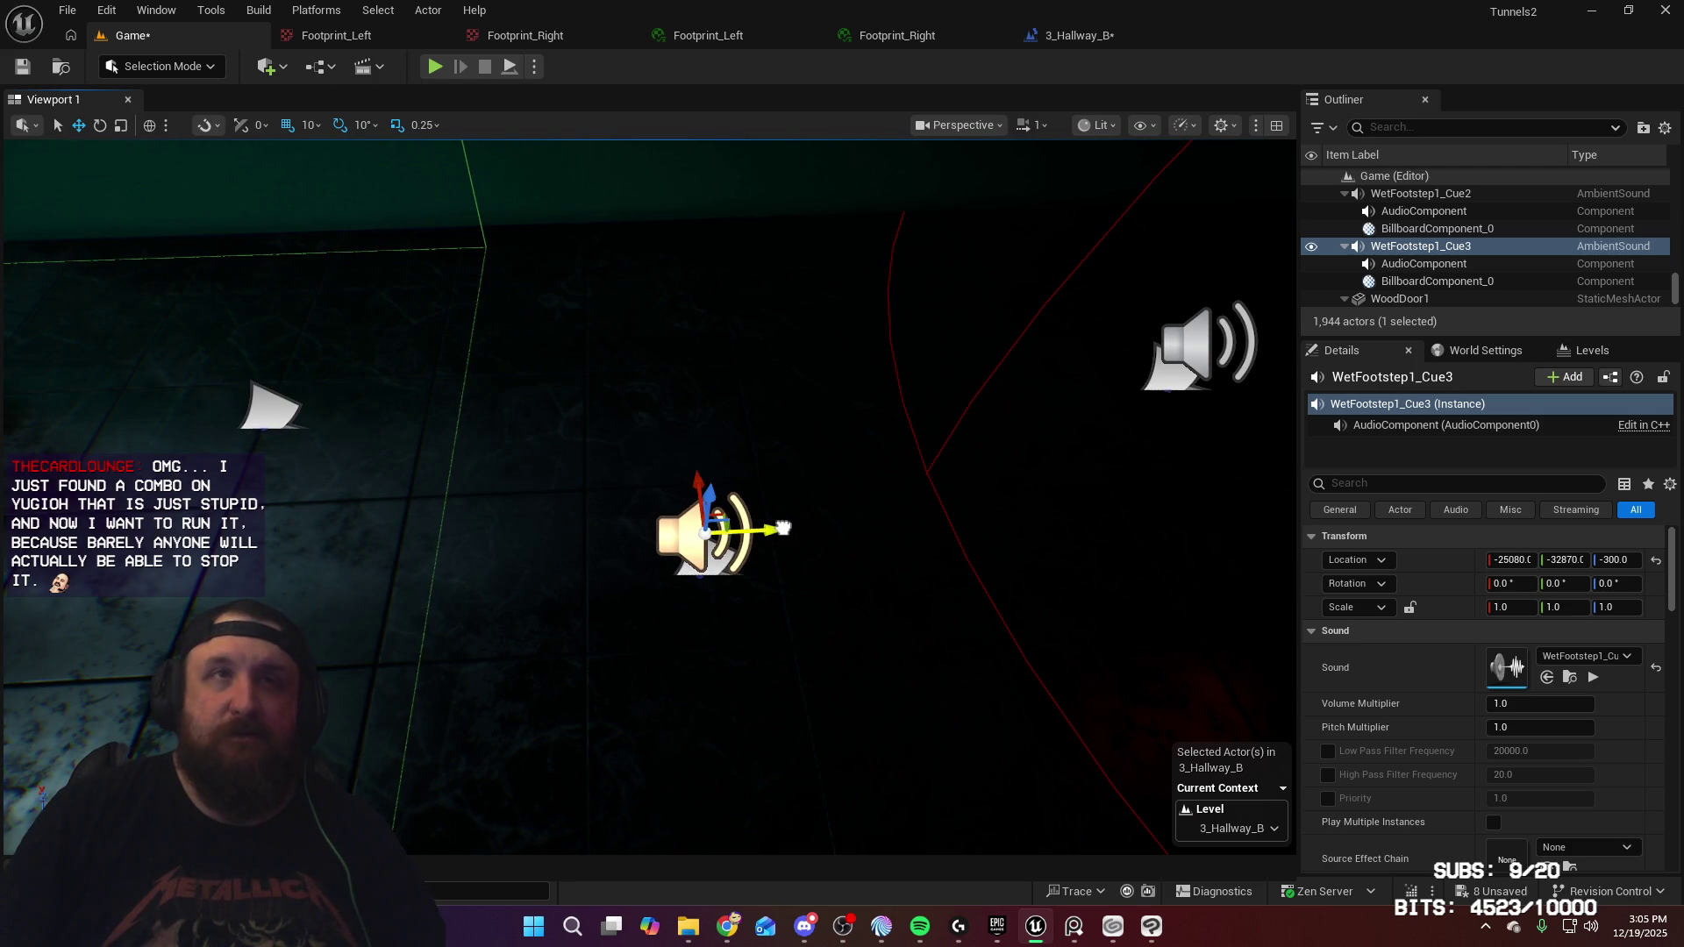
click(1588, 656)
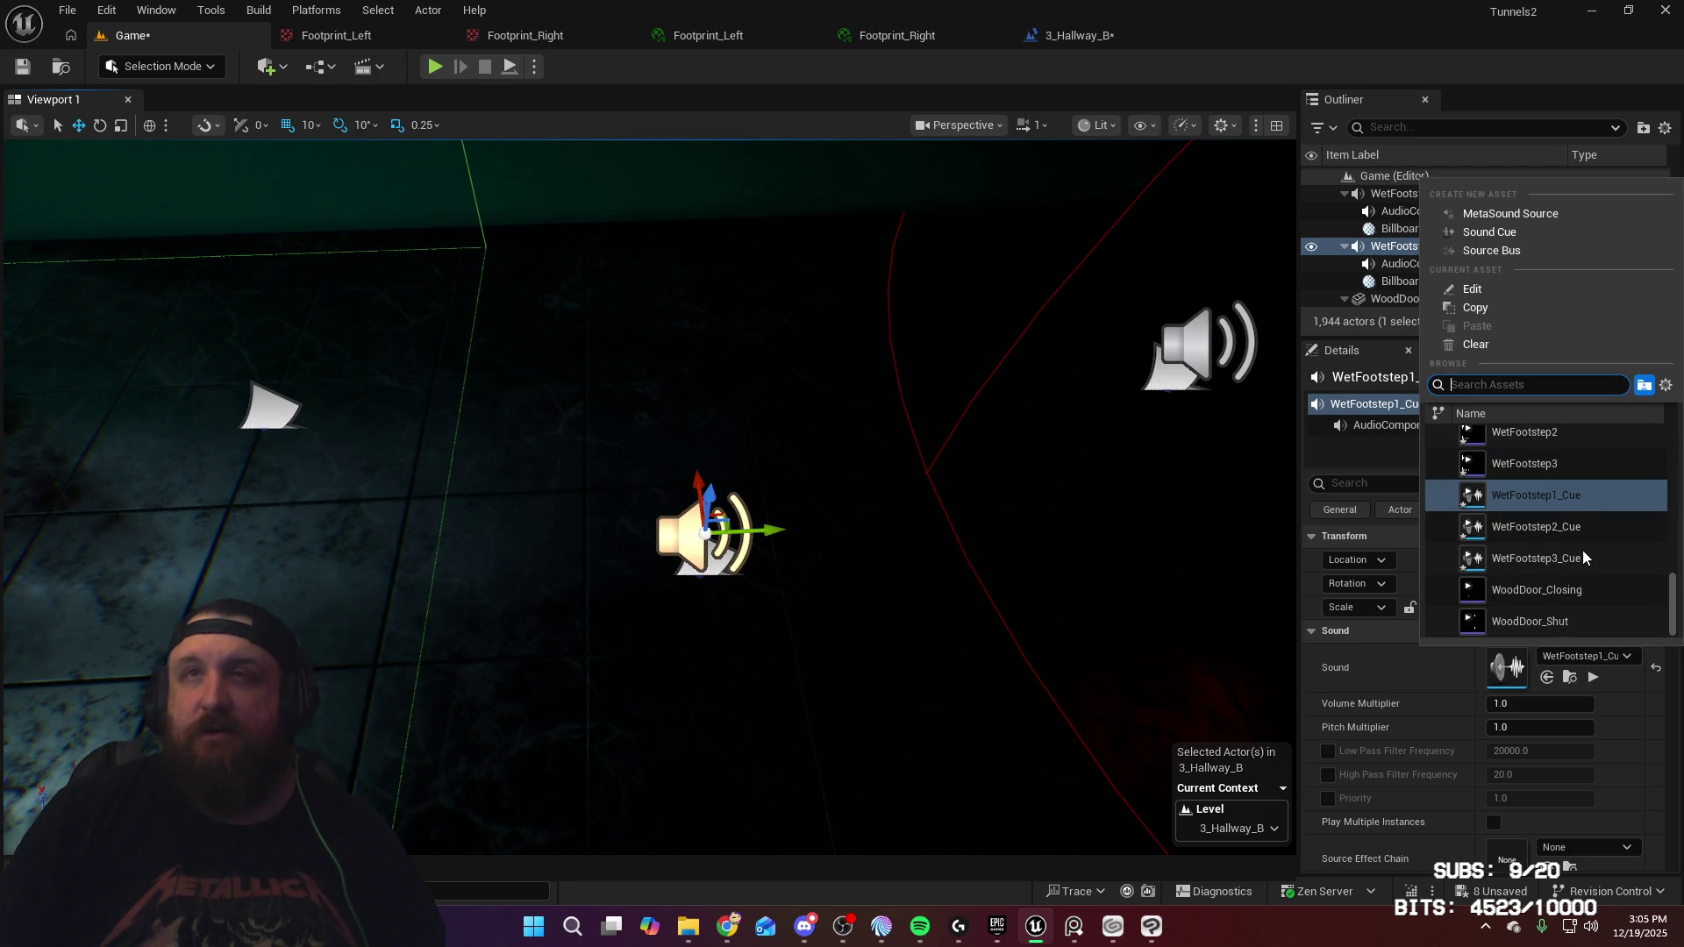
click(1584, 561)
Slide WetFootstep1_Cue4 along the hallway, then Ctrl+D a copy and move it far down the corridor
drag(776, 487, 919, 421)
click(957, 386)
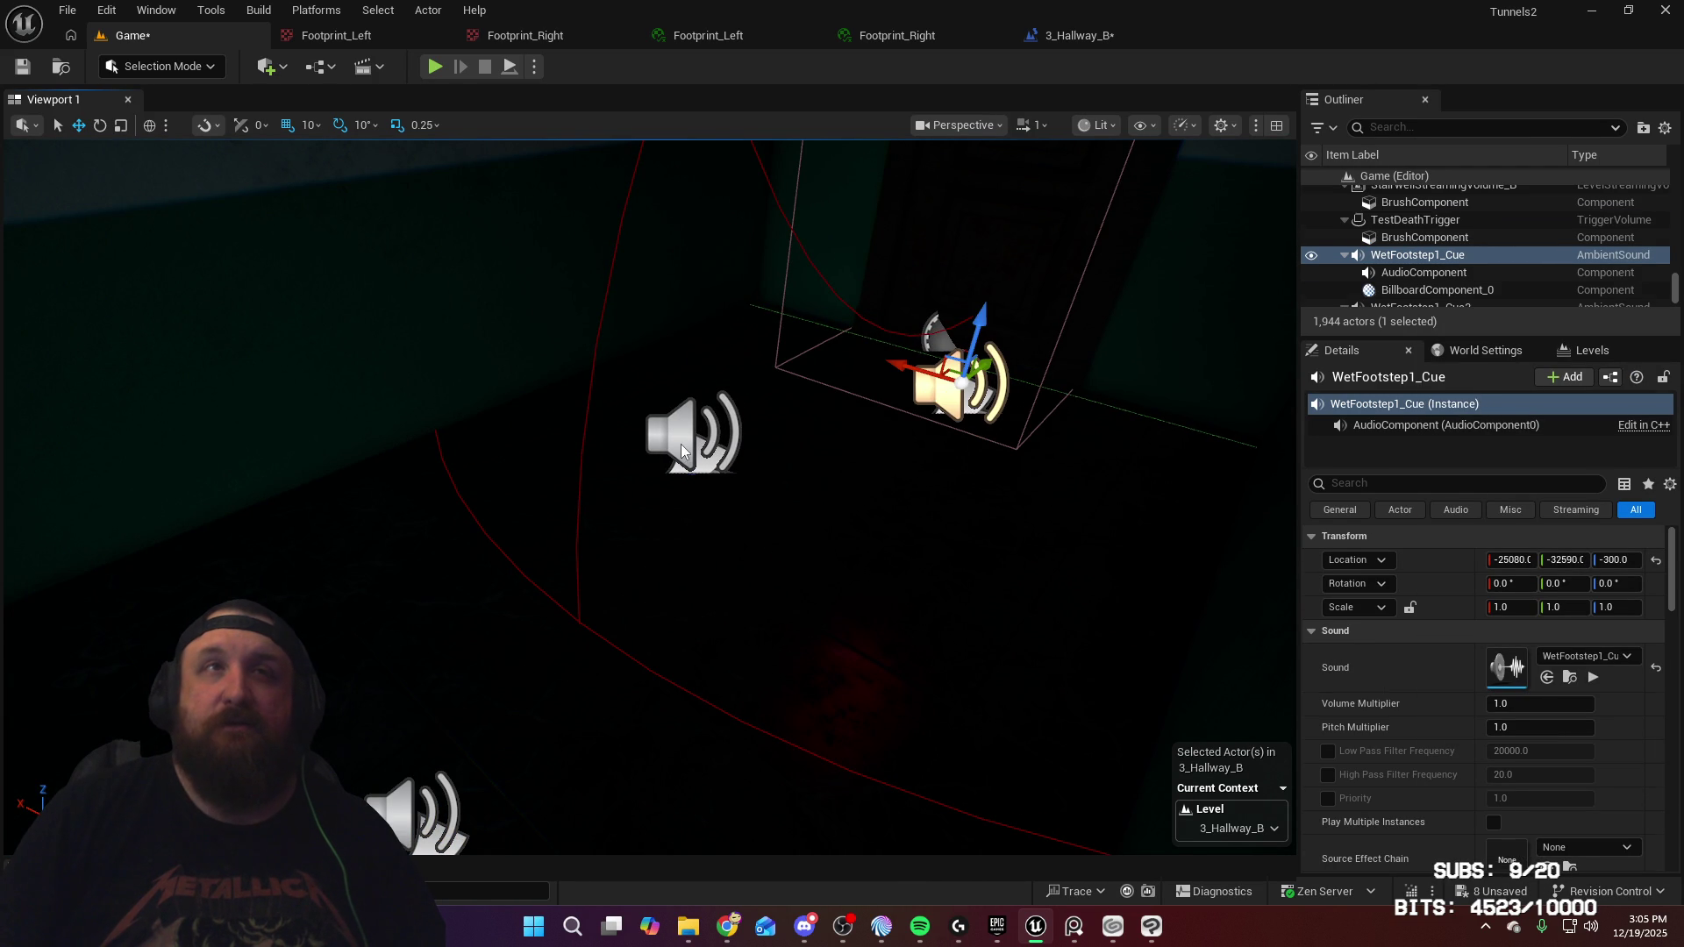
ctrl+click(681, 444)
drag(680, 444, 693, 404)
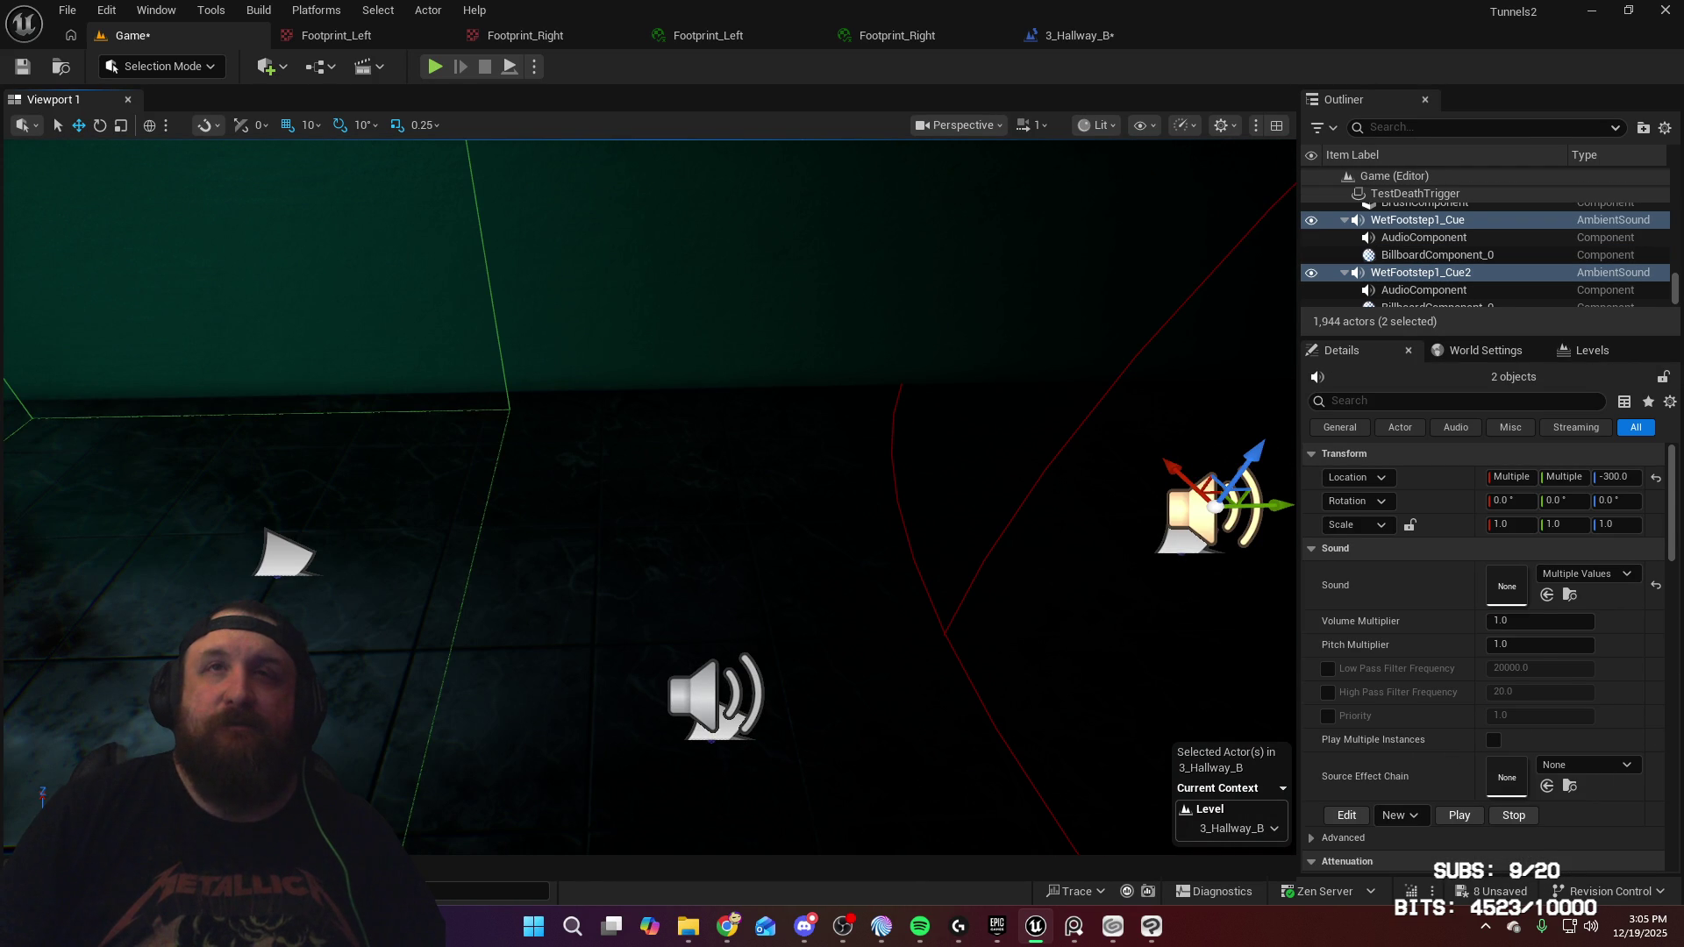
click(1203, 496)
click(1032, 477)
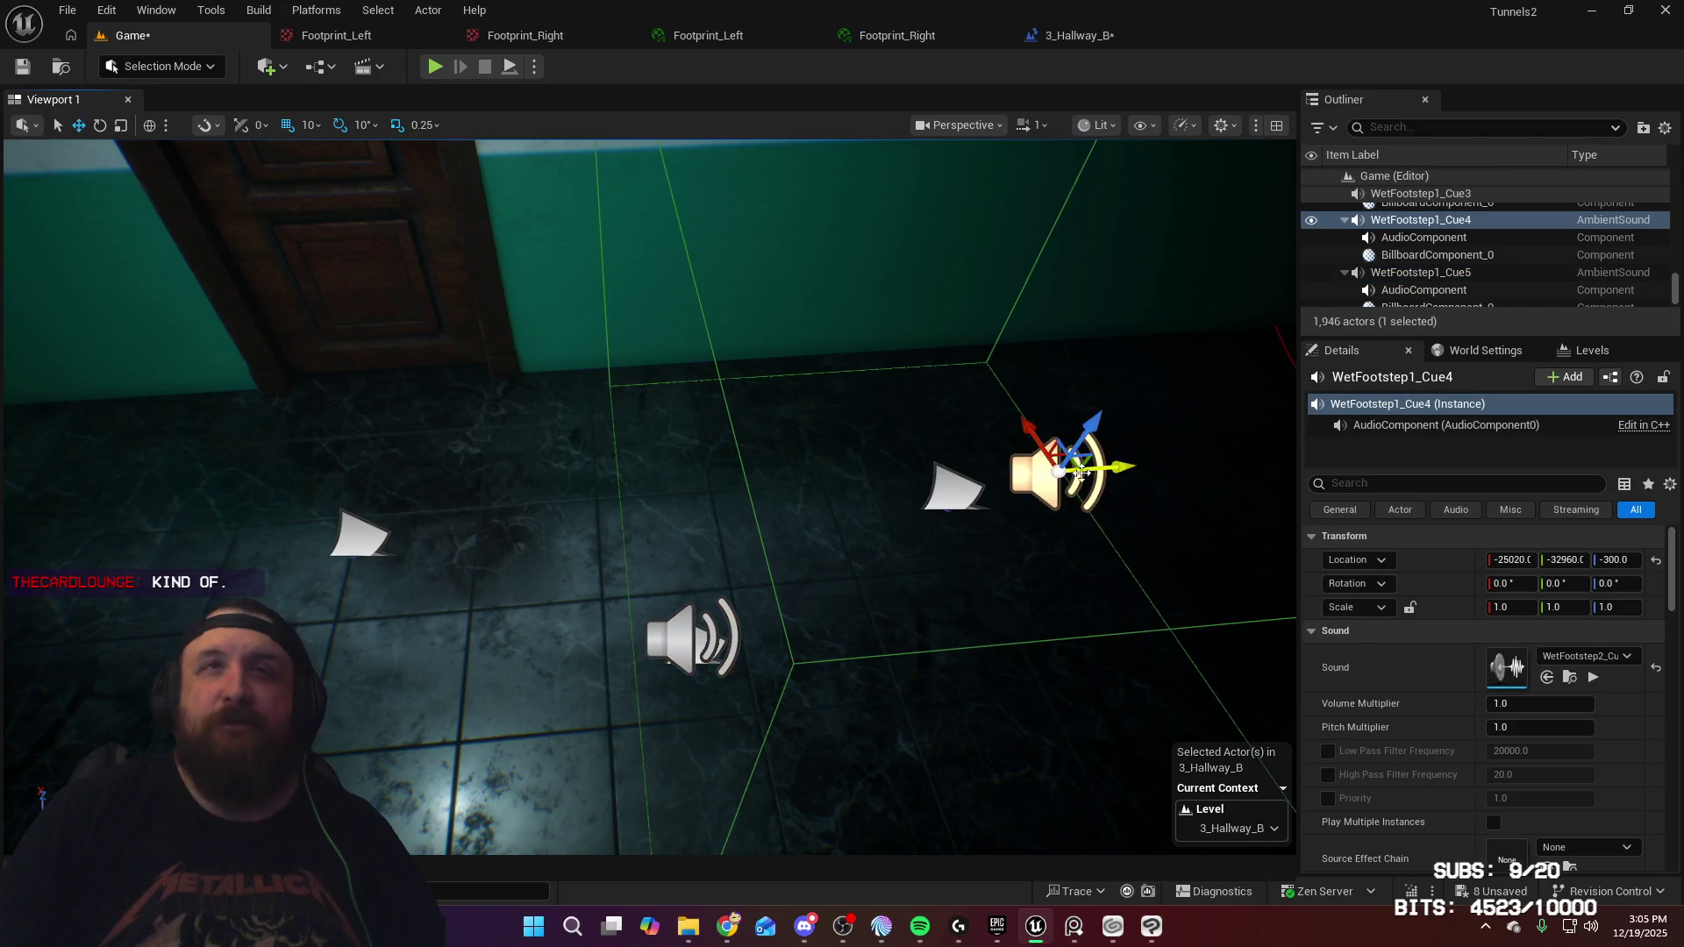
drag(1115, 468, 1008, 469)
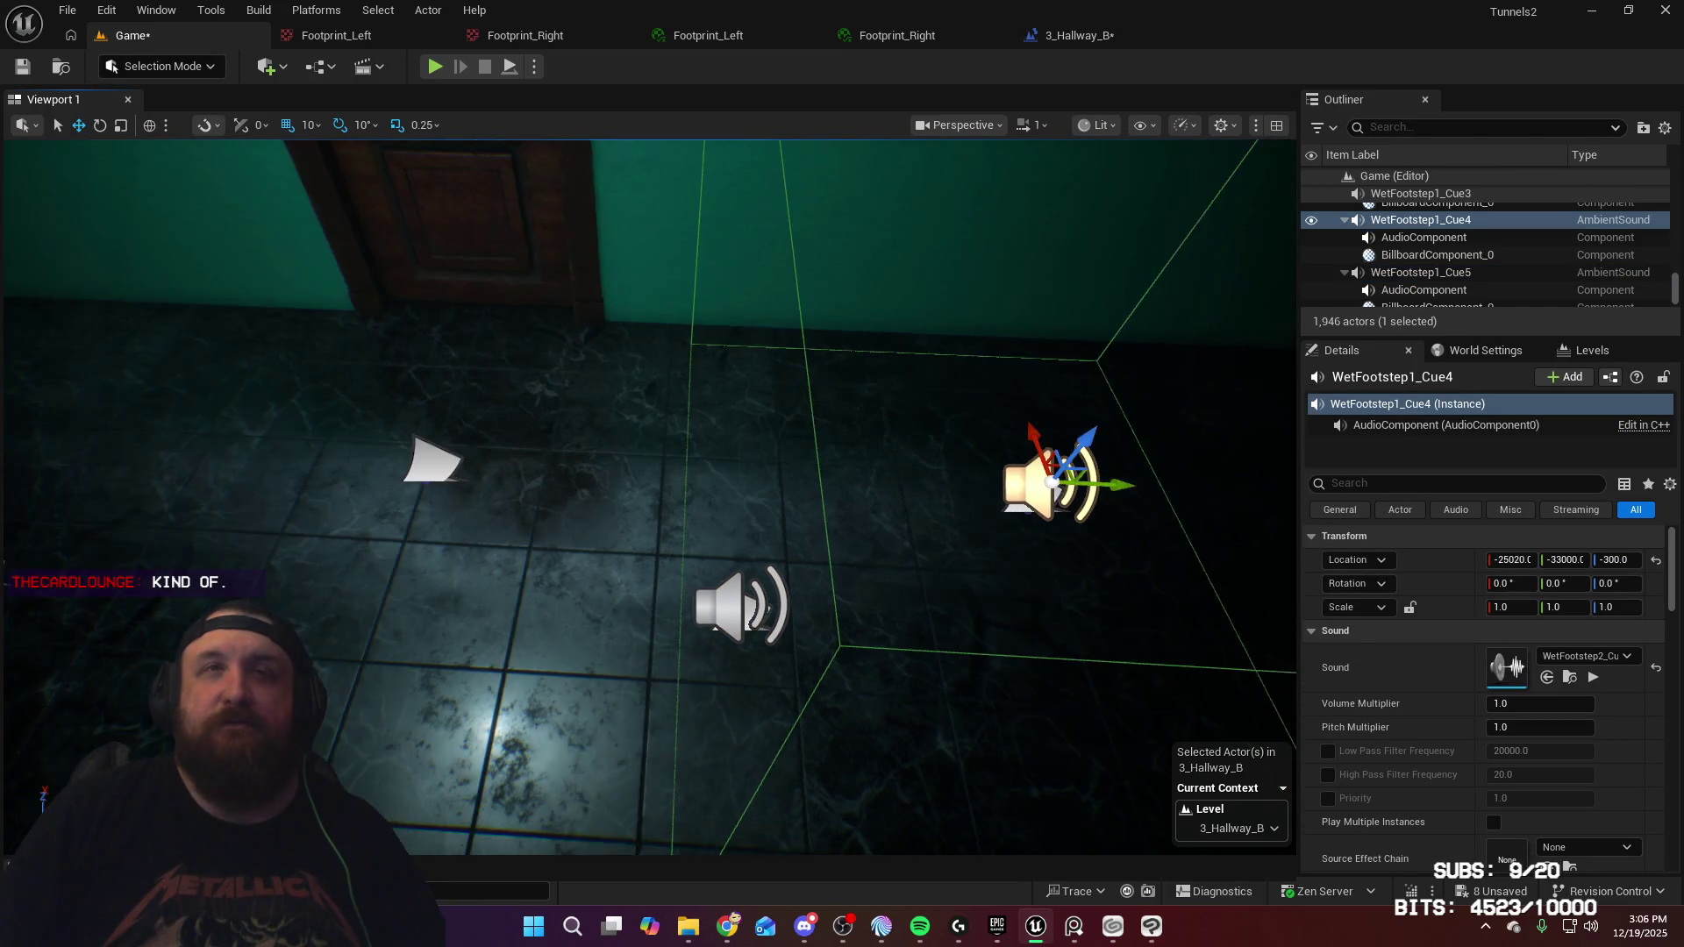
key(ctrl+d)
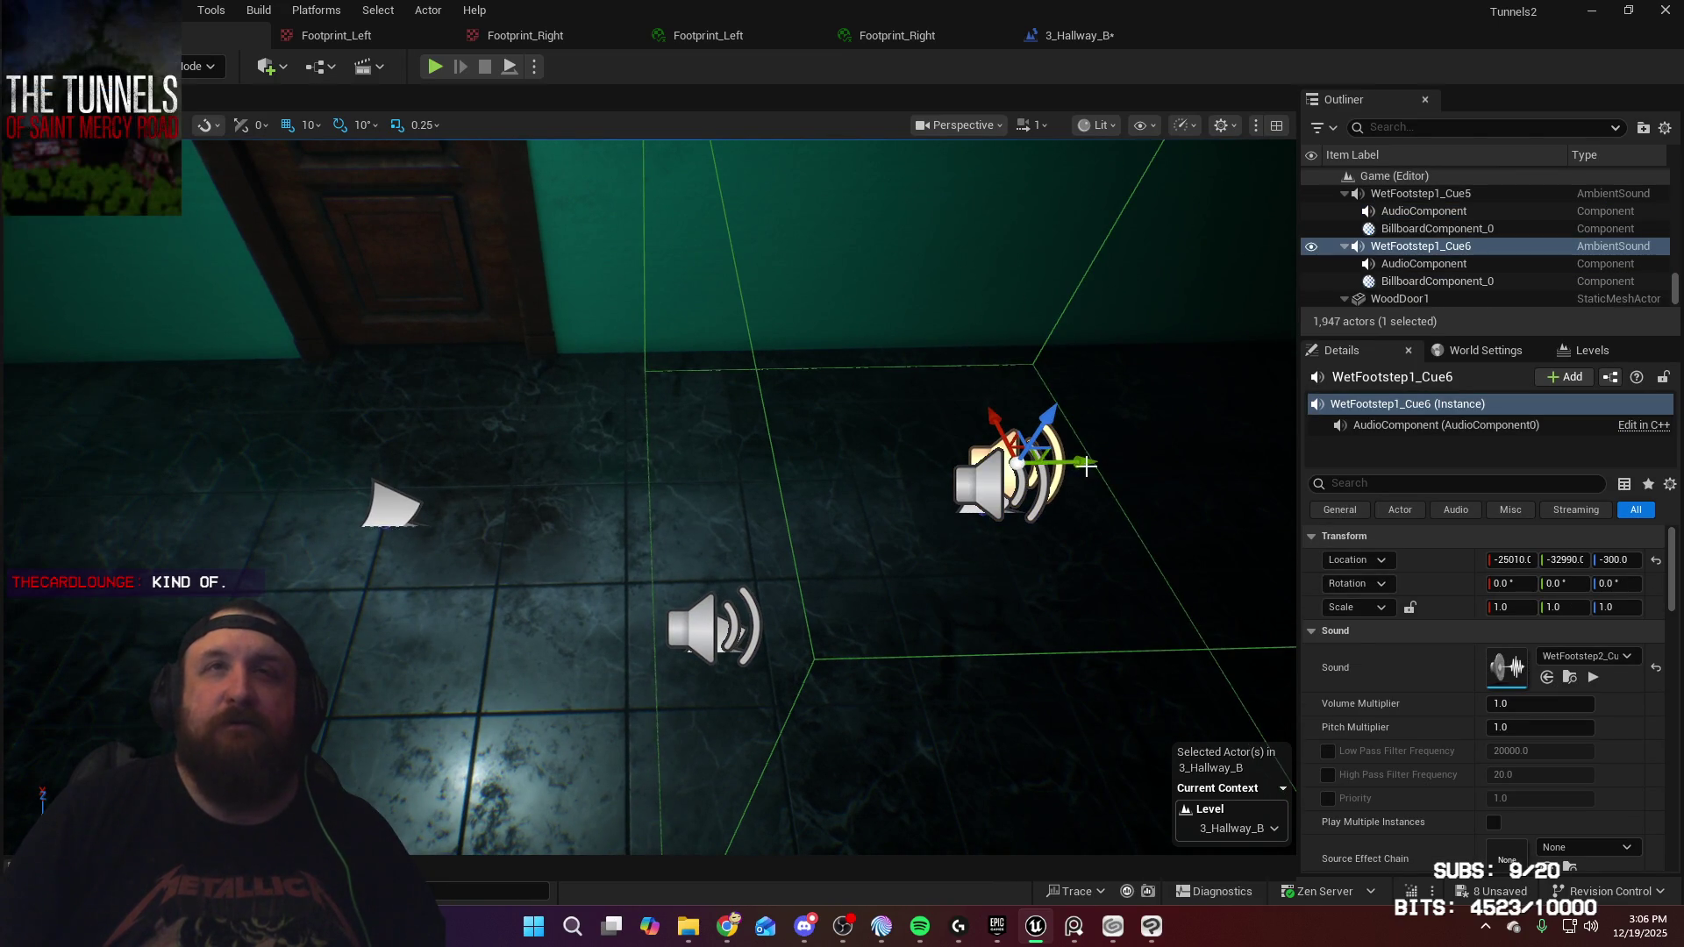
drag(1005, 433, 999, 436)
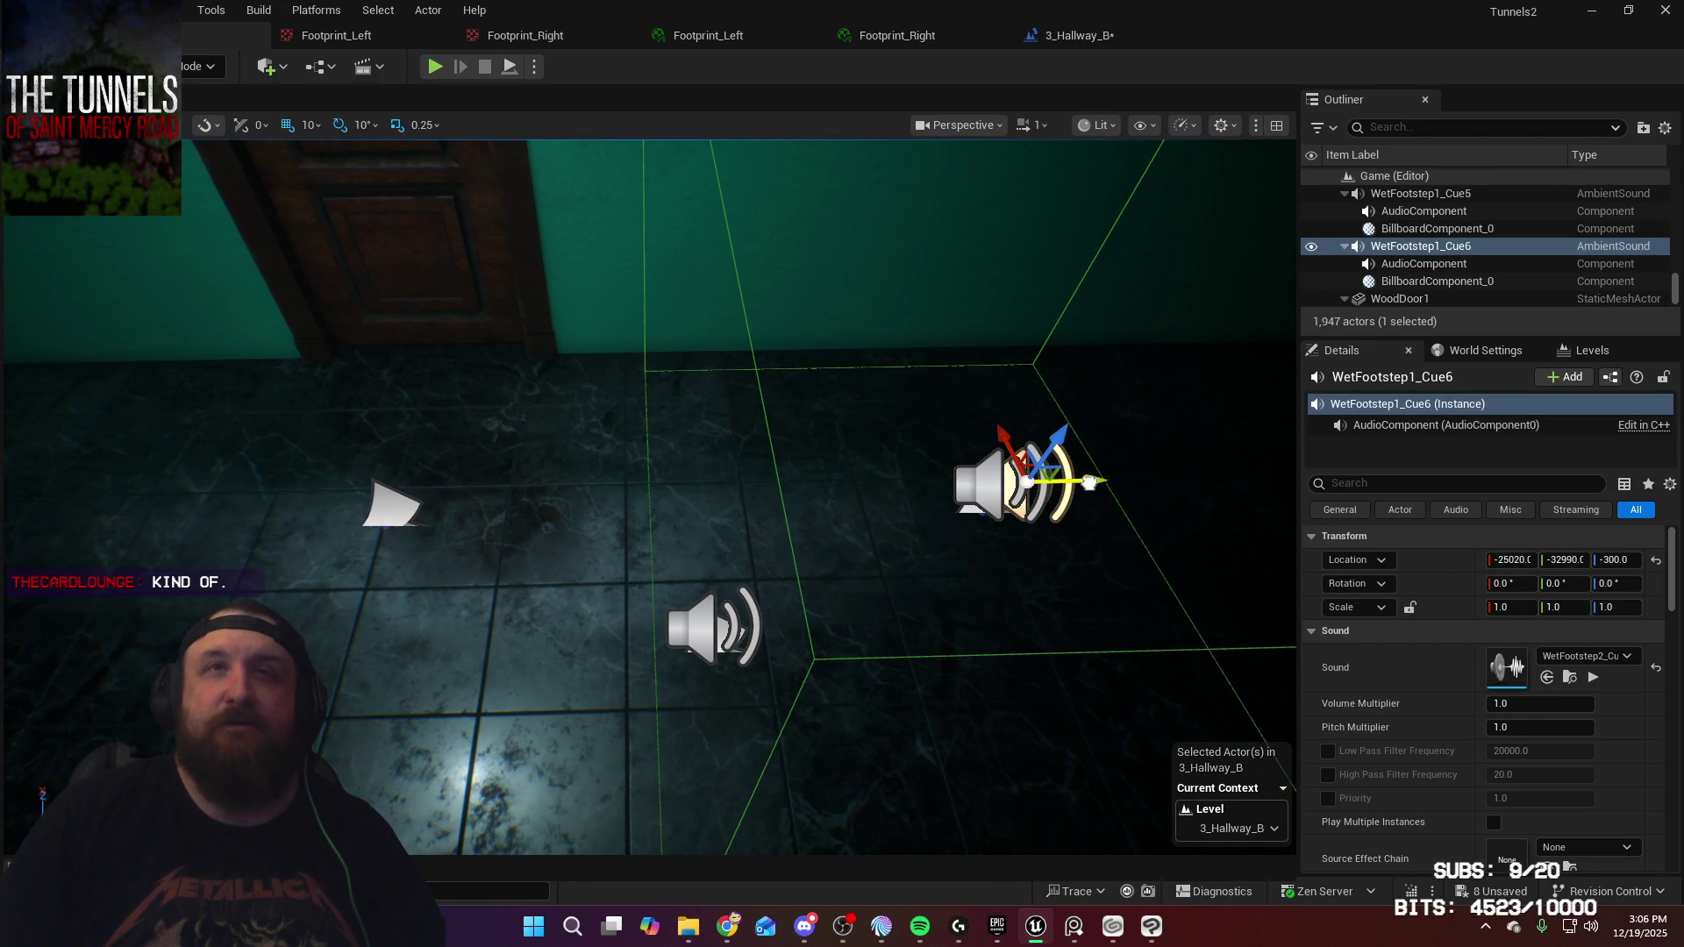
drag(1093, 482, 465, 485)
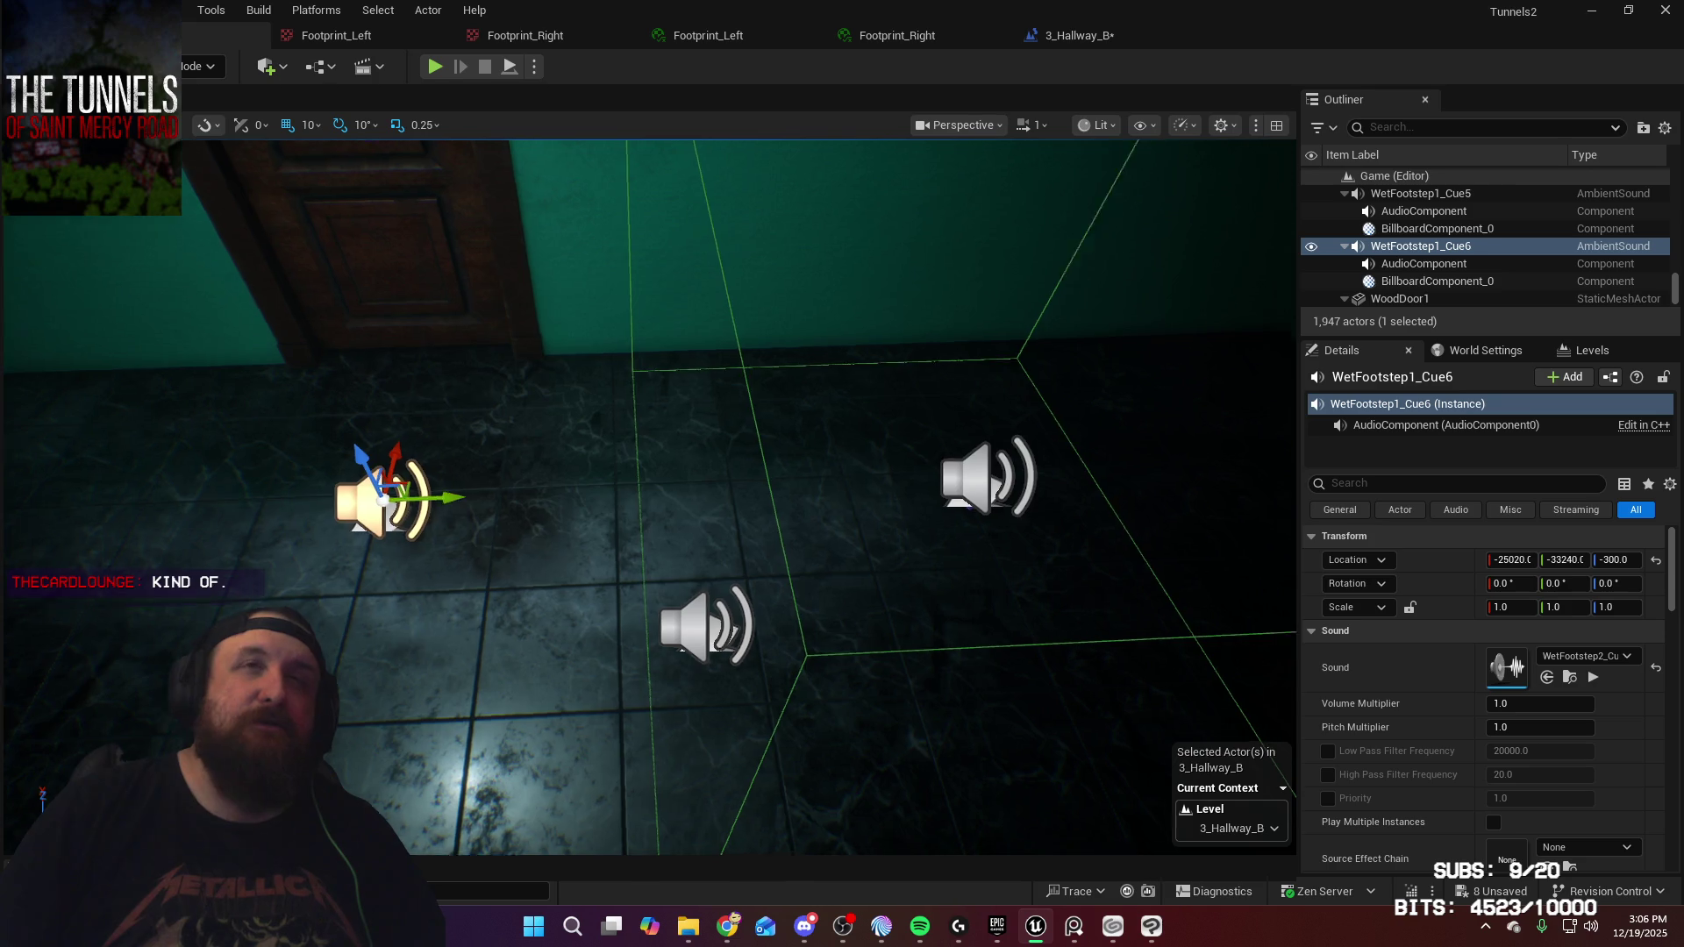
key(s)
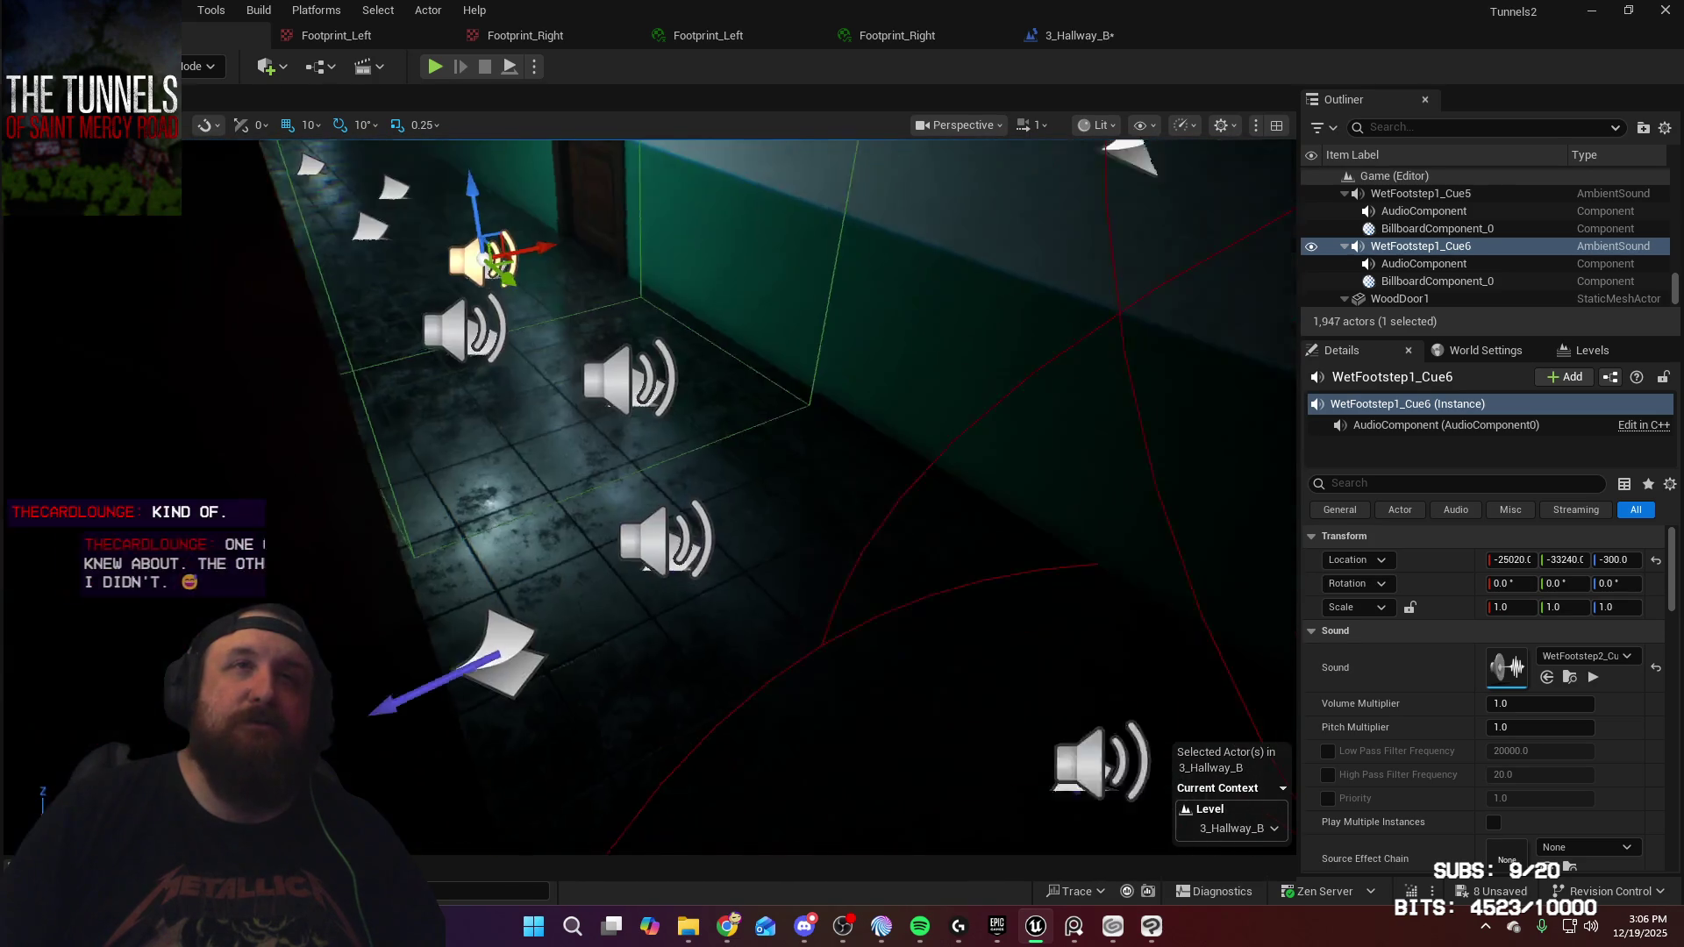
key(s)
click(783, 589)
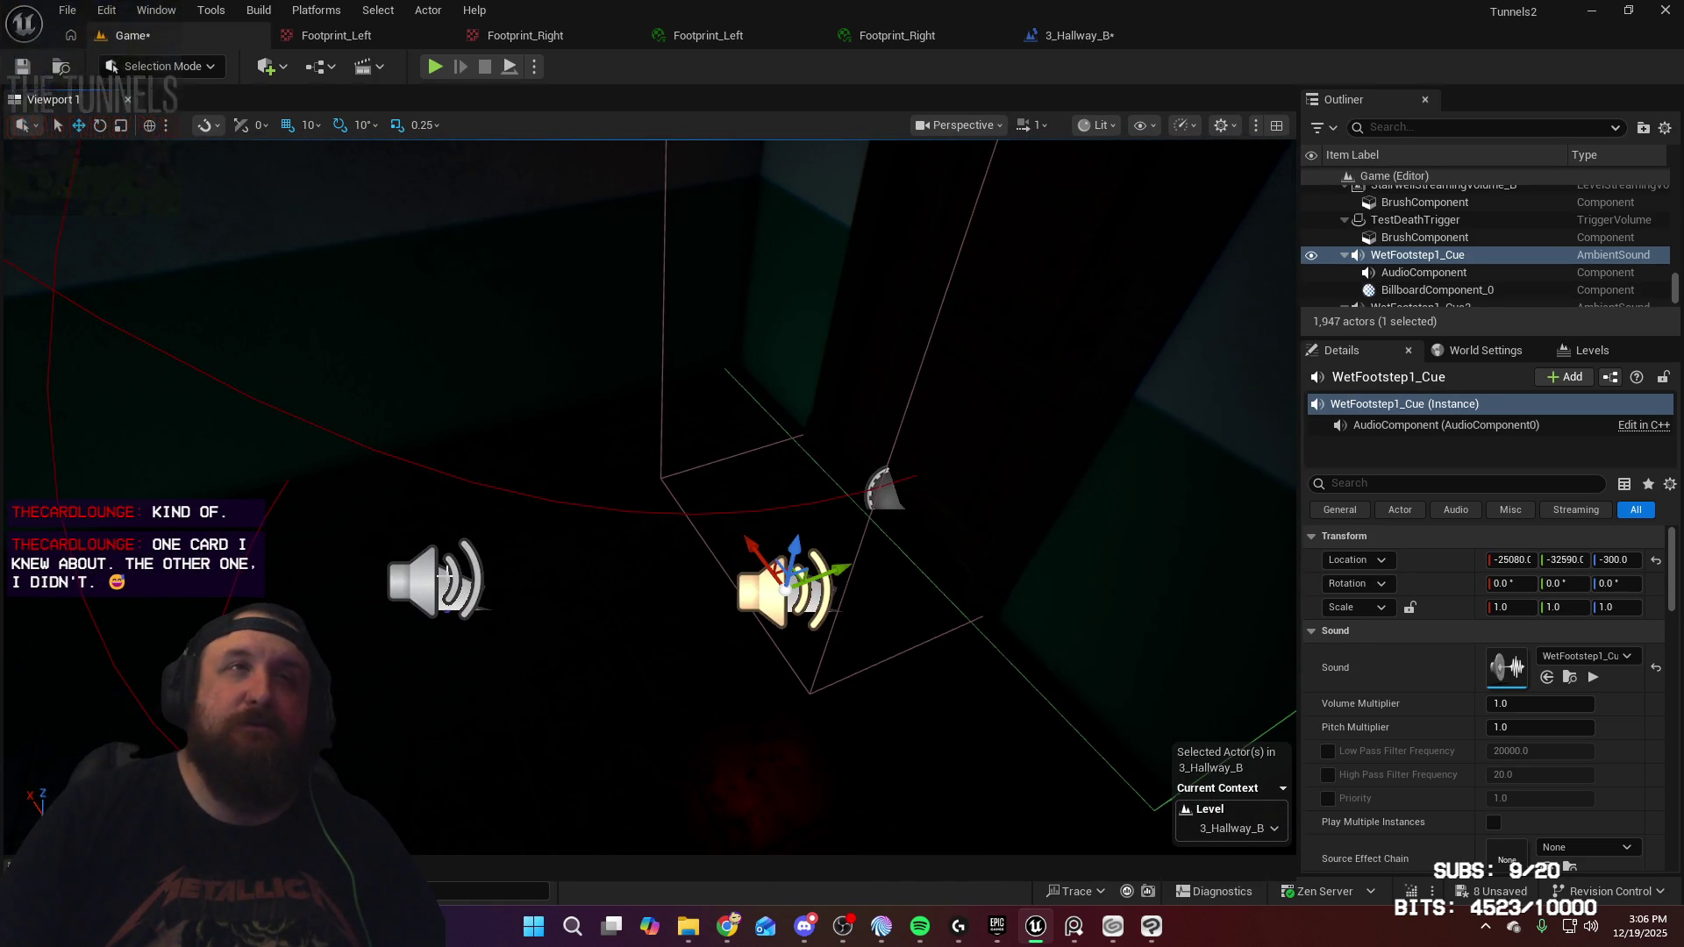
Select the WetFootstep1_Cue and WetFootstep1_Cue2 pair and duplicate it with Ctrl+D
ctrl+click(418, 586)
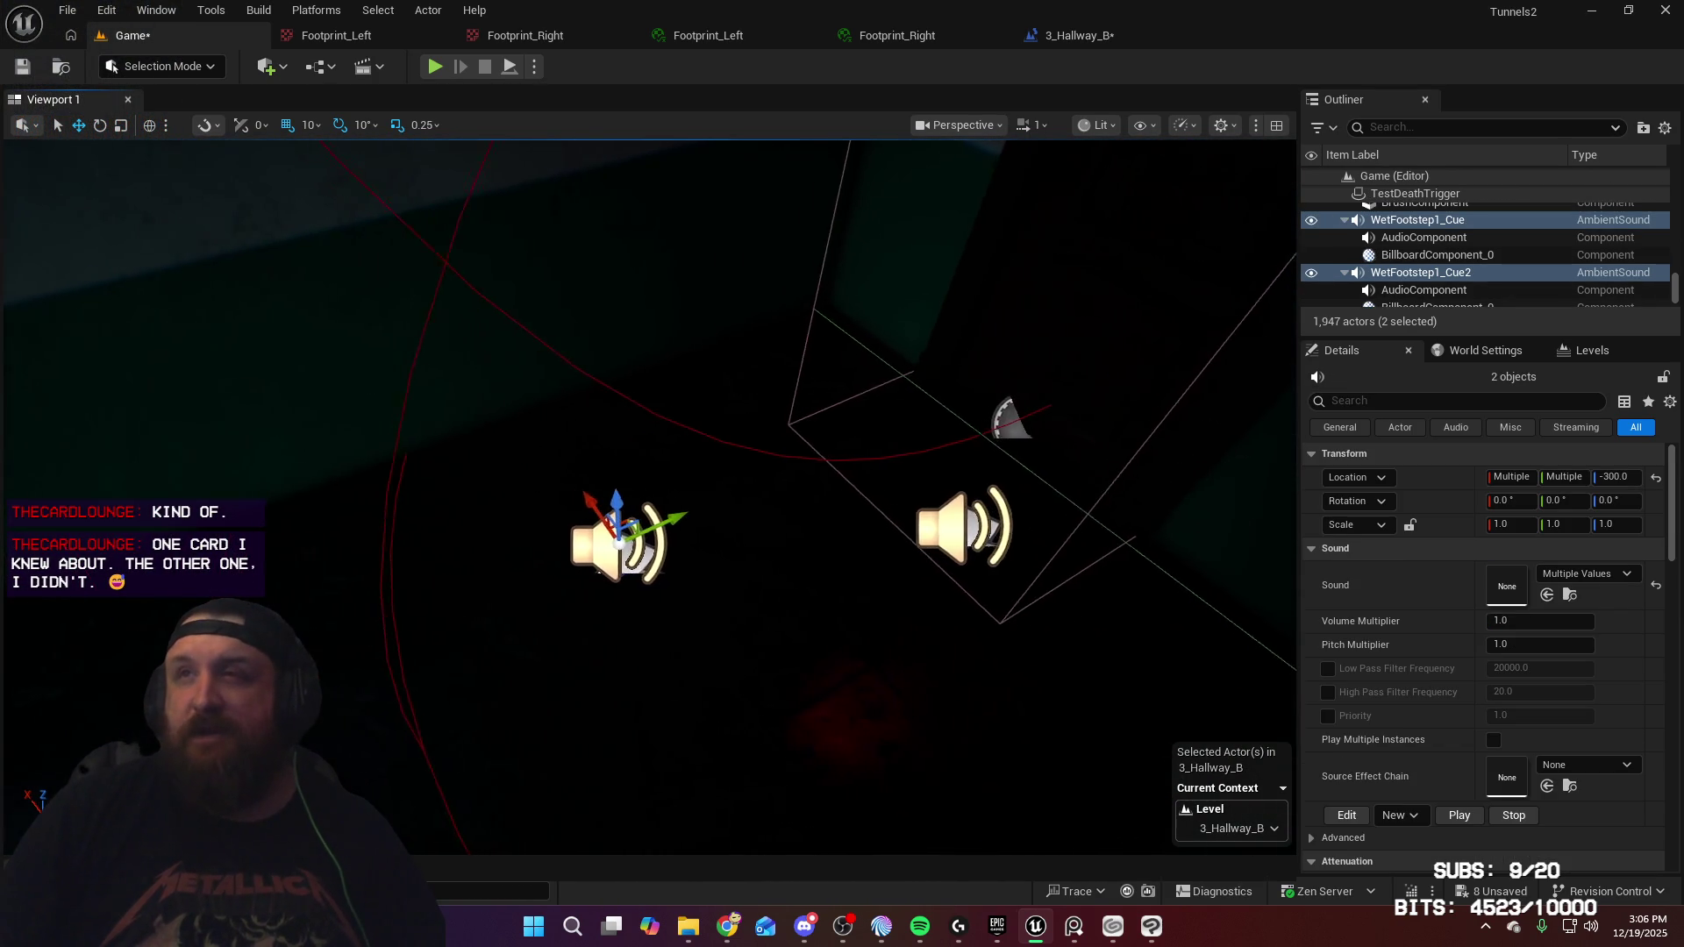
key(a)
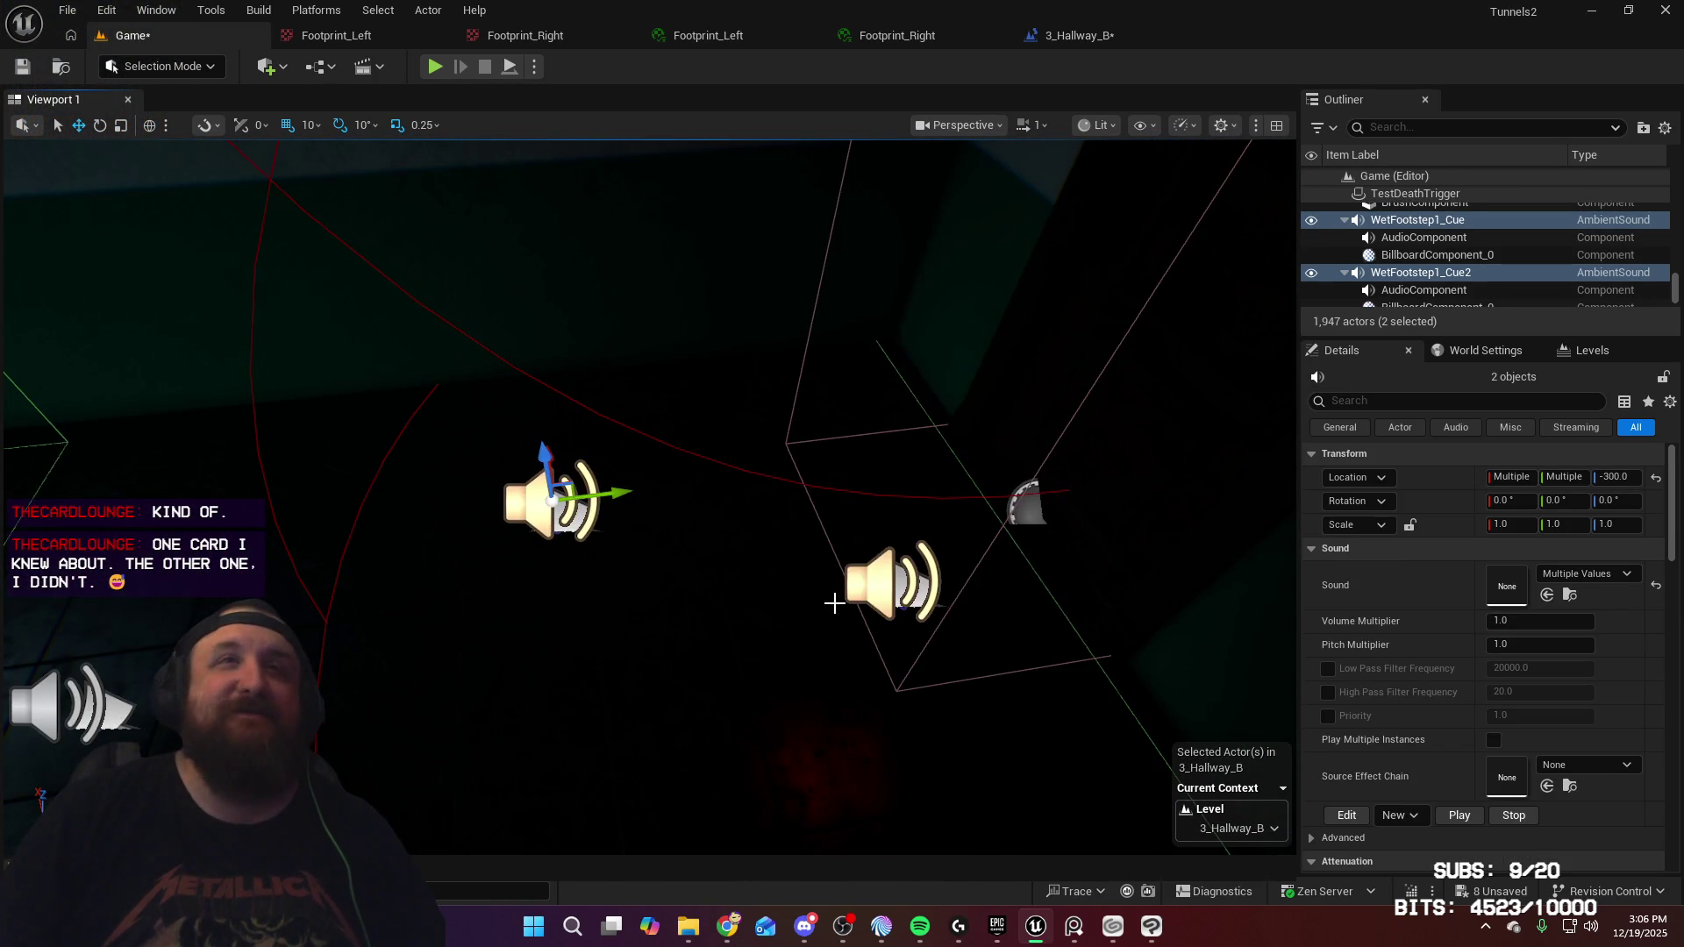
key(ctrl+d)
key(a)
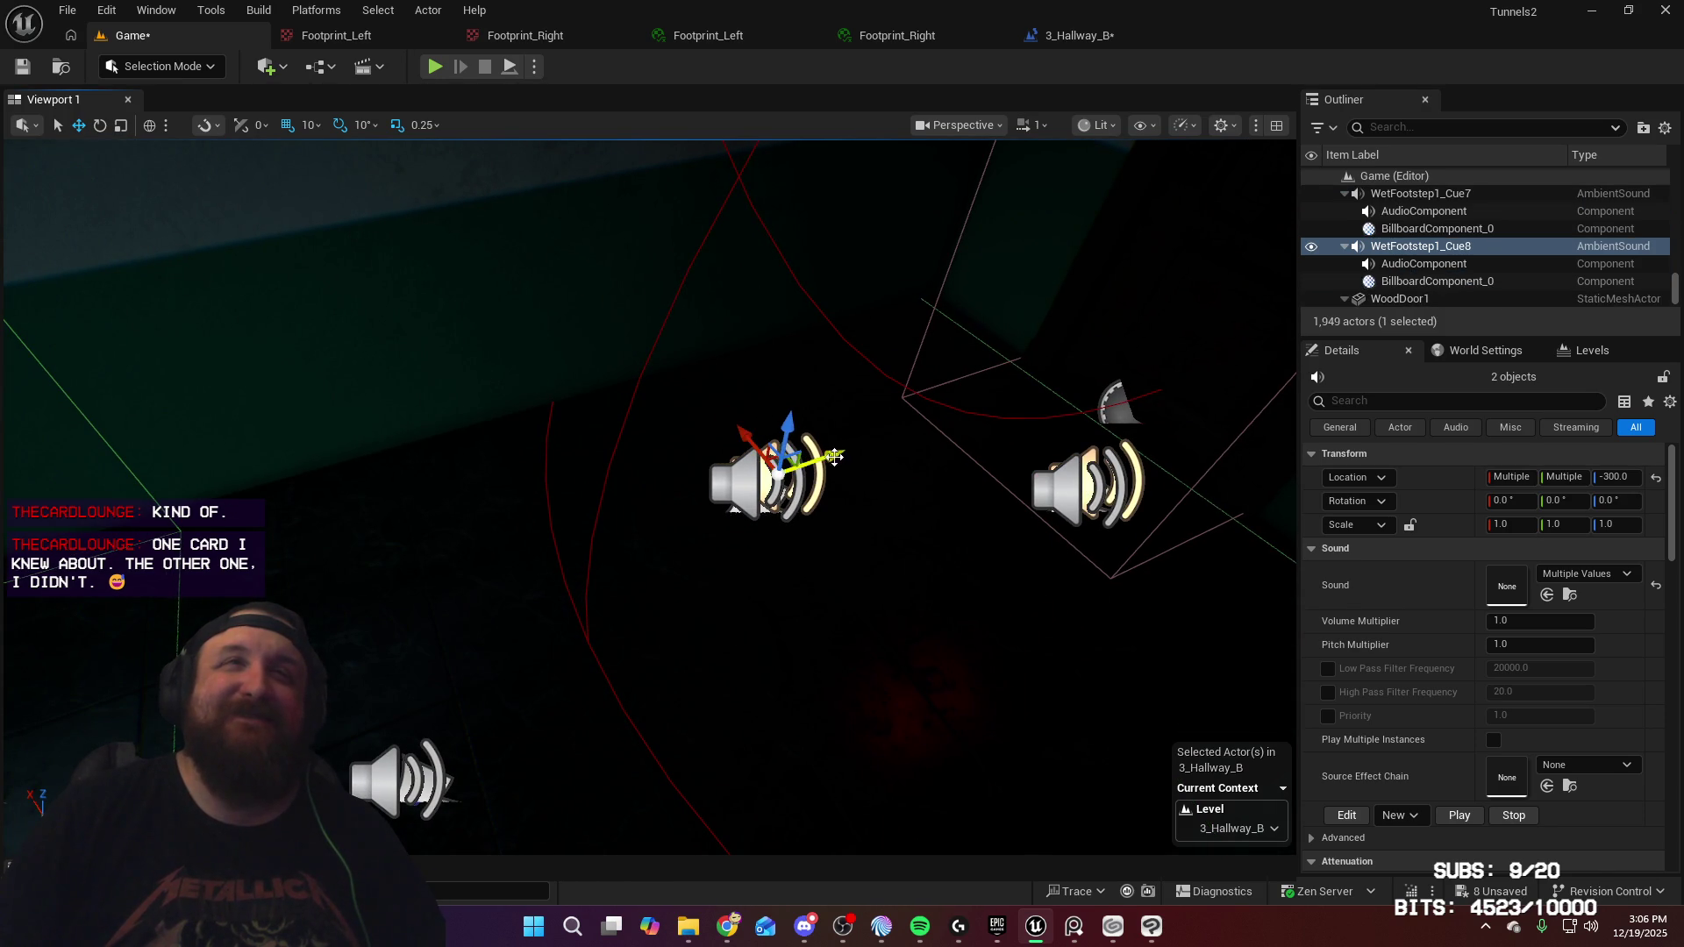
key(s)
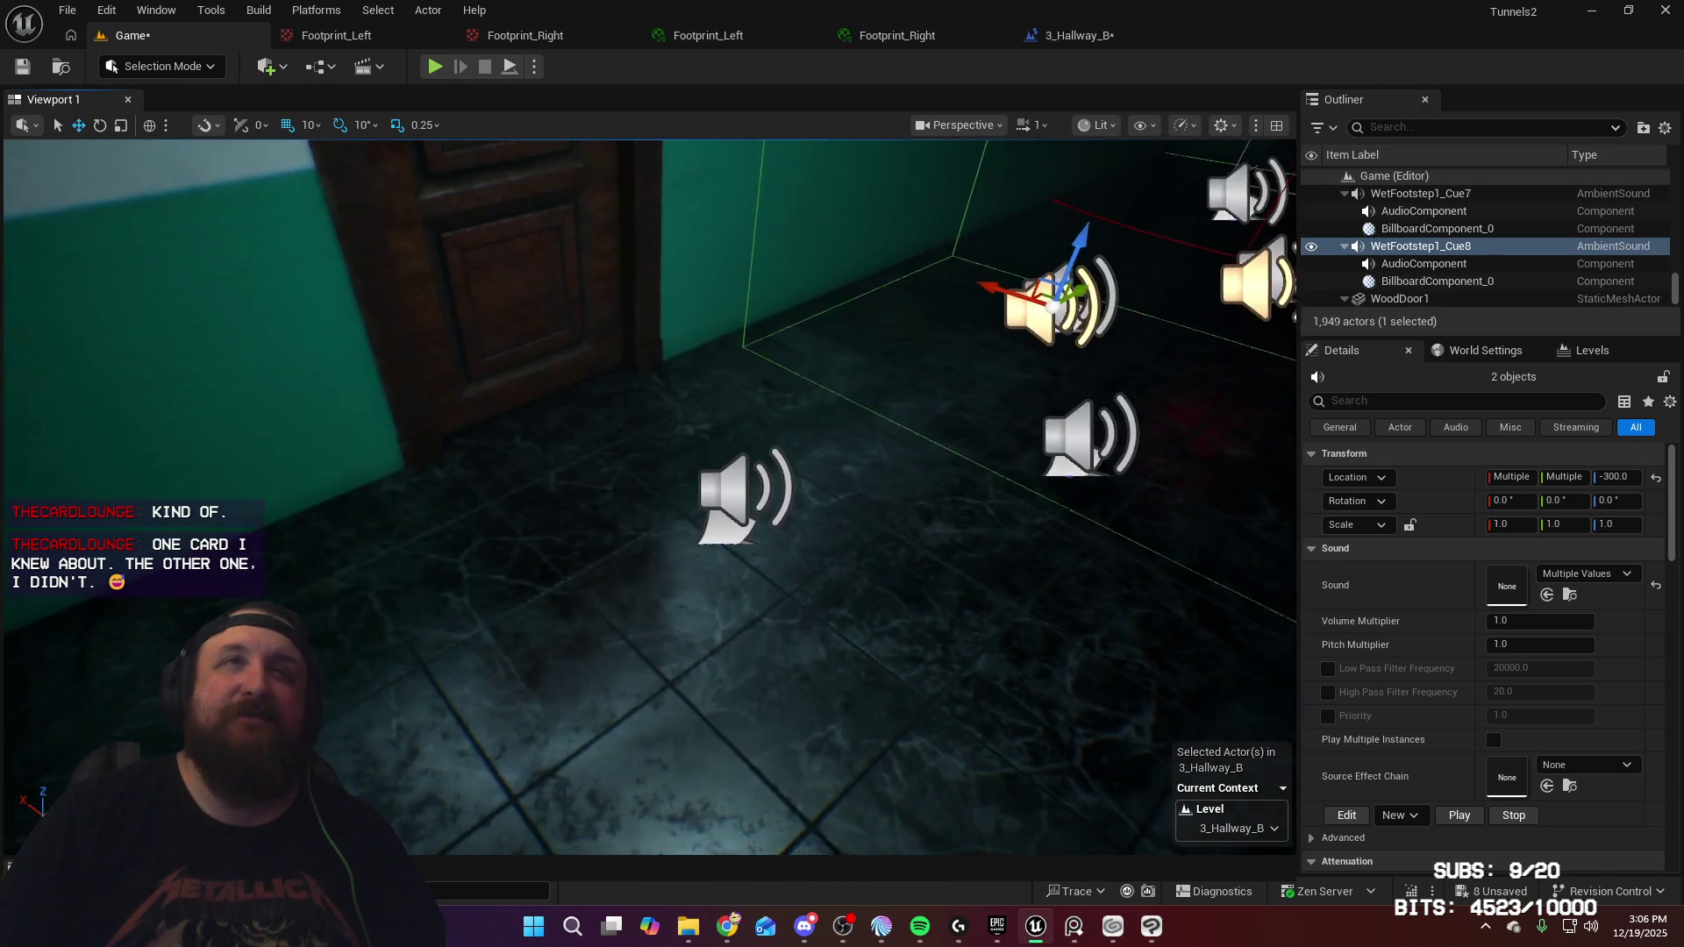
key(s)
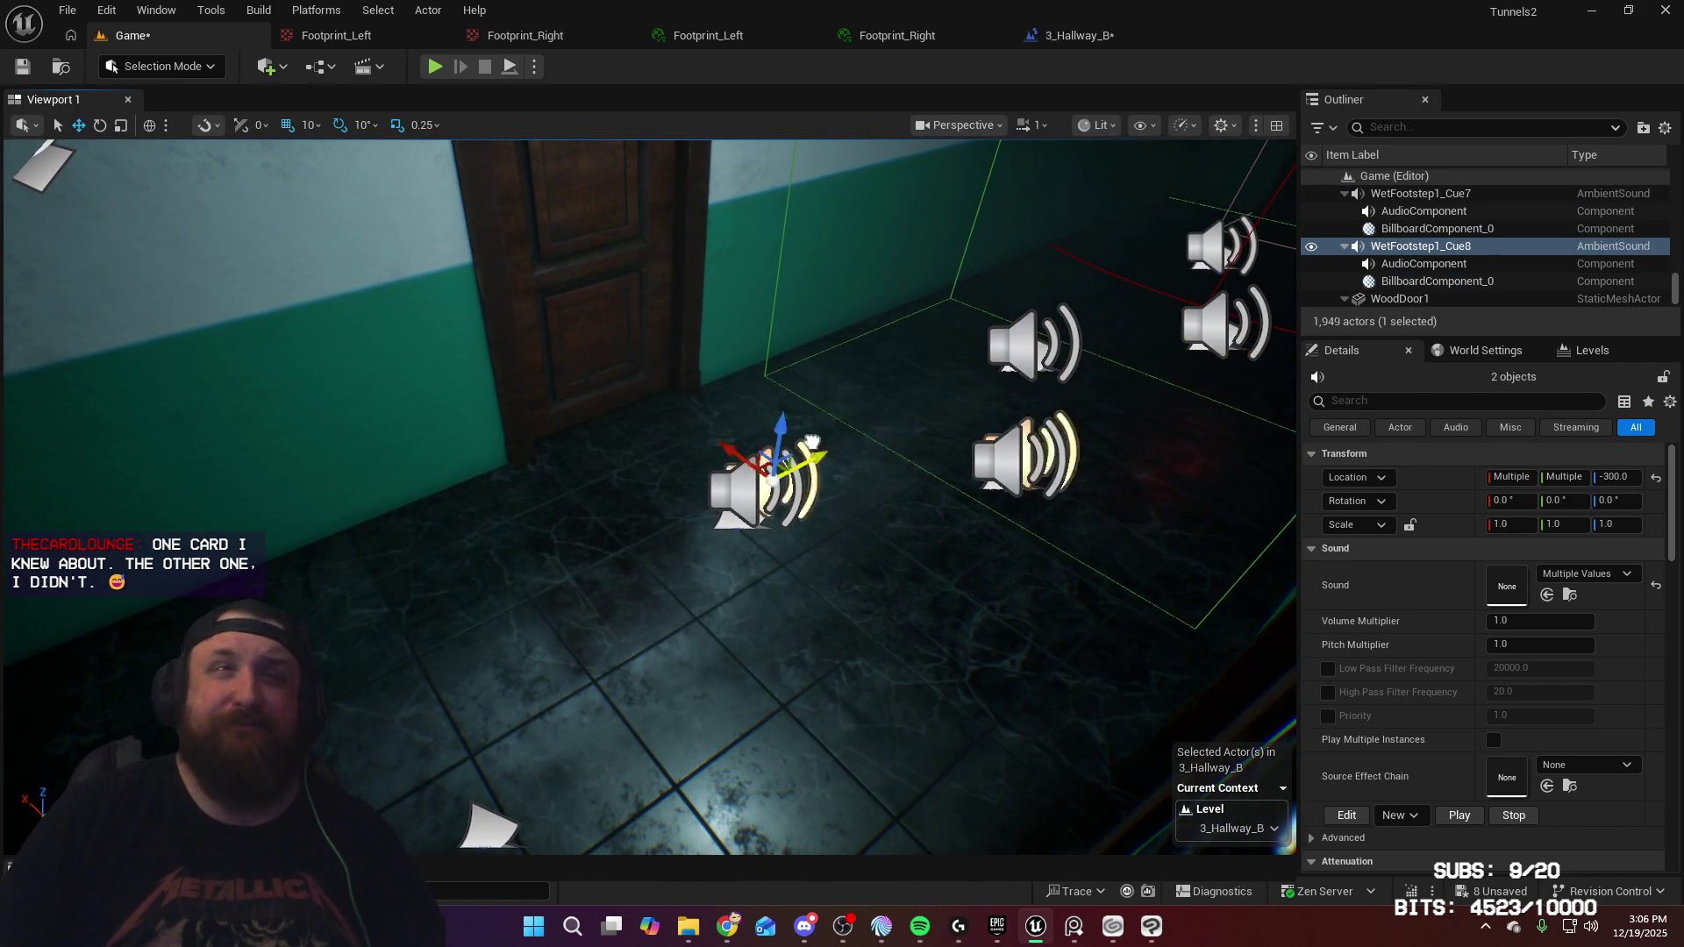
key(w)
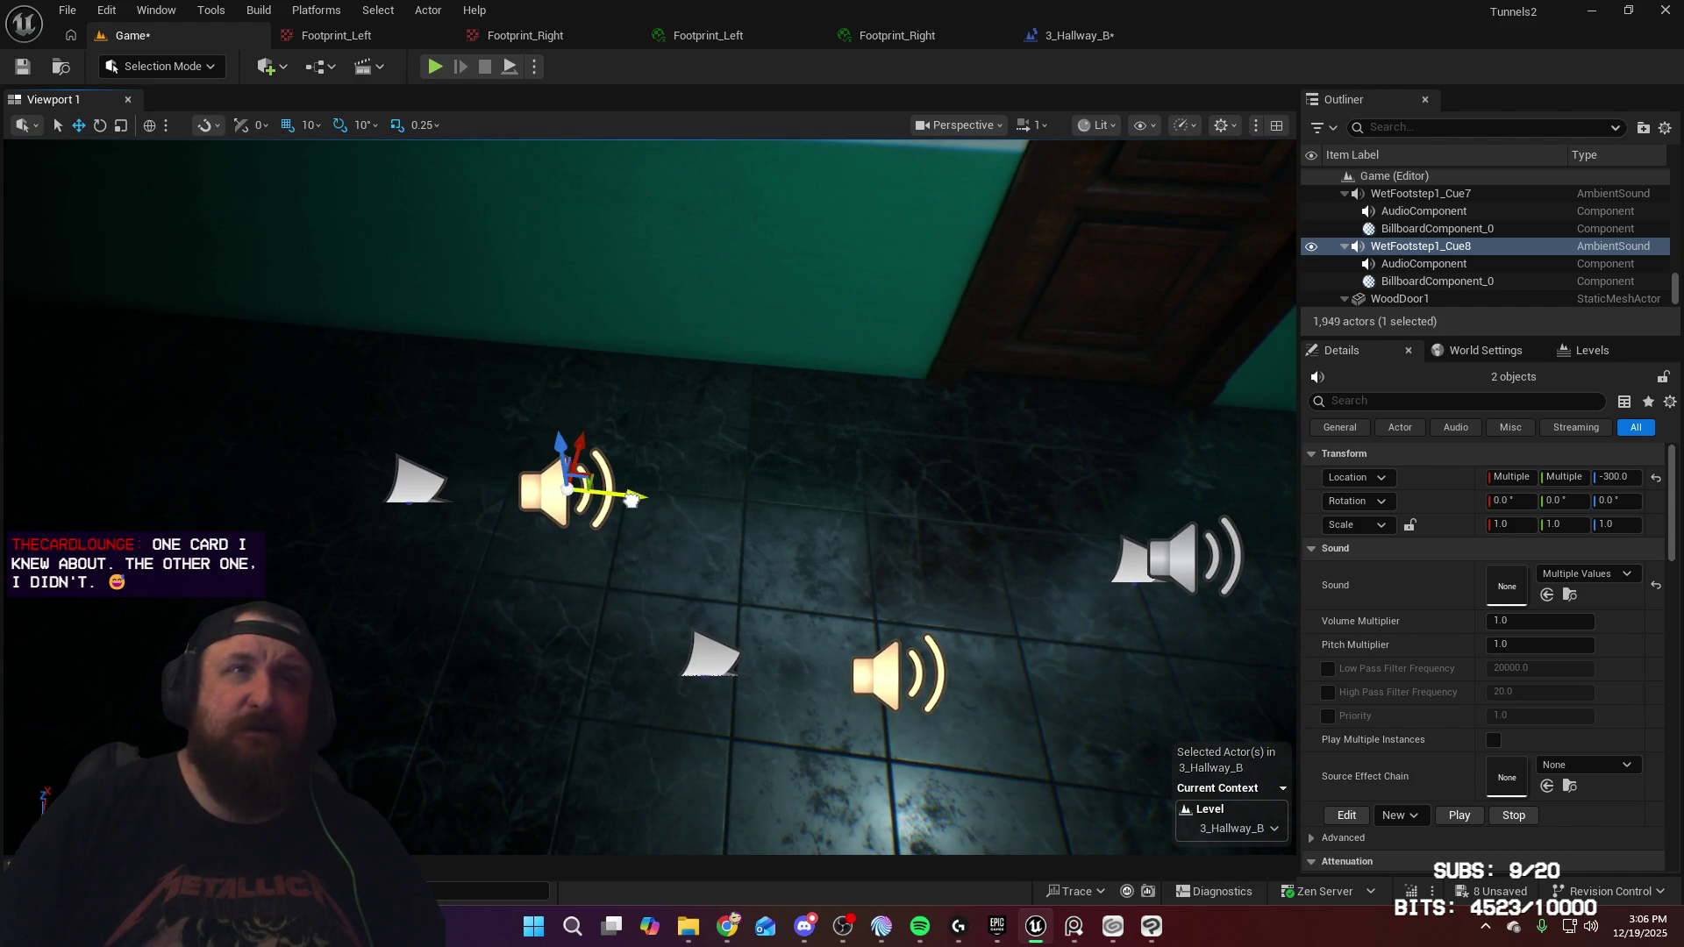
key(d)
key(a)
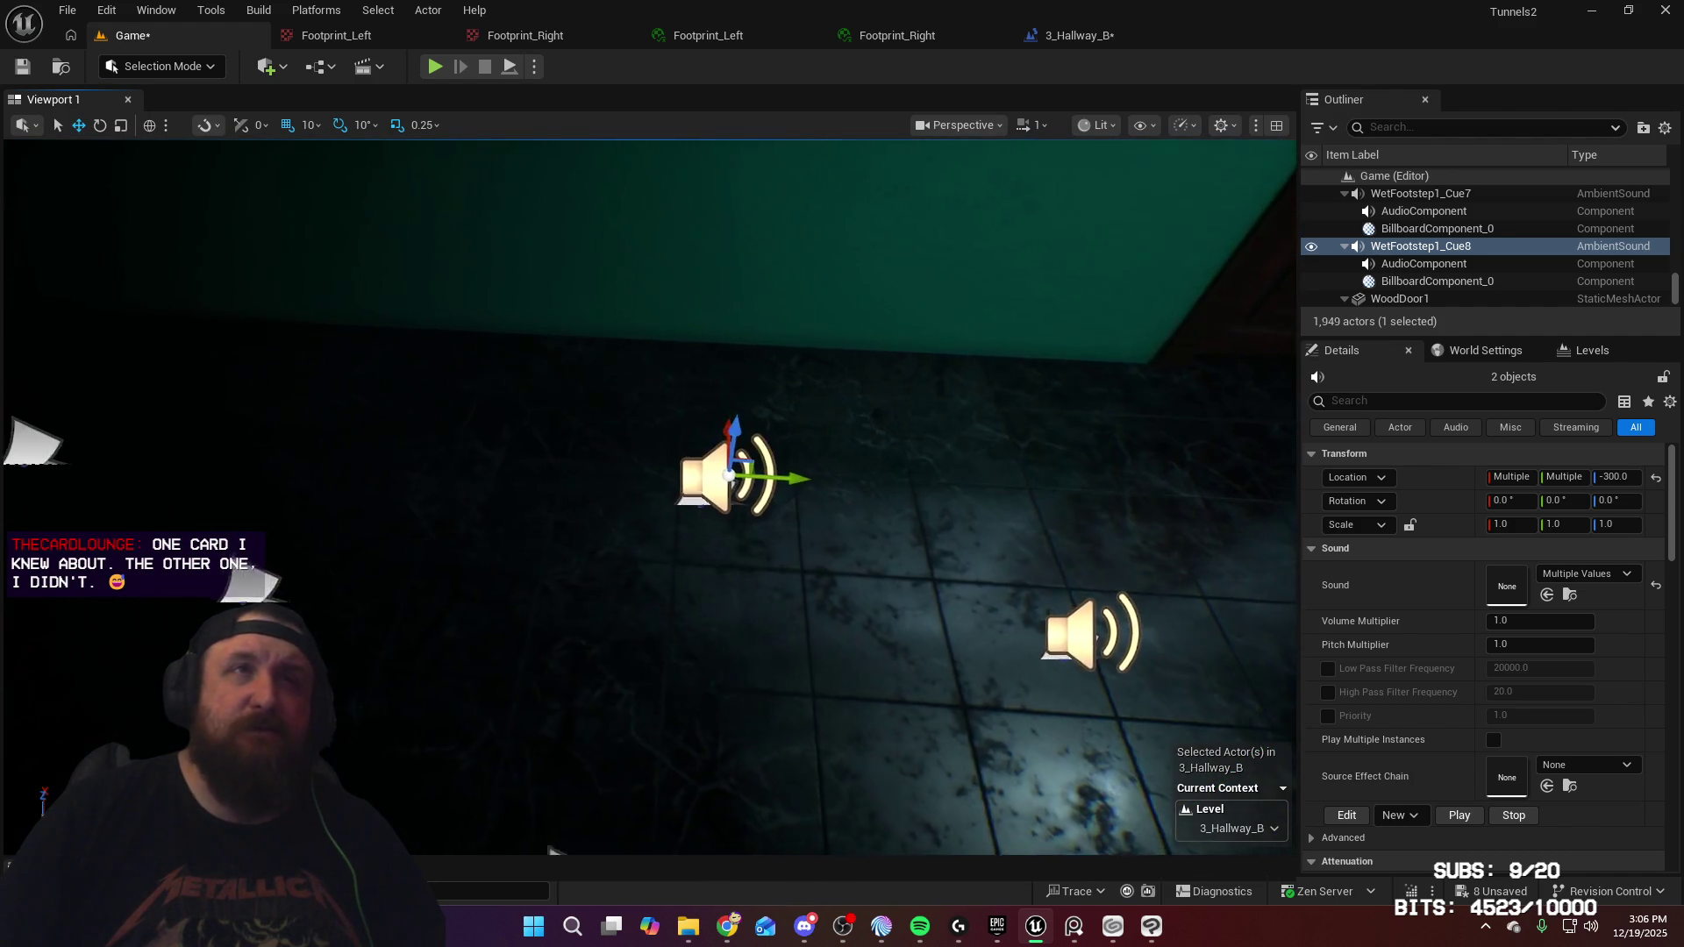
Duplicate the pair twice more, pushing each copied pair further down the hallway floor
key(ctrl+d)
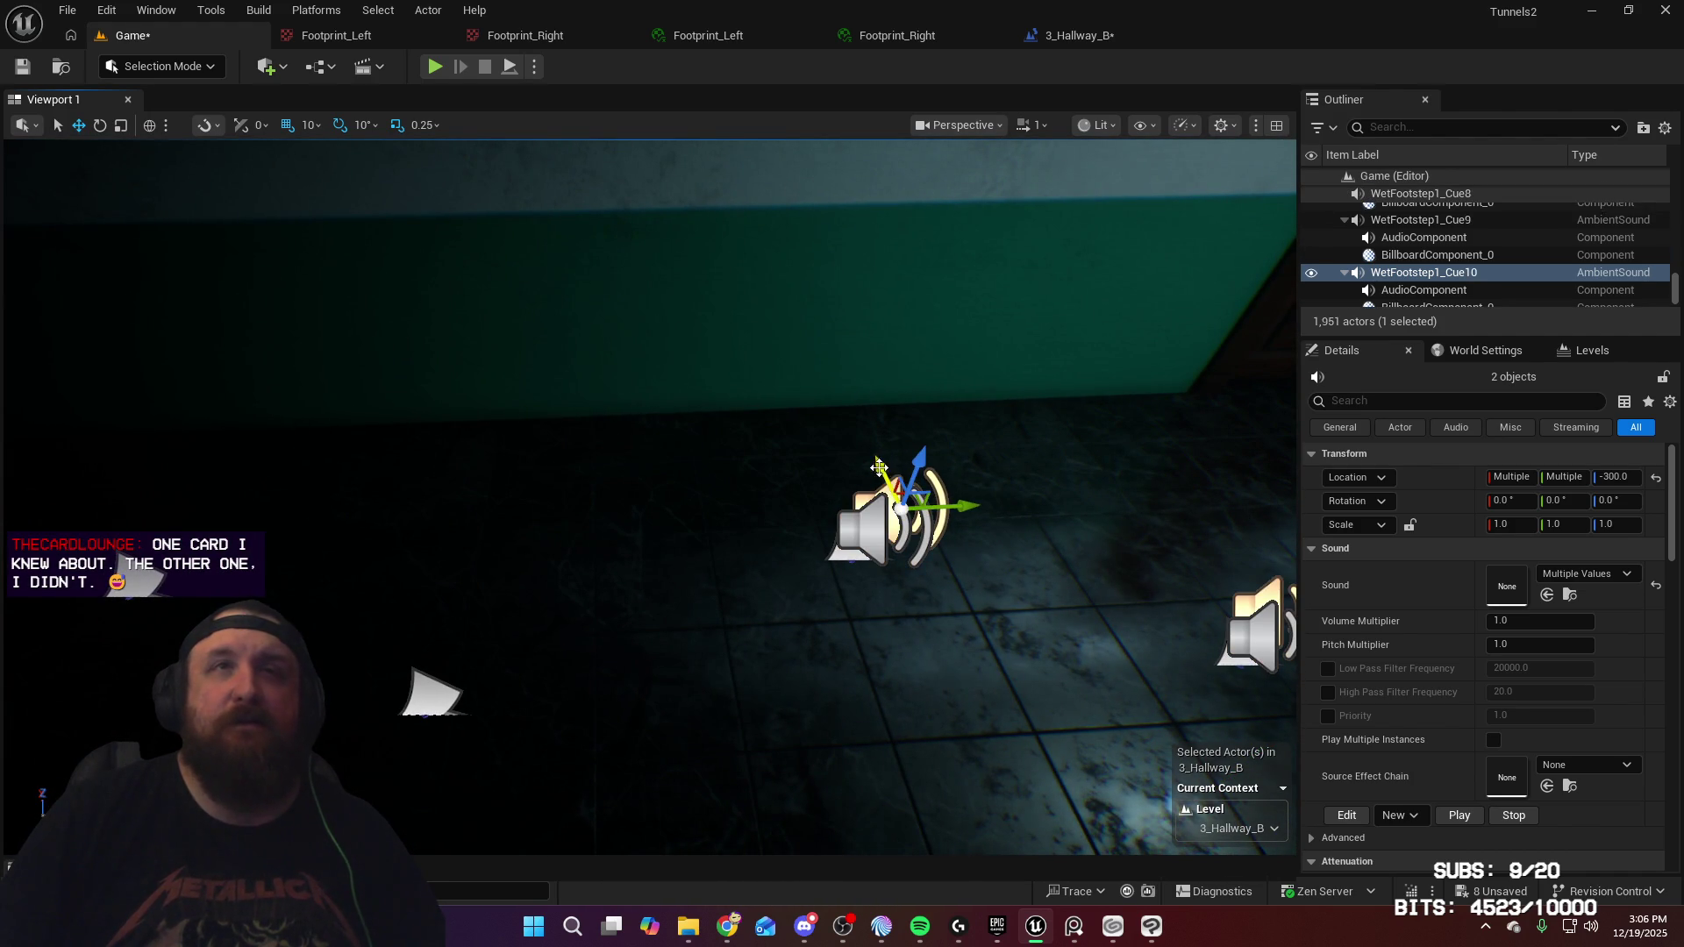
mouse_move(977, 526)
mouse_down()
mouse_move(219, 586)
mouse_move(241, 588)
mouse_up()
mouse_move(421, 601)
mouse_down()
mouse_move(564, 554)
mouse_move(807, 552)
mouse_up()
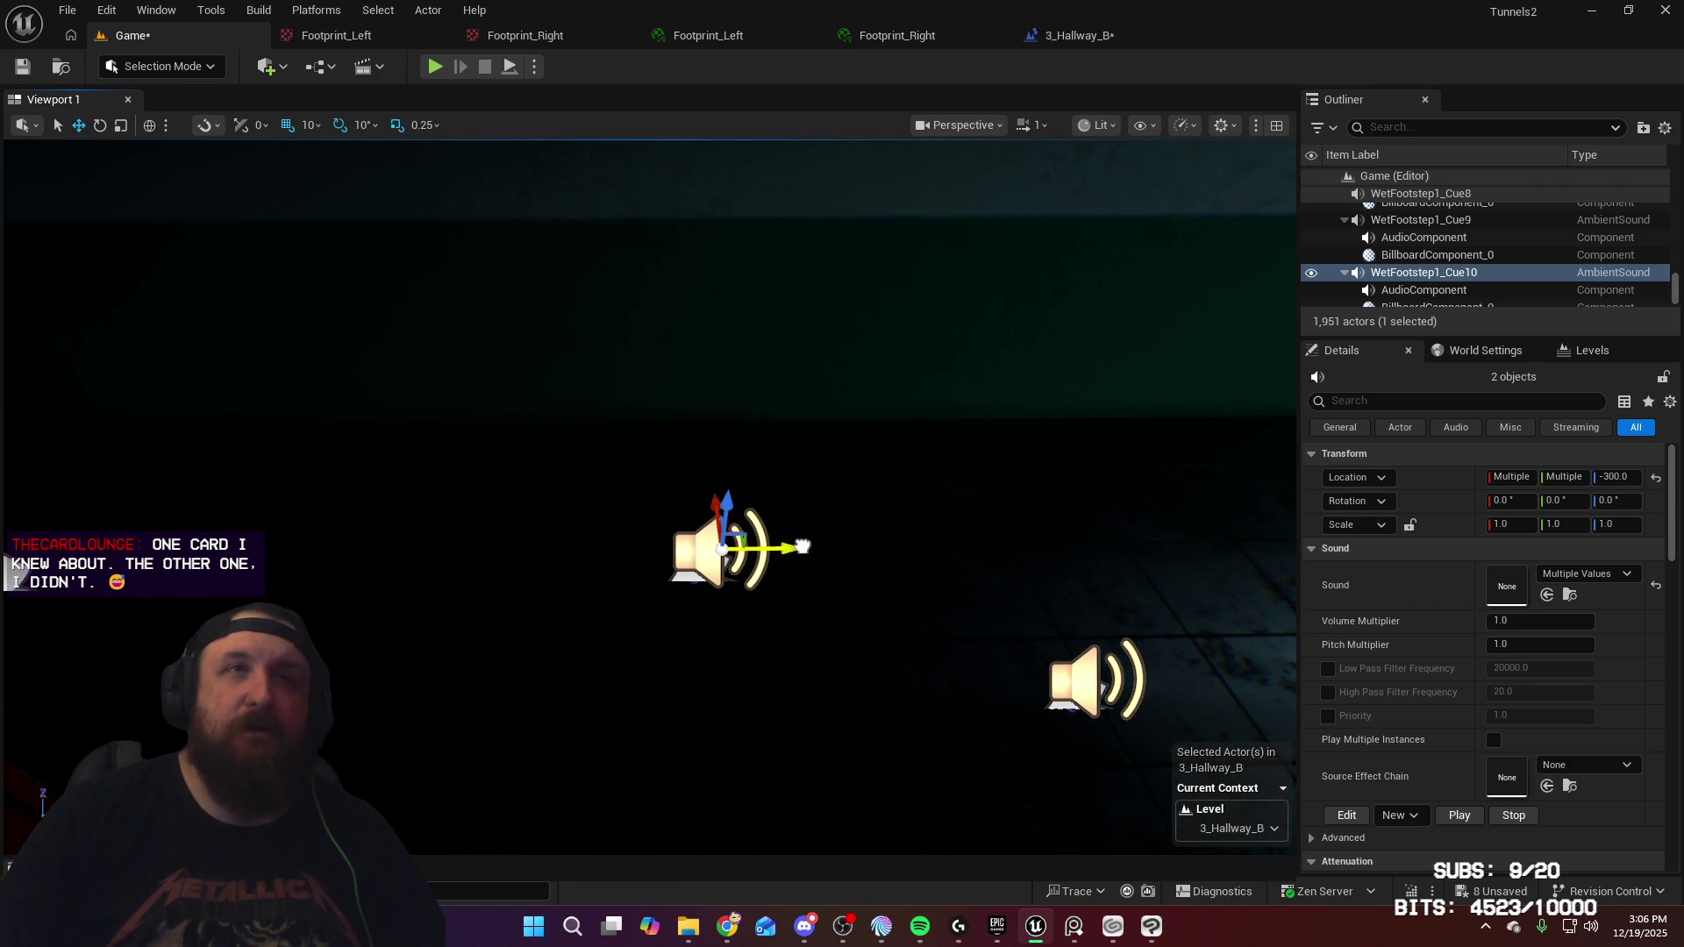
drag(918, 530, 833, 526)
mouse_move(944, 501)
mouse_down()
mouse_move(876, 482)
mouse_move(865, 500)
mouse_move(862, 464)
mouse_up()
mouse_move(952, 512)
mouse_down()
mouse_move(158, 597)
mouse_move(197, 596)
mouse_up()
mouse_move(658, 620)
mouse_down()
mouse_move(570, 620)
mouse_move(696, 609)
mouse_up()
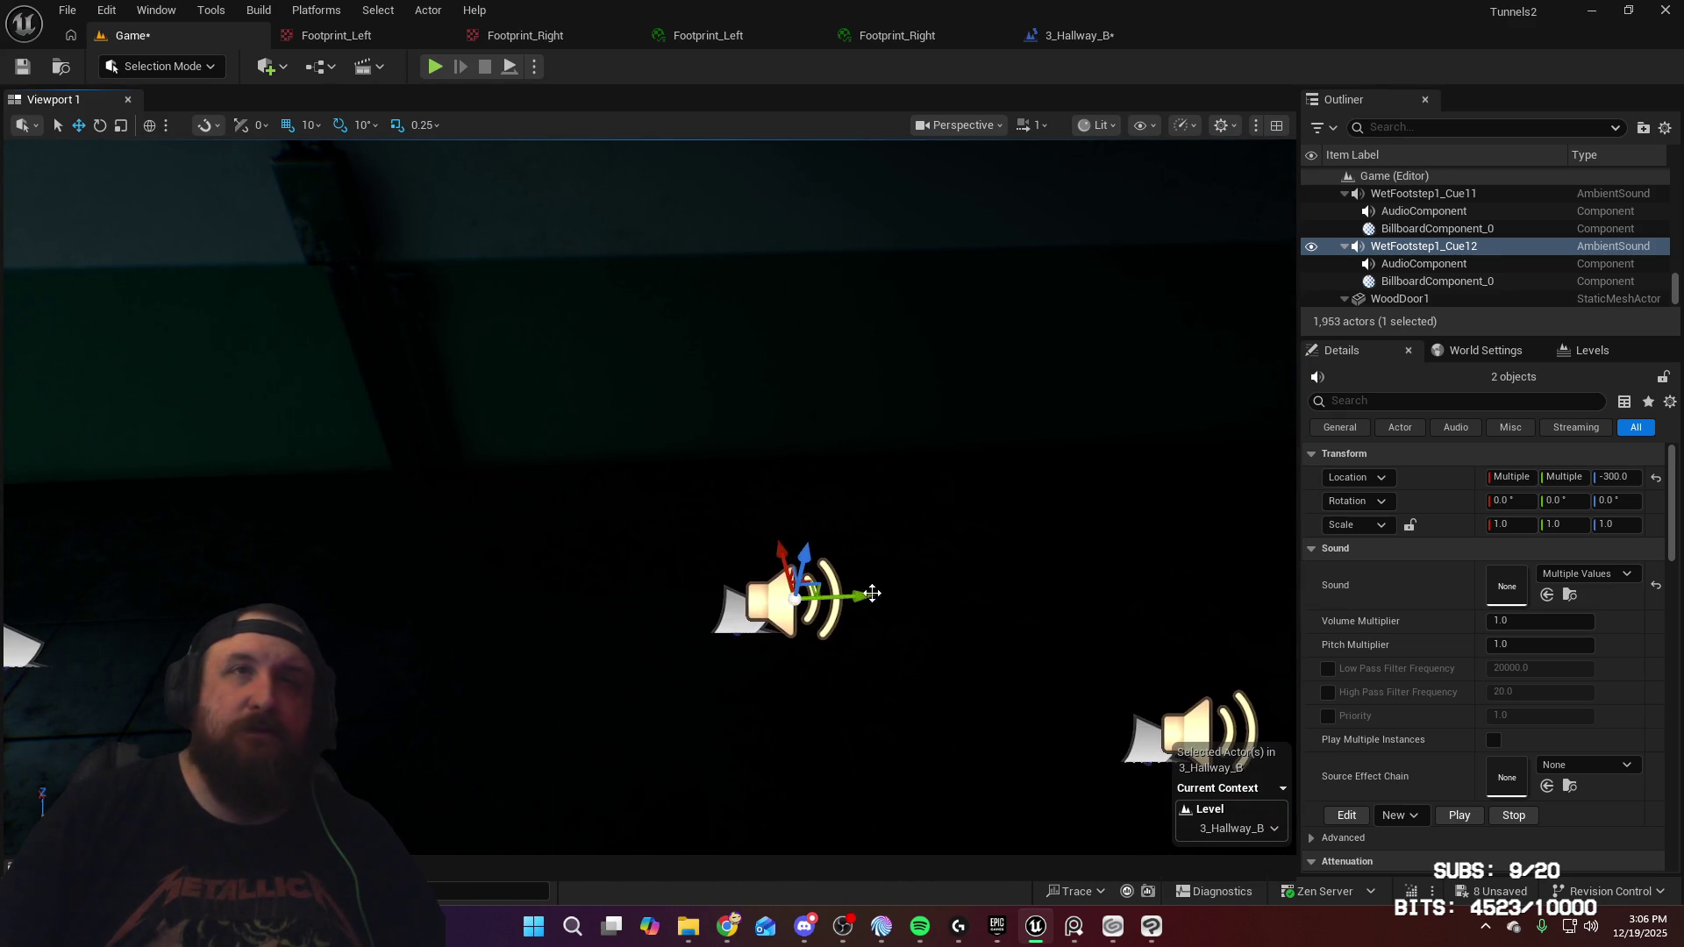
mouse_move(841, 594)
mouse_down()
mouse_move(879, 585)
mouse_move(862, 566)
mouse_move(959, 553)
mouse_up()
Add the Cue13/Cue14 pair and one more pair, sliding them to the end of the trail
mouse_move(1103, 406)
mouse_down()
mouse_move(775, 482)
mouse_move(514, 511)
mouse_move(532, 504)
mouse_up()
mouse_move(702, 526)
mouse_down()
mouse_move(965, 493)
mouse_move(983, 579)
mouse_up()
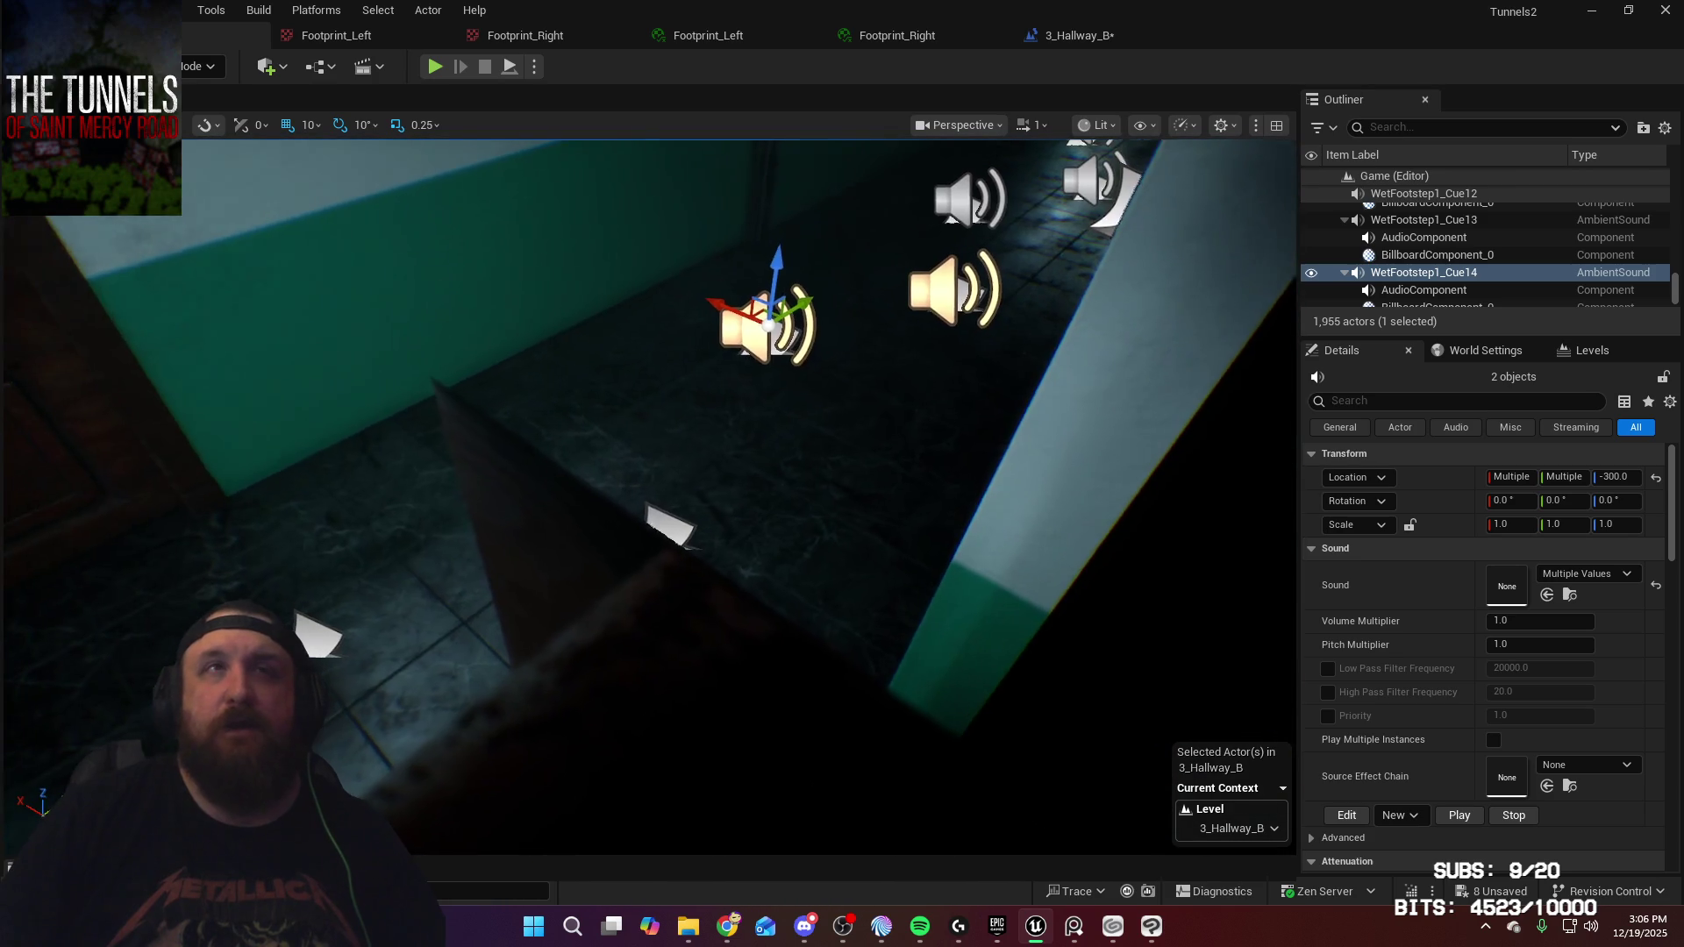
key(ctrl+d)
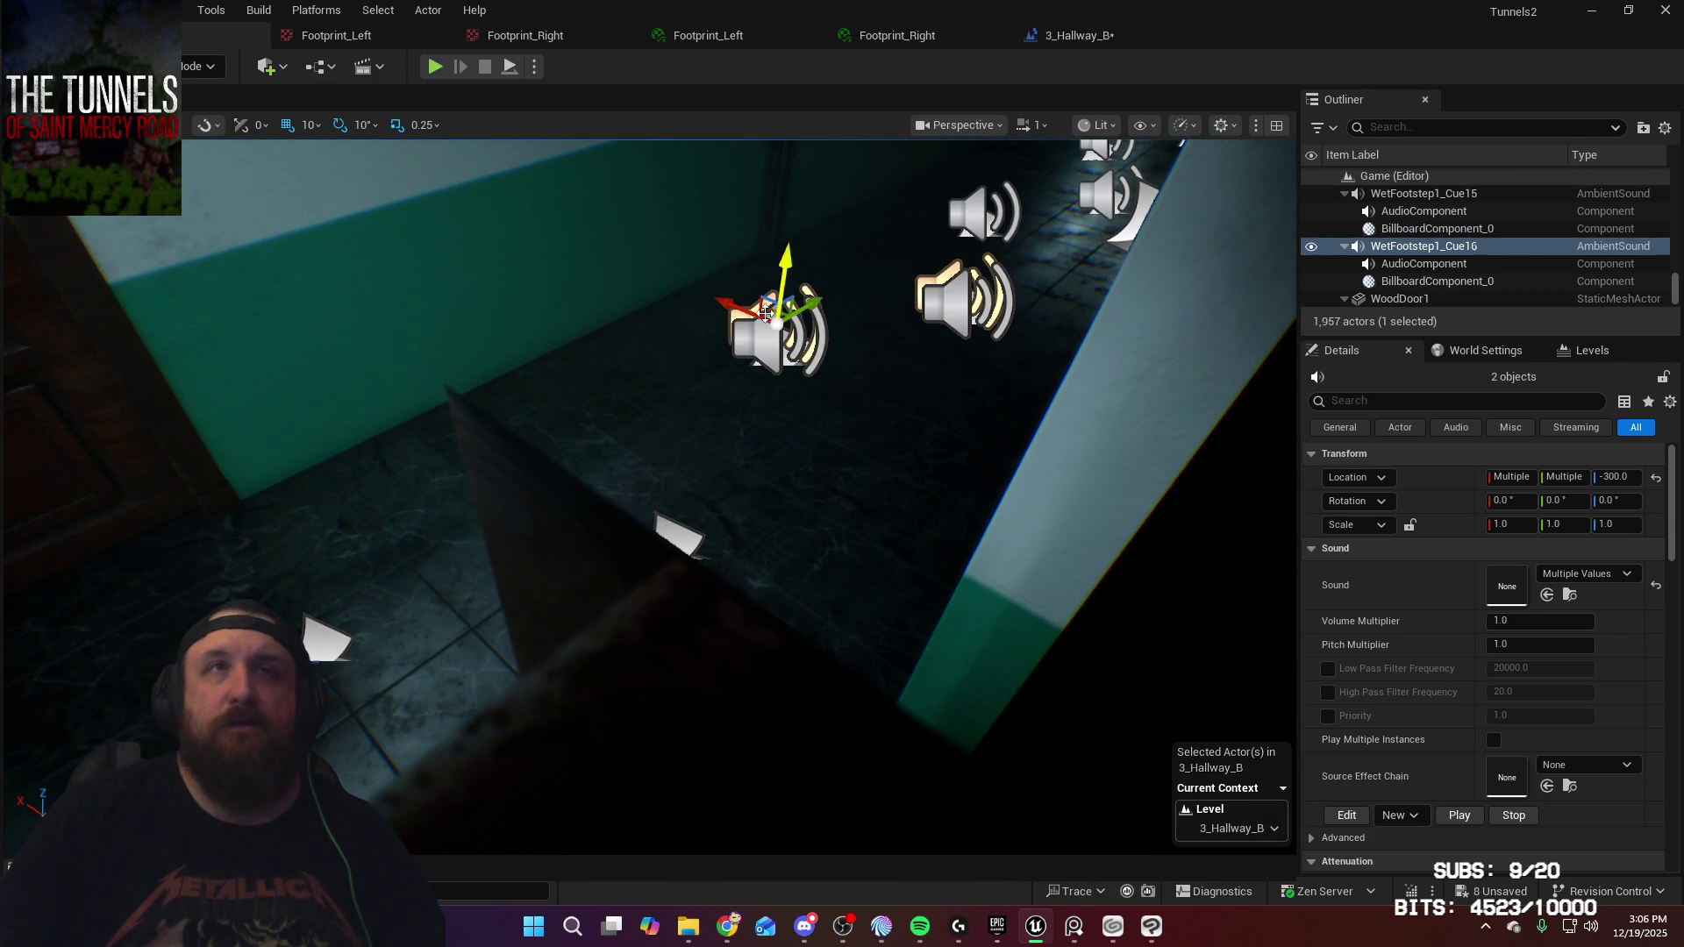
mouse_move(726, 303)
mouse_down()
mouse_move(825, 325)
mouse_move(790, 386)
mouse_move(561, 430)
mouse_move(535, 452)
mouse_move(798, 521)
mouse_move(830, 573)
mouse_move(961, 570)
mouse_move(903, 562)
mouse_up()
click(758, 476)
Switch the nearest footstep speaker to the WetFootstep3_Cue sound
click(891, 539)
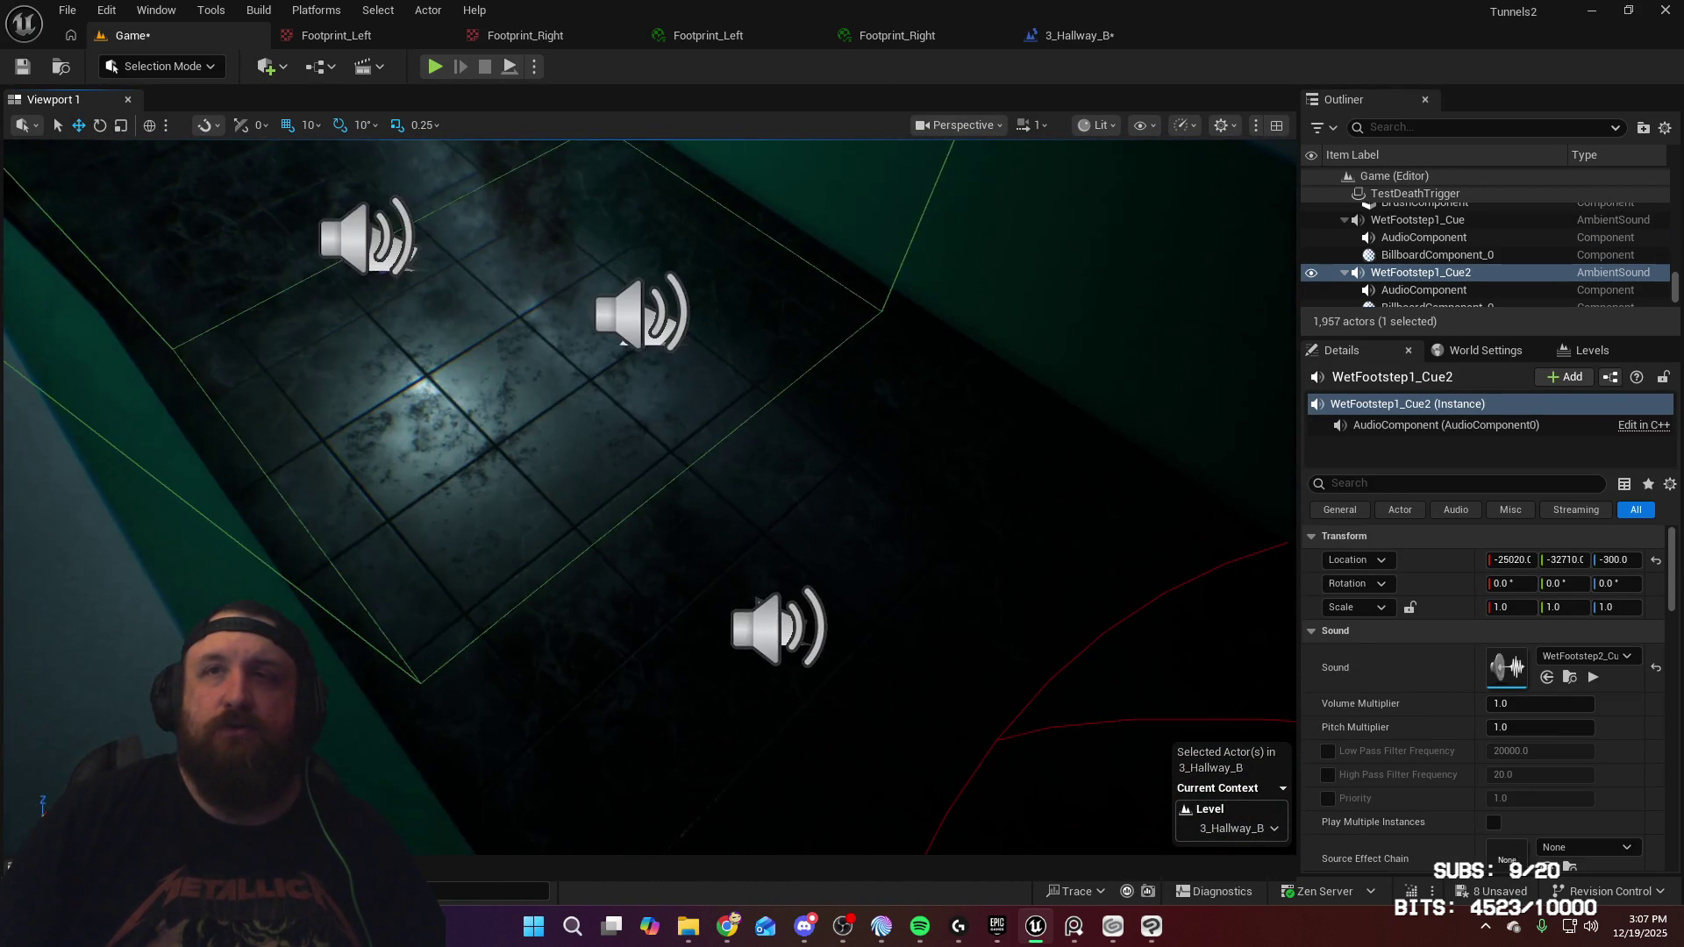
click(772, 625)
click(1626, 657)
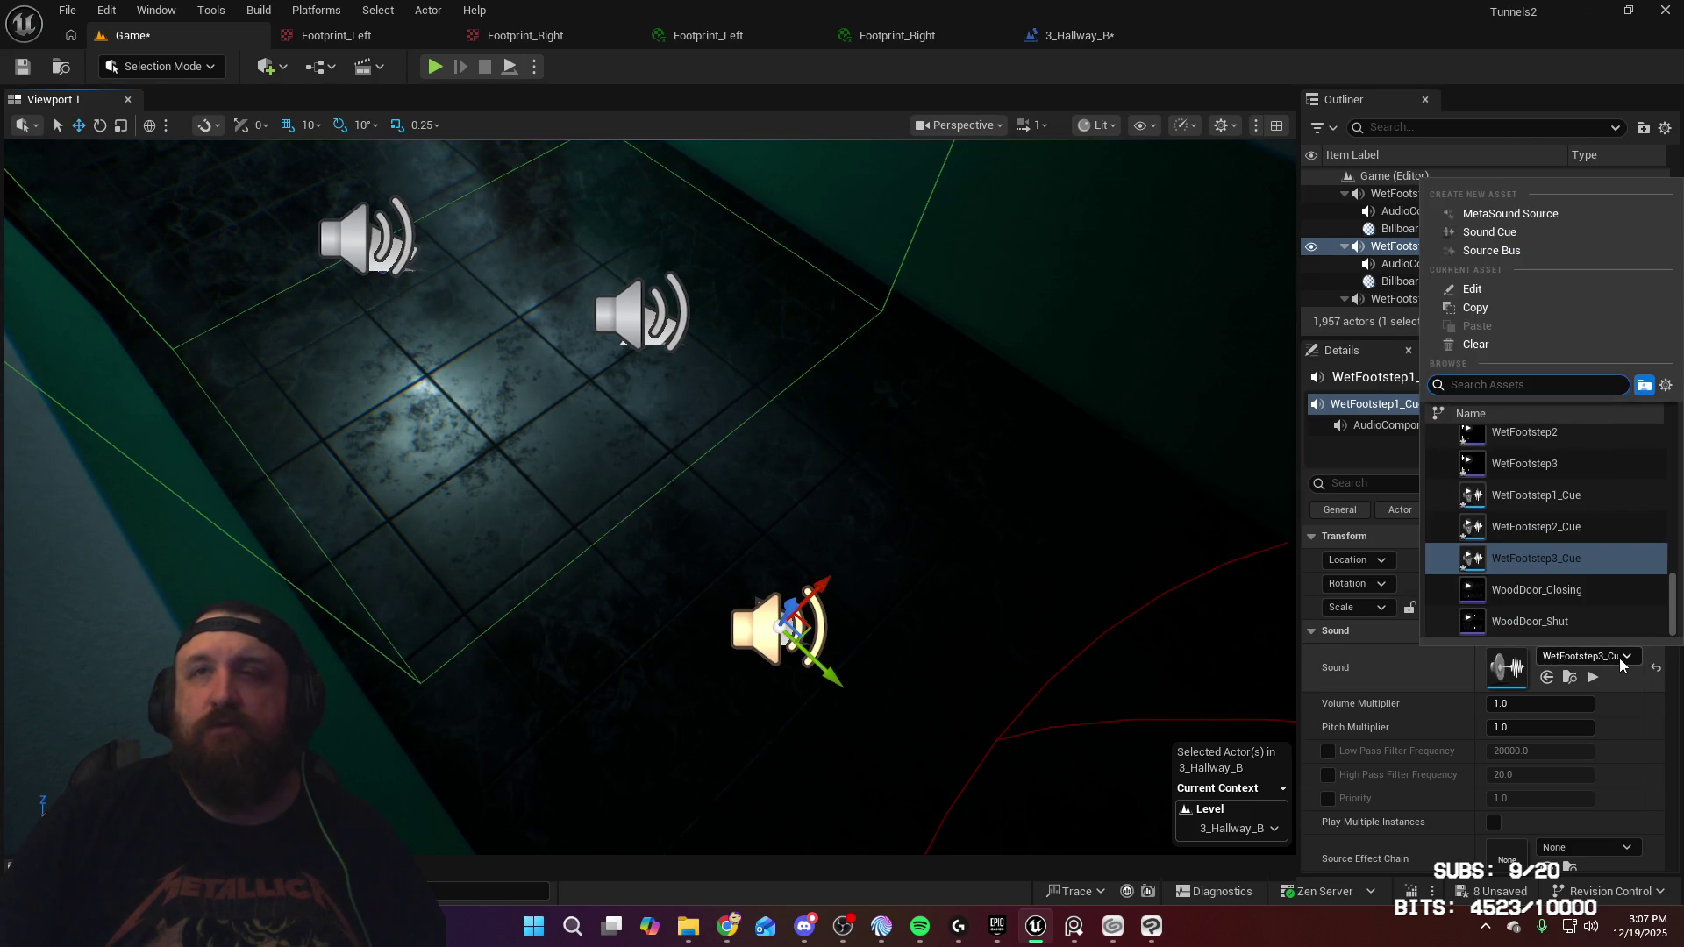
click(1621, 665)
scroll(860, 593, down, 5)
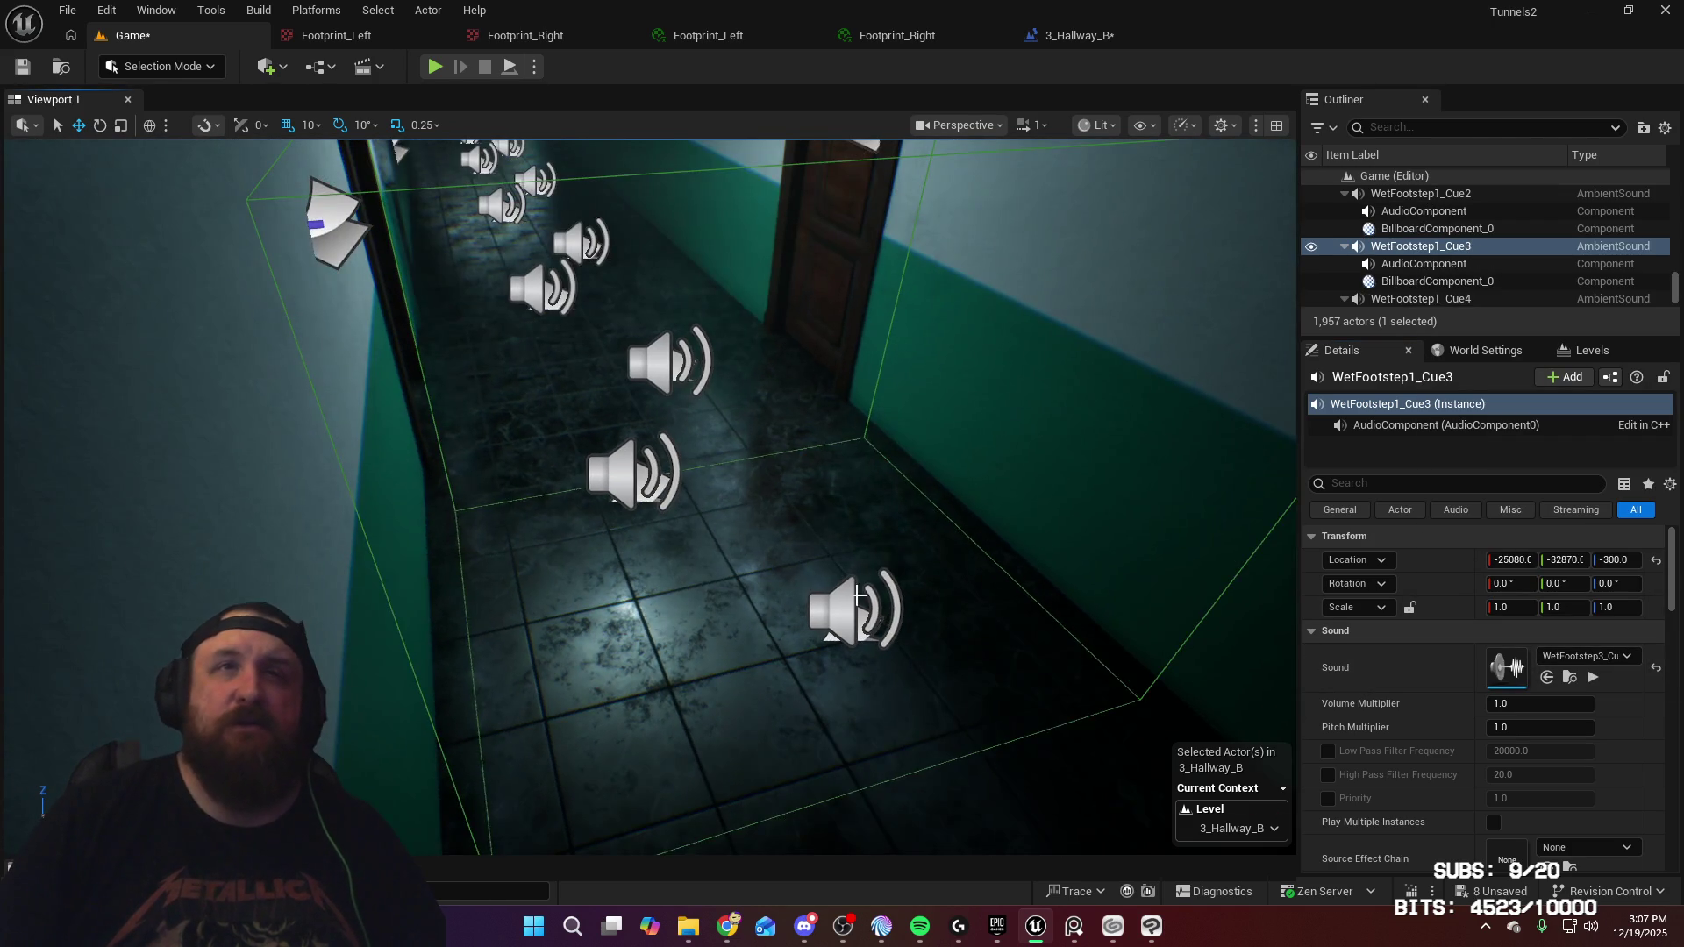
Set the next speaker to WetFootstep1_Cue and WetFootstep1_Cue6 to WetFootstep3_Cue
click(847, 615)
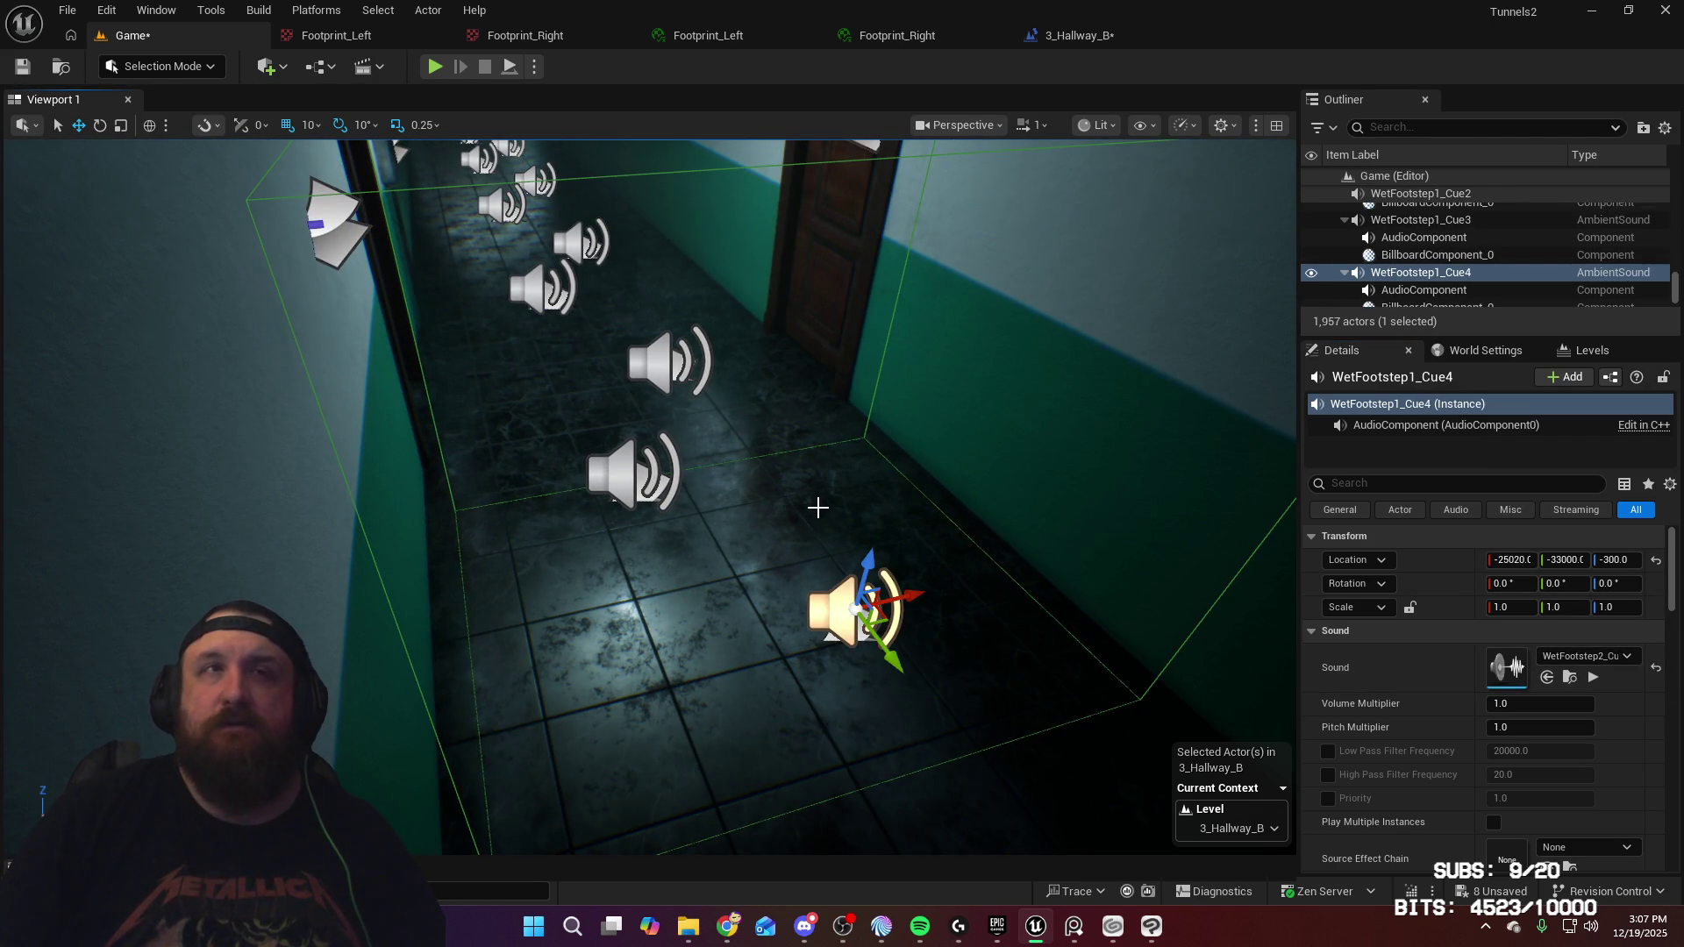
click(624, 476)
click(1588, 656)
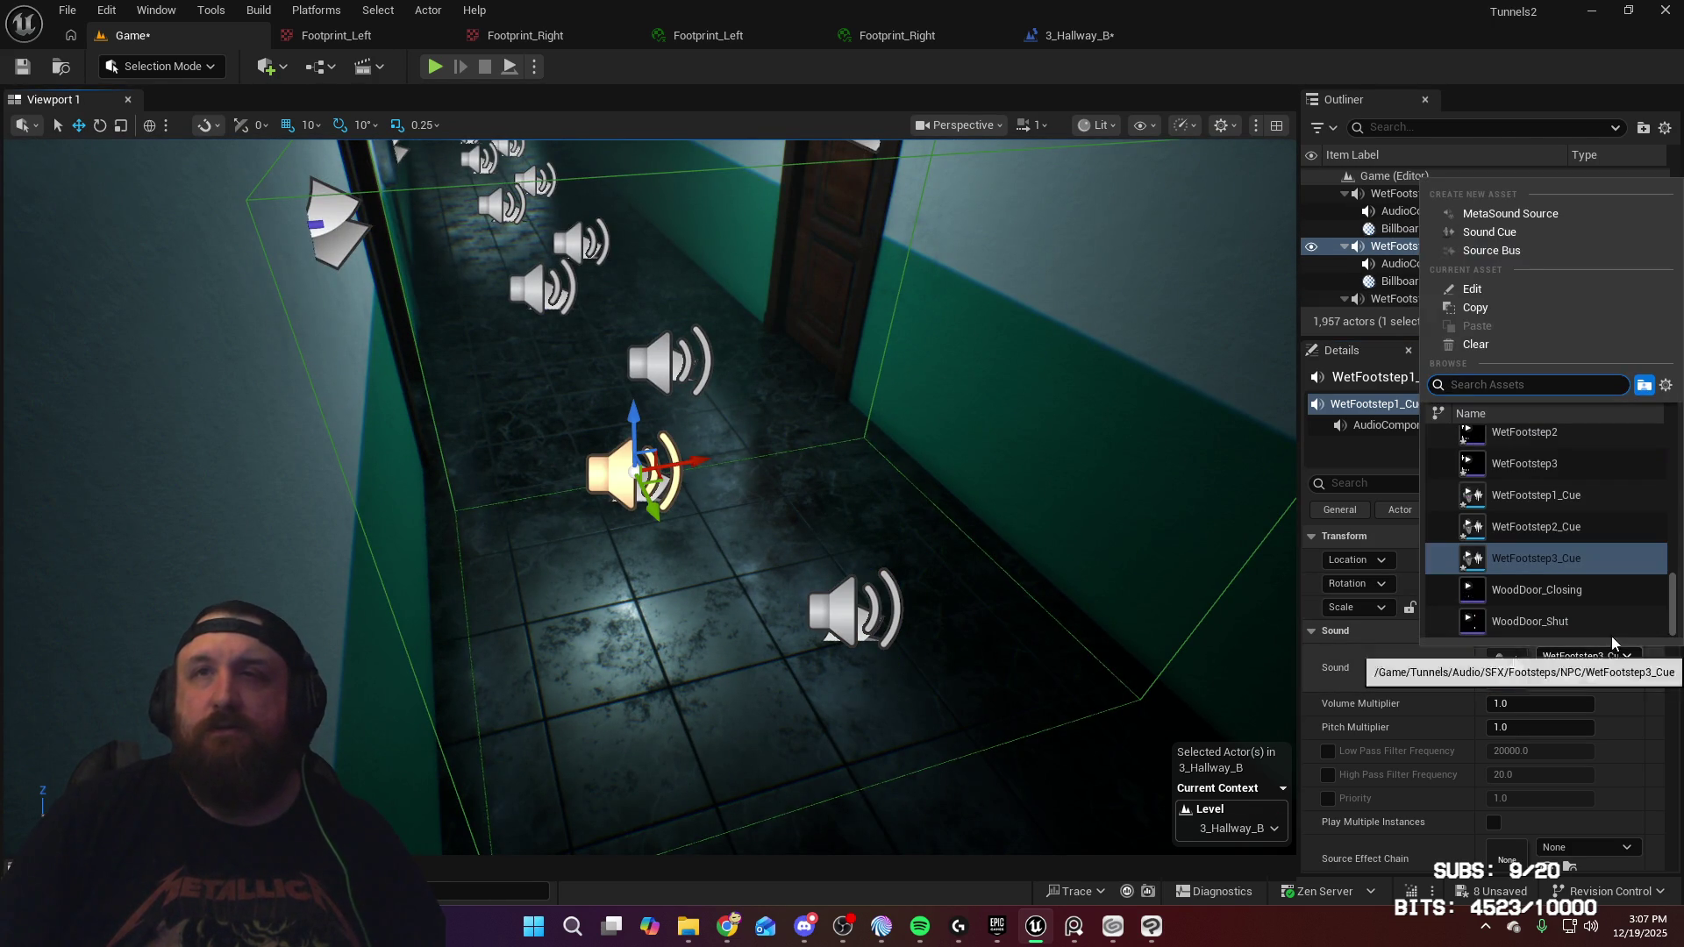
click(1536, 495)
drag(932, 474, 815, 472)
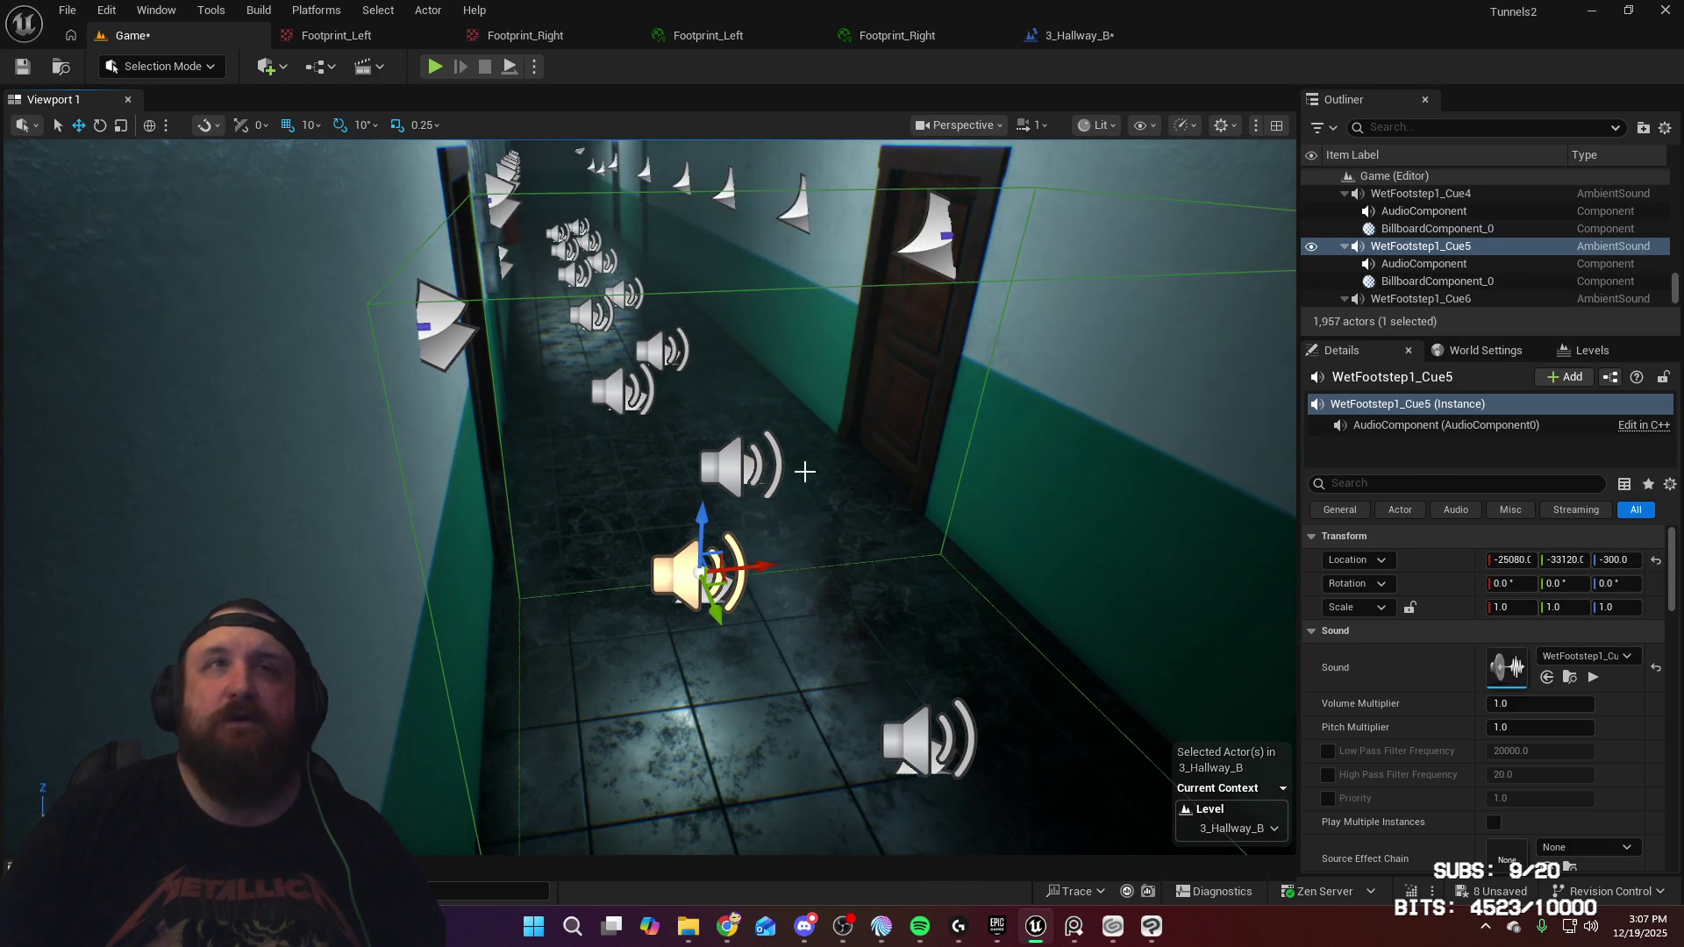
click(731, 470)
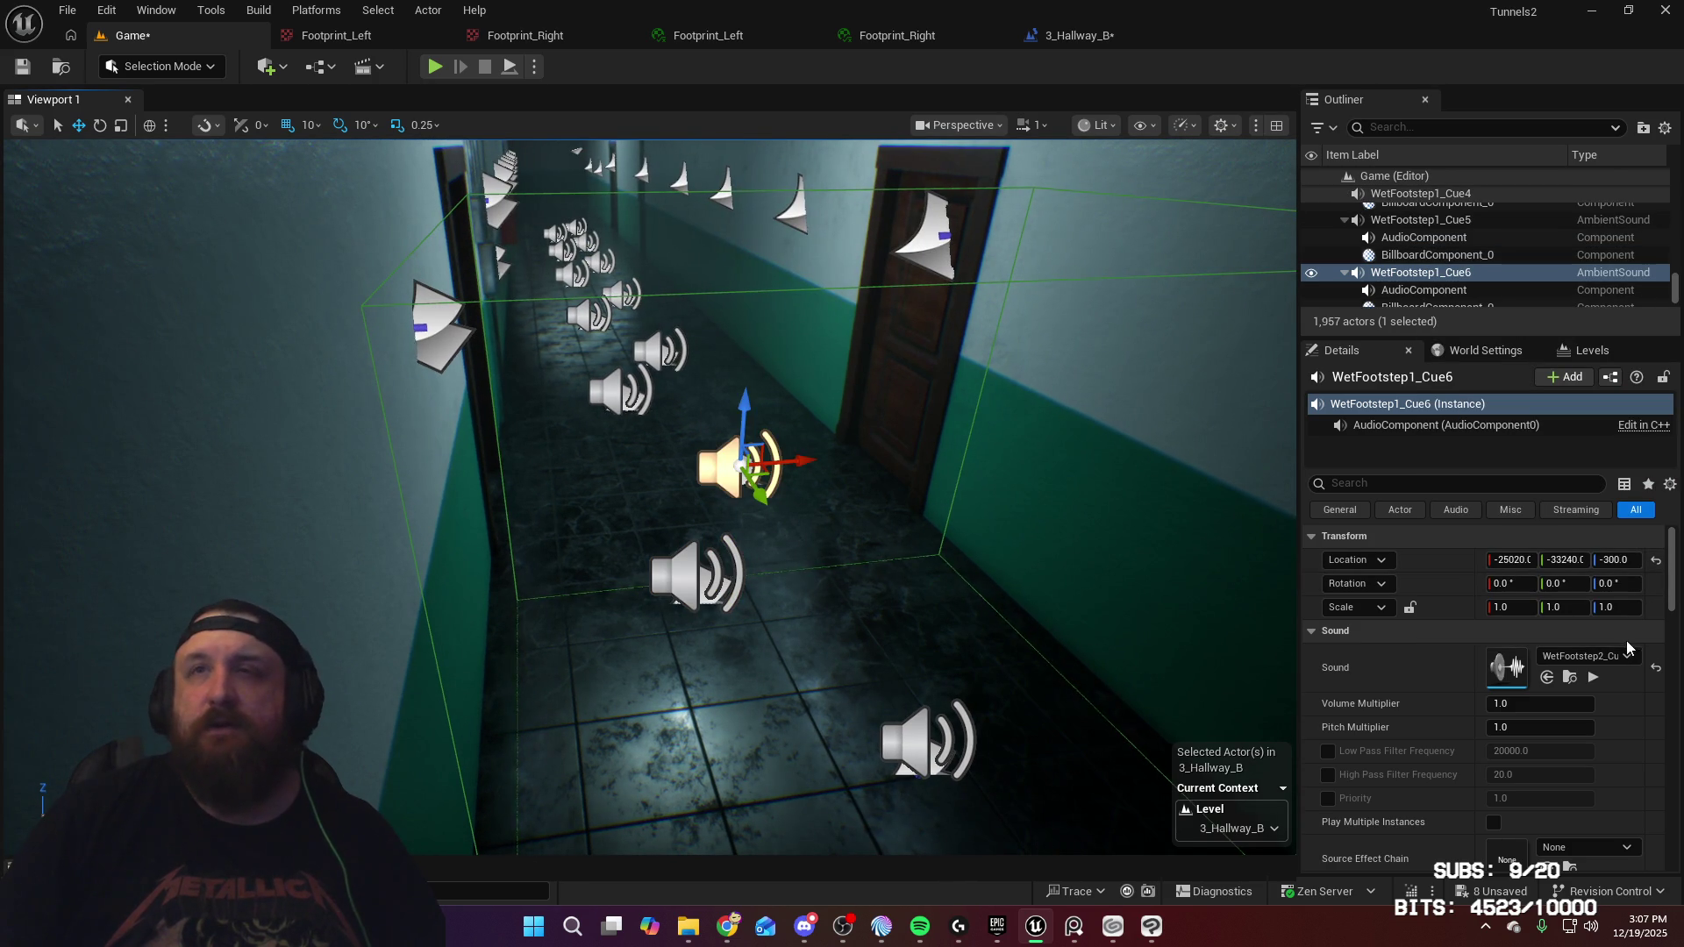
click(1606, 662)
click(1544, 539)
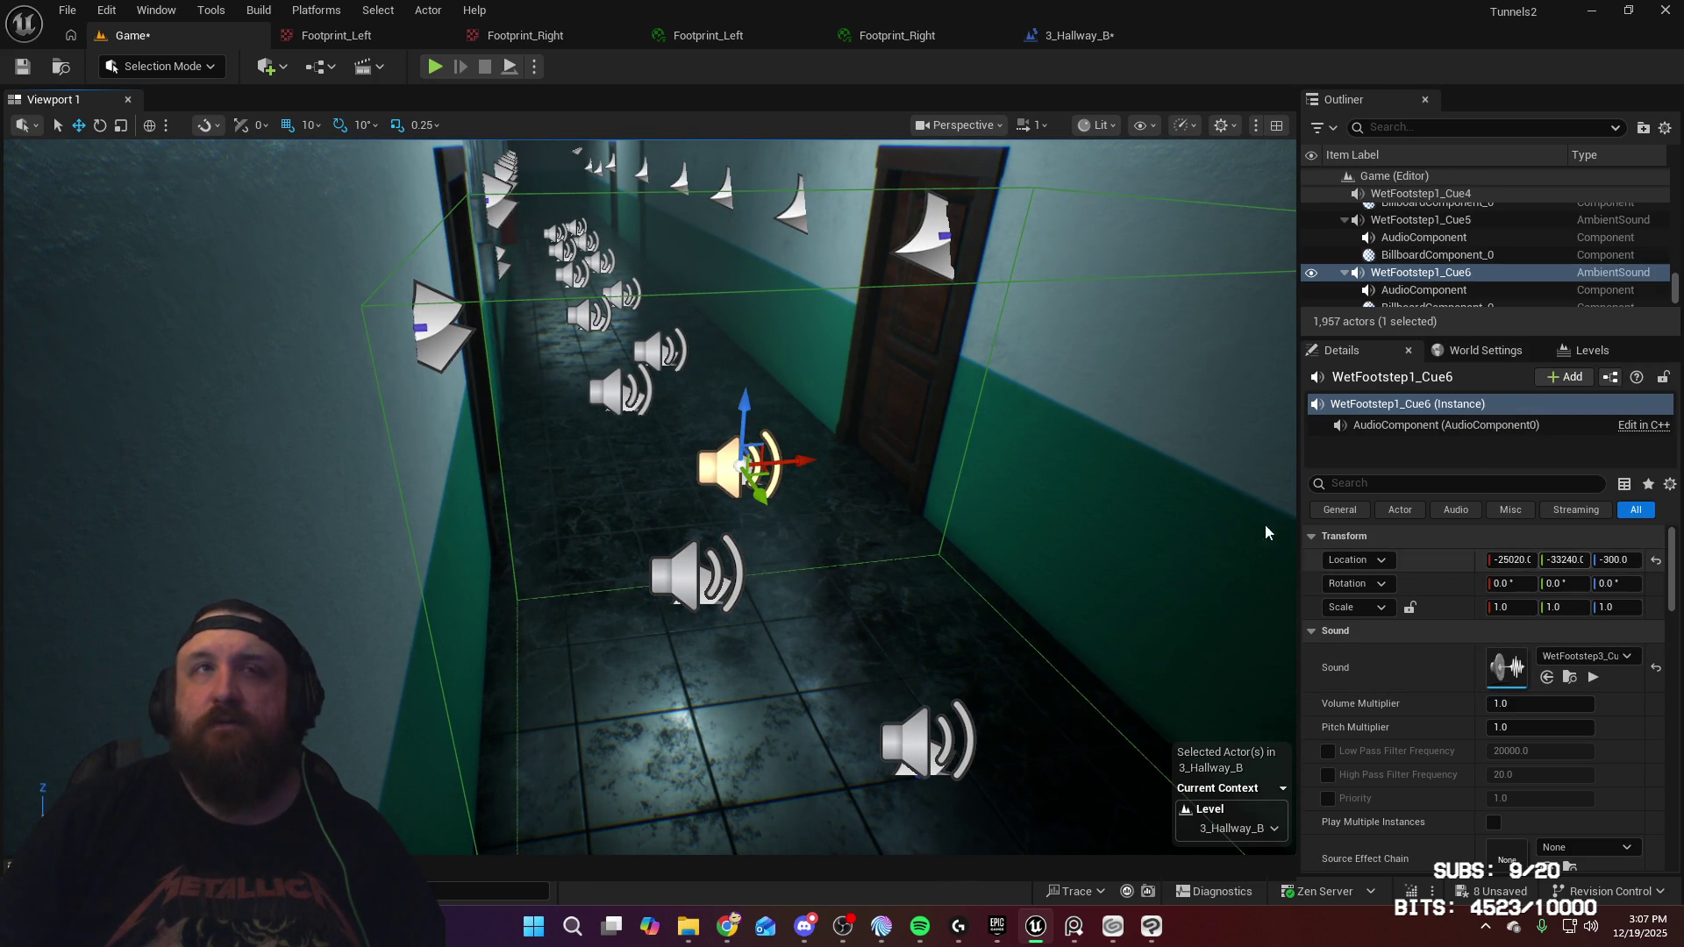
Give WetFootstep1_Cue7 the WetFootstep1_Cue sound and the following speaker WetFootstep3_Cue
click(620, 390)
click(1588, 656)
click(1536, 494)
click(658, 348)
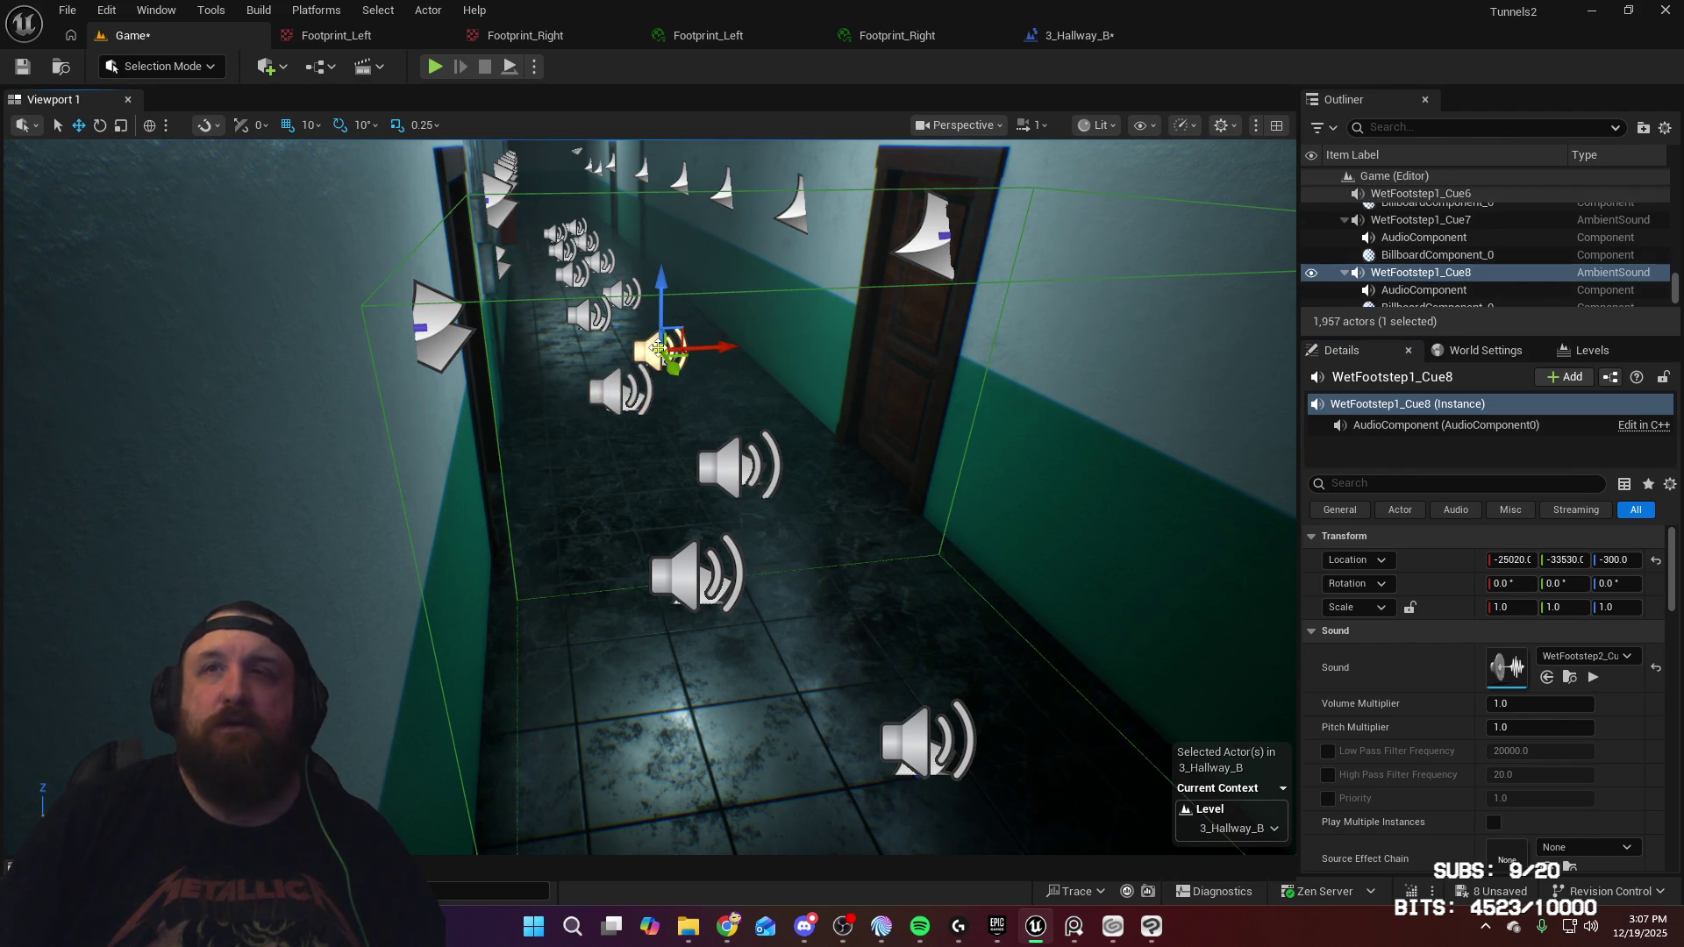
mouse_move(658, 349)
mouse_down()
mouse_move(614, 368)
mouse_move(578, 333)
mouse_move(596, 315)
mouse_up()
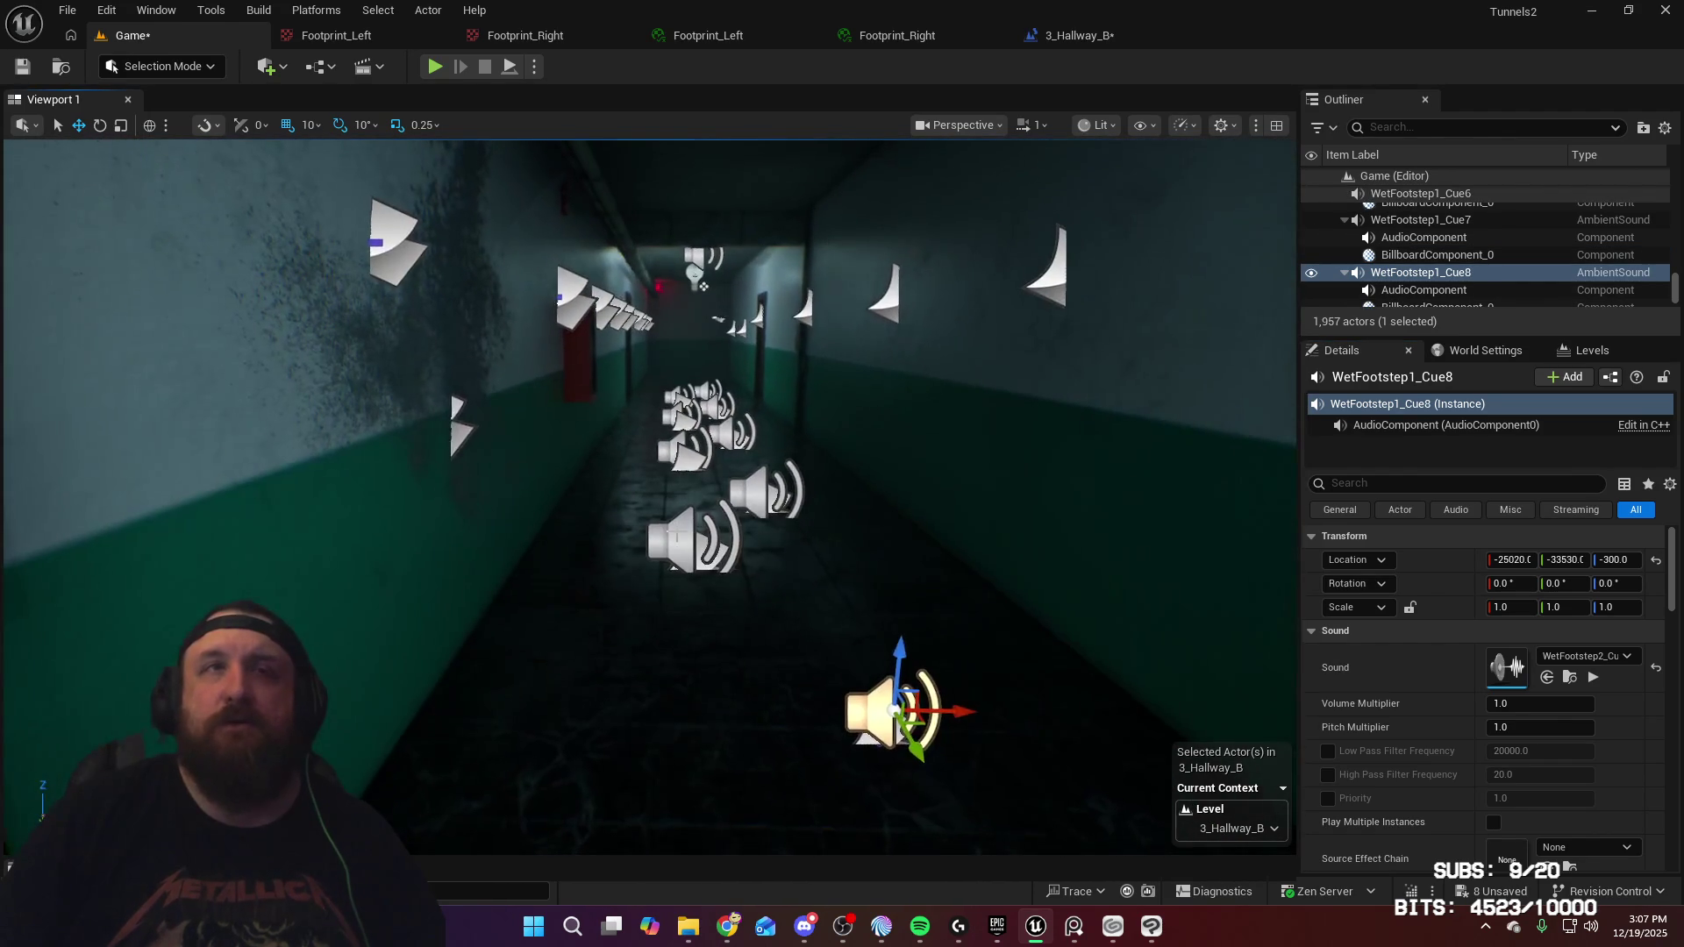
click(693, 540)
click(1588, 656)
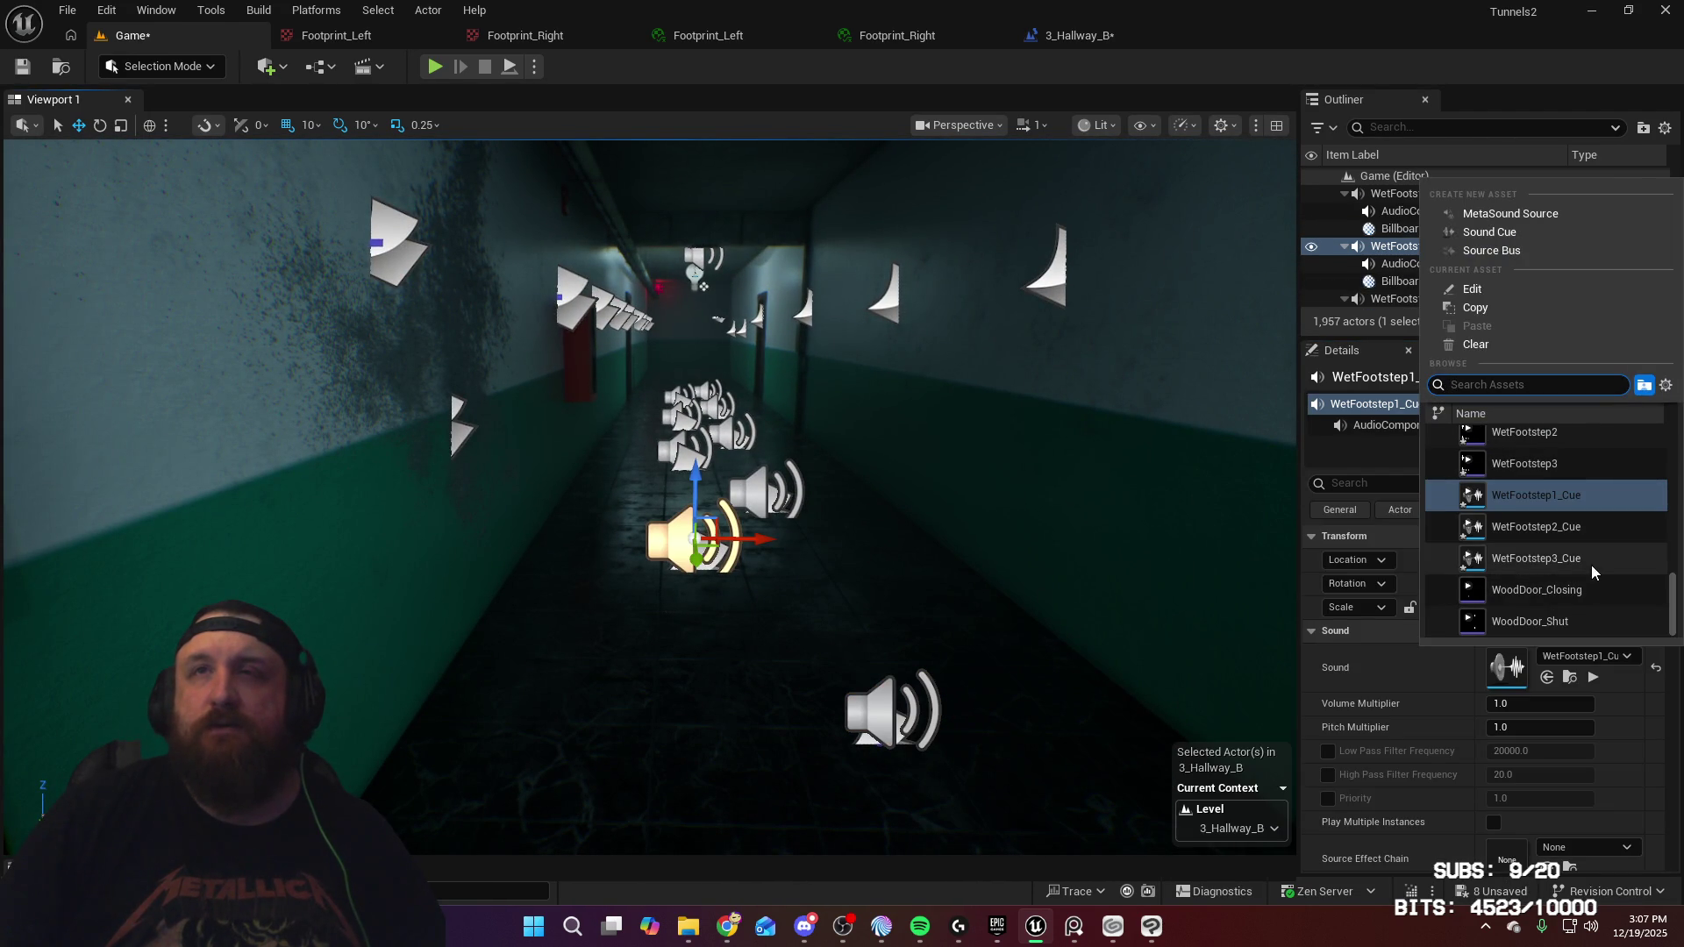
click(1590, 559)
Set WetFootstep1_Cue10 to WetFootstep1_Cue and the middle speaker to WetFootstep2_Cue
drag(666, 395, 667, 281)
mouse_move(637, 728)
mouse_down()
mouse_move(637, 684)
mouse_move(637, 704)
mouse_up()
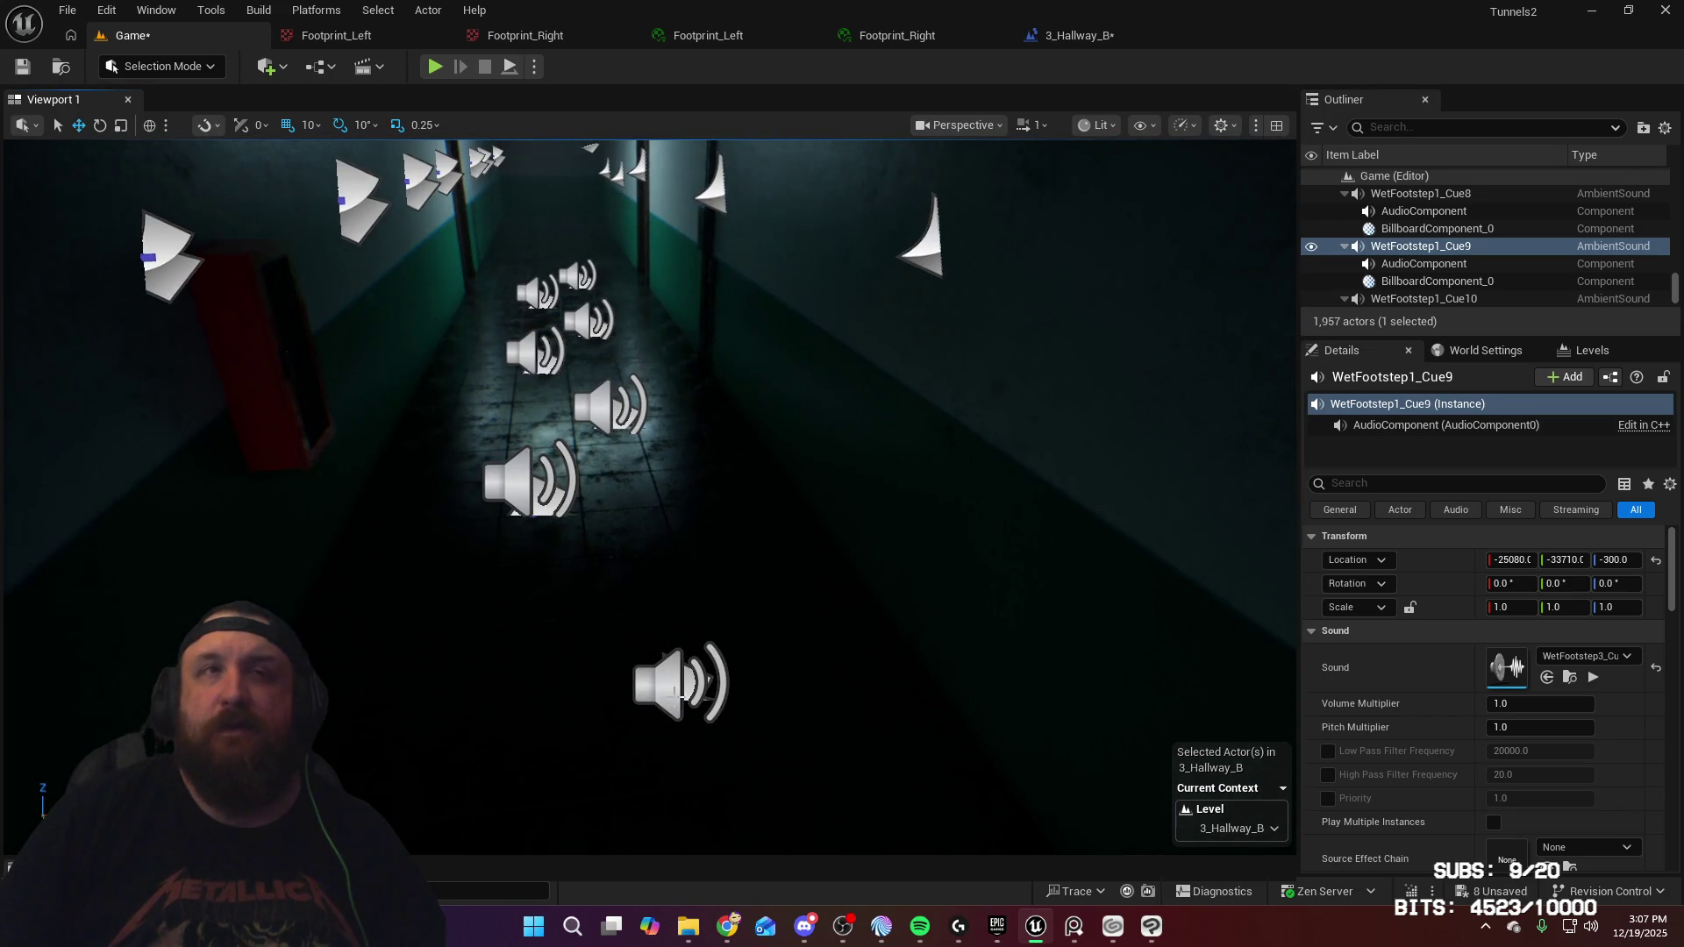
click(658, 687)
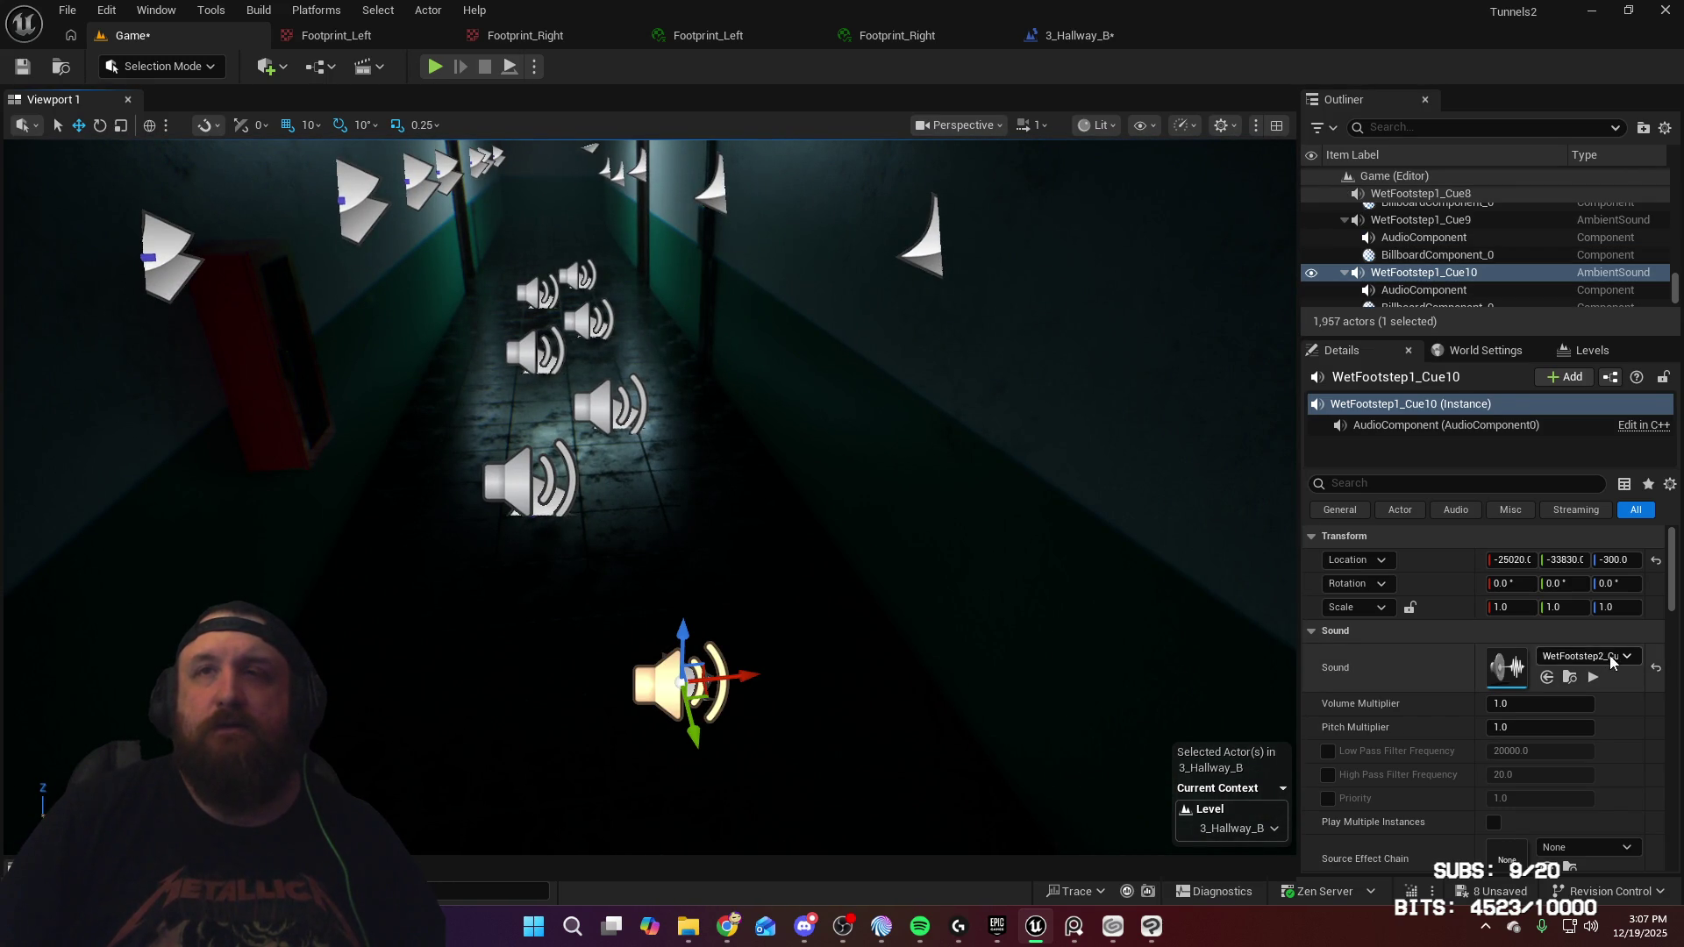
click(1610, 658)
click(1542, 532)
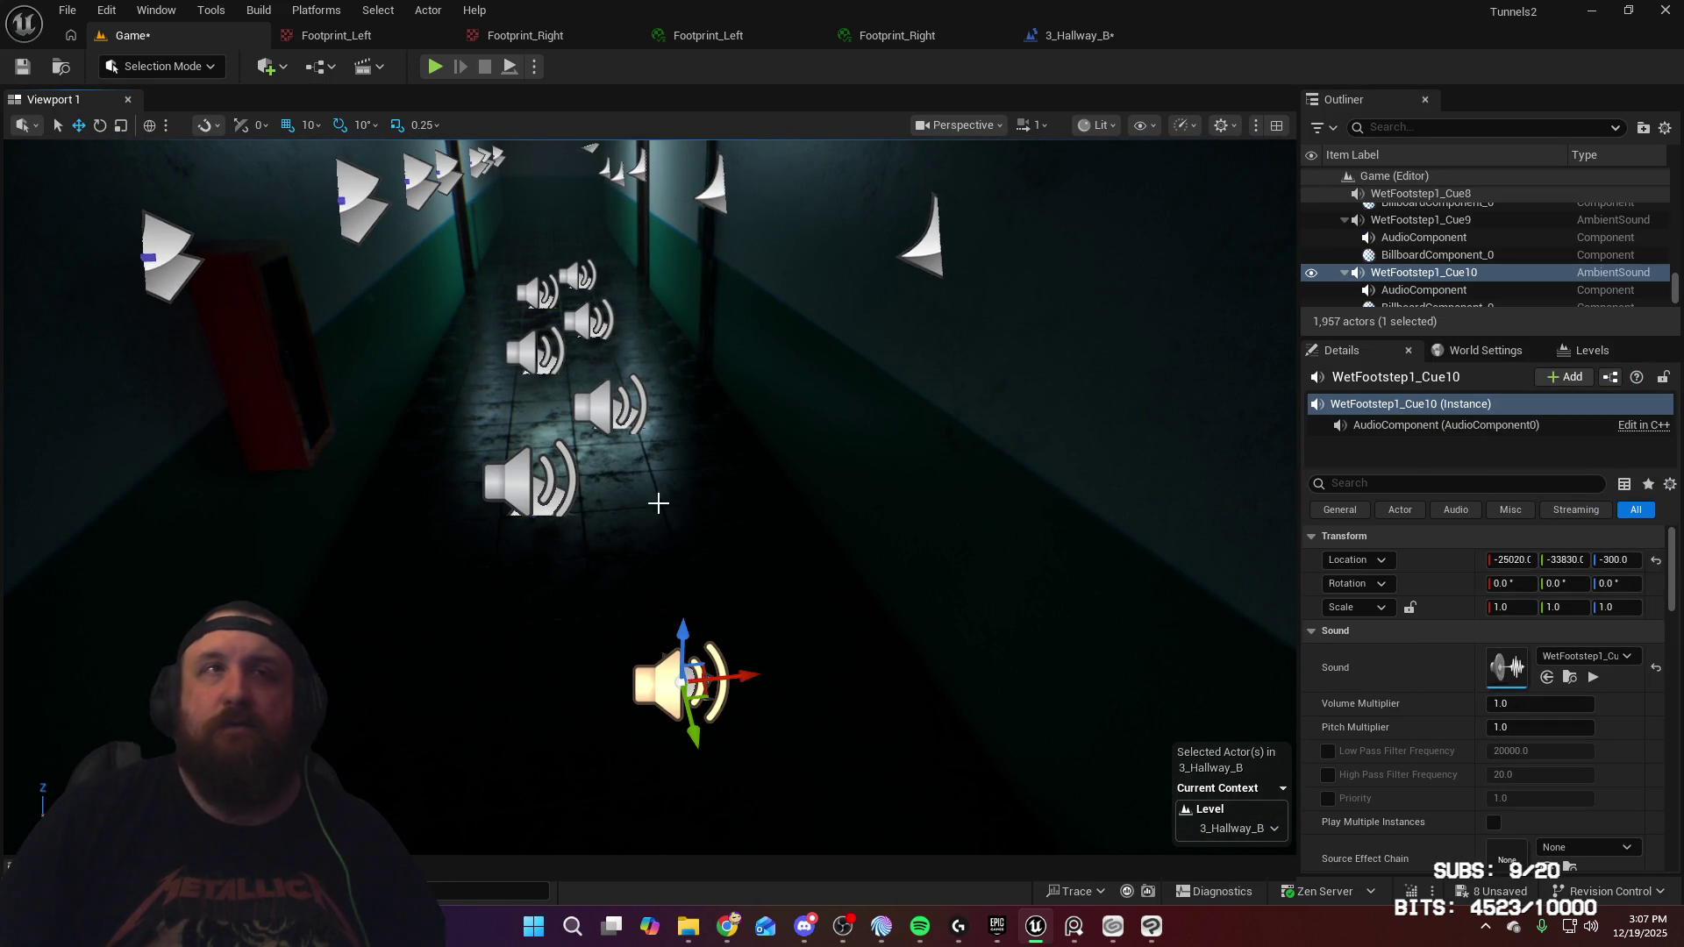
click(511, 482)
click(1588, 656)
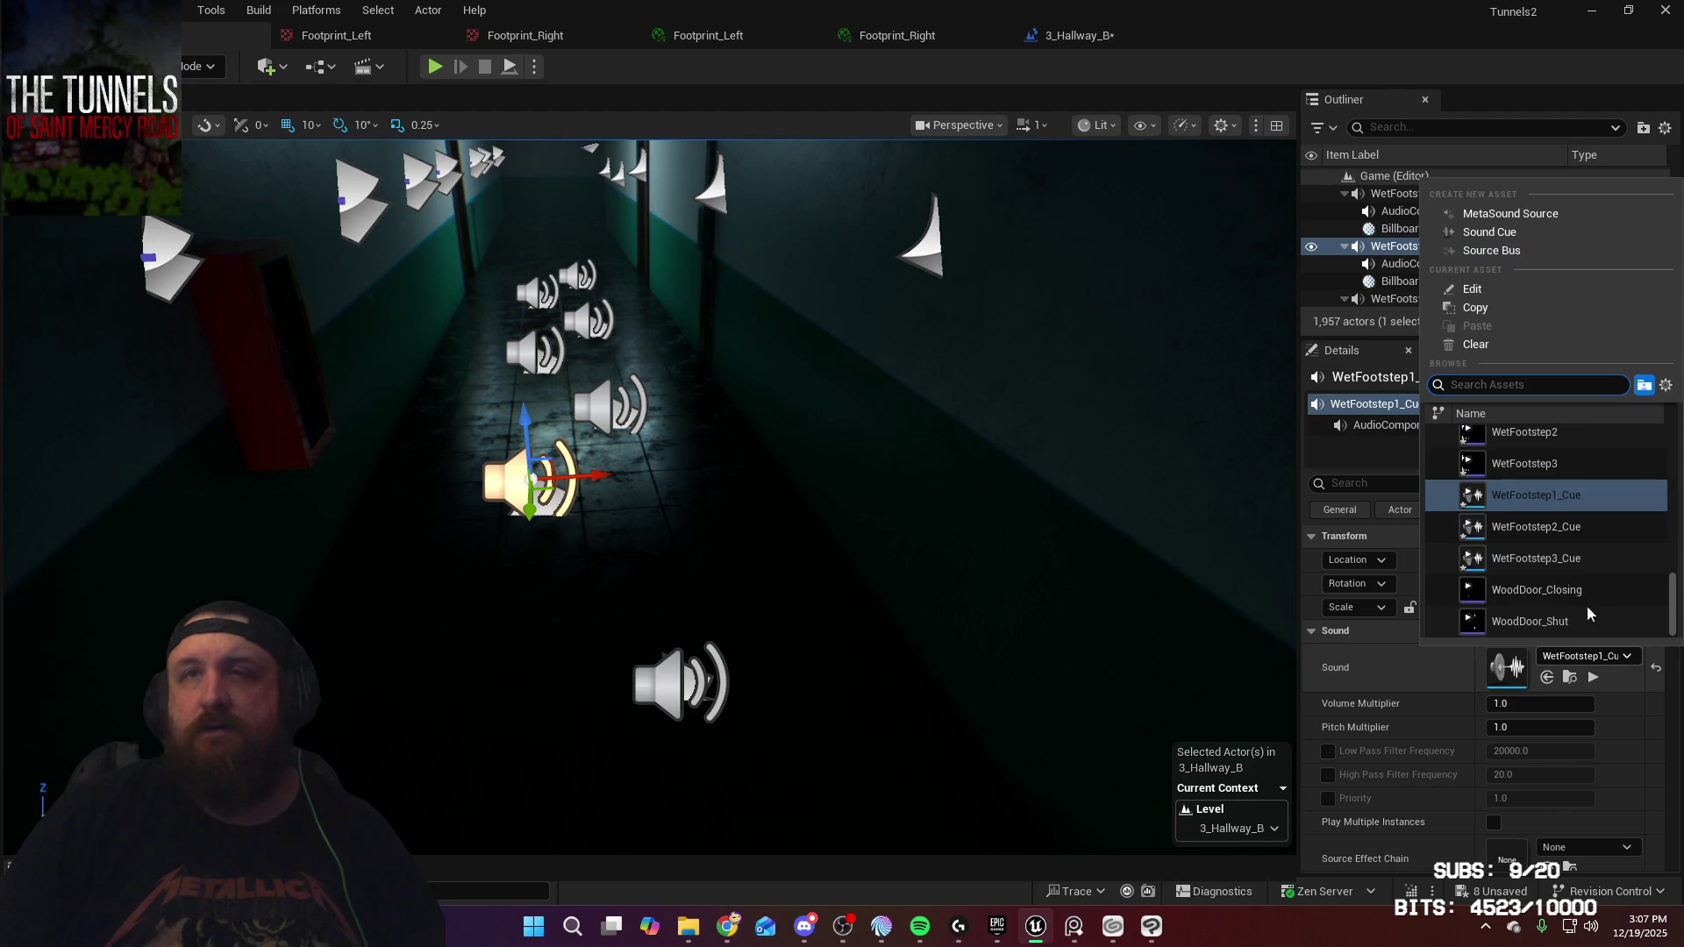
click(1561, 530)
Assign WetFootstep3_Cue to WetFootstep1_Cue12 and WetFootstep2_Cue to the nearest speaker
click(607, 405)
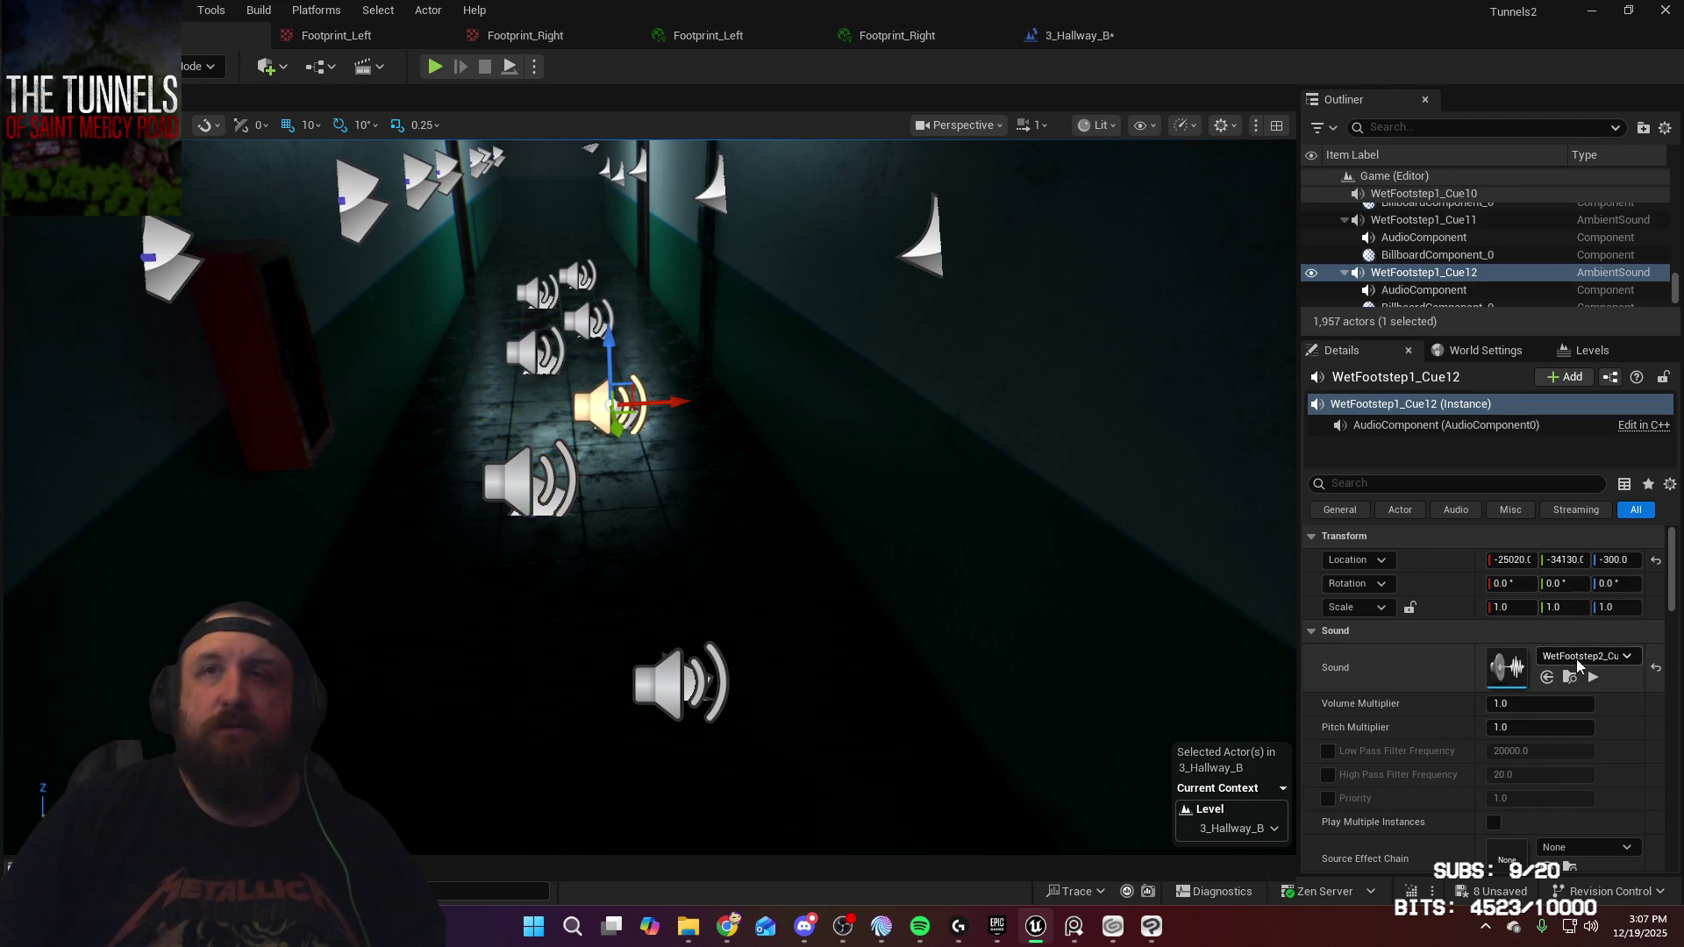
click(1594, 658)
scroll(1544, 544, down, 3)
click(1541, 526)
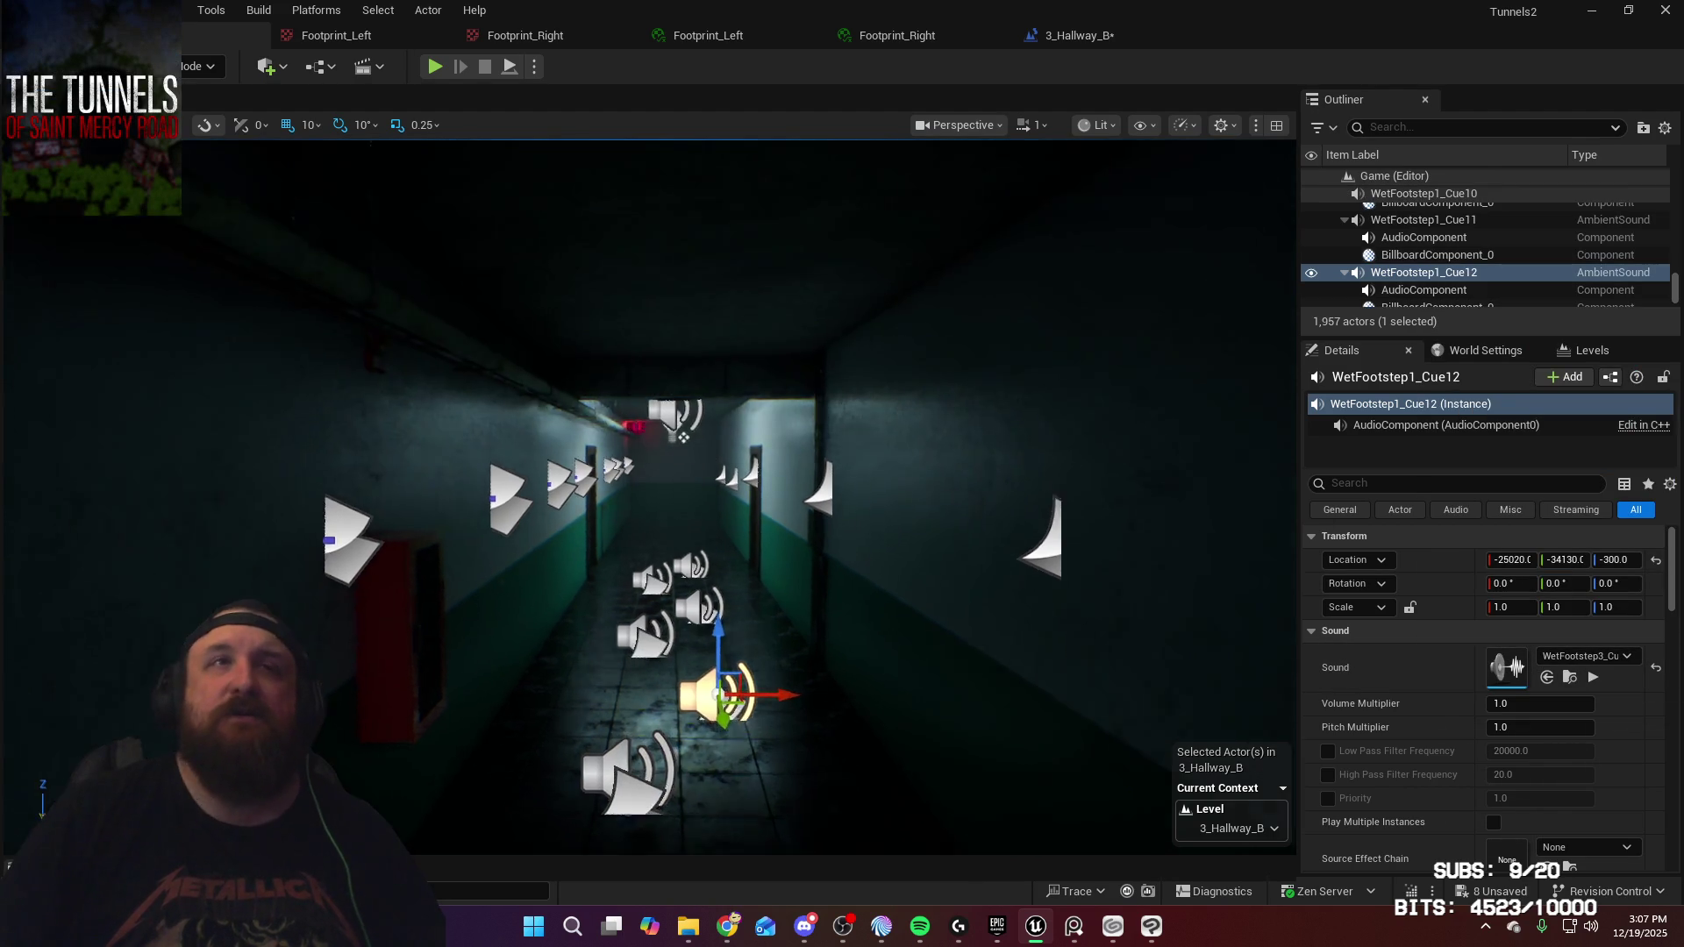
scroll(595, 663, up, 2)
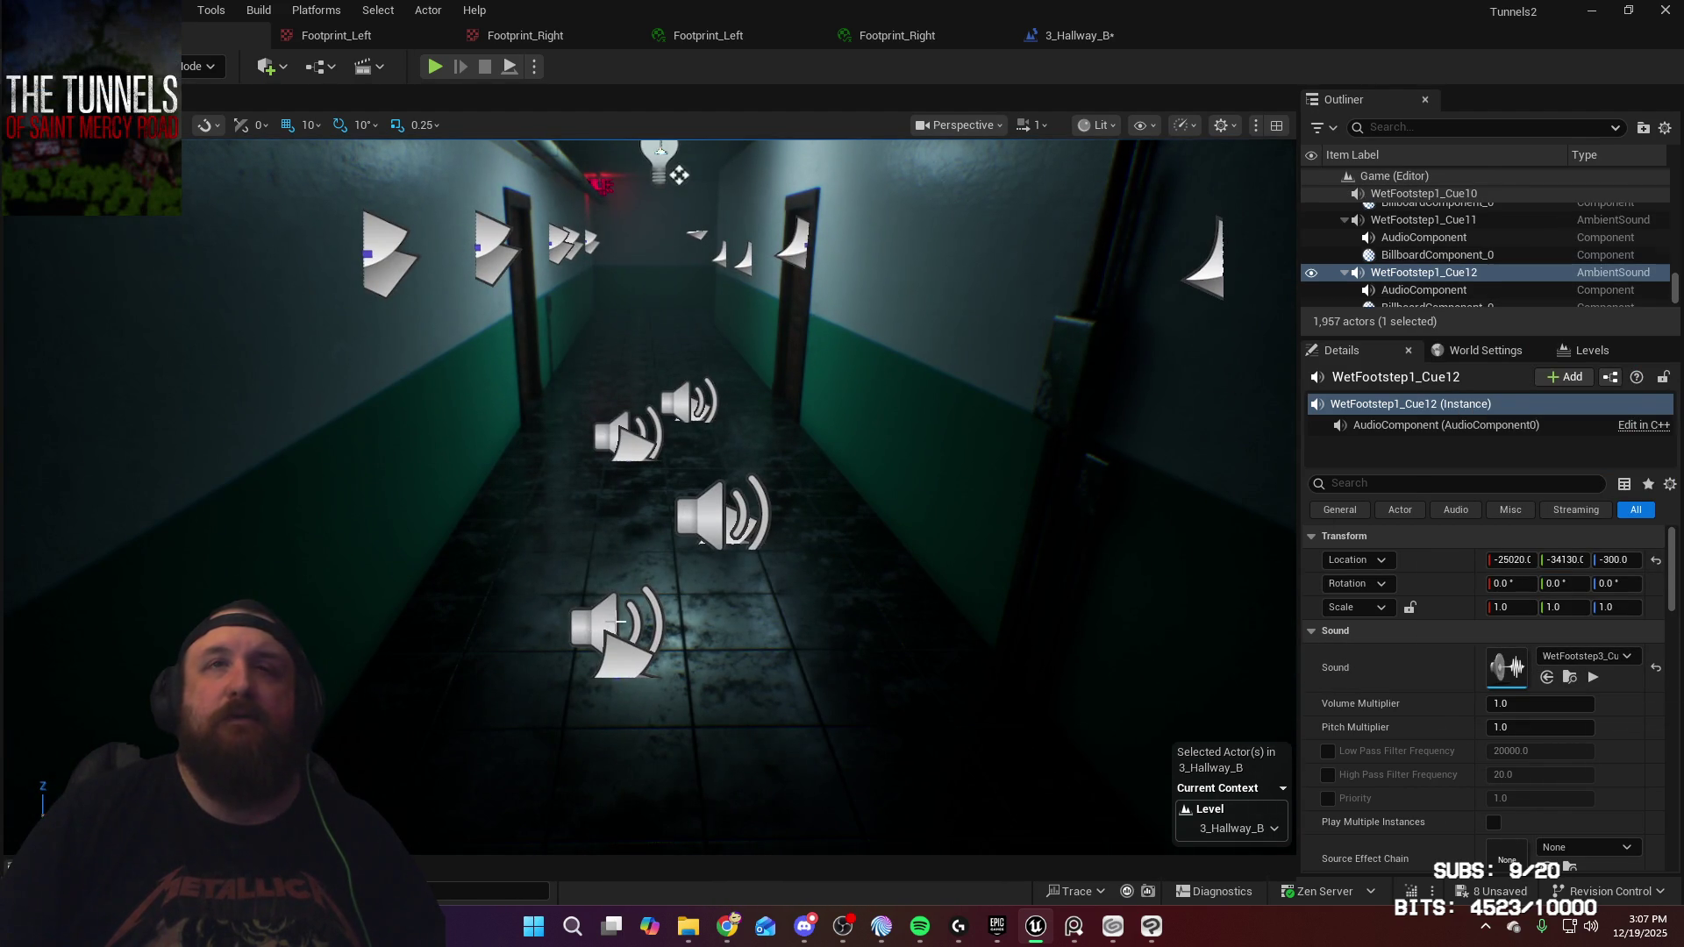
click(614, 631)
click(1588, 657)
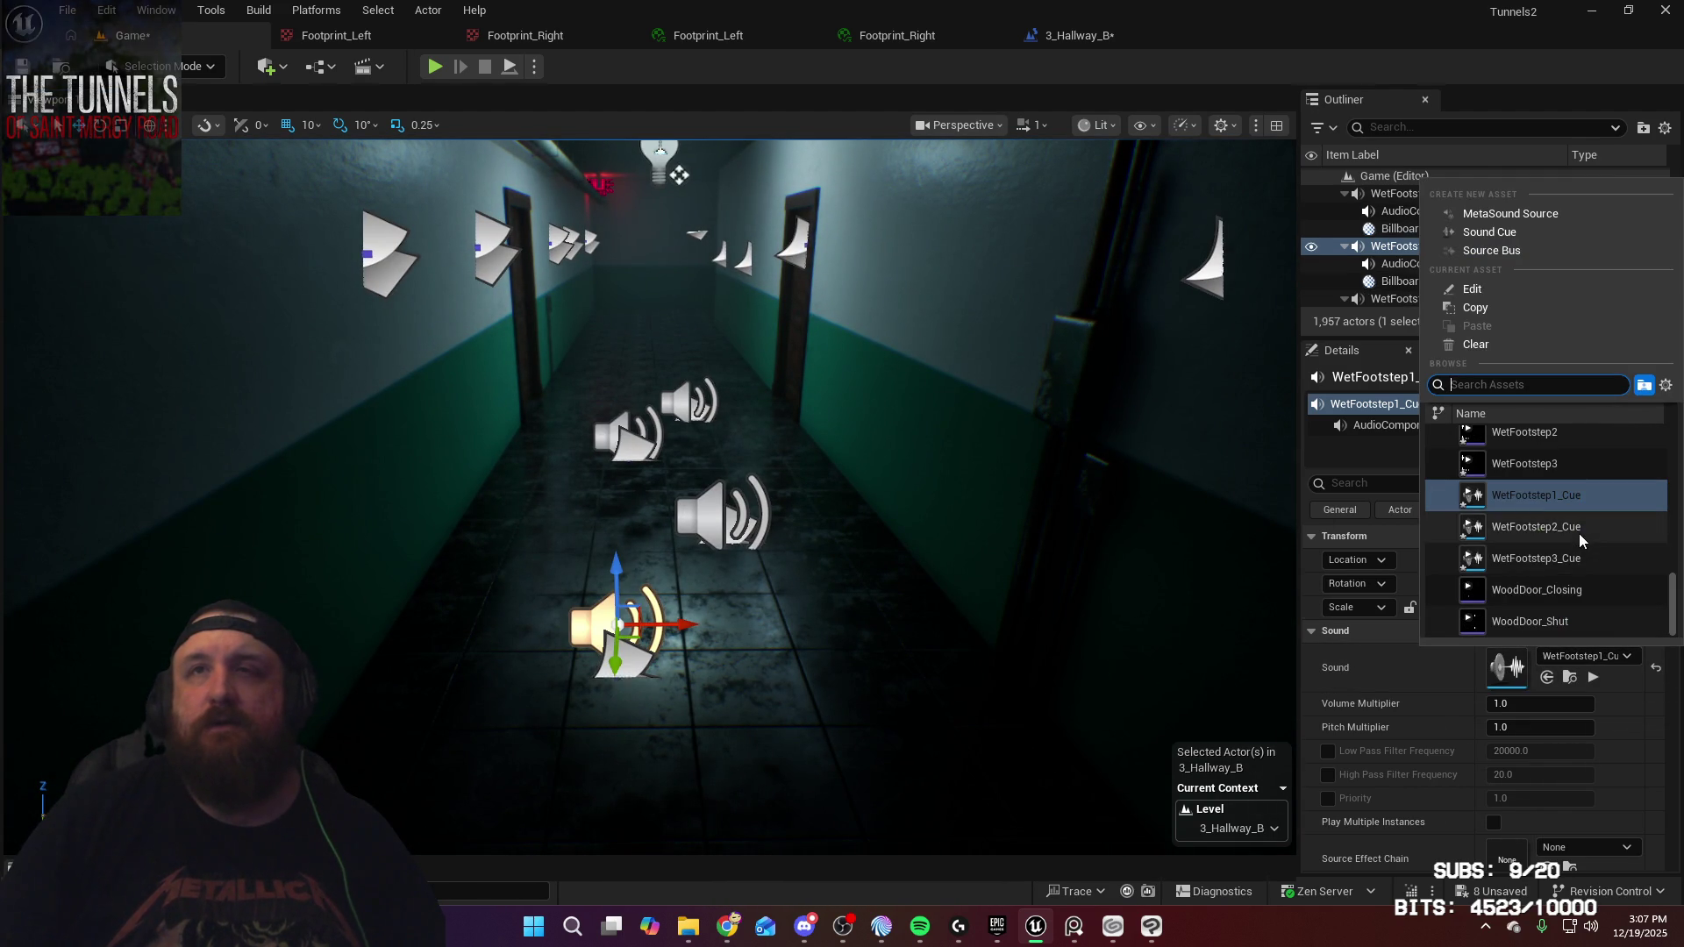
click(1537, 526)
Assign WetFootstep3_Cue to WetFootstep1_Cue14, then move on to the Cue15 and Cue16 speakers
click(714, 517)
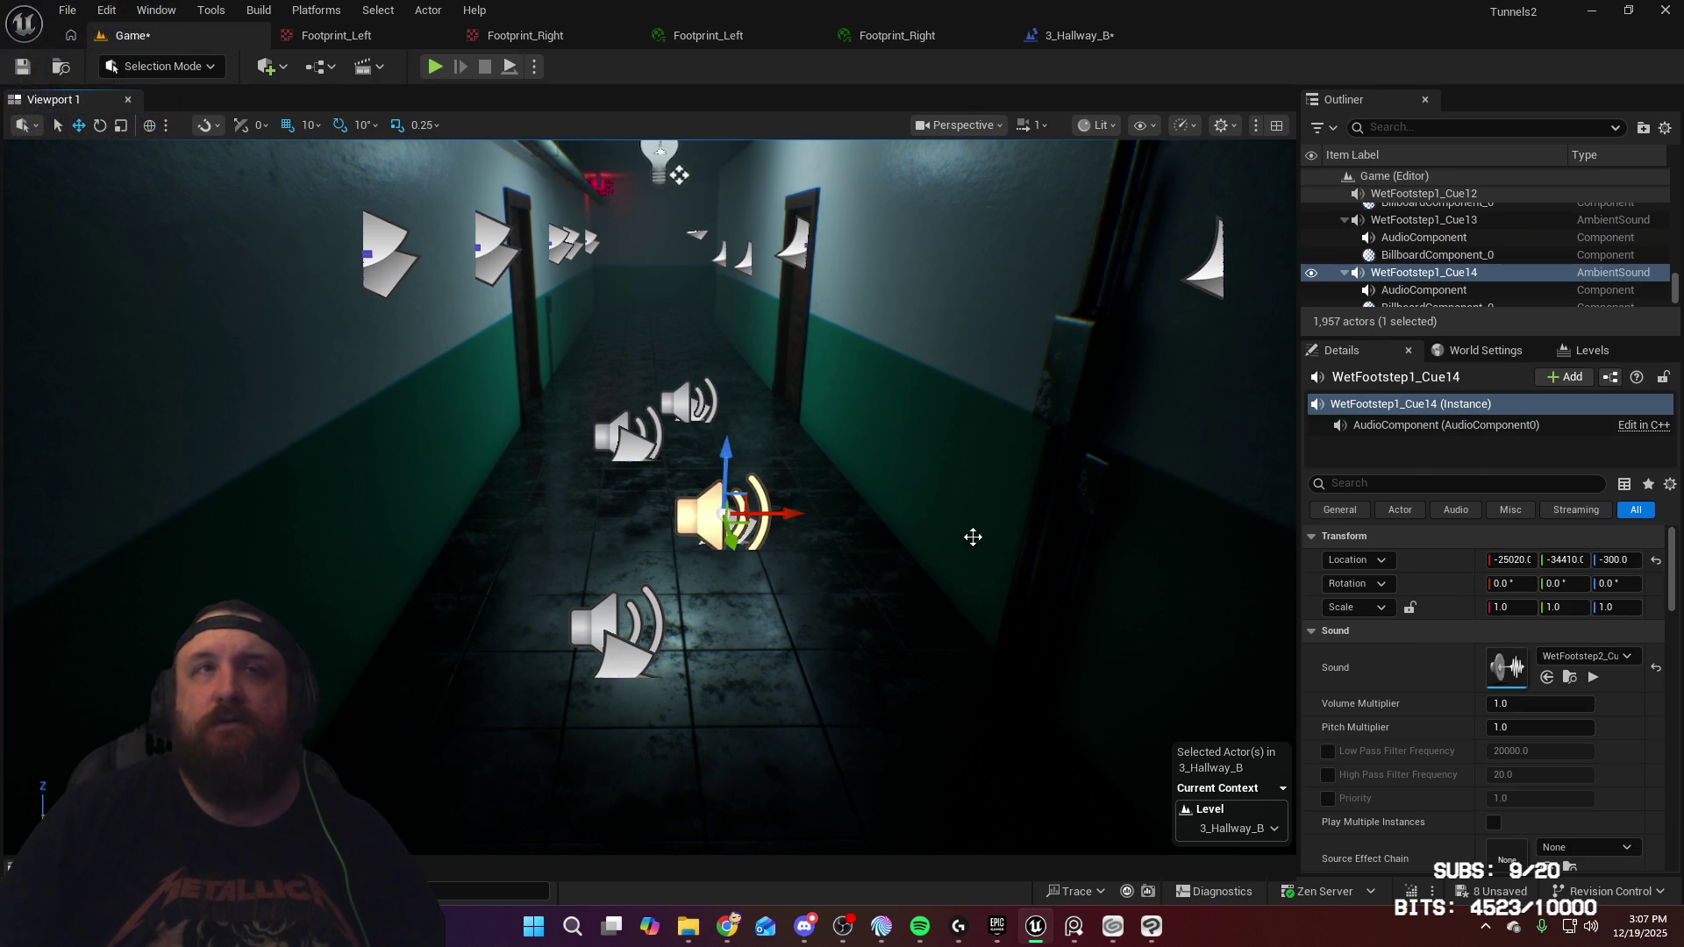
click(1618, 656)
click(1570, 559)
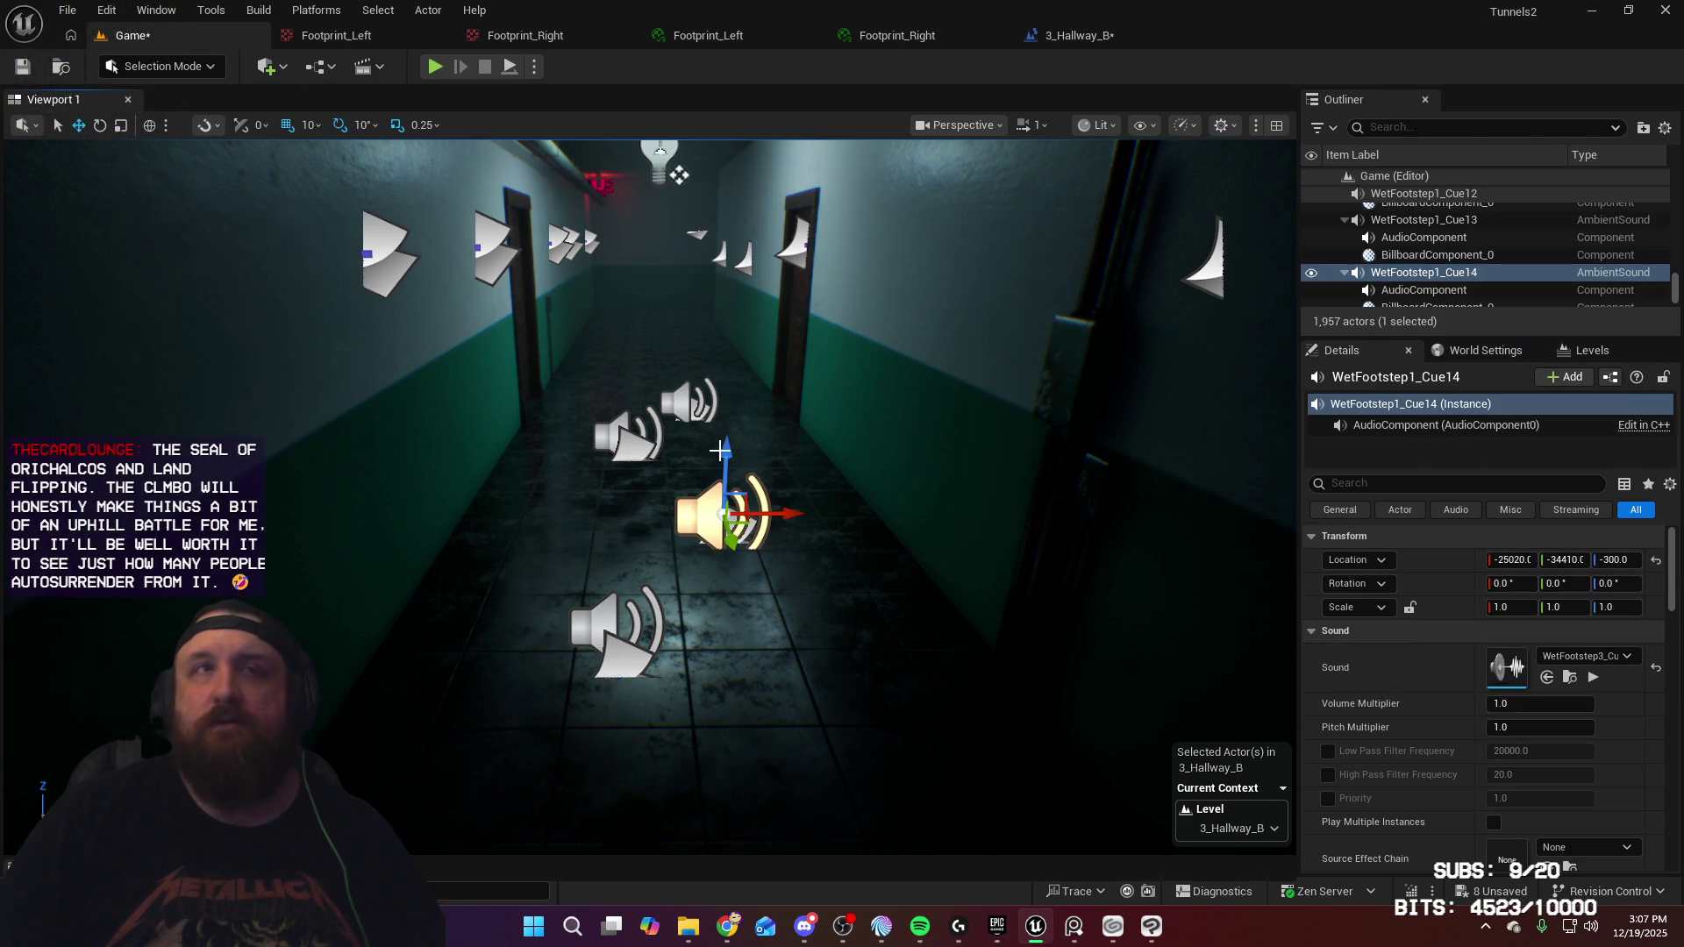
click(627, 435)
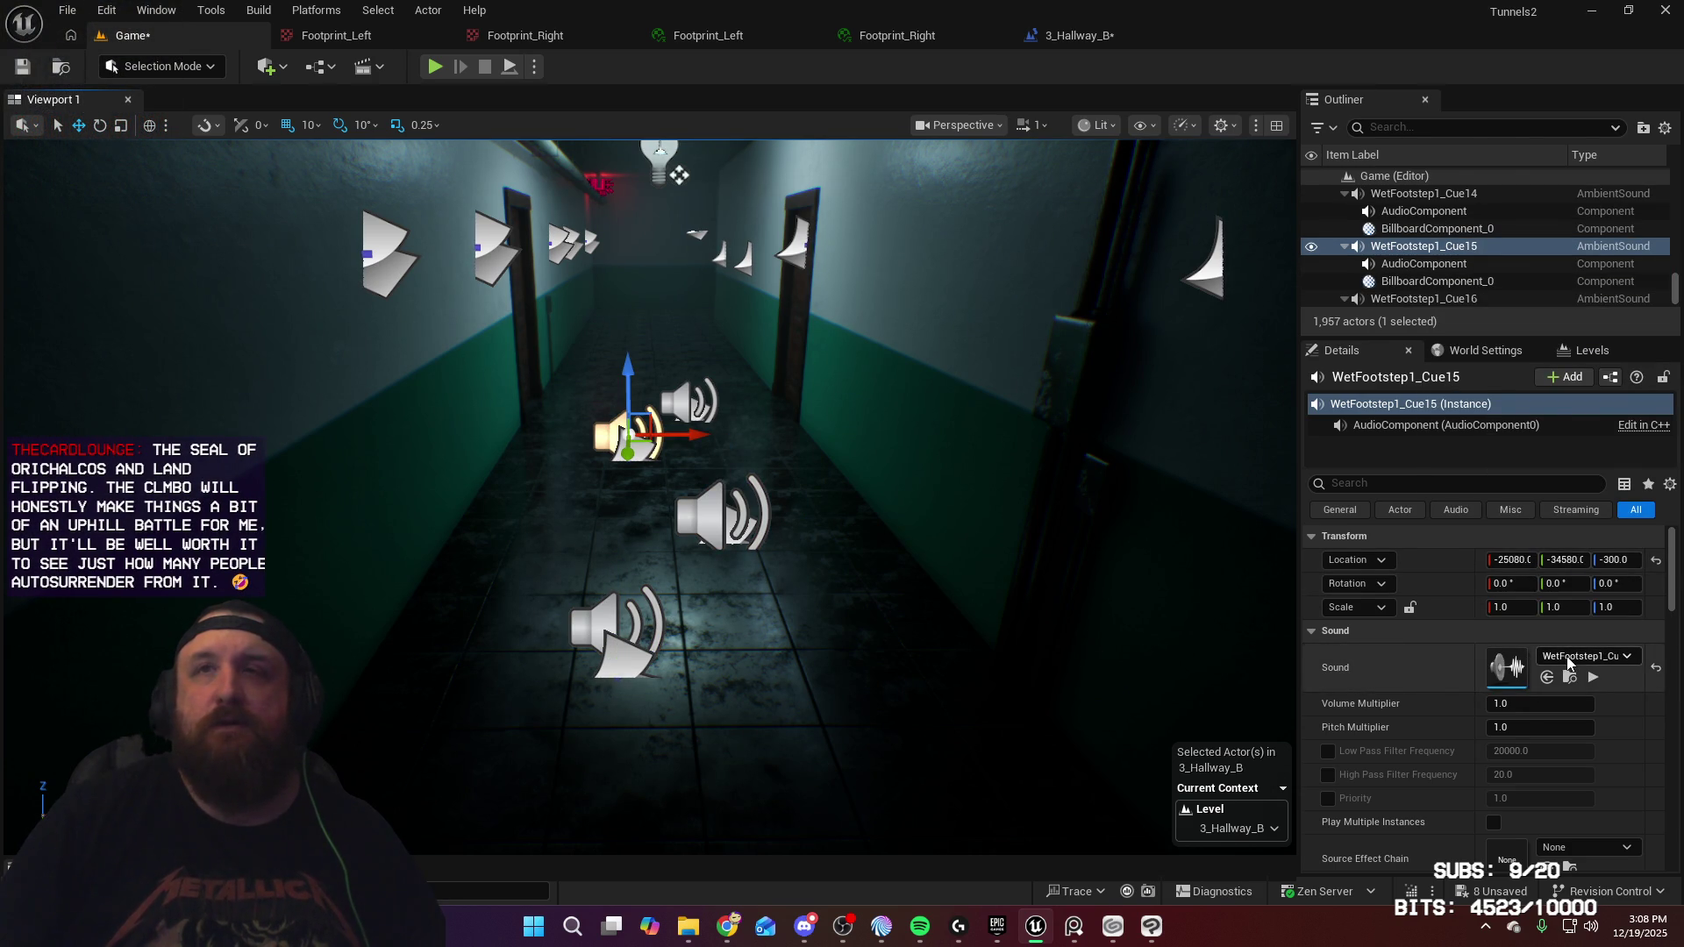
click(1568, 658)
click(690, 403)
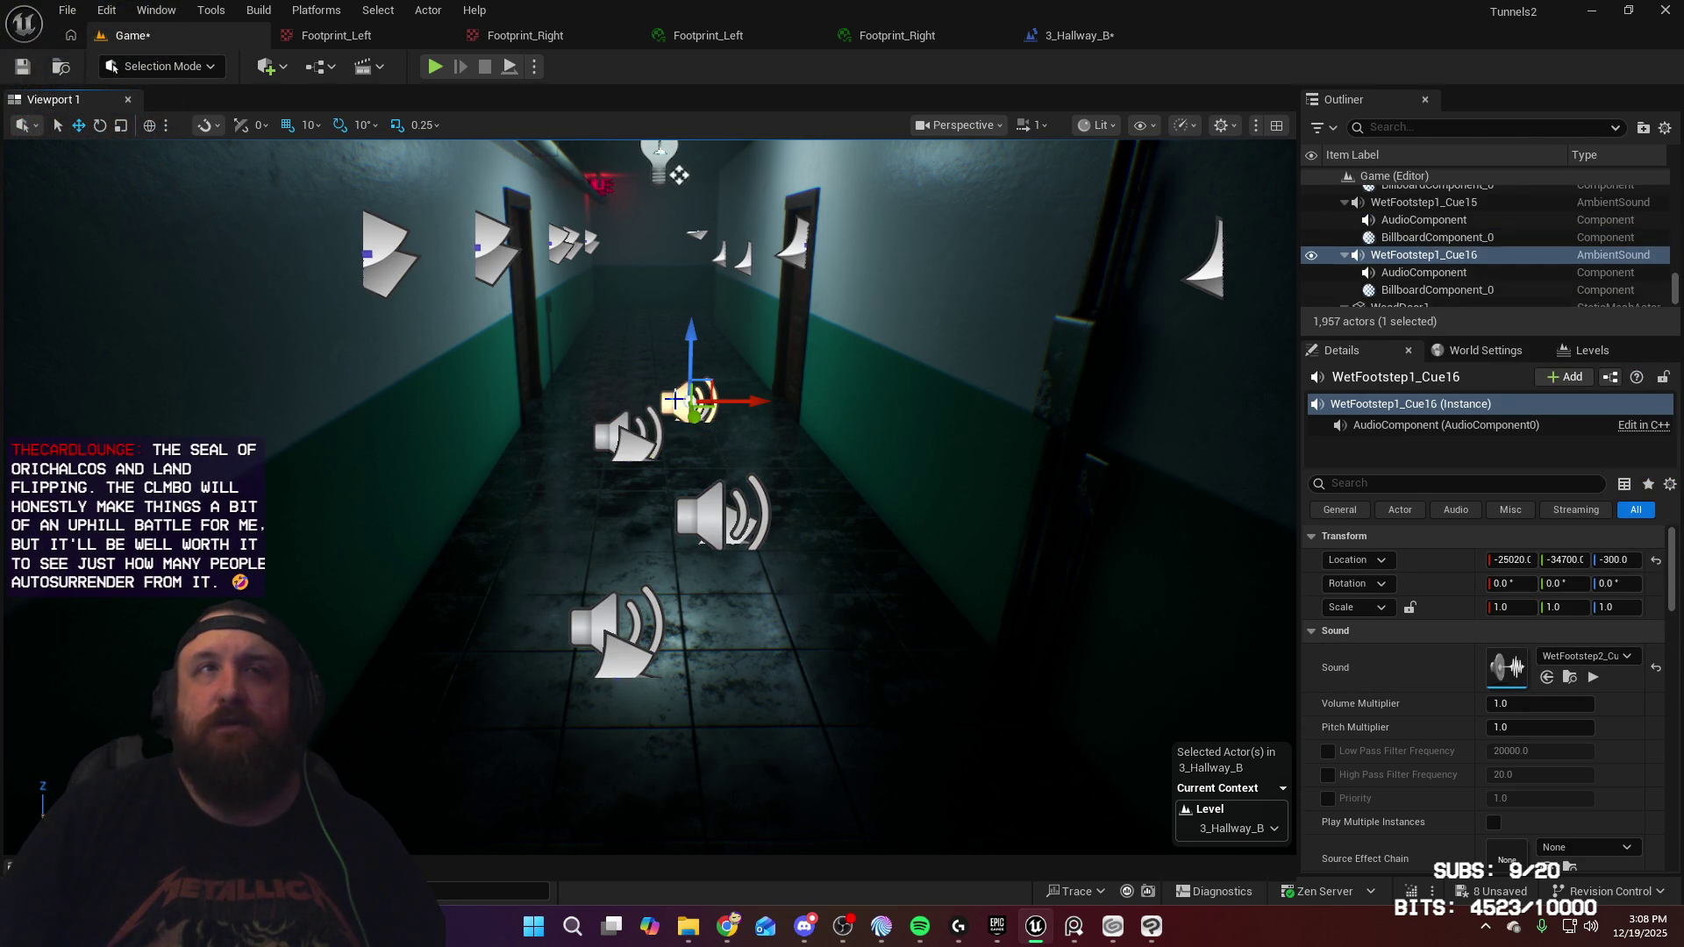
scroll(796, 508, down, 3)
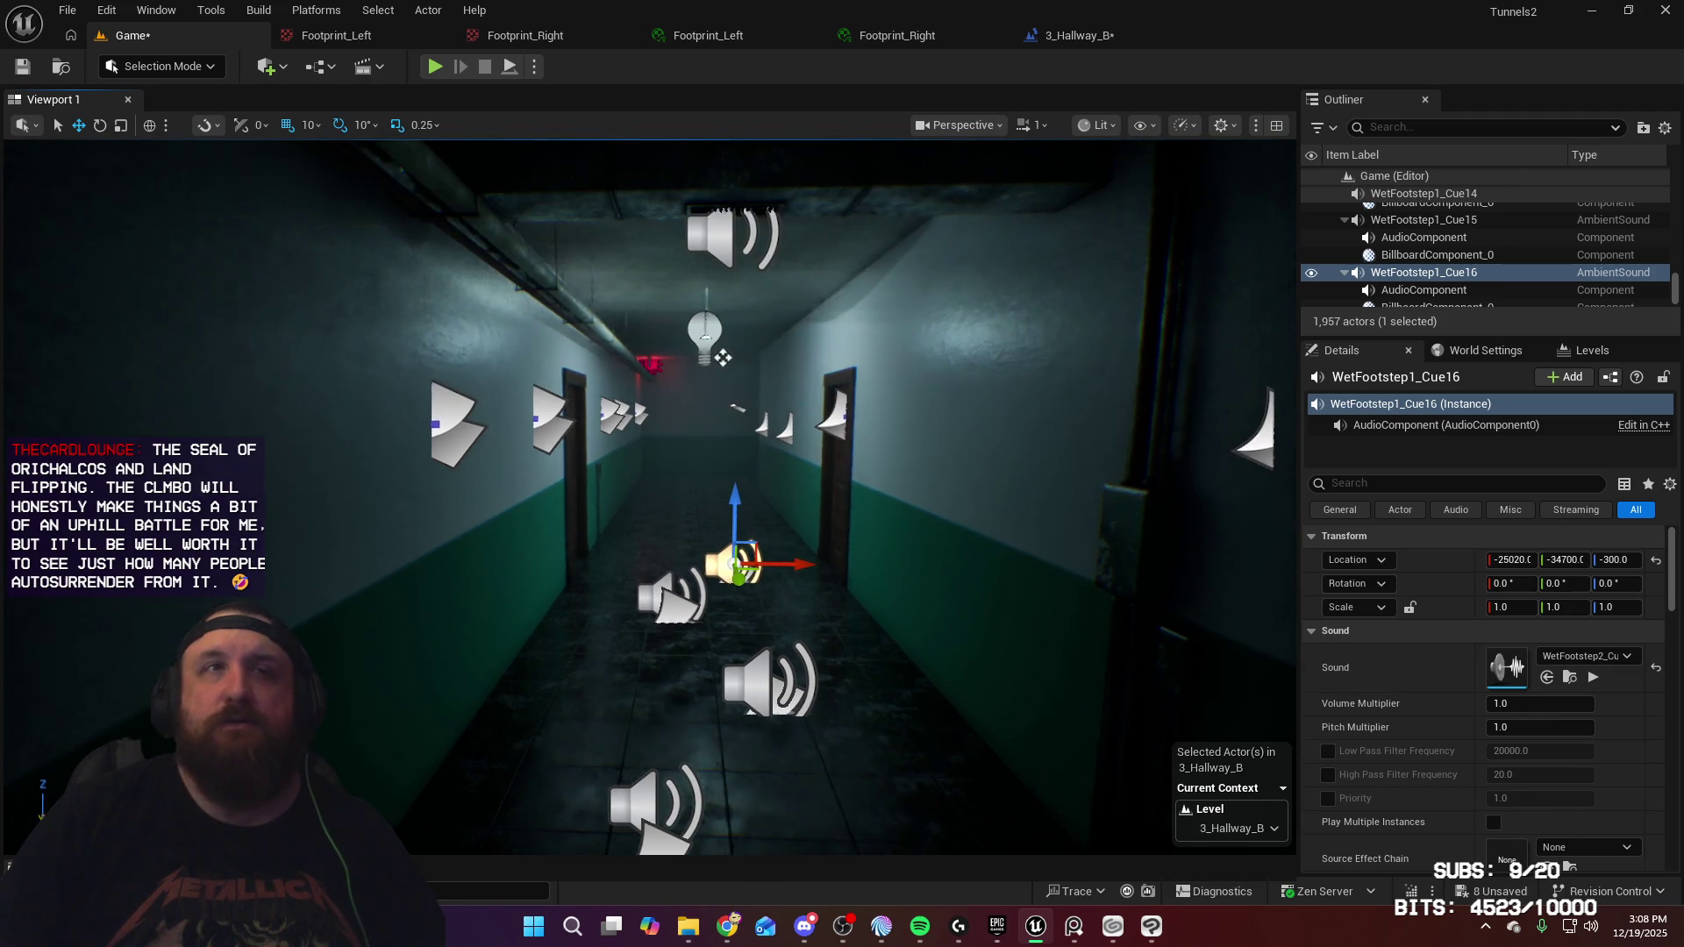
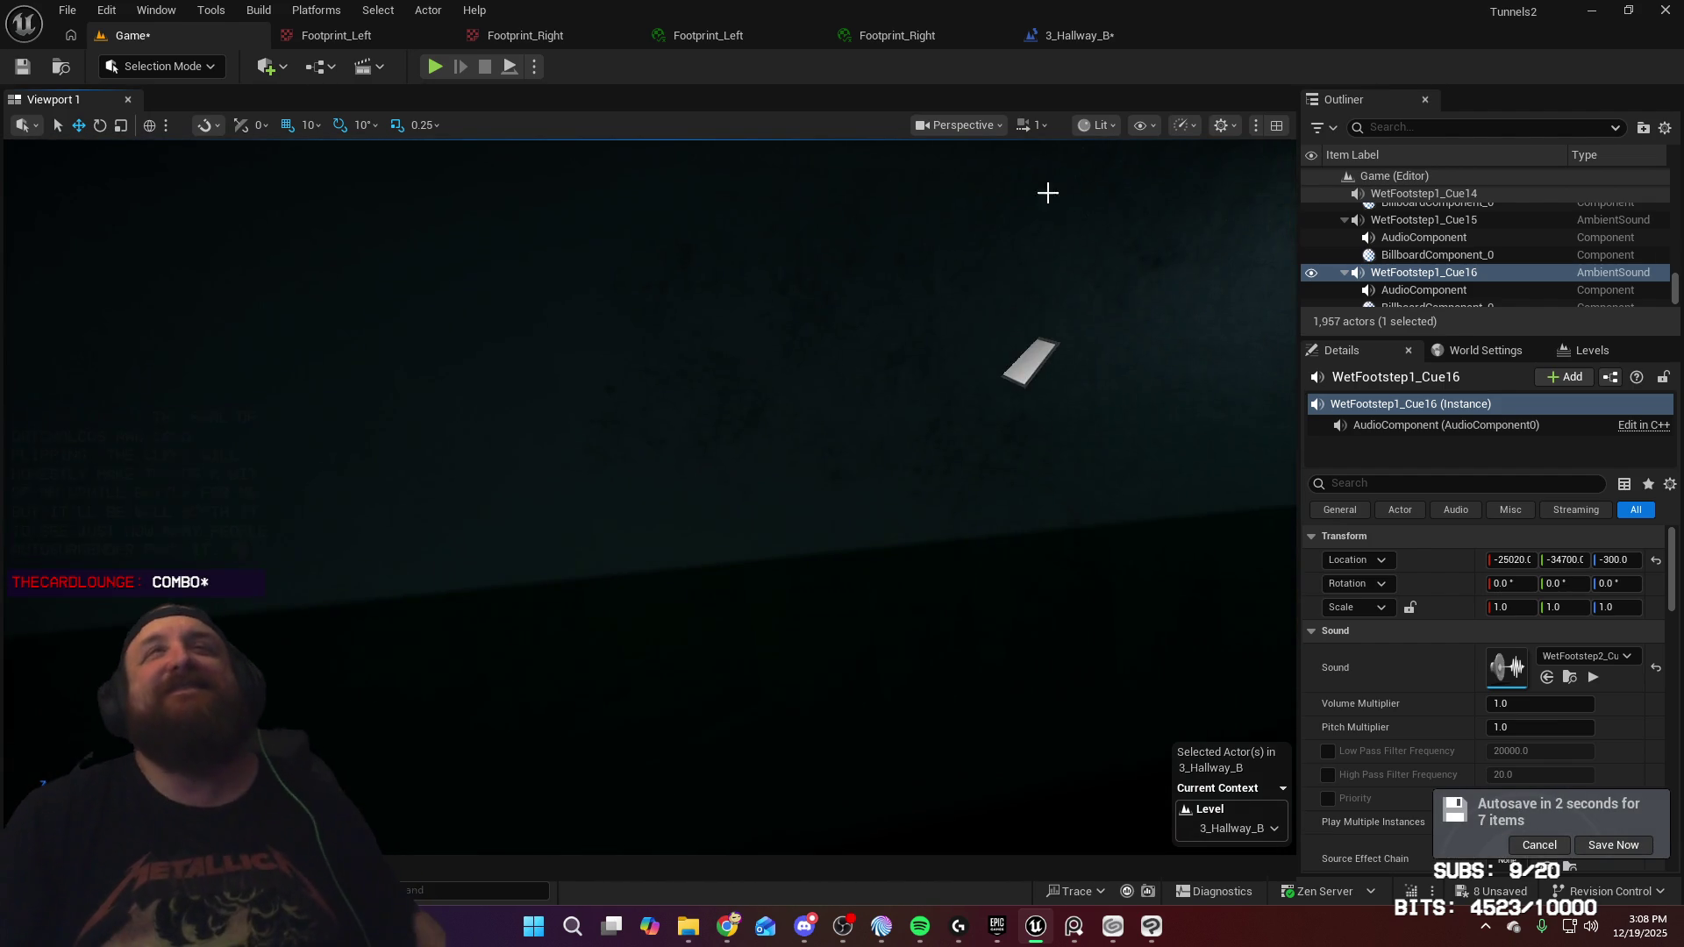
In the 3_Hallway_B Level Blueprint, add a new variable named FootSteps
click(1096, 37)
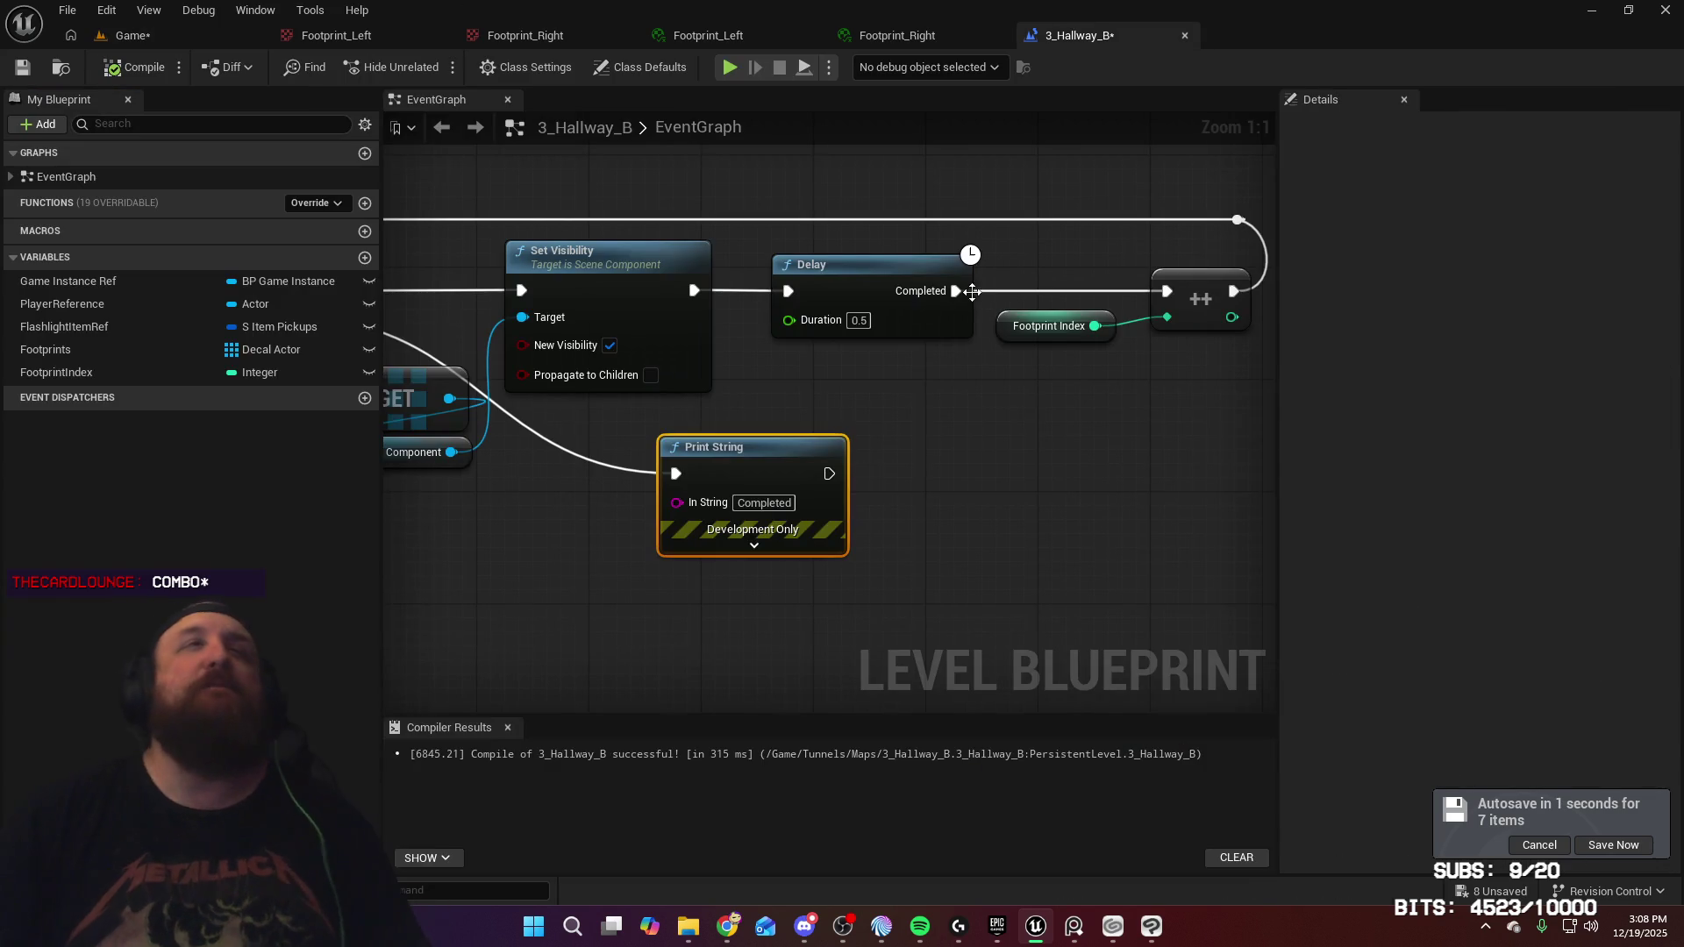
mouse_move(950, 579)
mouse_down()
mouse_move(1113, 571)
mouse_move(1051, 573)
mouse_up()
click(365, 257)
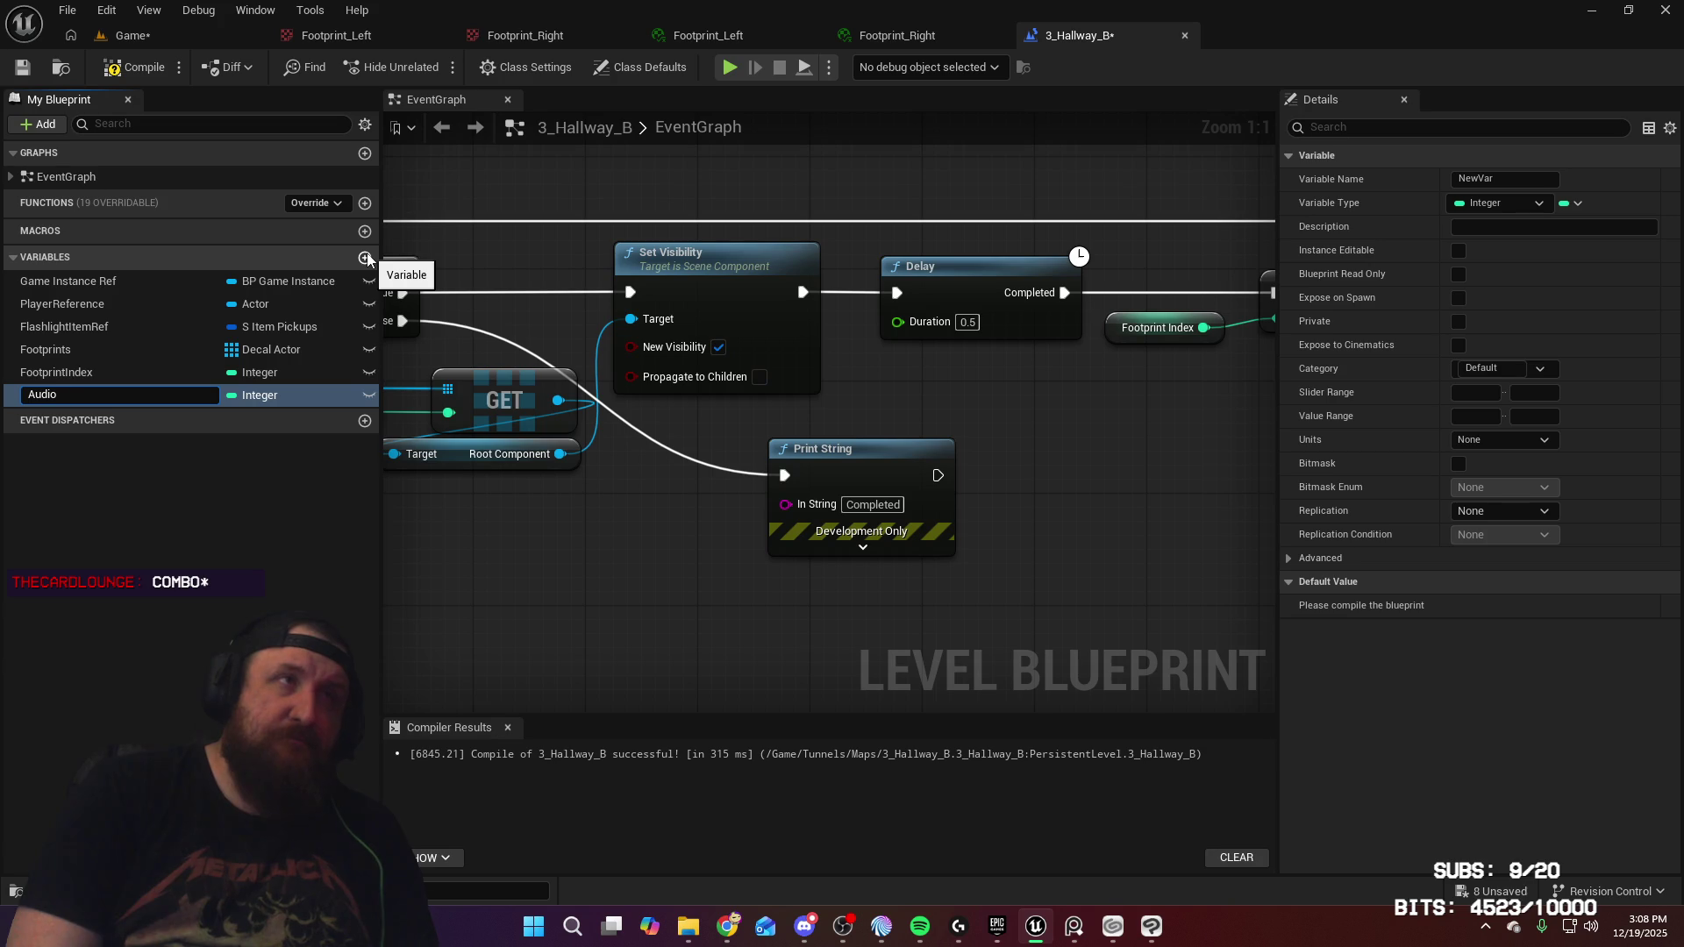
text(FootSteps)
key(Return)
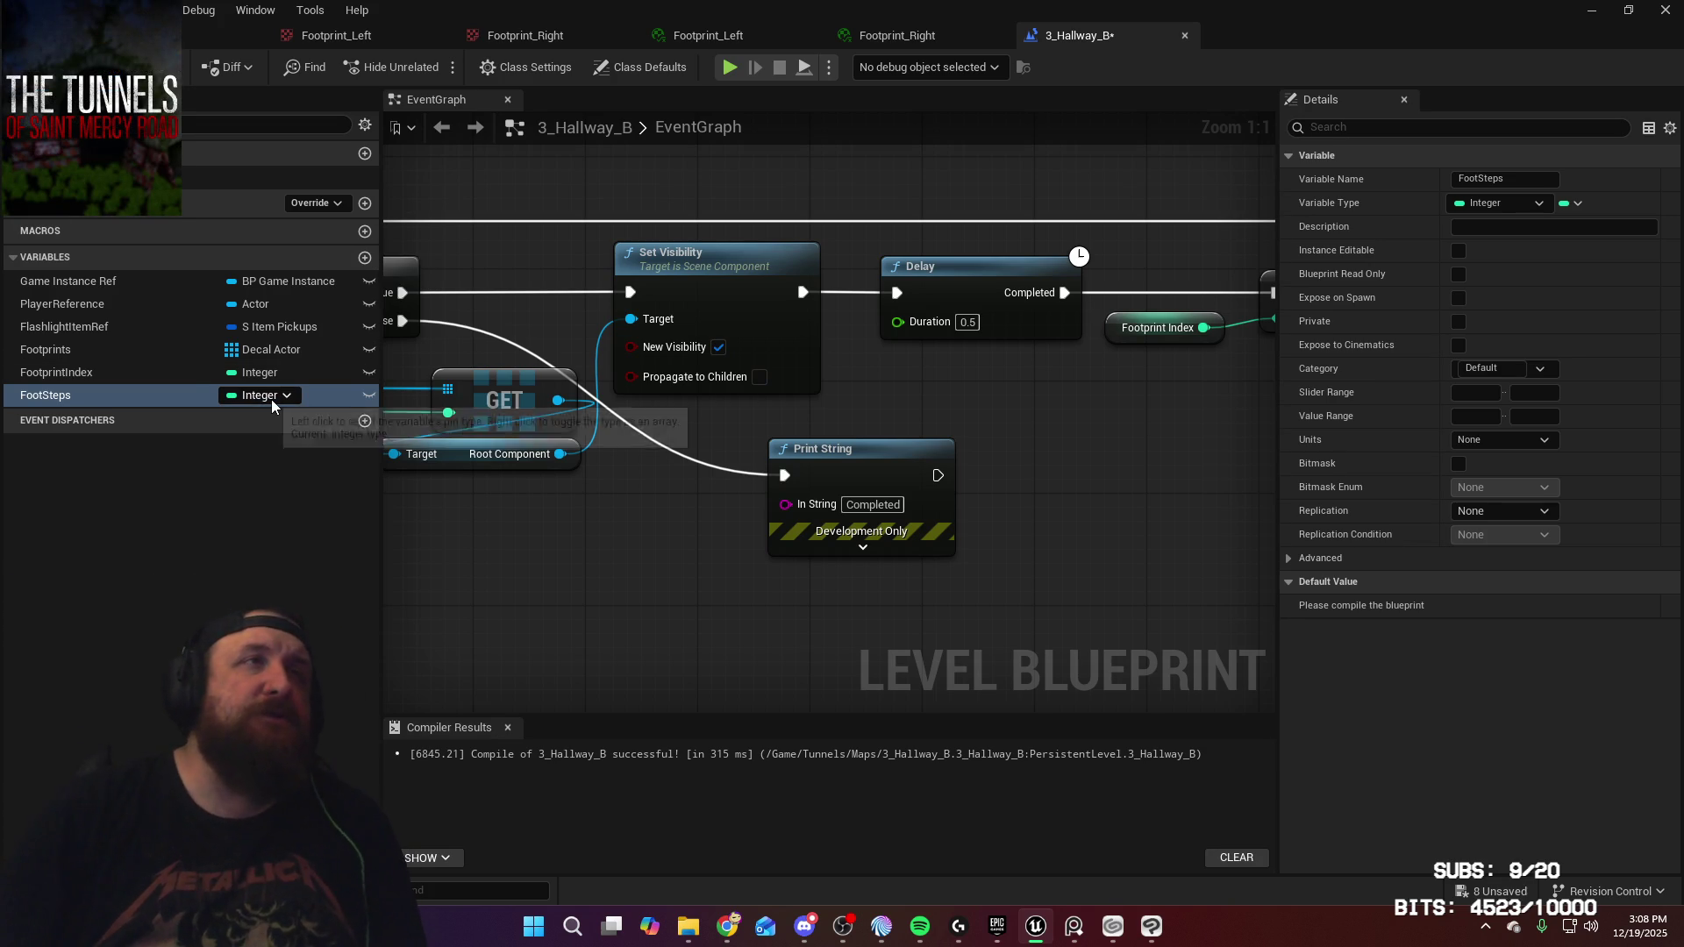
Begin choosing FootSteps' type, then select the WetFootstep1_Cue9 sound in the hallway
click(272, 400)
text(audio s)
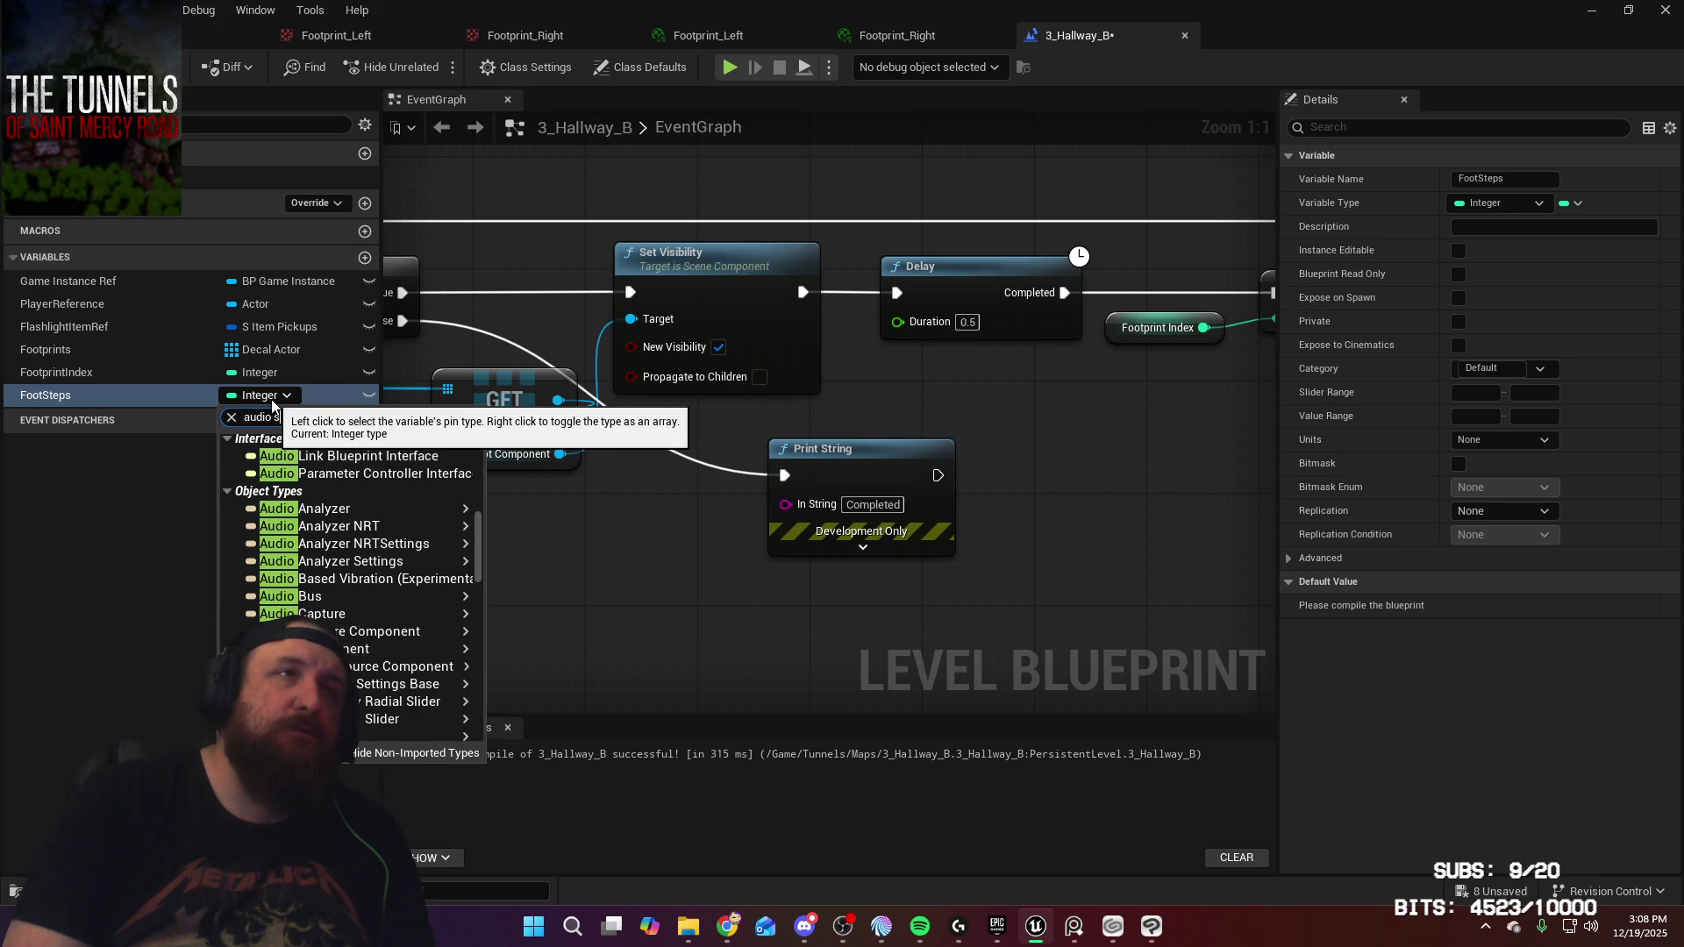
text(our)
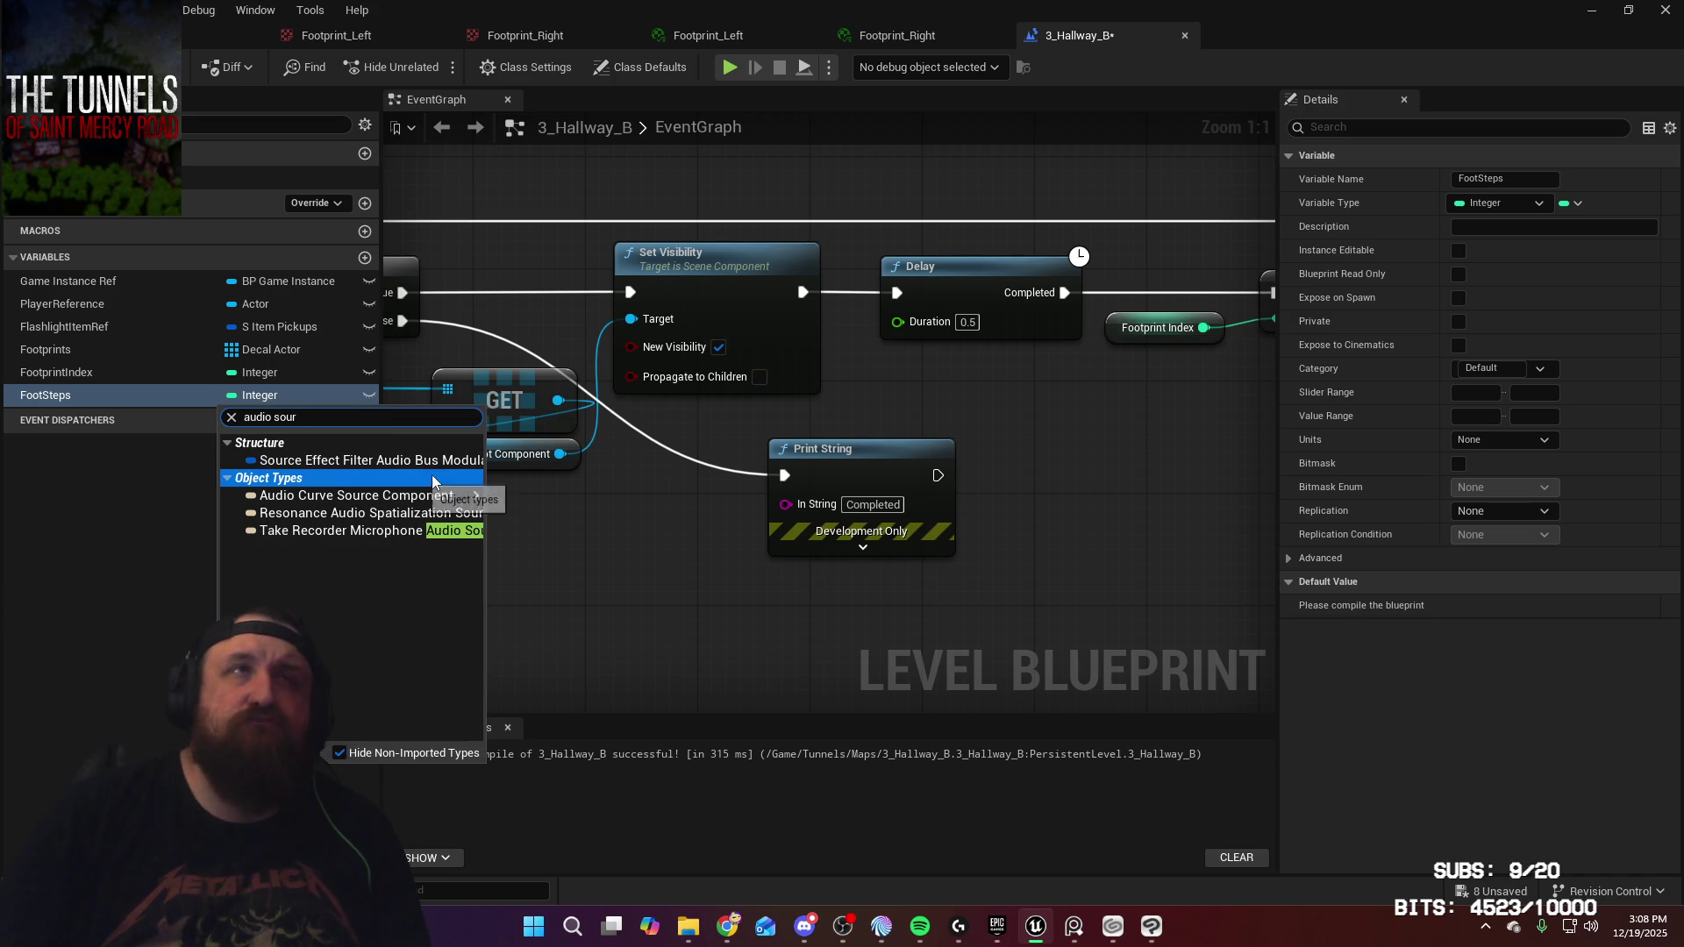
click(144, 39)
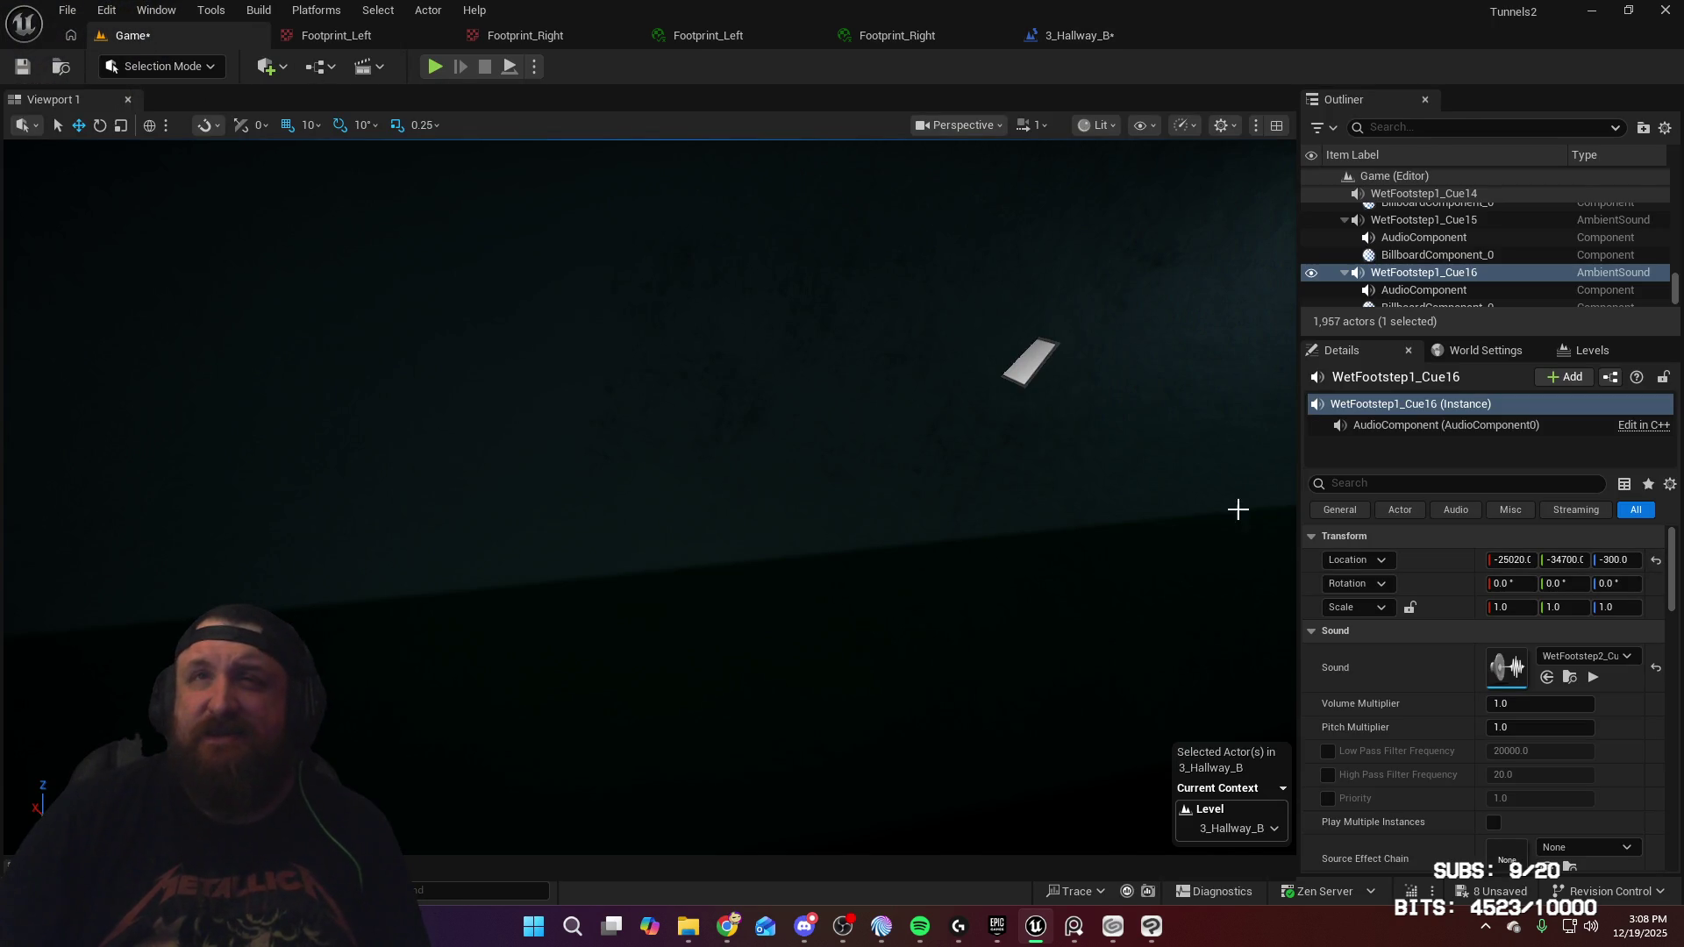
key(f)
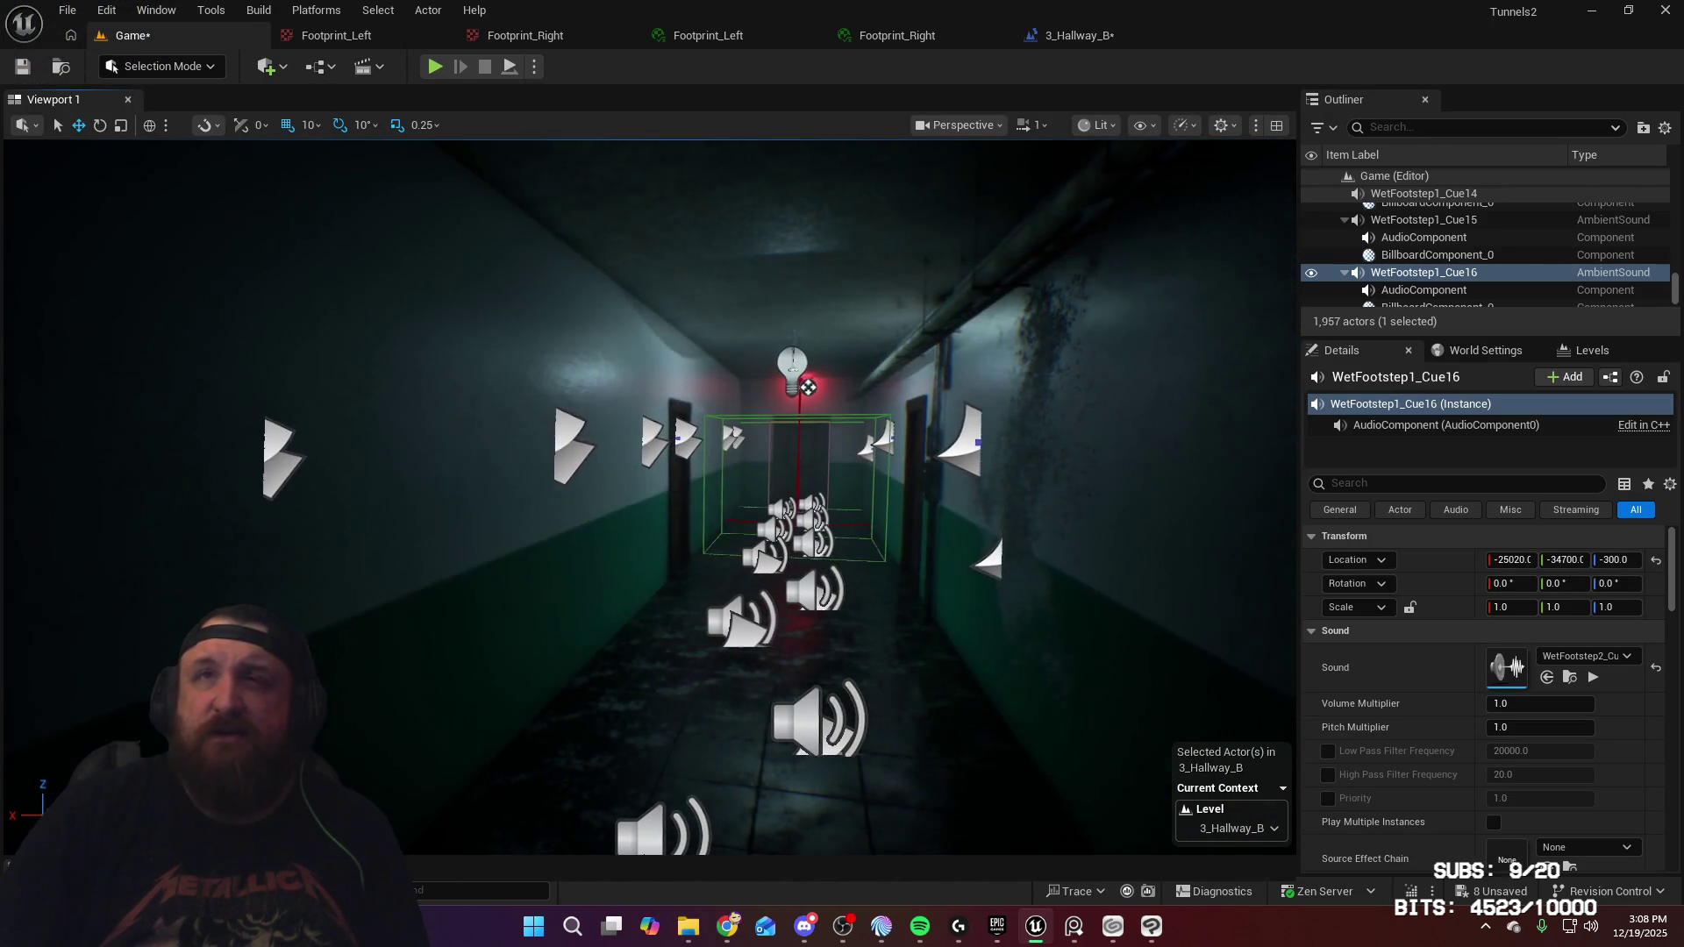
click(807, 715)
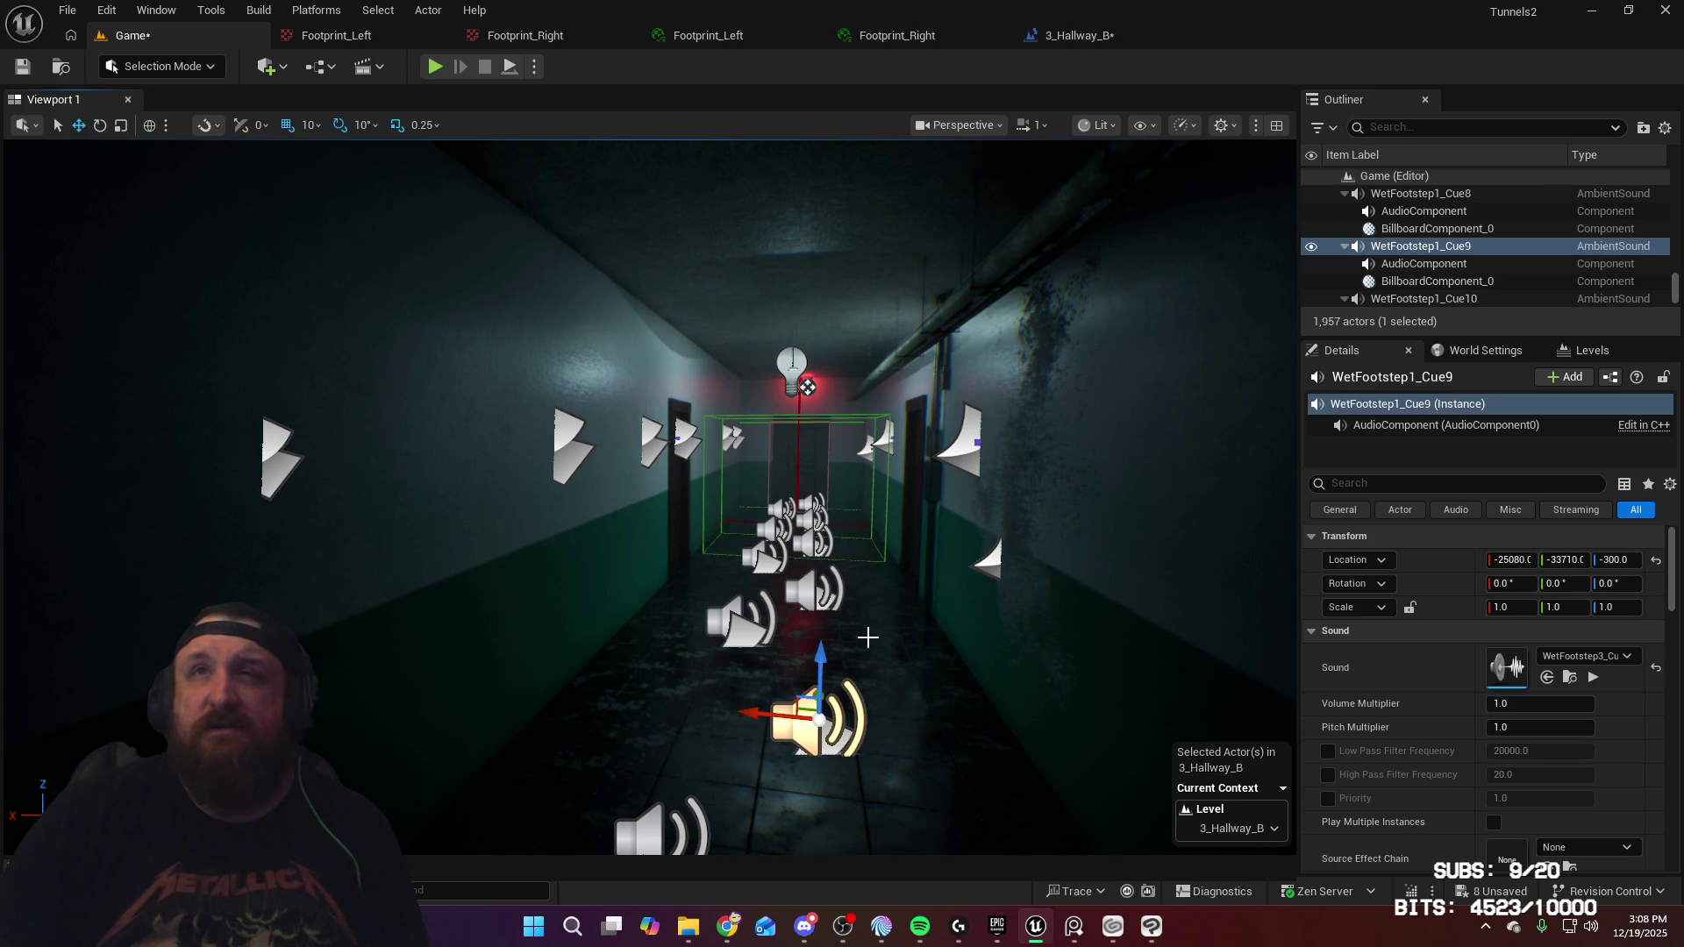
Set FootSteps' type to an Audio Component object reference
click(1062, 35)
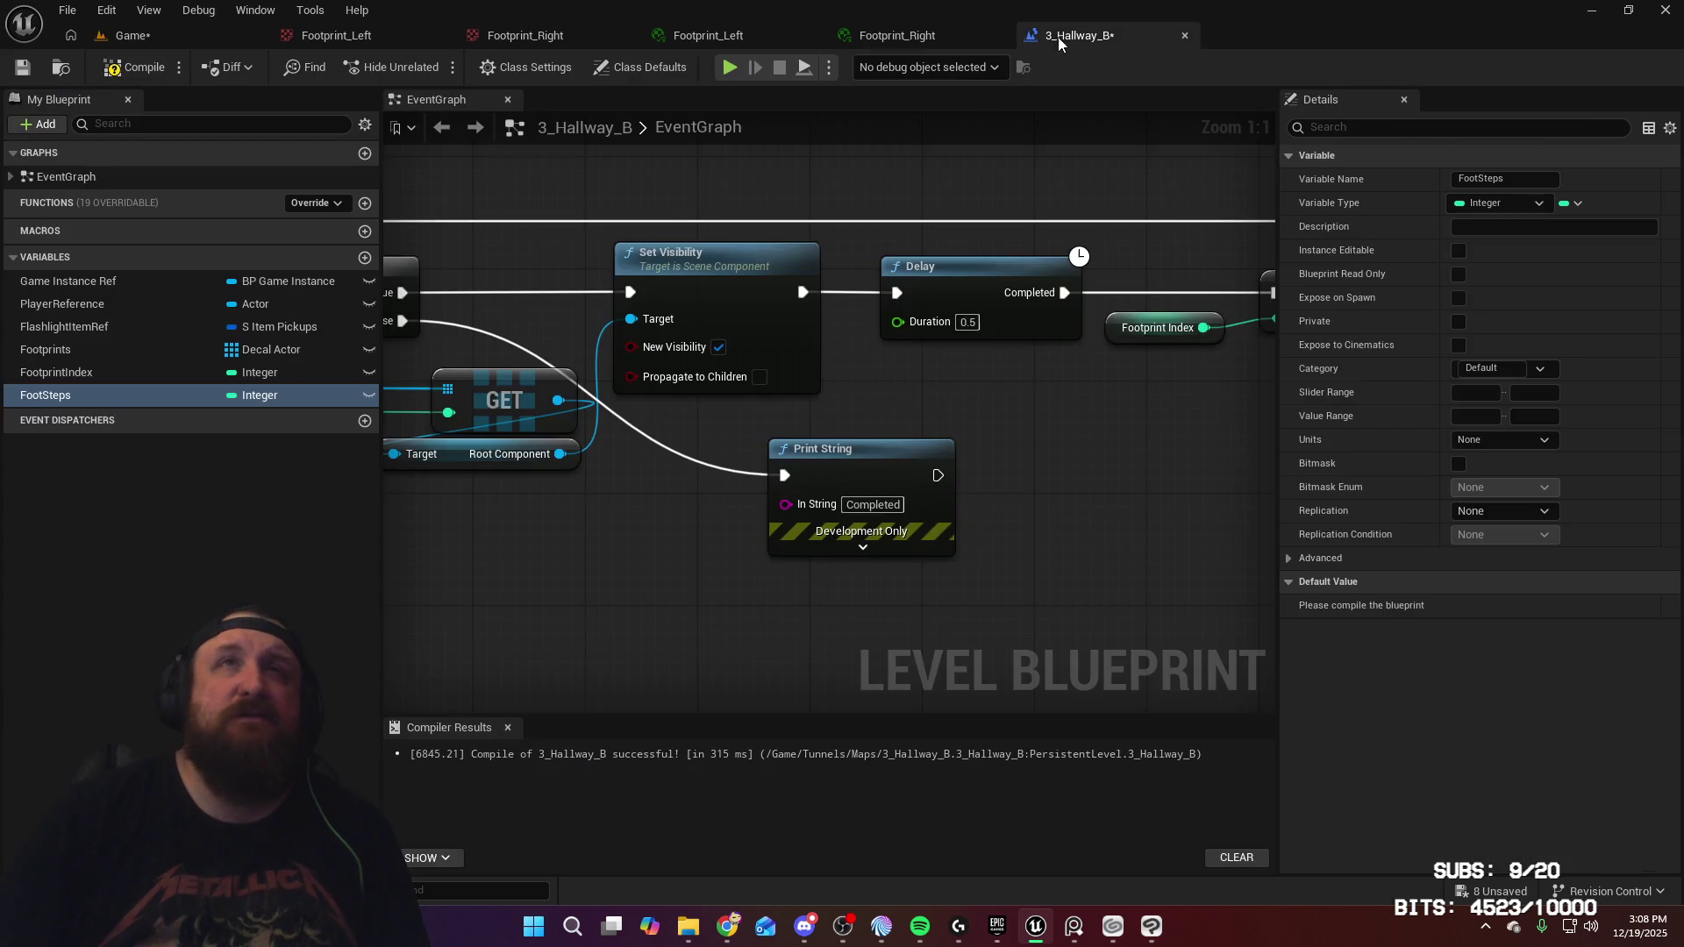
click(281, 396)
text(audio c)
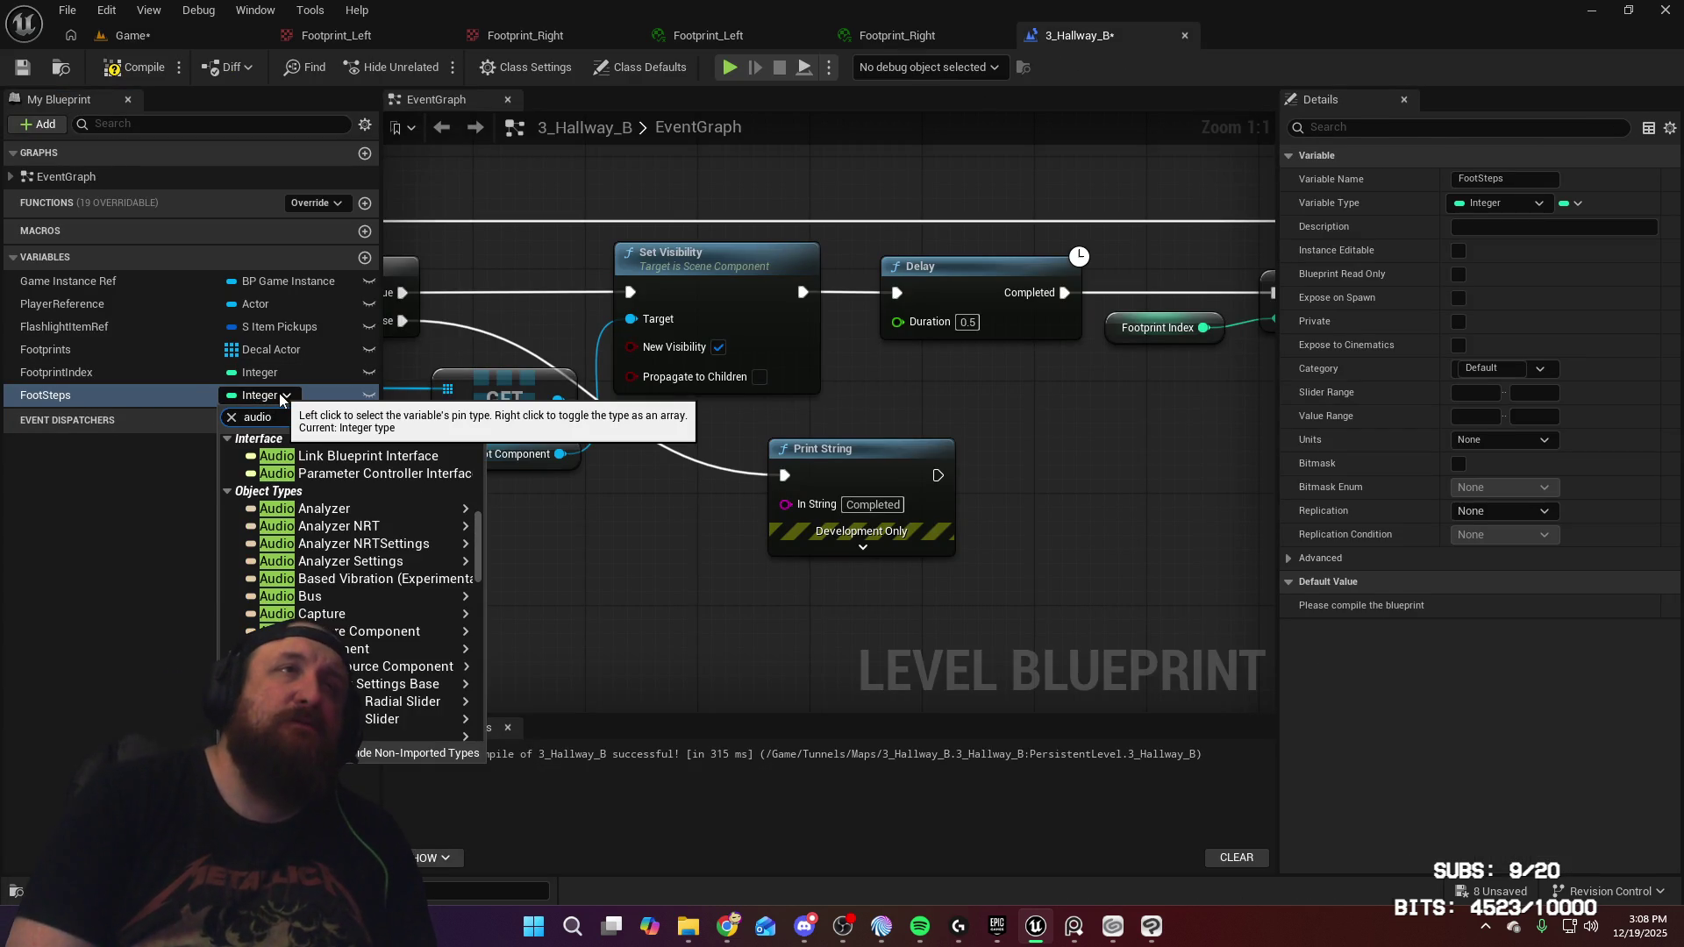
text(om)
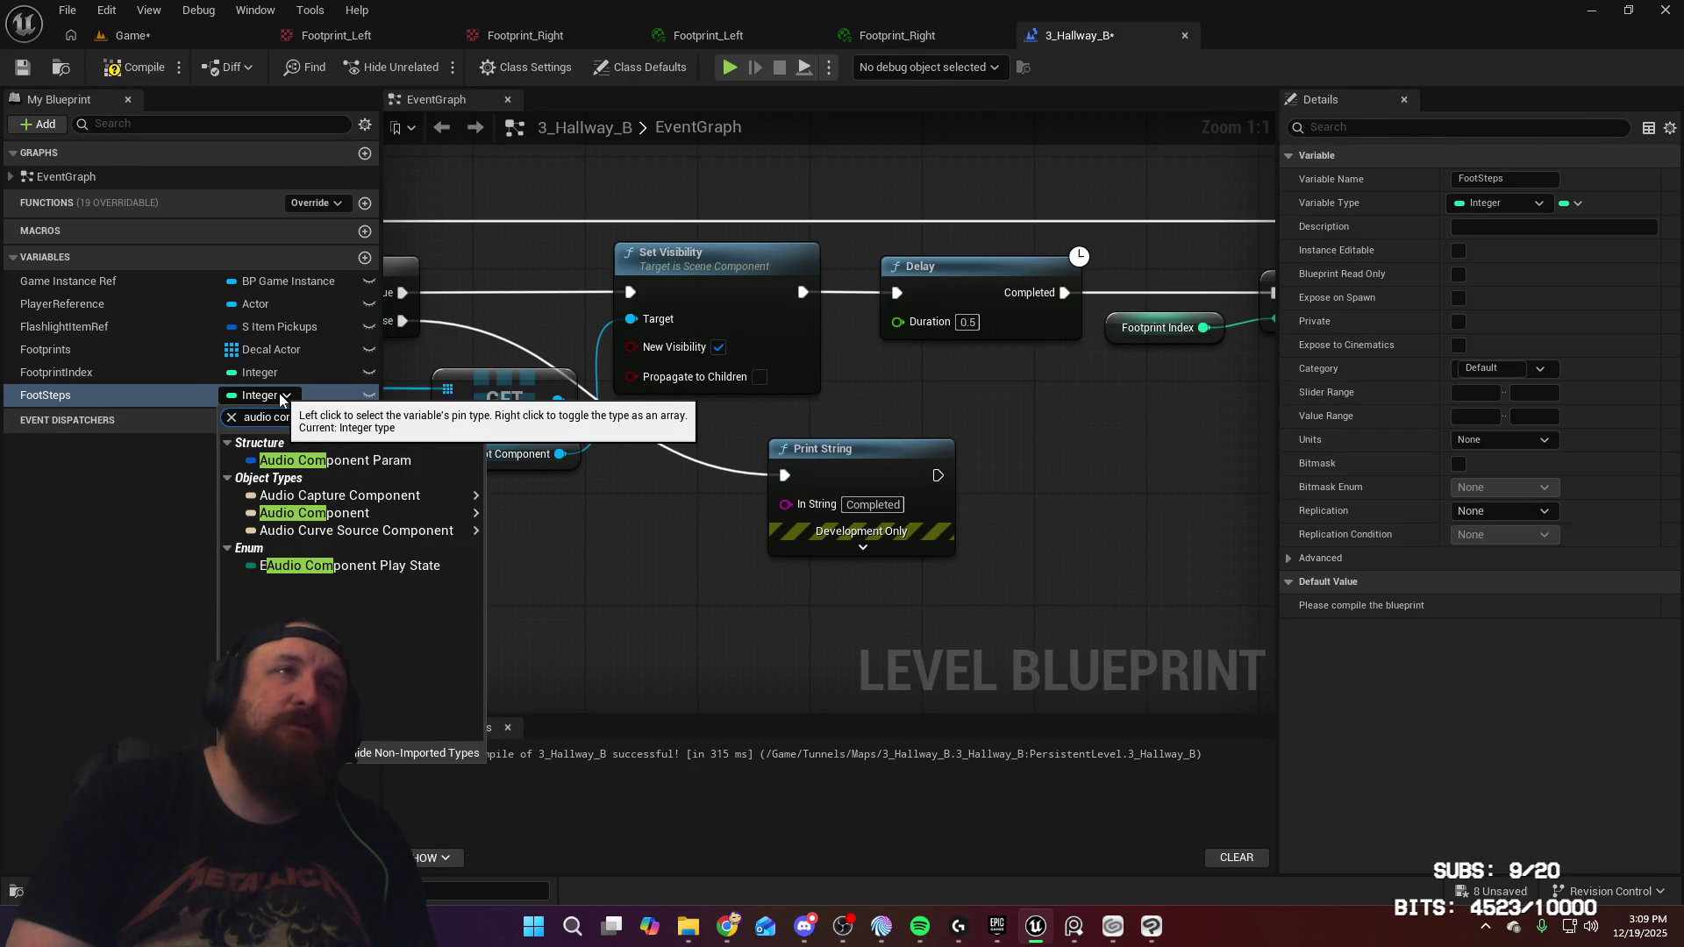
mouse_move(395, 513)
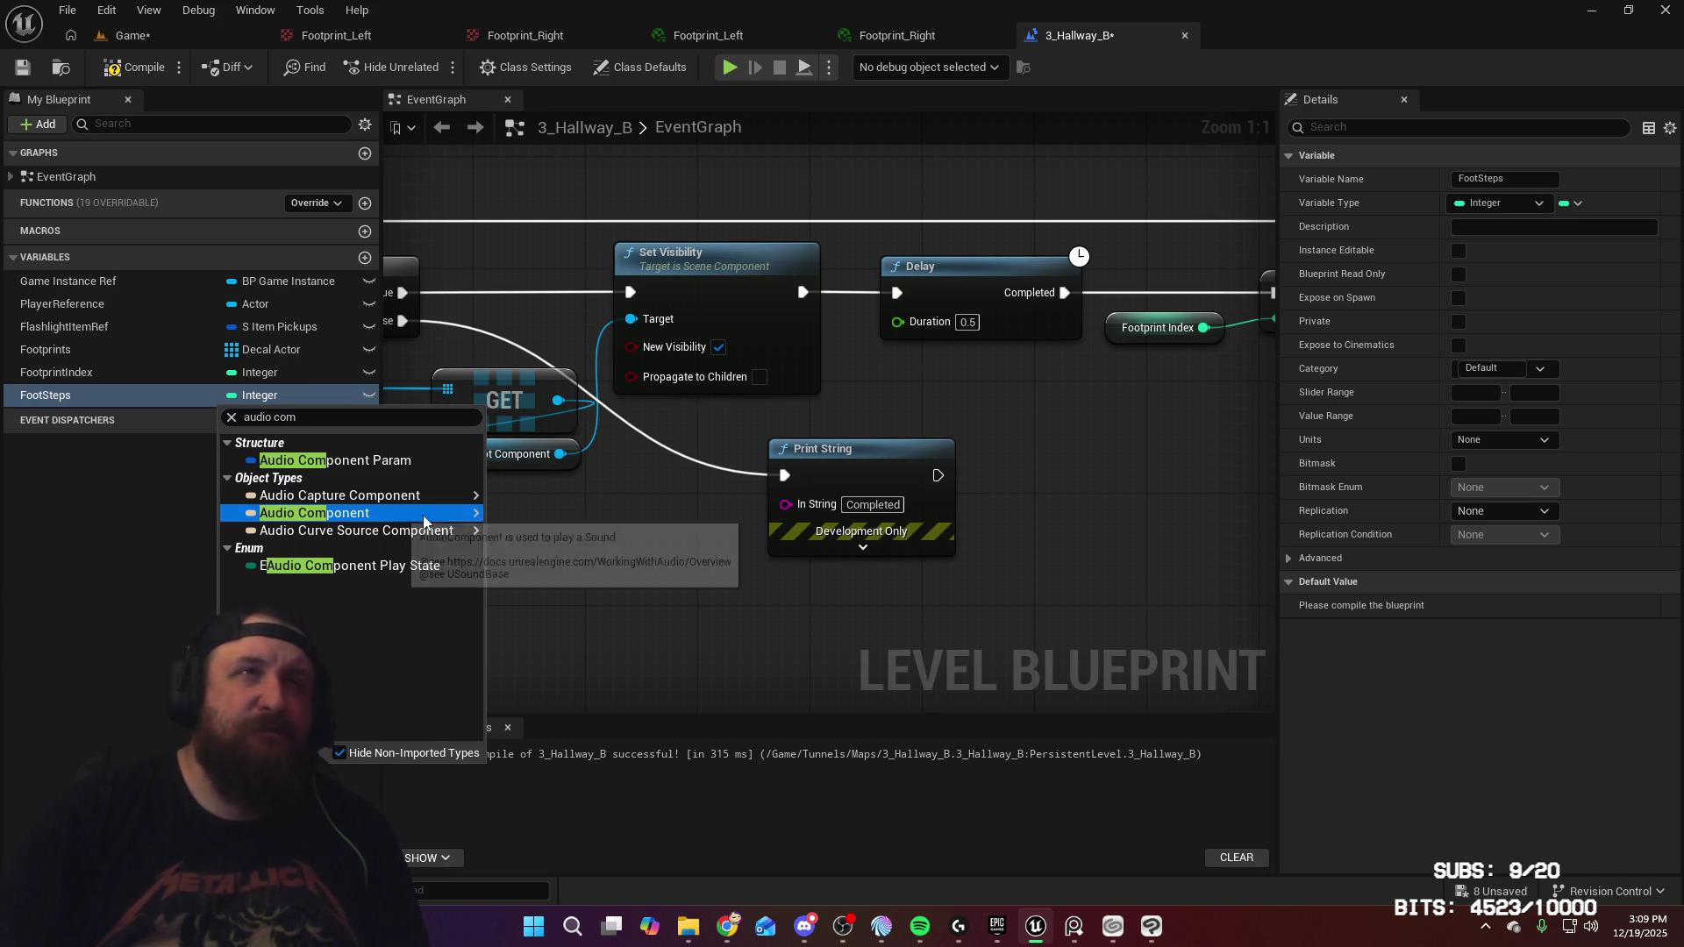
click(534, 518)
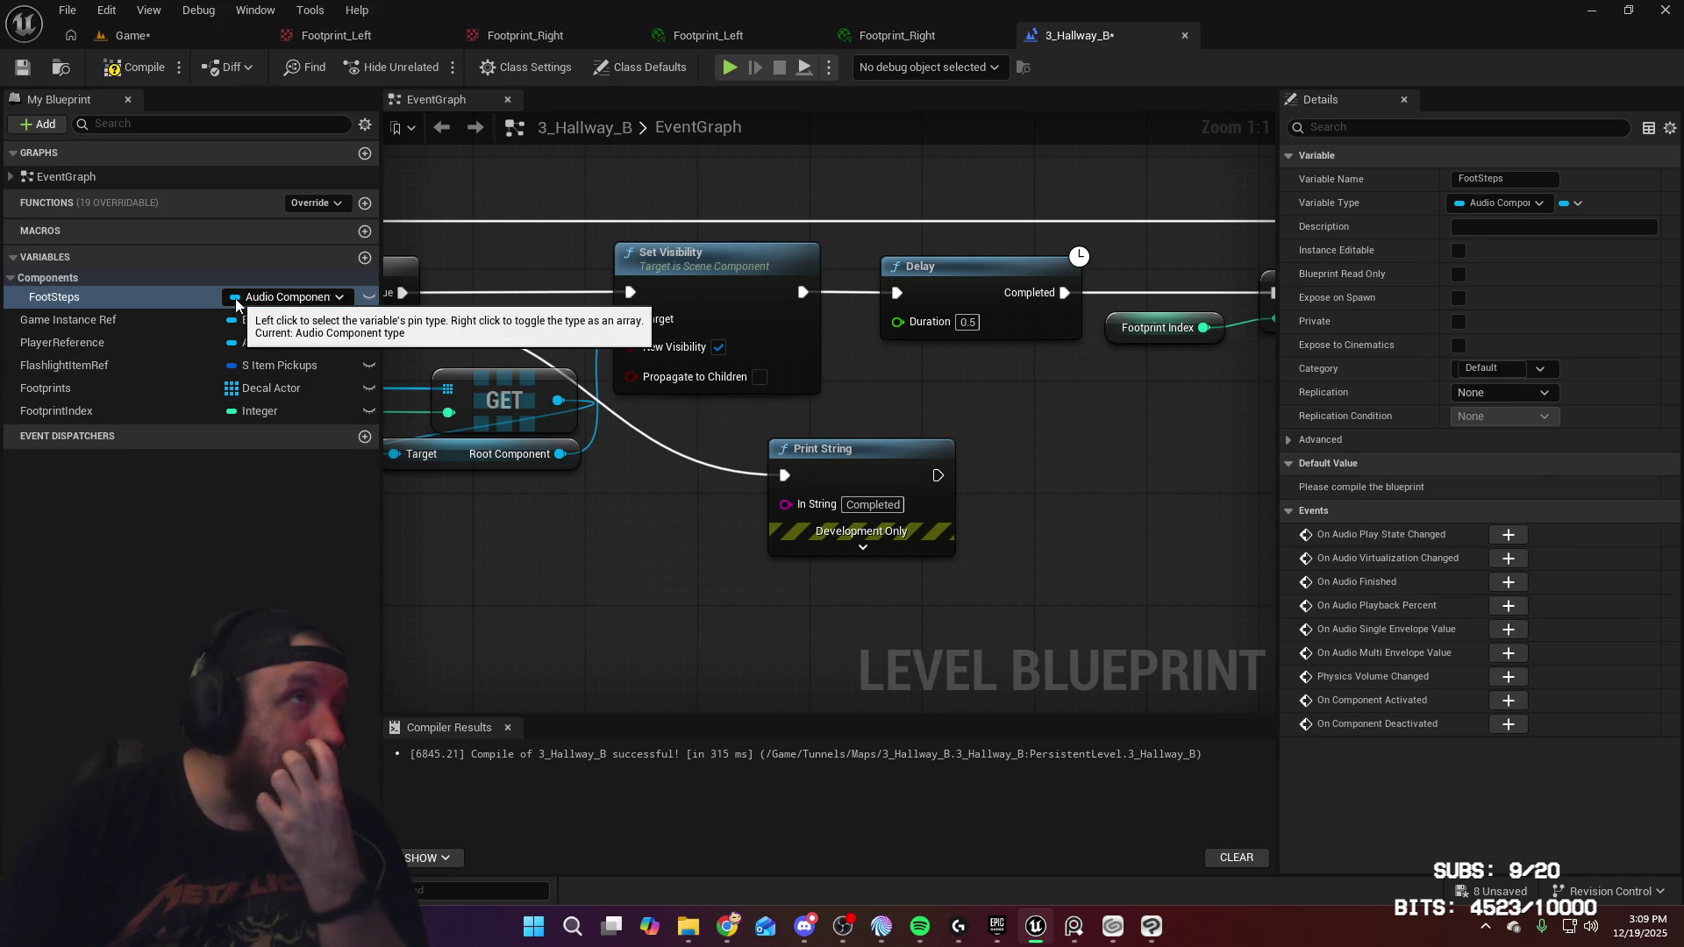
click(256, 303)
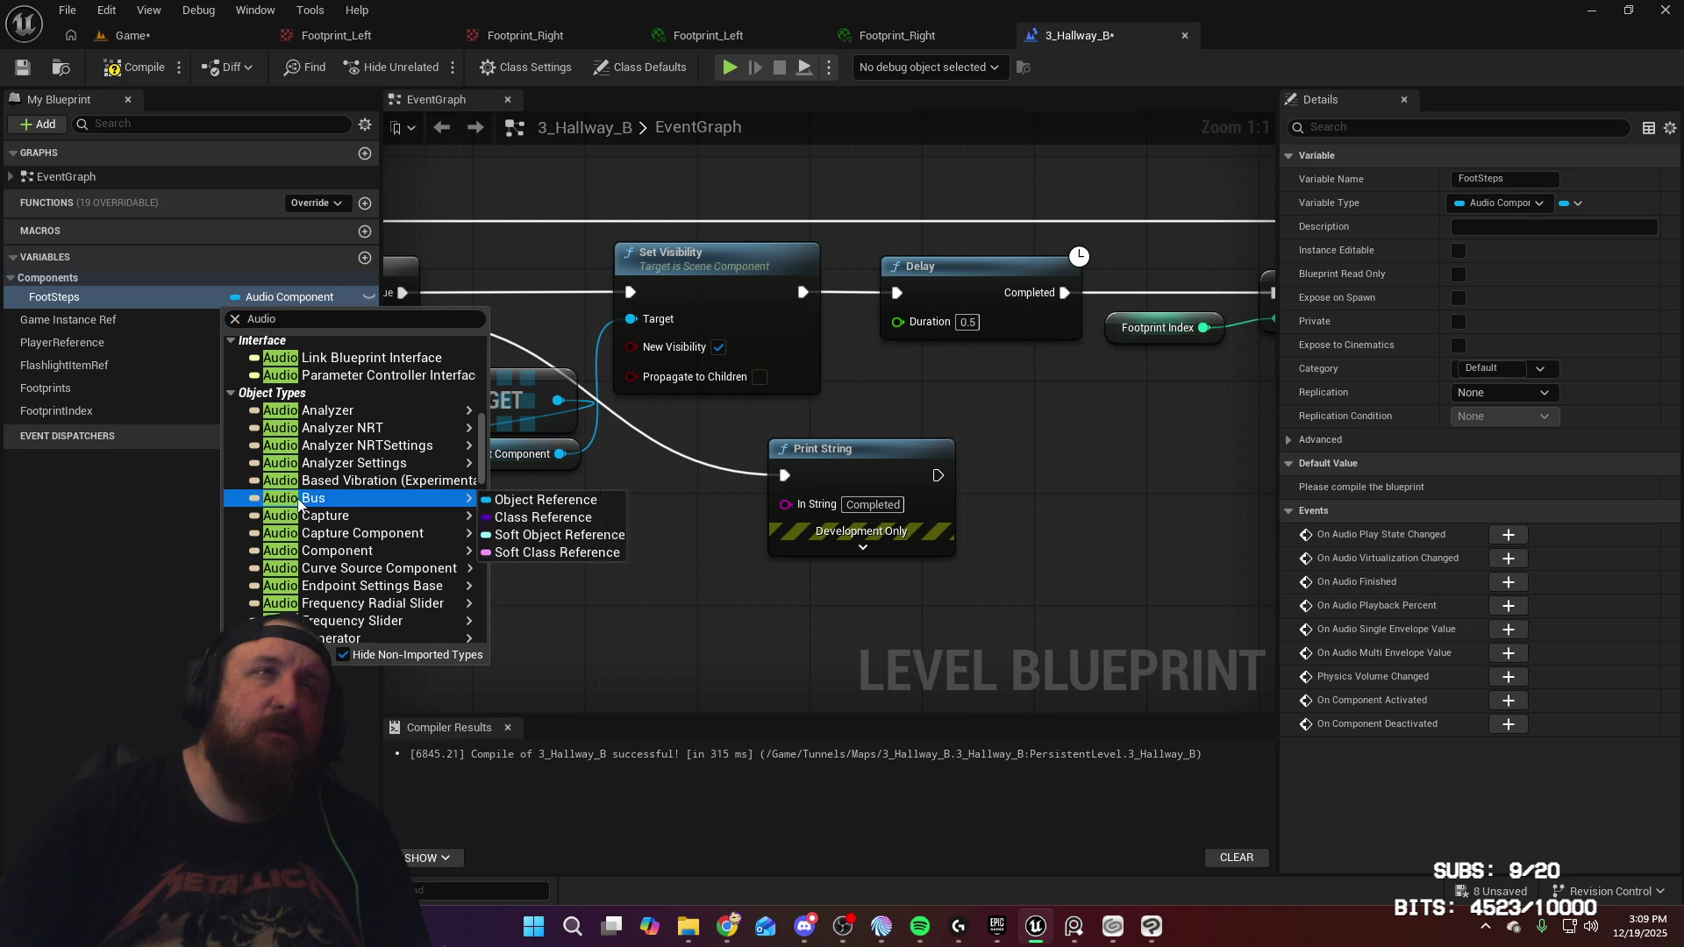
scroll(421, 518, down, 5)
click(639, 574)
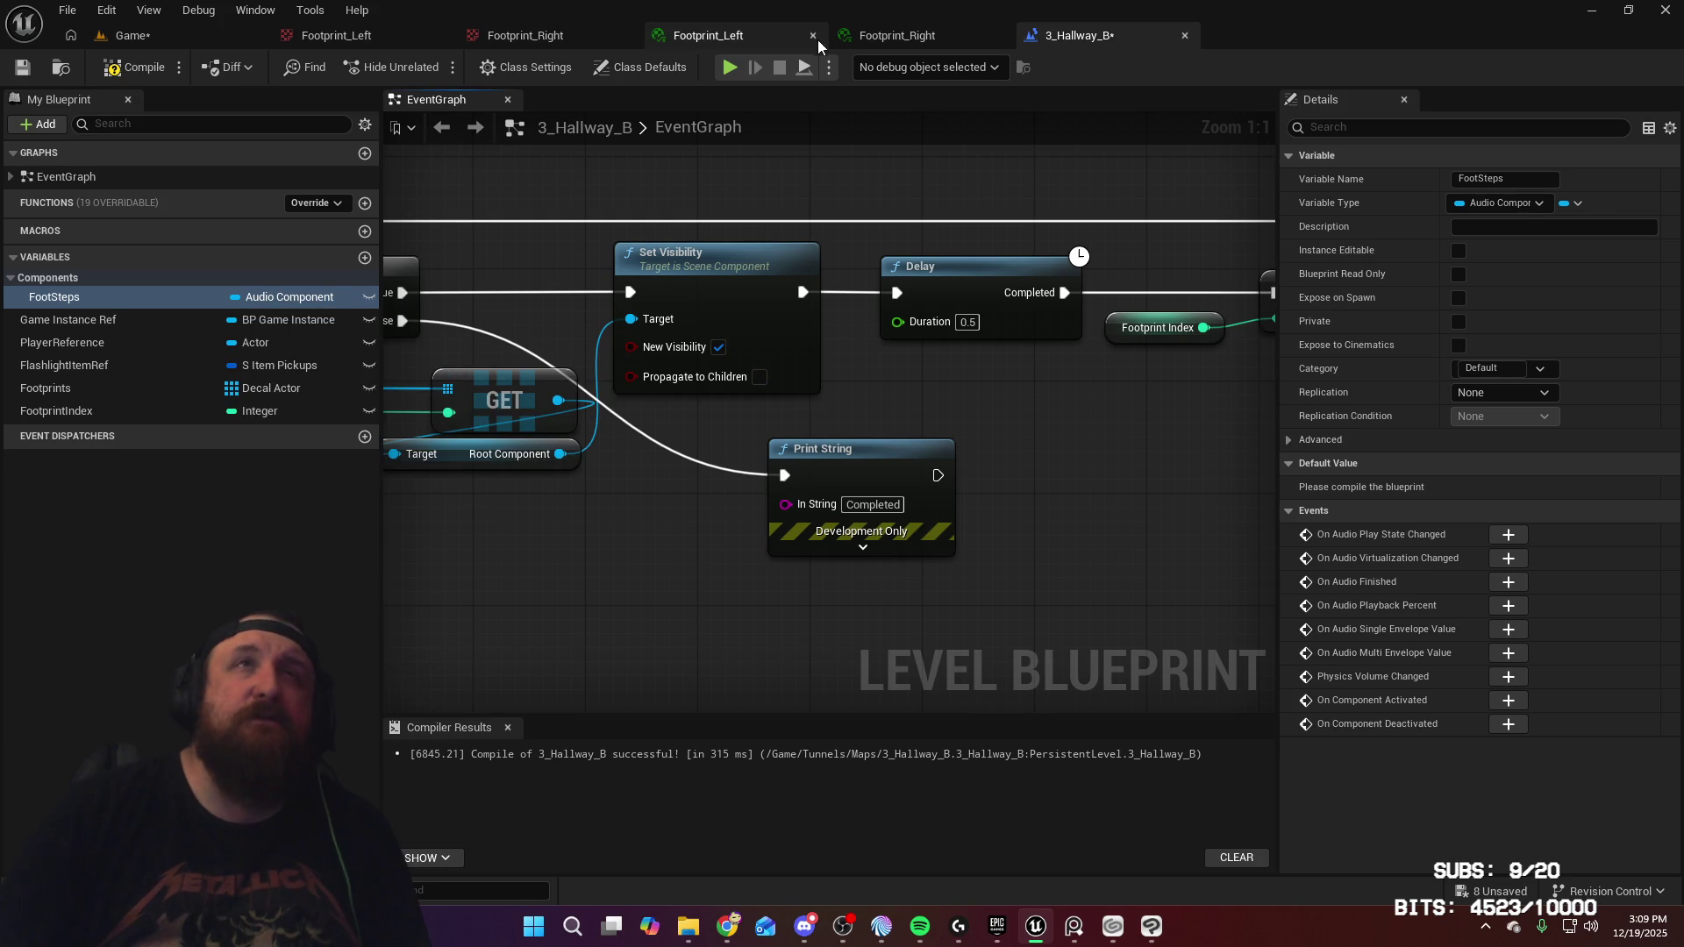
Add a WetFootstep1_Cue9 reference node to check its actions, then delete it
click(132, 35)
click(1061, 37)
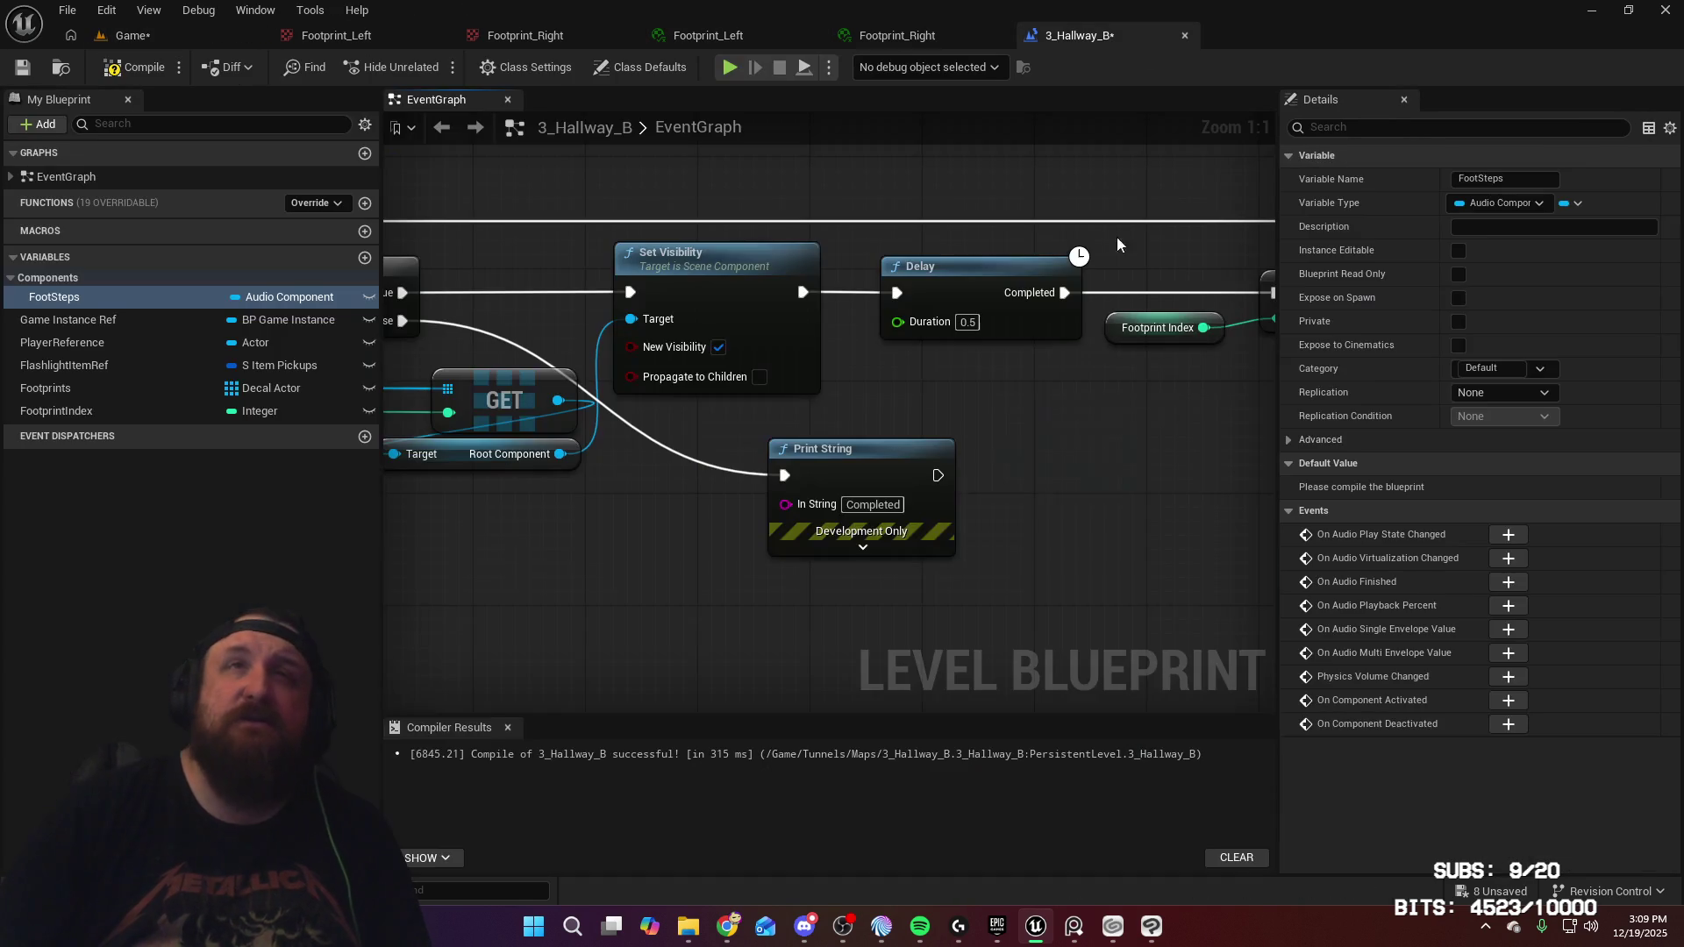
right_click(674, 605)
click(848, 330)
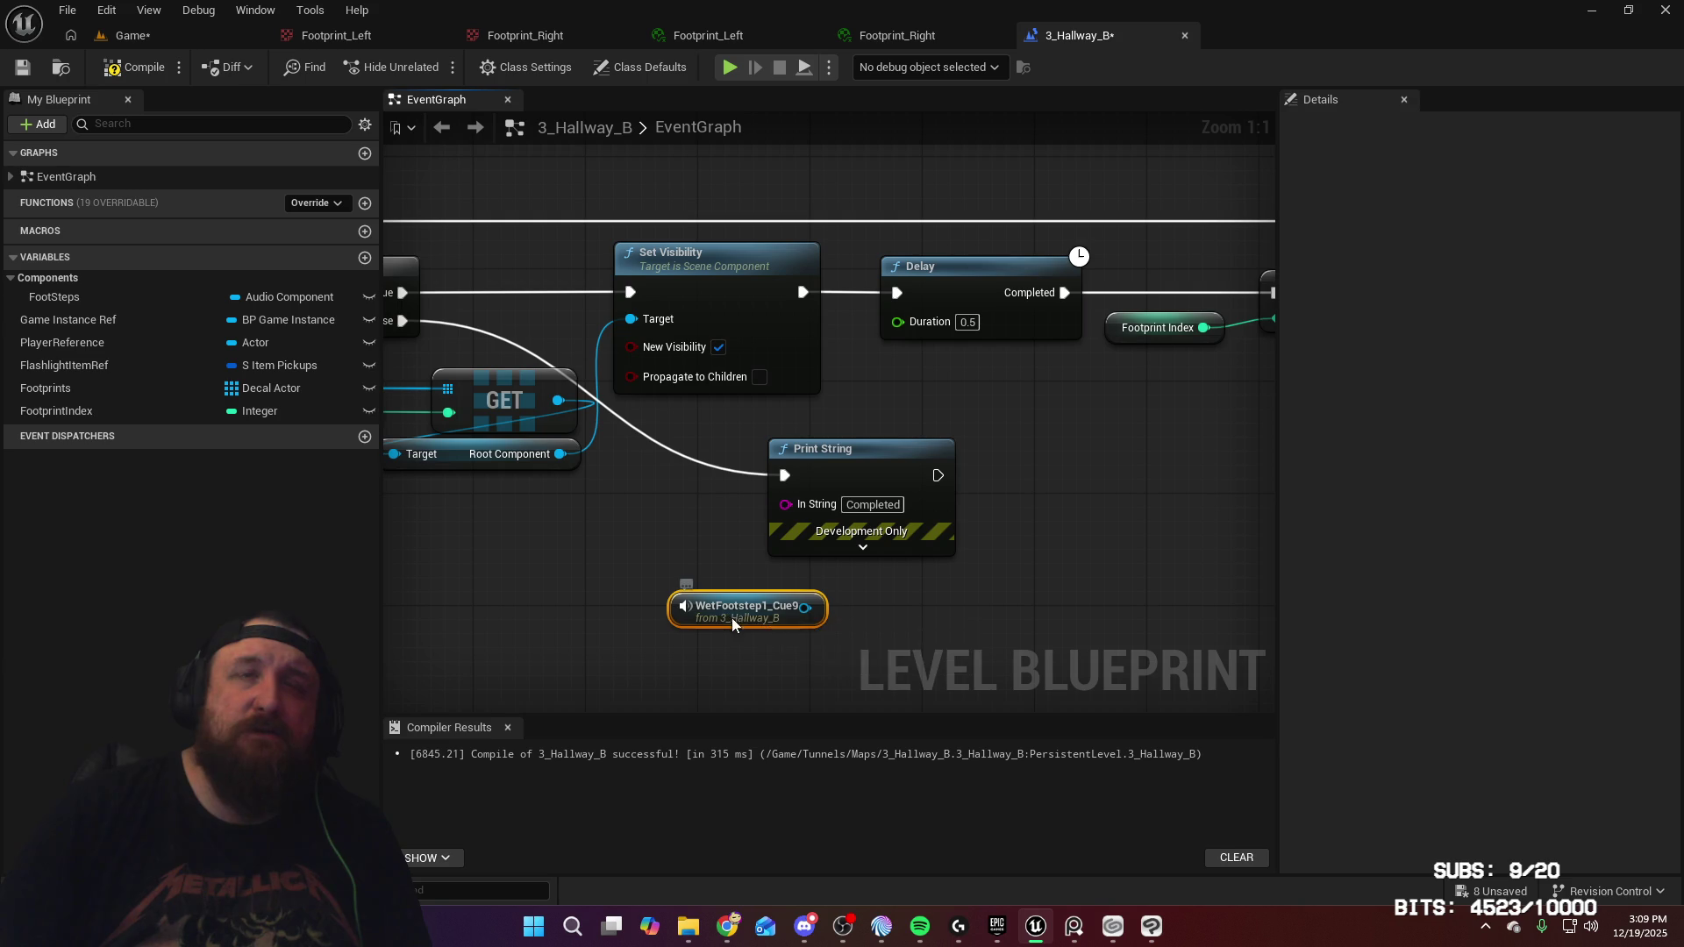
drag(805, 607, 946, 625)
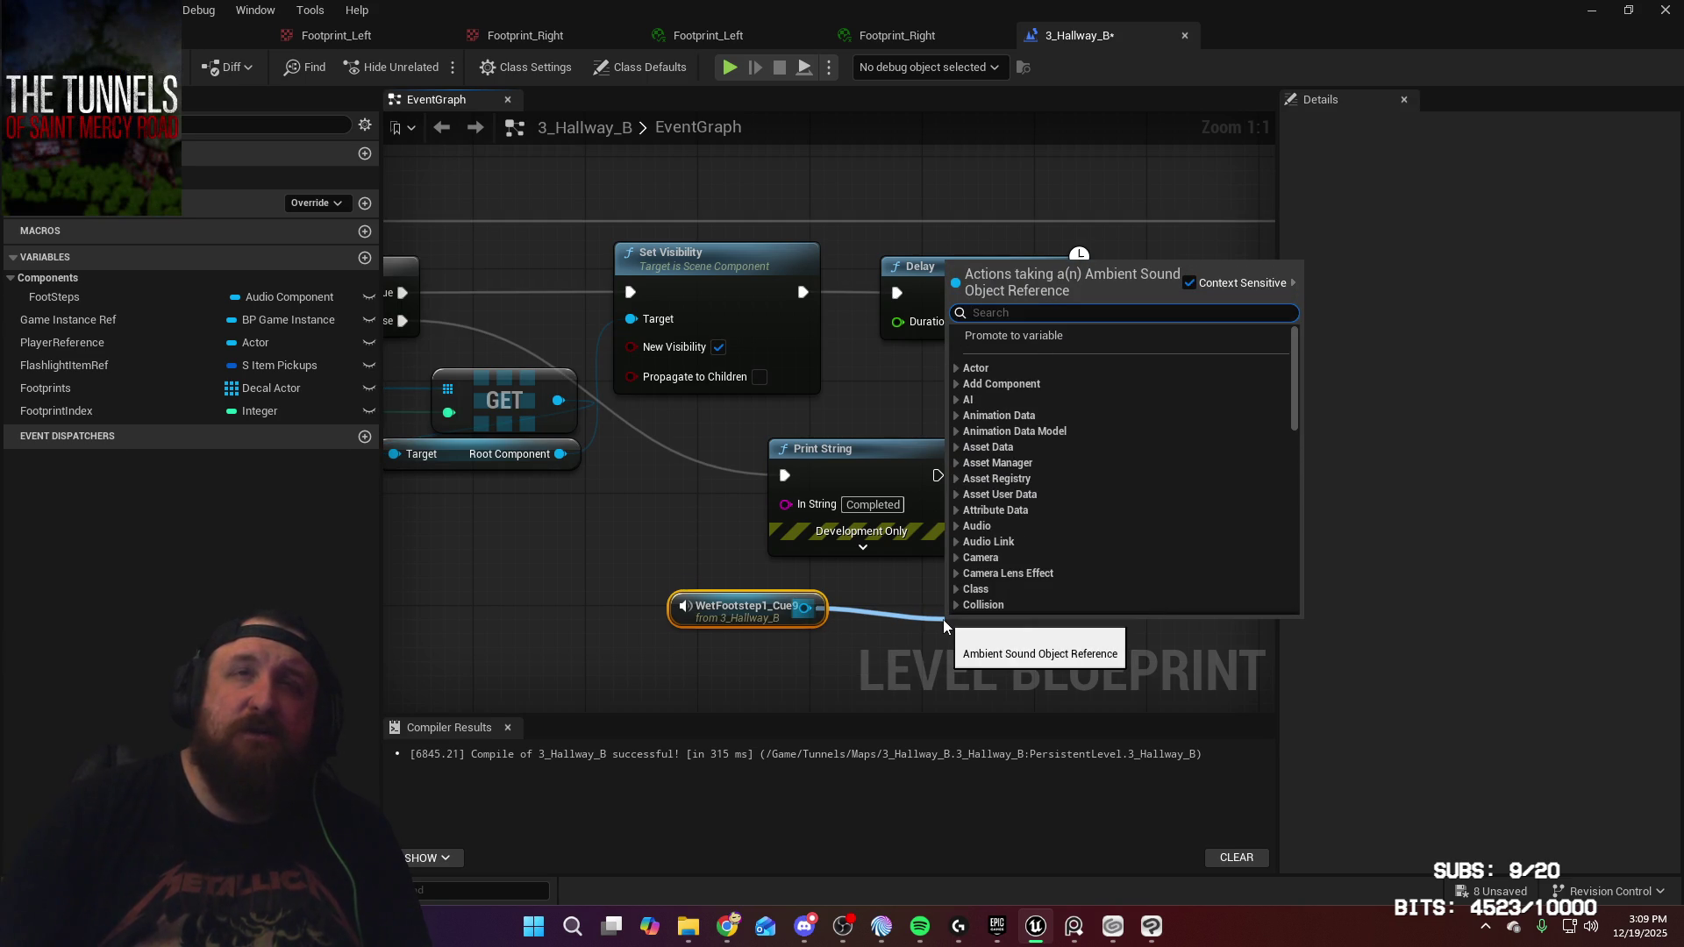
key(Escape)
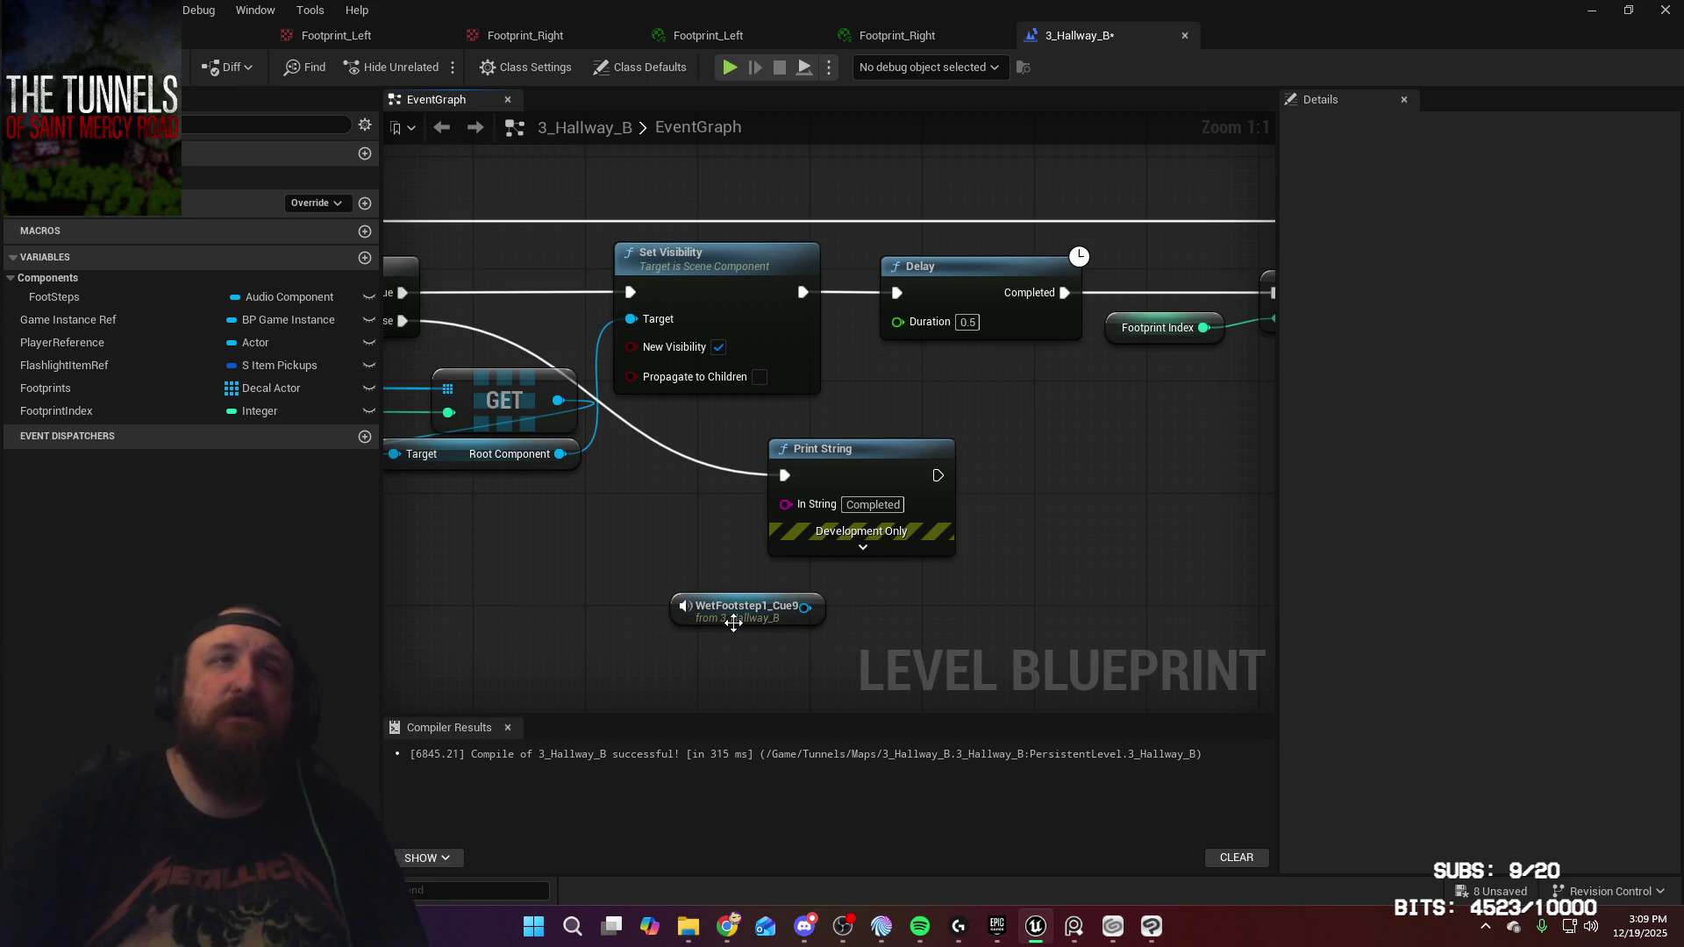
key(Delete)
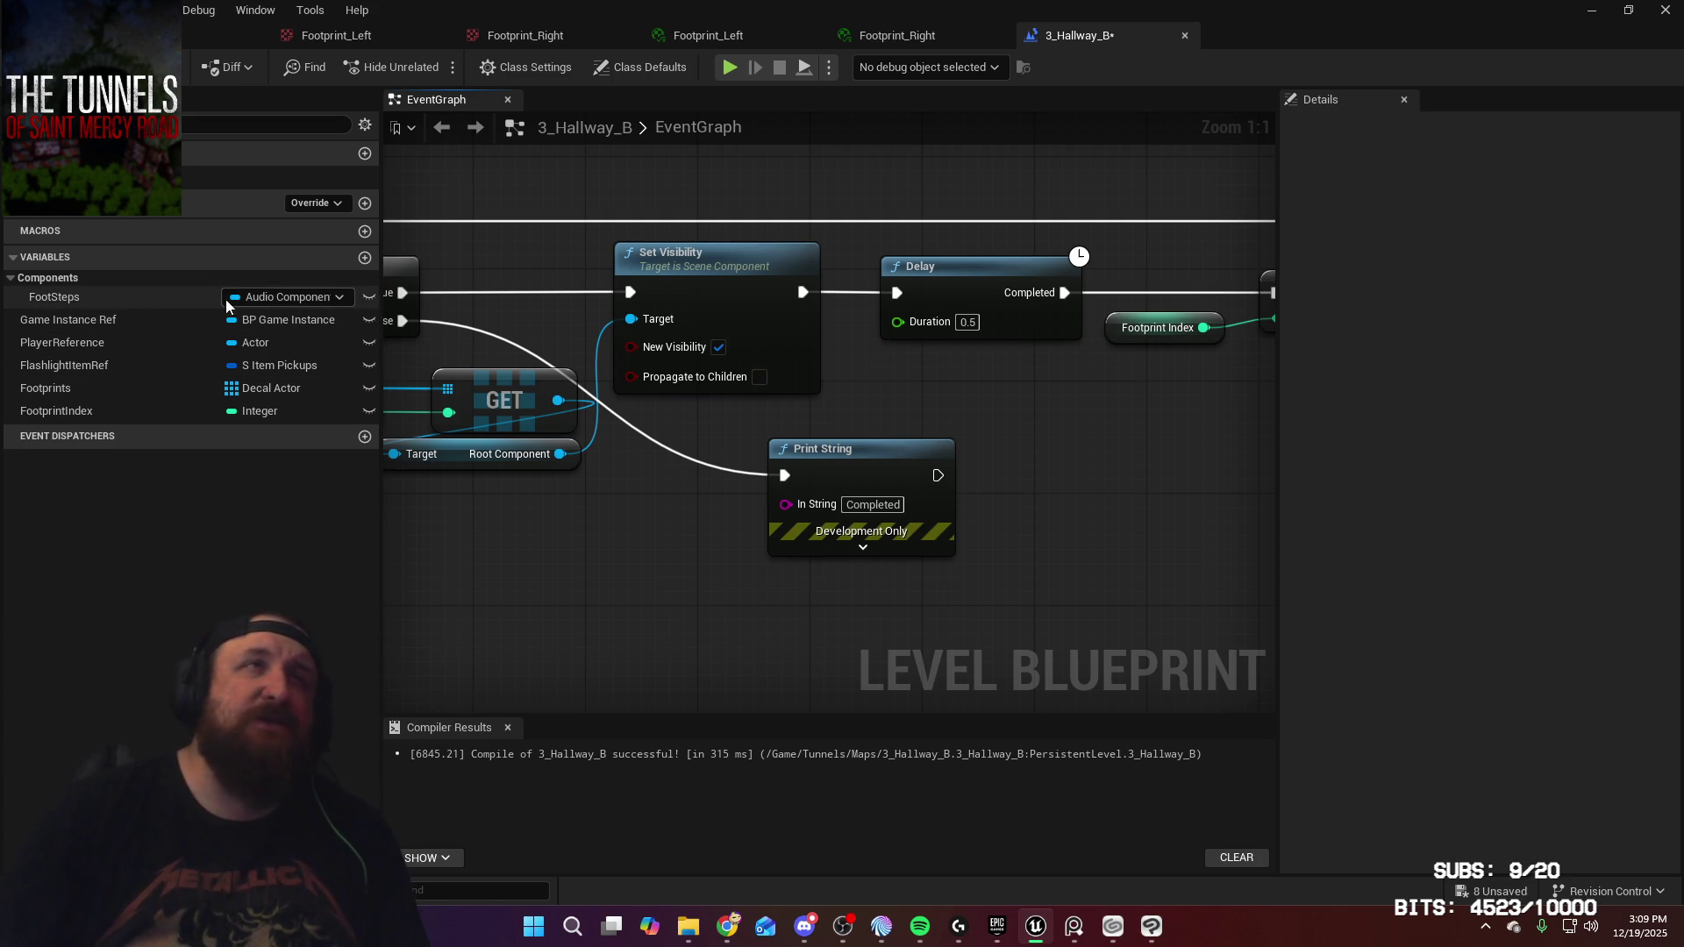
Change FootSteps to an Ambient Sound reference and move it above FootprintIndex
click(314, 298)
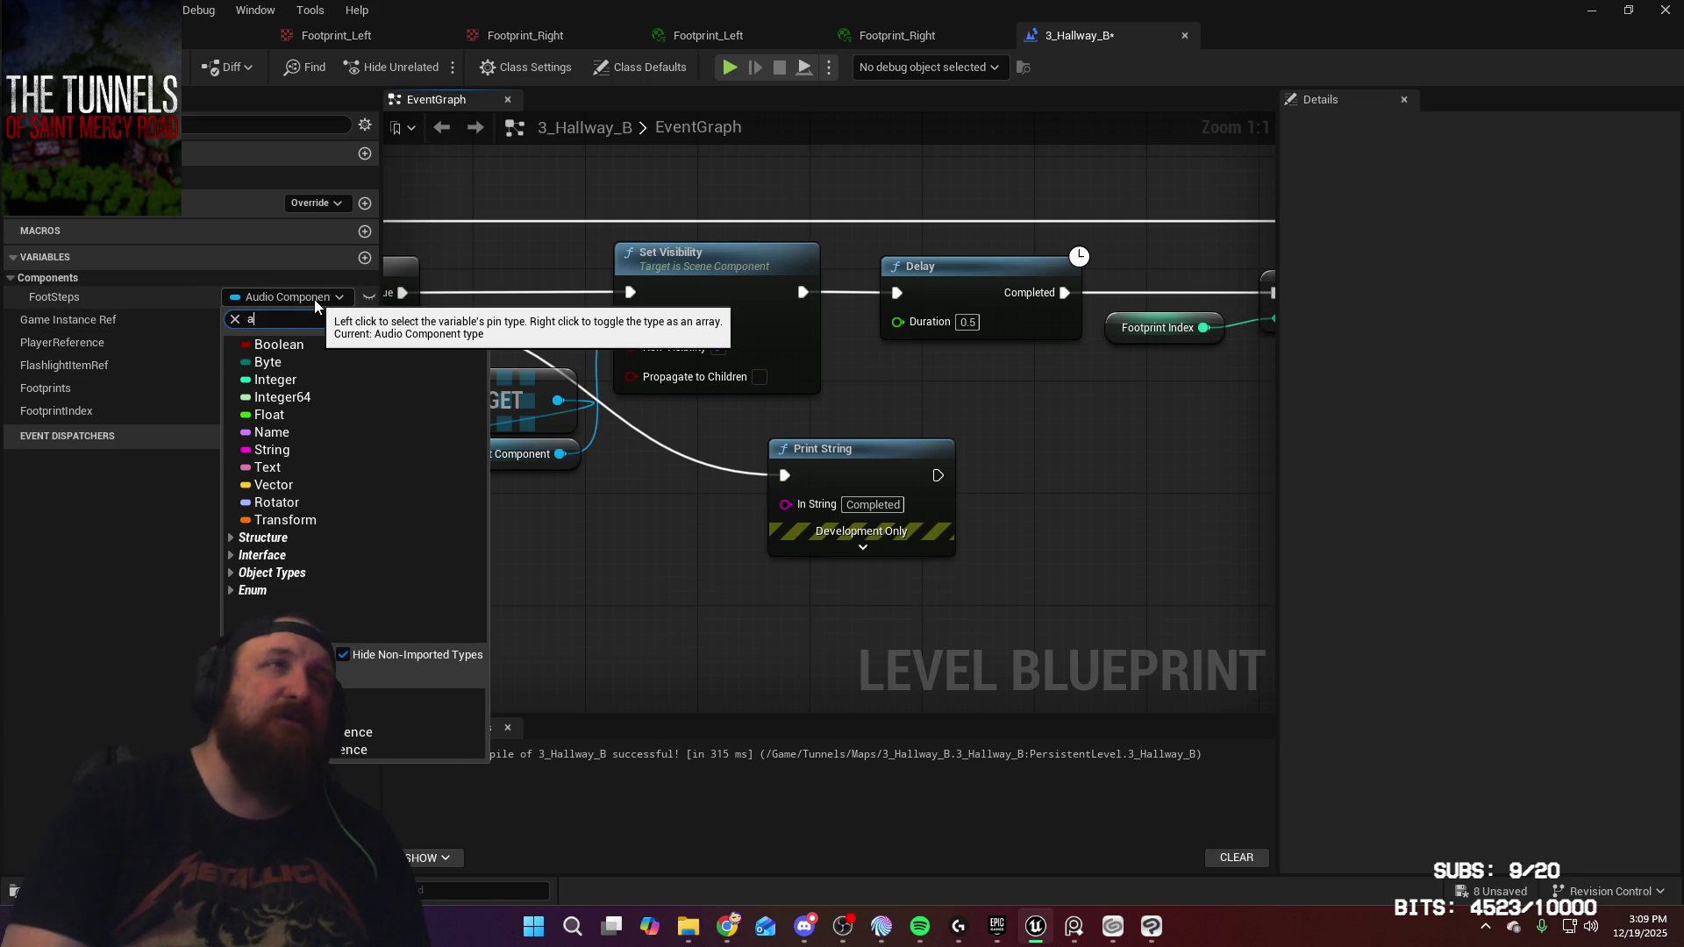
text(ambient)
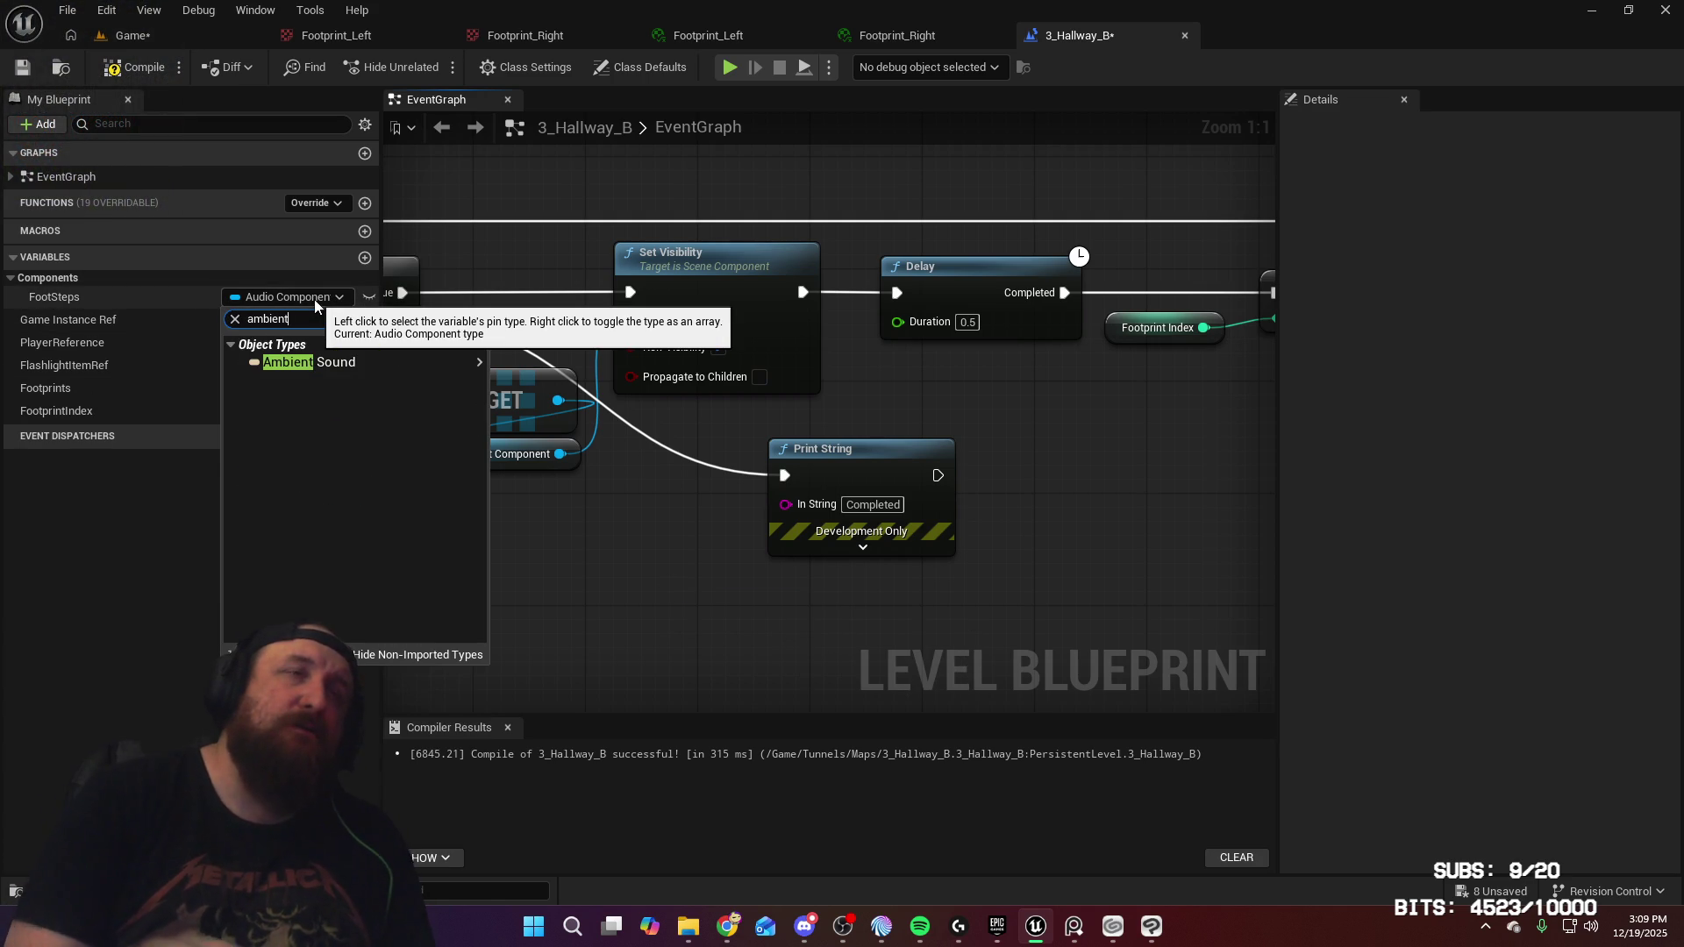
mouse_move(478, 362)
click(554, 375)
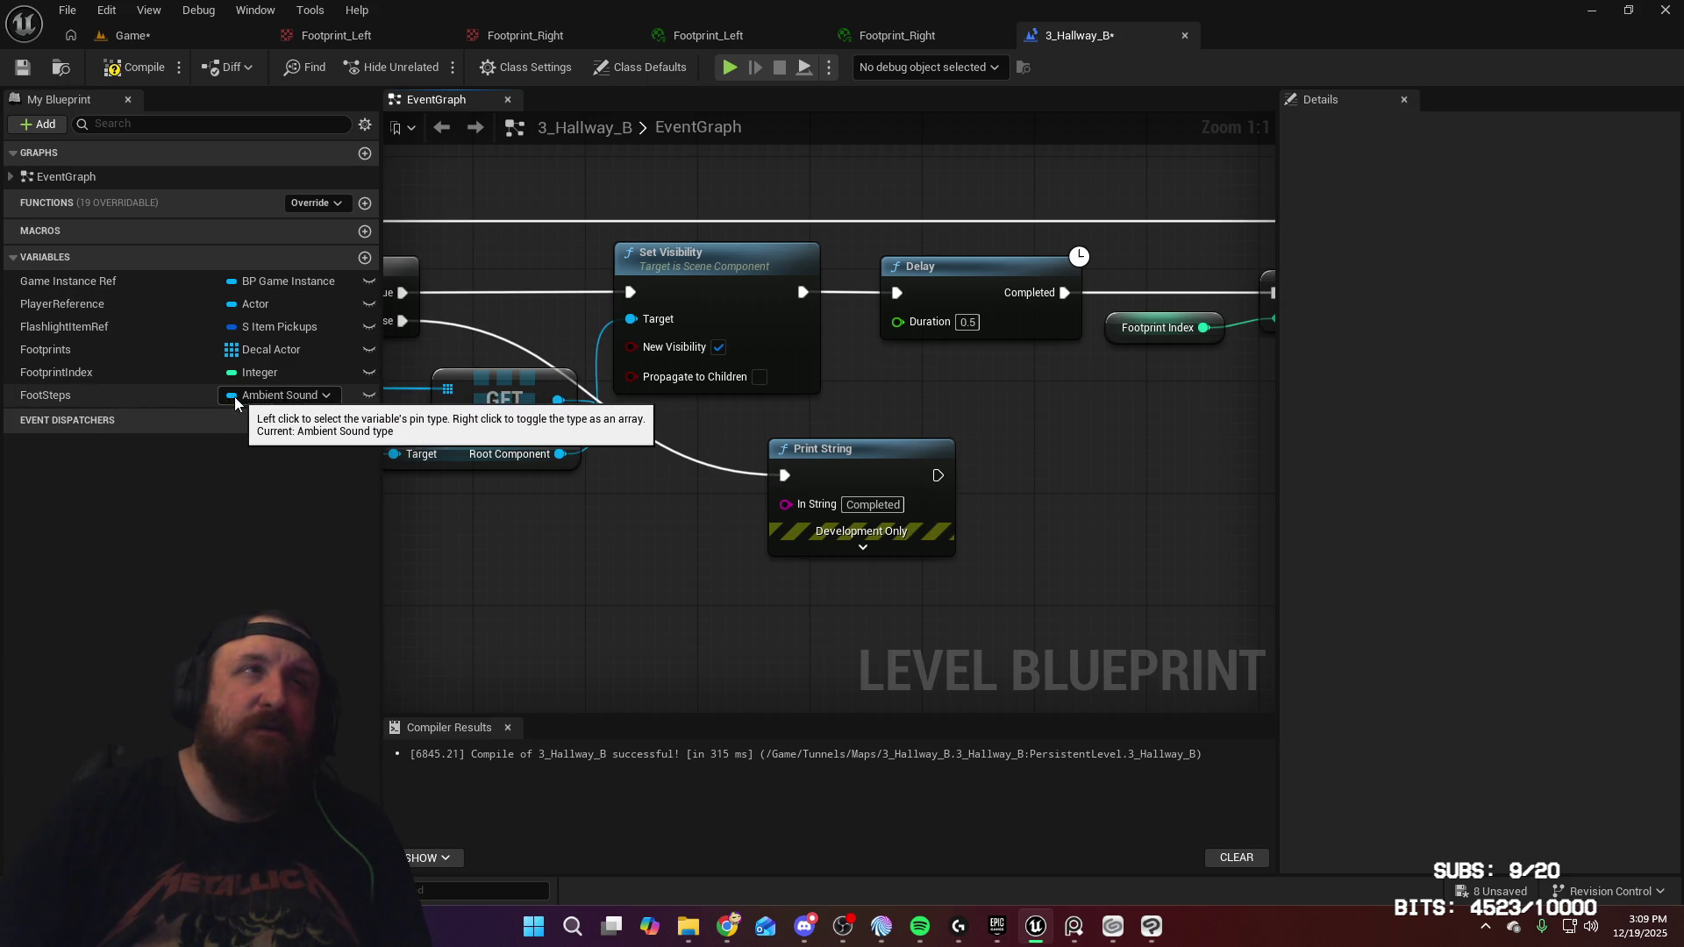
mouse_move(128, 402)
mouse_down()
mouse_move(142, 370)
mouse_move(178, 375)
mouse_up()
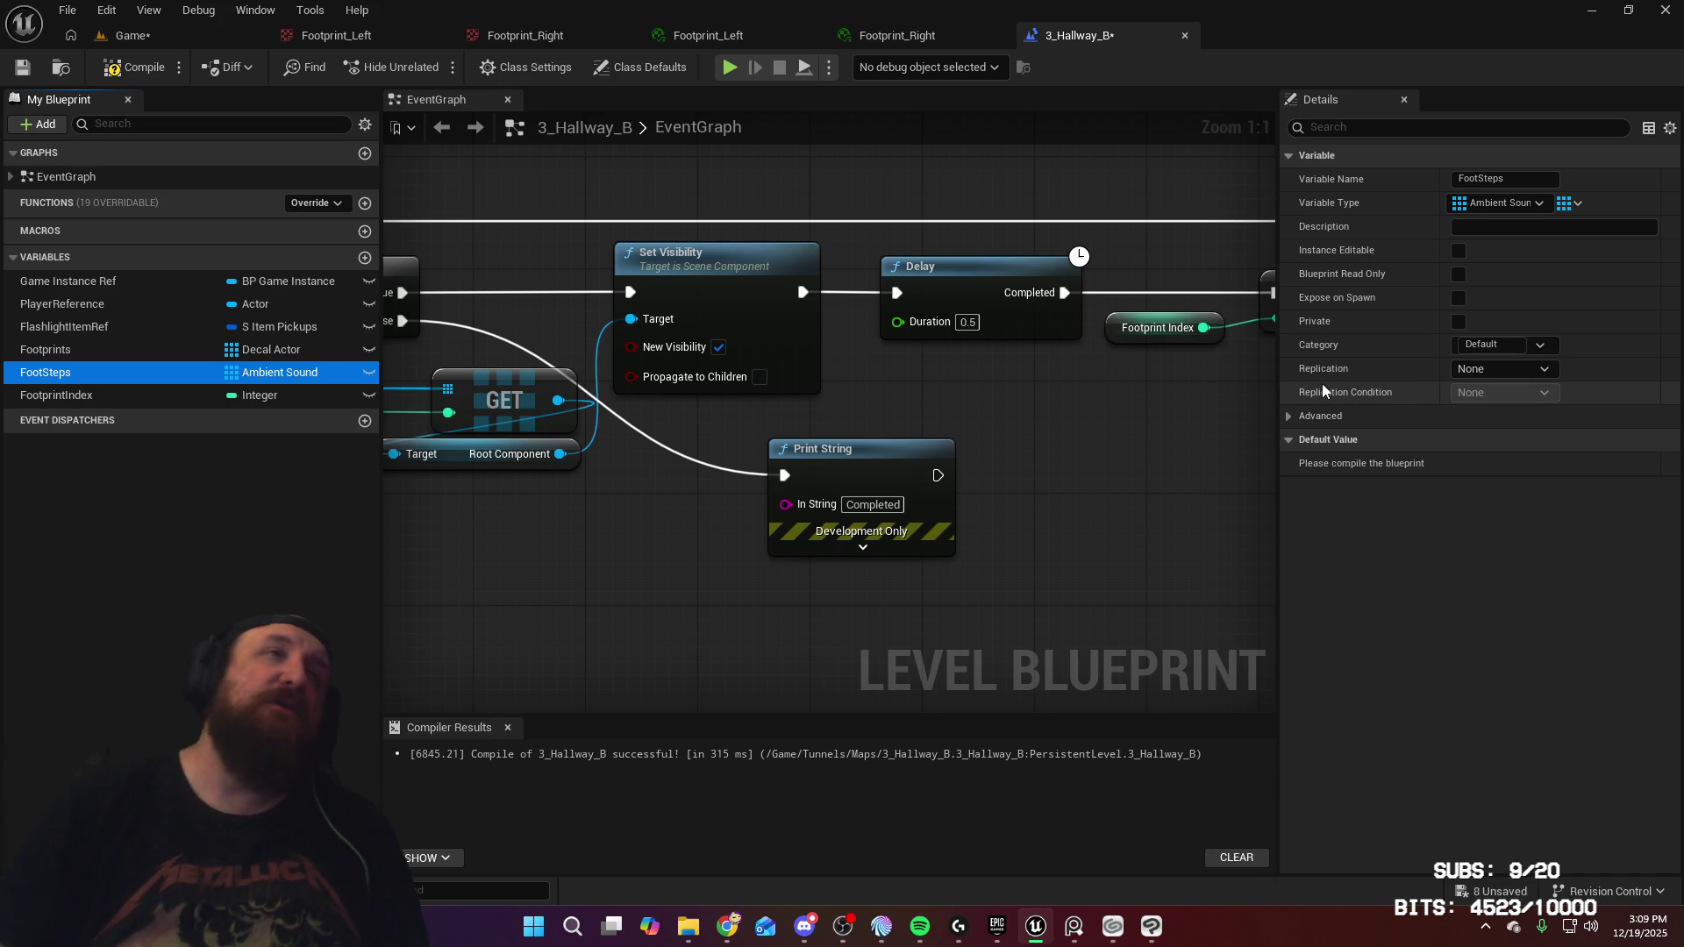
Compile the 3_Hallway_B Level Blueprint
click(115, 68)
mouse_move(1113, 402)
mouse_down()
mouse_move(822, 410)
mouse_move(1101, 451)
mouse_up()
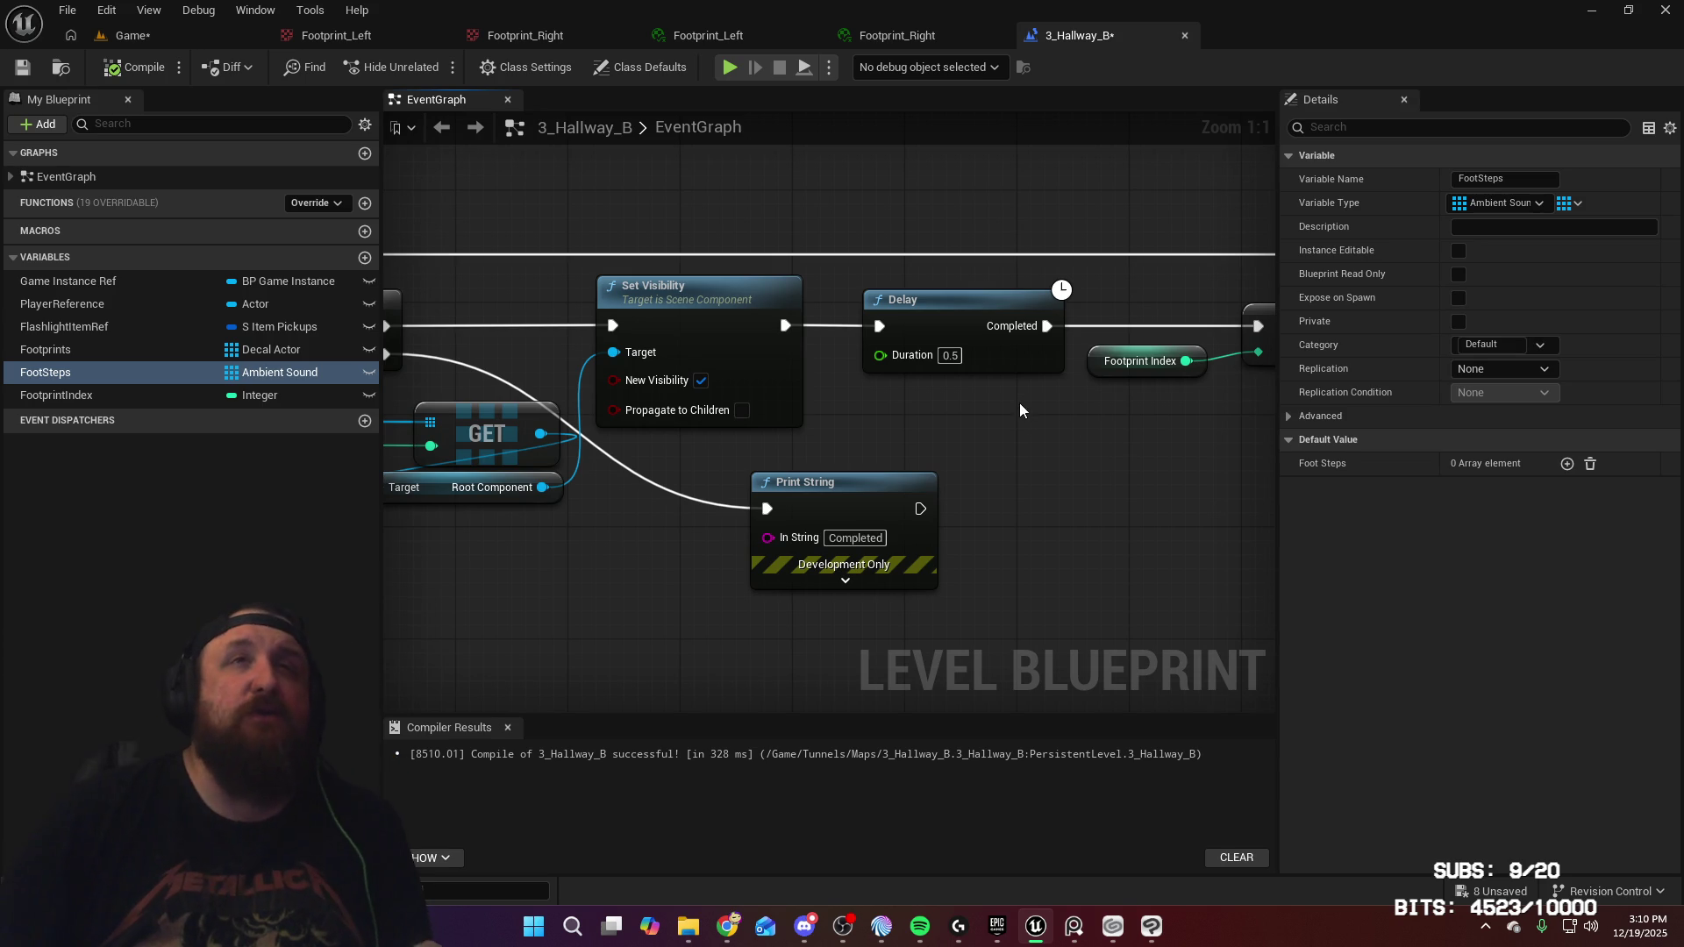
mouse_move(984, 408)
mouse_down()
mouse_move(1044, 413)
mouse_move(805, 393)
mouse_up()
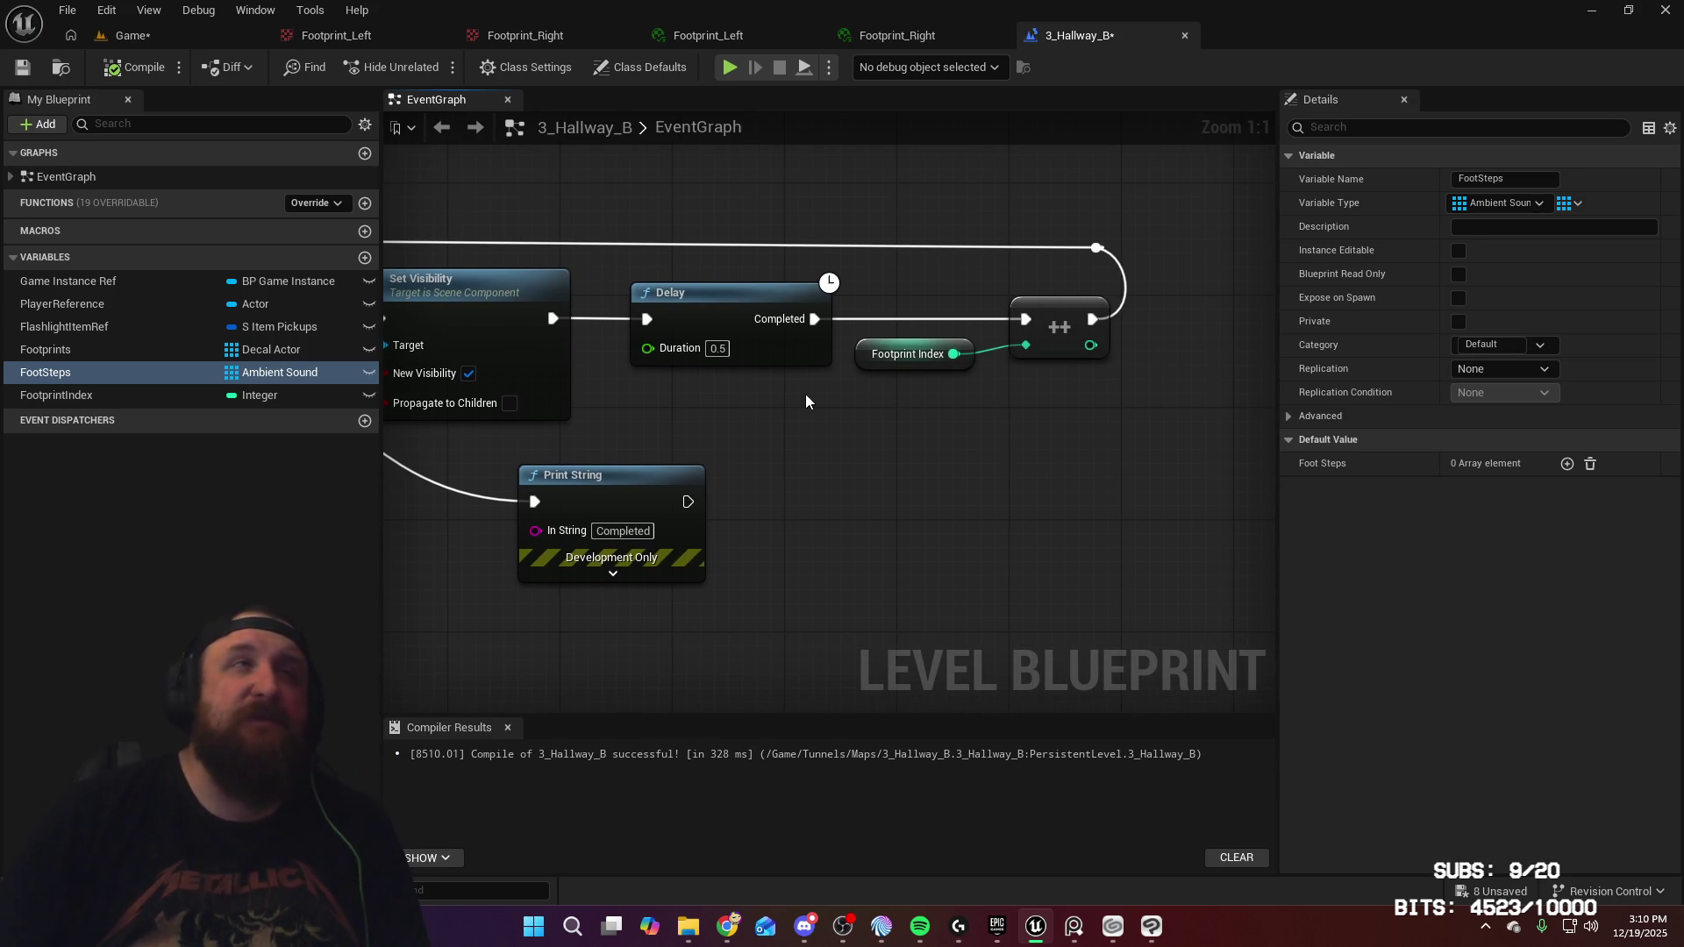
Add elements to the Foot Steps default value until it holds 16, then close the blueprint
click(1567, 465)
click(1566, 464)
click(1566, 464)
click(1566, 464)
click(1567, 464)
click(1567, 464)
click(1567, 464)
click(1567, 464)
click(1567, 464)
click(1567, 464)
click(1567, 464)
click(1562, 464)
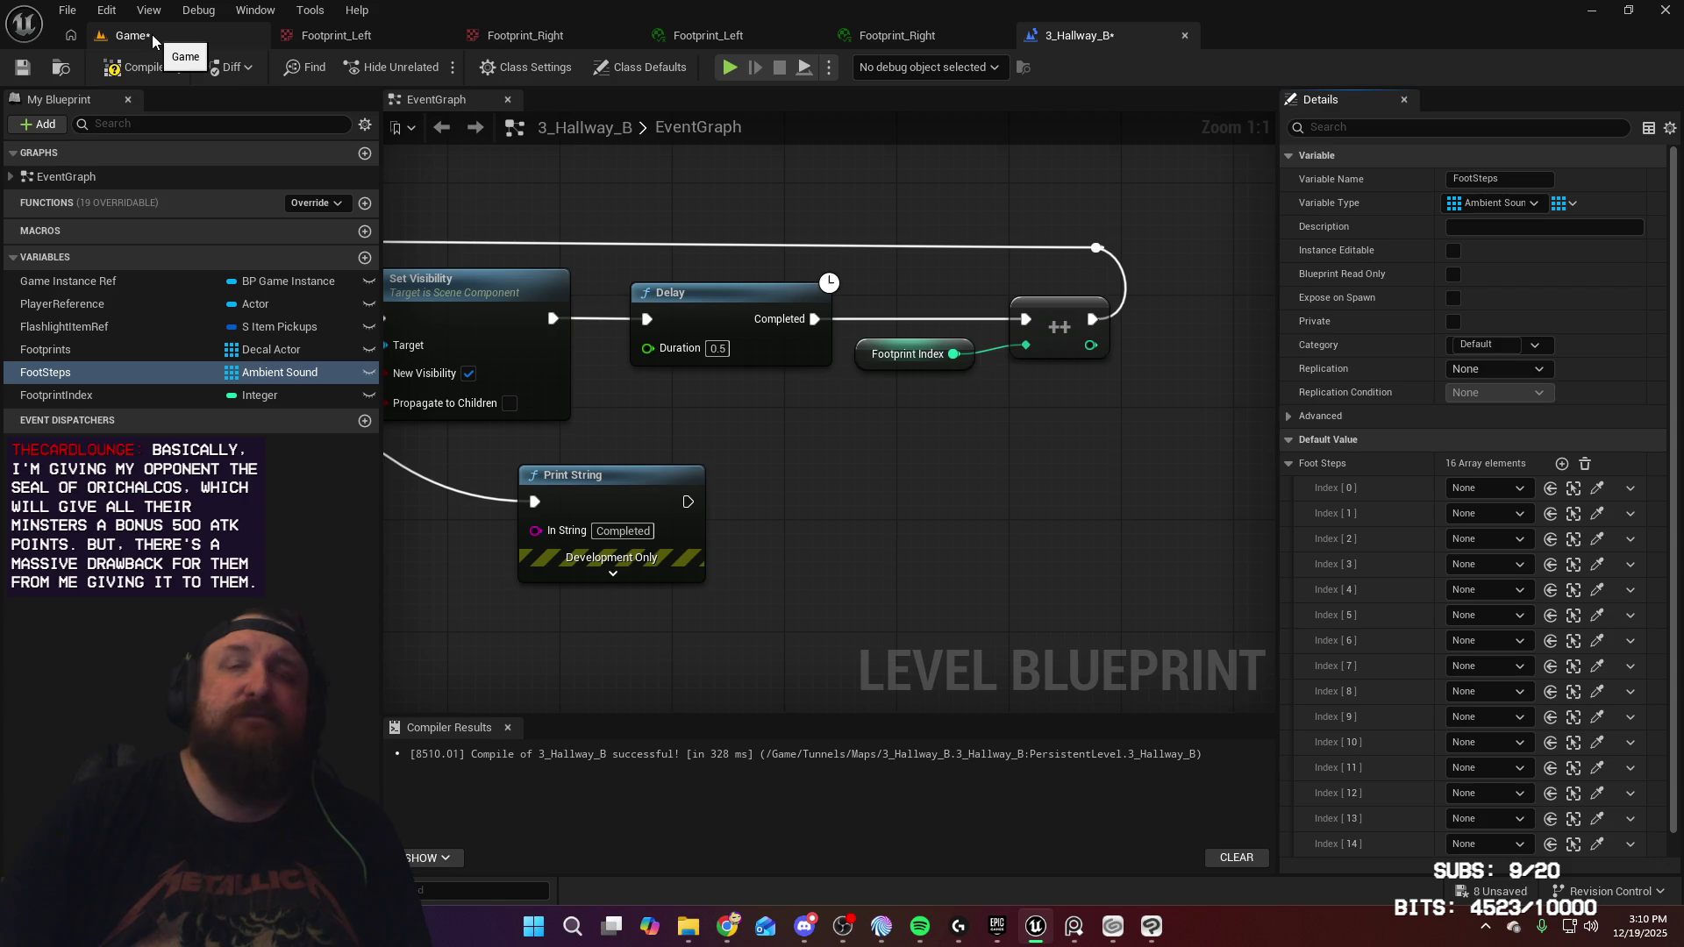
middle_click(1113, 35)
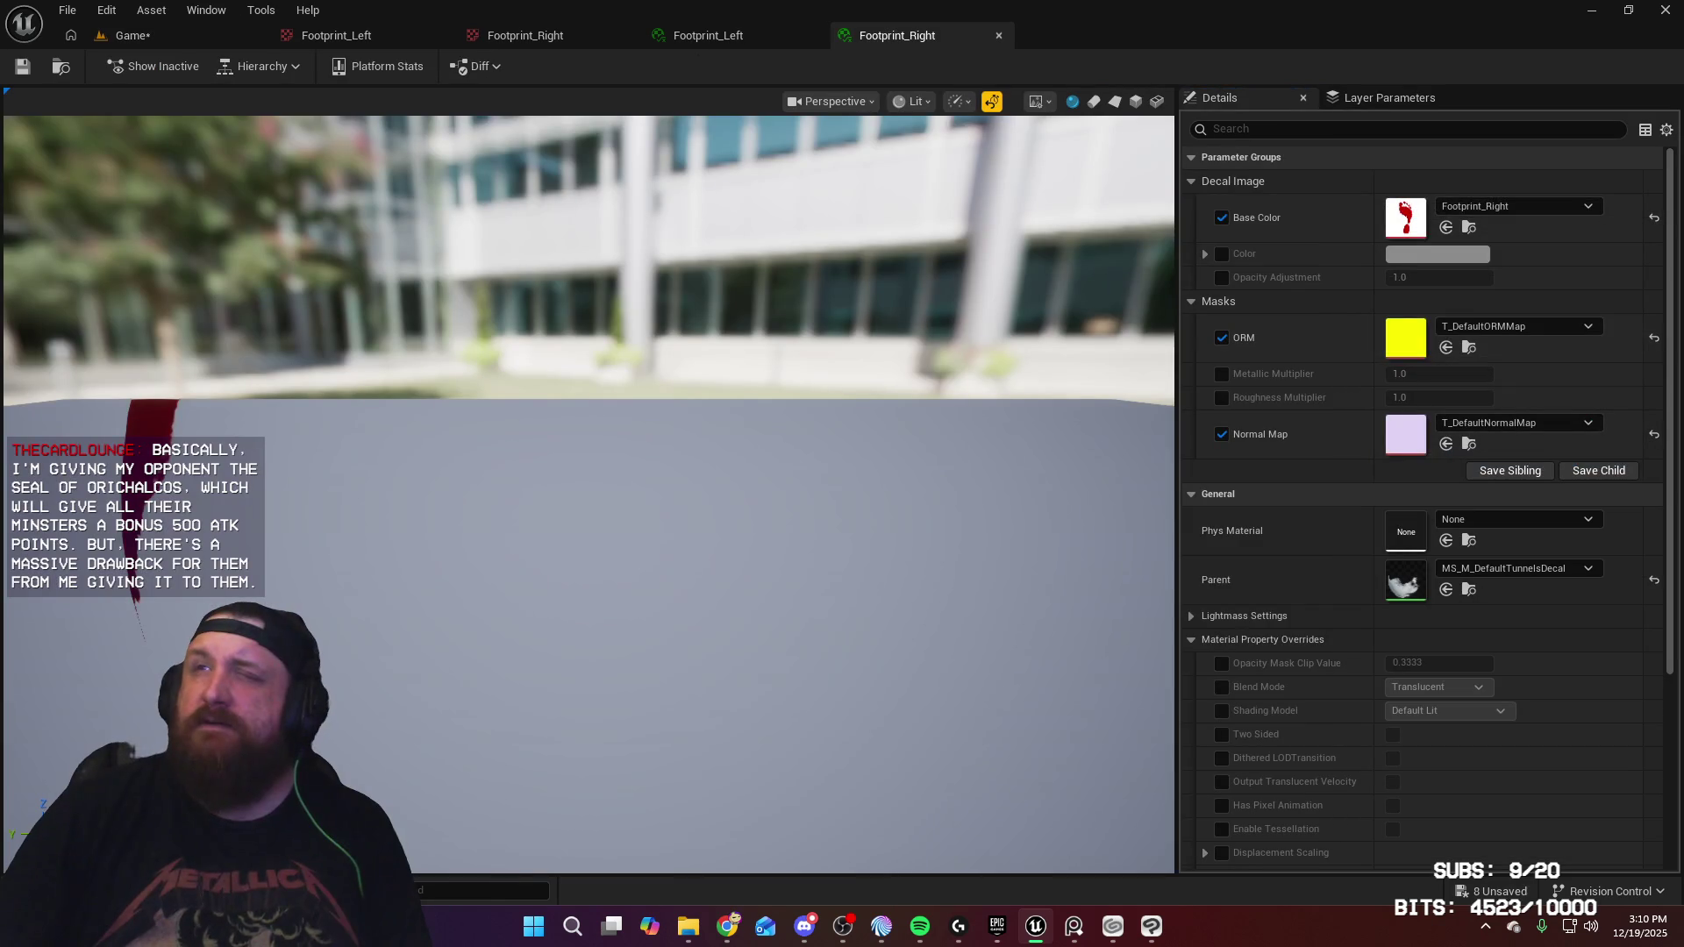
Navigate the hallway viewport and pick the WetFootstep1 sound cues for the FootSteps elements
click(153, 37)
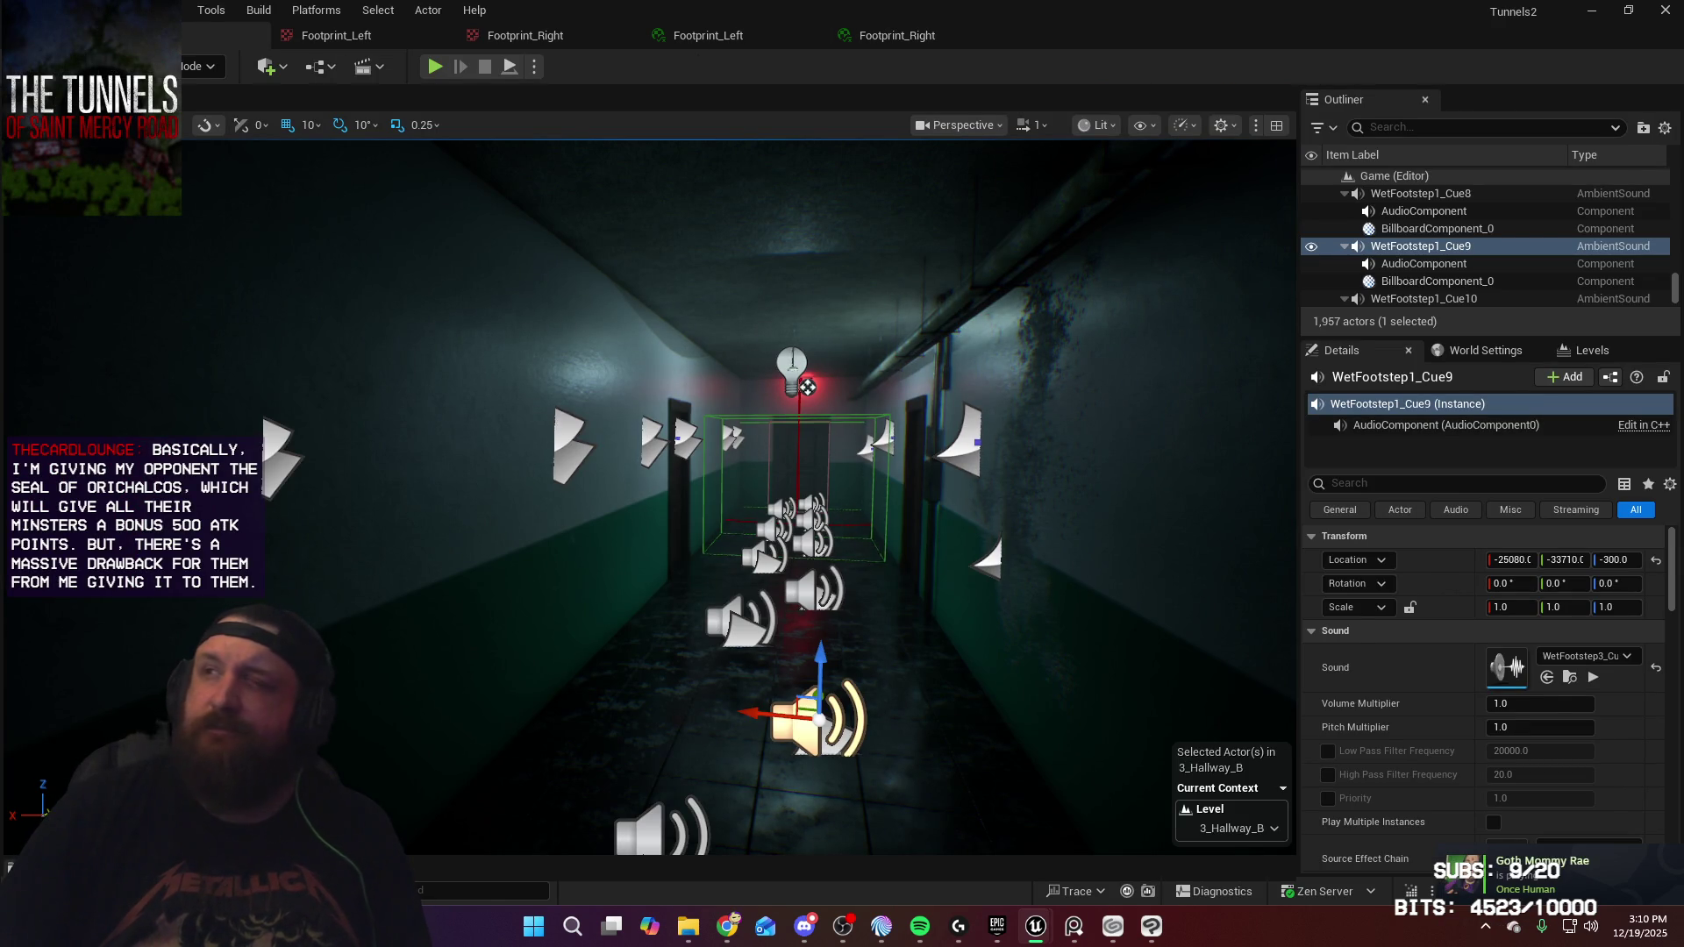
key(f)
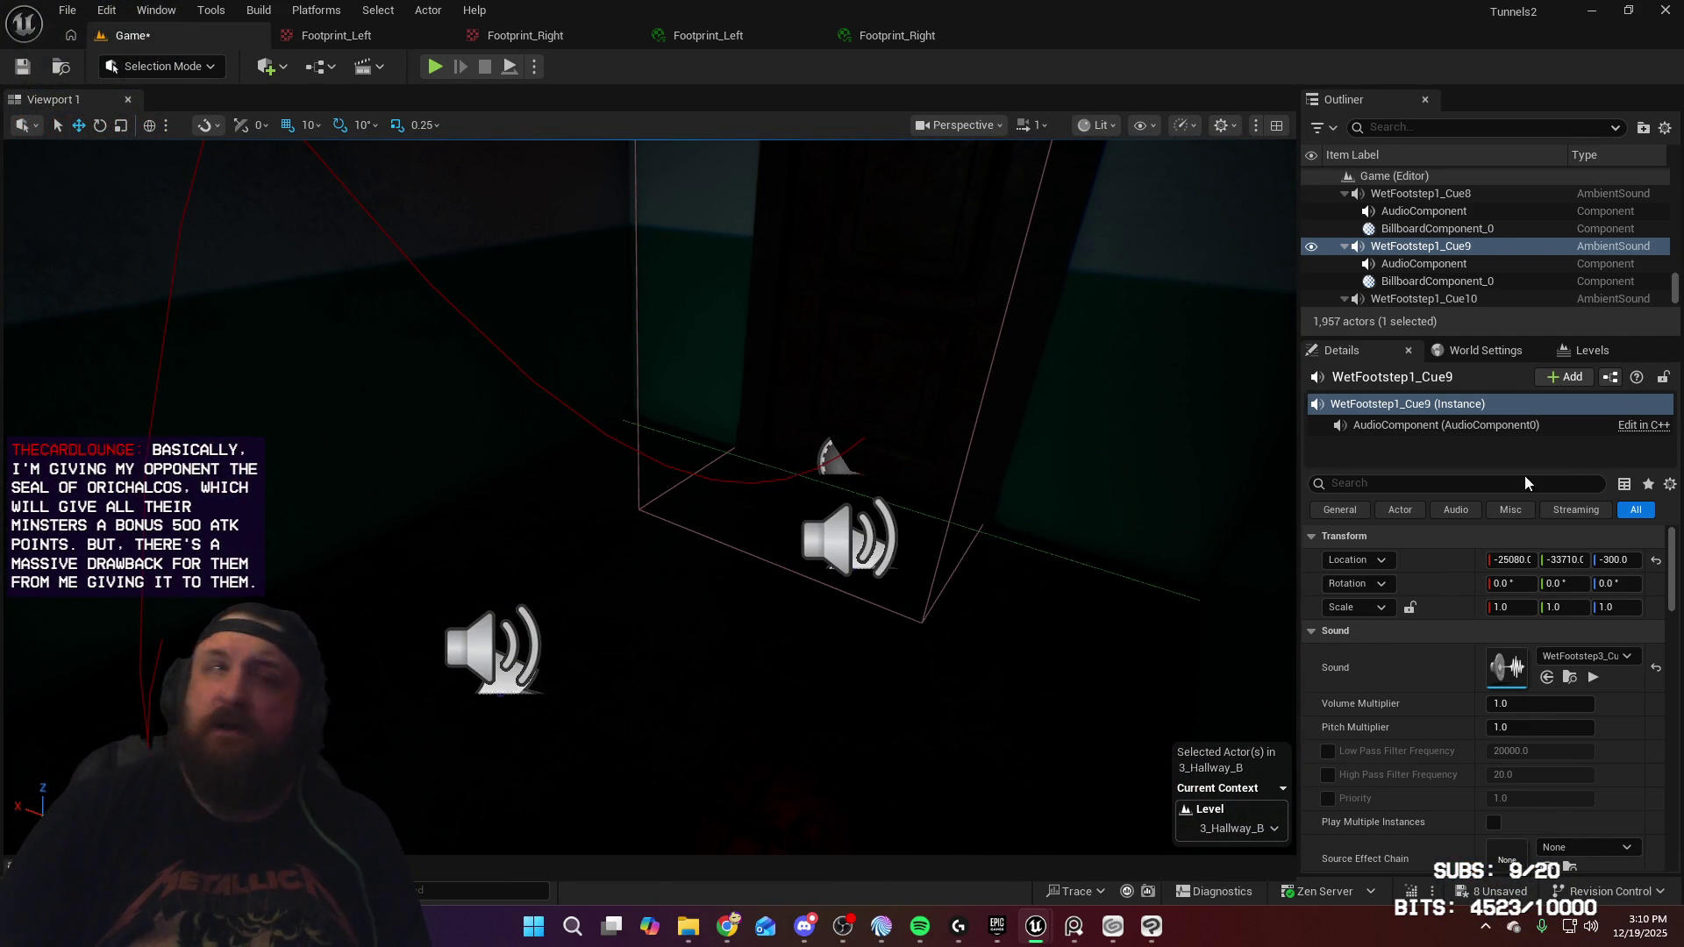
drag(896, 595, 851, 619)
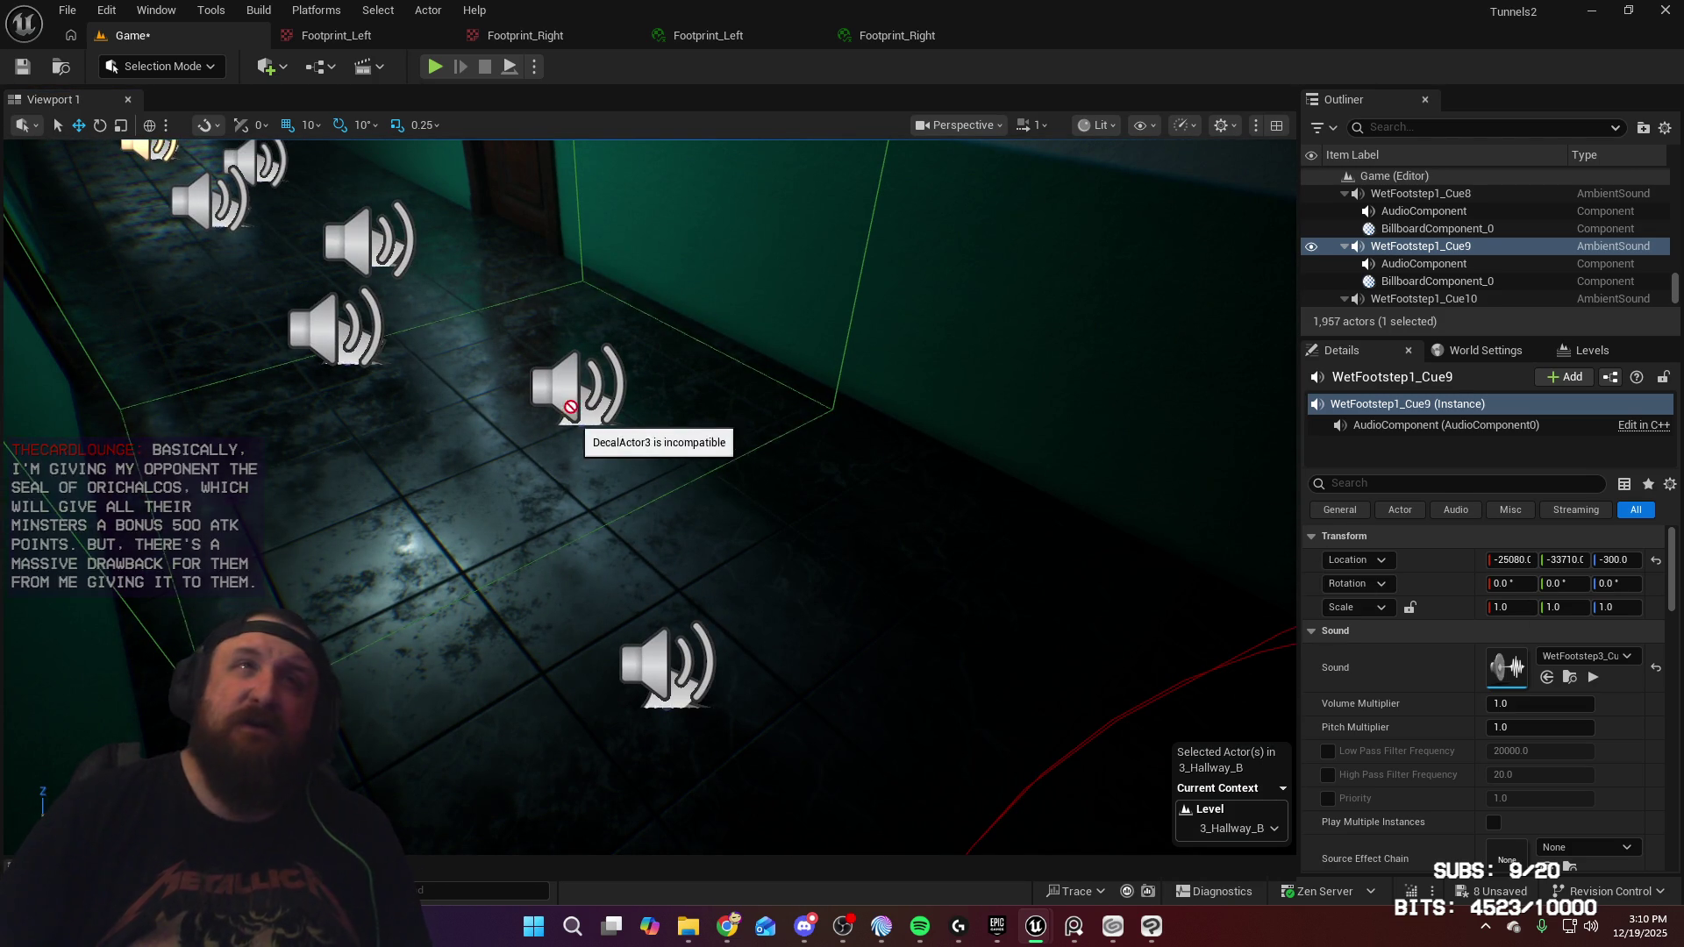
key(f)
drag(822, 356, 833, 272)
mouse_move(649, 491)
mouse_down()
mouse_move(649, 535)
mouse_move(649, 452)
mouse_up()
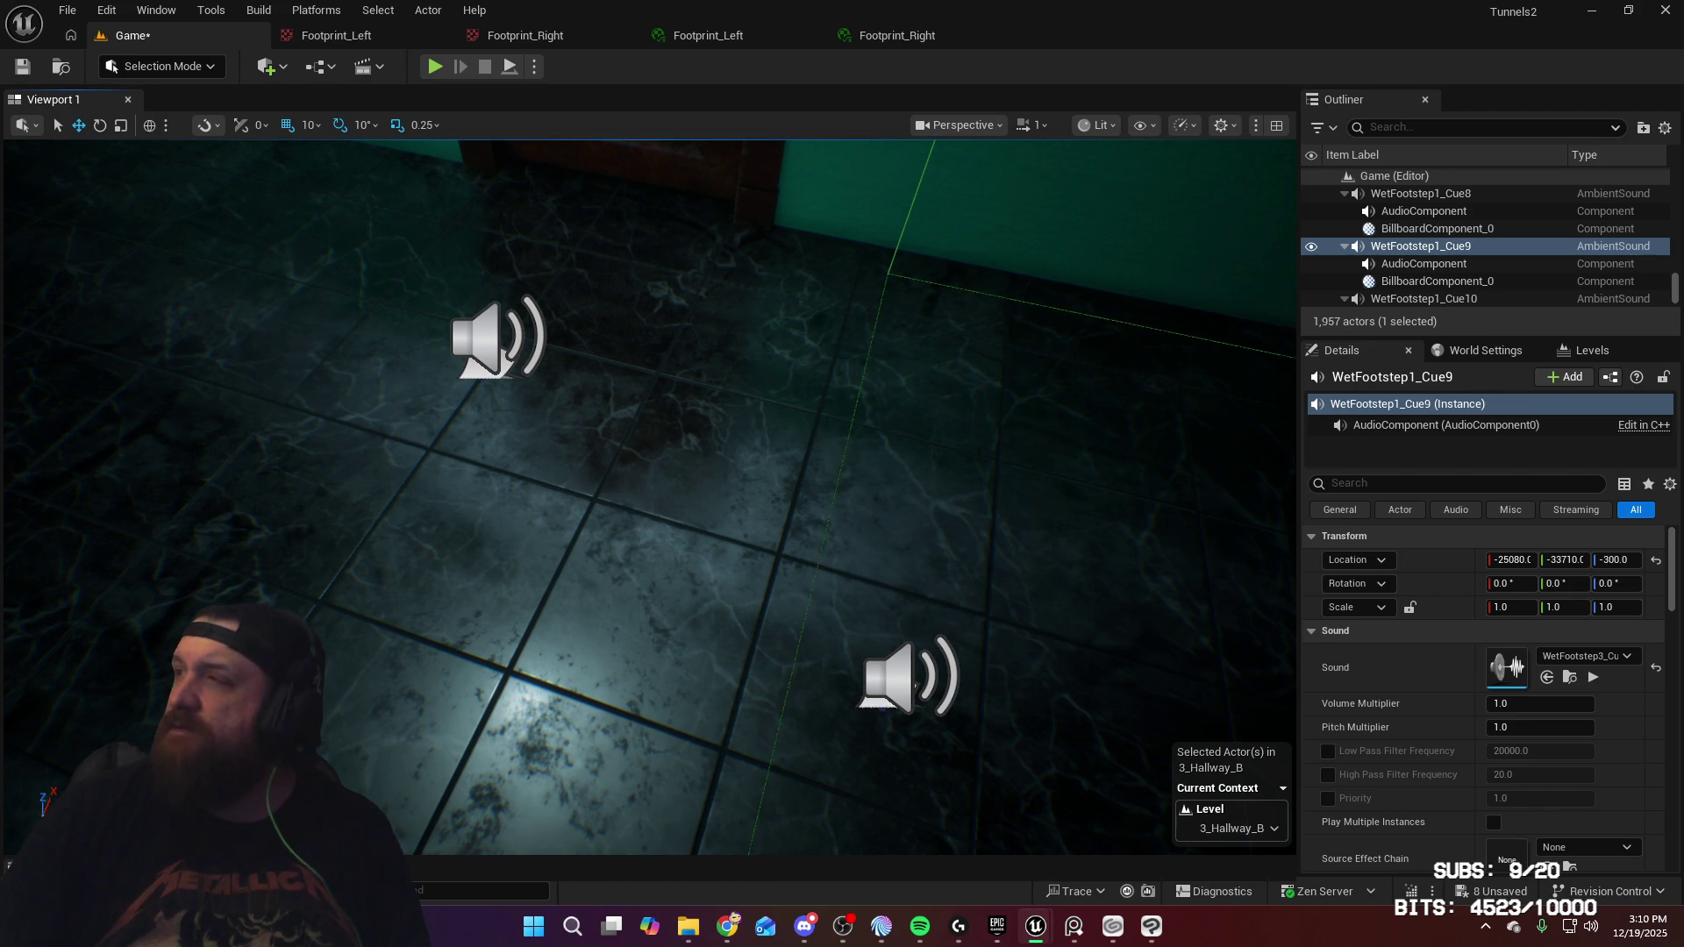
mouse_move(491, 412)
mouse_down()
mouse_move(571, 356)
mouse_move(570, 324)
mouse_move(570, 377)
mouse_move(586, 382)
mouse_up()
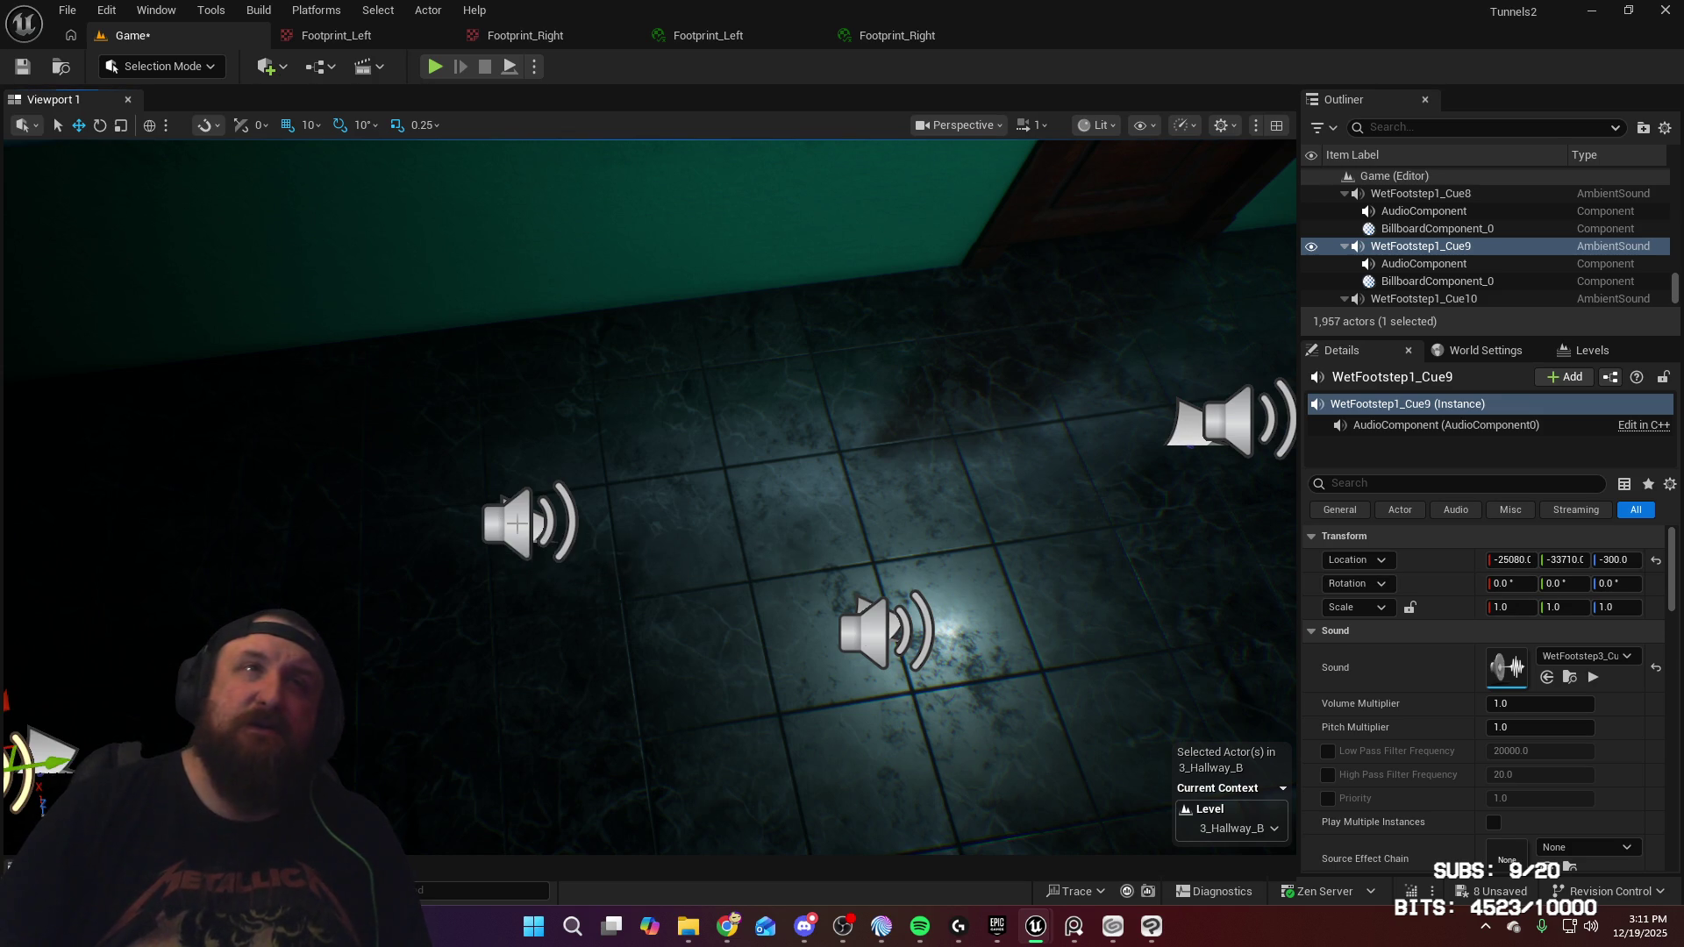
drag(649, 491, 624, 554)
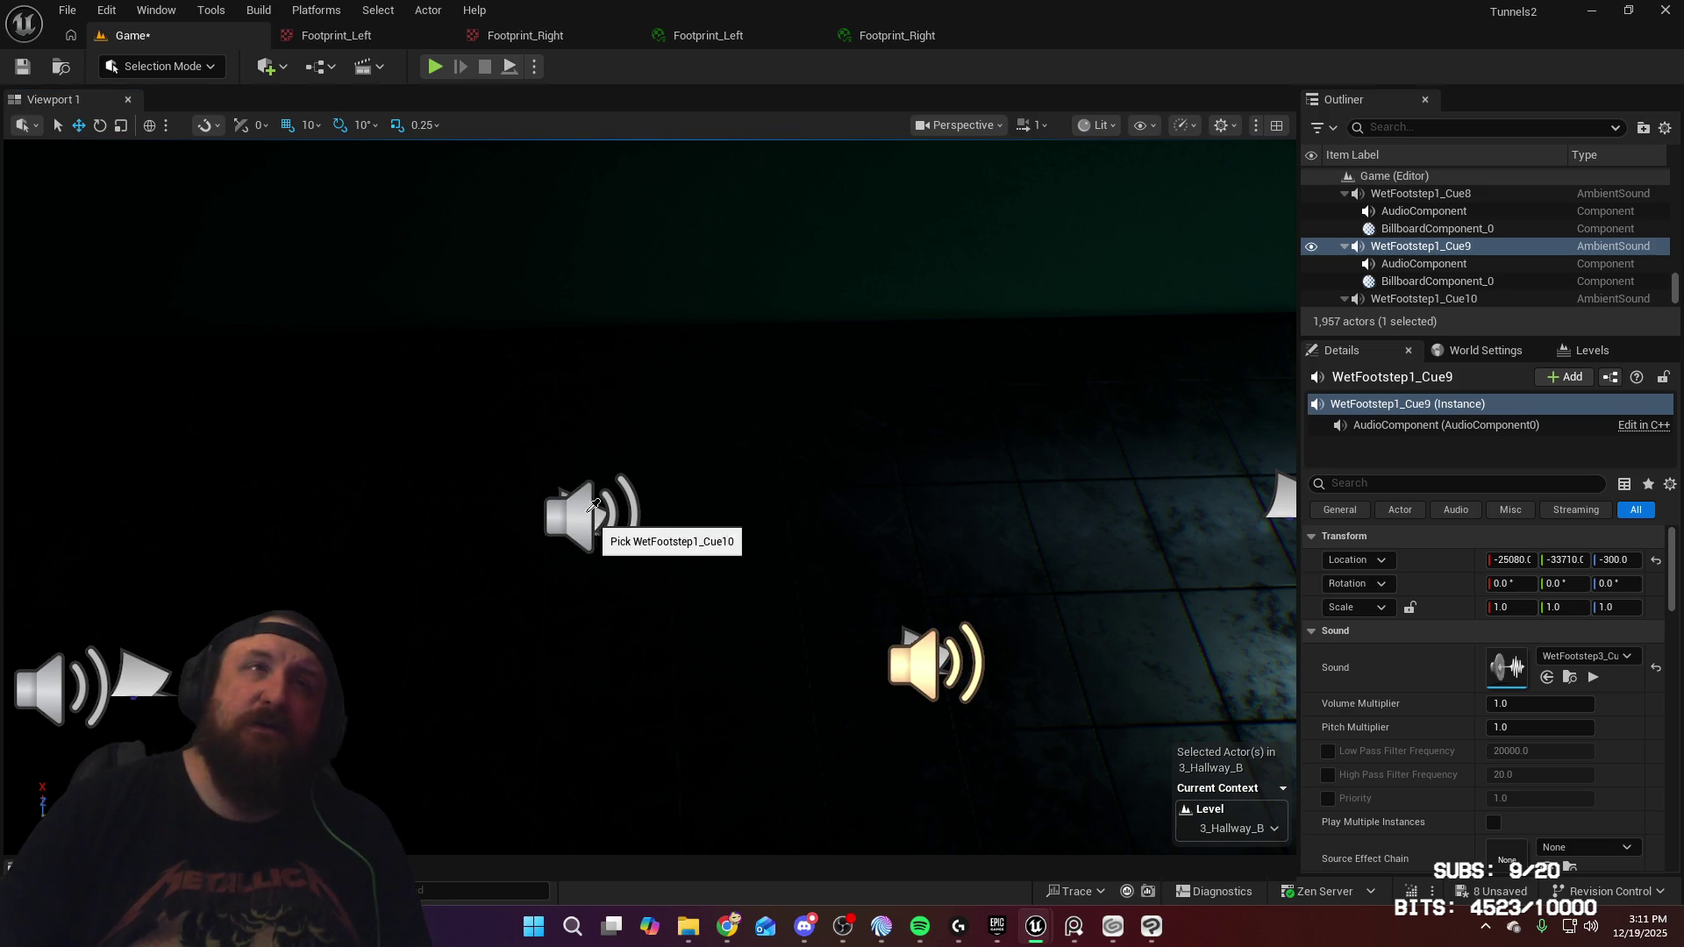
drag(625, 555, 601, 554)
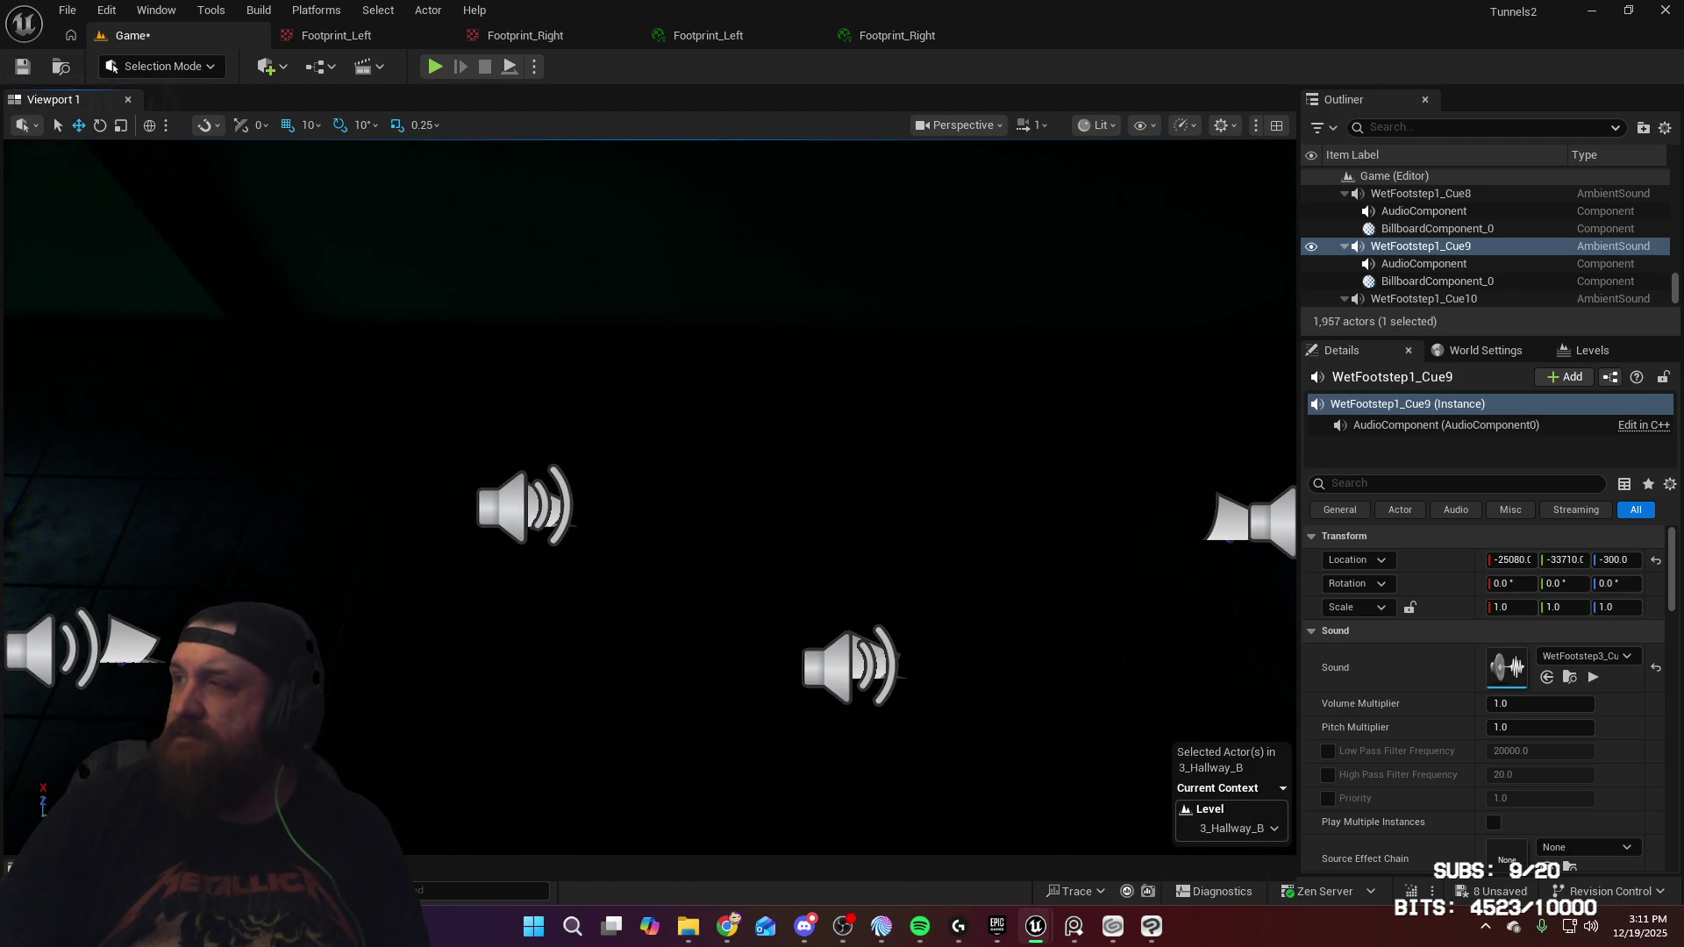
mouse_move(851, 667)
mouse_down()
mouse_move(815, 666)
mouse_move(851, 665)
mouse_up()
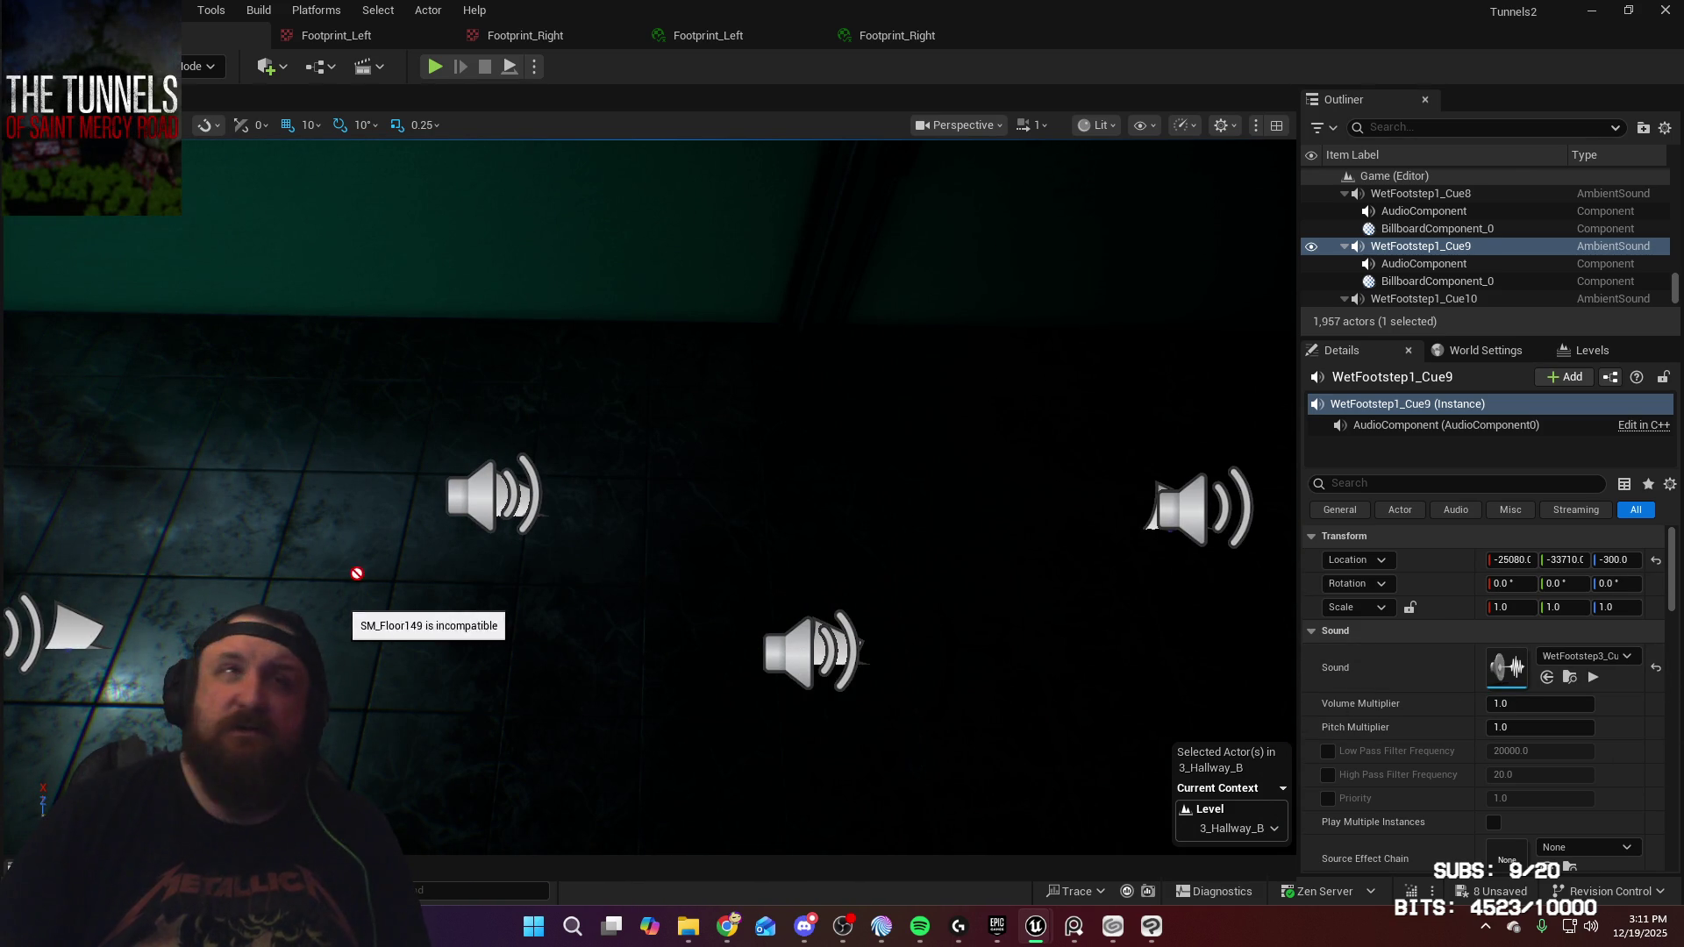
click(488, 498)
drag(842, 492, 660, 492)
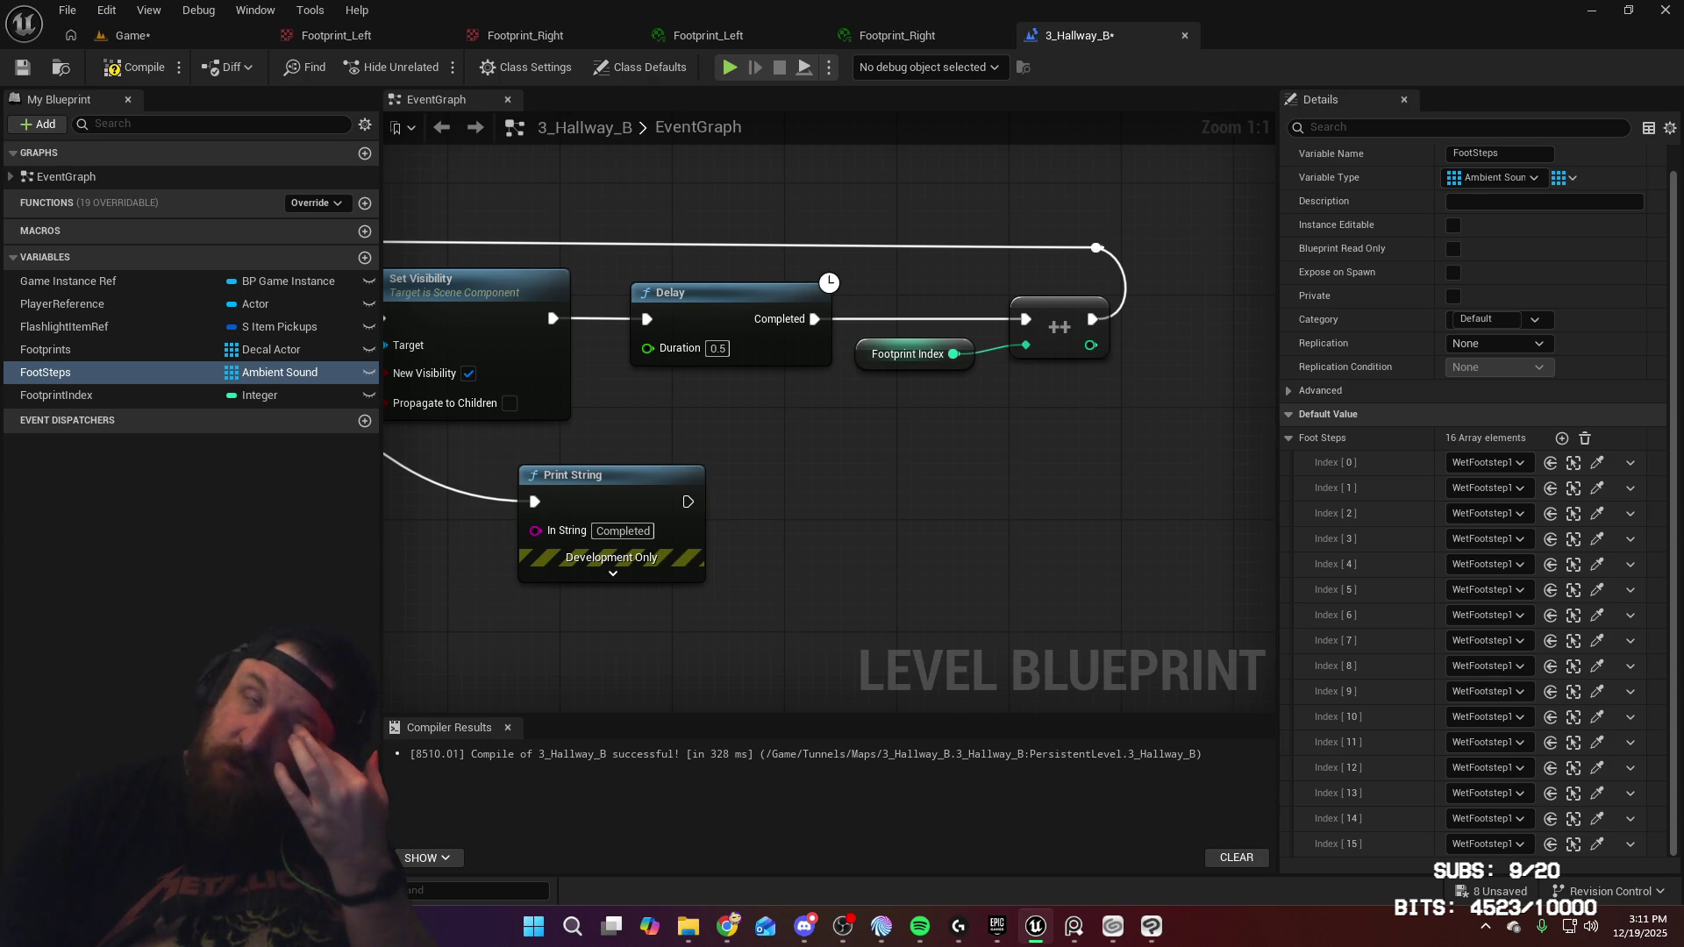
Place a FootSteps getter in the EventGraph and add a Get (a copy) node from it
mouse_move(909, 421)
mouse_down()
mouse_move(1070, 430)
mouse_move(1082, 383)
mouse_up()
mouse_move(65, 384)
mouse_down()
mouse_move(478, 575)
mouse_move(468, 565)
mouse_move(710, 554)
mouse_move(542, 521)
mouse_up()
click(135, 377)
click(571, 545)
drag(656, 533, 740, 538)
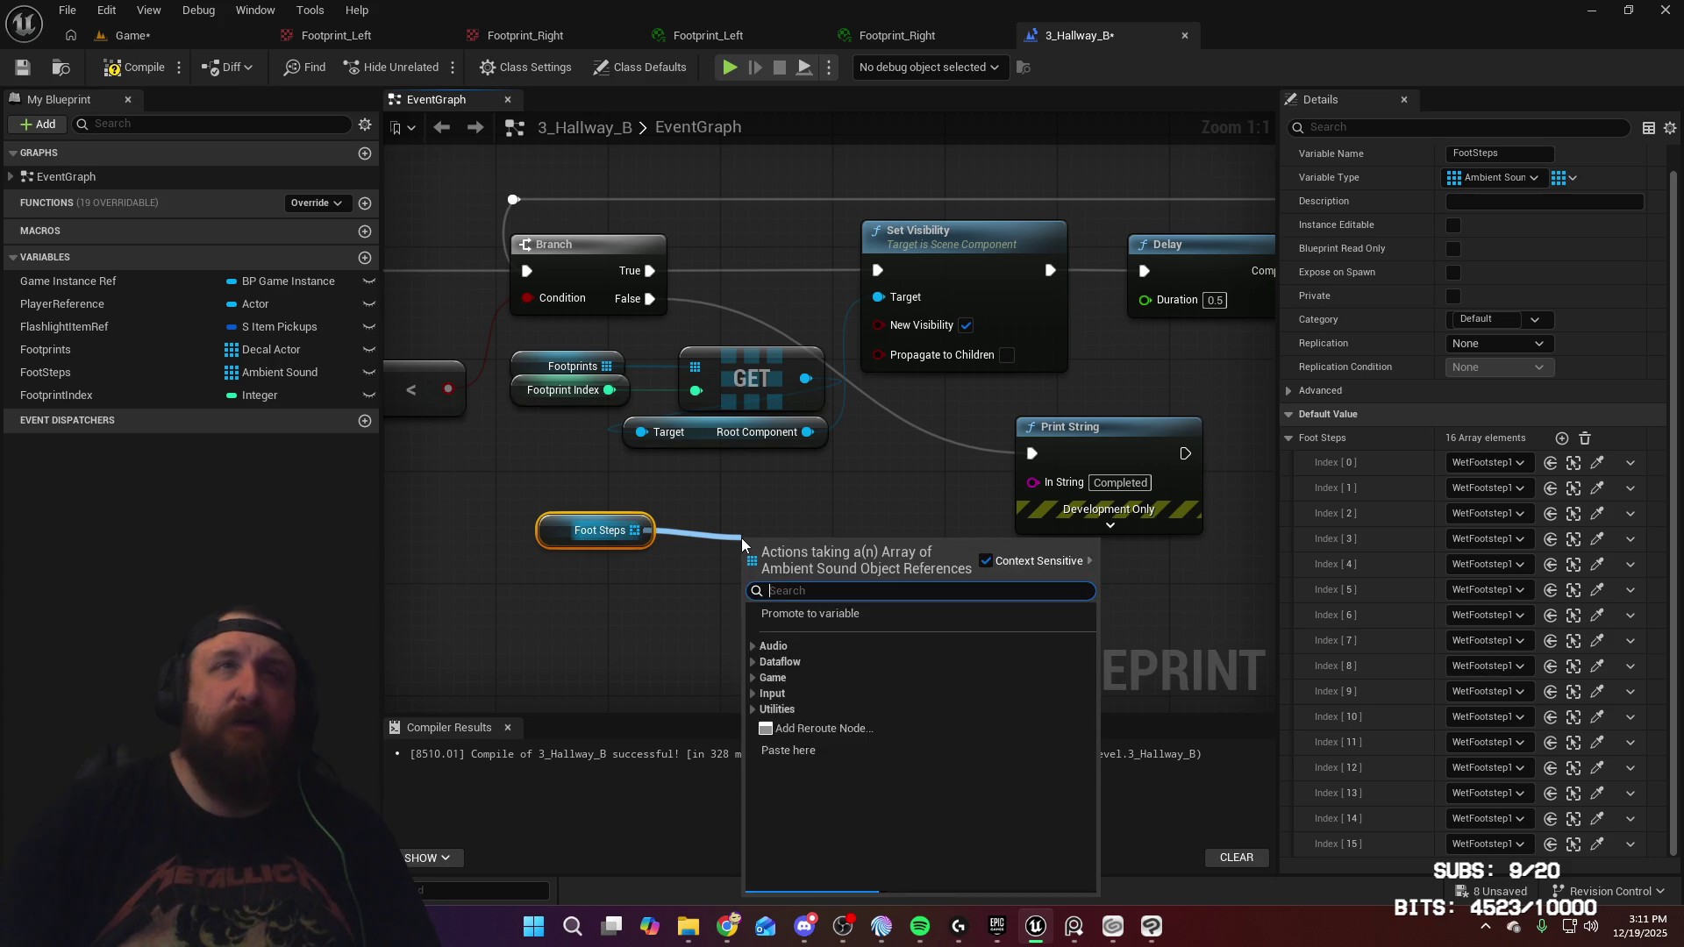
text(get)
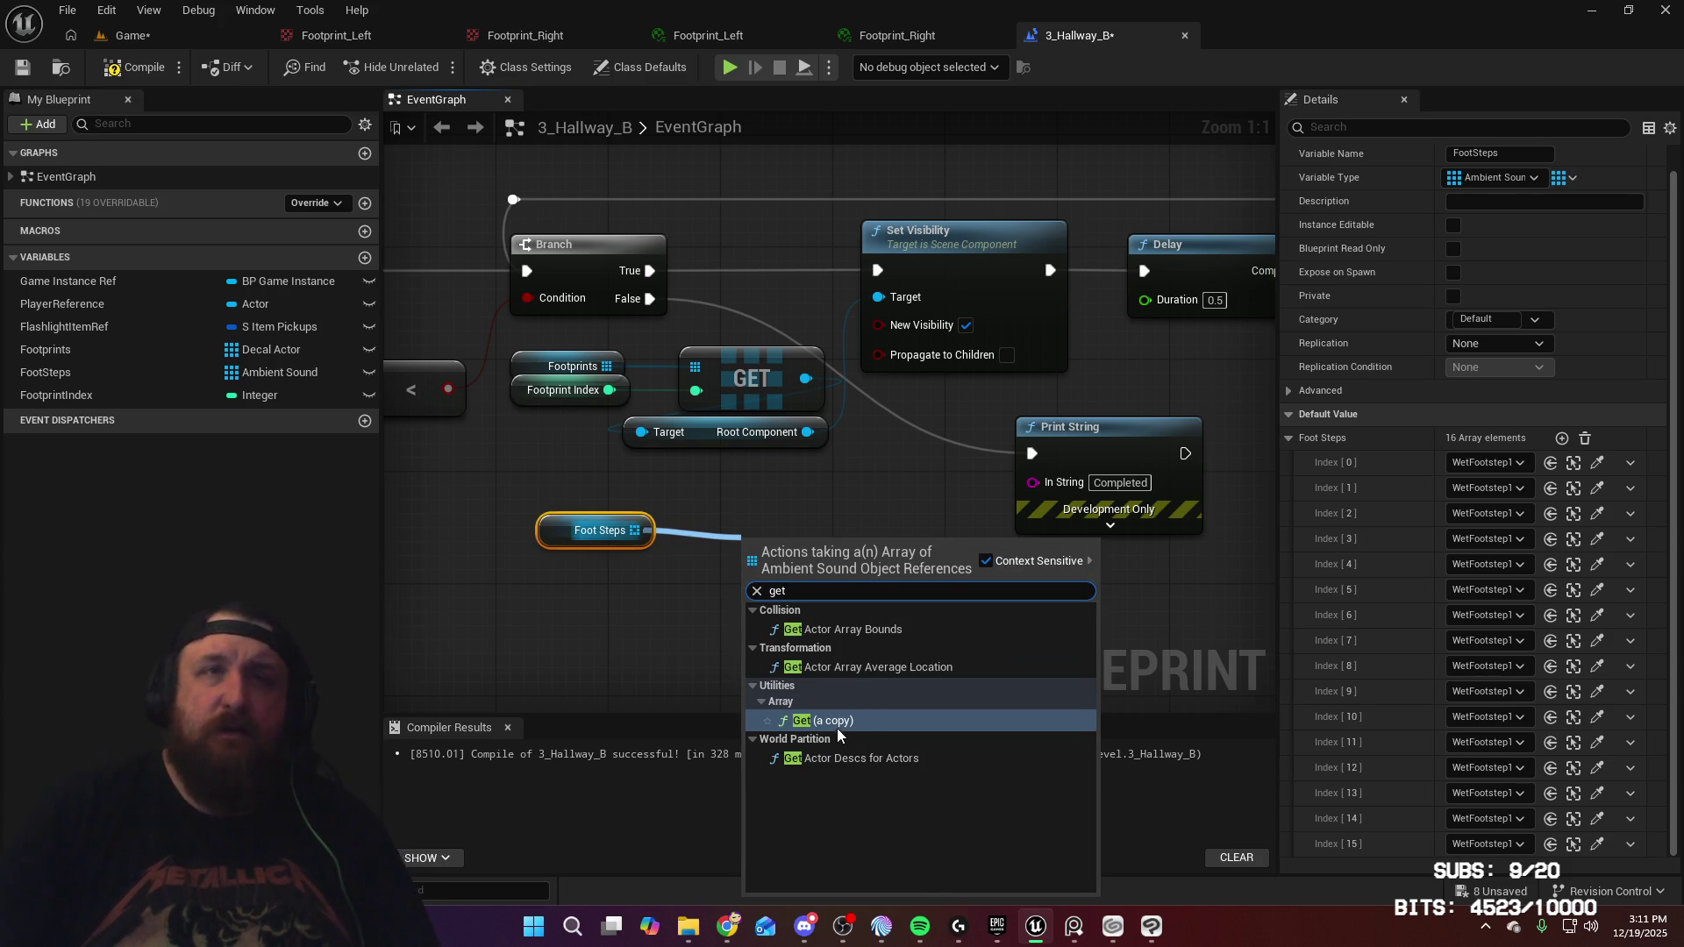
click(835, 722)
Wire a Footprint Index getter into the Get index, then search the output's actions for 'activate'
mouse_move(71, 402)
mouse_down()
mouse_move(535, 588)
mouse_move(537, 574)
mouse_move(786, 573)
mouse_move(767, 577)
mouse_up()
click(624, 614)
drag(537, 593, 551, 579)
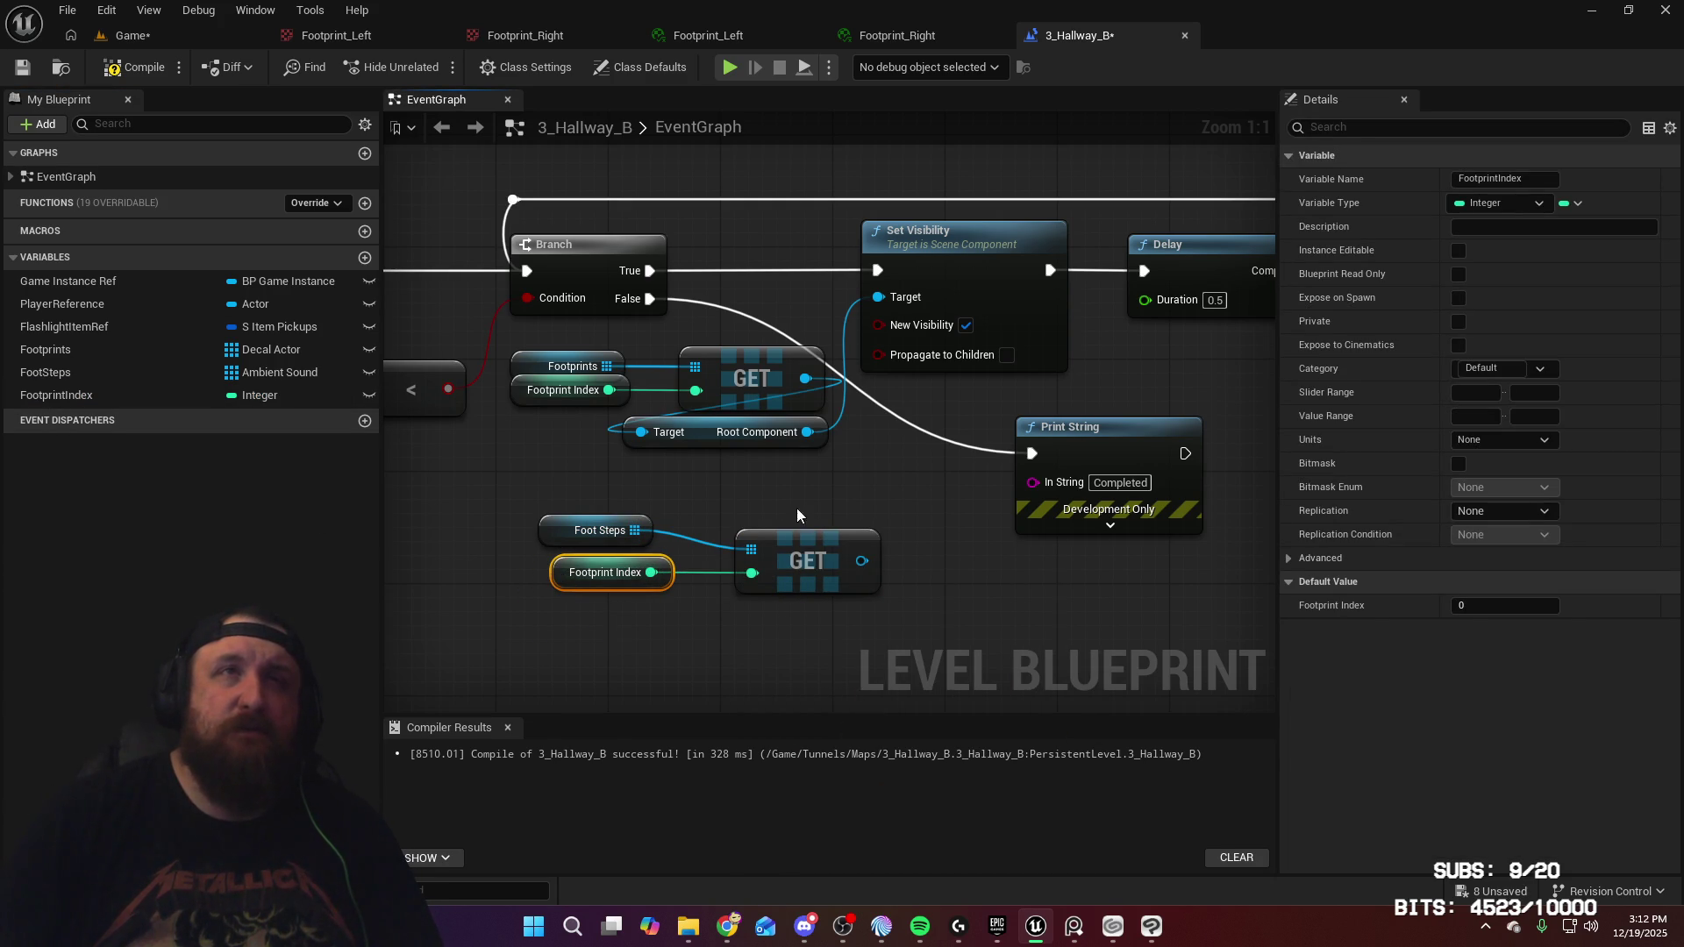
drag(813, 522, 832, 514)
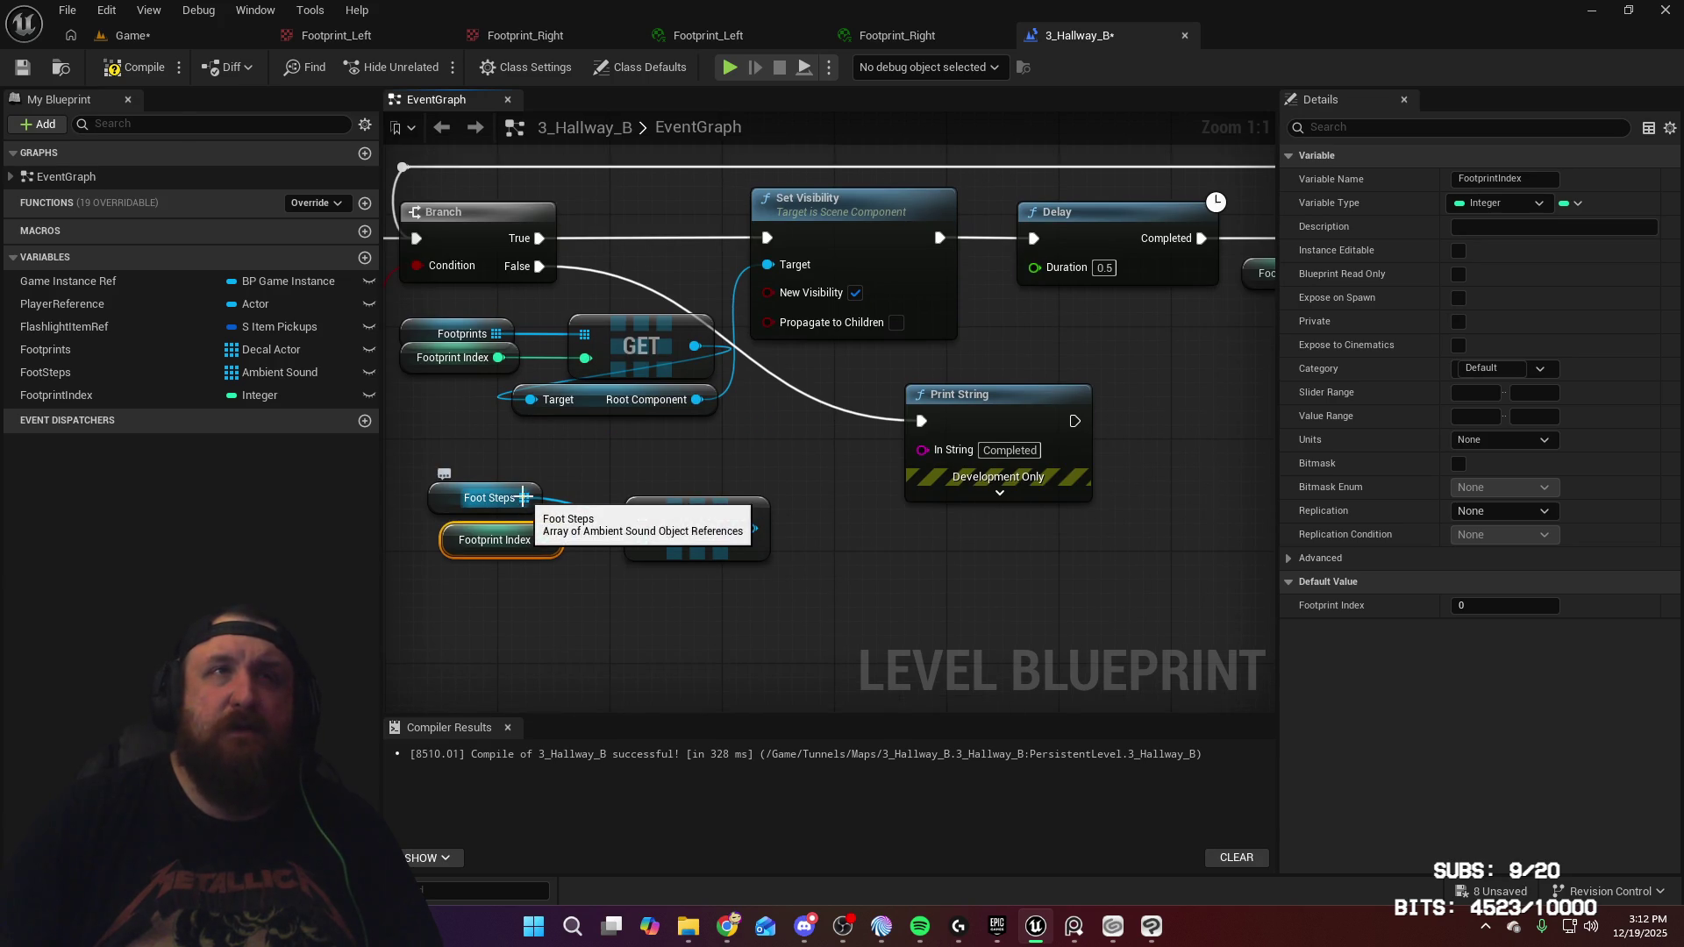
drag(748, 528, 873, 555)
text(act)
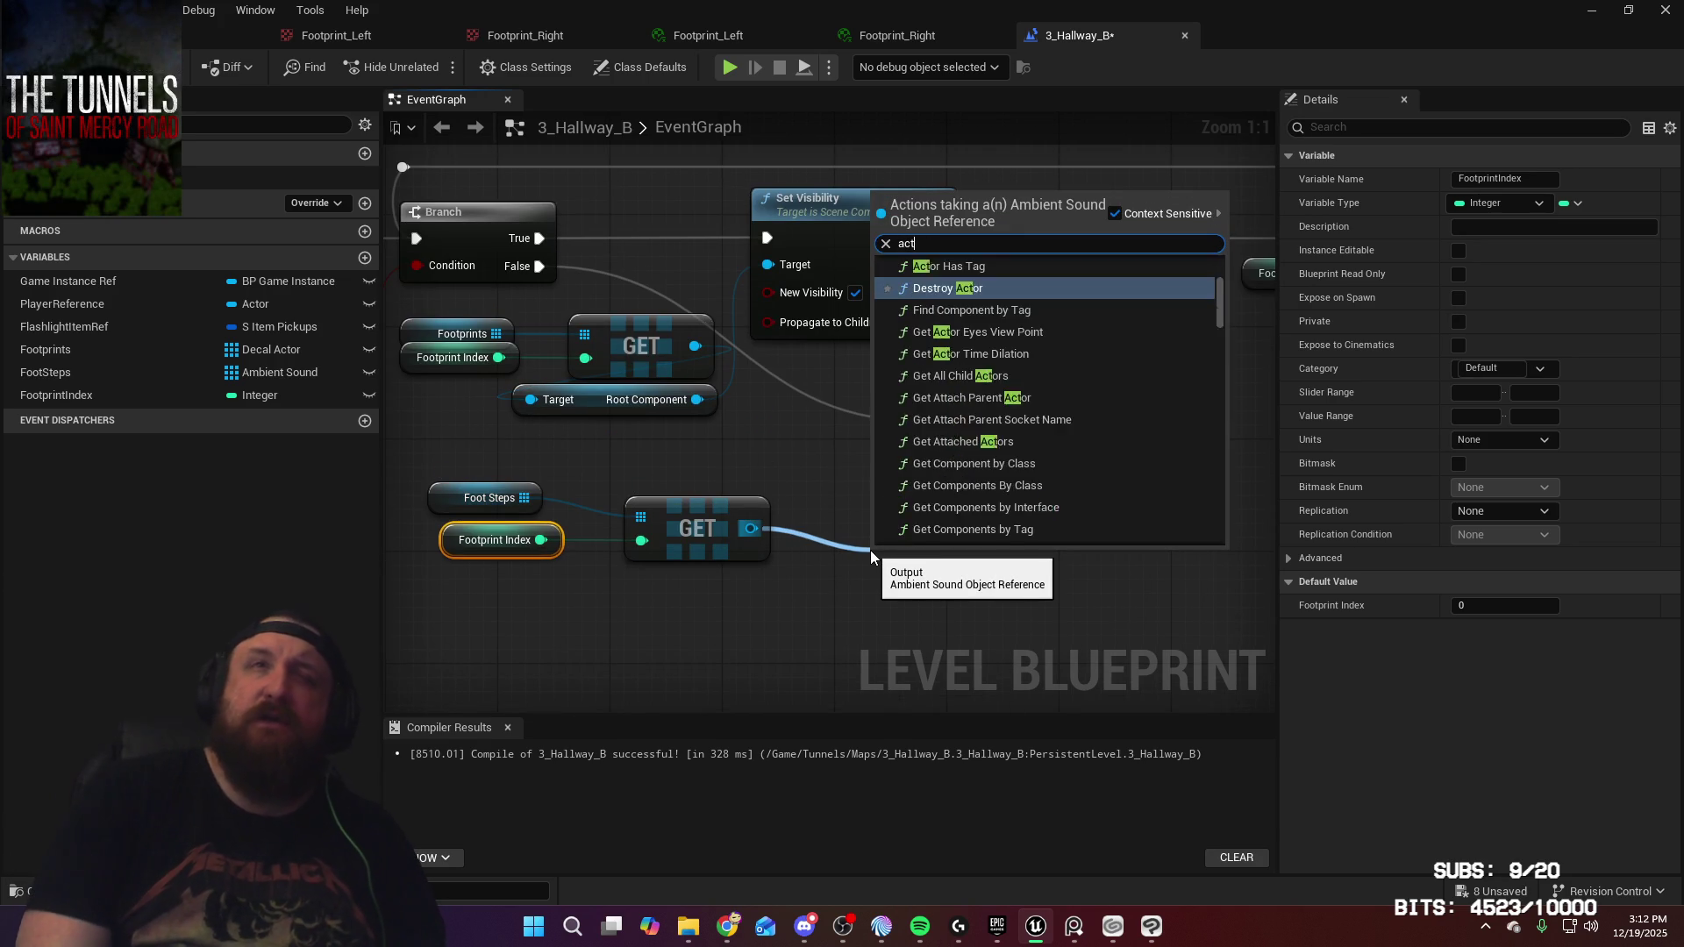
text(ivate)
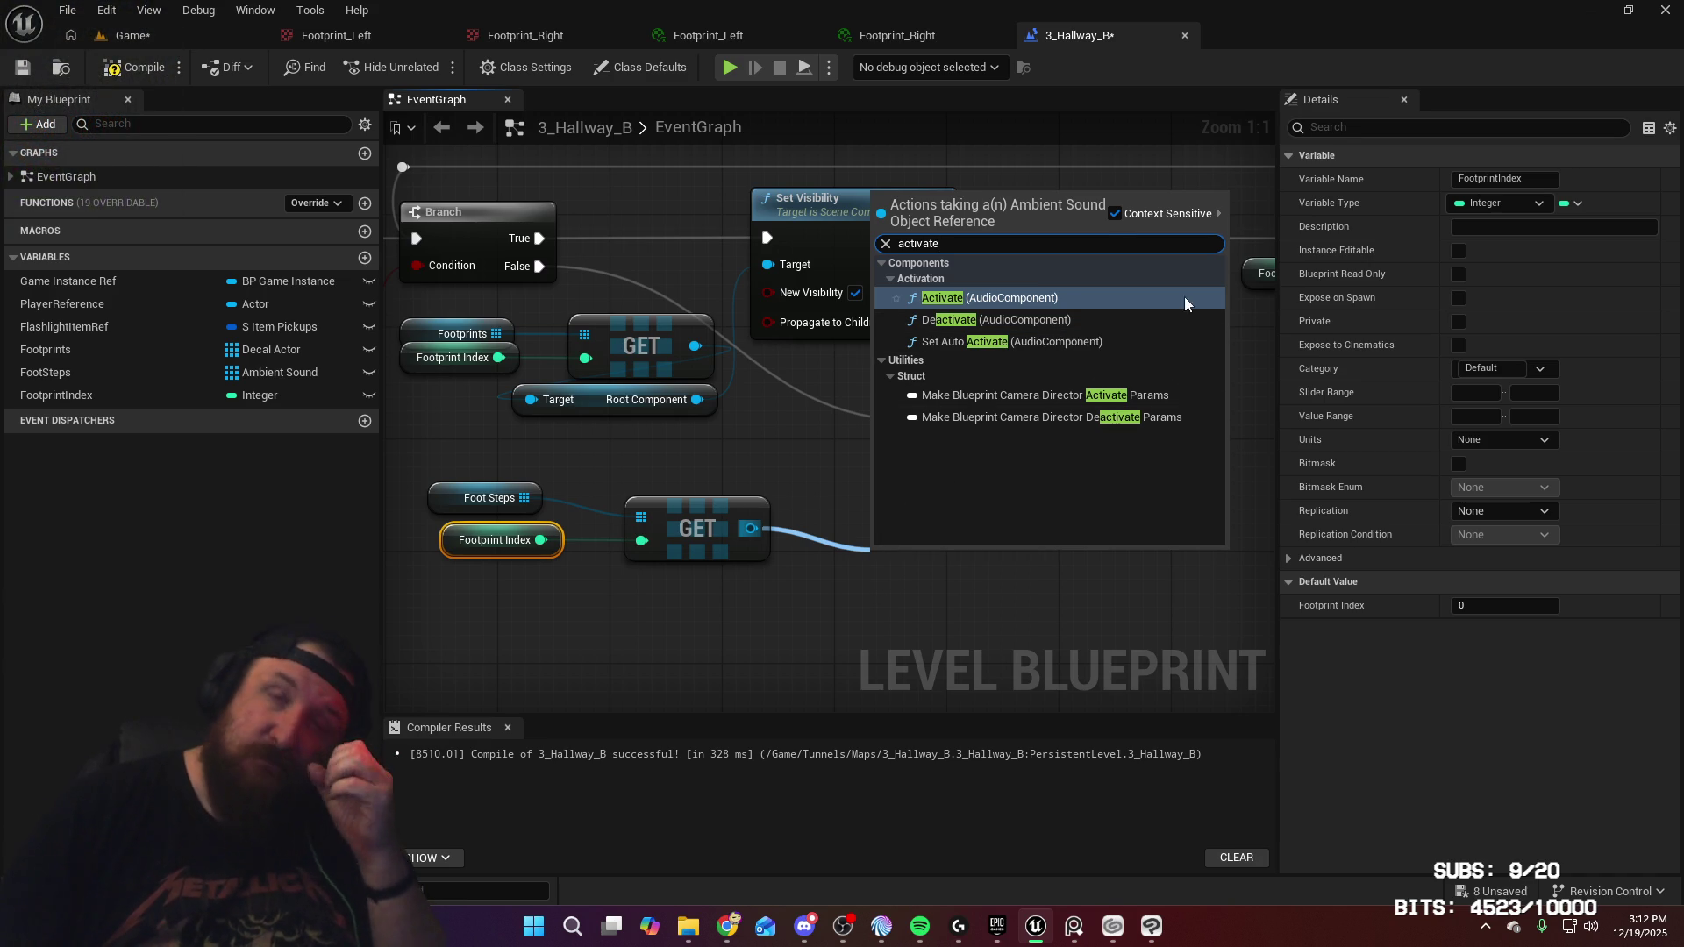
Search 'play' and add a Play (AudioComponent) node for the fetched footstep cue
double_click(1105, 241)
text(play)
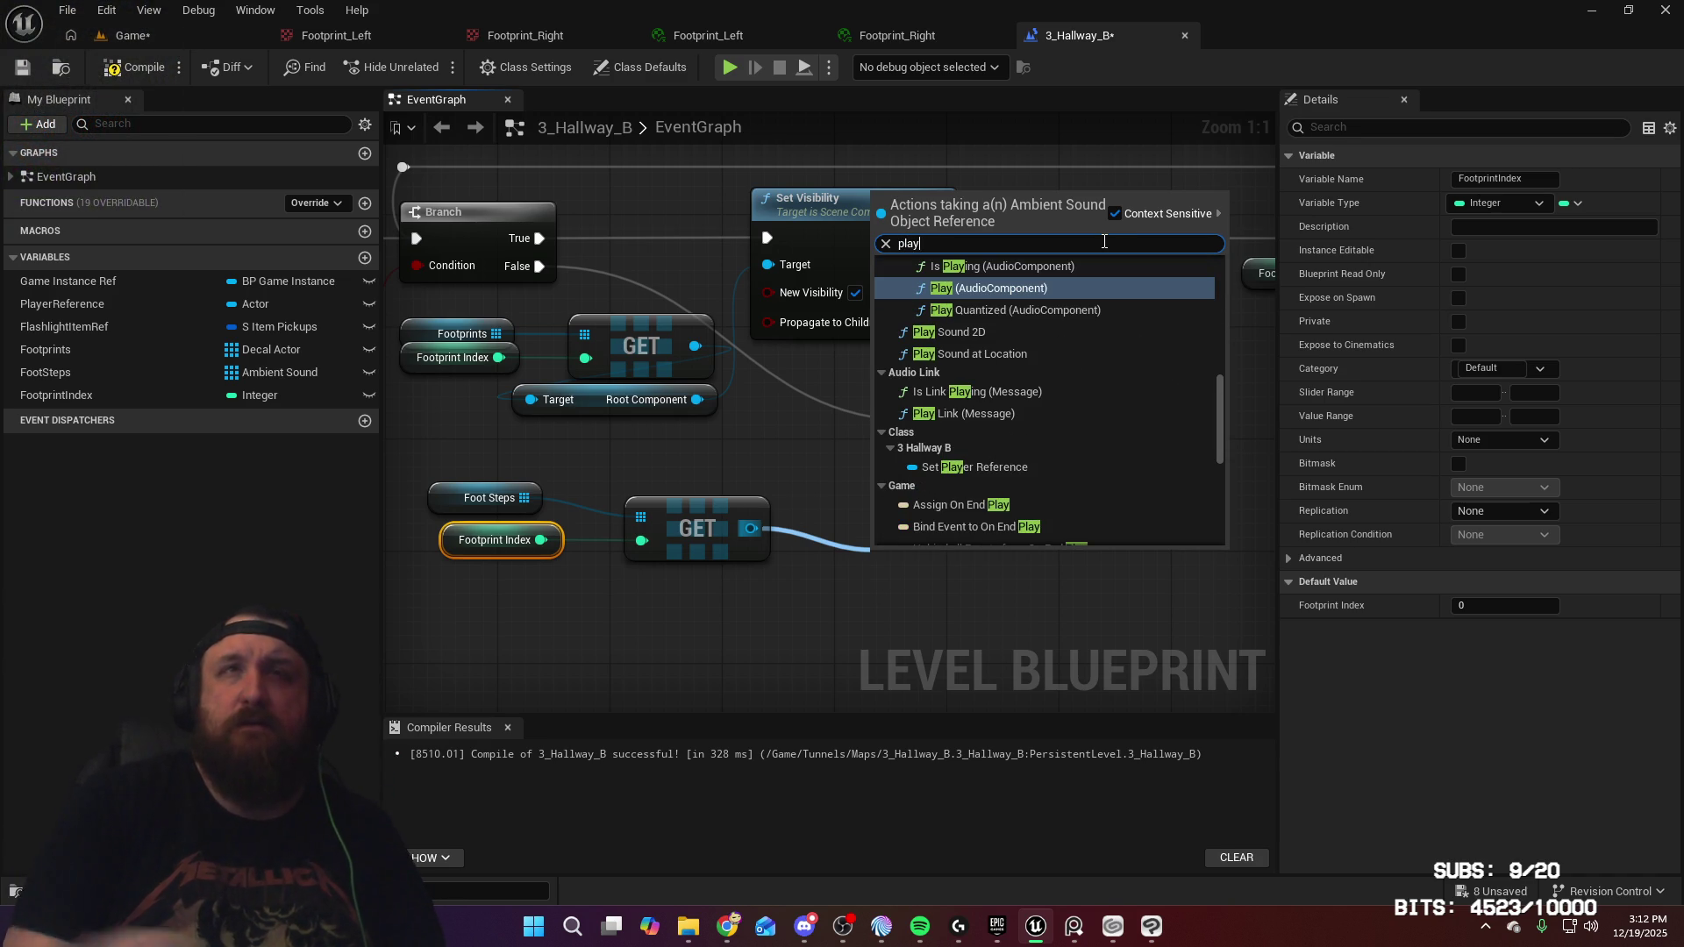
scroll(1000, 338, up, 1)
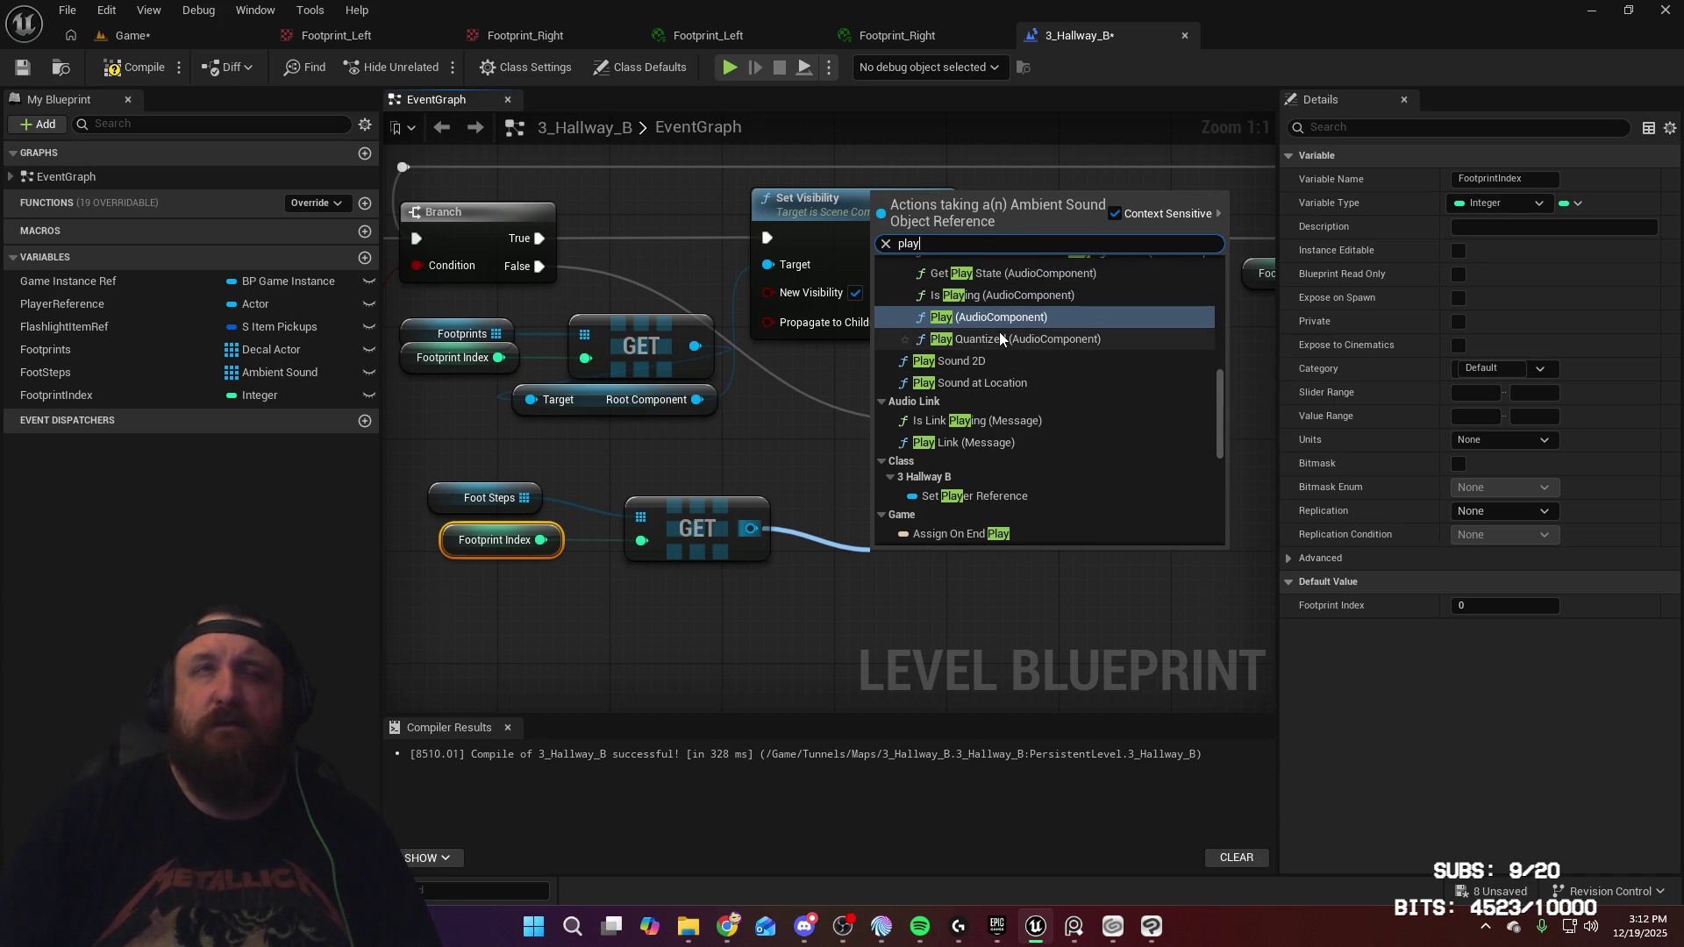
scroll(1000, 339, up, 3)
scroll(1042, 372, up, 2)
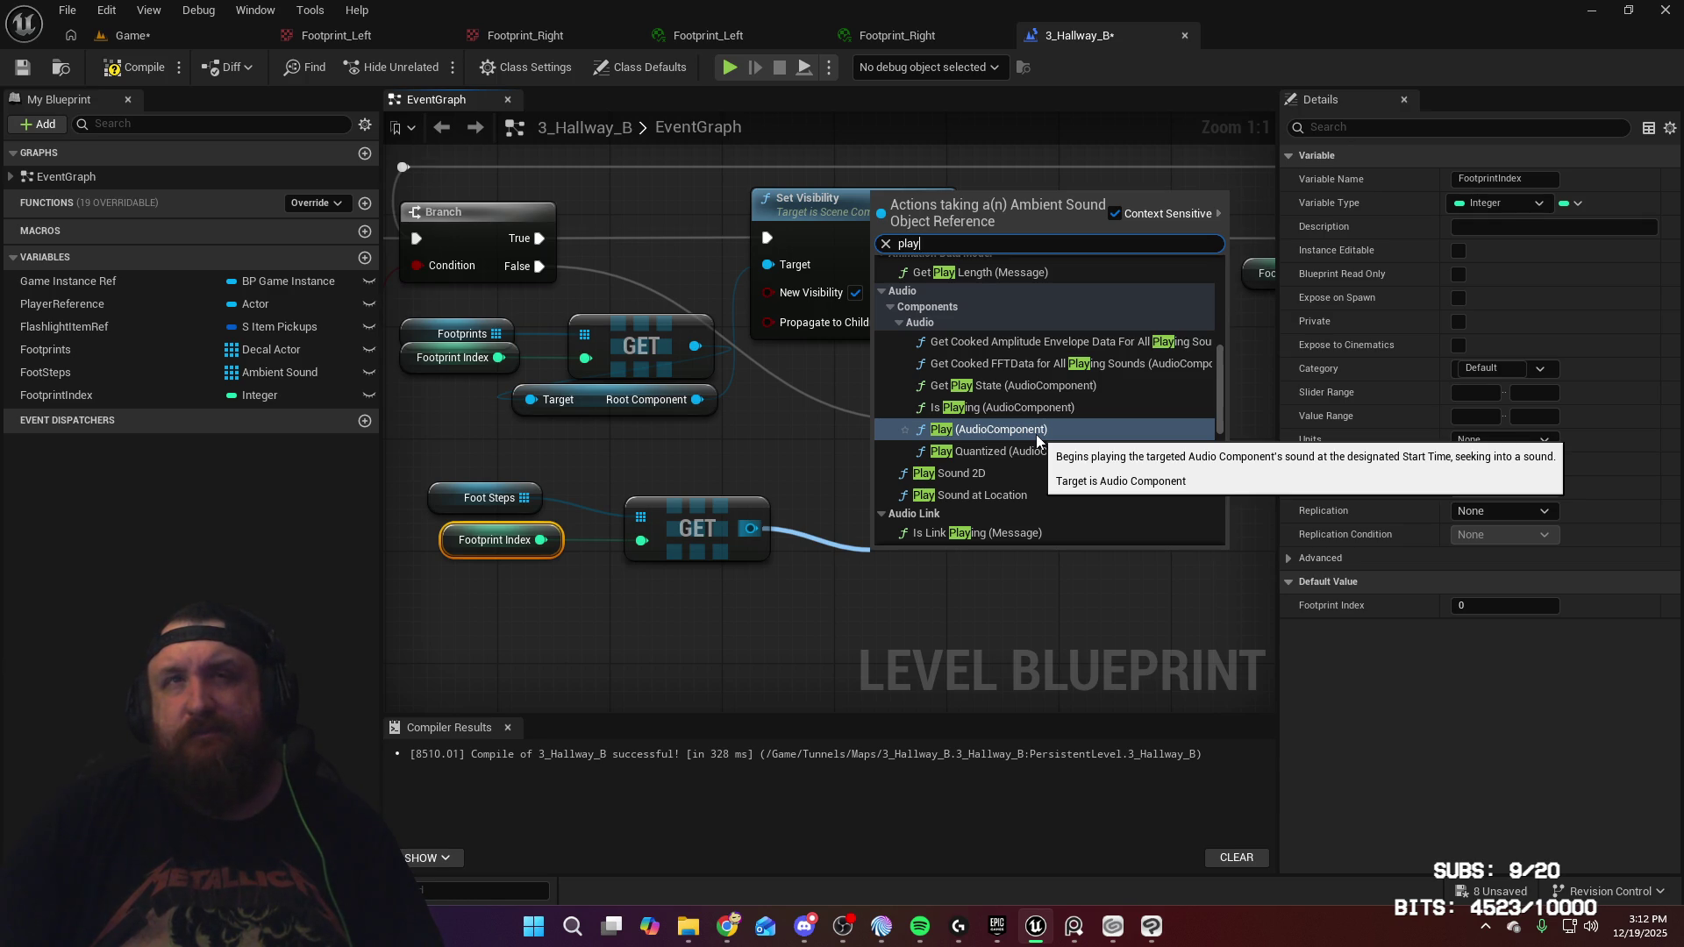
click(1035, 434)
Connect the fetched footstep's Audio Component to the Play node and tidy the nodes
drag(1067, 537, 1164, 476)
click(890, 434)
mouse_move(933, 471)
mouse_down()
mouse_move(837, 514)
mouse_move(914, 419)
mouse_up()
drag(859, 460, 787, 556)
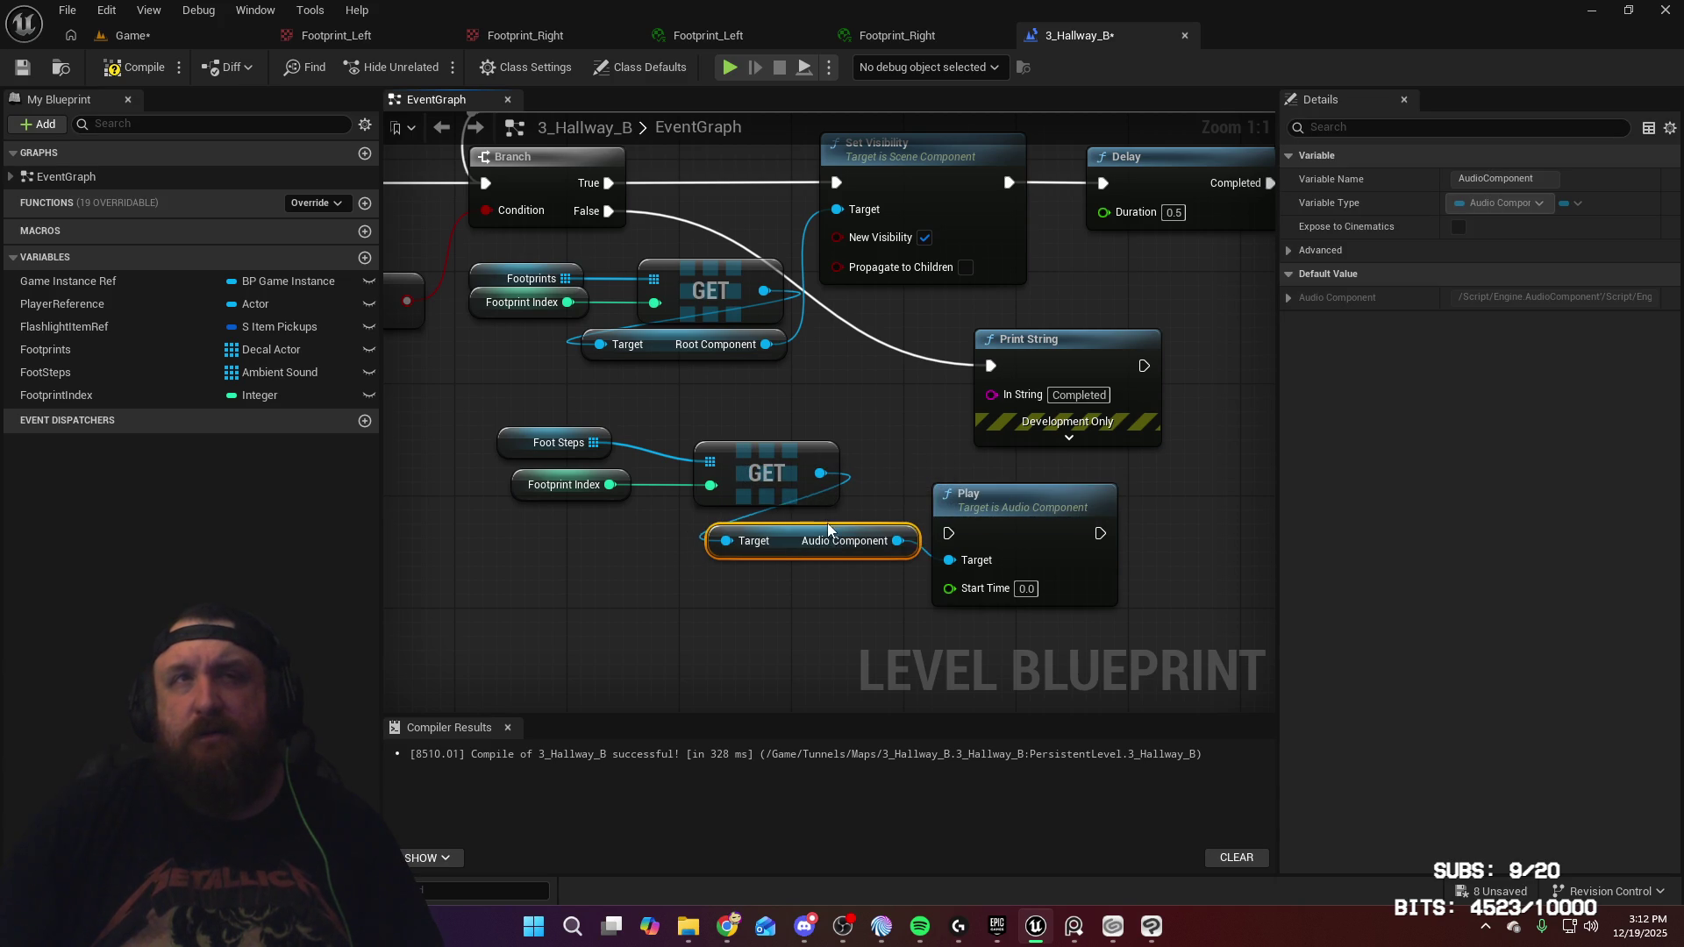
drag(875, 472, 818, 360)
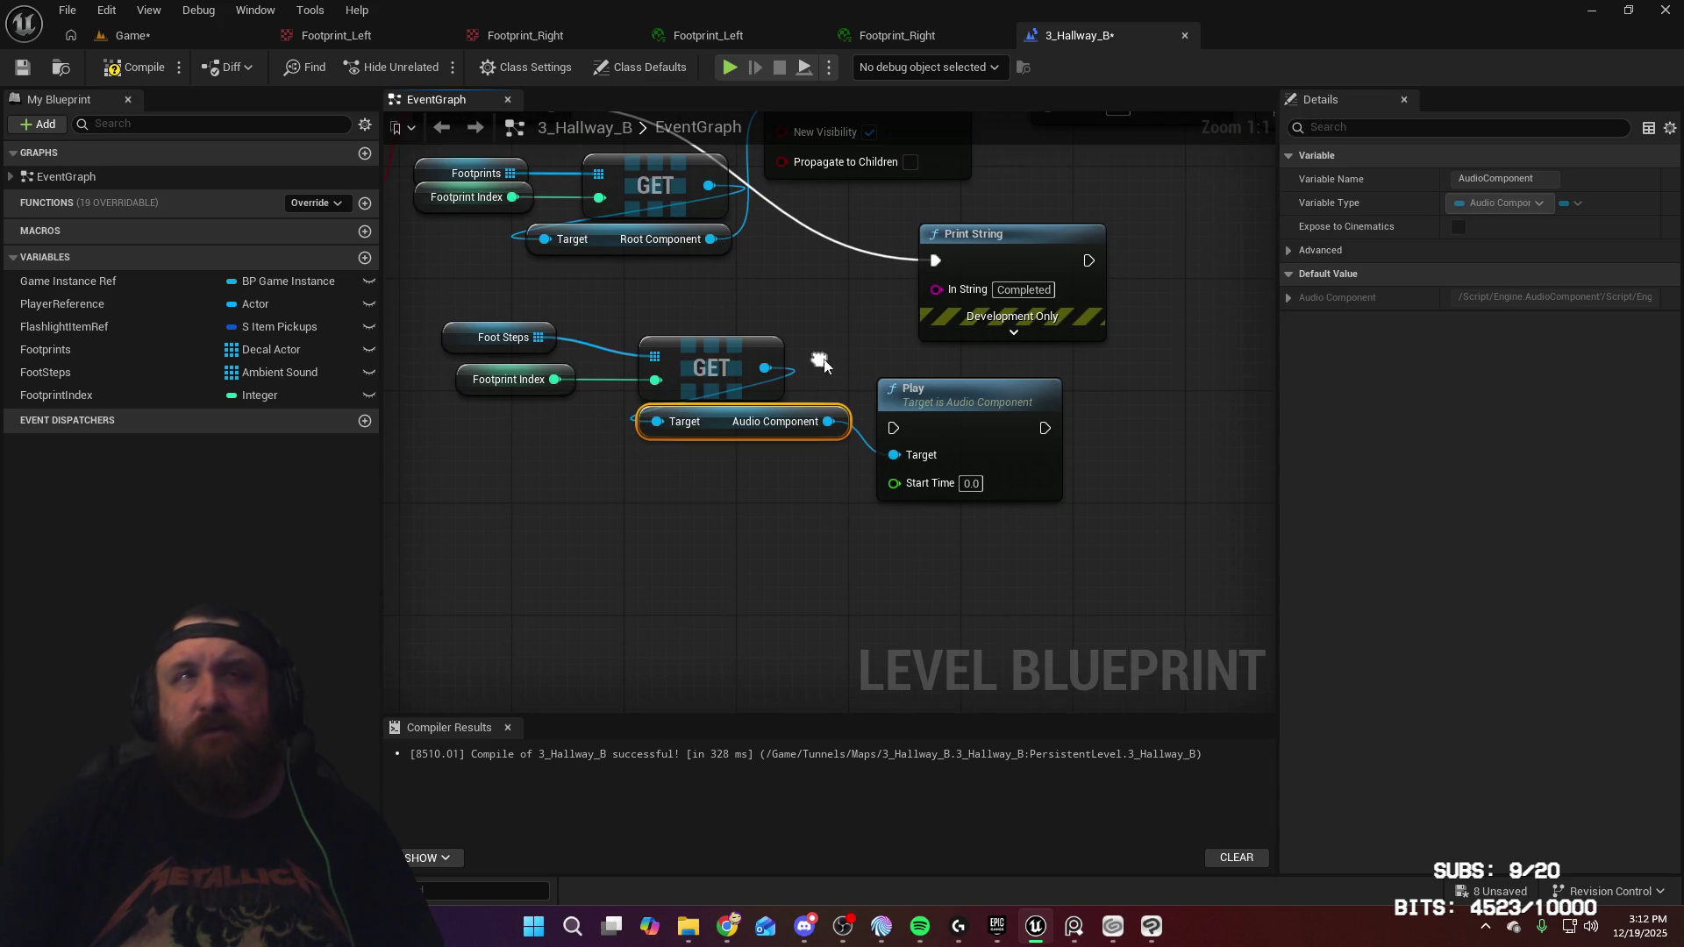
mouse_move(1126, 411)
mouse_down()
mouse_move(995, 527)
mouse_move(1201, 532)
mouse_up()
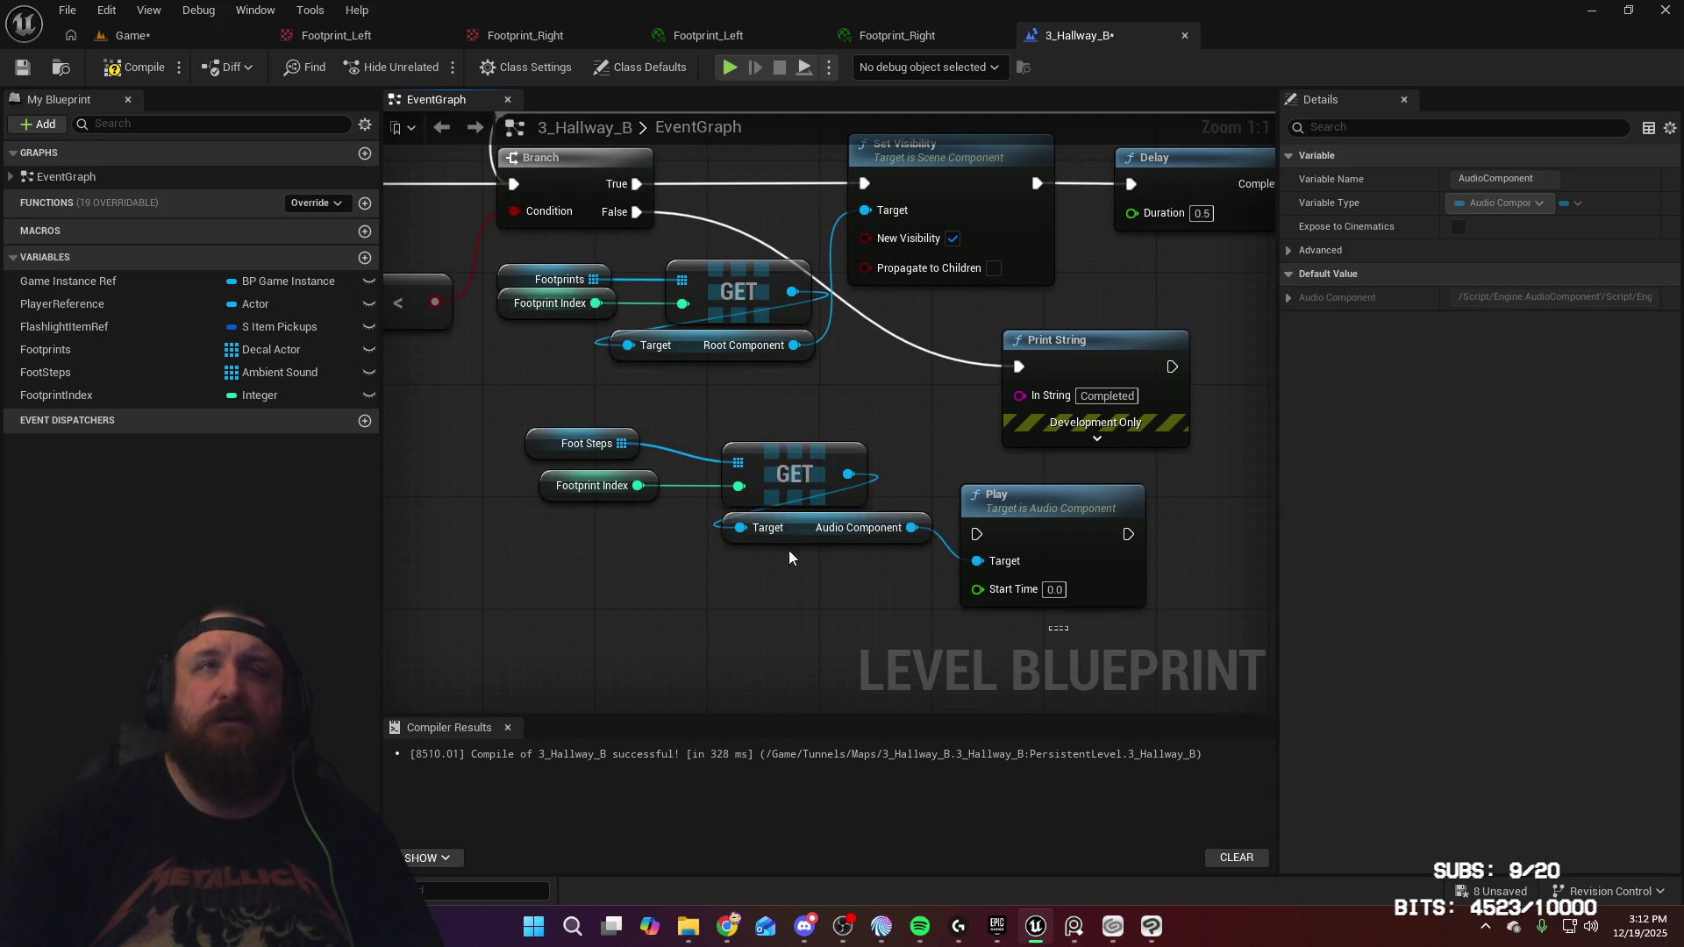
drag(582, 446, 583, 446)
click(1158, 521)
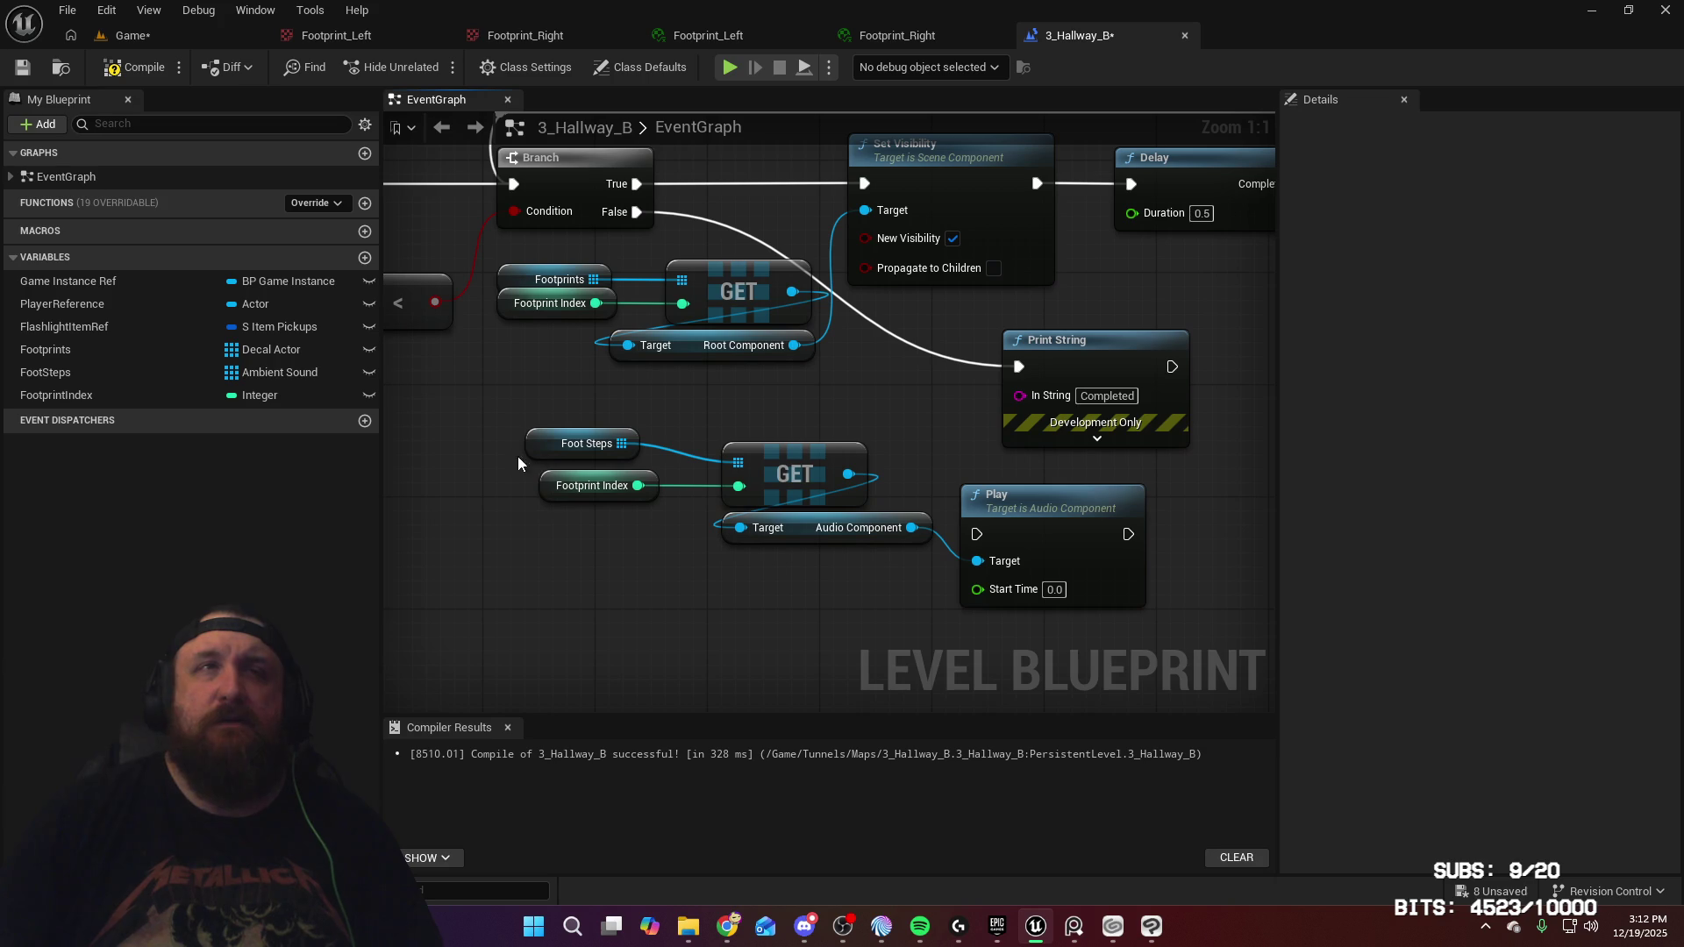
Insert Play between Set Visibility and Delay in the execution chain, then save
mouse_move(1148, 509)
mouse_down()
mouse_move(994, 577)
mouse_move(1072, 328)
mouse_up()
drag(1167, 432, 832, 578)
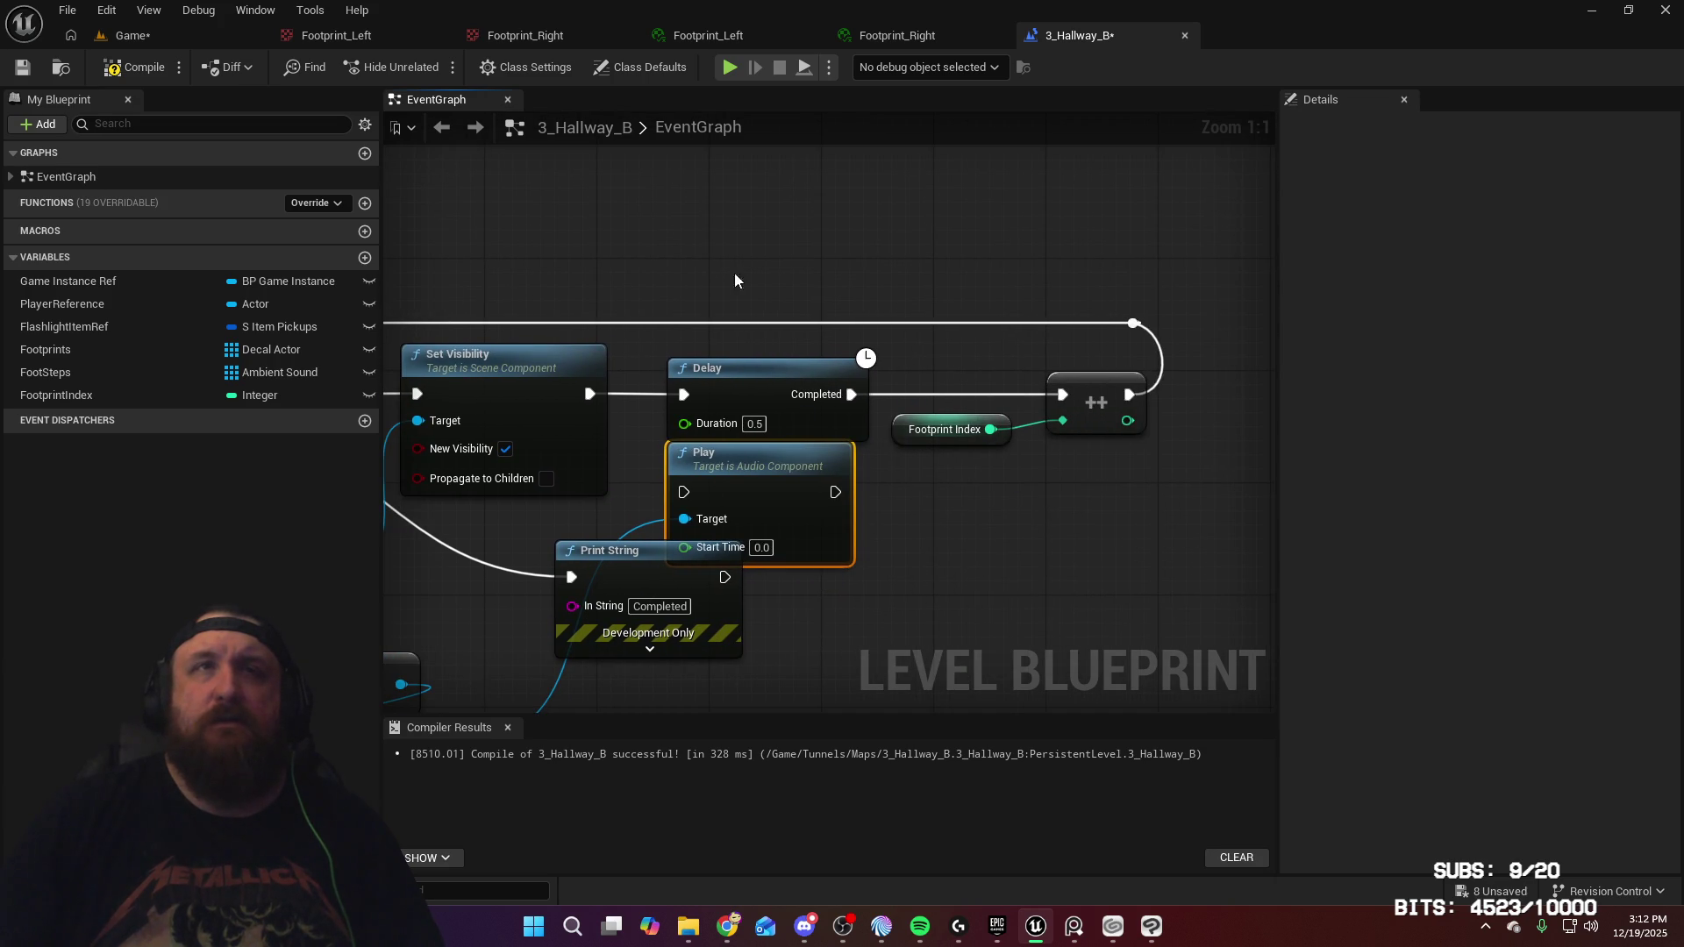
drag(802, 390, 1040, 390)
drag(777, 467, 798, 368)
drag(589, 394, 715, 400)
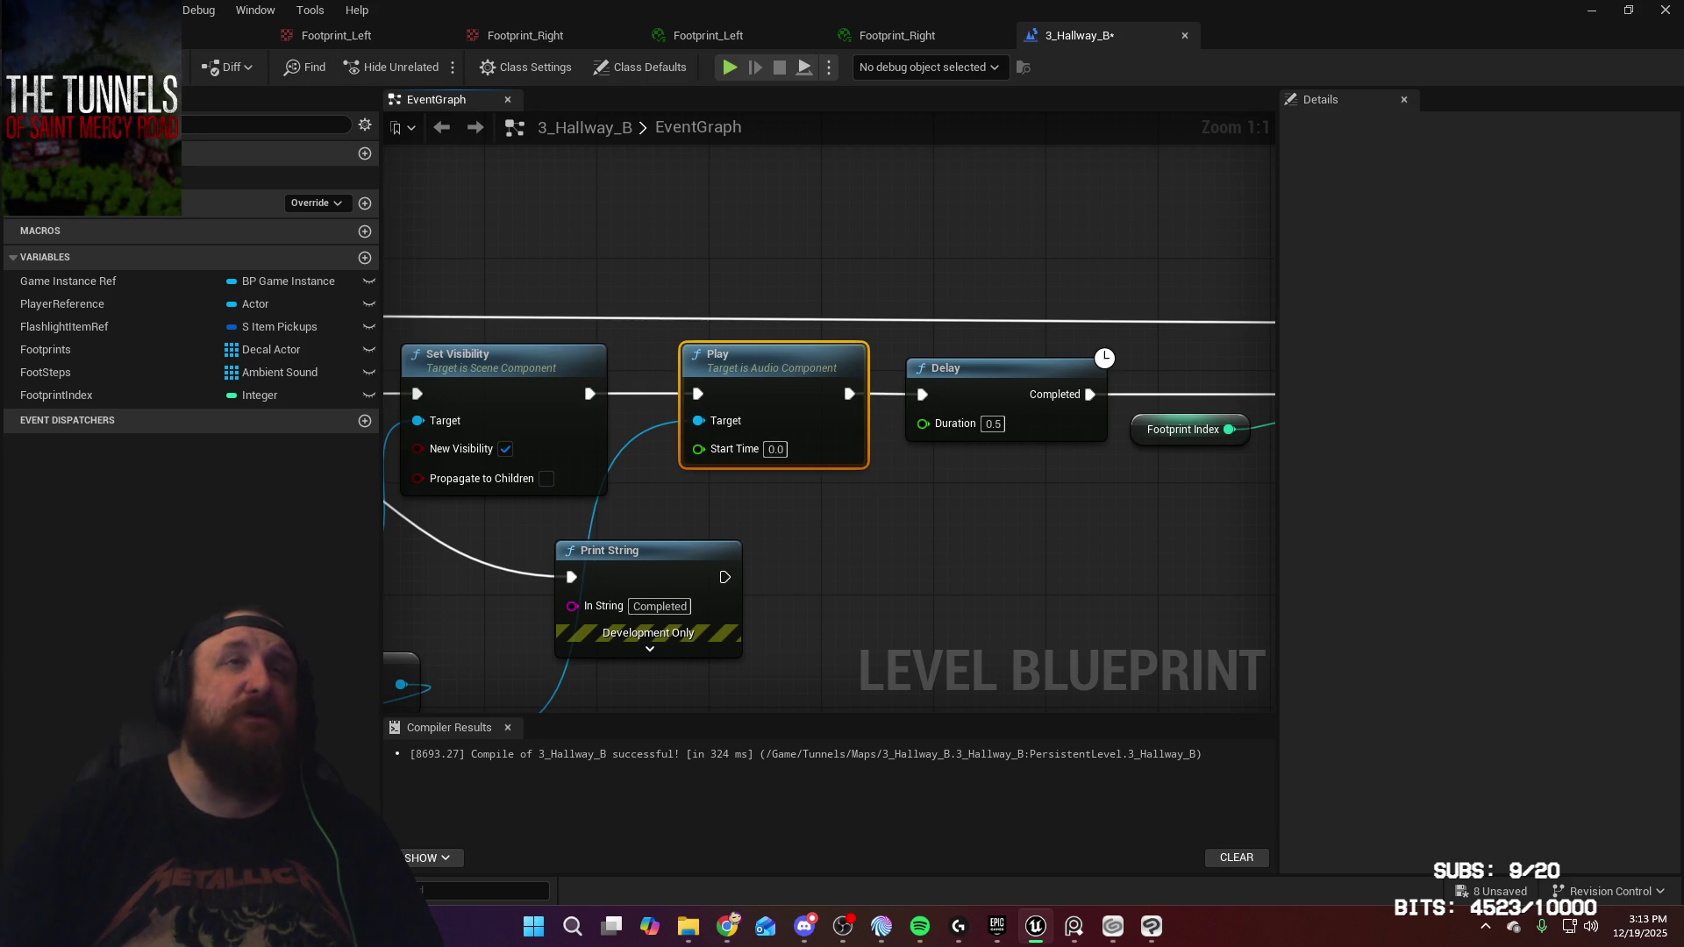
key(ctrl+s)
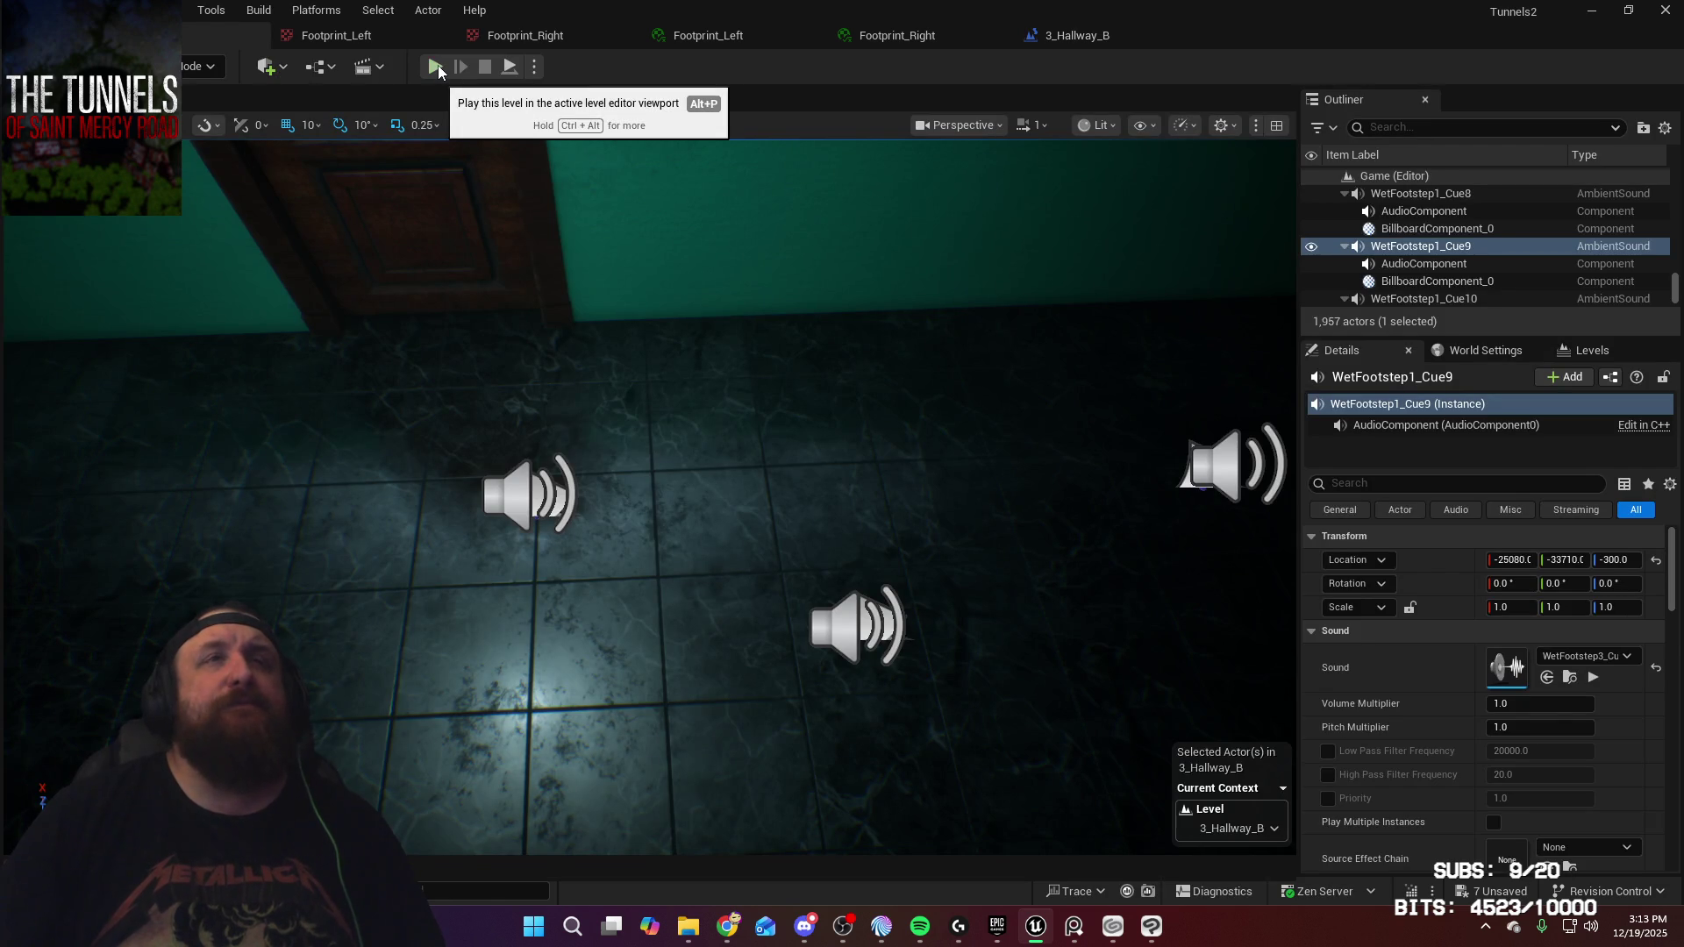
Start a Play-In-Editor test, turn off the TV, and go through the door into the hallway
click(436, 67)
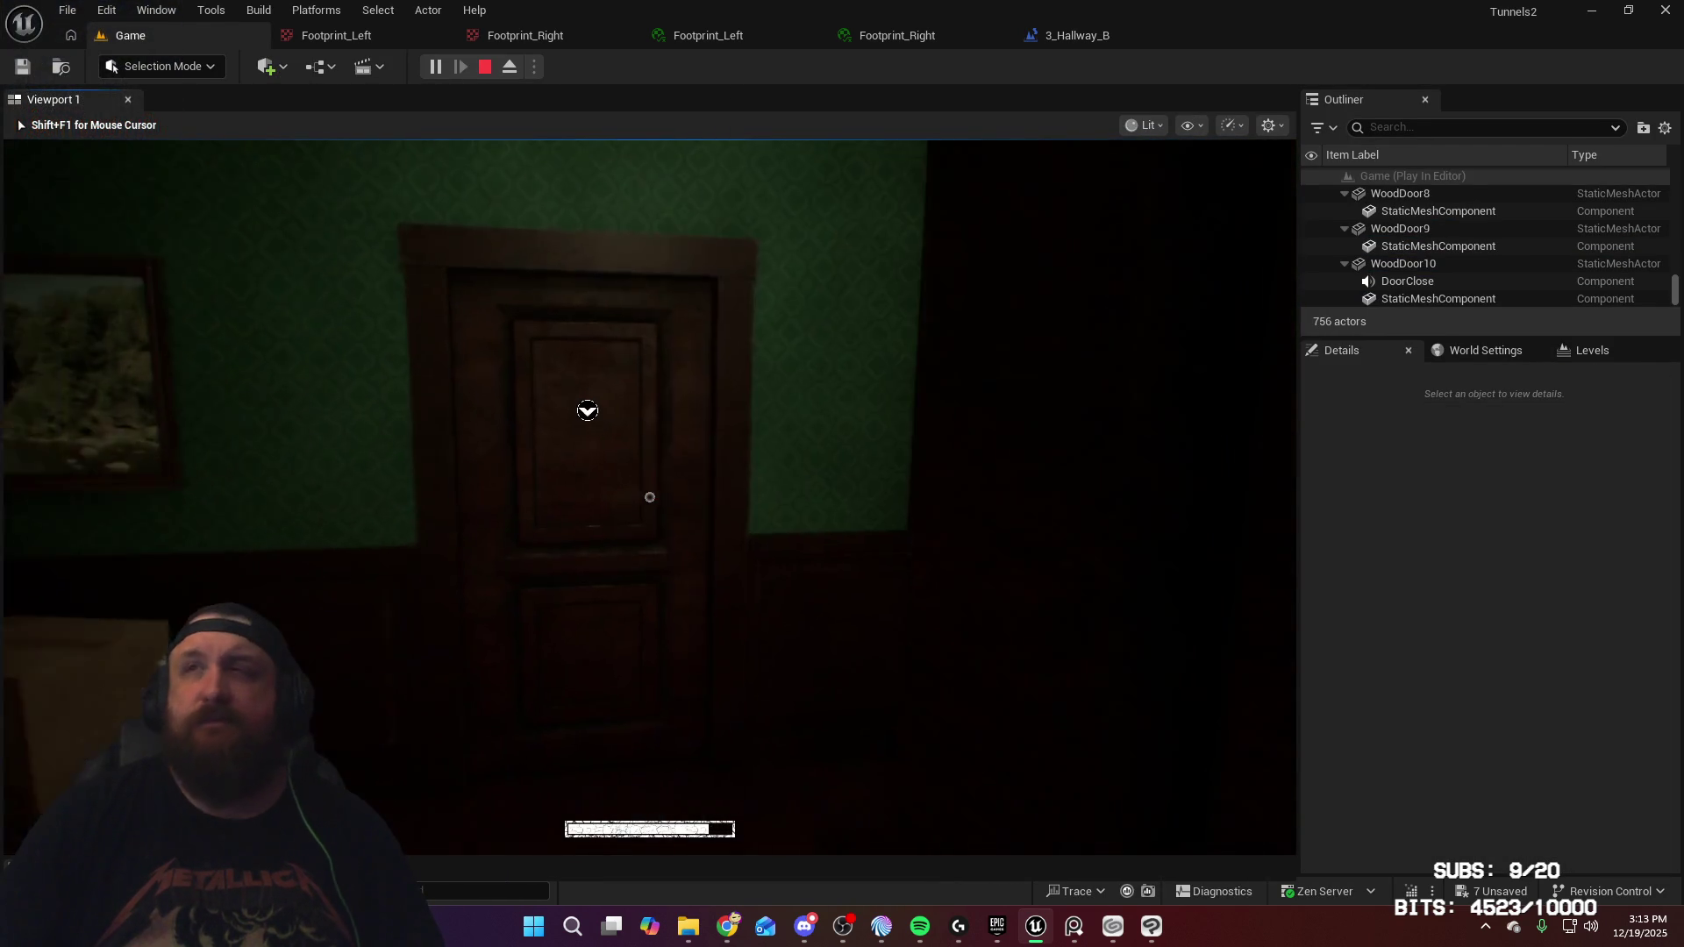
key(e)
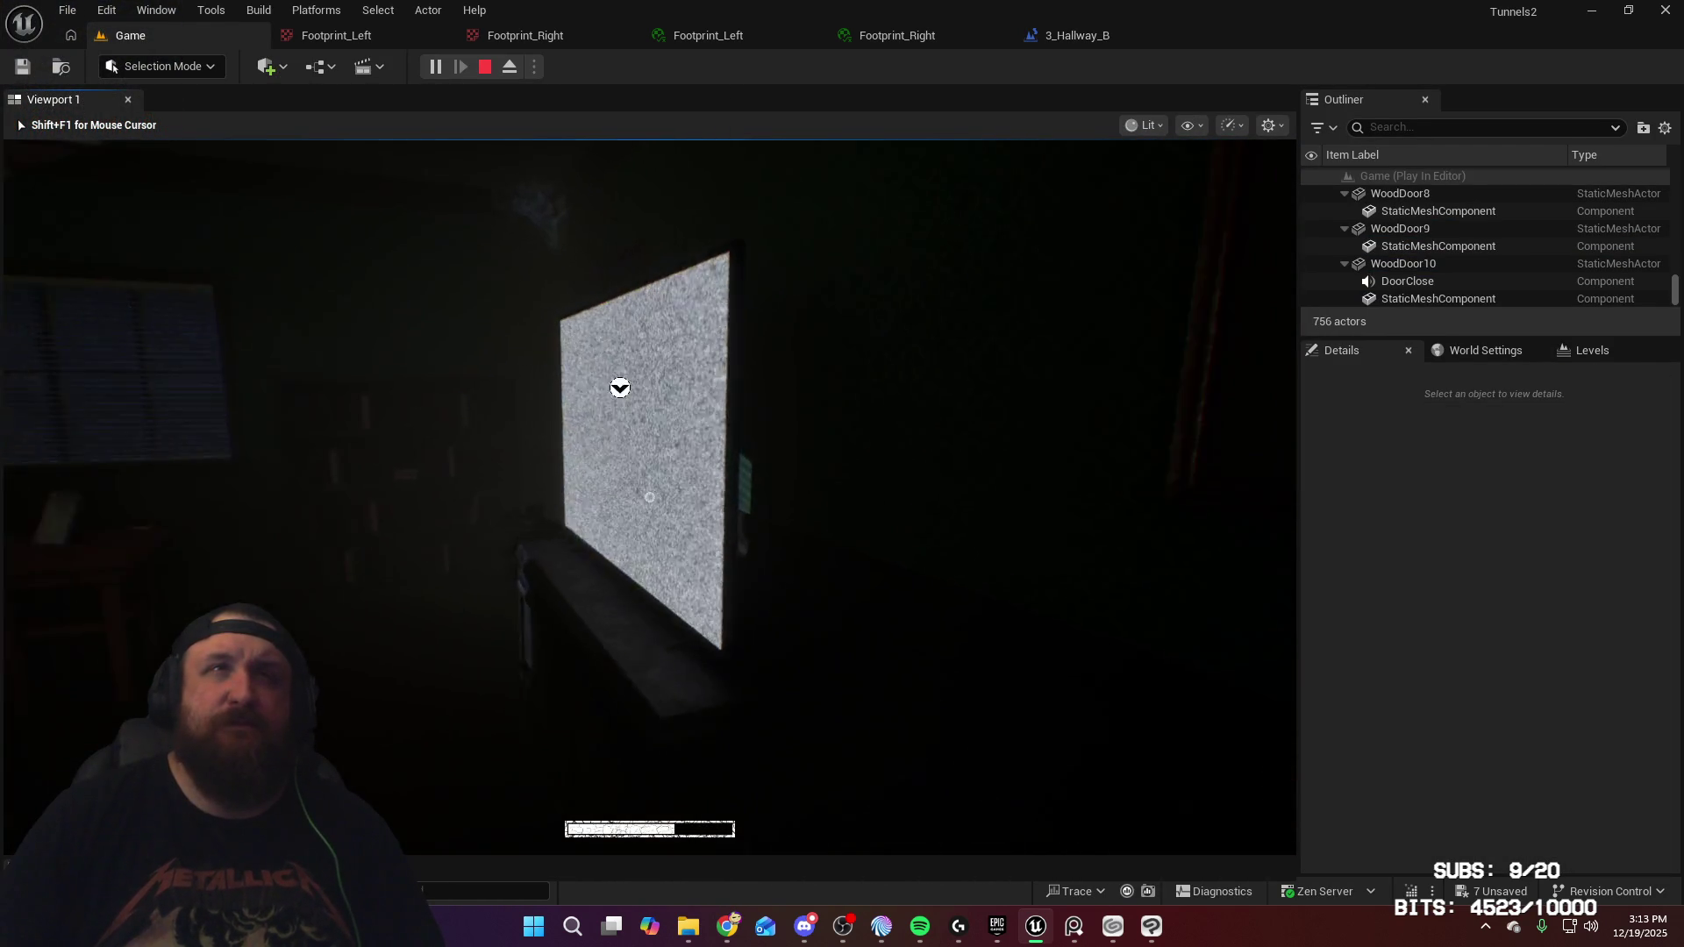
key(e)
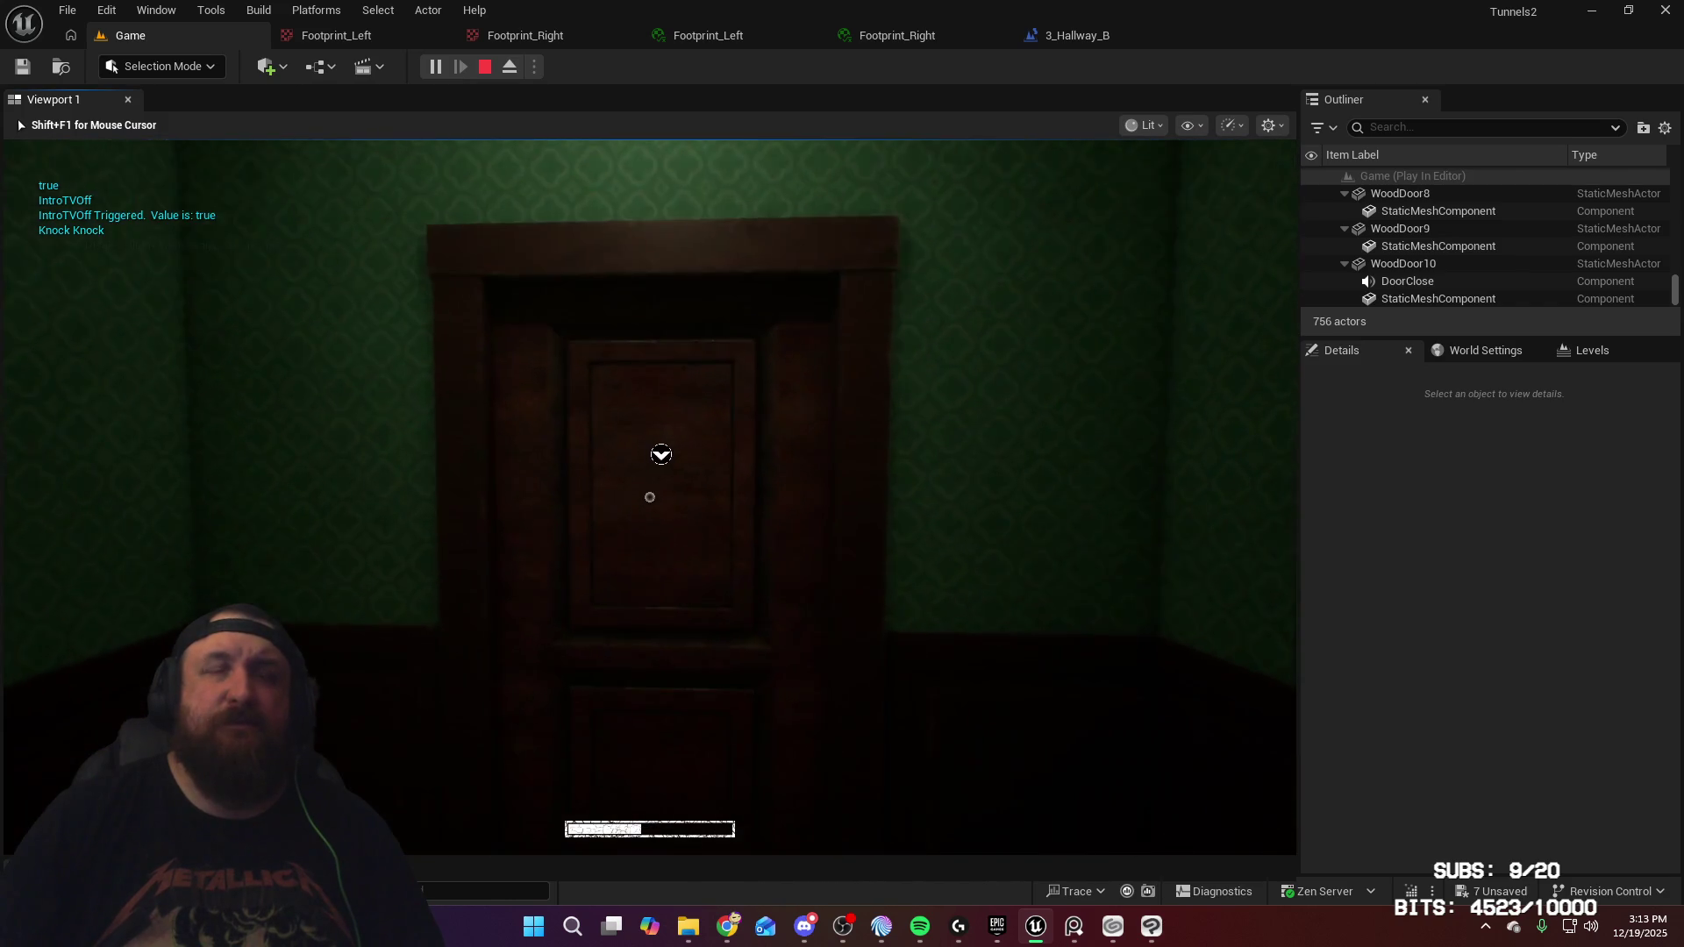
key(e)
Walk down the hallway past the bloody footprints, open the far door, and stop the game
key(w)
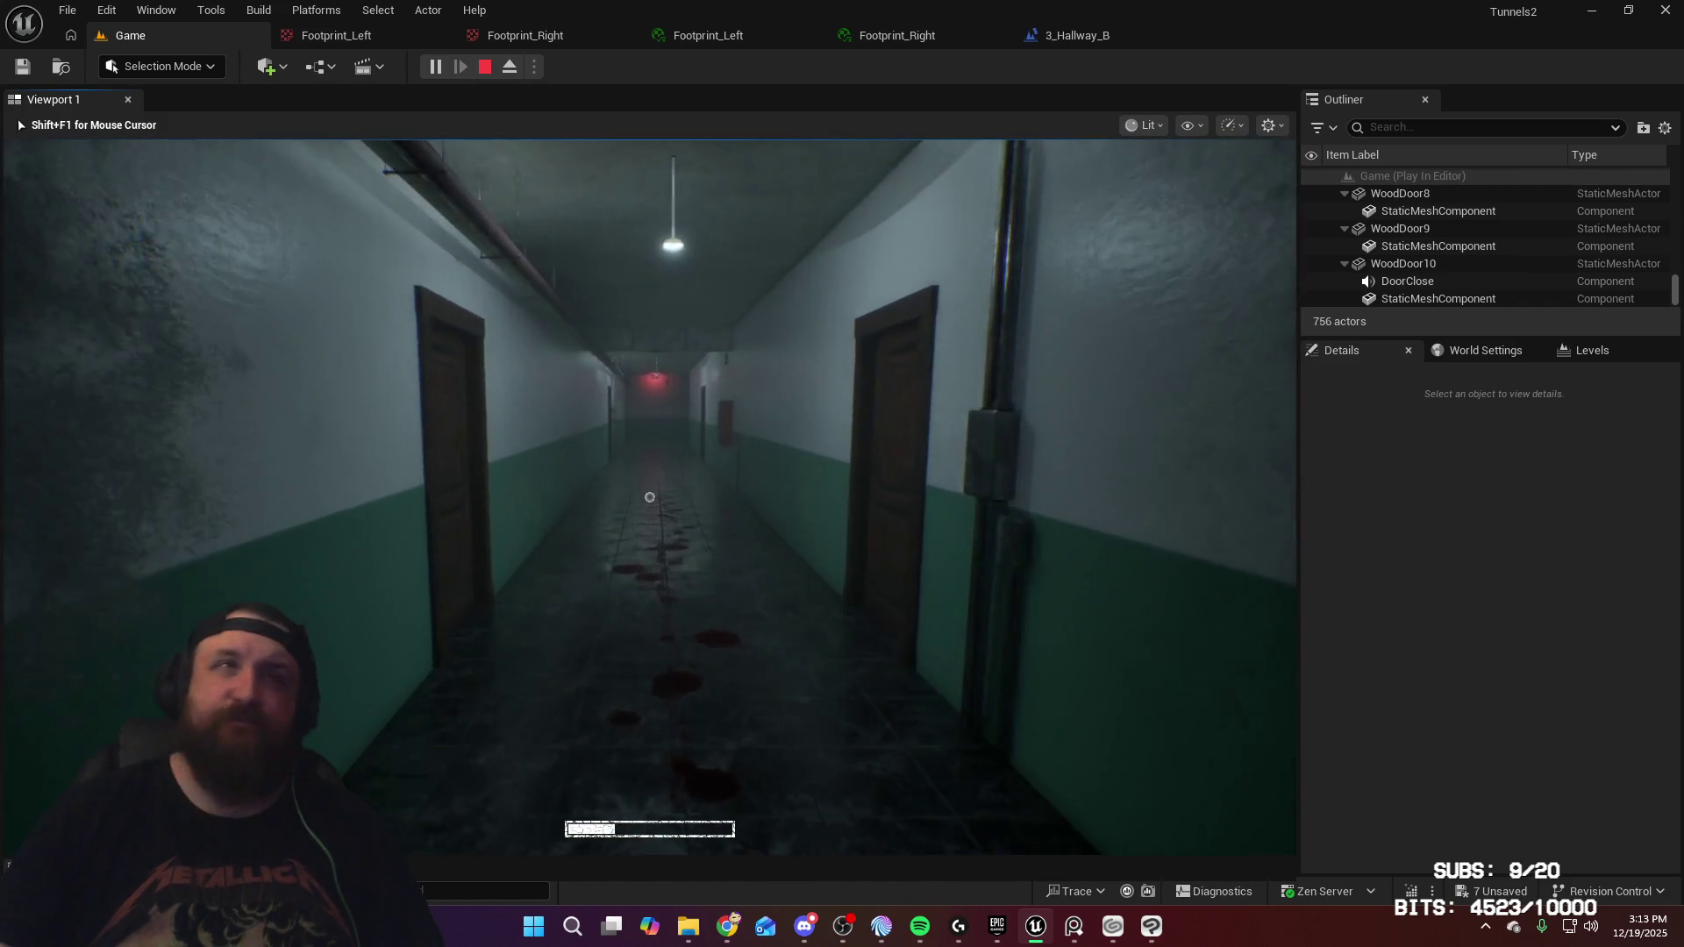
key(w)
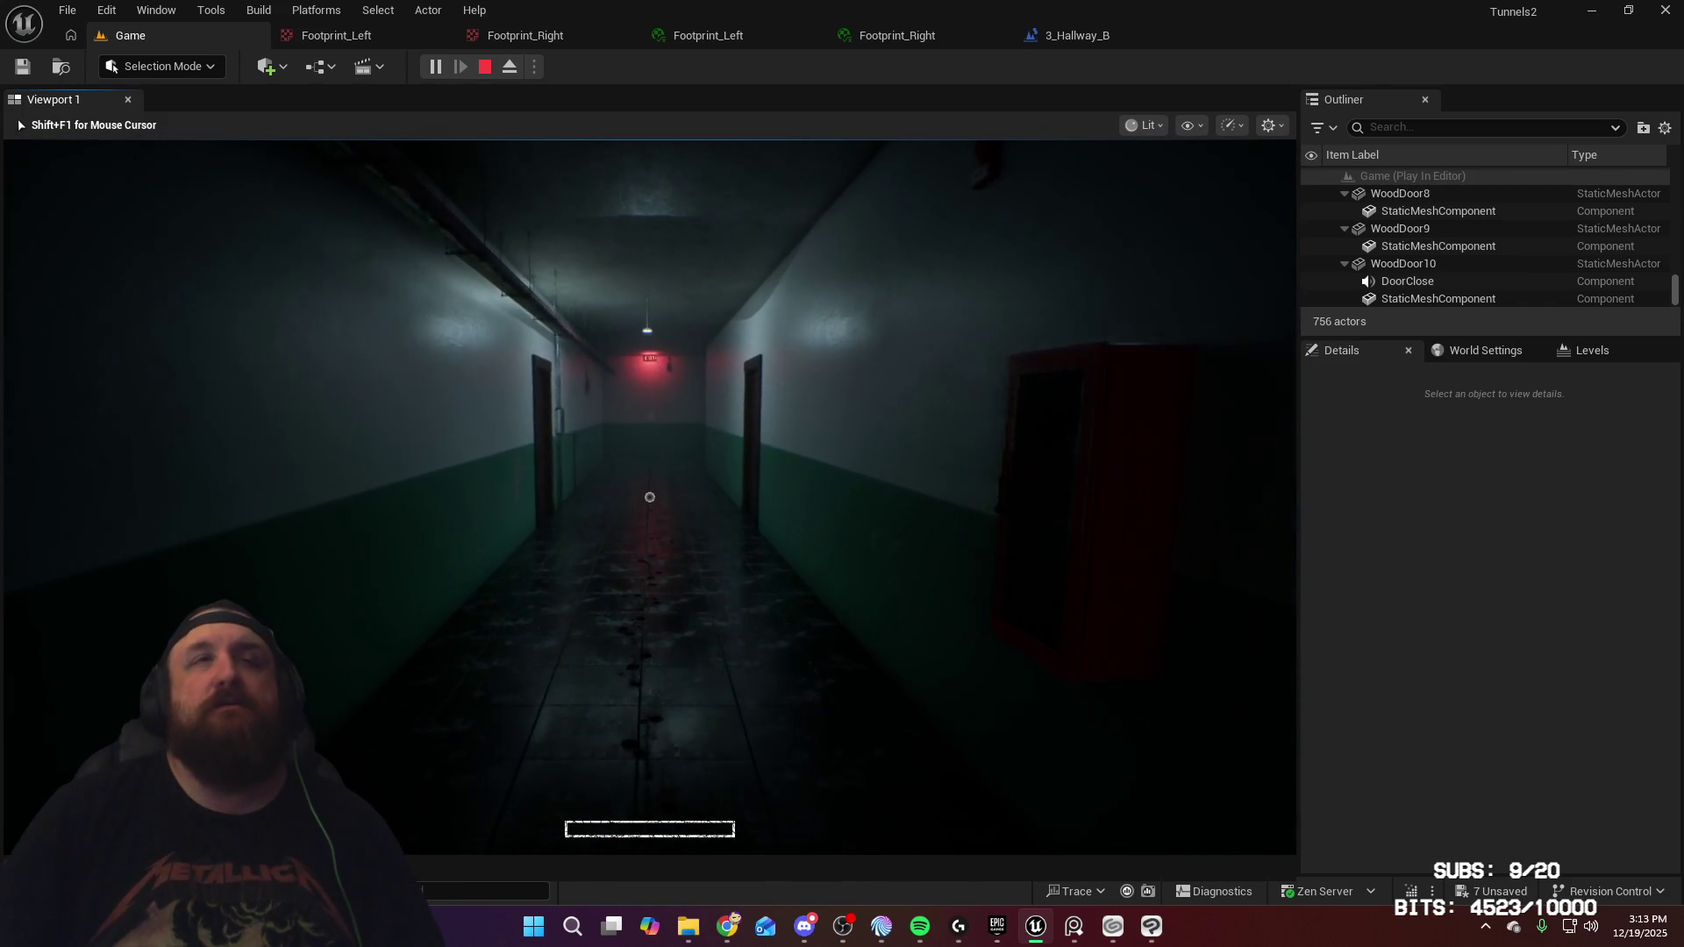
key(w)
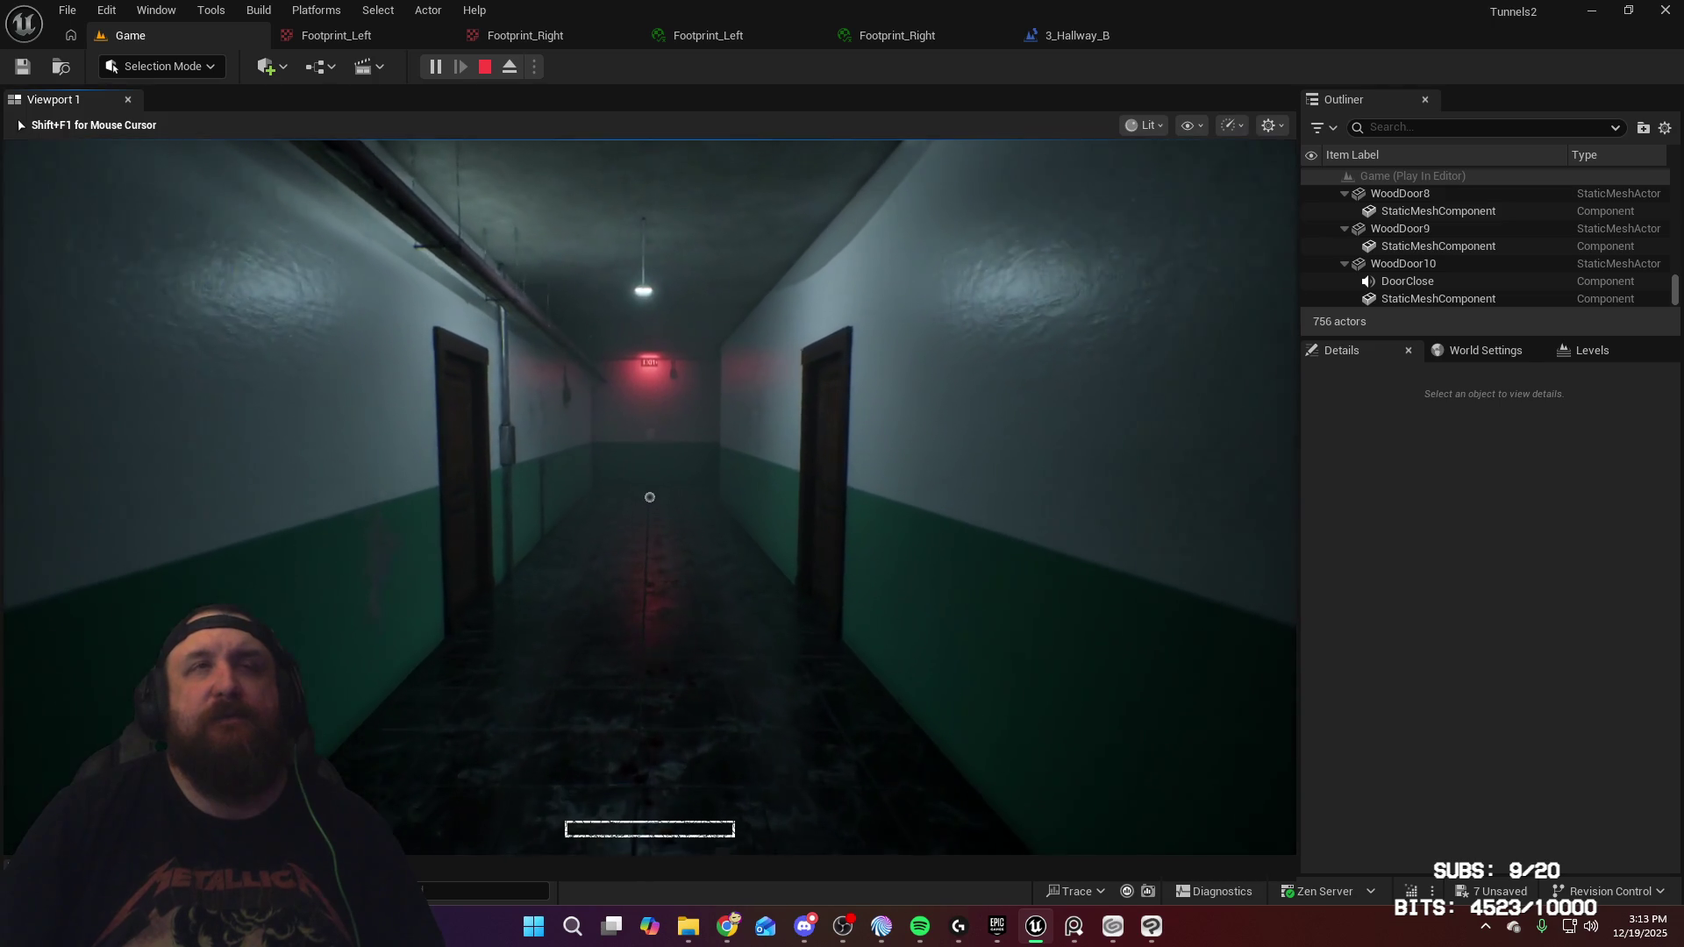
key(w)
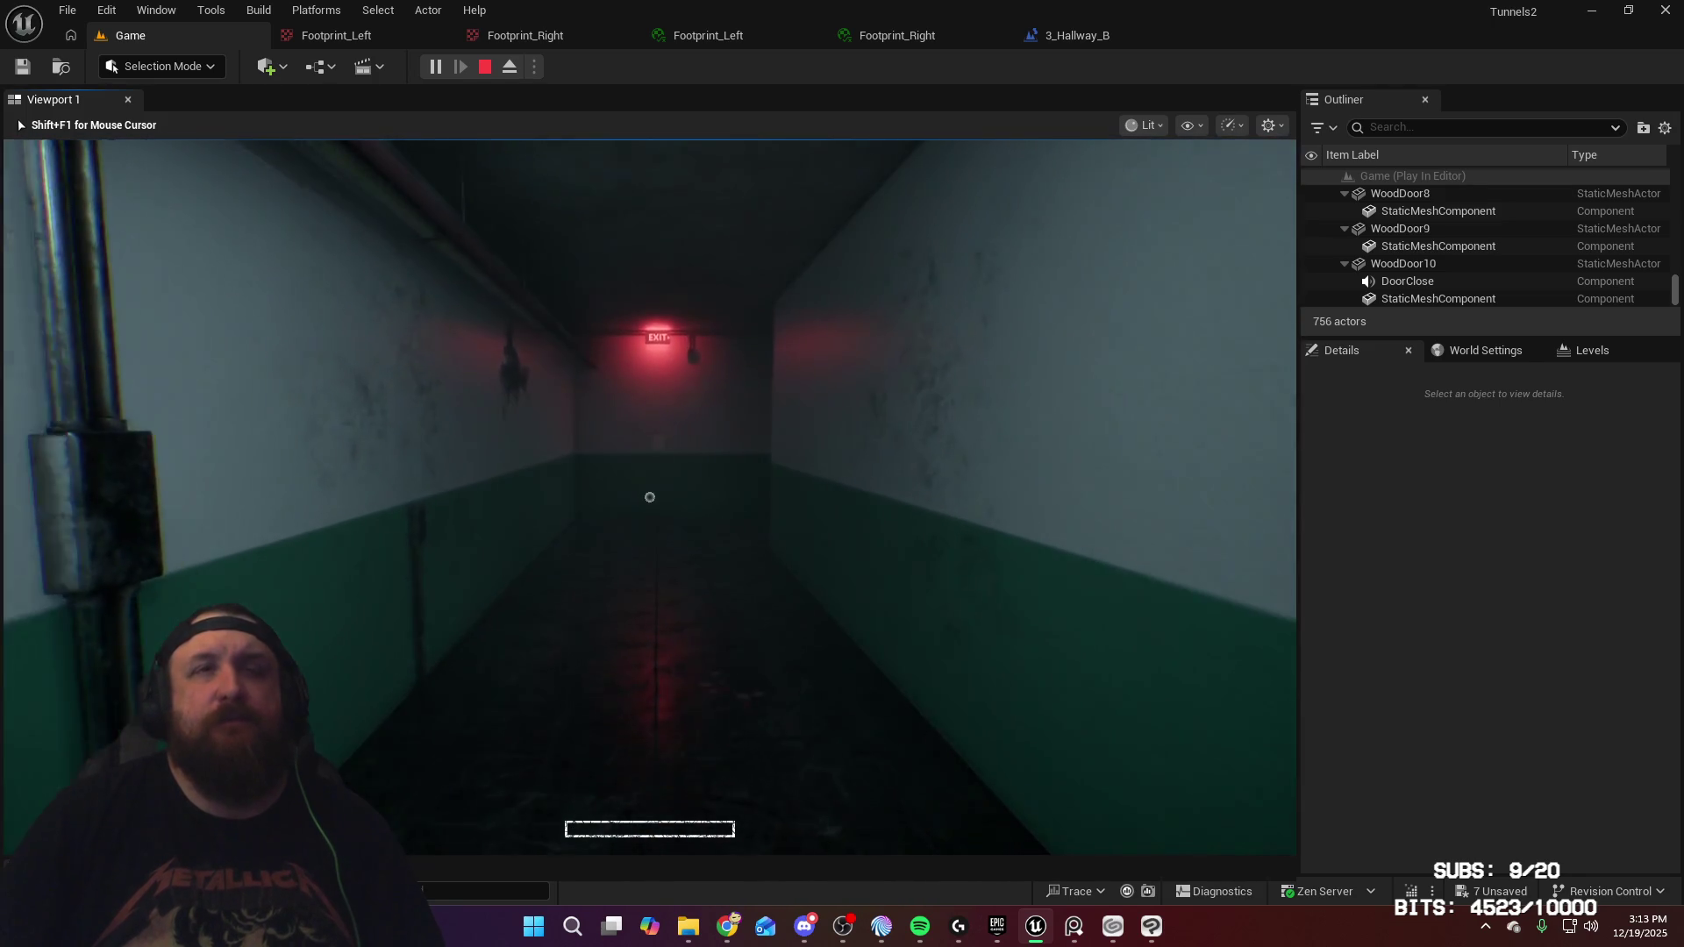
key(w)
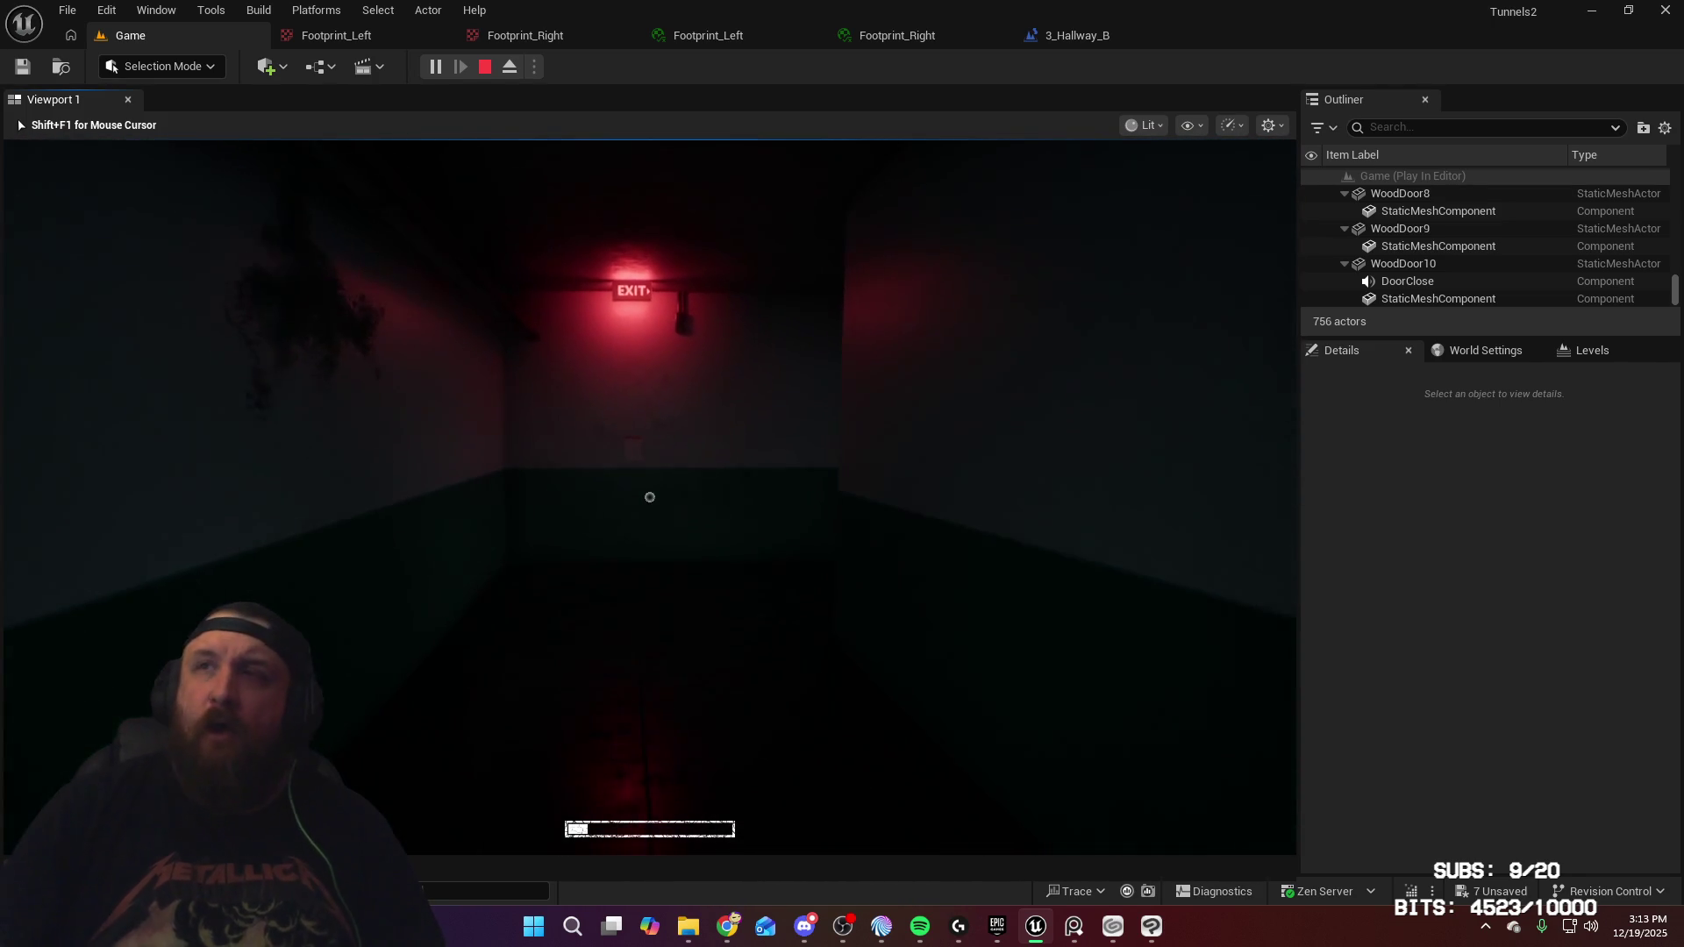
key(w)
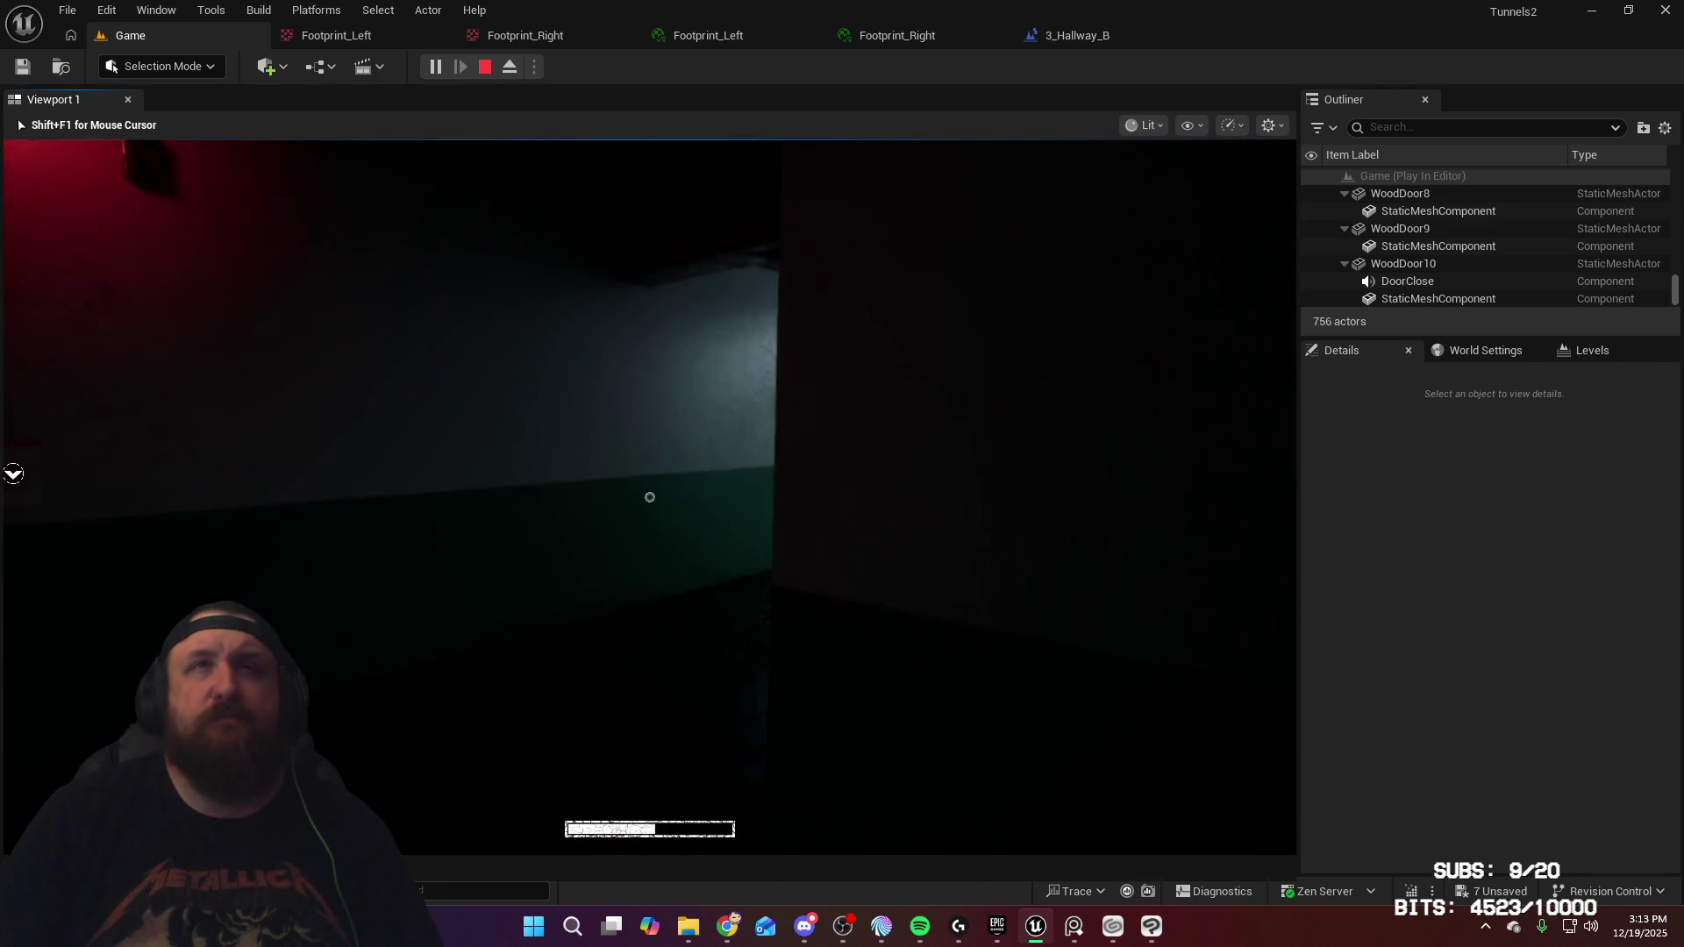
key(w)
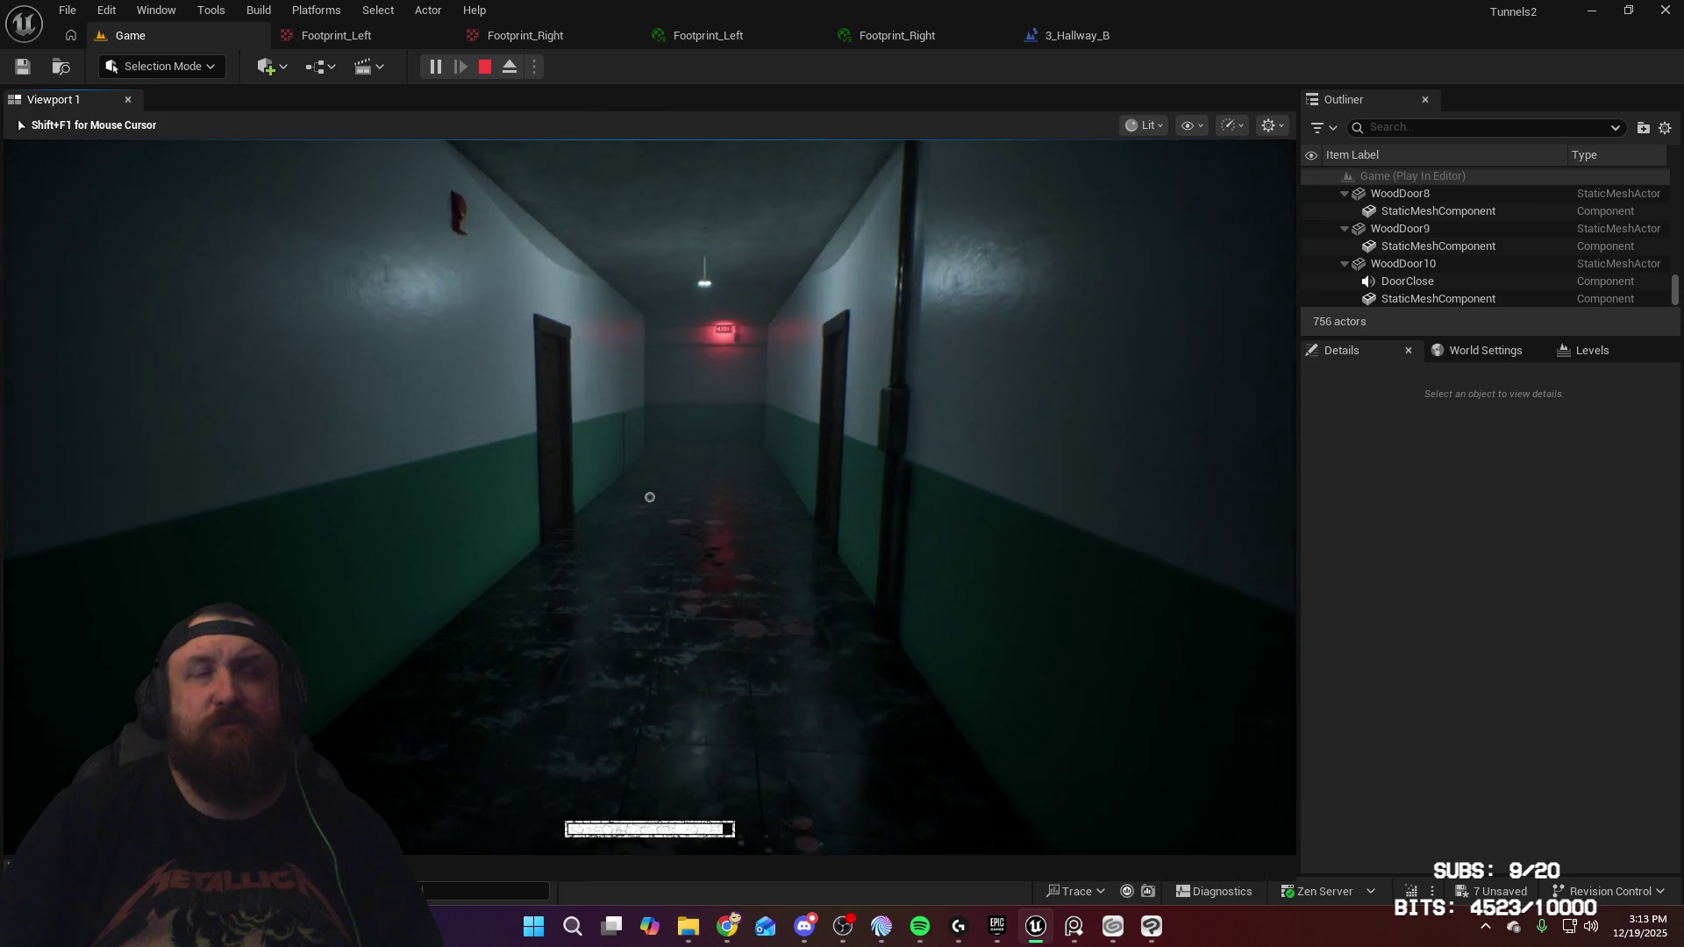
key(w)
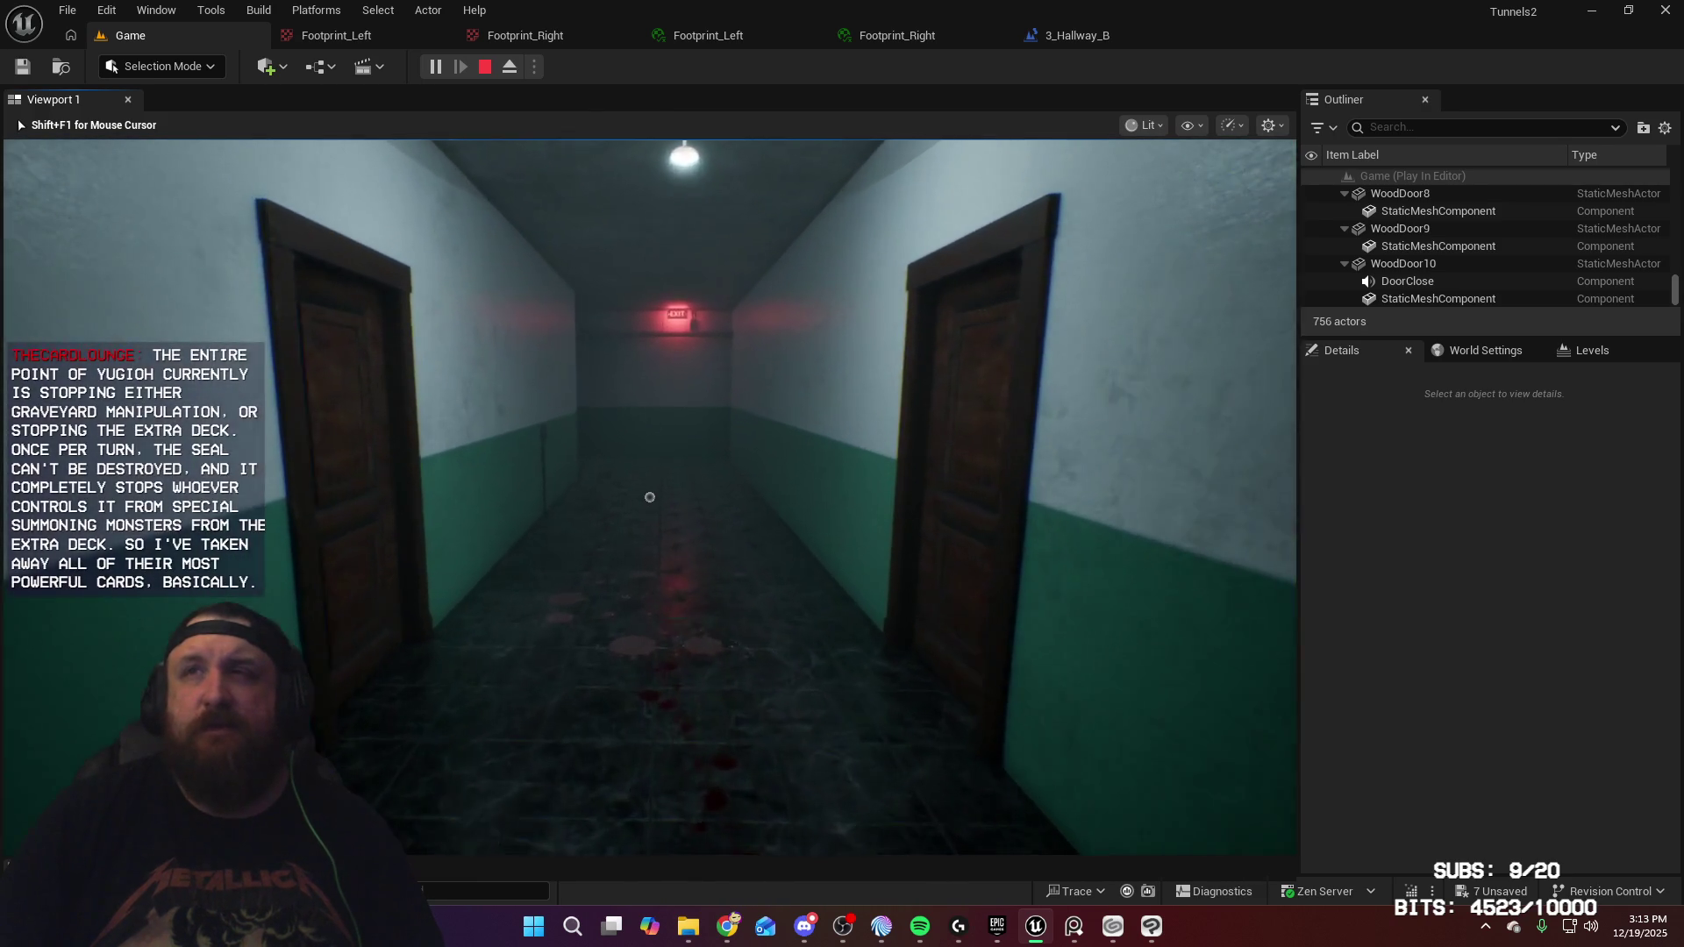
key(w)
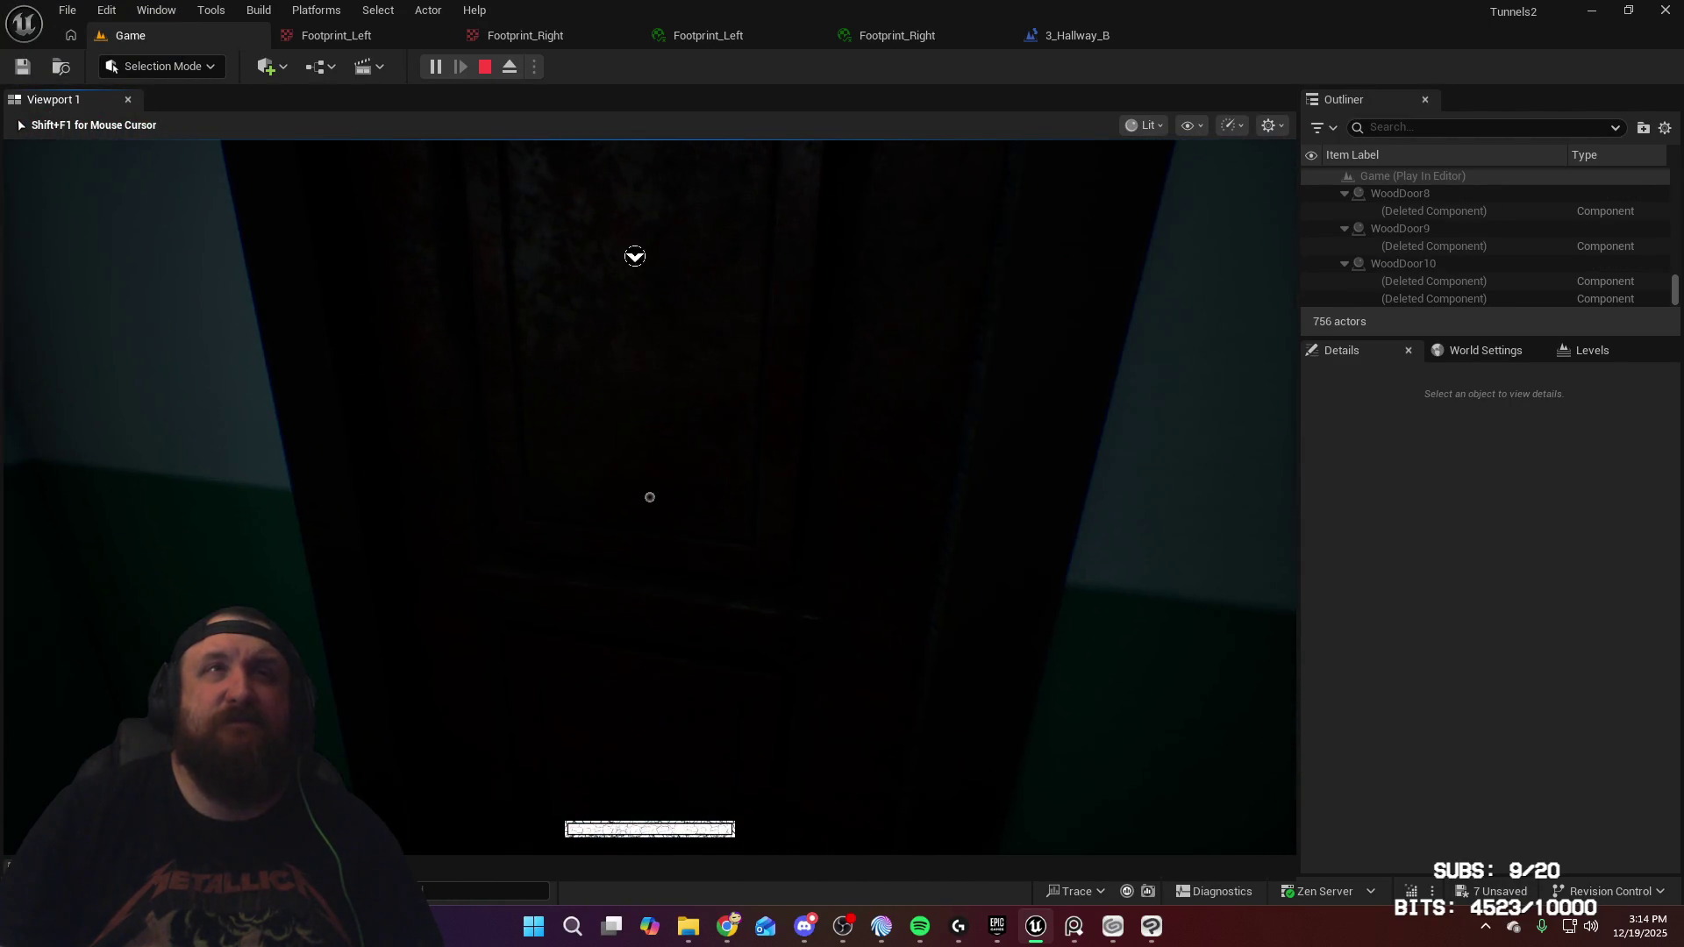
key(e)
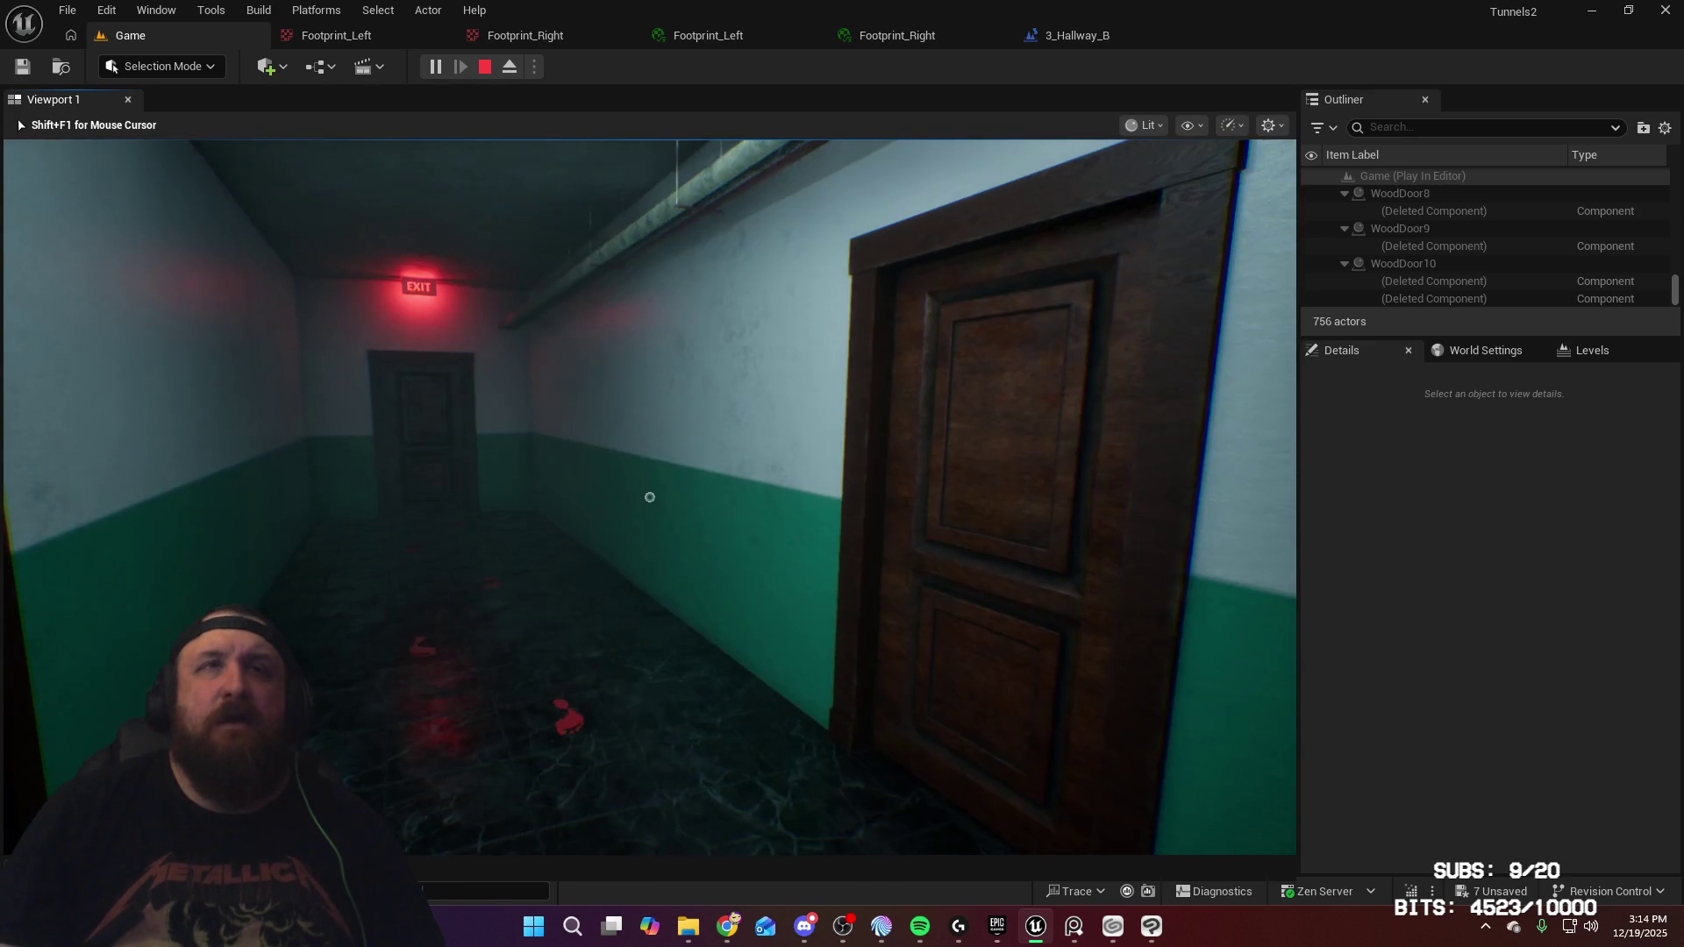
key(Escape)
click(1044, 40)
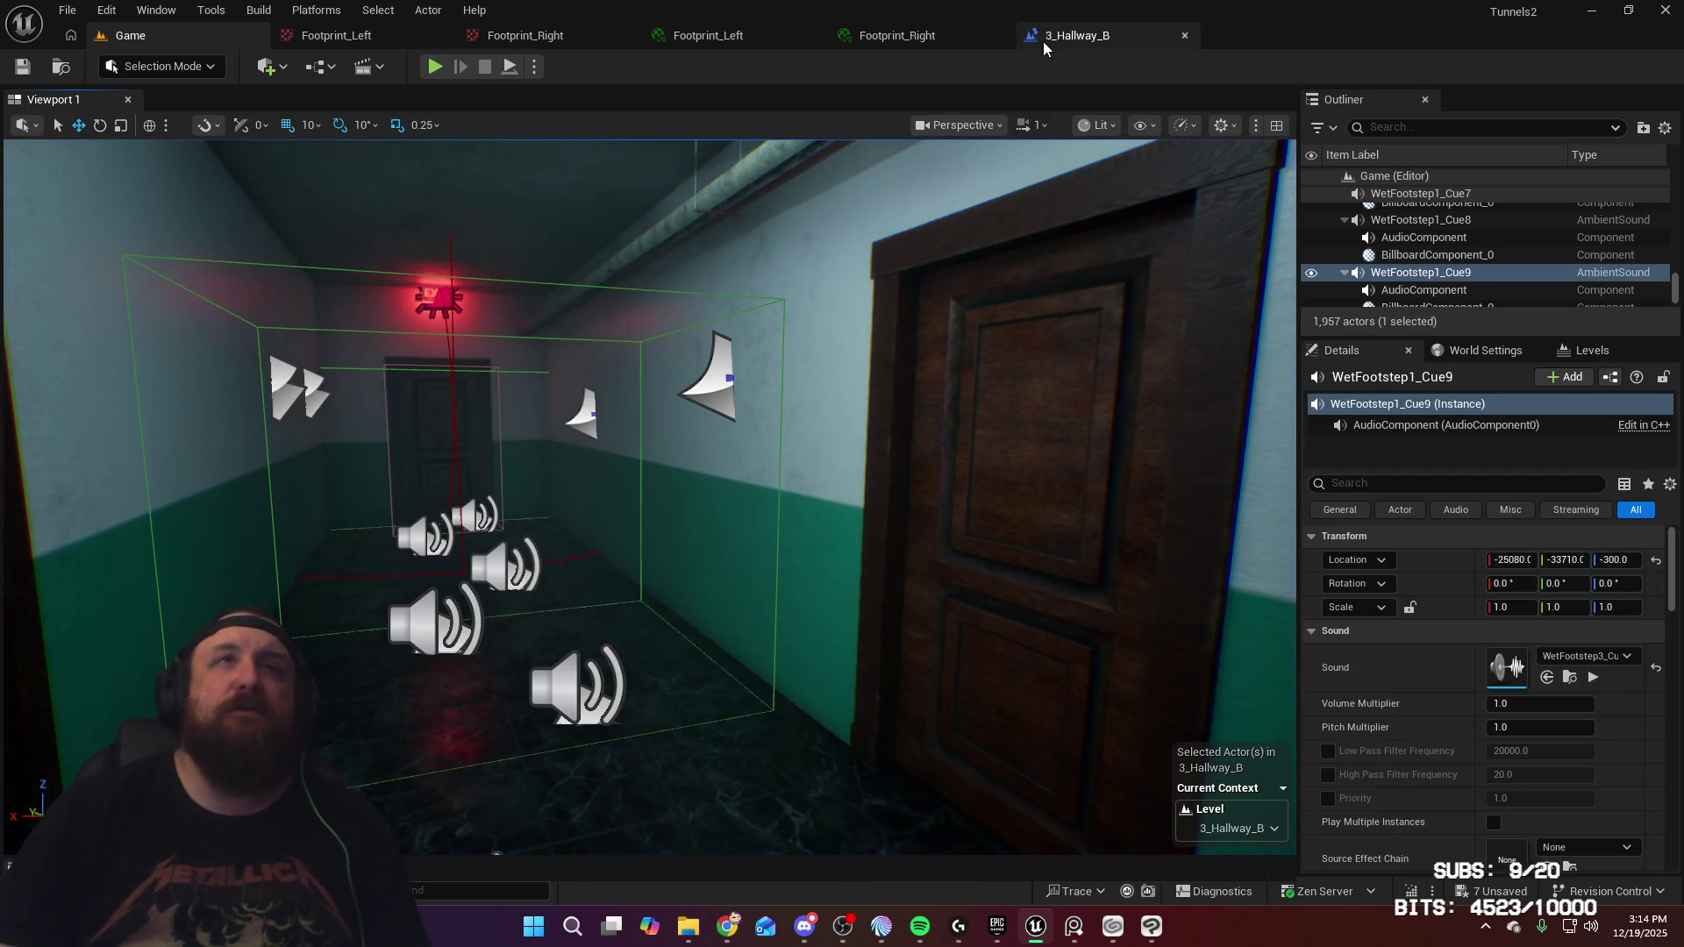
Frame WetFootstep1_Cue9, show the Footsteps/NPC folder in the Content Drawer, and open WetFootstep1_Cue
key(f)
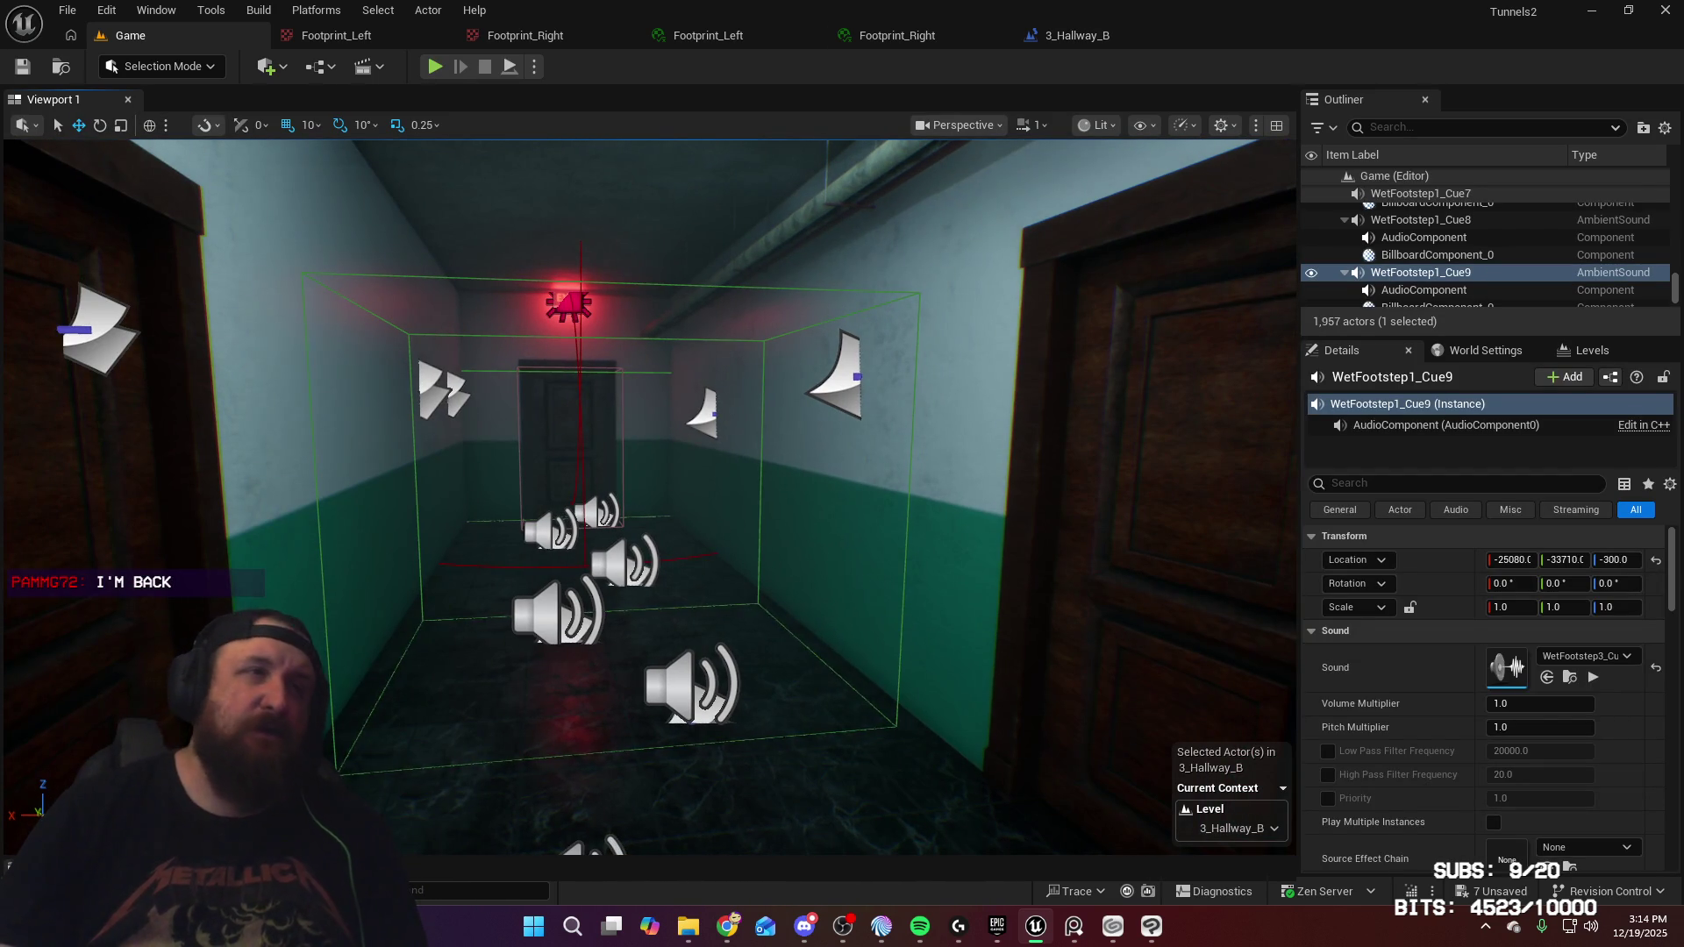
key(ctrl+space)
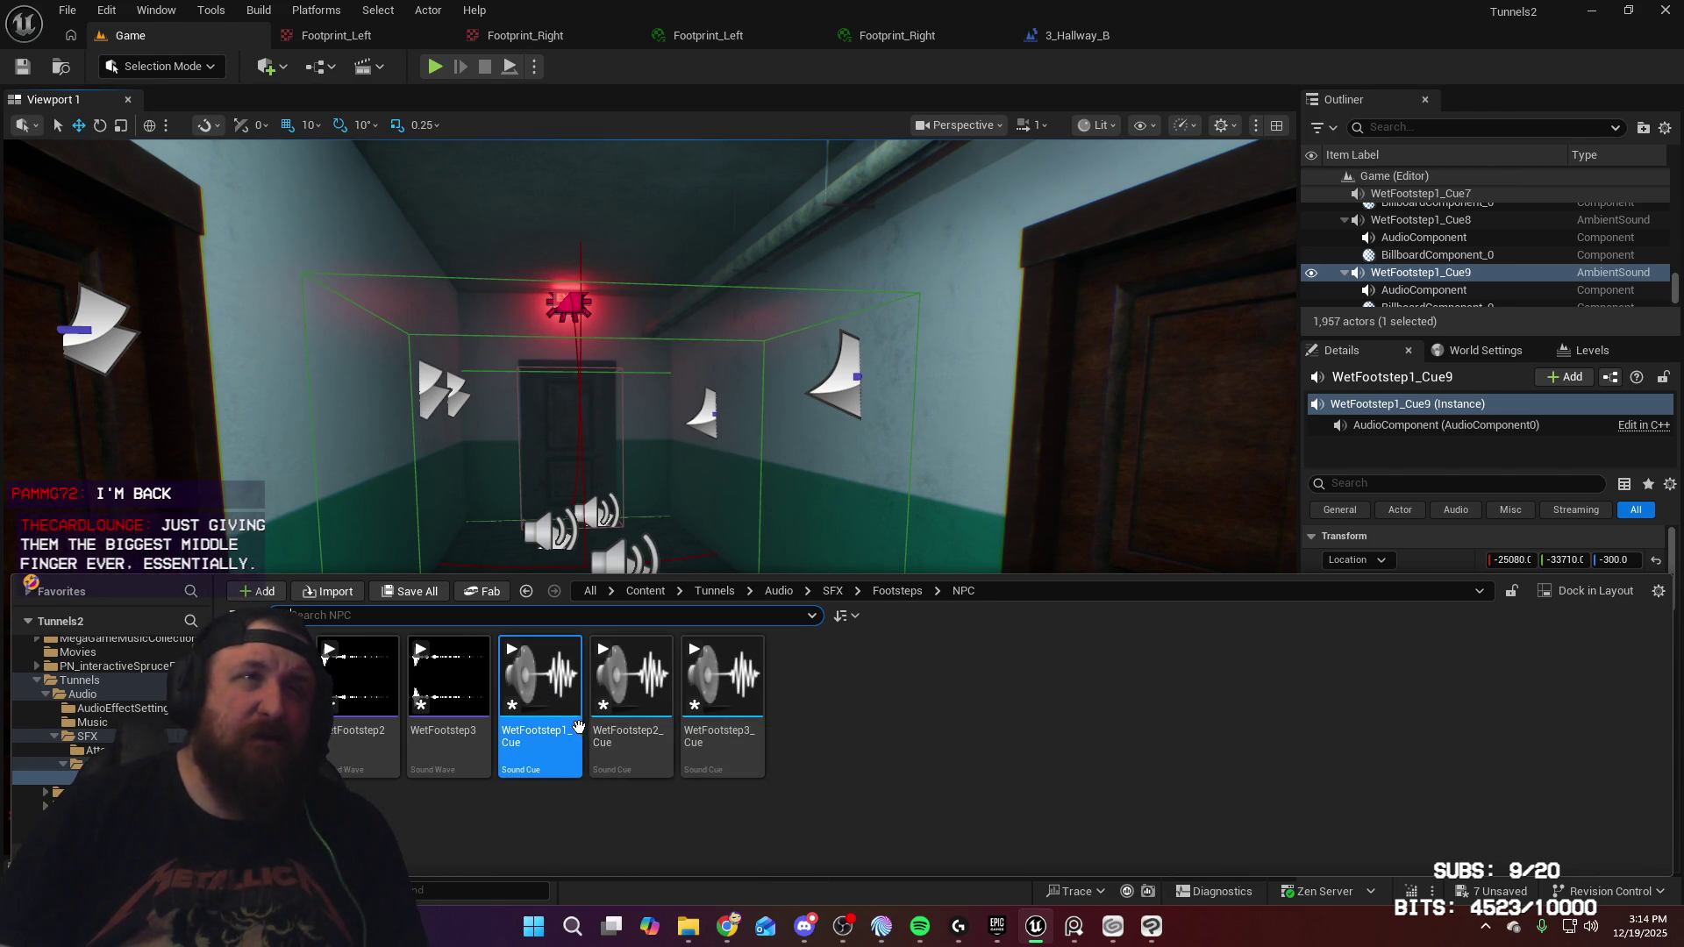
mouse_move(558, 722)
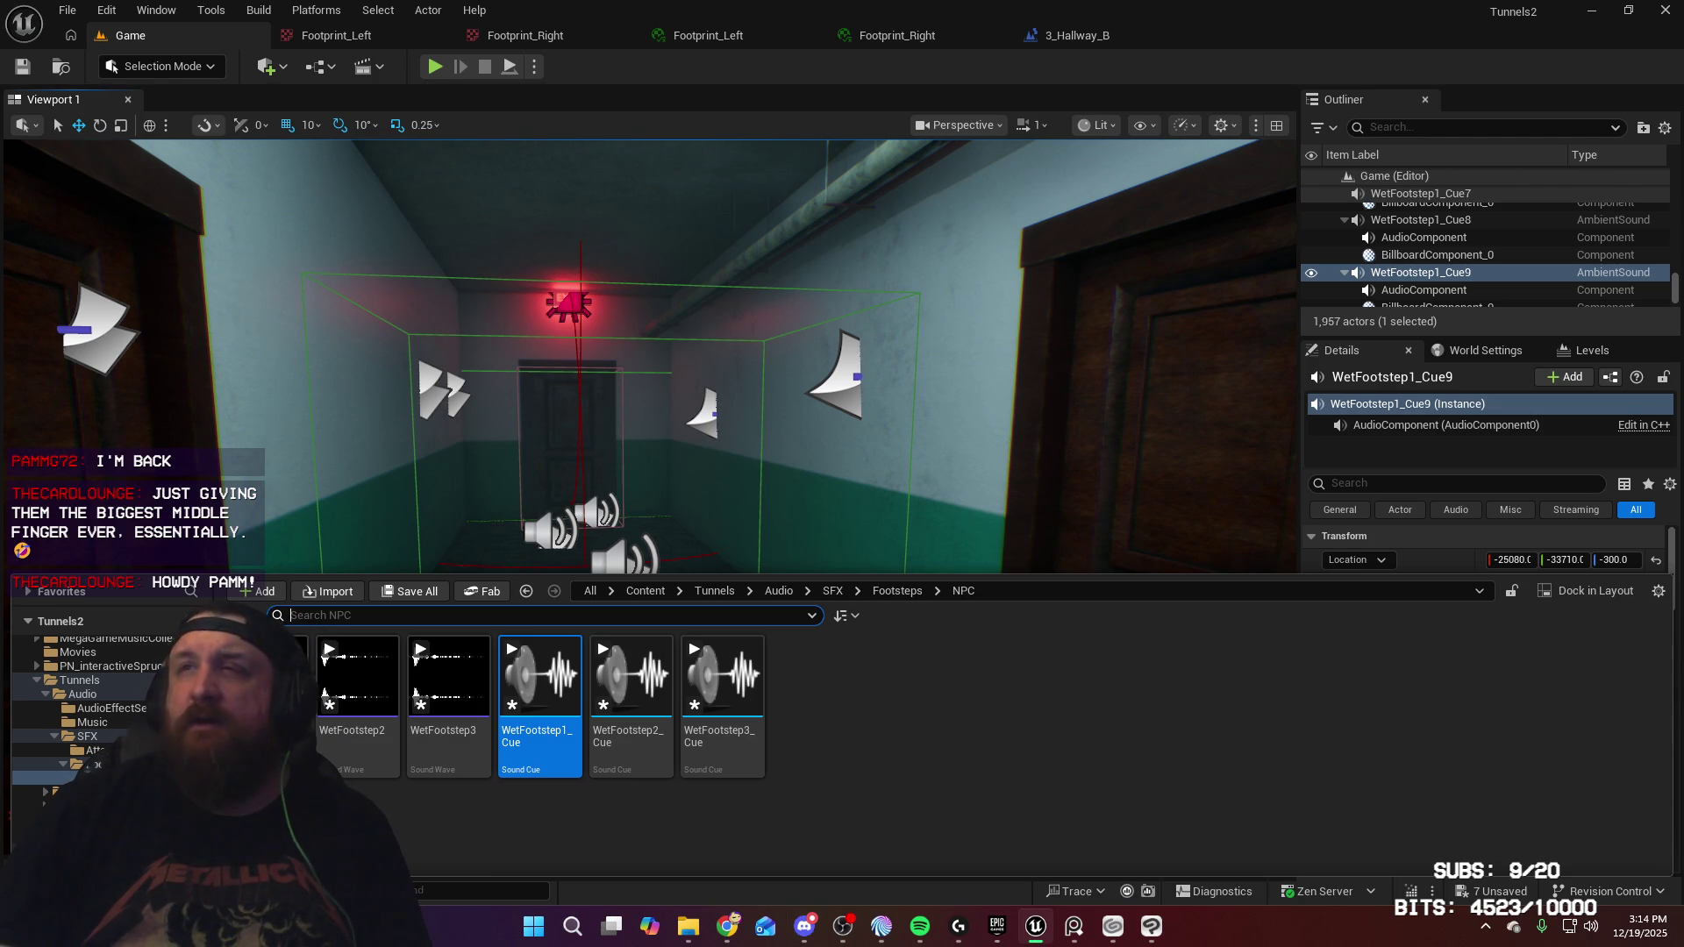
key(ctrl+space)
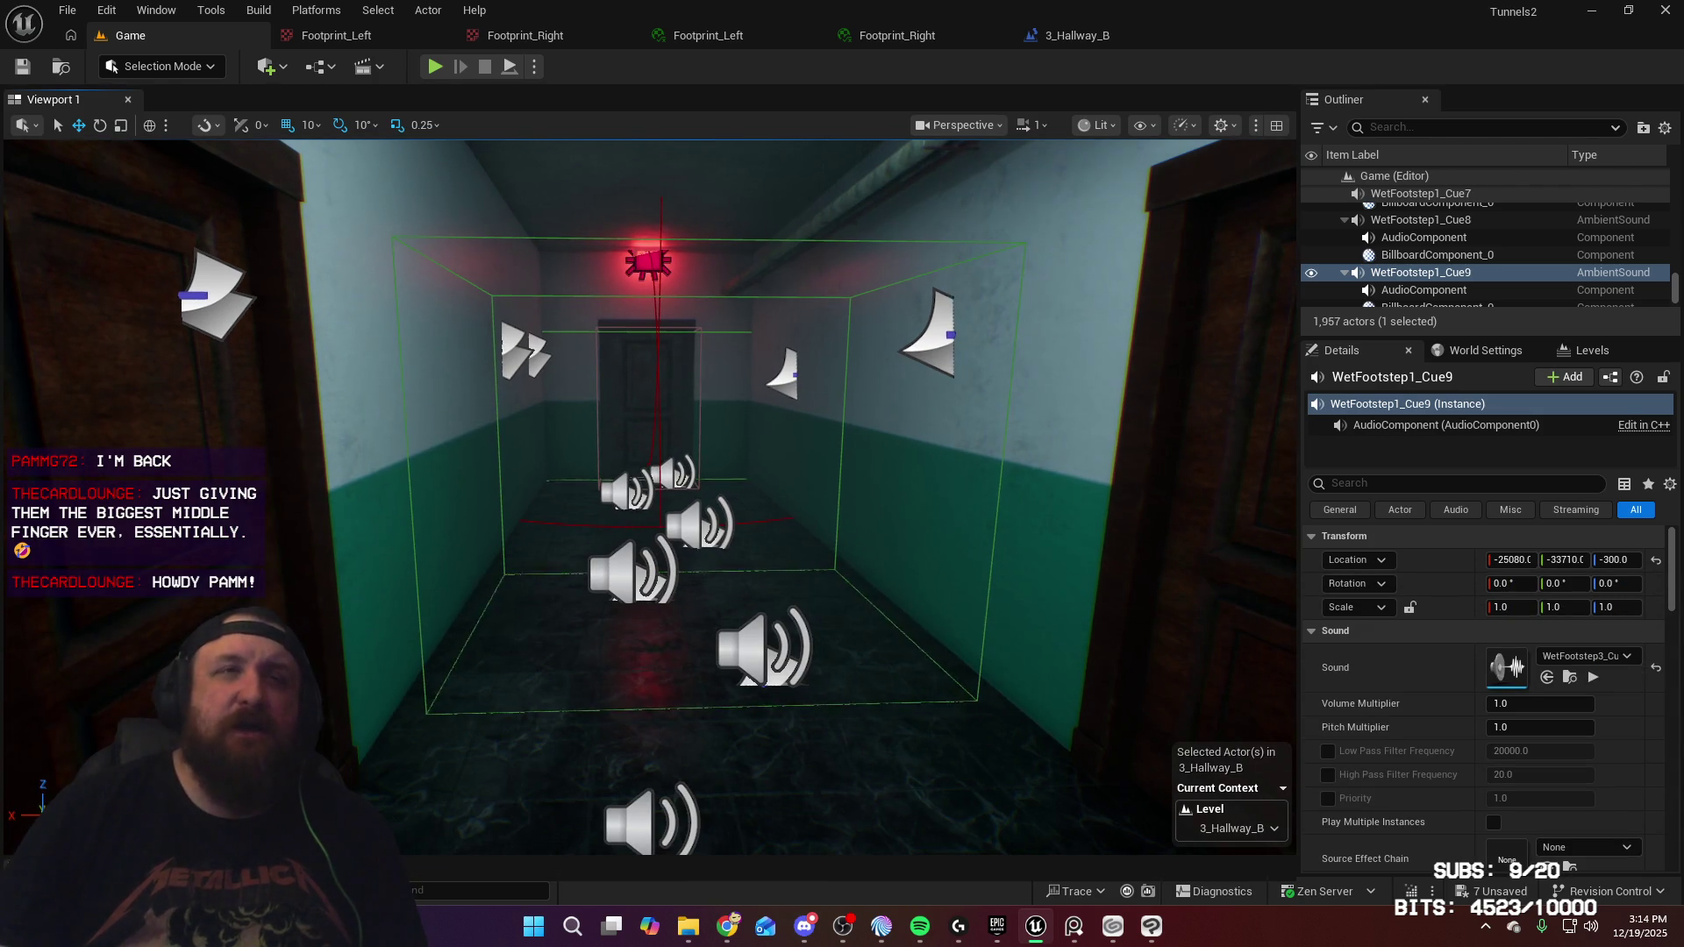
key(ctrl+space)
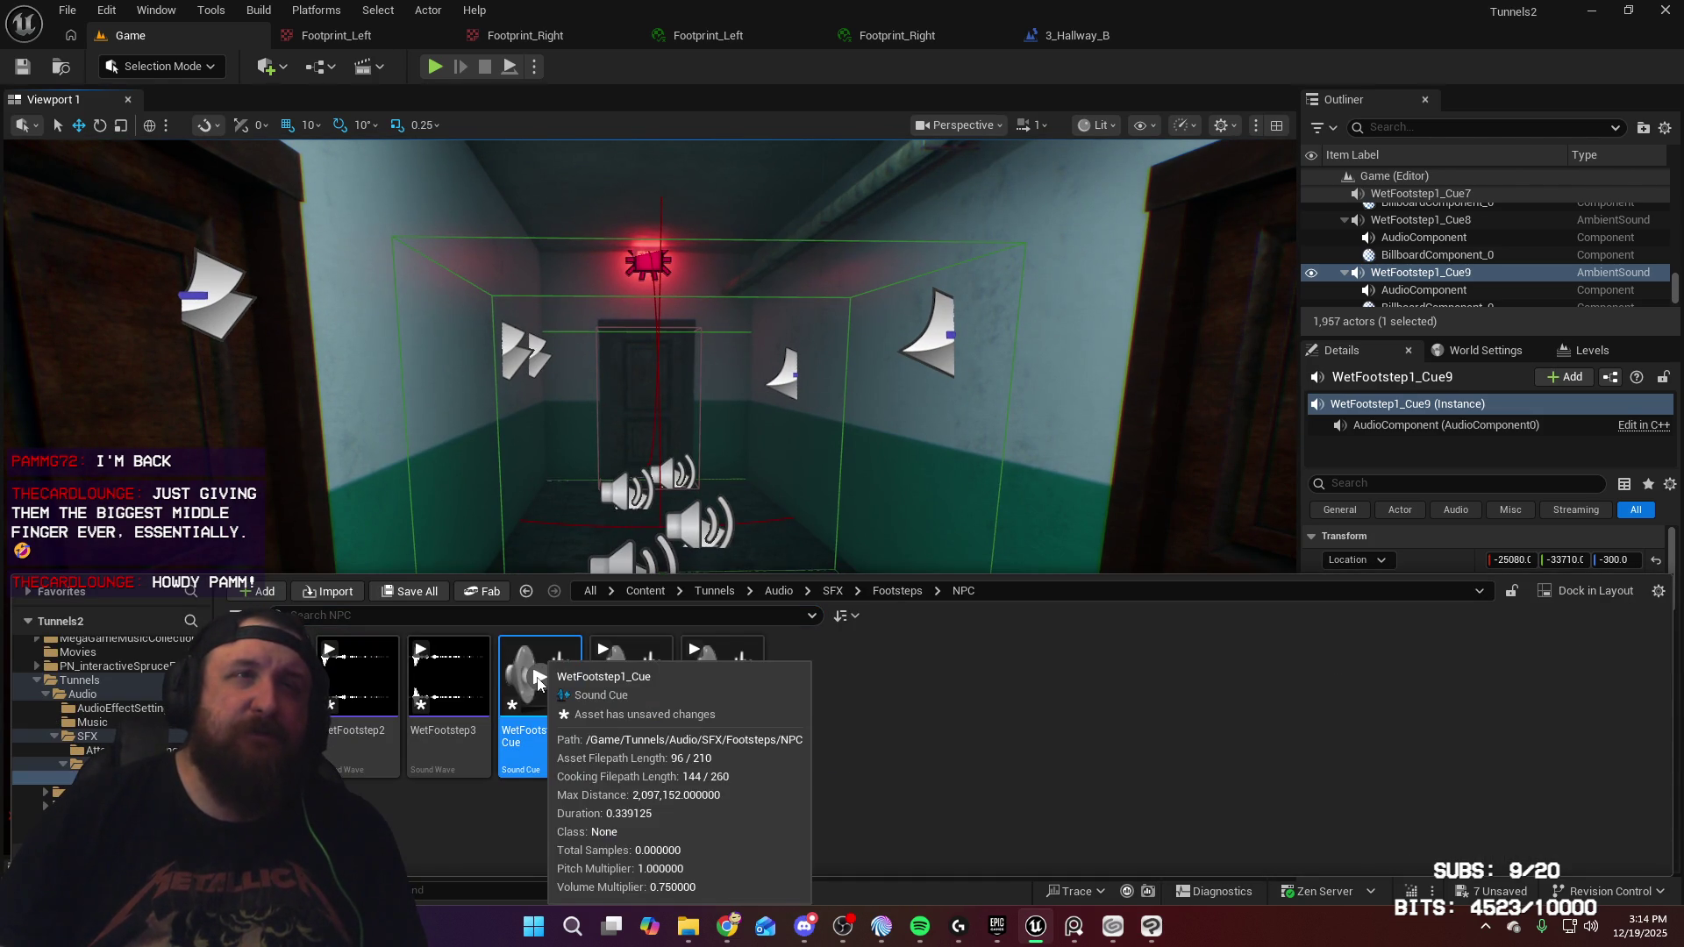
double_click(535, 722)
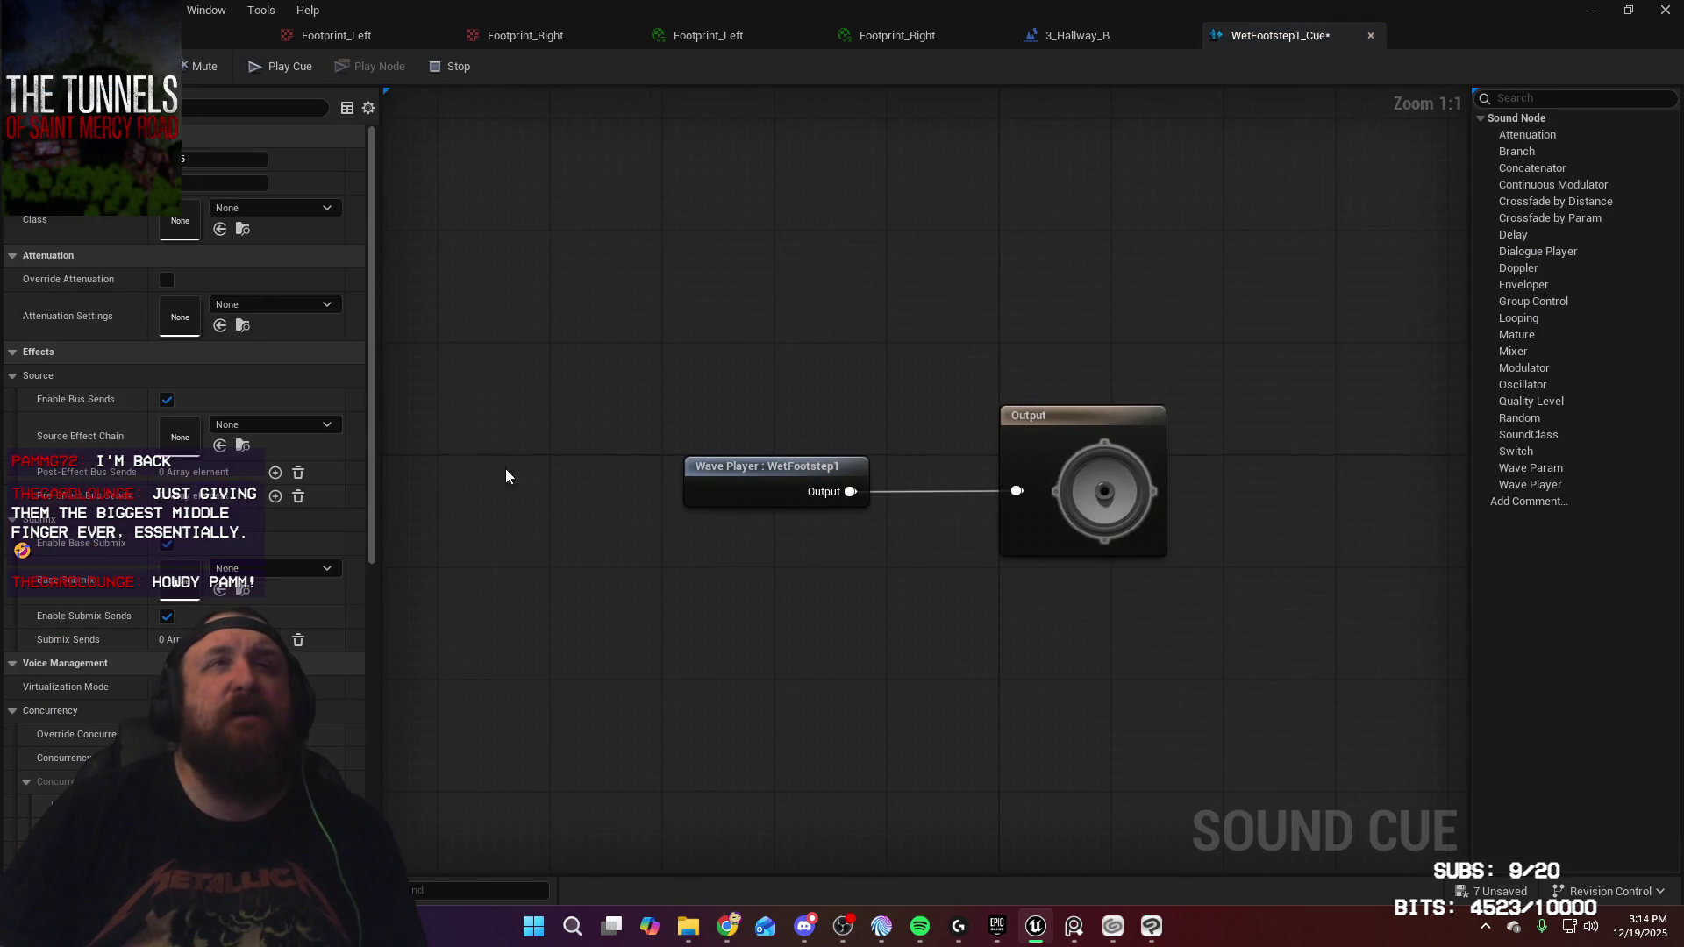
Set WetFootstep1_Cue's Attenuation Settings to DefaultAttenuation and save the cue
scroll(320, 365, down, 1)
scroll(322, 365, up, 1)
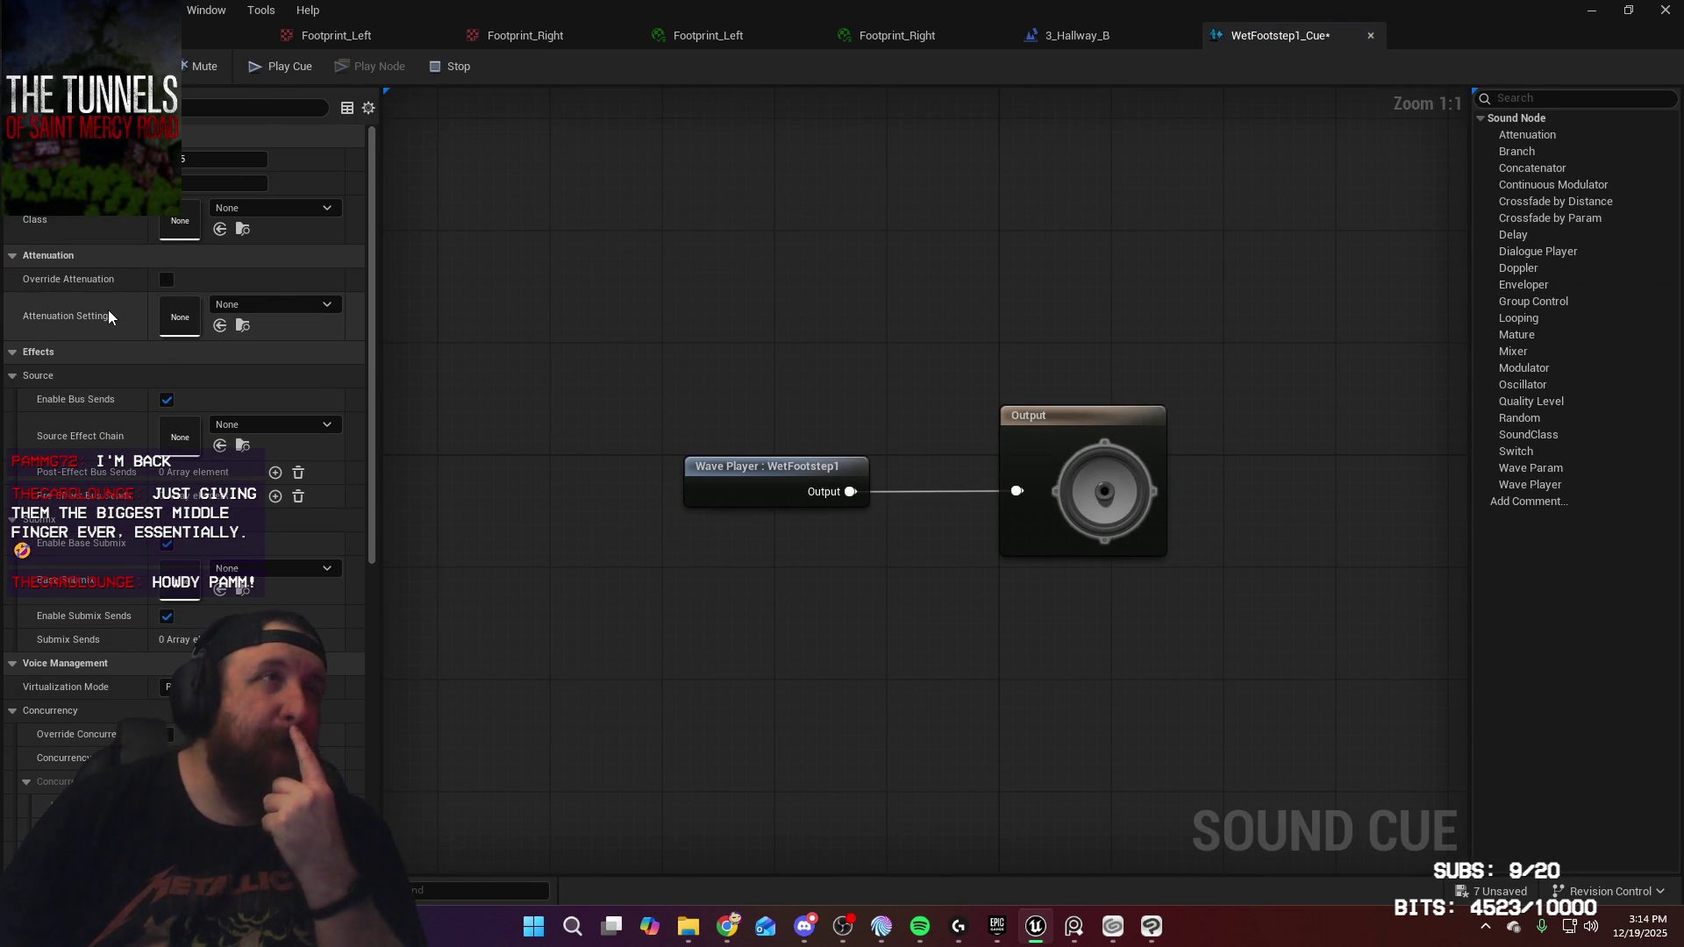
scroll(108, 308, down, 4)
scroll(107, 309, down, 6)
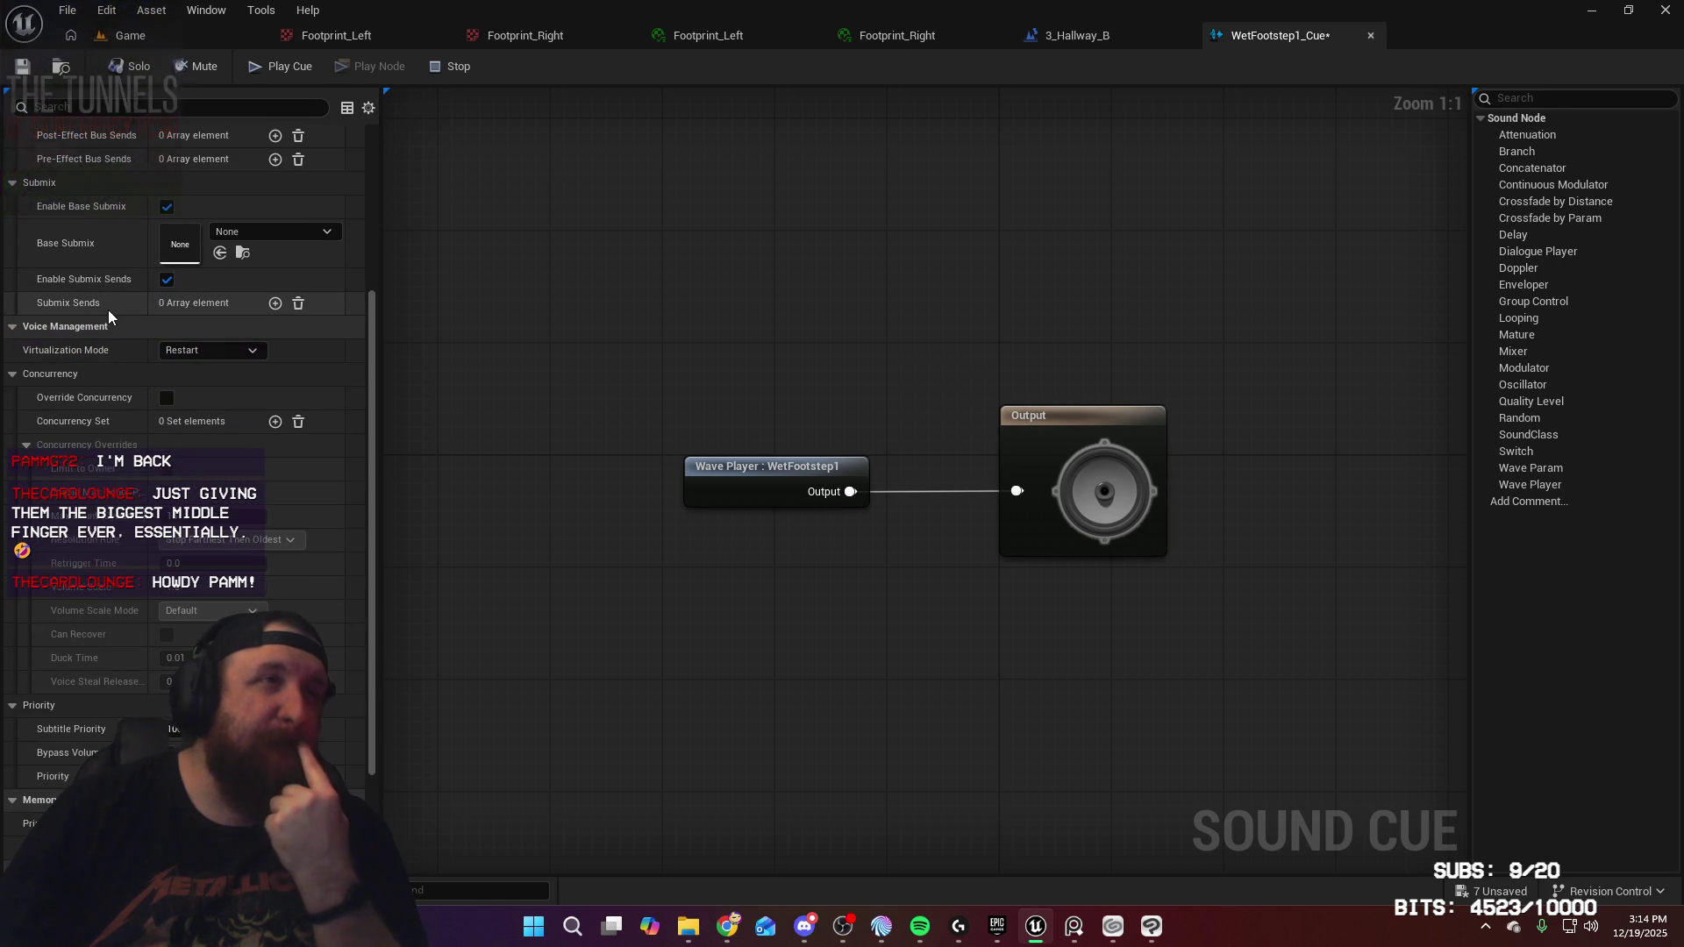
scroll(108, 313, up, 10)
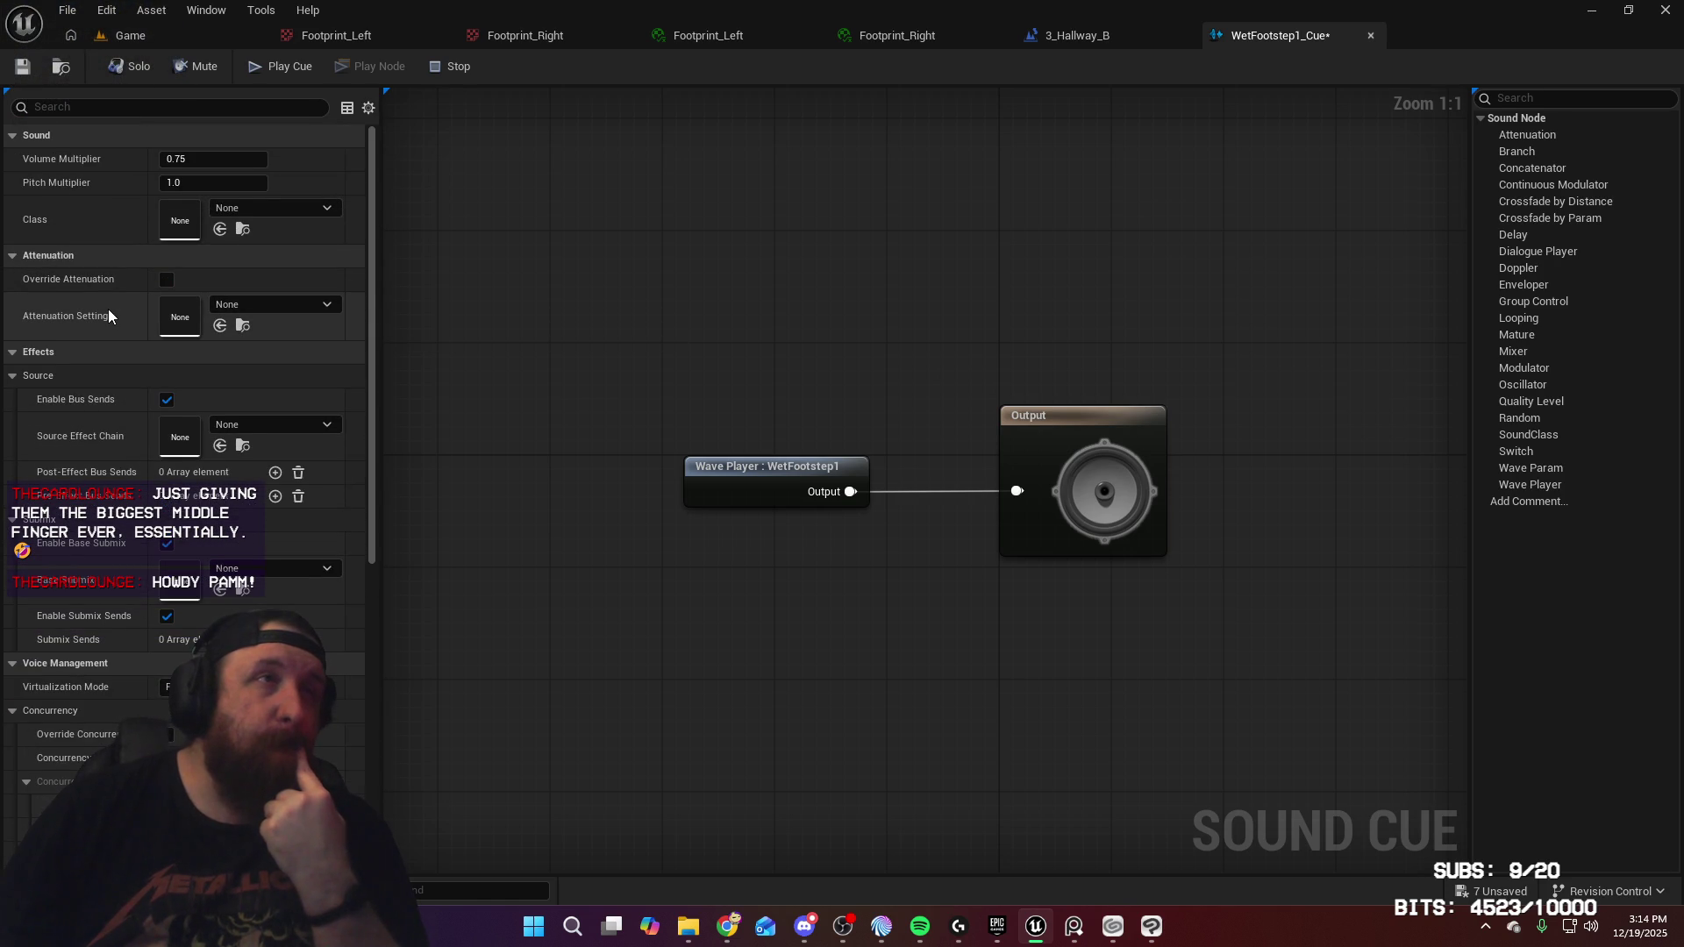
mouse_move(367, 345)
mouse_down()
mouse_move(370, 412)
mouse_move(371, 302)
mouse_up()
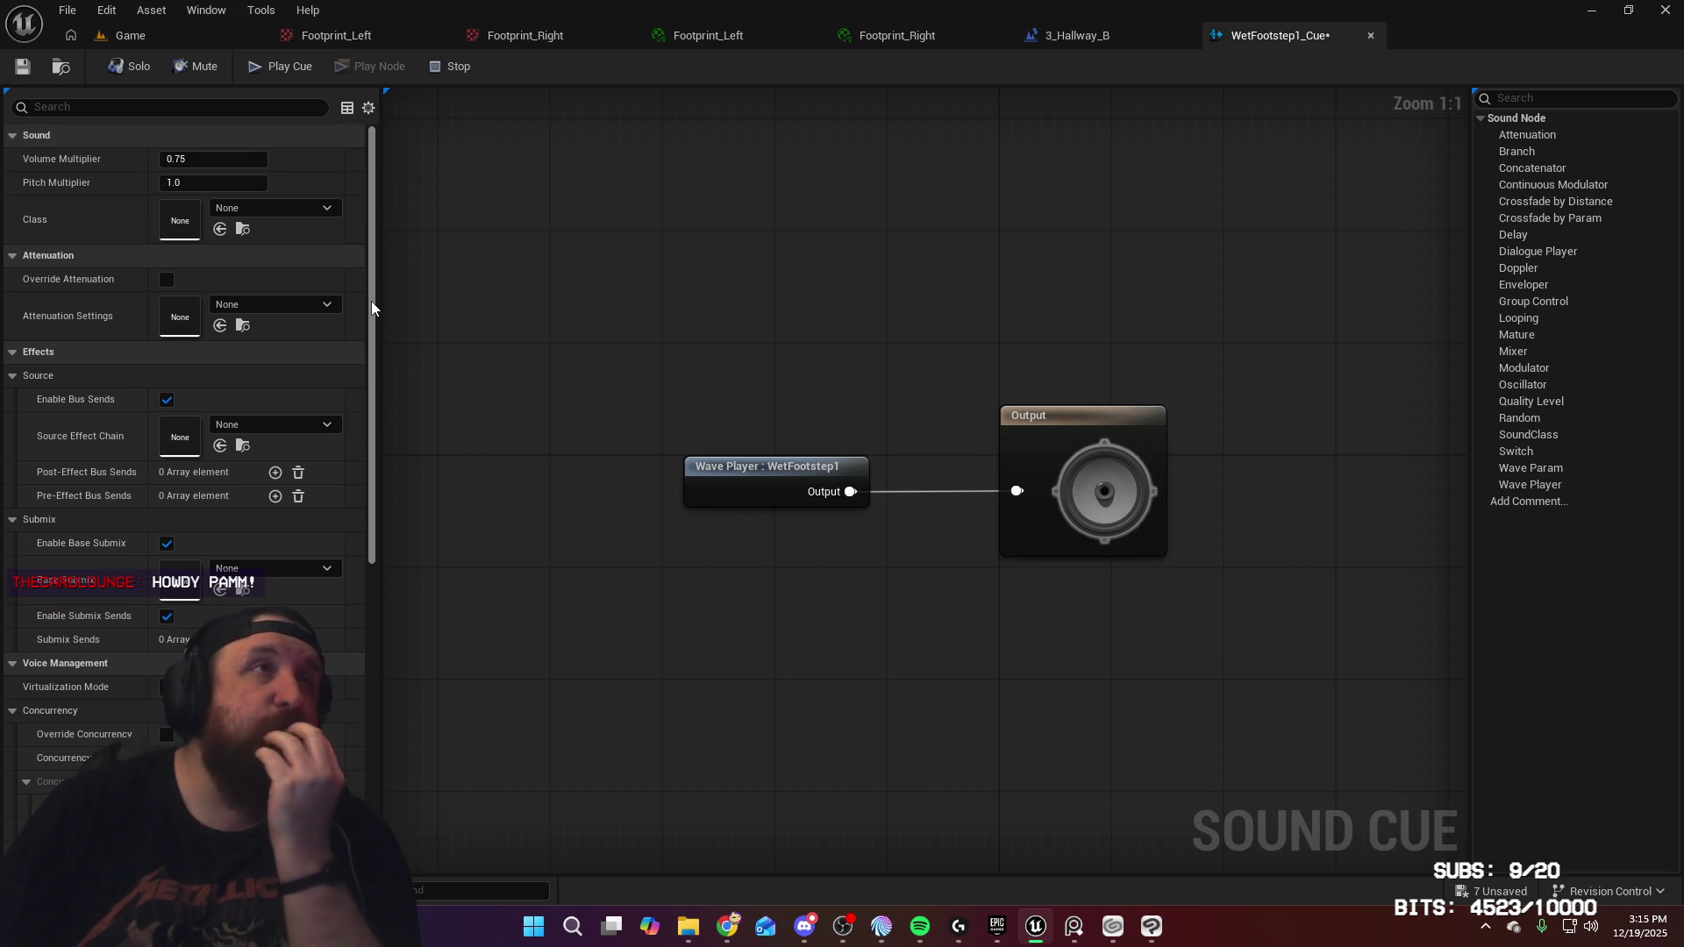
click(287, 302)
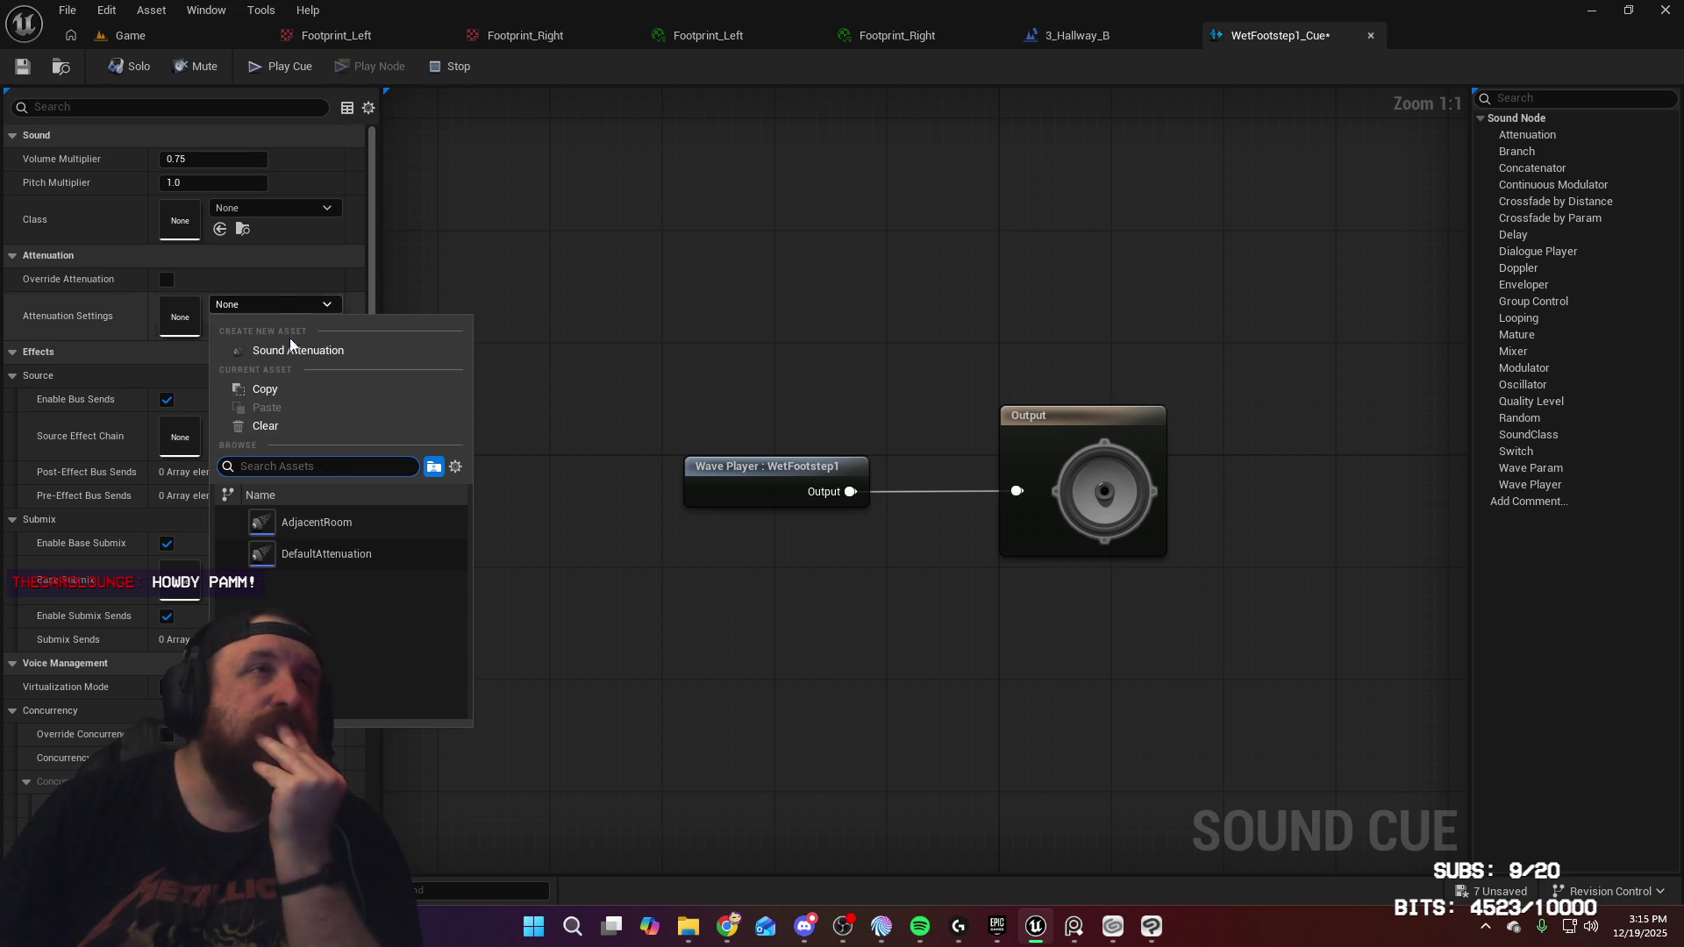
click(346, 555)
click(19, 69)
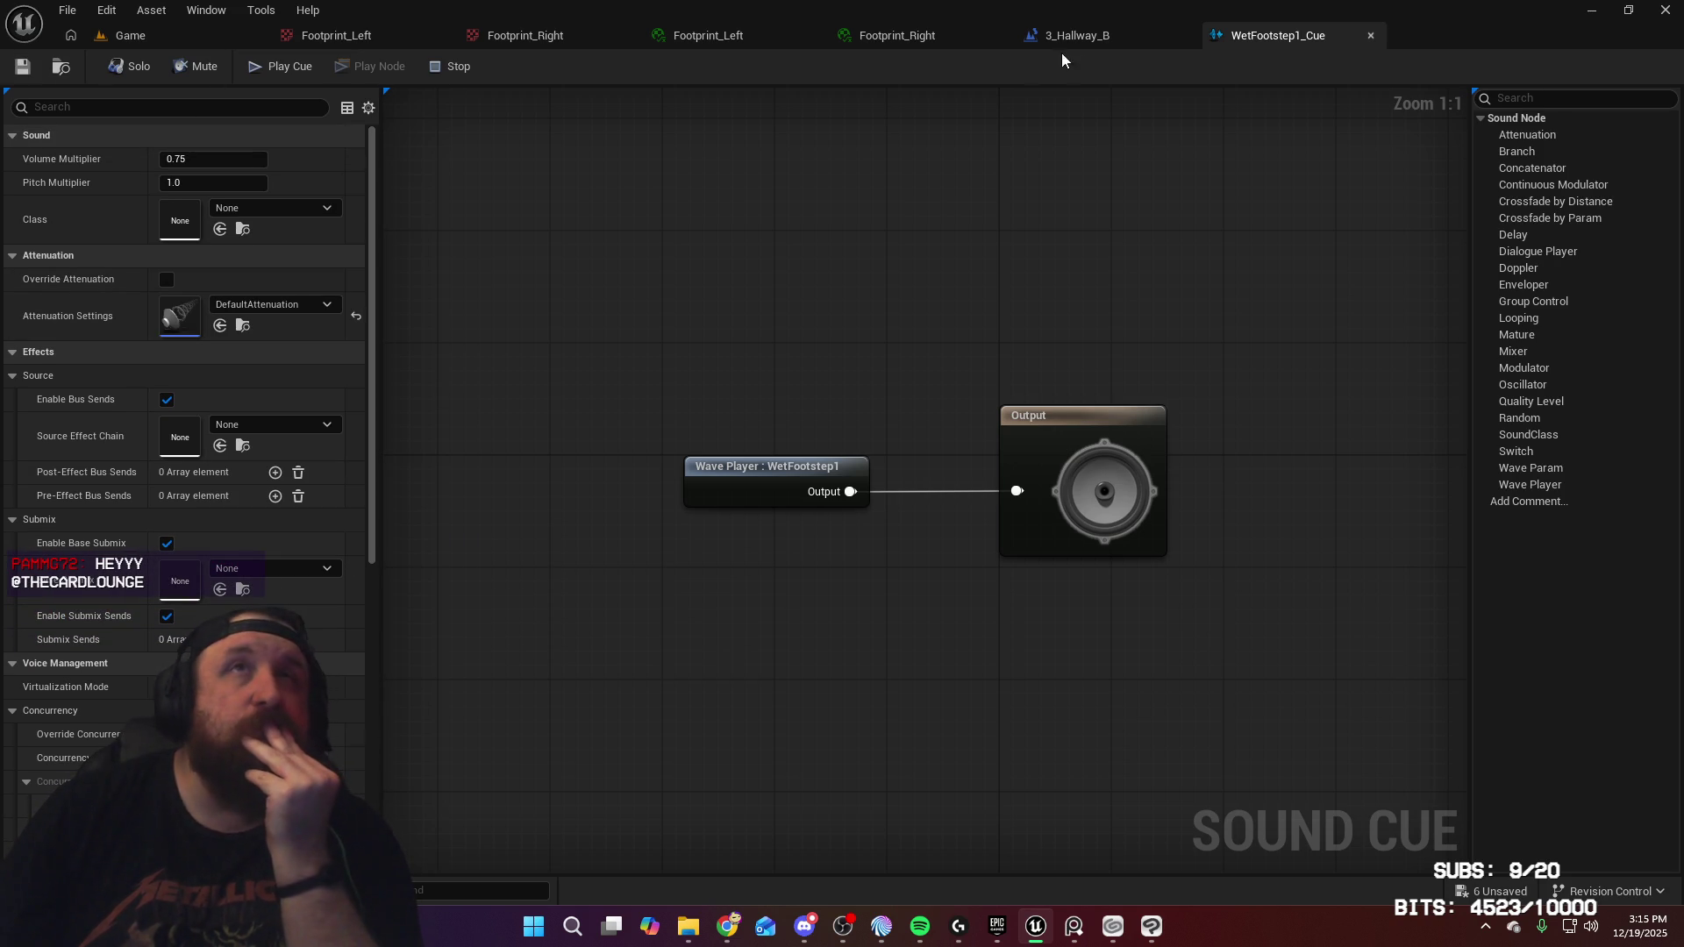
click(129, 36)
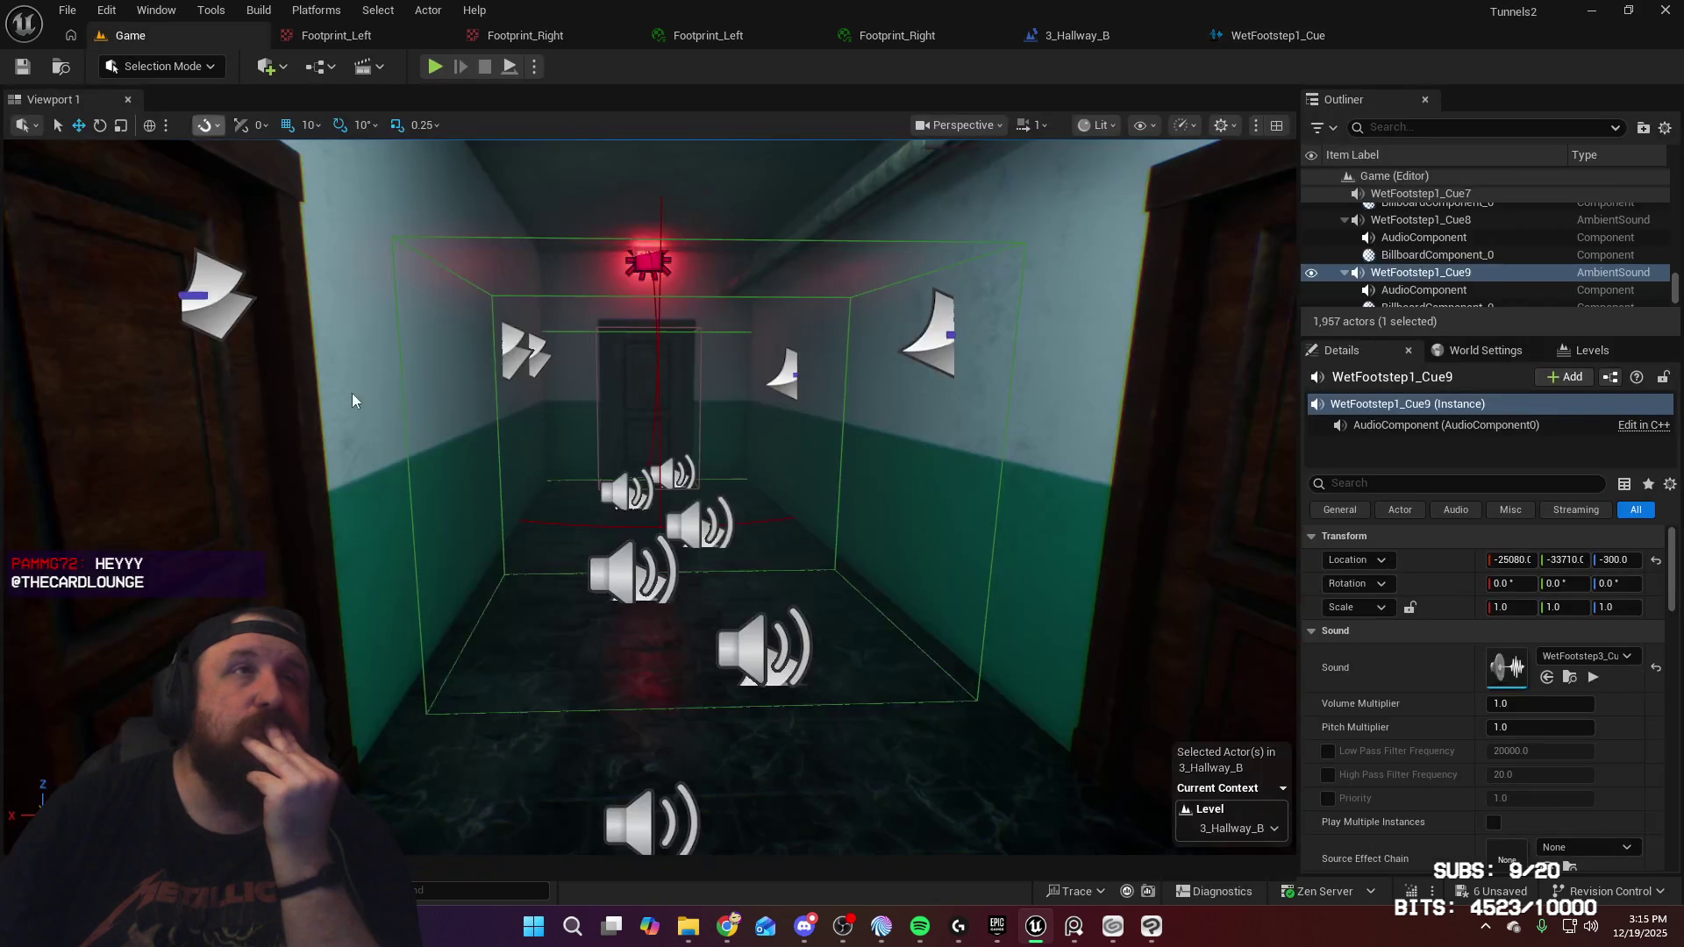
Assign DefaultAttenuation to WetFootstep2_Cue without the attenuation override, then save it
key(ctrl+space)
click(637, 732)
double_click(638, 733)
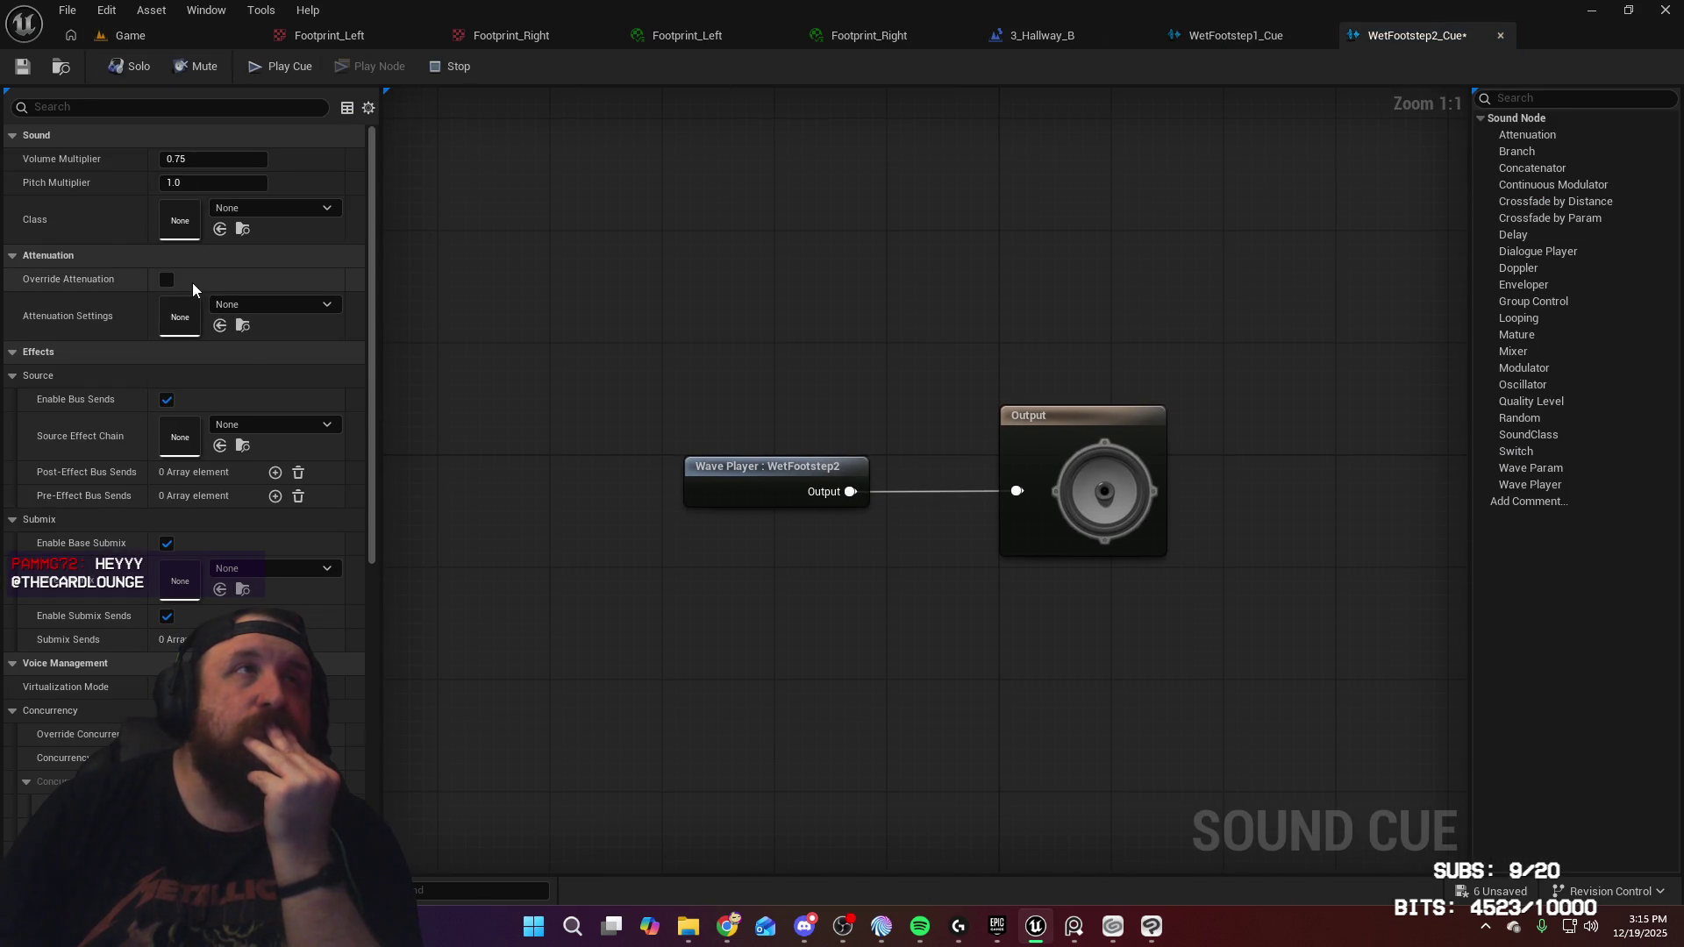
click(167, 277)
key(ctrl+z)
click(266, 306)
click(346, 556)
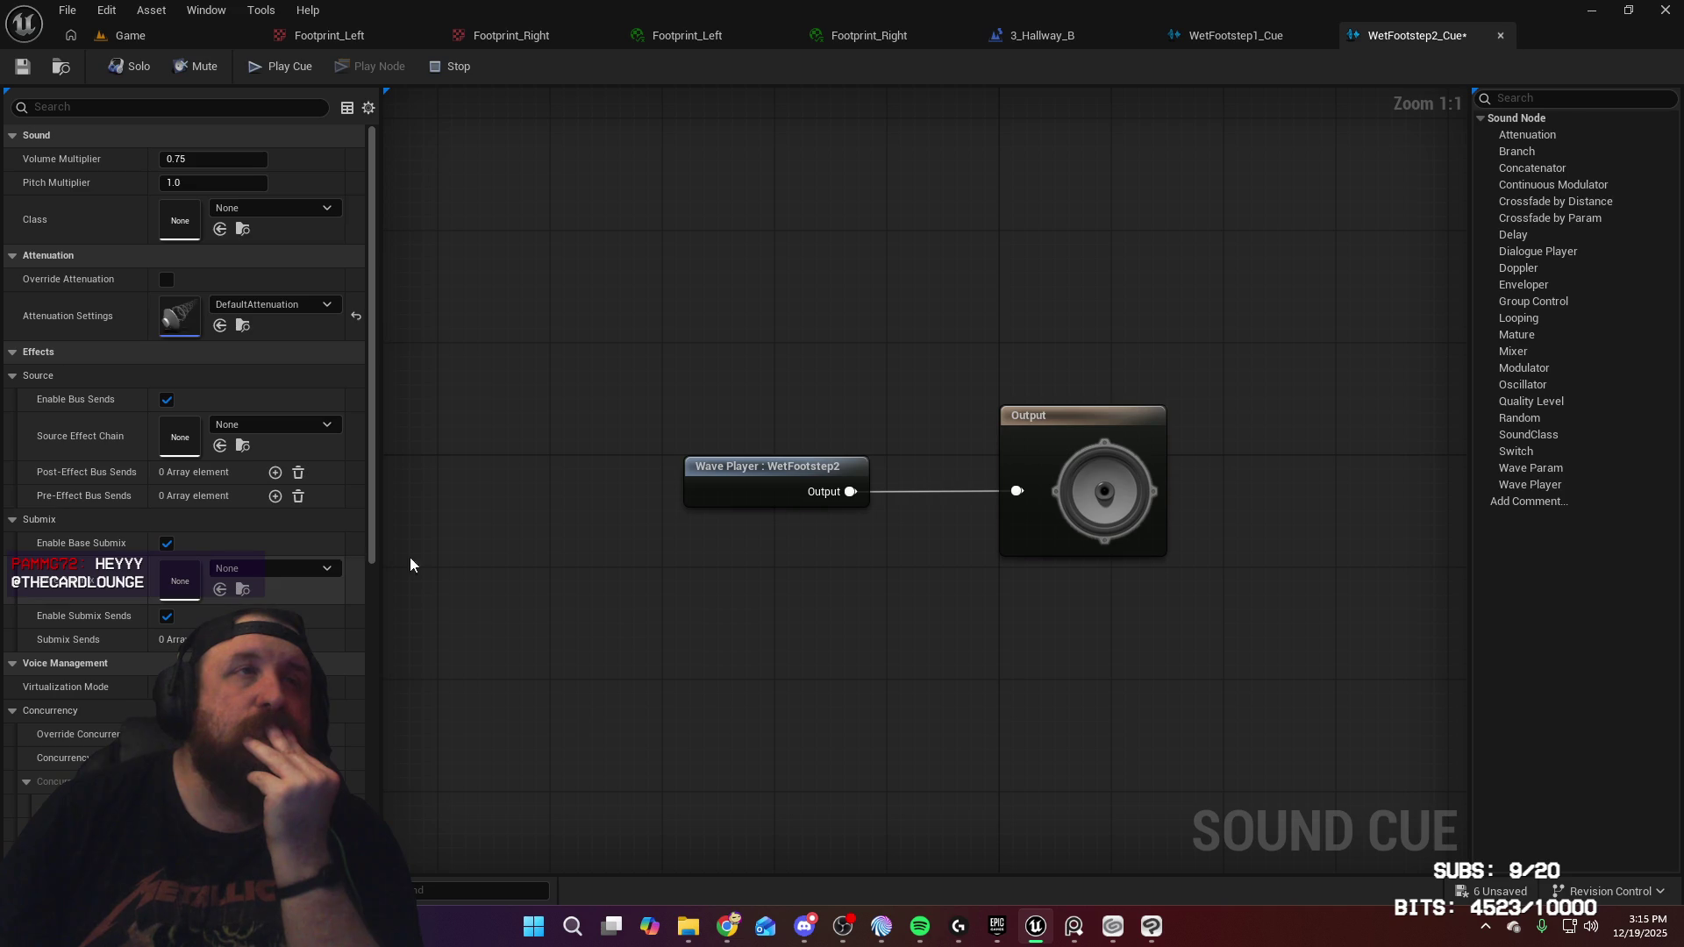
click(24, 78)
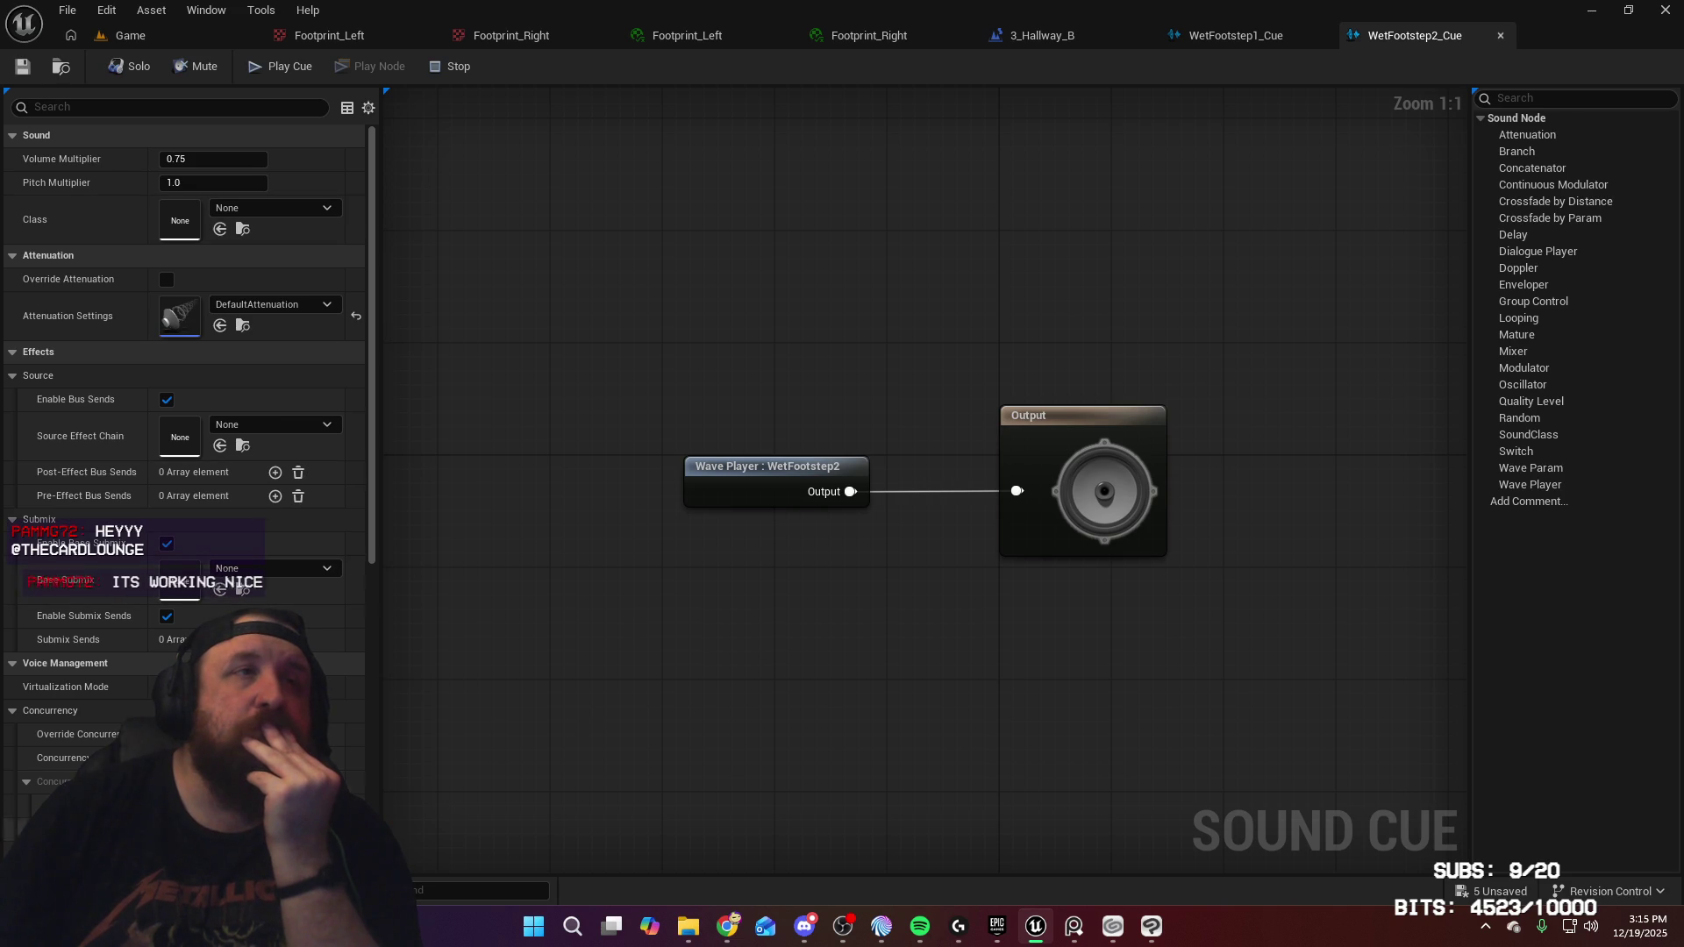
Assign DefaultAttenuation to WetFootstep3_Cue, save it, and start Play-In-Editor from the level
key(ctrl+space)
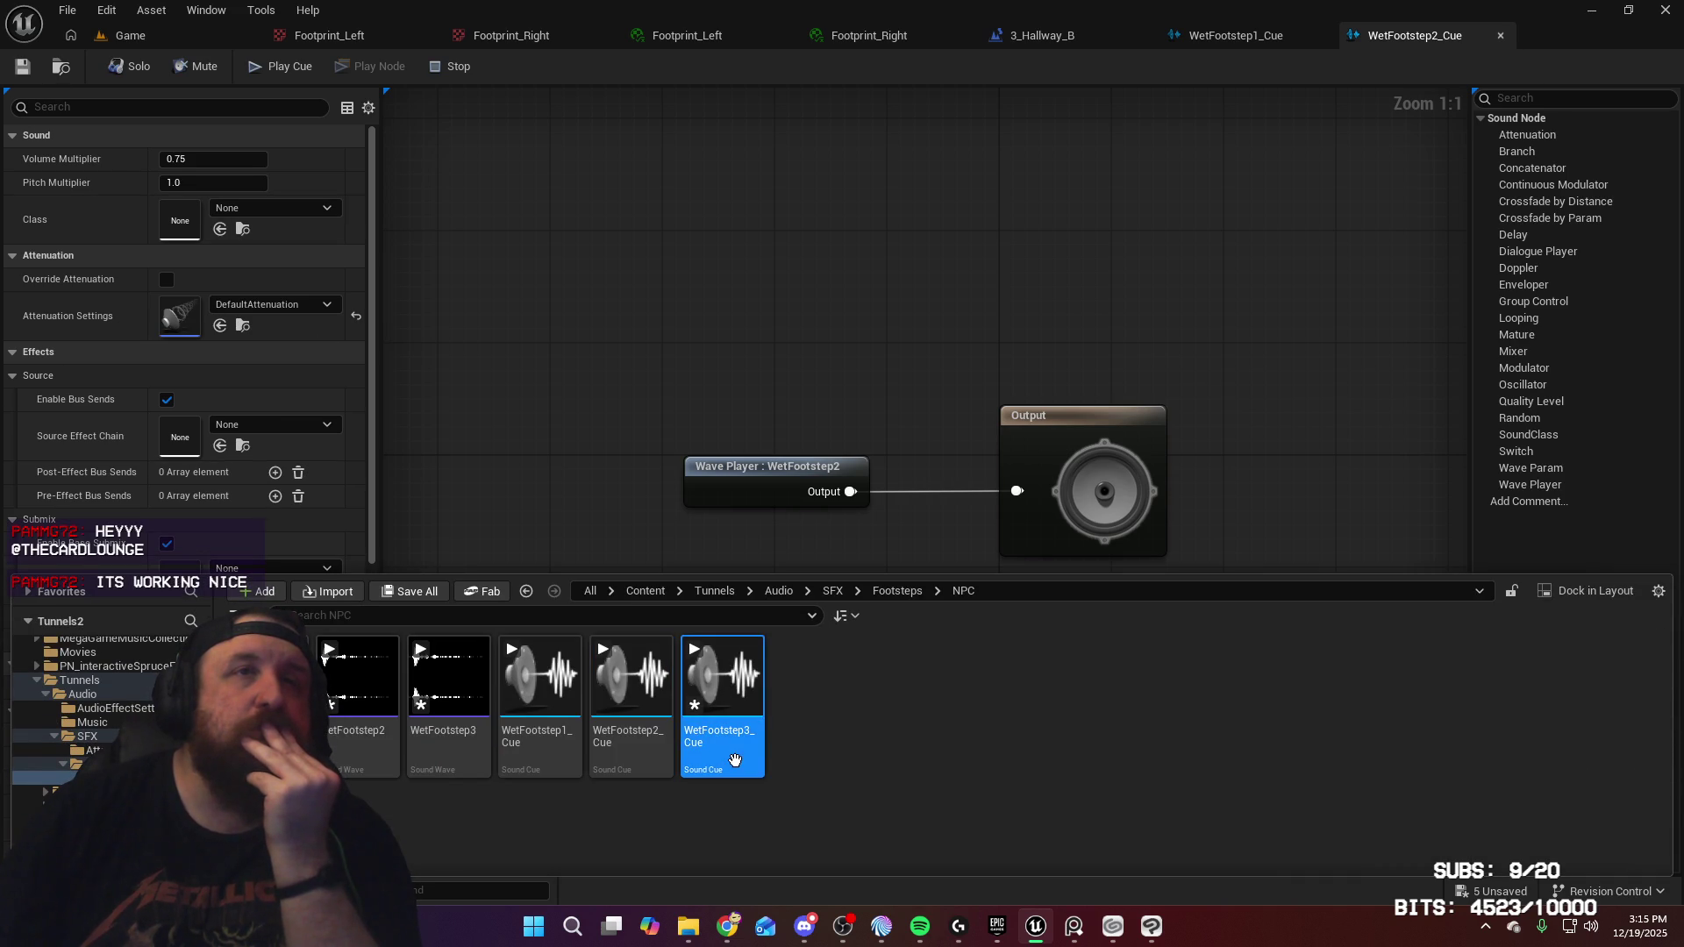
double_click(735, 760)
click(298, 309)
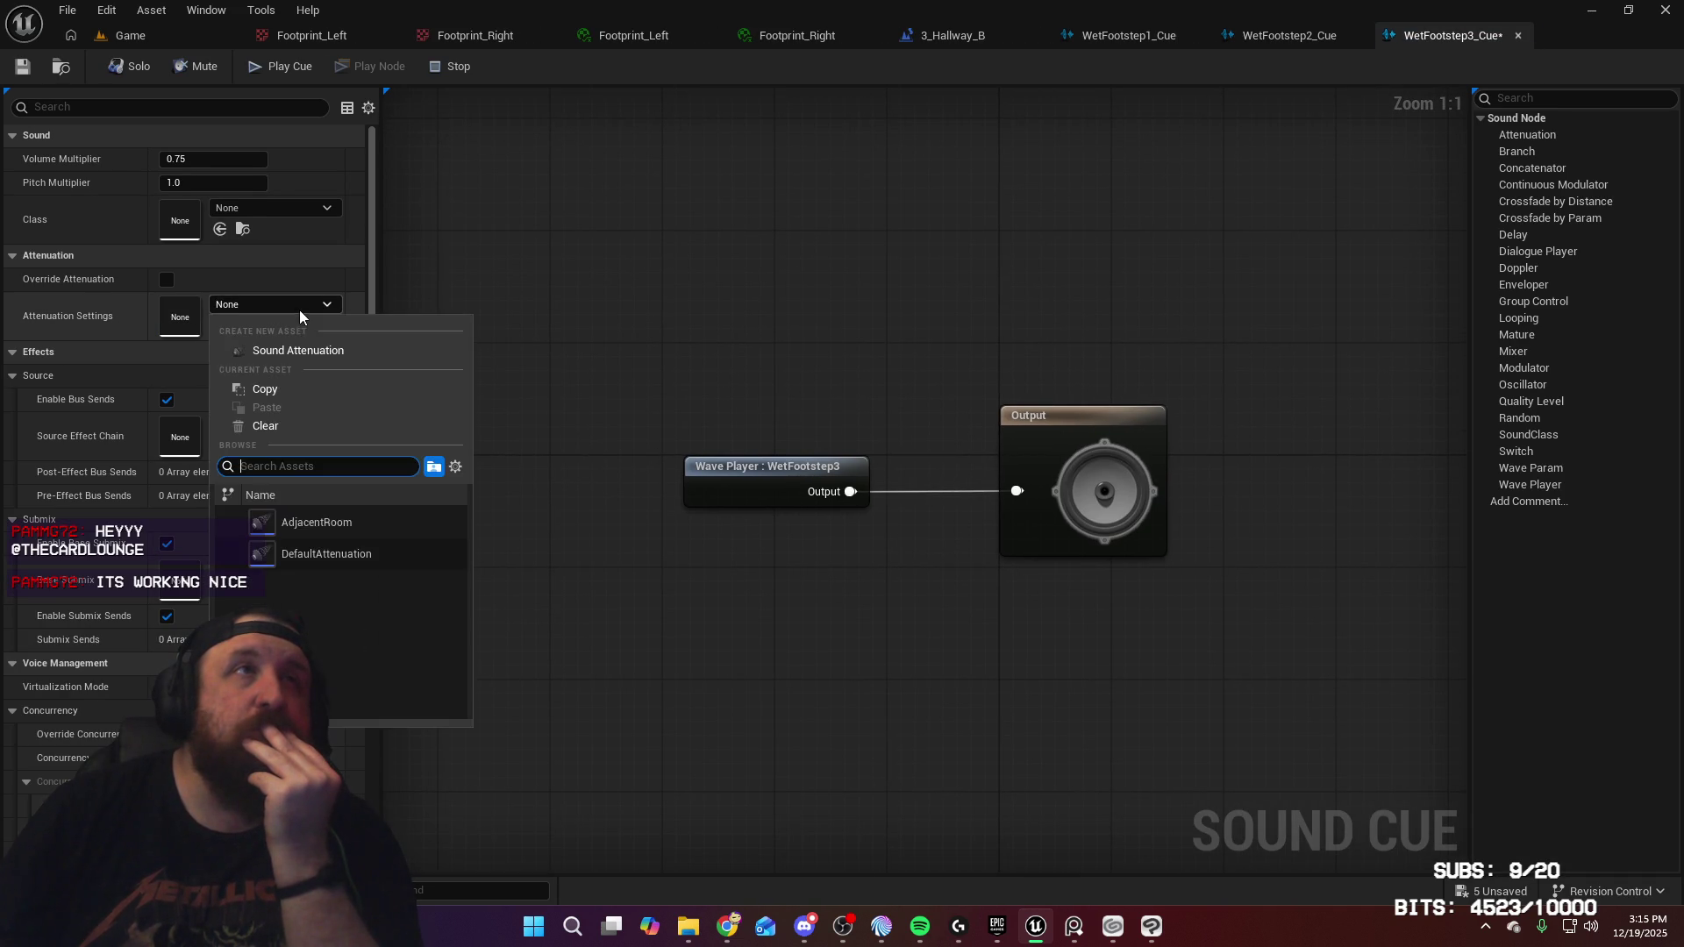
click(307, 524)
click(23, 69)
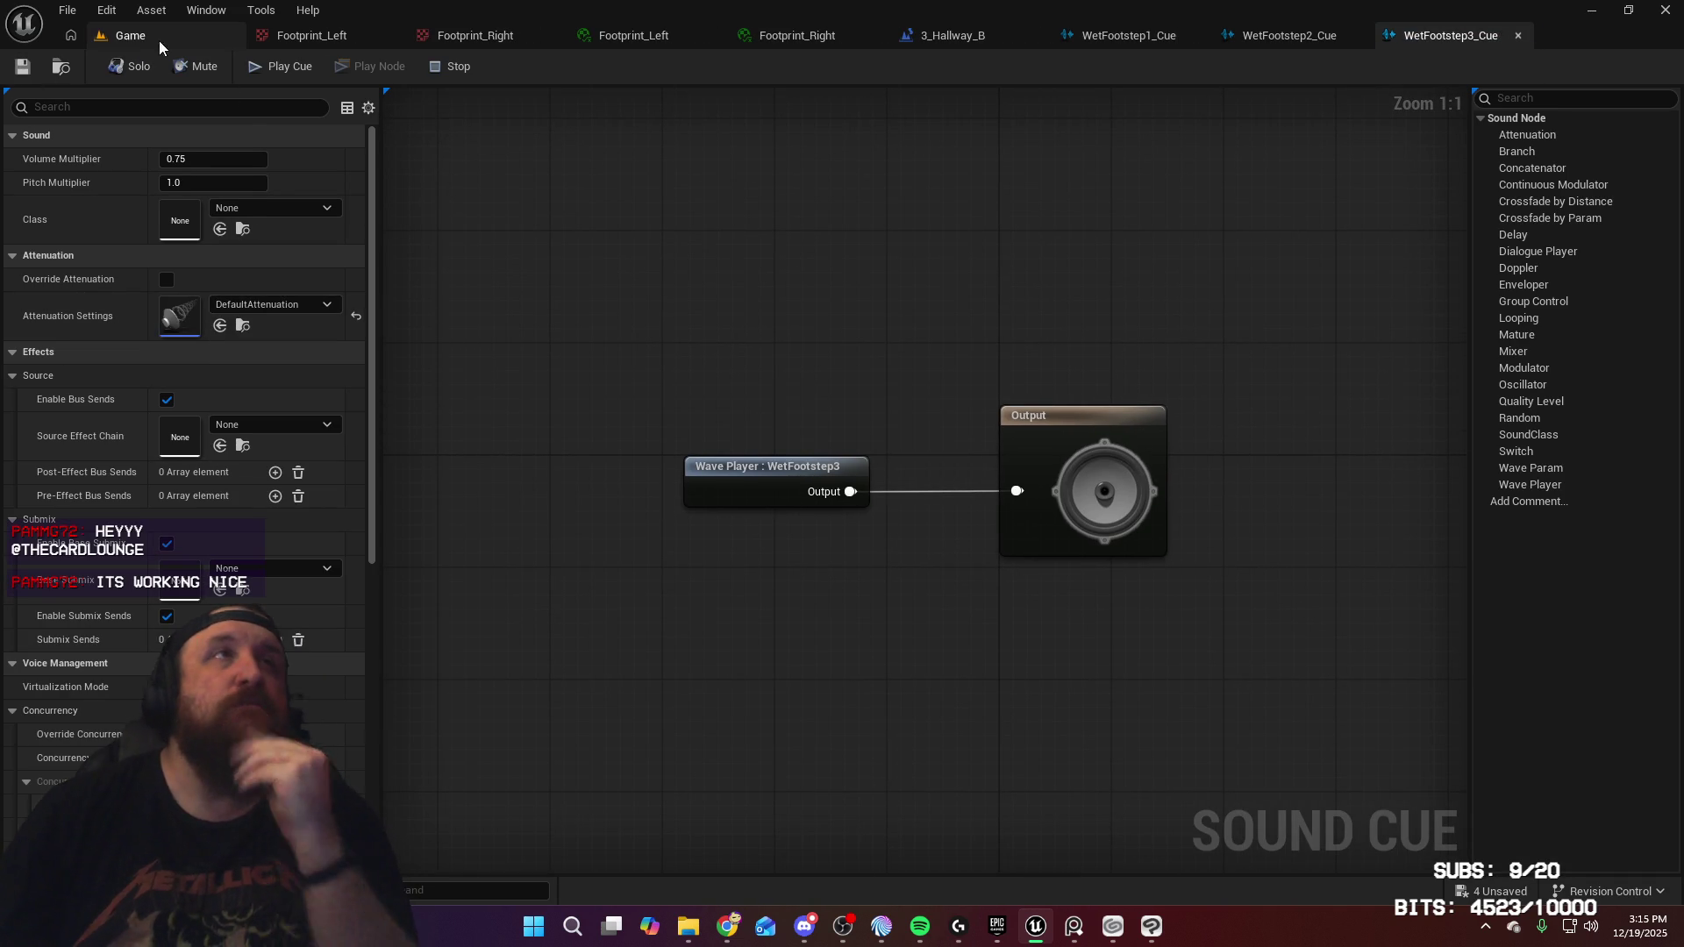
click(141, 39)
click(433, 68)
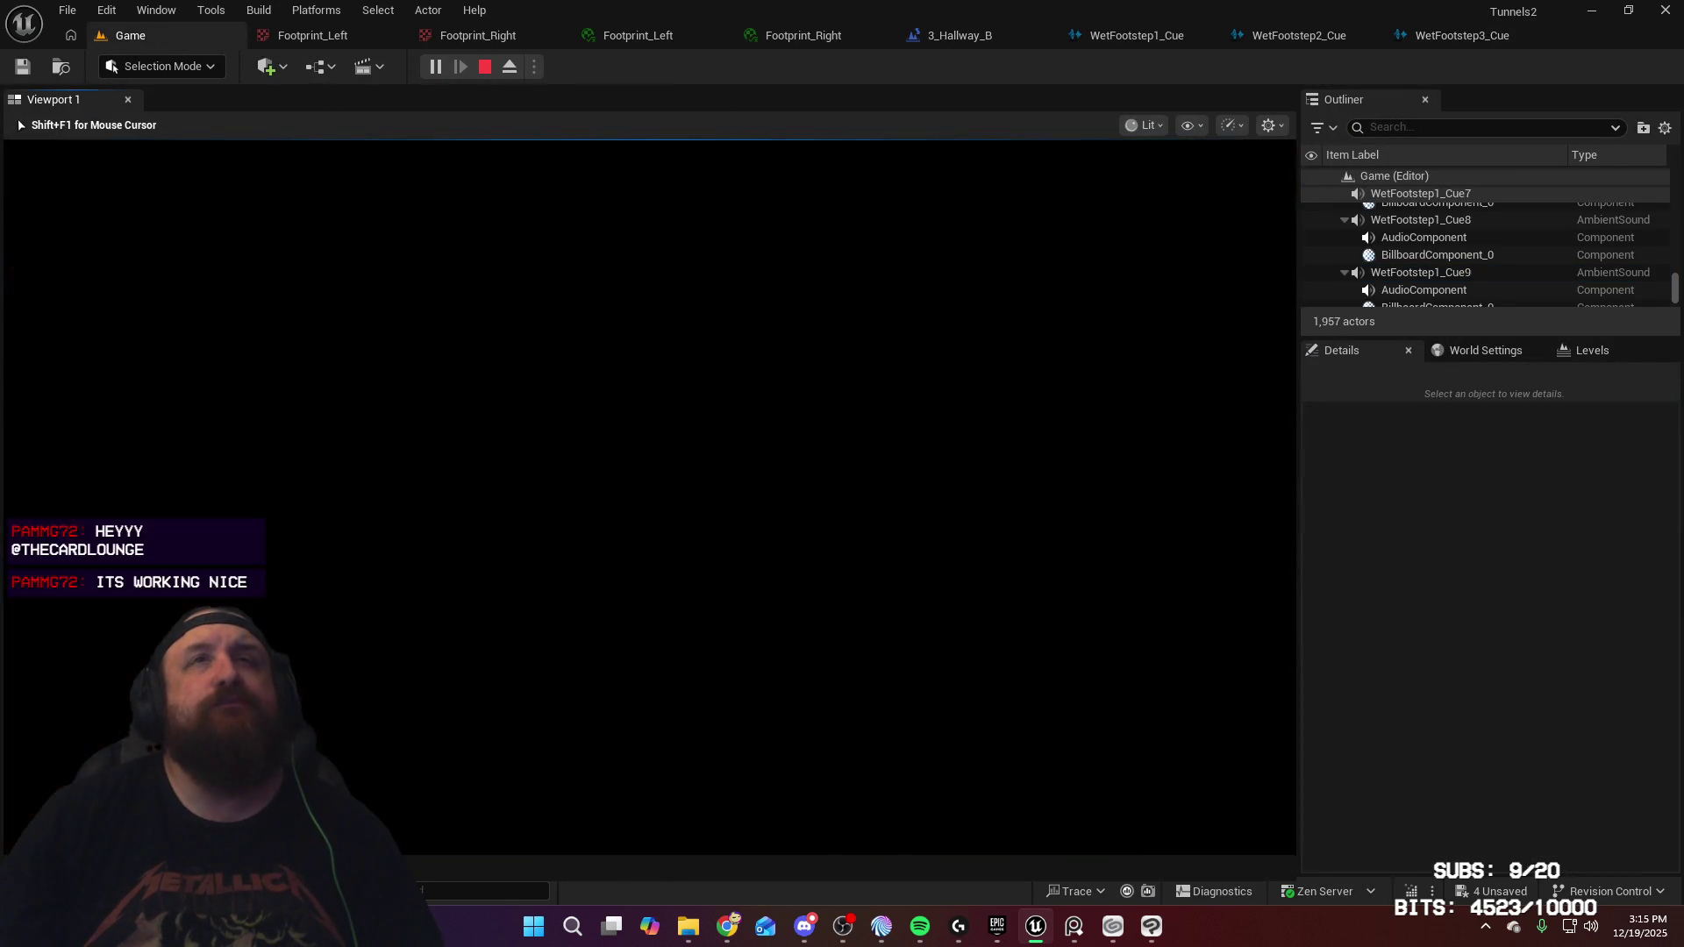
Open the room door and walk the first hallway over the footprints toward the EXIT sign
key(w)
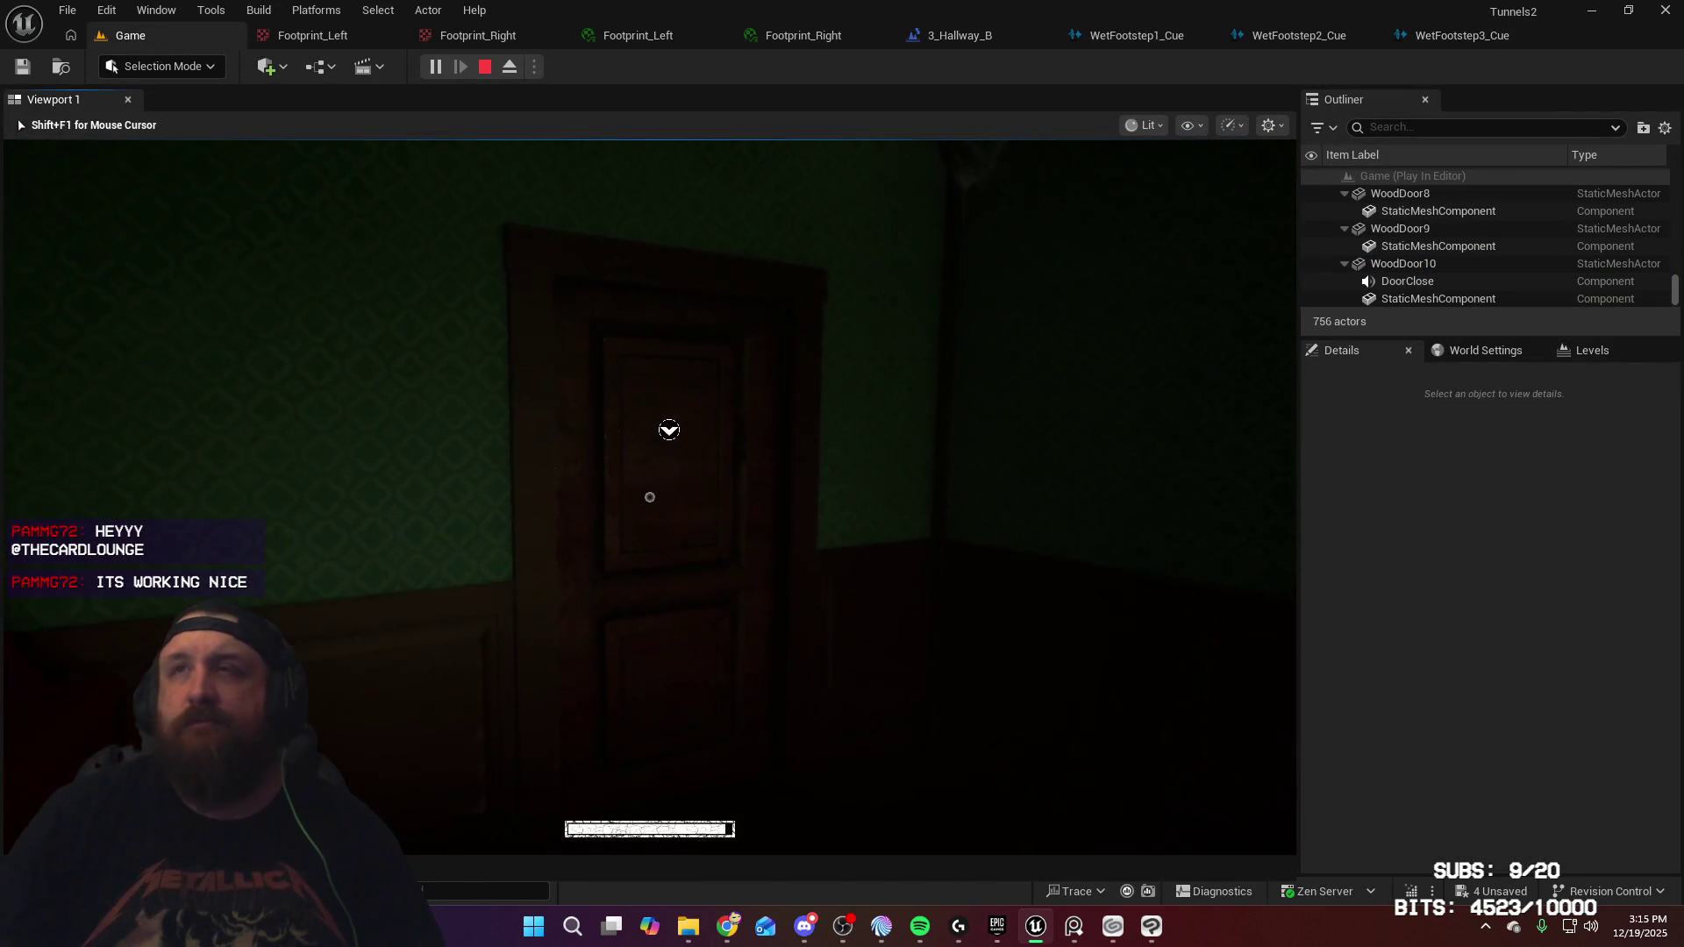
key(w)
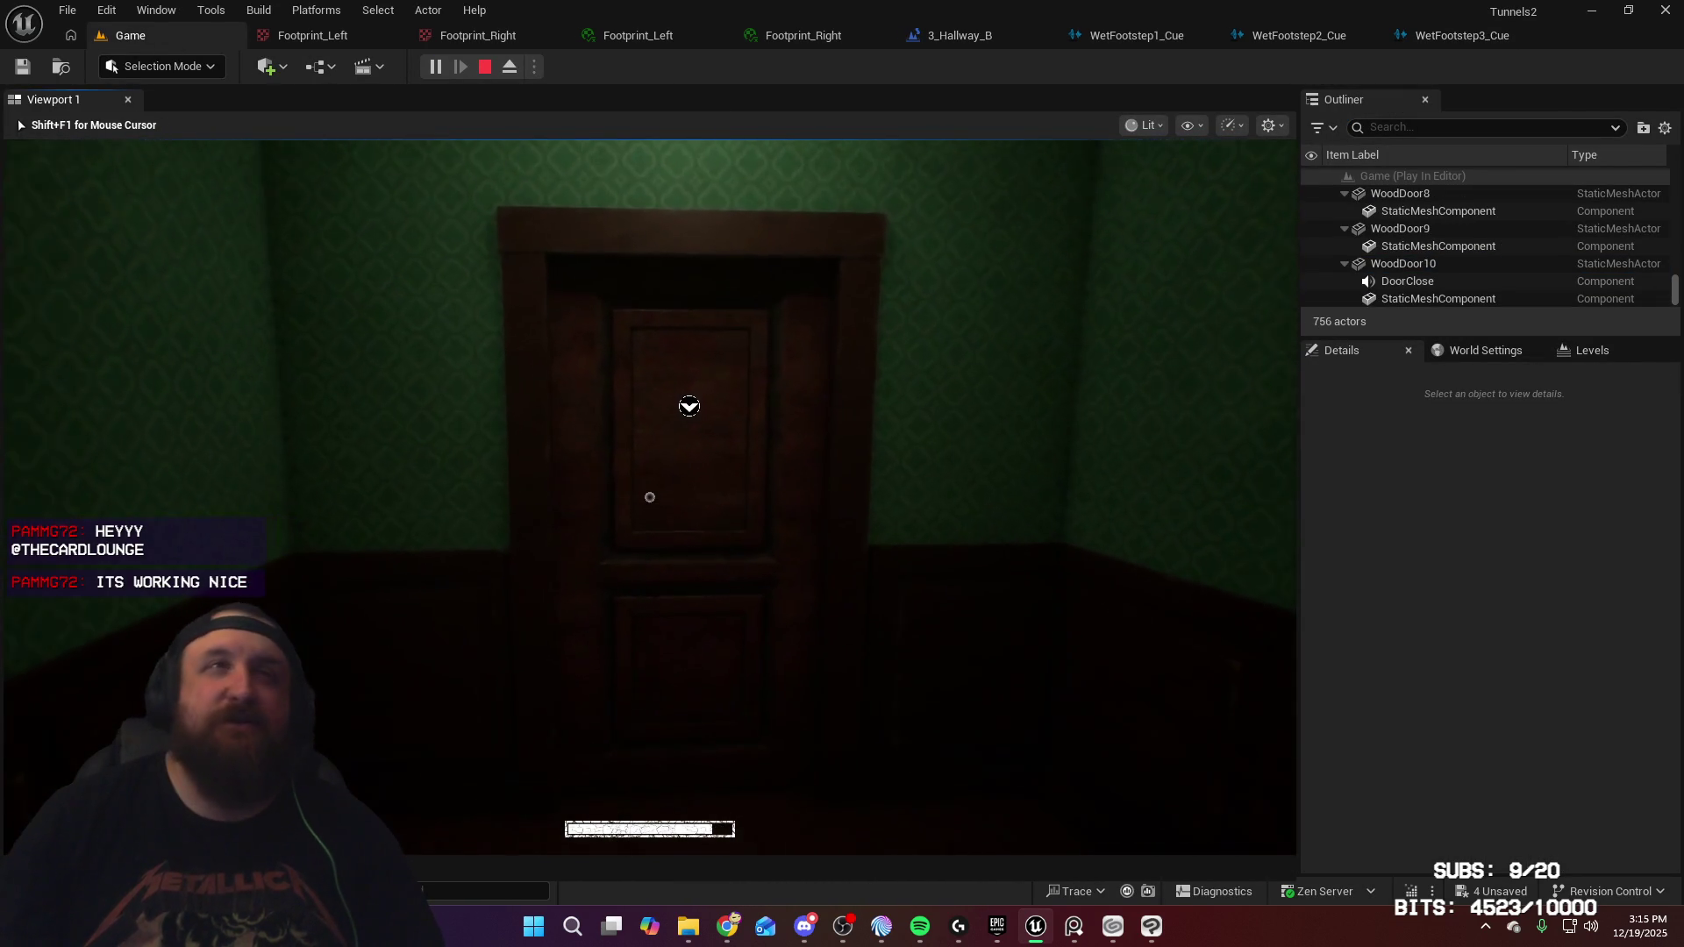
key(e)
key(w)
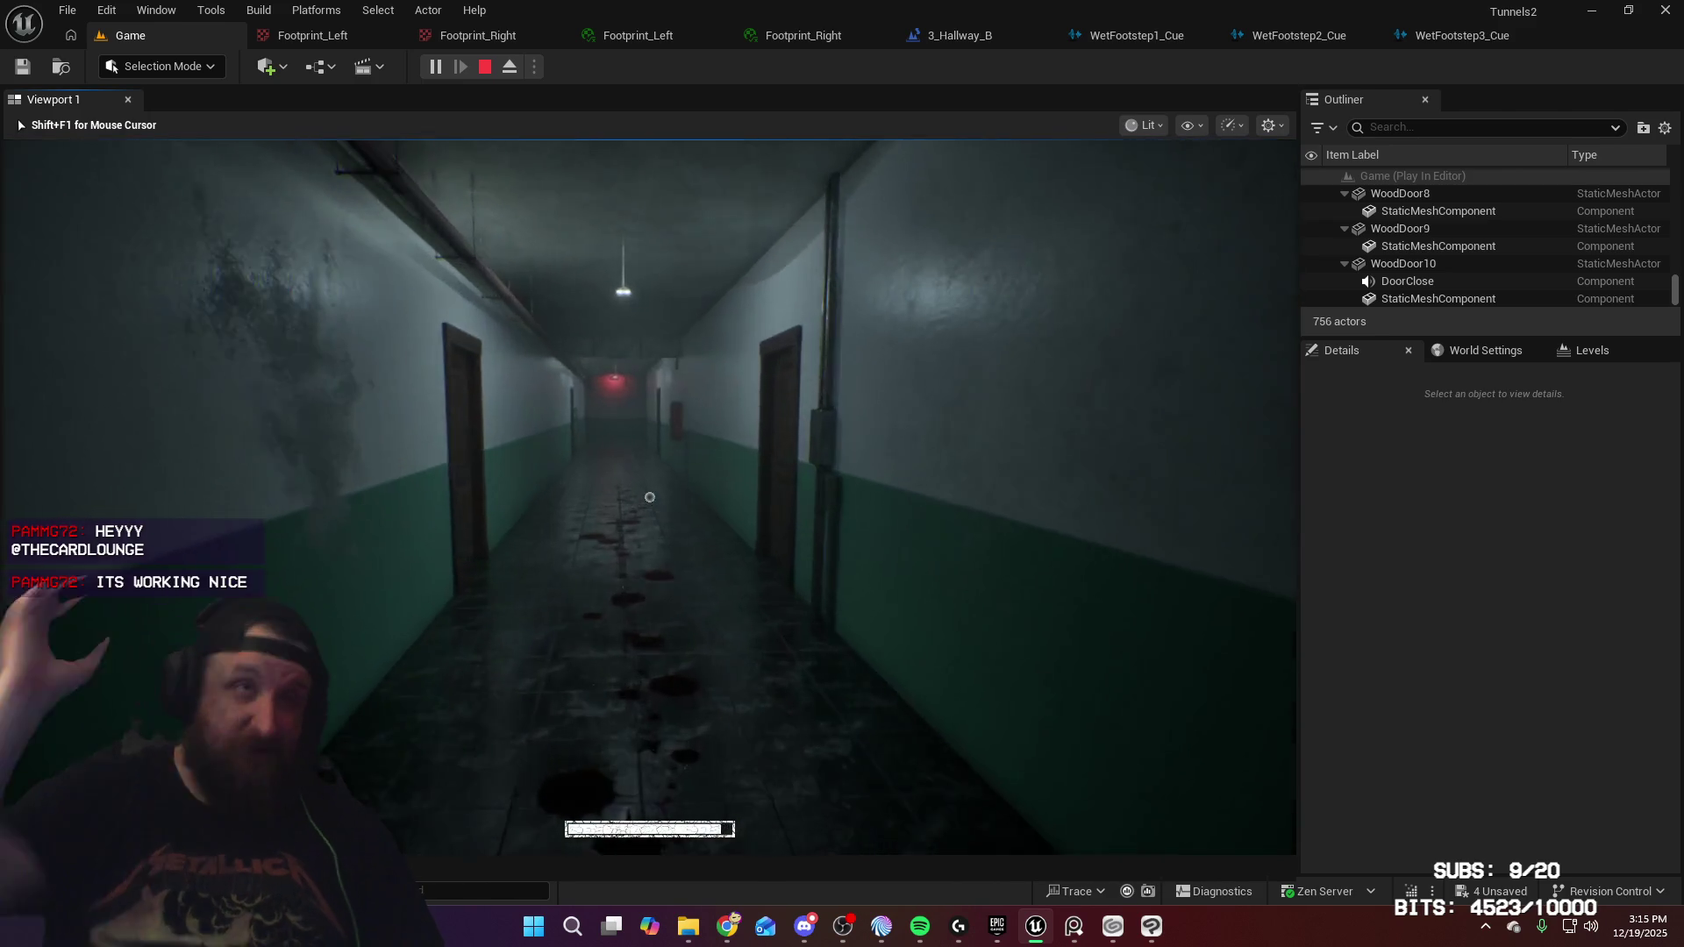
key(w)
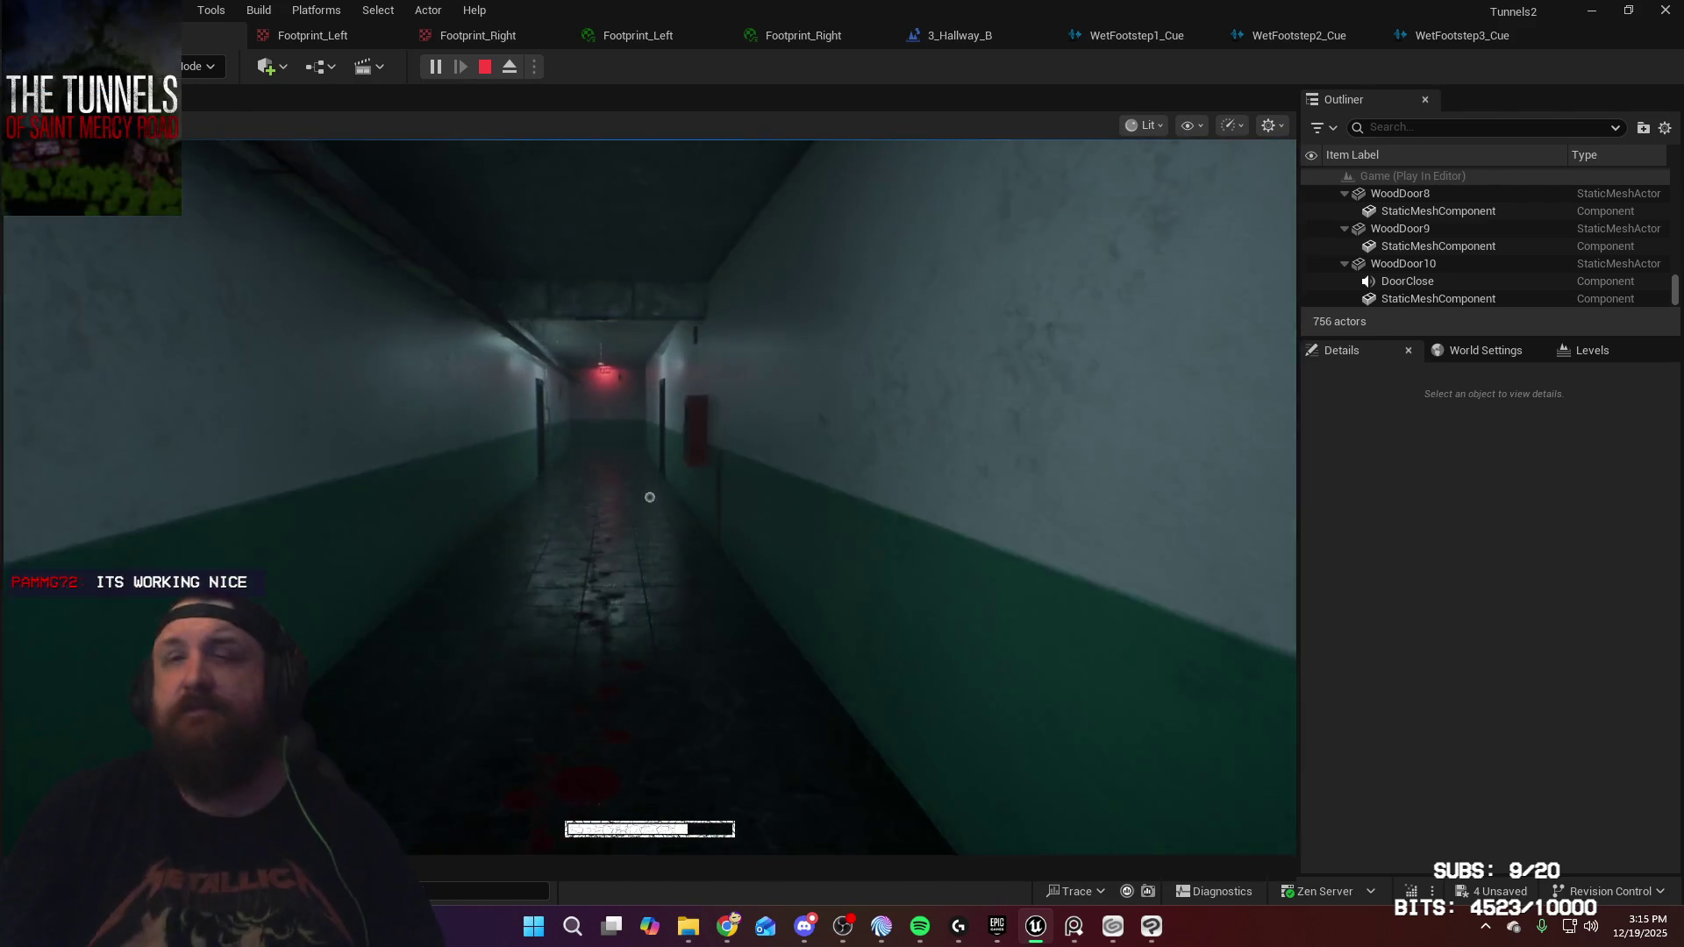
key(w)
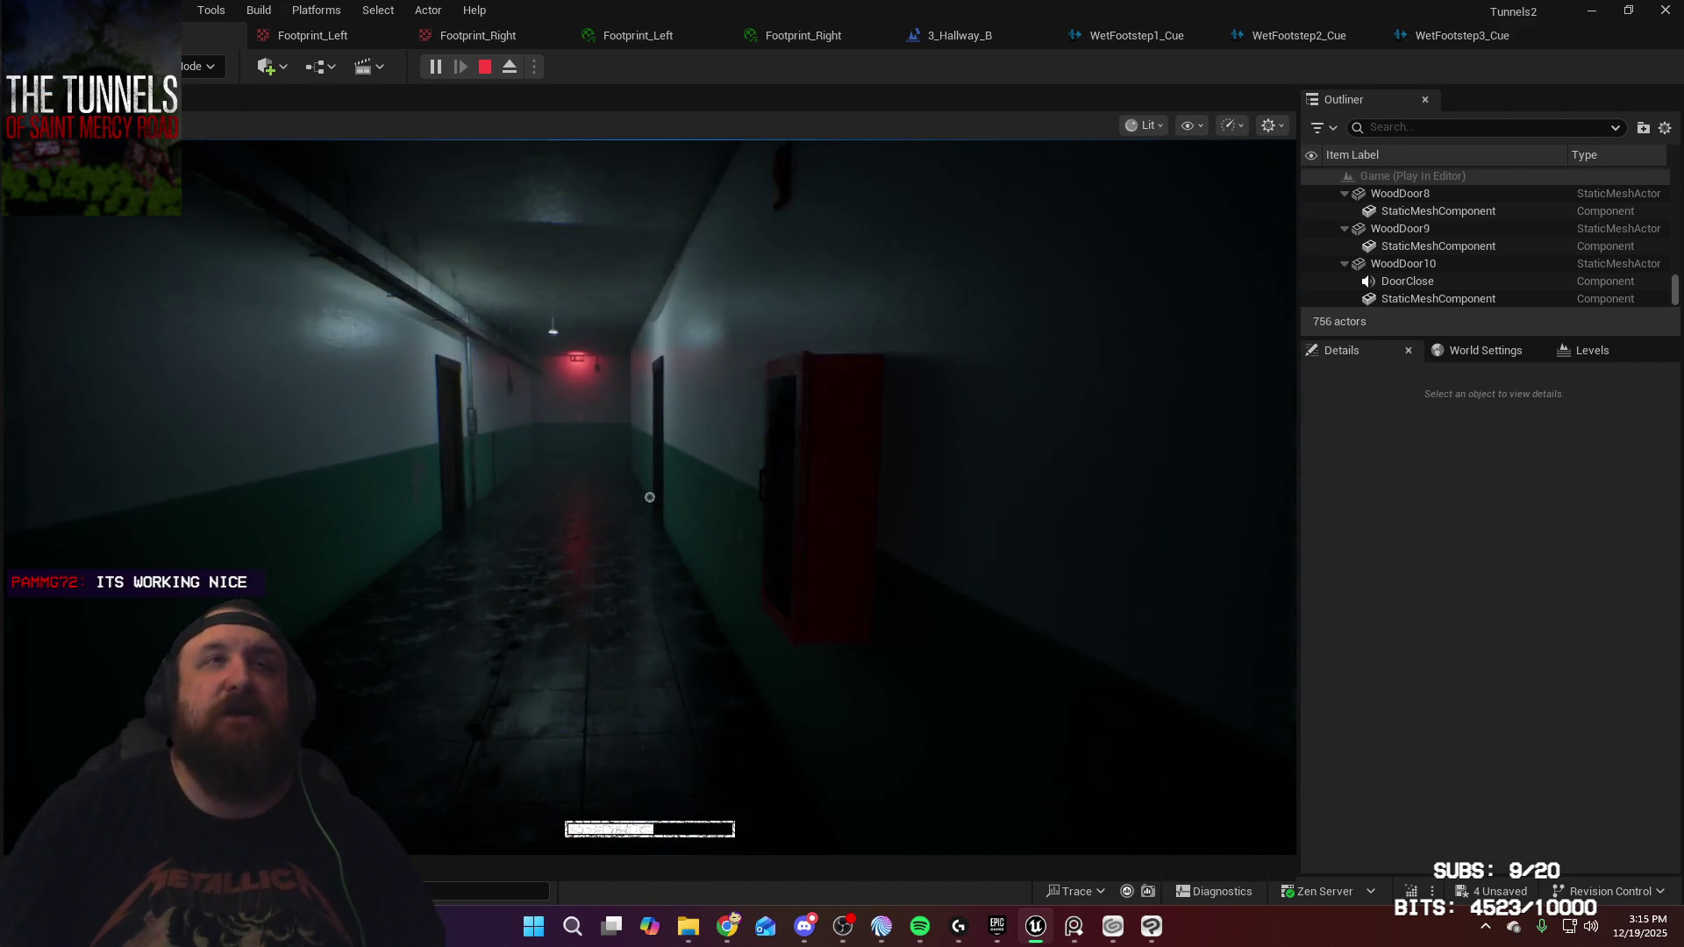
key(w)
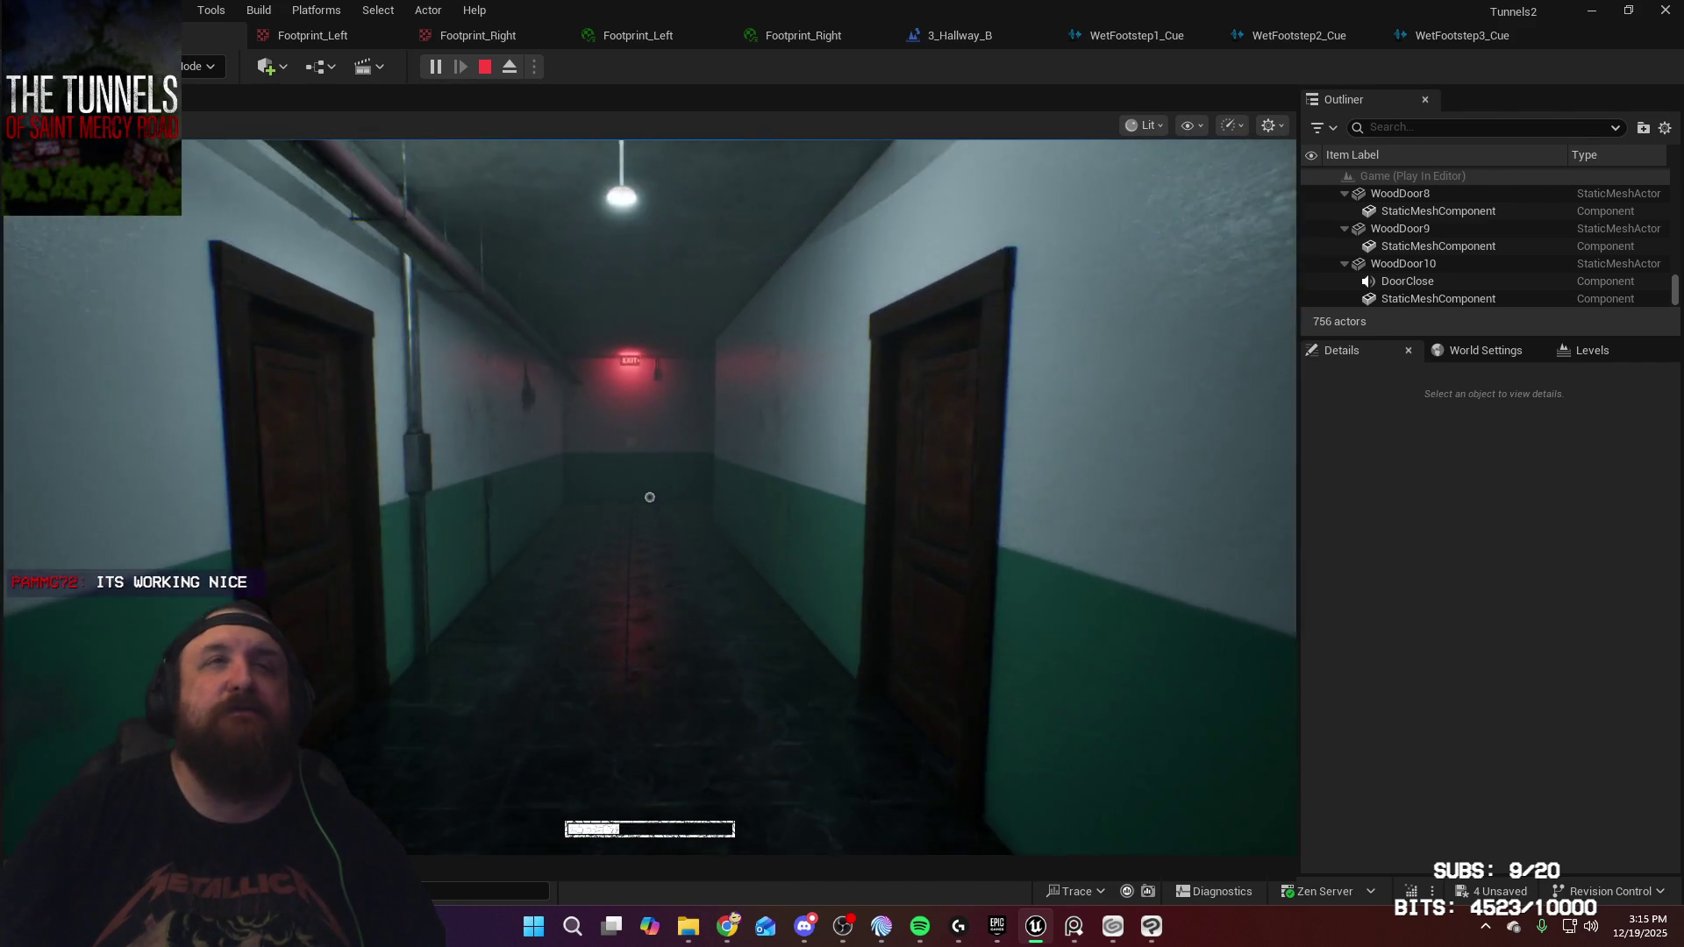
key(w)
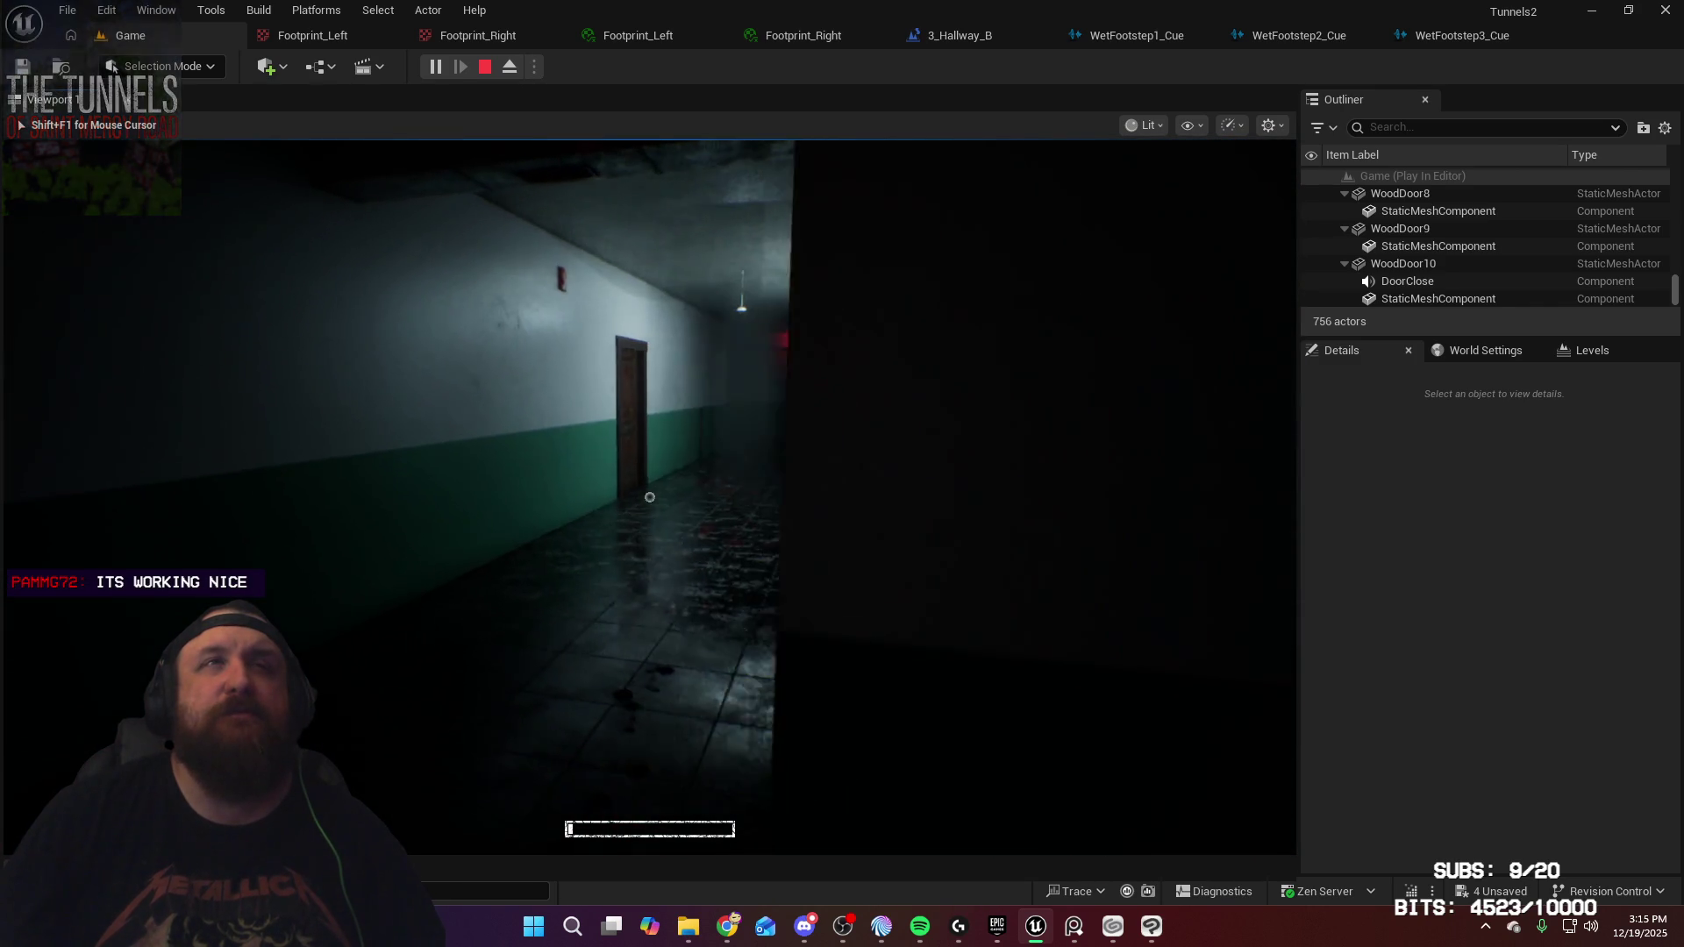
key(w)
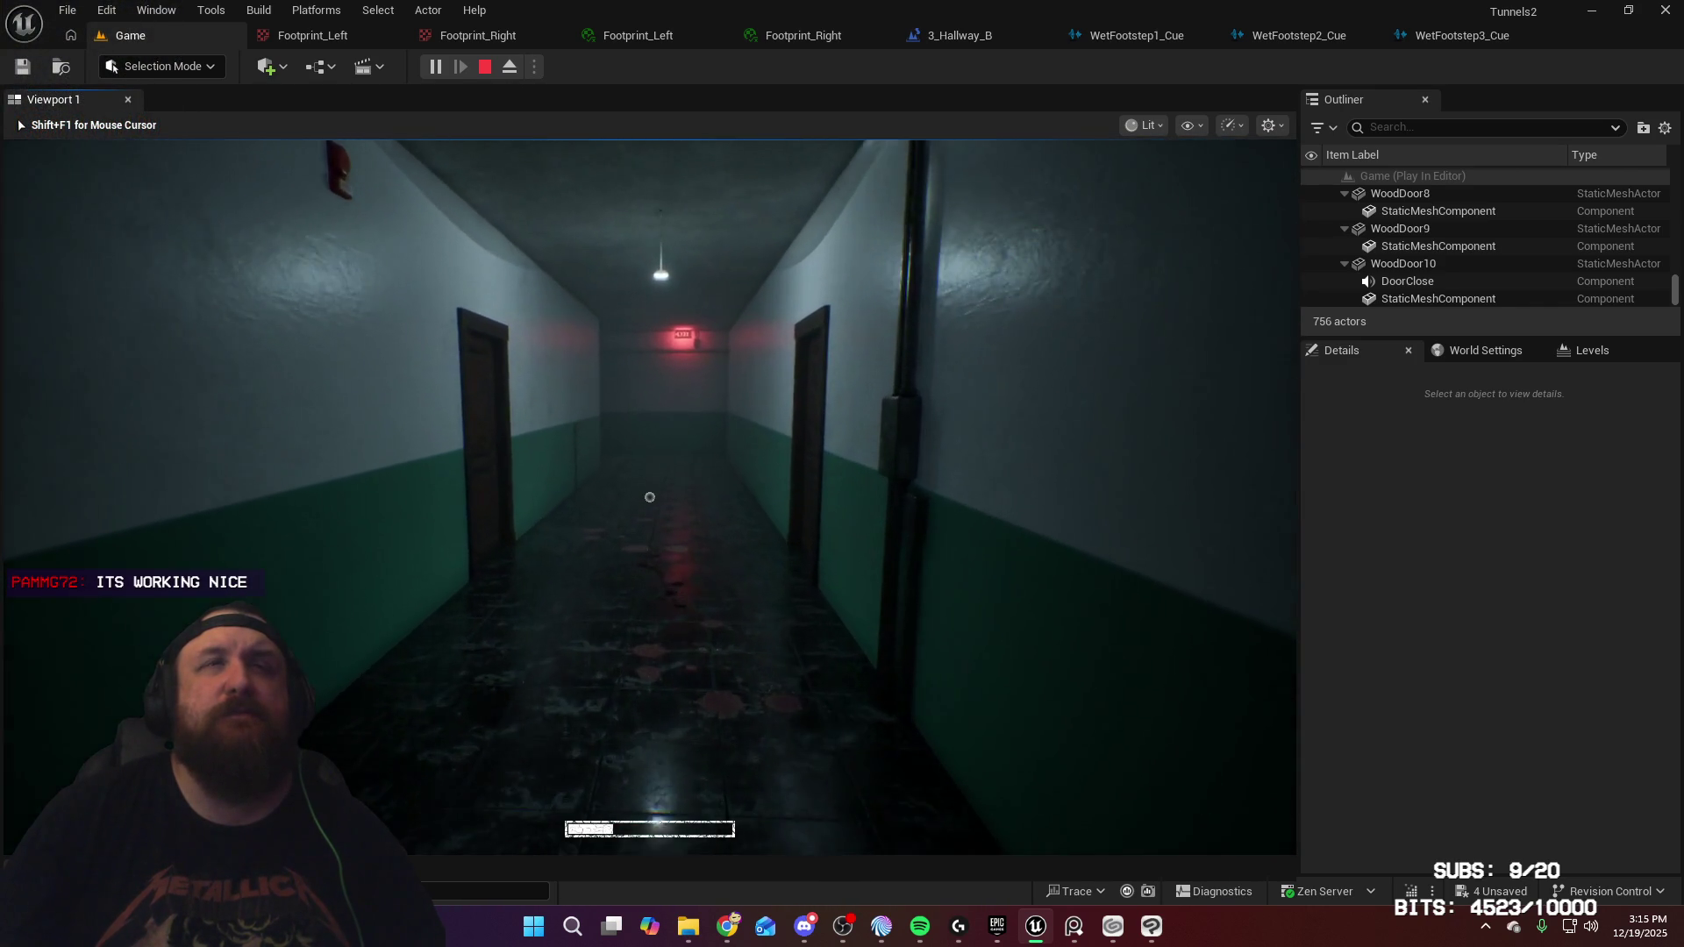
key(w)
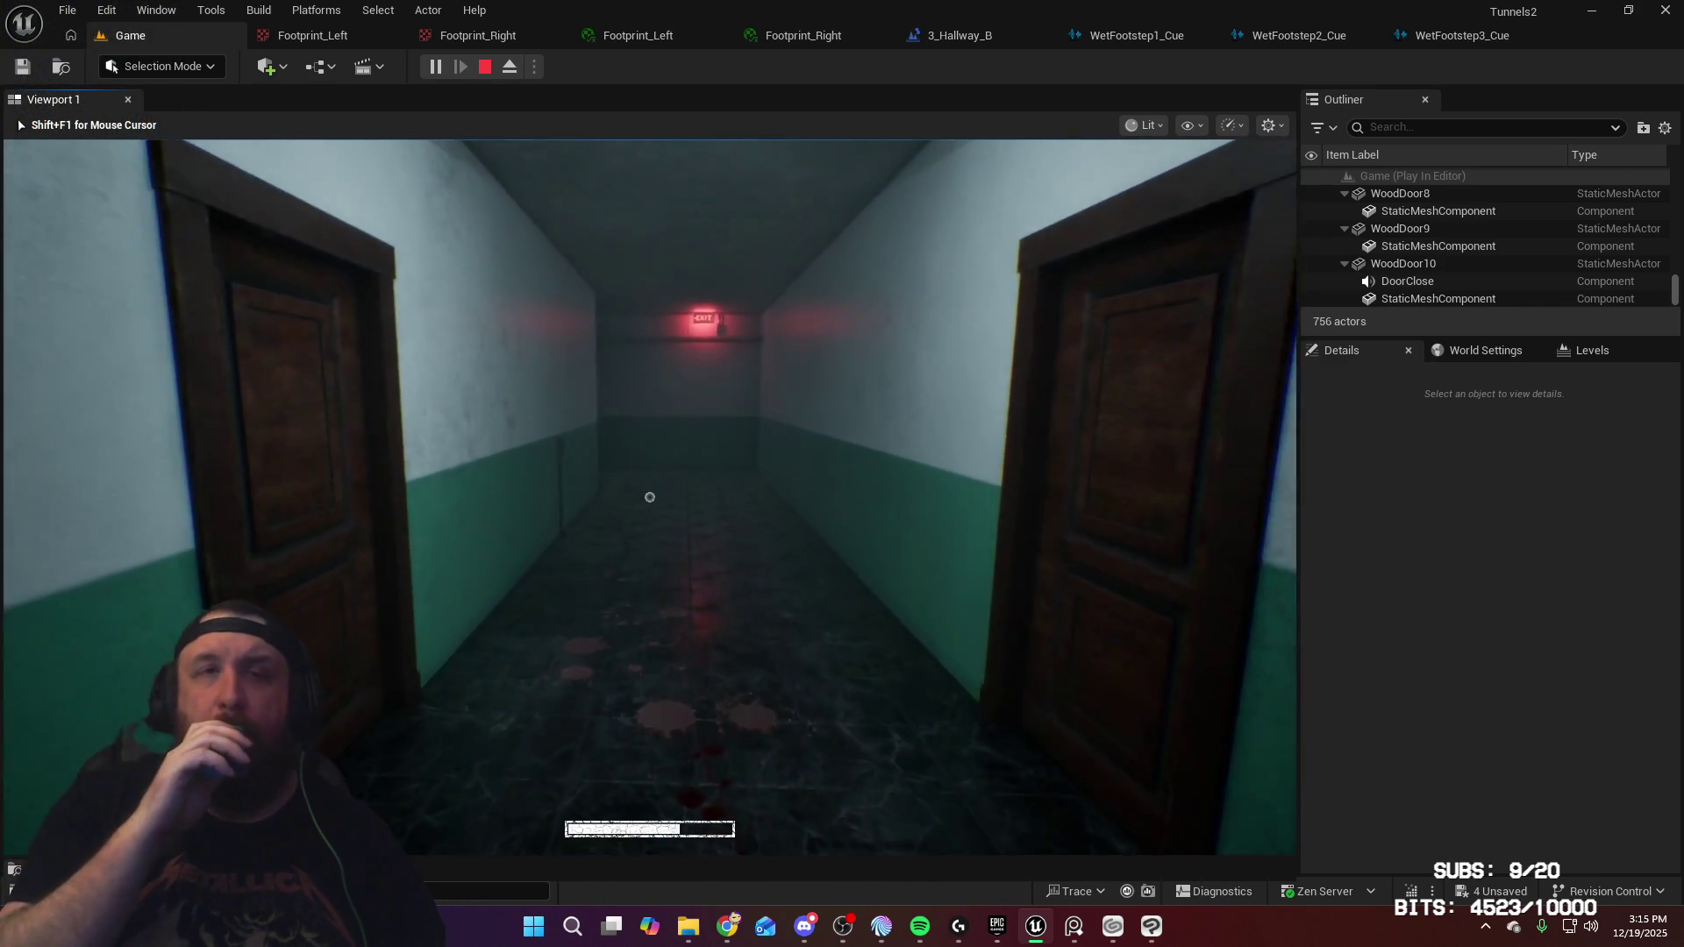
key(w)
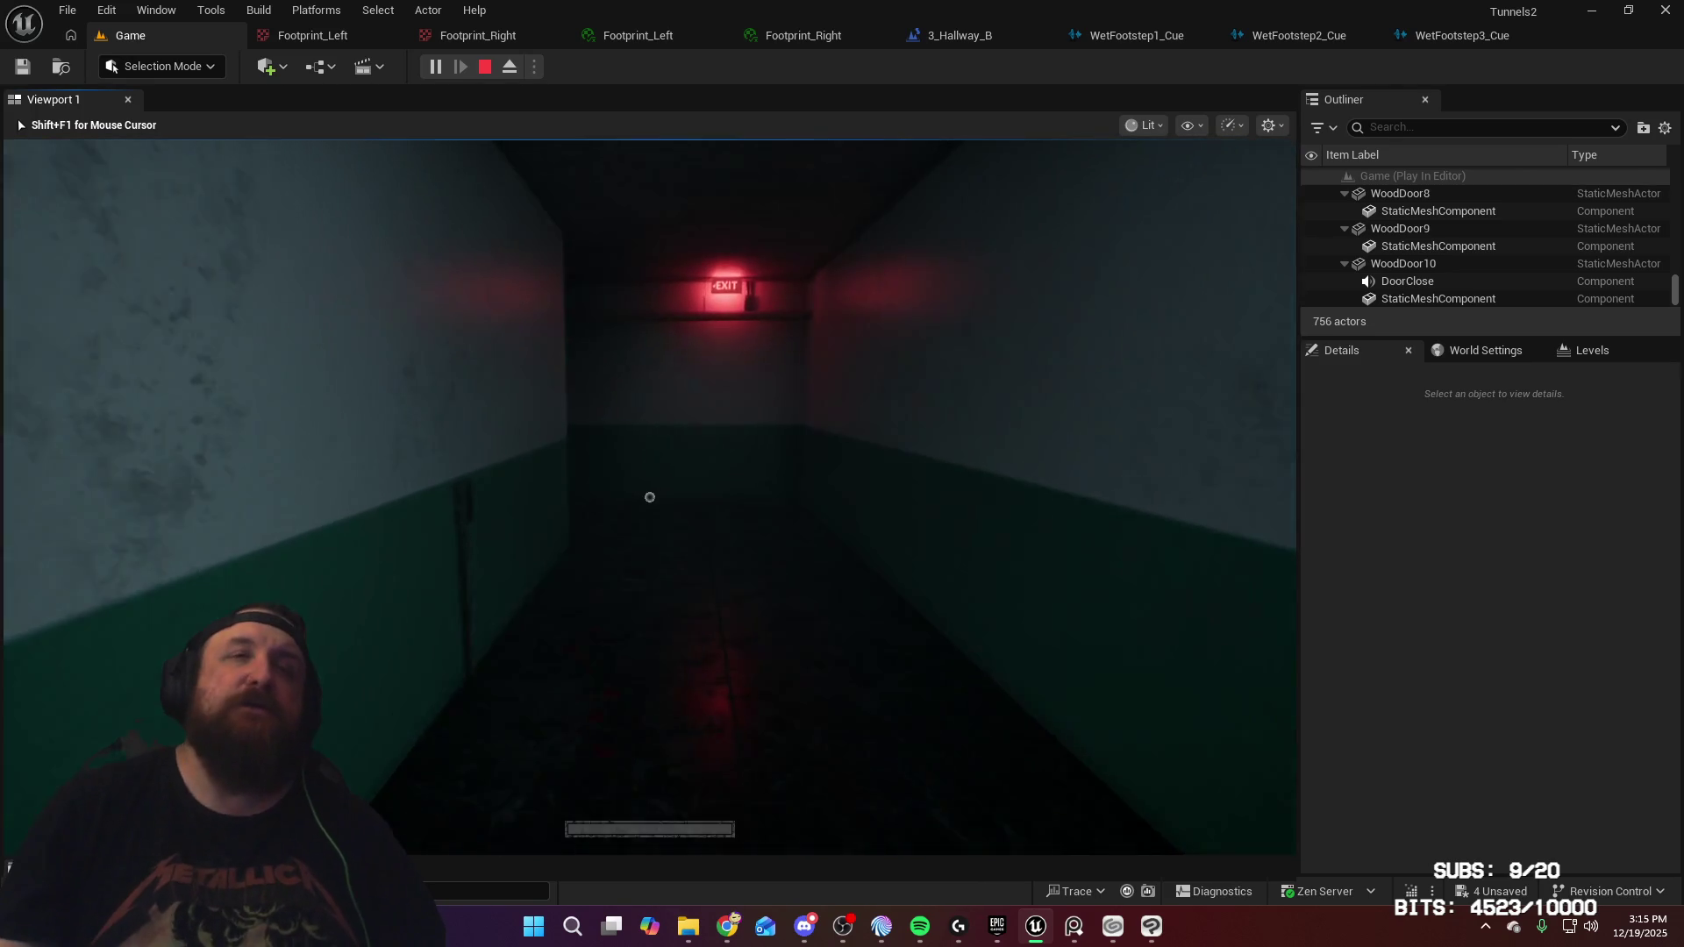
Continue to the end of the hallway, right up to the exit door
mouse_move(650, 497)
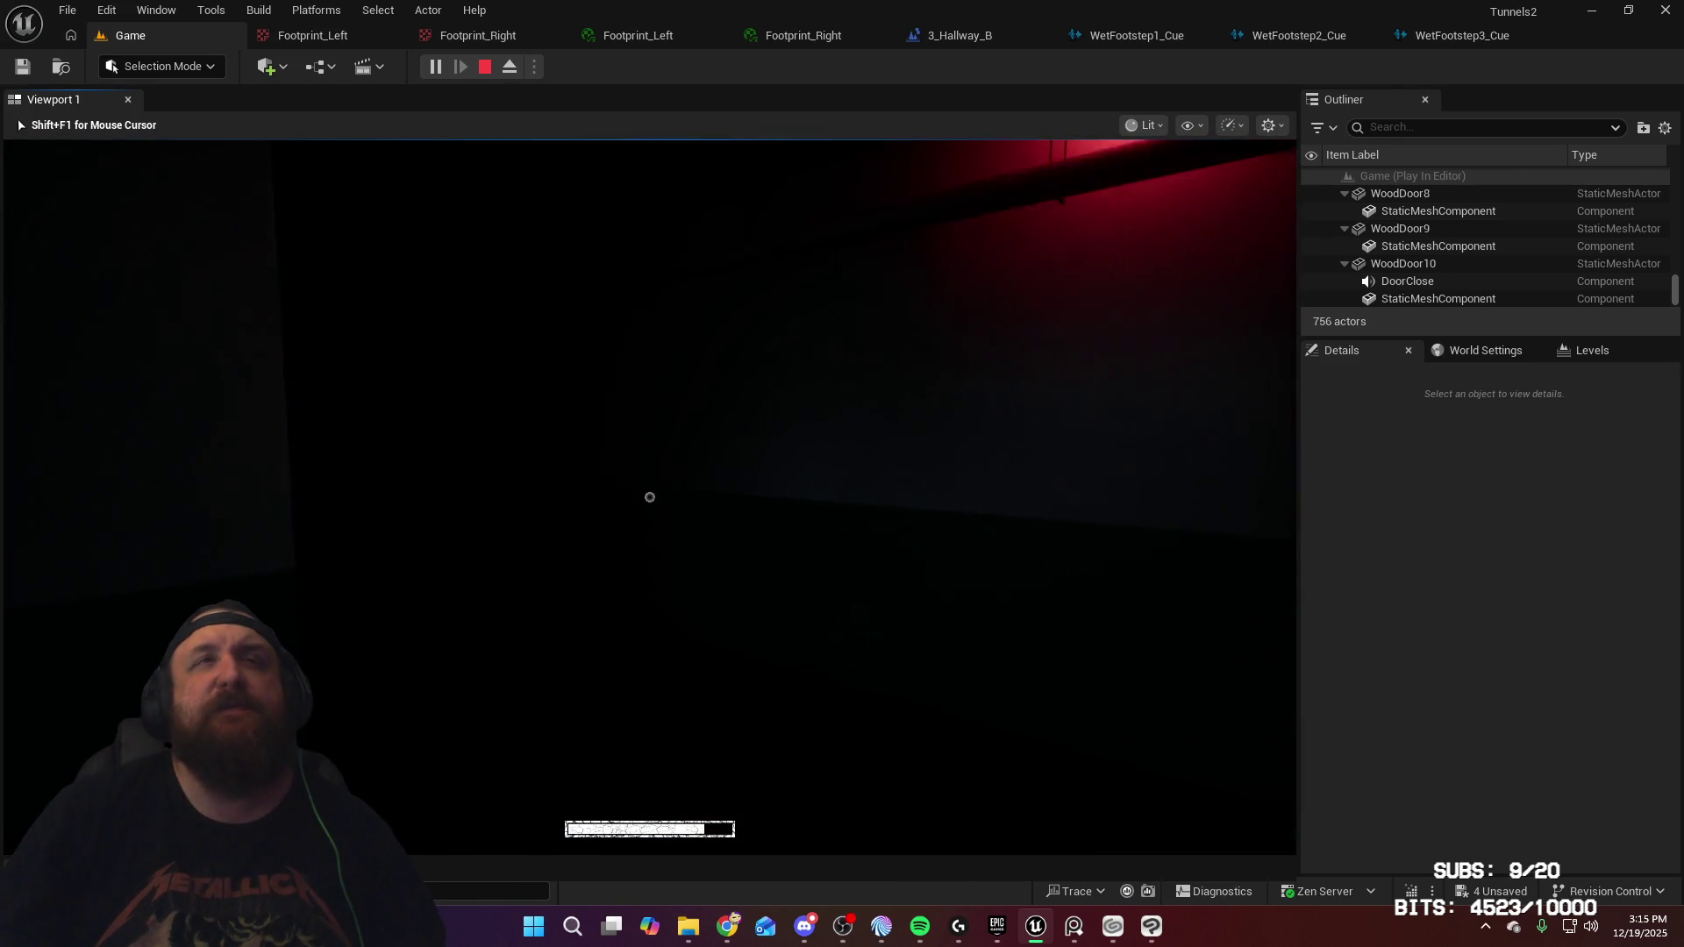
key(w)
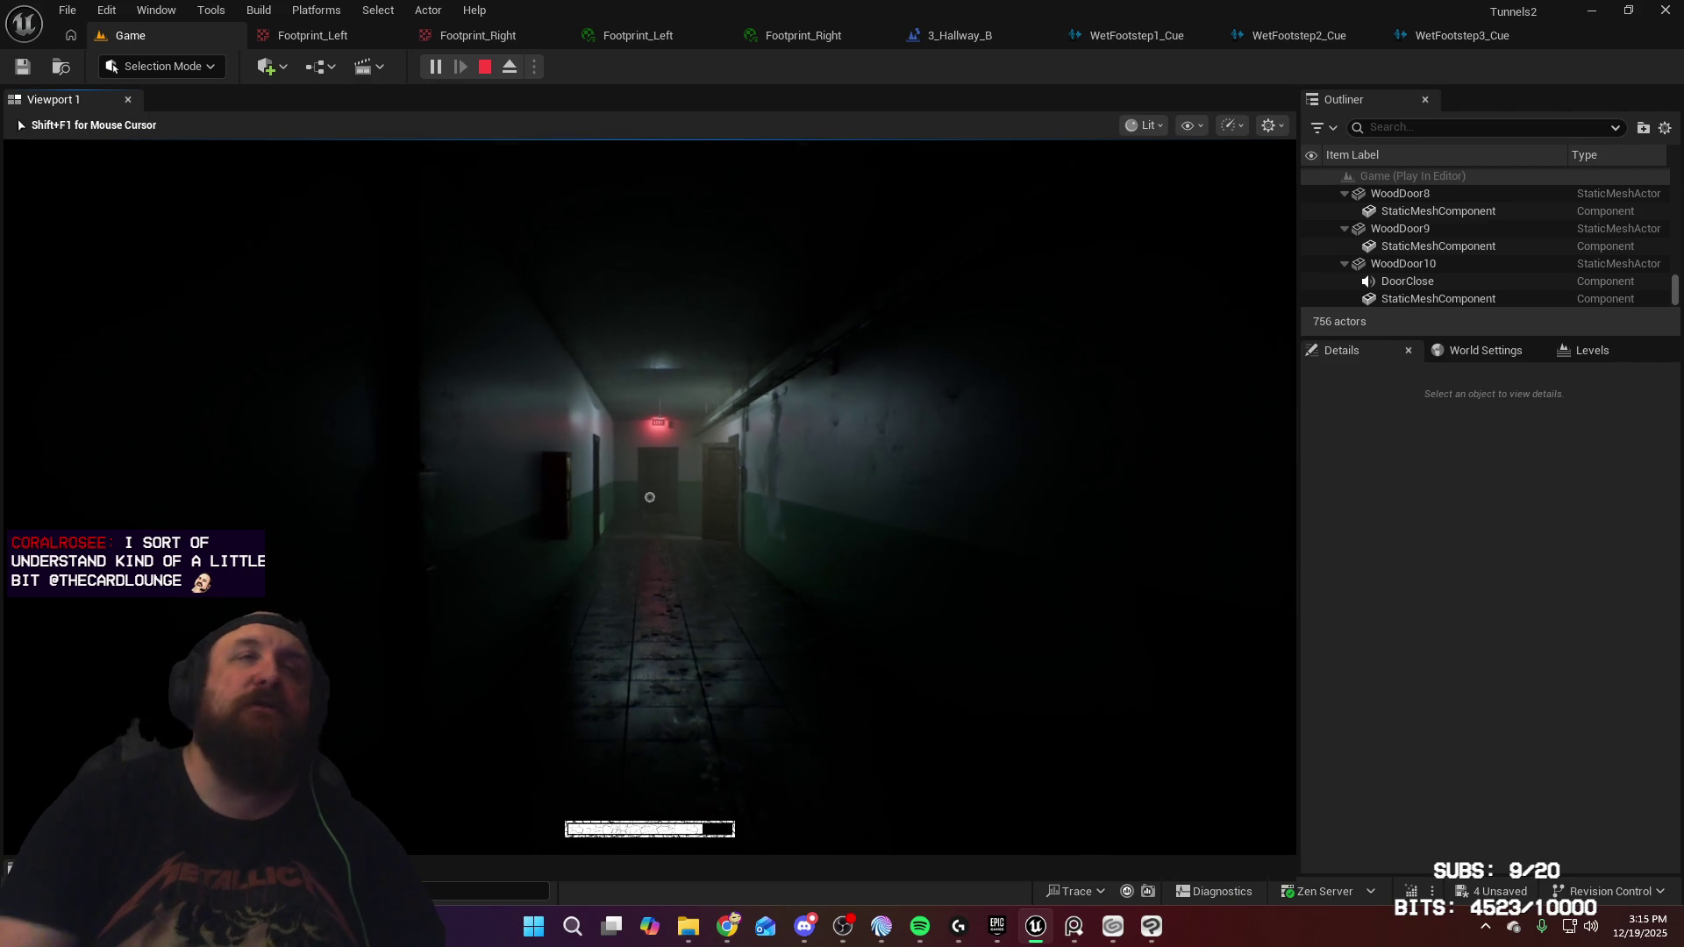
key(w)
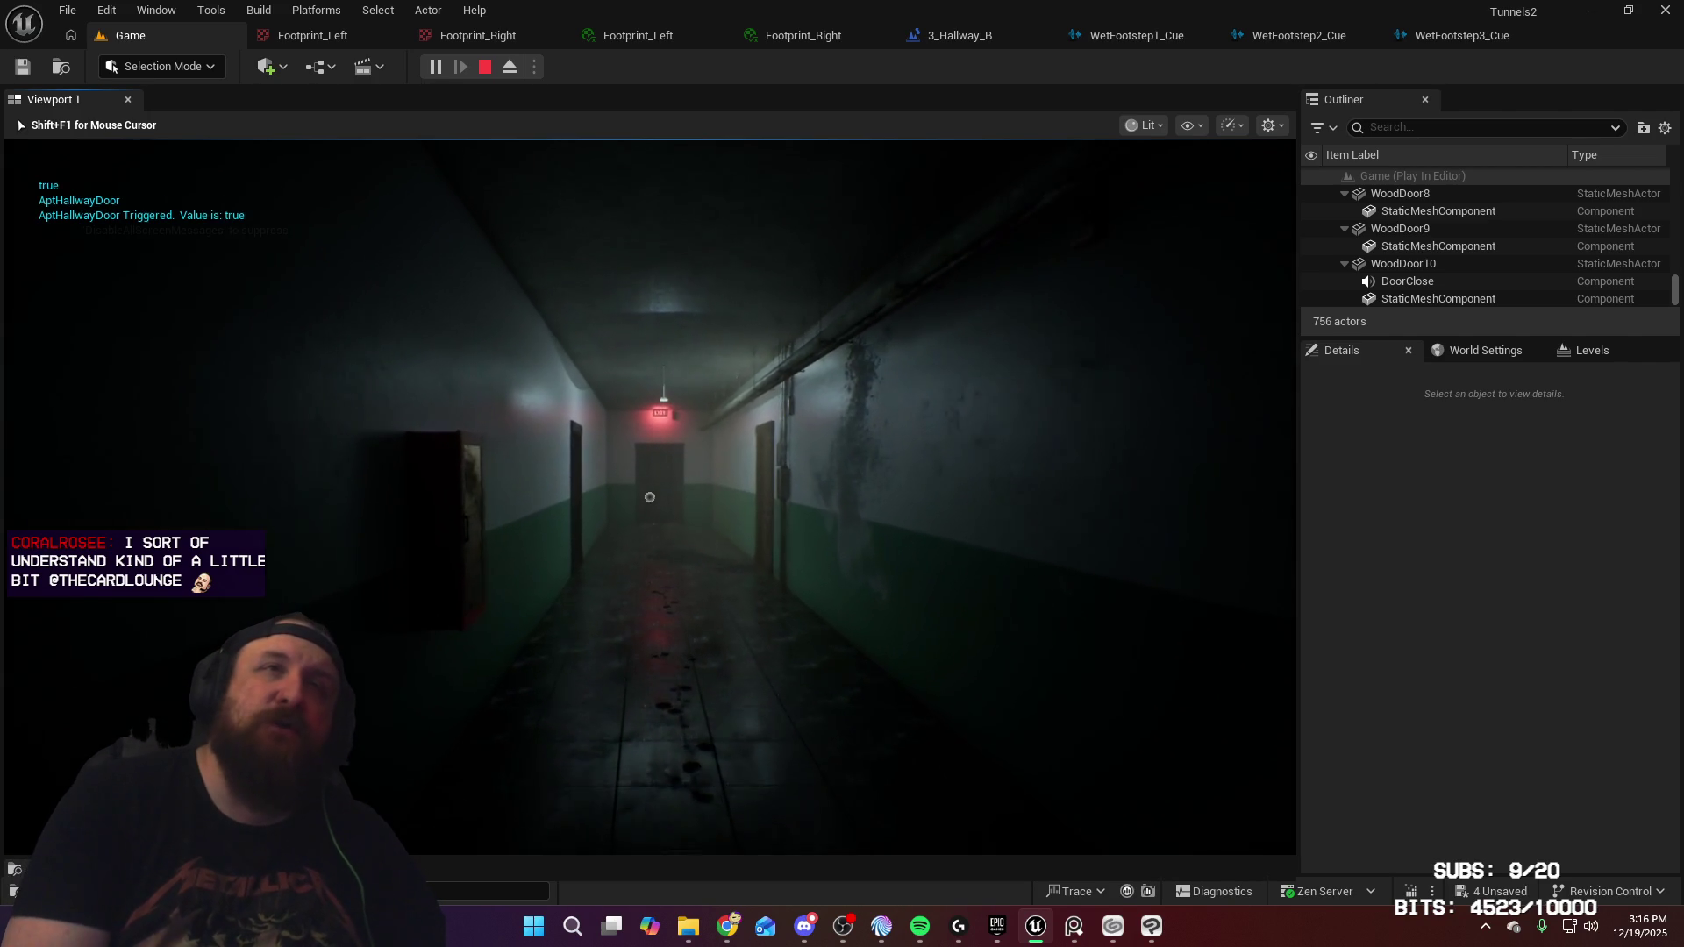
key(w)
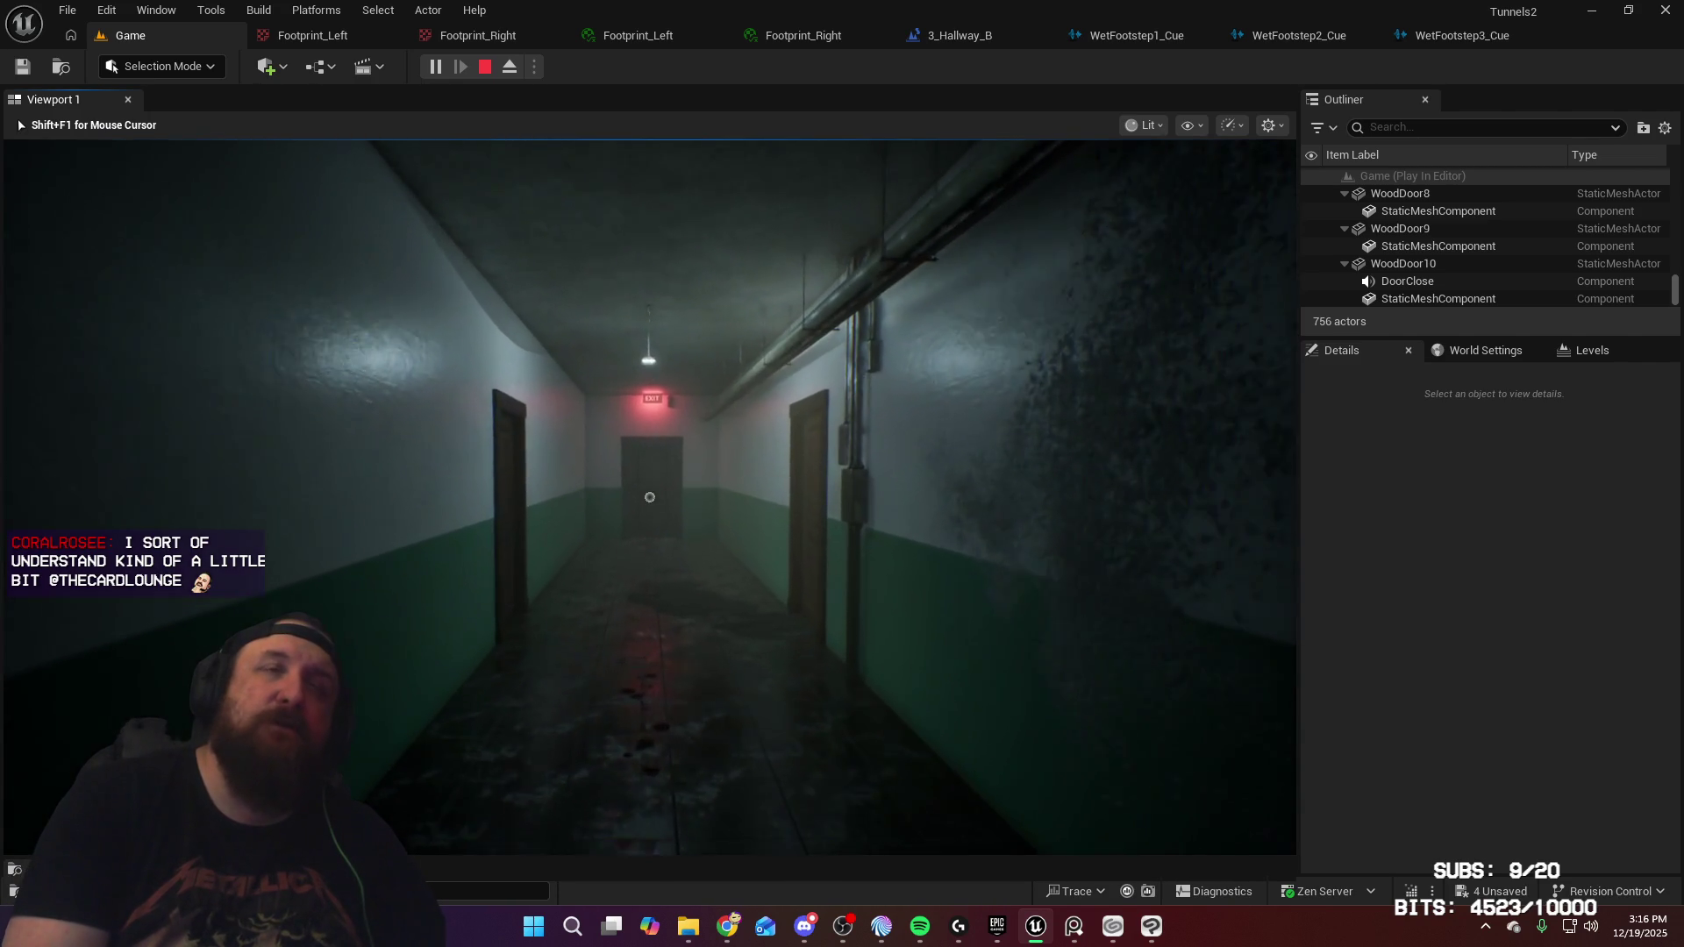
key(w)
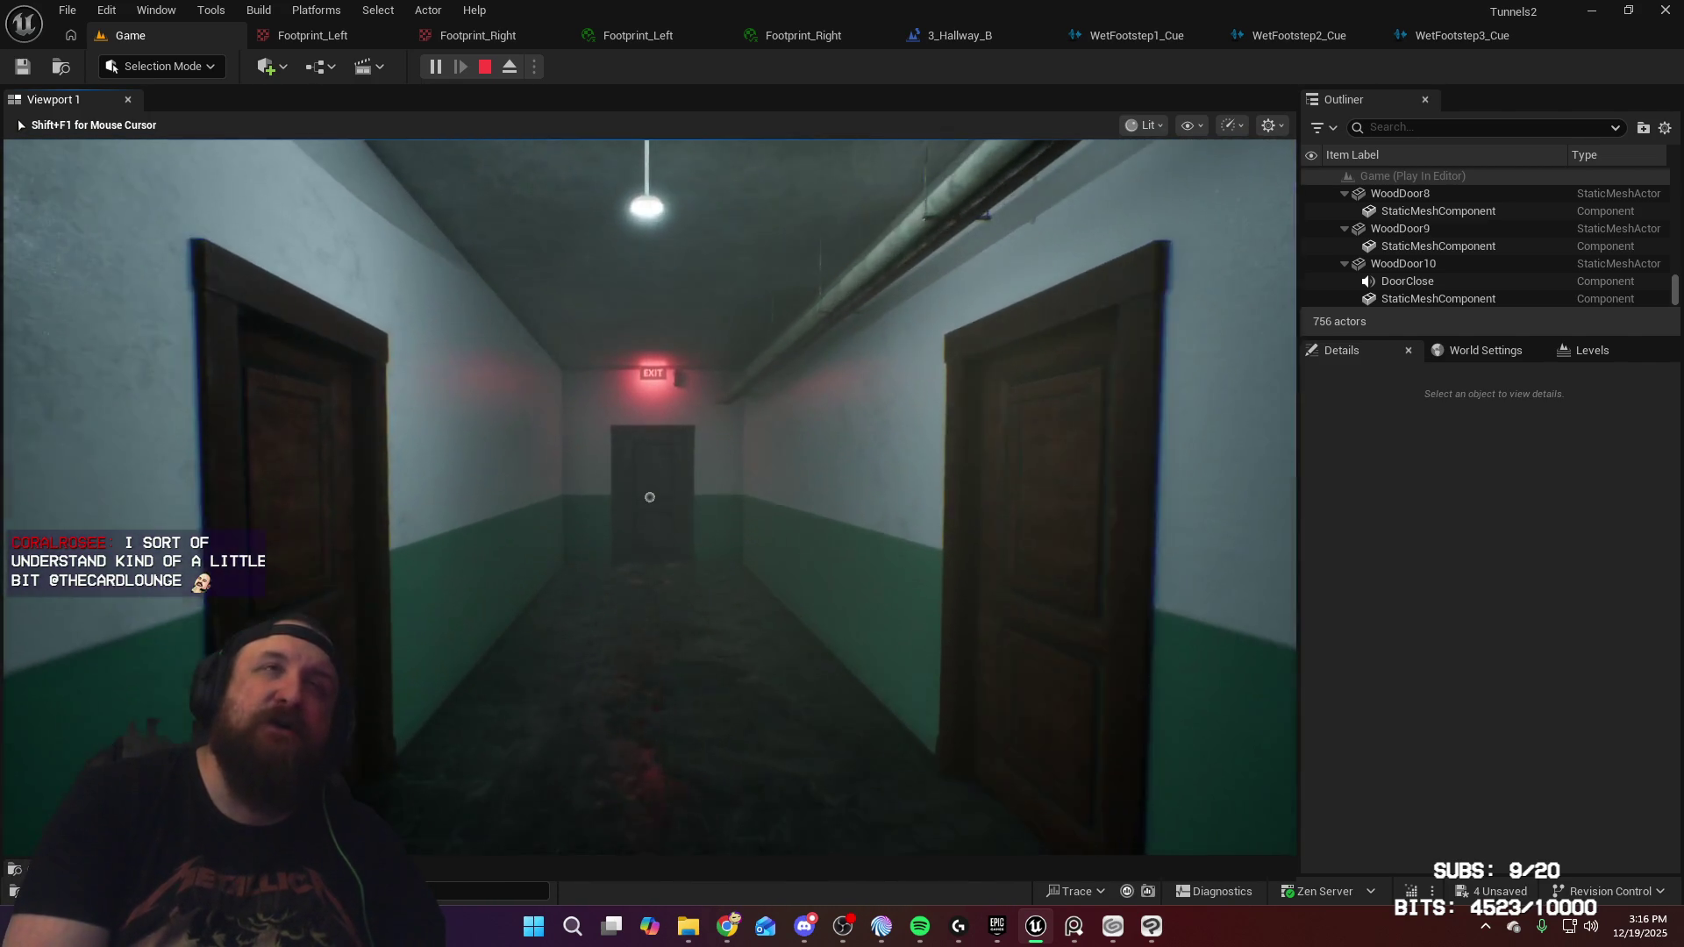
key(w)
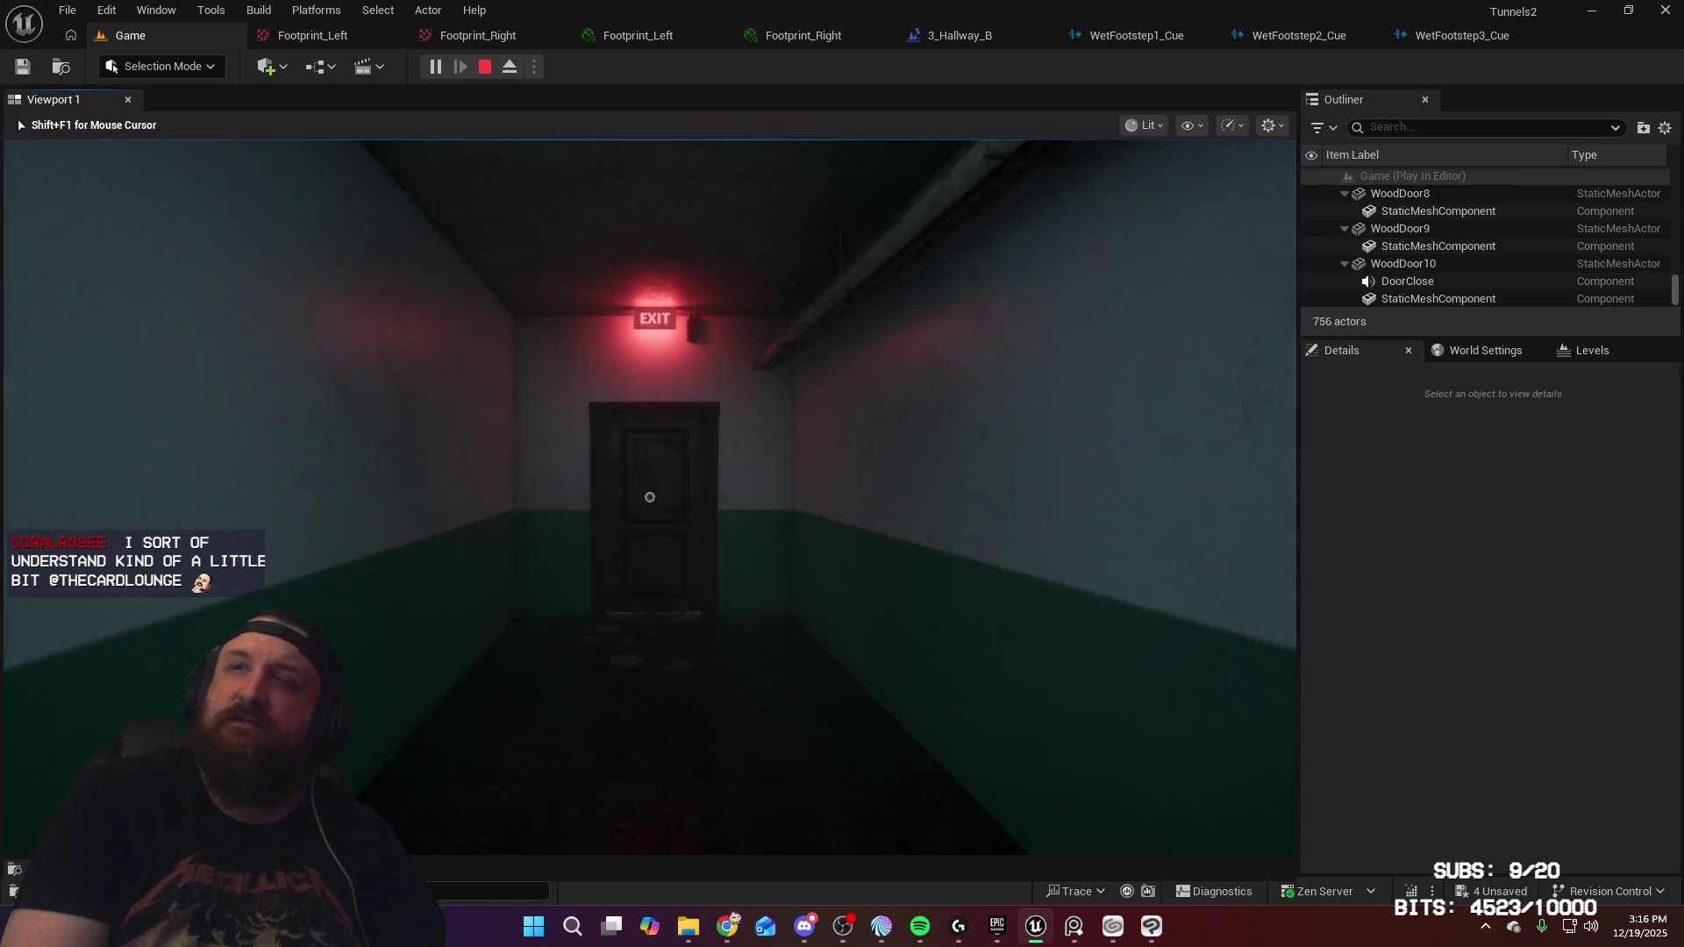
key(w)
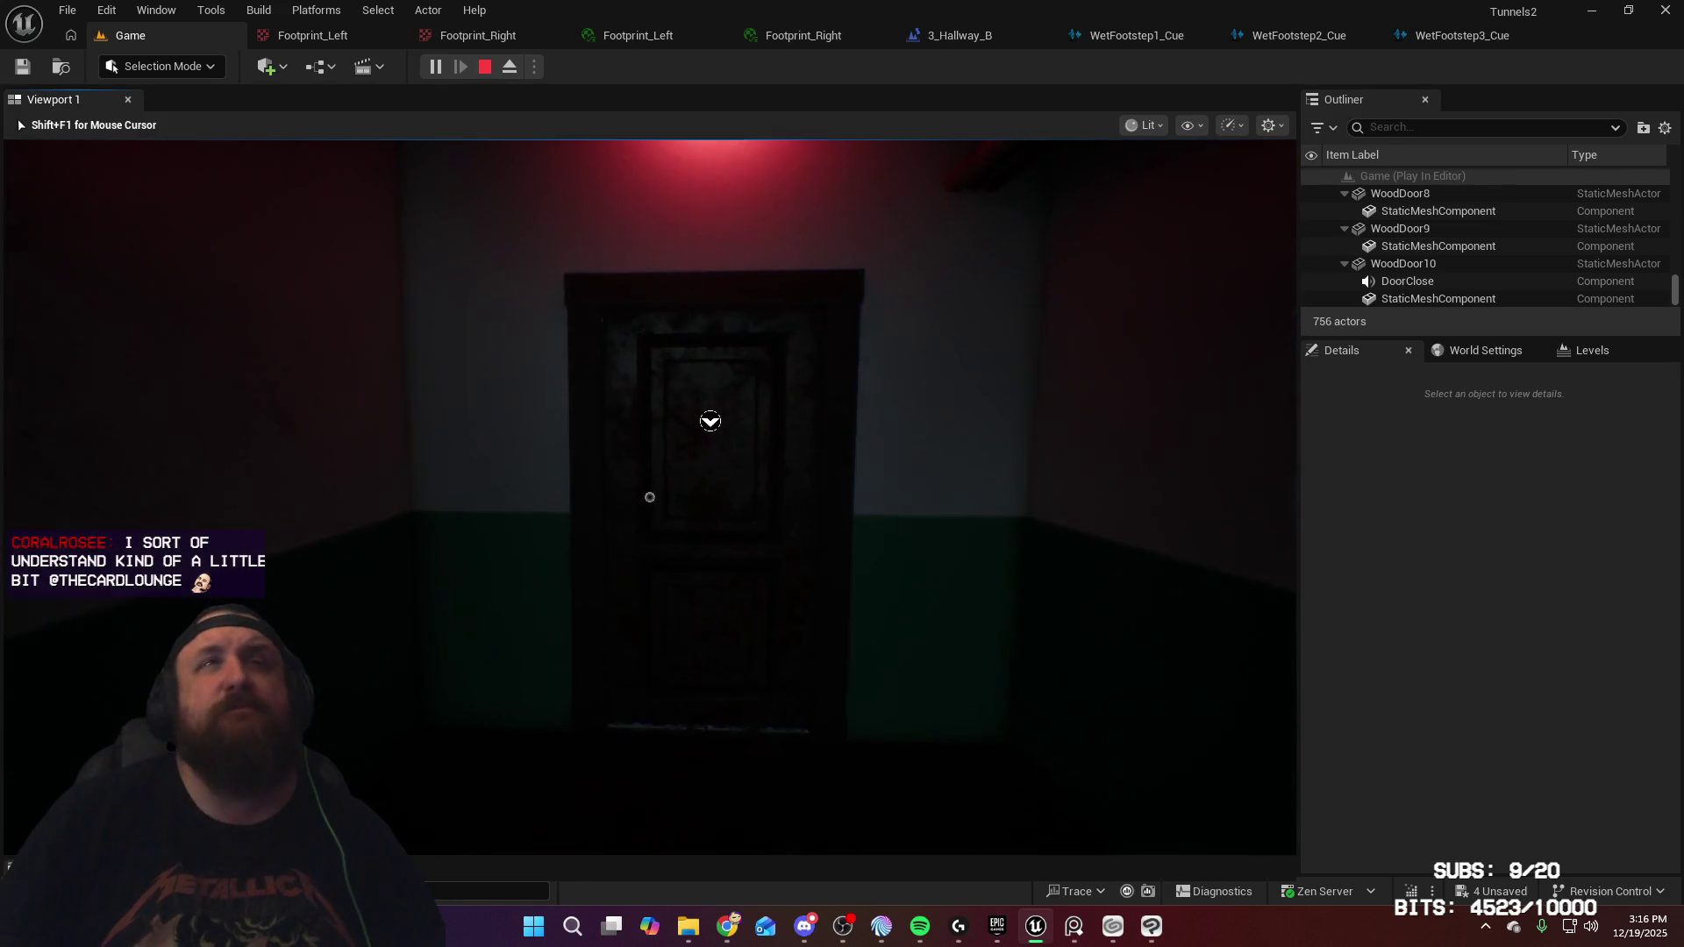
Go through the exit door, sprint down the stairwell to landing 123A, and enter the hallway
key(e)
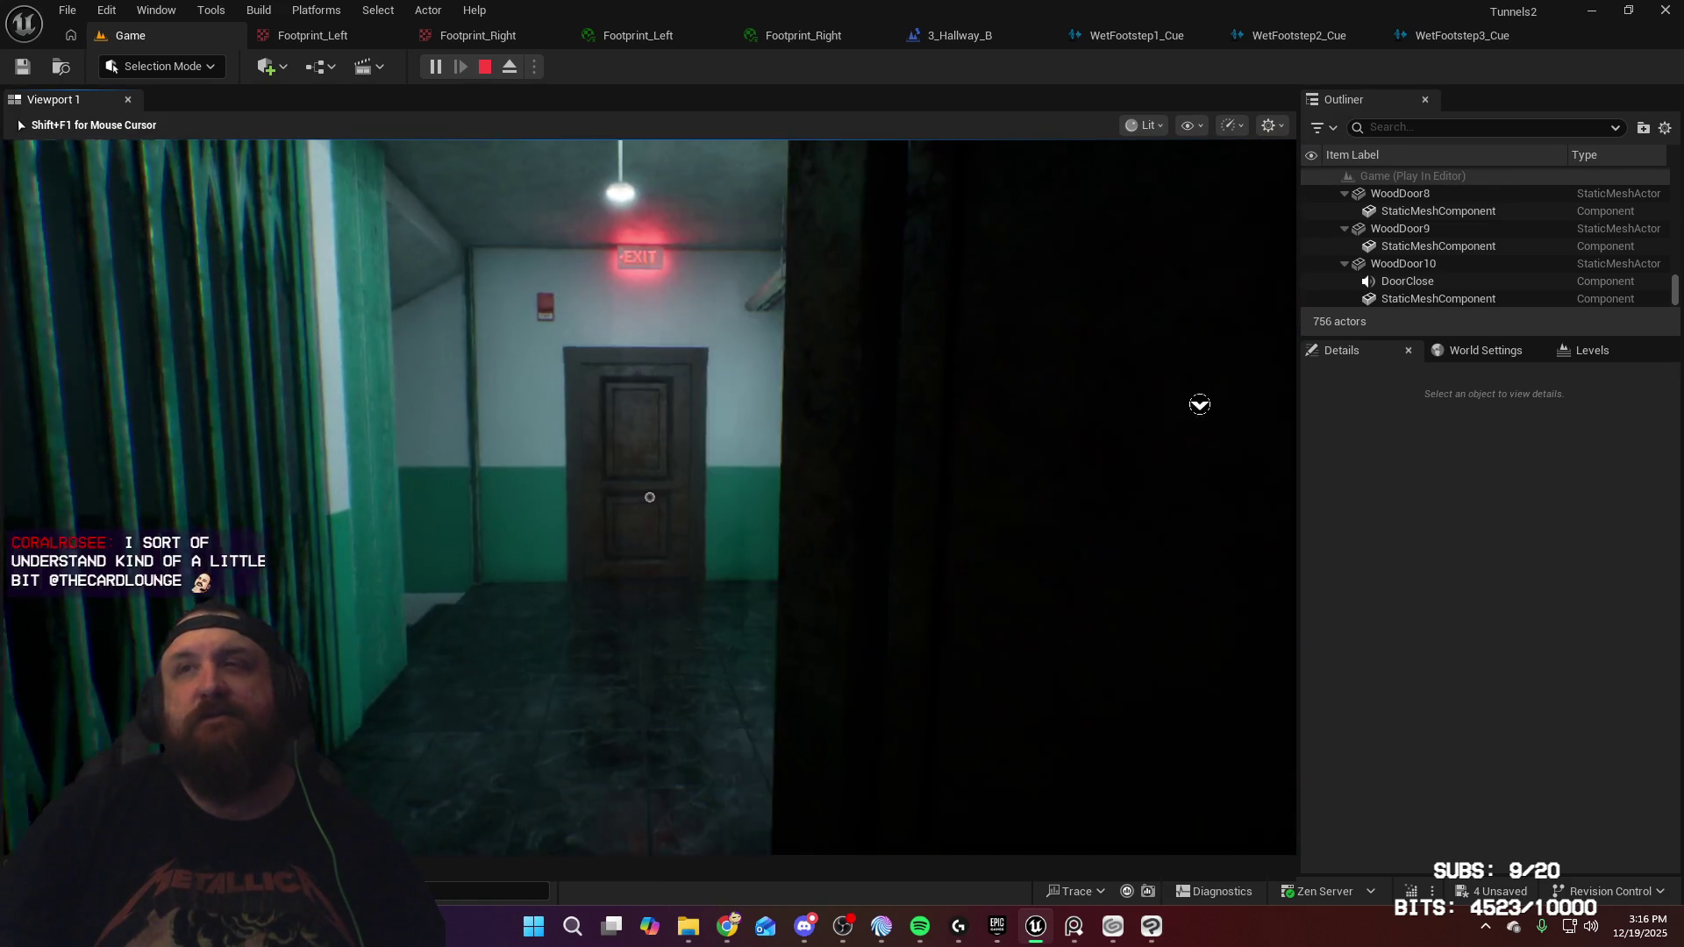
key(shift+w)
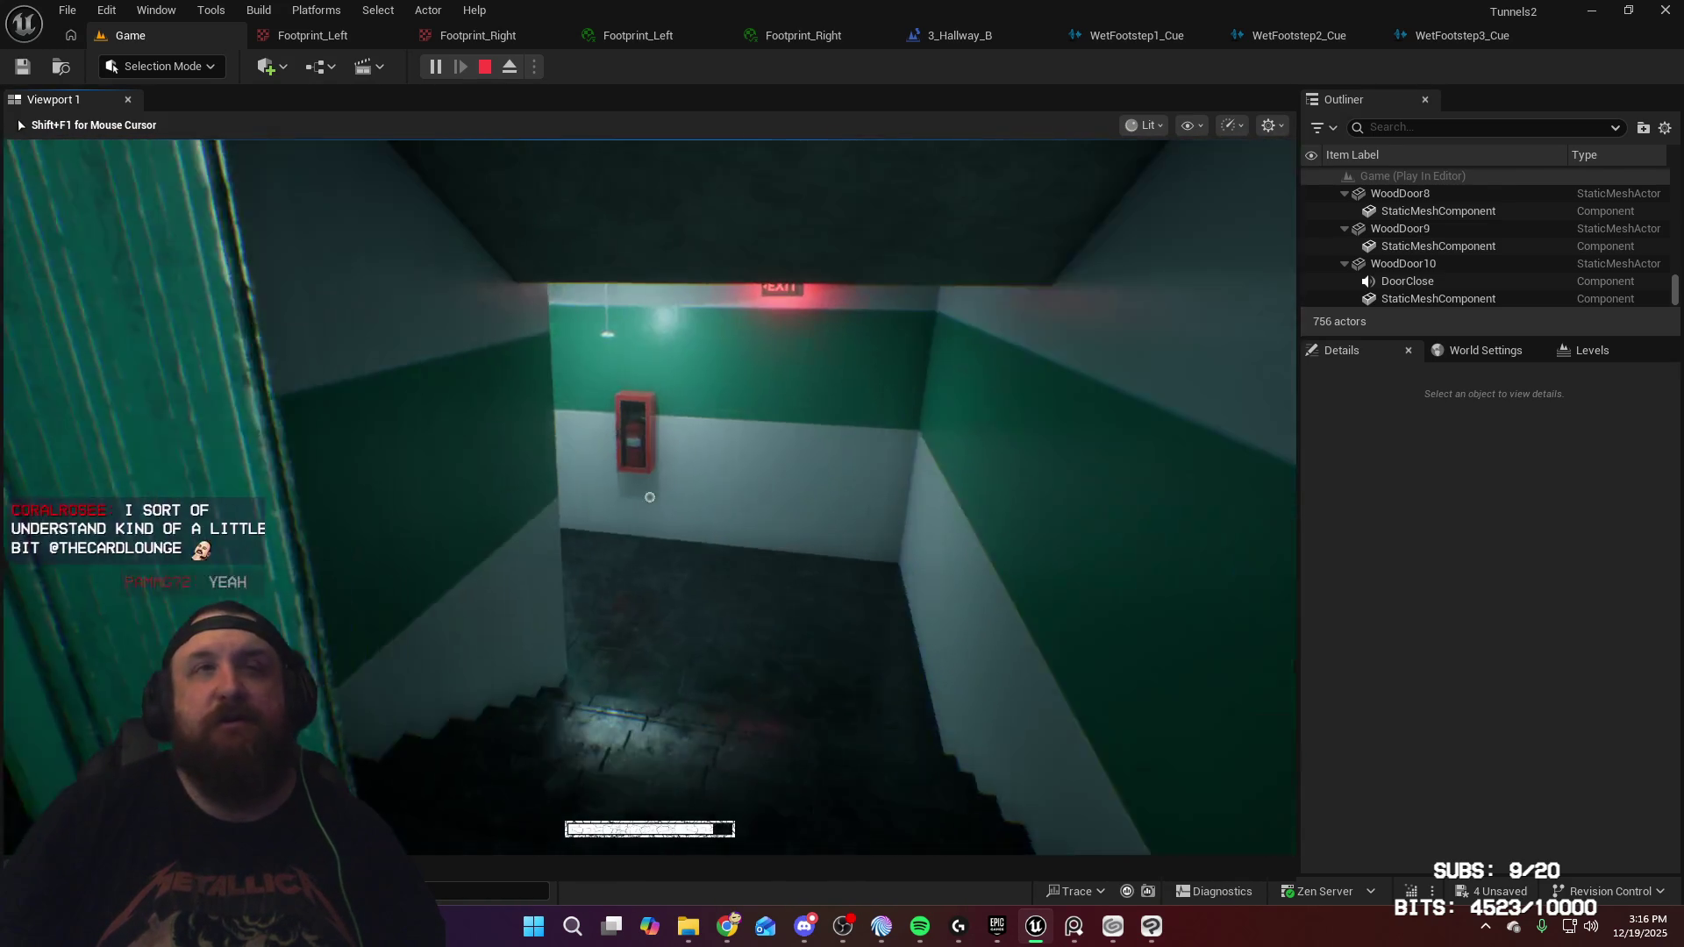
key(shift+w)
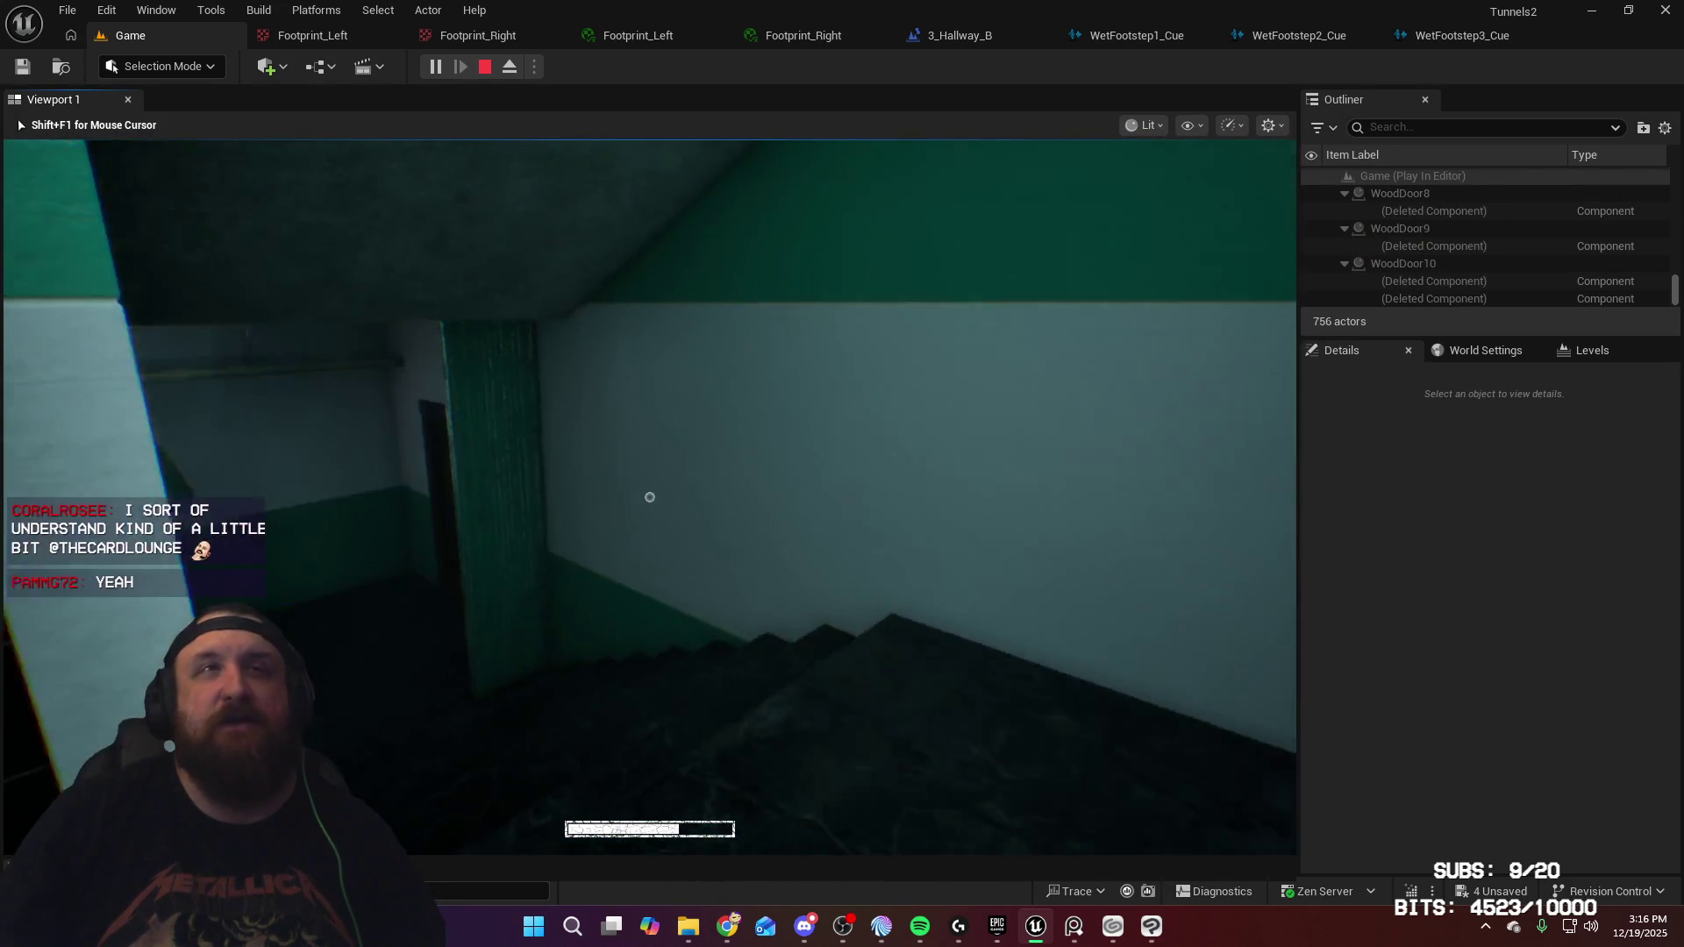
key(shift+w)
key(shift+w)
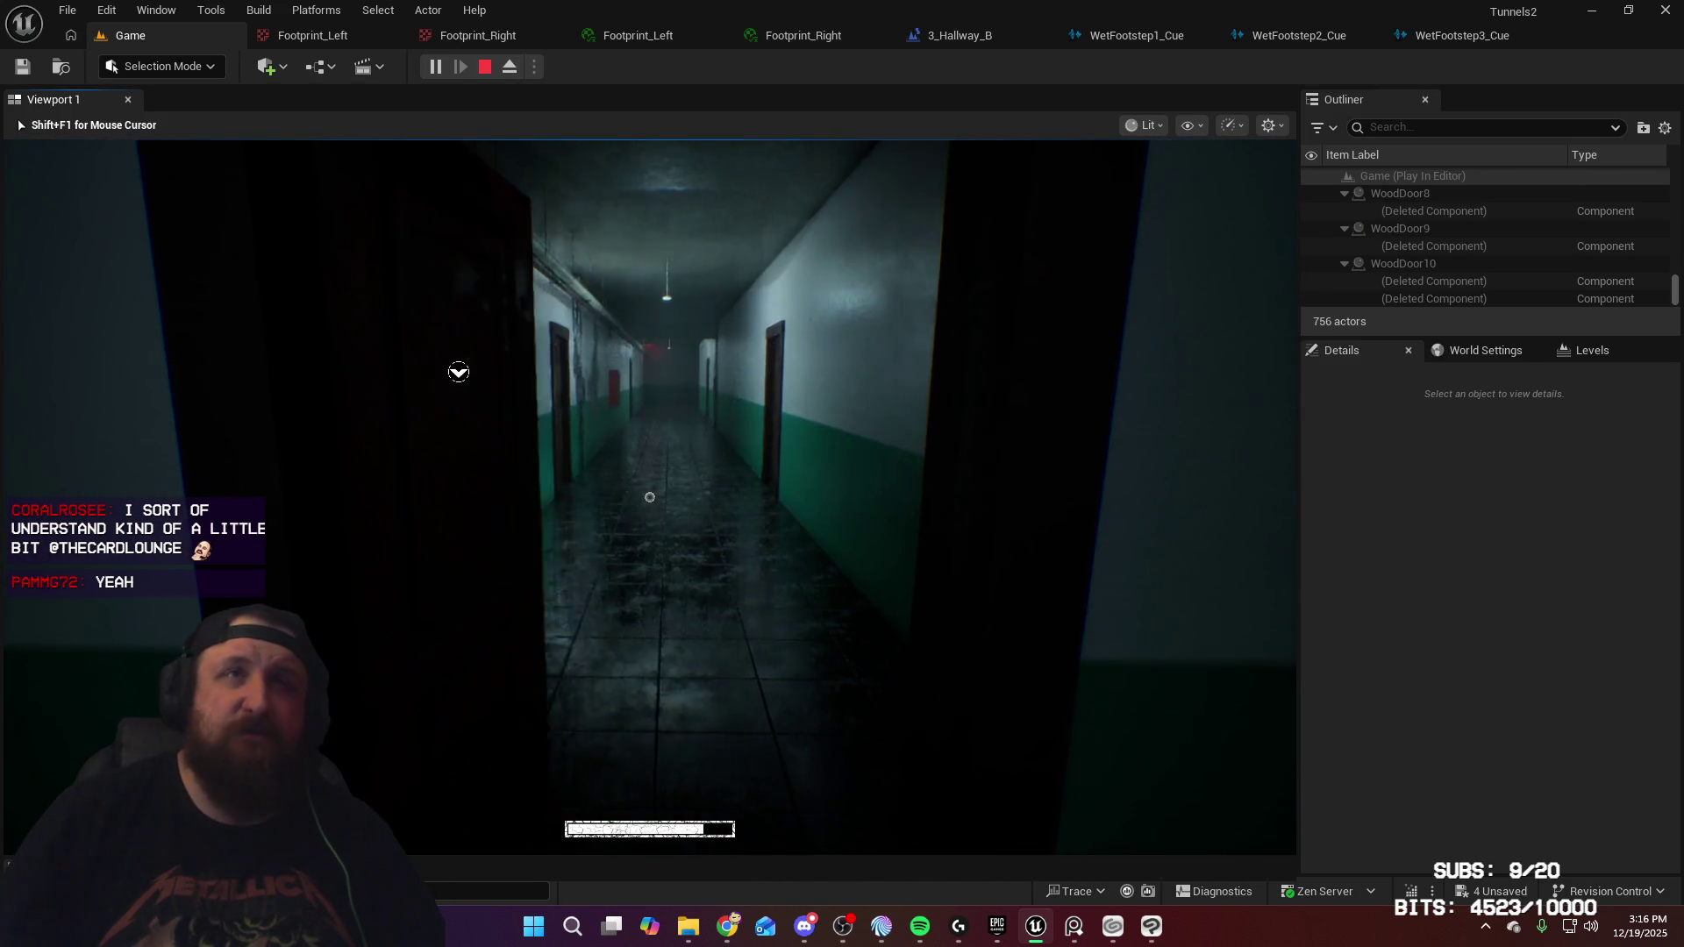
key(w)
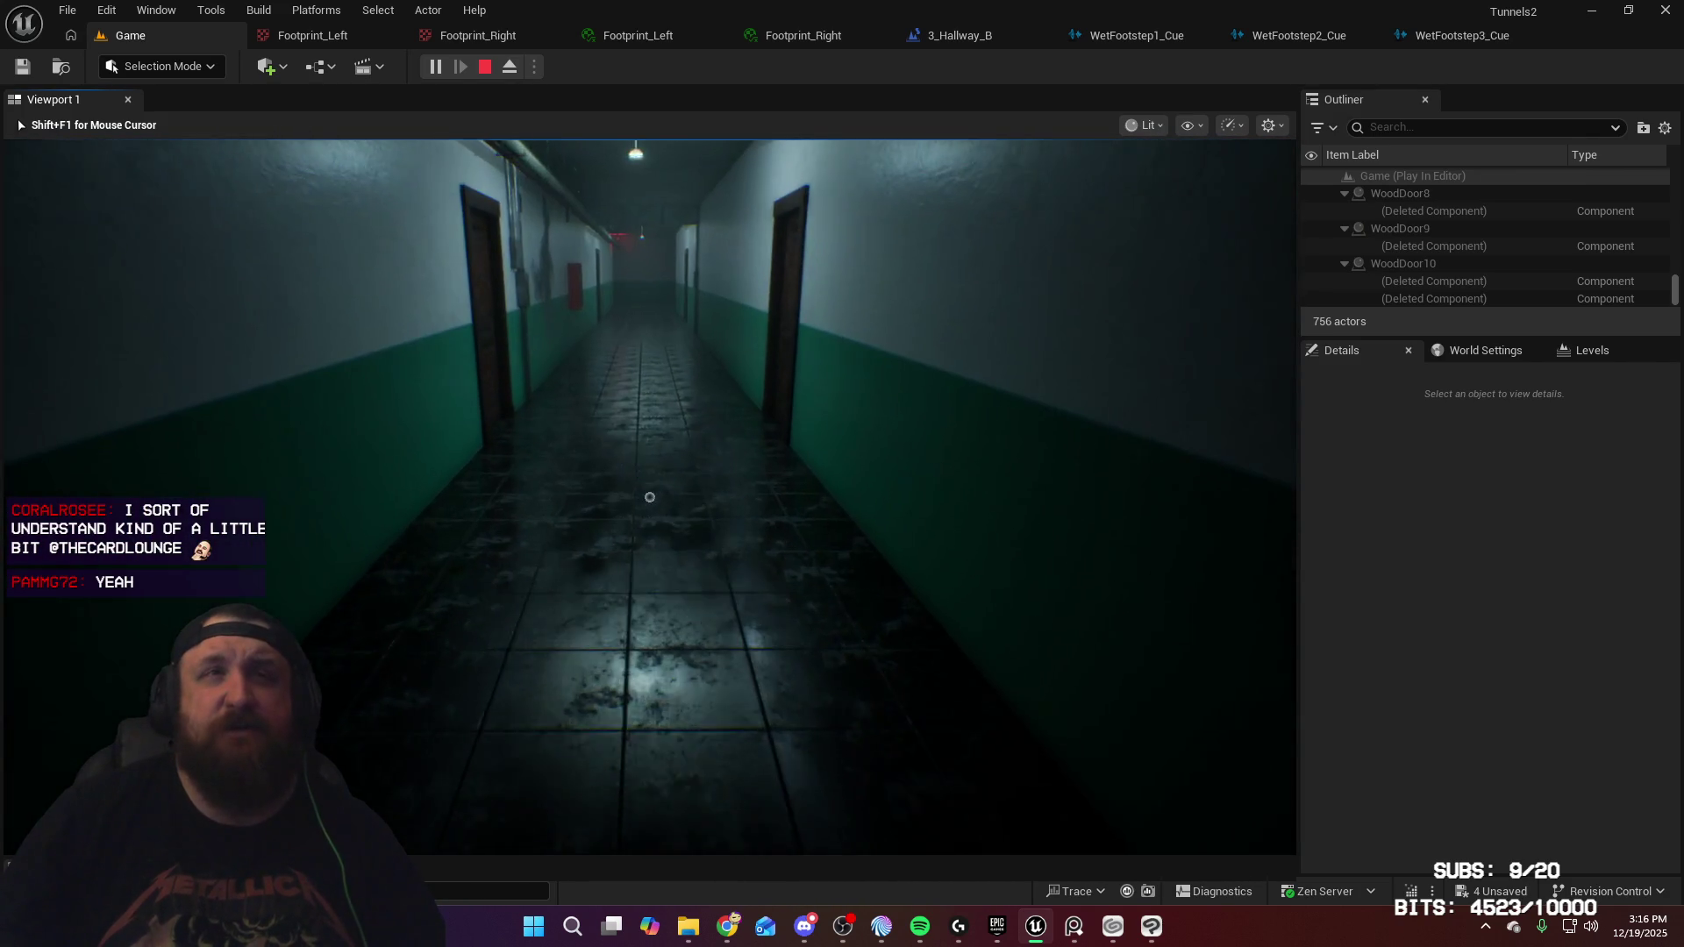
Walk the hallway past the open doors and red footprints up to the end door
key(w)
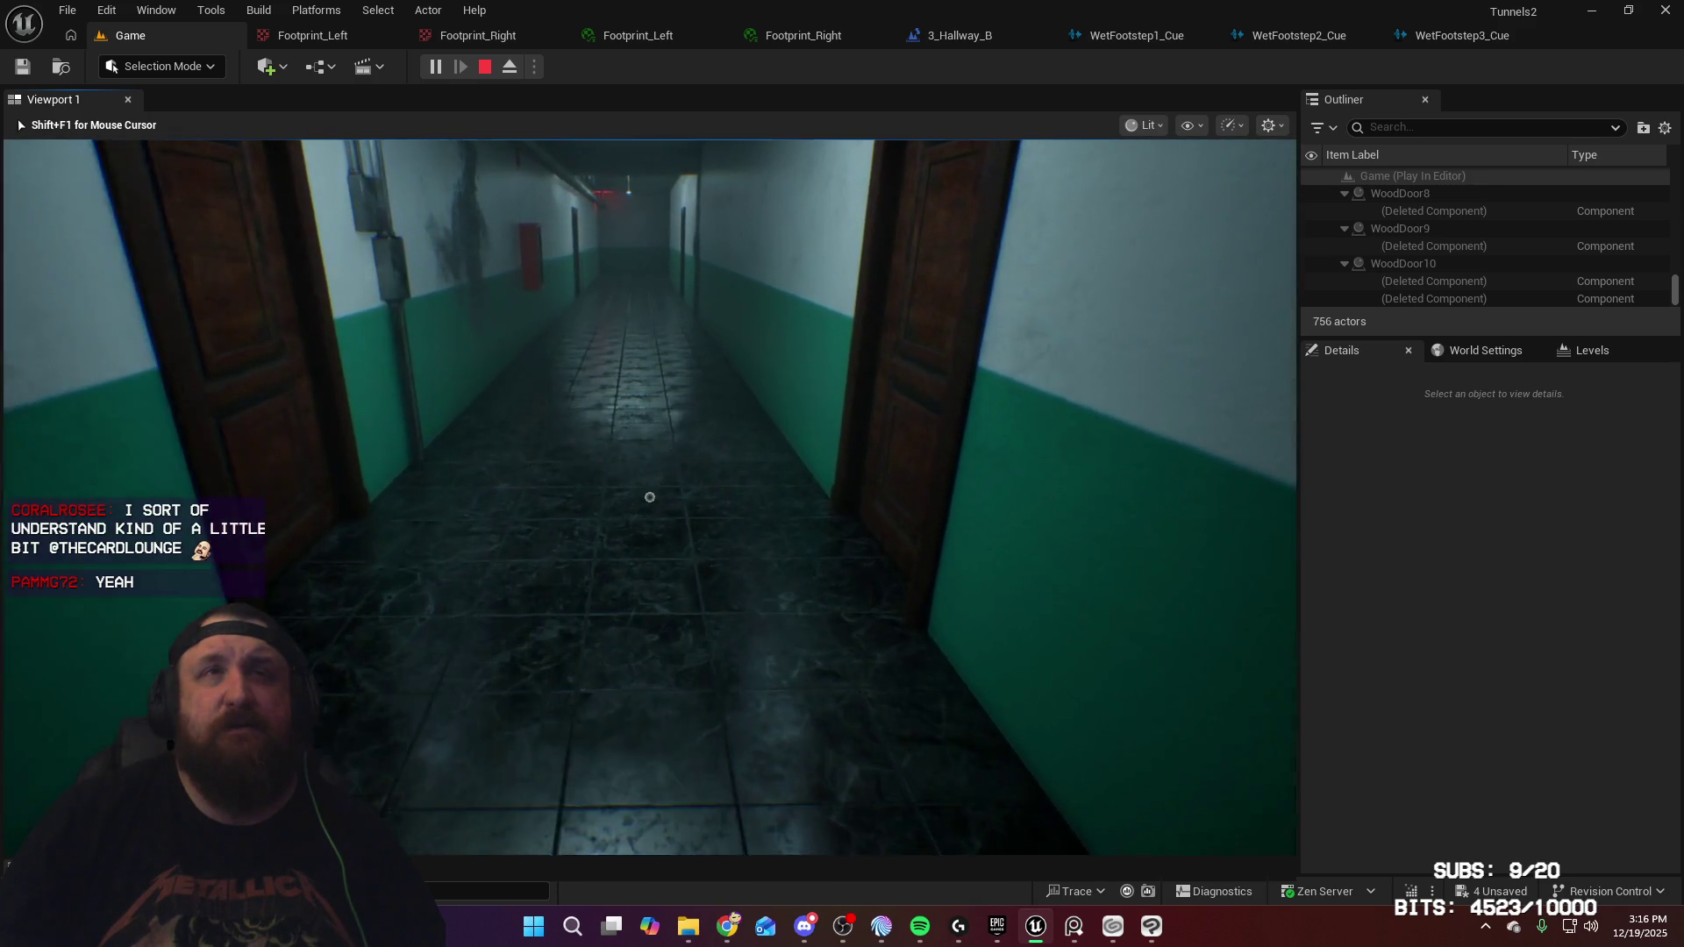
key(w)
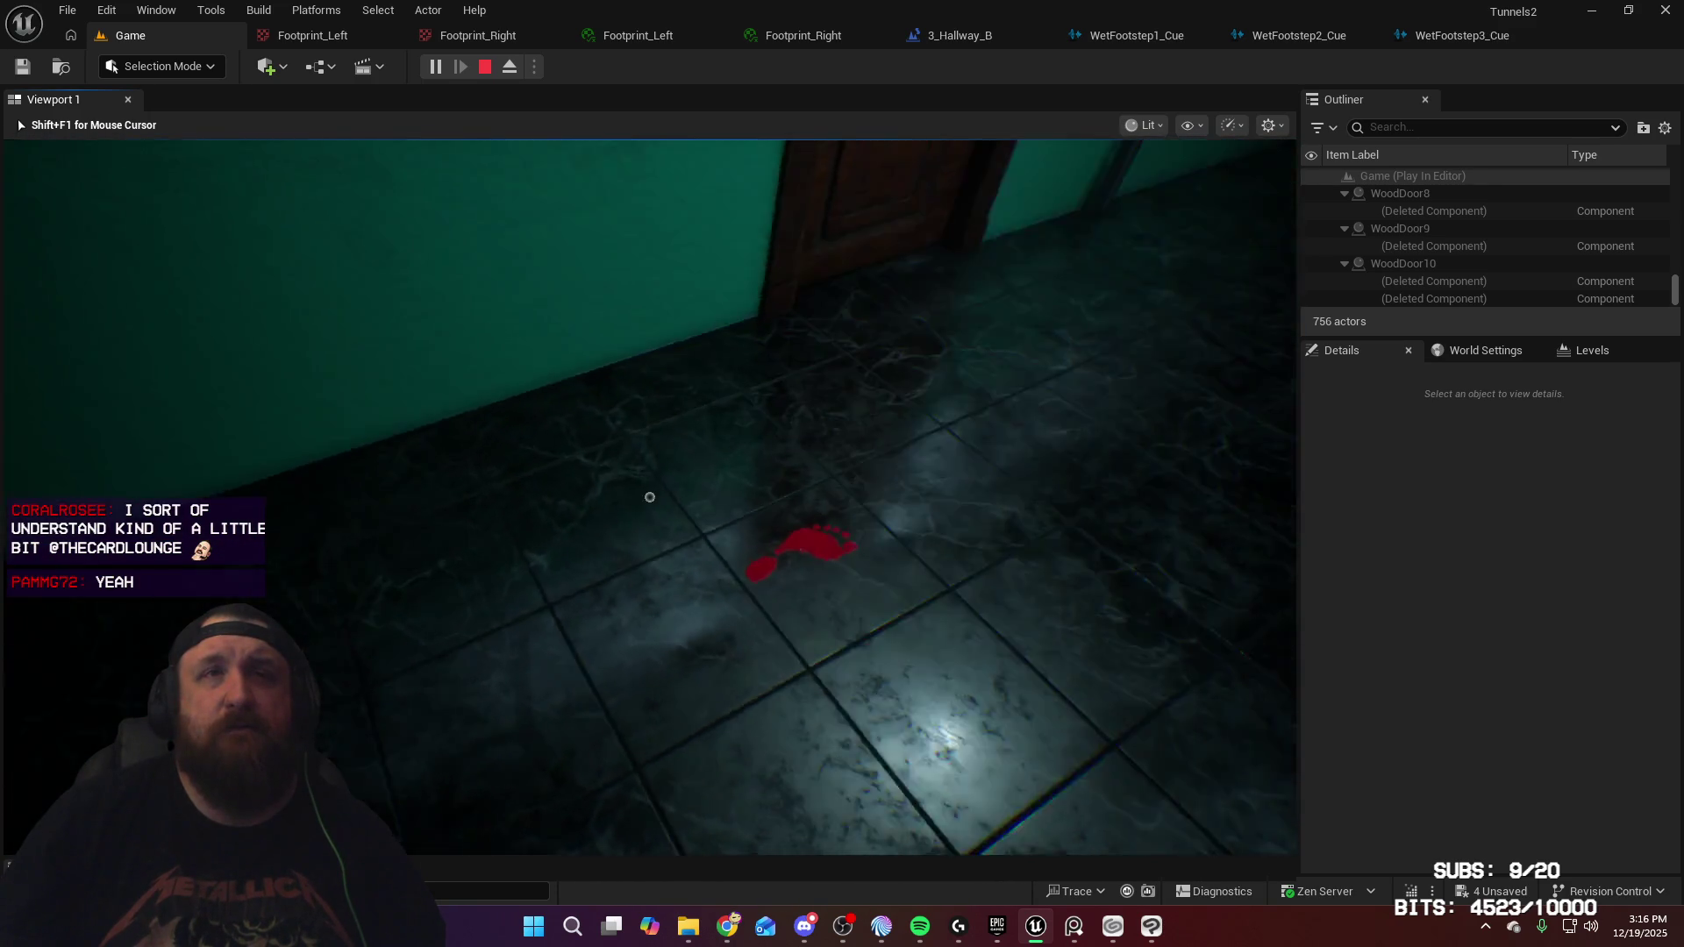
key(w)
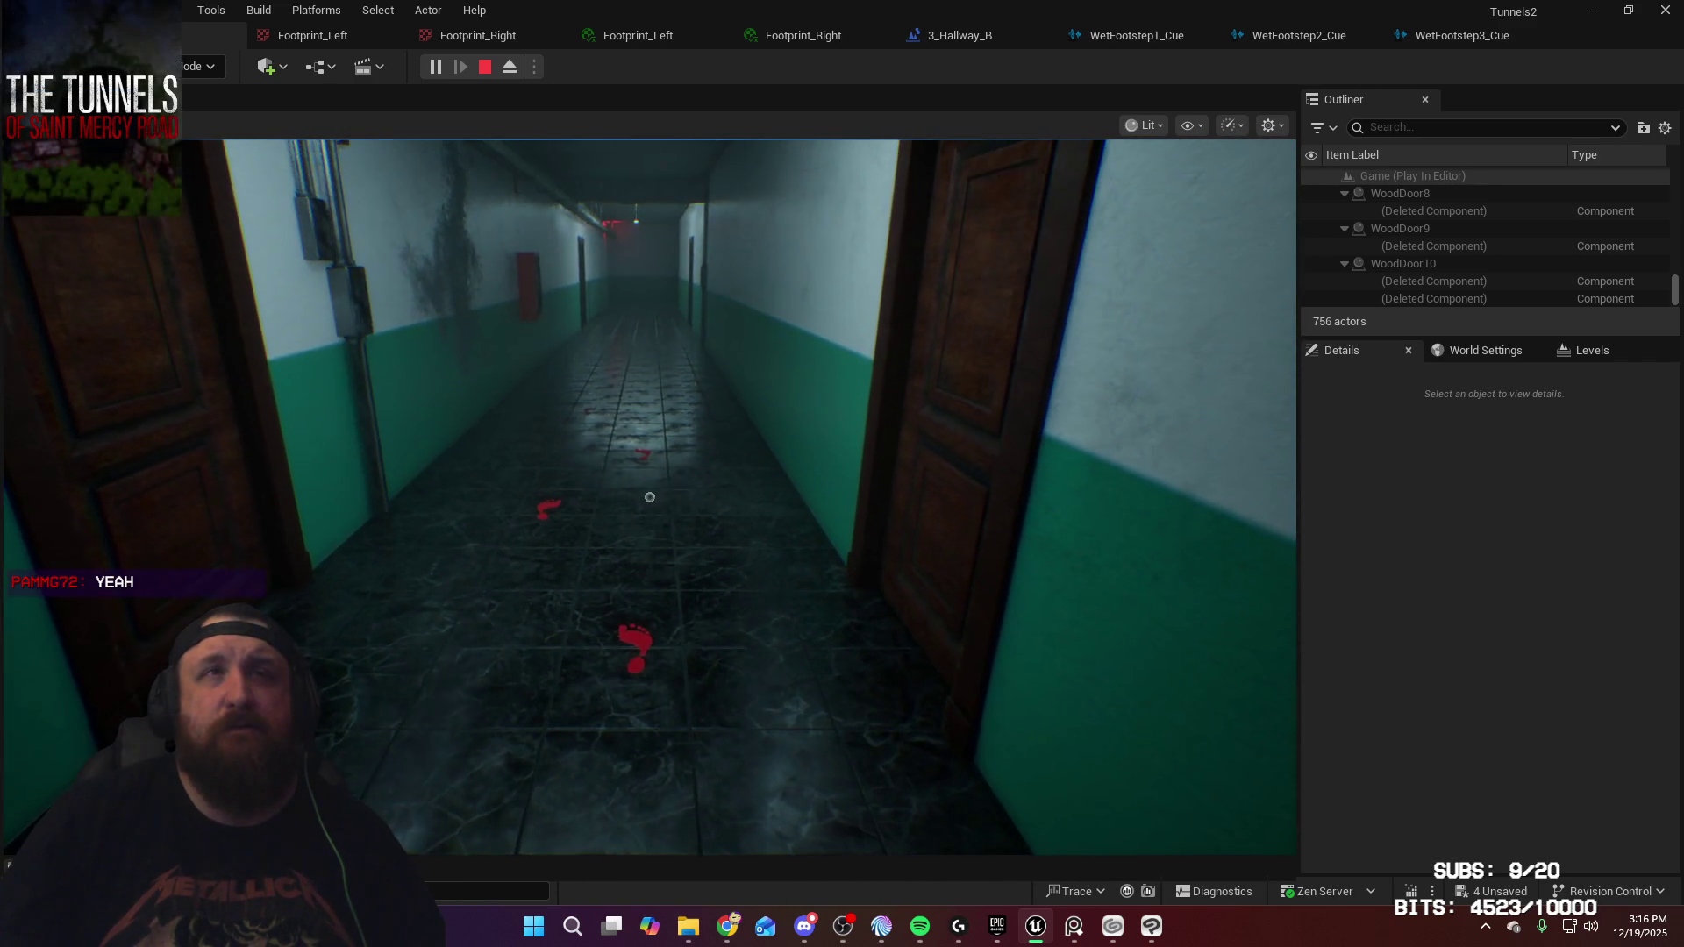
key(w)
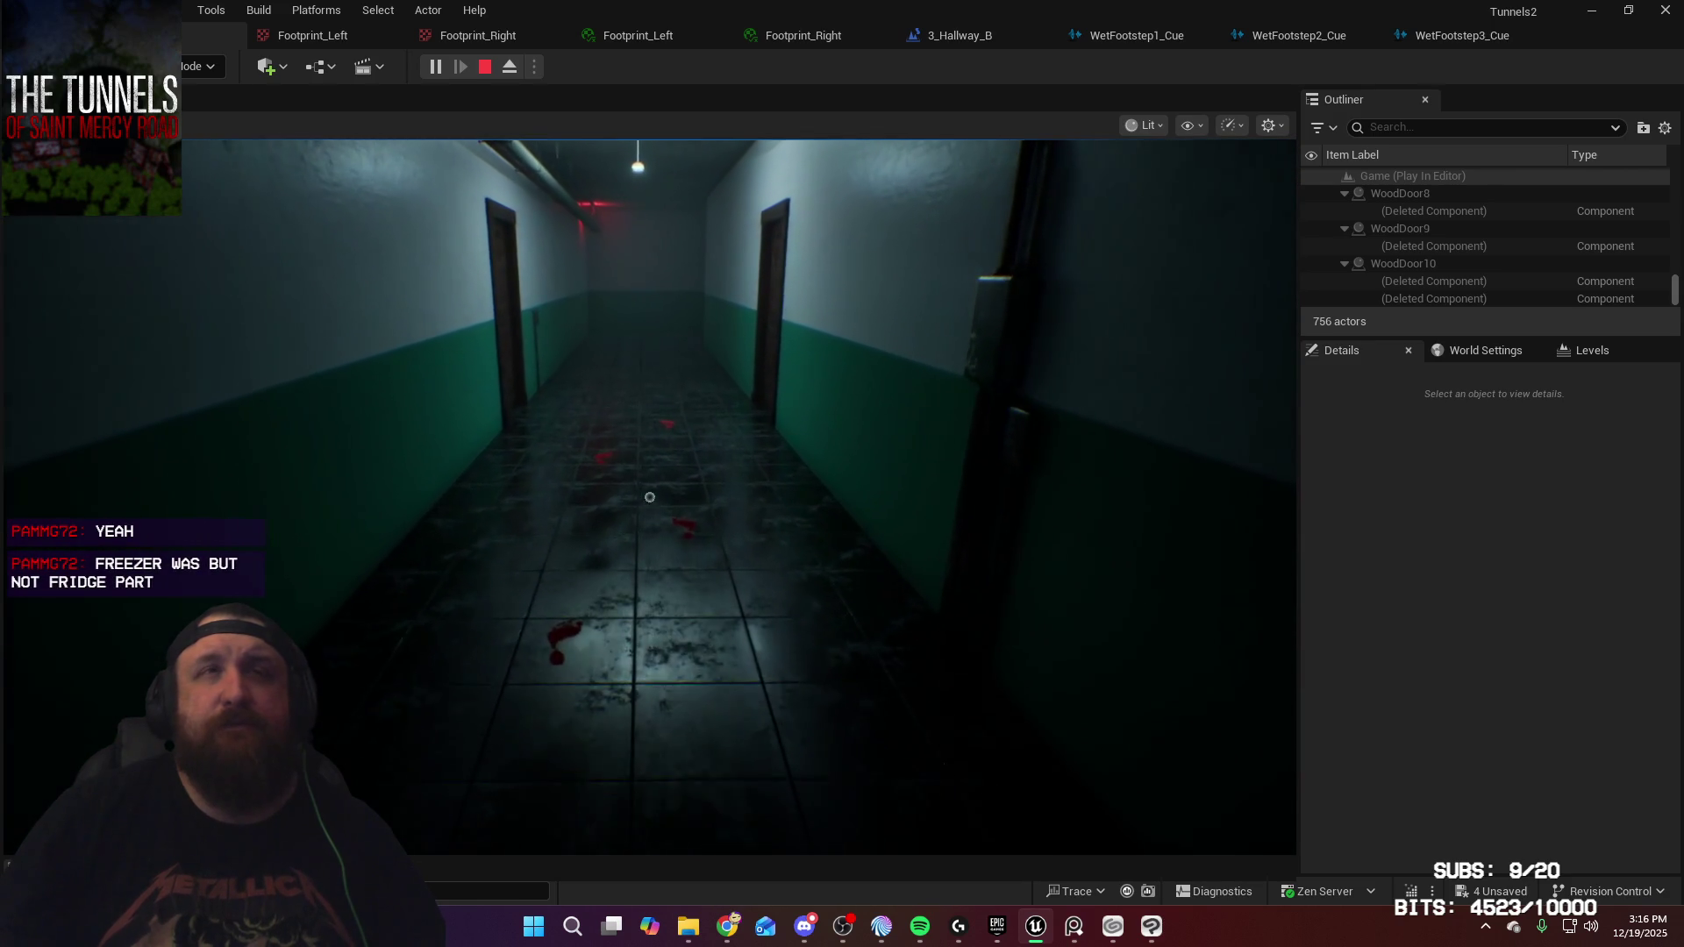
key(w)
key(w)
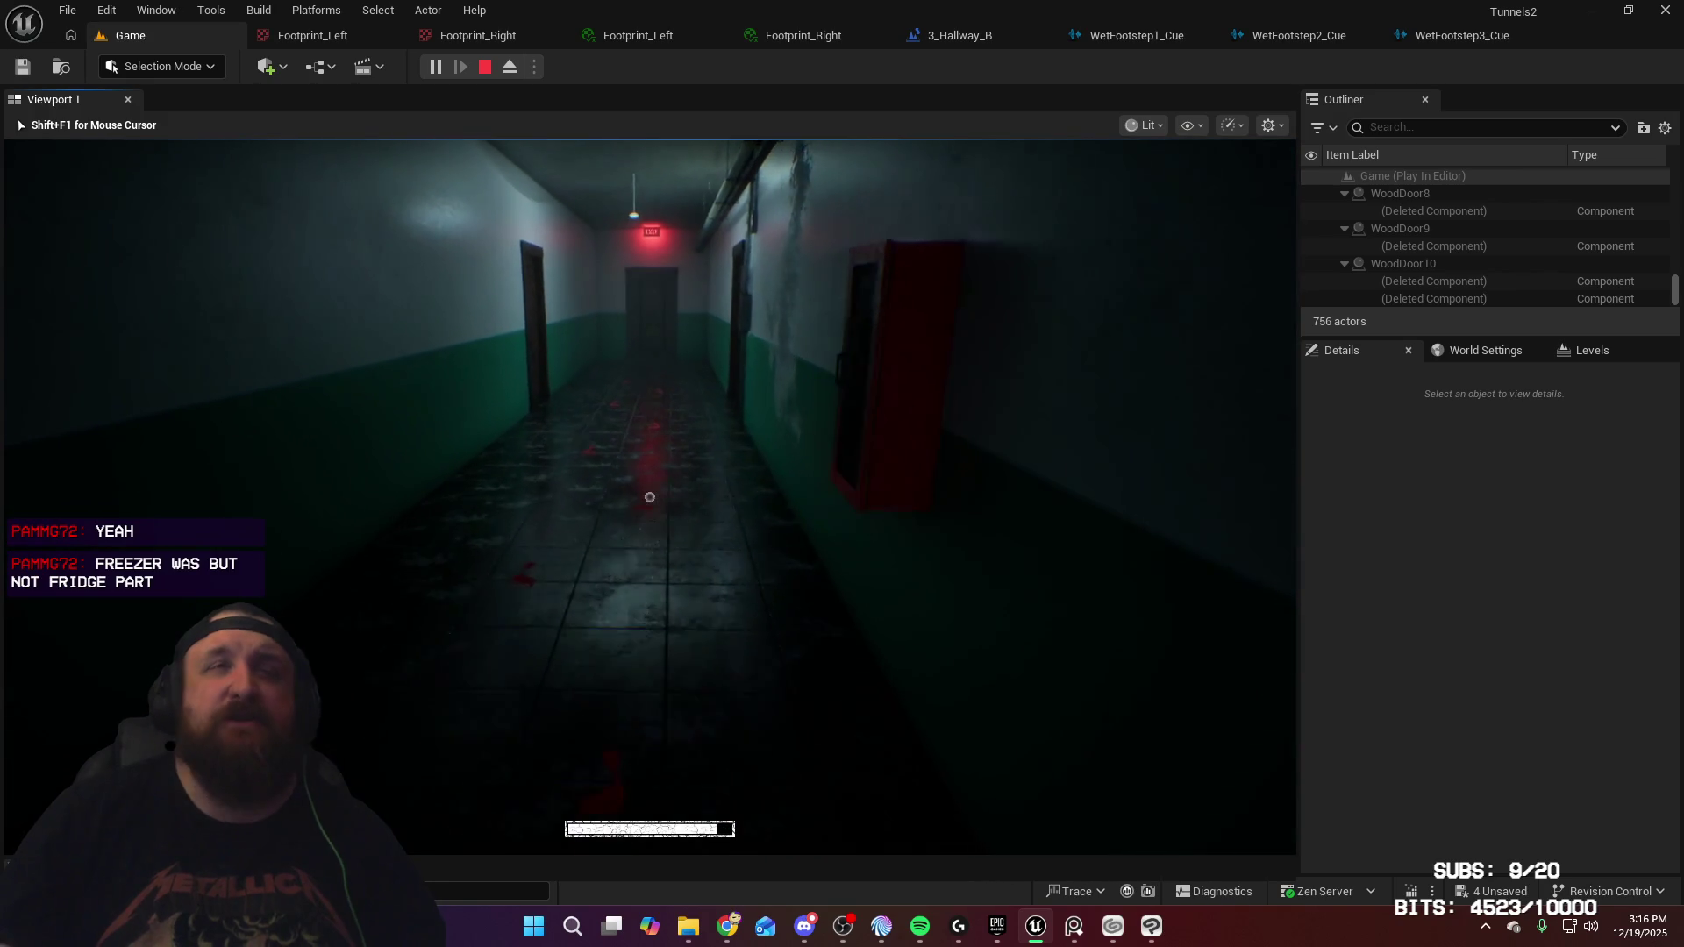
key(w)
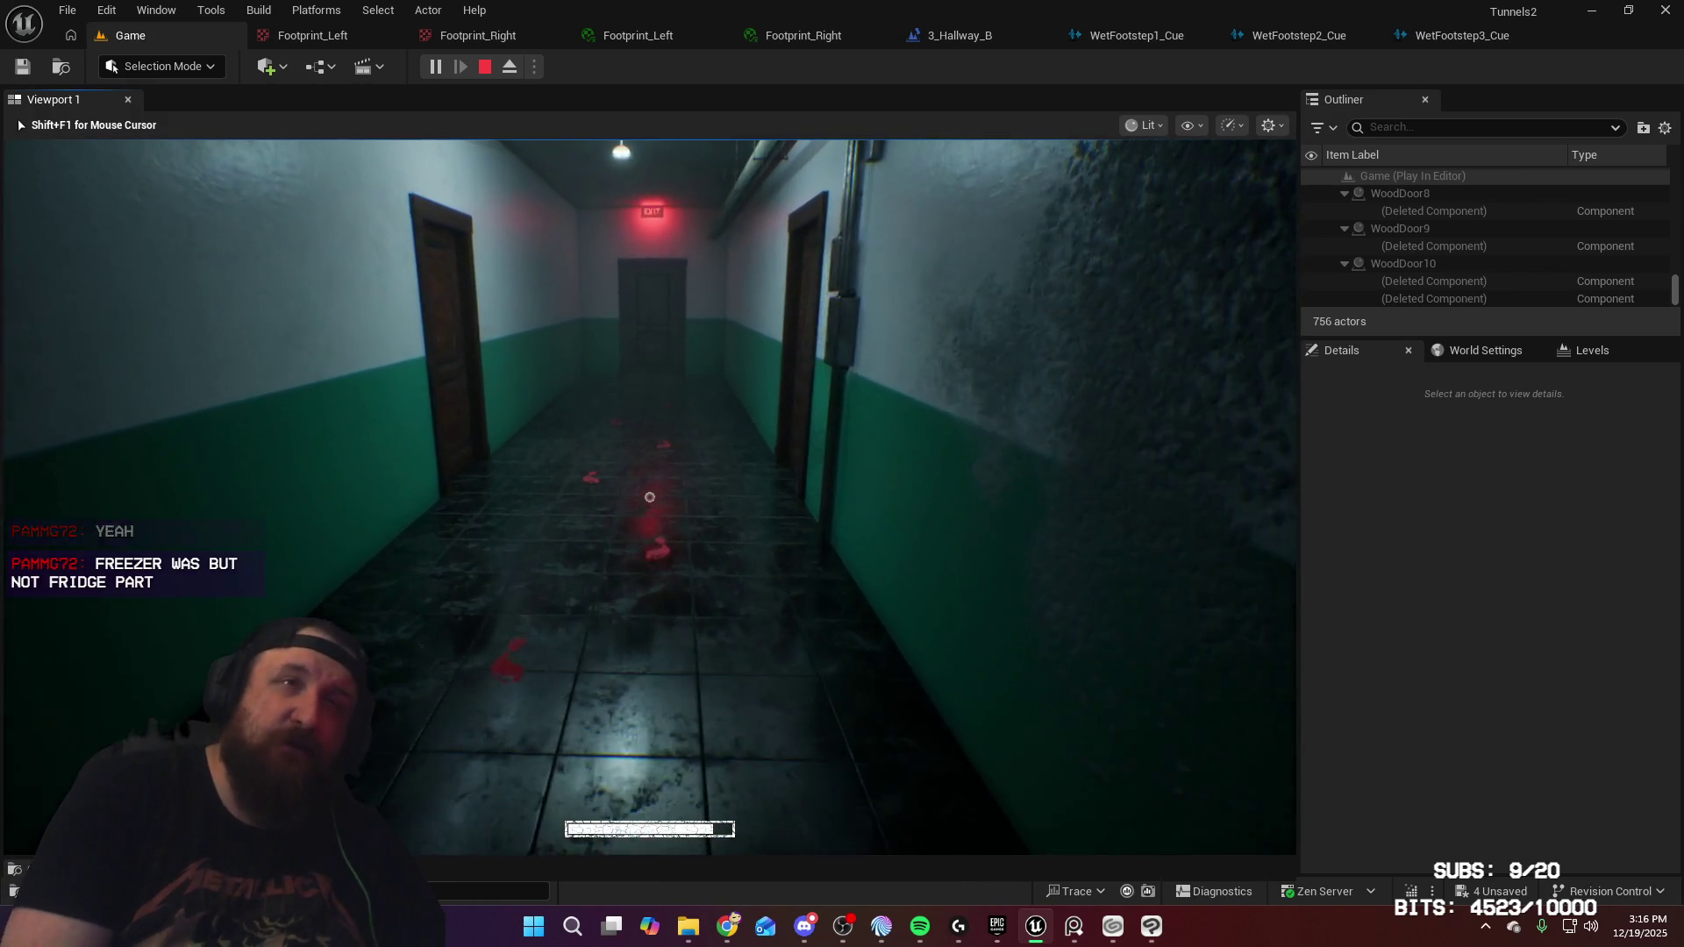
key(w)
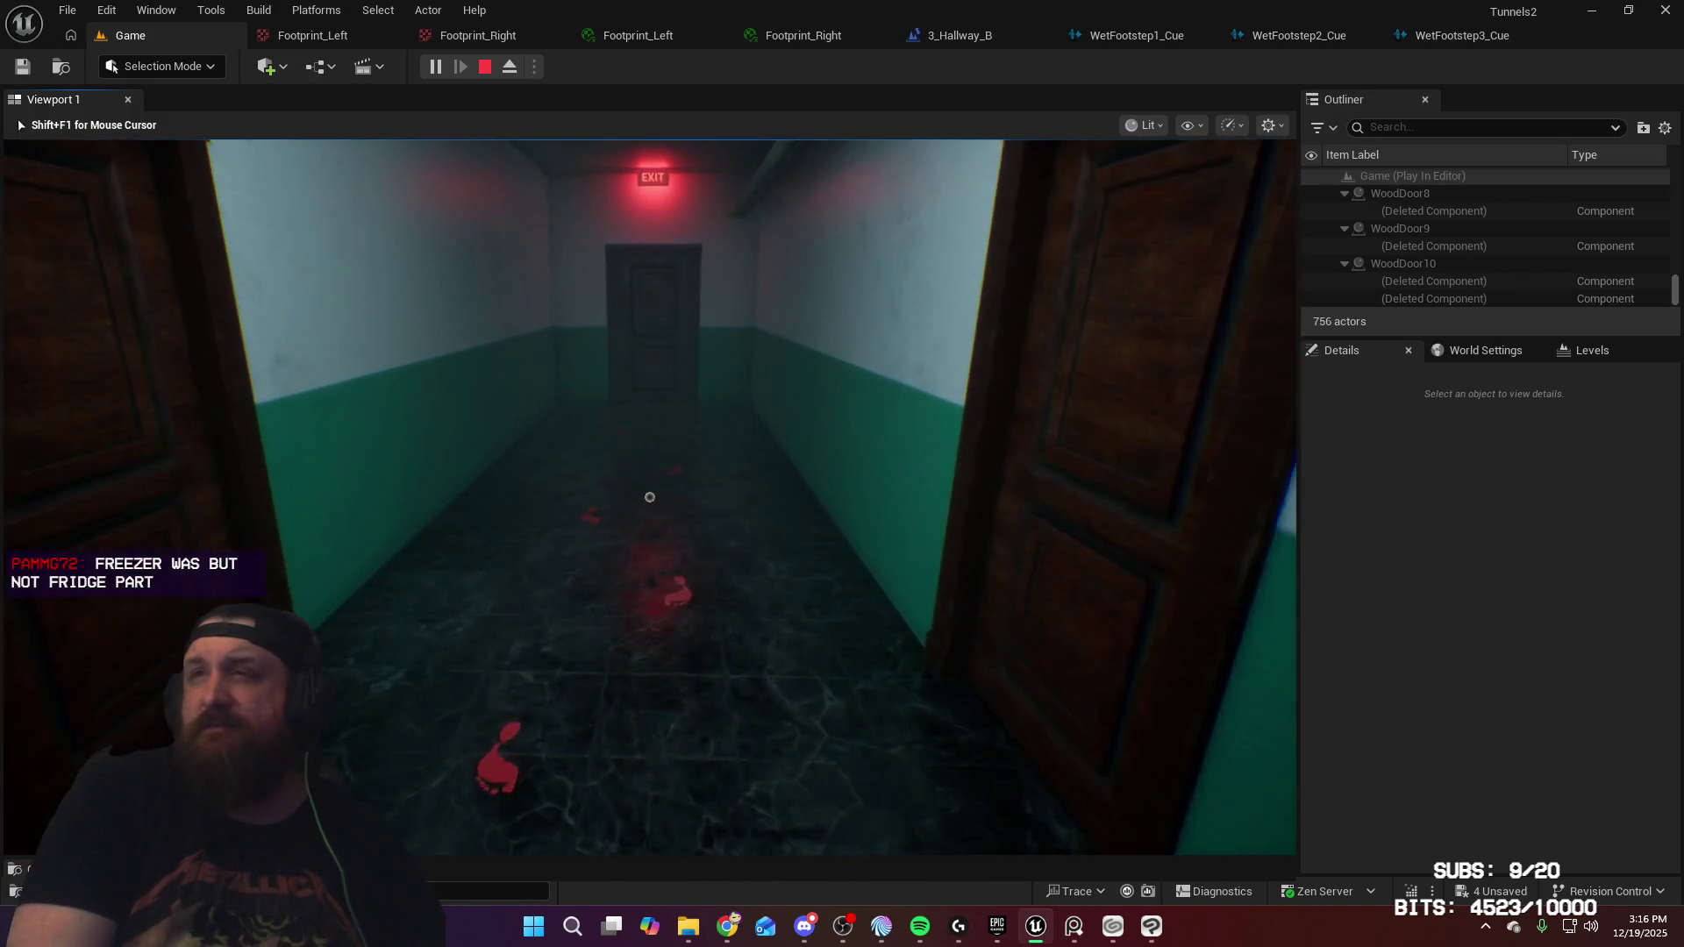
key(w)
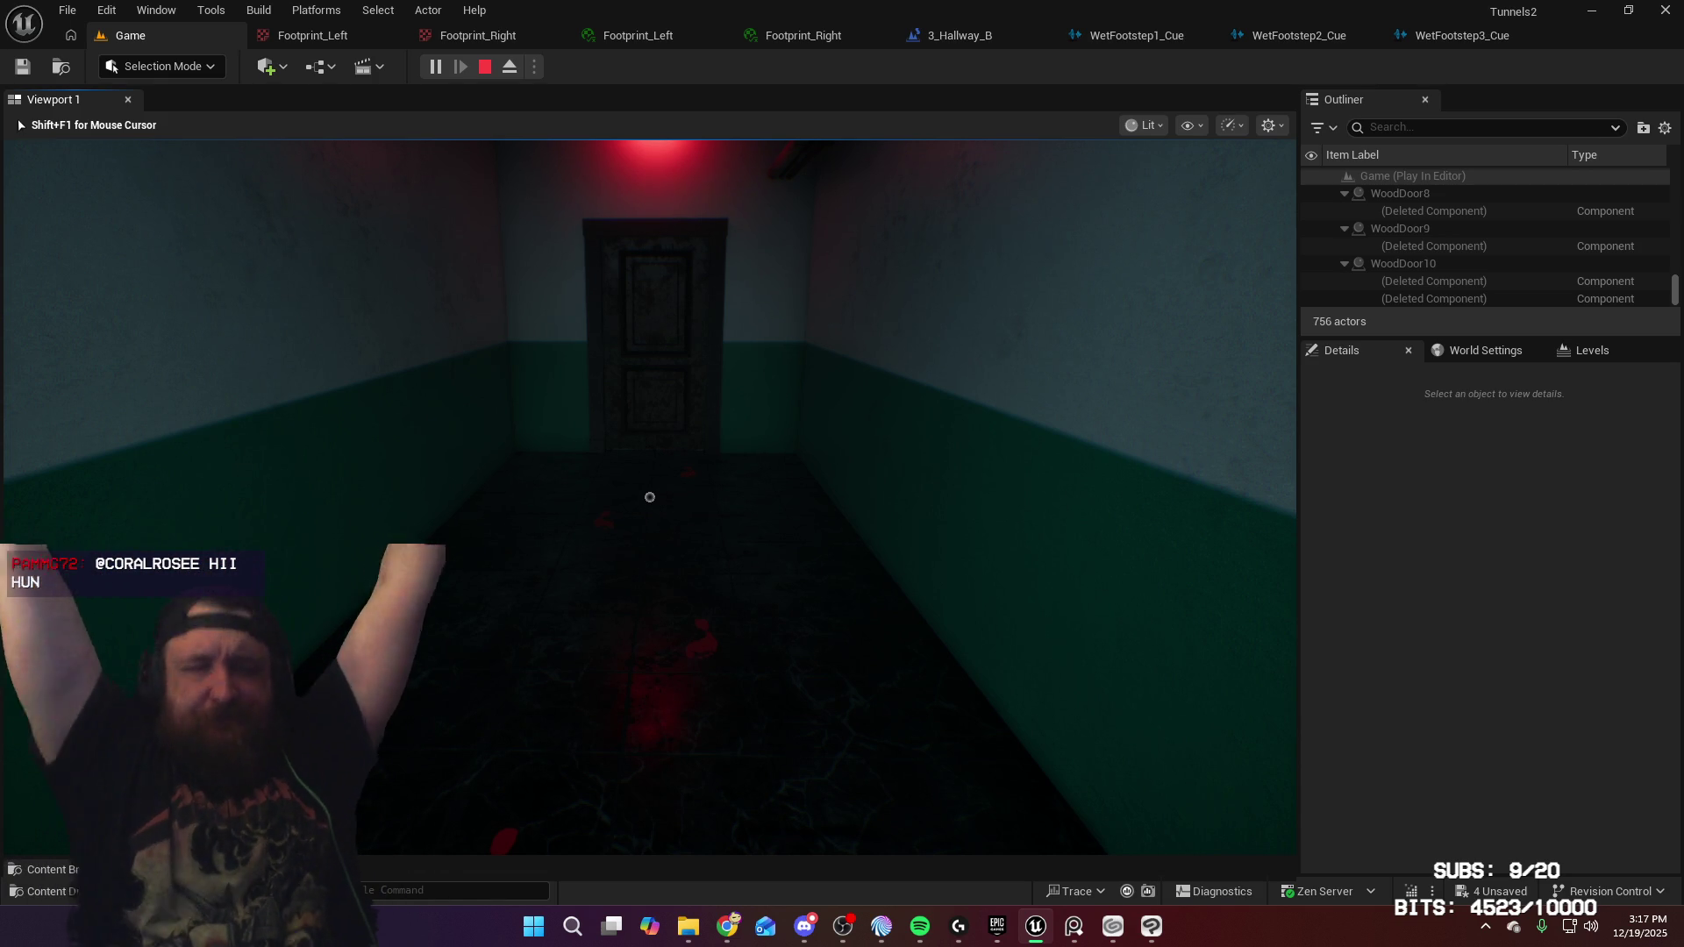
key(w)
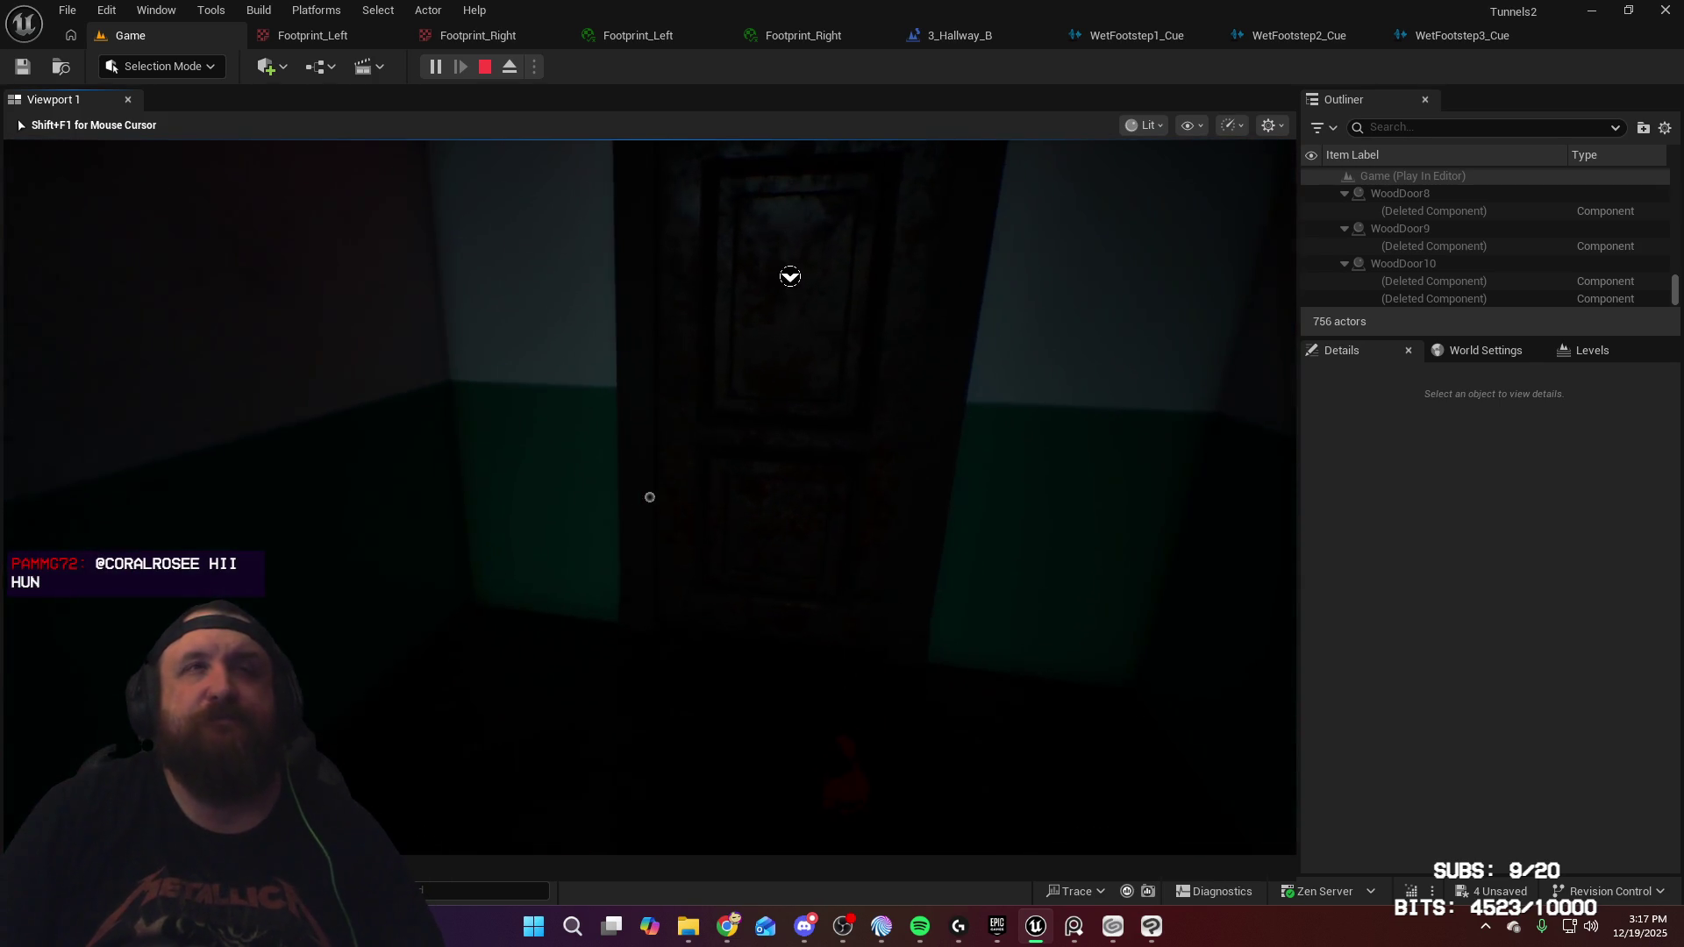
Walk back between the doors inspecting footprints up close, then end the session with Esc
mouse_move(649, 498)
key(w)
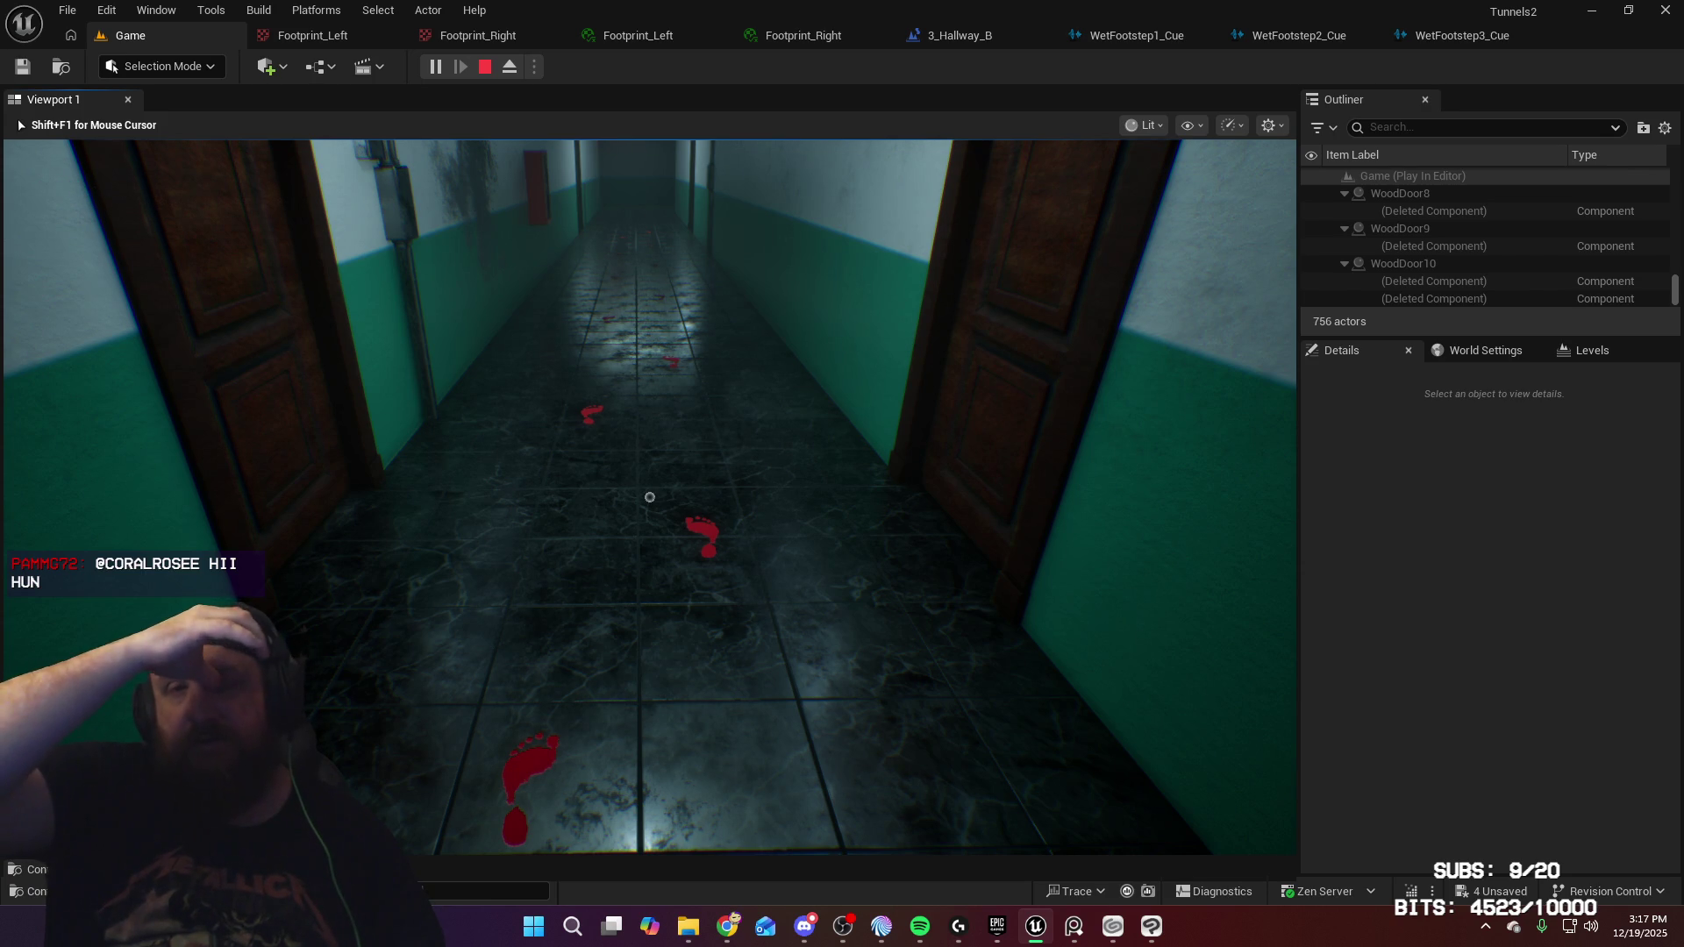
key(w)
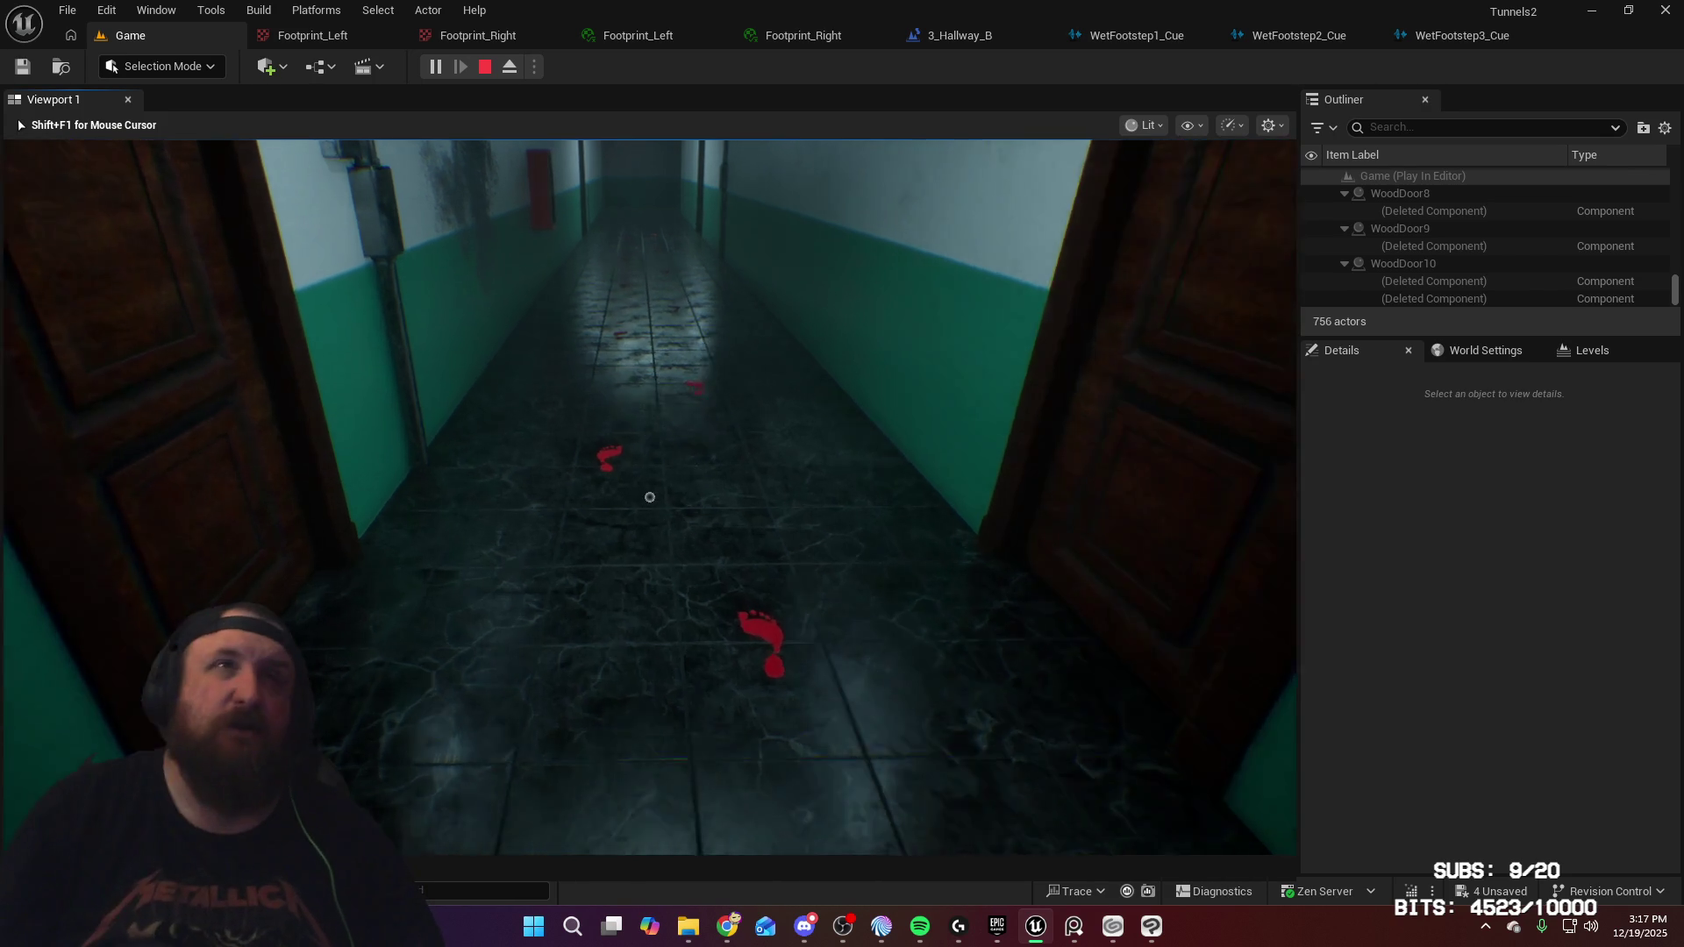
key(w)
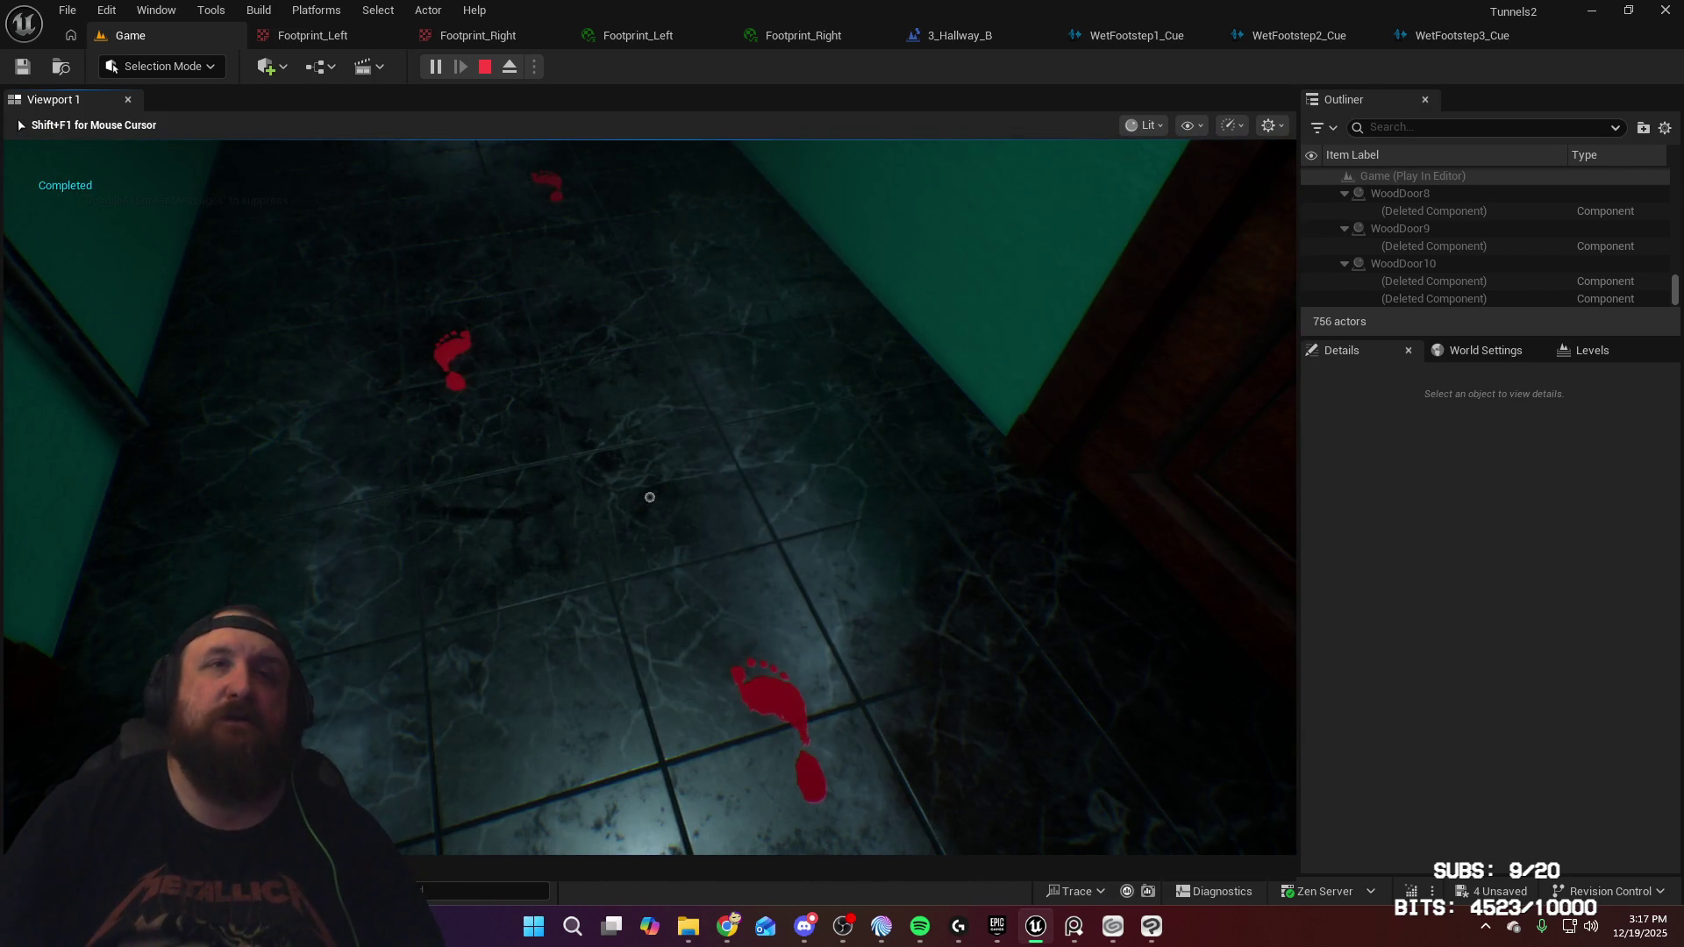
key(w)
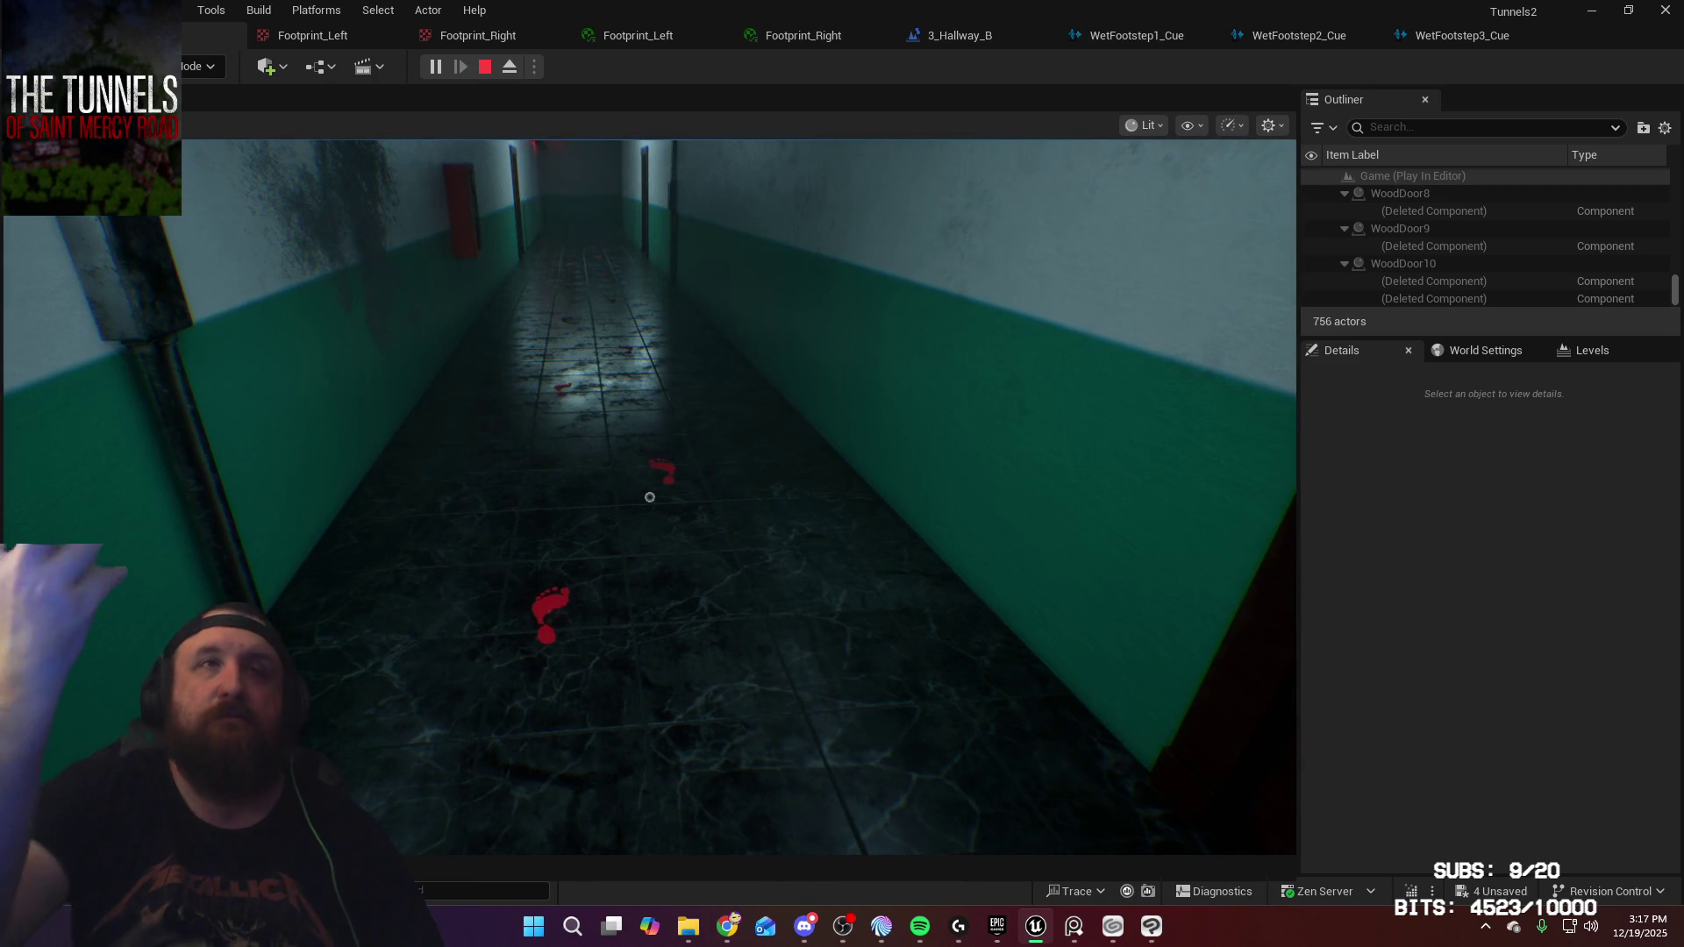
key(w)
key(w)
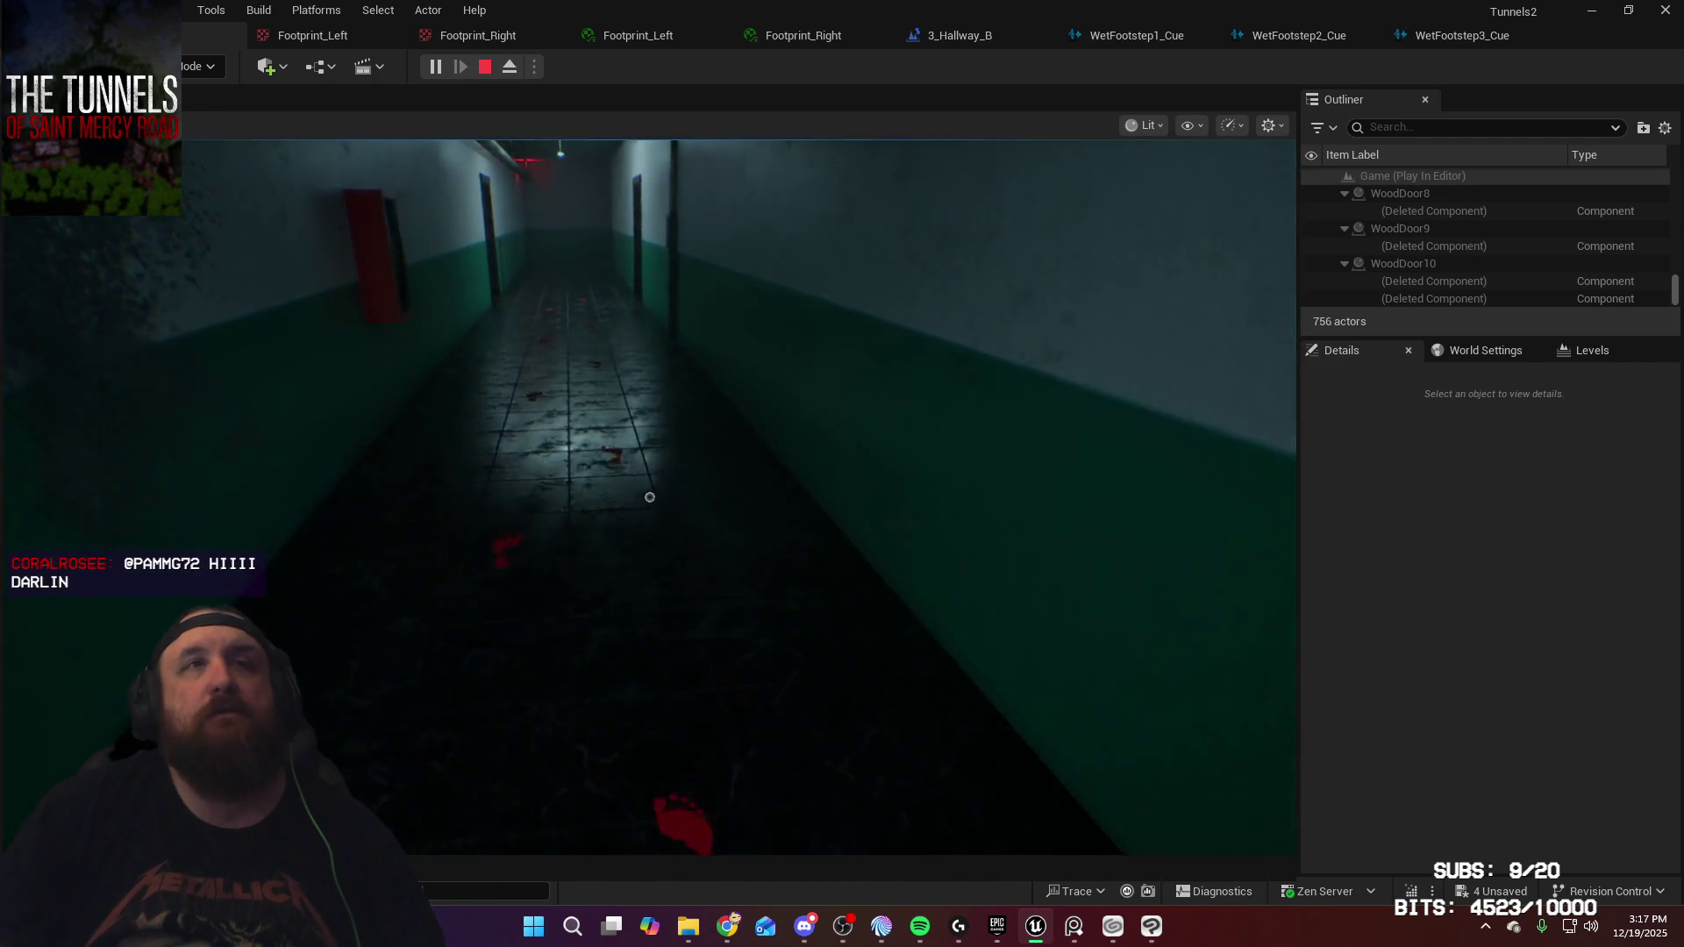
key(w)
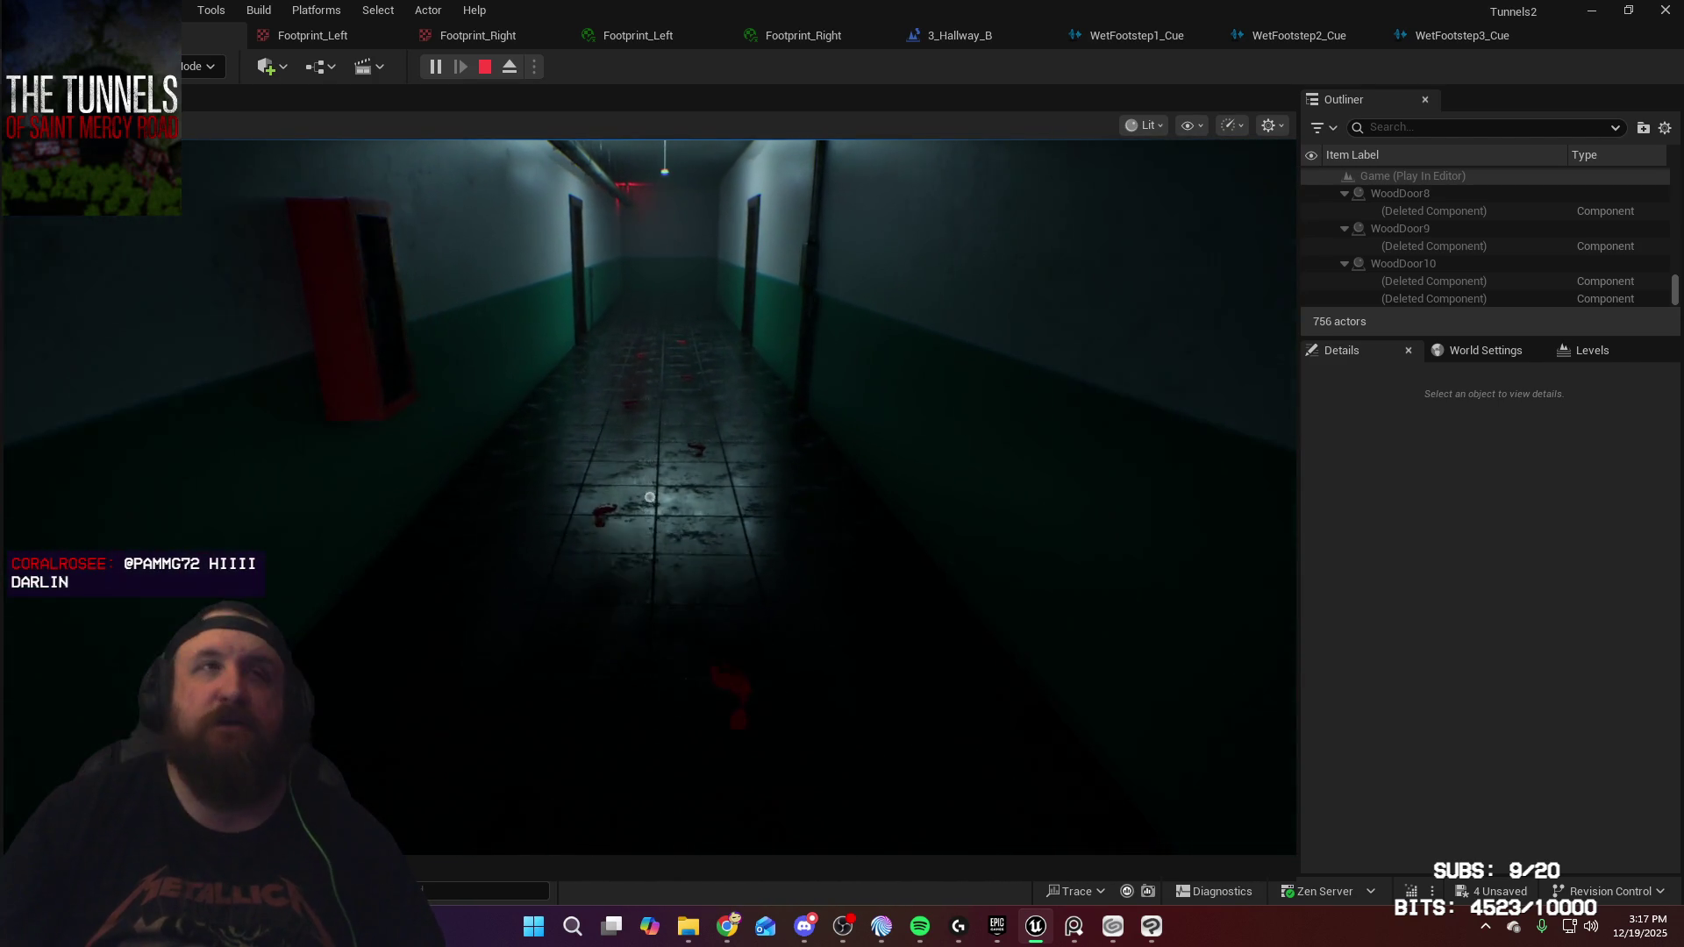
key(w)
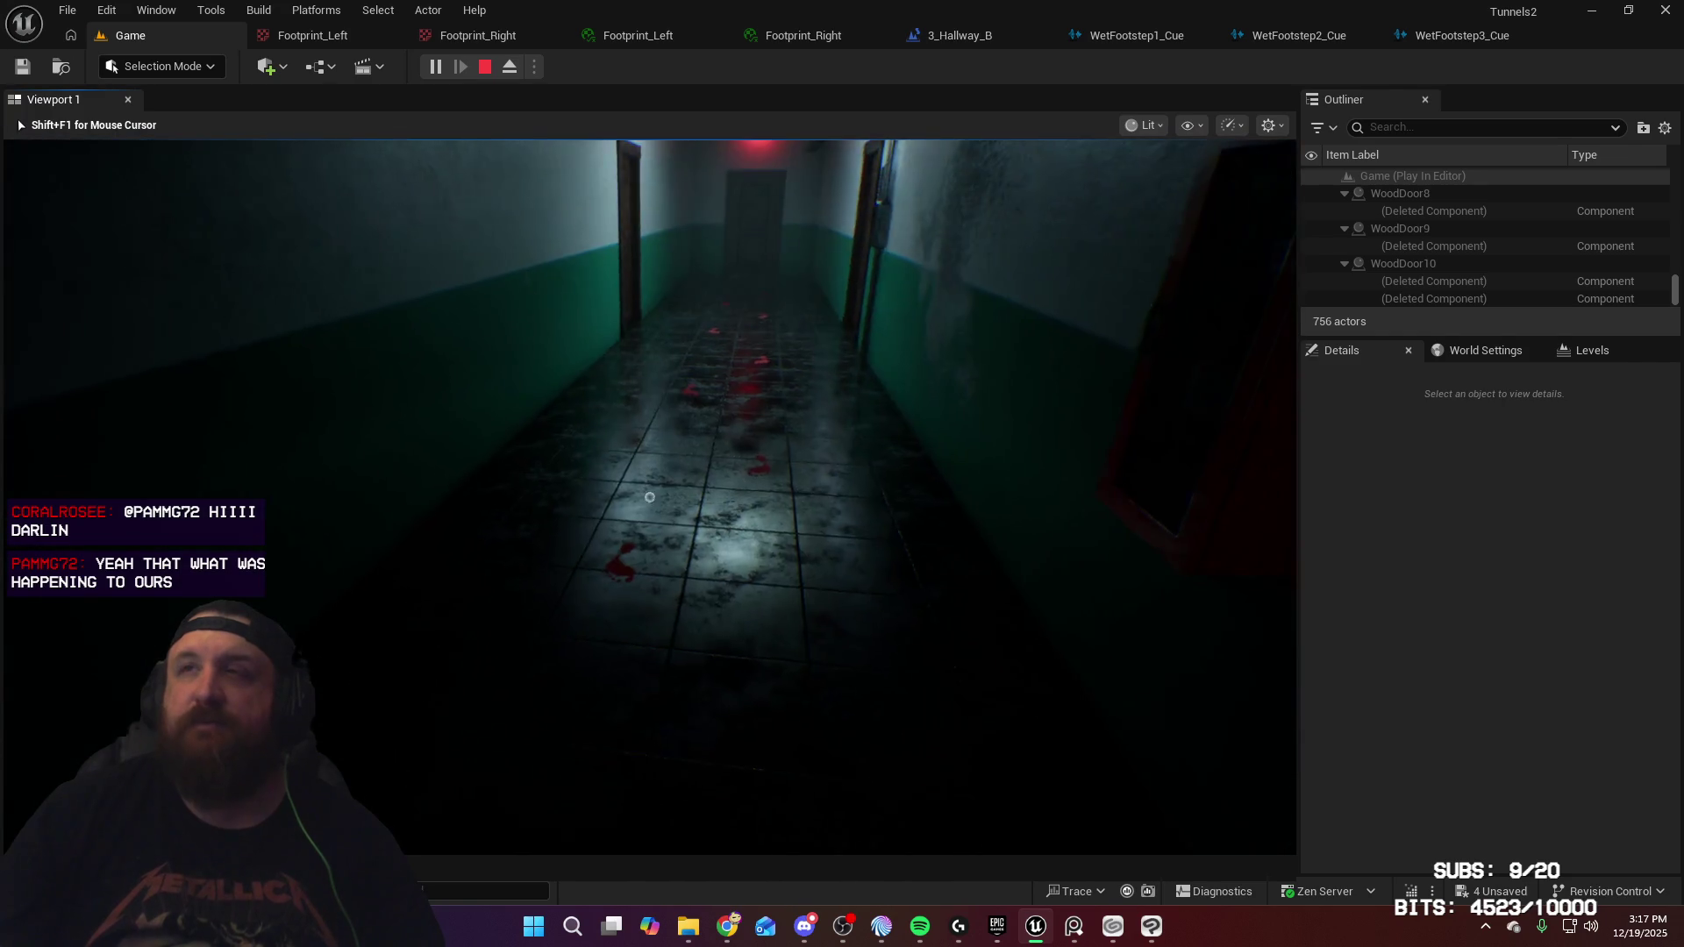
key(w)
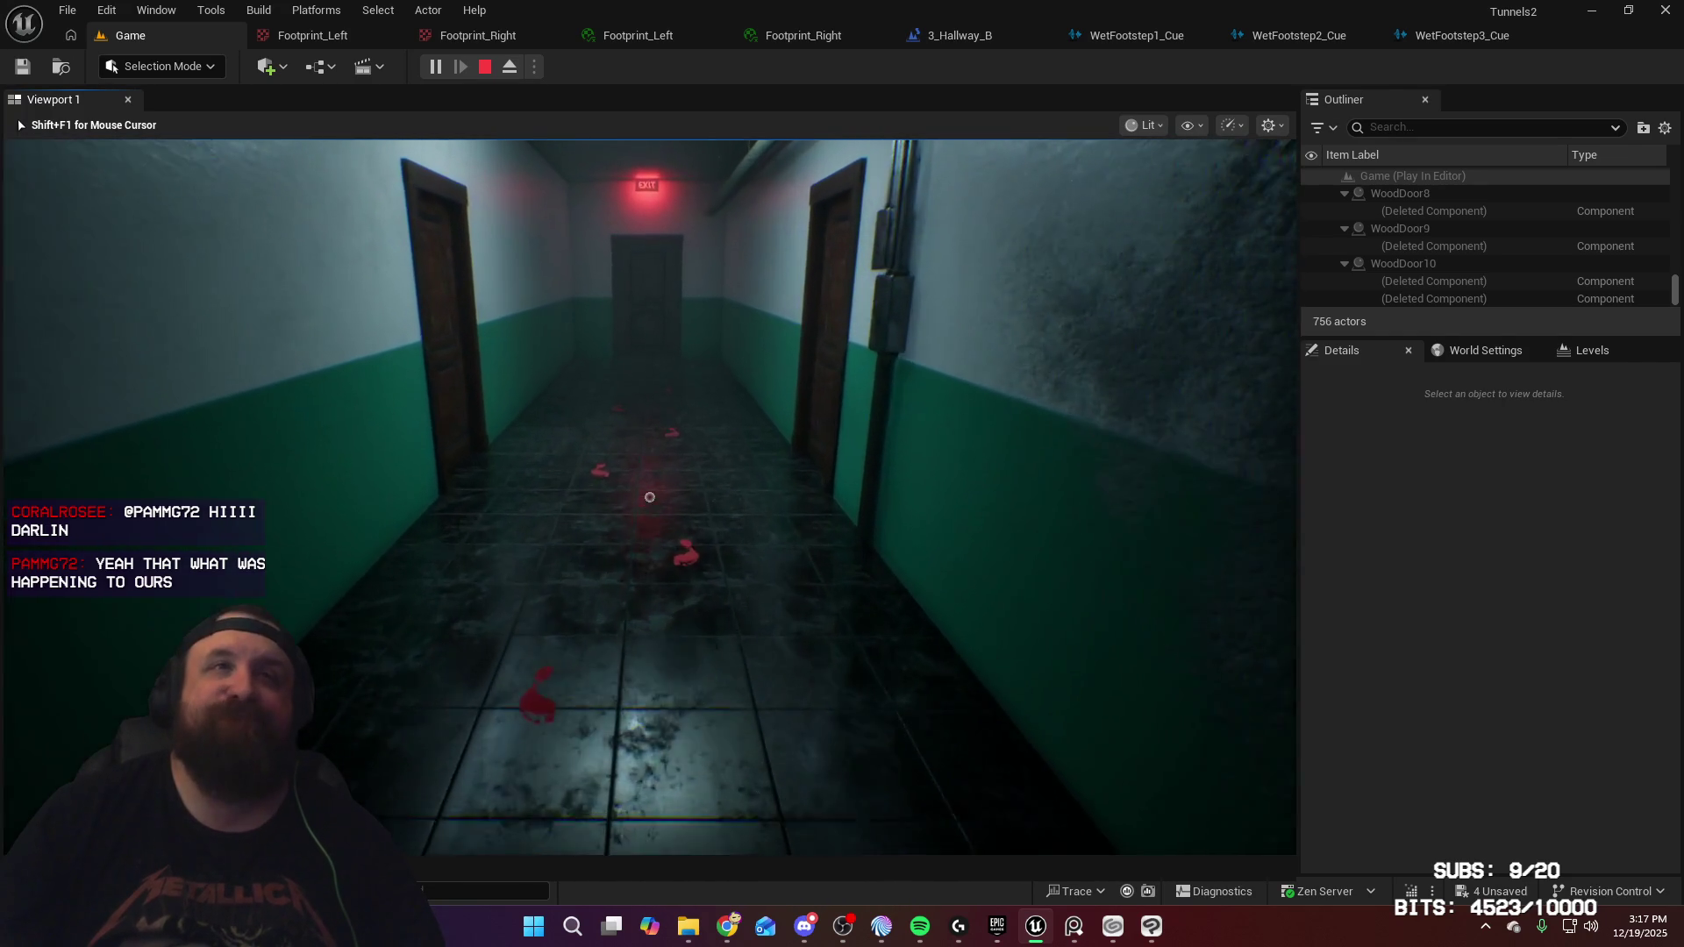
key(w)
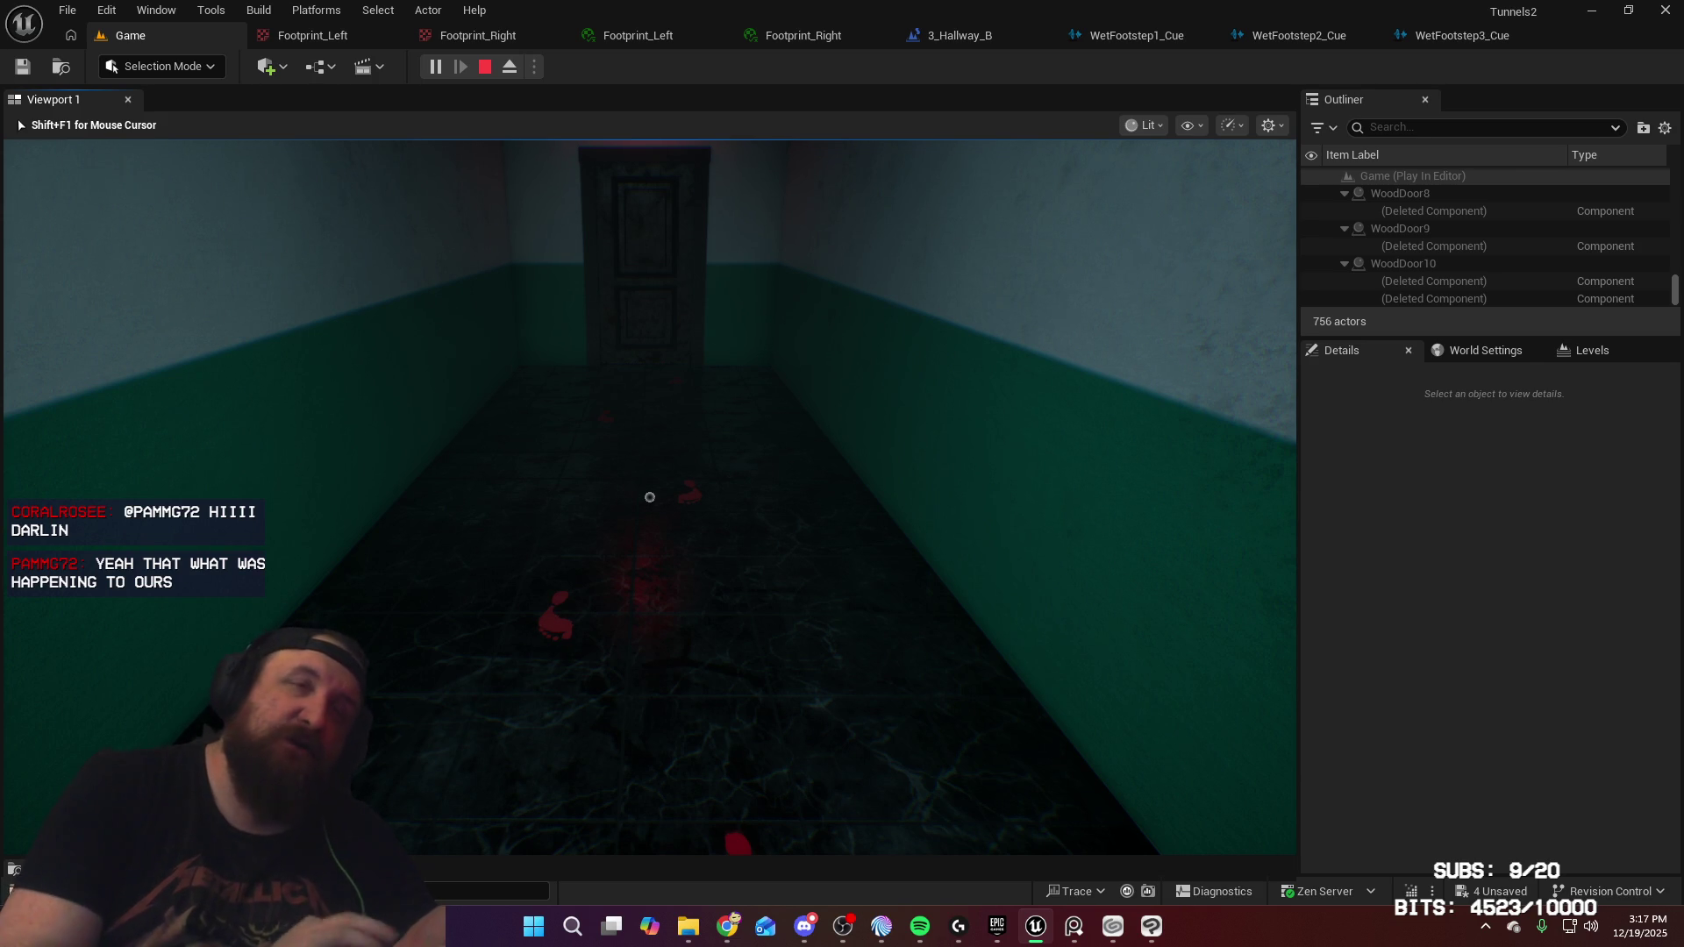
key(w)
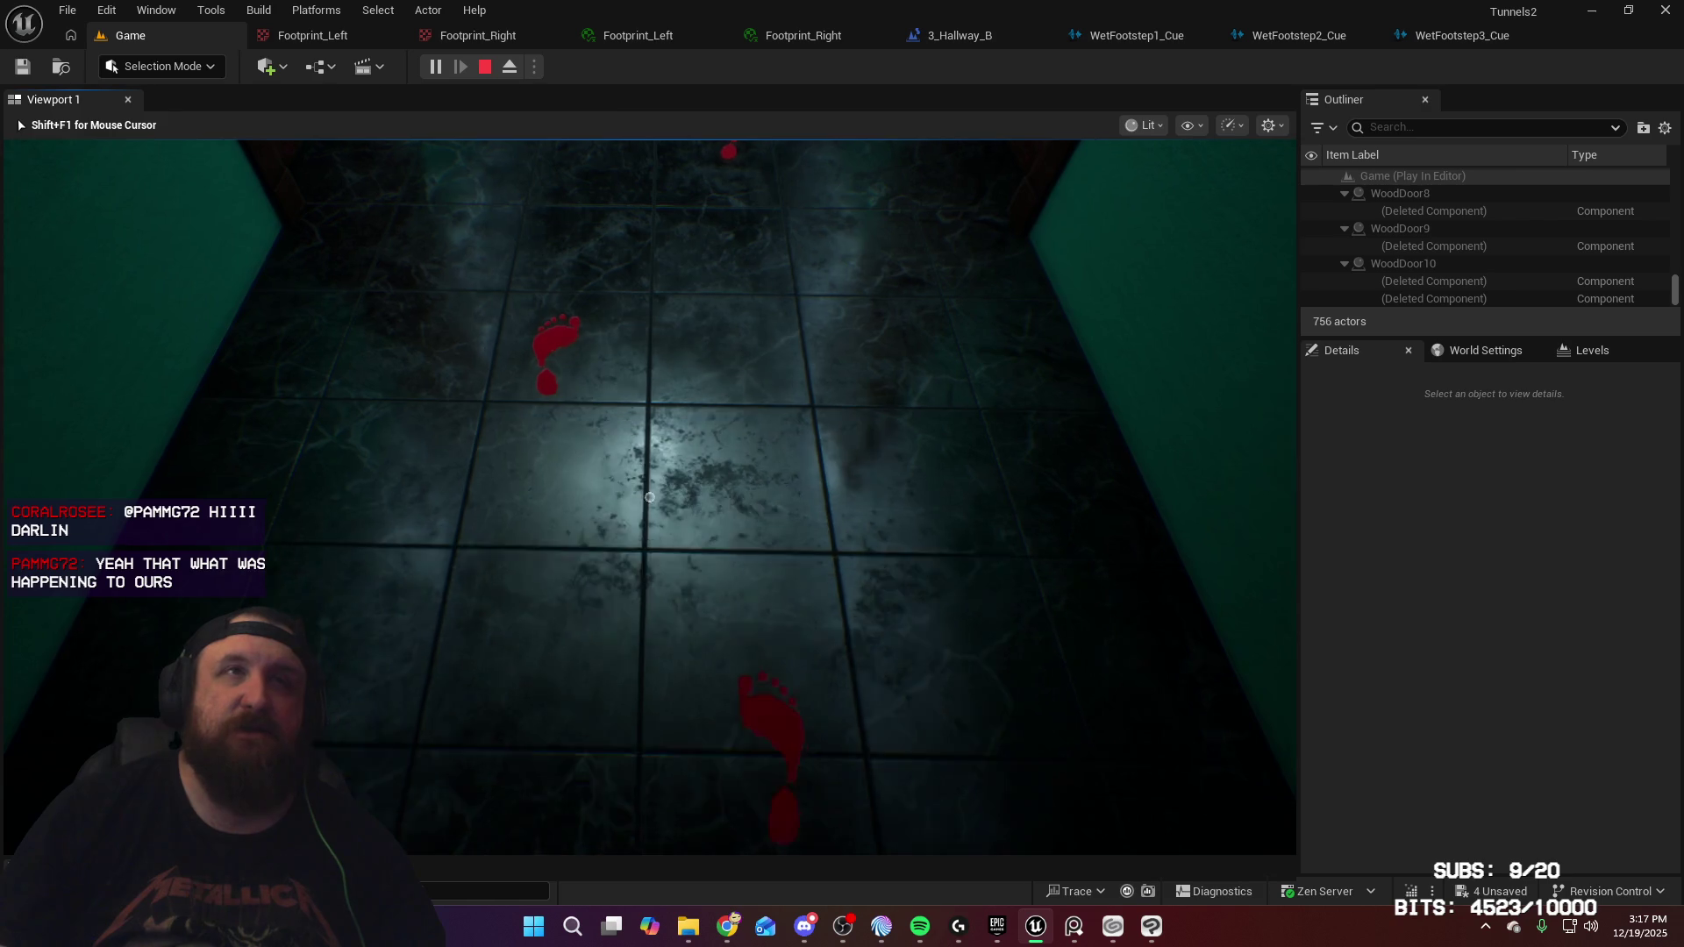
key(Escape)
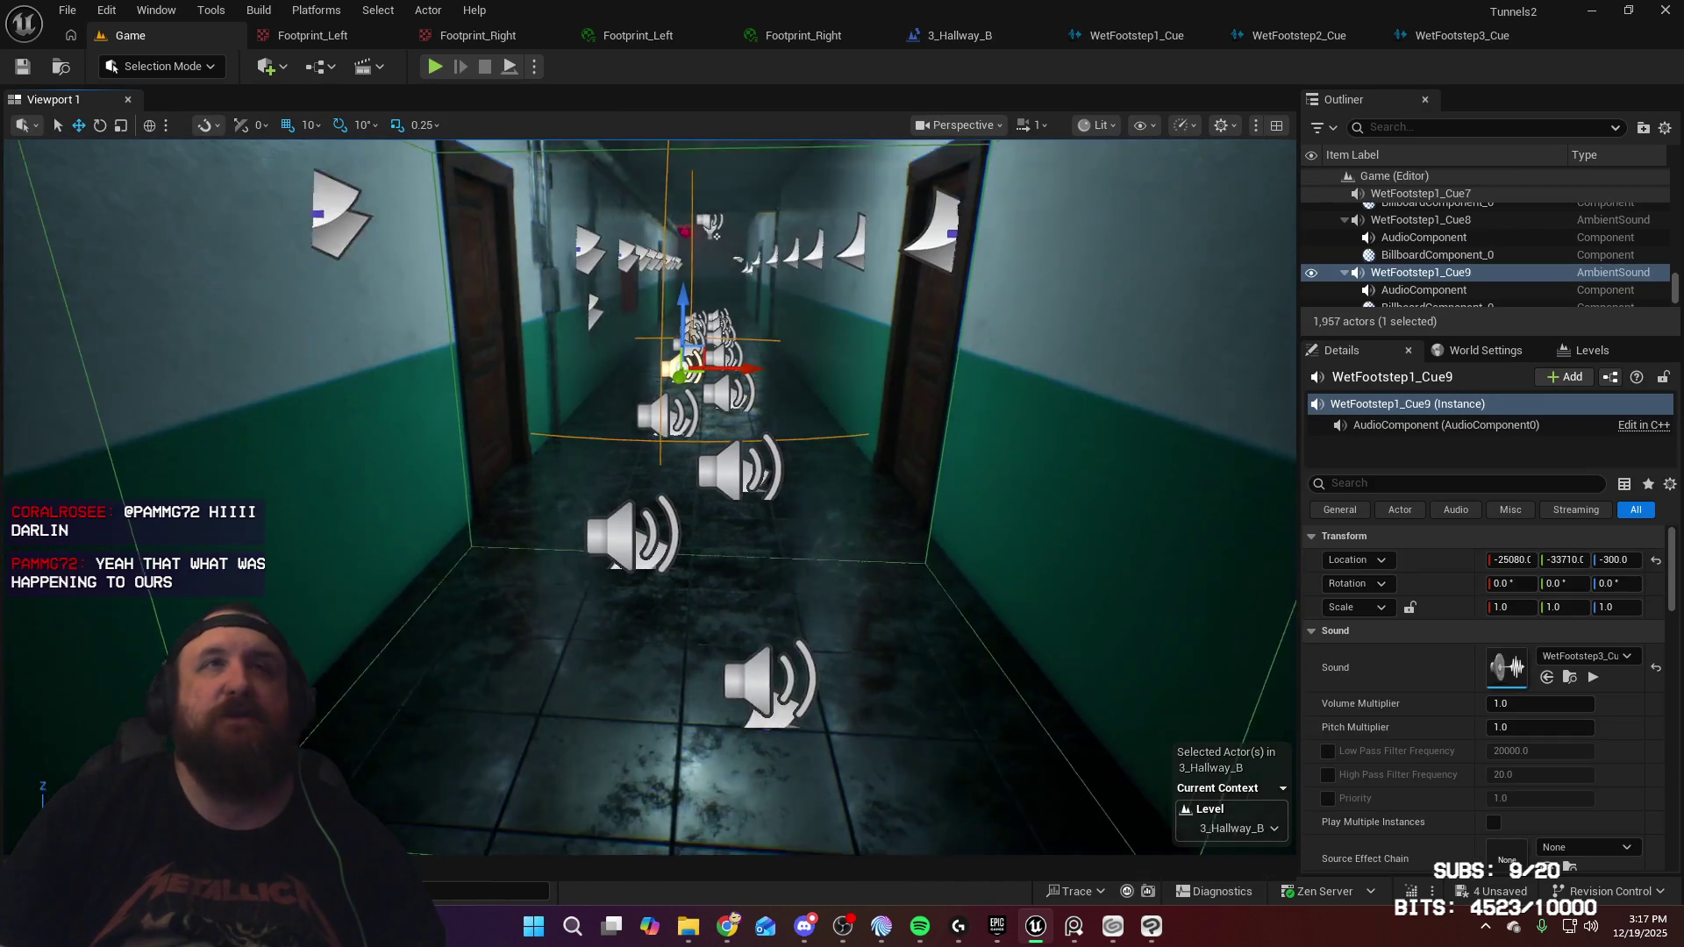
Rotate the first footprint decal to -10 degrees
mouse_move(811, 392)
mouse_down()
mouse_move(786, 162)
mouse_move(759, 272)
mouse_up()
mouse_move(745, 549)
mouse_down()
mouse_move(736, 509)
mouse_move(746, 549)
mouse_move(773, 441)
mouse_up()
click(746, 553)
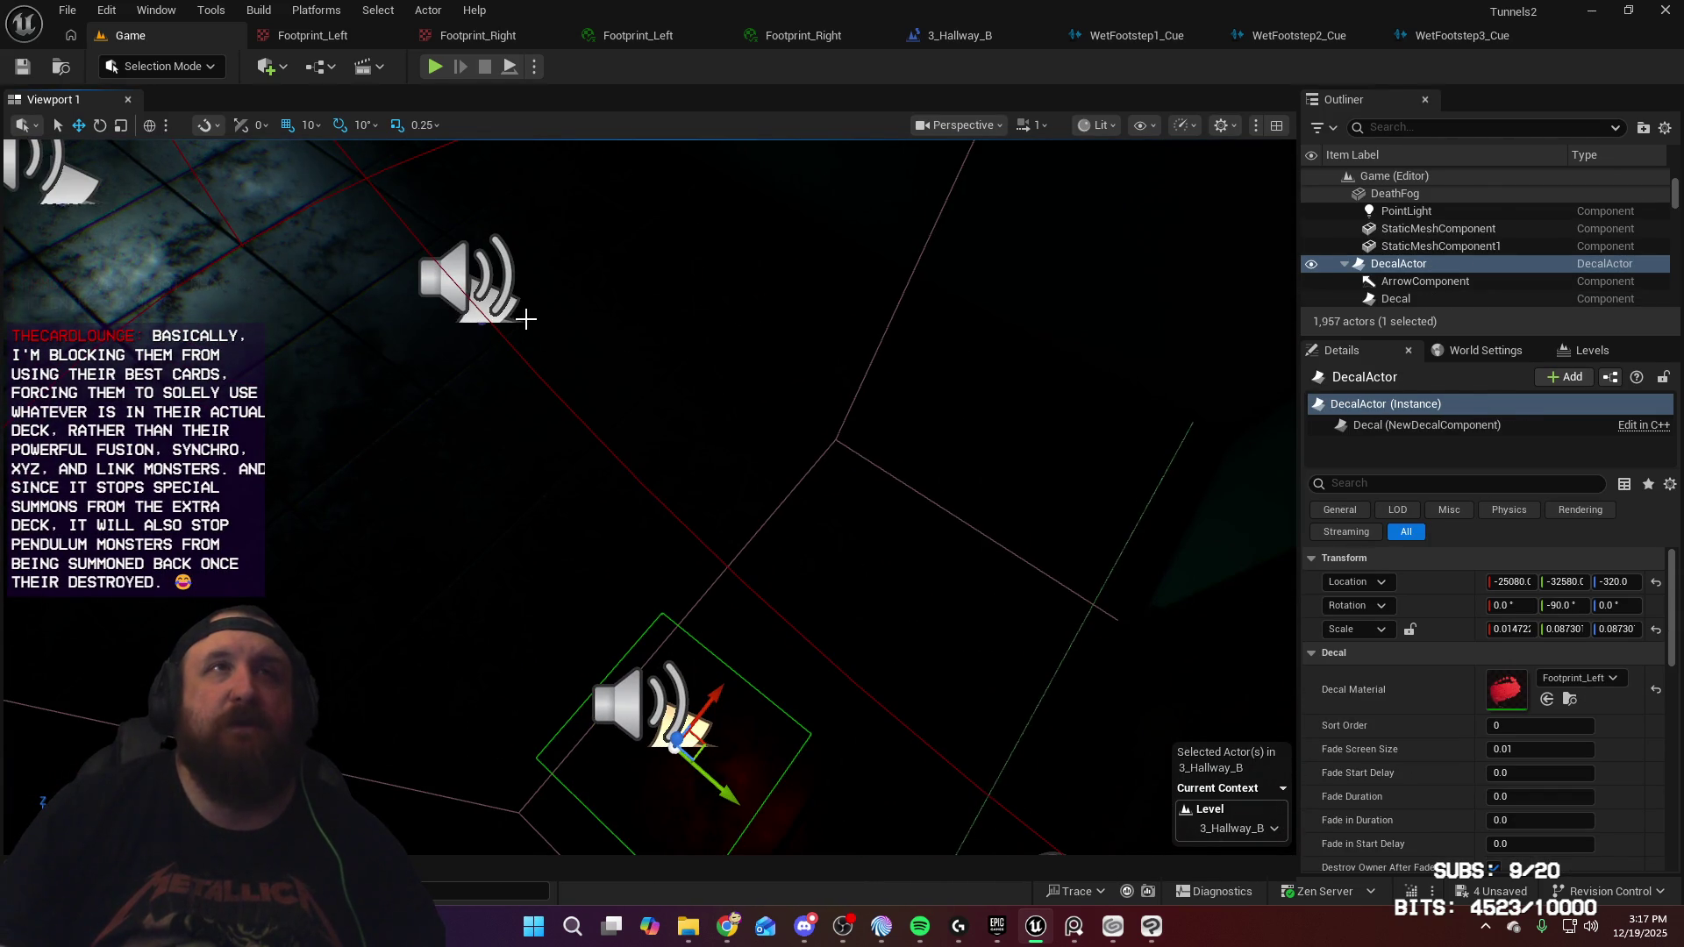
drag(642, 444, 888, 604)
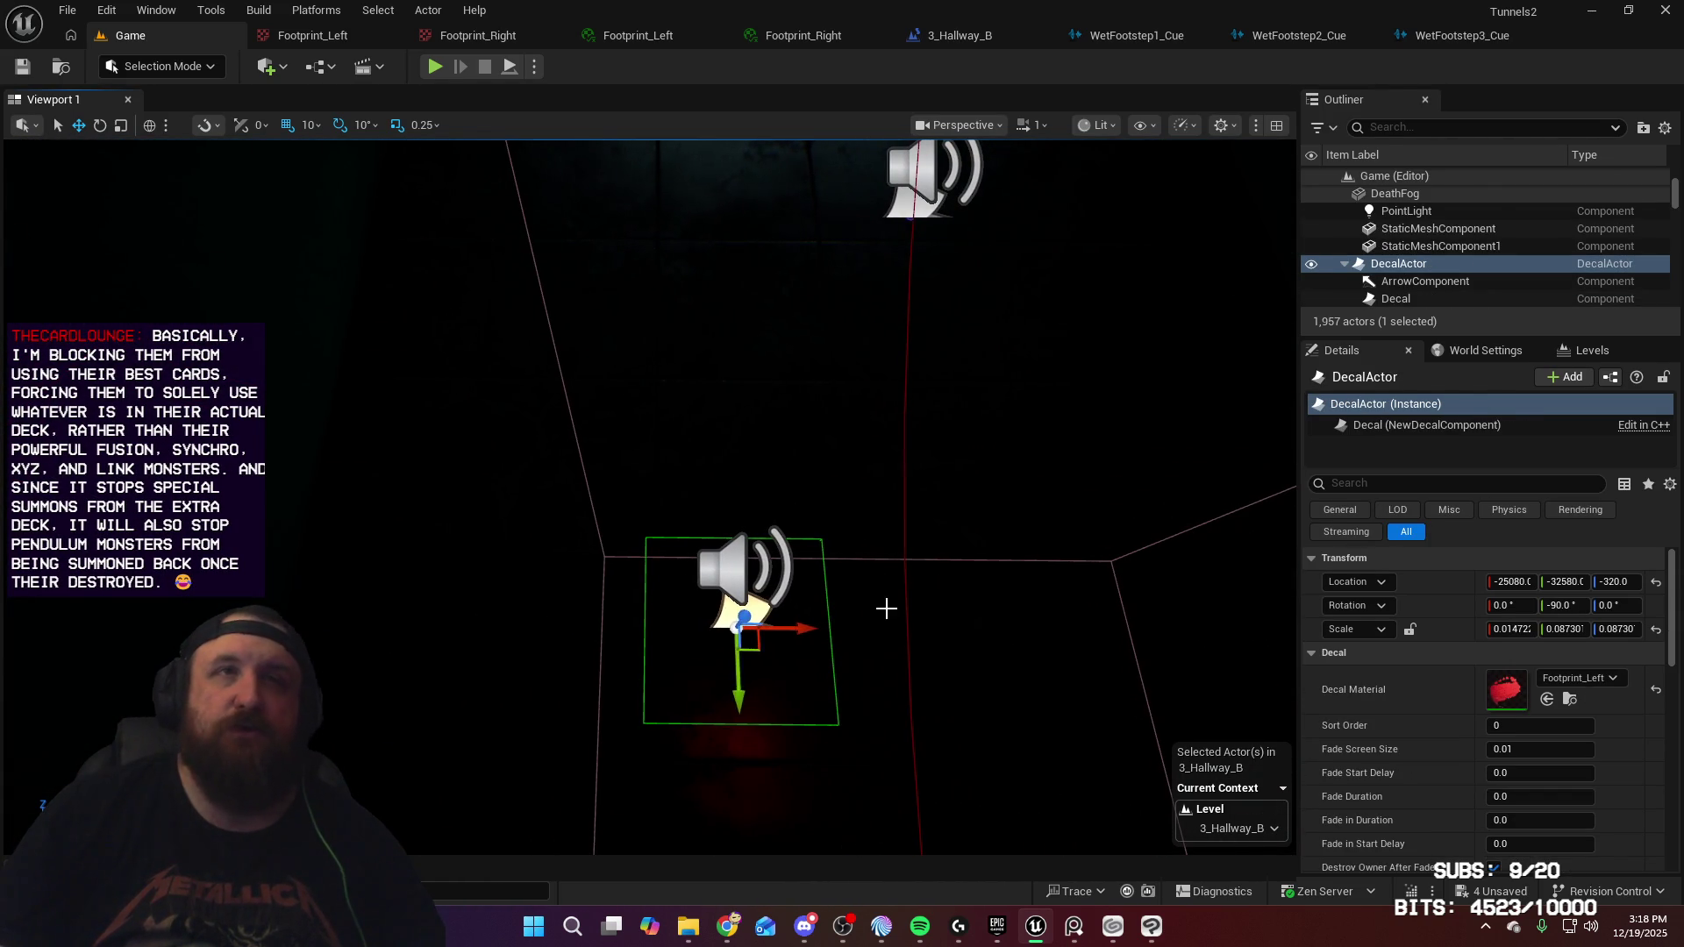
drag(690, 703, 690, 703)
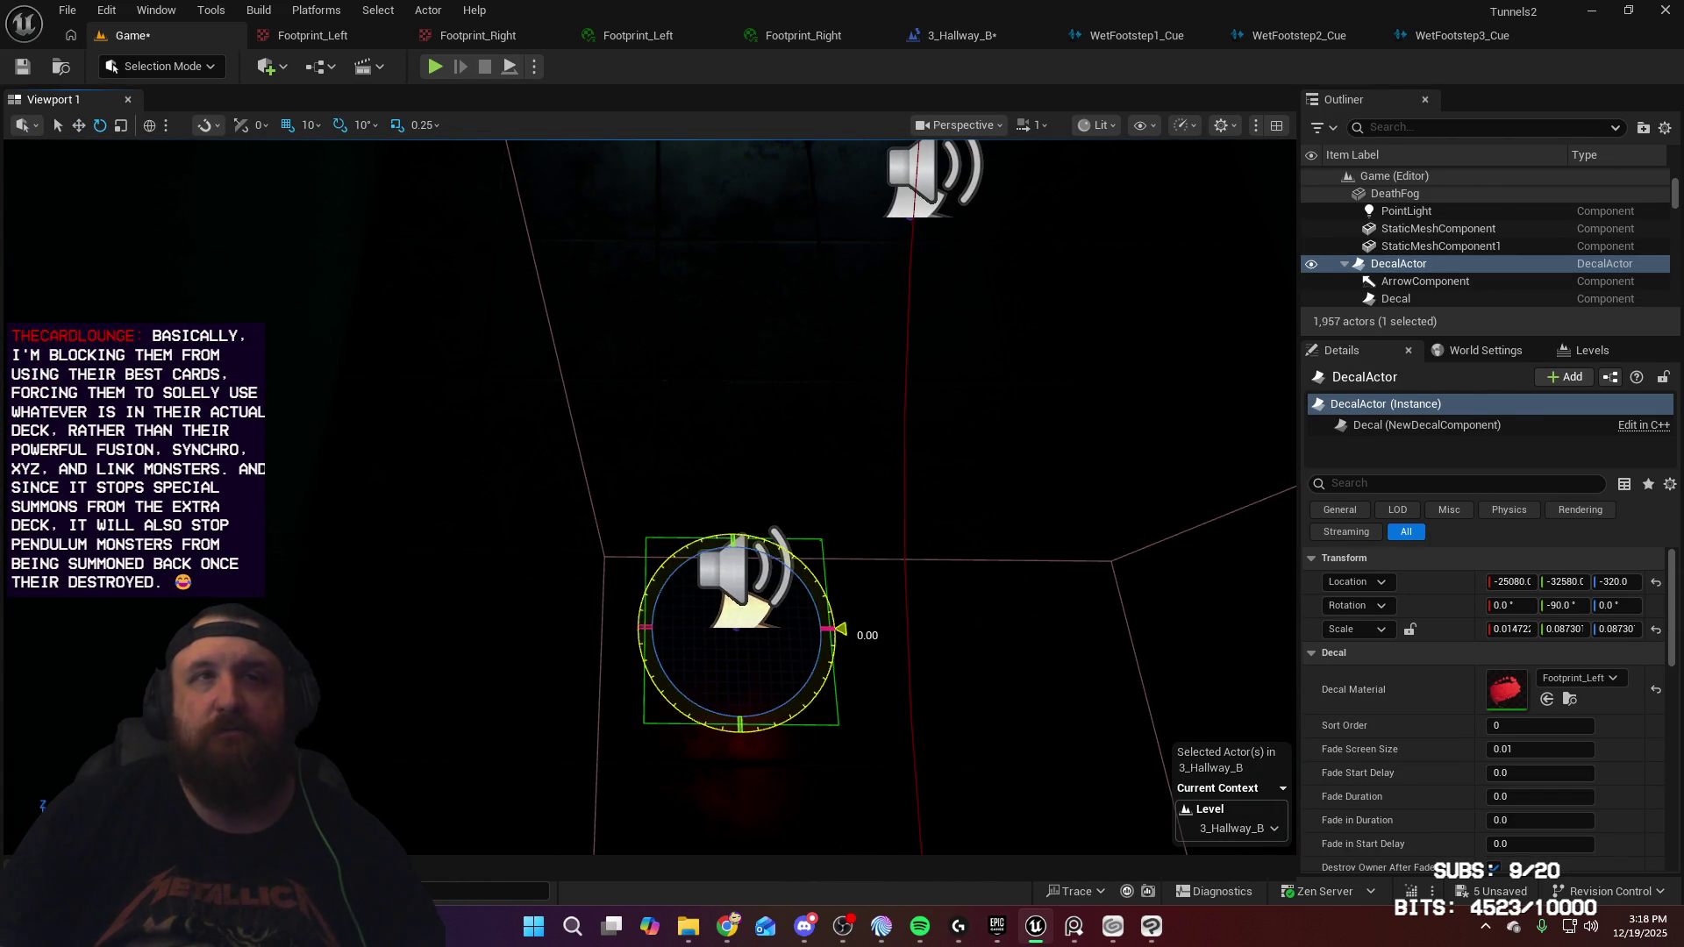
drag(833, 618, 834, 549)
Rotate the next decal up the hallway to 10 degrees and begin turning DecalActor4
click(928, 232)
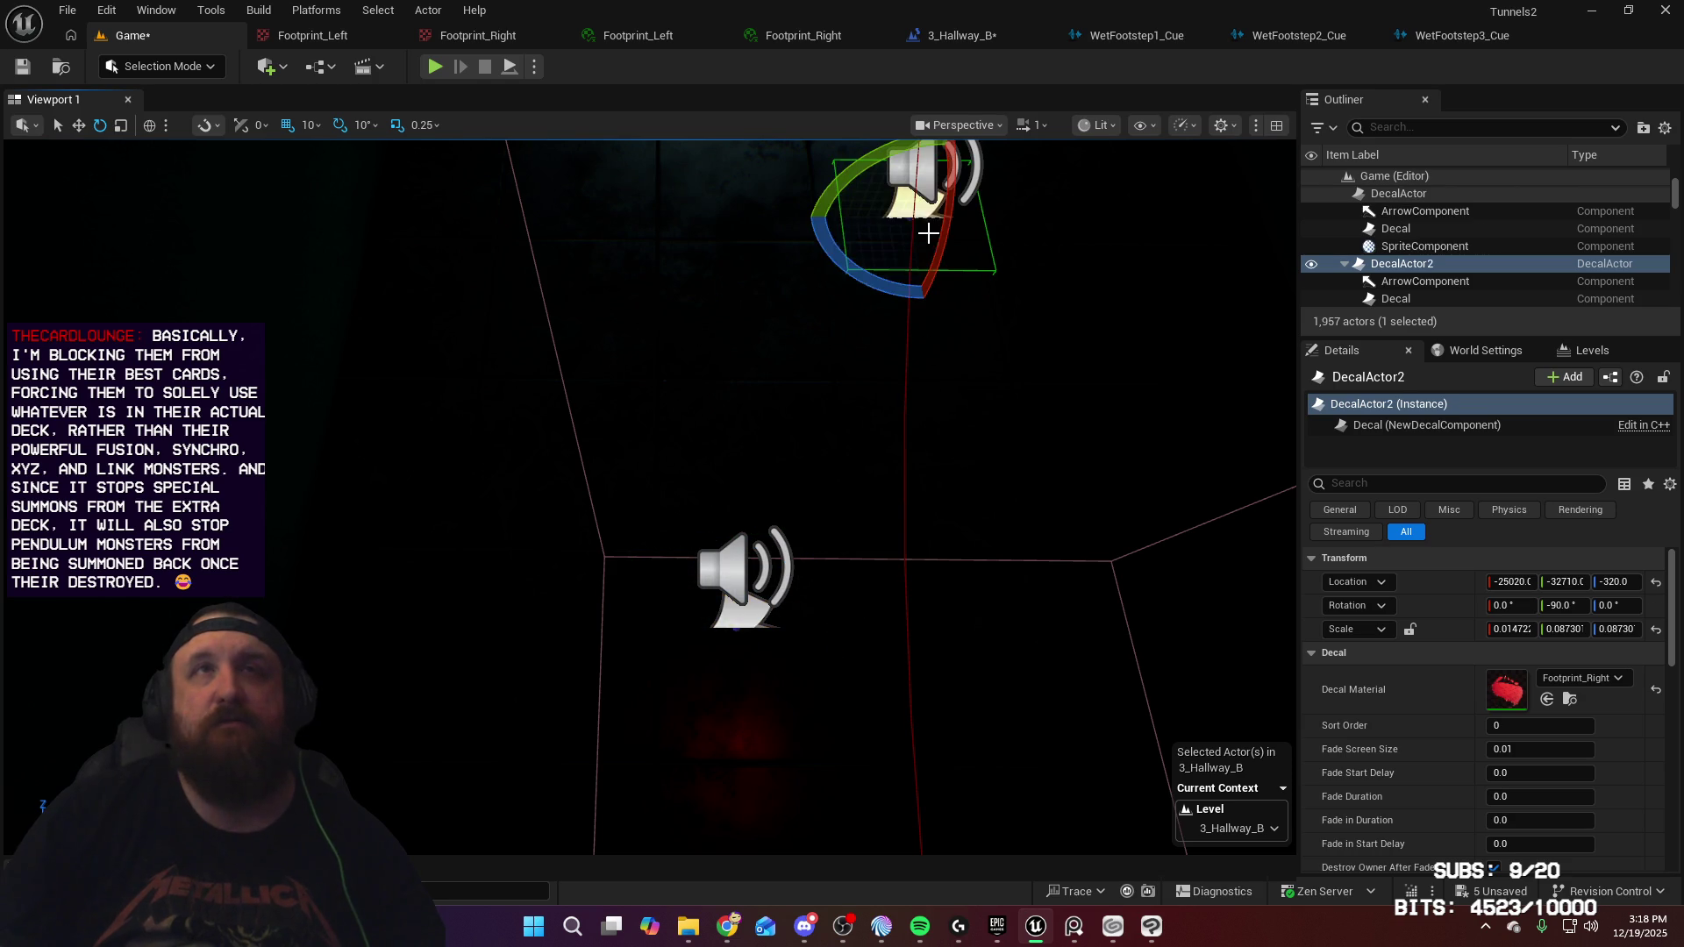
drag(944, 293, 945, 293)
scroll(650, 491, down, 5)
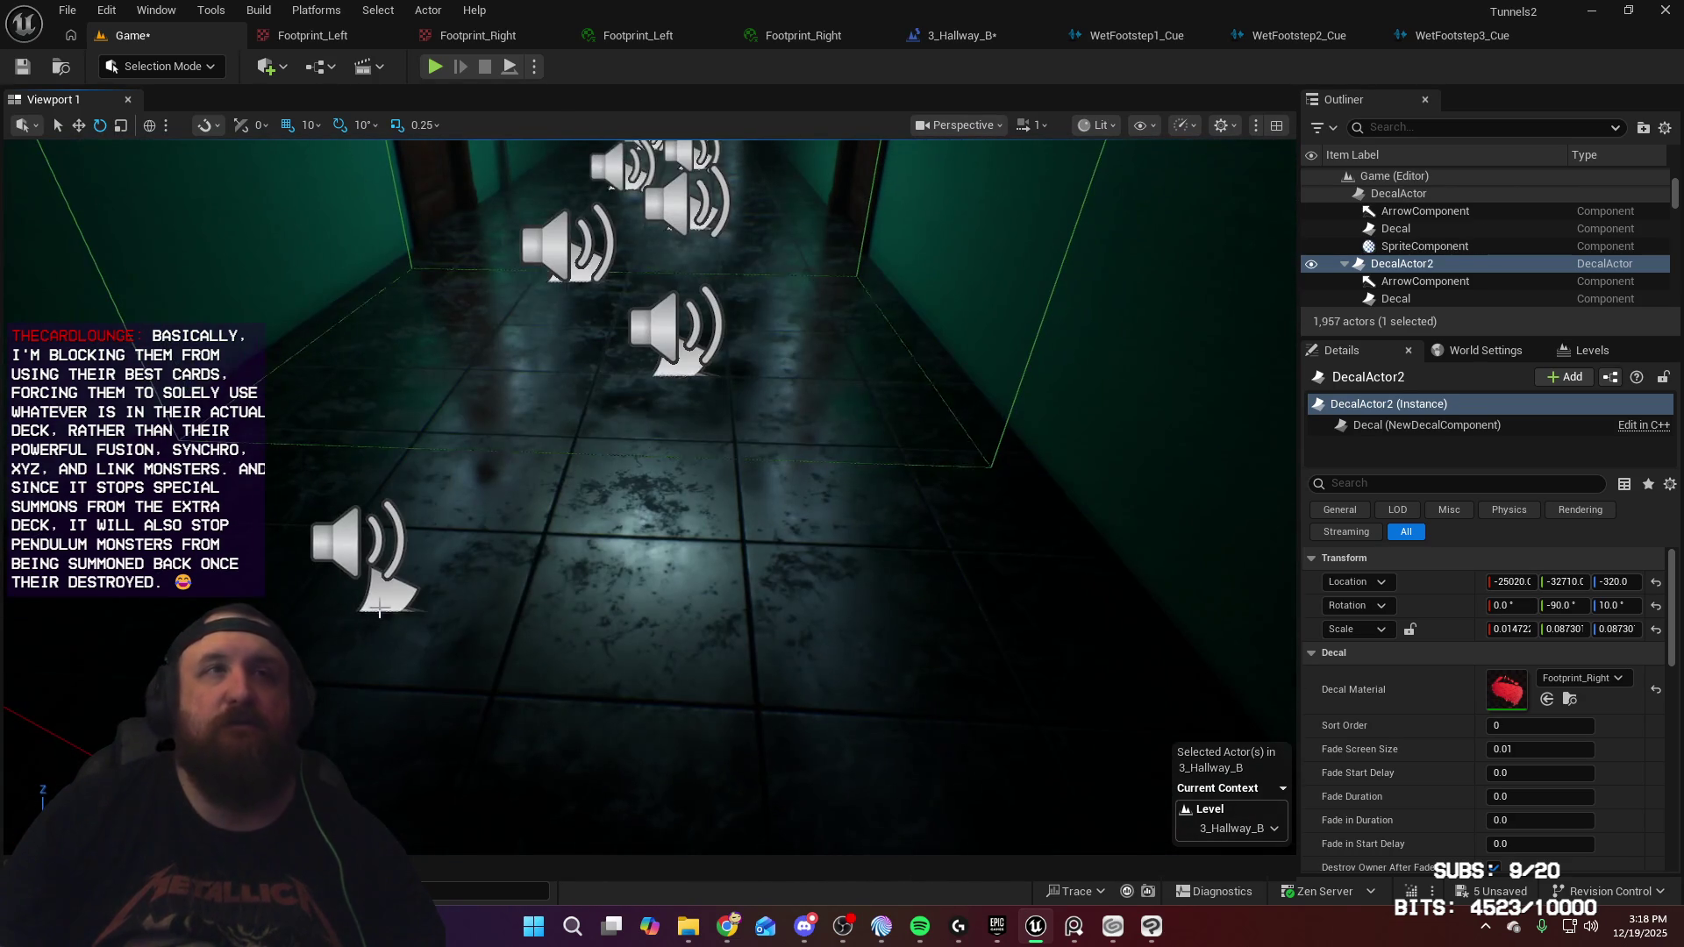
click(386, 596)
drag(485, 616, 486, 612)
Adjust DecalActor3 and rotate DecalActor8 to -10 degrees
click(681, 376)
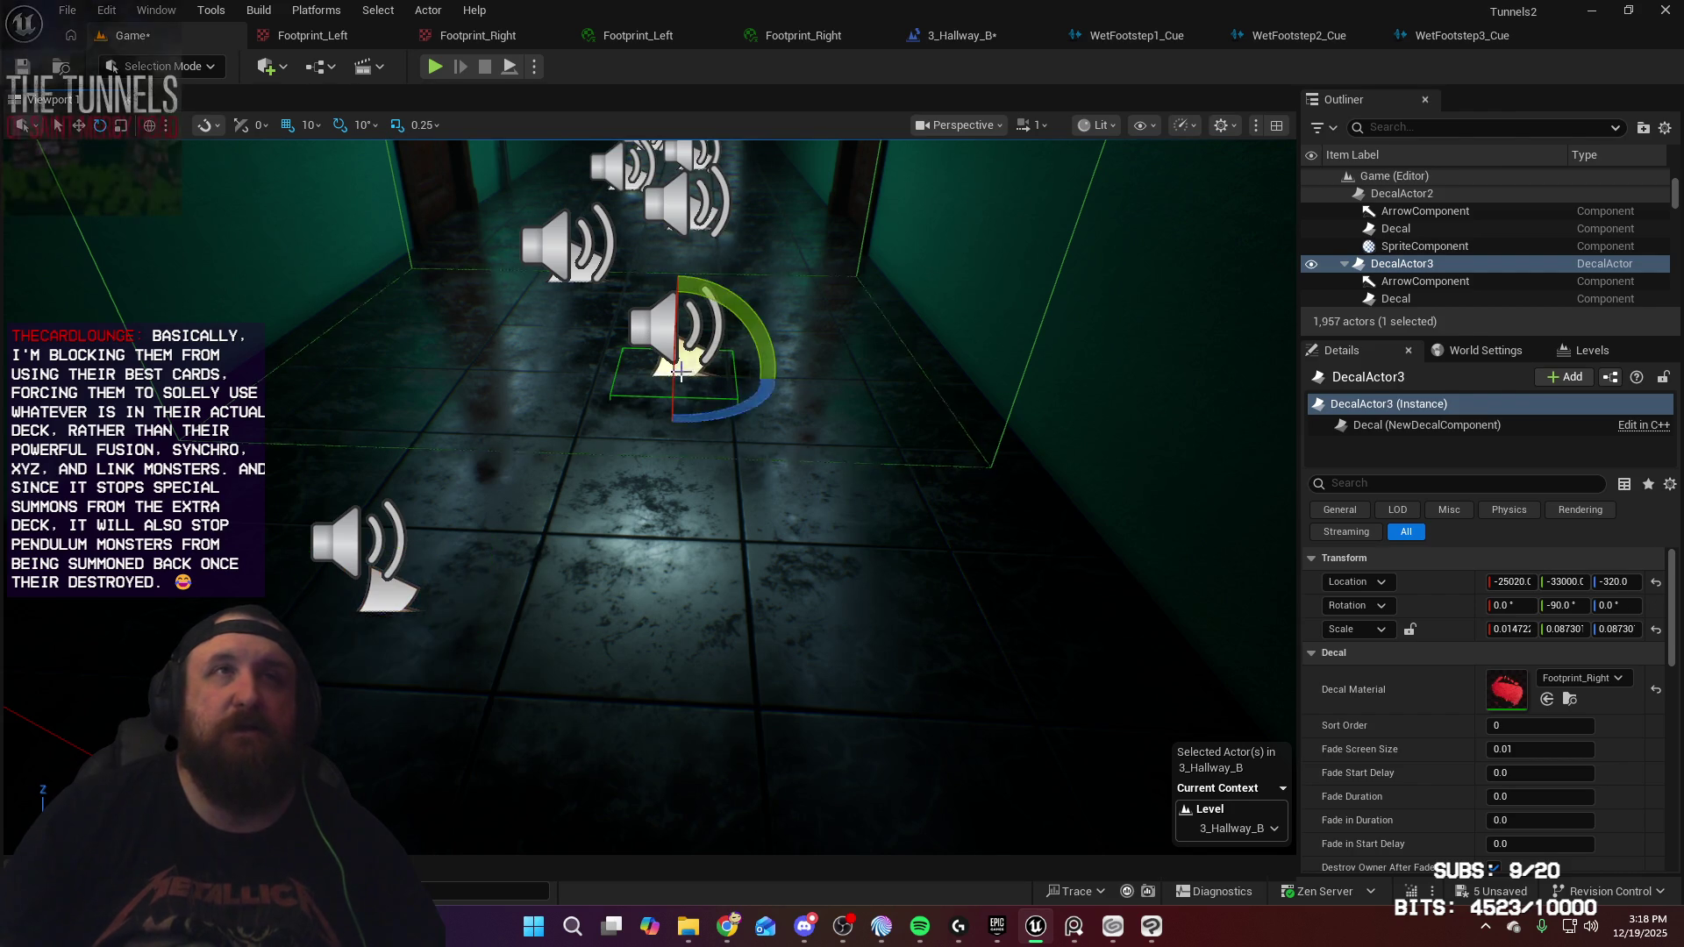
drag(800, 387, 798, 387)
drag(763, 509, 764, 509)
drag(581, 415, 581, 415)
click(537, 417)
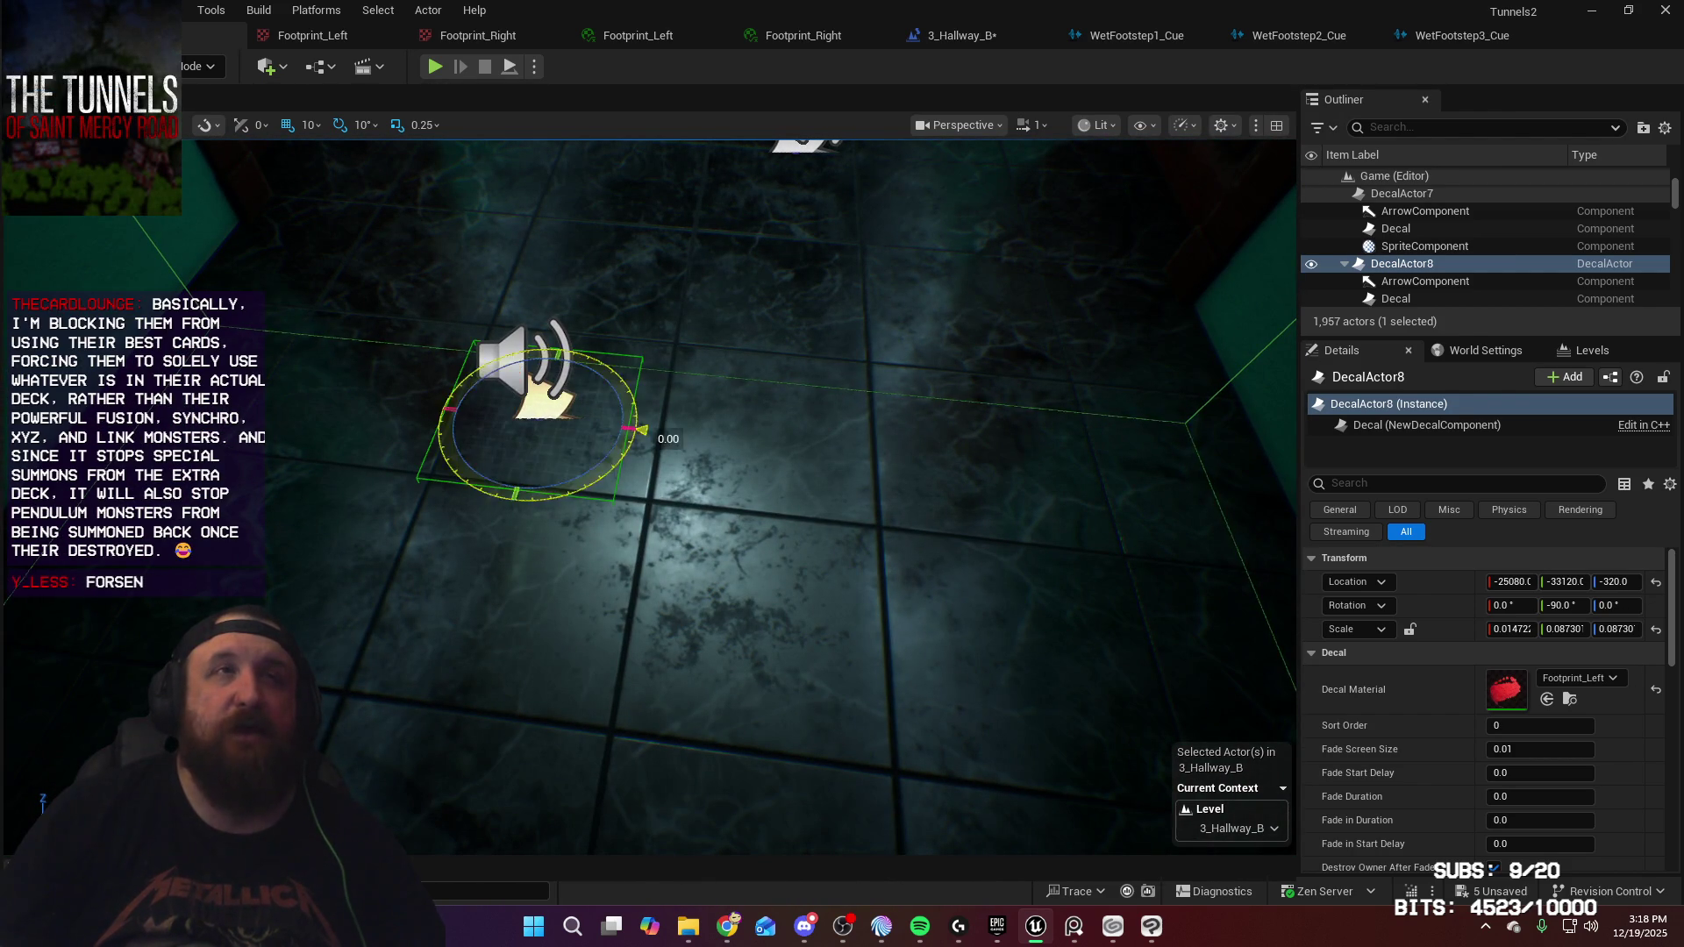
drag(671, 532, 671, 532)
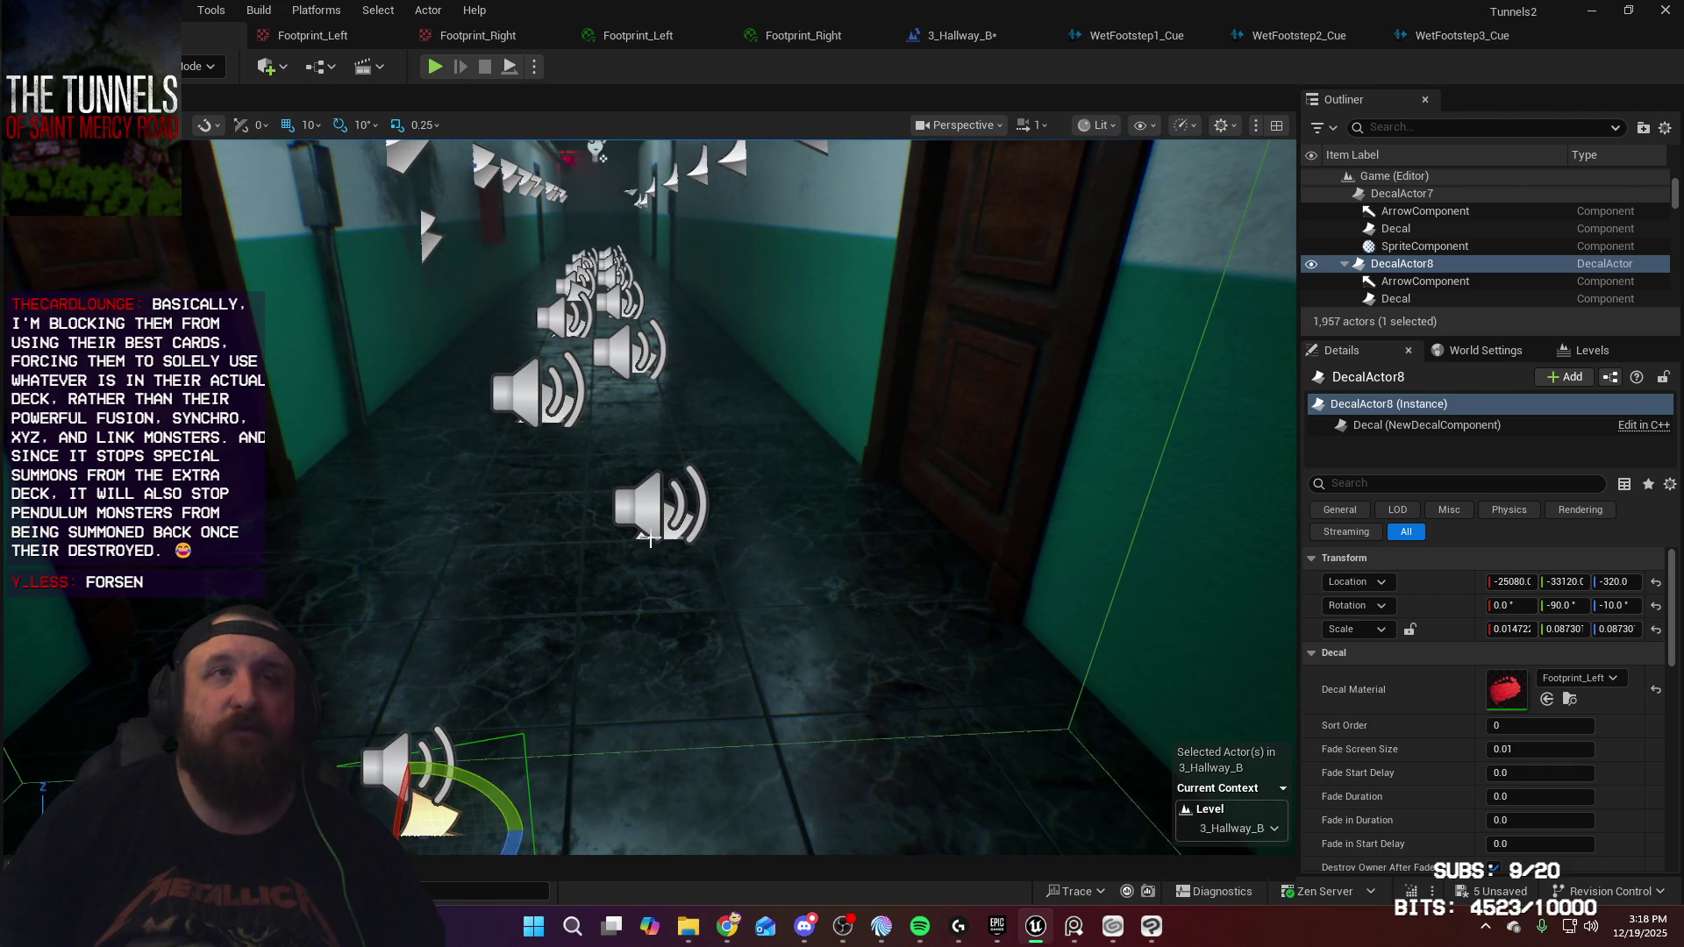
Move on to DecalActor7 and DecalActor6 further down the hallway
click(653, 537)
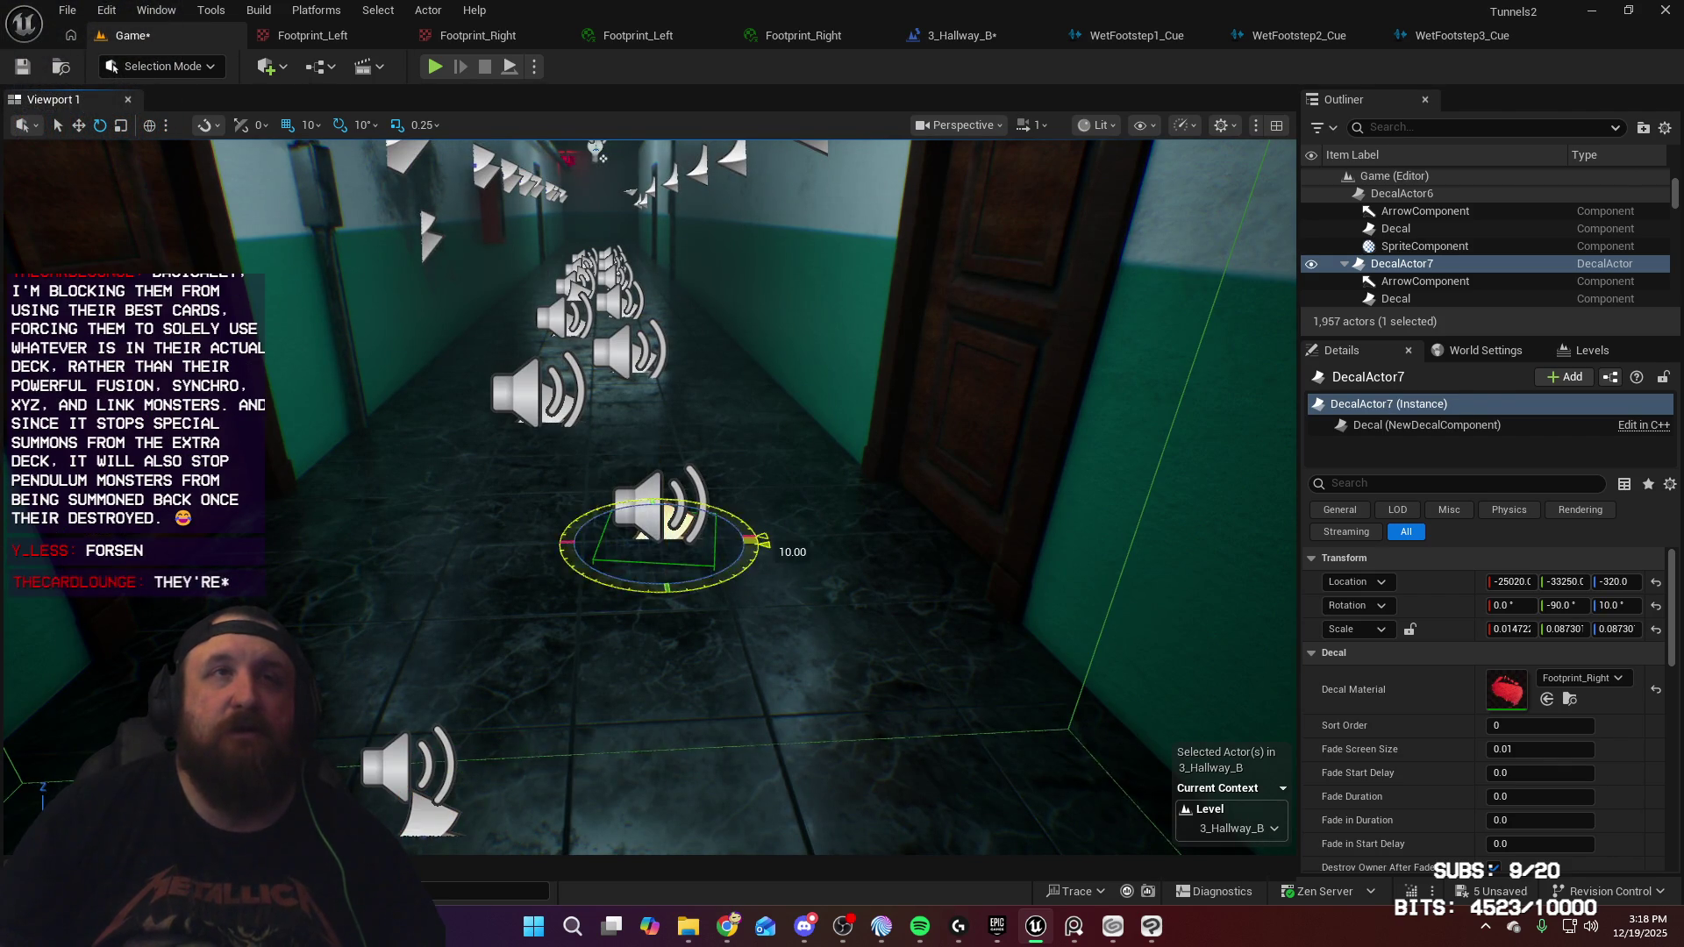
drag(652, 537, 652, 537)
drag(778, 658, 778, 659)
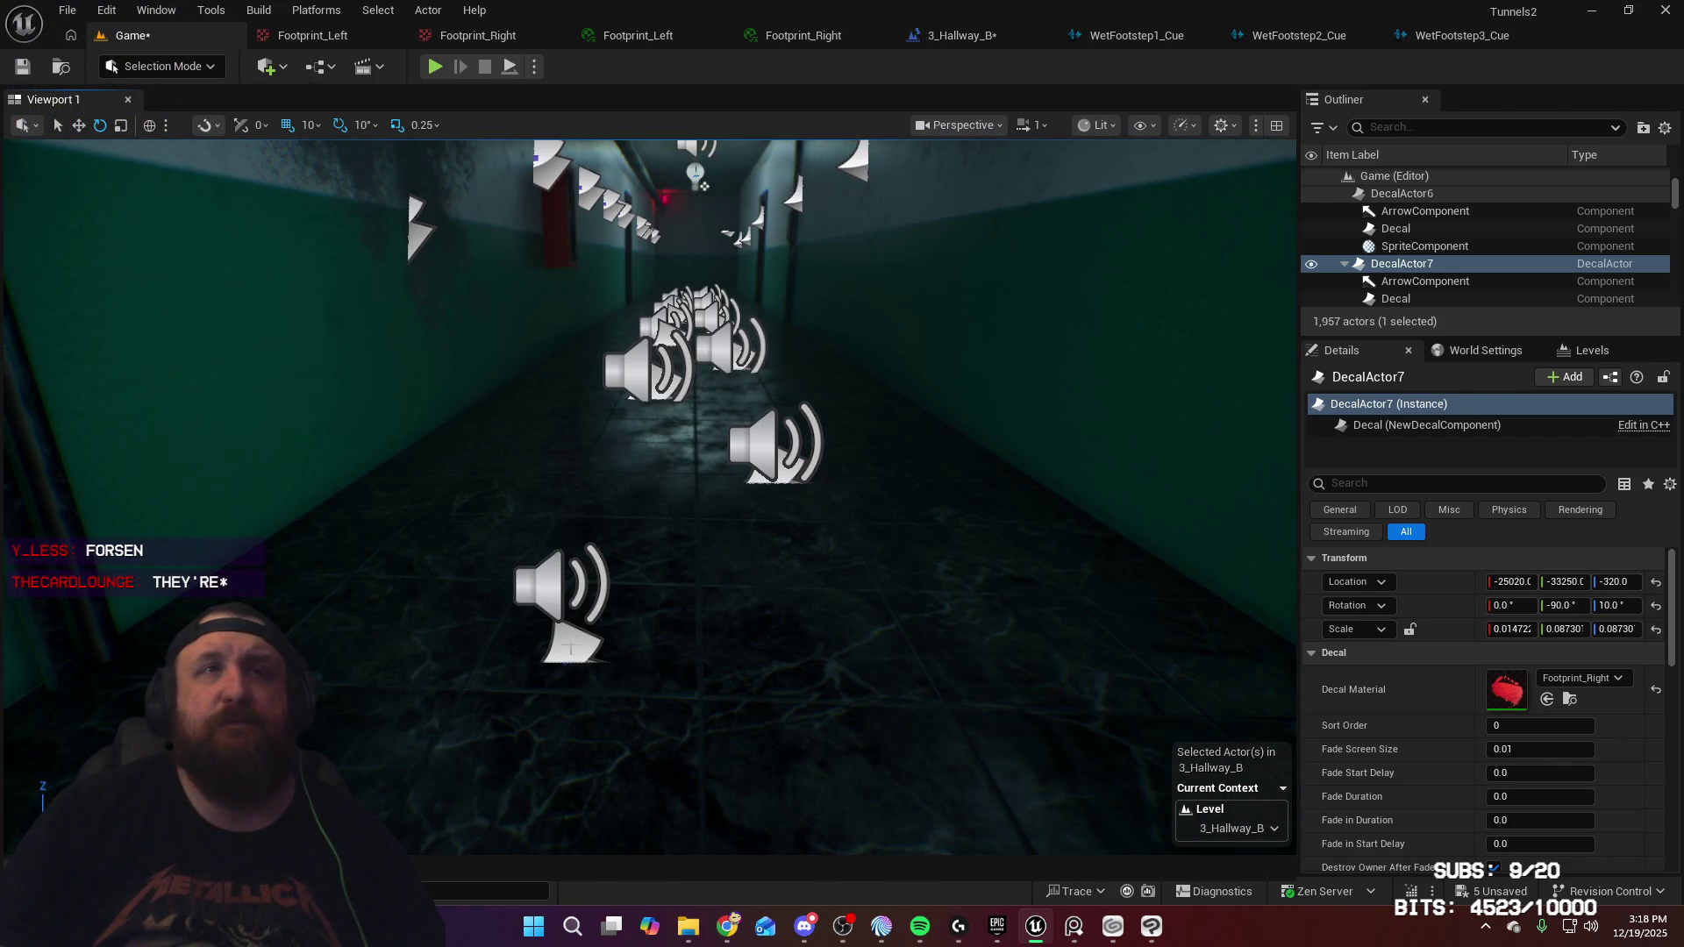
click(575, 649)
drag(831, 552, 830, 553)
drag(848, 618, 848, 619)
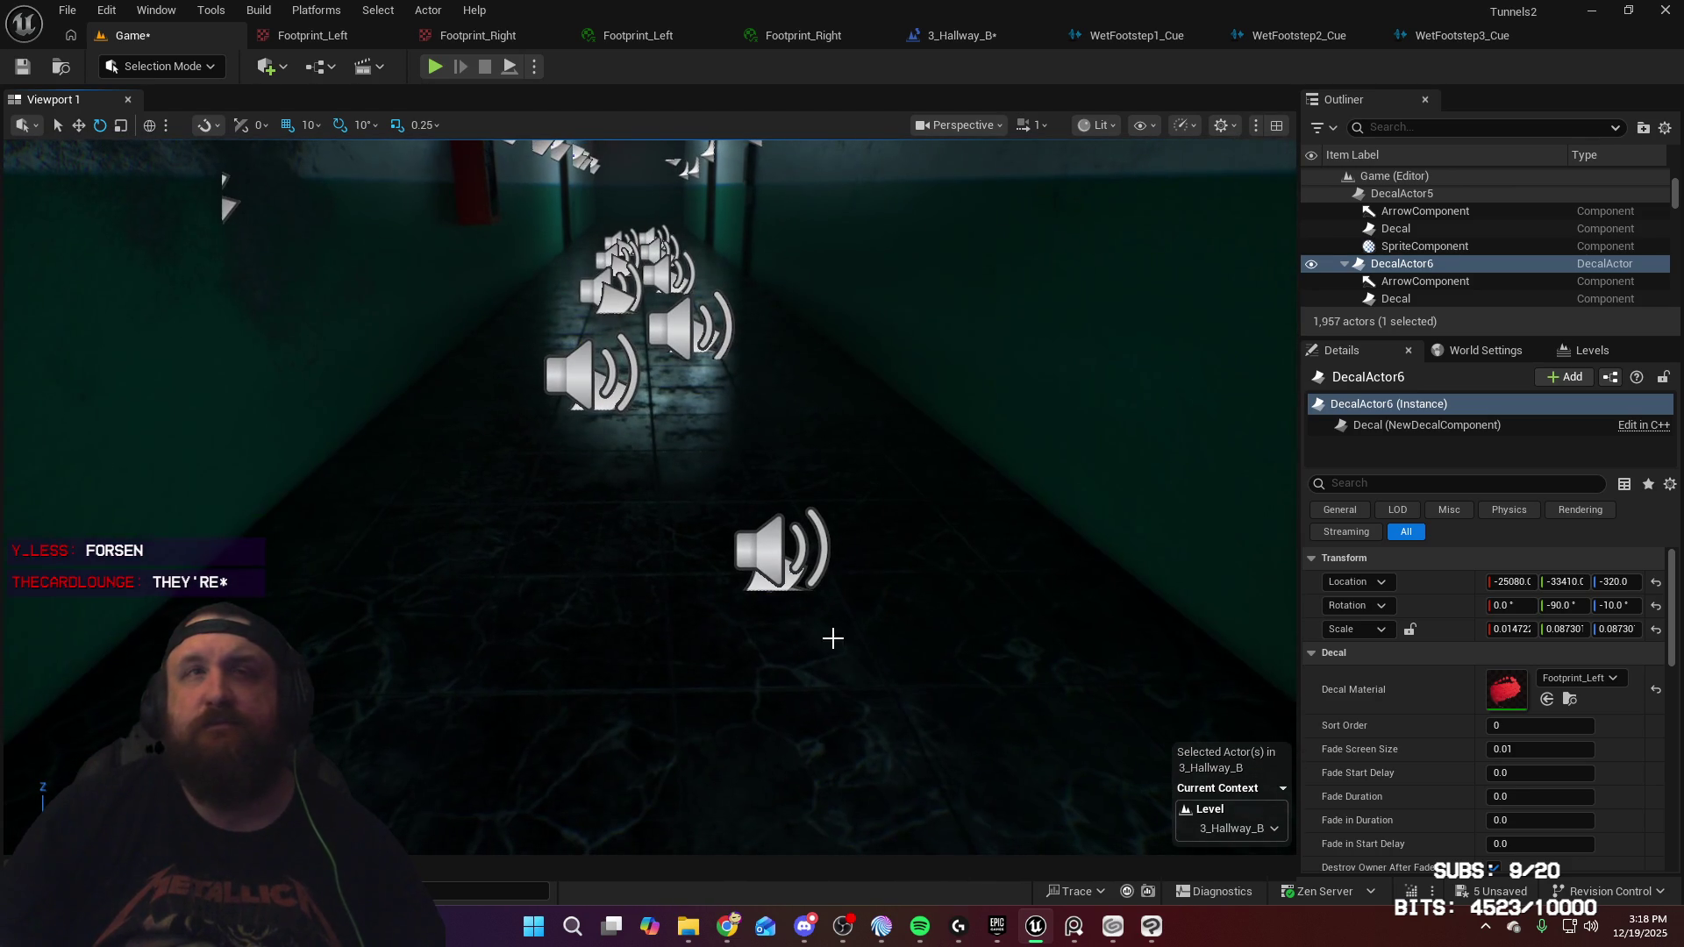
Rotate DecalActor5 to 10 and DecalActor12 to -10 degrees, then pick DecalActor11
click(760, 589)
drag(738, 646, 973, 571)
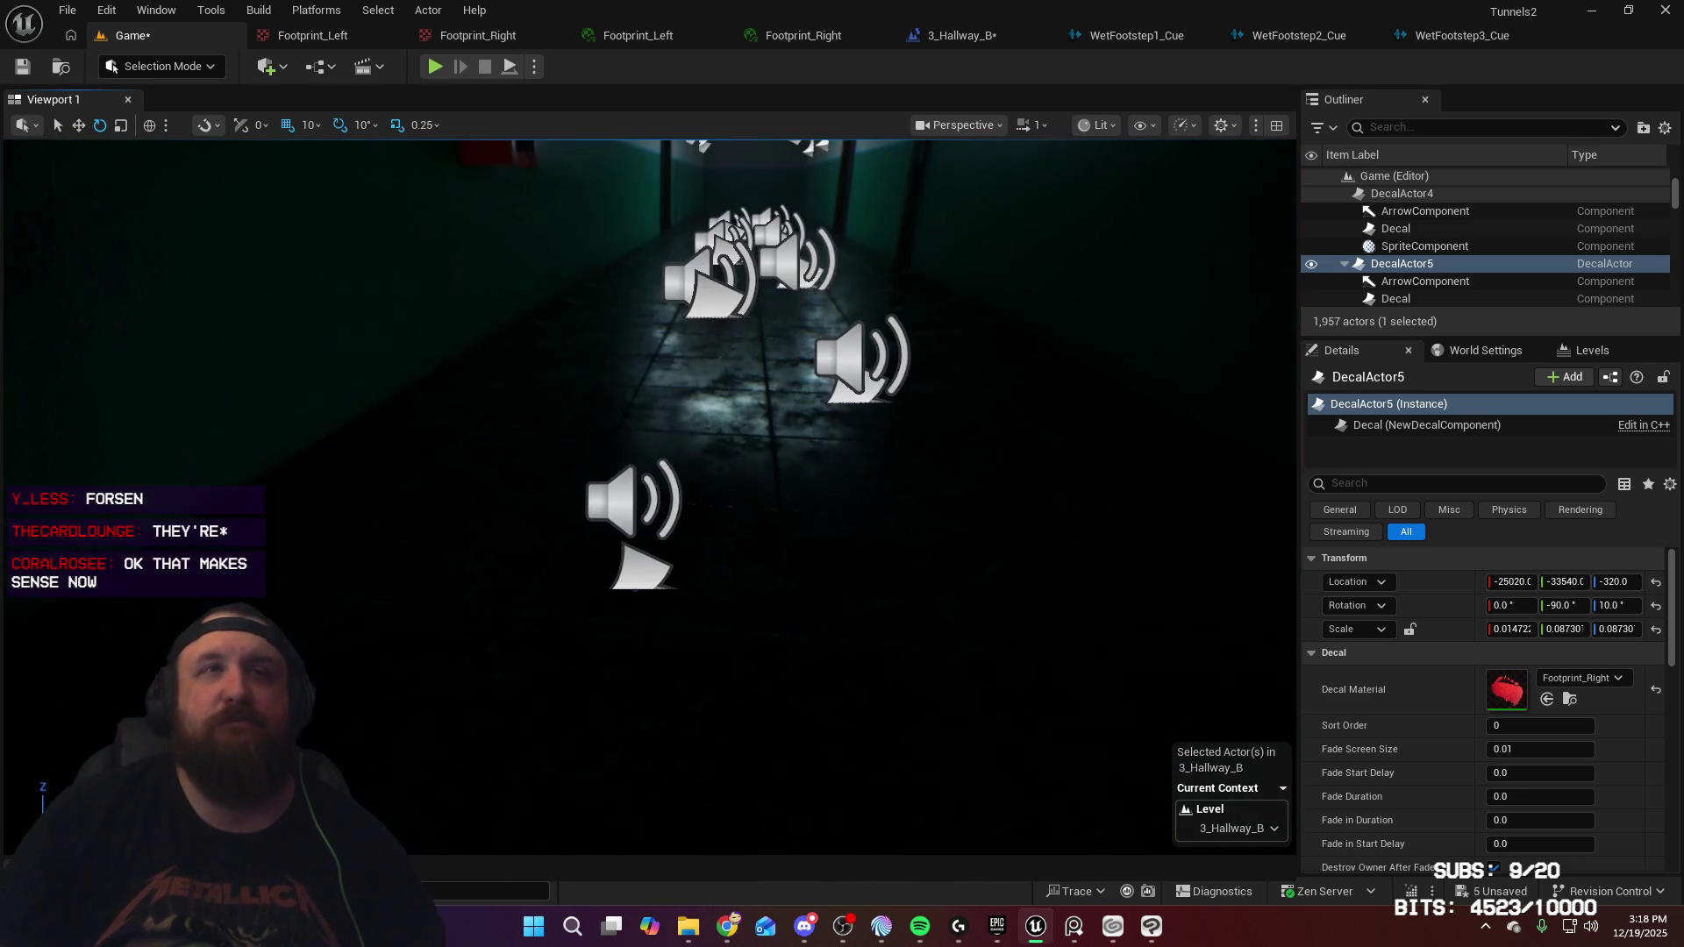
click(667, 633)
mouse_move(661, 652)
mouse_down()
mouse_move(746, 596)
mouse_move(867, 416)
mouse_up()
click(845, 386)
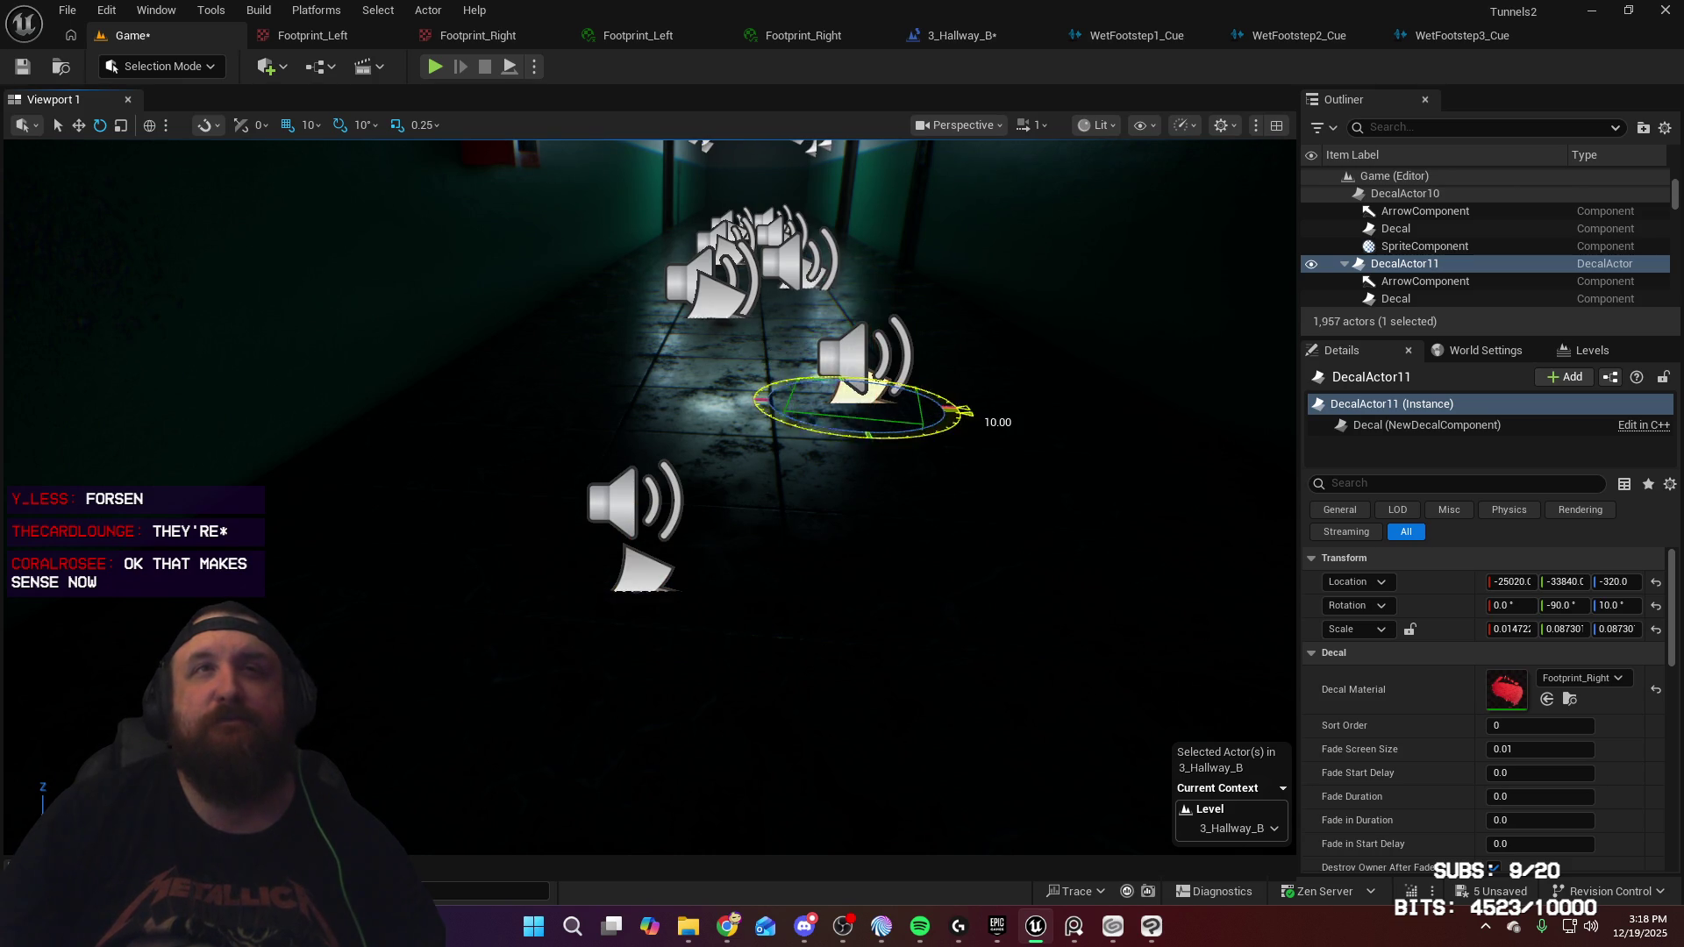
Rotate DecalActor11 to 10 degrees and DecalActor10 to -10 degrees
mouse_move(959, 556)
mouse_down()
mouse_move(763, 442)
mouse_move(772, 409)
mouse_up()
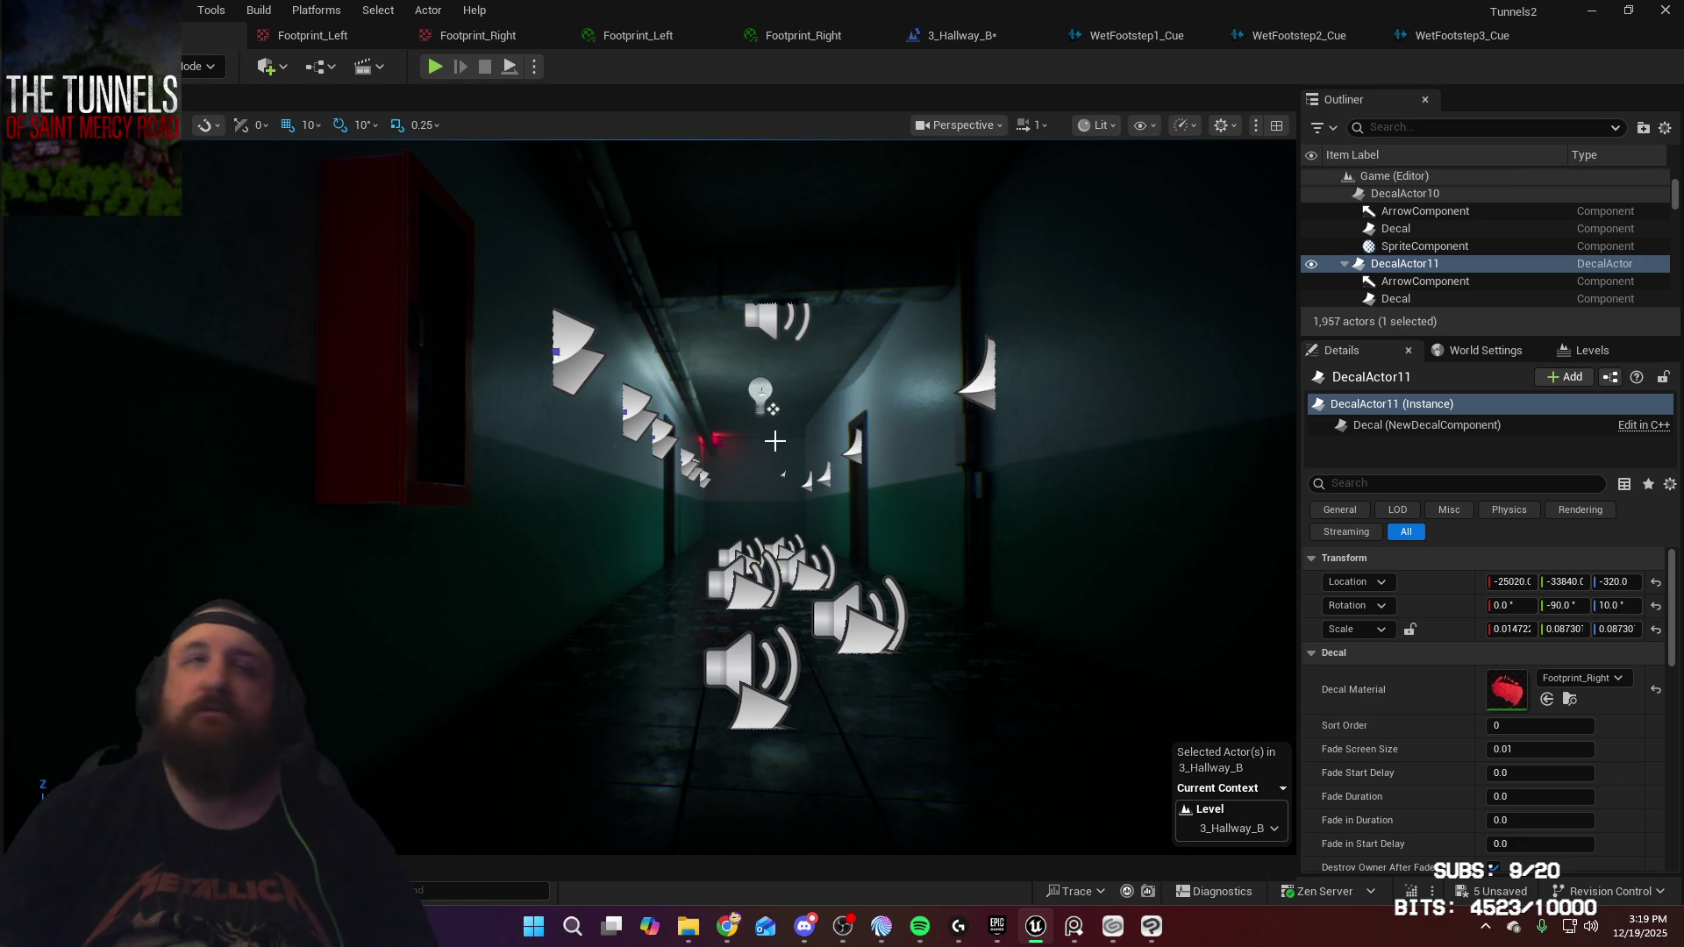
drag(740, 511, 740, 614)
click(739, 511)
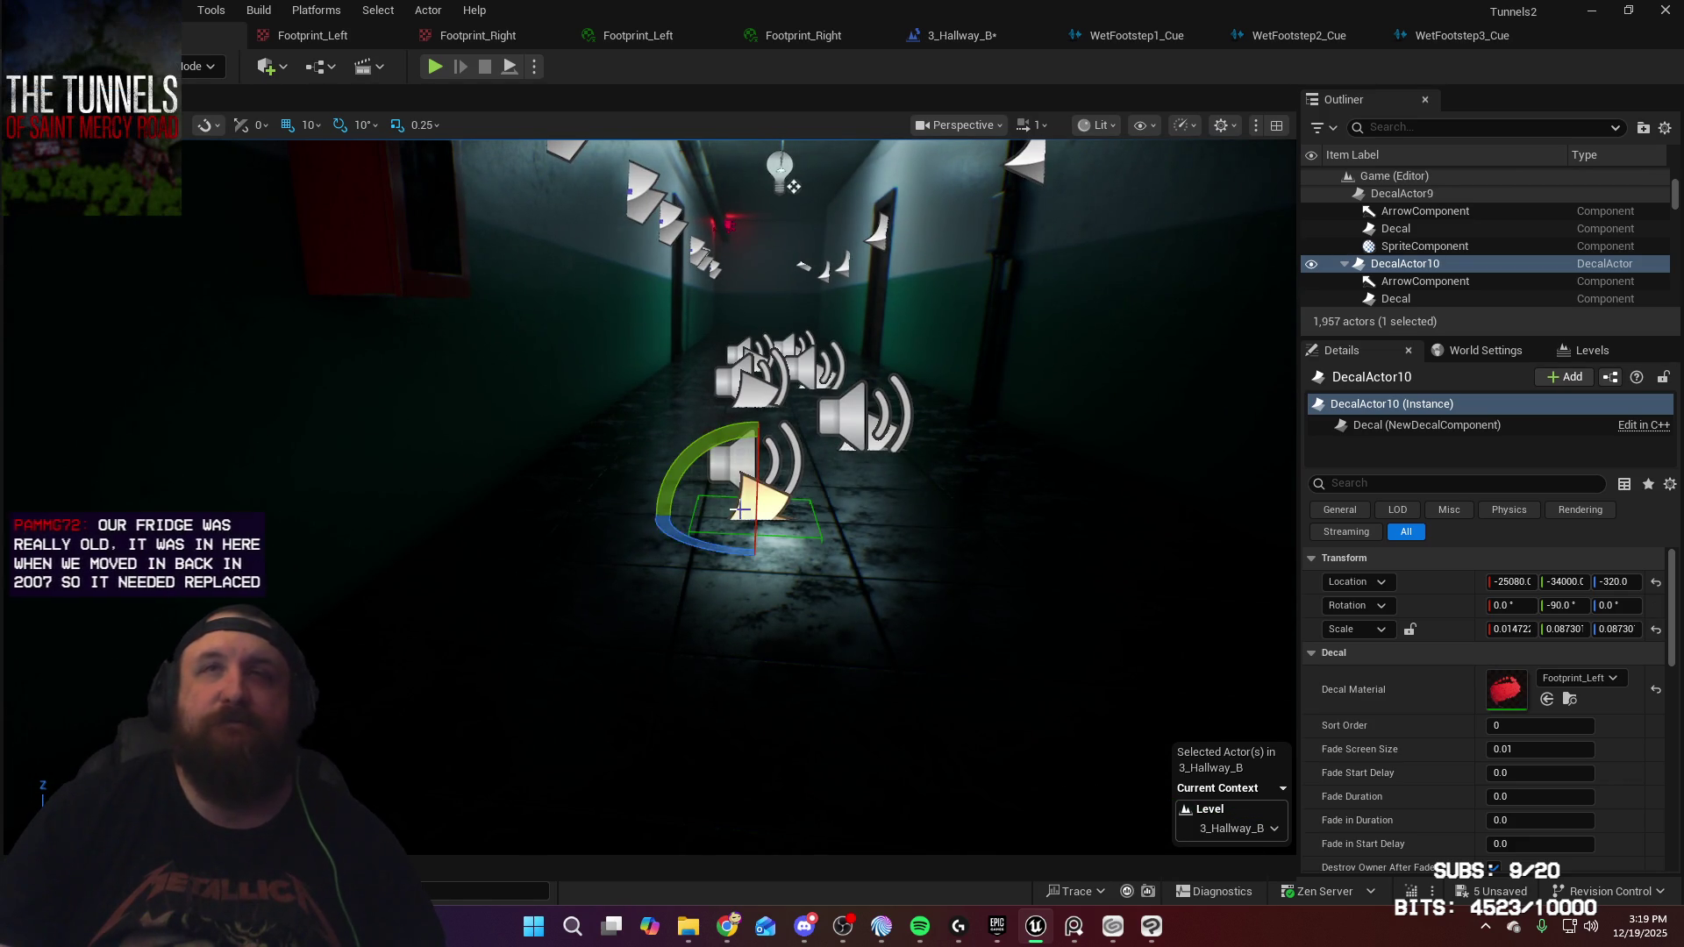
drag(782, 516, 792, 535)
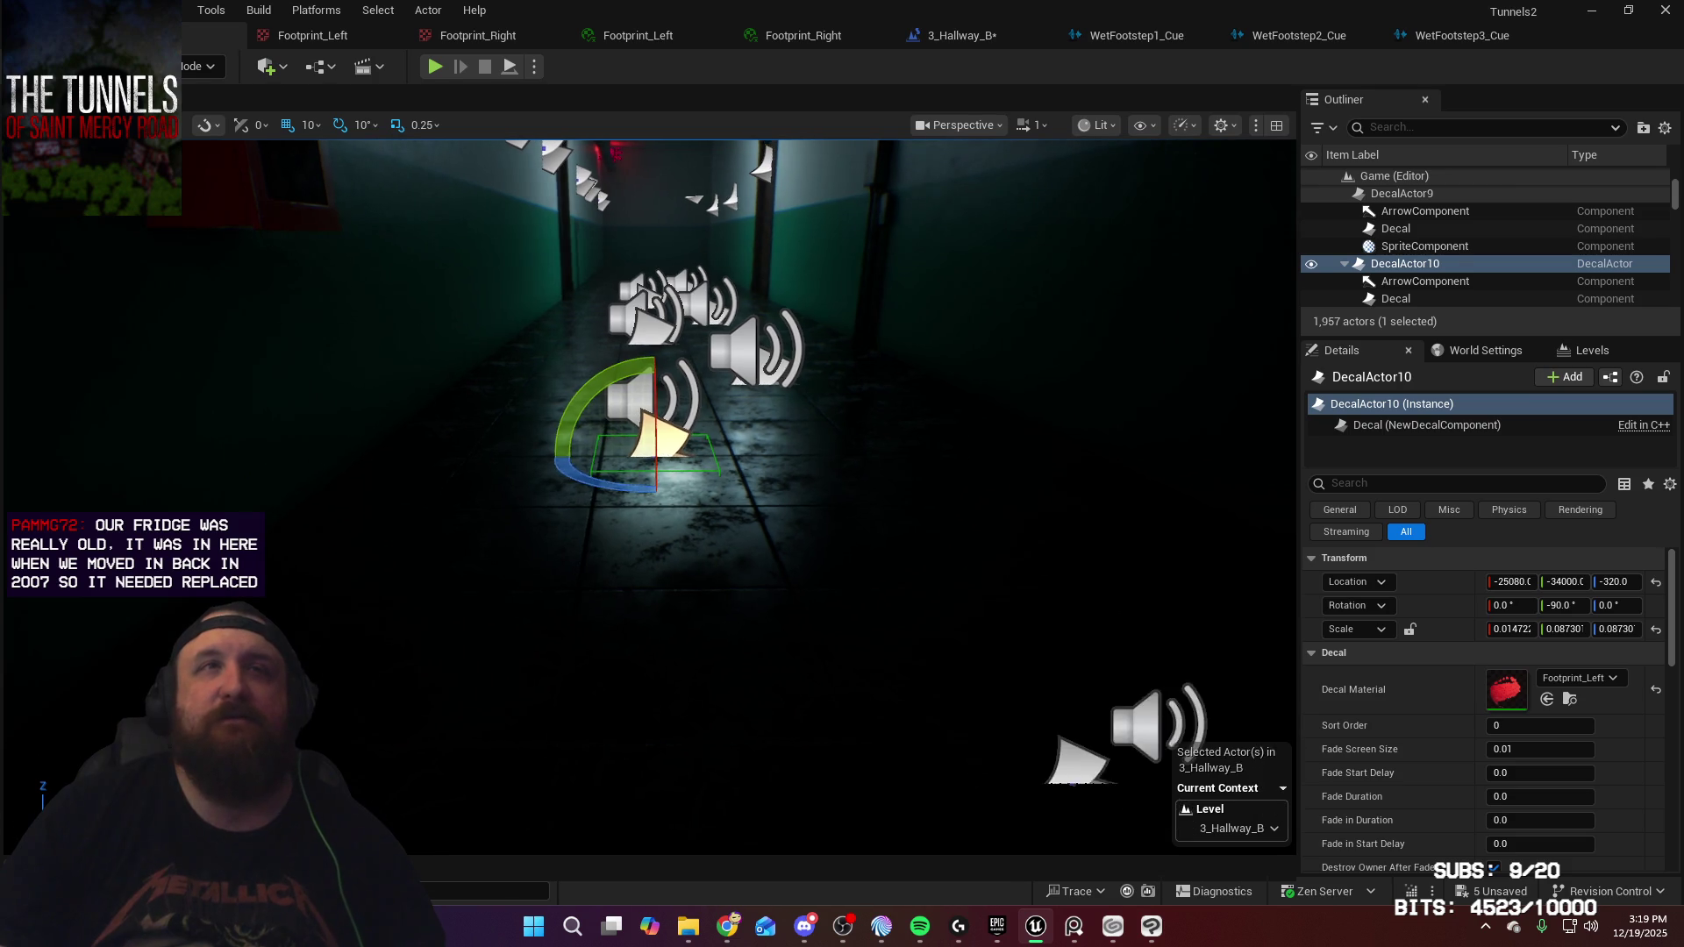
drag(656, 484, 656, 484)
drag(794, 457, 780, 409)
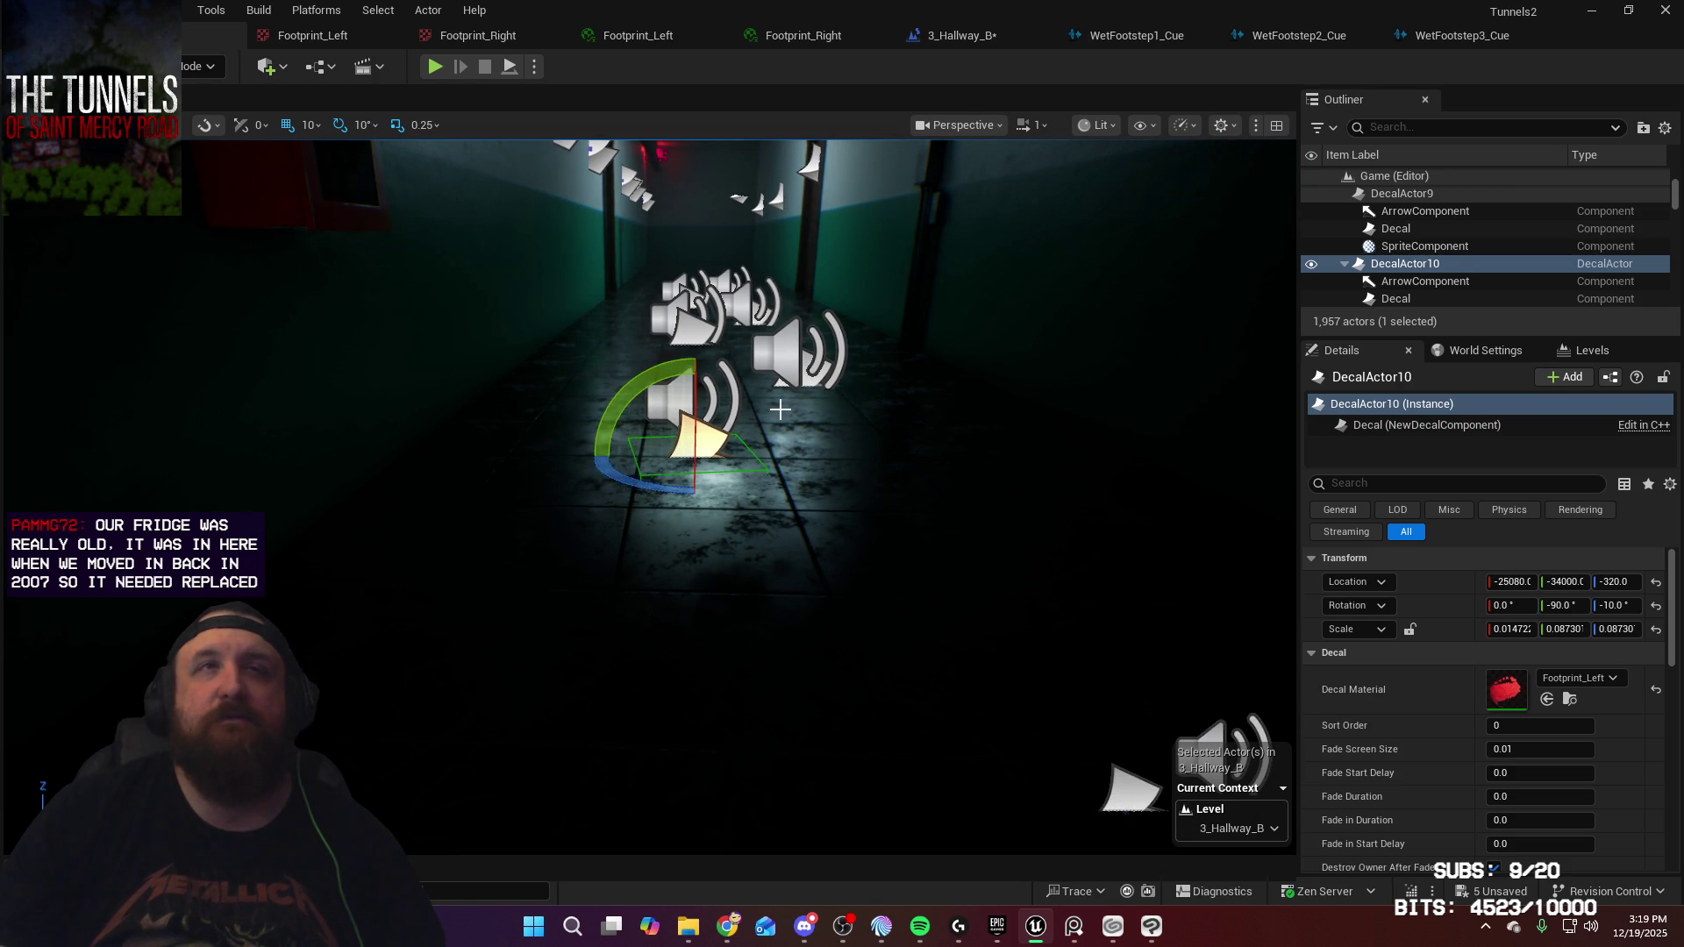
Rotate DecalActor9 to 10 degrees and DecalActor16 to -10 degrees
click(782, 386)
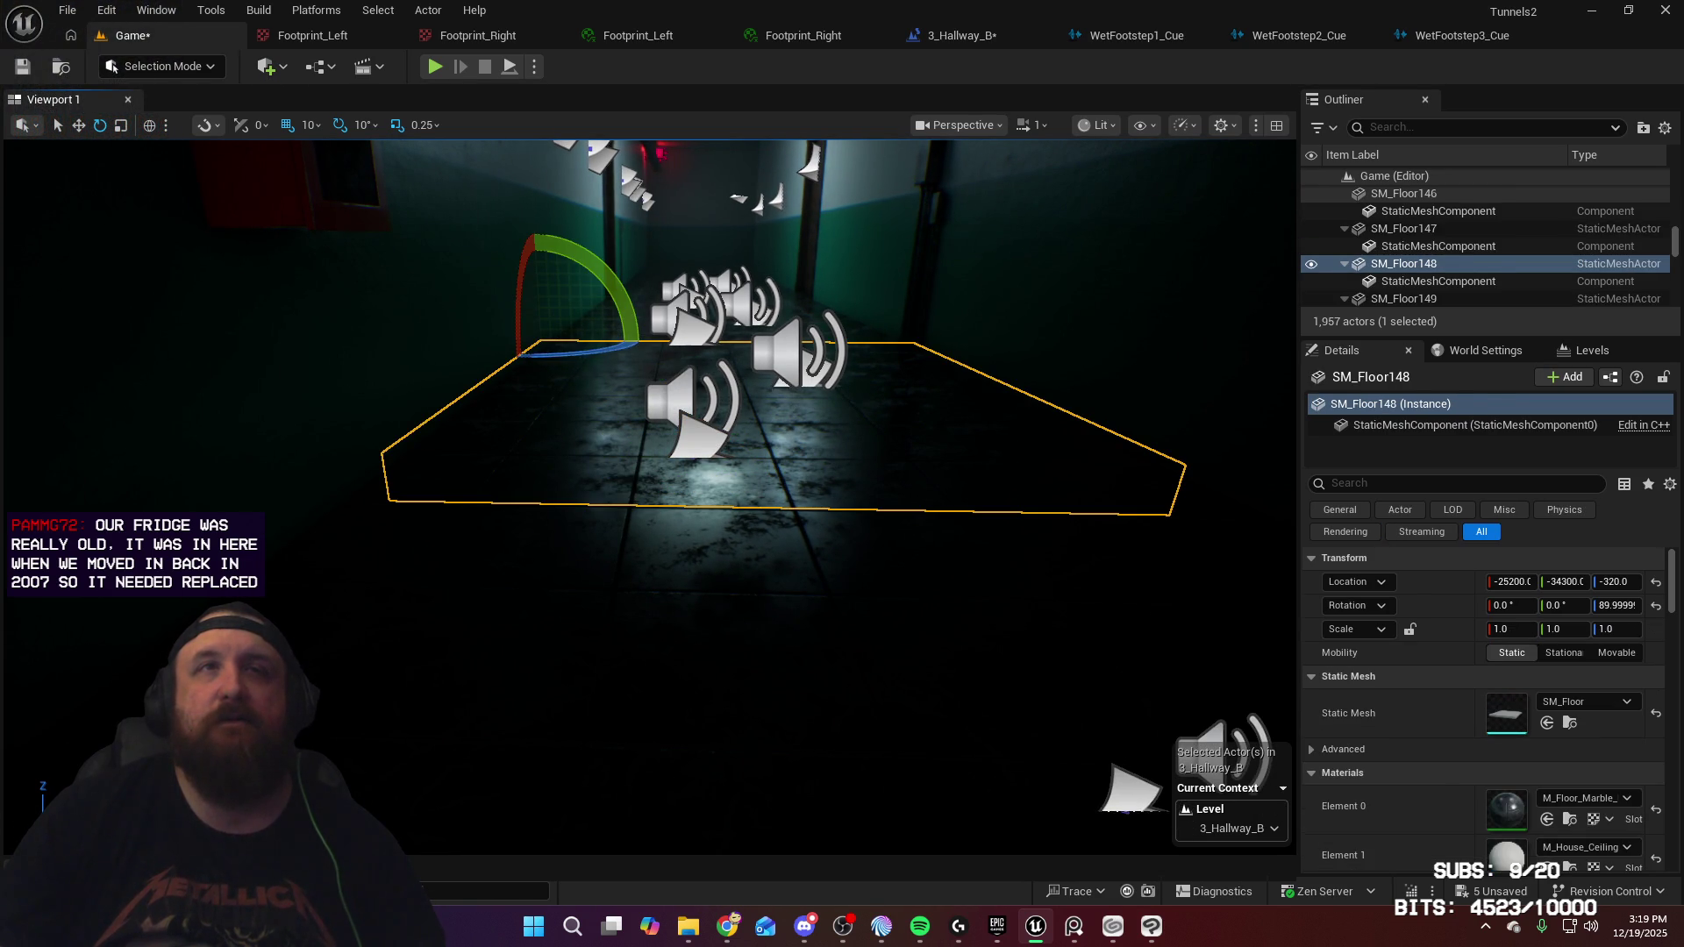
click(783, 386)
click(781, 383)
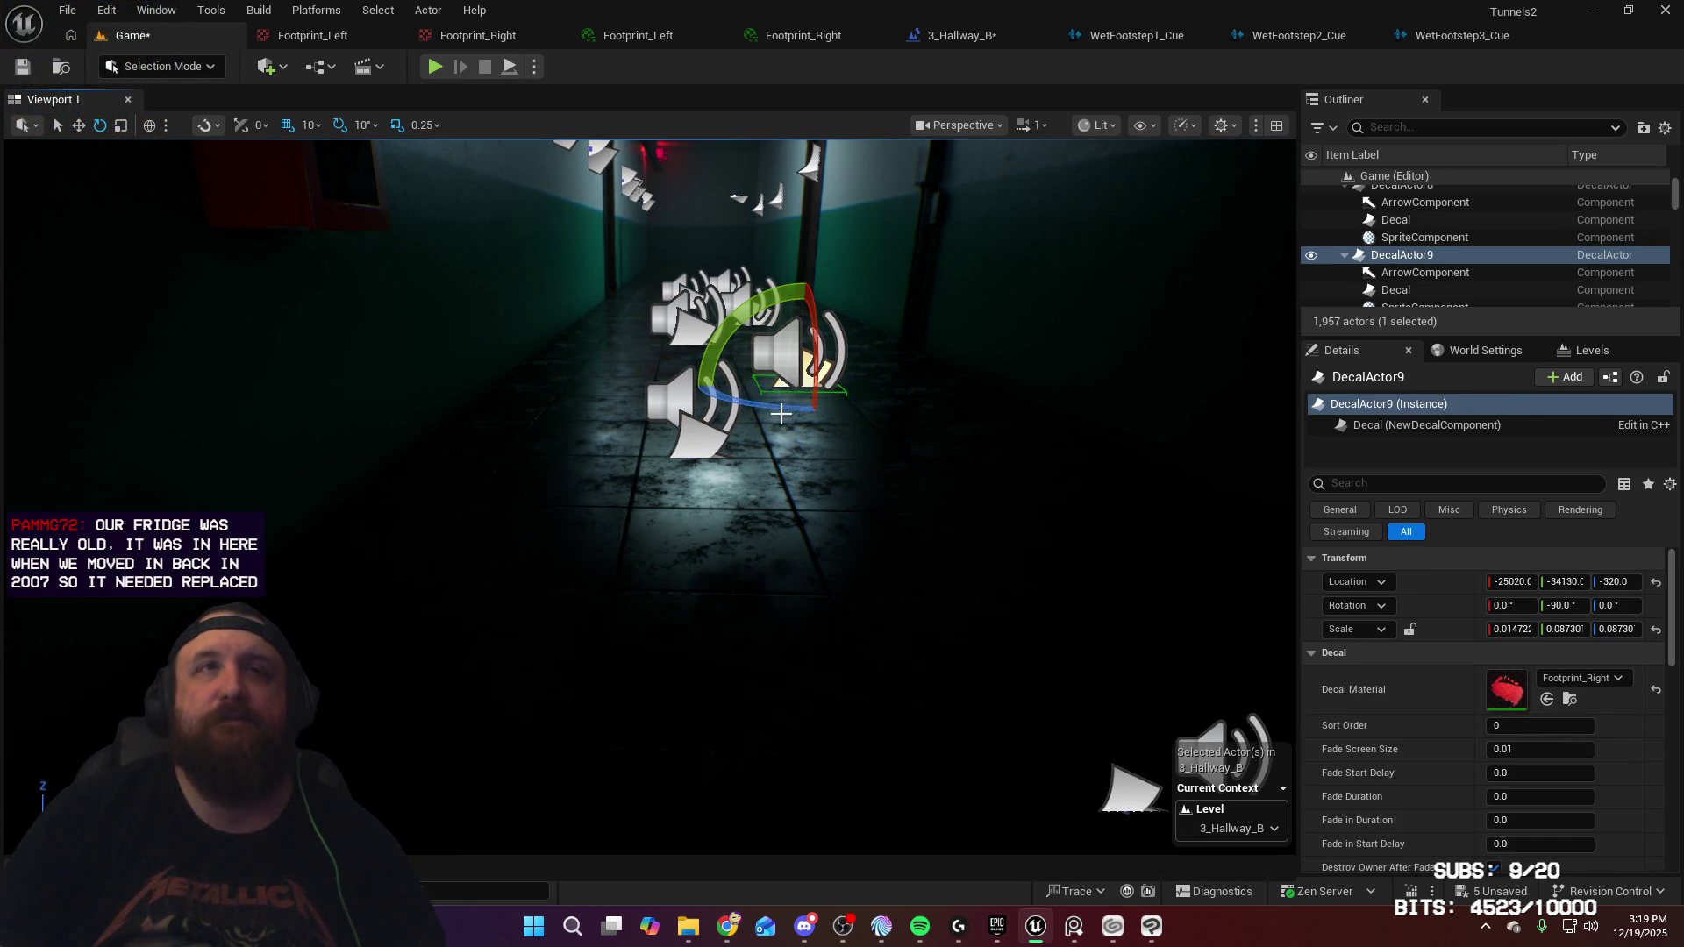
drag(707, 163, 814, 448)
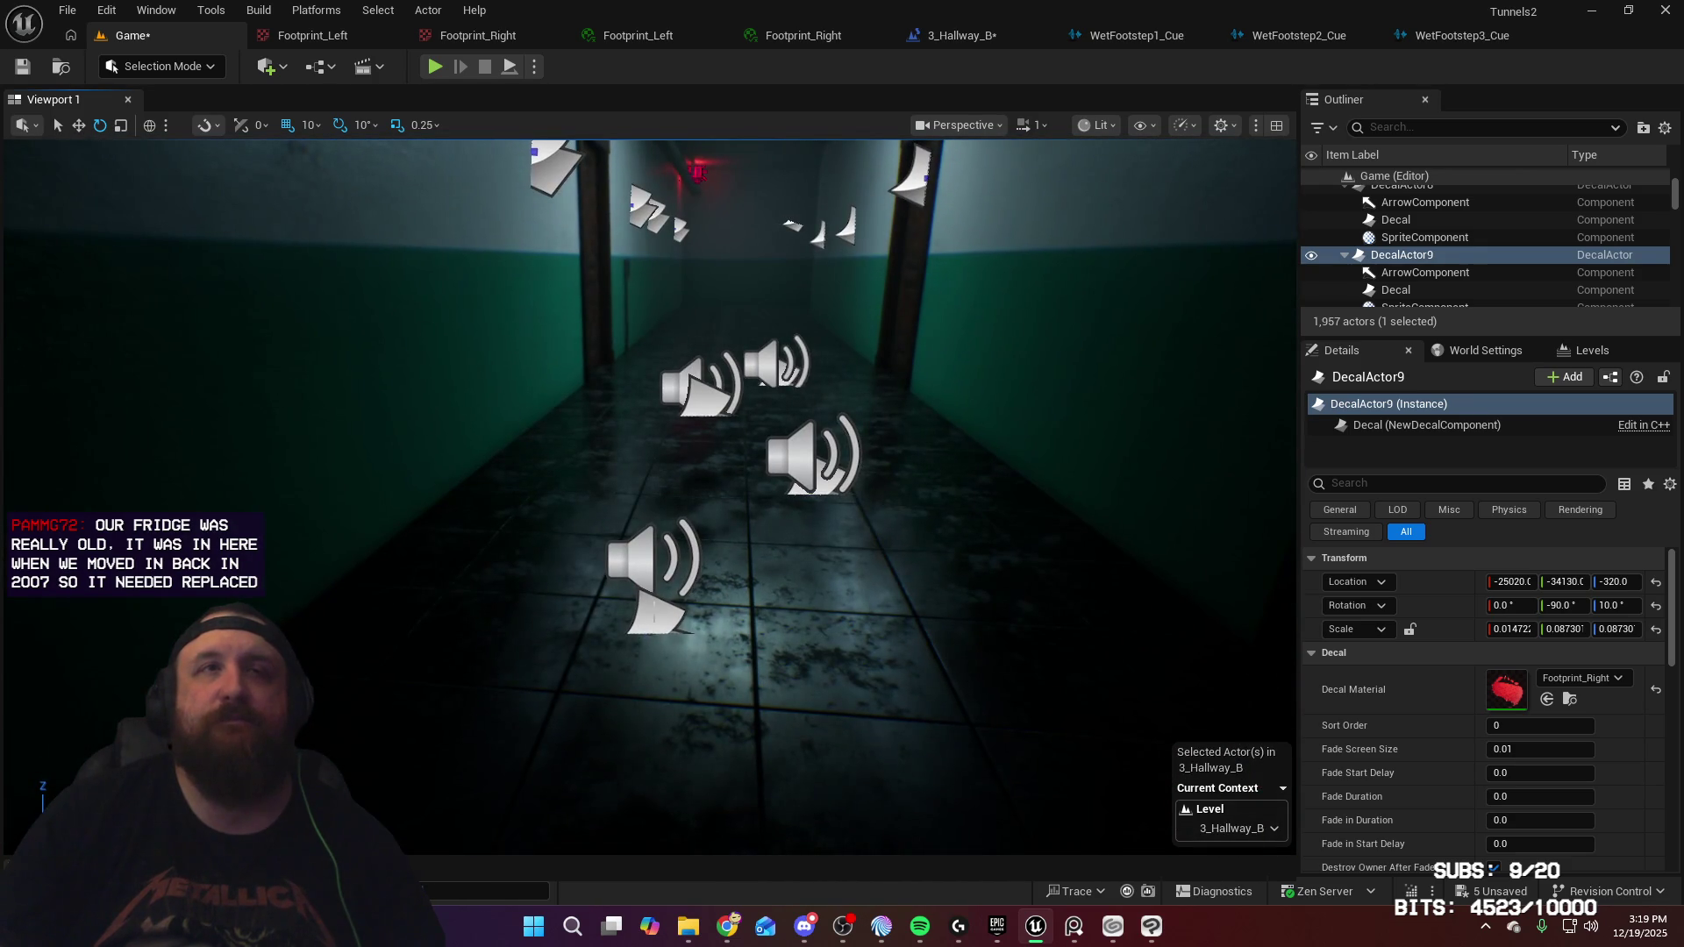
click(654, 618)
drag(746, 654, 750, 636)
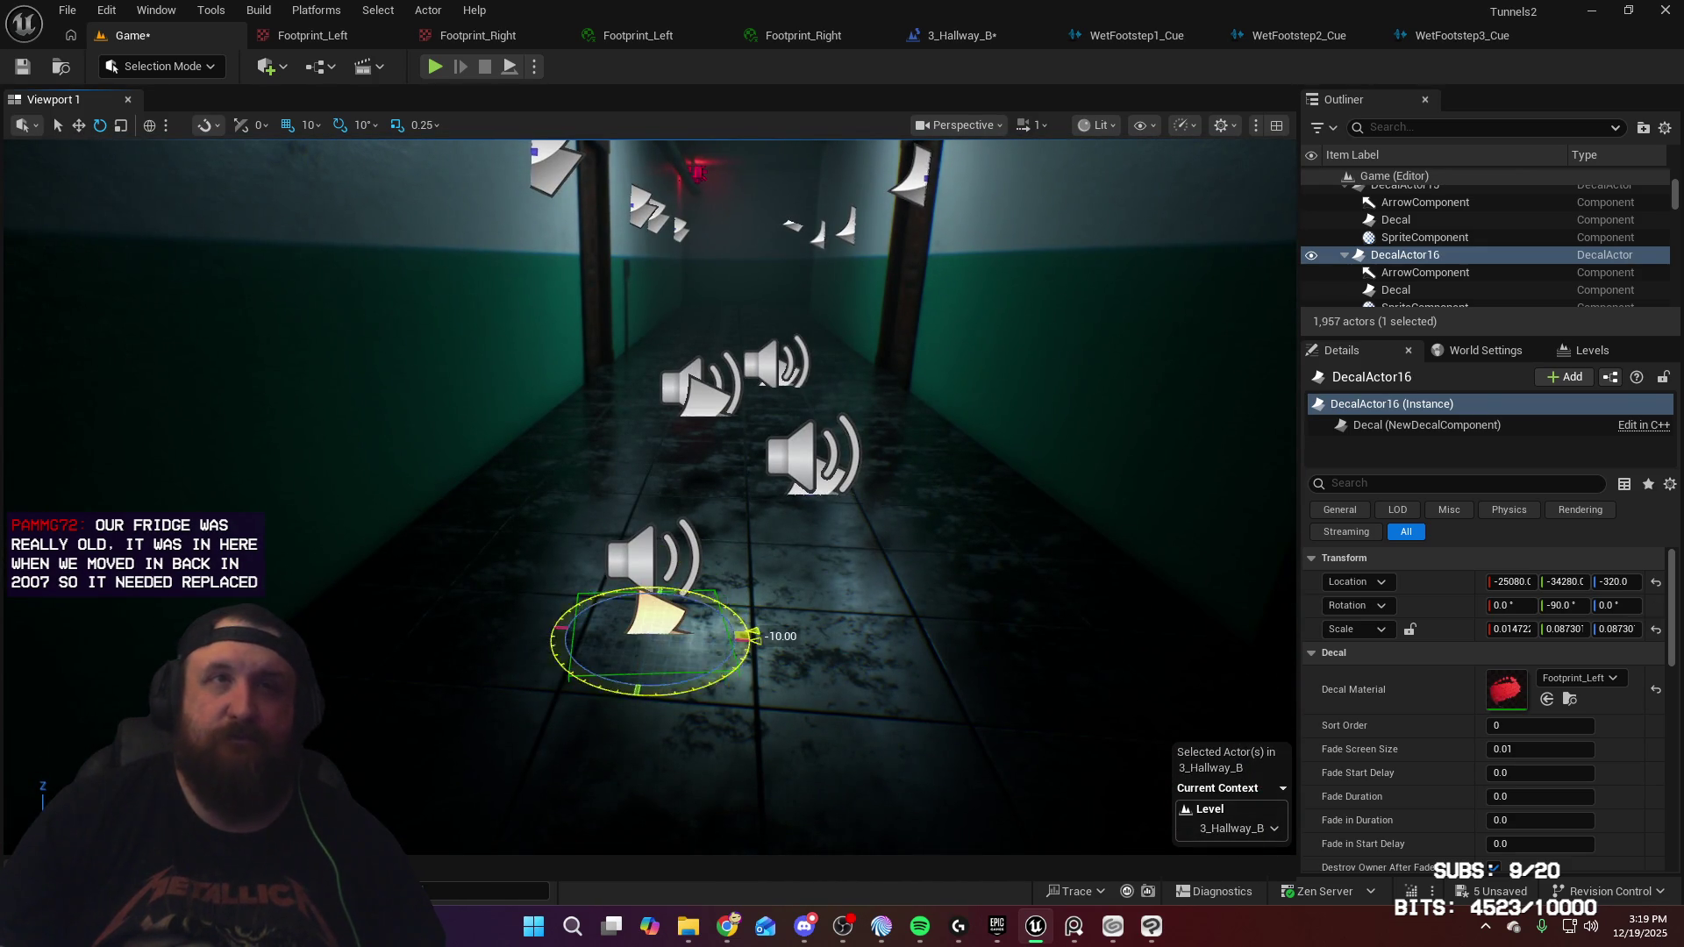
Rotate DecalActor15 and DecalActor13 to 10 degrees, then launch a test play with Alt+P
click(796, 491)
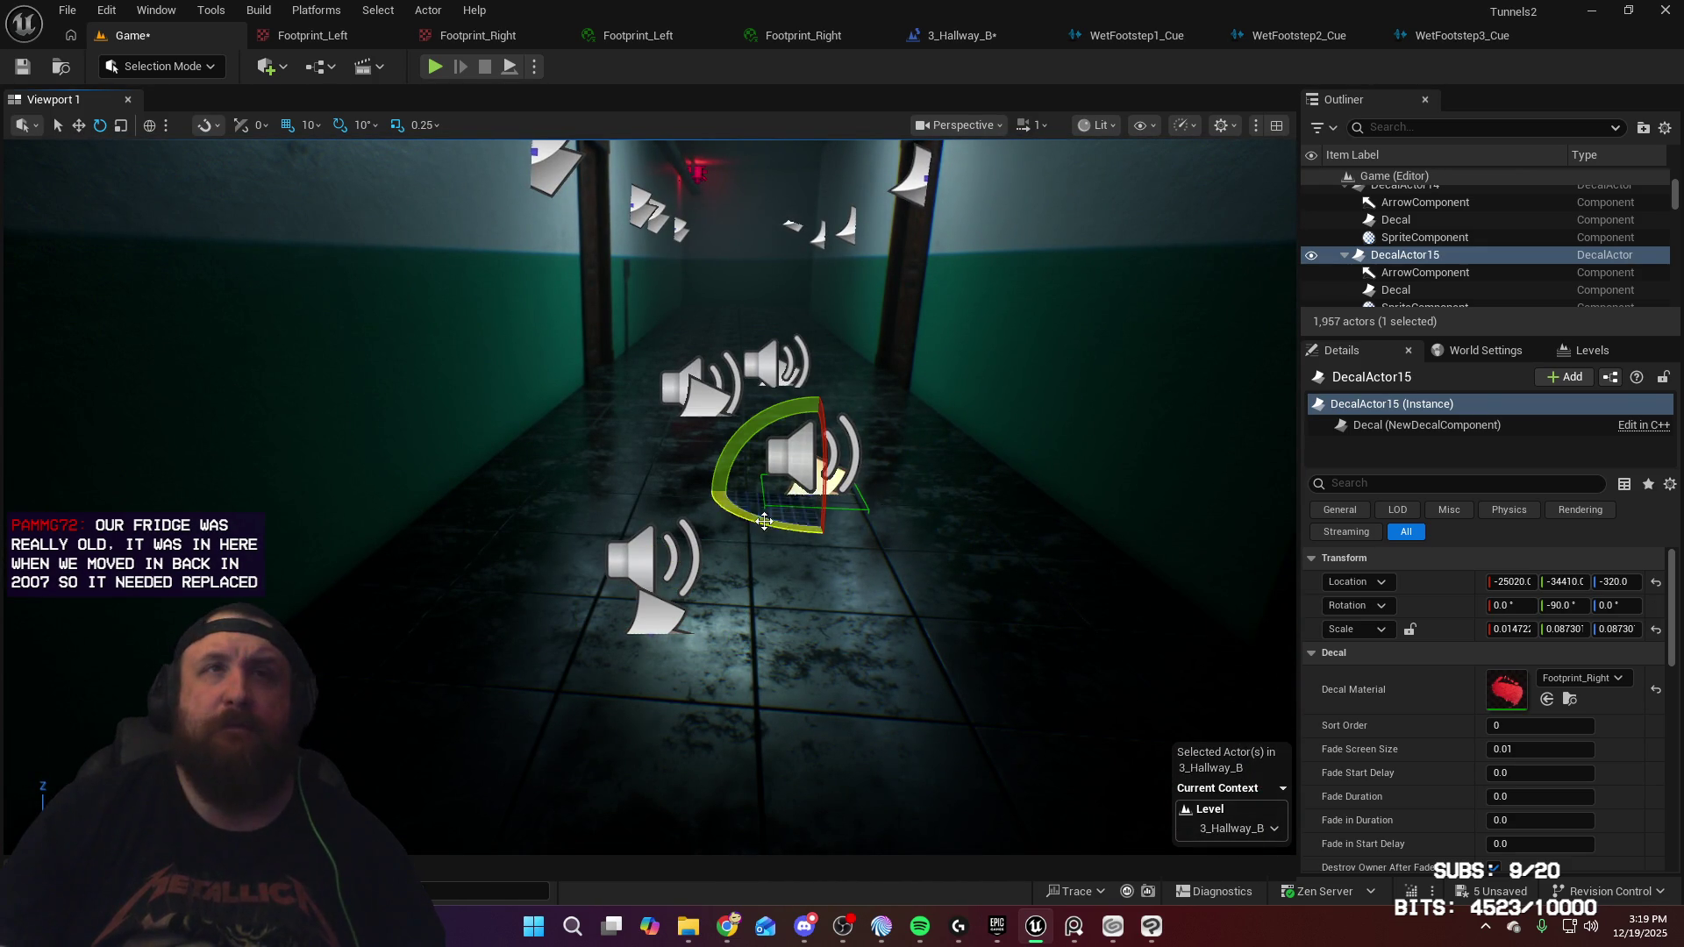
drag(919, 500, 921, 526)
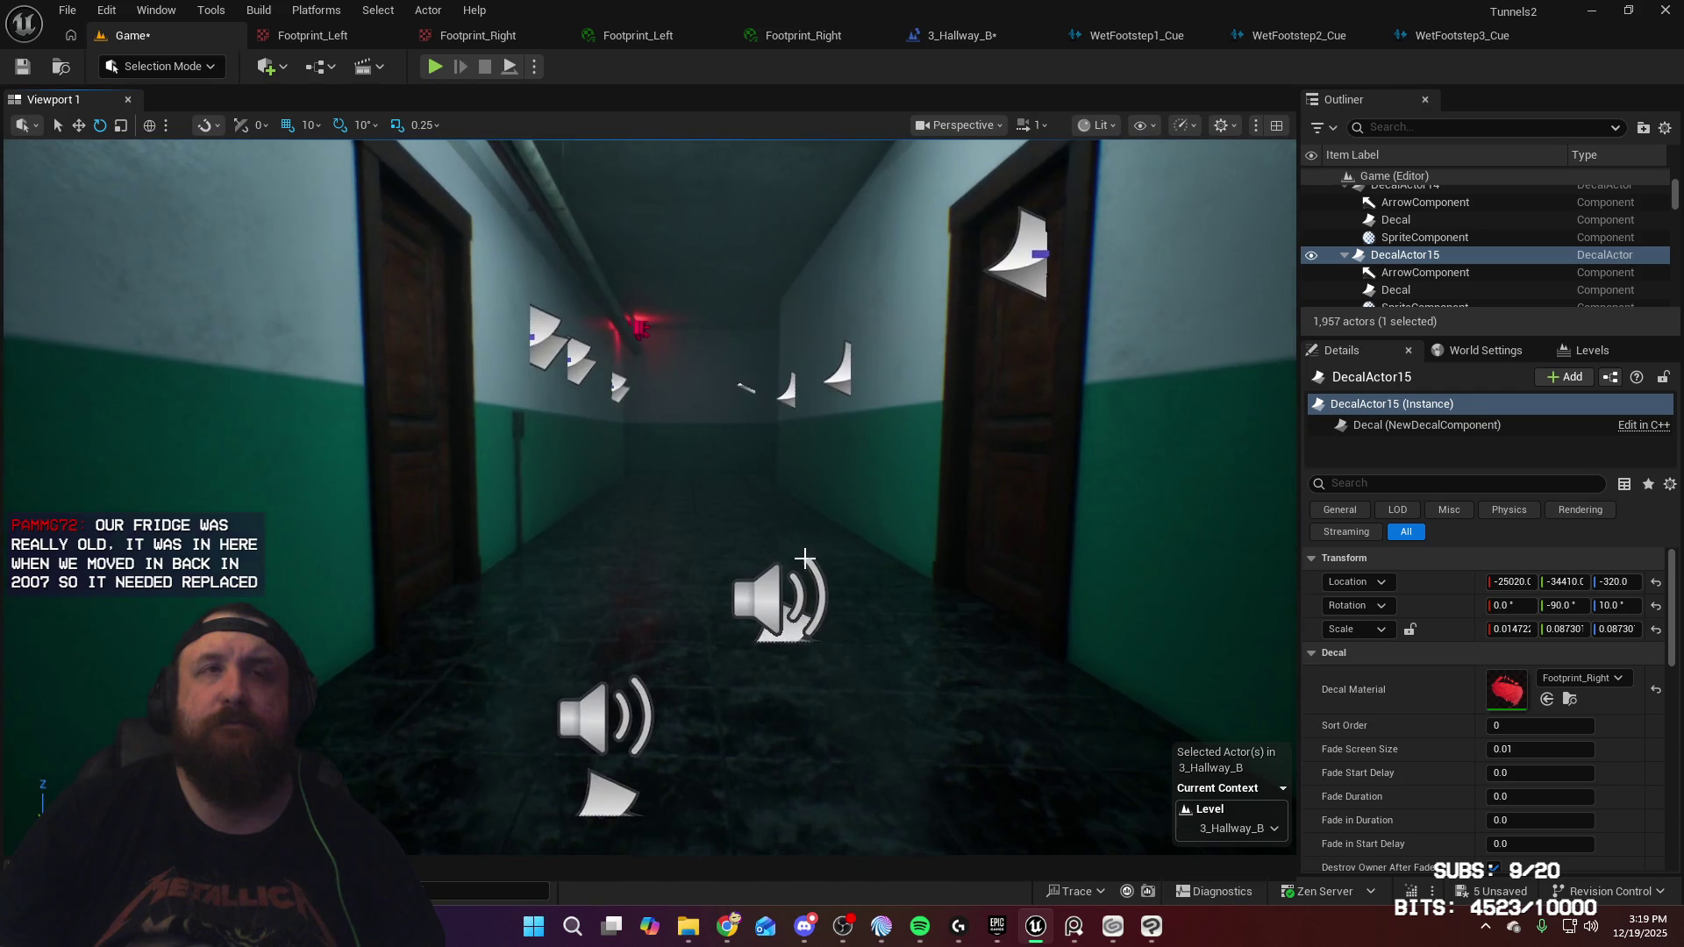
click(675, 767)
scroll(676, 763, up, 3)
drag(674, 725, 674, 721)
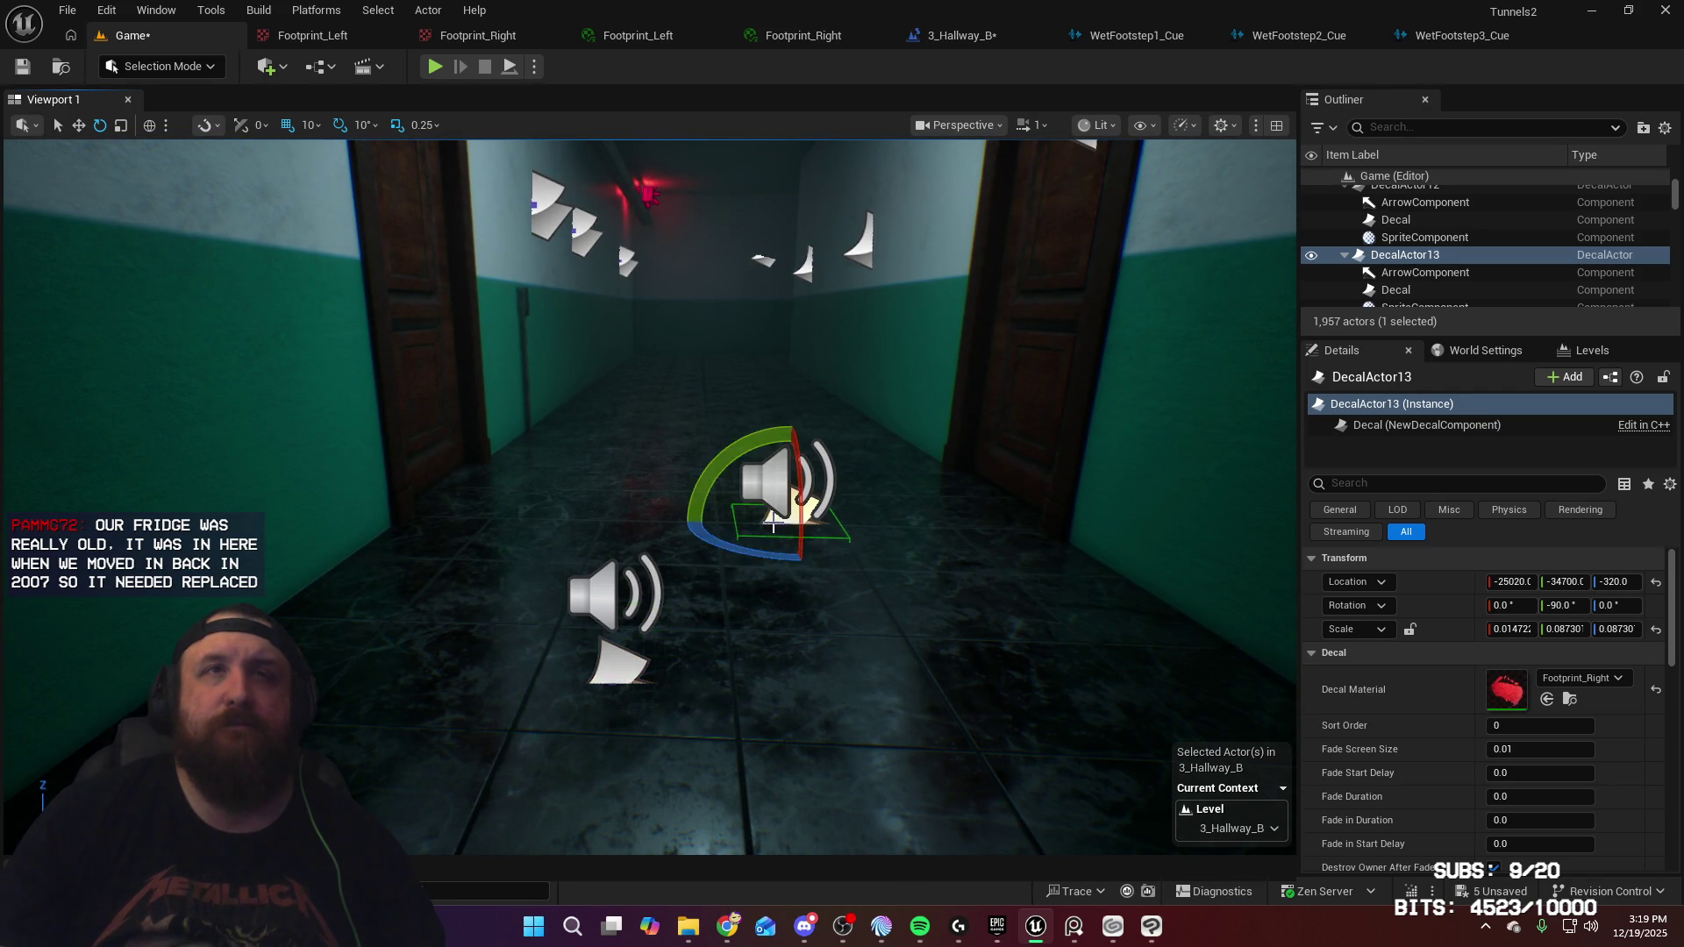
drag(895, 529, 896, 532)
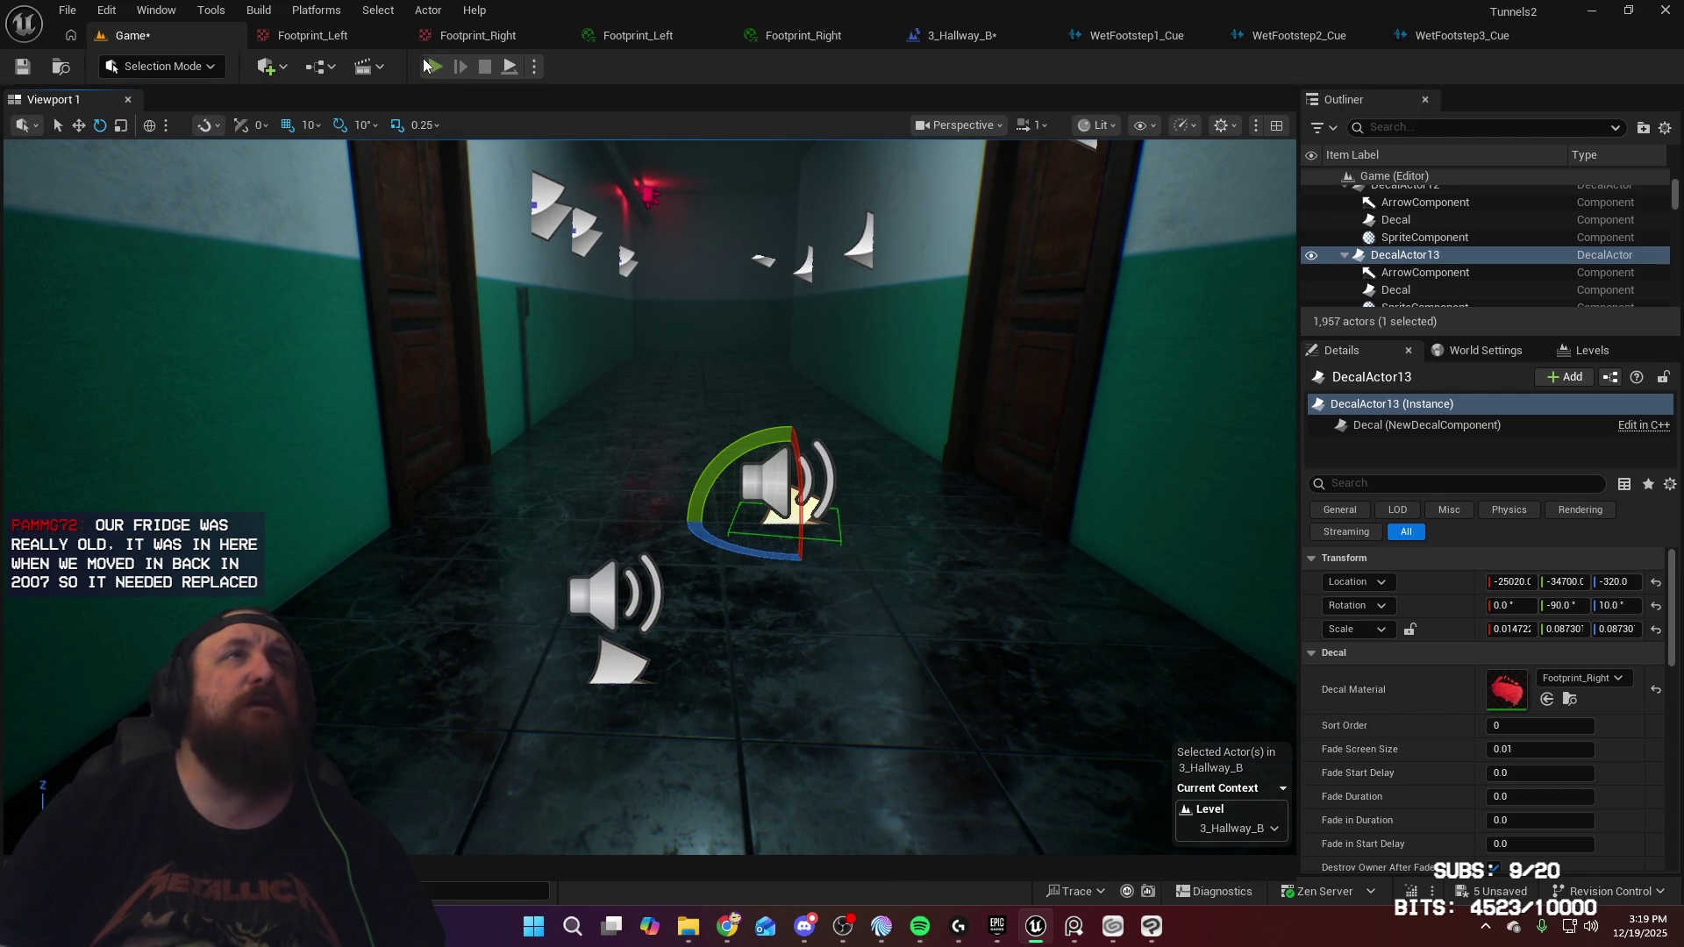
key(alt+p)
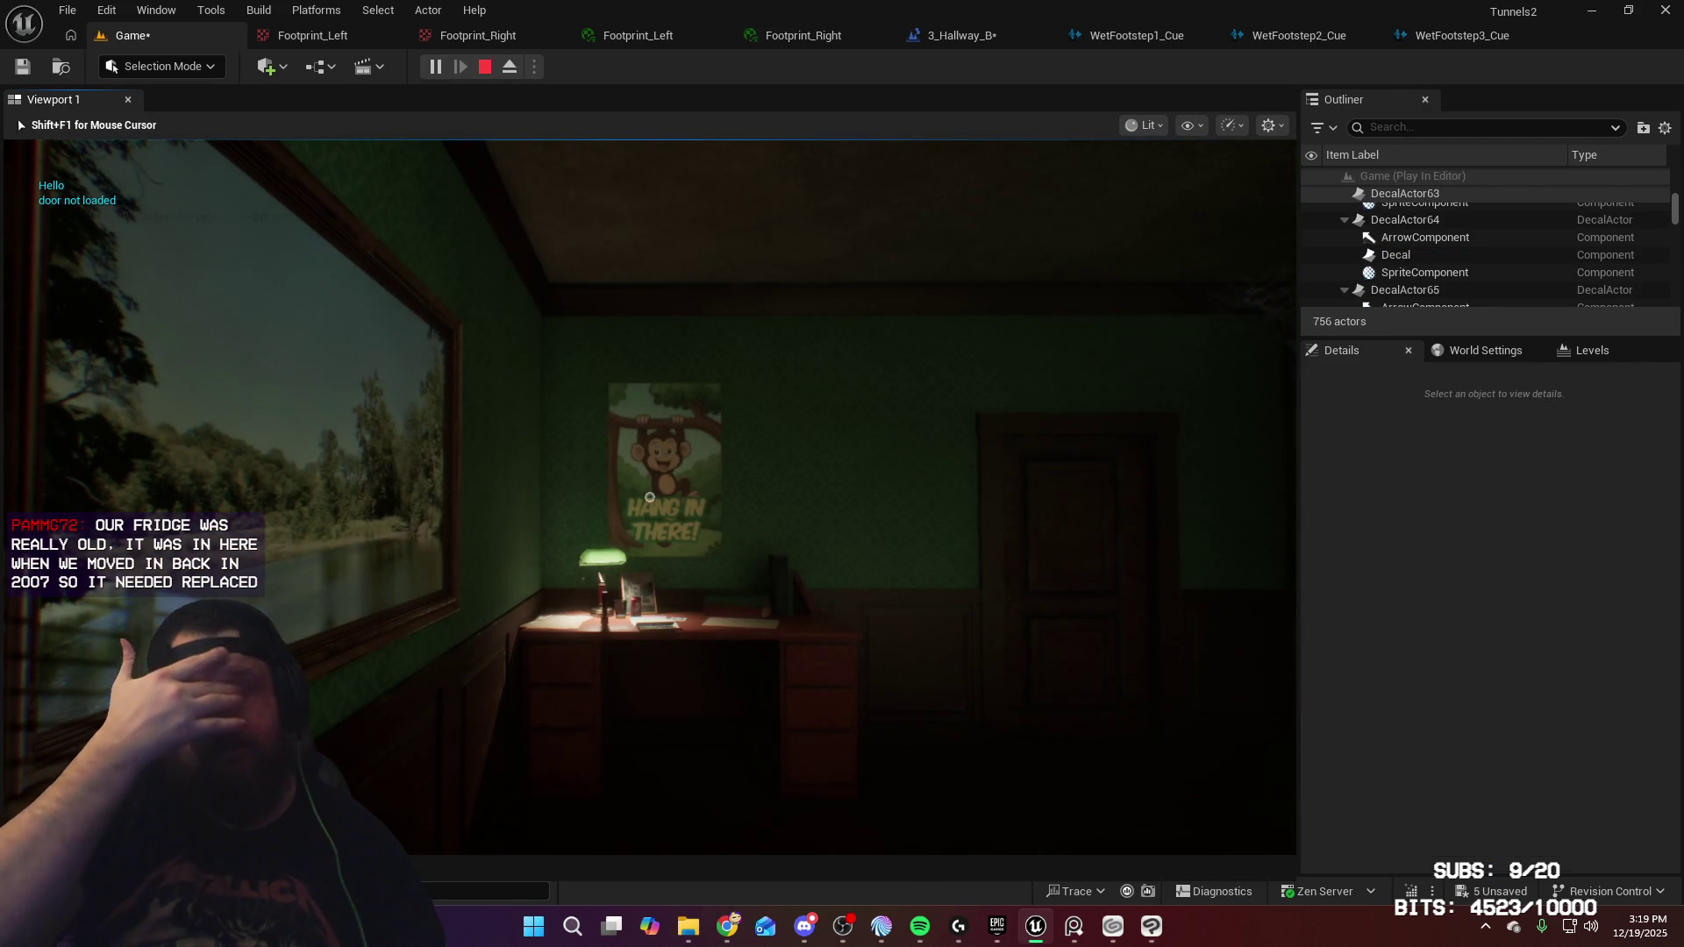
Leave the starting room and walk the dark hallway up to the wall under the exit sign
key(w)
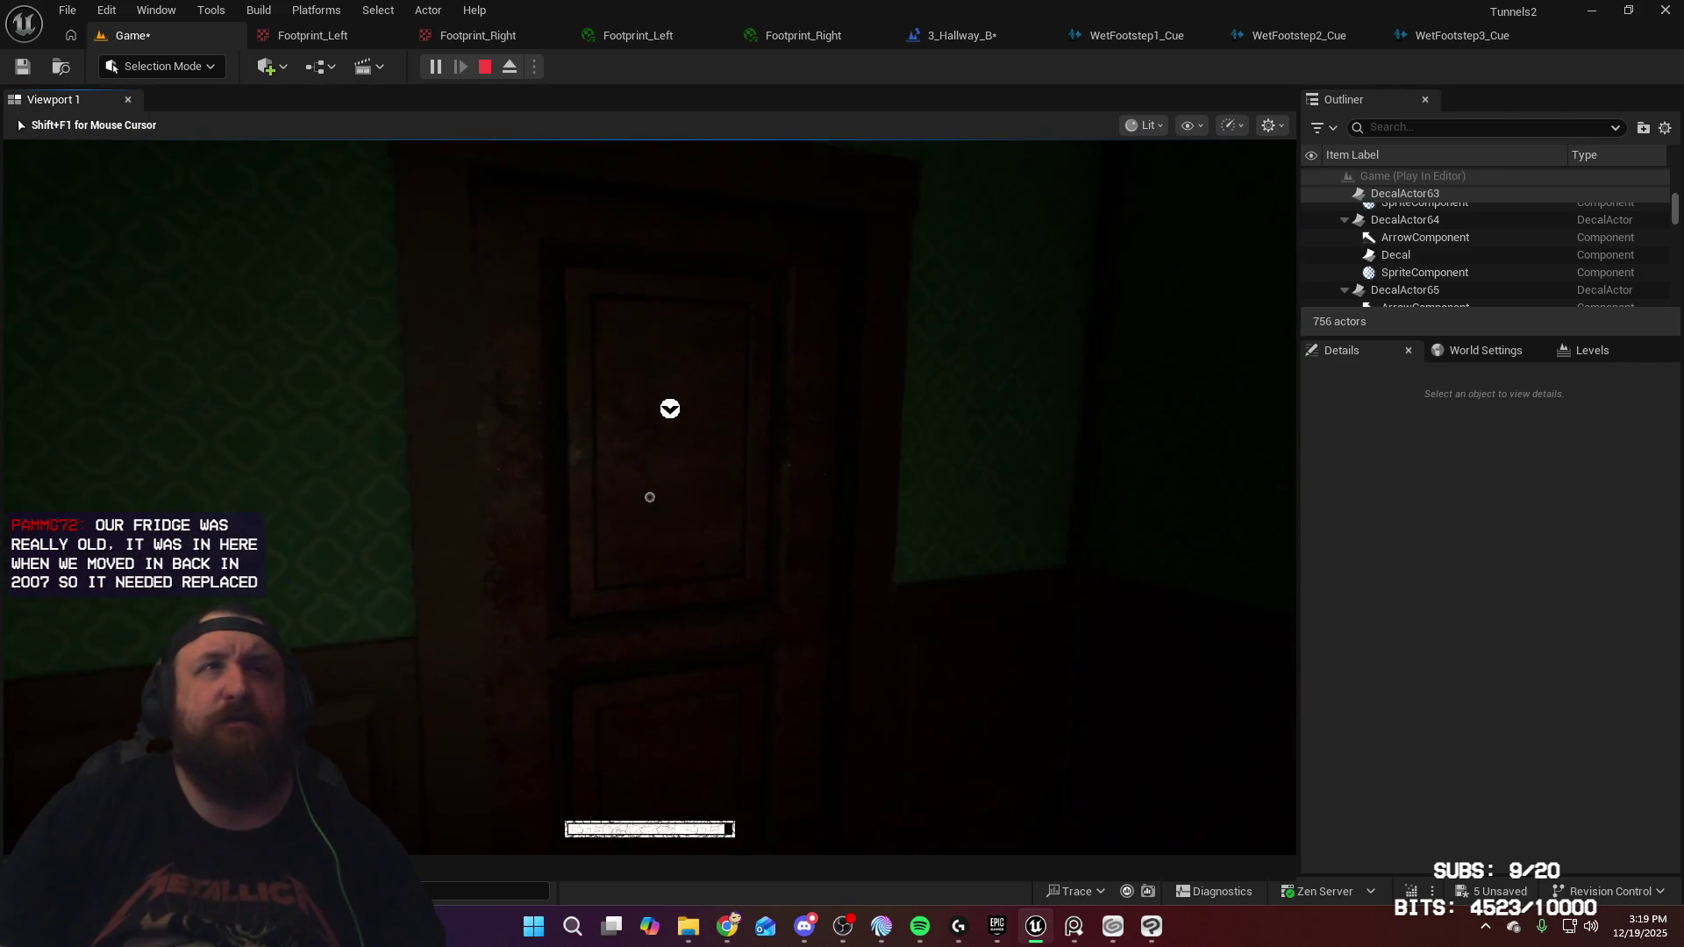
key(s)
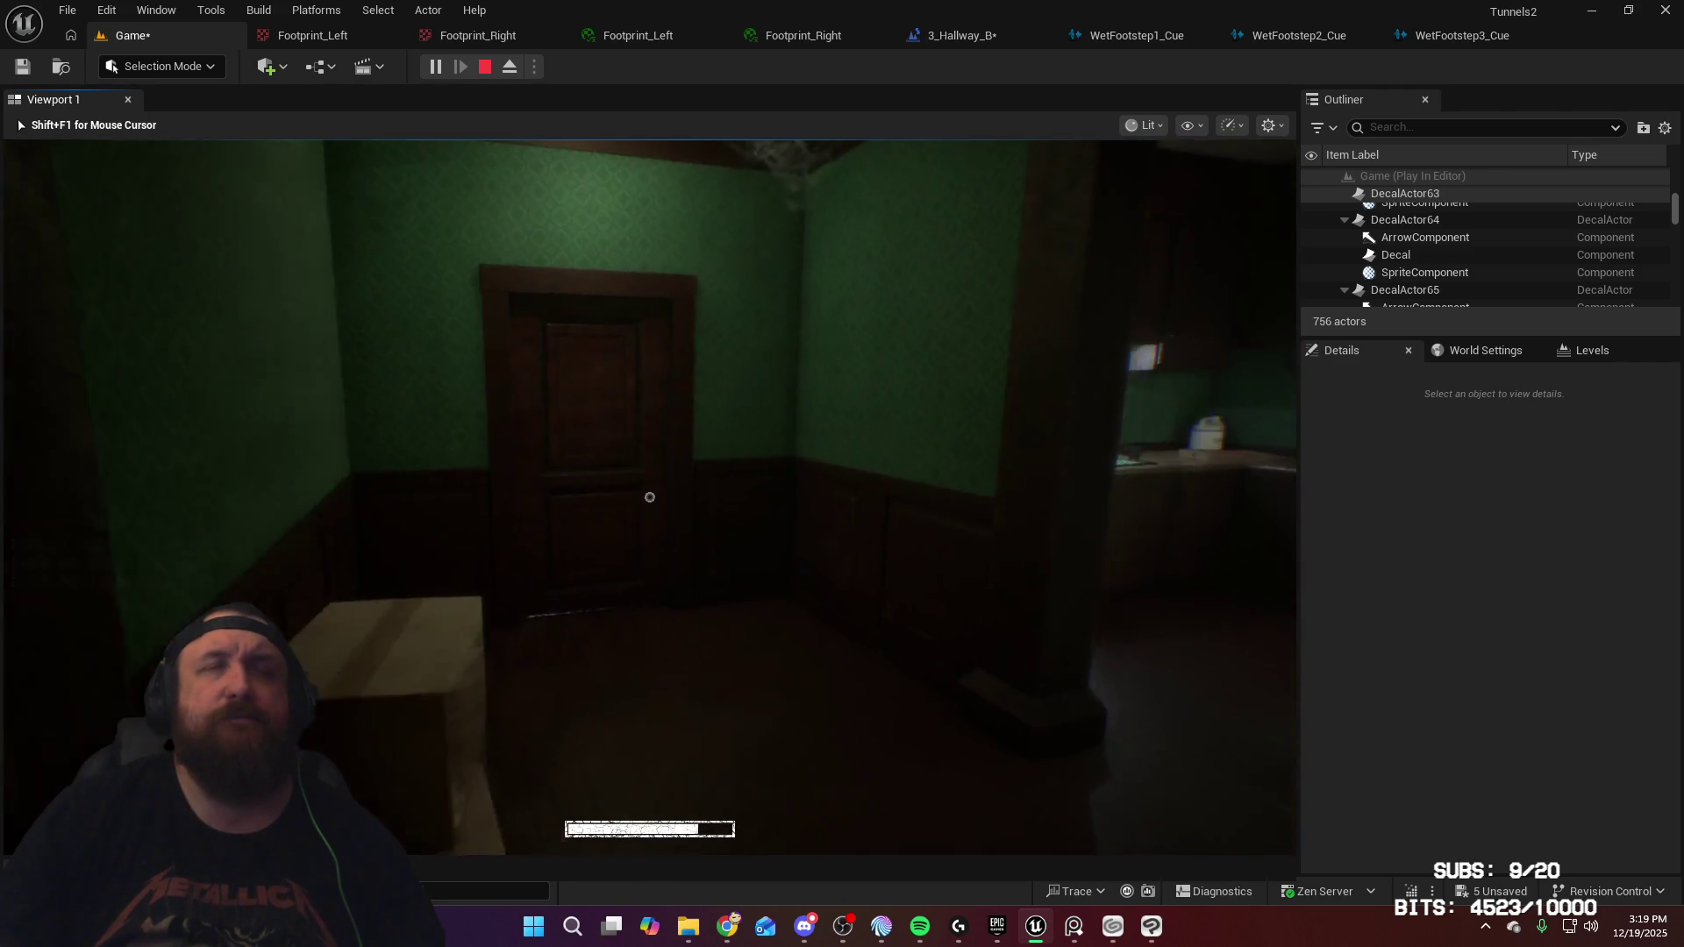
key(w)
key(e)
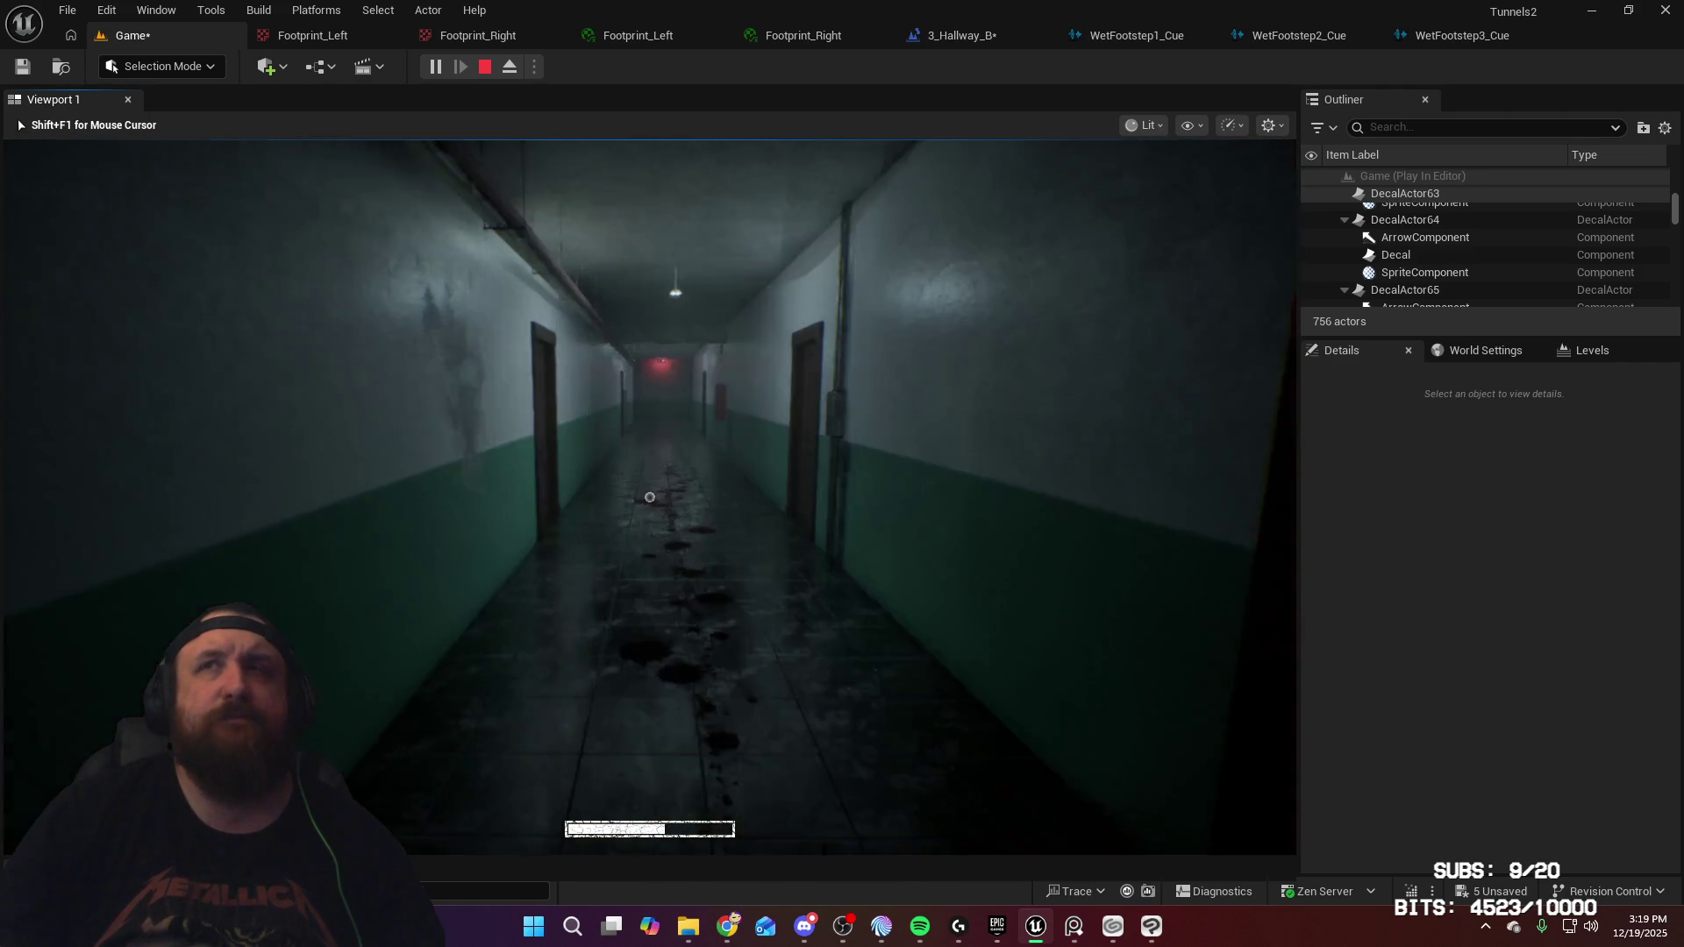
key(w)
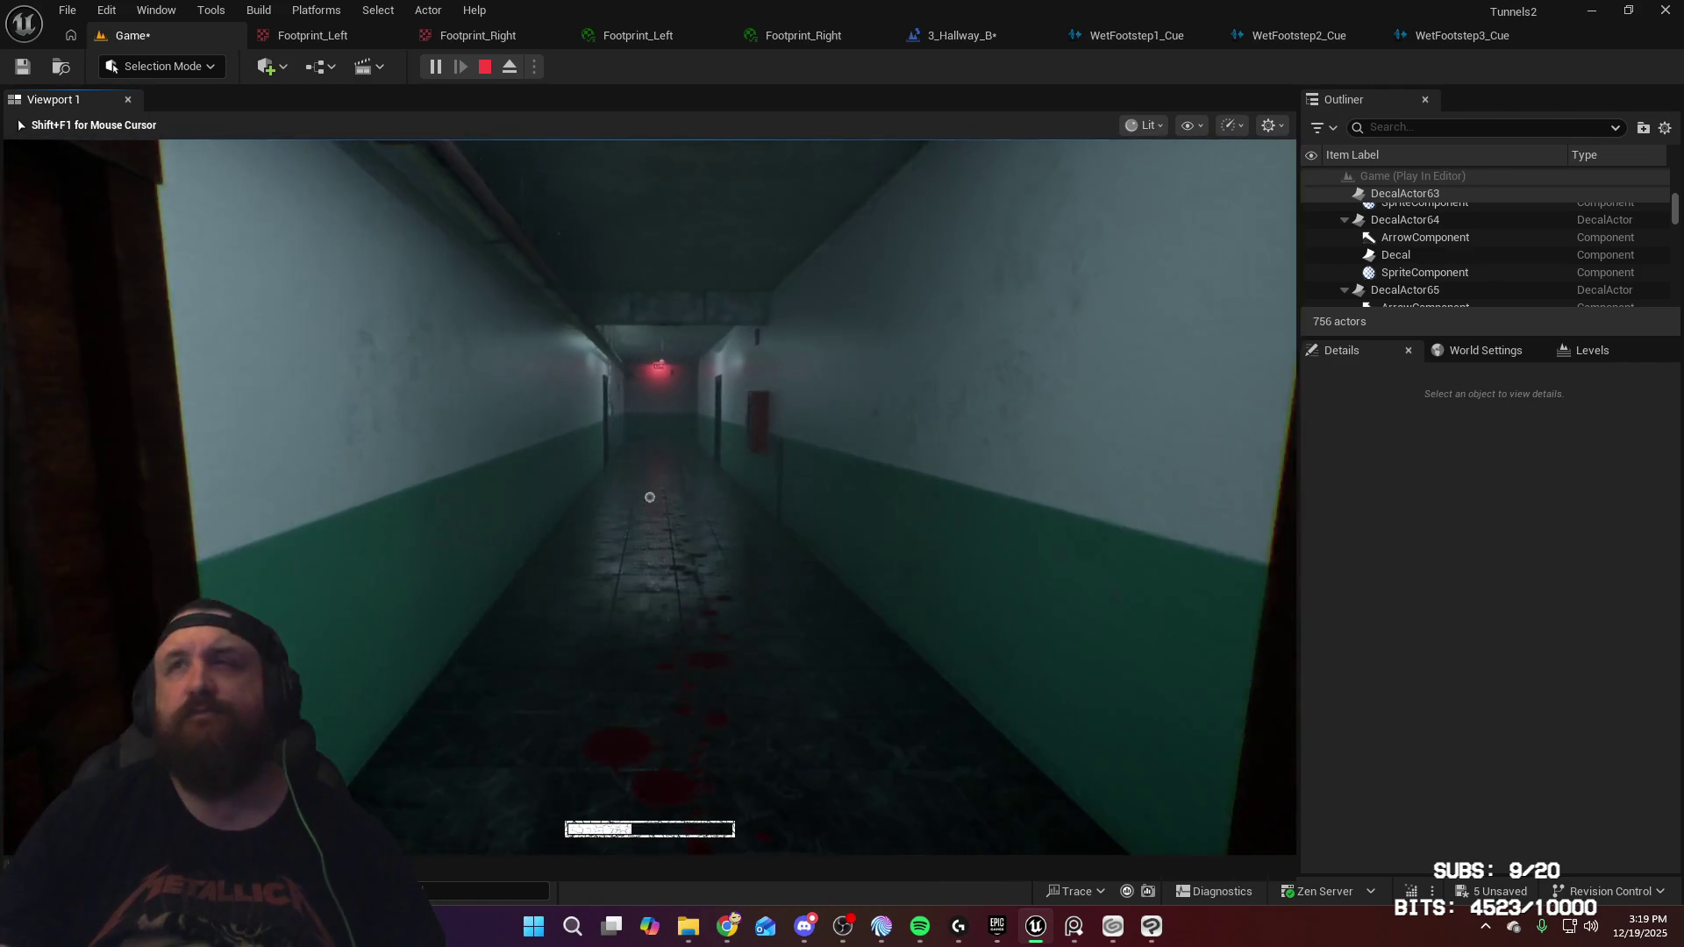
key(s)
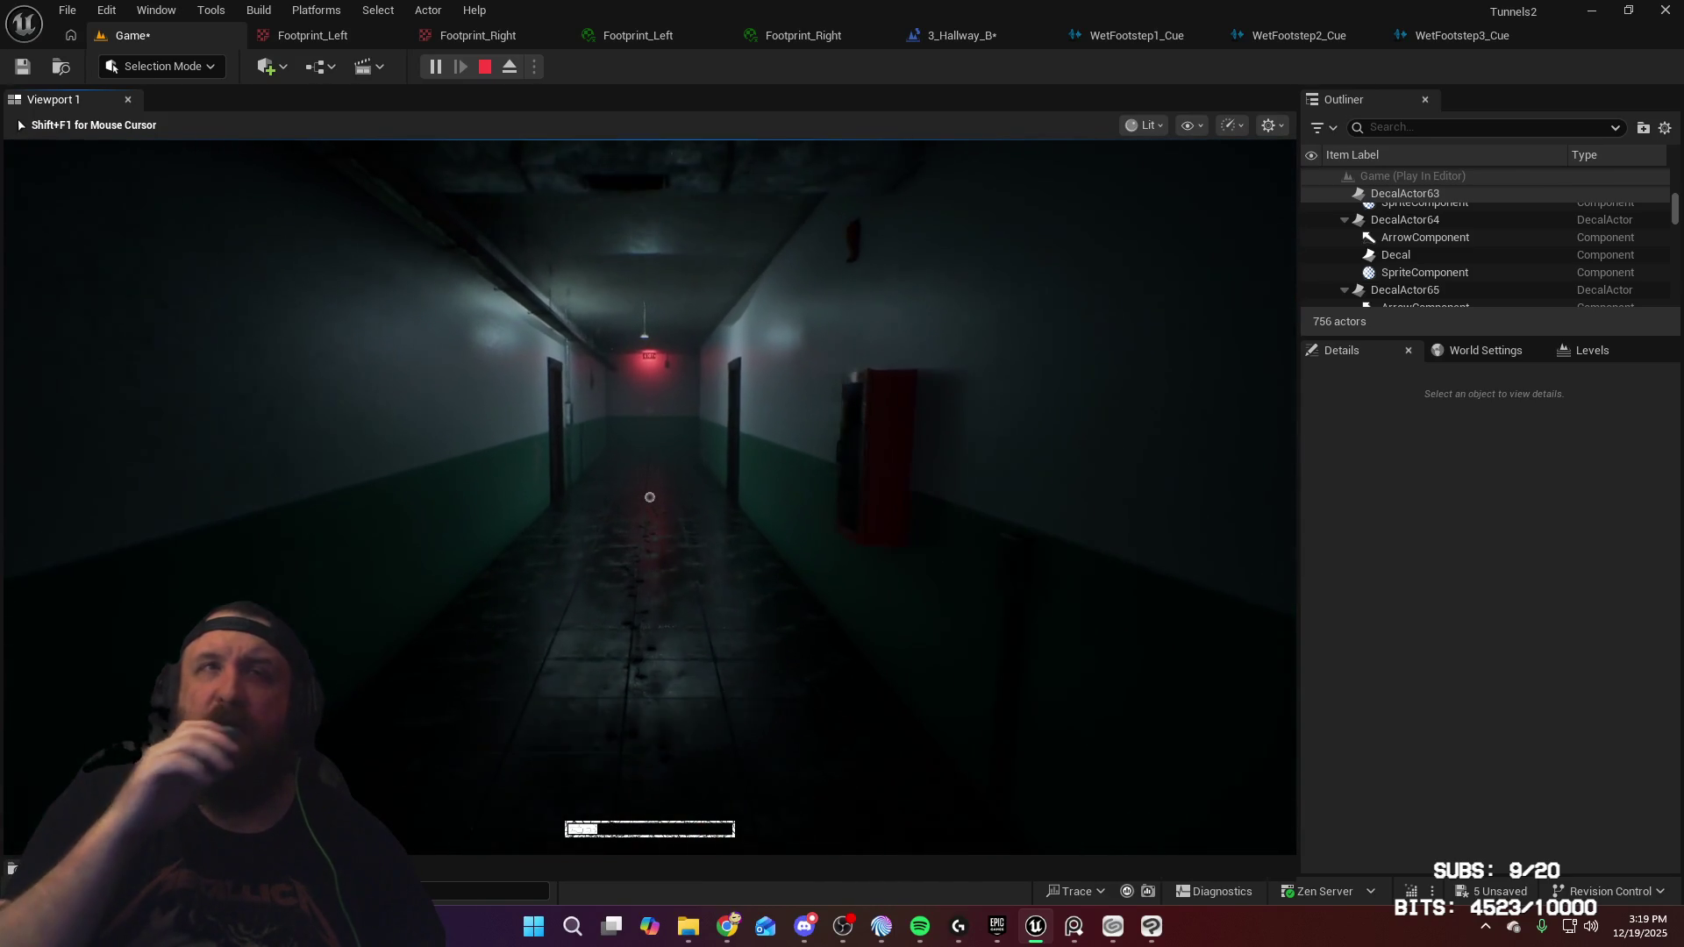
key(w)
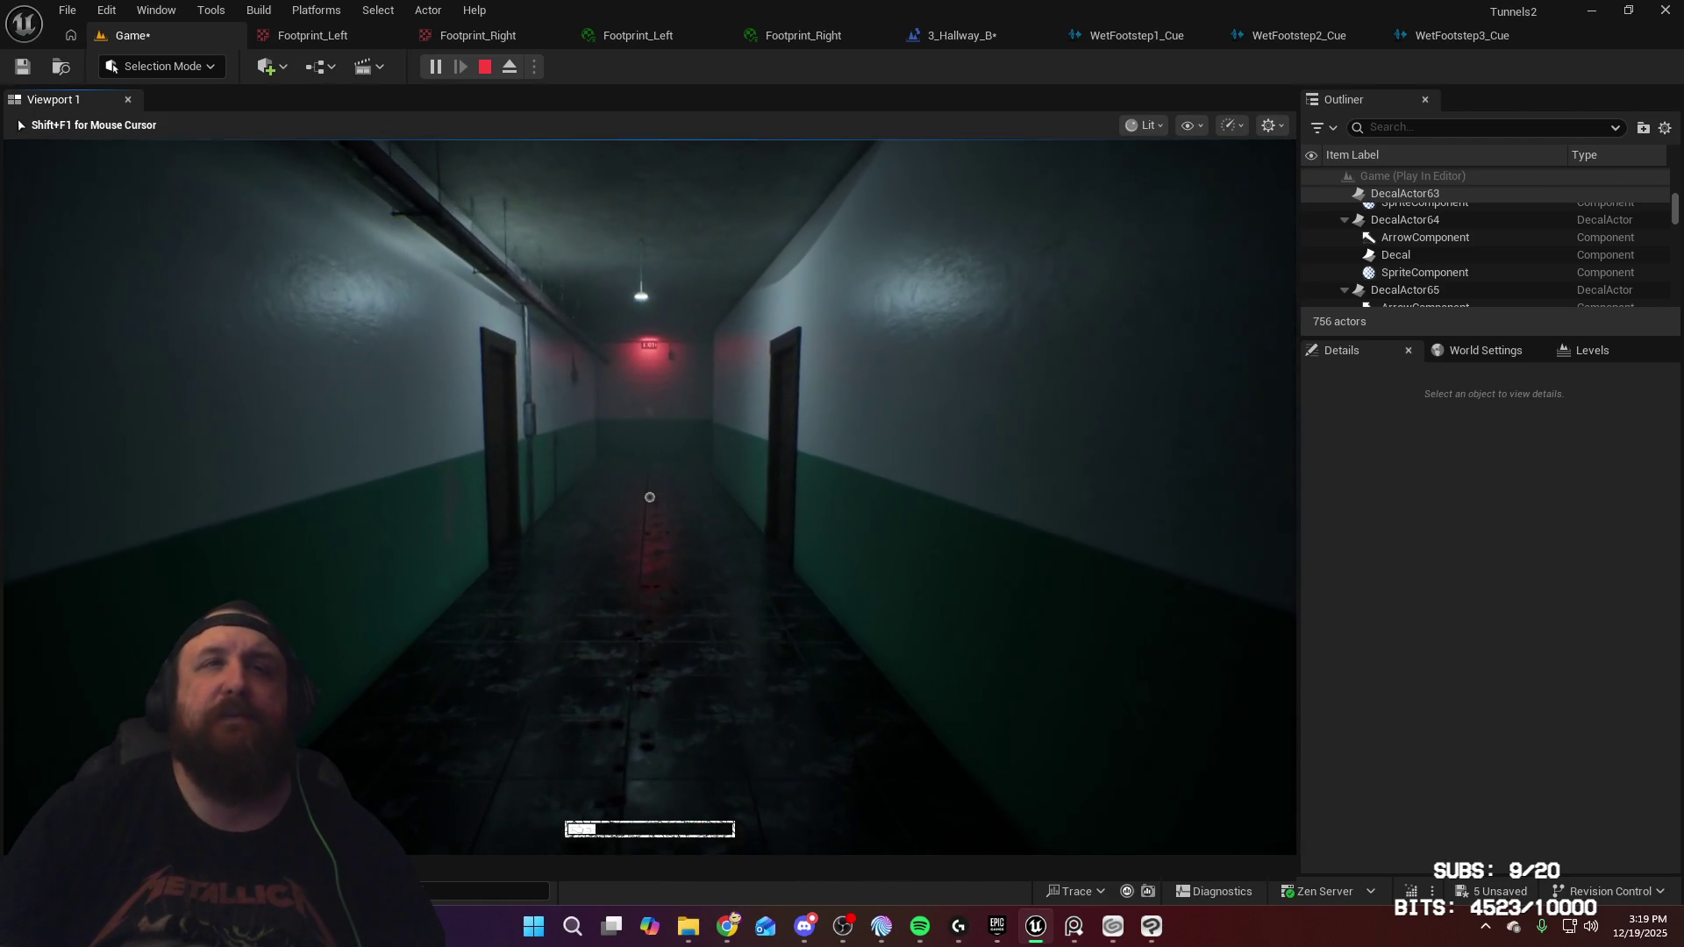
key(w)
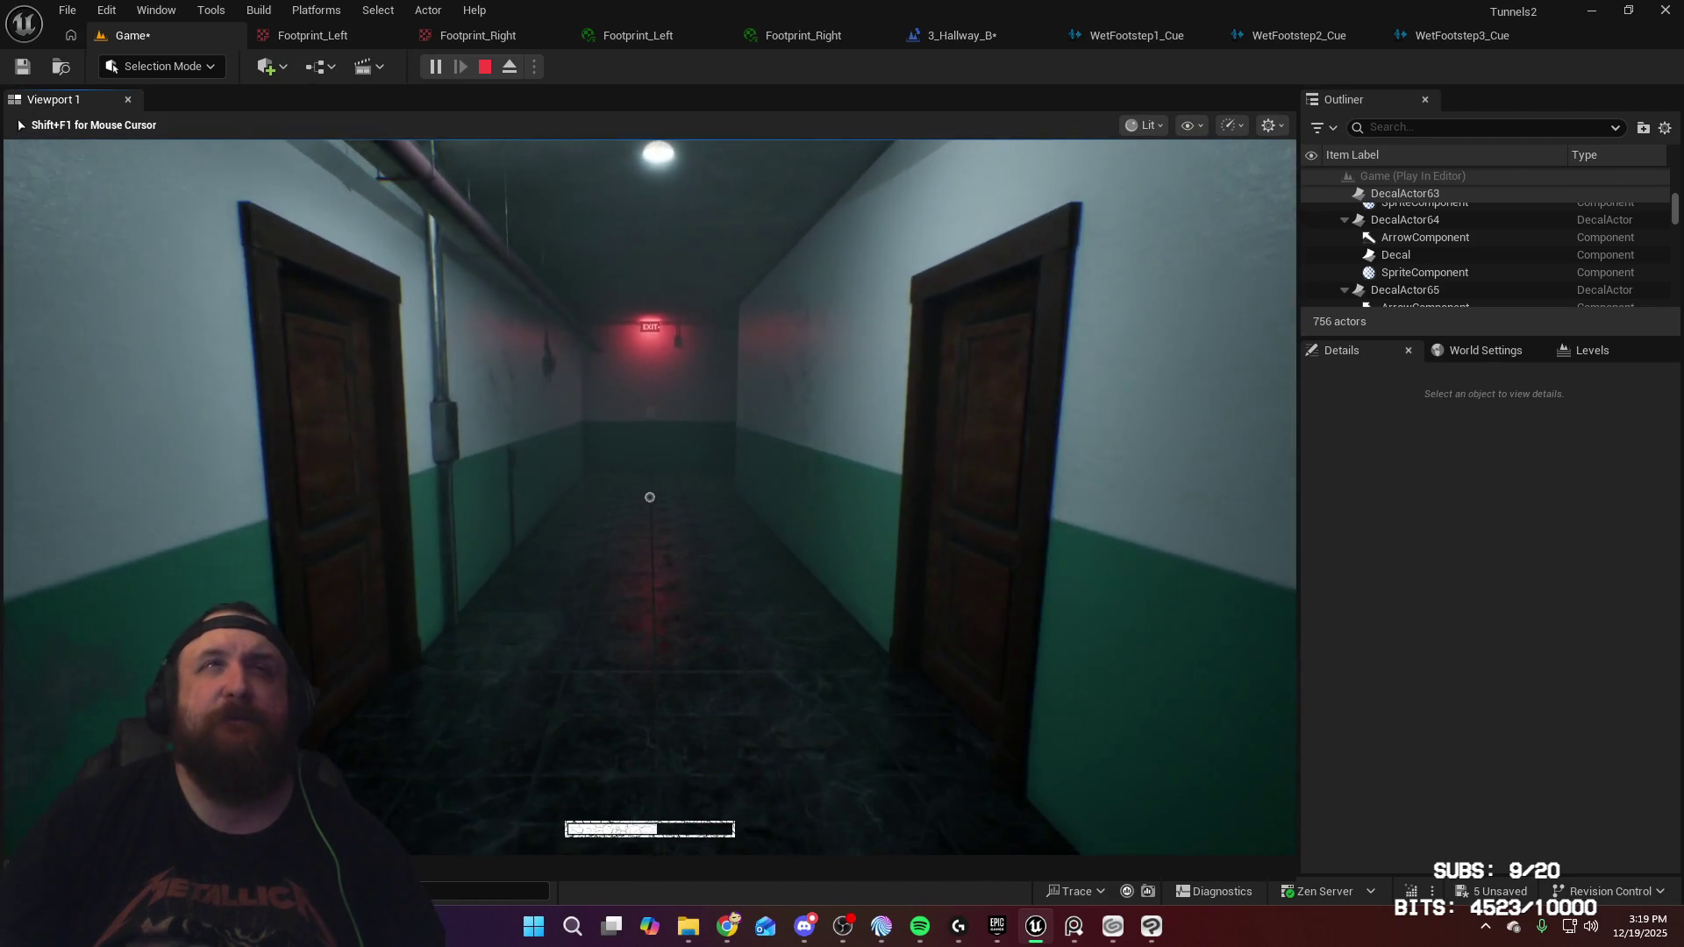
key(w)
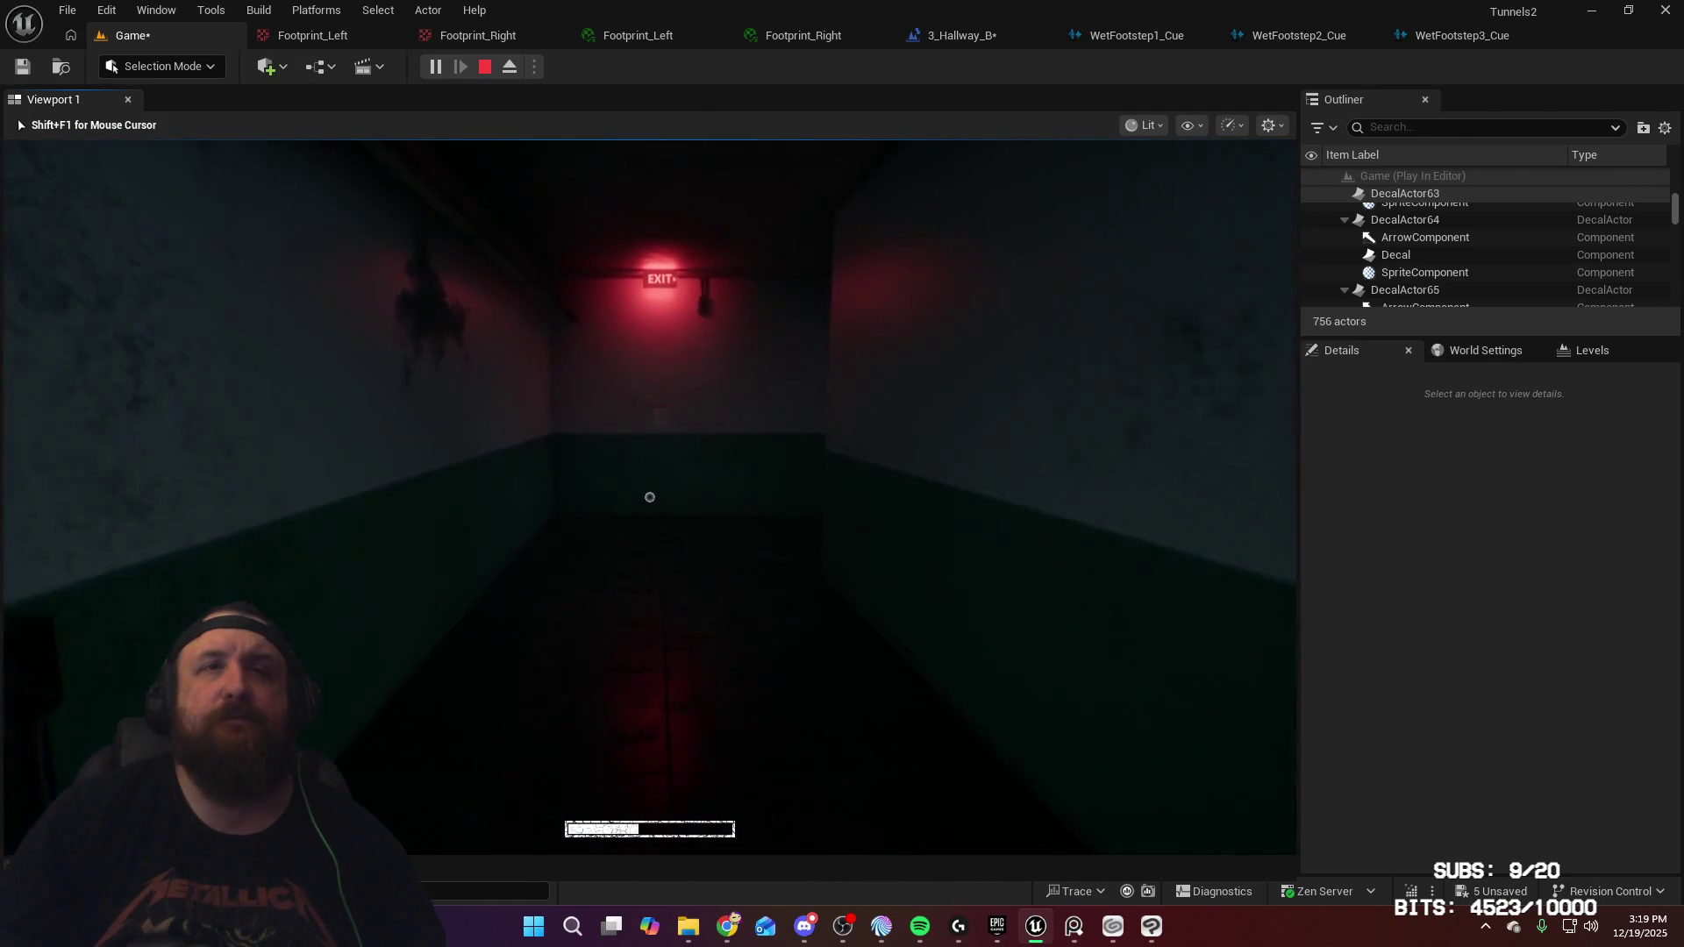
key(w)
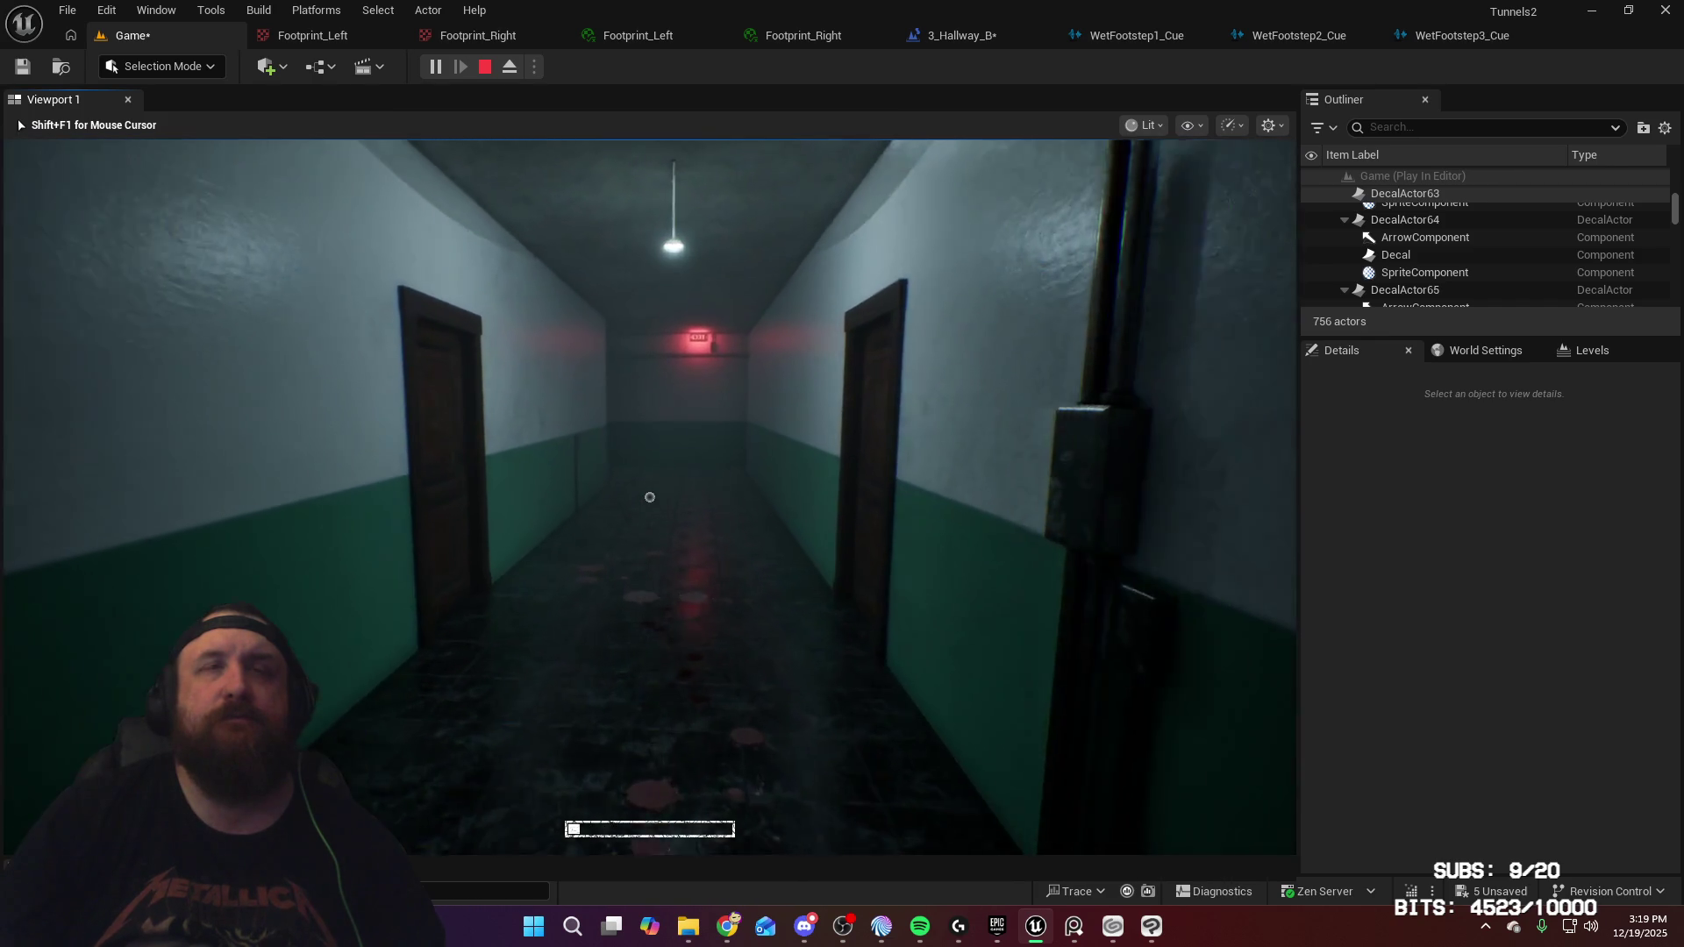
key(w)
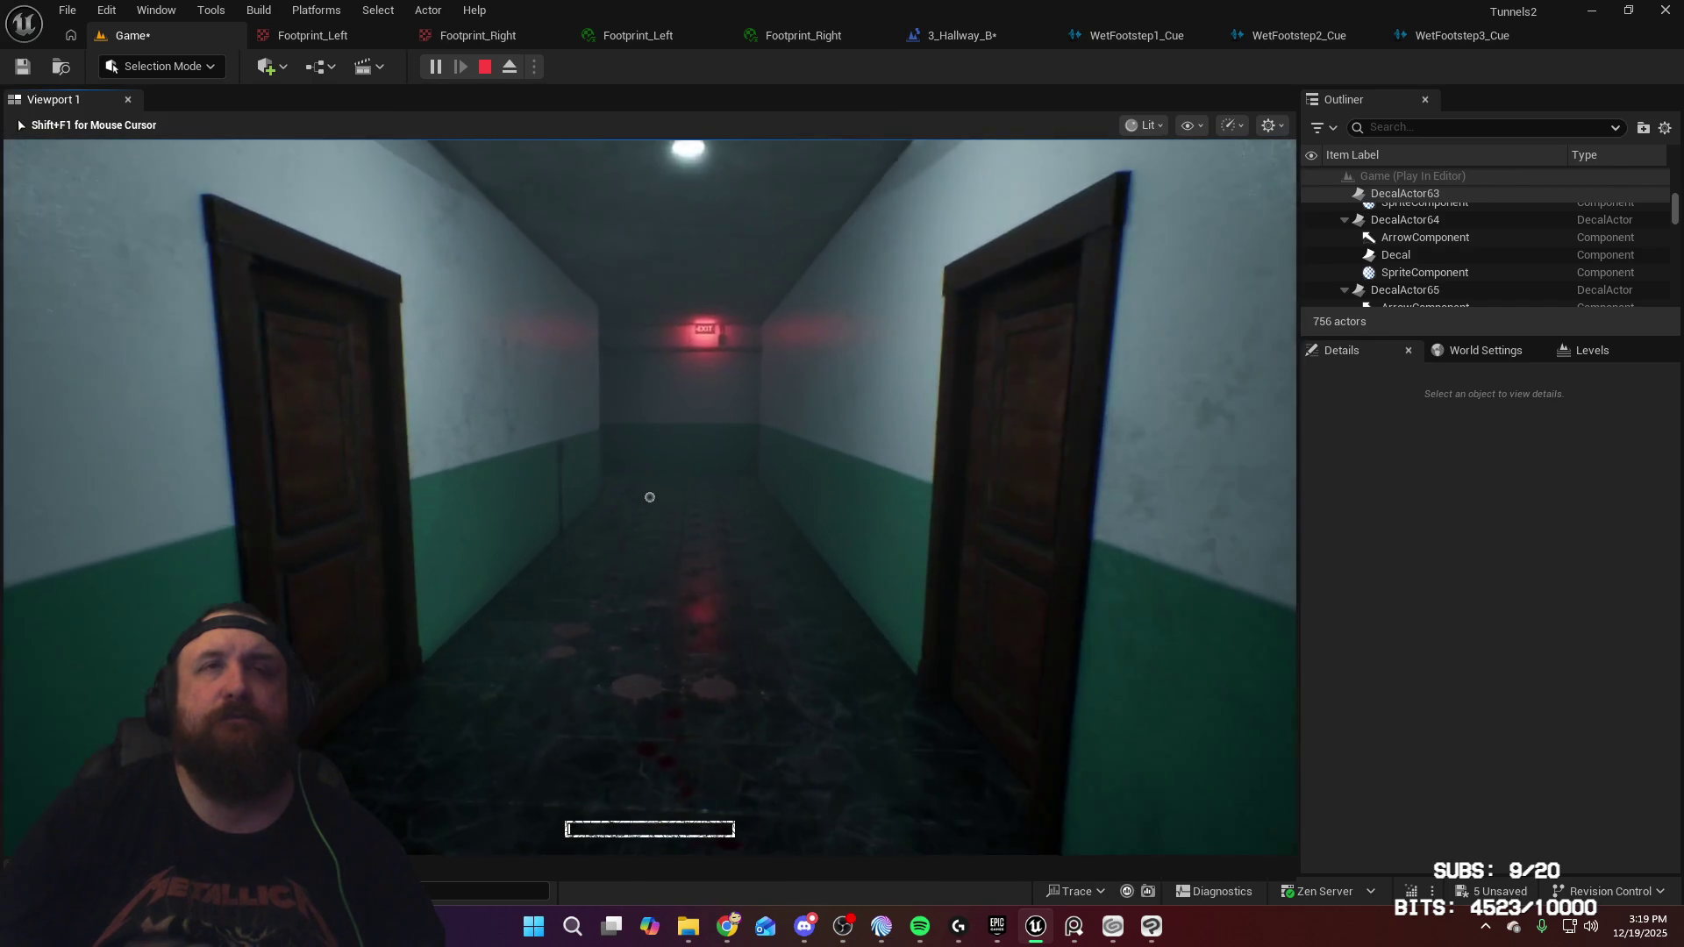
key(w)
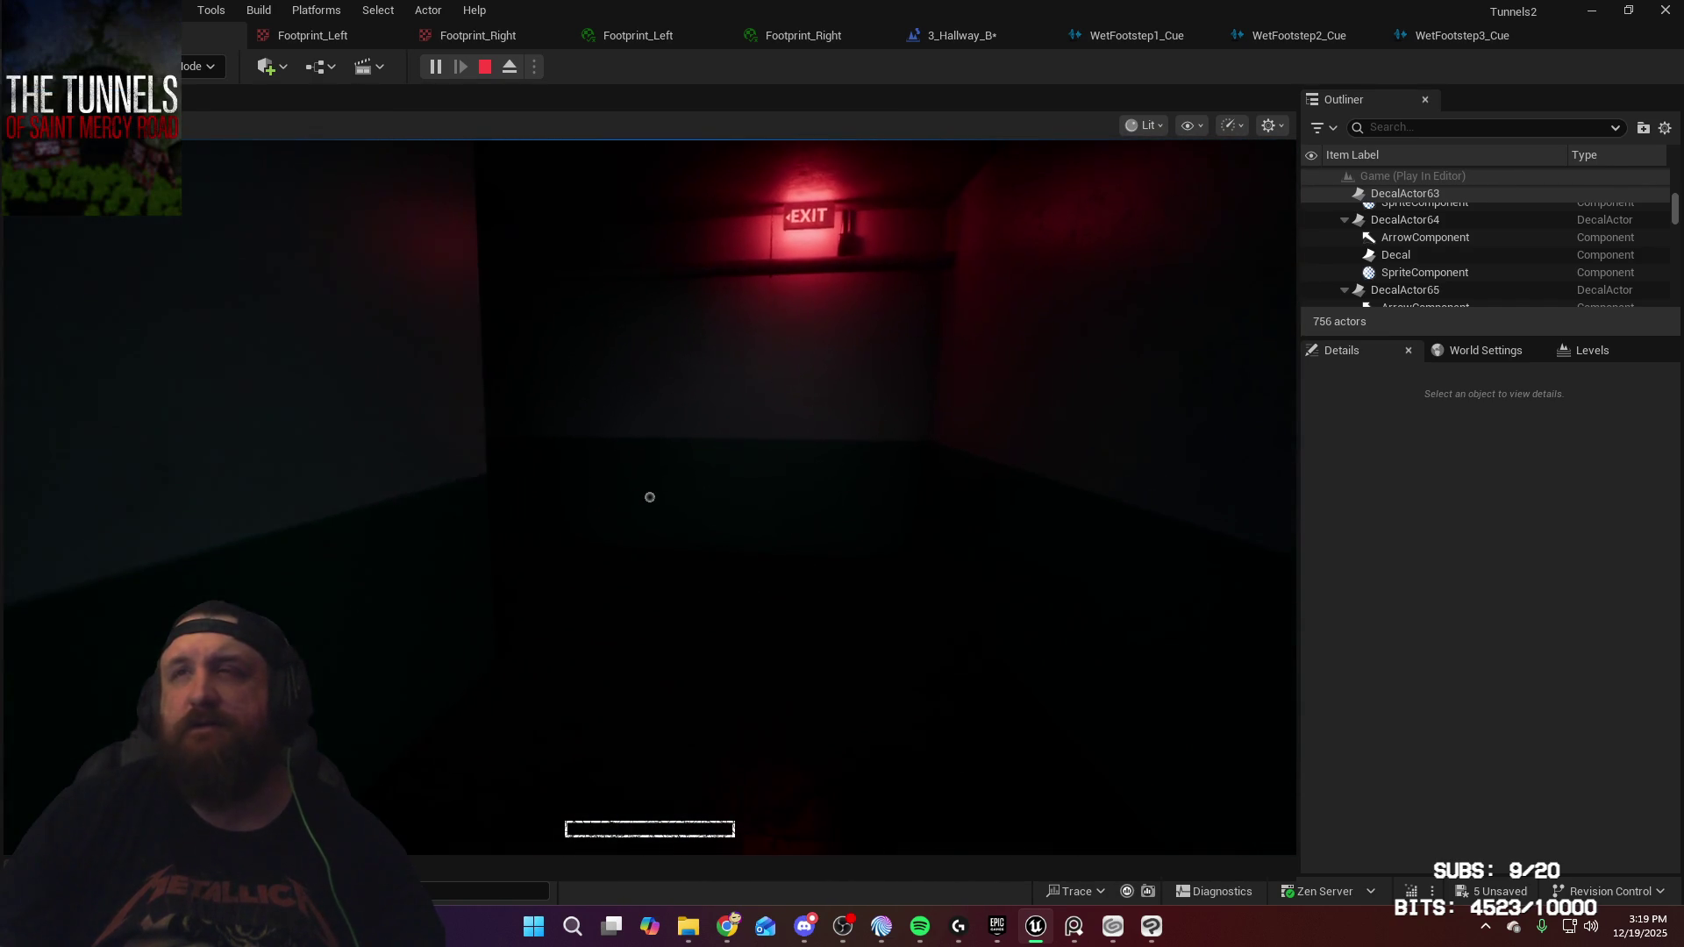
Release game input with Shift+F1, then open the dark door and enter the lit hallway
mouse_move(649, 497)
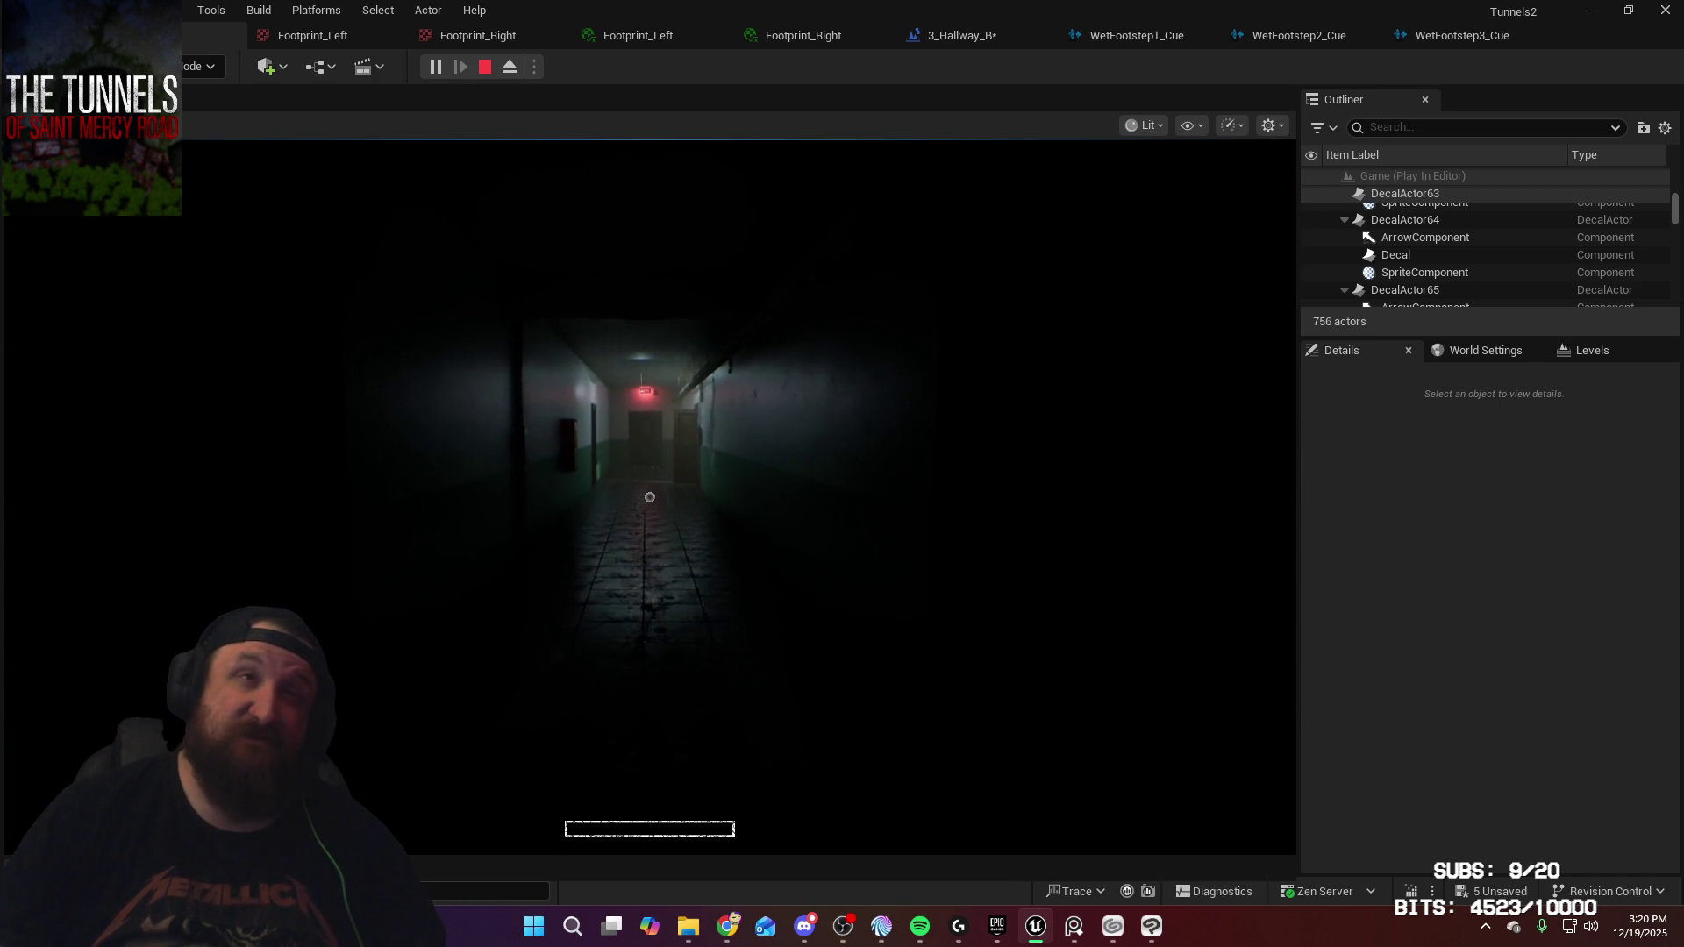
key(shift+F1)
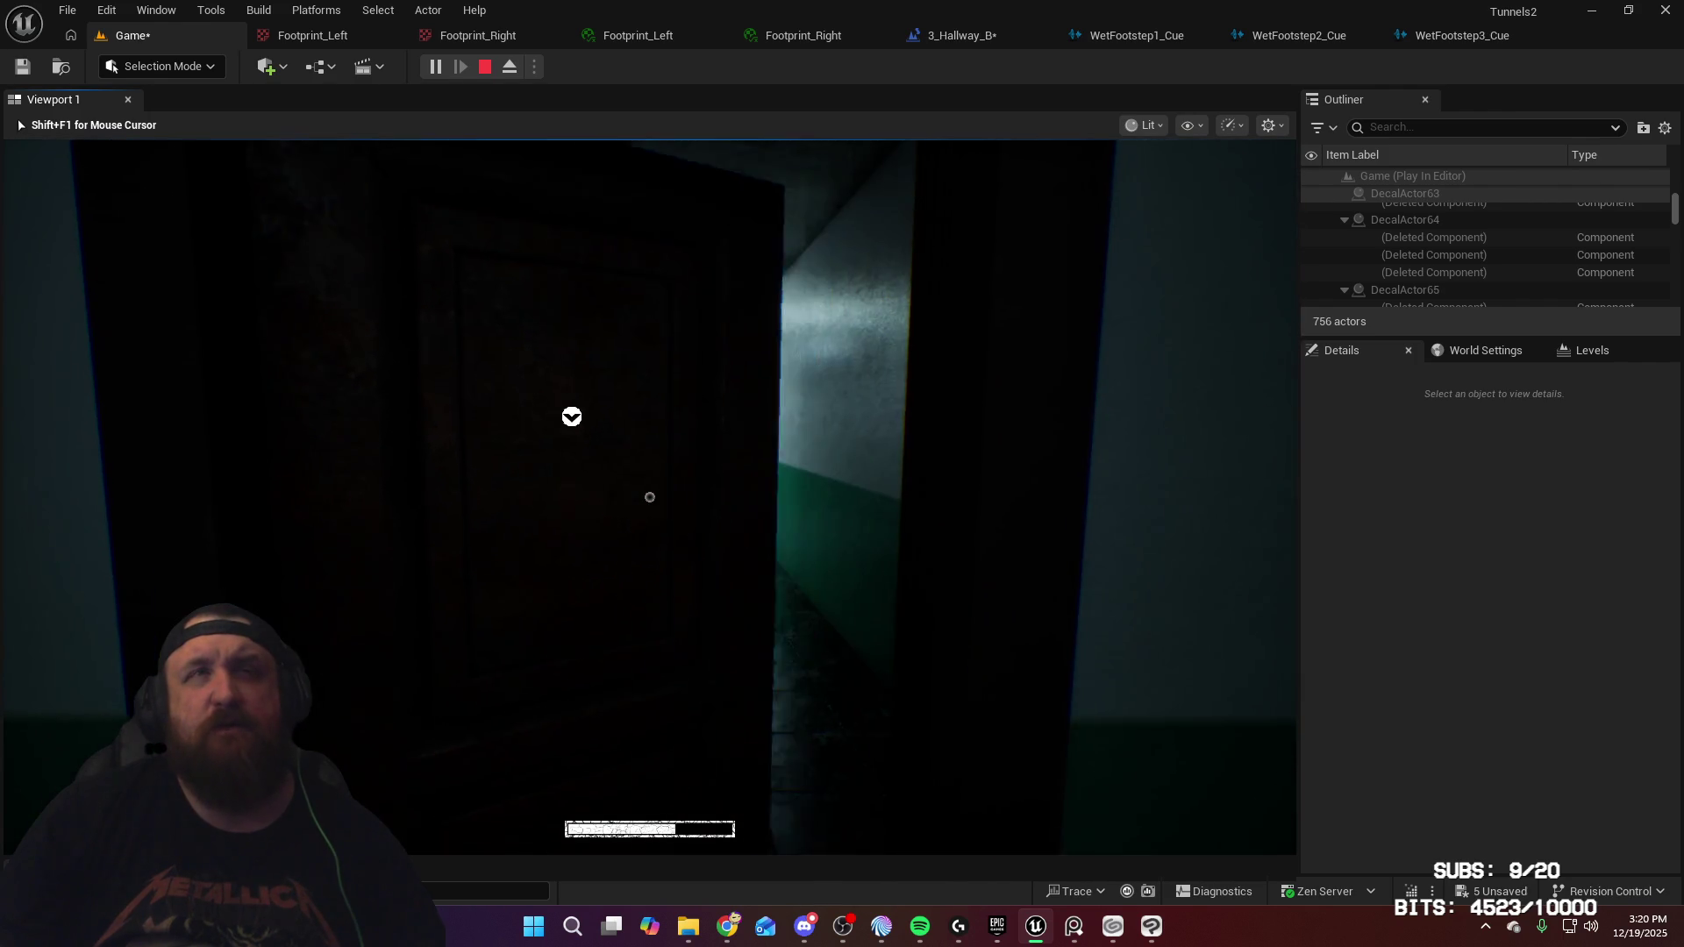
key(e)
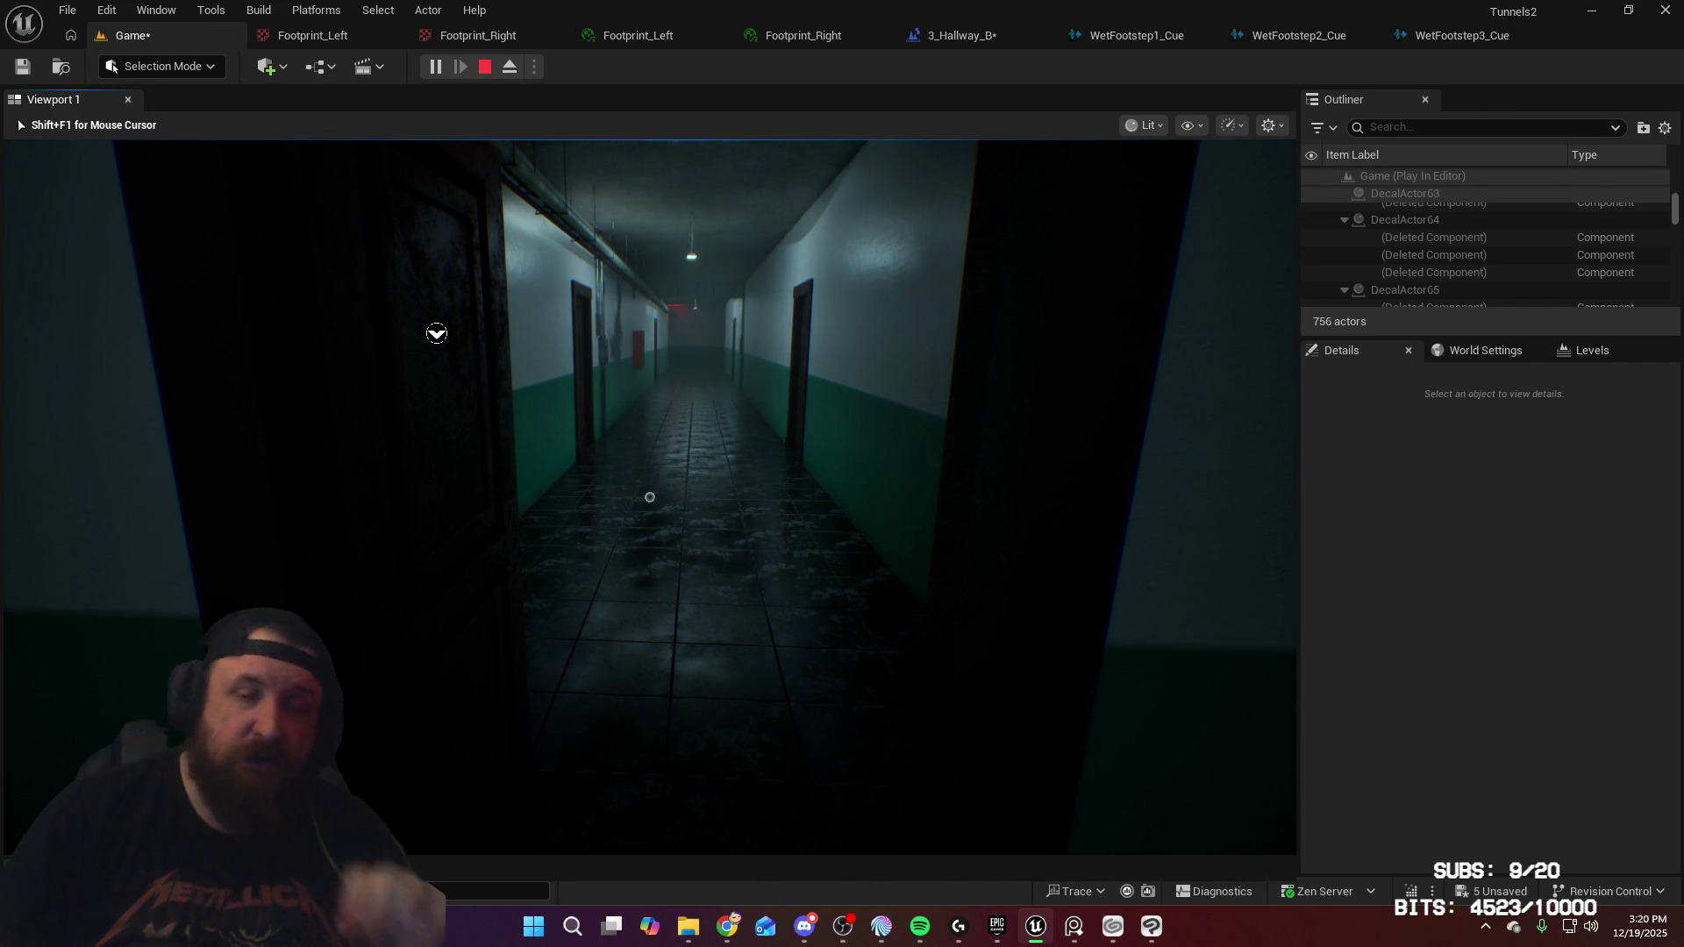
key(w)
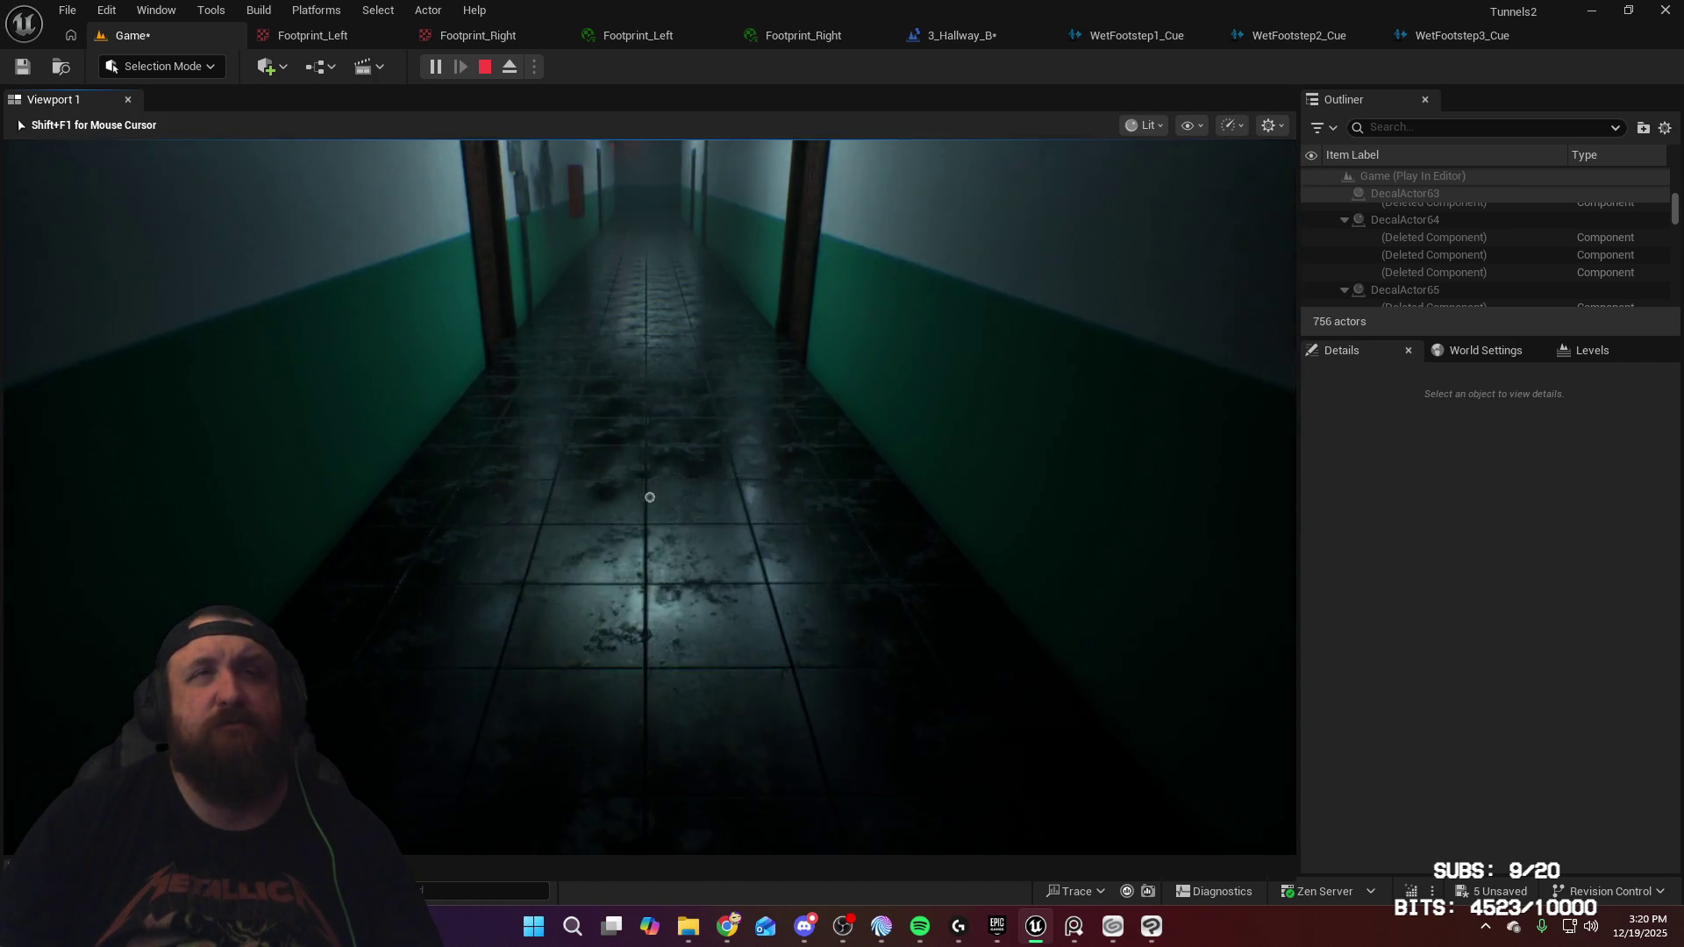
key(w)
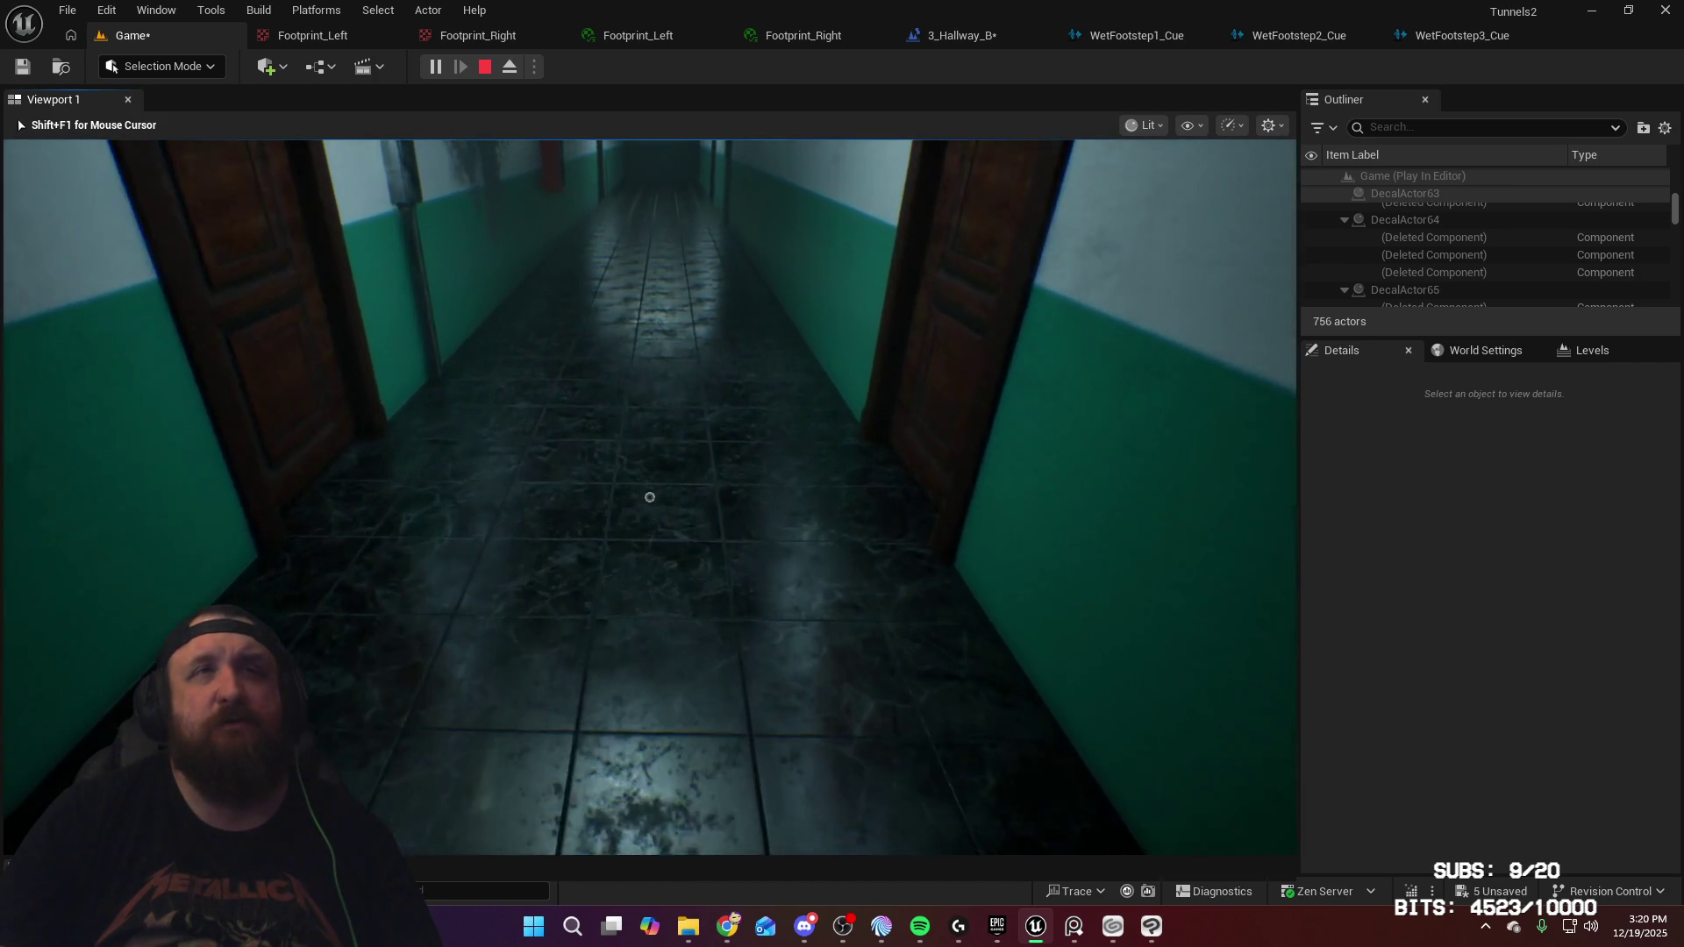
Follow the footprint trail between the doors, inspecting each twisted red footprint
key(w)
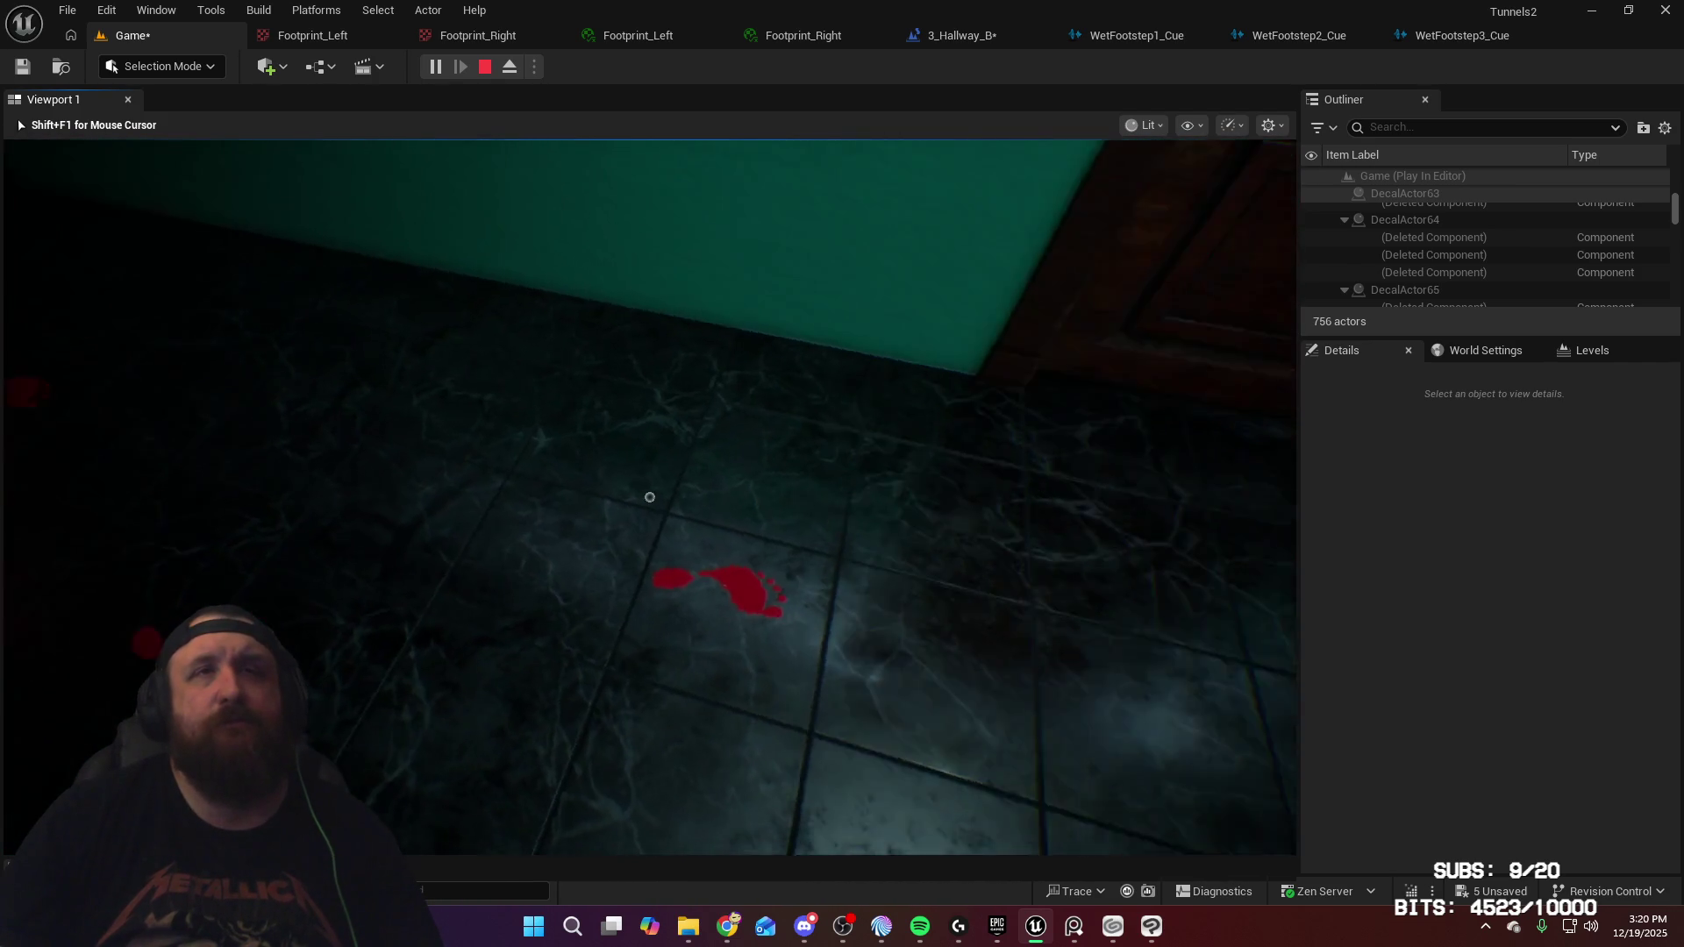
key(w)
key(w)
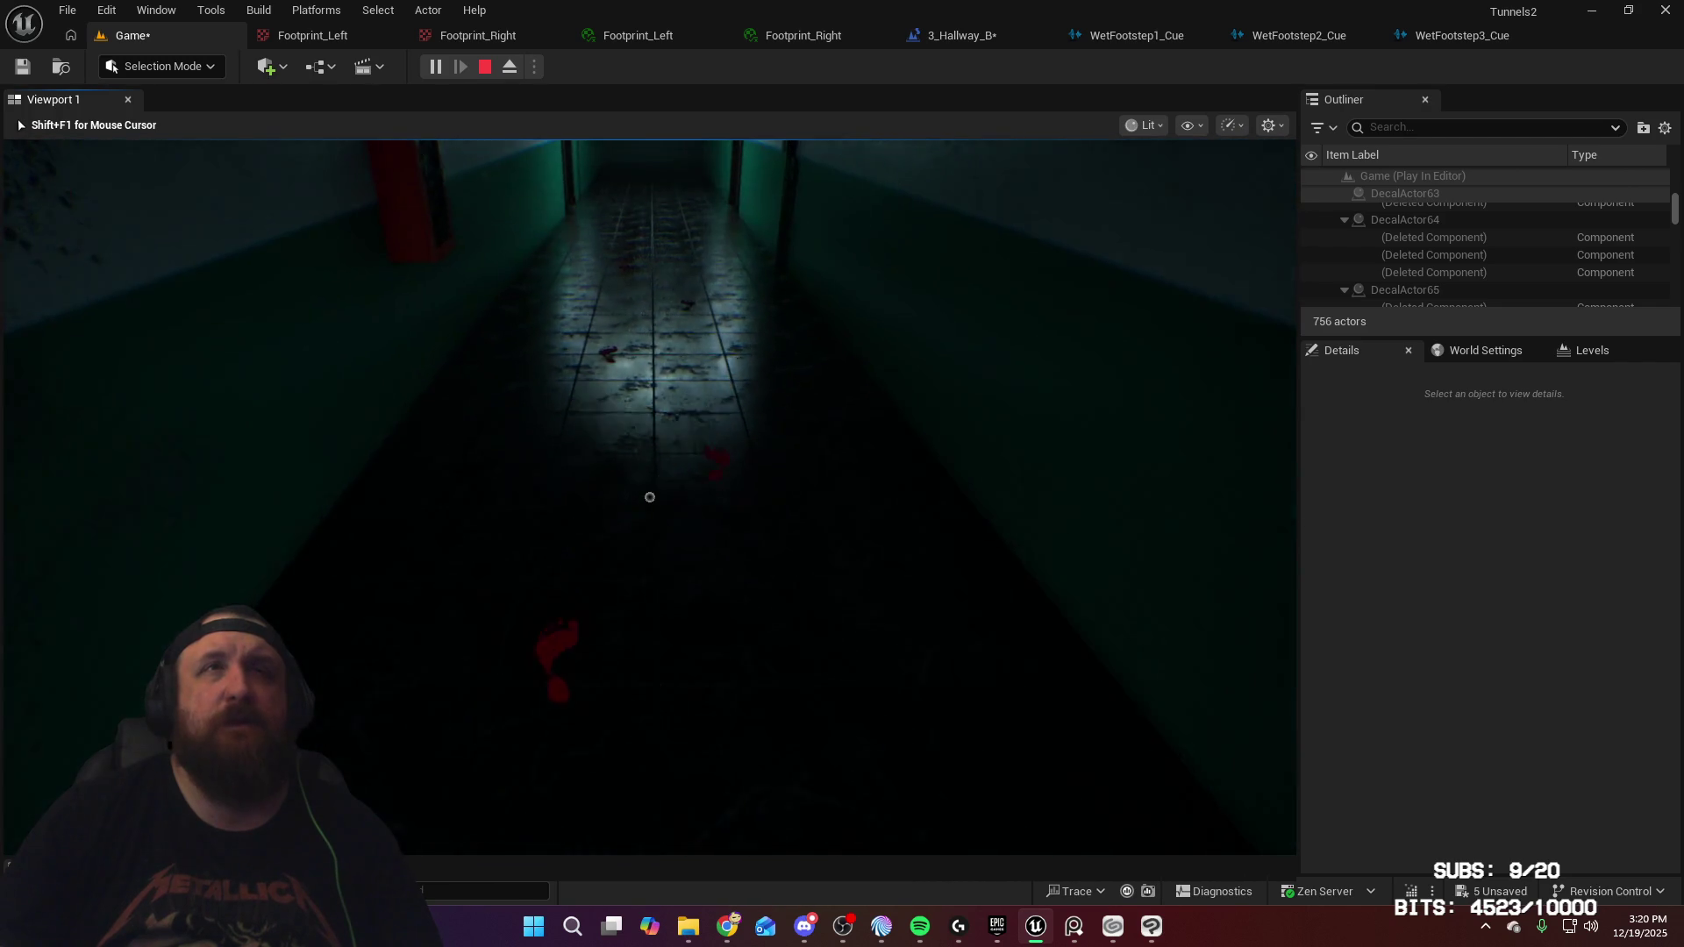
key(w)
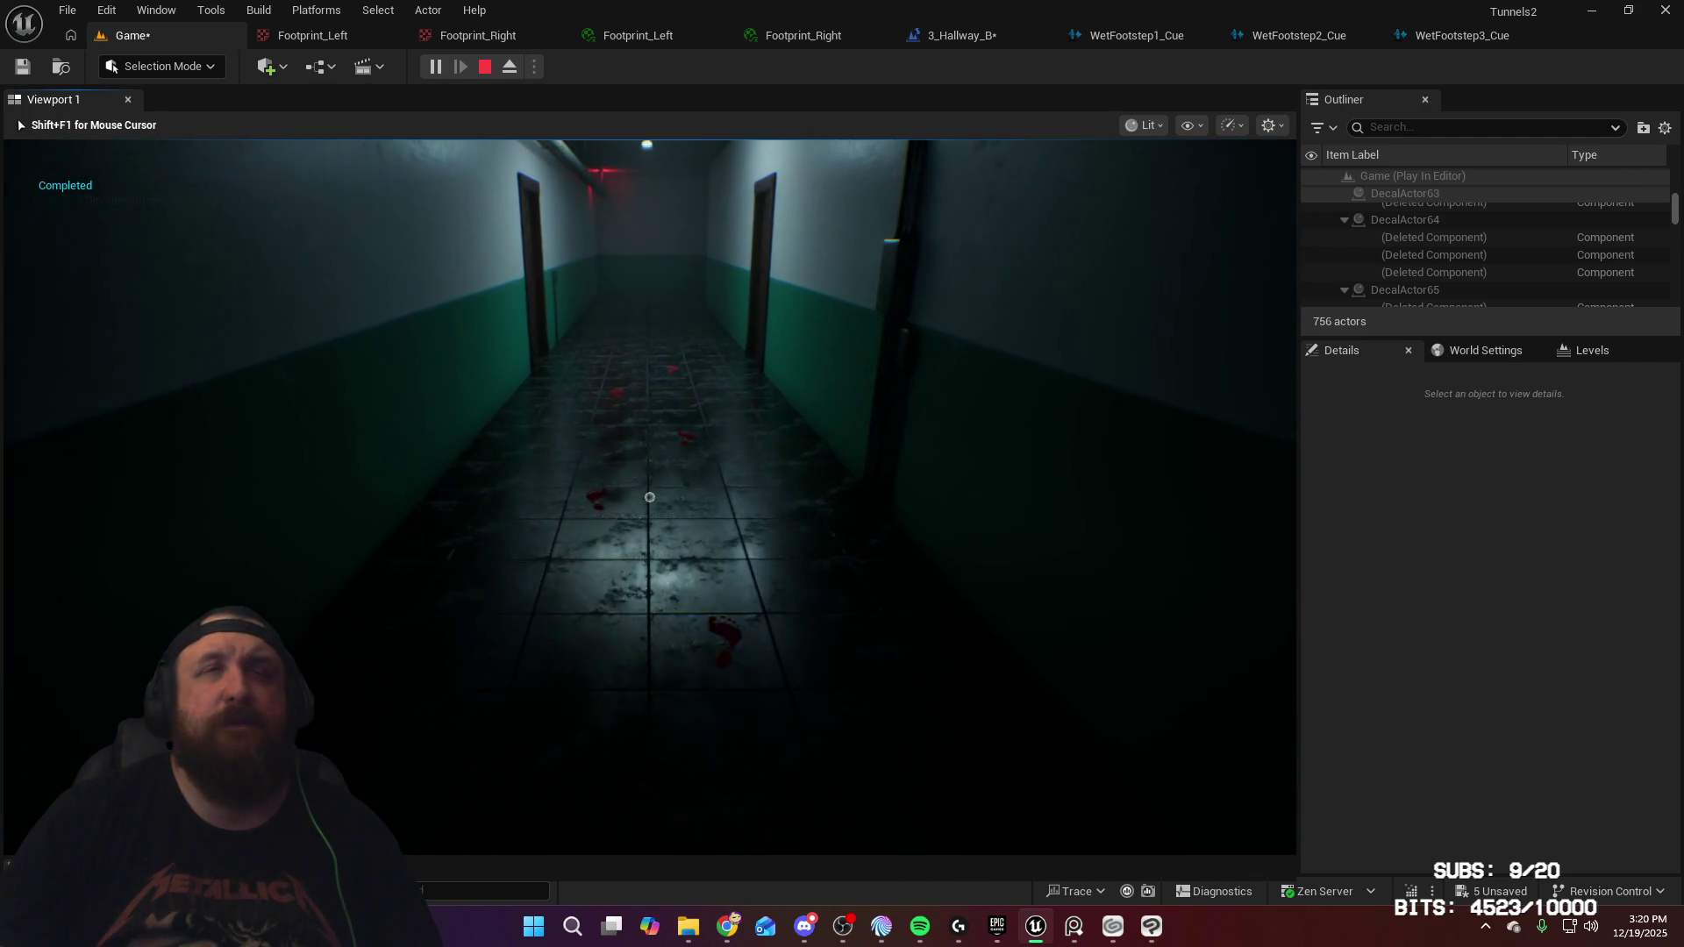
key(w)
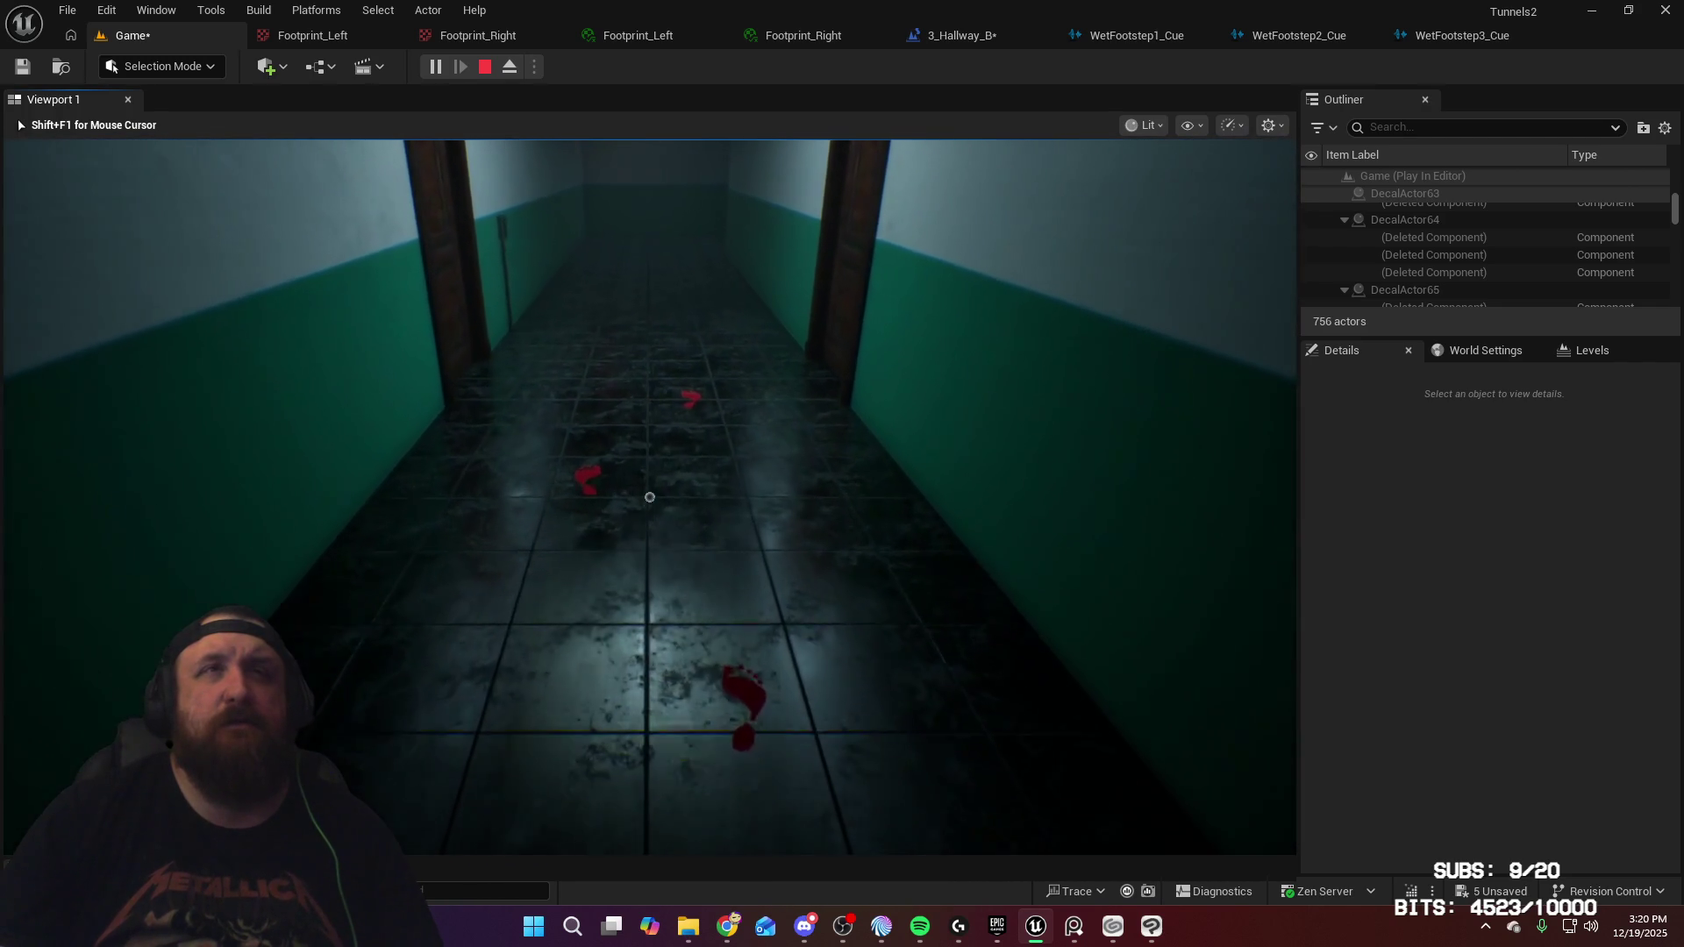
key(w)
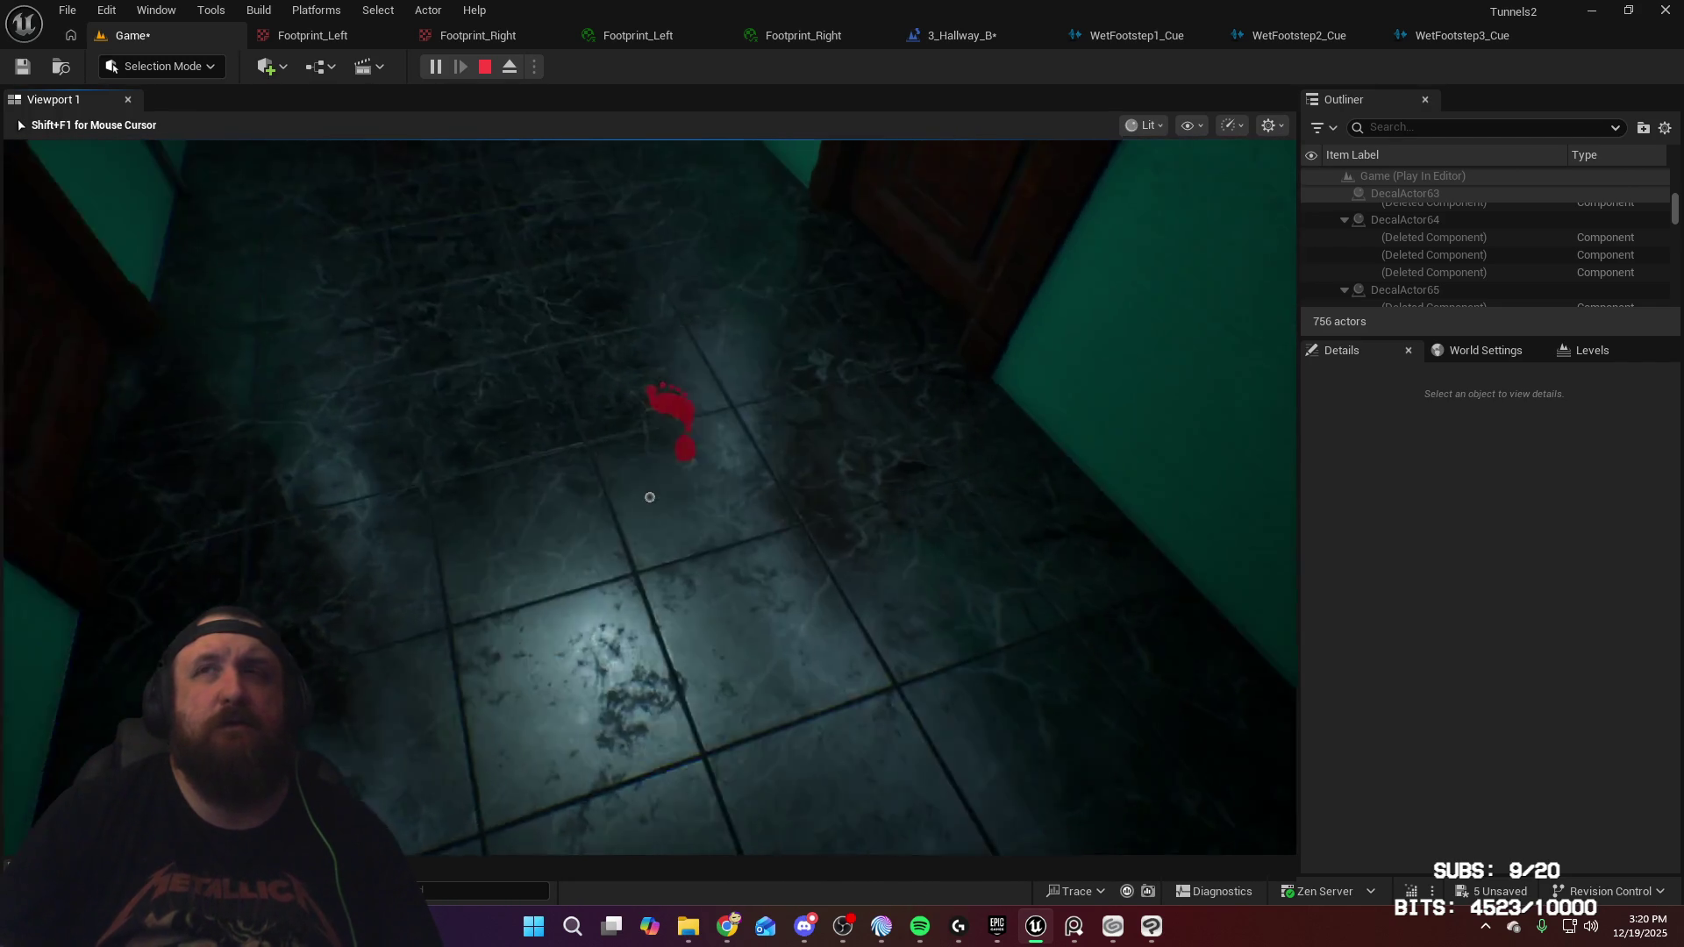
key(w)
key(w)
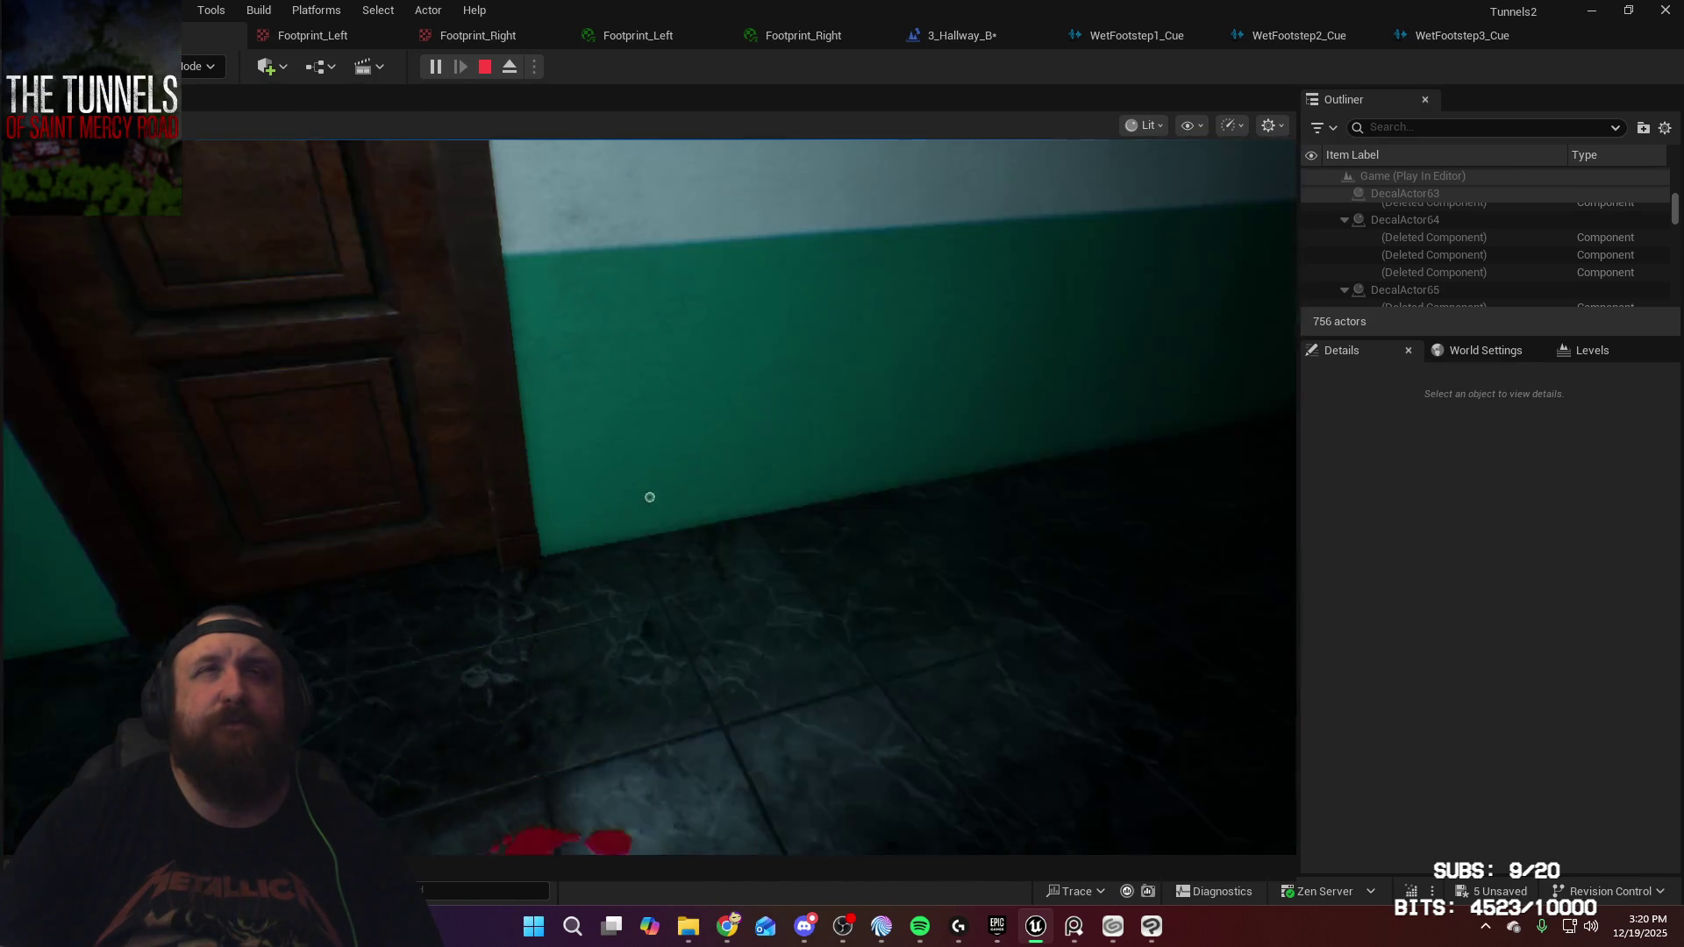
key(w)
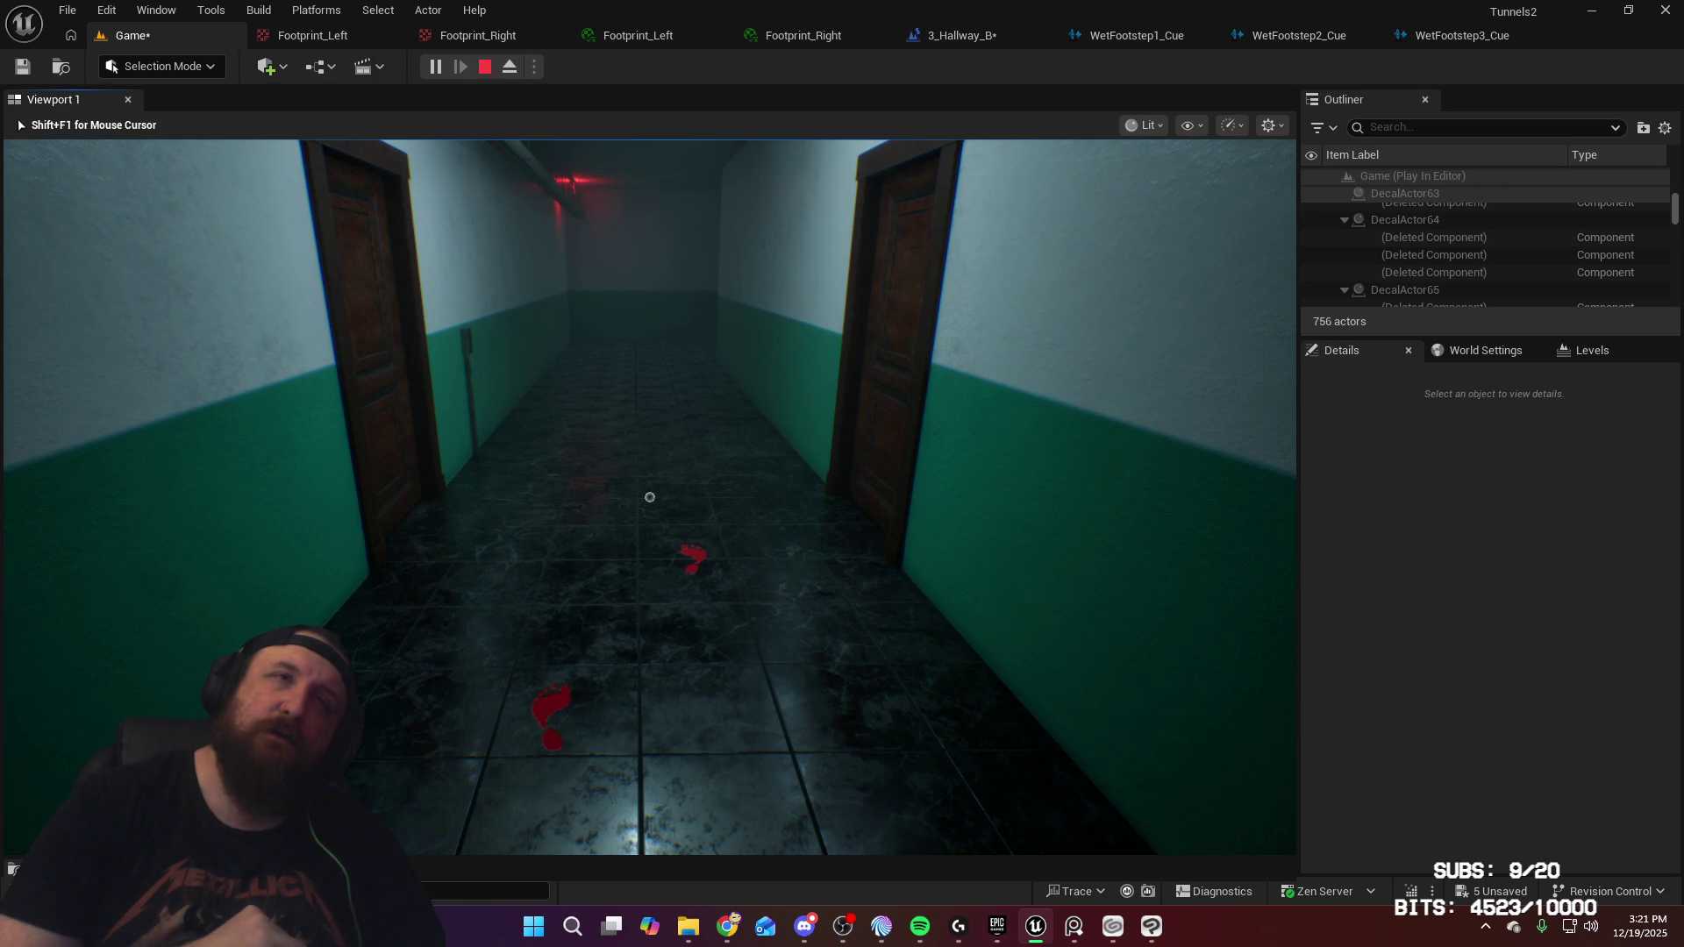
key(w)
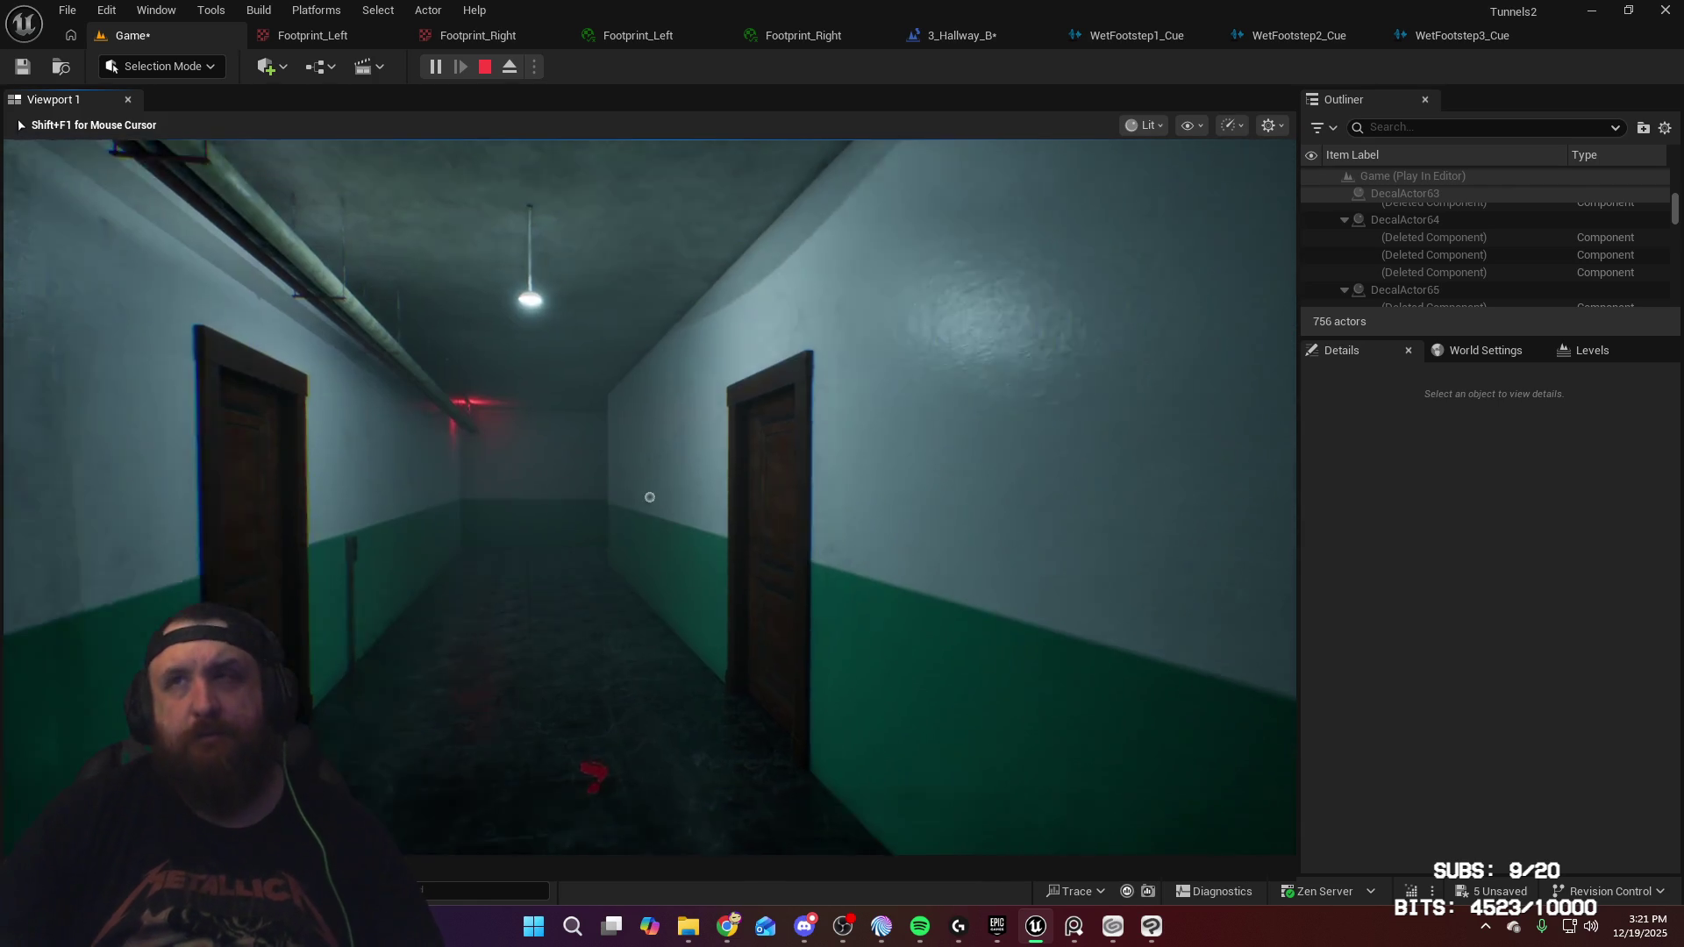
key(w)
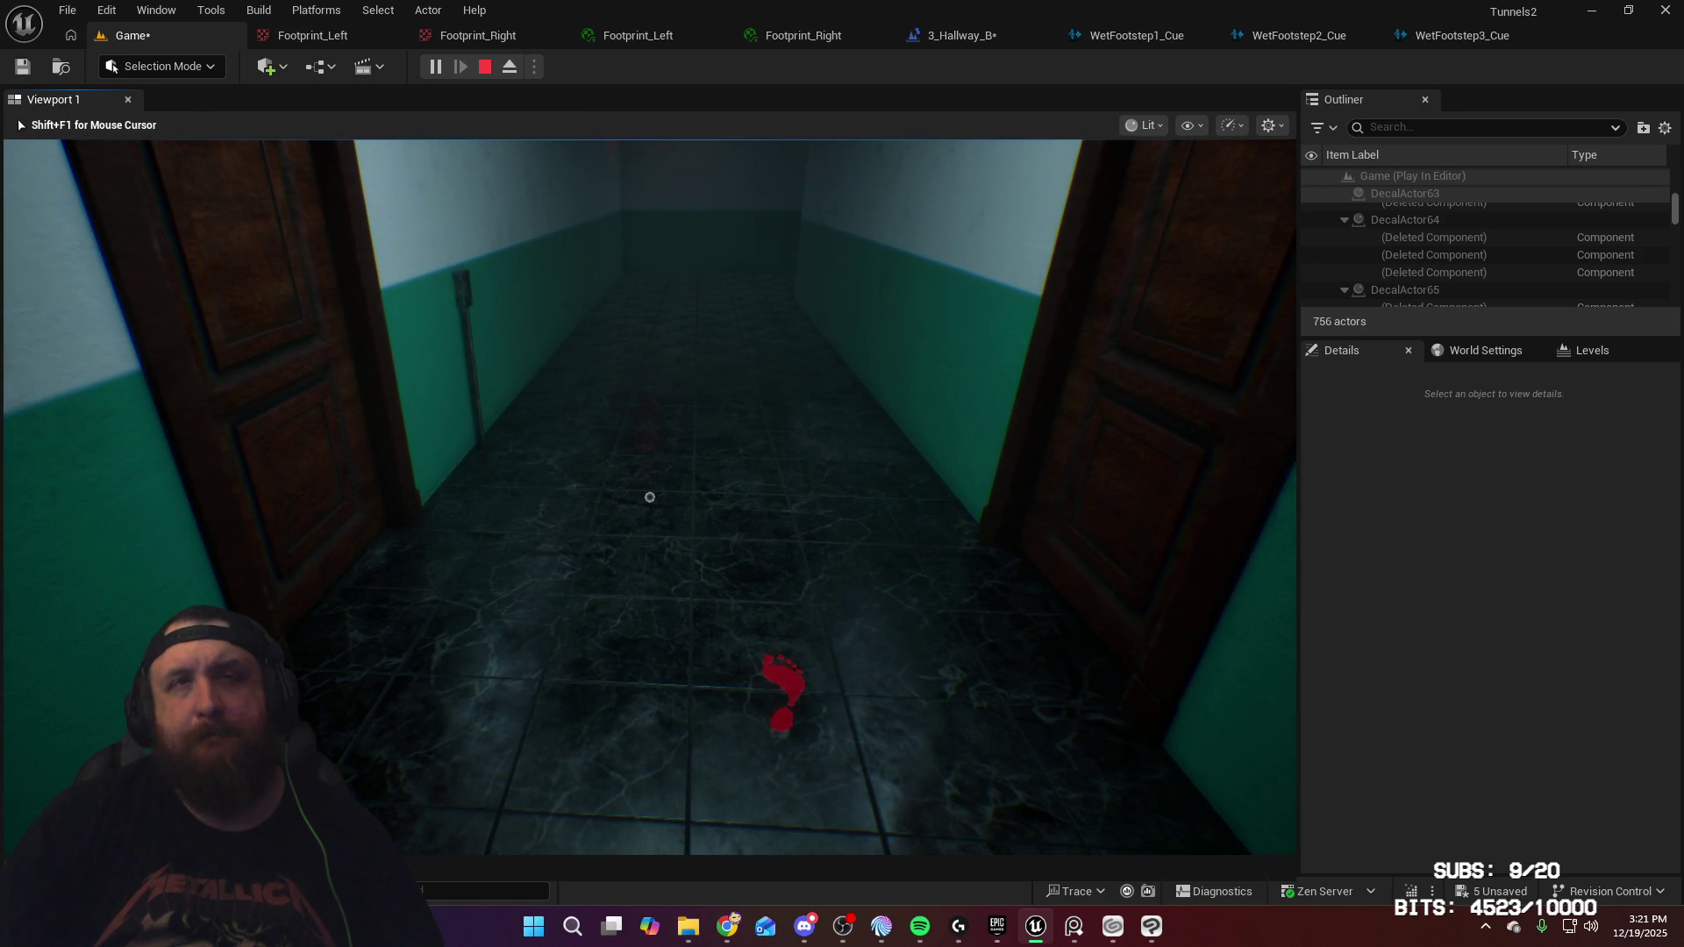
key(w)
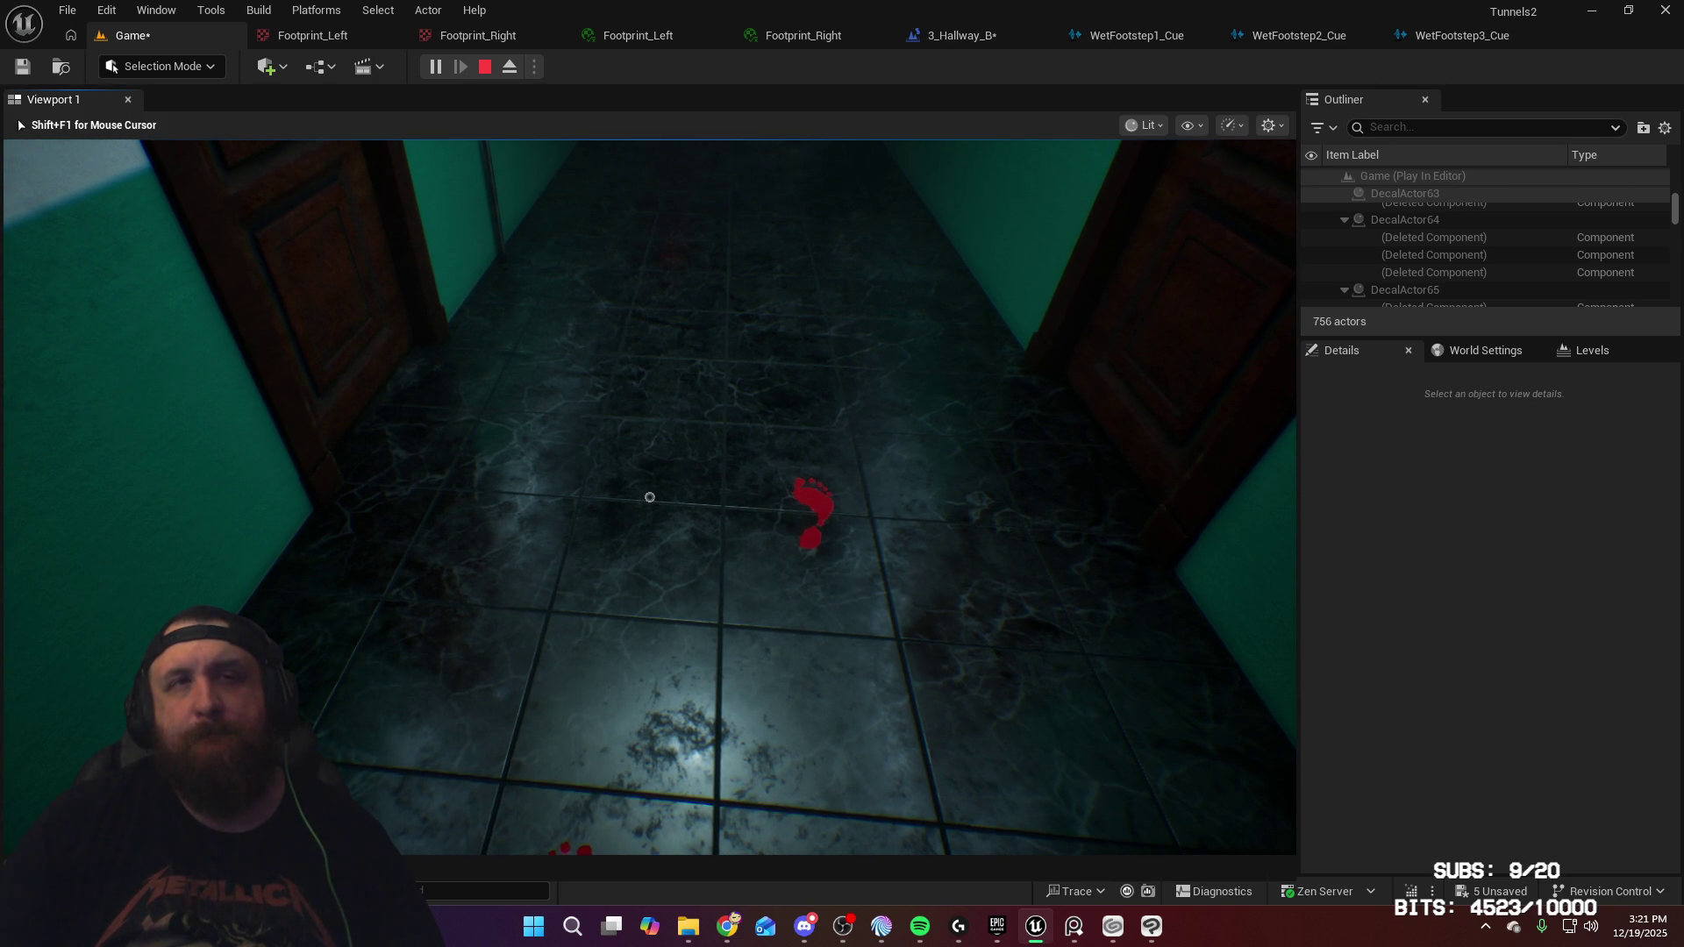
Stop the playtest, then select and frame DecalActor14 together with WetFootstep1_Cue15
key(Escape)
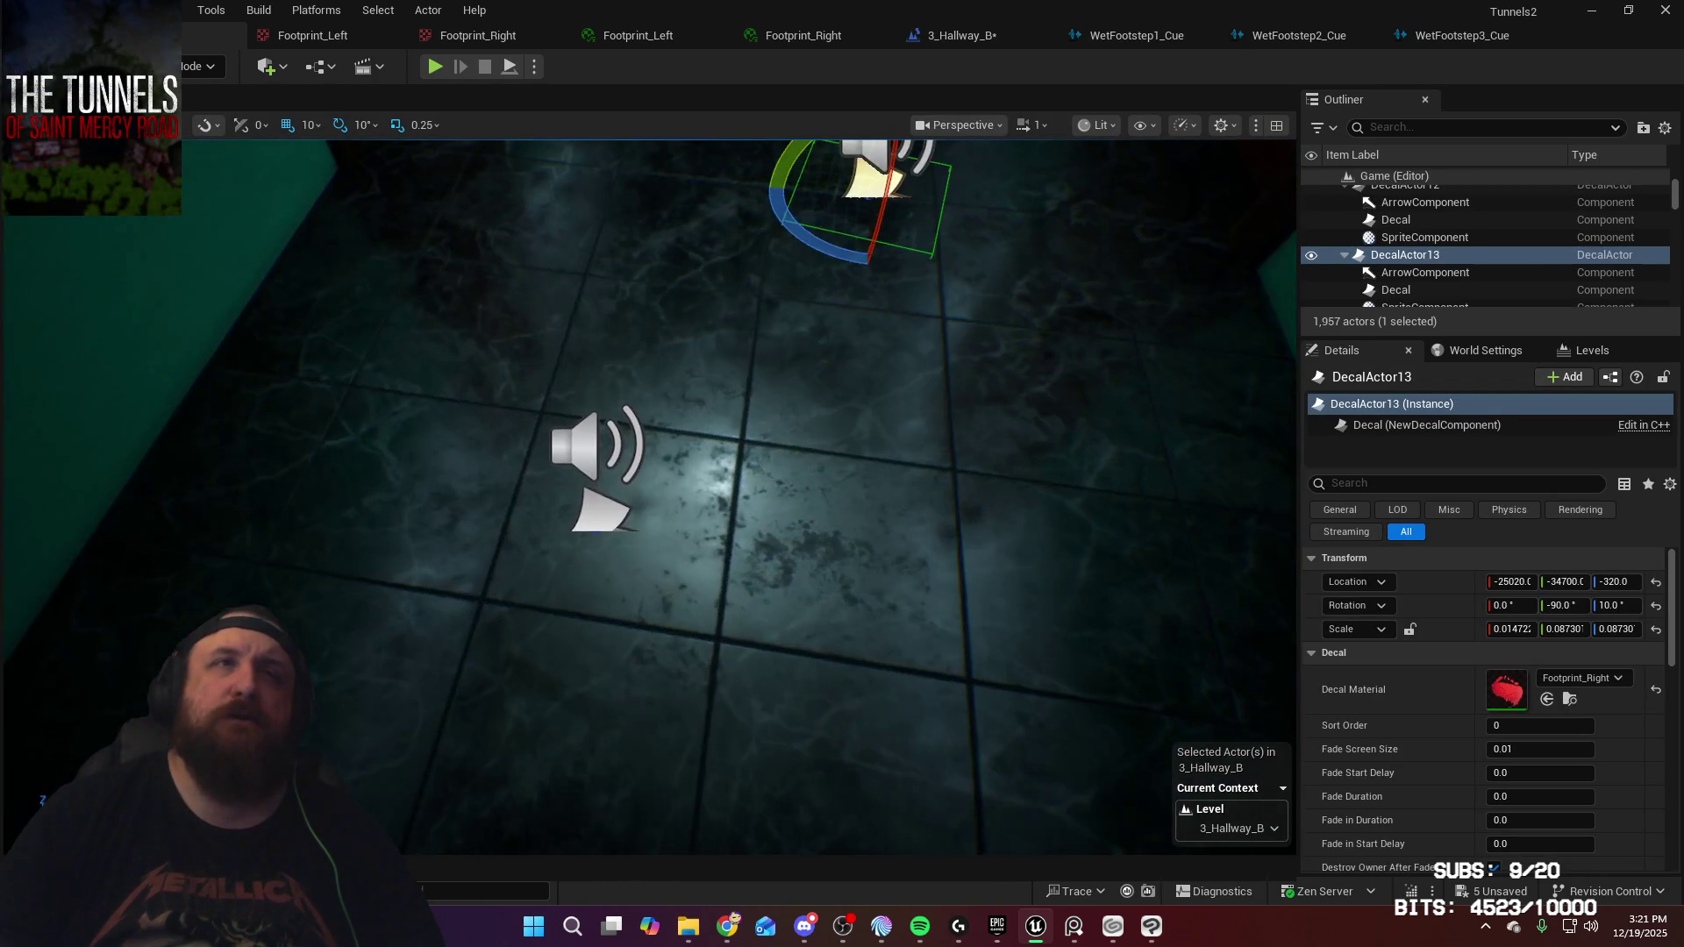
click(600, 447)
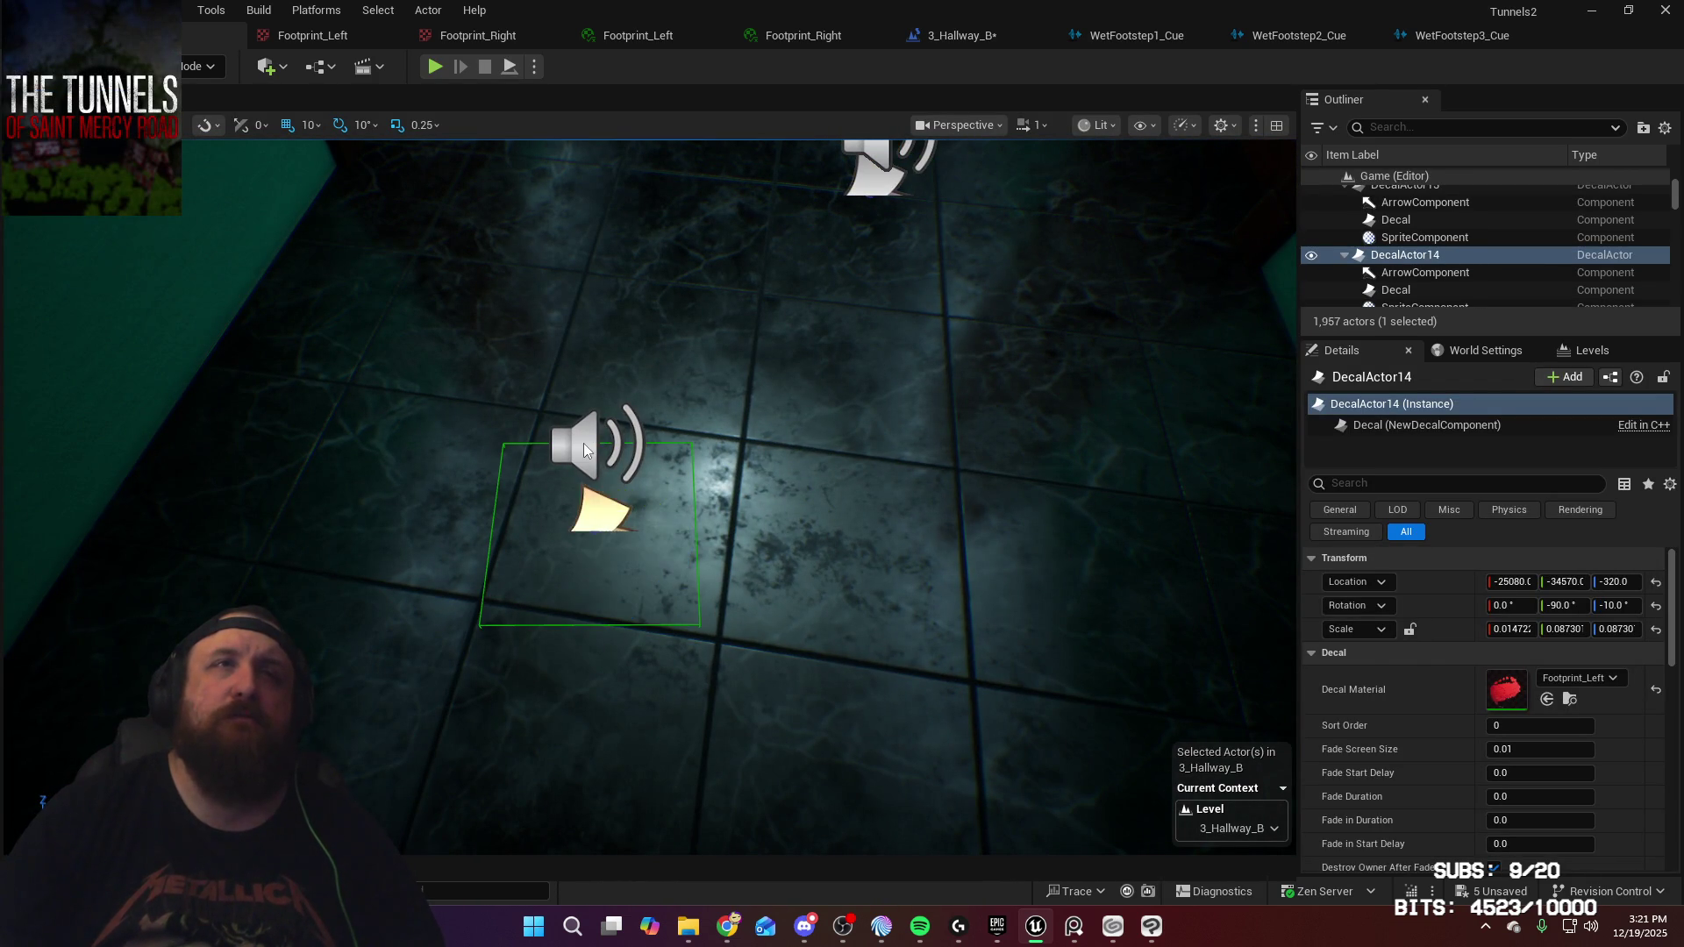
ctrl+click(584, 449)
key(f)
Make moved copies of the sound cues, offsetting them 10 units along X and one along Y
key(w)
drag(823, 537, 798, 634)
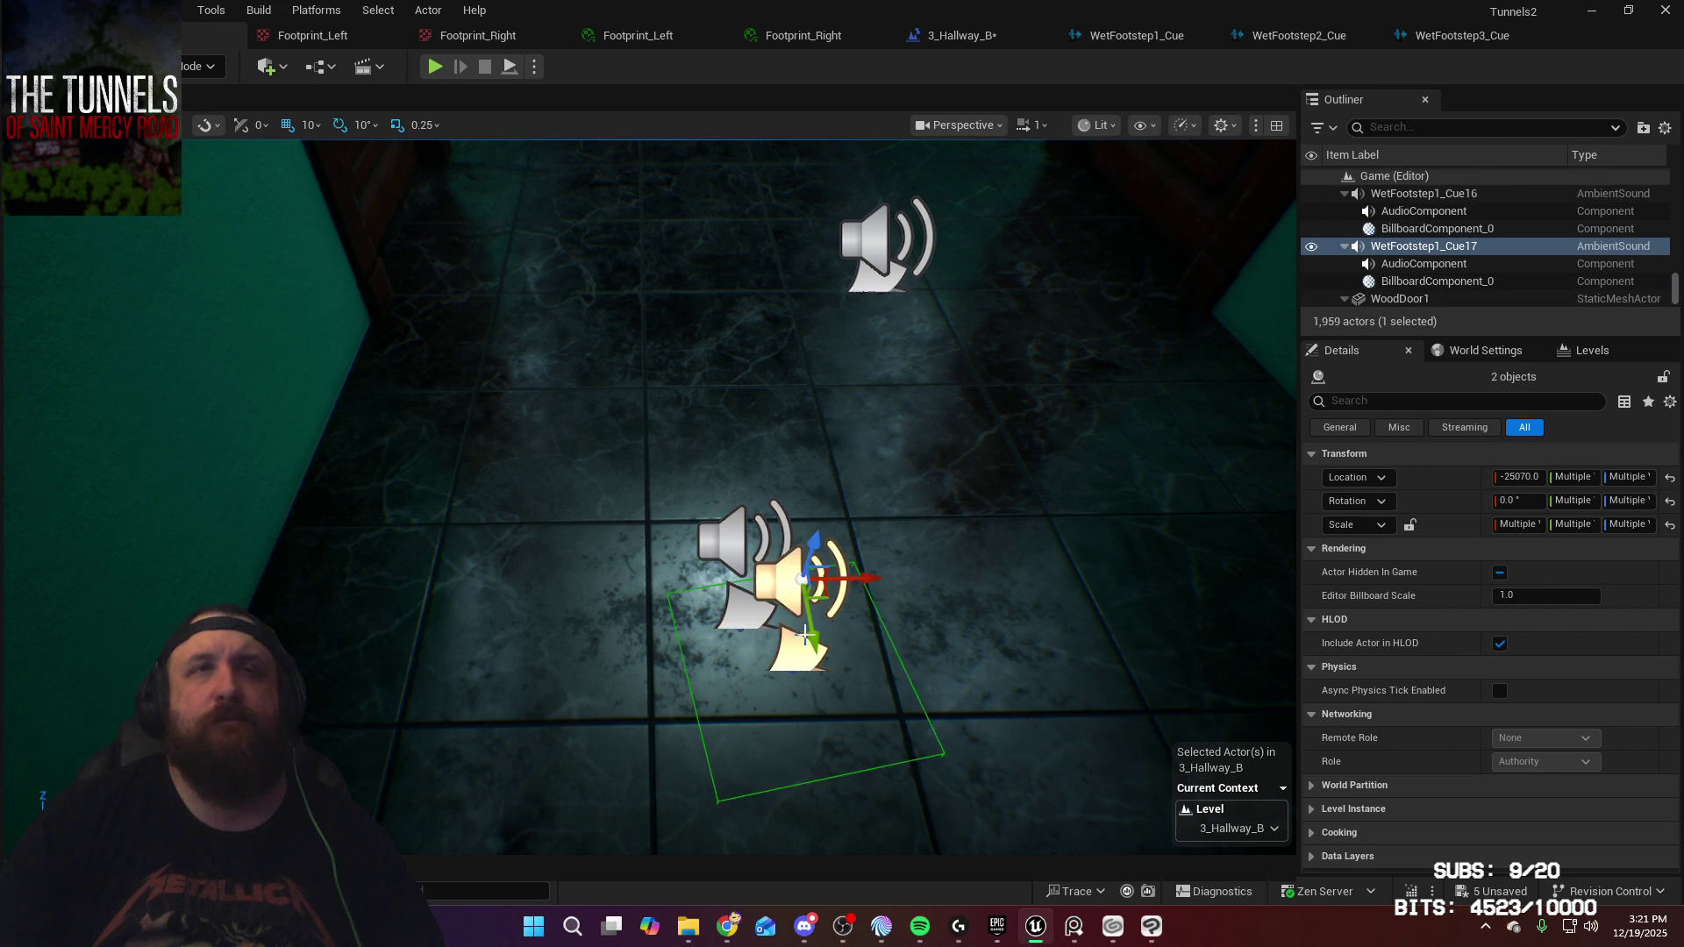
mouse_move(858, 586)
mouse_down()
mouse_move(762, 631)
mouse_move(802, 333)
mouse_move(815, 319)
mouse_move(794, 474)
mouse_move(840, 337)
mouse_up()
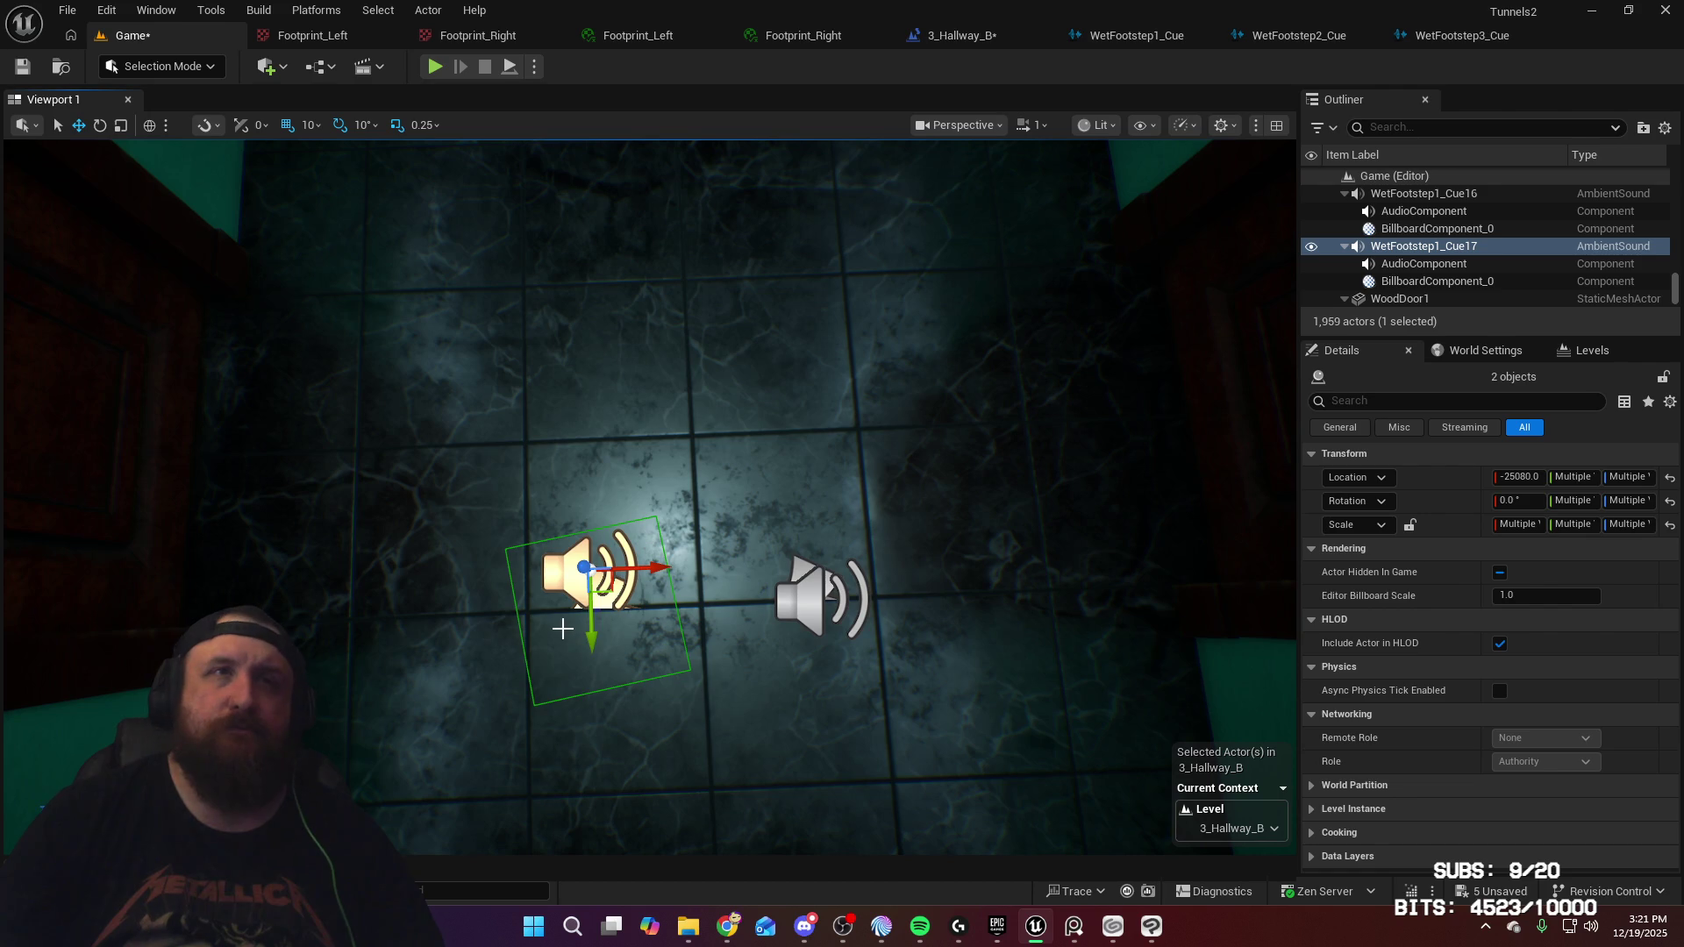
mouse_move(593, 631)
mouse_down()
mouse_move(598, 651)
mouse_move(600, 637)
mouse_up()
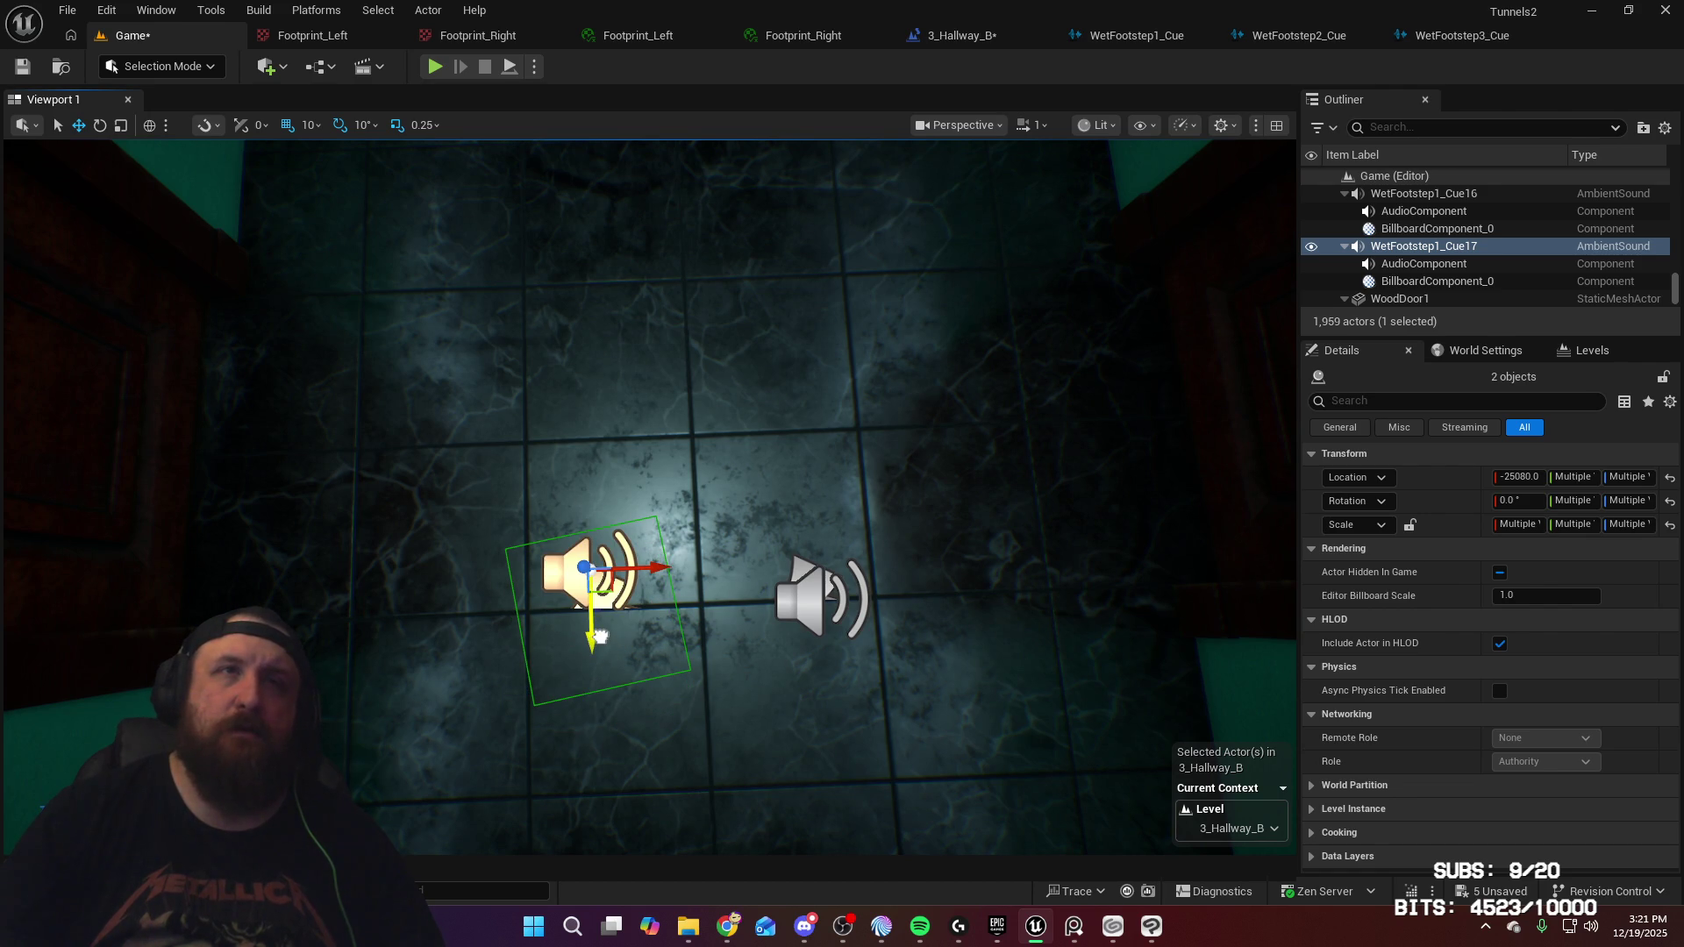
View the hallway floor from a low forward angle and bring up Footprint_Right
mouse_move(685, 536)
mouse_down()
mouse_move(708, 399)
mouse_move(525, 538)
mouse_up()
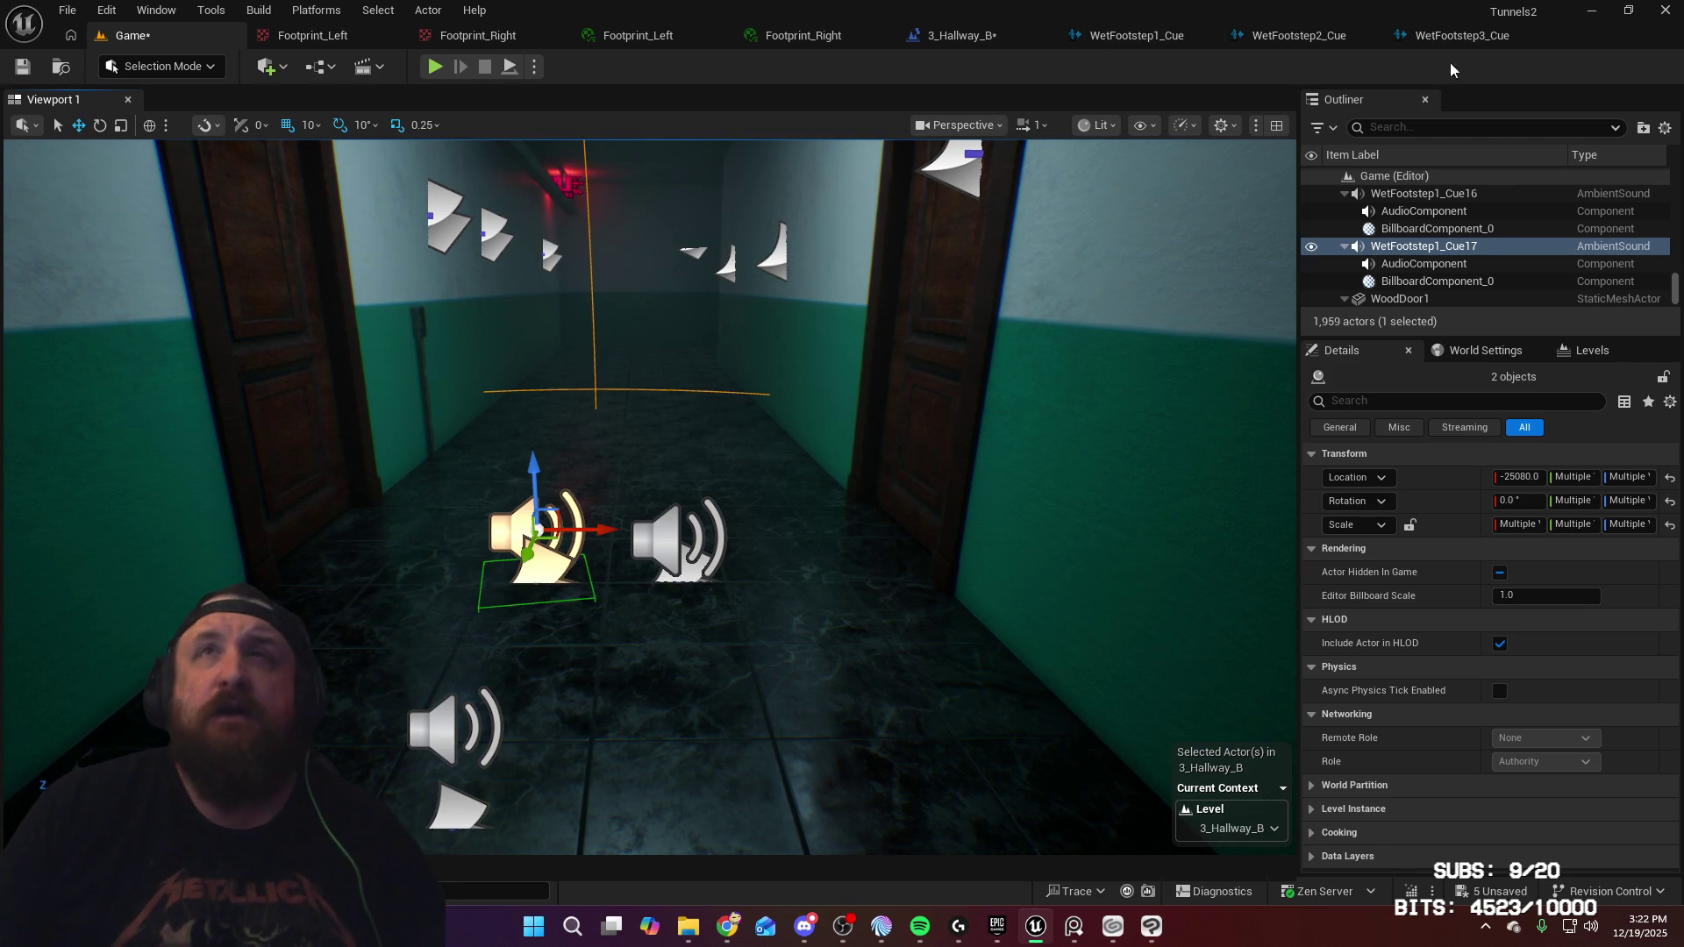
click(790, 39)
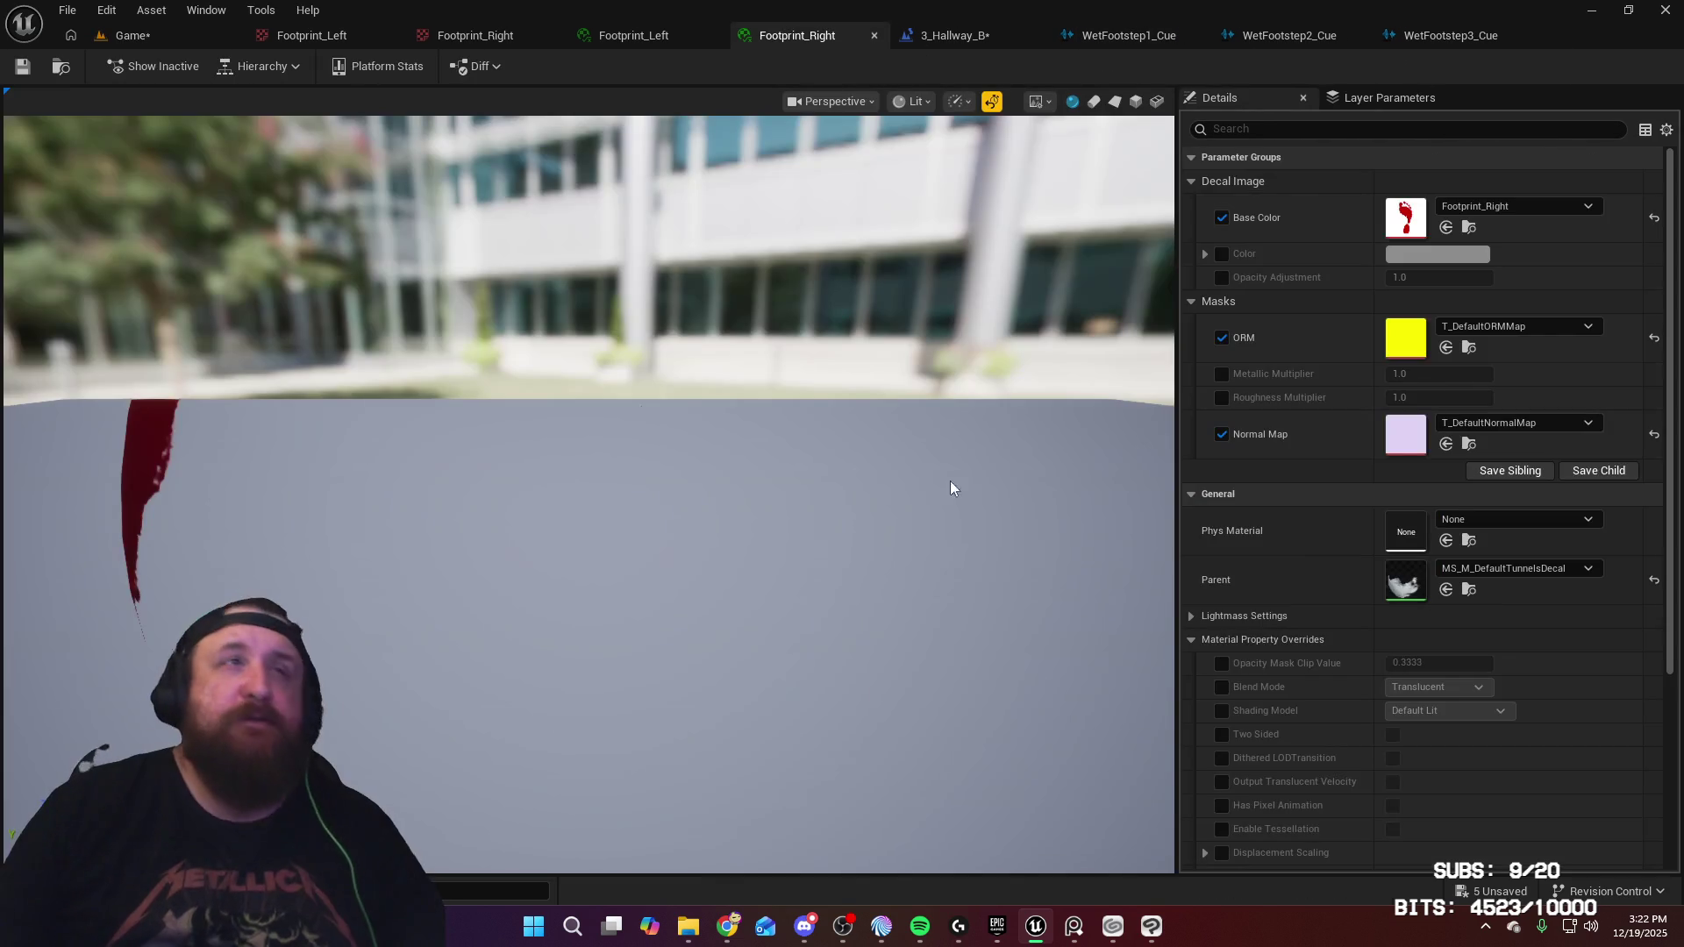
In the 3_Hallway_B level blueprint, compare Footprints, add a 17th FootSteps element, then close it
click(946, 39)
drag(839, 429, 996, 402)
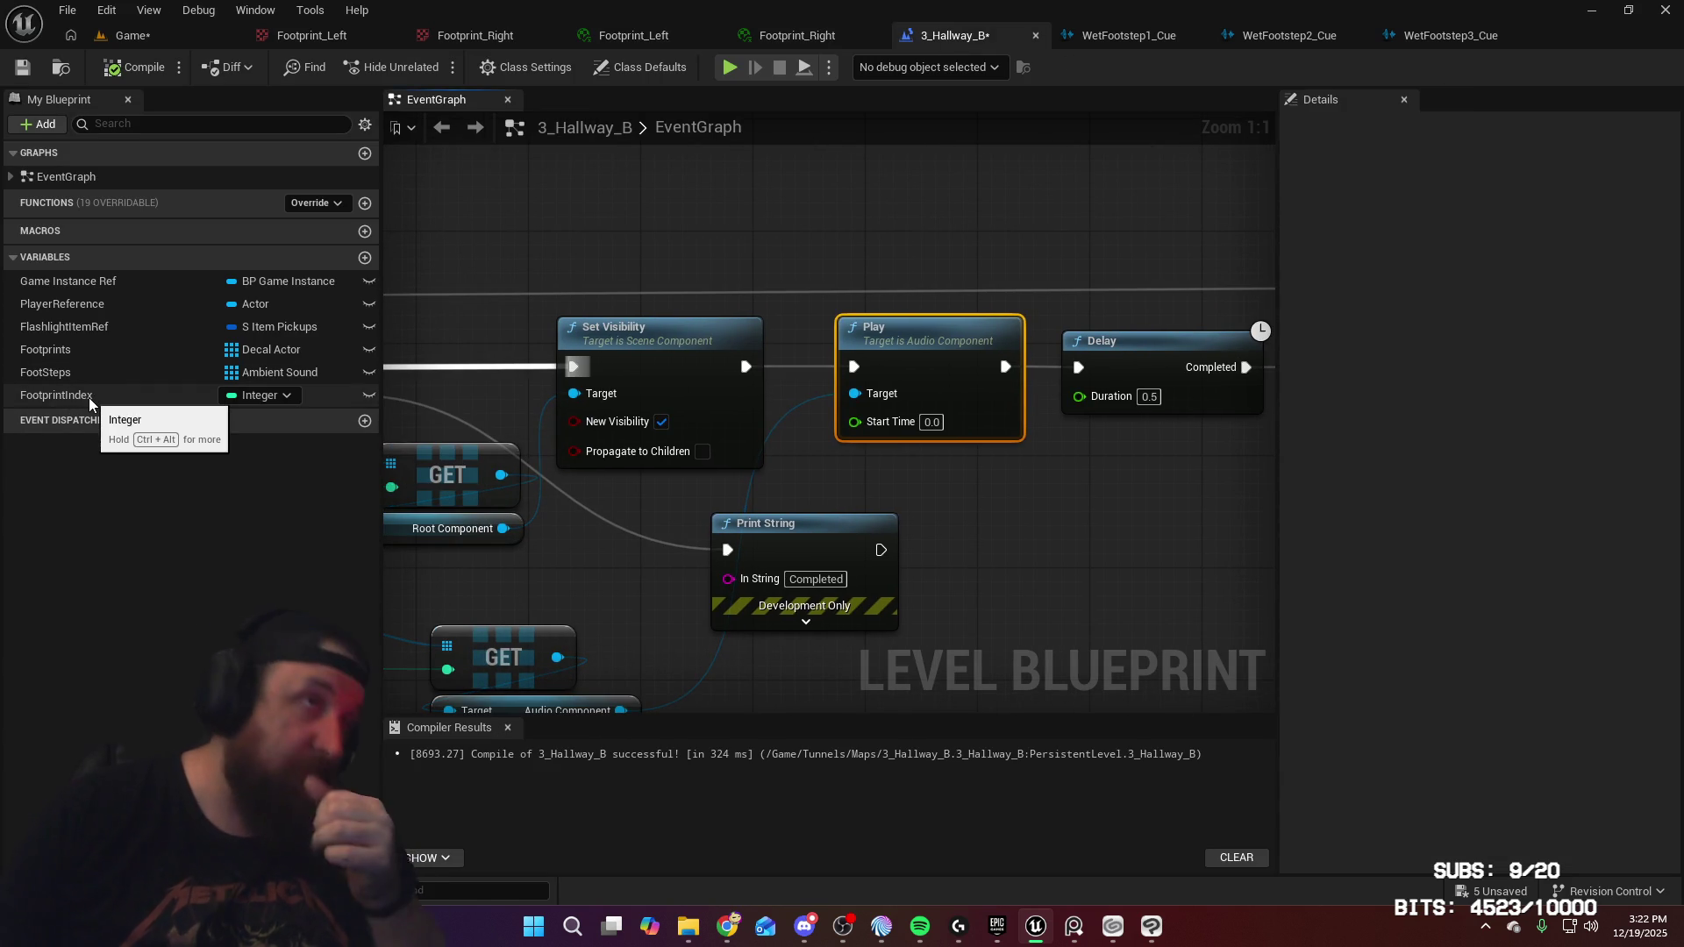
click(114, 351)
scroll(1434, 666, down, 1)
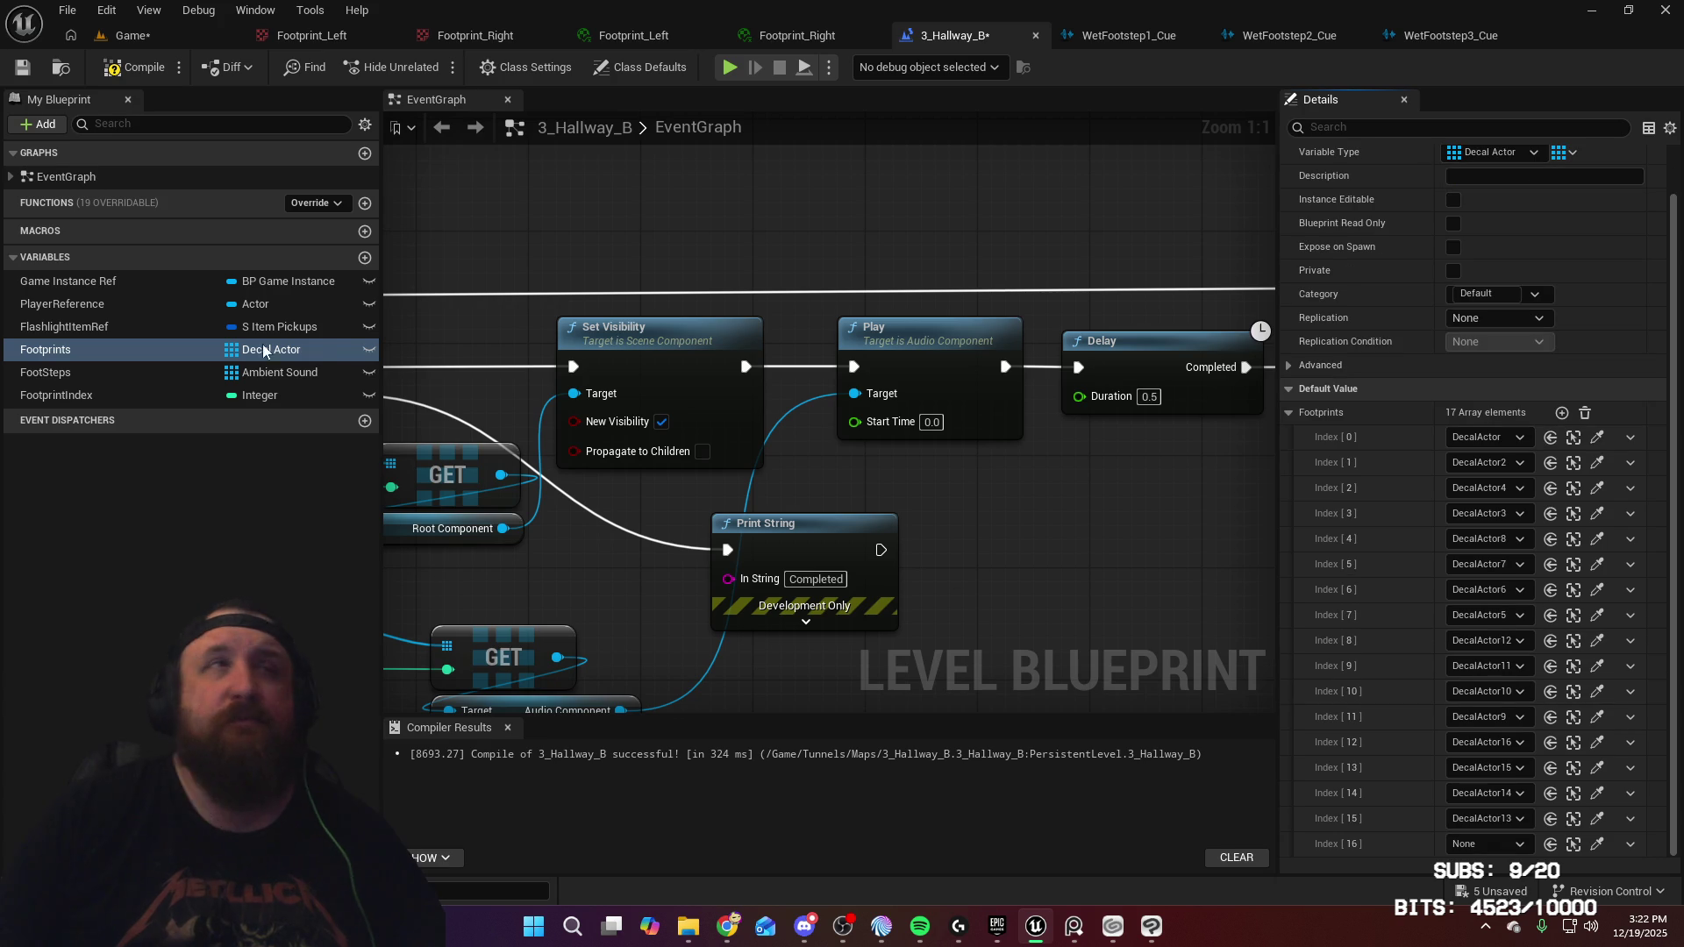
click(132, 372)
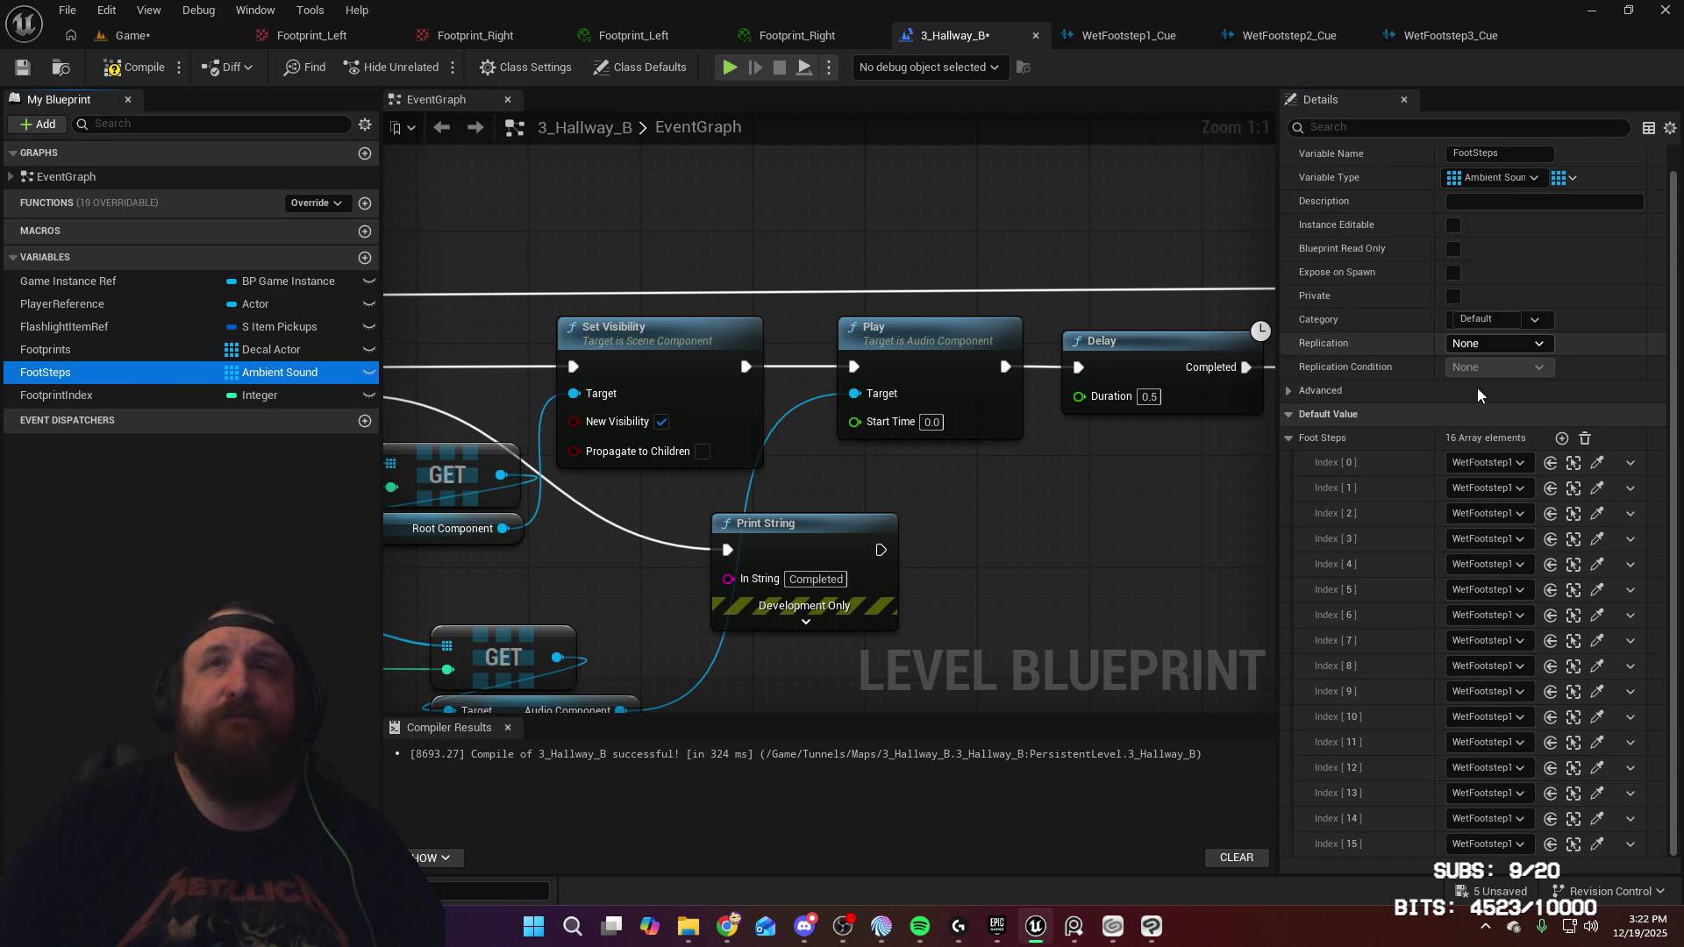
click(1561, 438)
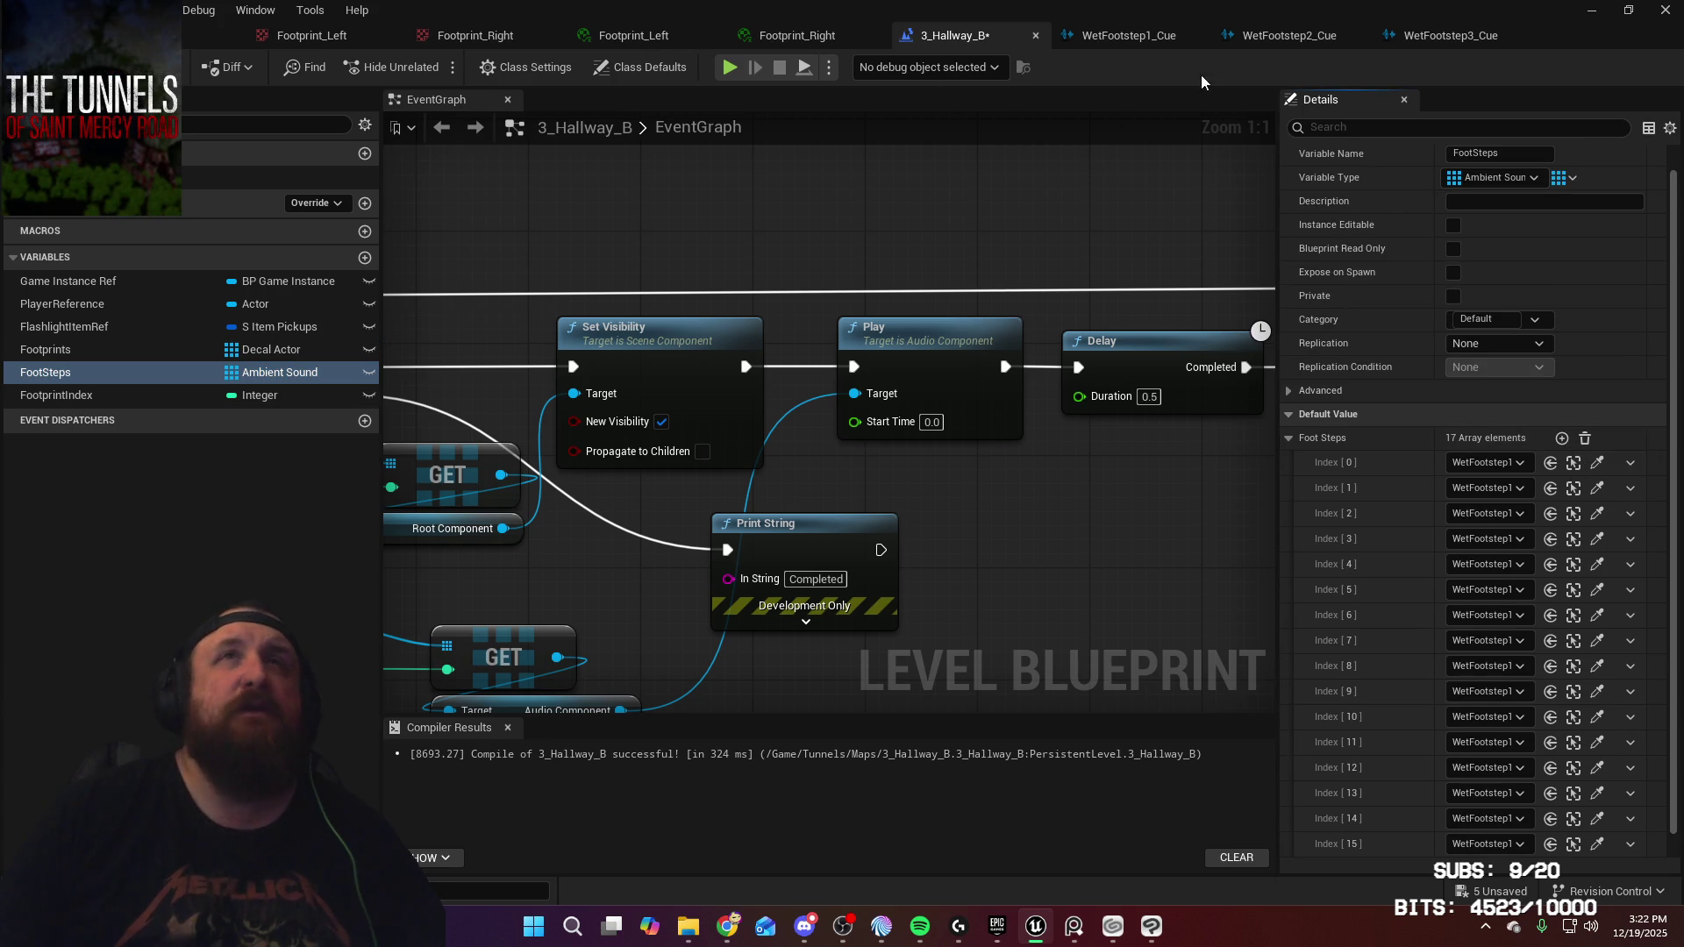
middle_click(937, 41)
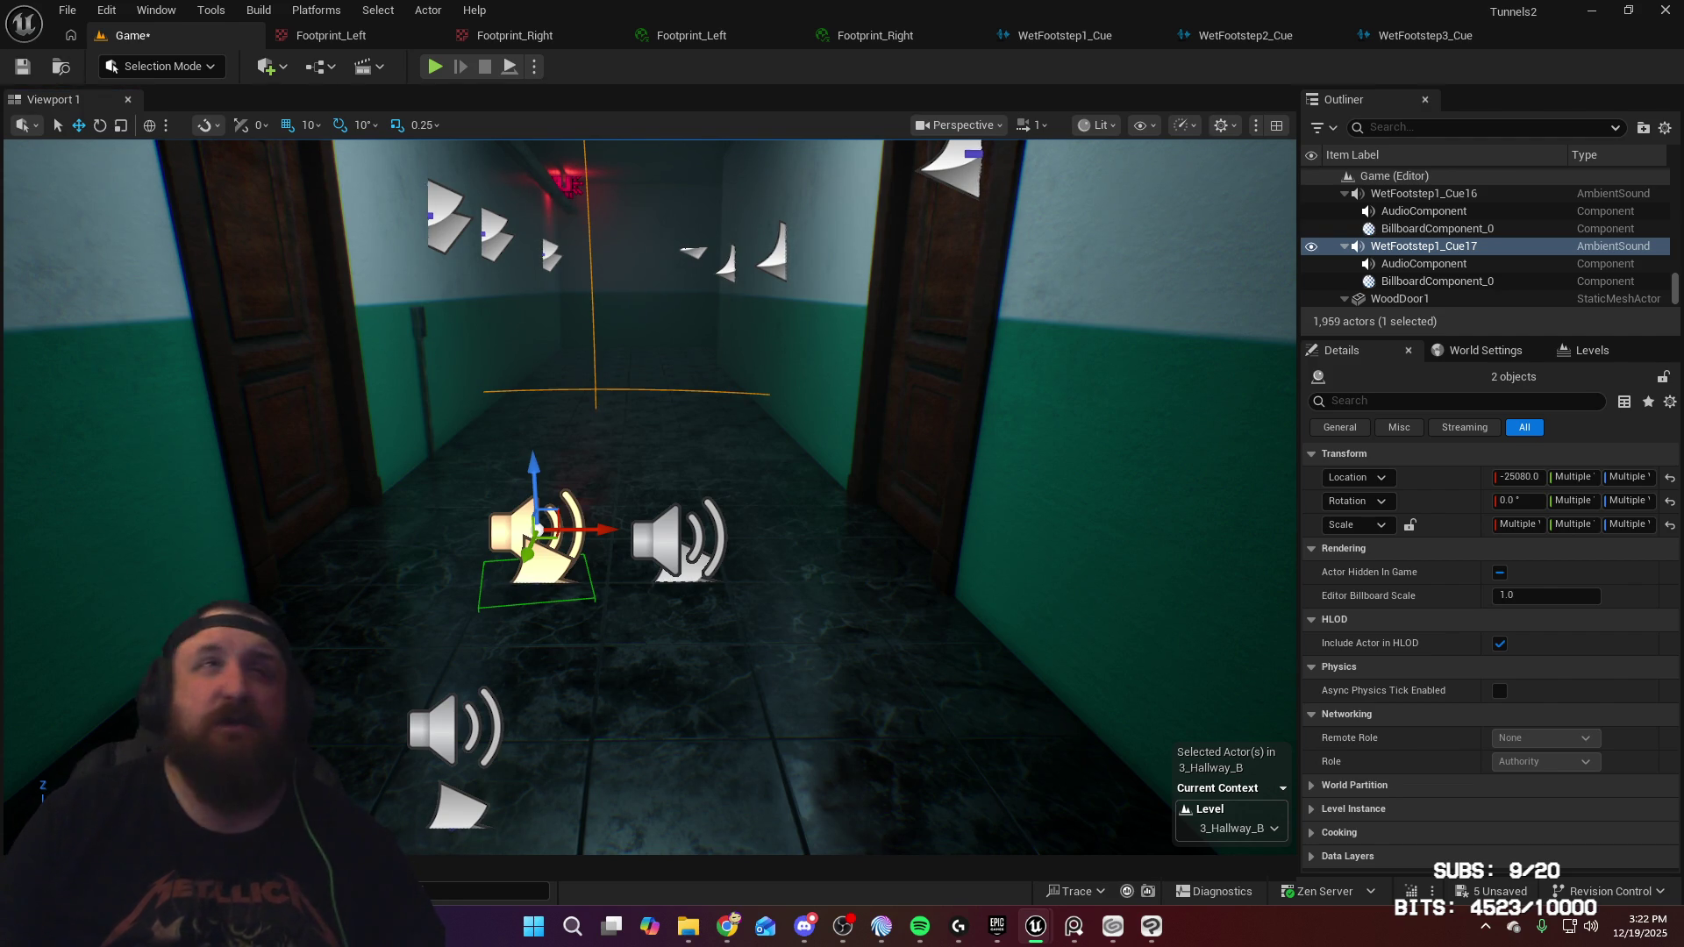
Save the 3_Hallway_B map and start a Play-In-Editor session
drag(524, 540, 627, 599)
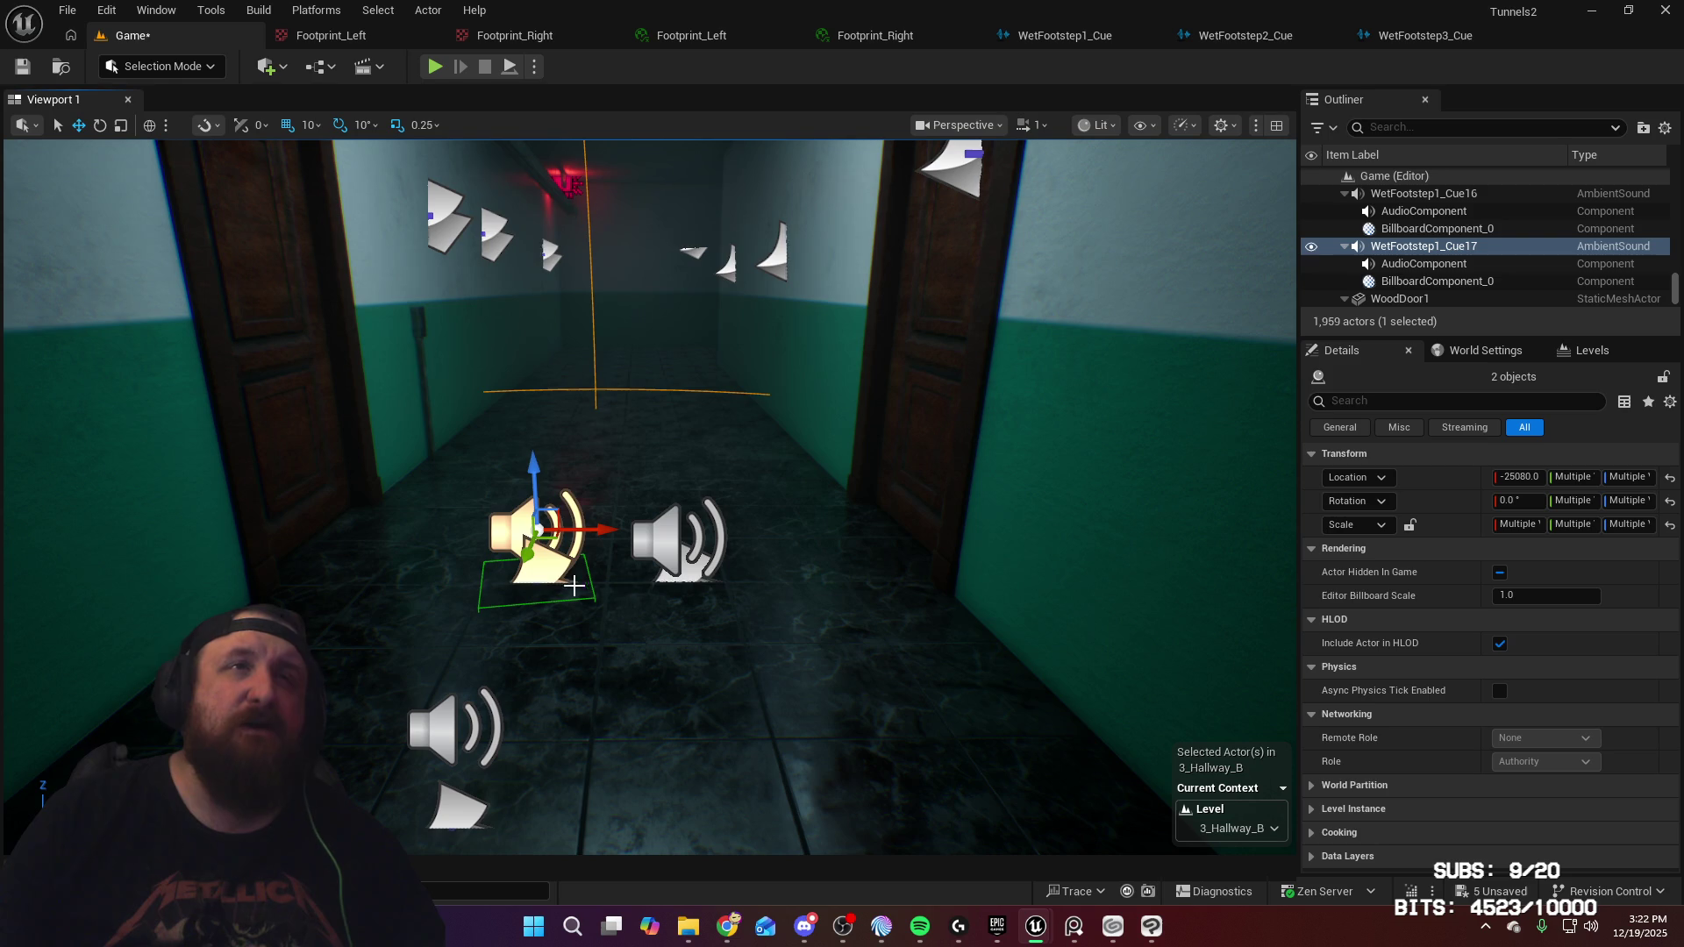
key(ctrl+s)
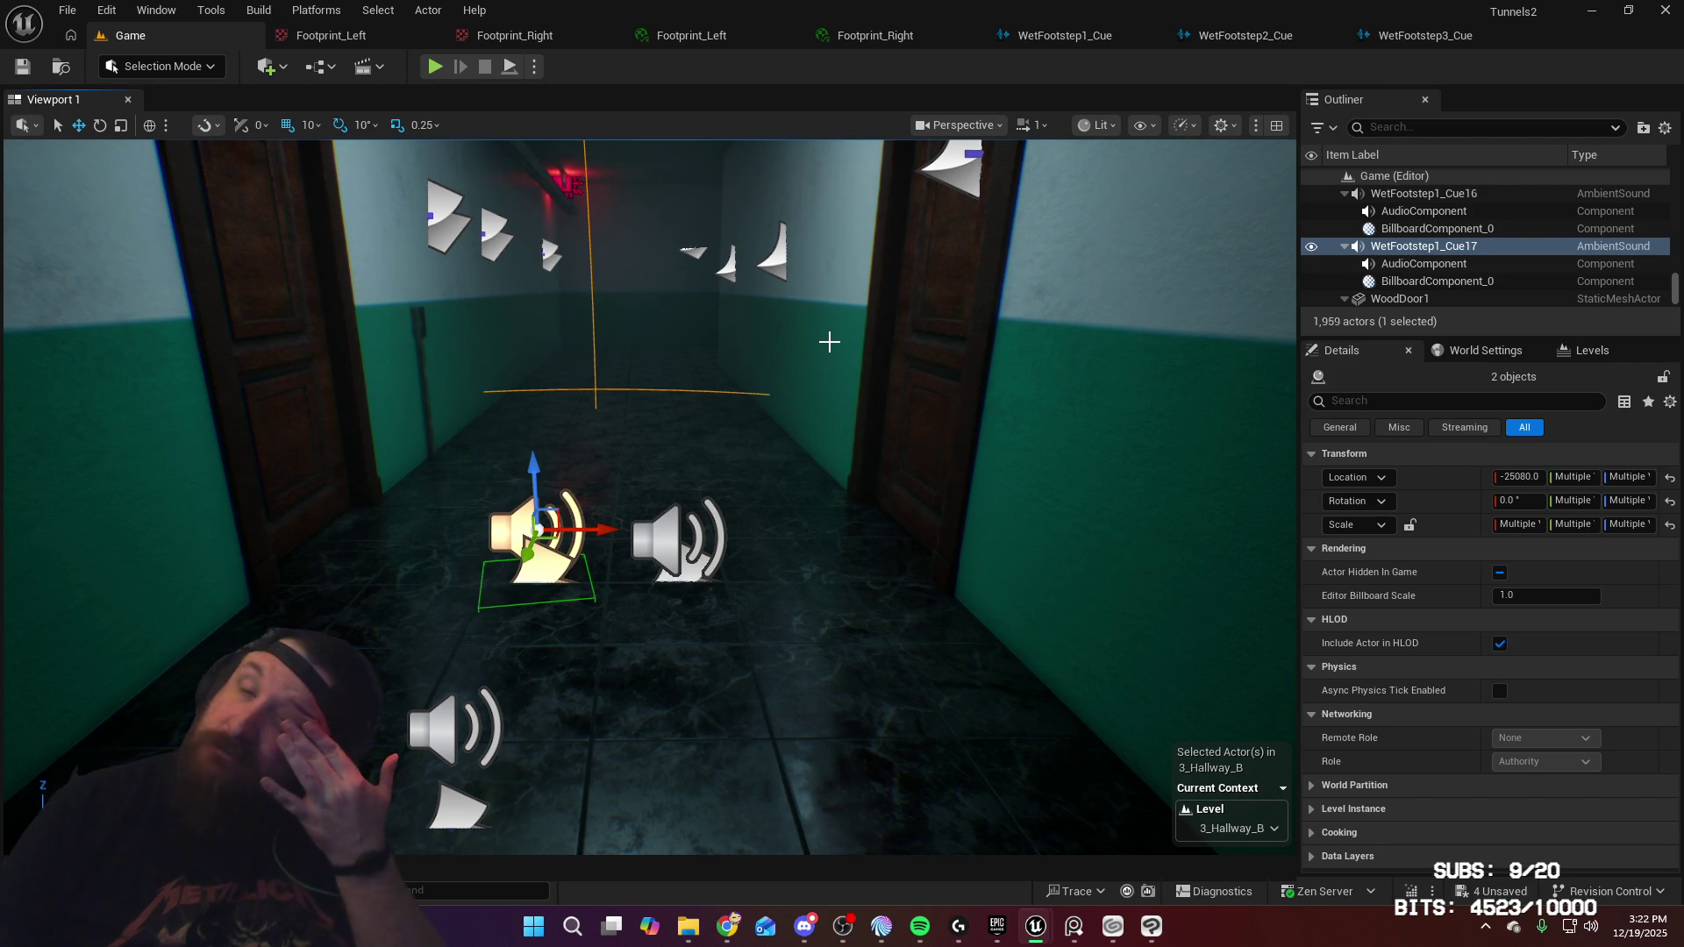
click(434, 67)
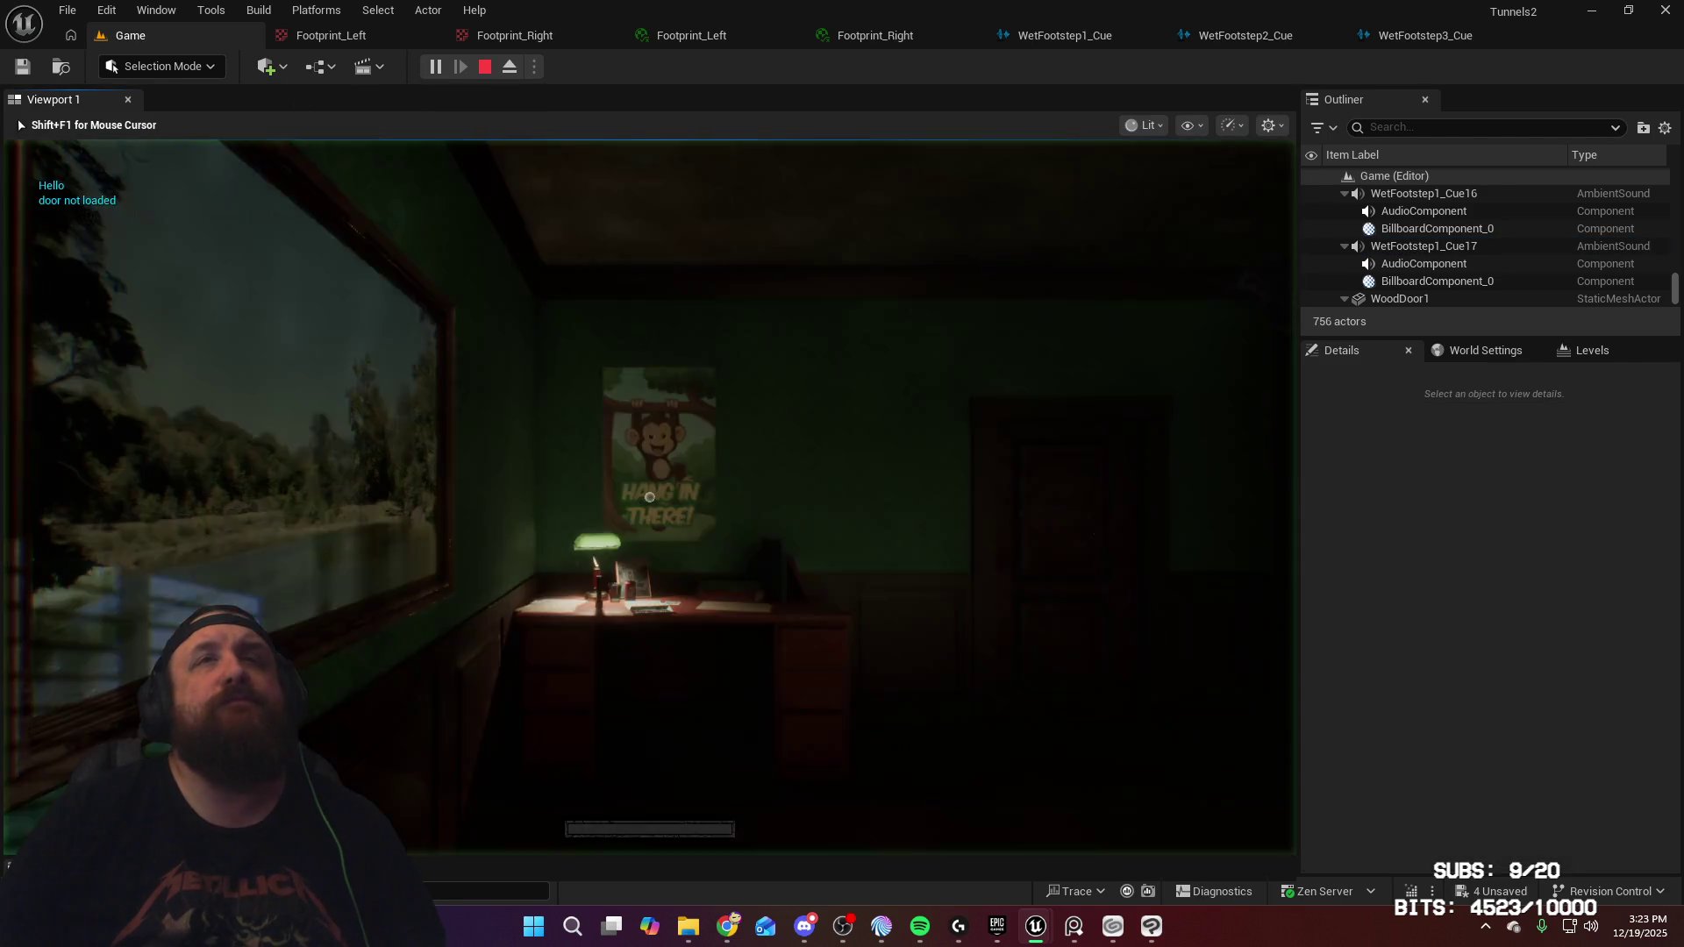
Walk up to the room's door and open it with E
key(w)
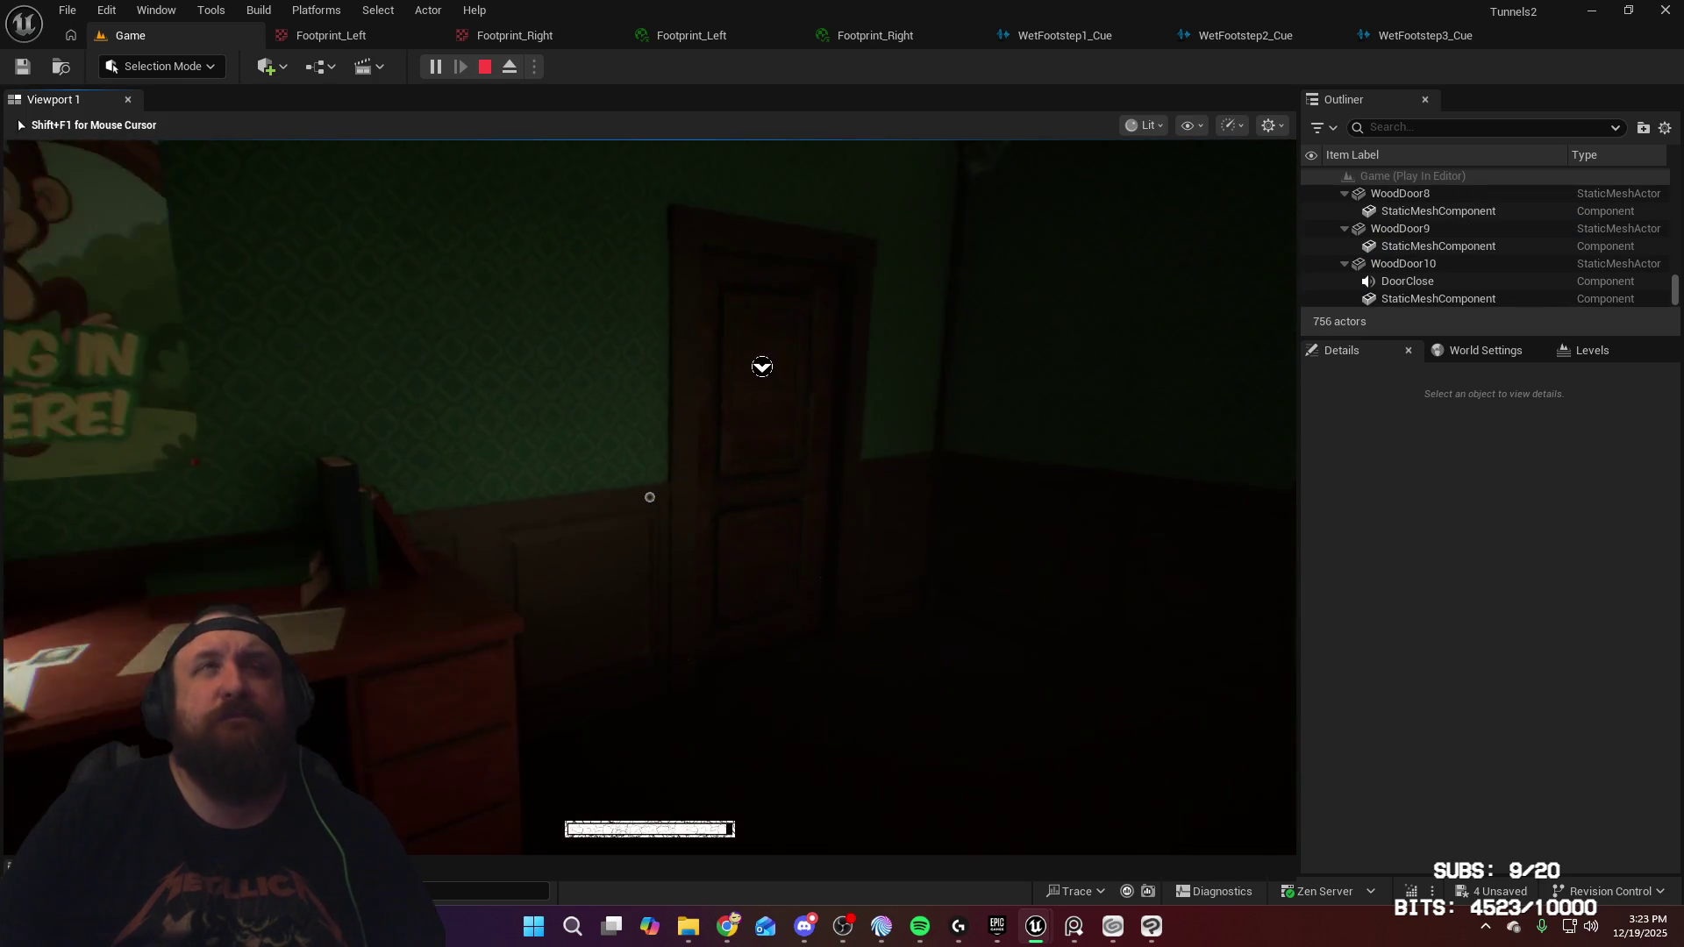
key(w)
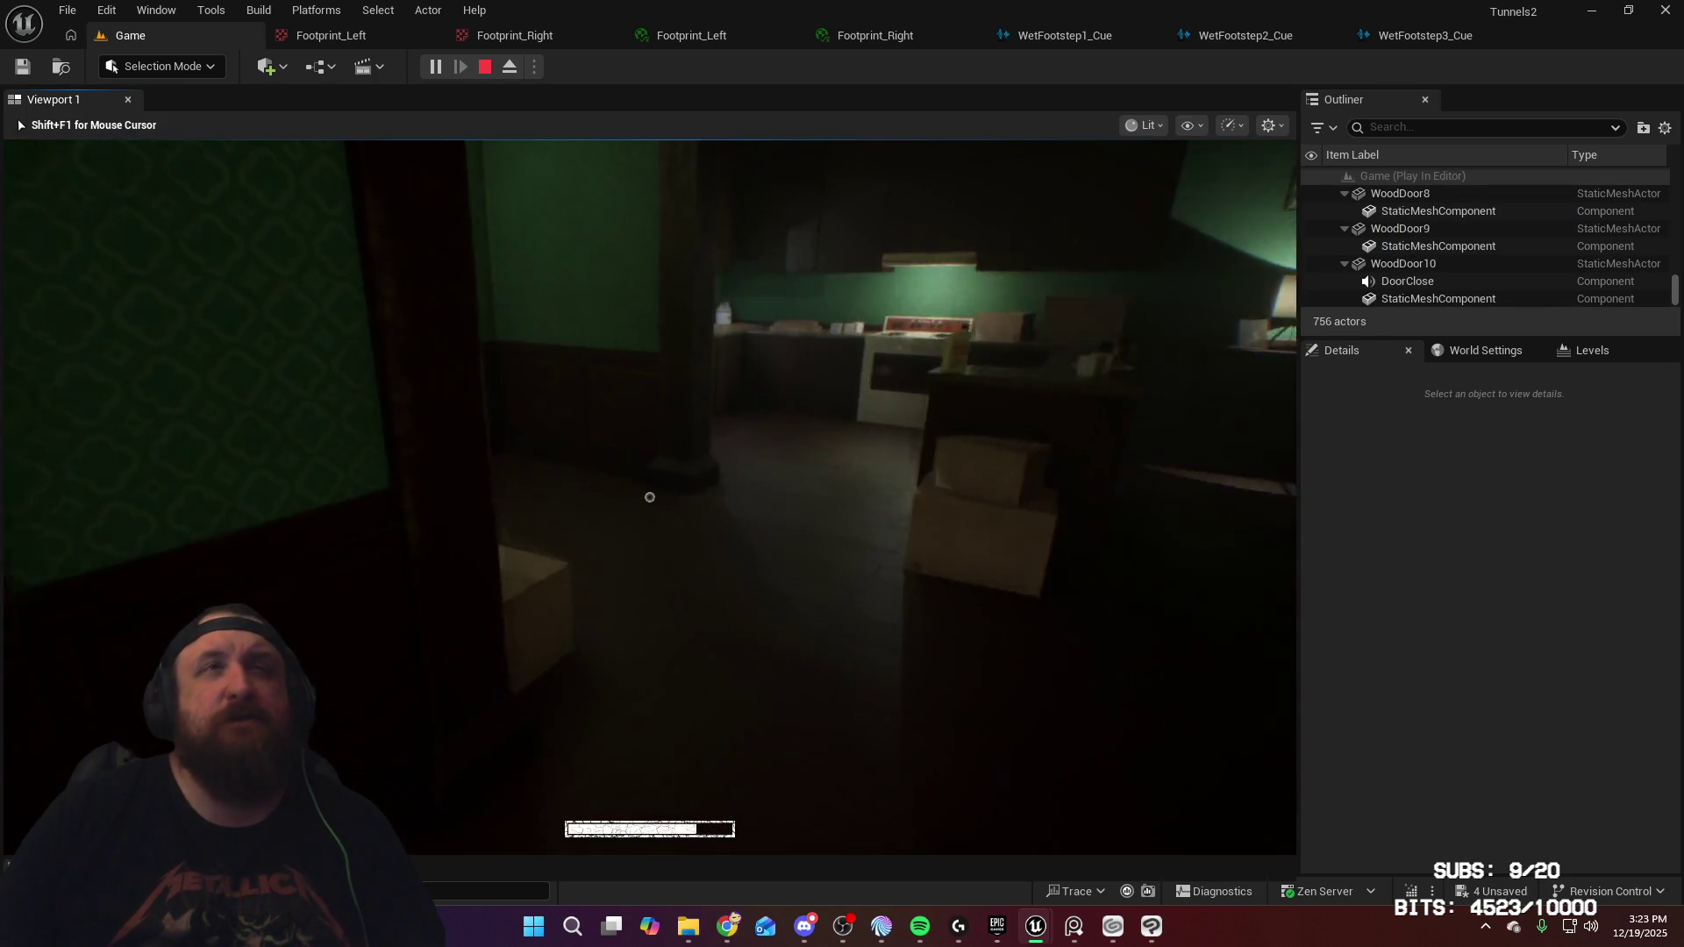
key(e)
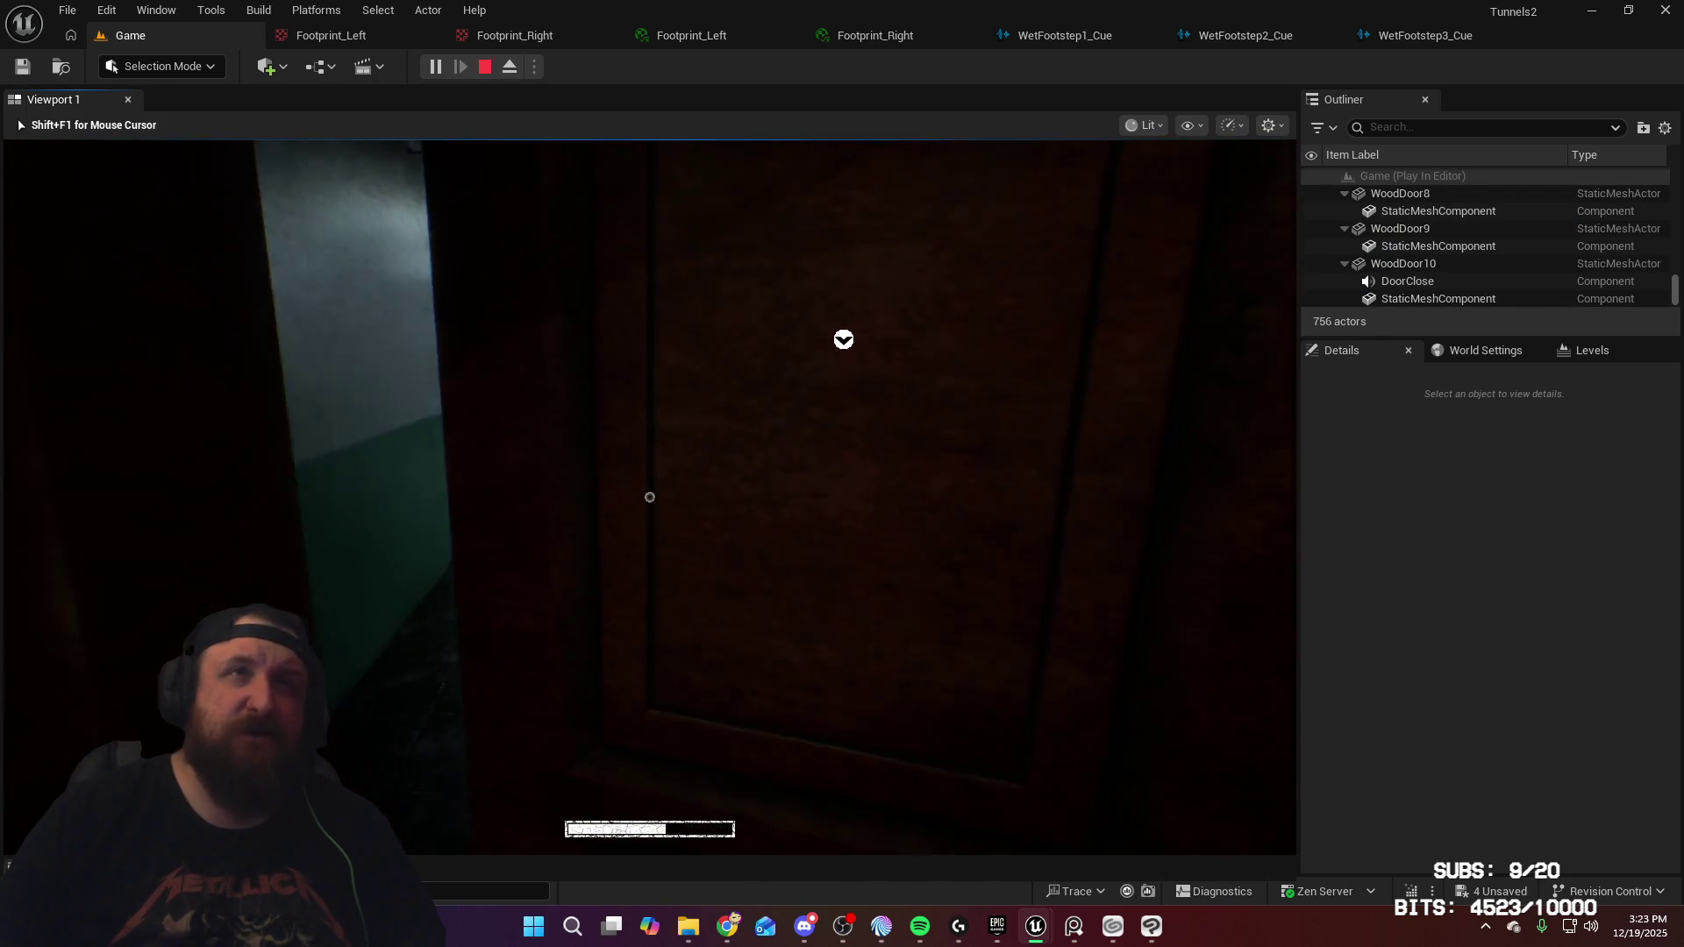
Walk down the corridor past the bloody footprints toward the exit sign and exit door
key(w)
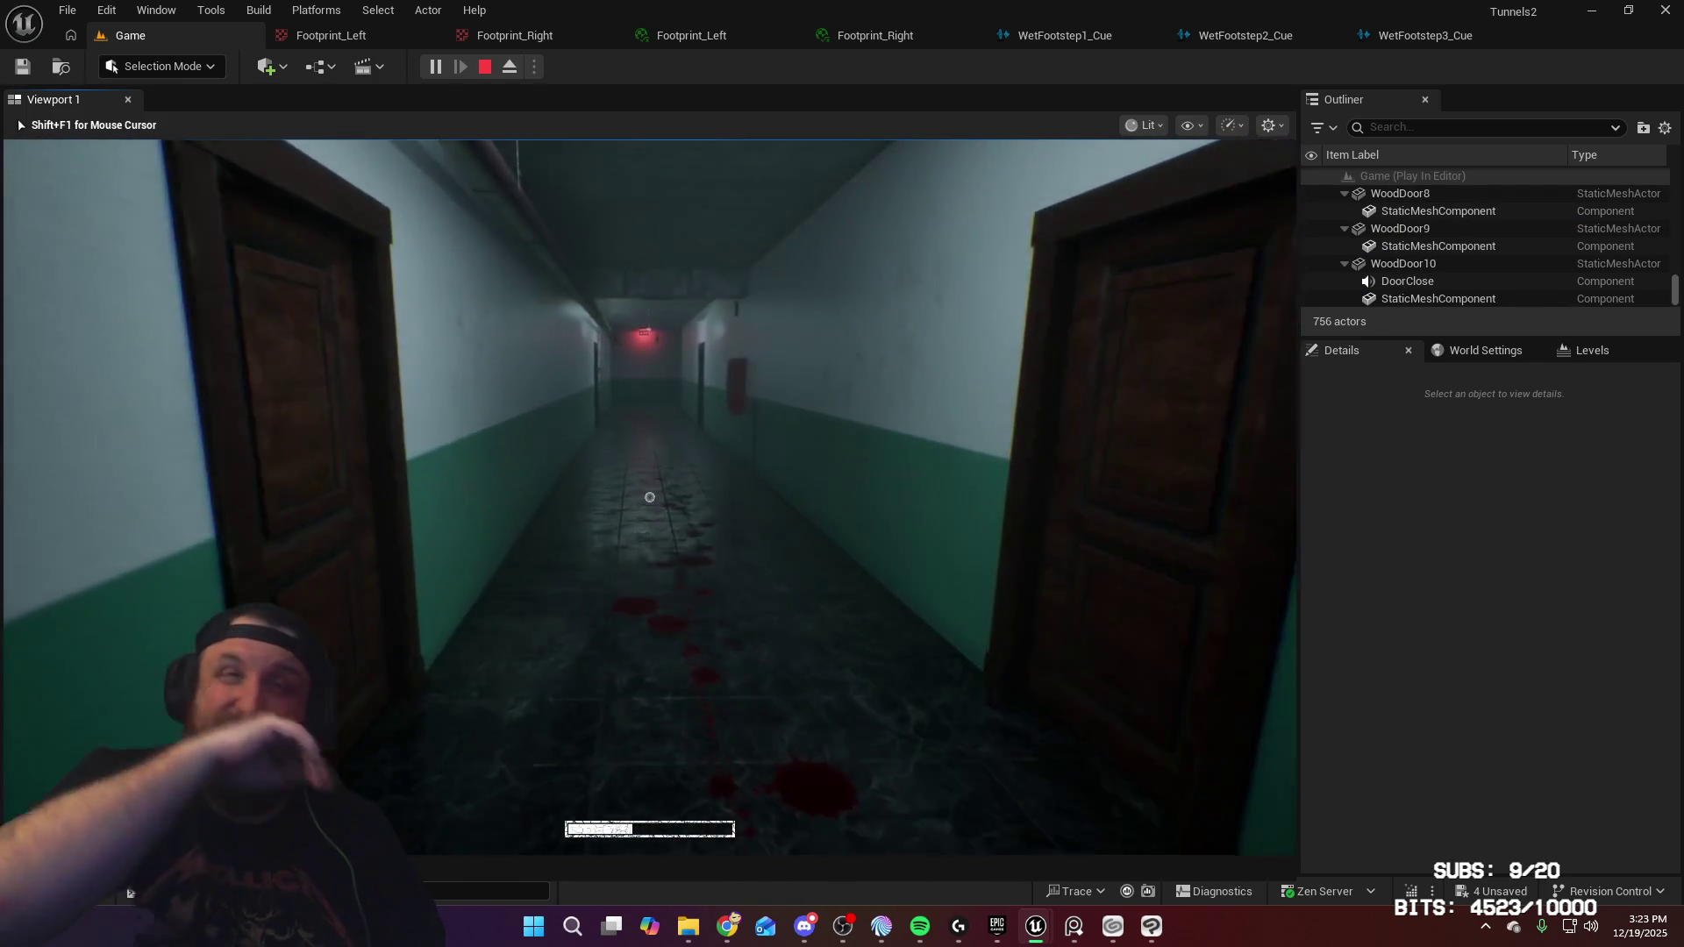
key(s)
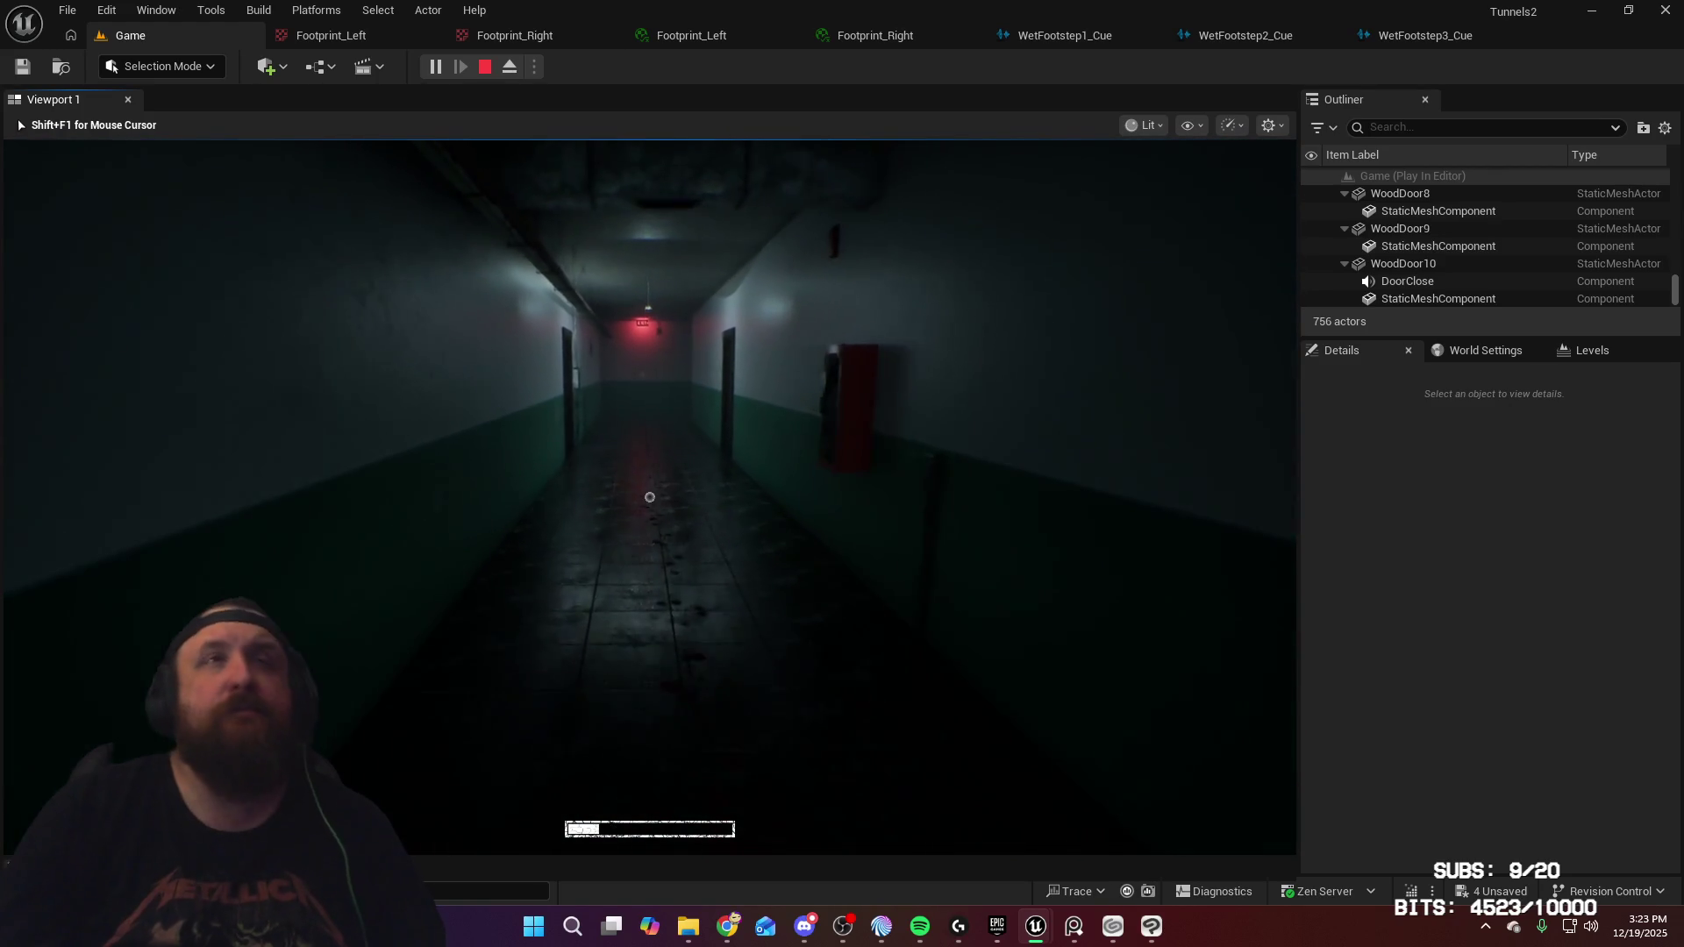
key(w)
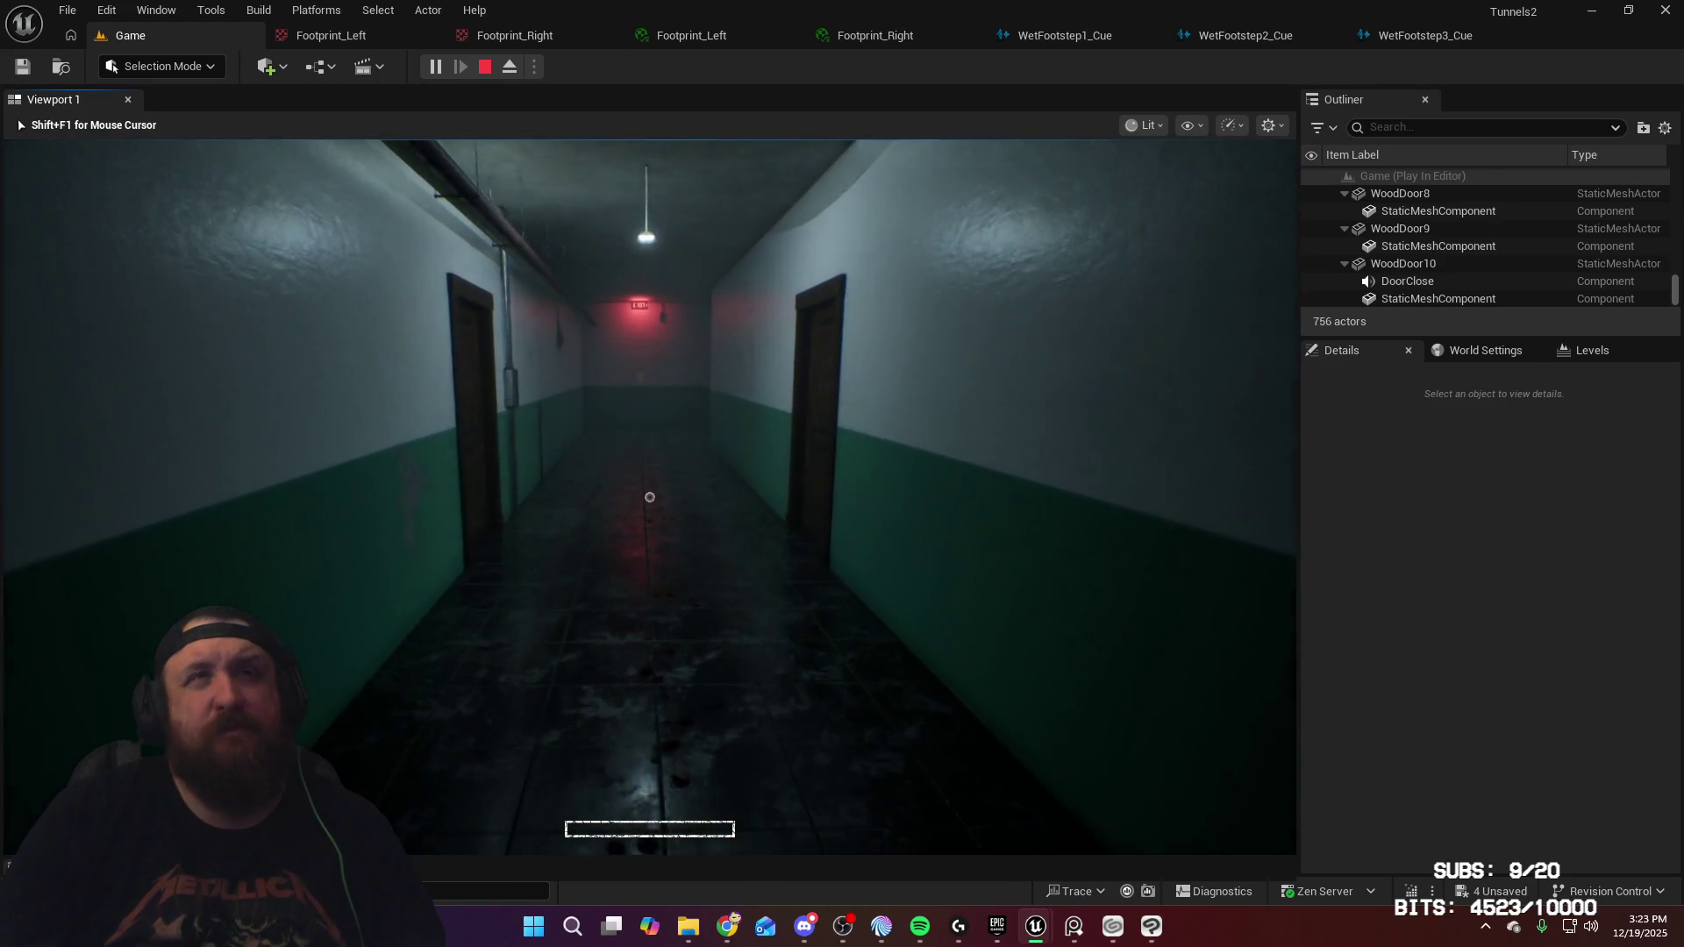
key(w)
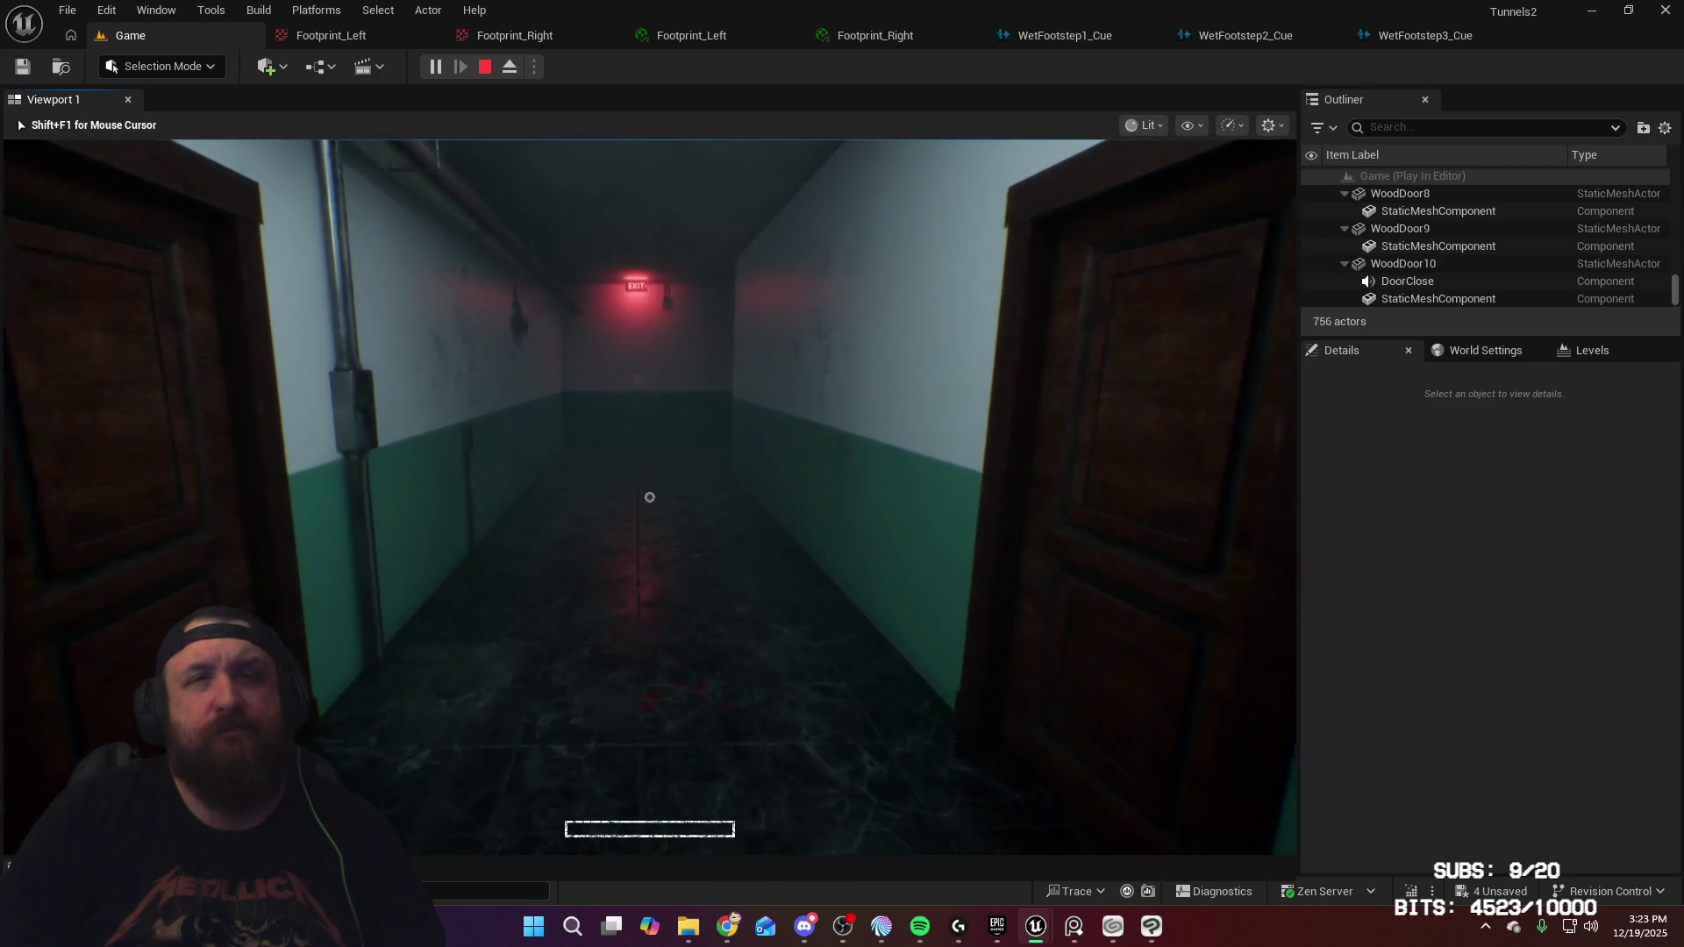
key(w)
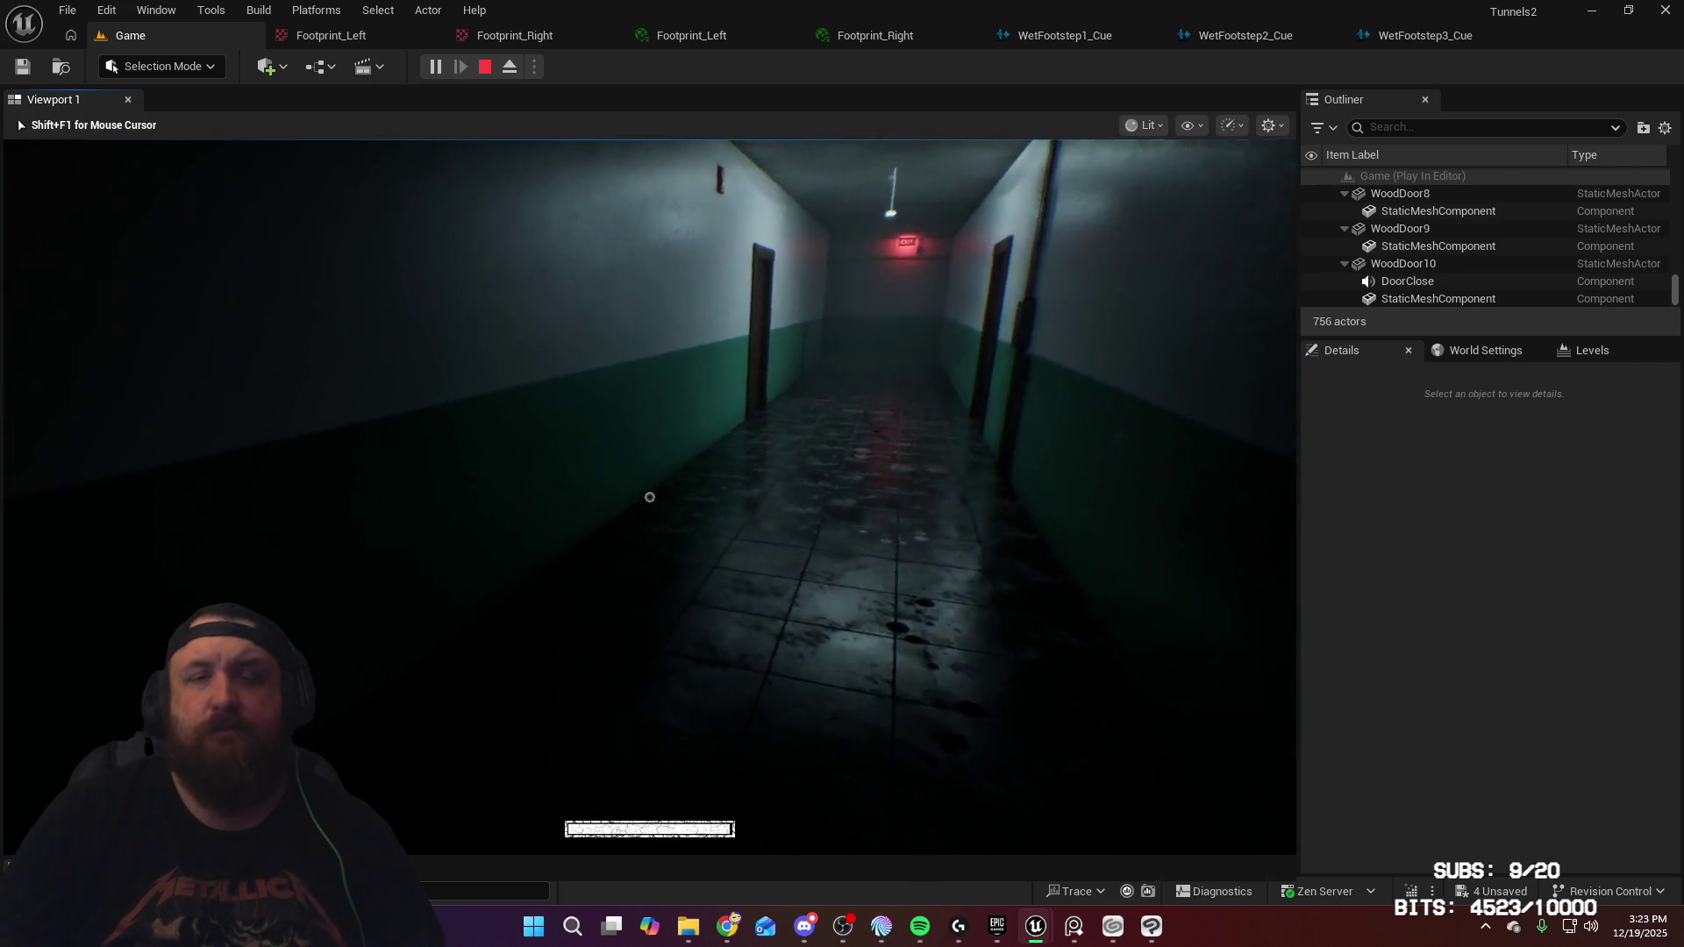
key(w)
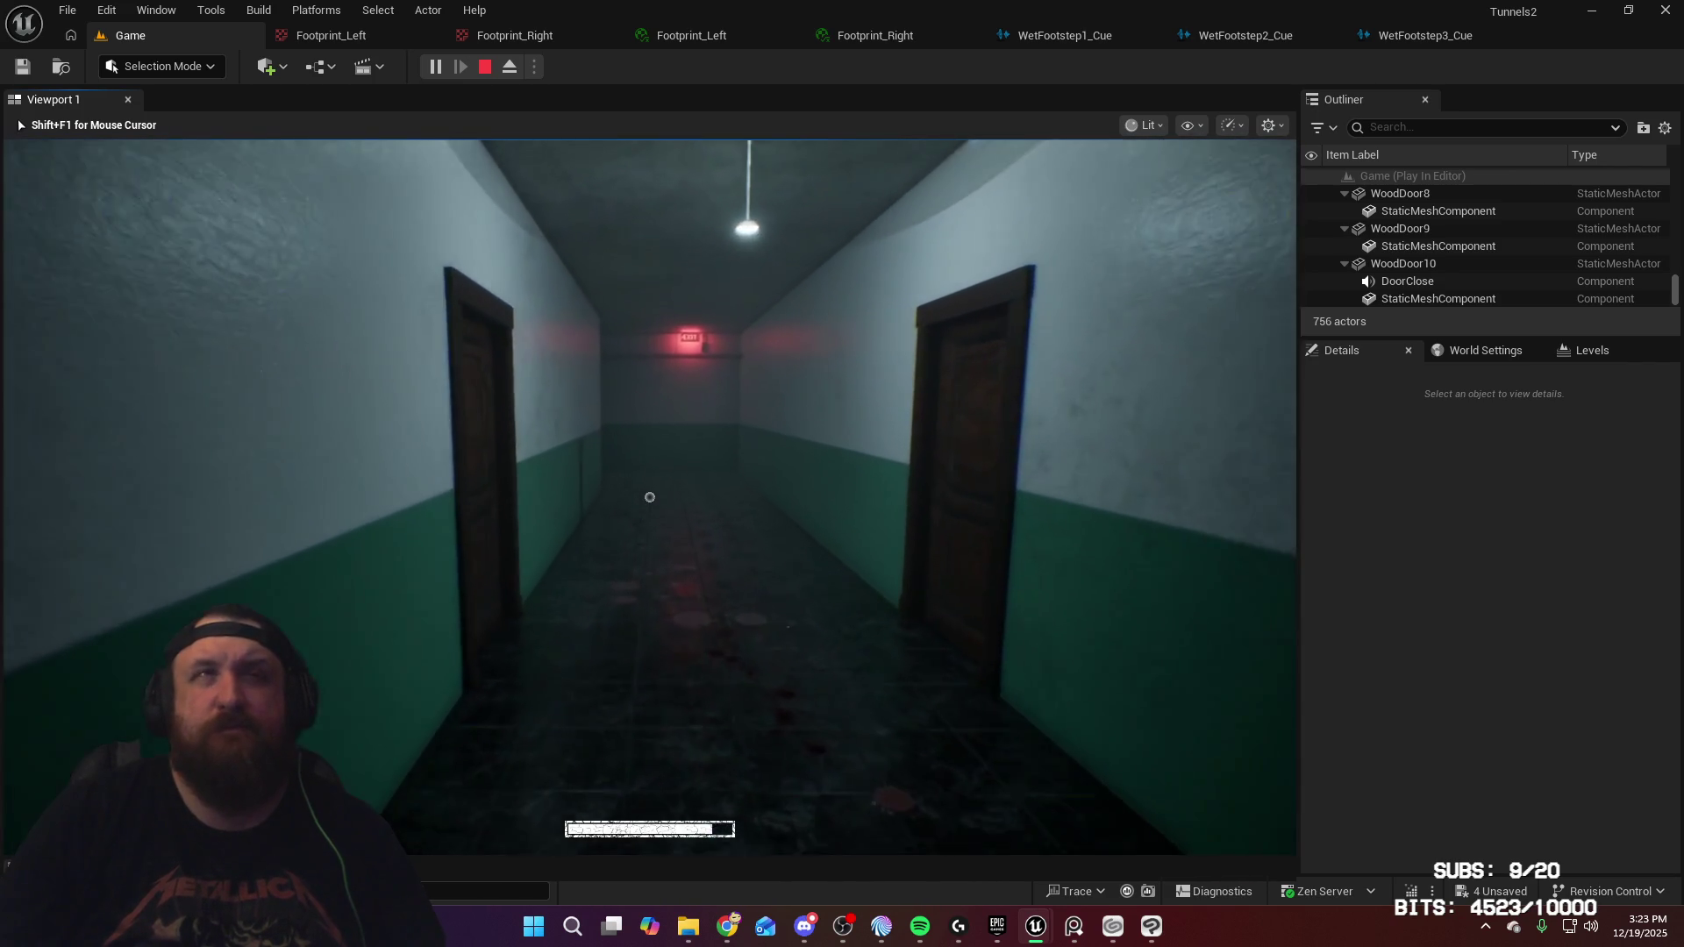
key(w)
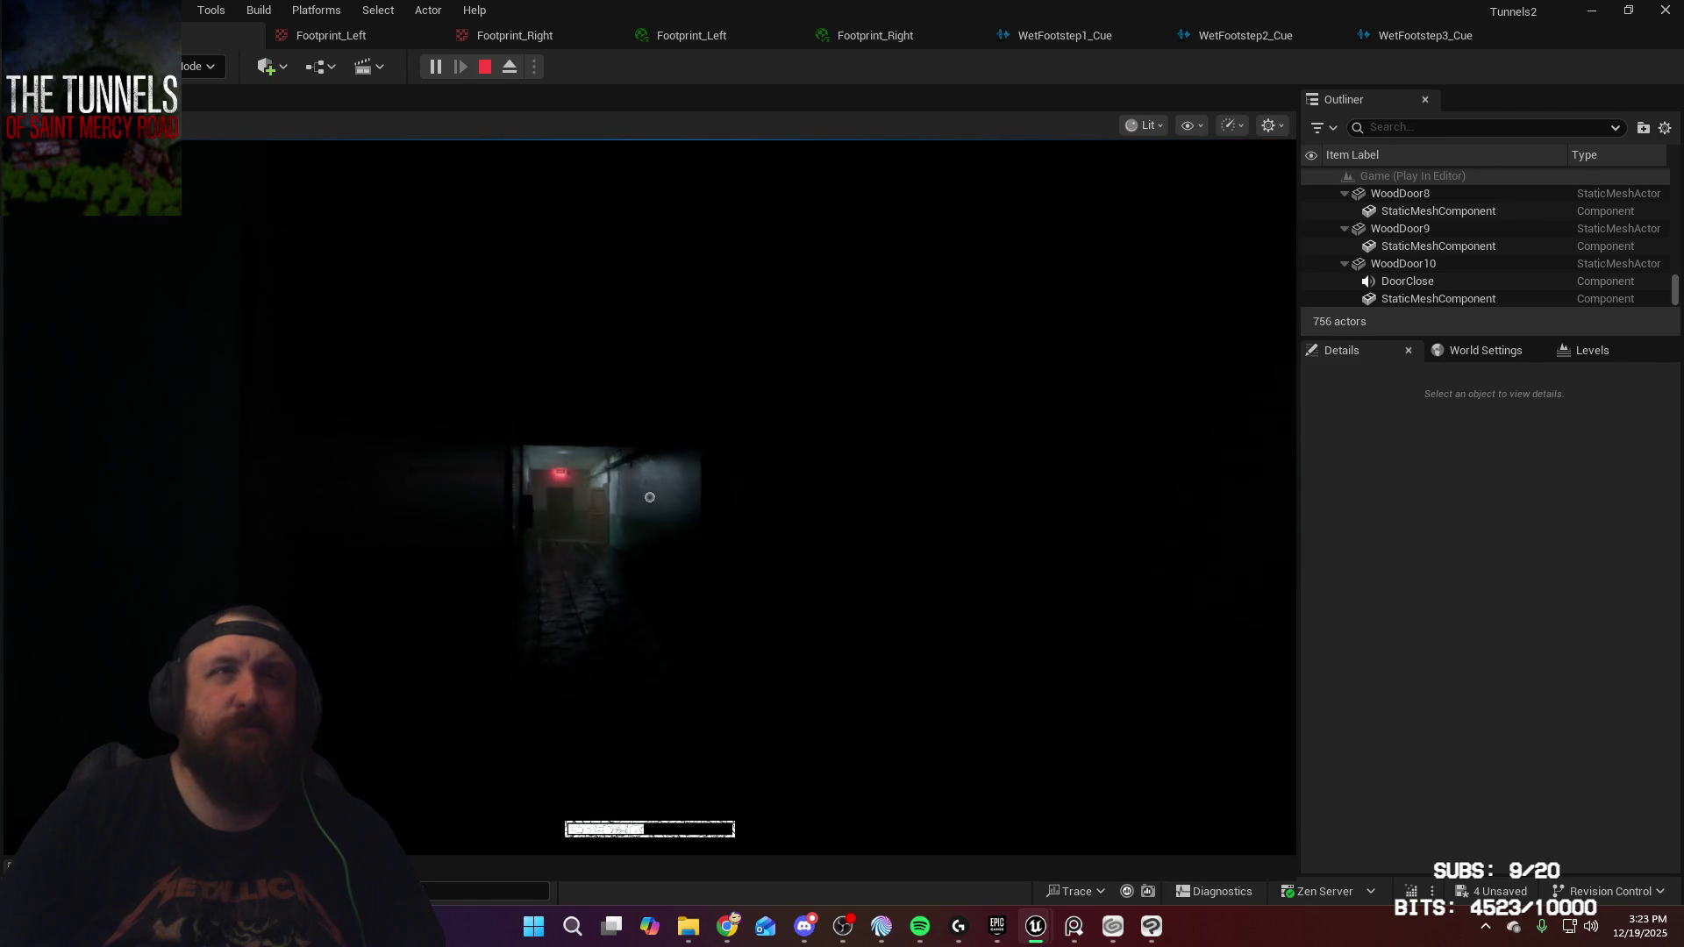
key(w)
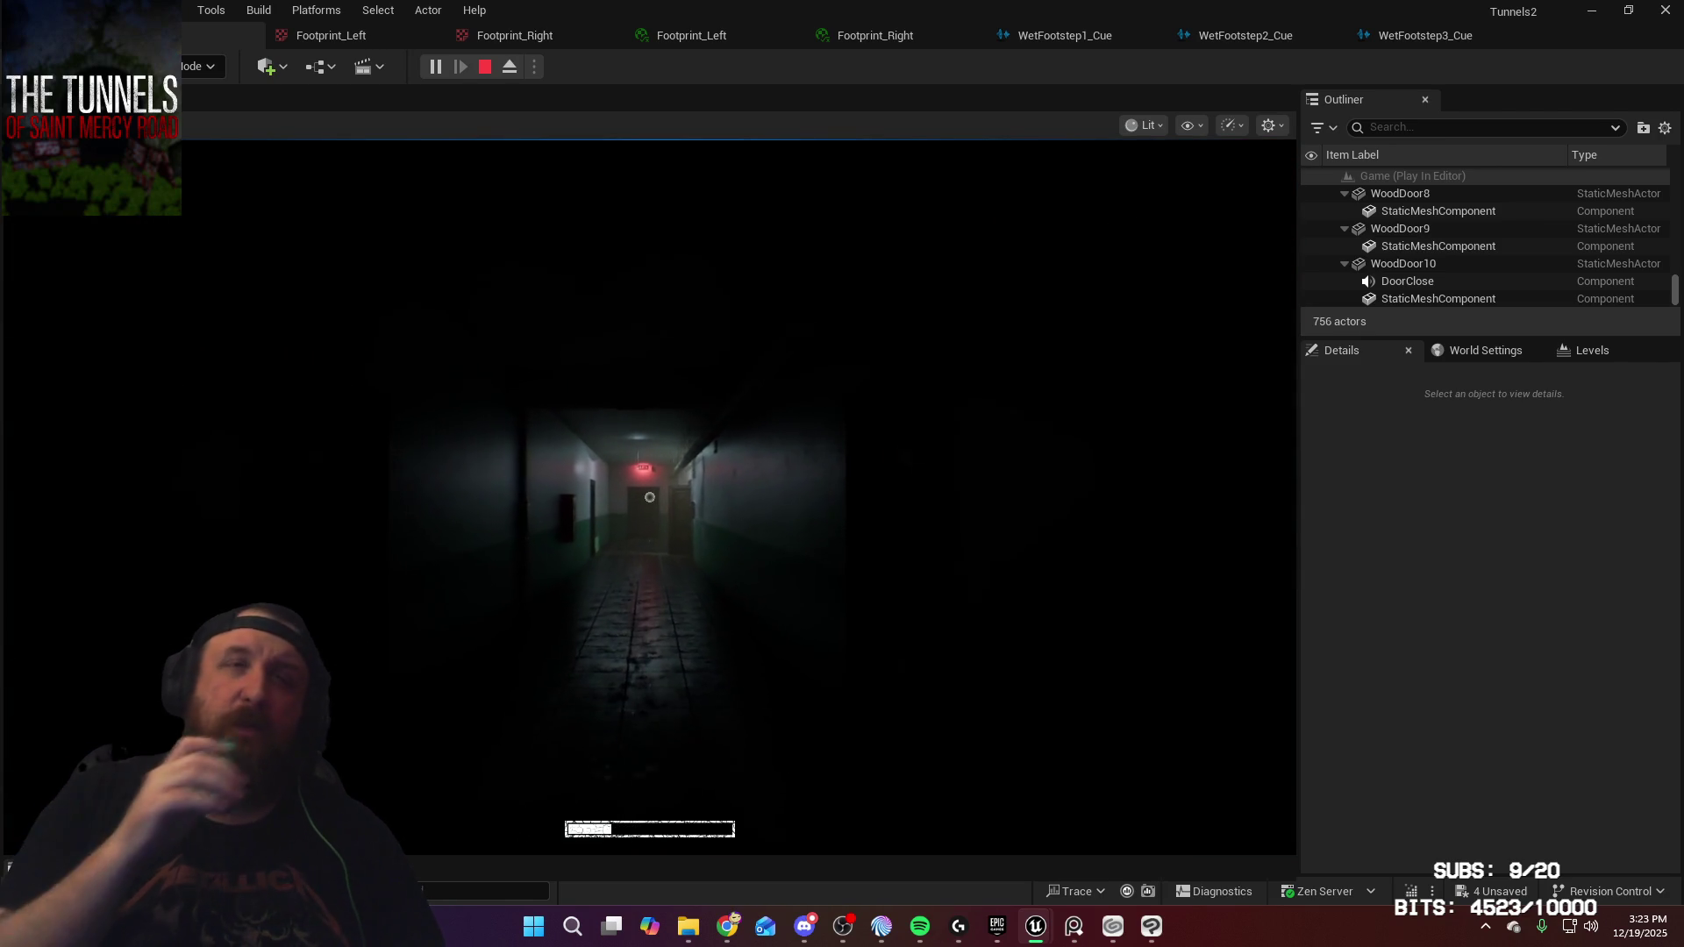
key(w)
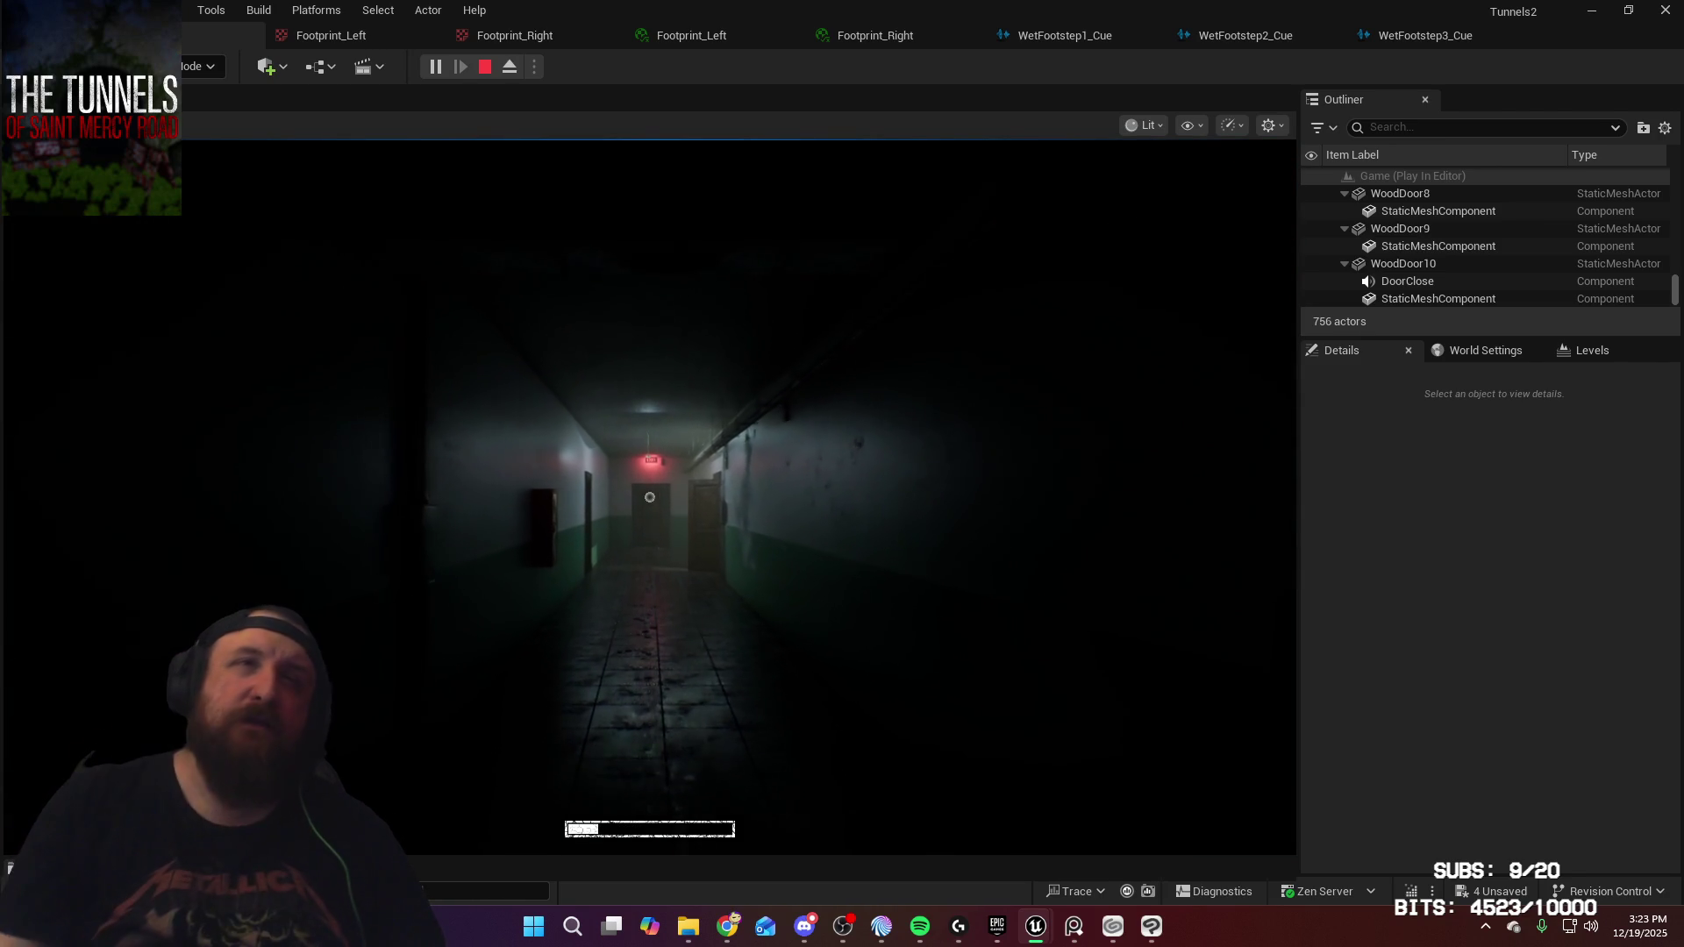
key(w)
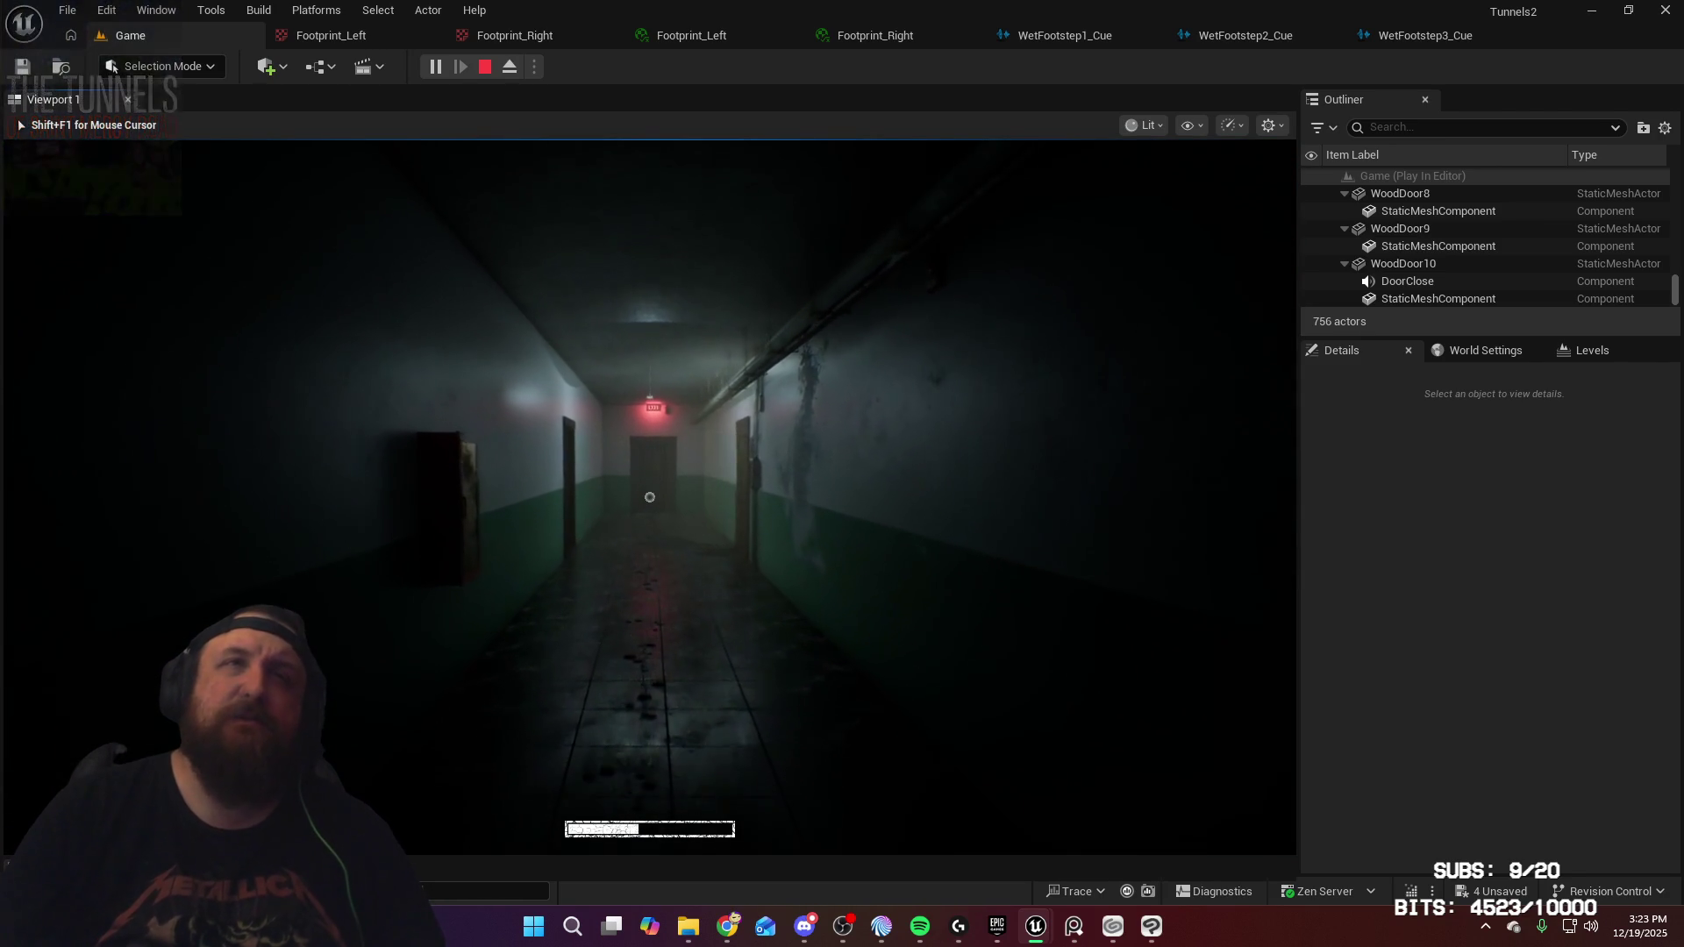
key(w)
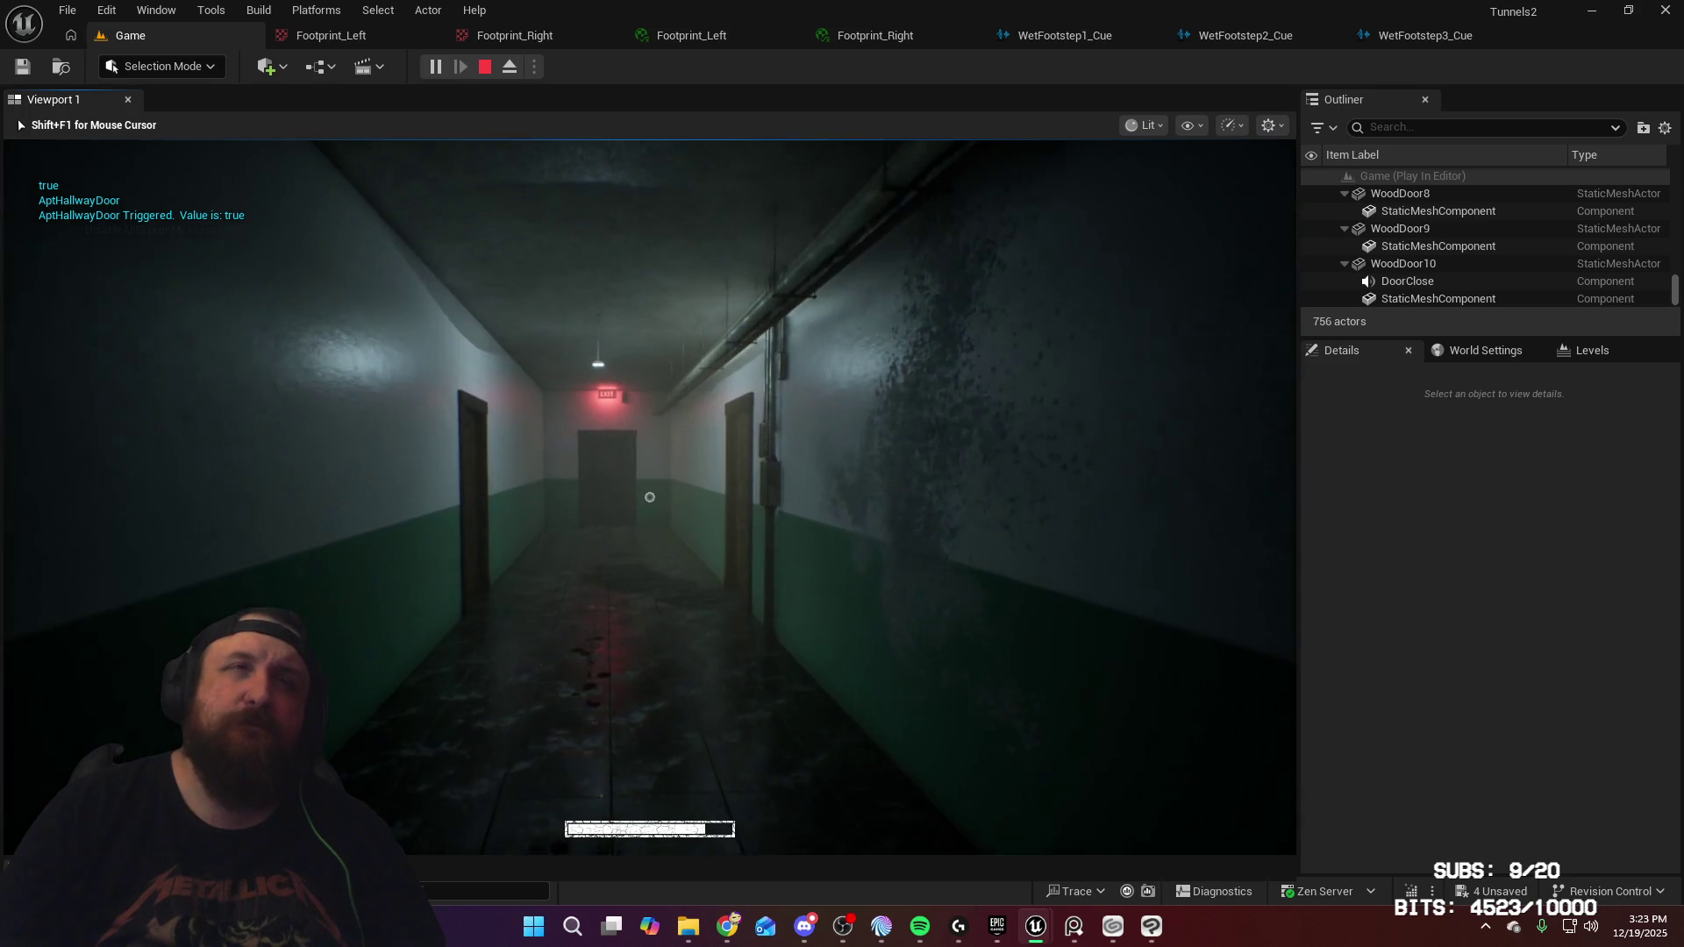